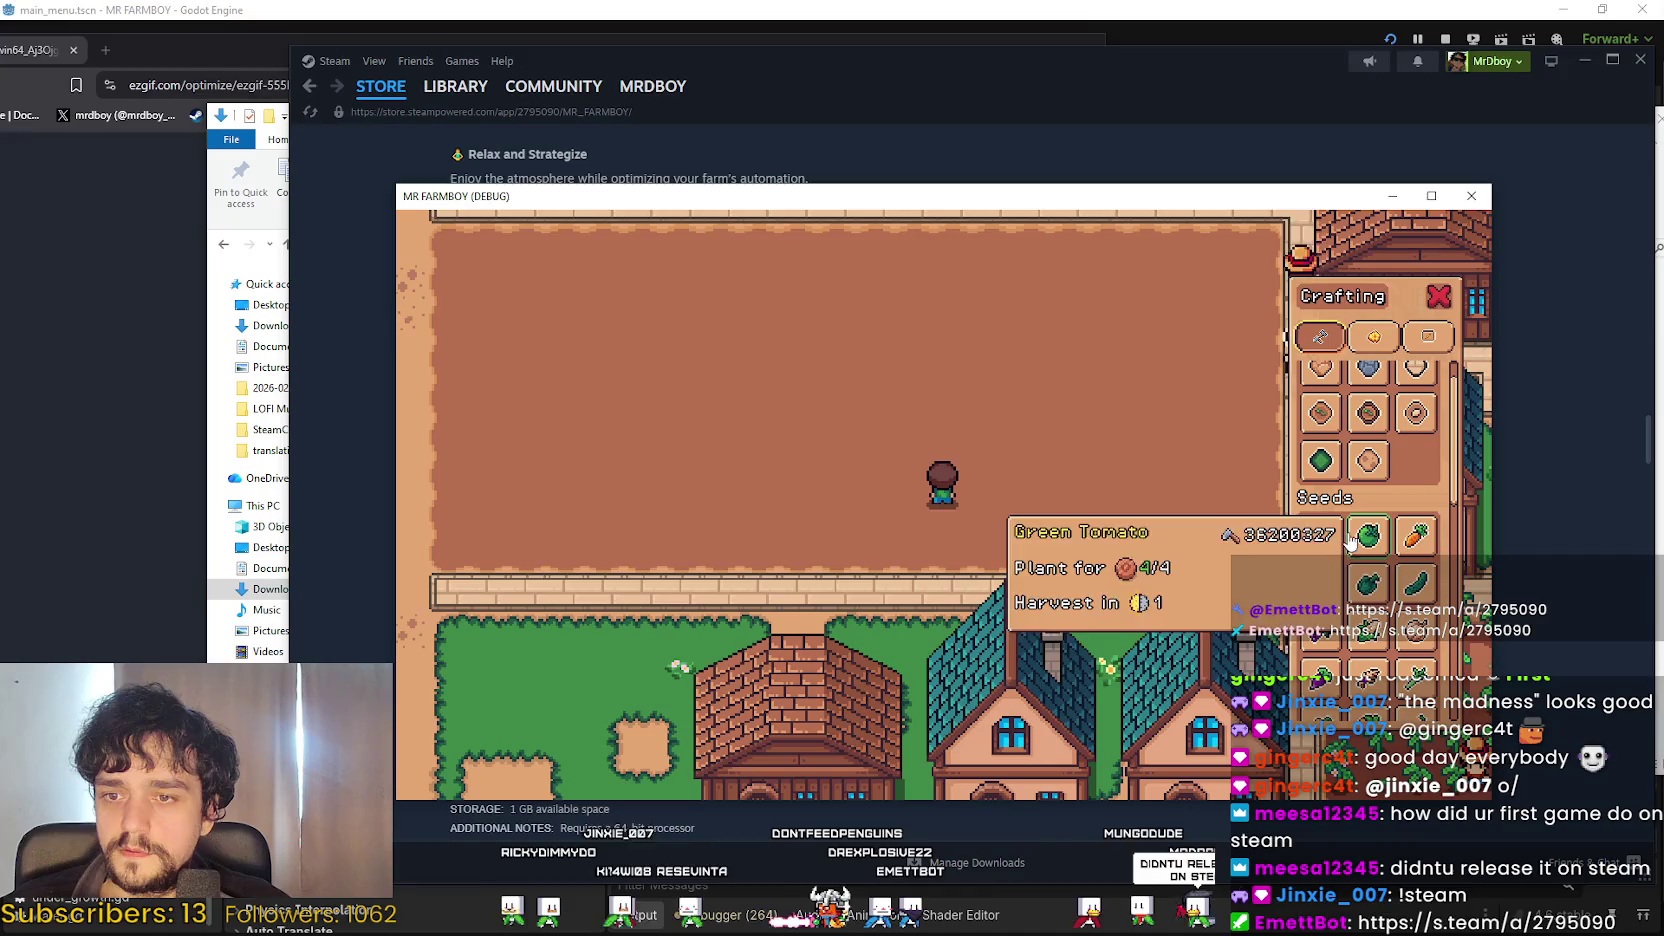
Select Wheat seeds and plant the first wheat tile at the field's top edge.
click(1320, 535)
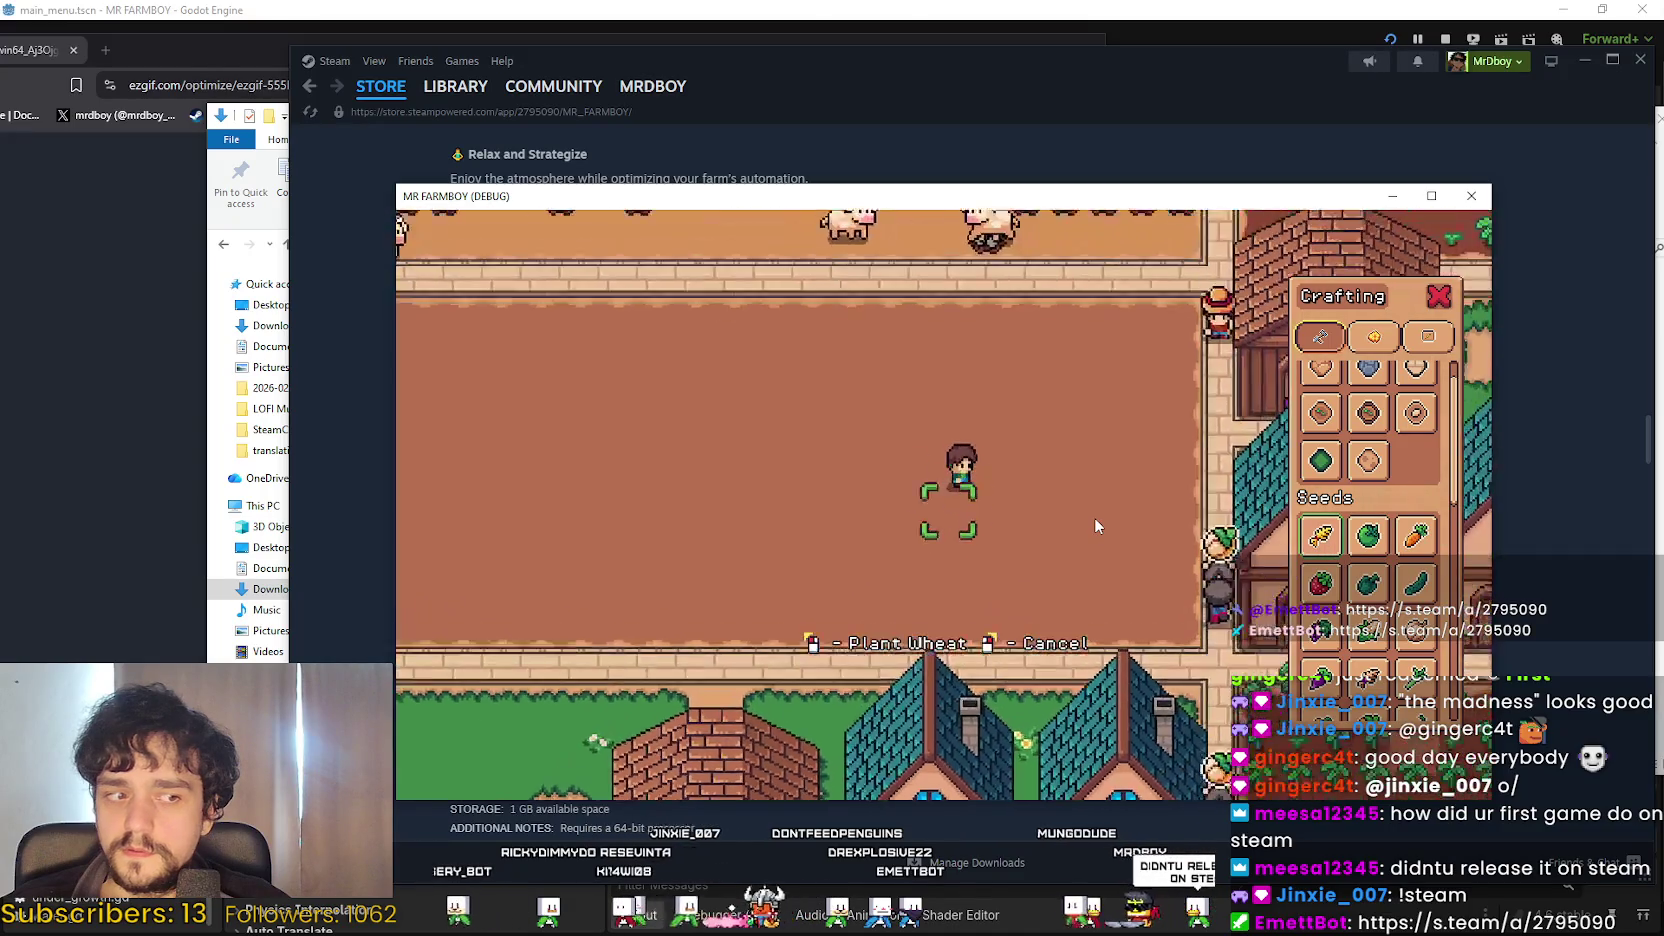
click(1095, 517)
key(w)
key(d)
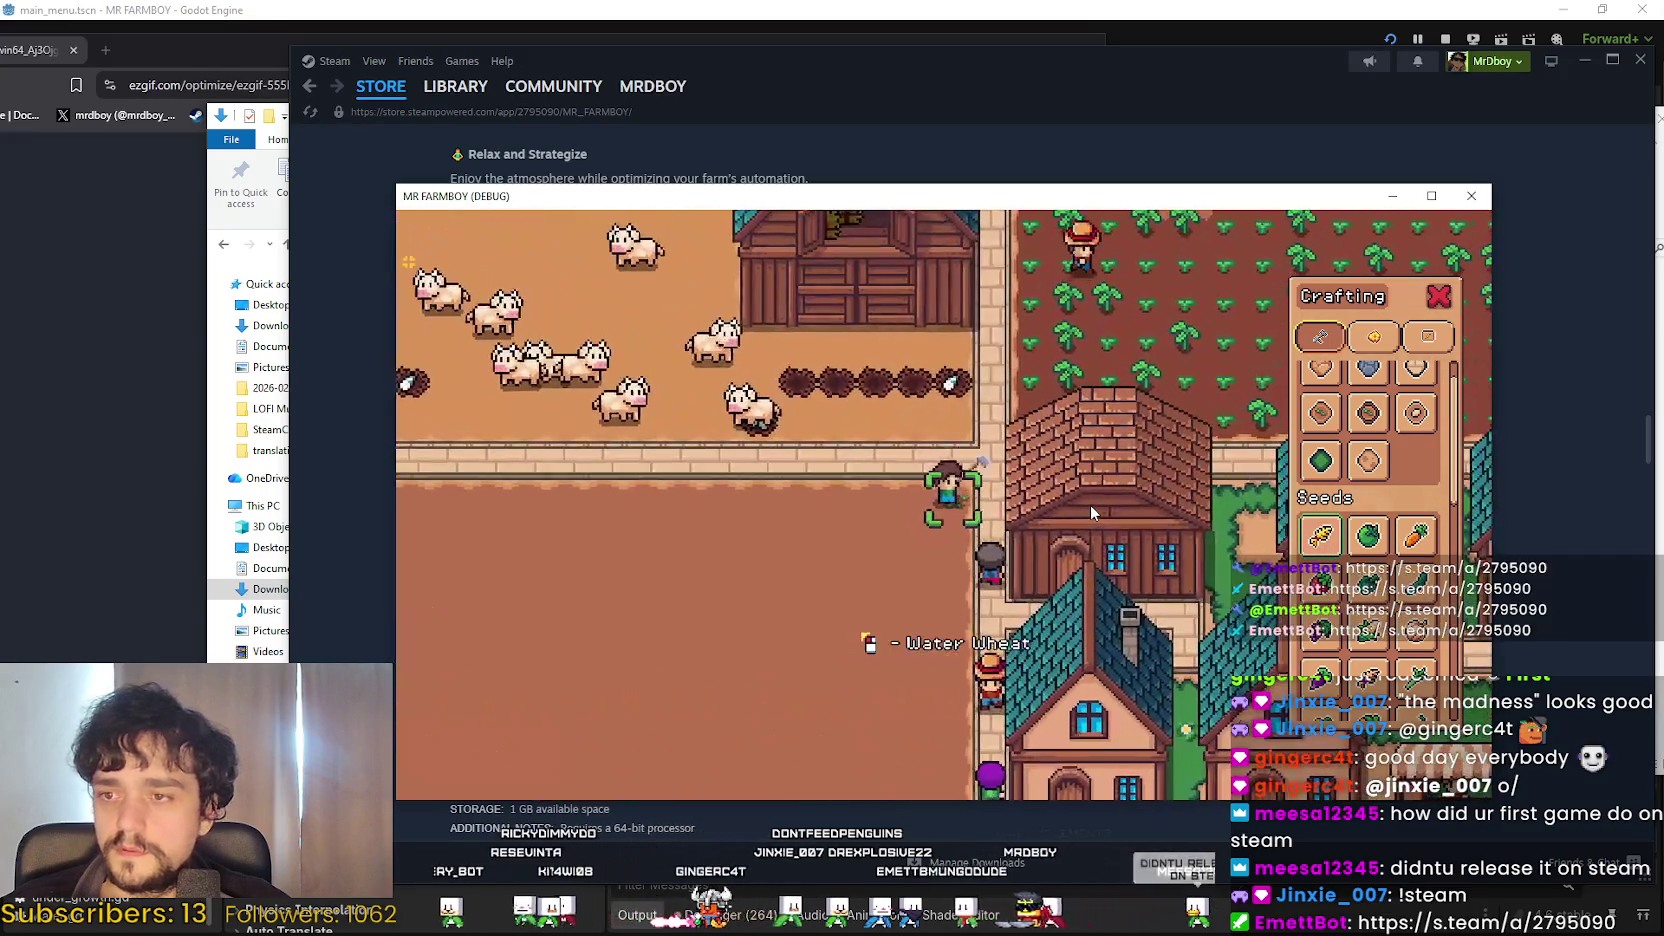
Sow wheat leftward along the top row to the river, then start a column down the left side.
key(a)
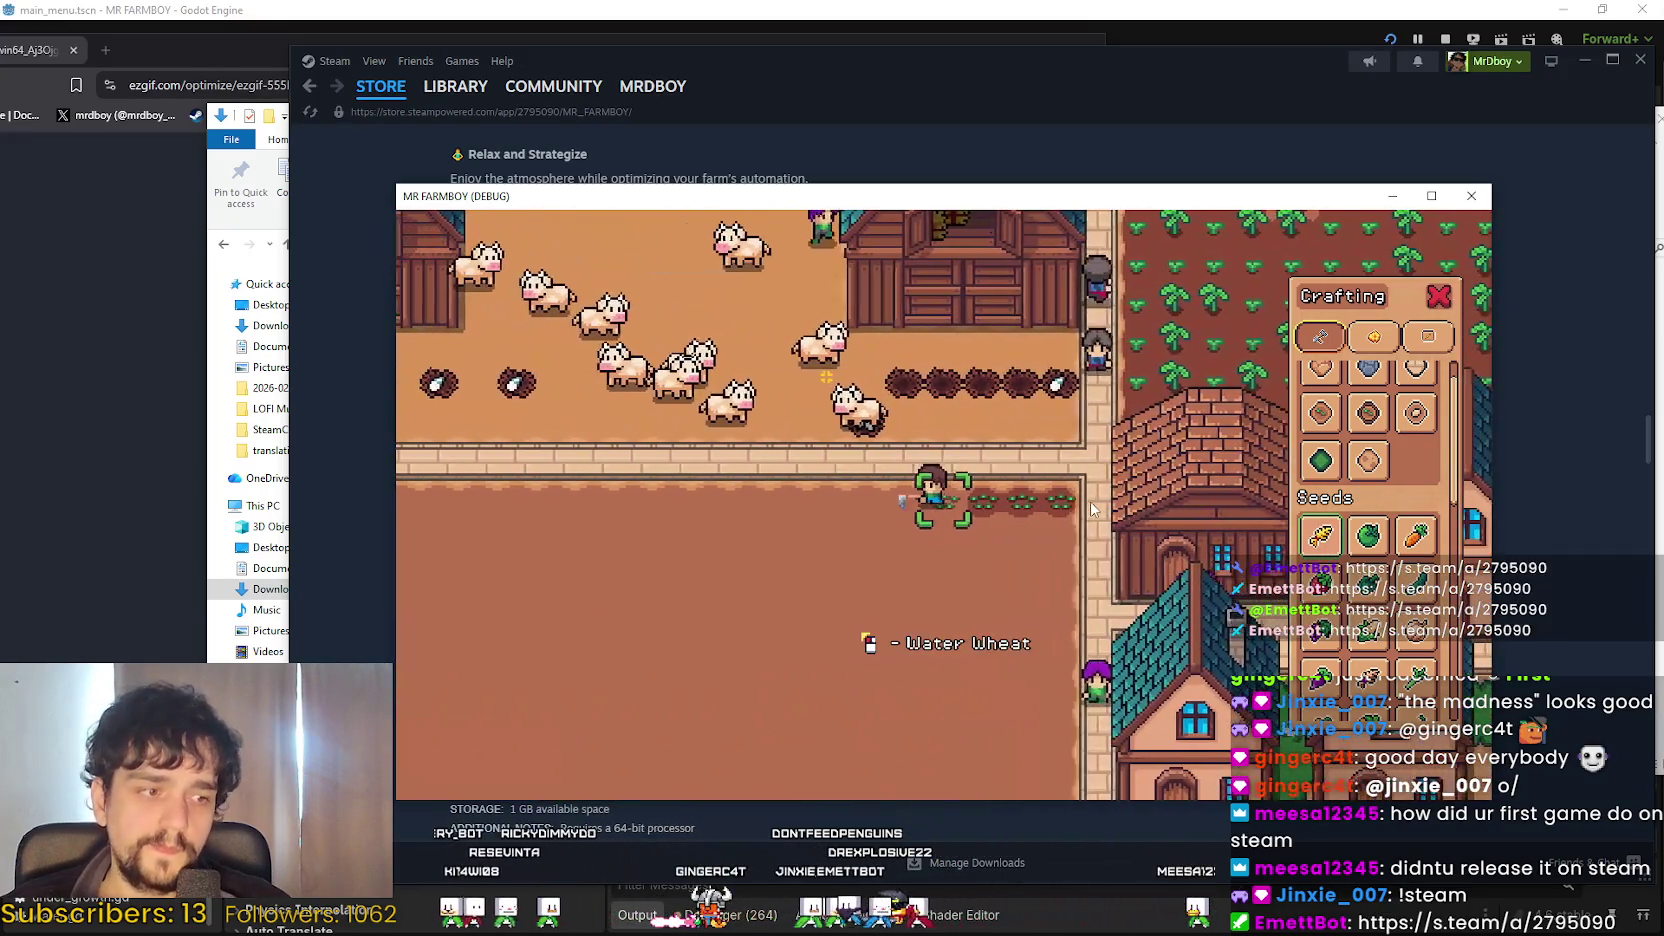
key(a)
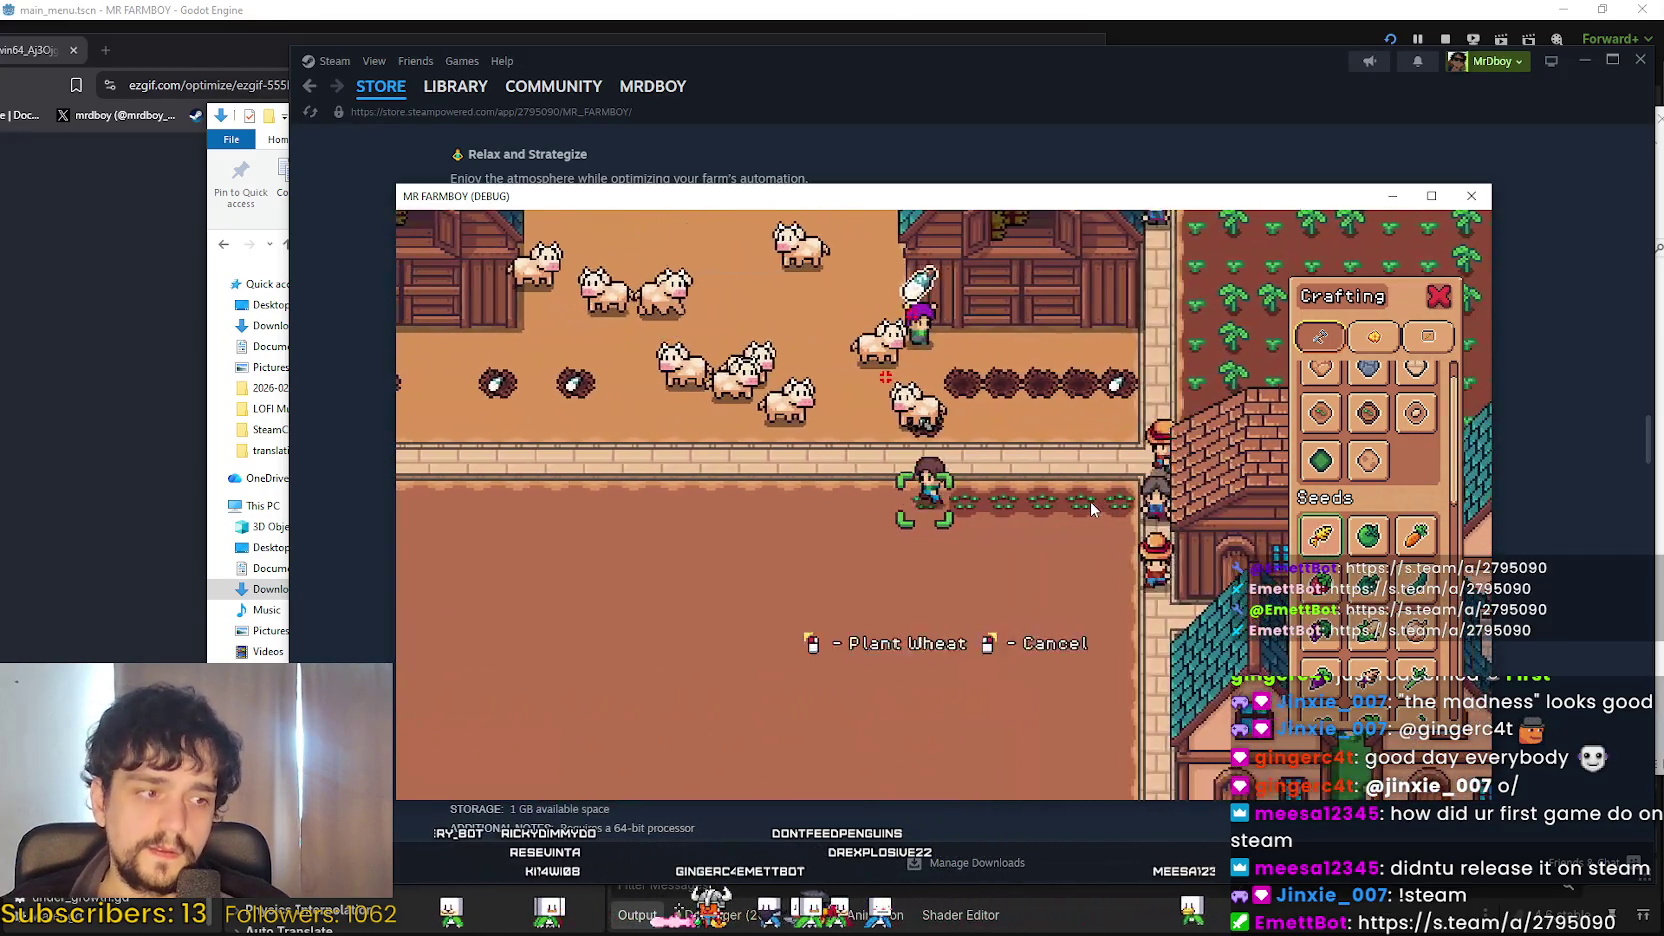
key(a)
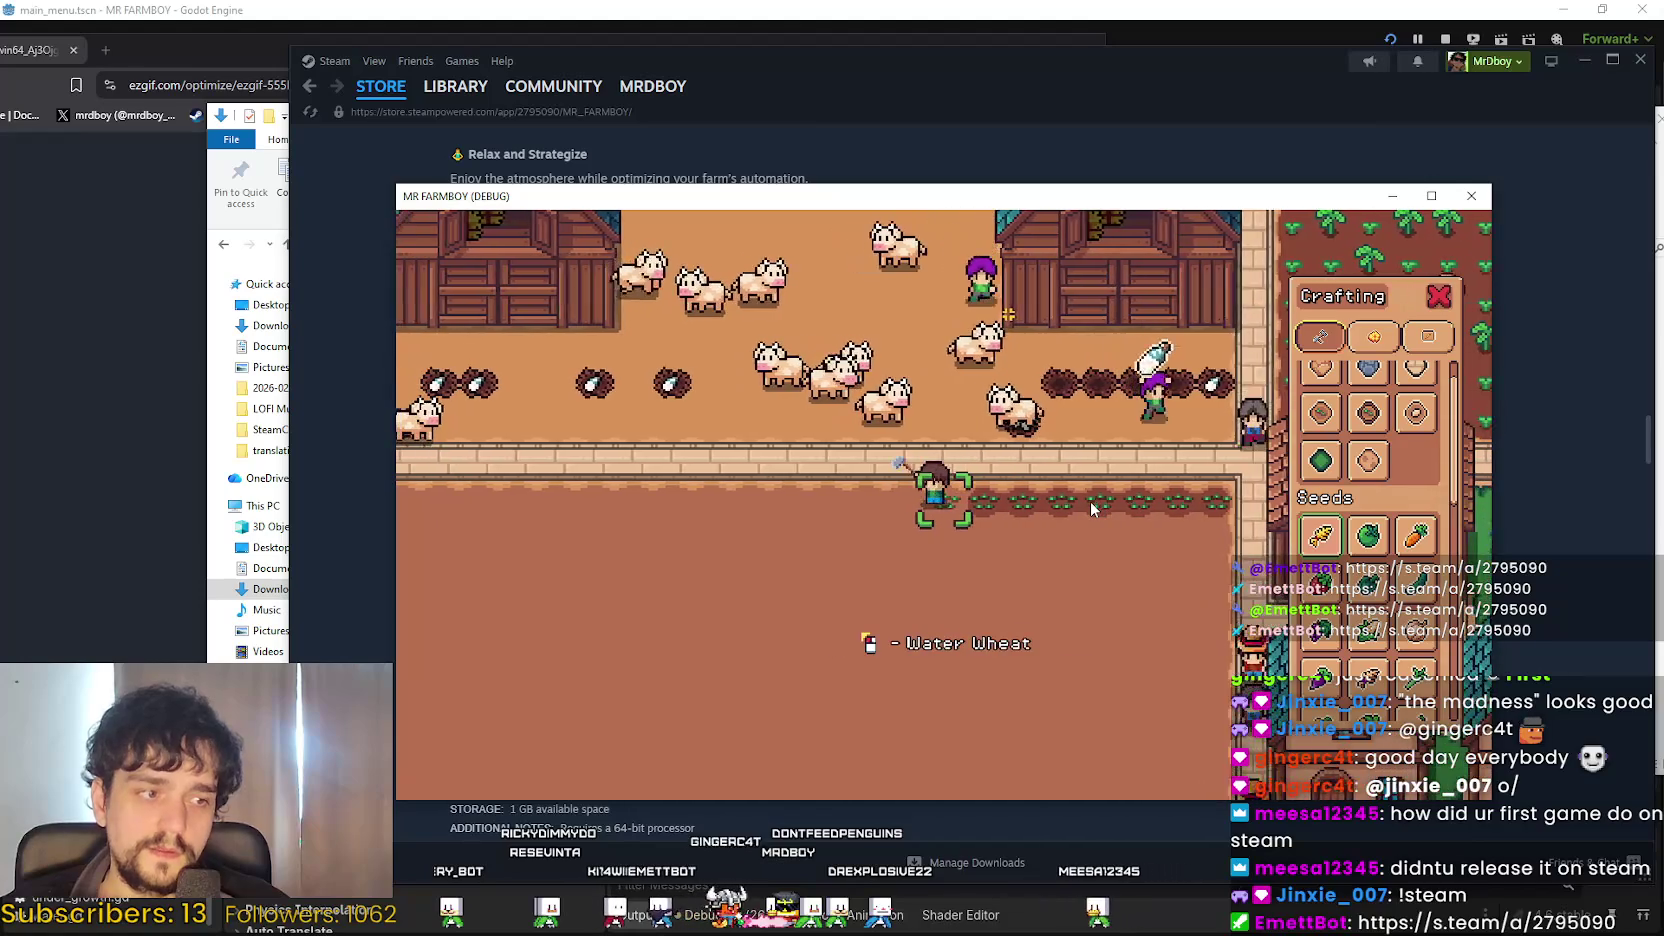
key(a)
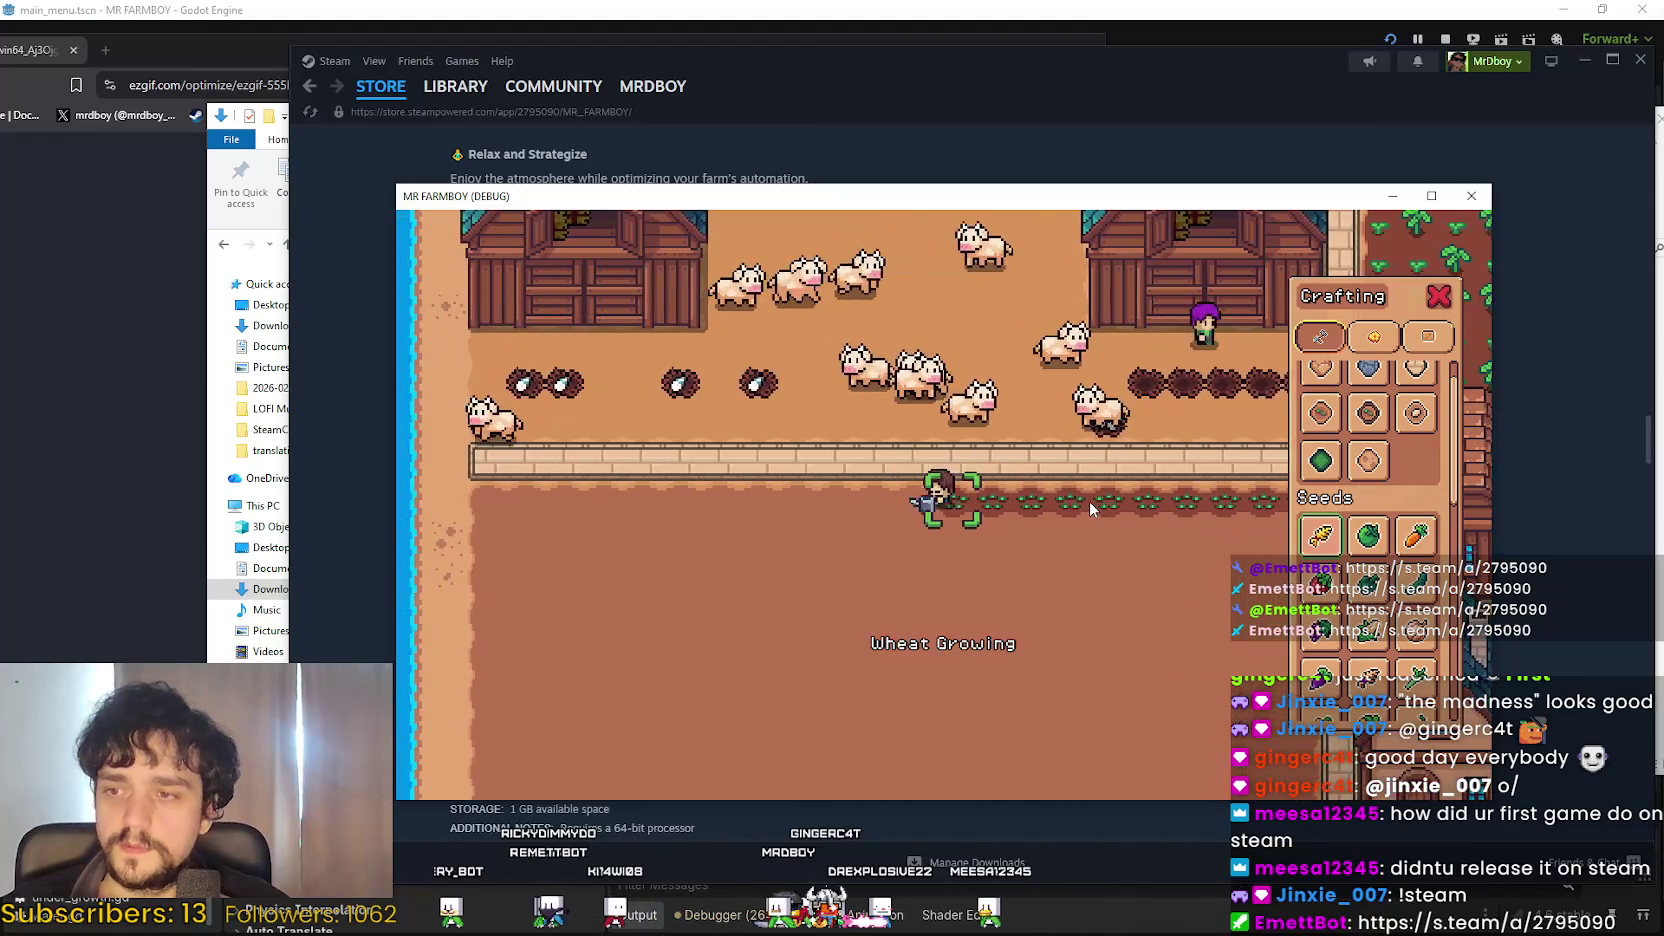
key(a)
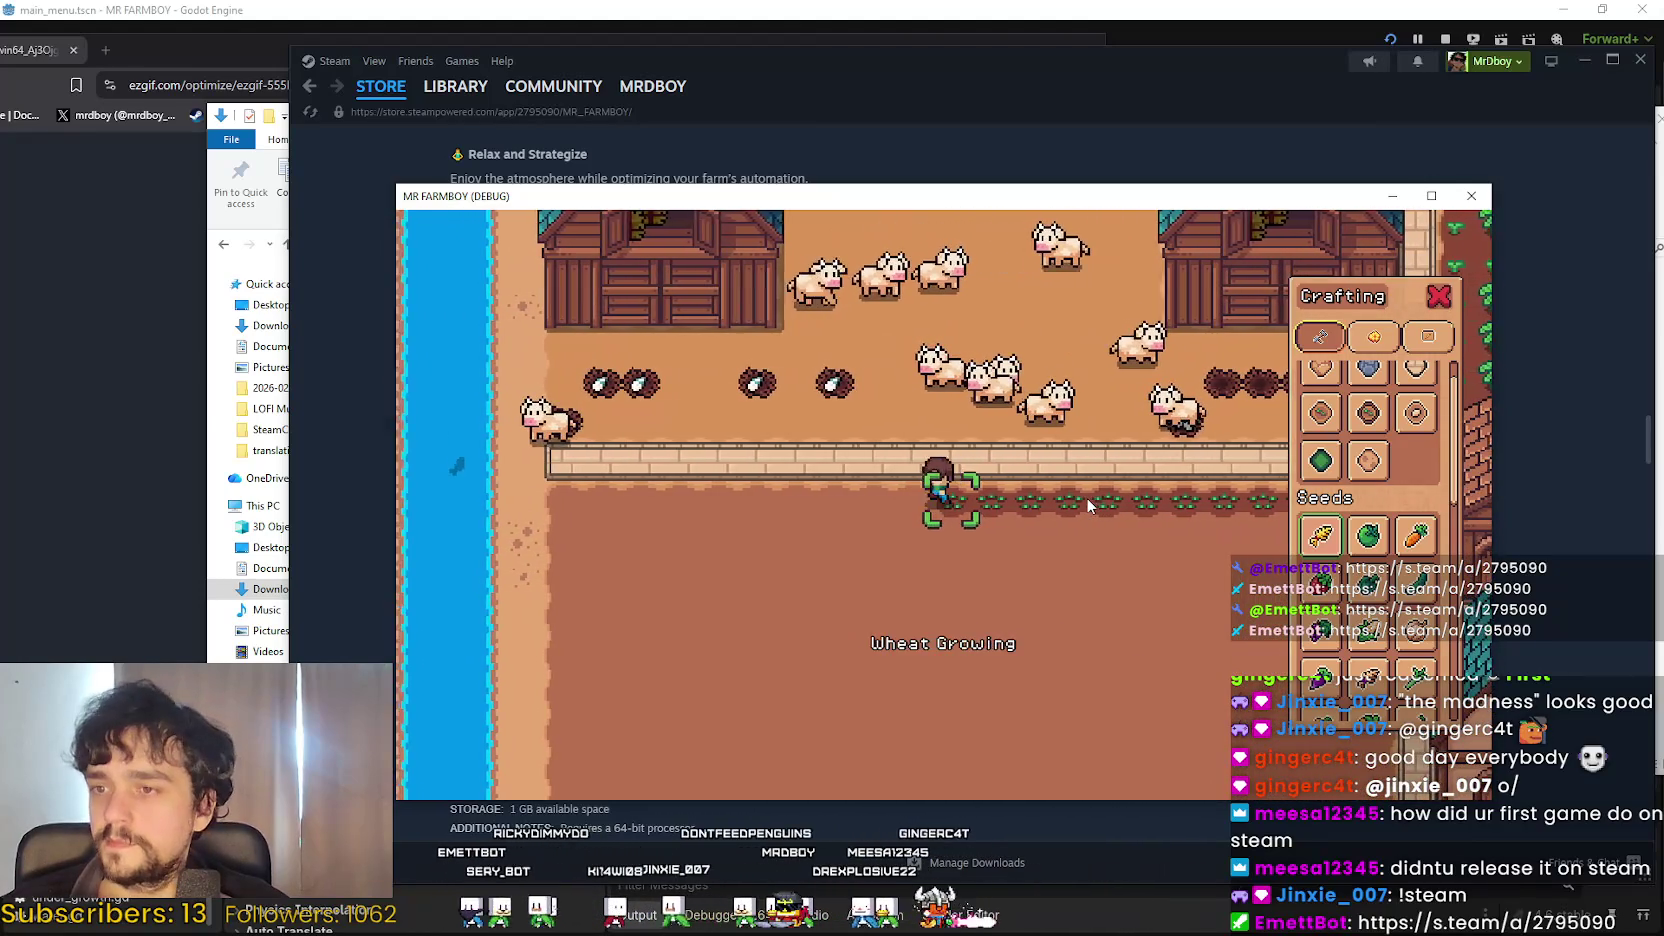
key(a)
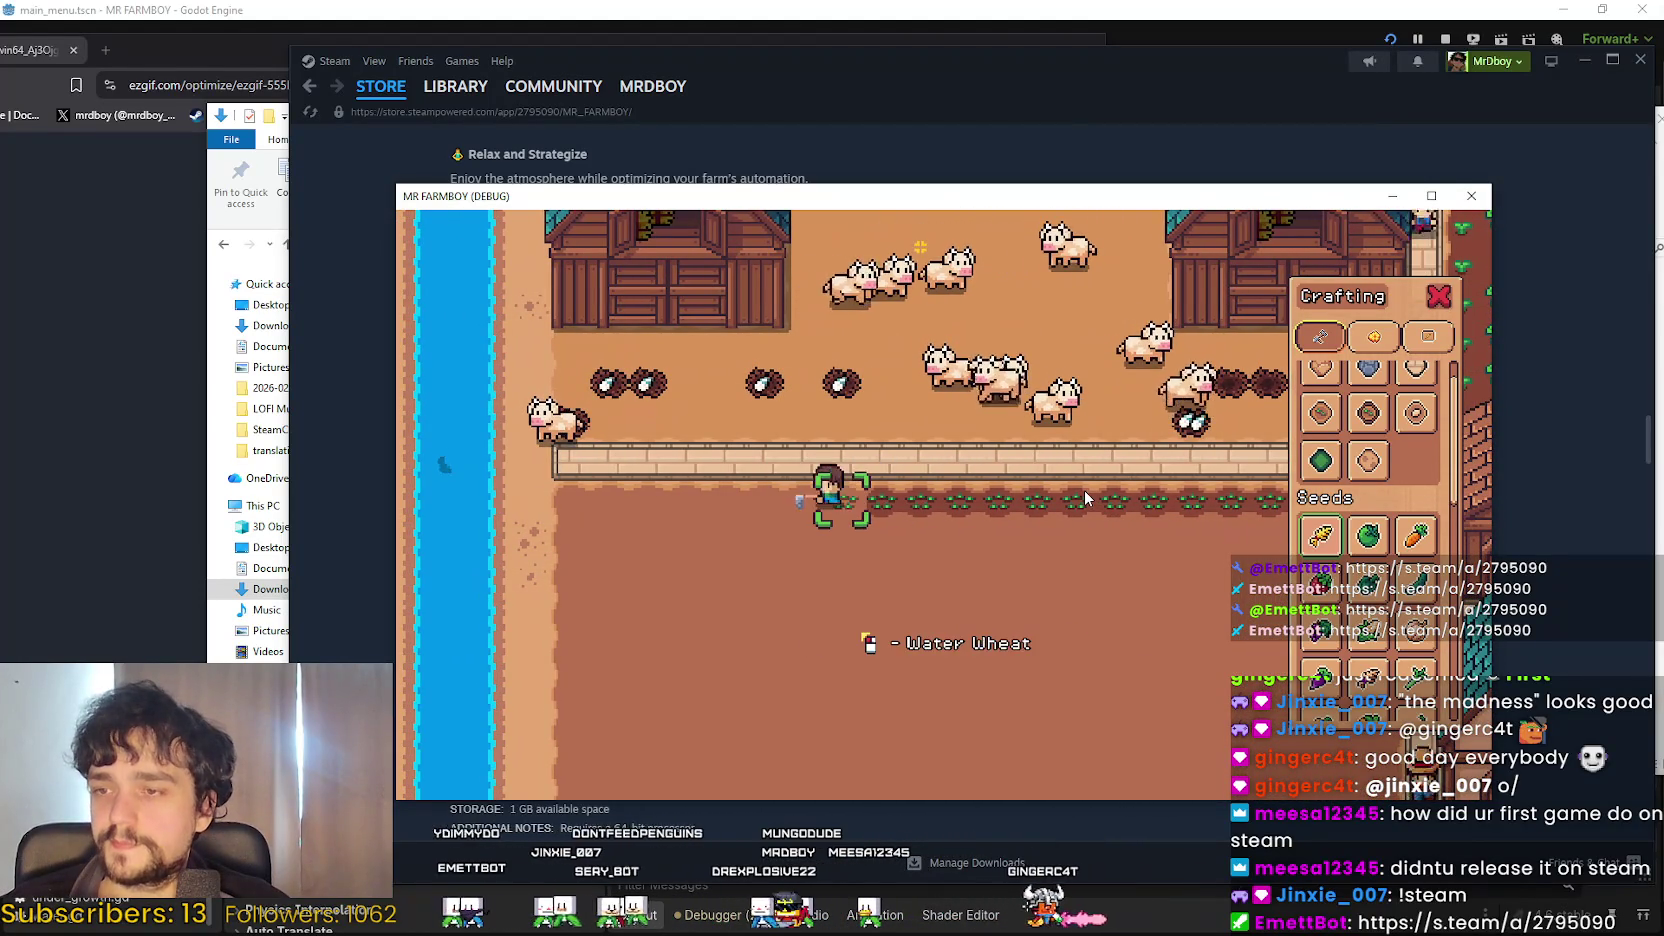
key(s)
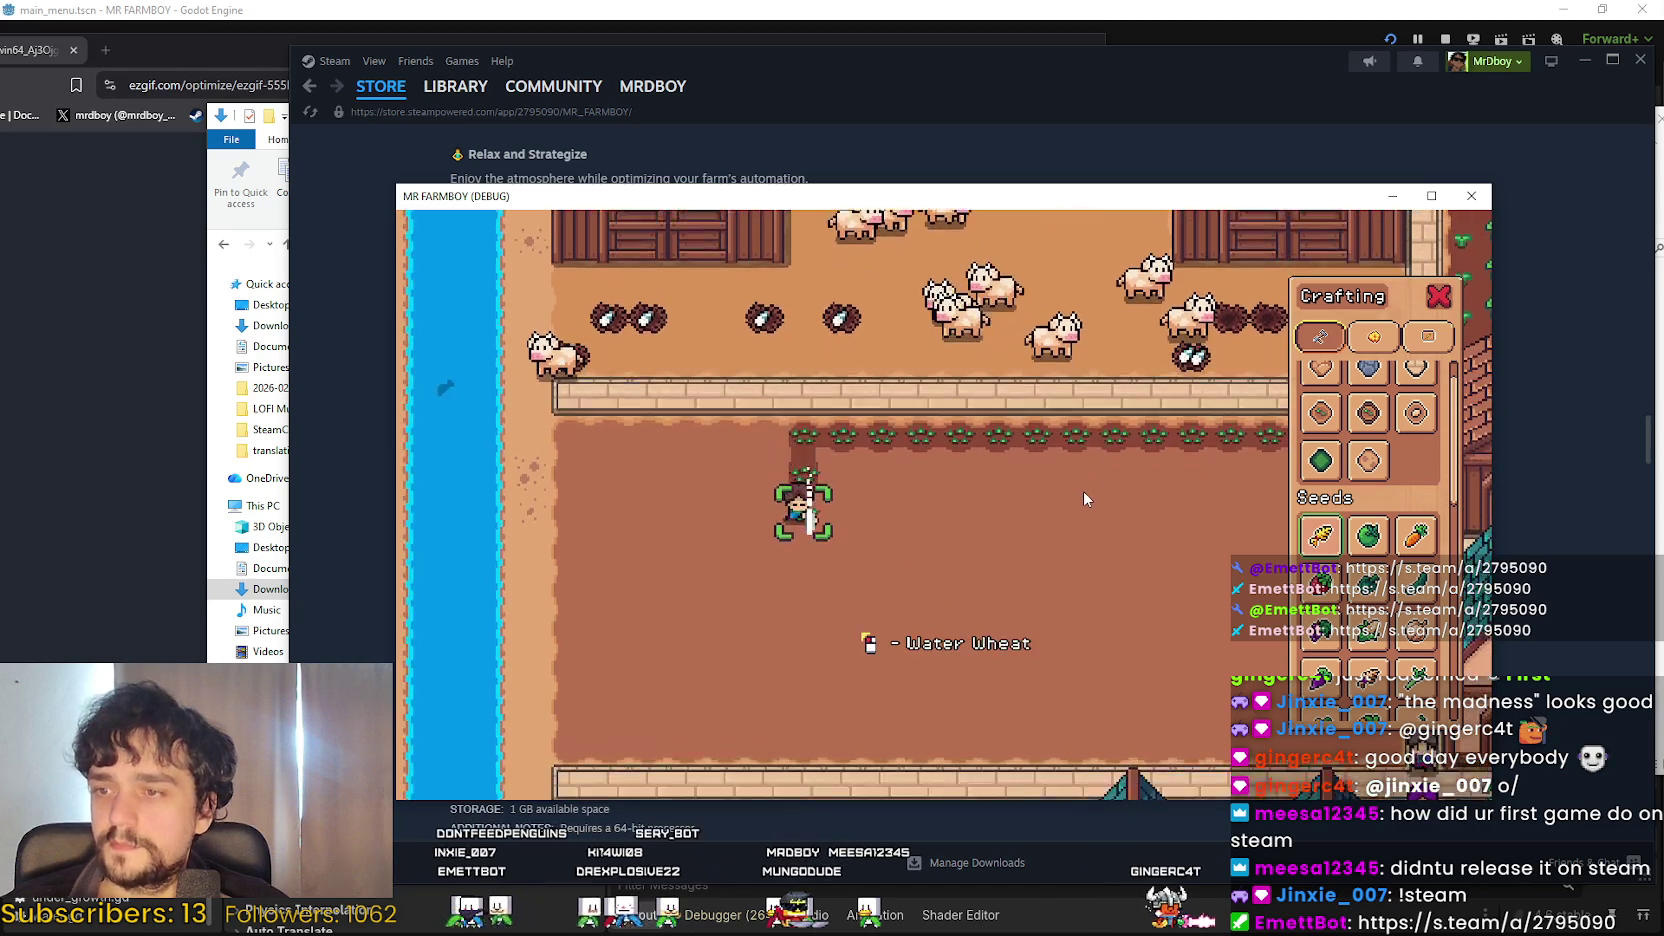
key(s)
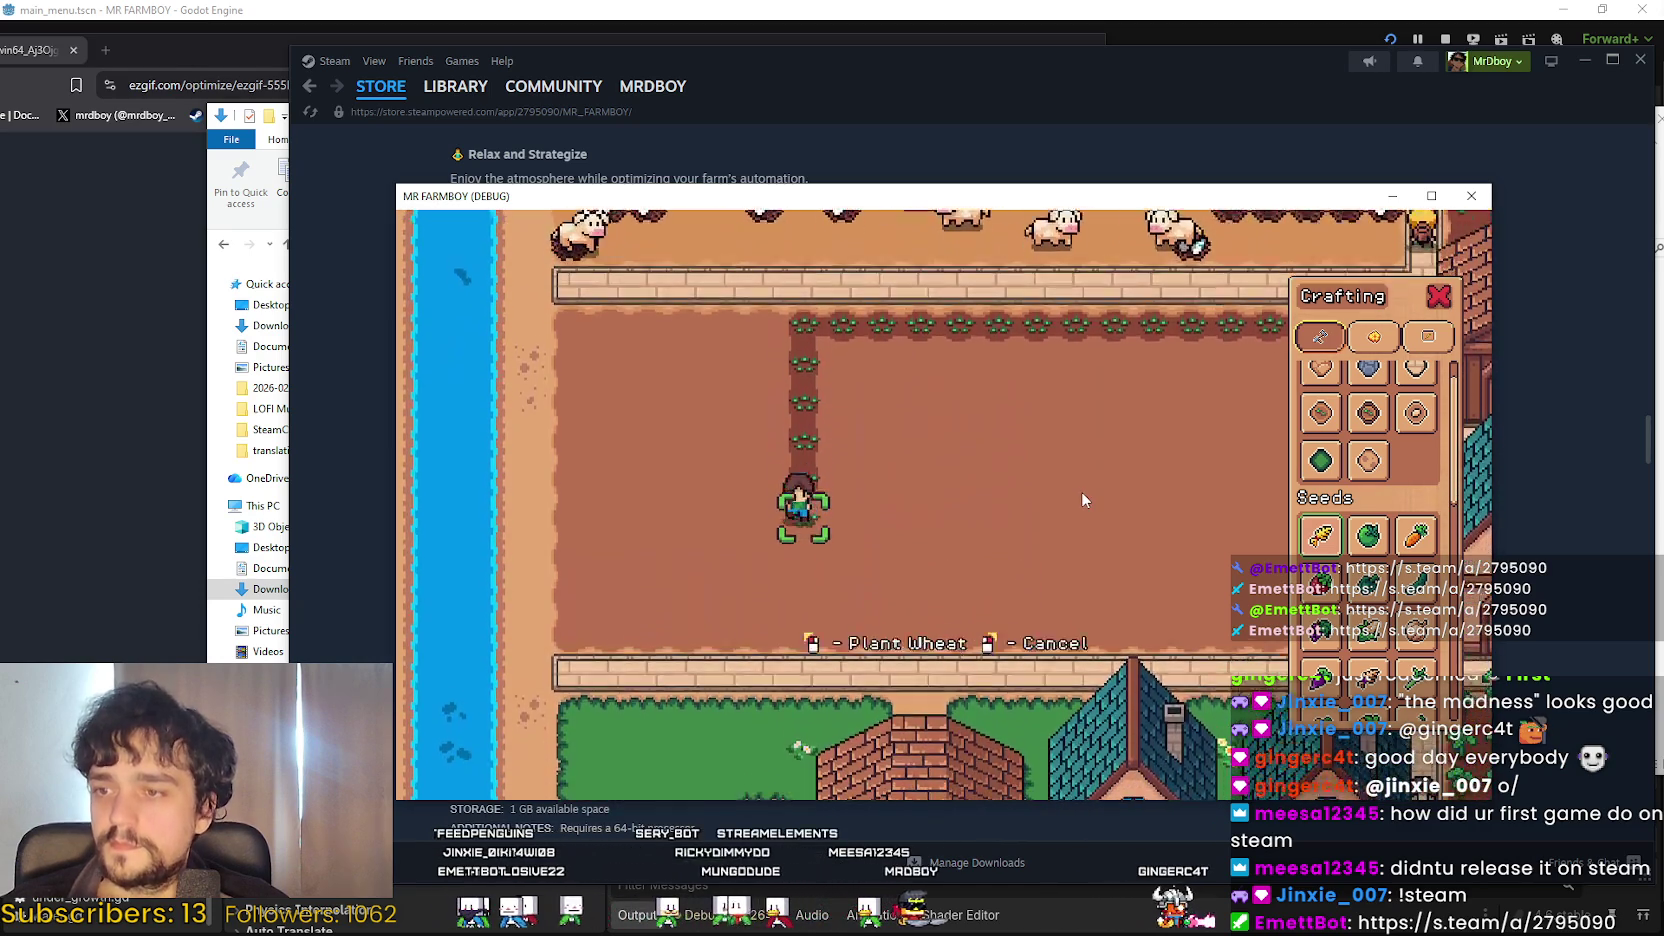
Extend the first wheat column down, then plant a second column walking back up.
key(s)
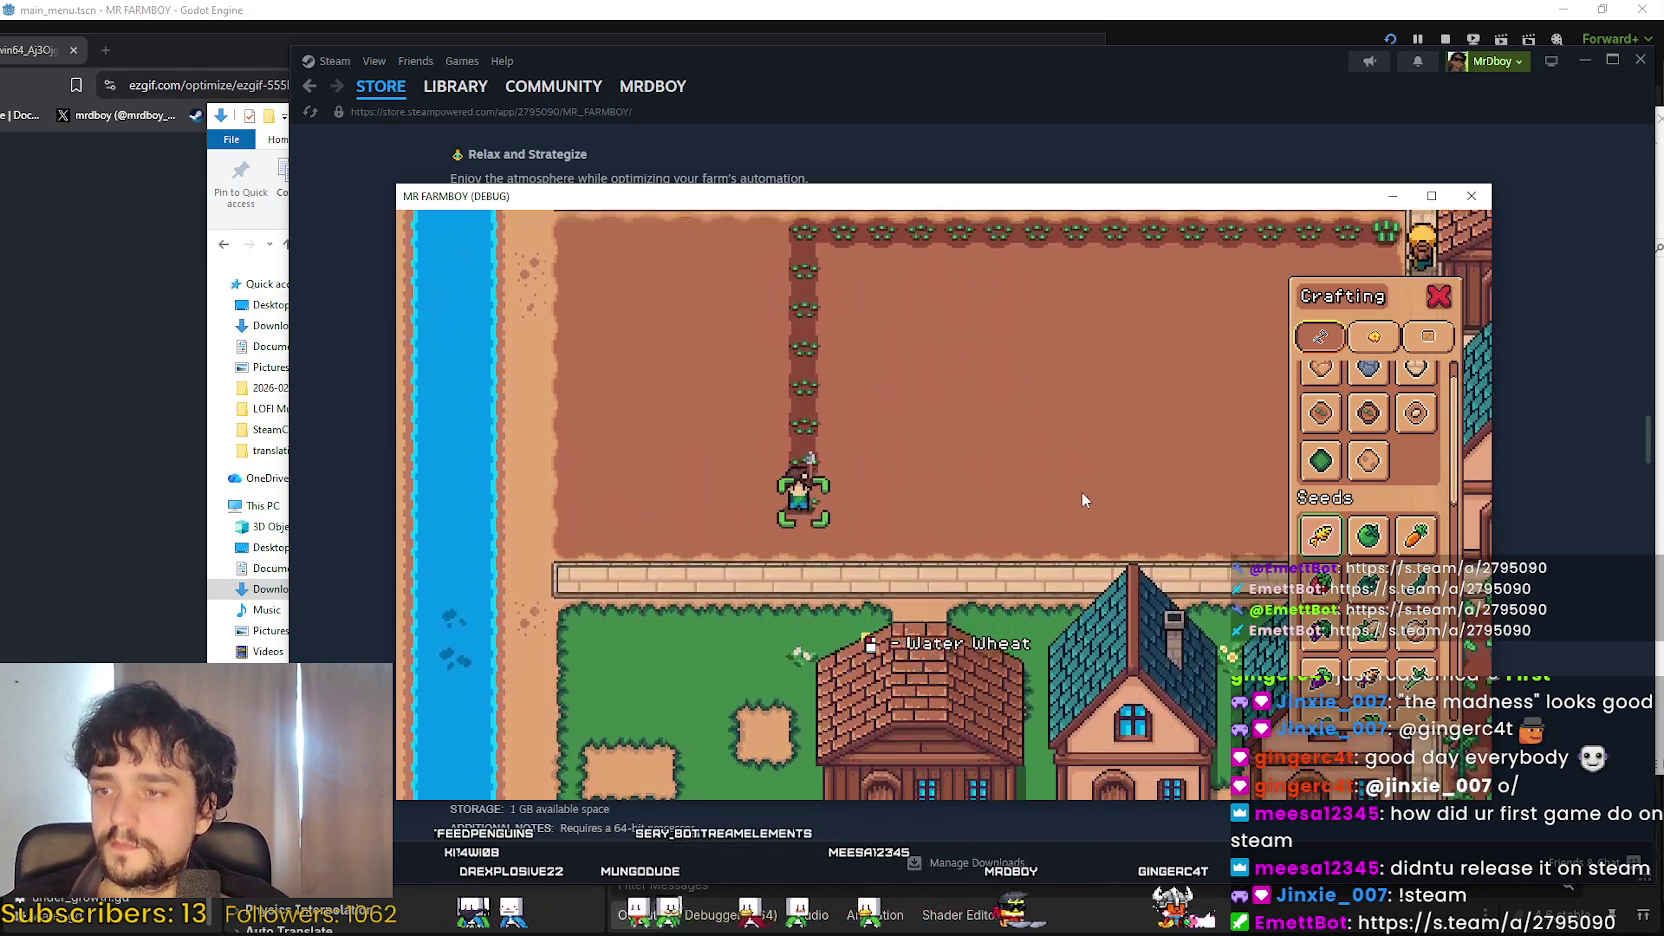
key(s)
key(d)
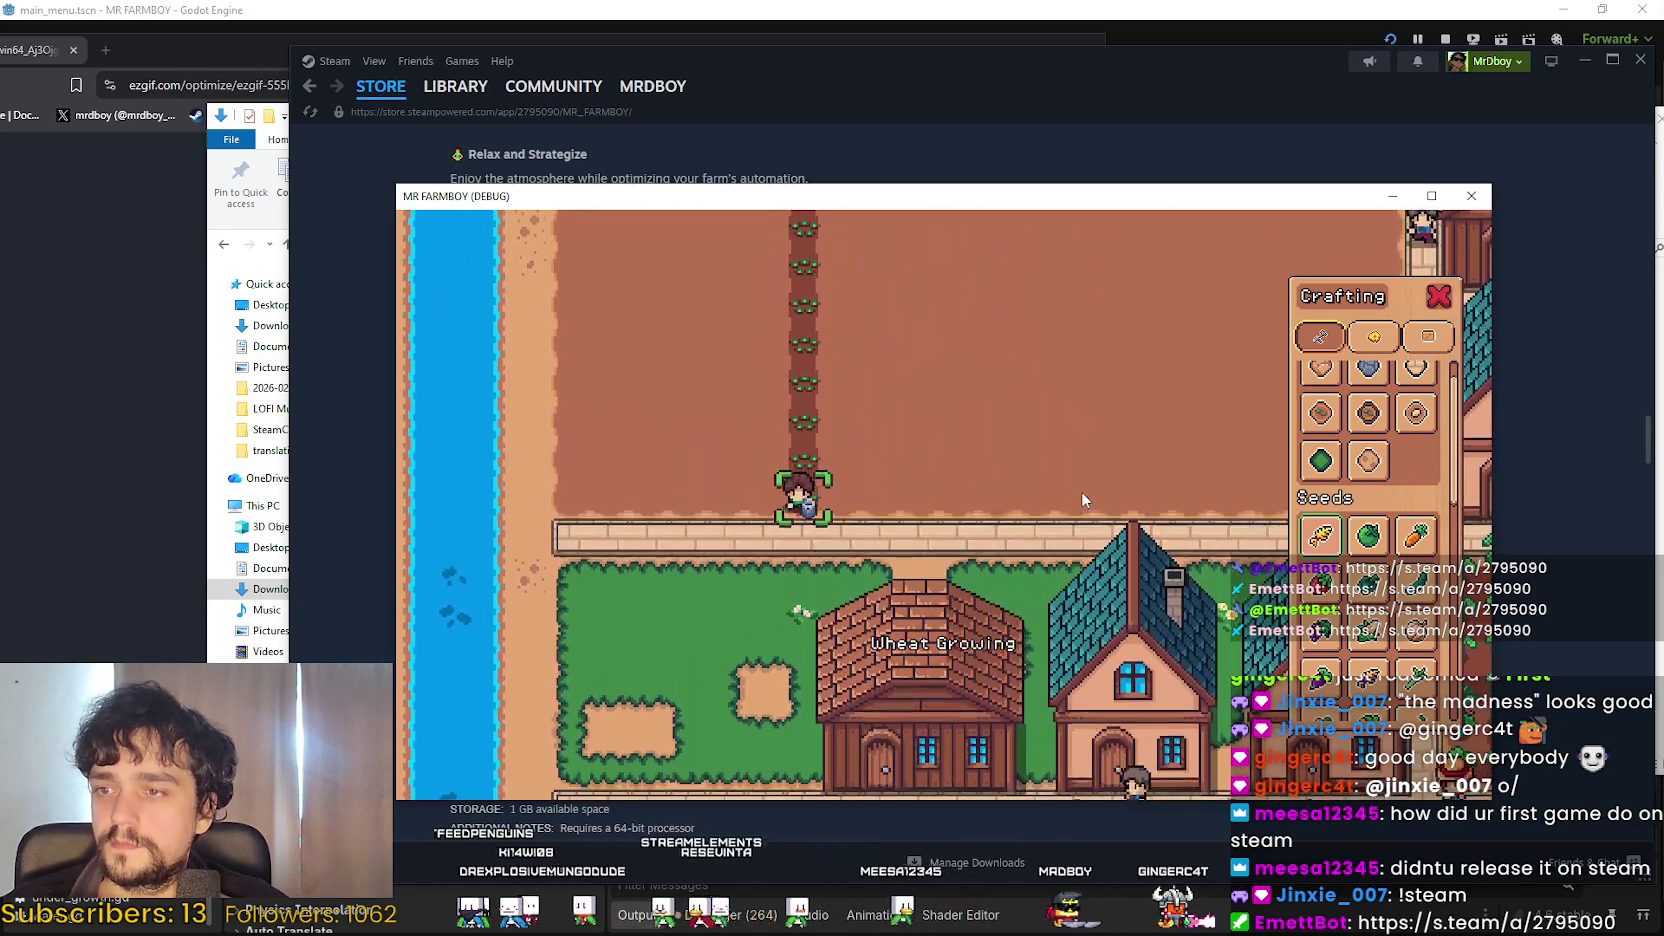
key(w)
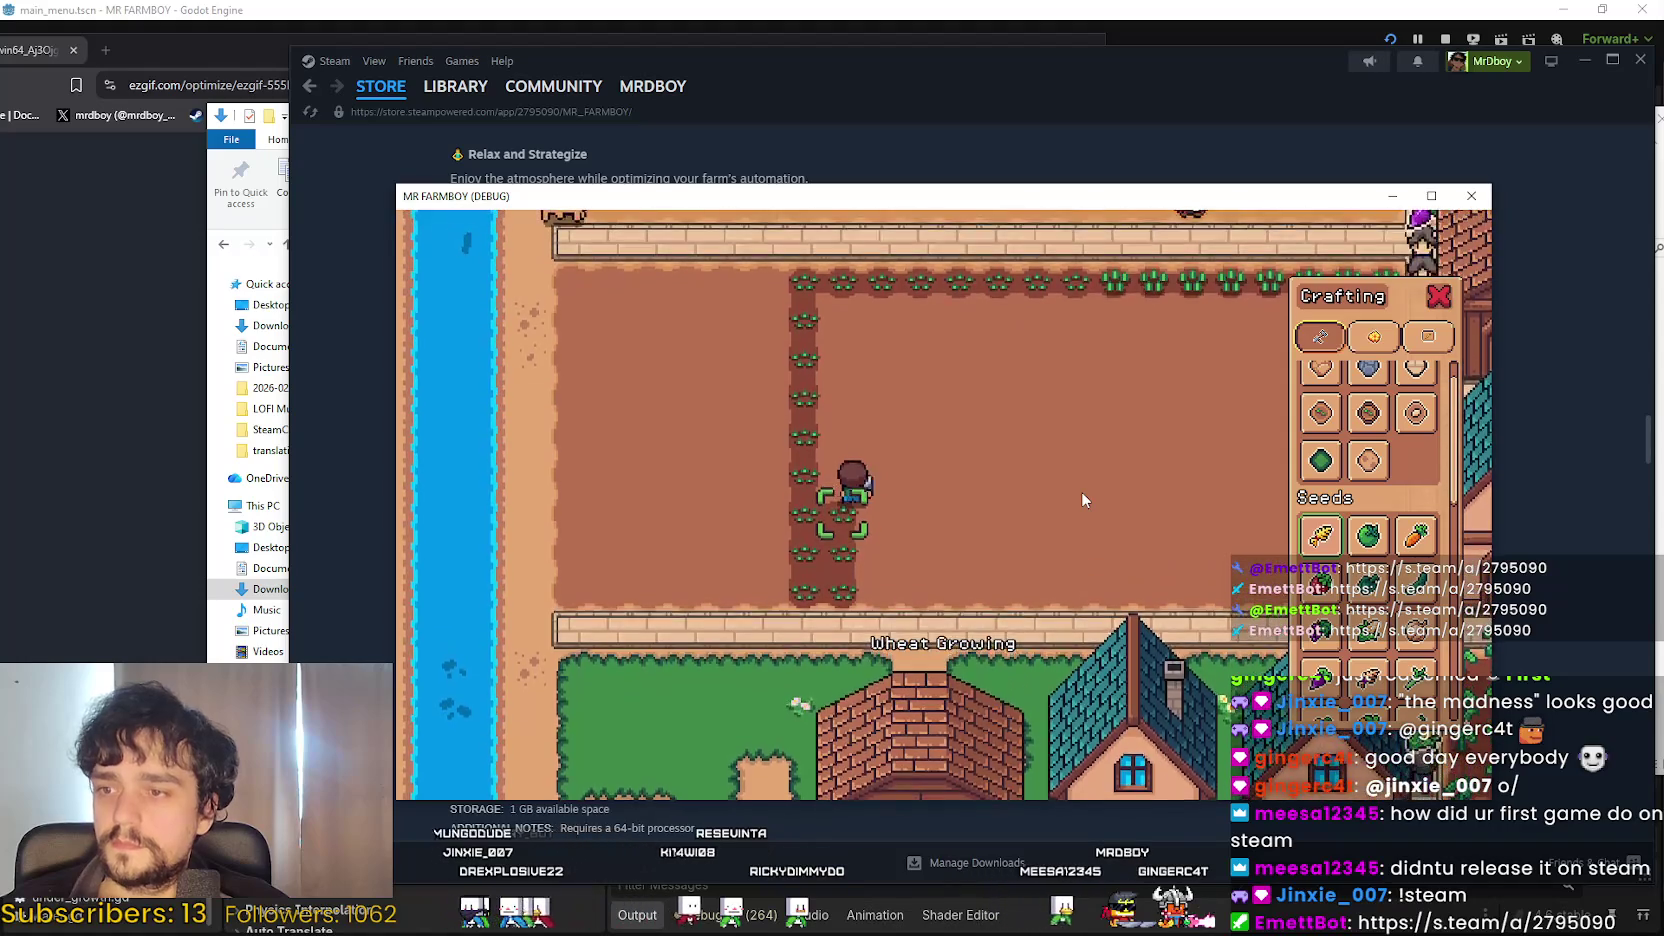
key(w)
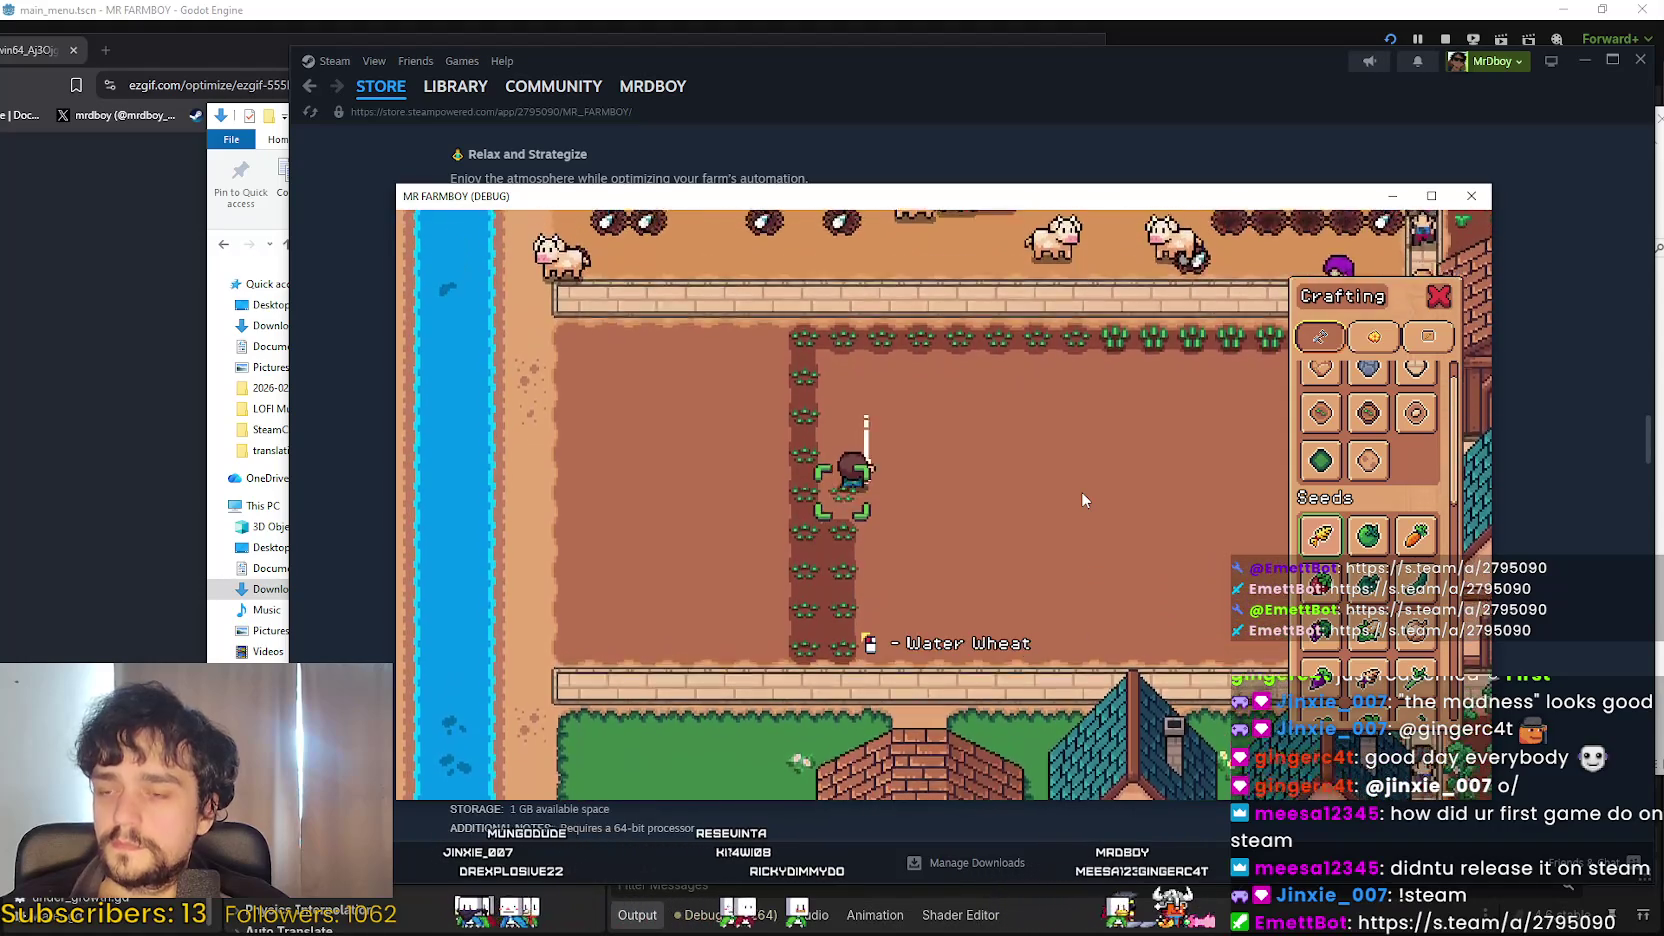
key(w)
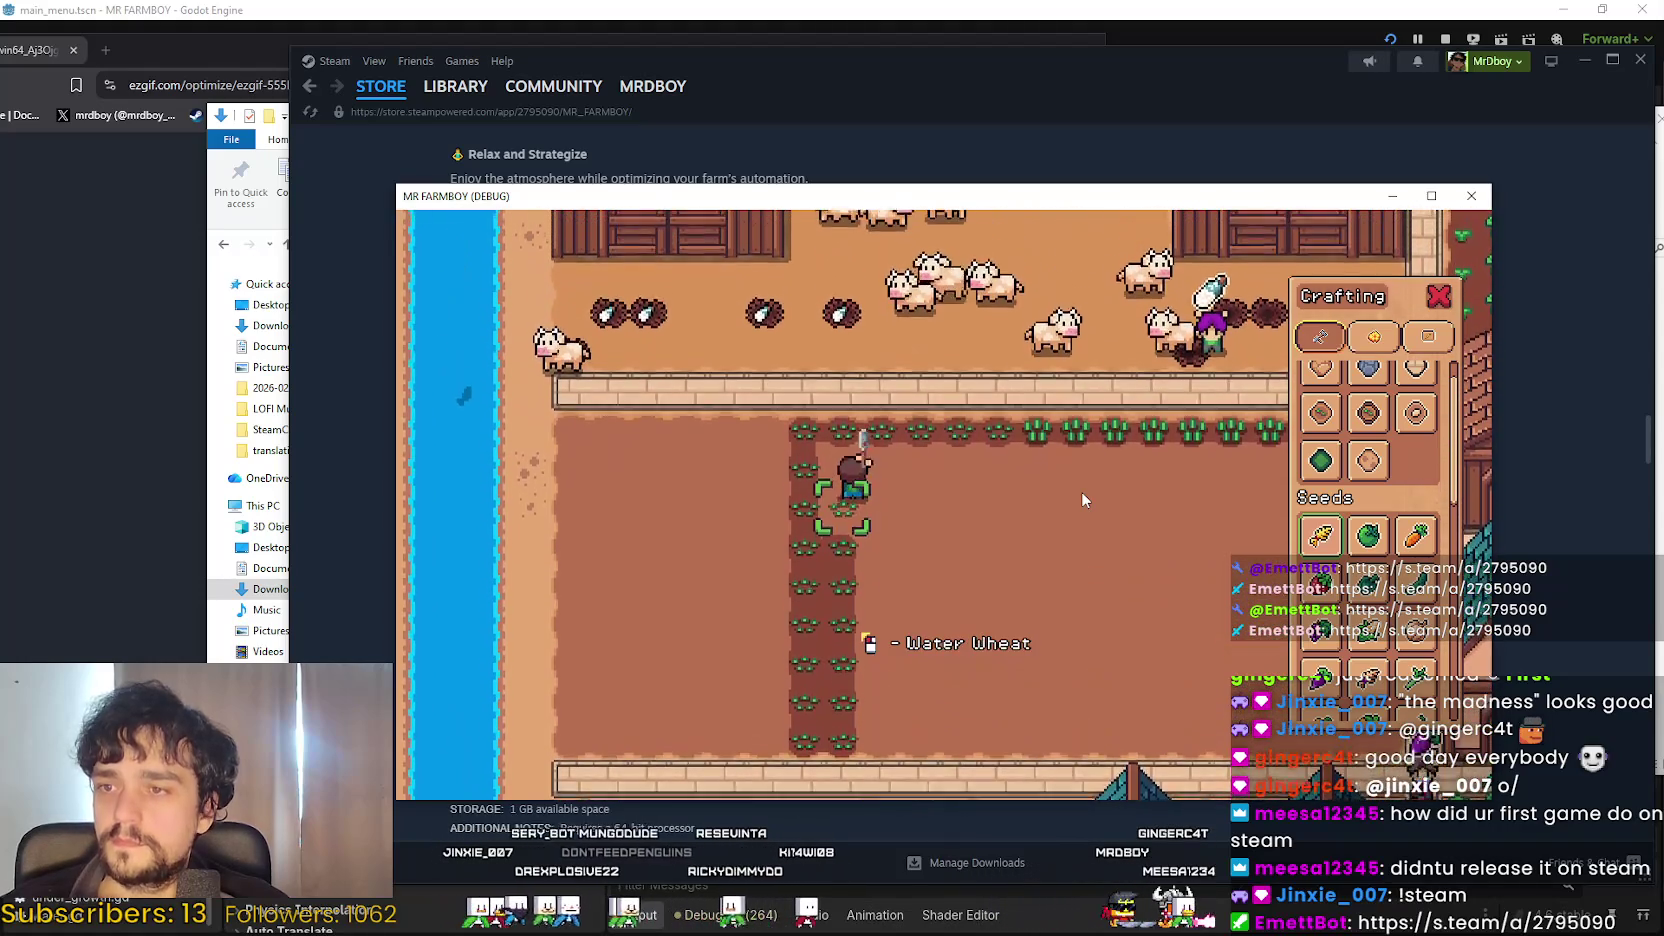
Plant a third wheat column down to the lower fence and a fourth back up.
key(s)
key(d)
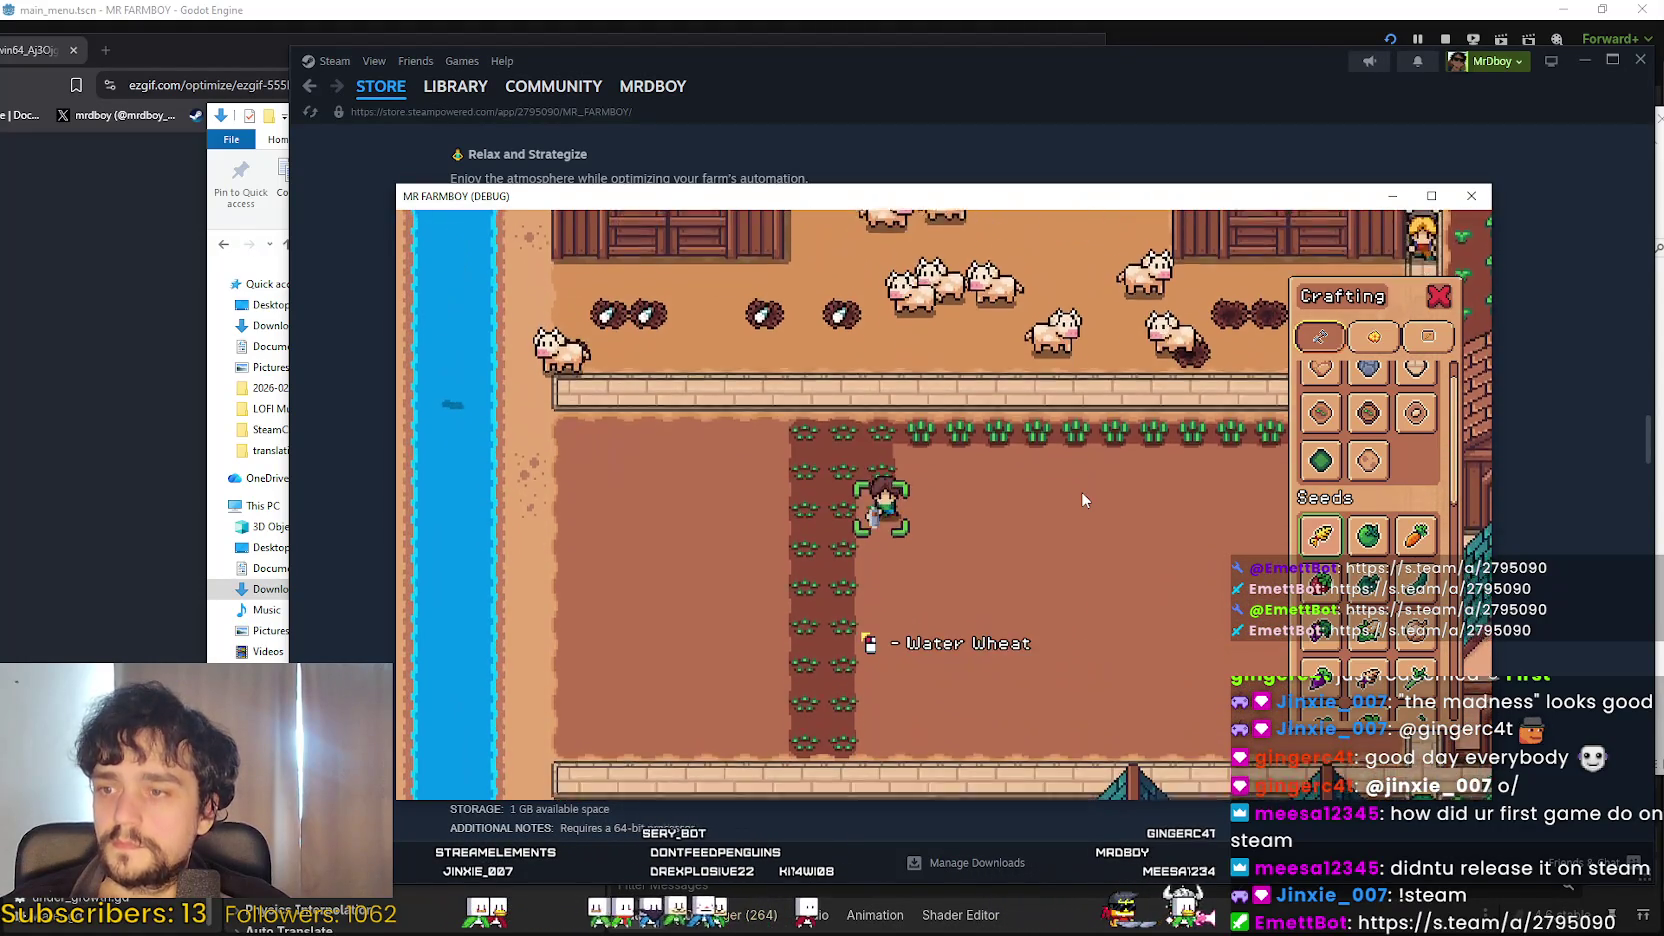
key(s)
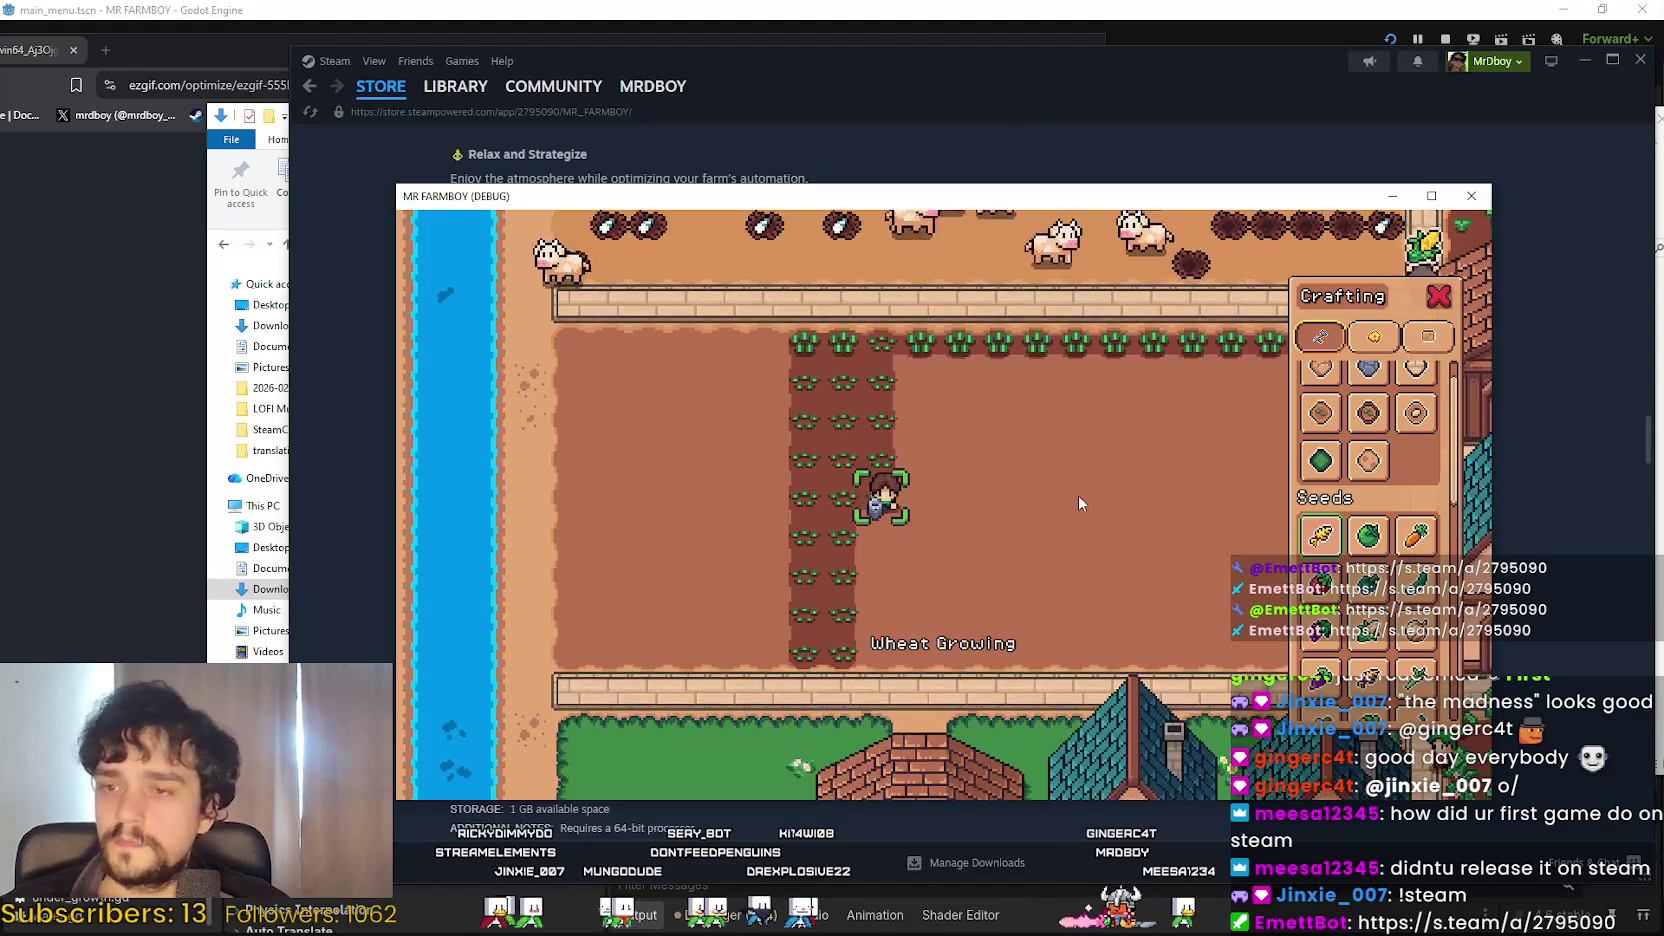
key(s)
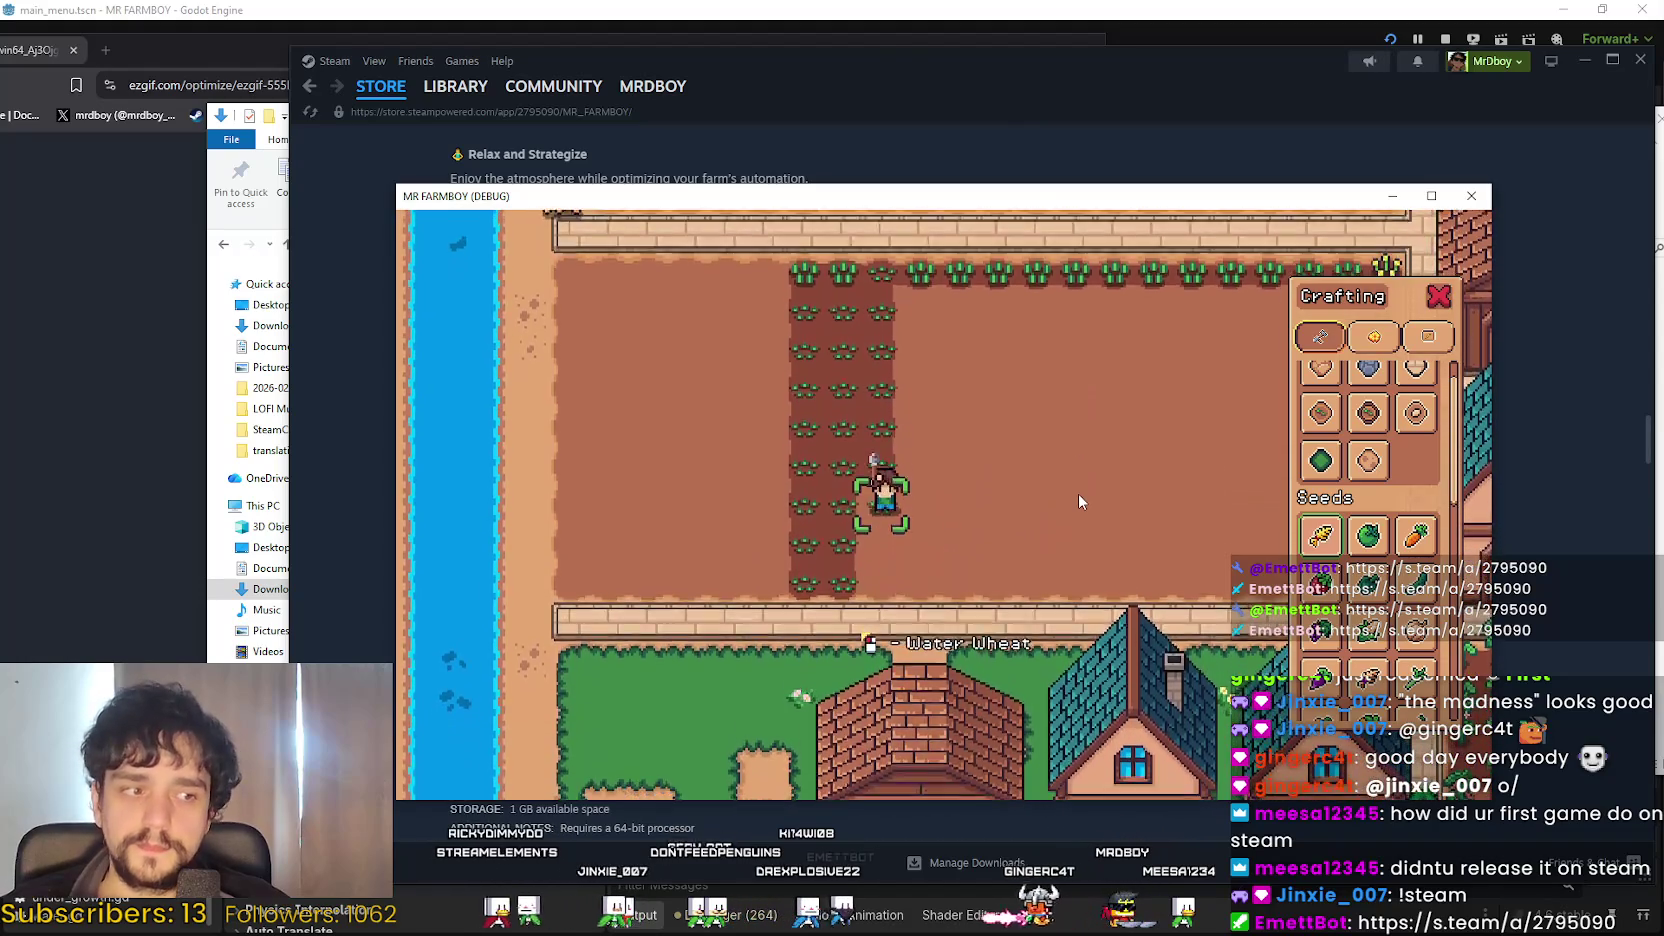
key(s)
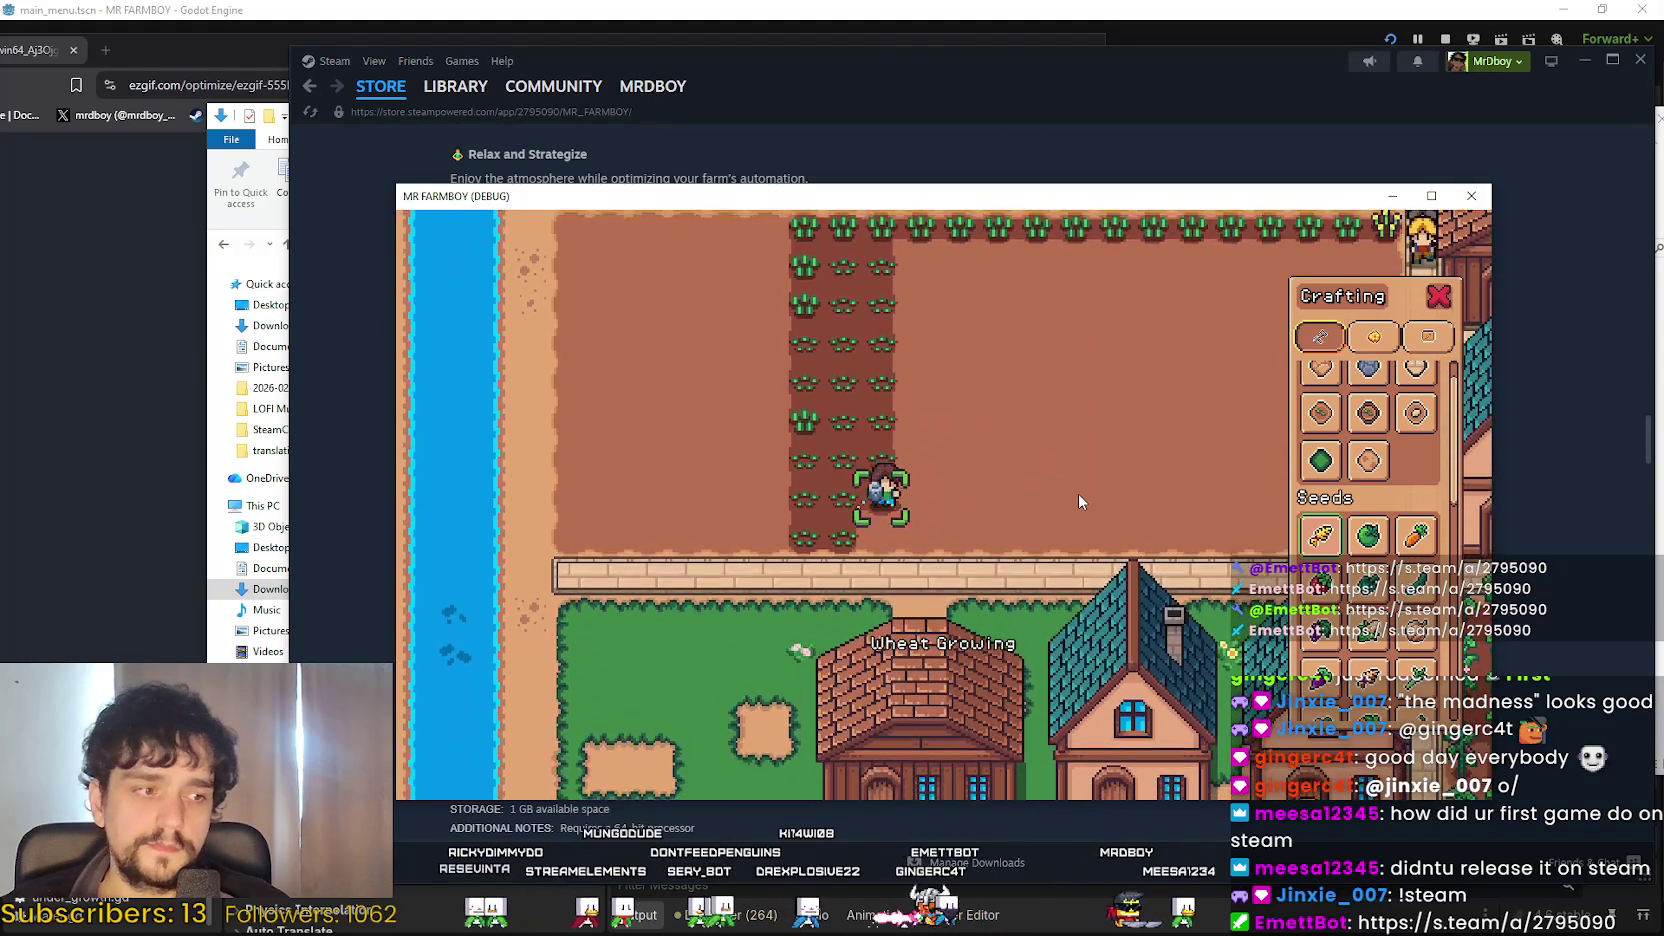
key(d)
key(w)
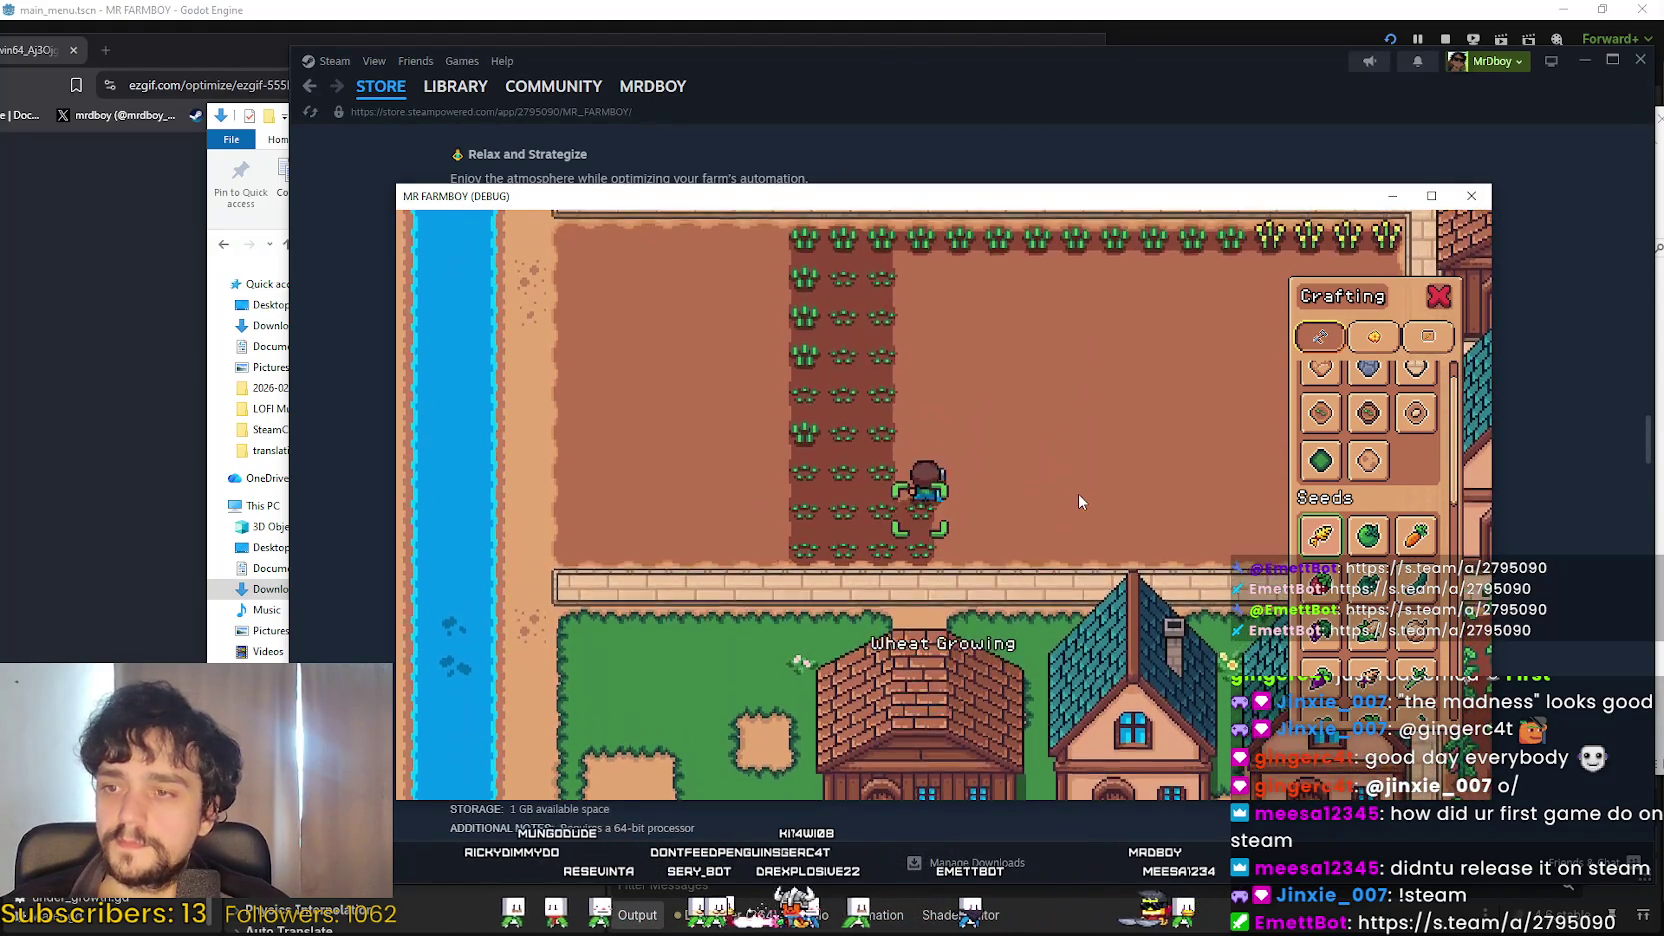
key(w)
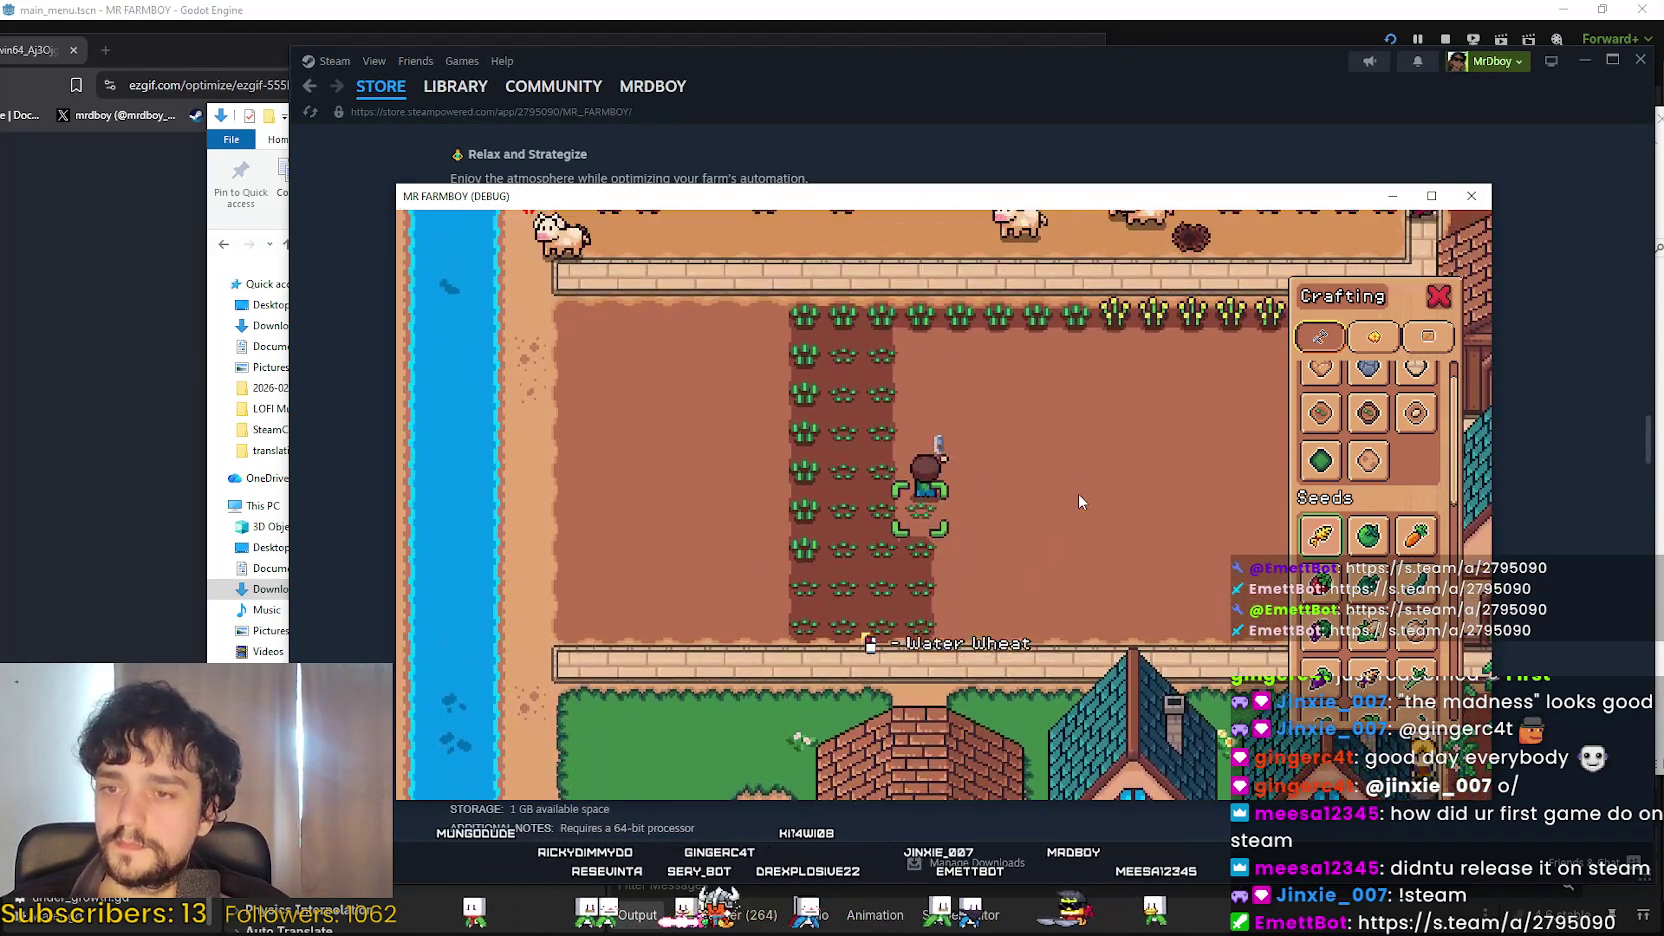
key(w)
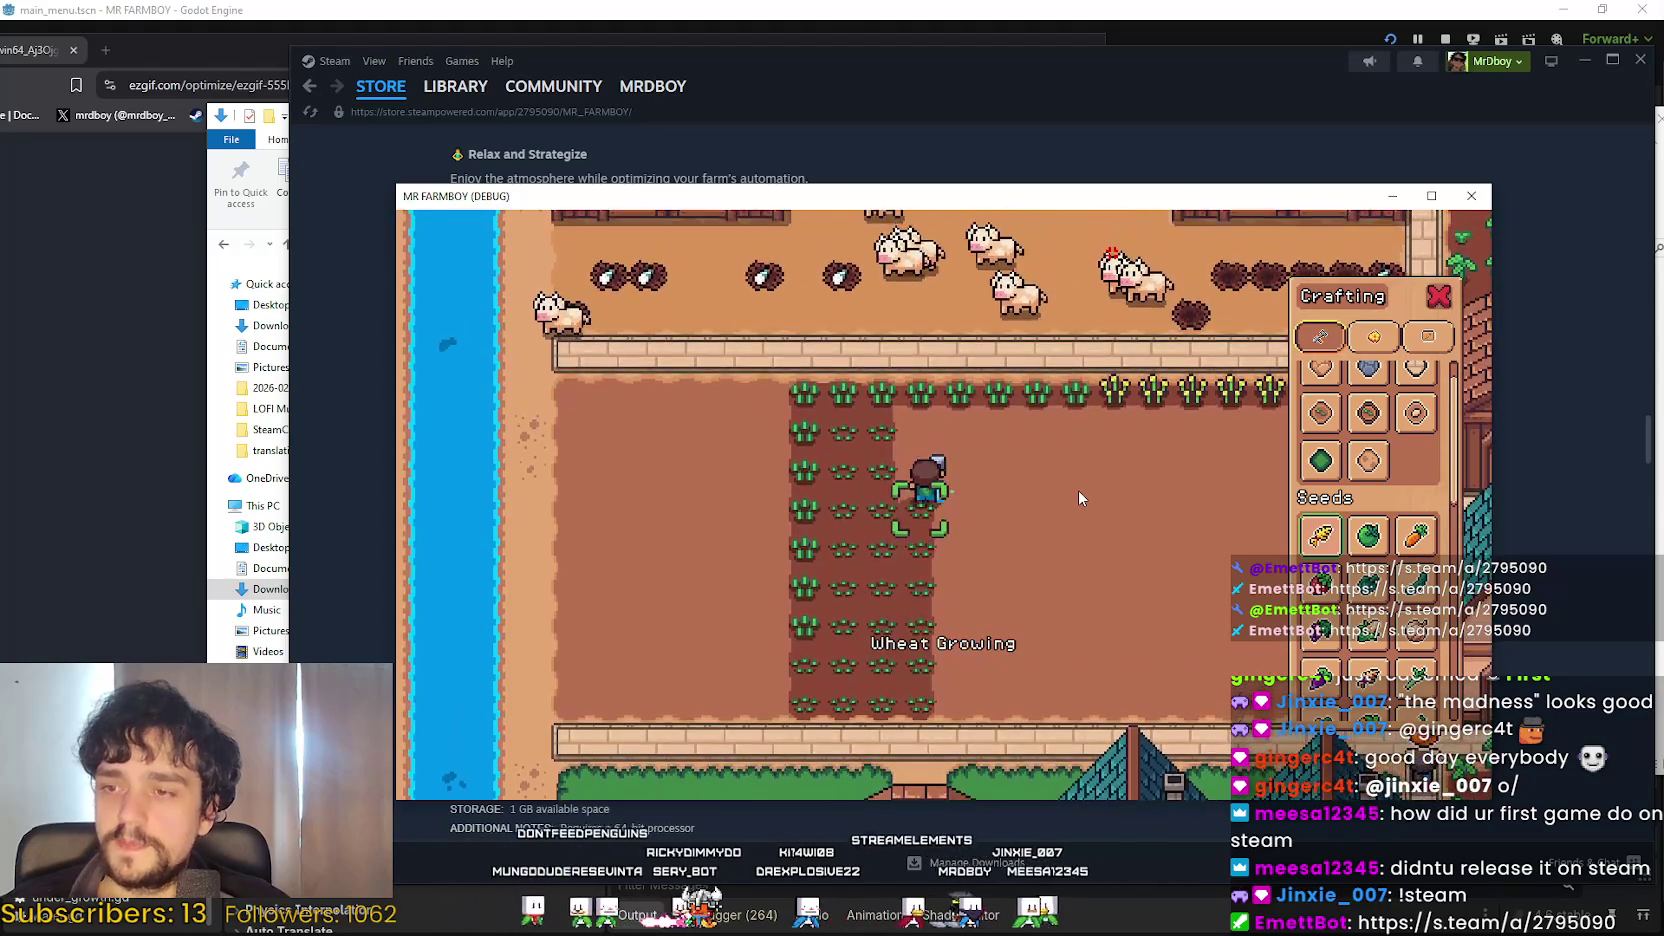
key(w)
Add two more wheat columns, one heading down and one heading up, shifting right.
key(d)
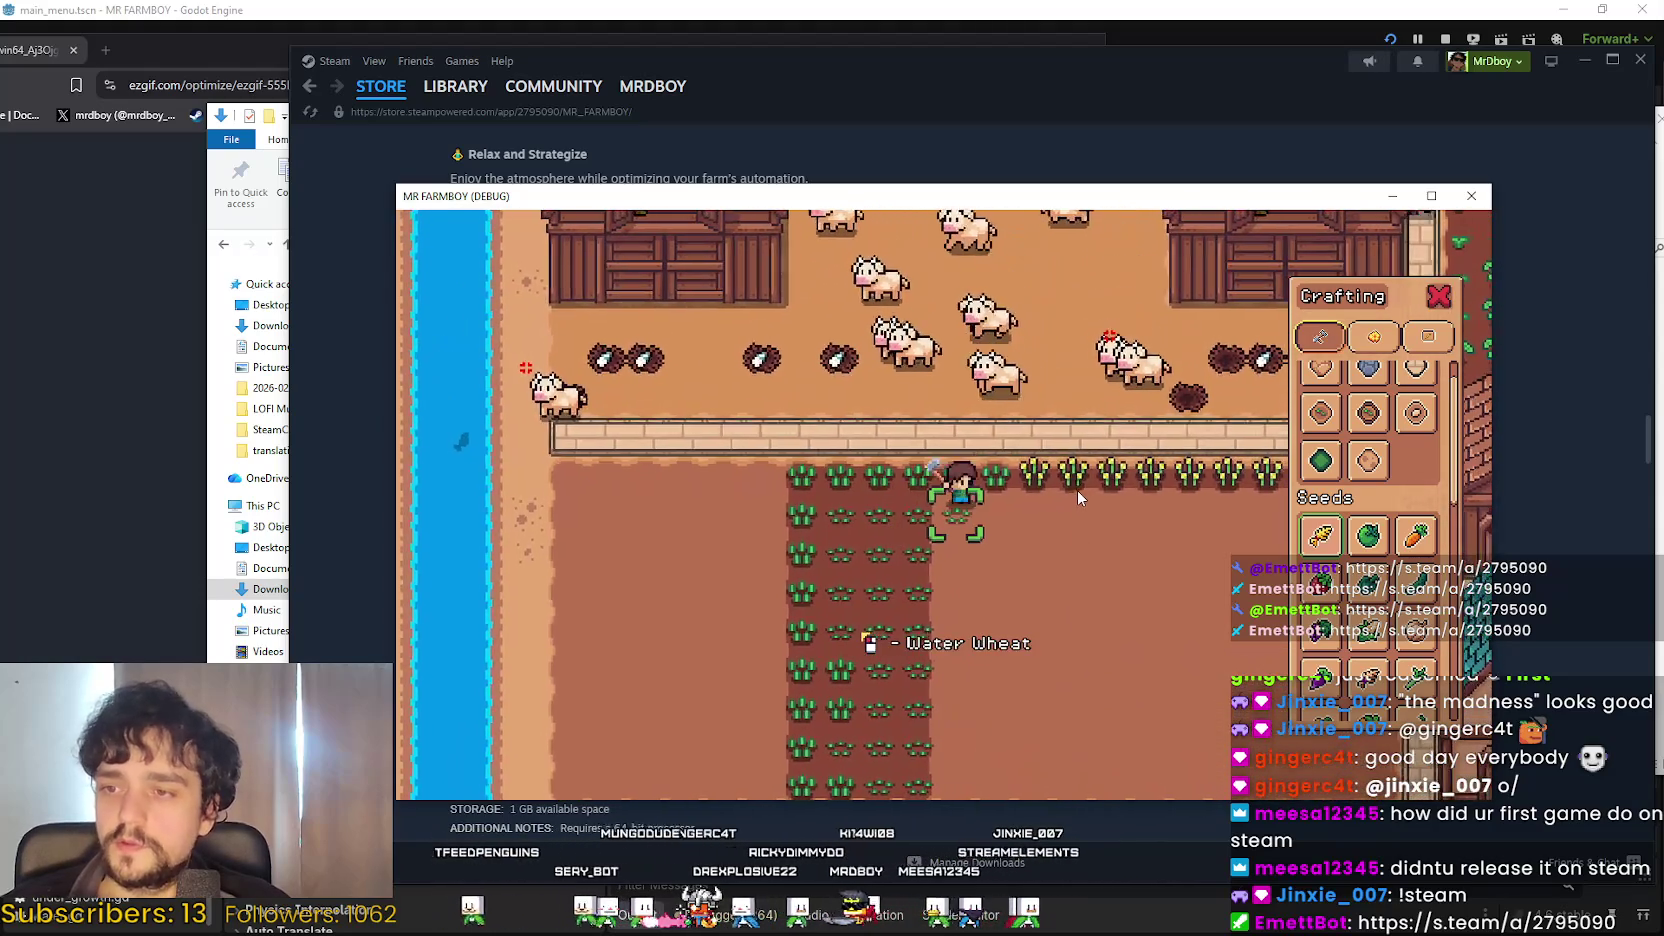
key(s)
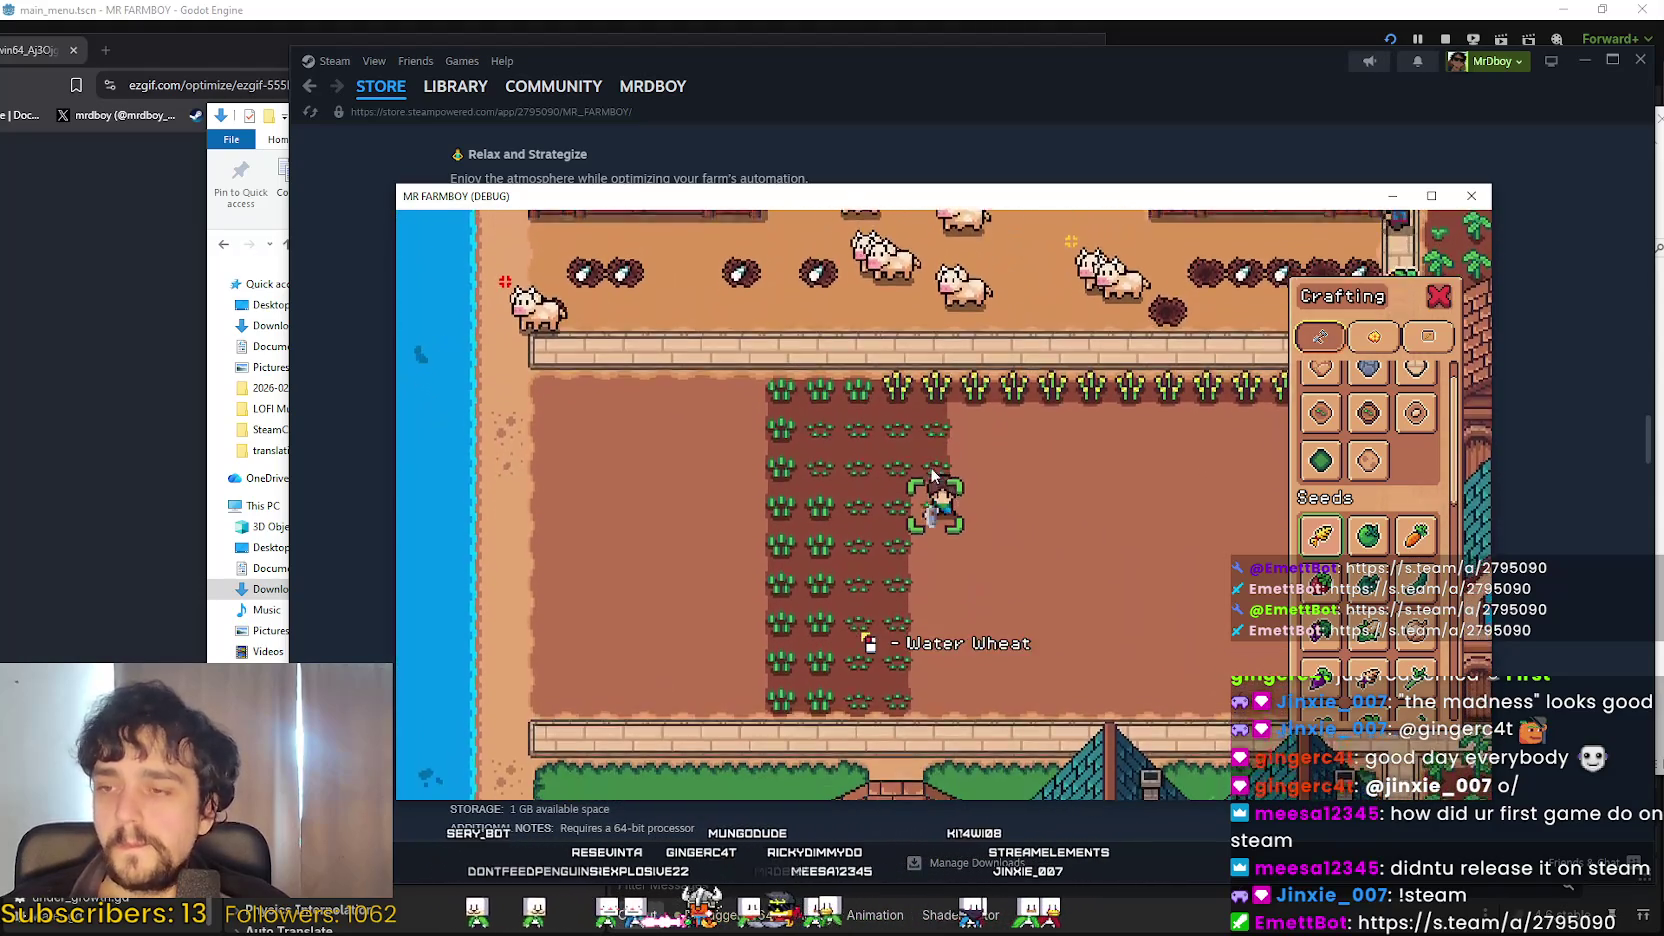
key(s)
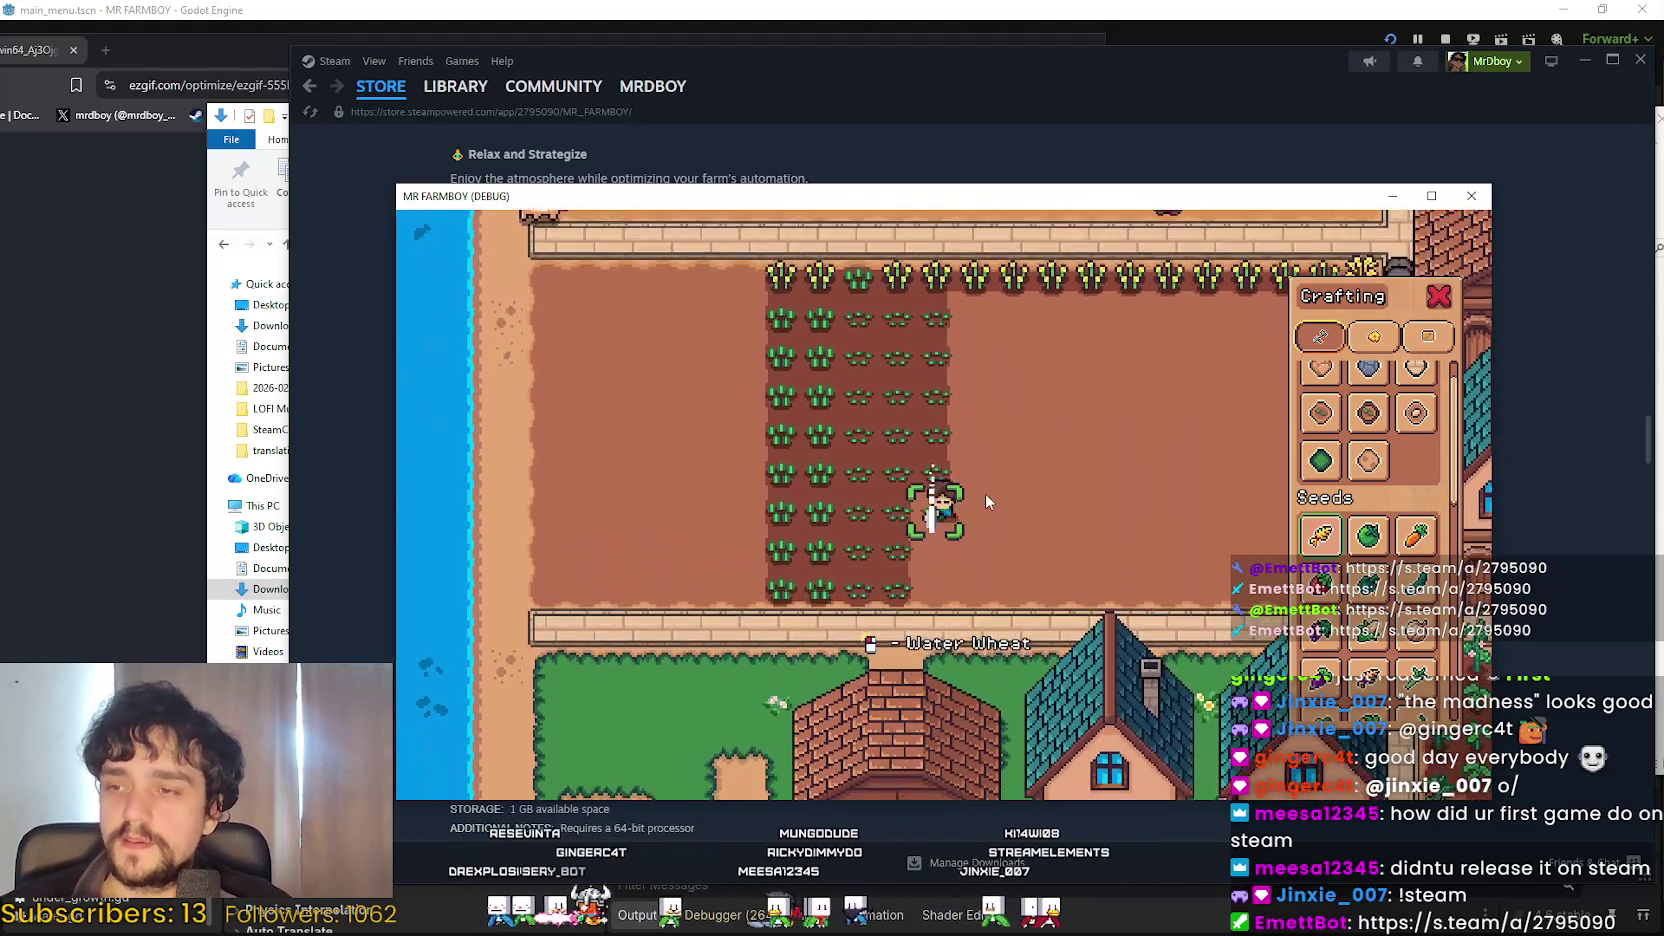
key(s)
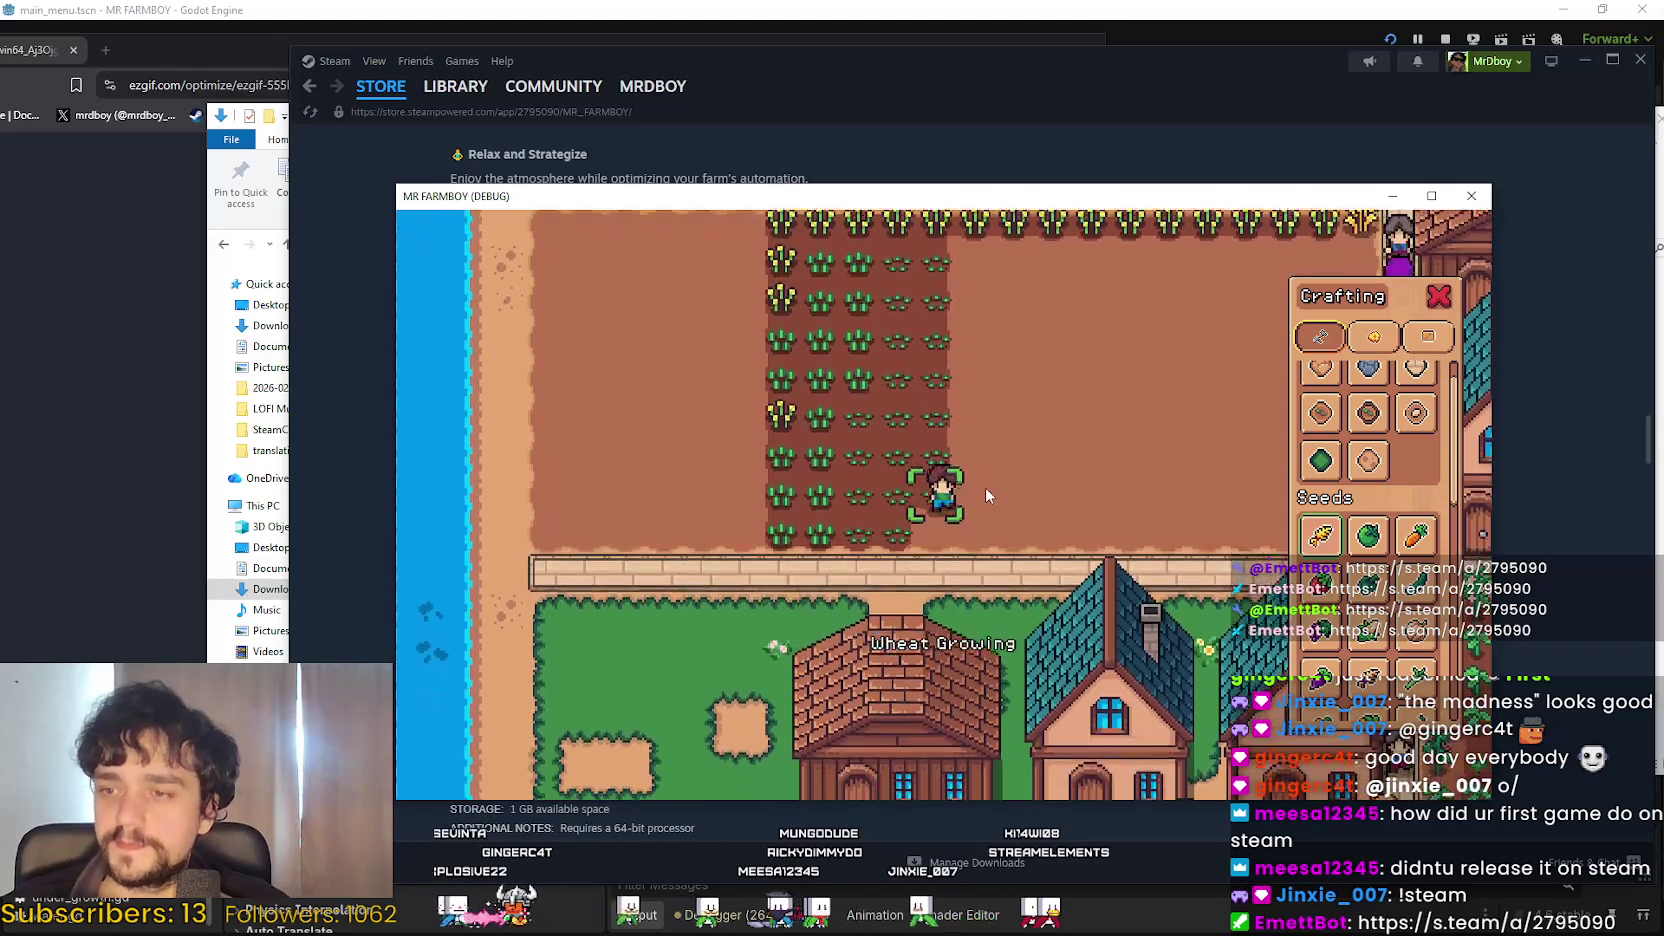
key(d)
key(w)
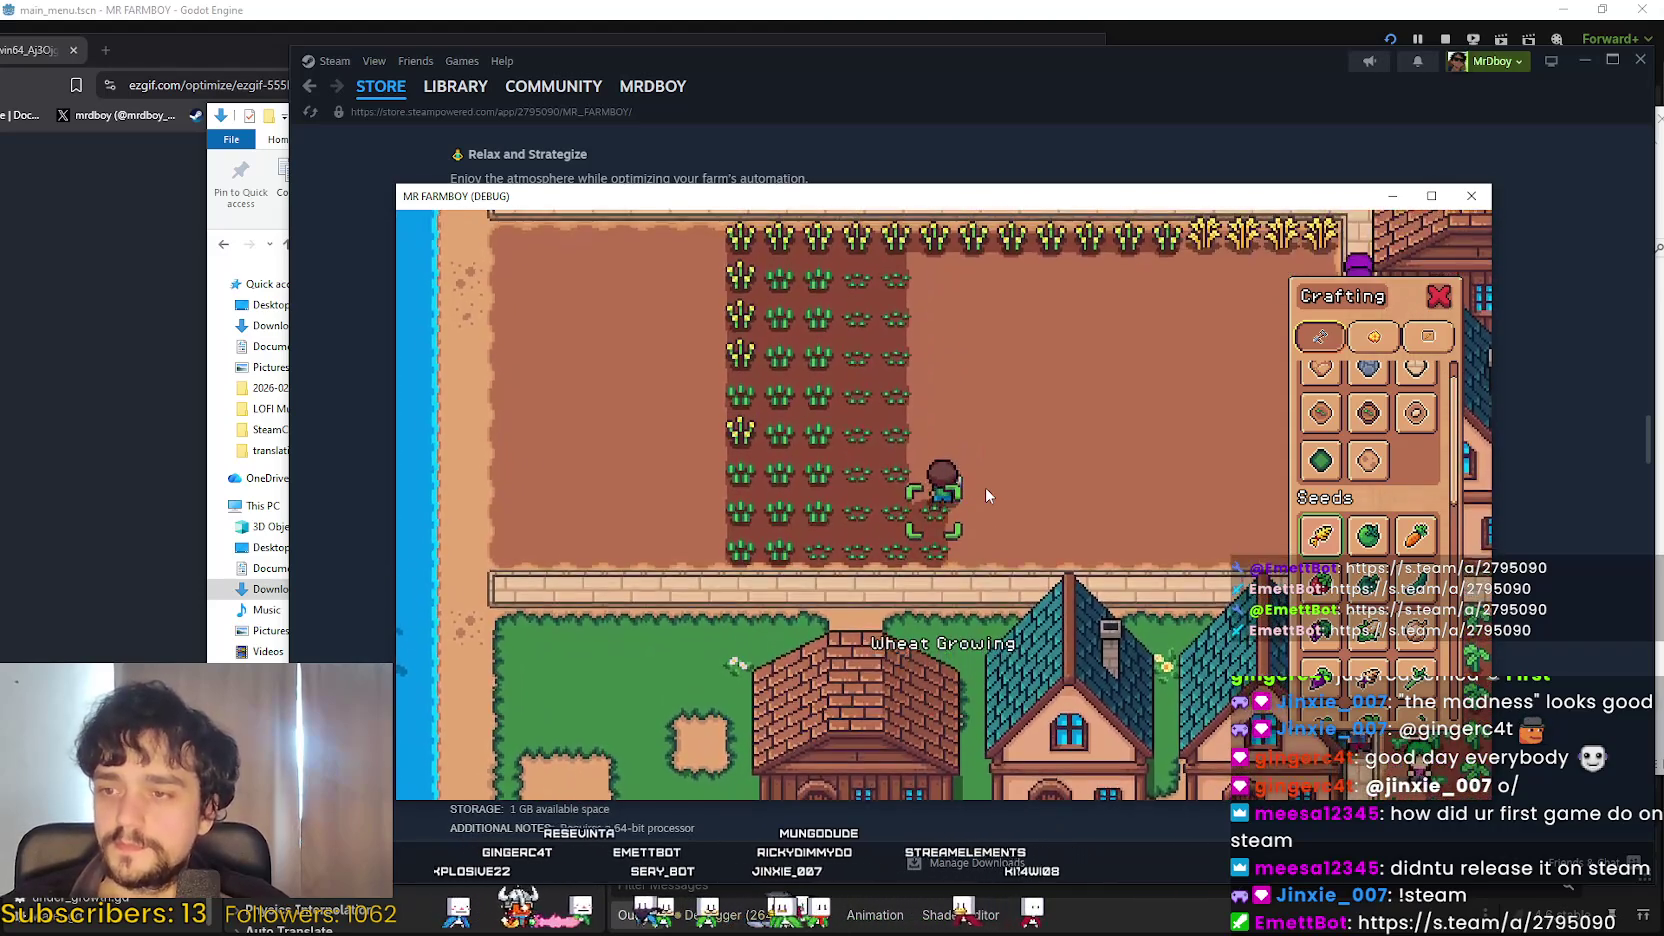
key(w)
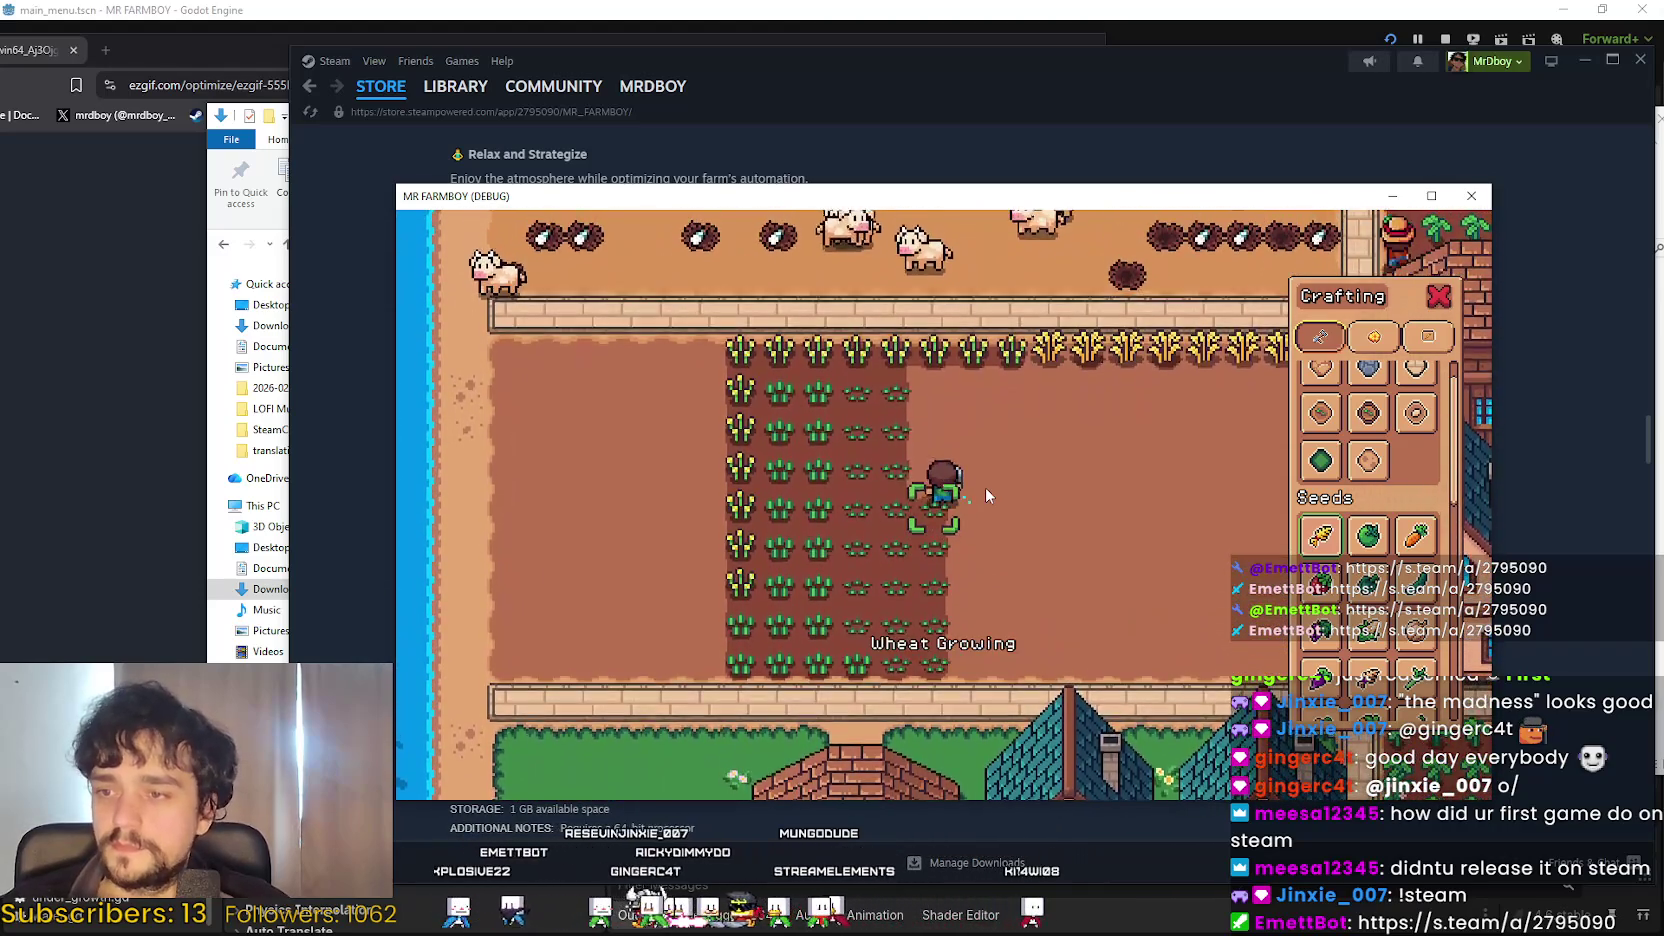
key(w)
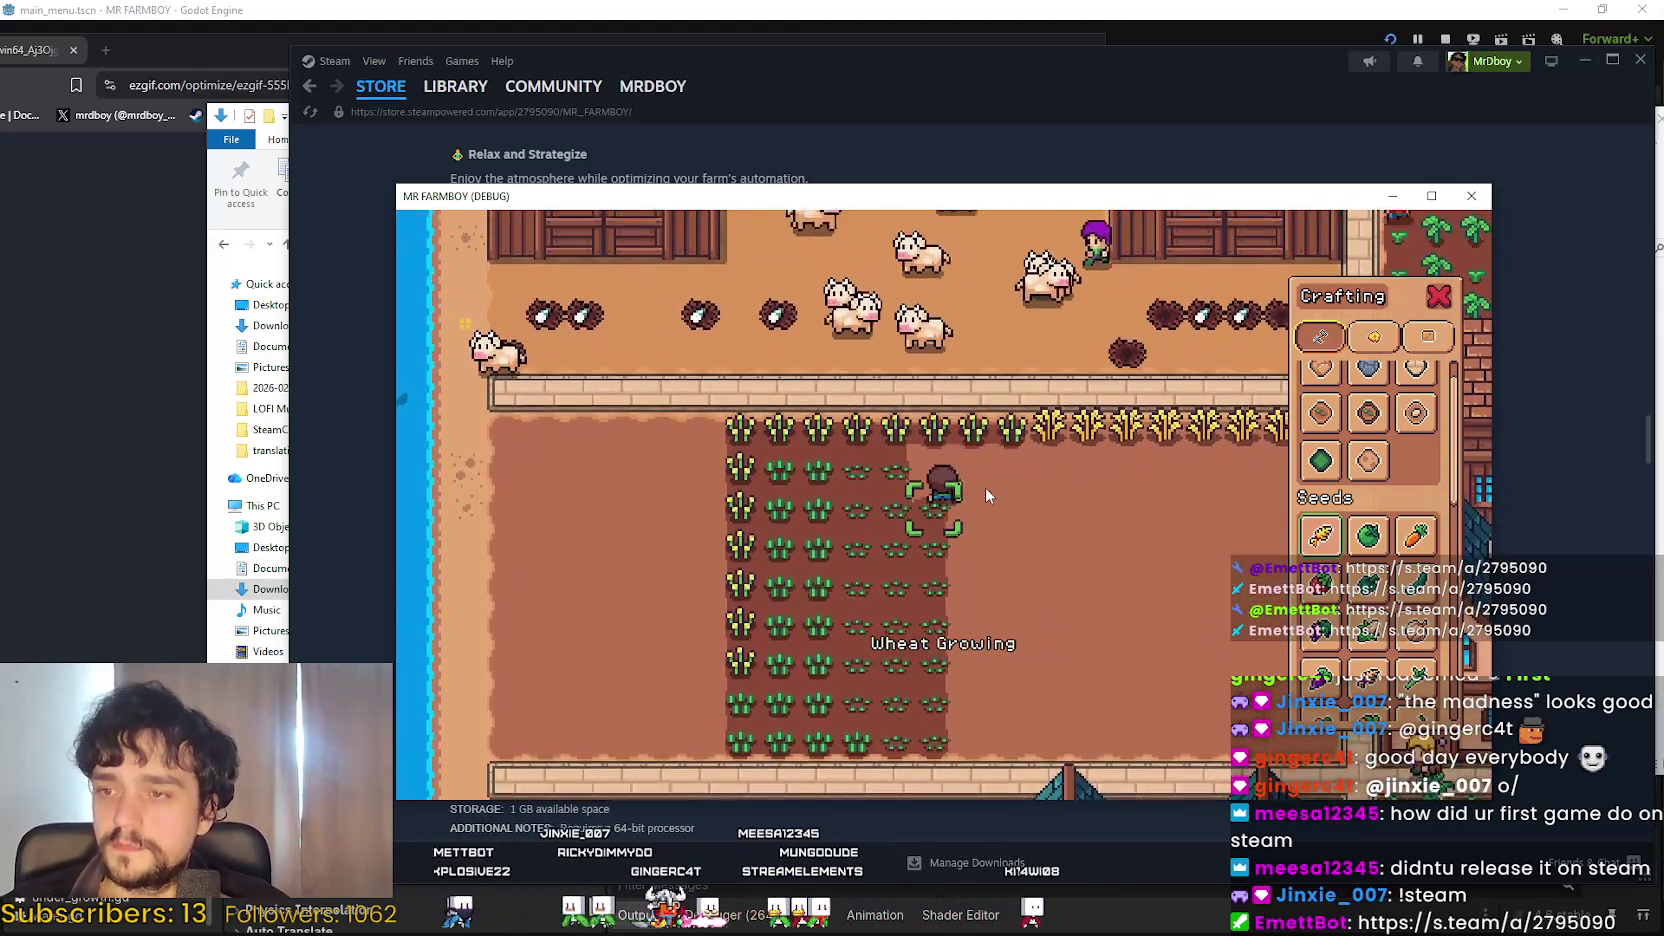
key(w)
key(d)
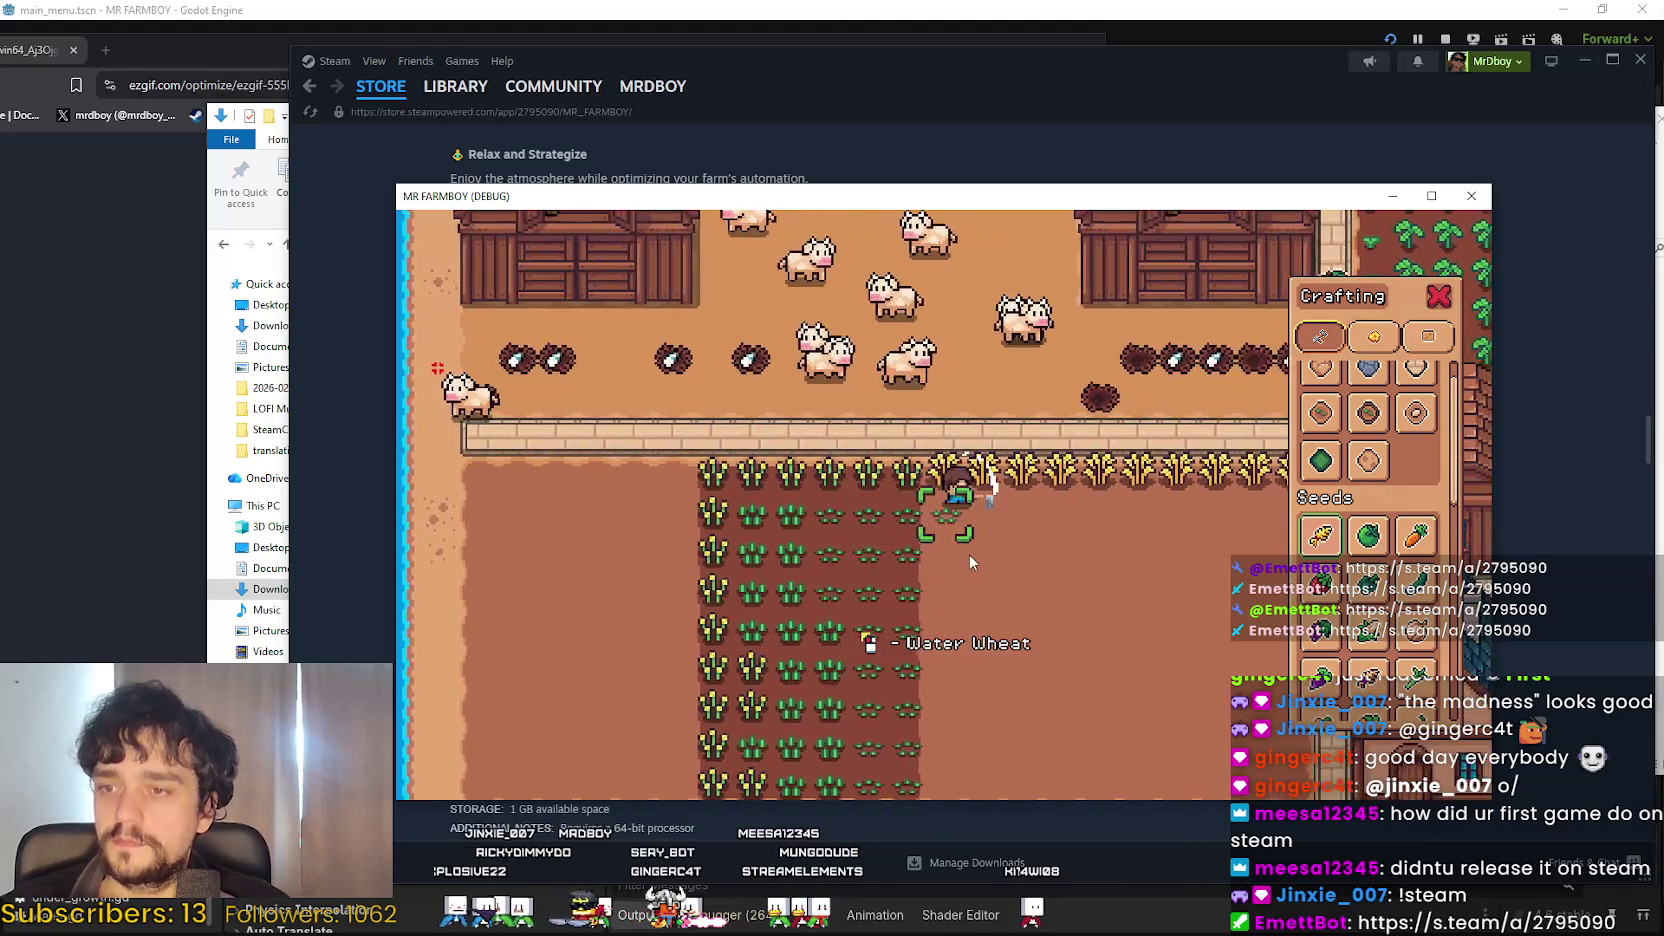
Plant one more column down to the fence and walk back up to a dry wheat tile.
key(s)
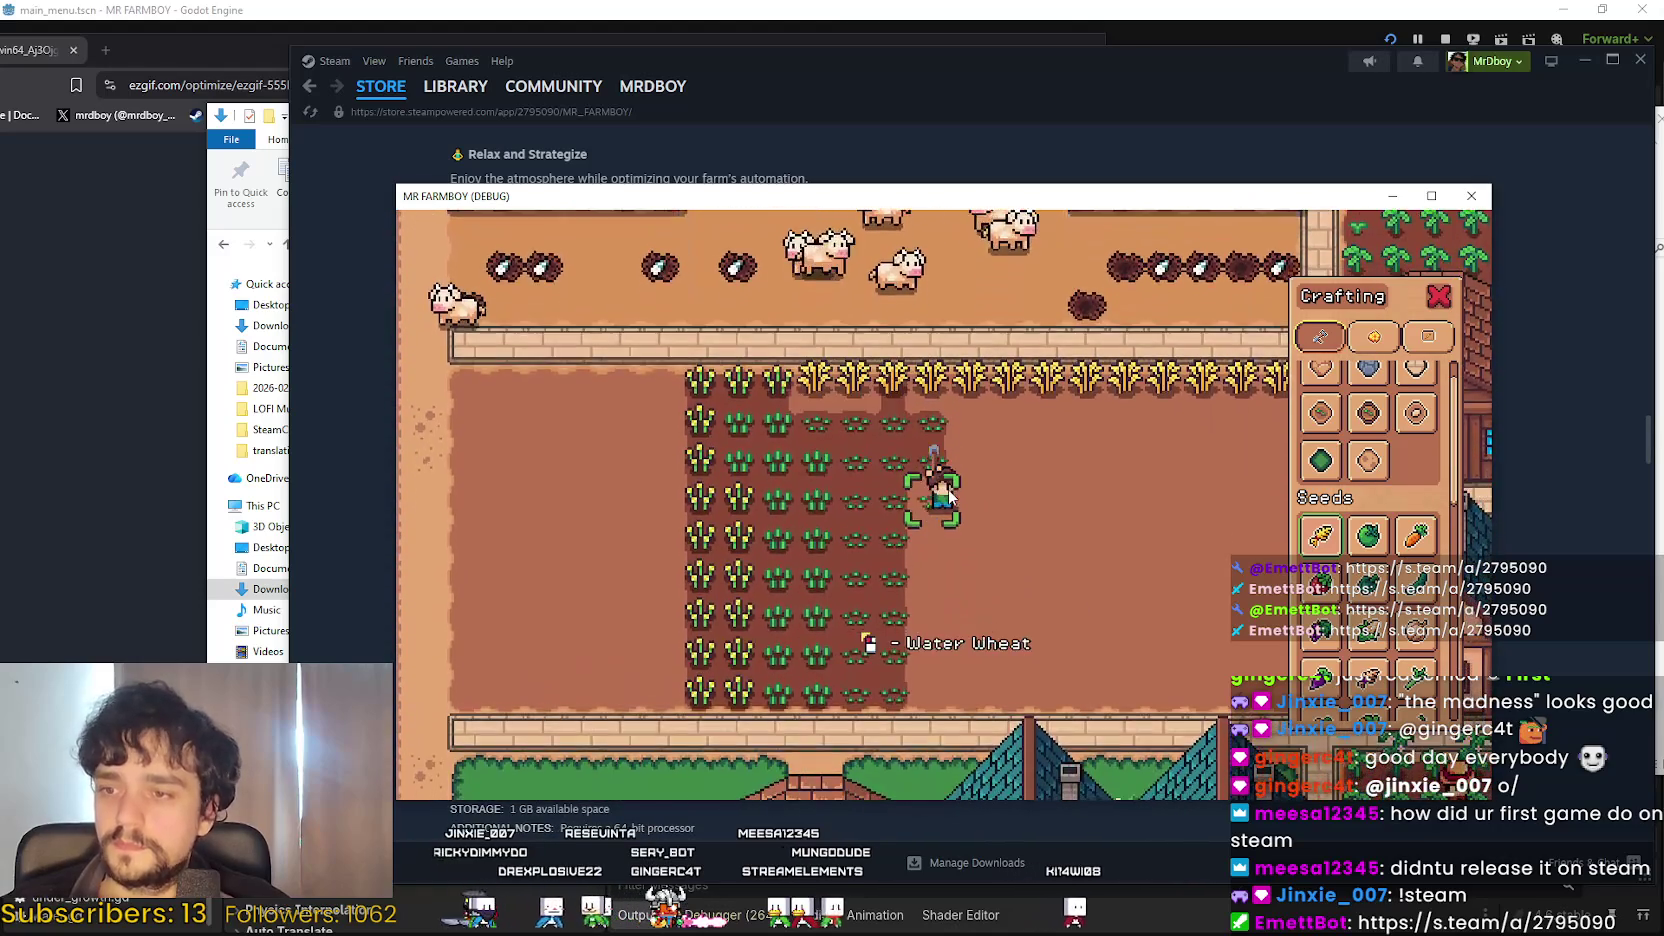
key(s)
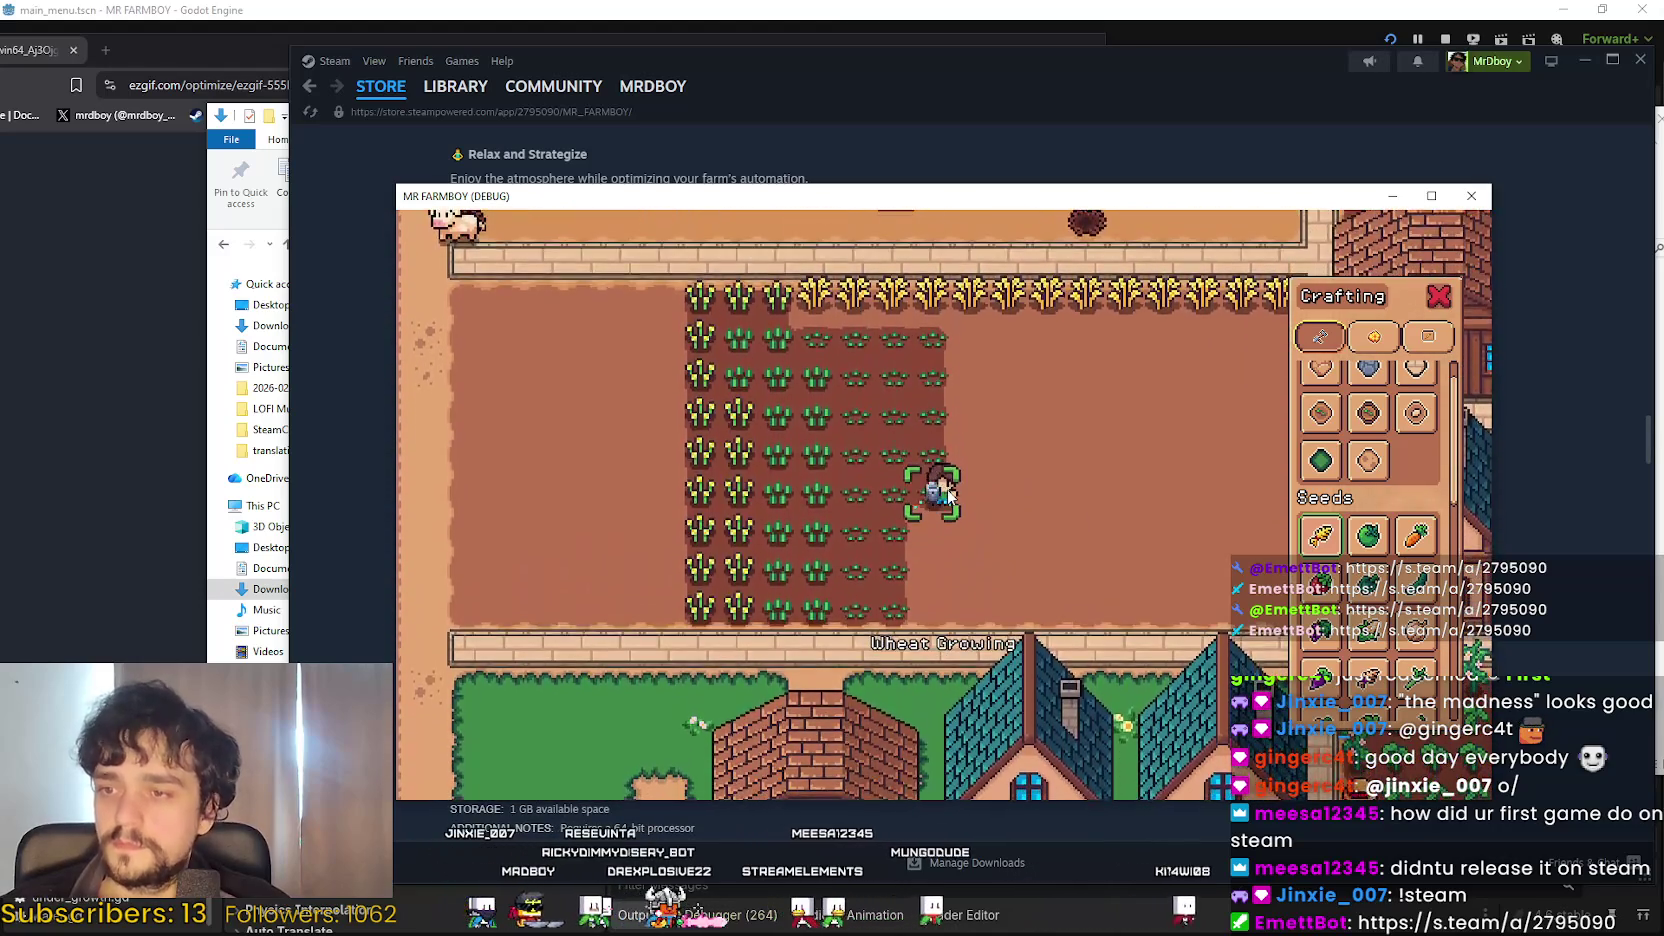
key(s)
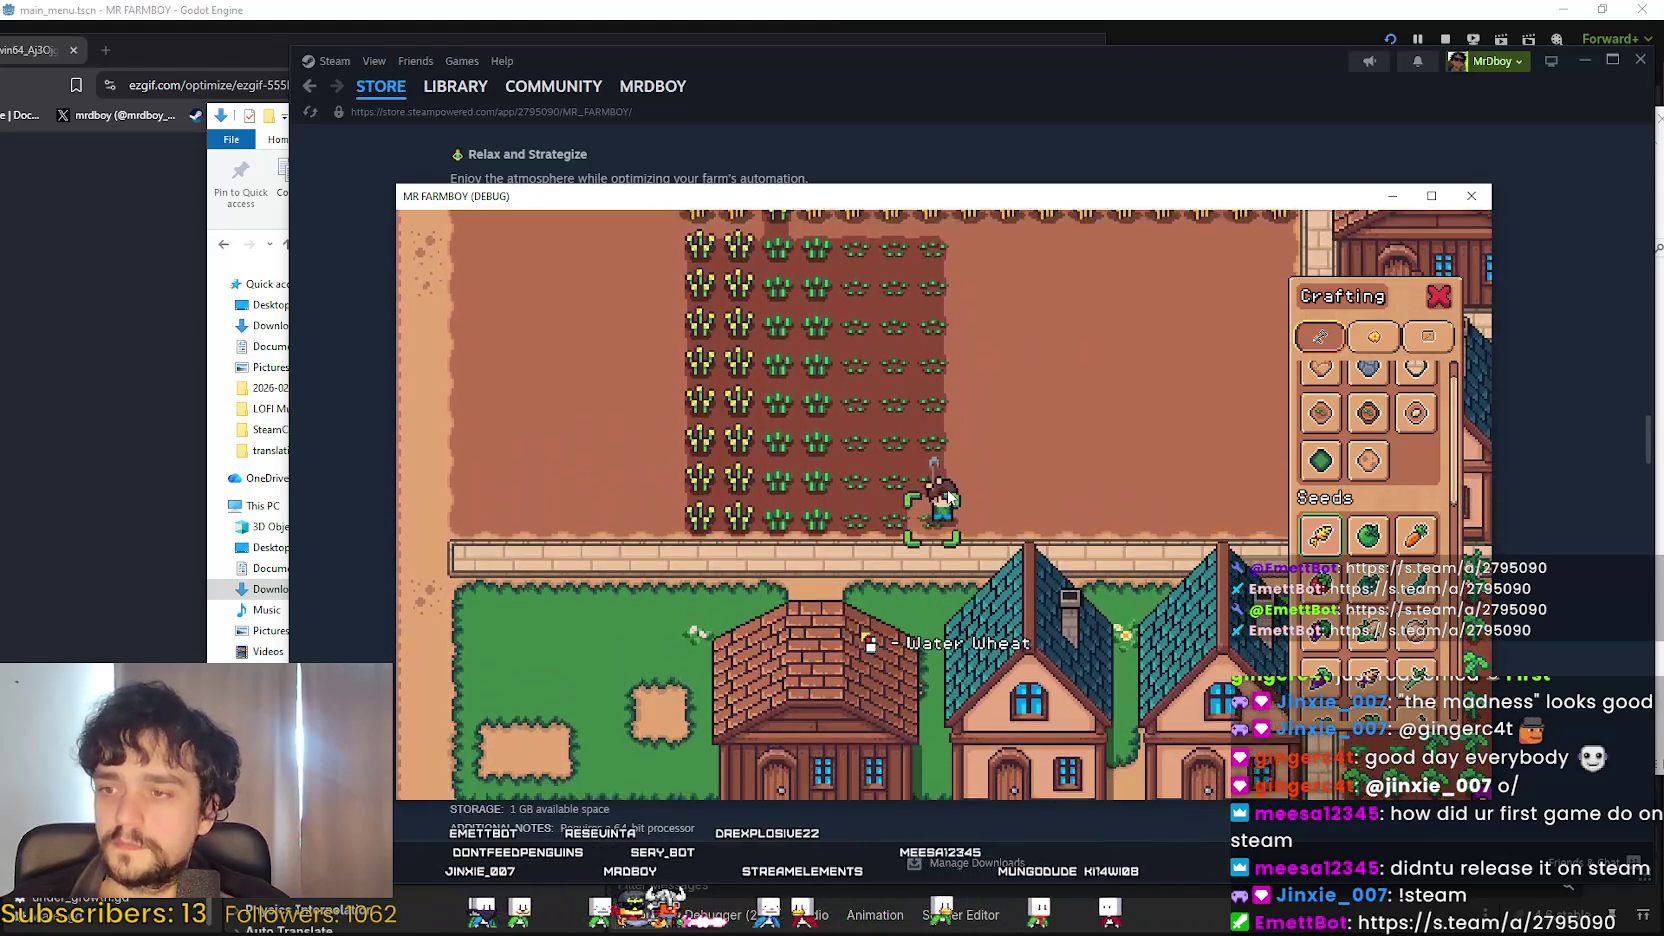
key(w)
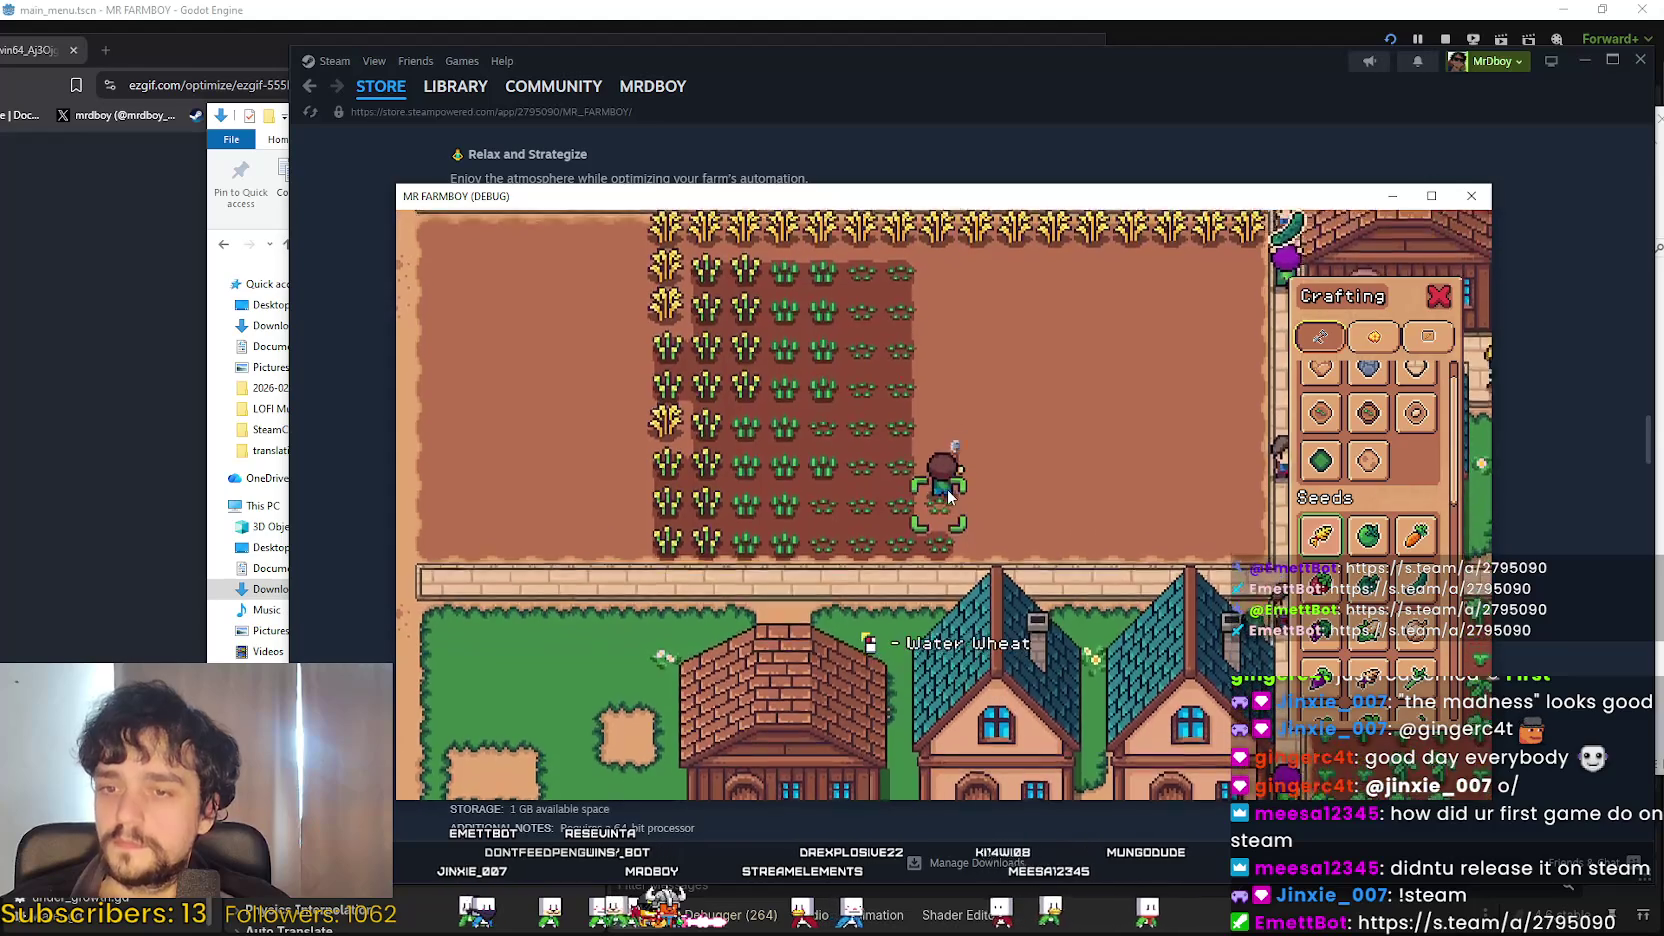
key(w)
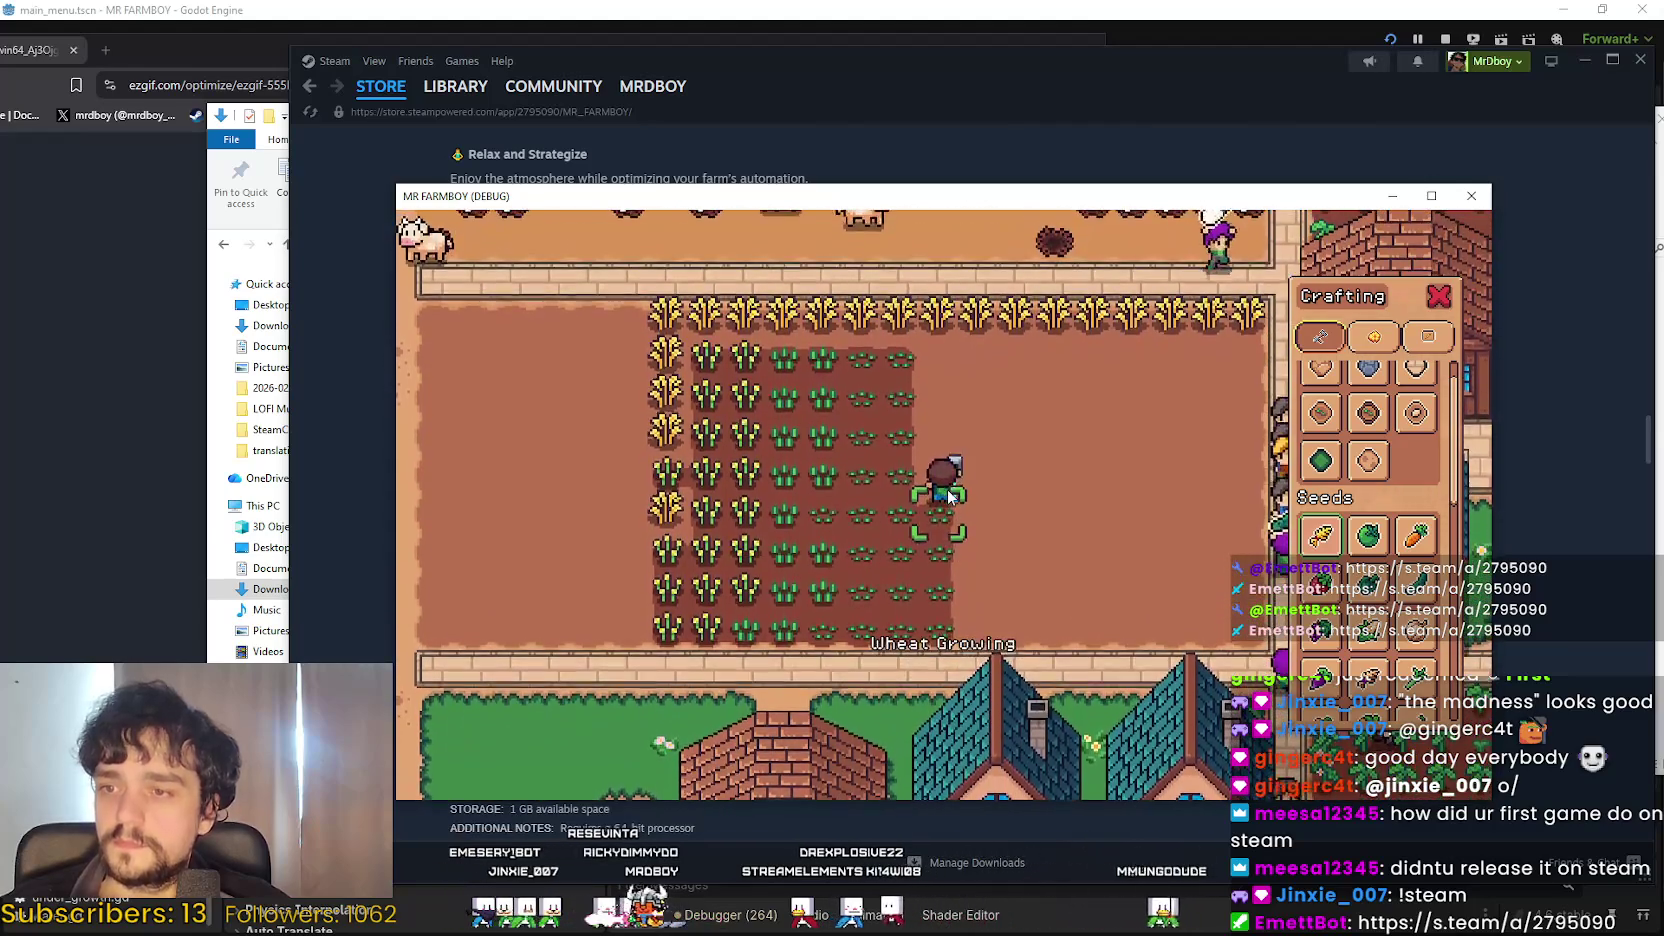
key(w)
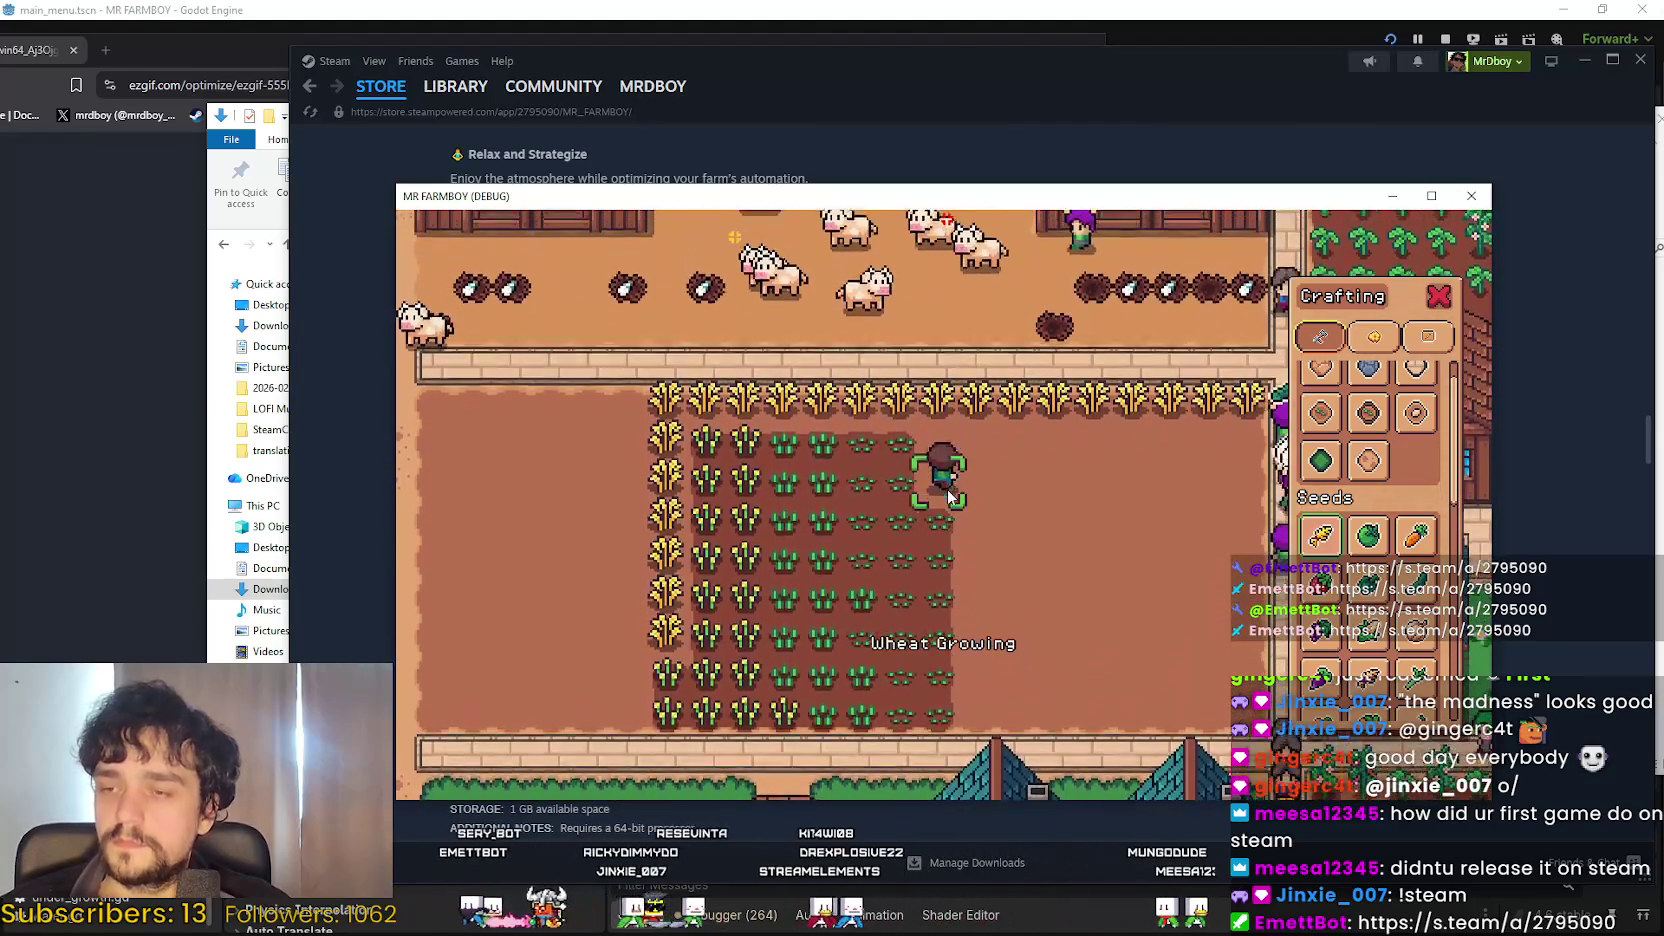
key(w)
key(d)
Water two dry wheat tiles on the field's right side, stepping down between them.
click(948, 495)
key(s)
click(948, 495)
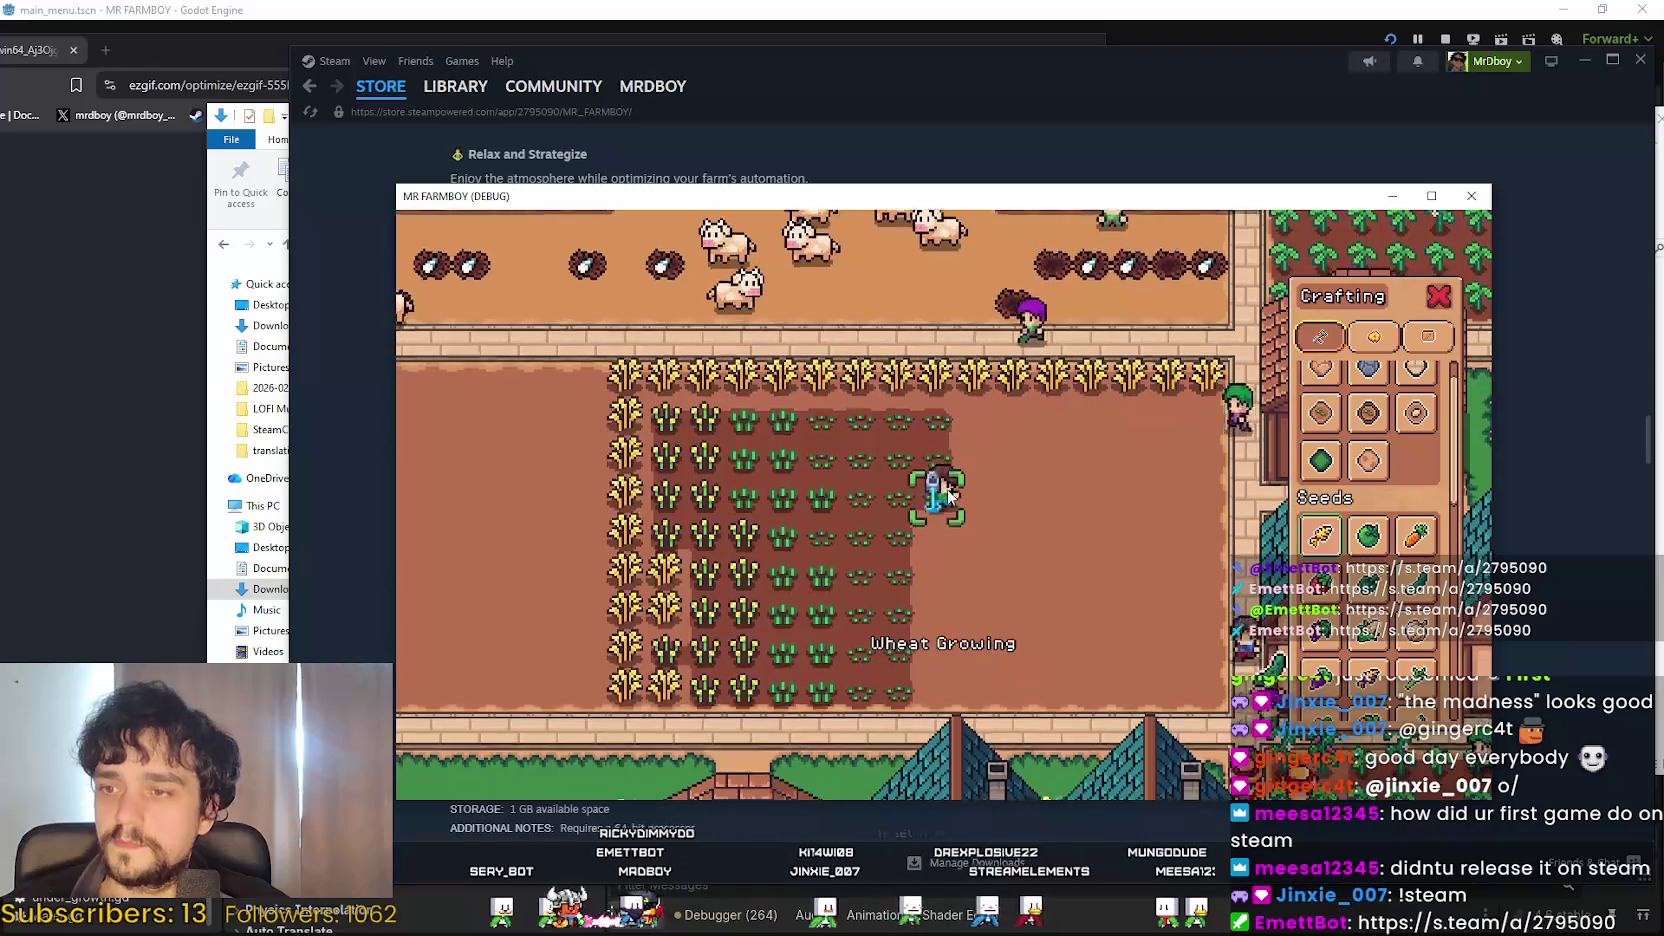
key(s)
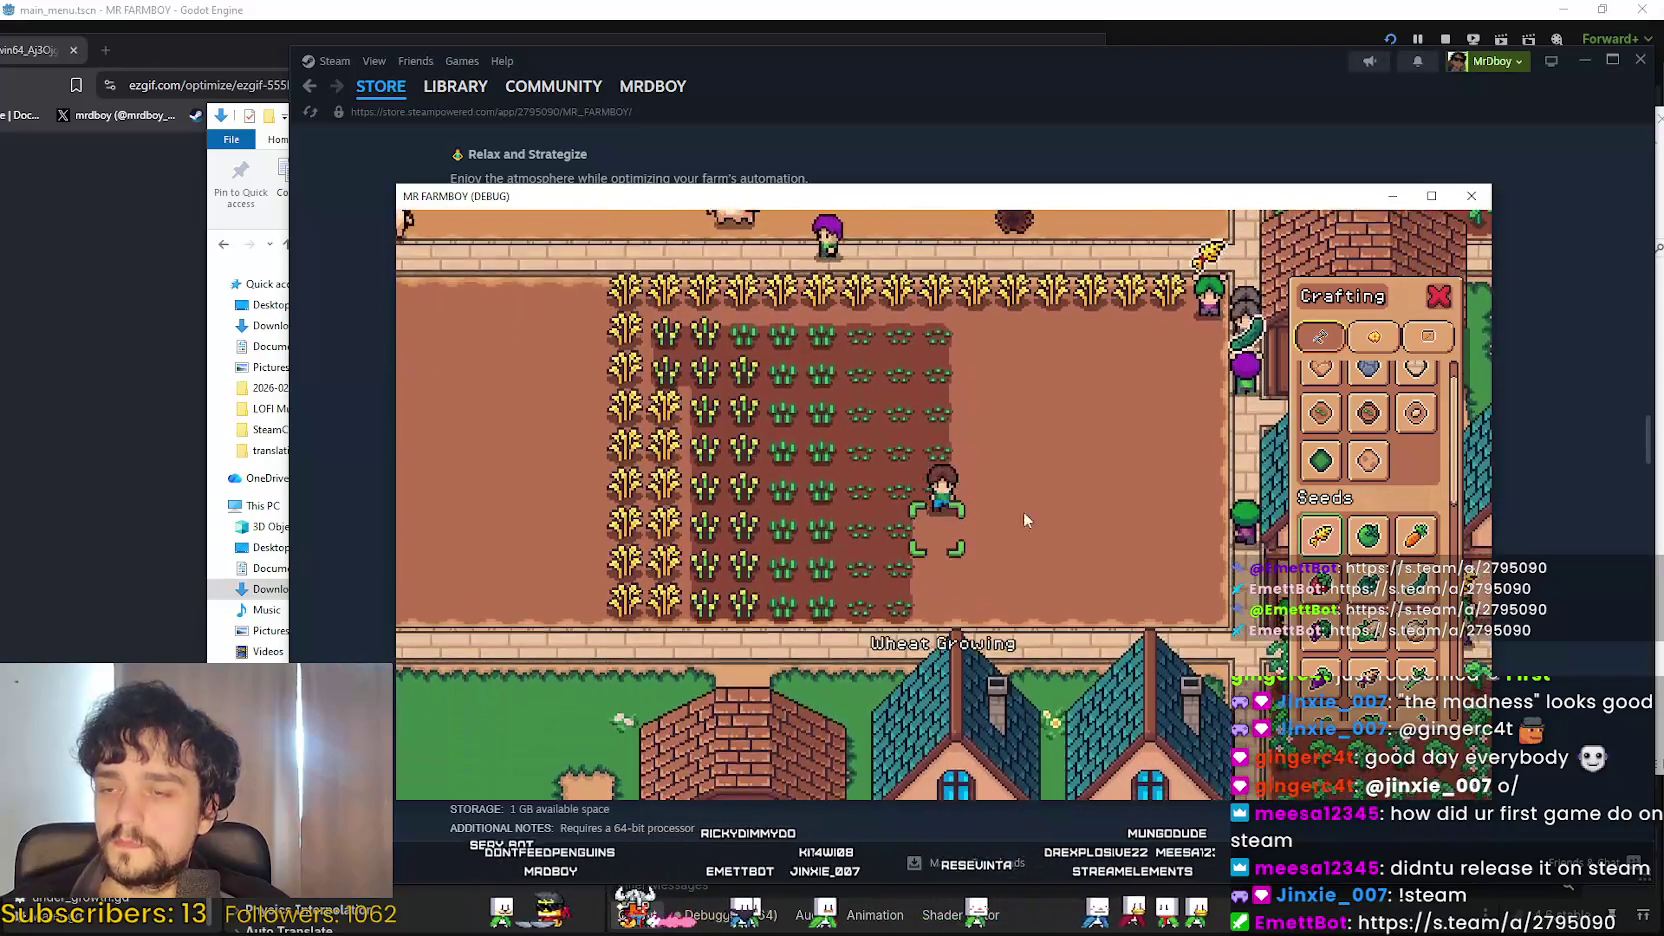
Tend the wheat rows, walking up toward the cow pen and back down toward the houses.
key(s)
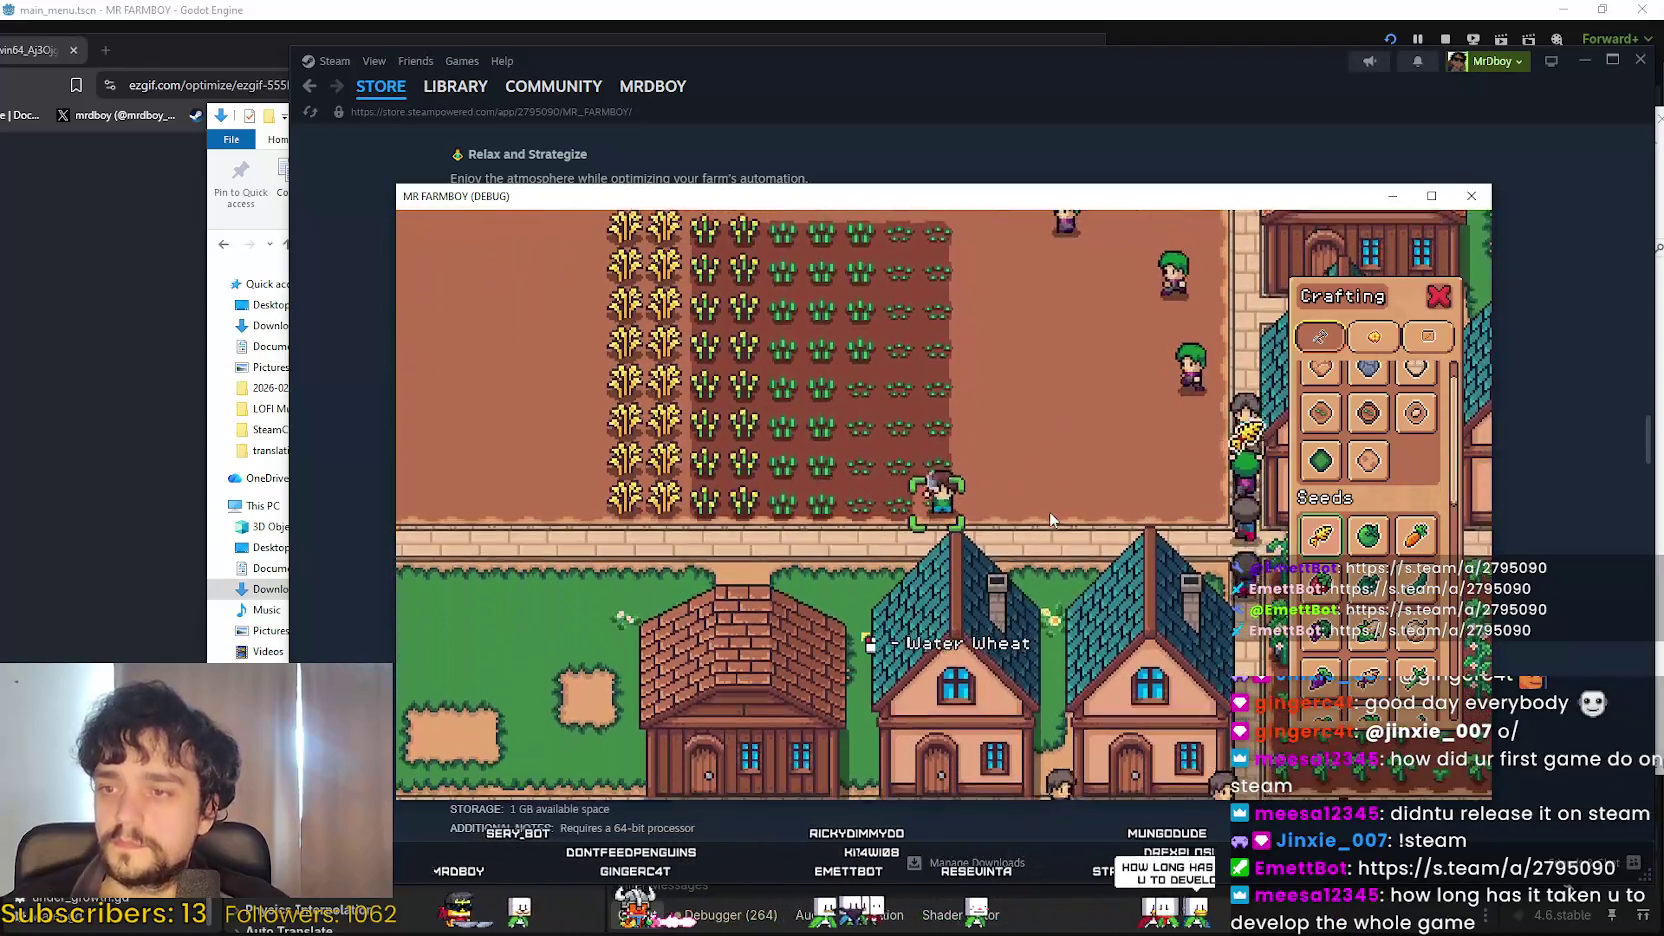
key(d)
key(w)
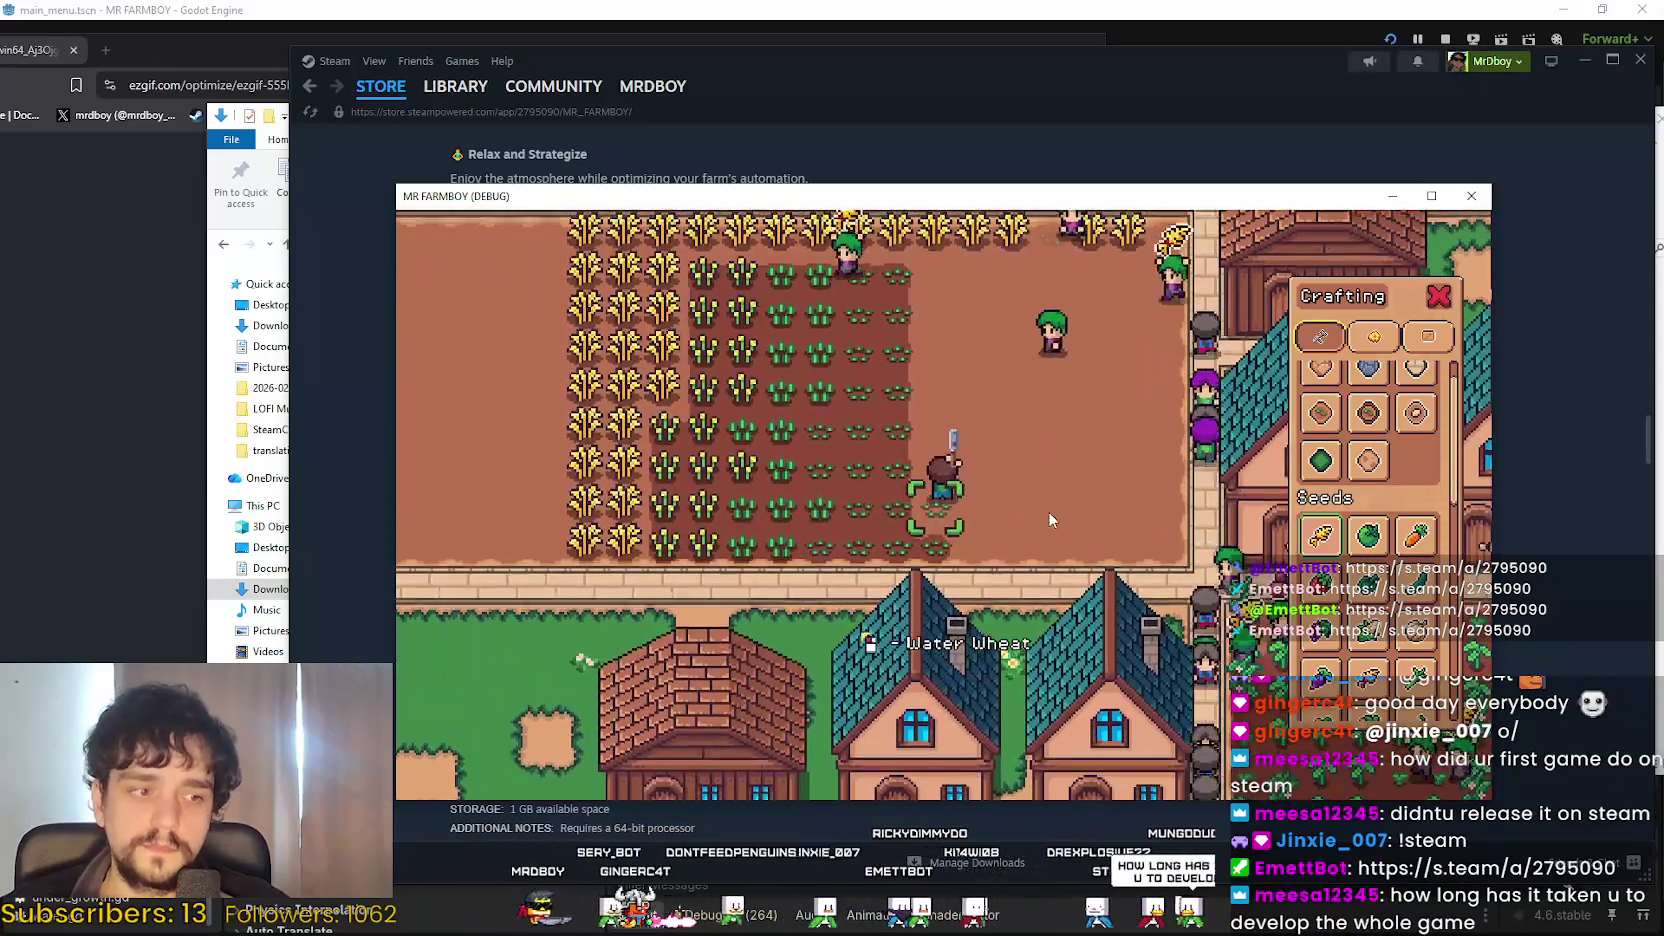
key(w)
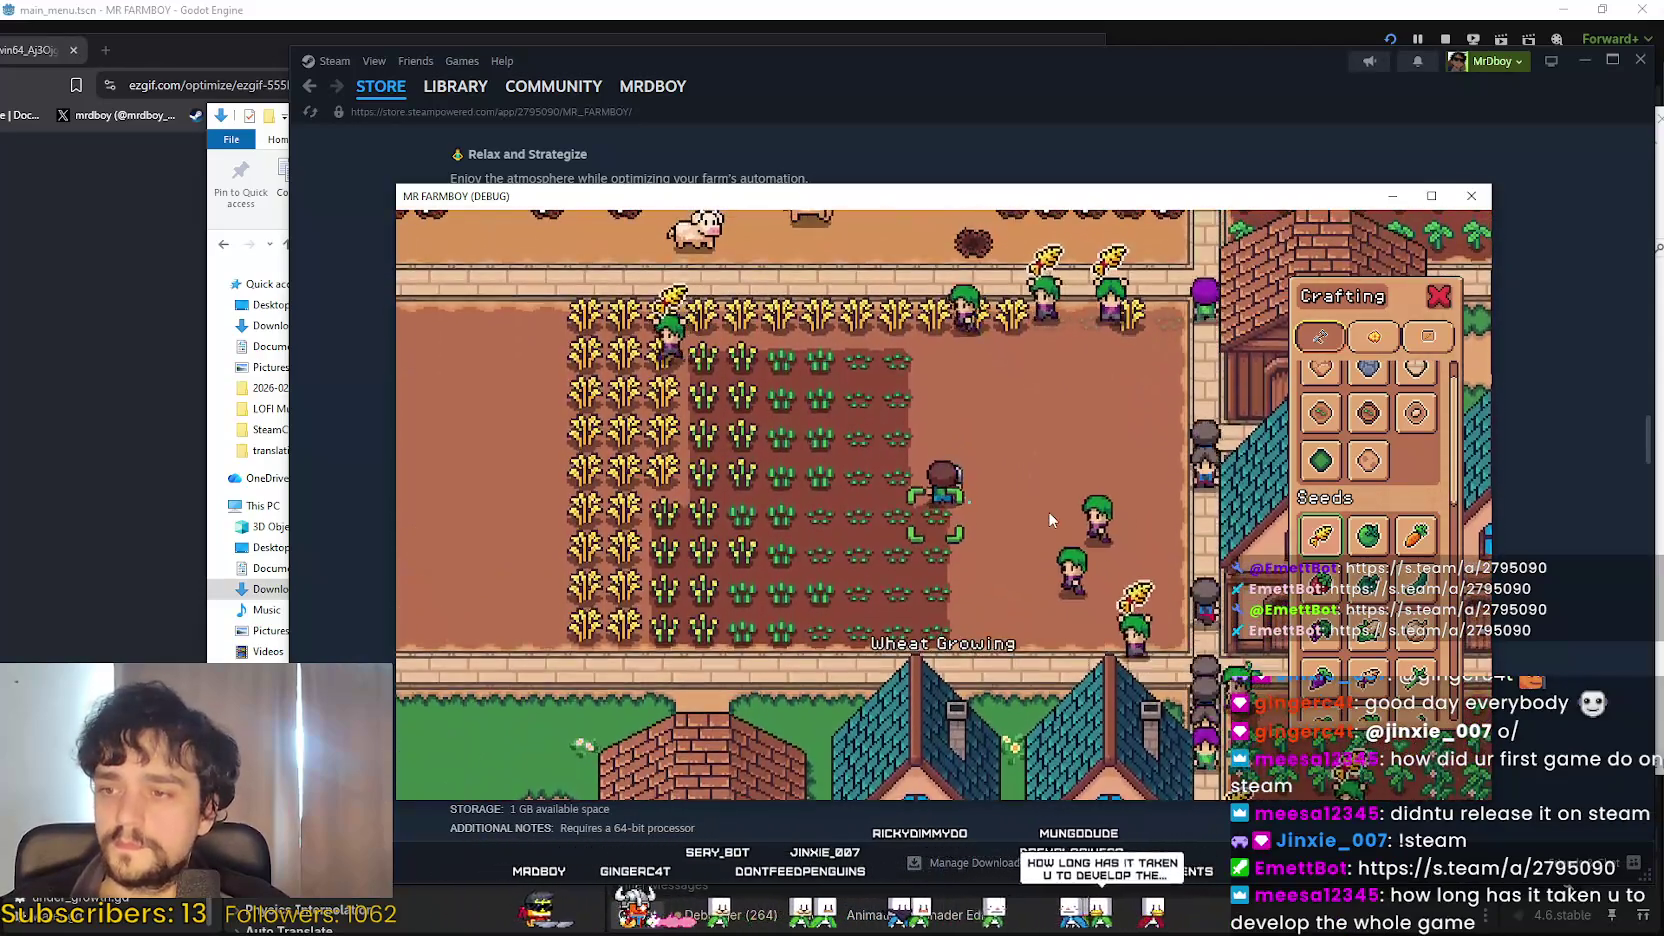
key(w)
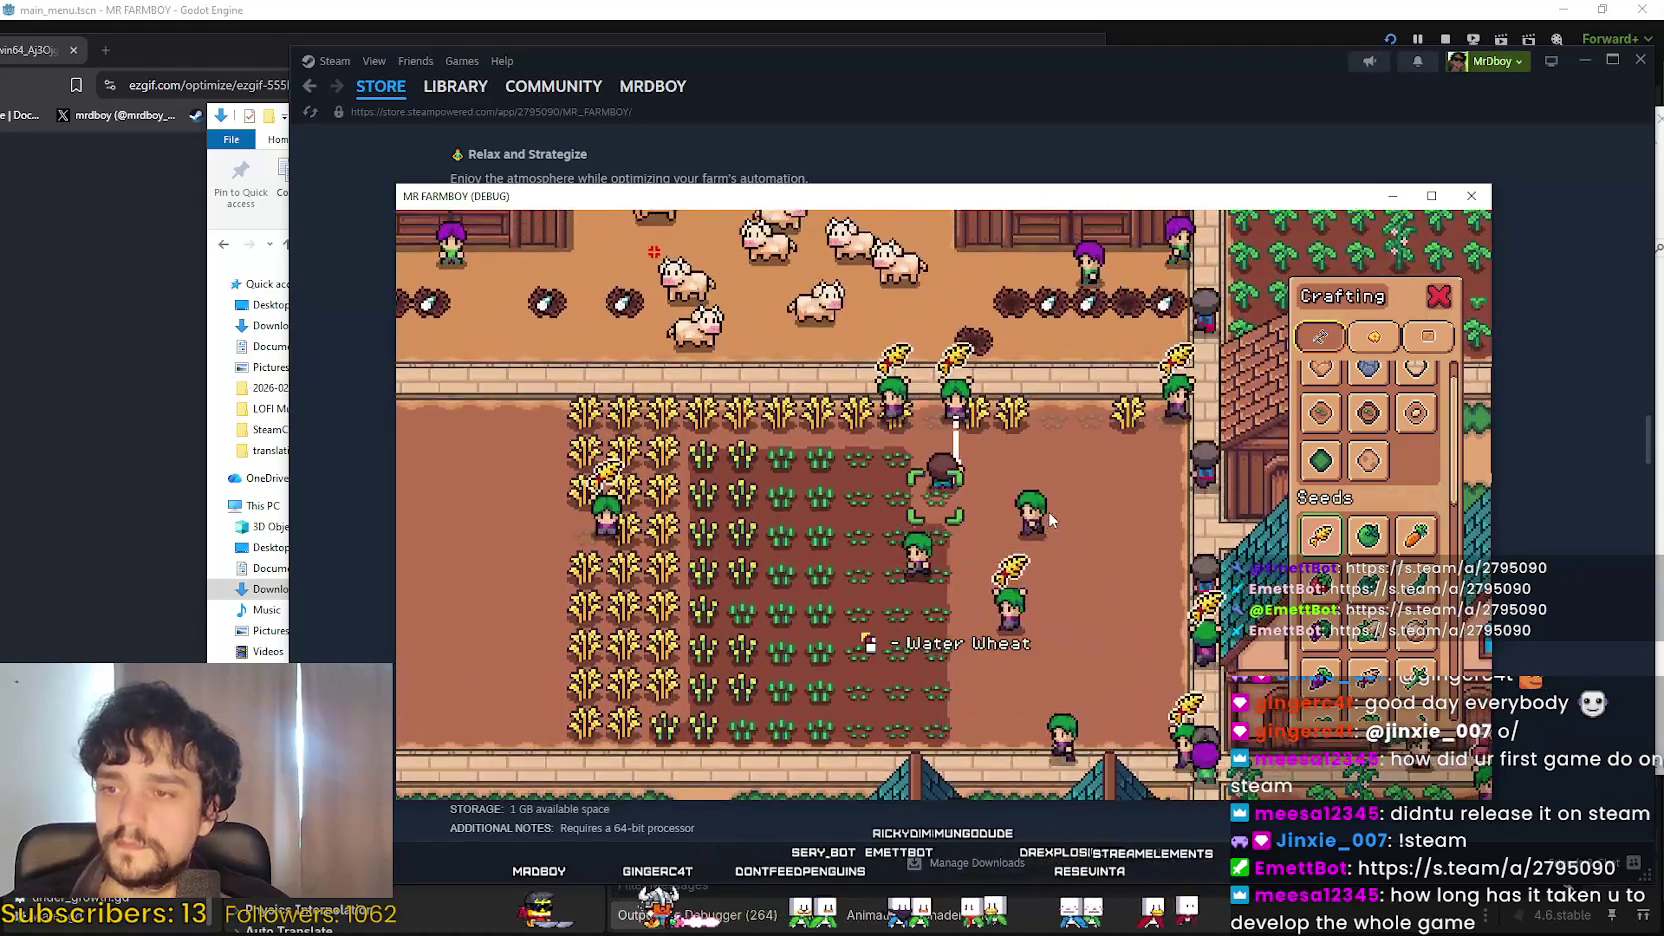
key(s)
key(d)
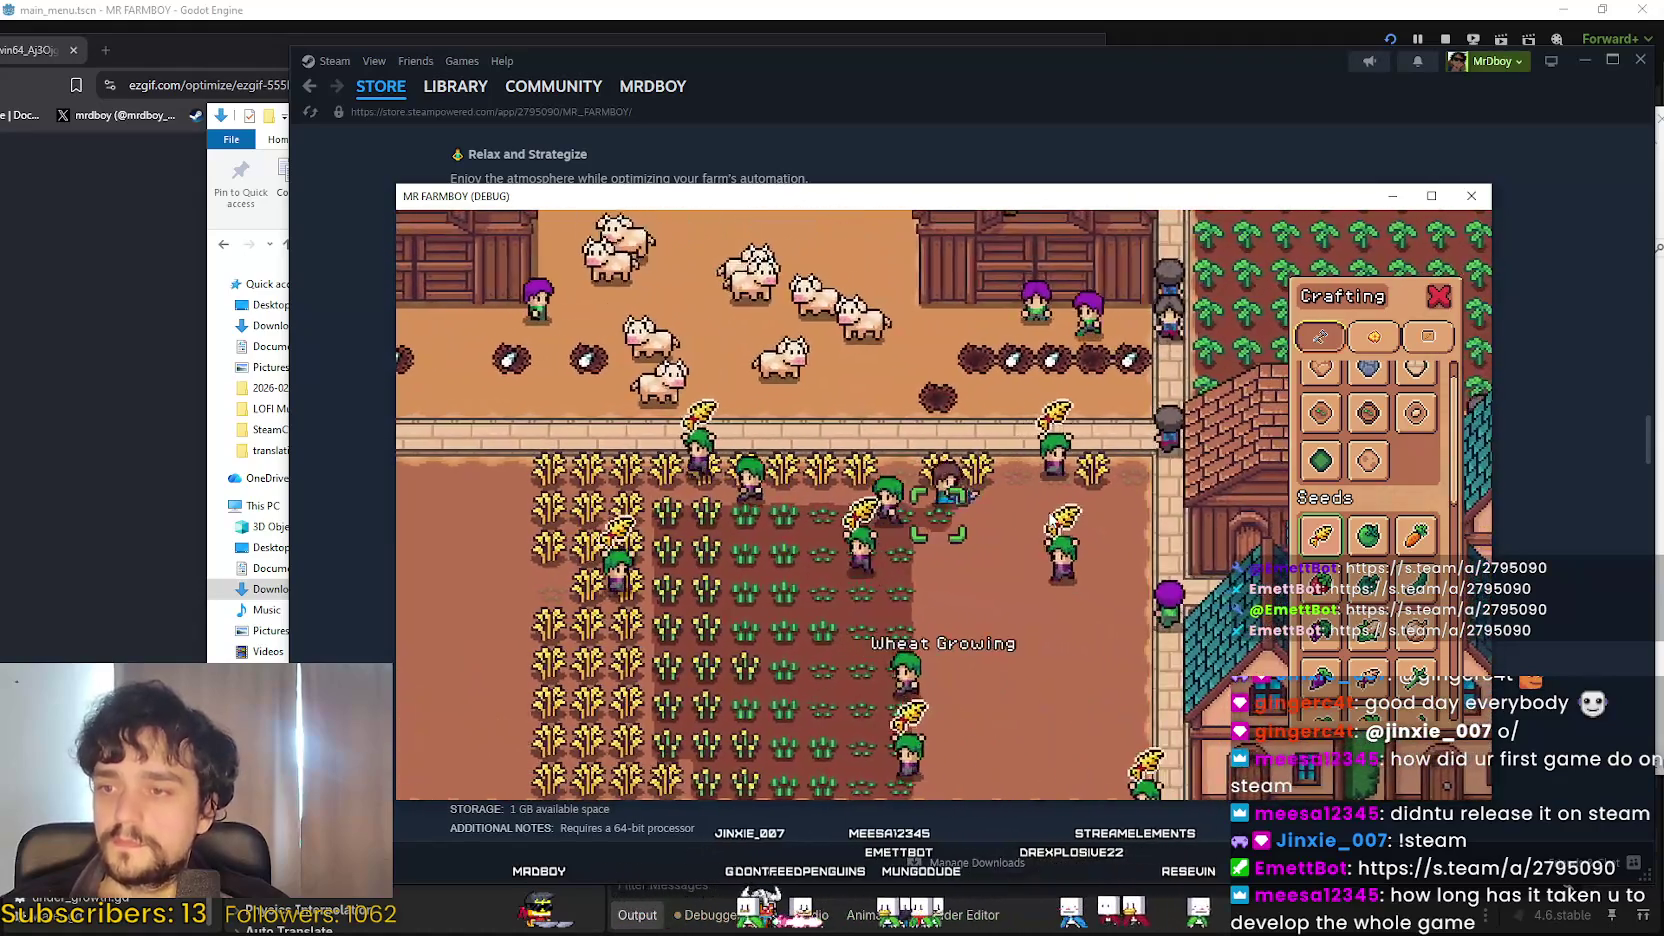
key(s)
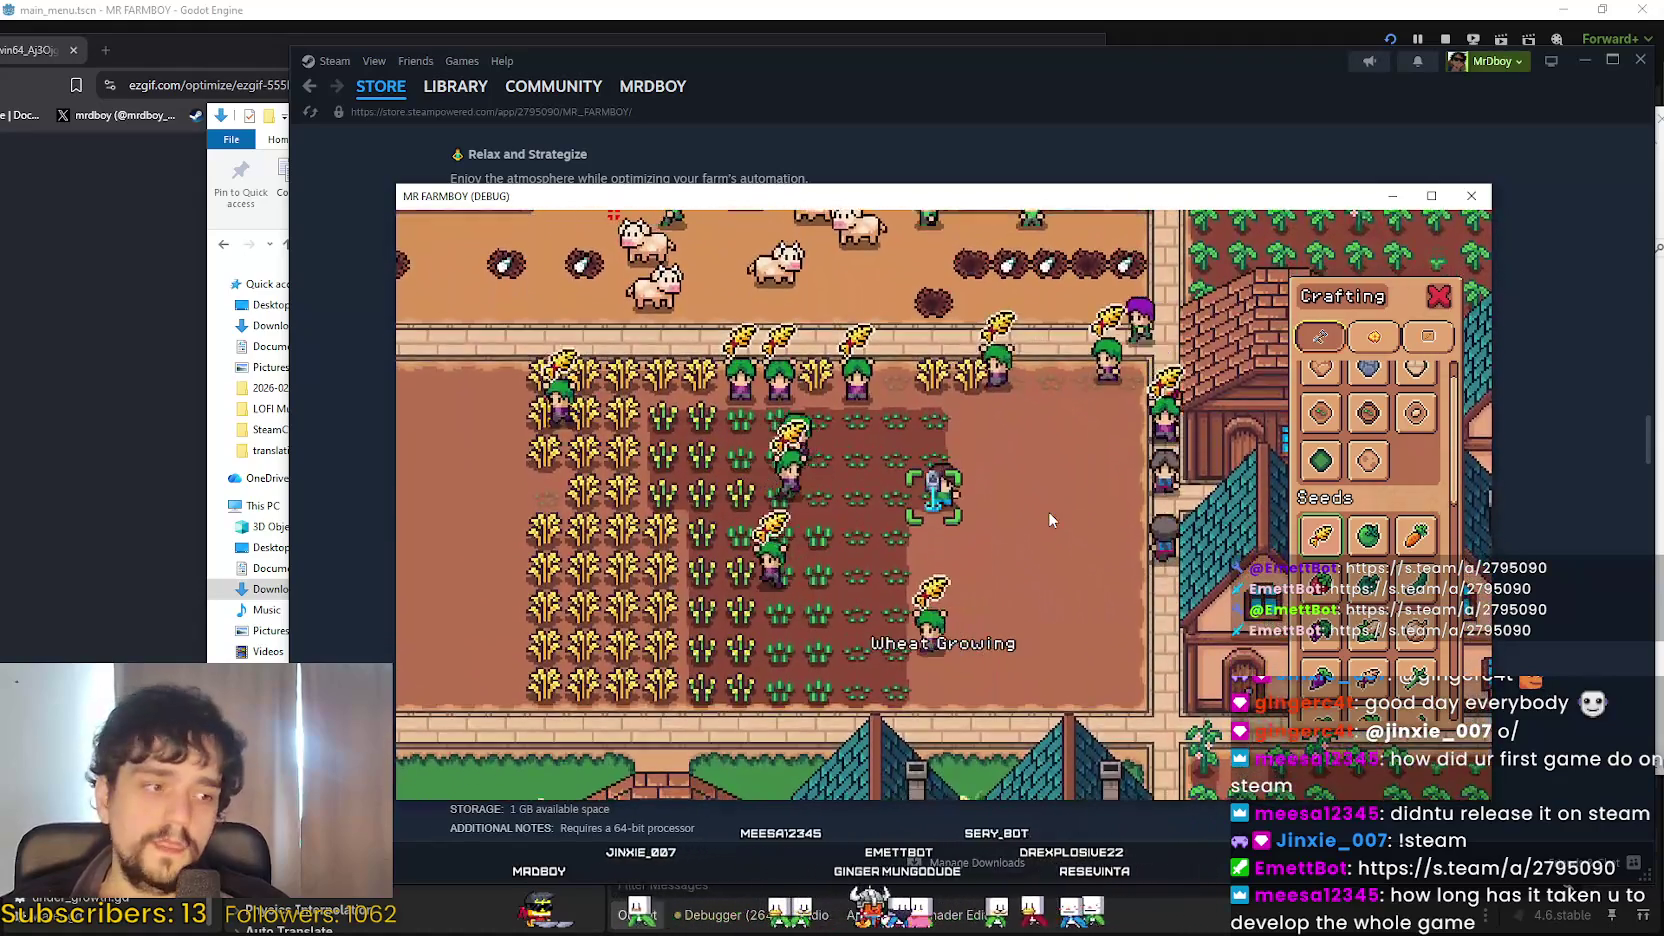
key(s)
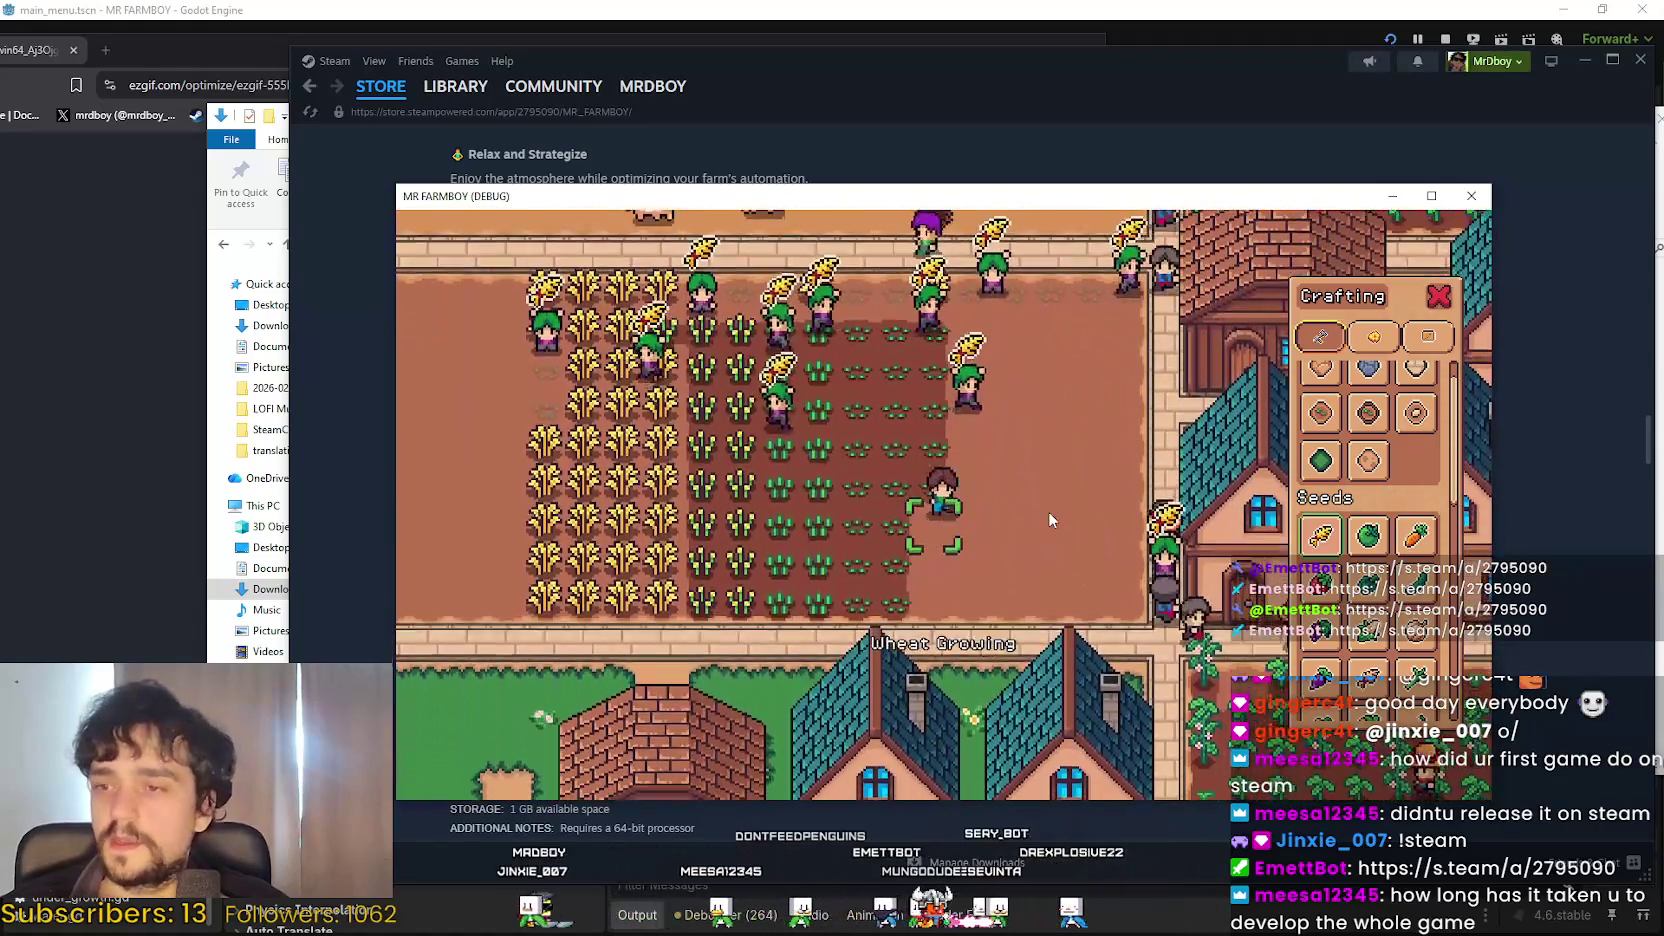
key(s)
key(d)
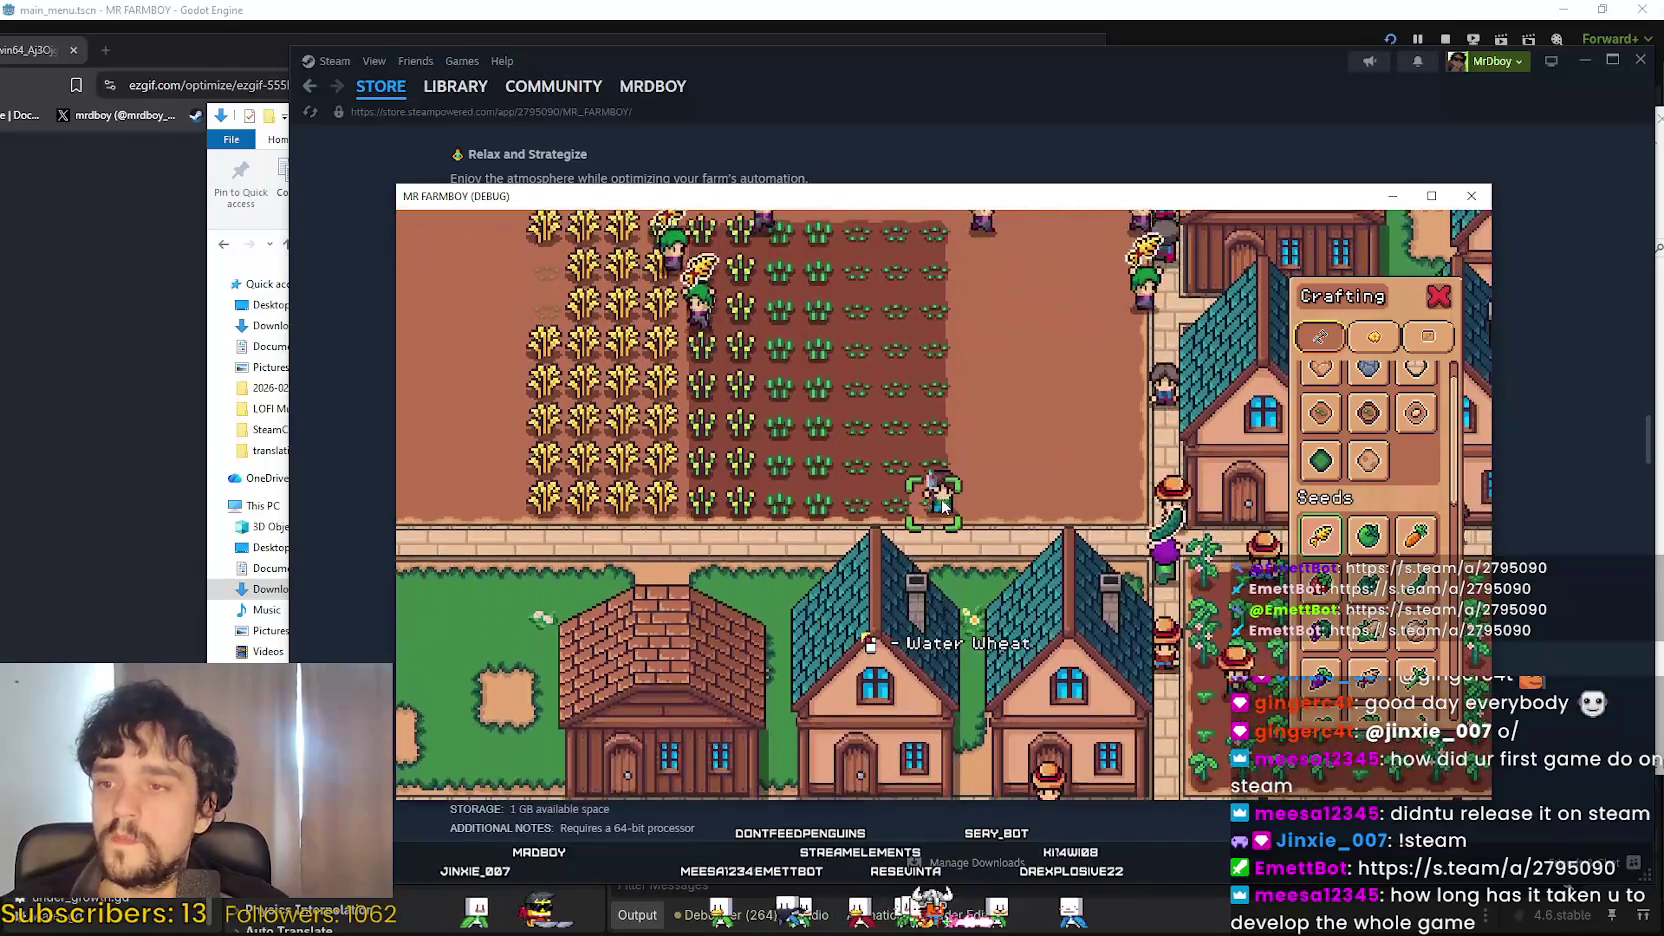
Make another up-and-down pass over the wheat rows, stopping at dry tiles.
key(w)
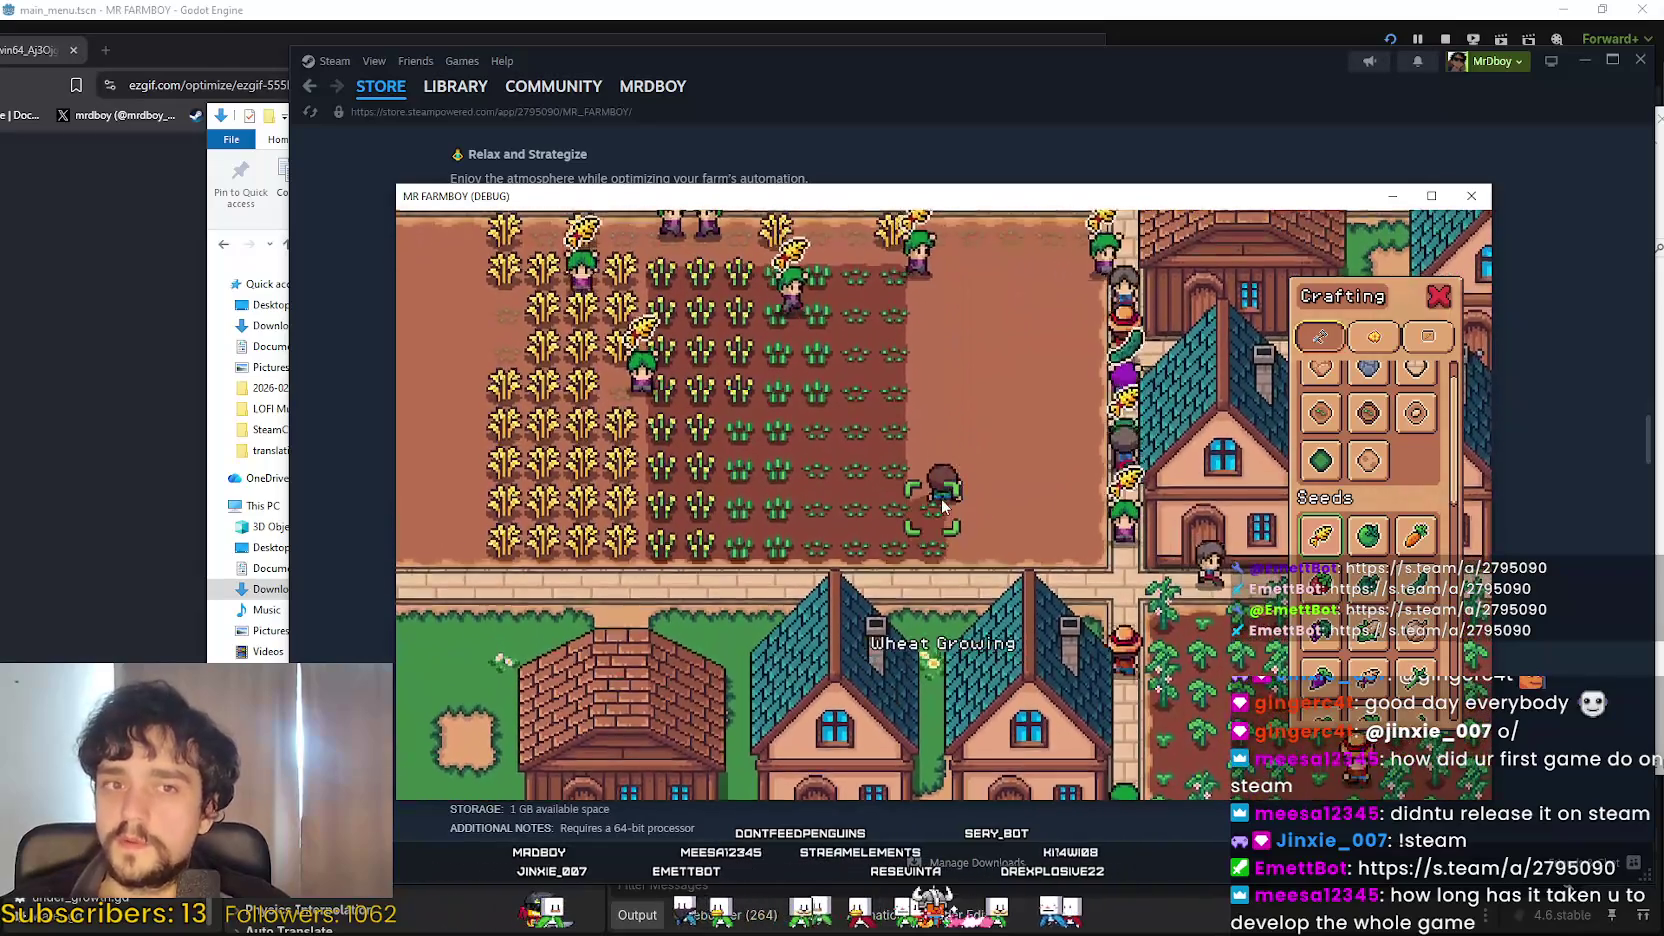
key(w)
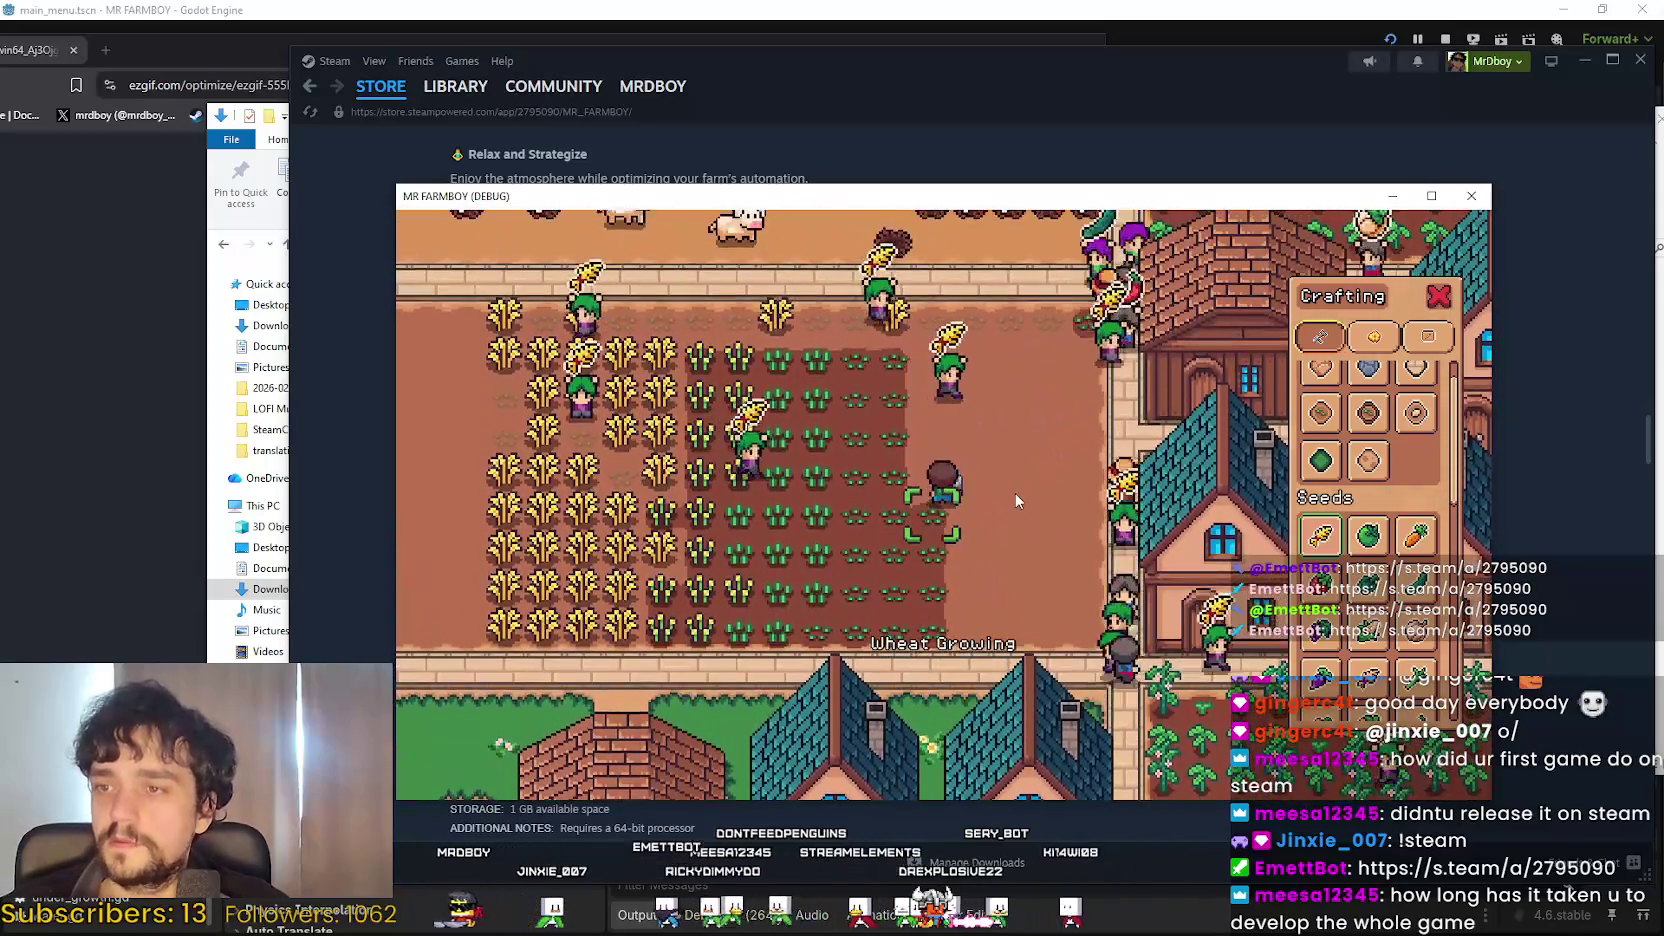
key(w)
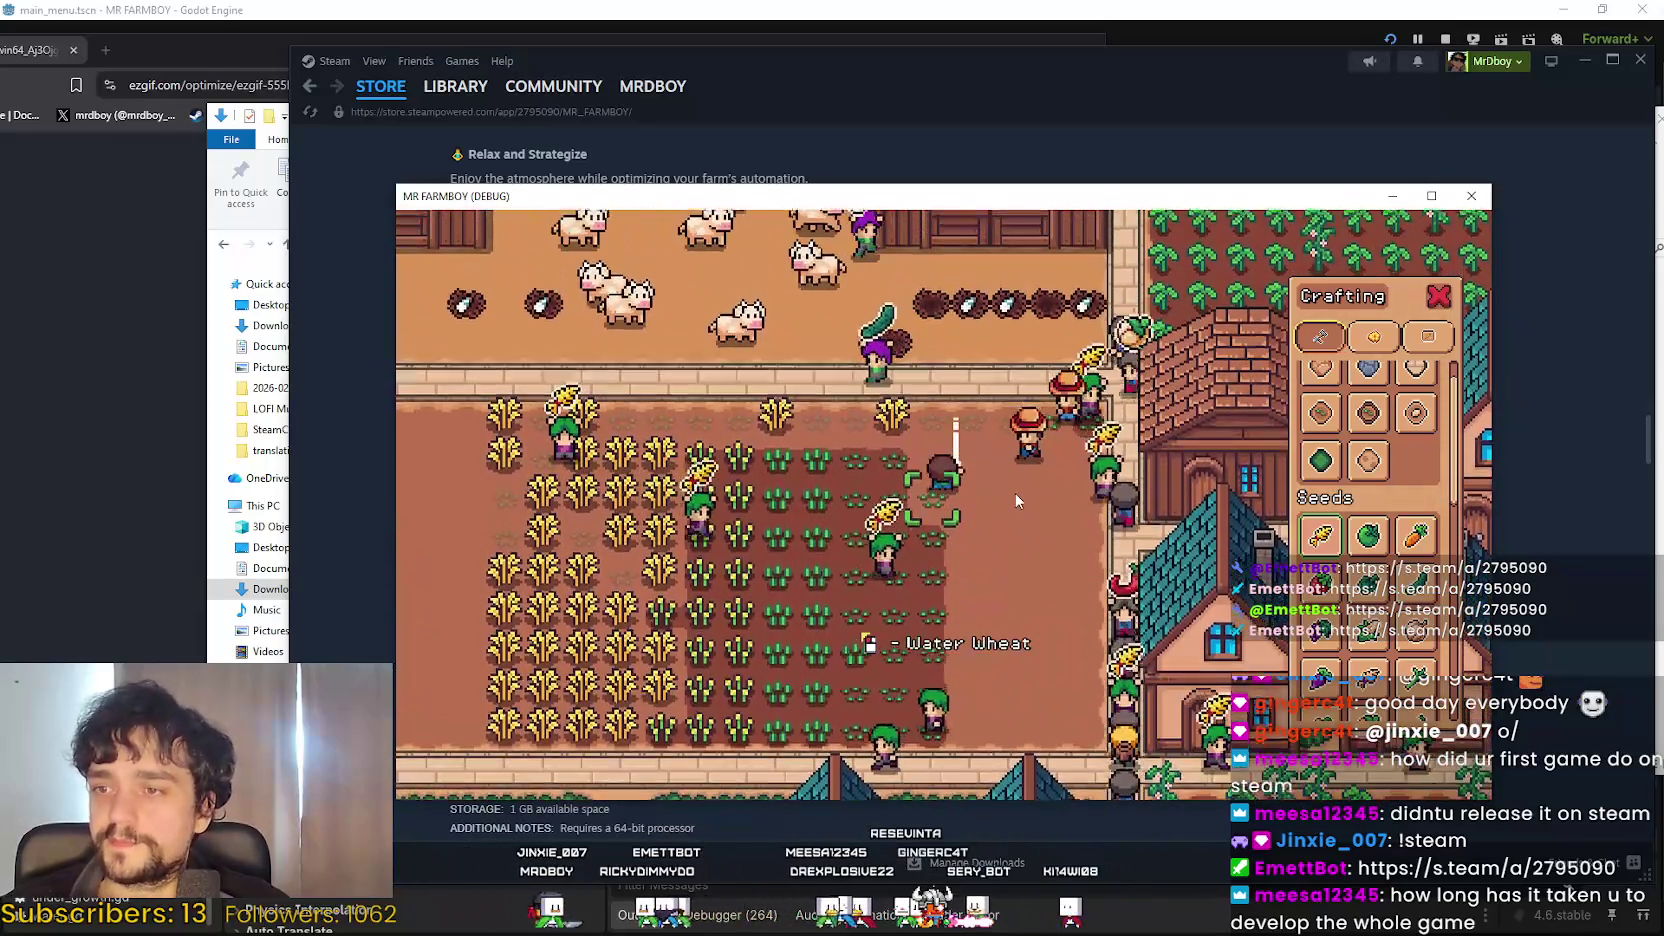
key(s)
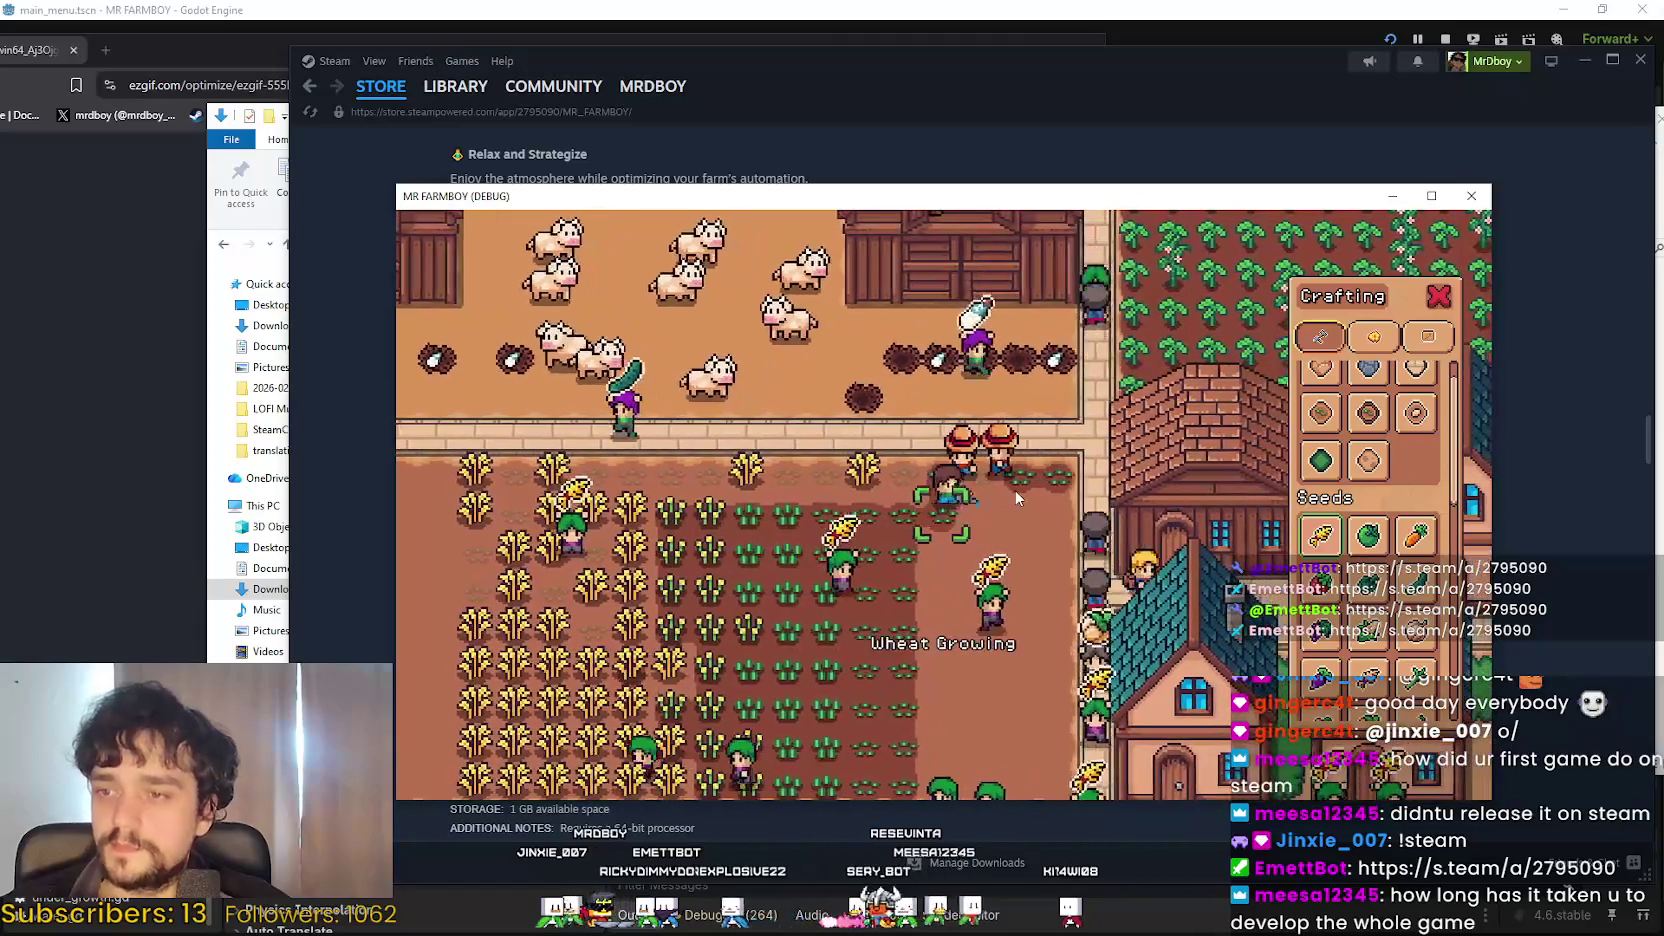
key(s)
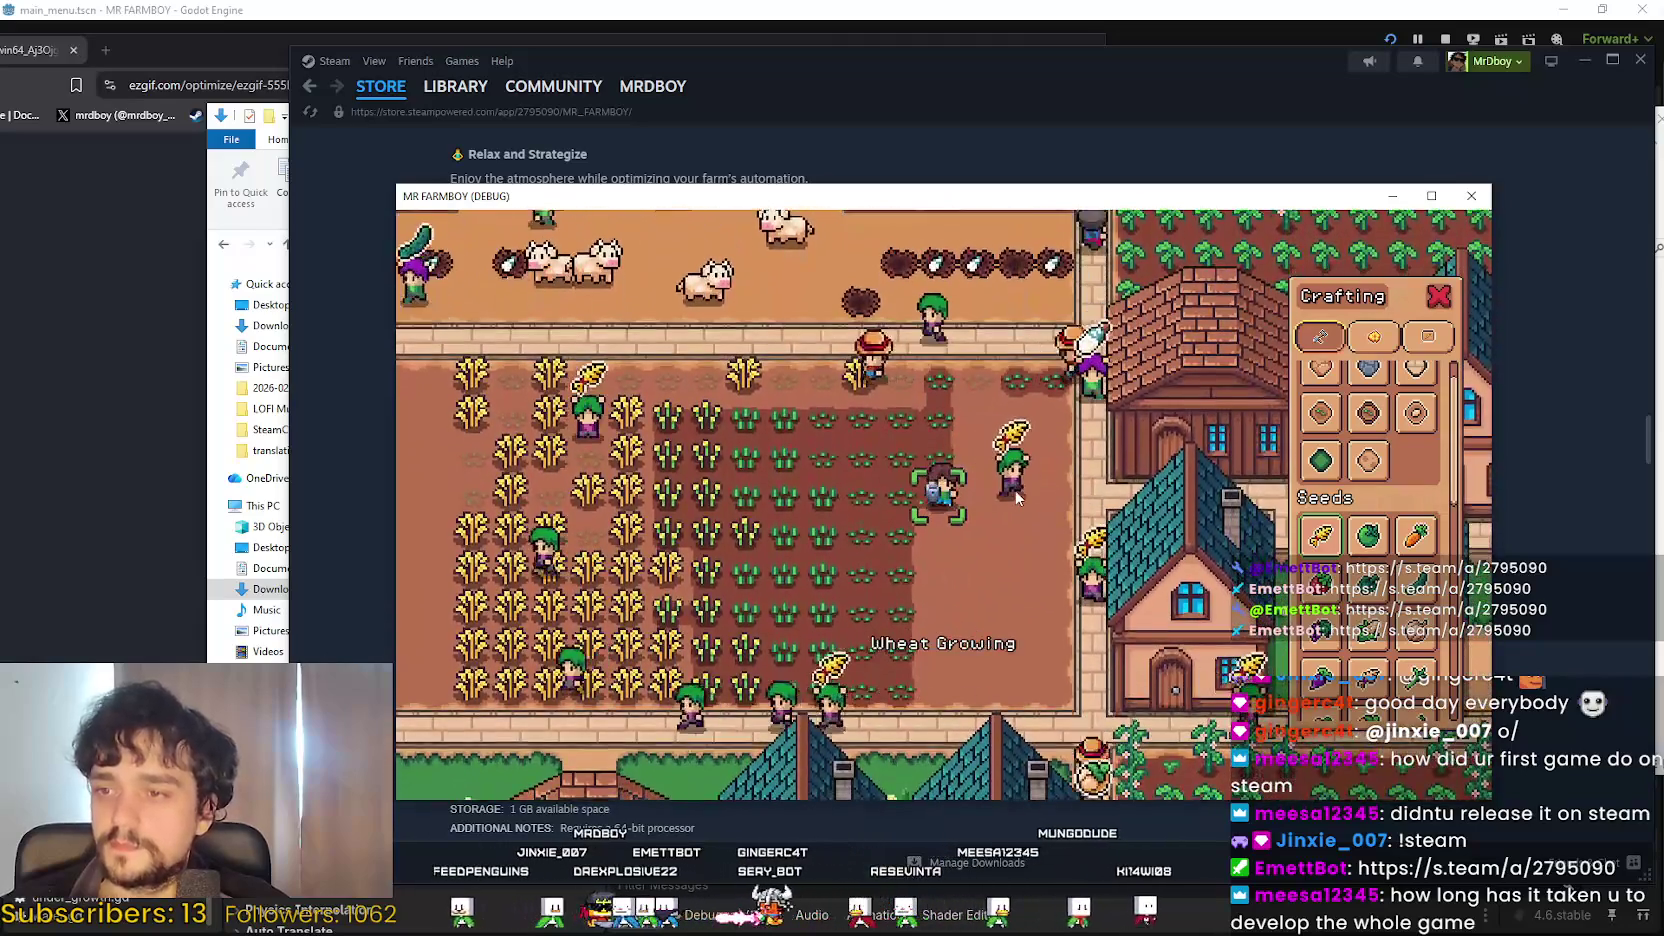
key(s)
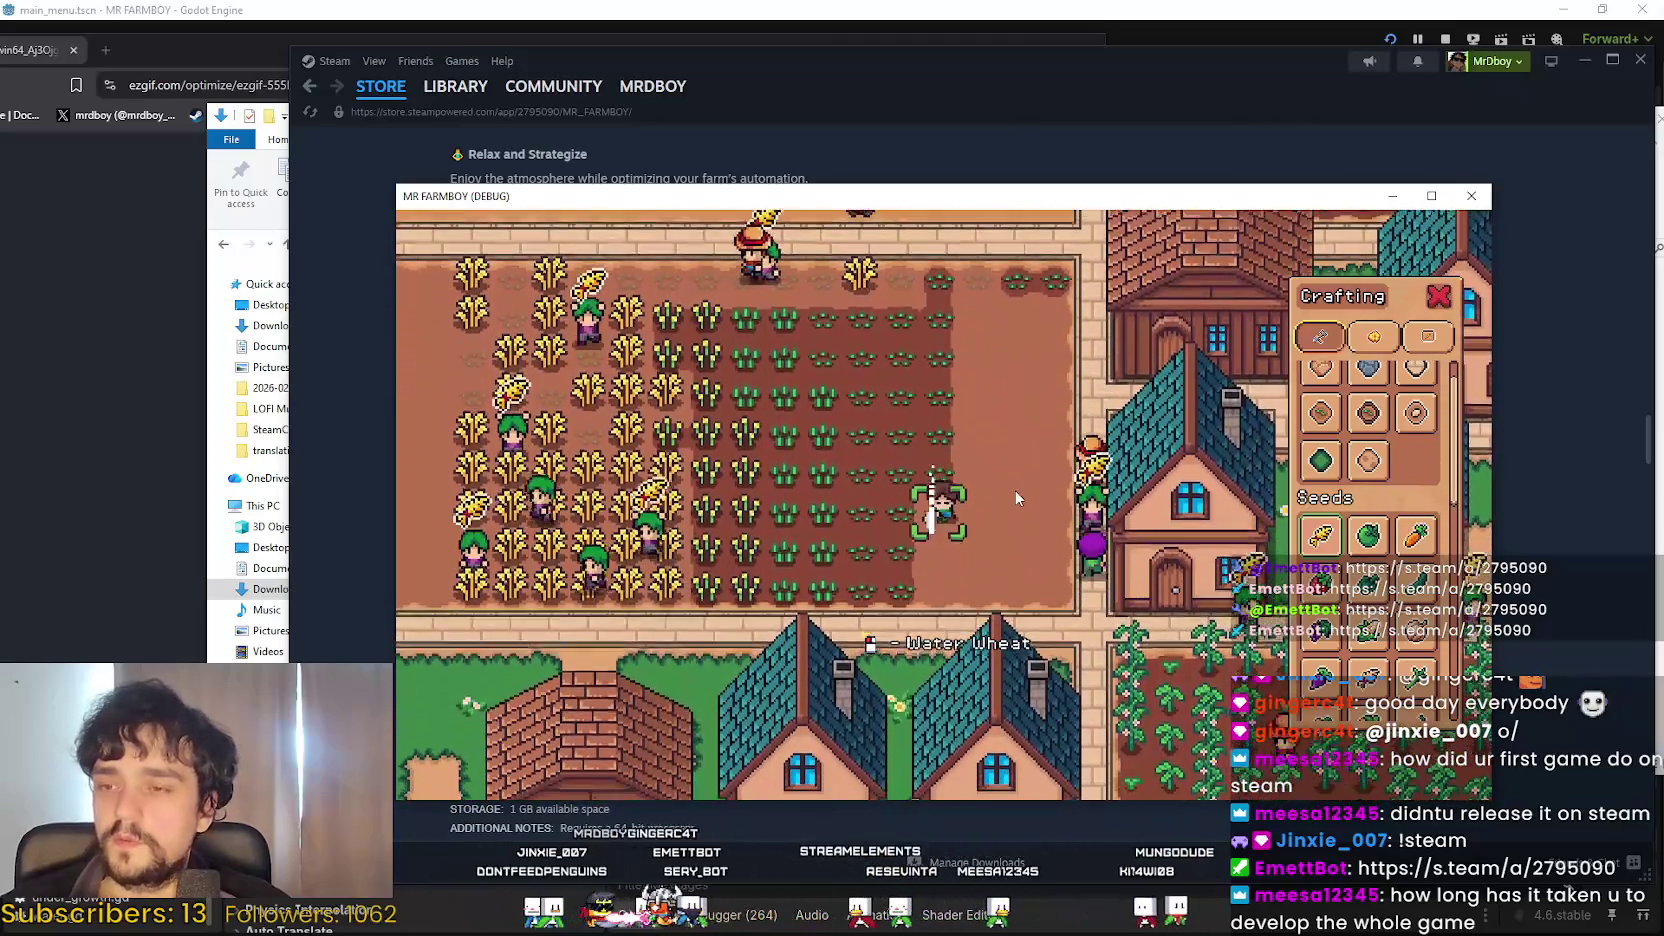
key(s)
key(d)
Finish a last pass down the wheat rows, then walk up the path beside the field.
key(w)
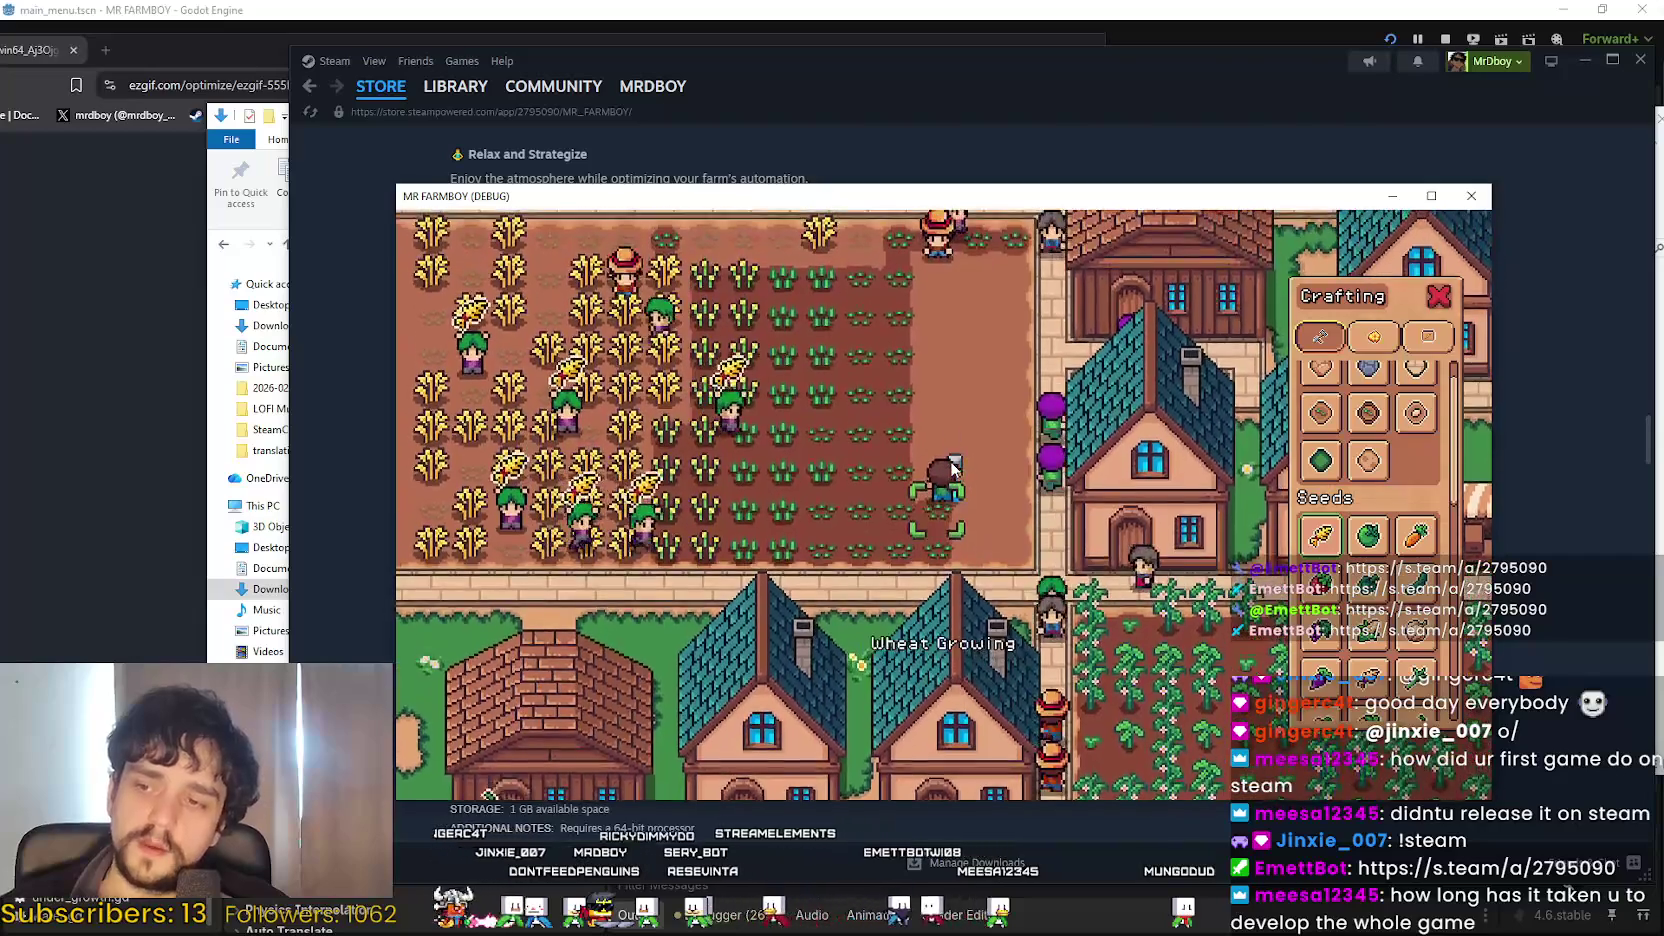
key(w)
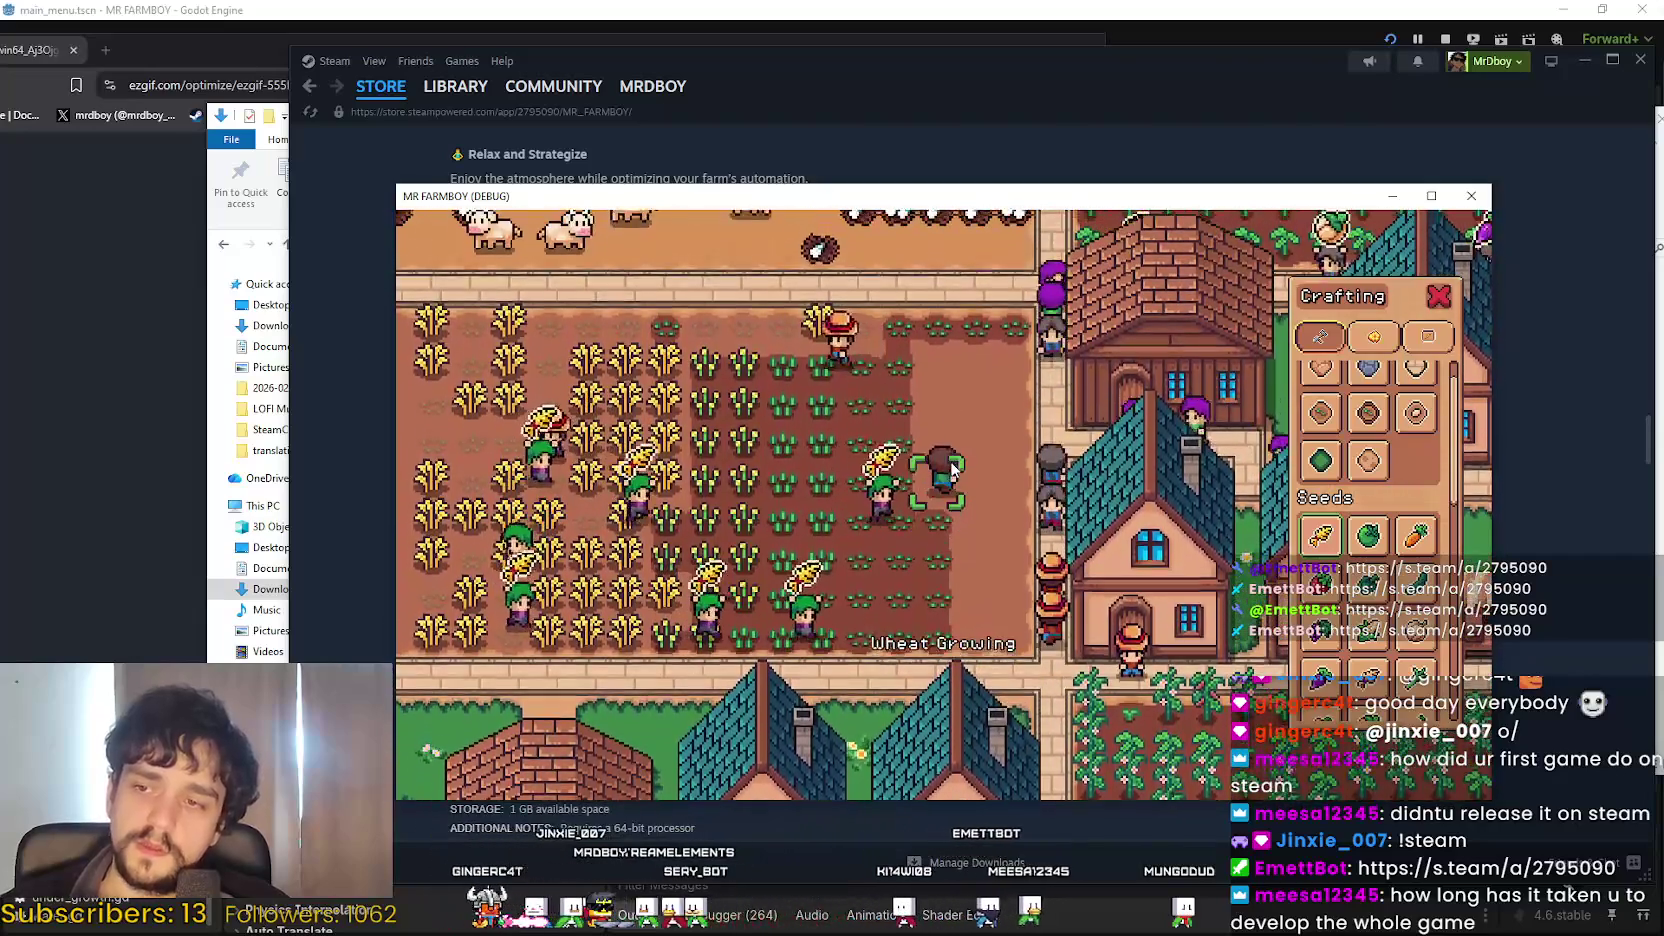
key(w)
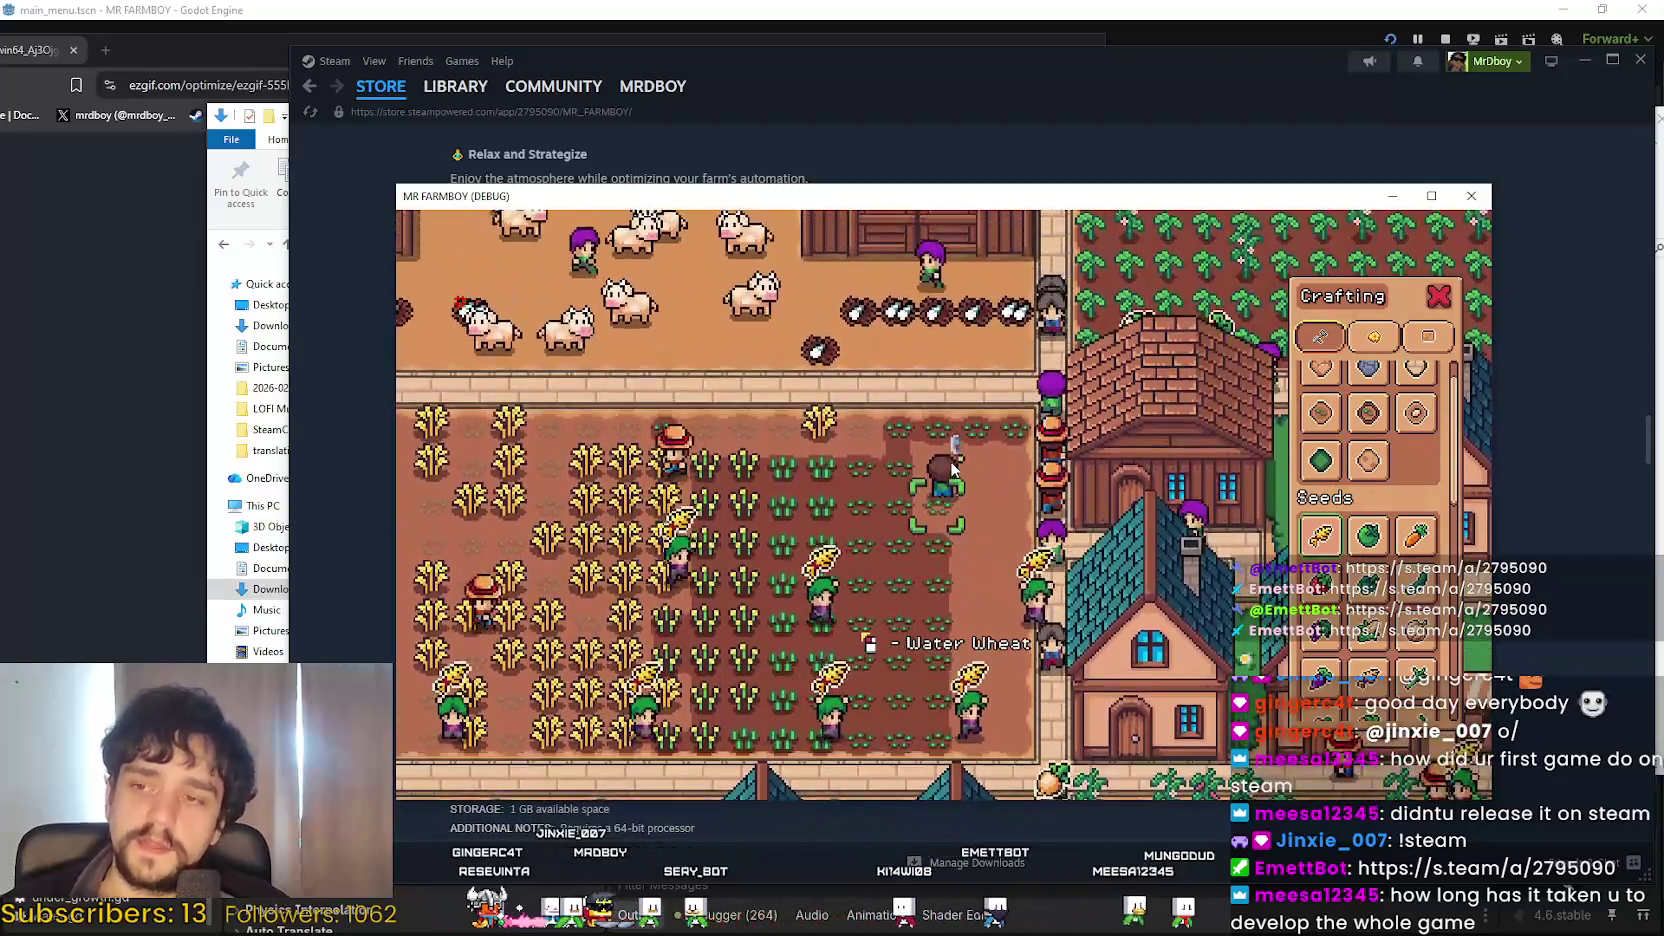
key(s)
key(d)
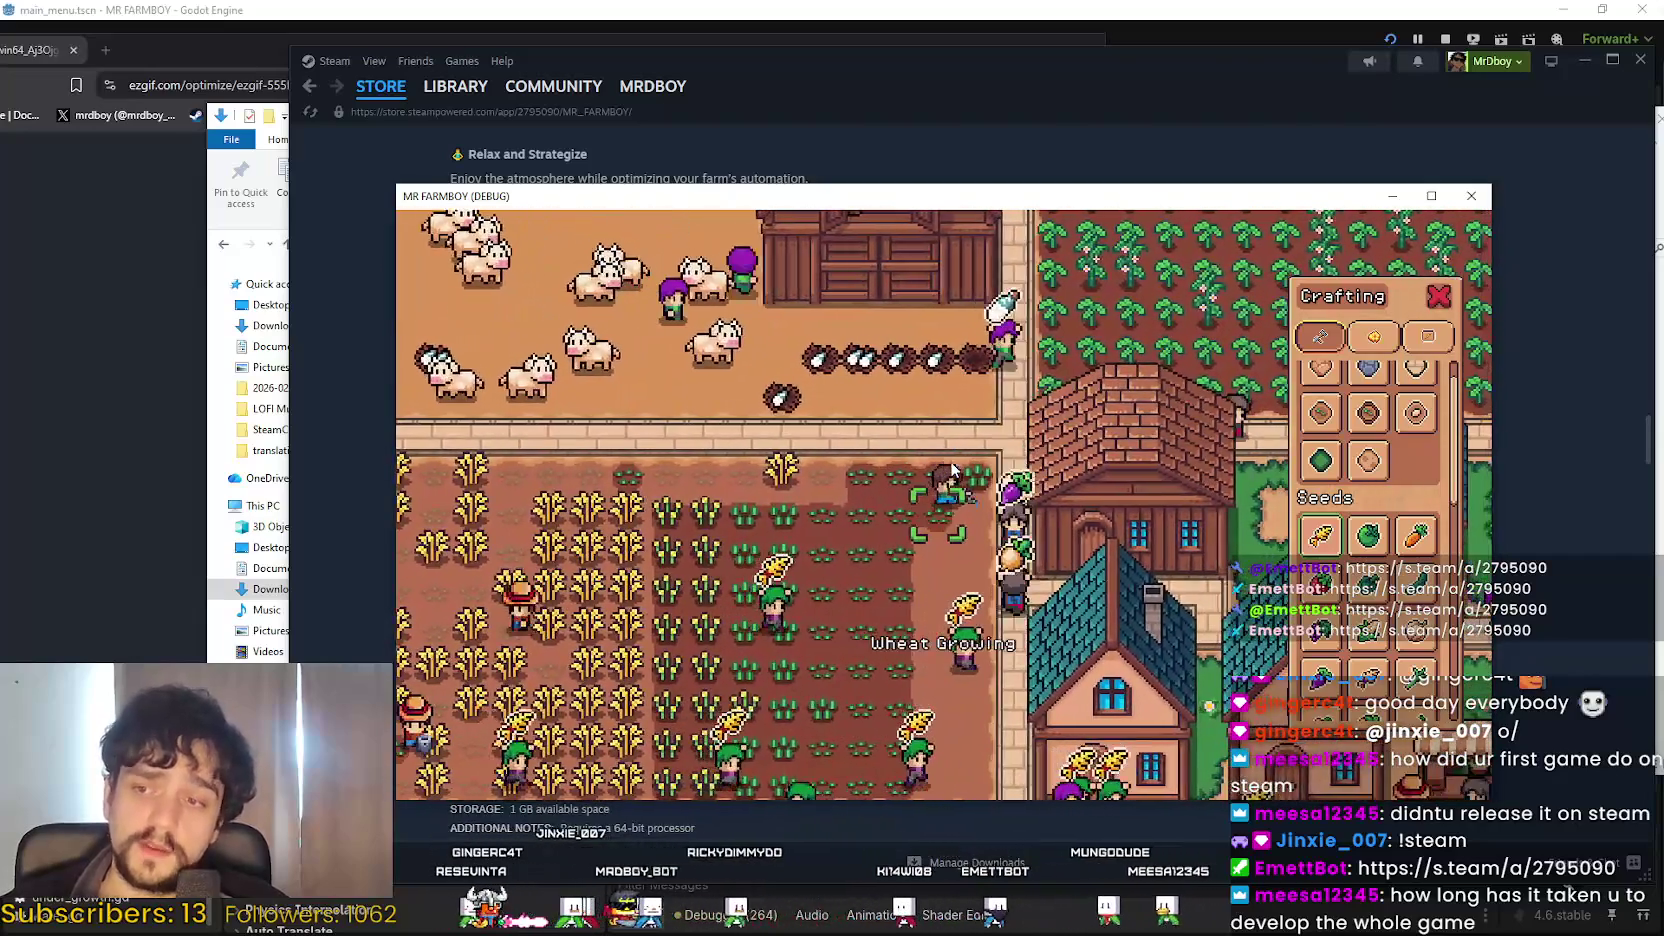
key(s)
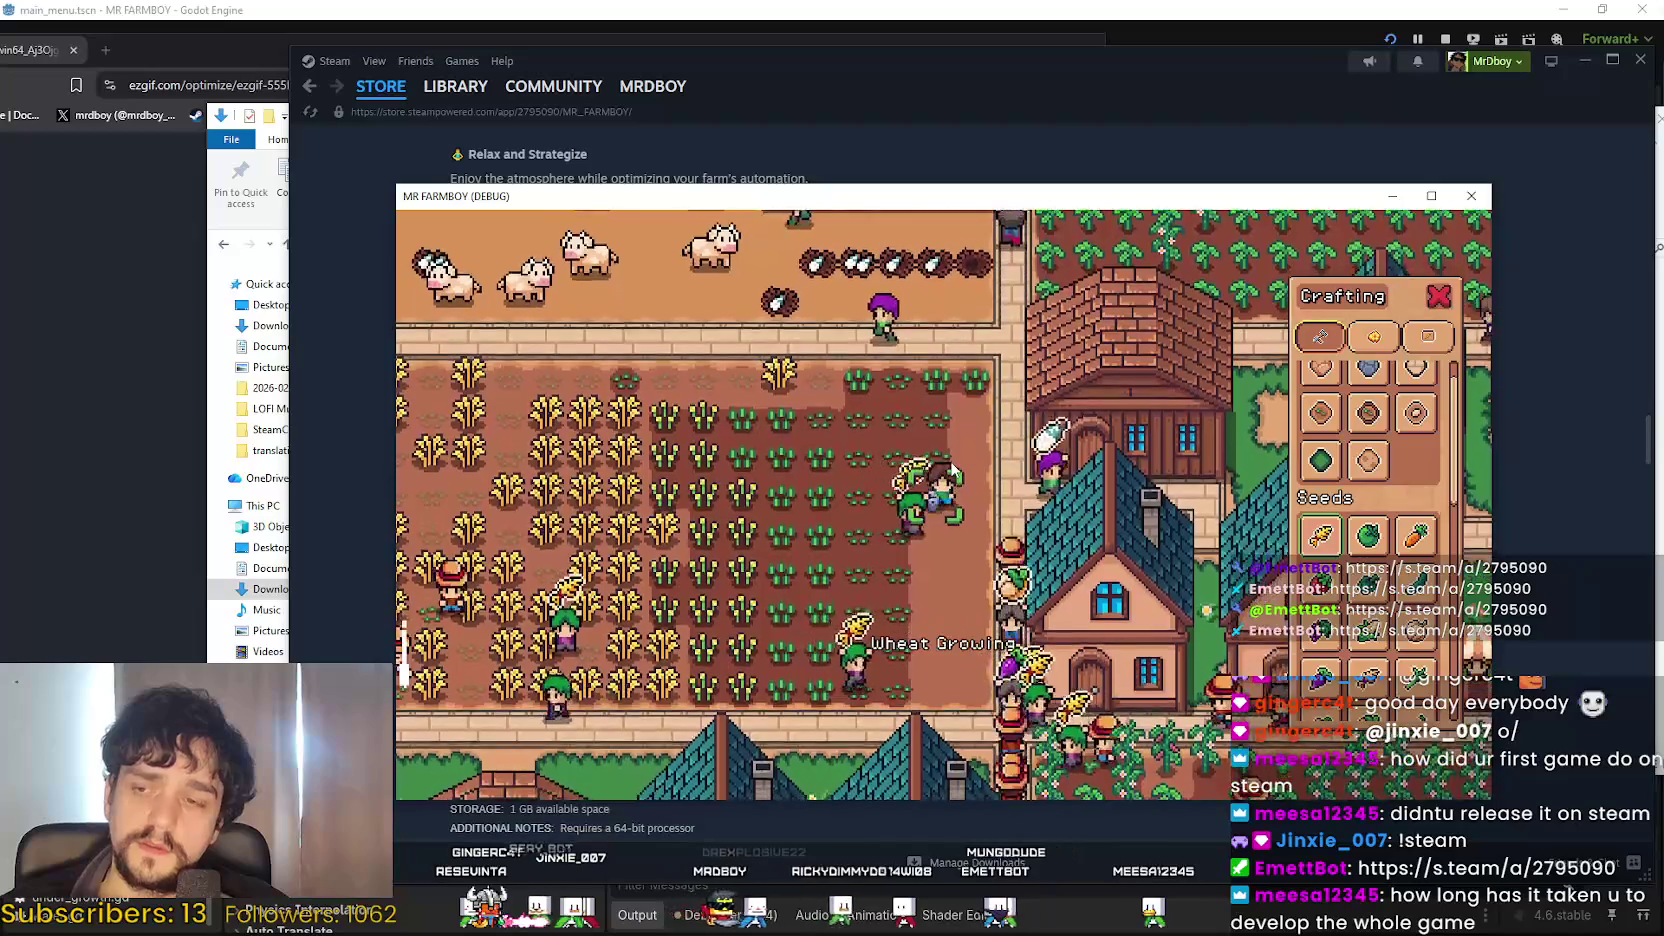
key(s)
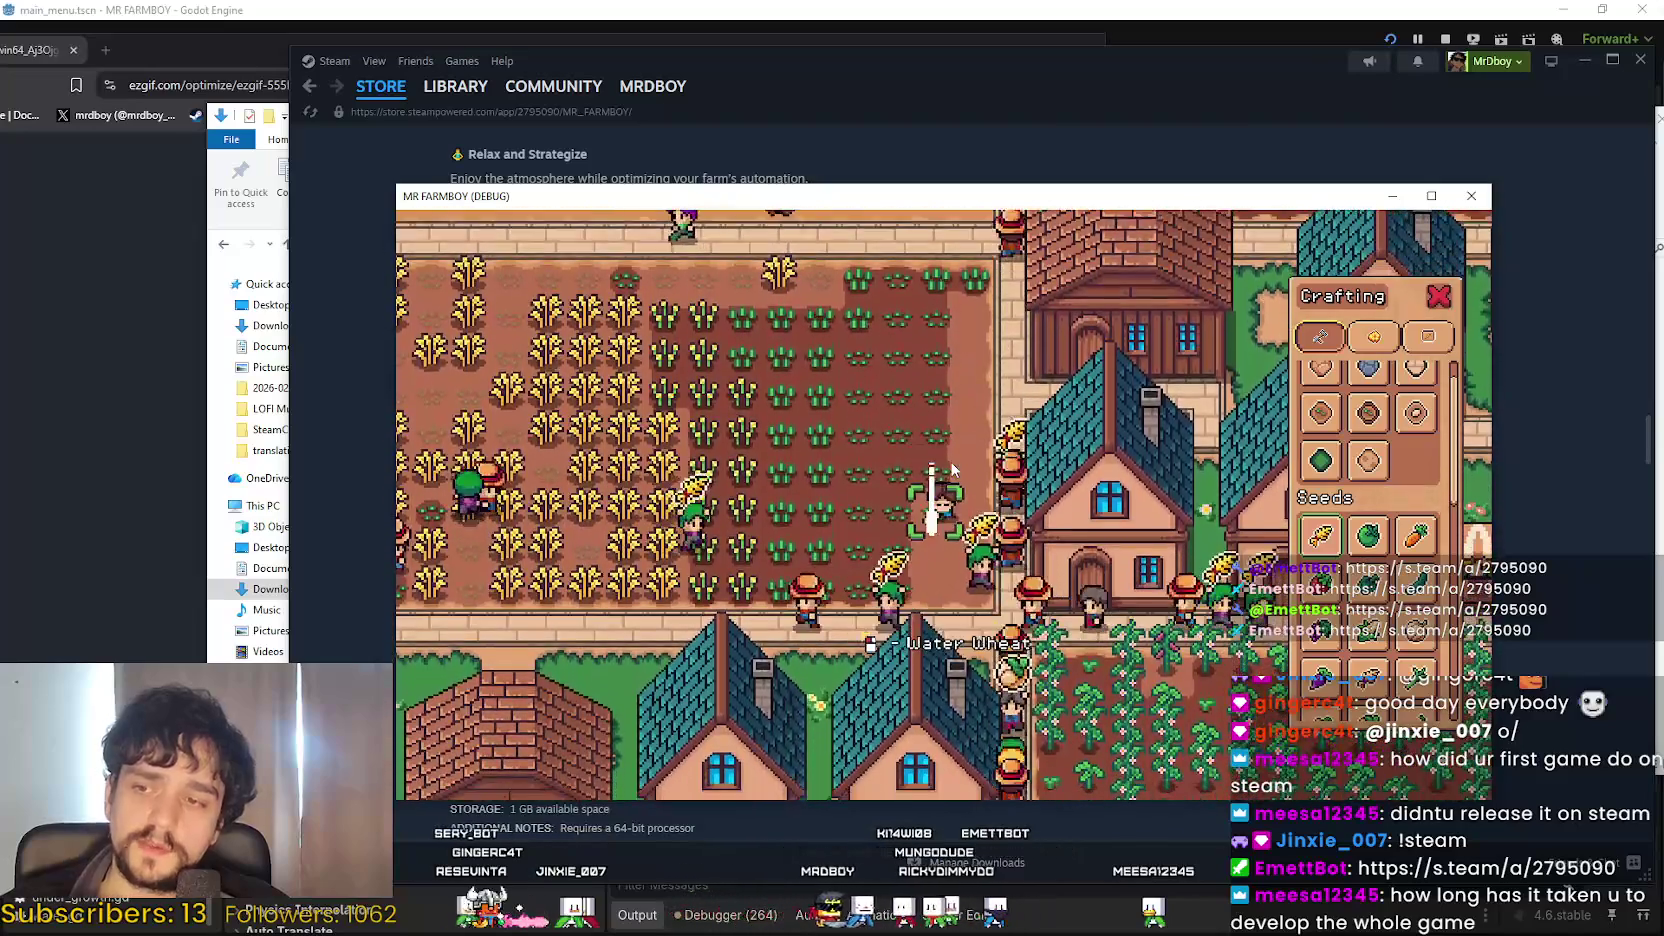
key(s)
key(d)
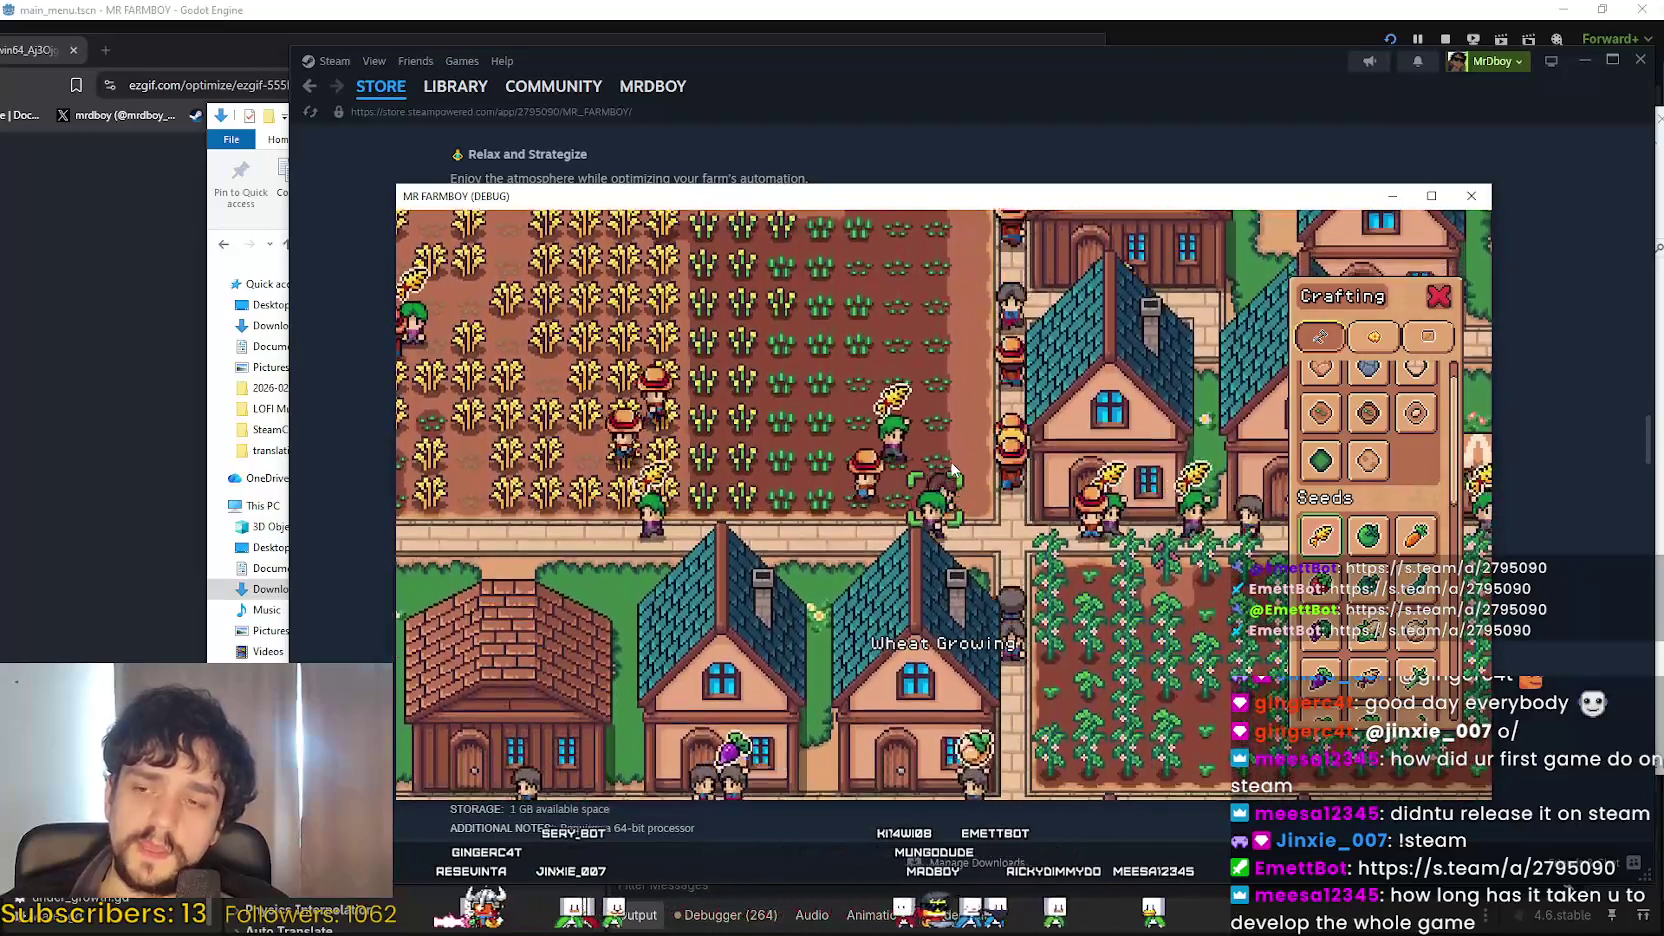
key(w)
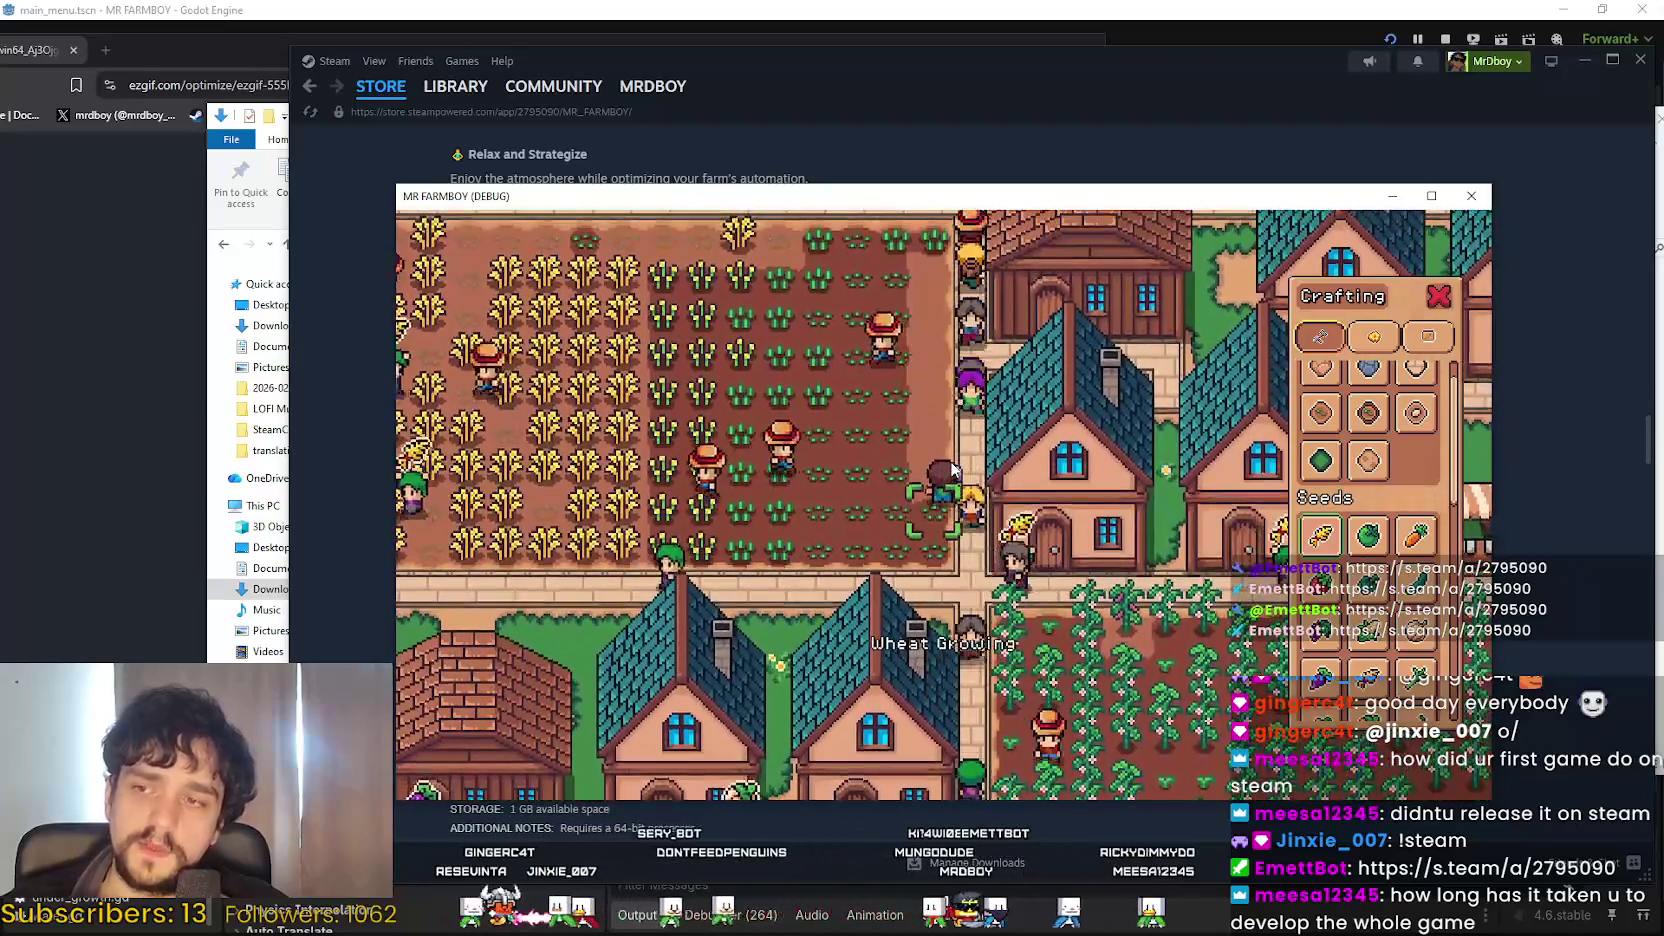
key(w)
key(w)
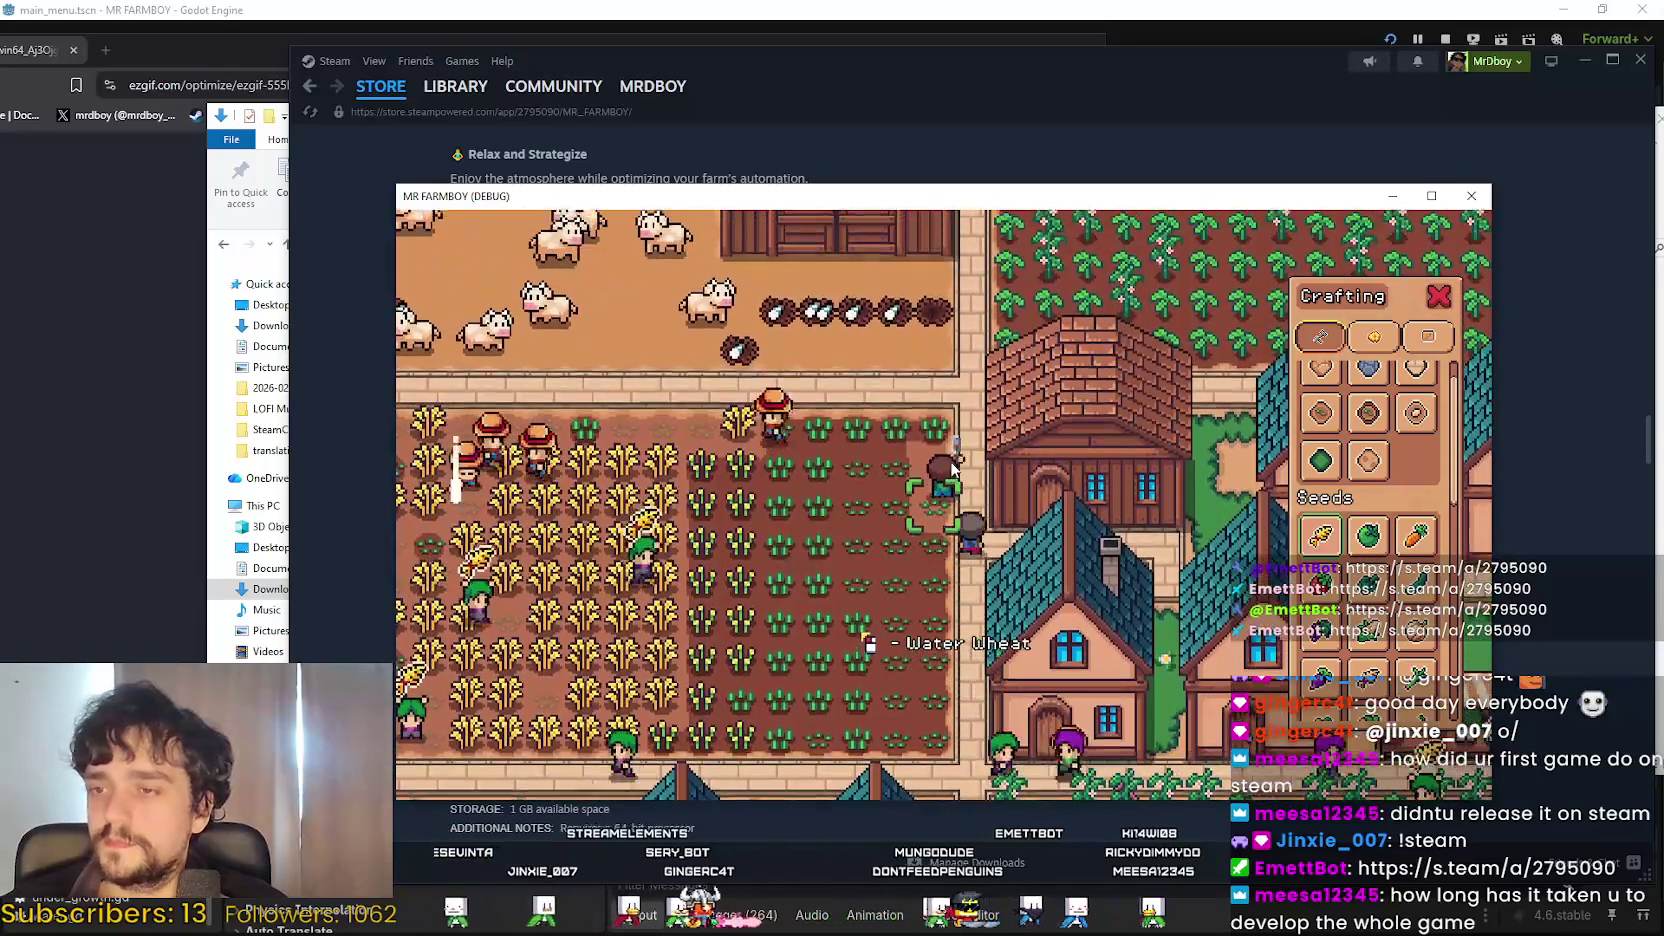
Walk the farmer up toward the fence and water the first cucumber seedling.
key(s)
key(a)
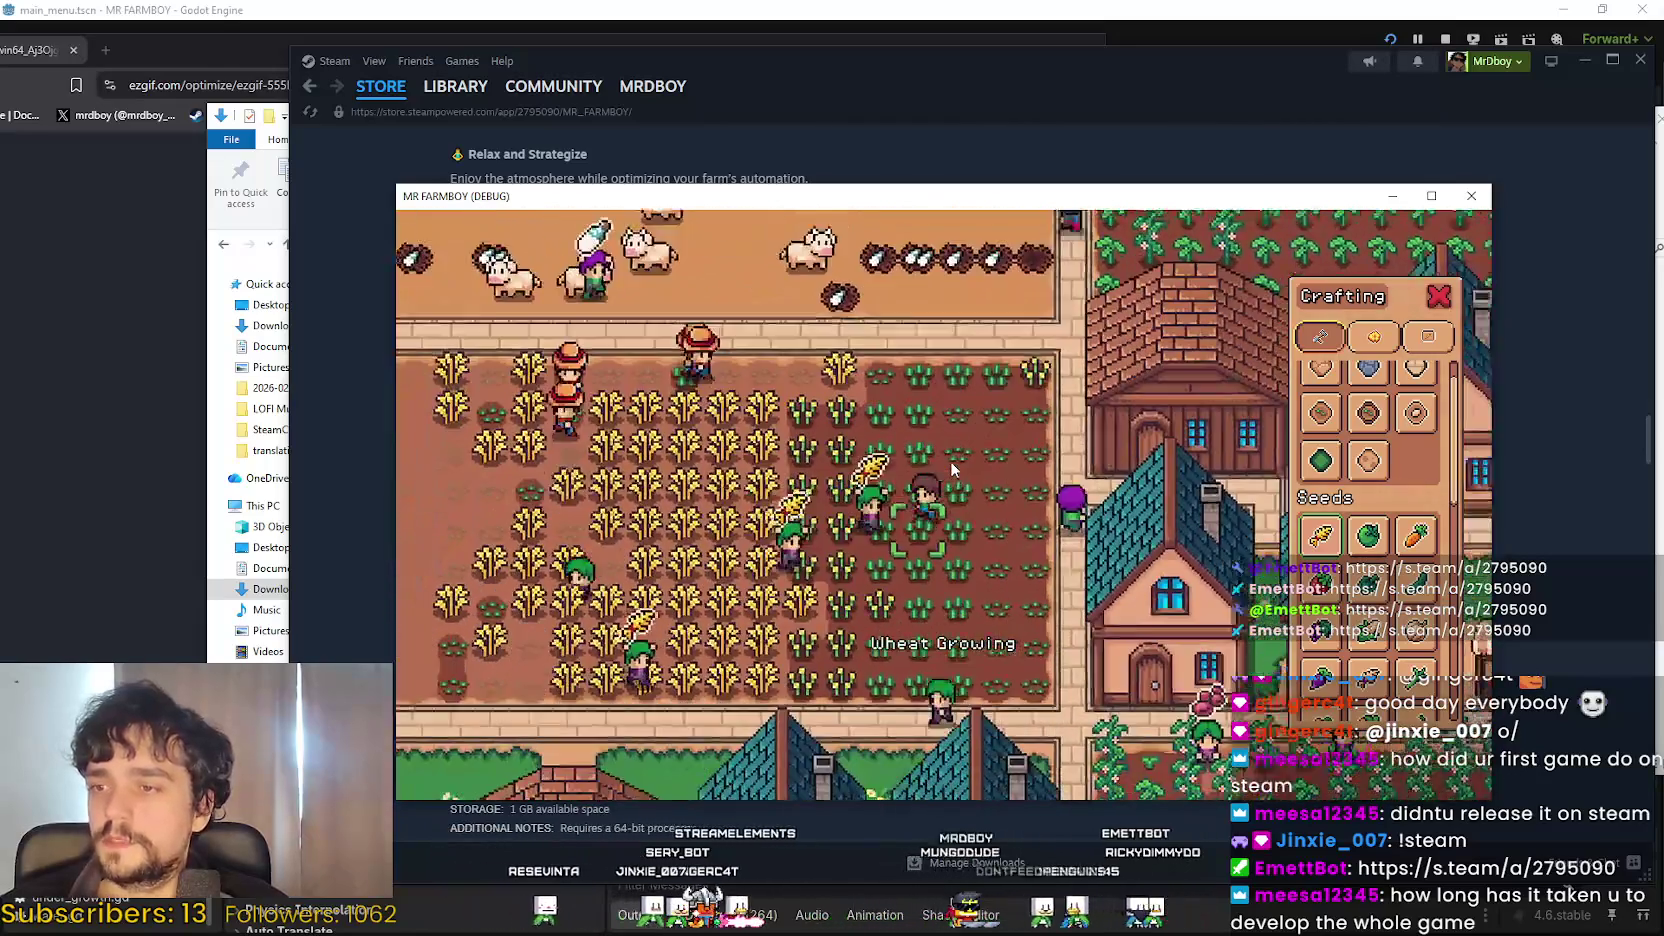
key(s)
key(a)
mouse_move(1405, 540)
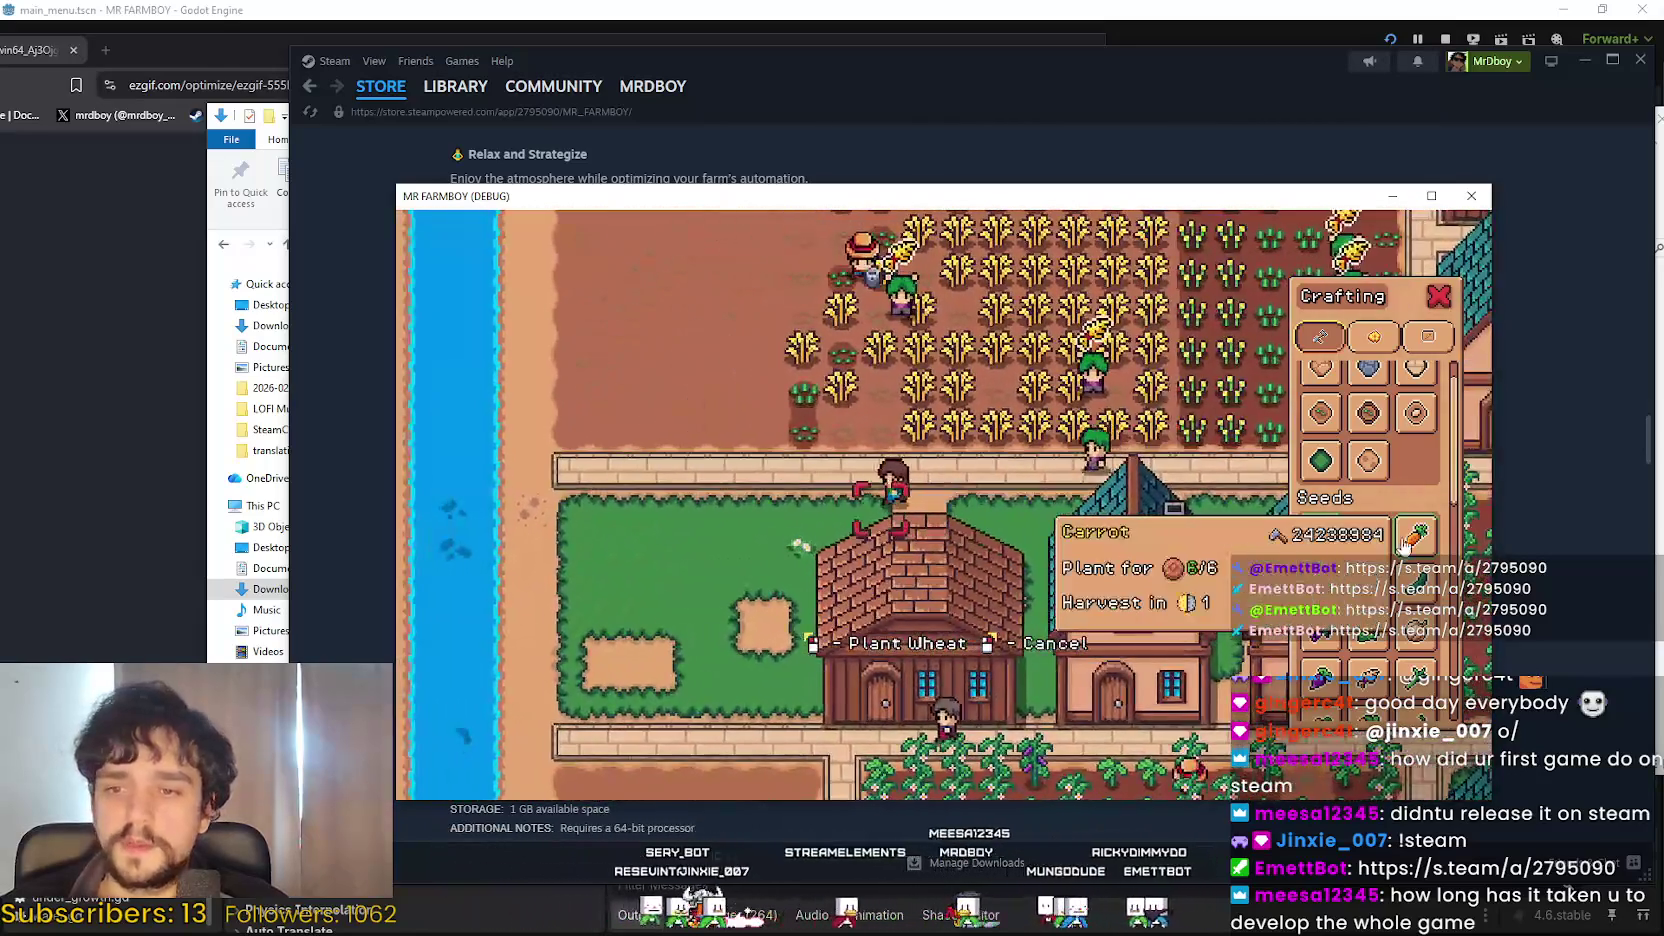
key(w)
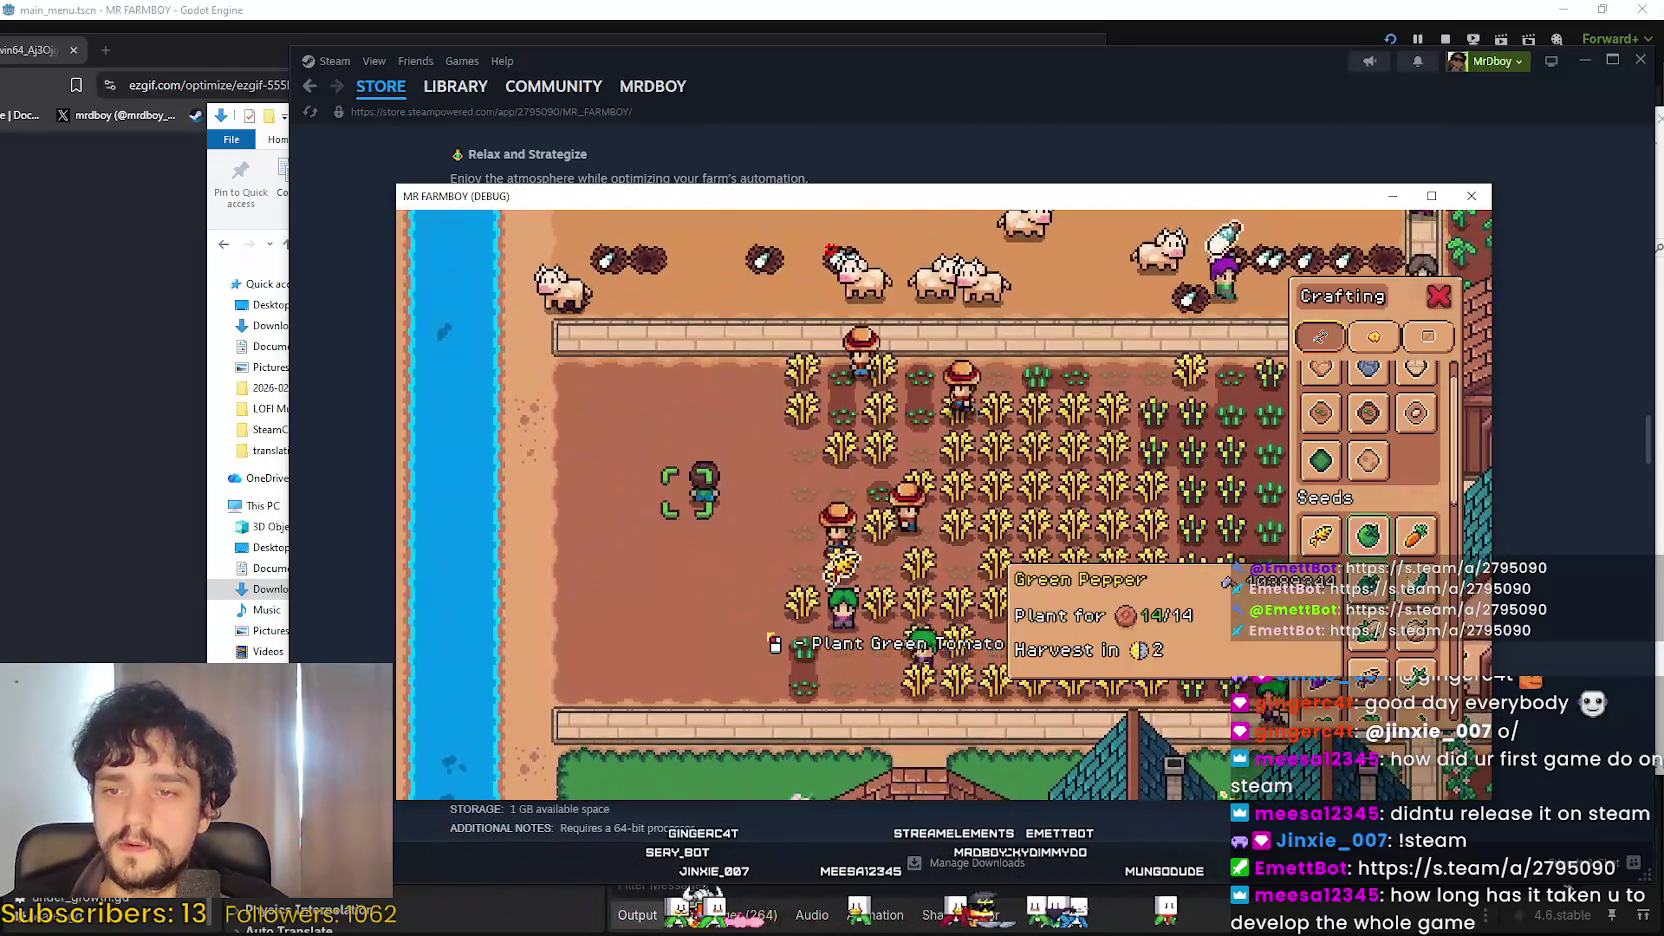
key(w)
key(d)
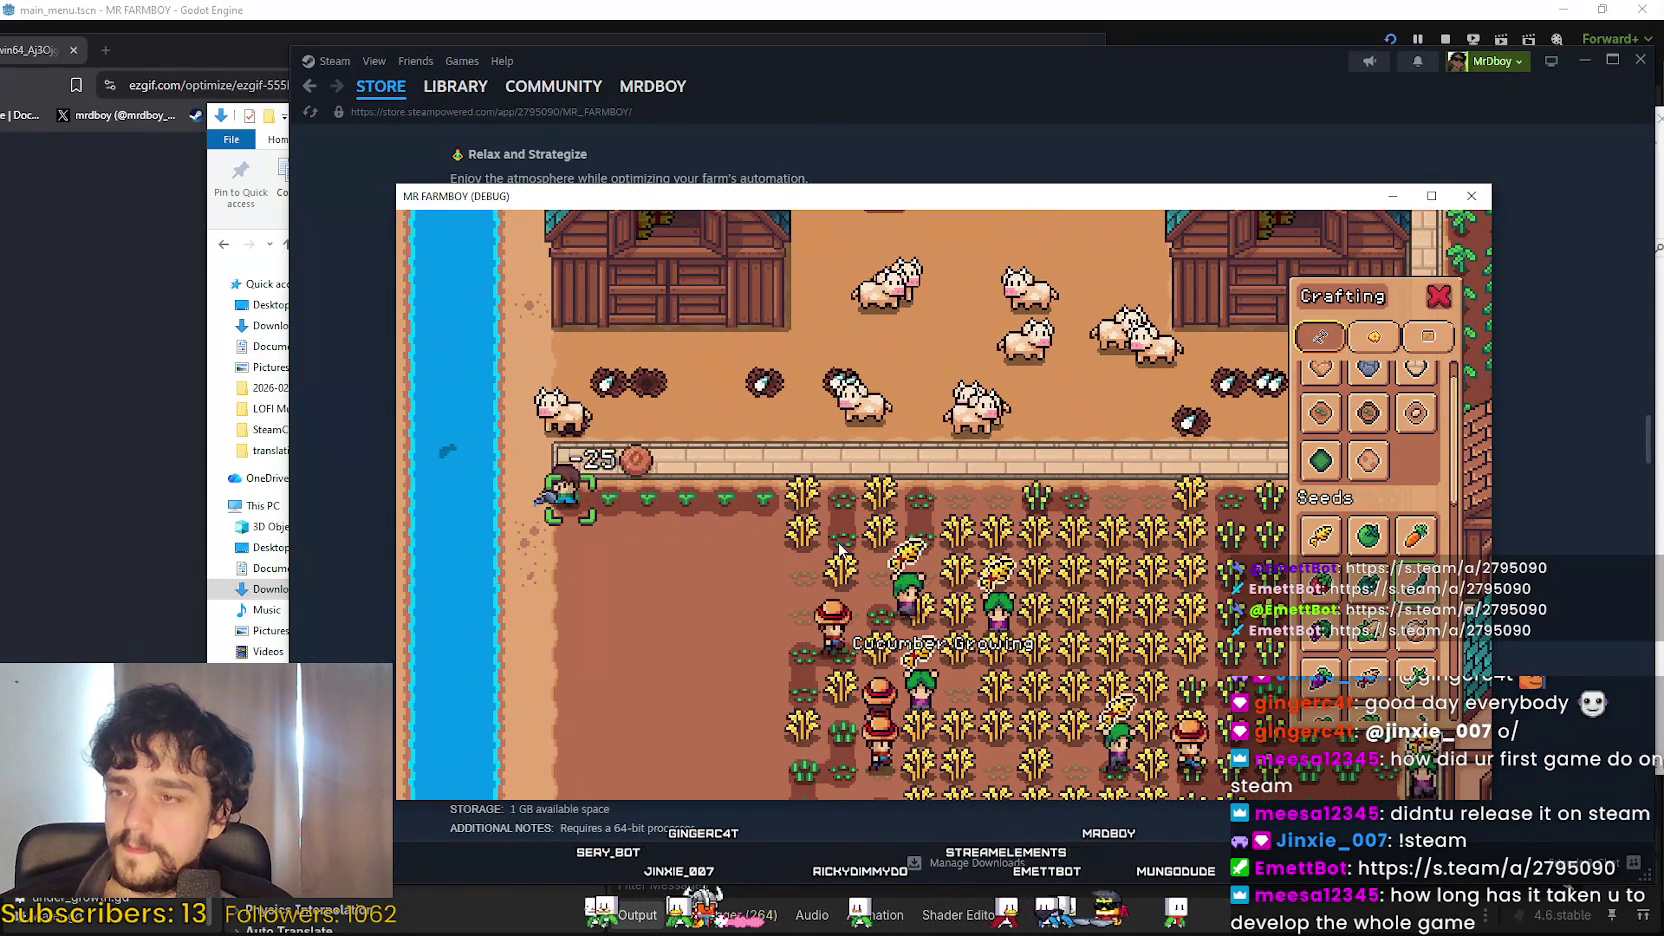
scroll(835, 540, down, 2)
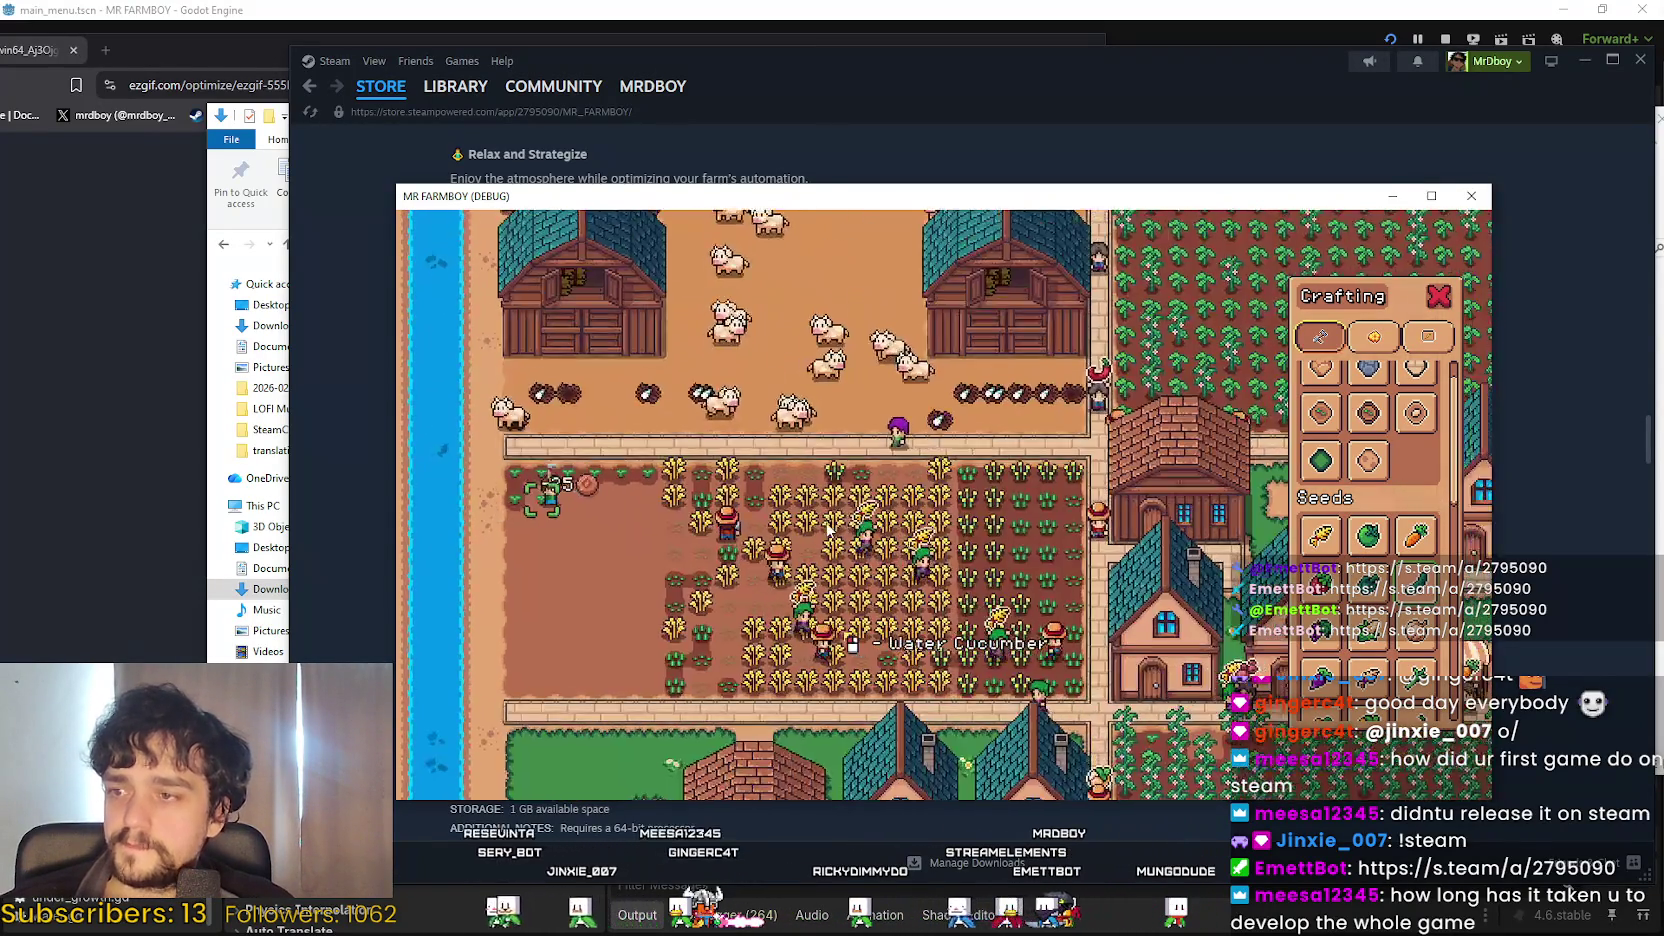
scroll(827, 531, up, 2)
click(826, 519)
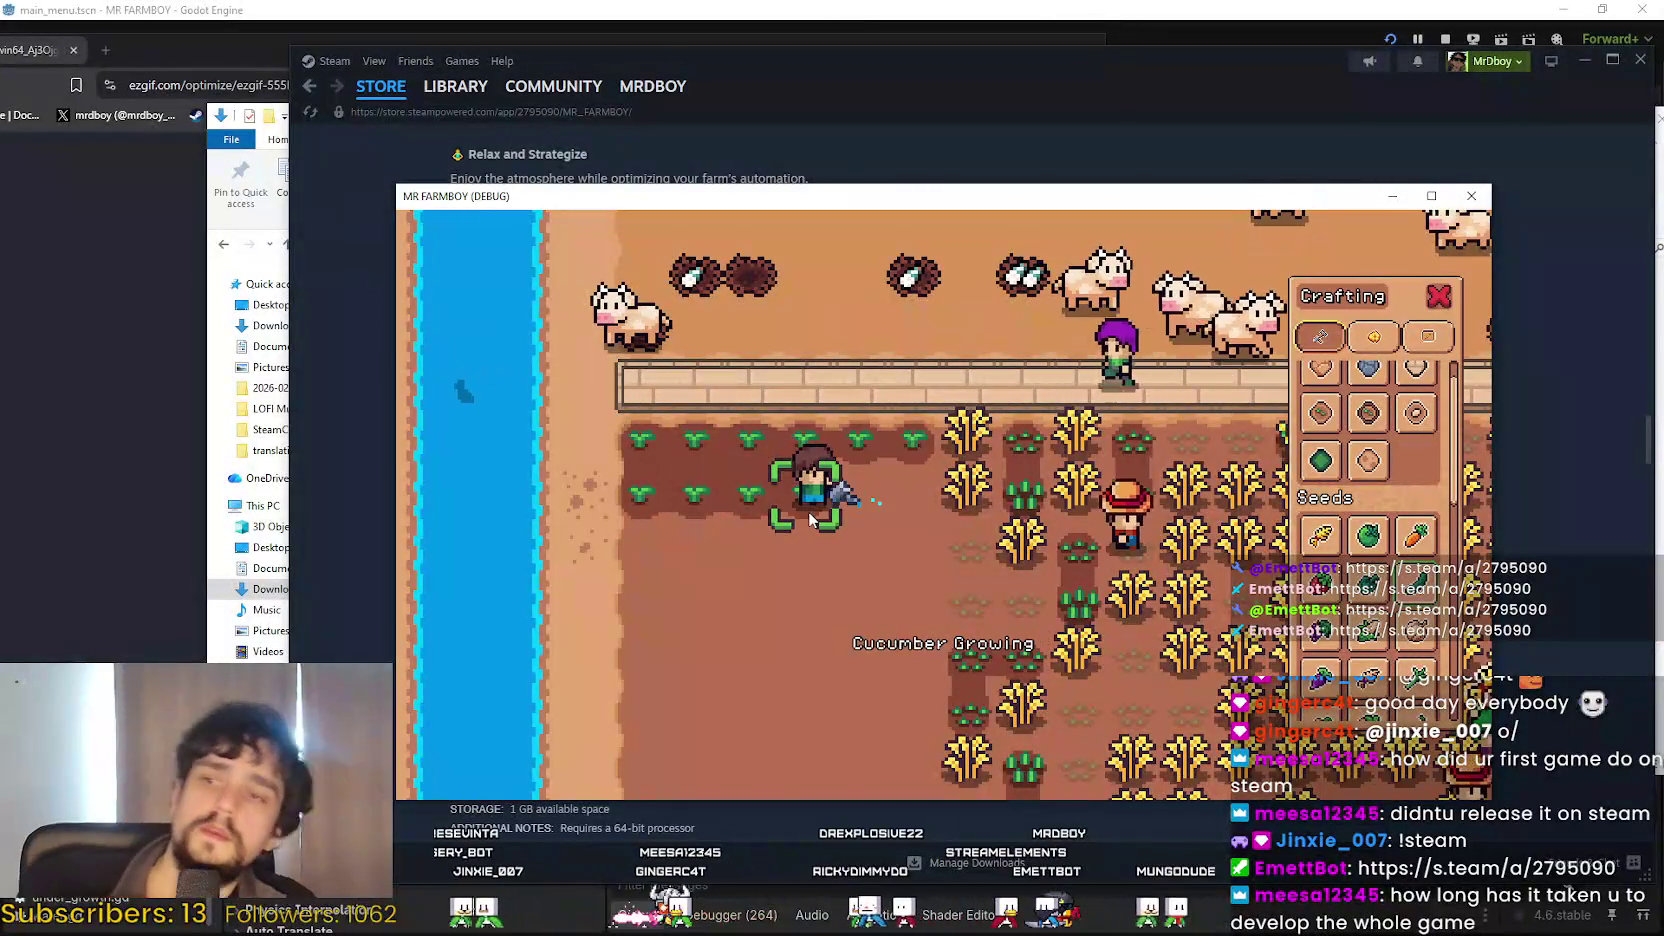
Water the cucumber tiles along the first row while moving left.
key(a)
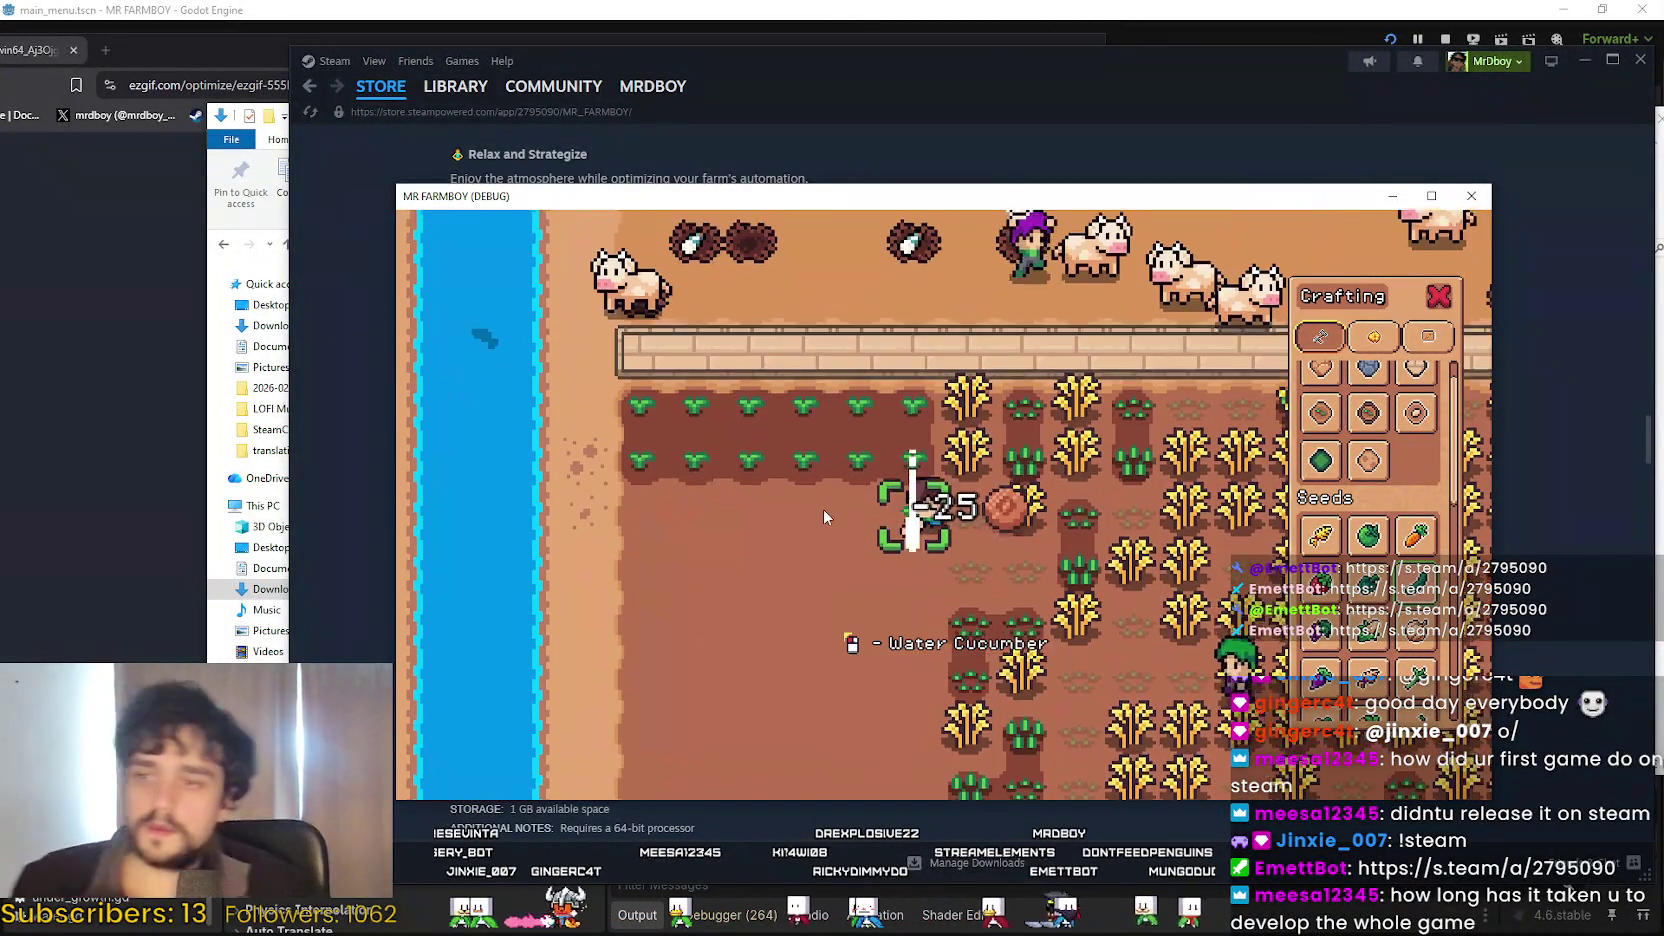
key(s)
click(826, 497)
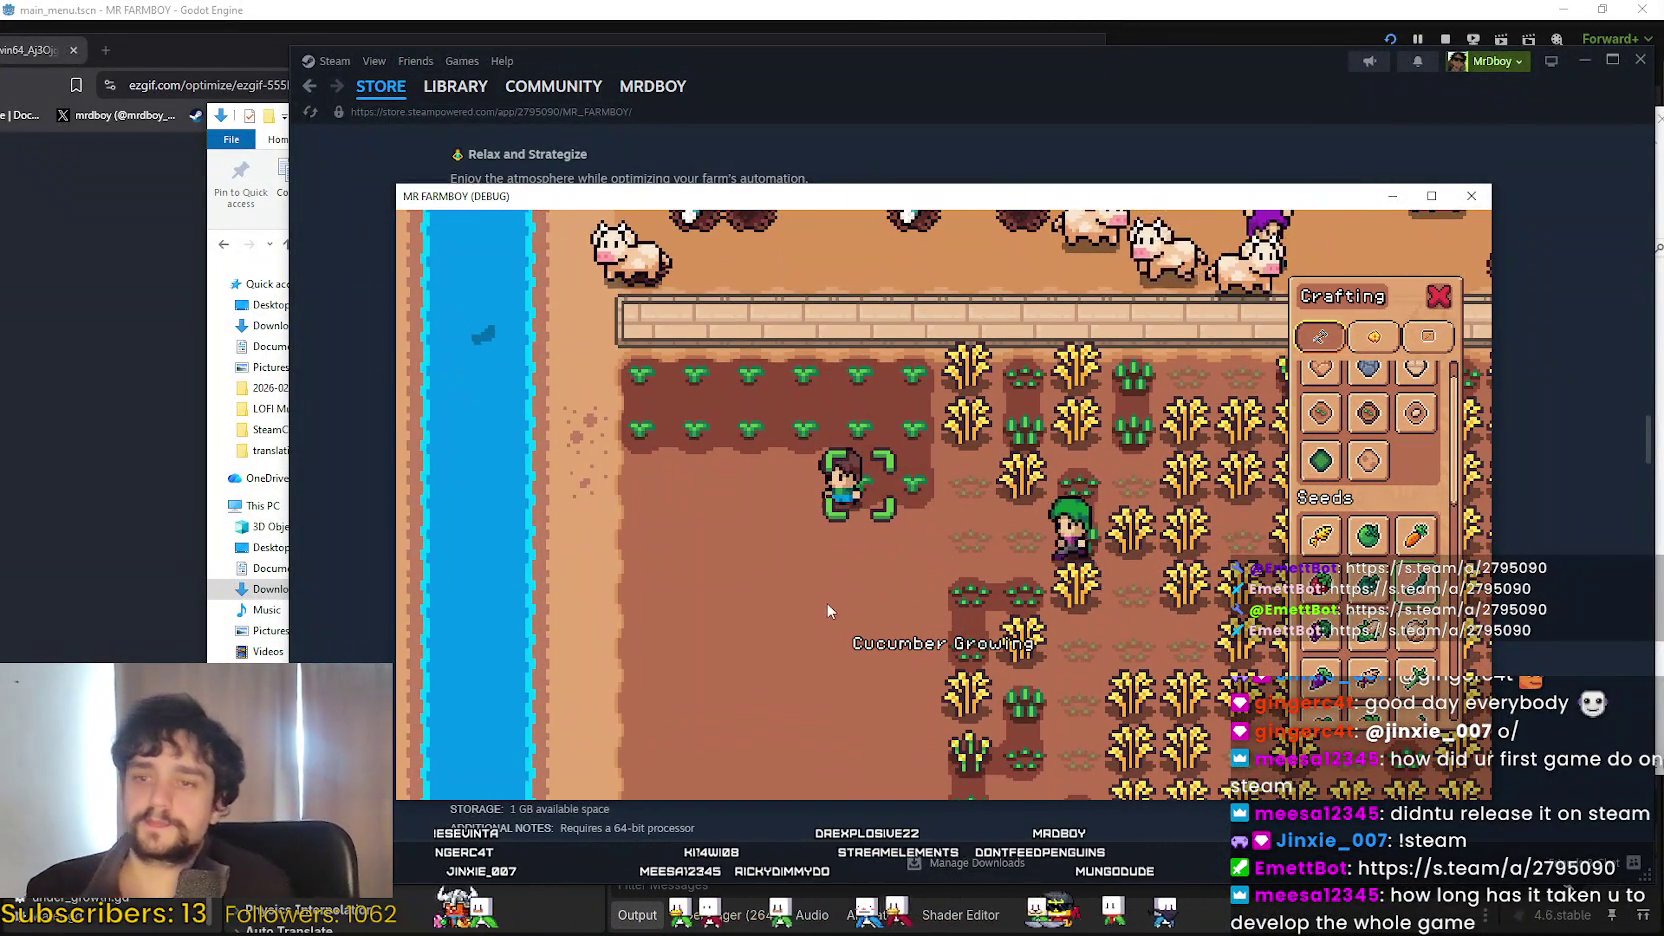
key(a)
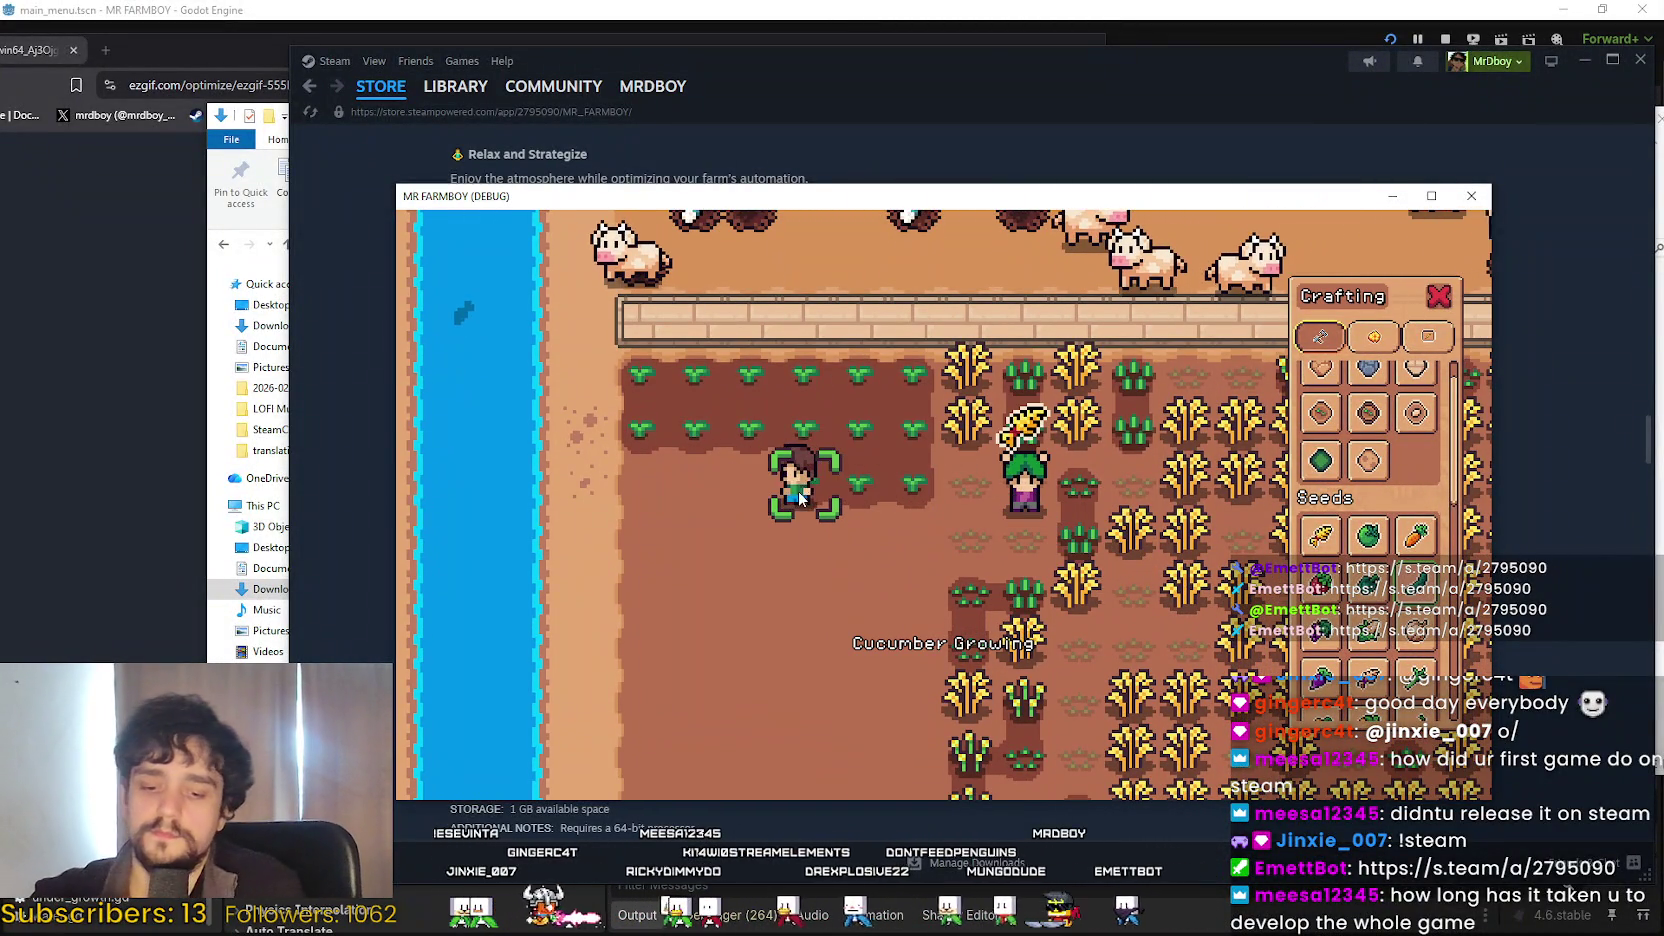
key(a)
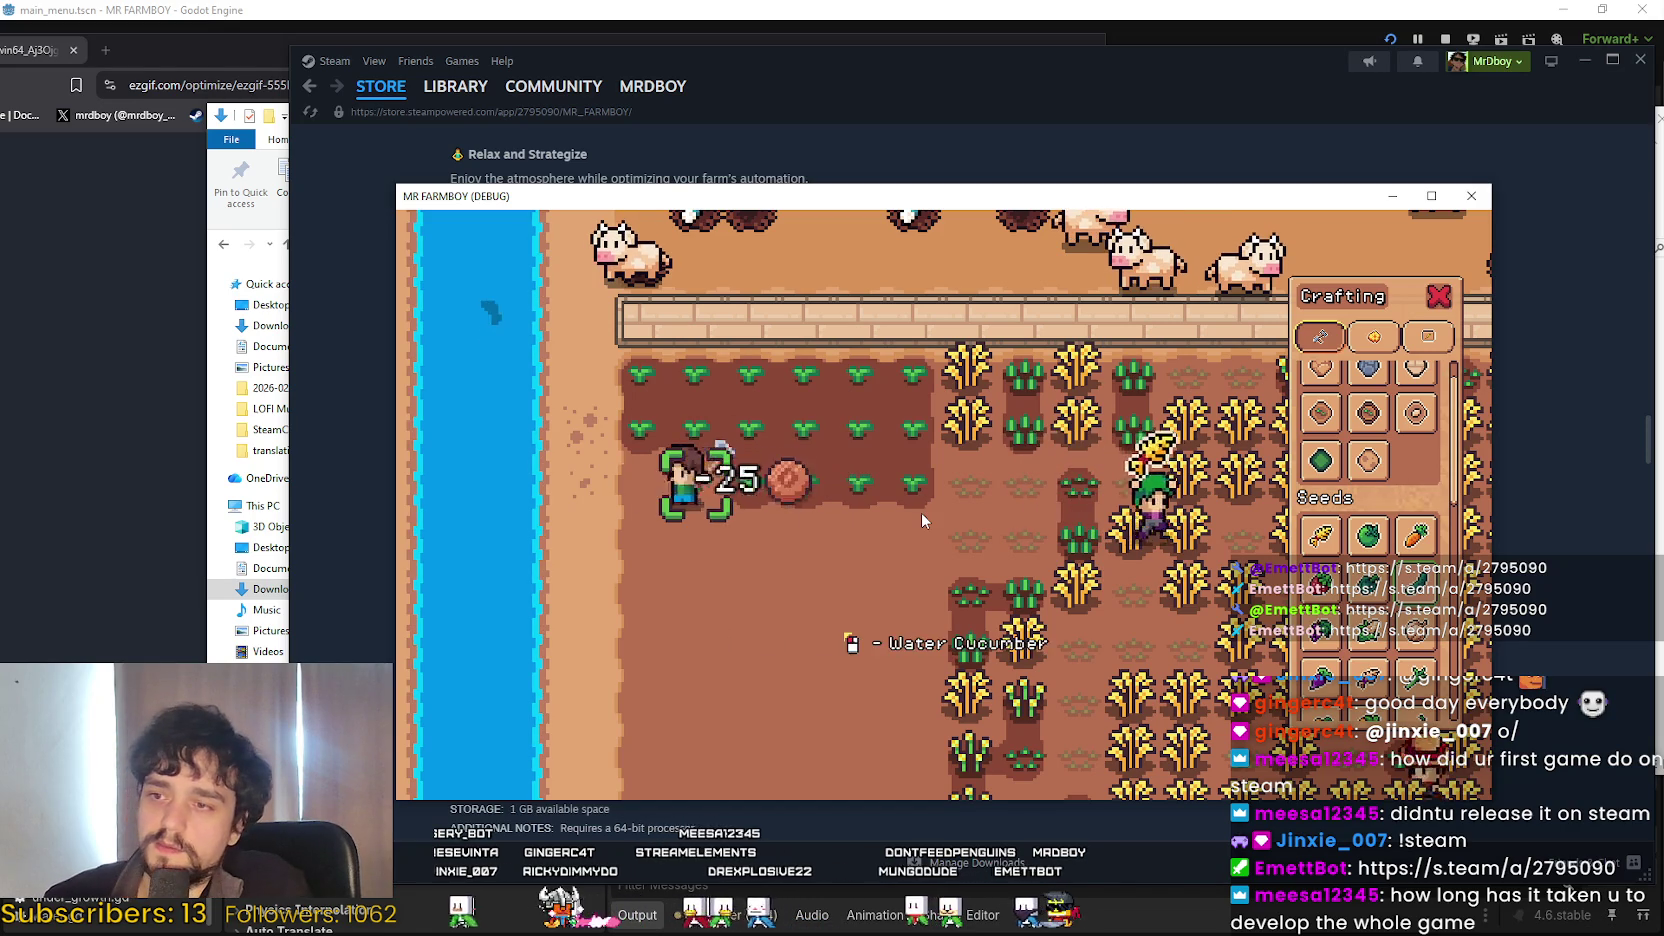
click(923, 530)
click(752, 522)
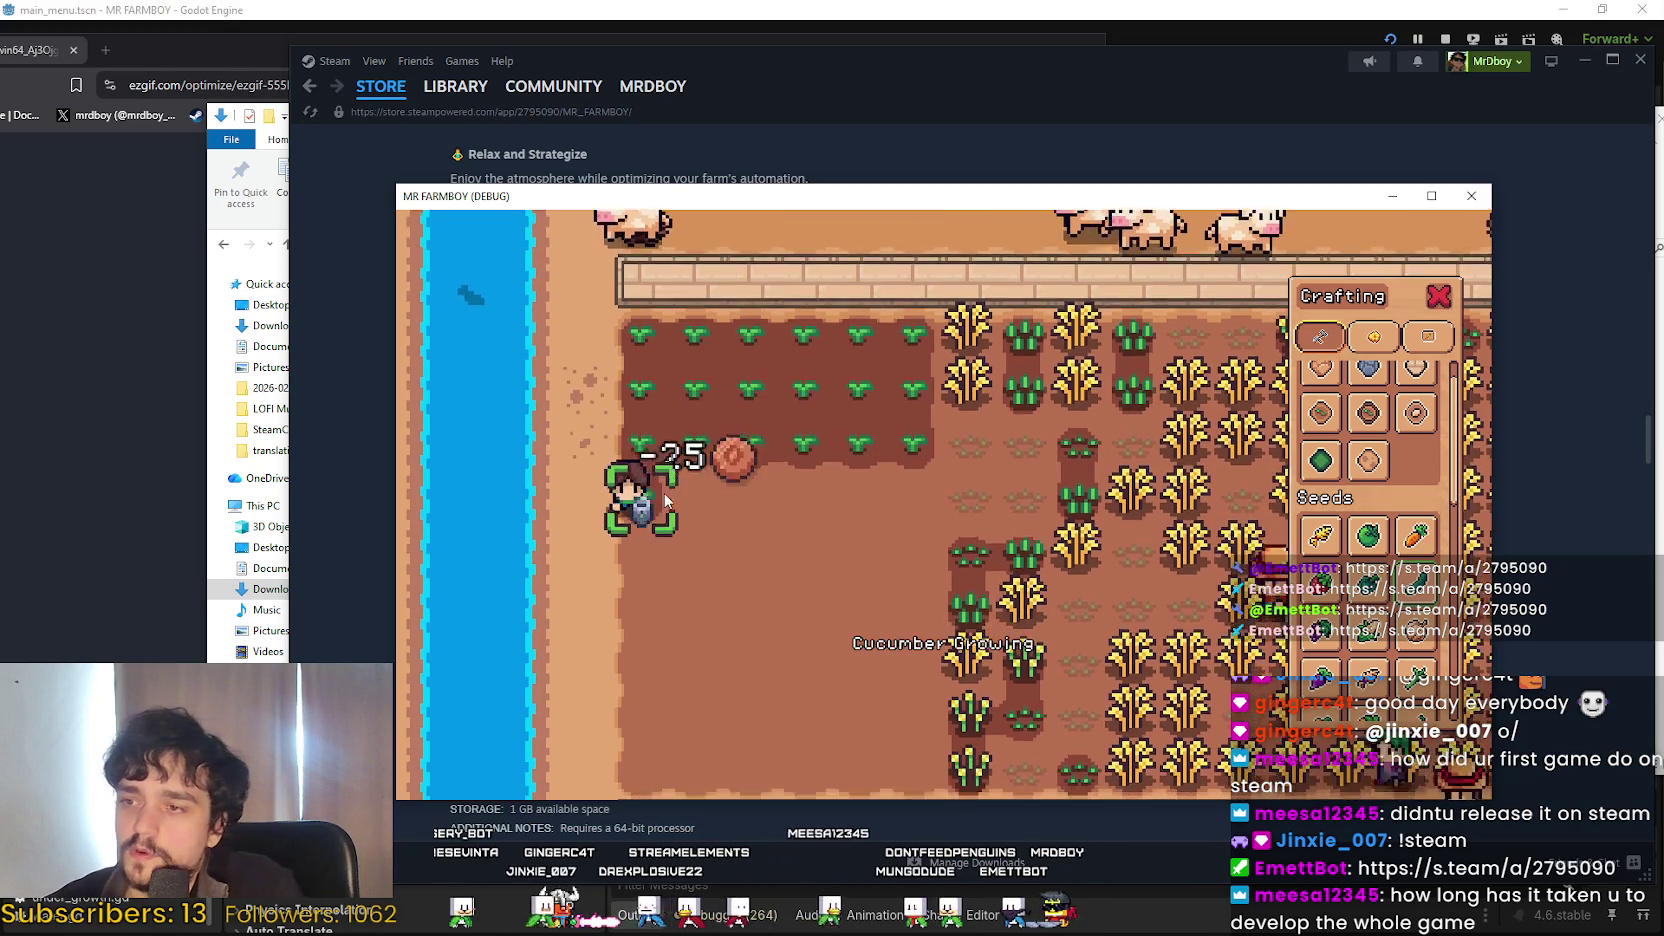
click(779, 534)
Water the cucumbers in the next rows down, working left across the field.
scroll(779, 534, down, 2)
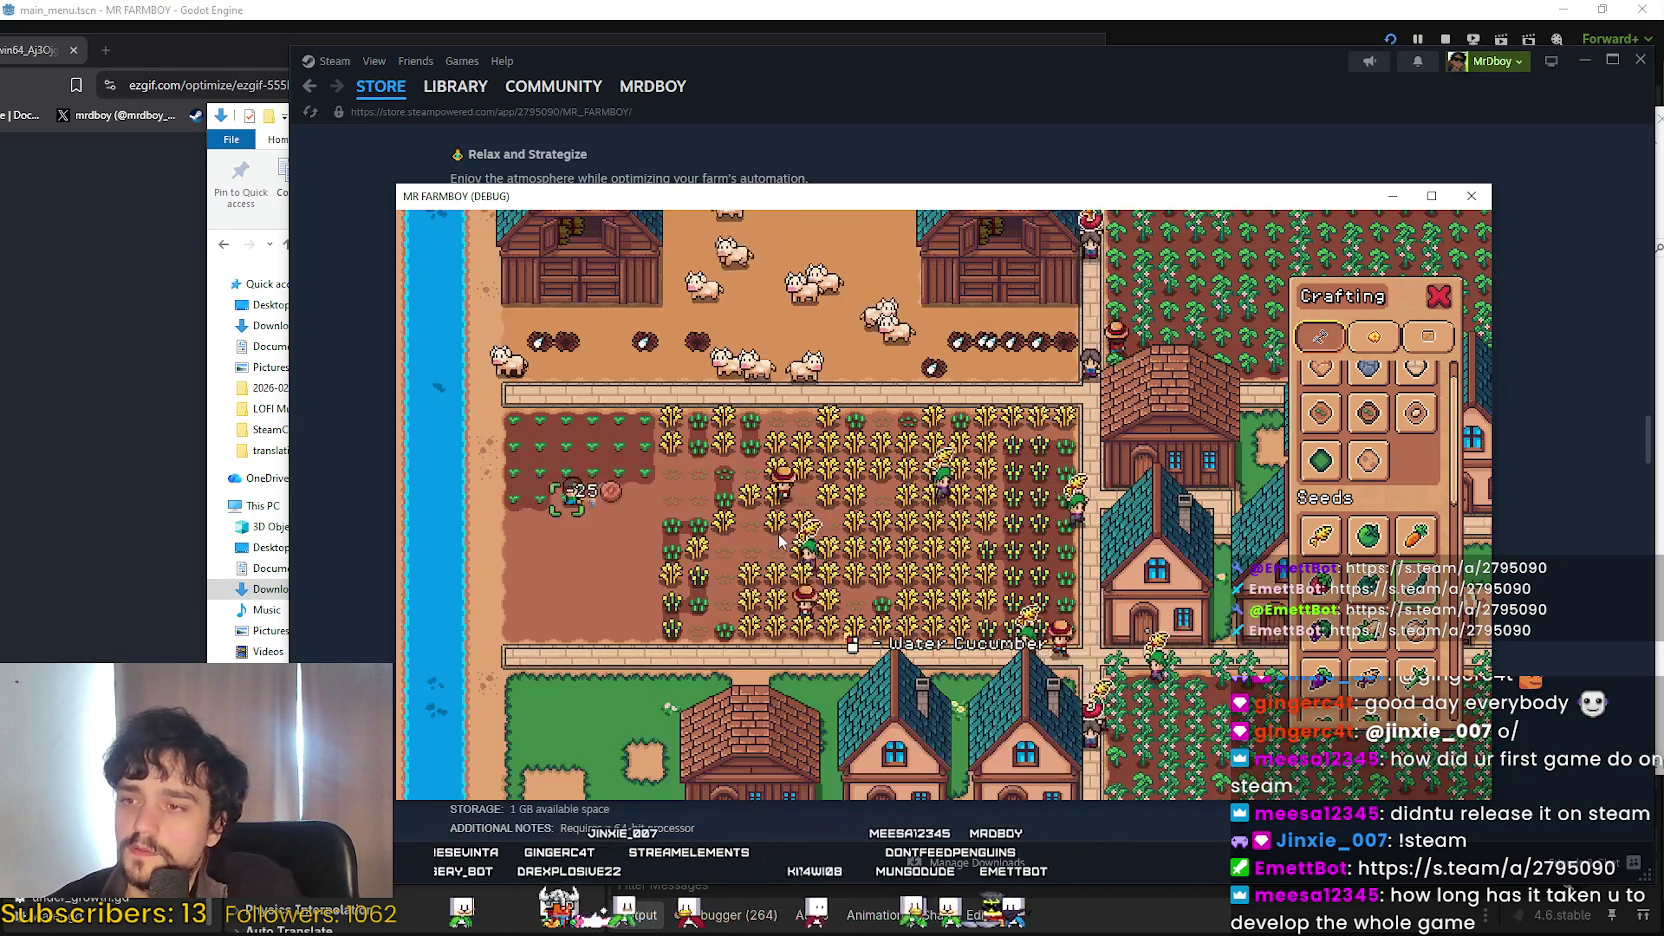
scroll(779, 536, up, 2)
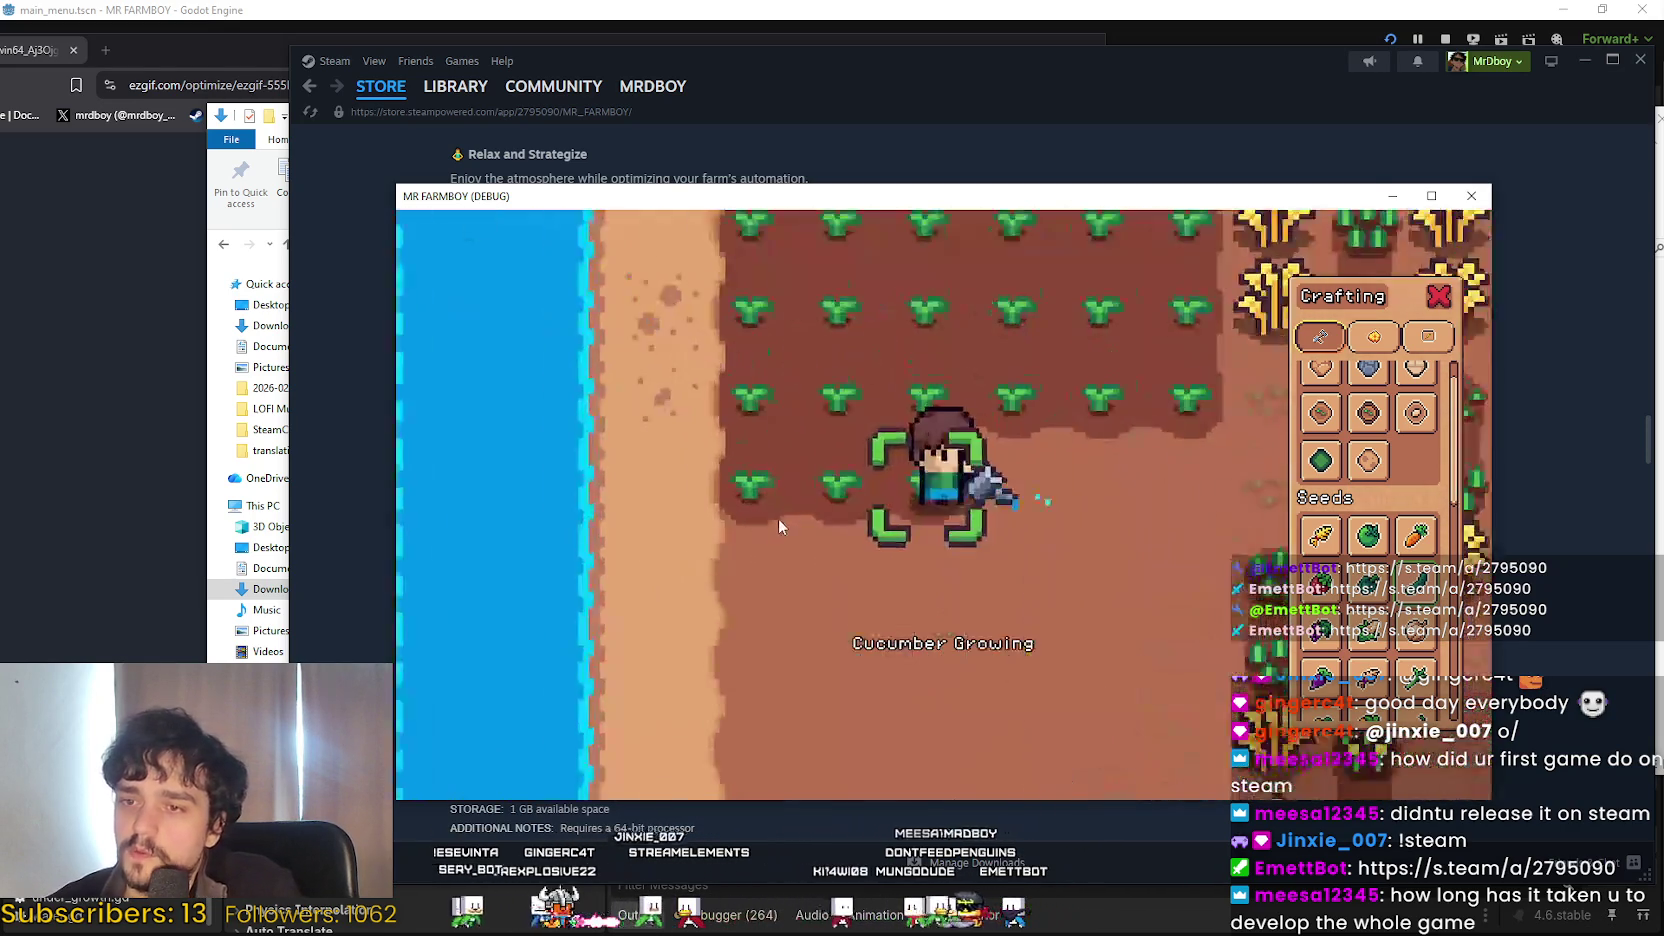
click(781, 517)
click(785, 525)
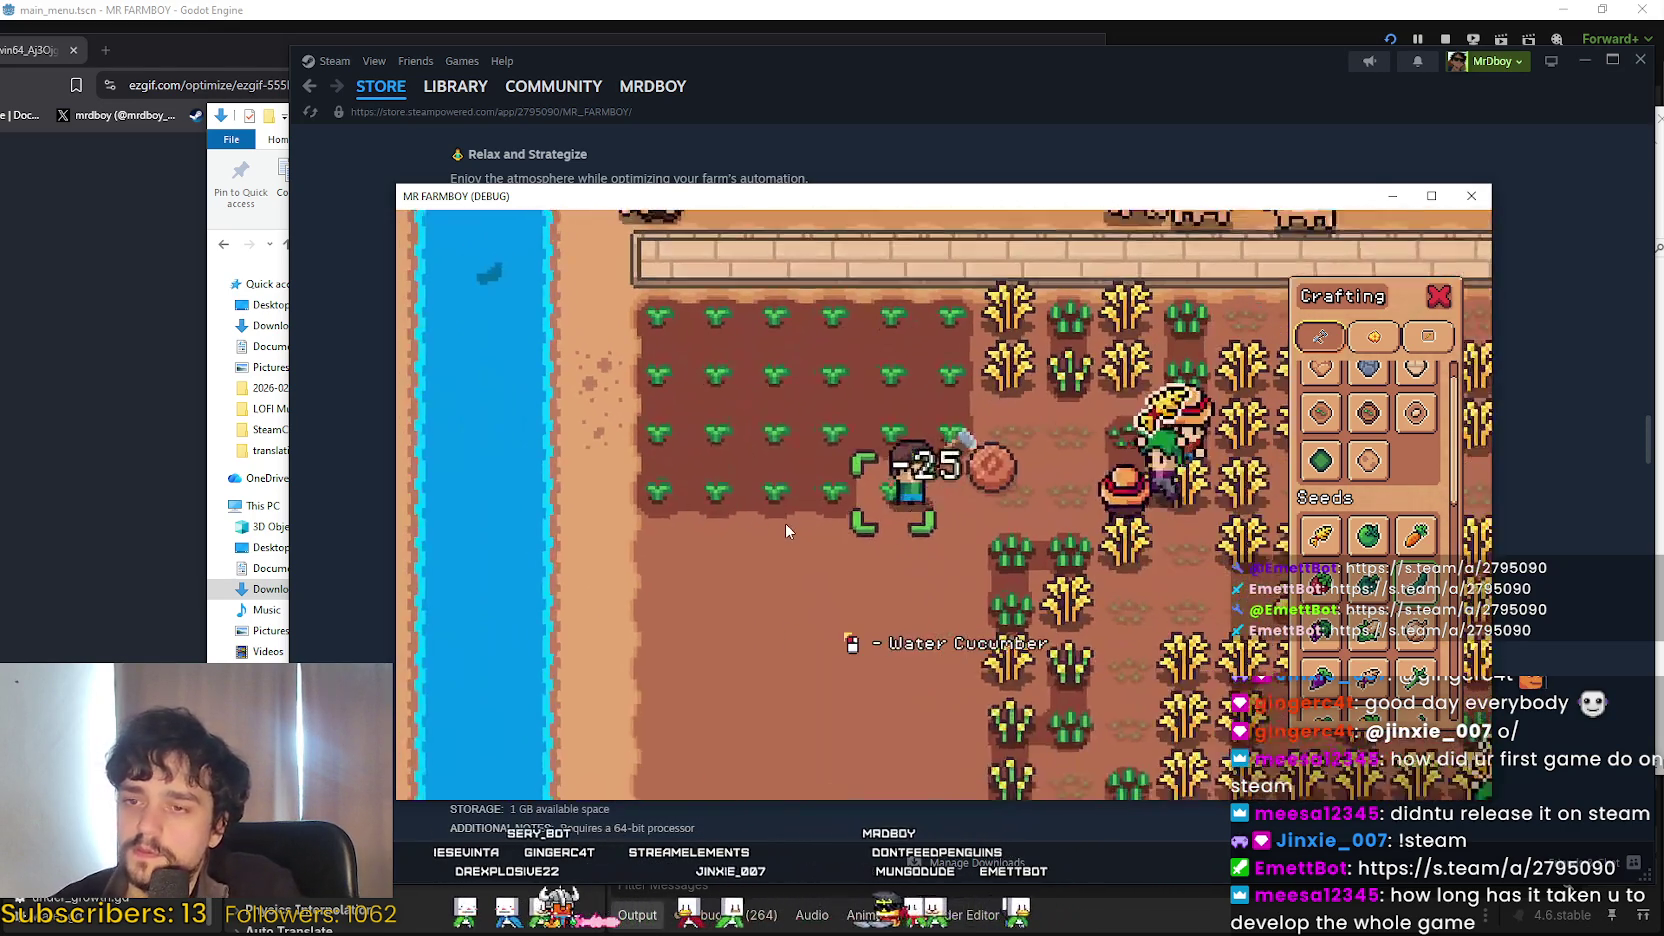
click(785, 530)
key(s)
click(785, 525)
key(a)
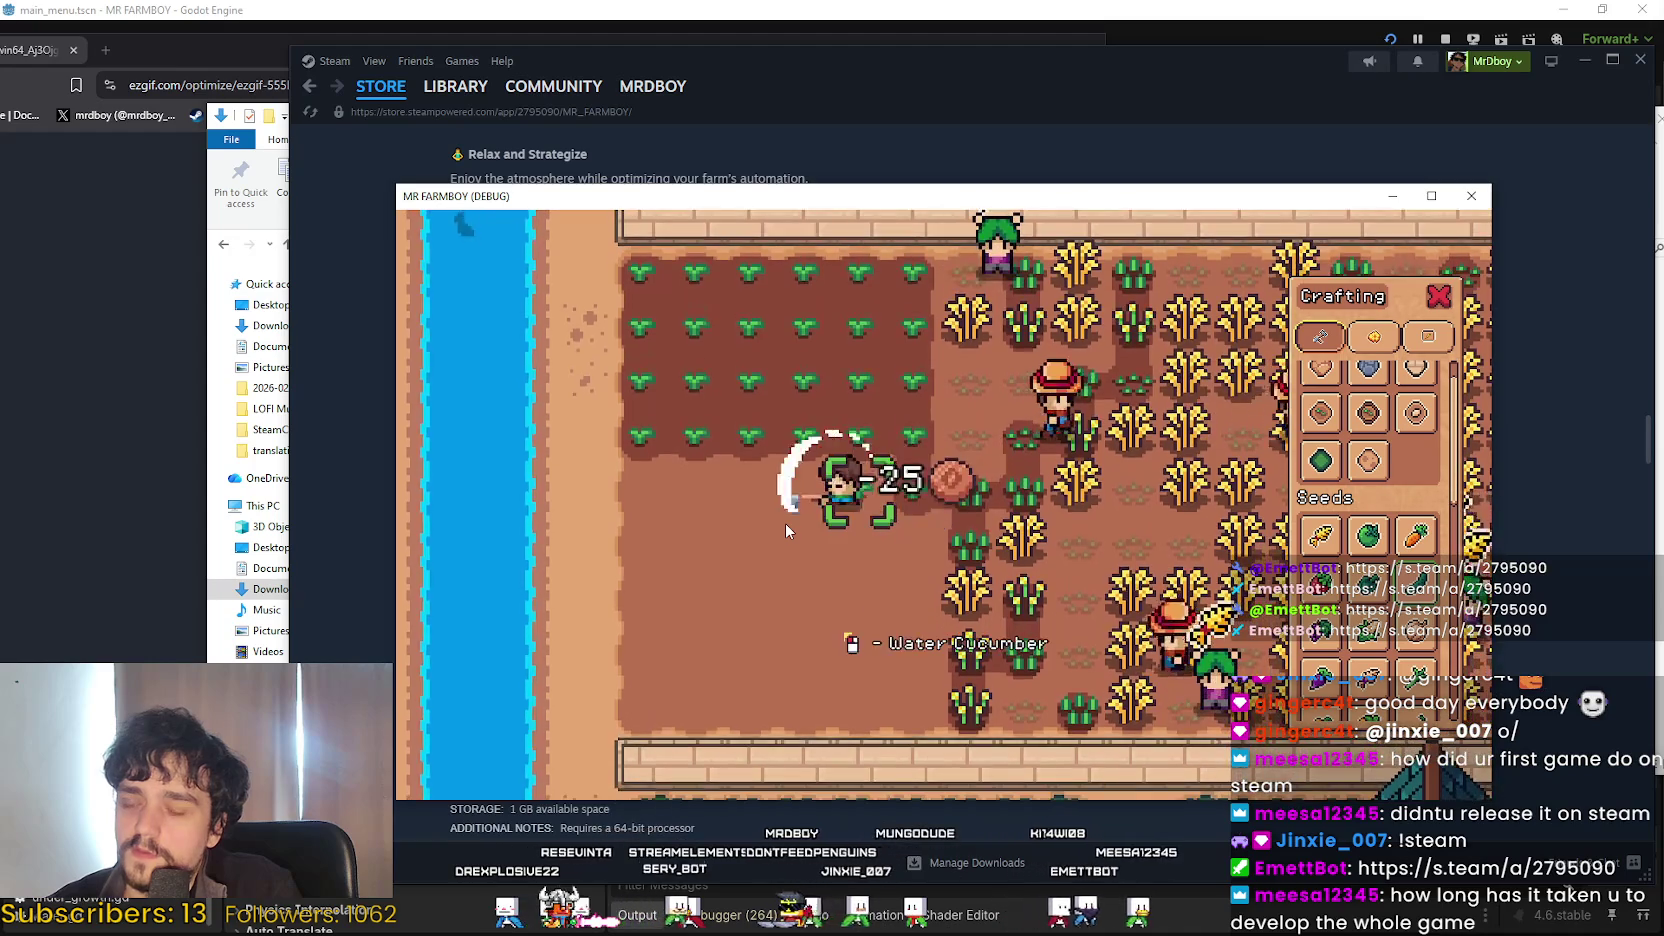
click(797, 538)
click(818, 476)
key(a)
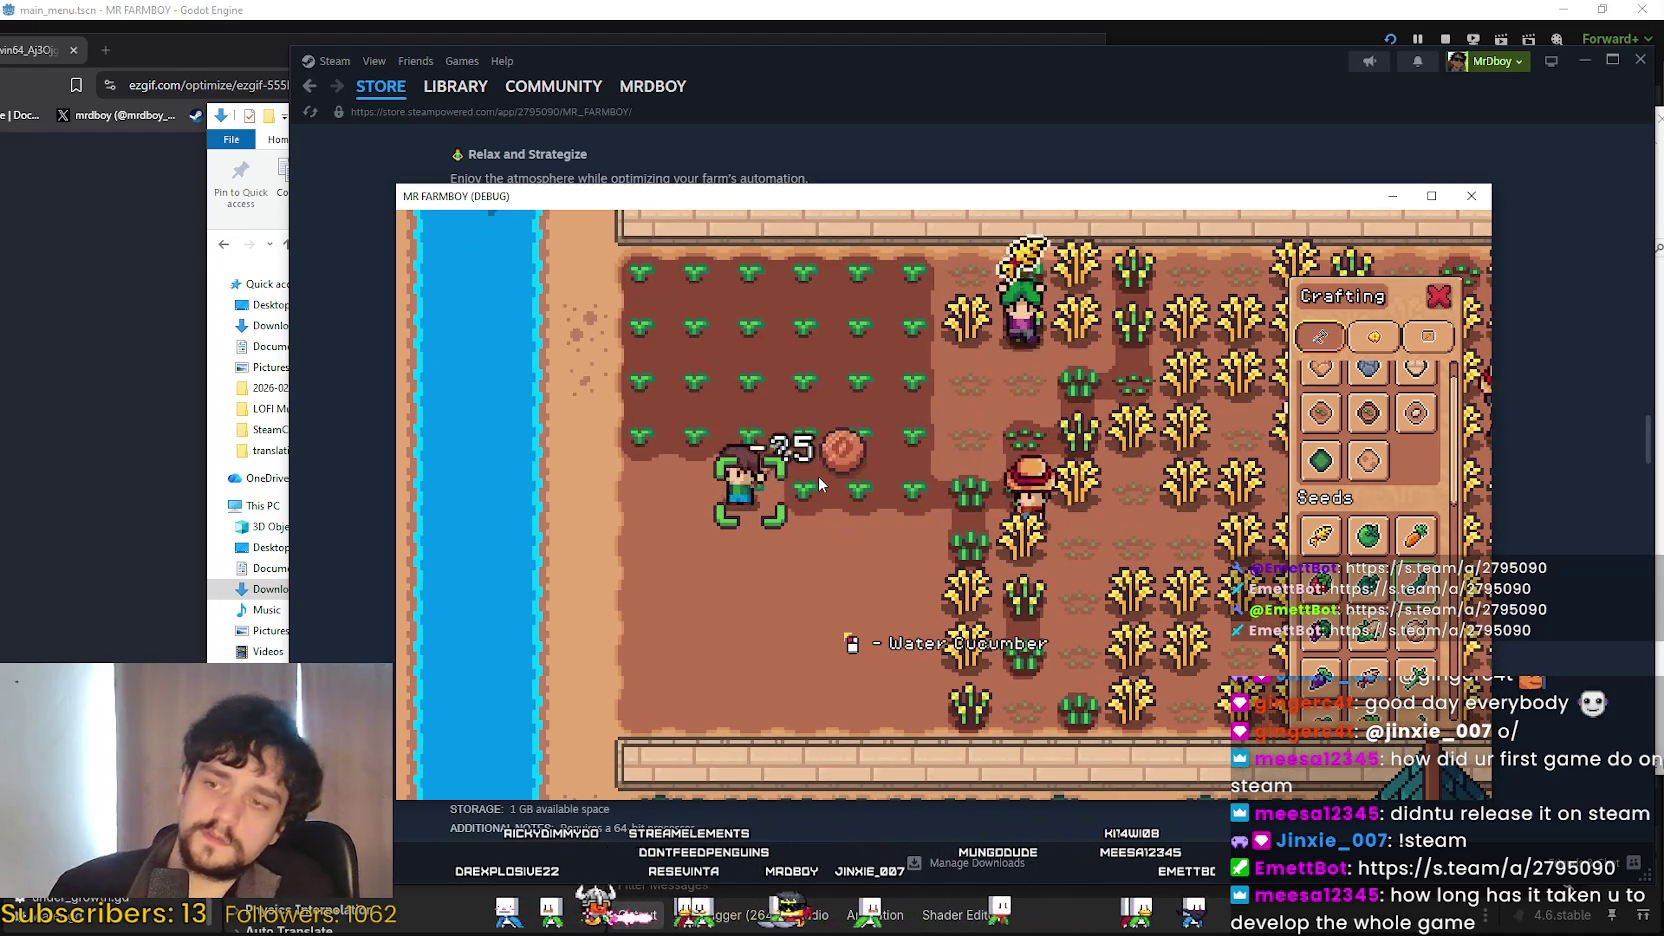
click(818, 476)
click(812, 477)
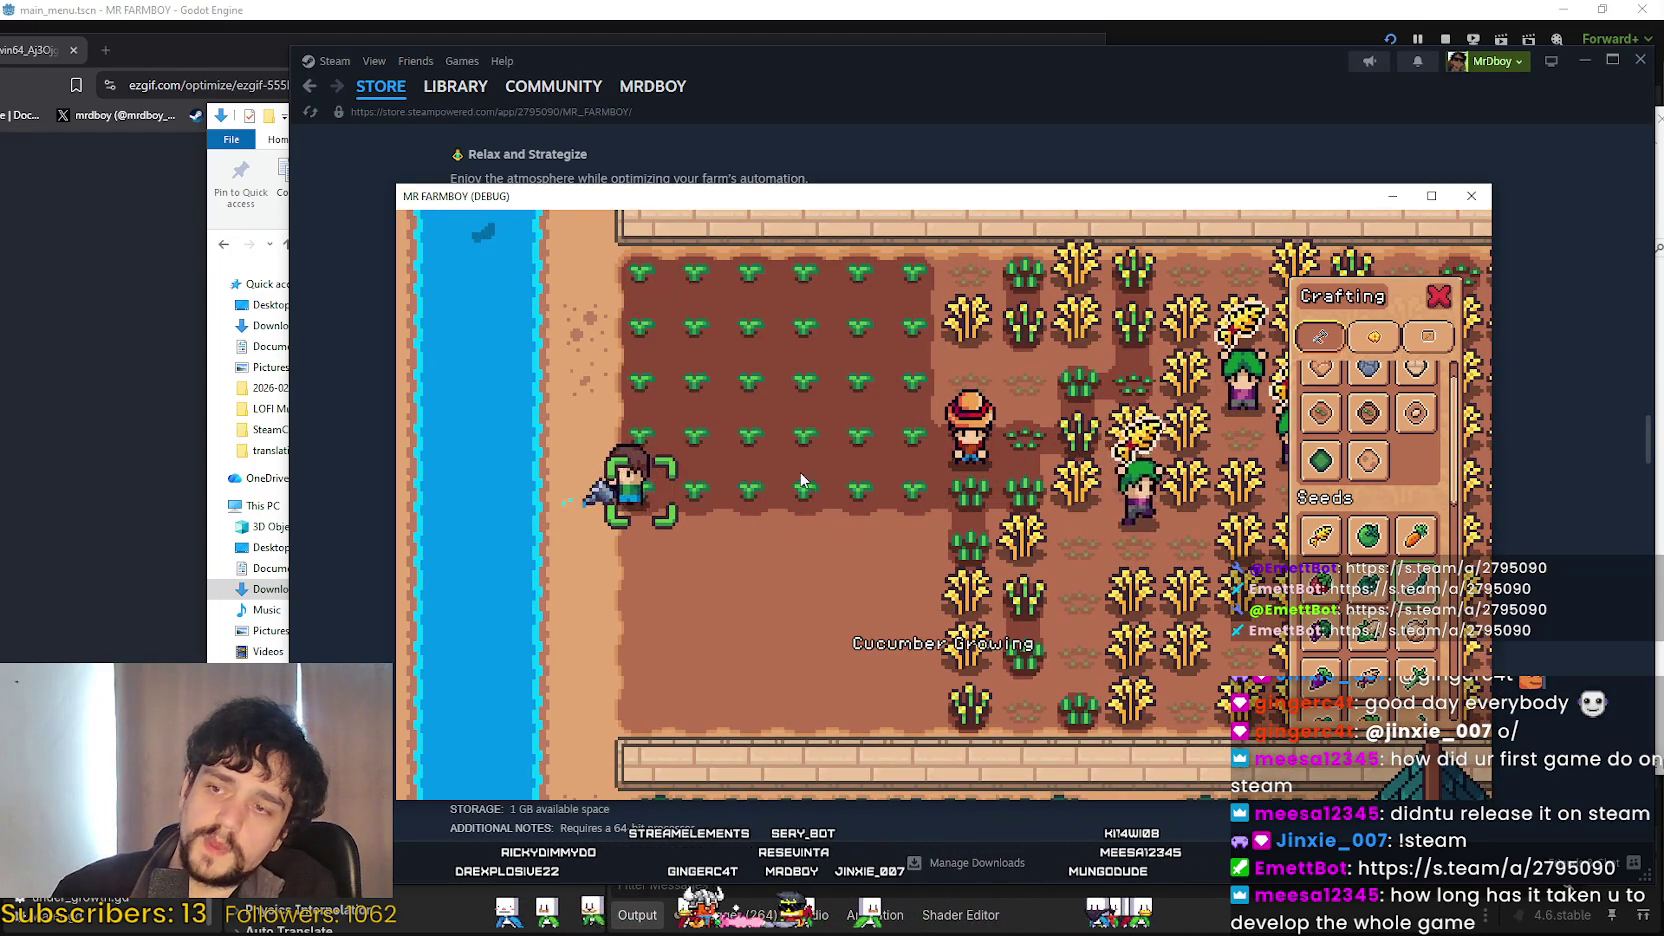
Water cucumber tiles on both sides of the farmer while moving between rows.
key(s)
key(d)
click(601, 421)
key(d)
click(594, 431)
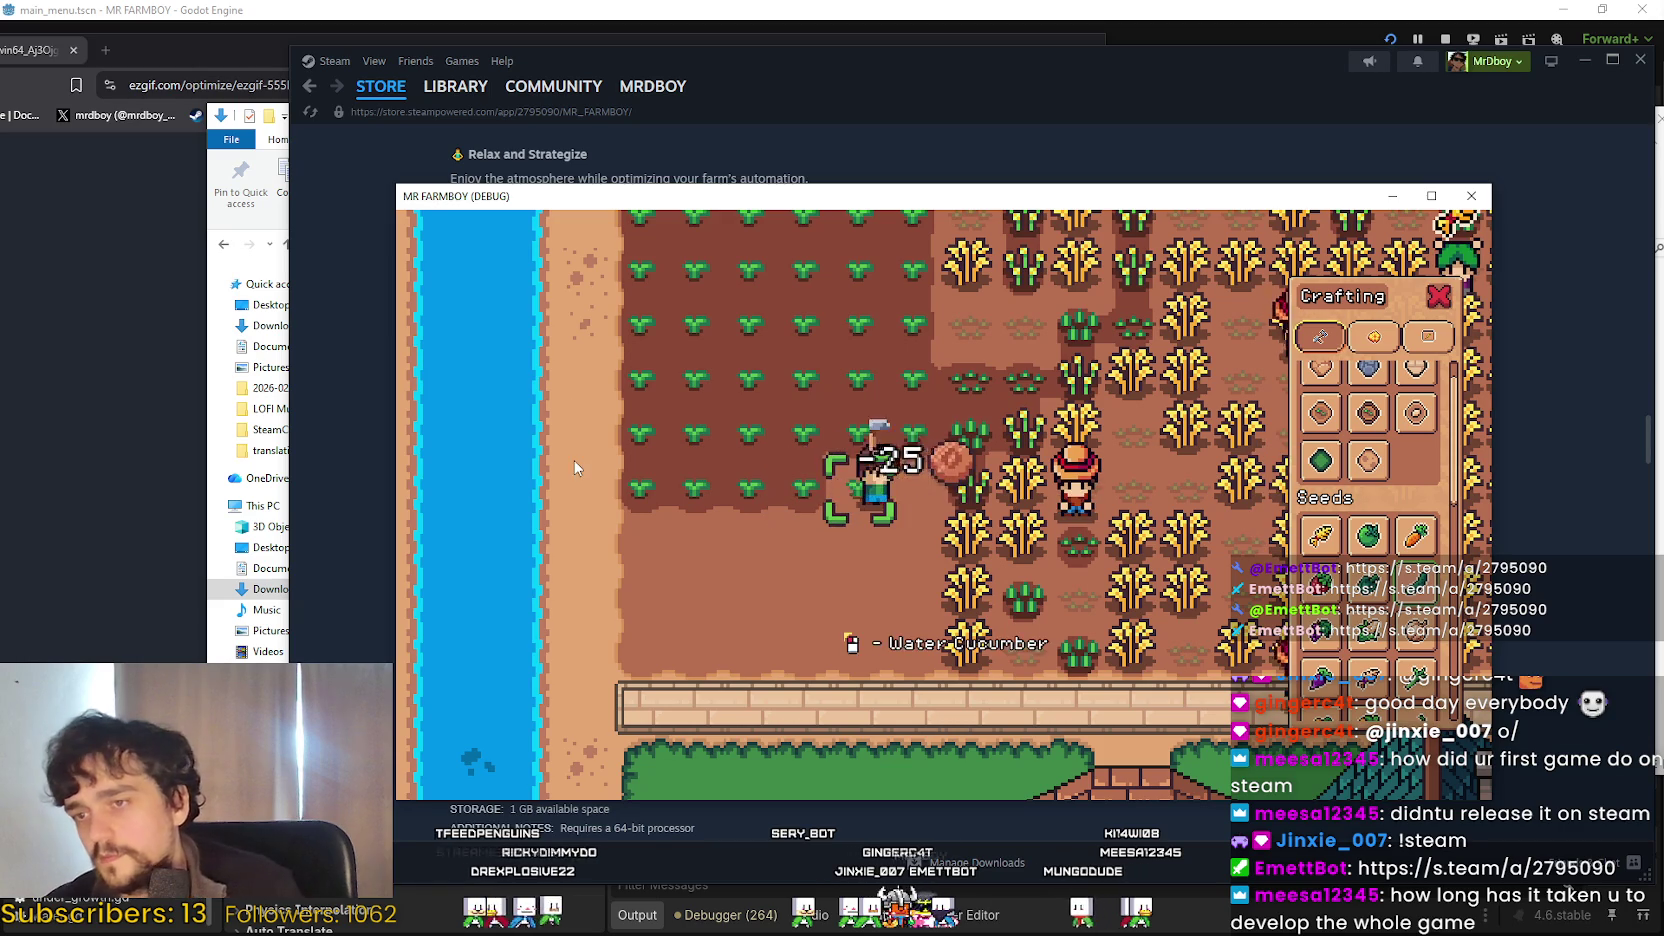
key(s)
key(a)
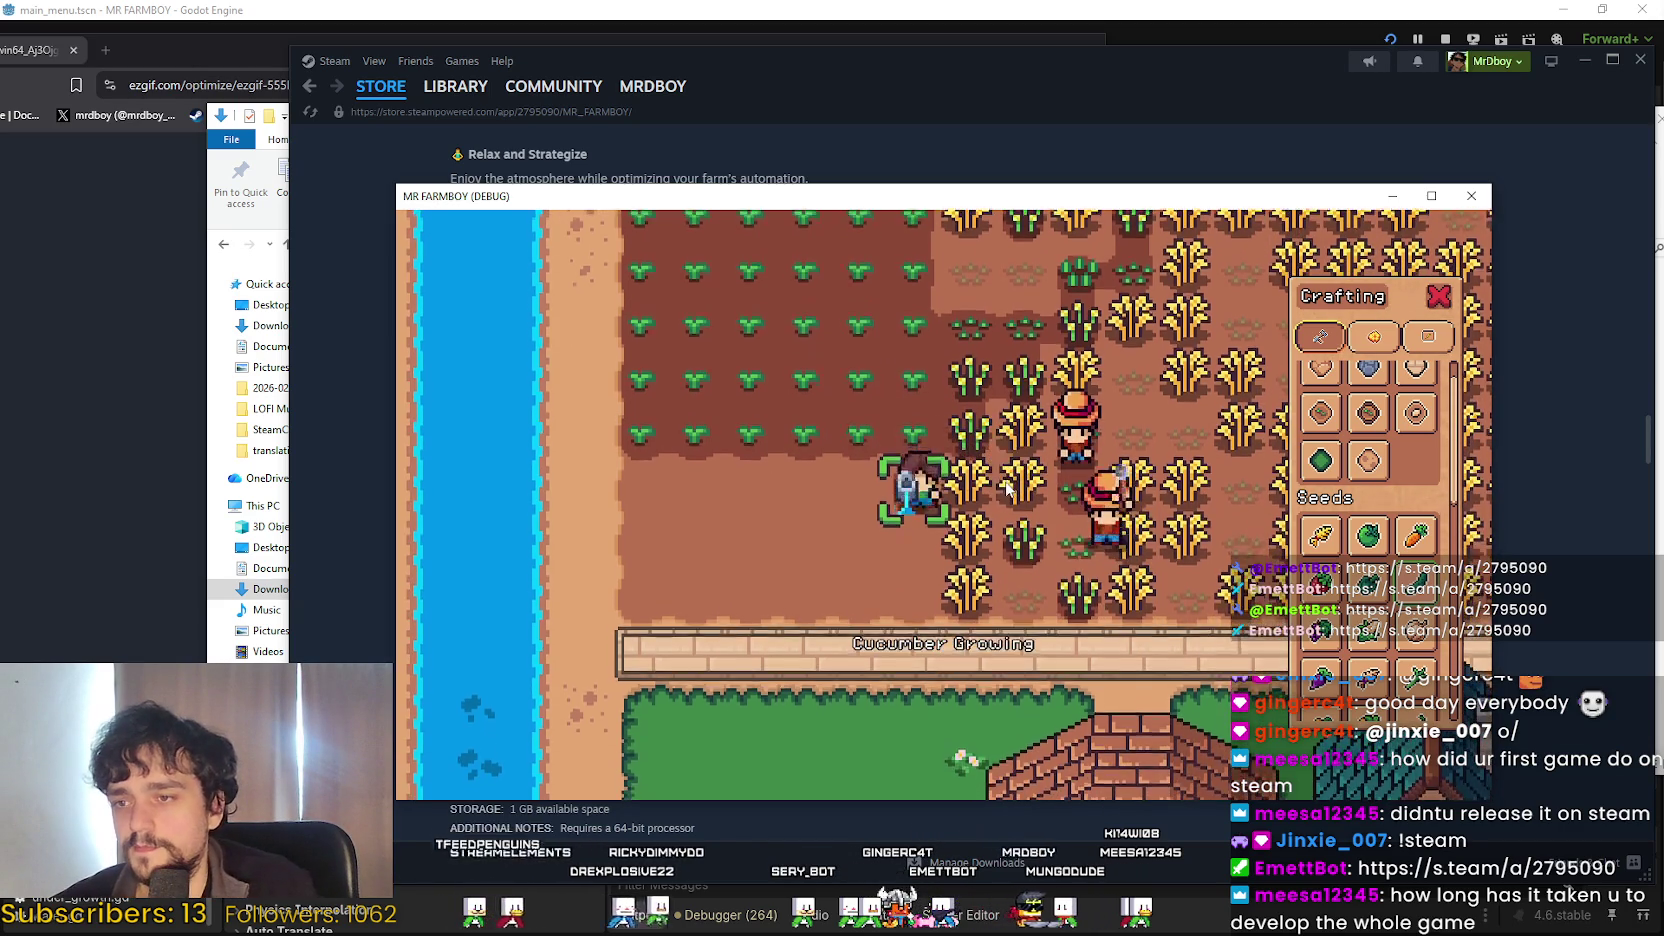
click(1050, 504)
key(a)
click(931, 475)
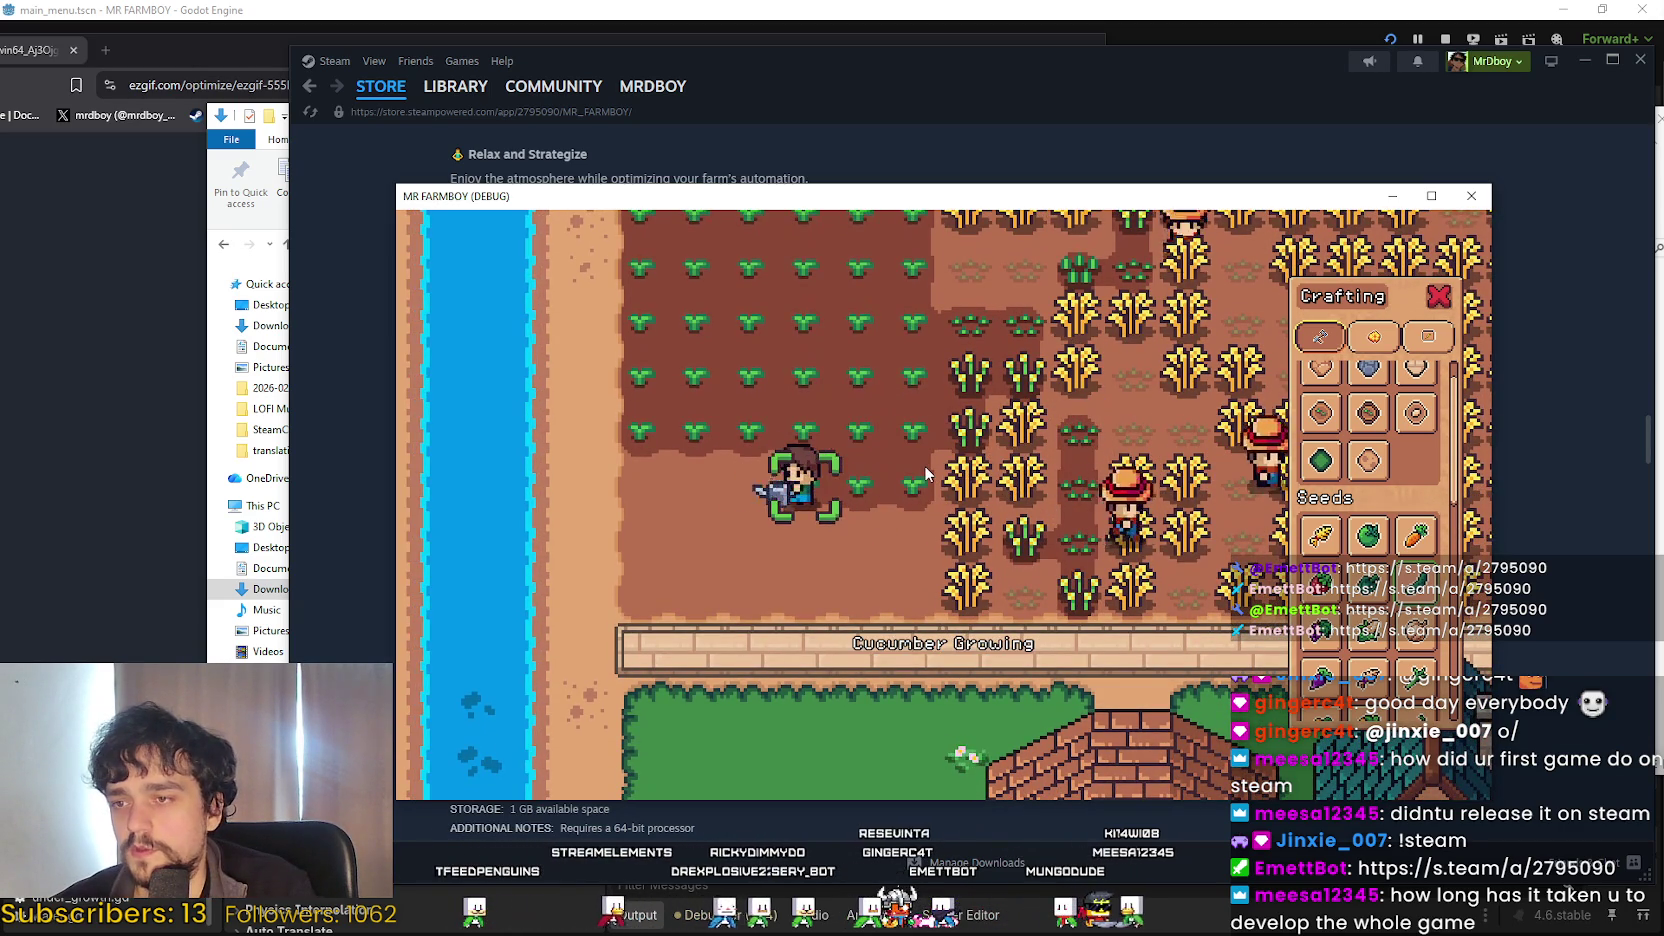
key(w)
click(925, 475)
click(920, 474)
Water the last cucumber tiles and close the Crafting panel.
scroll(911, 476, down, 2)
click(911, 476)
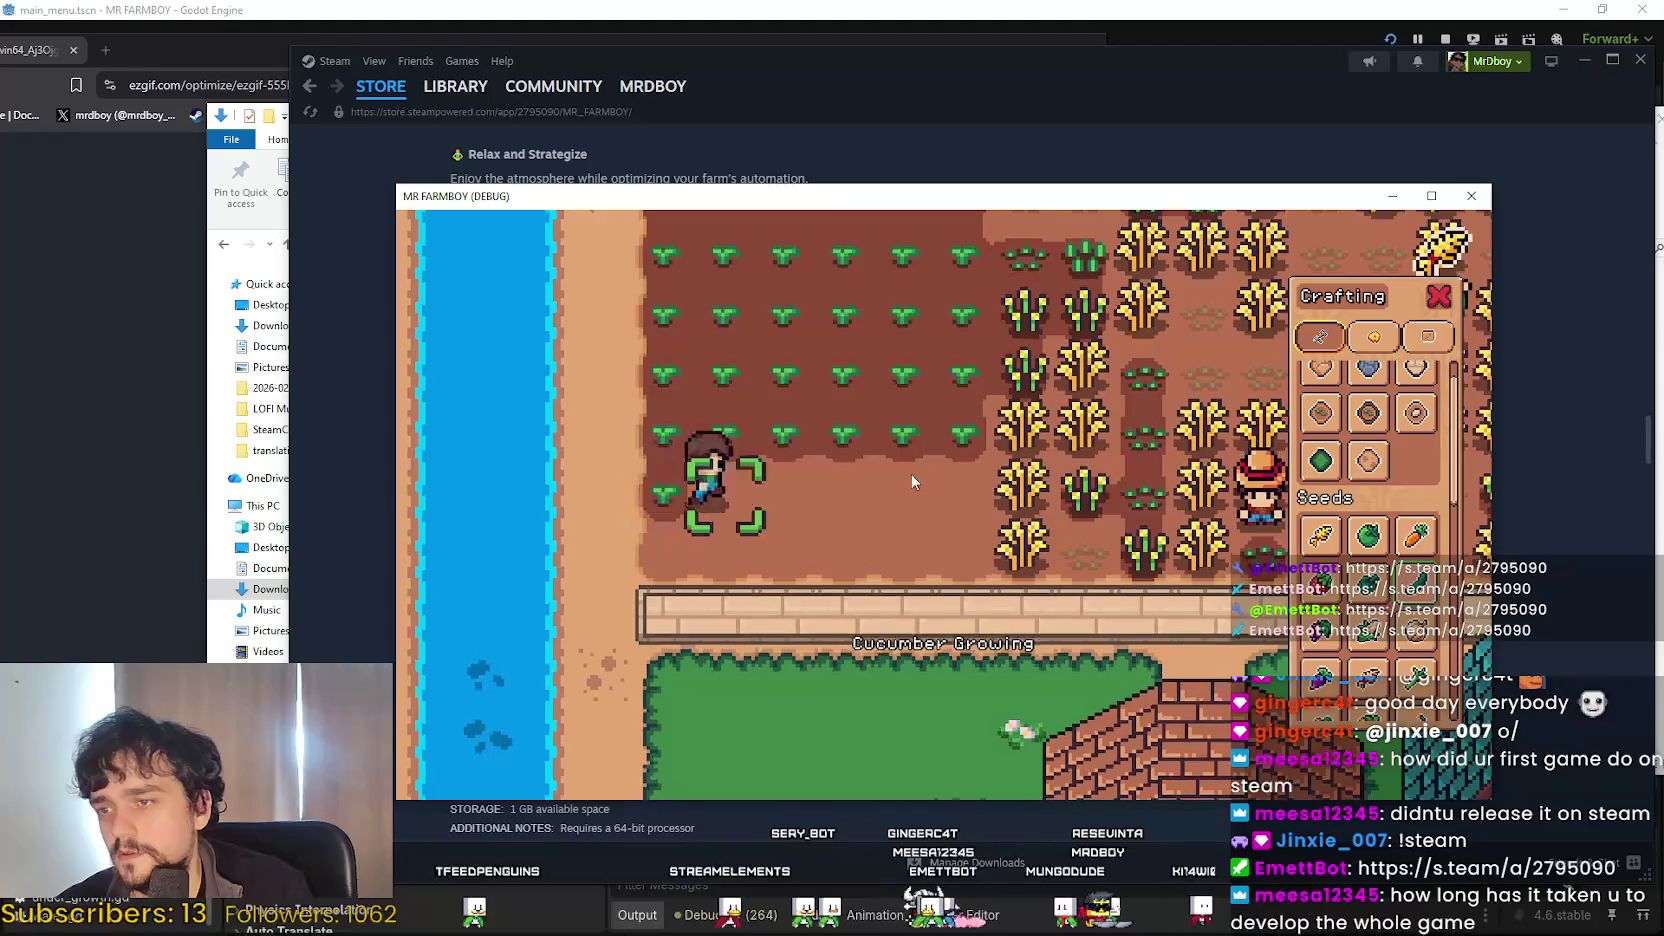
click(911, 481)
scroll(911, 481, down, 2)
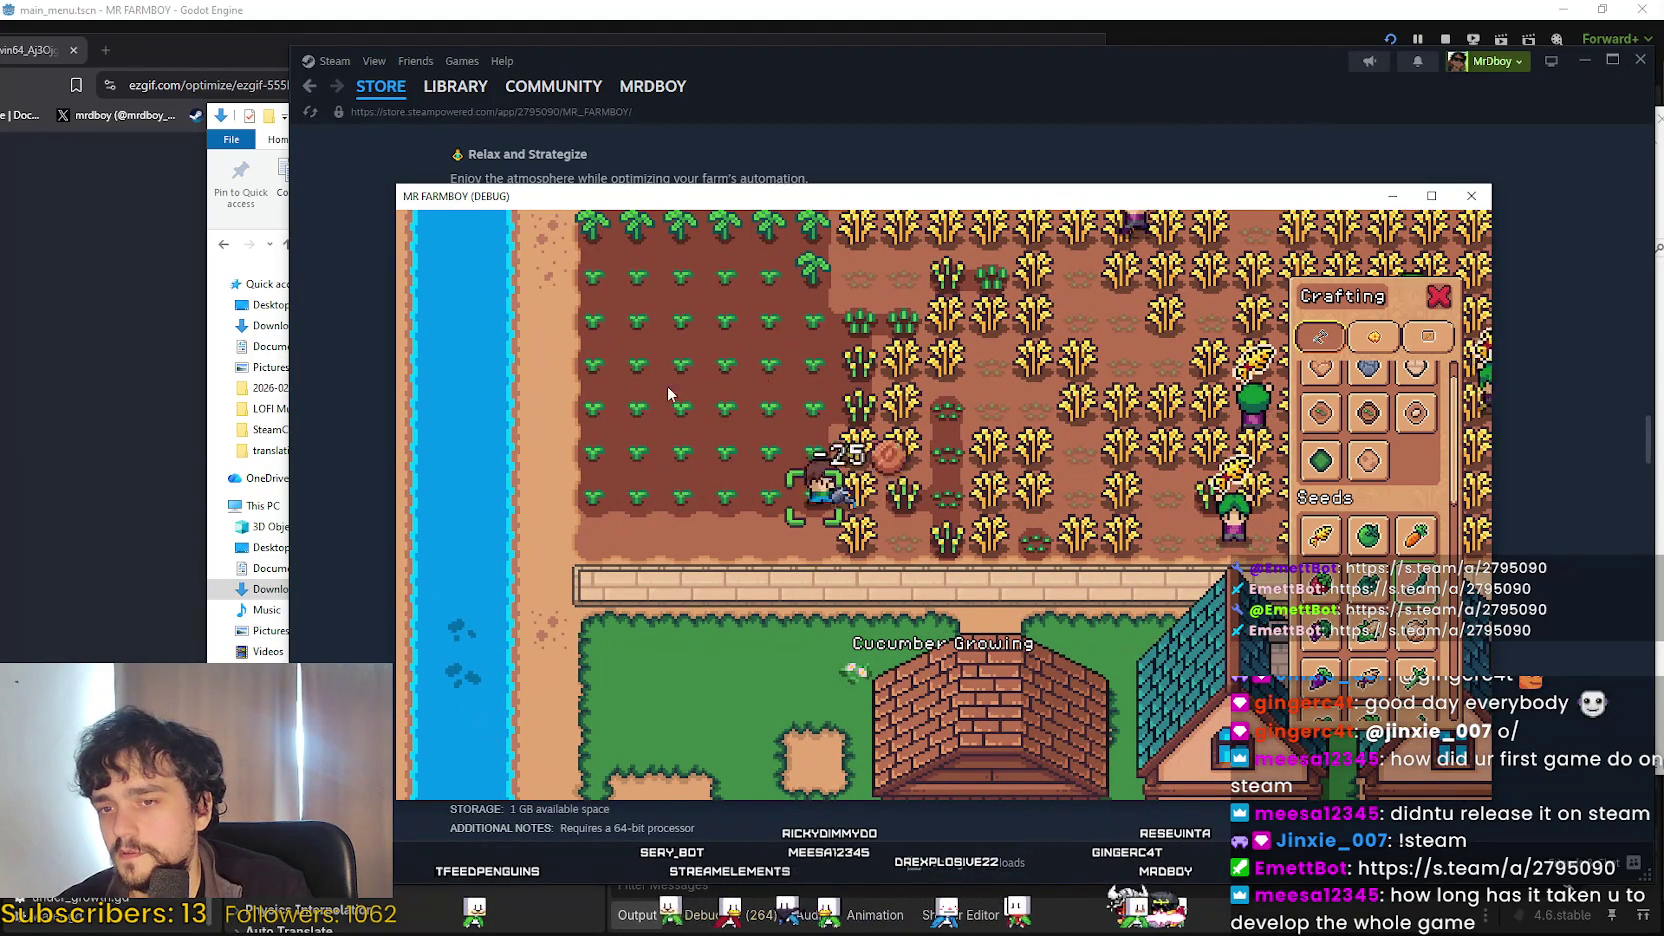
key(s)
key(a)
click(924, 458)
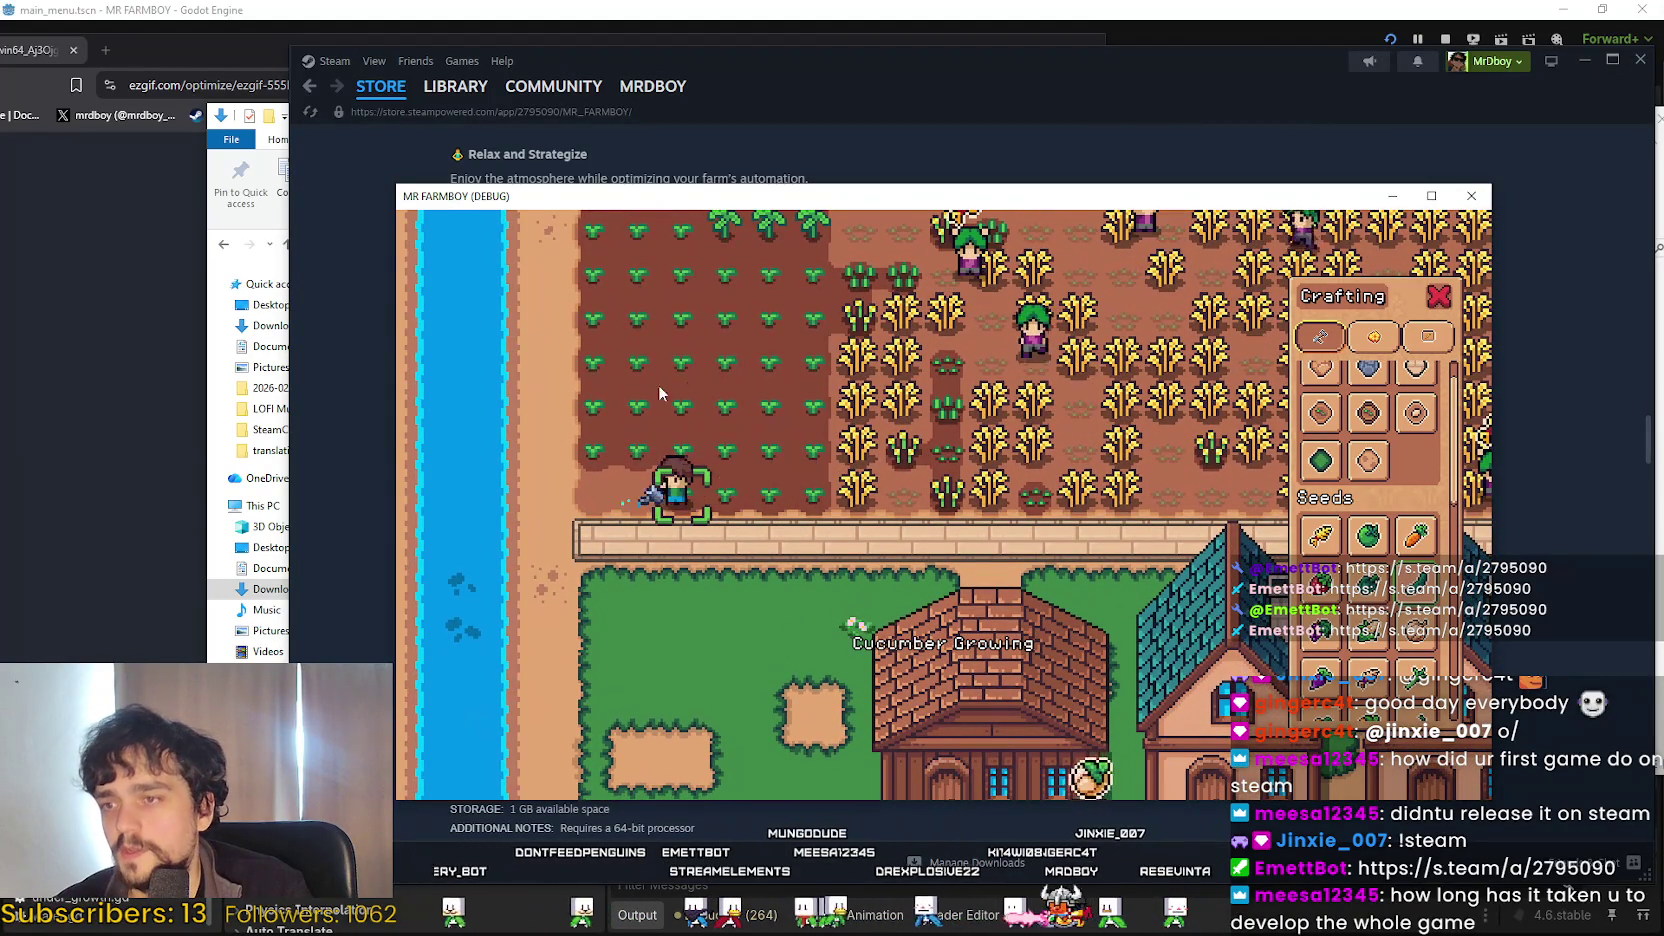
key(s)
key(d)
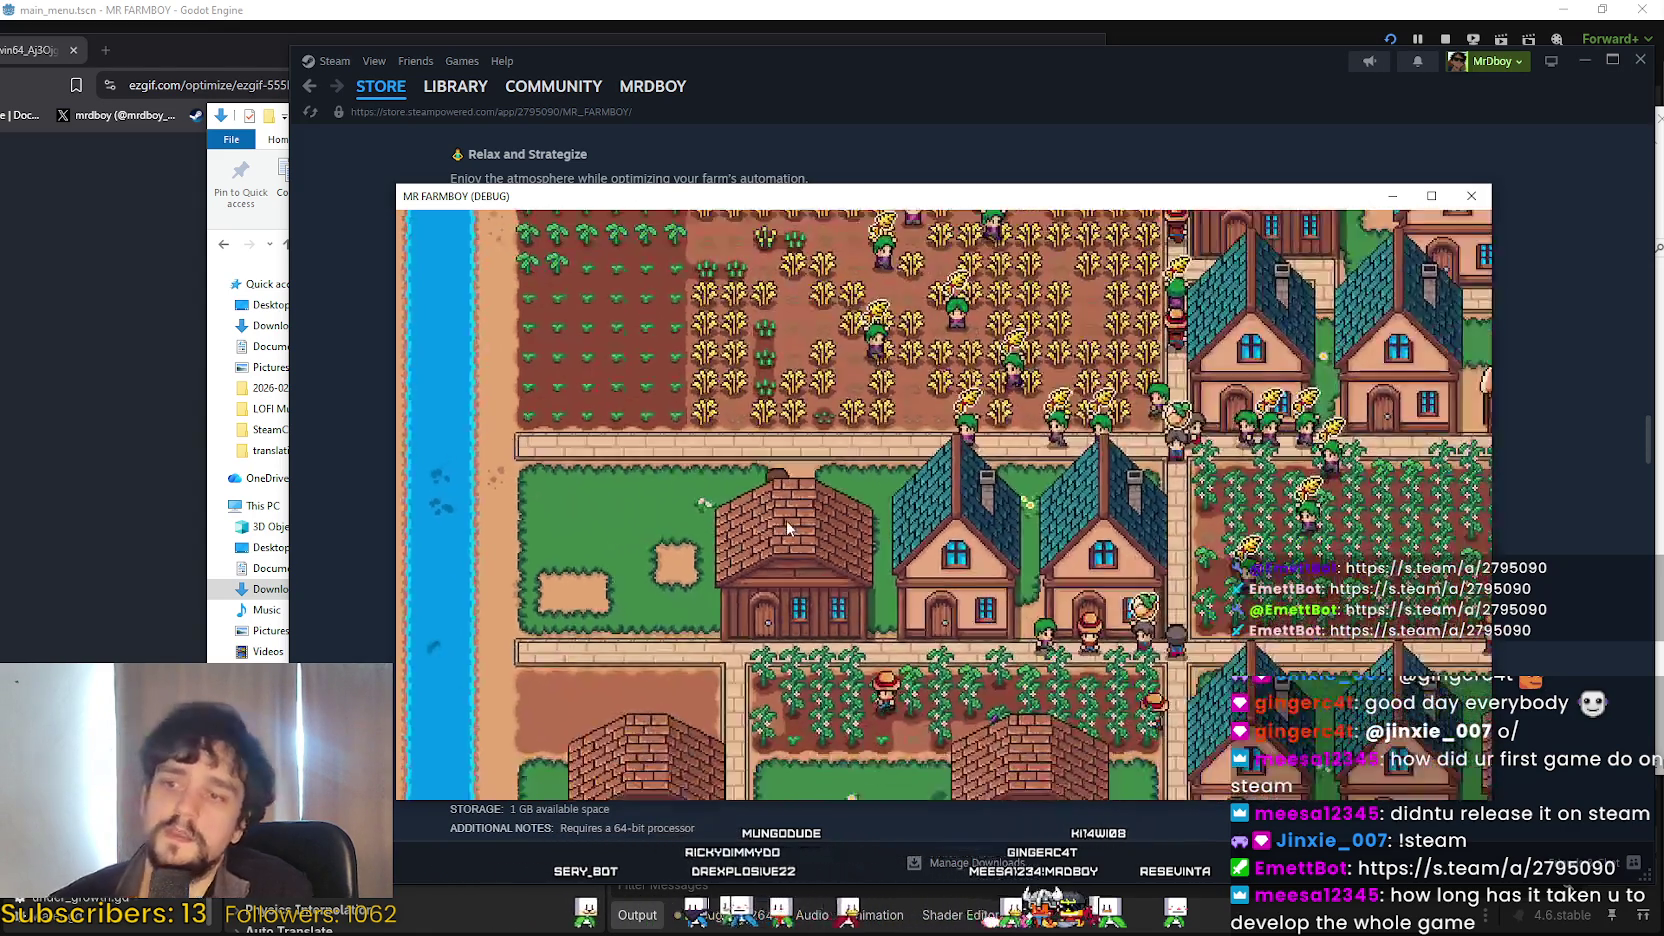
scroll(786, 520, down, 4)
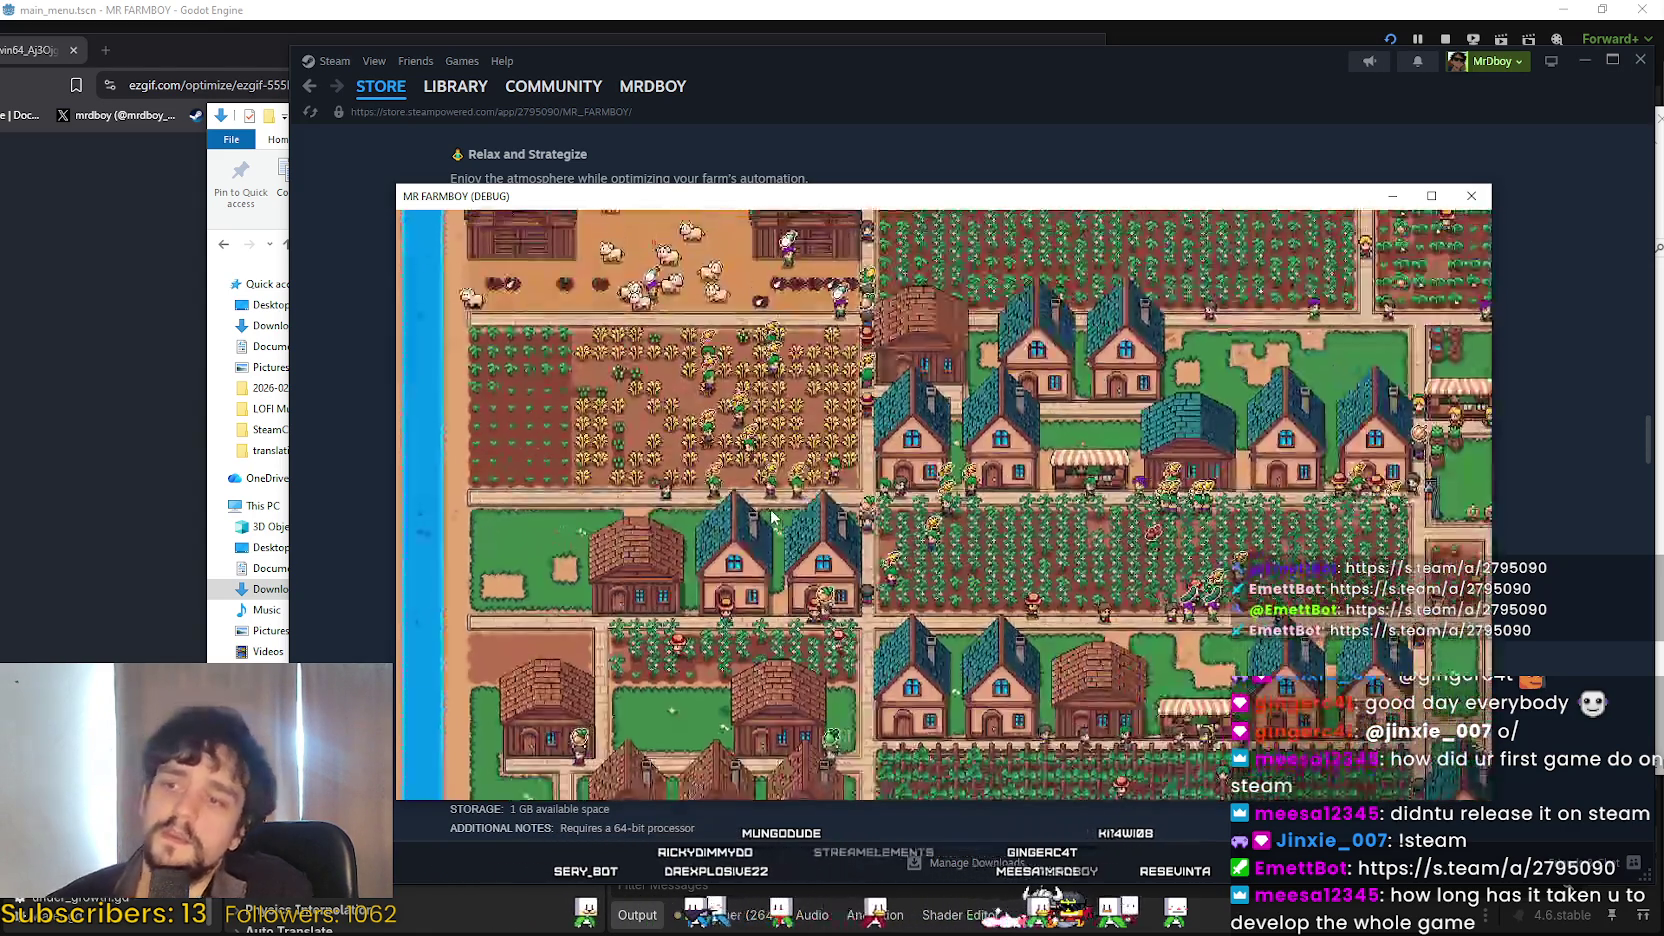
Zoom the camera out and pan down-right to frame the whole town of houses and crop plots.
scroll(775, 510, up, 3)
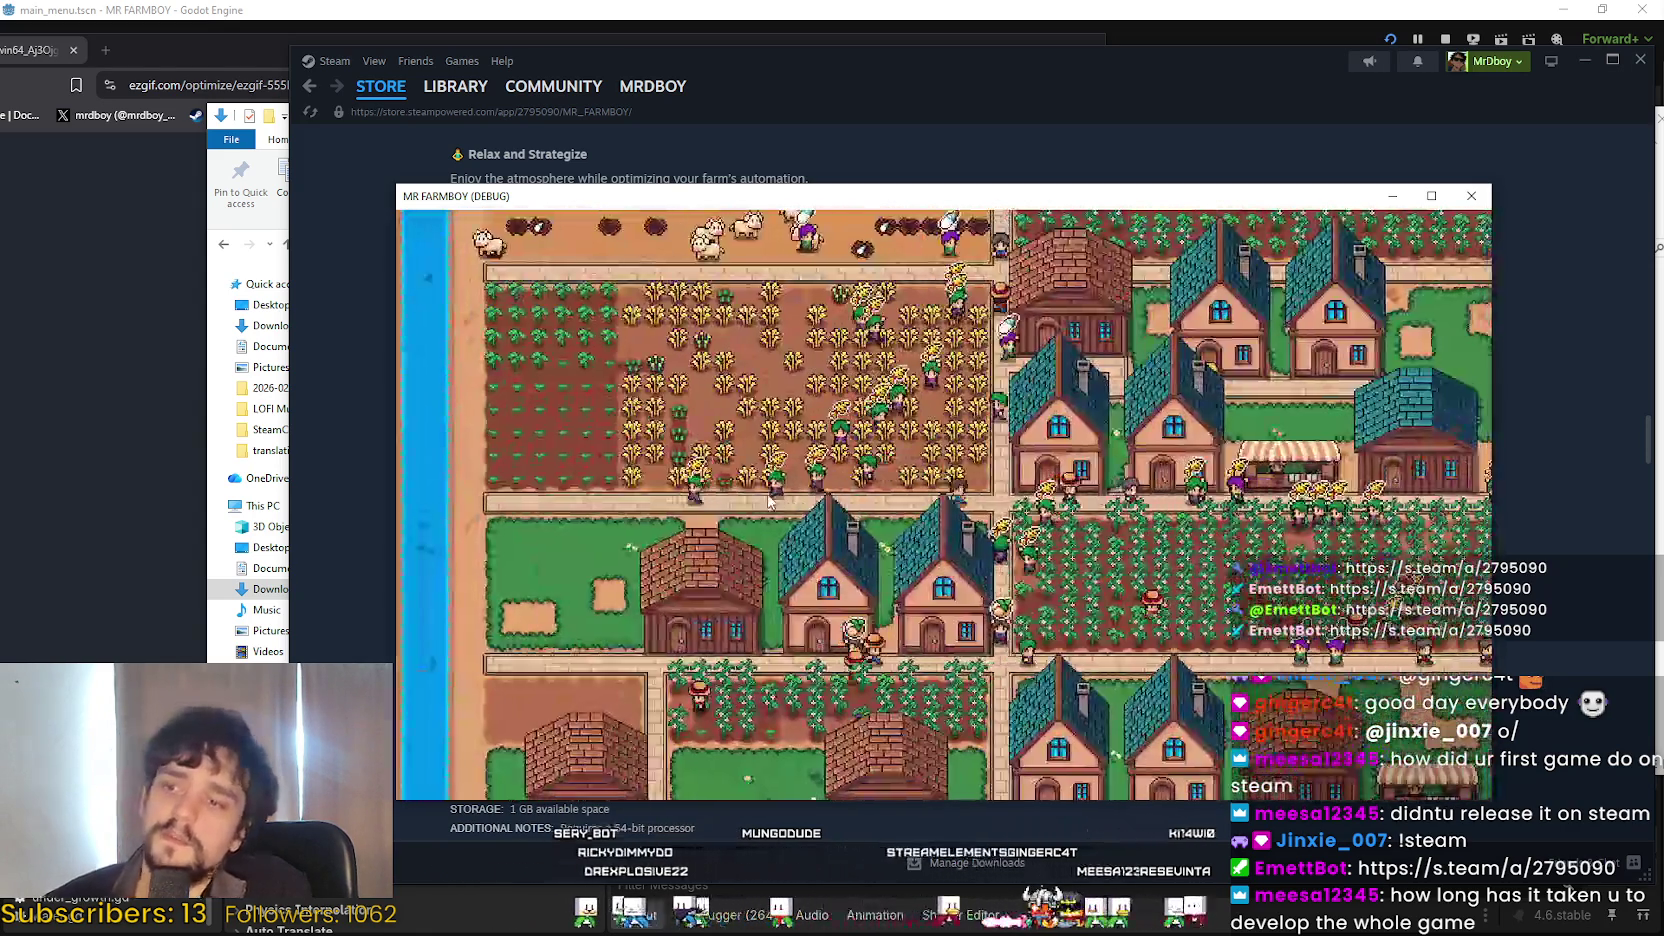
key(s)
key(d)
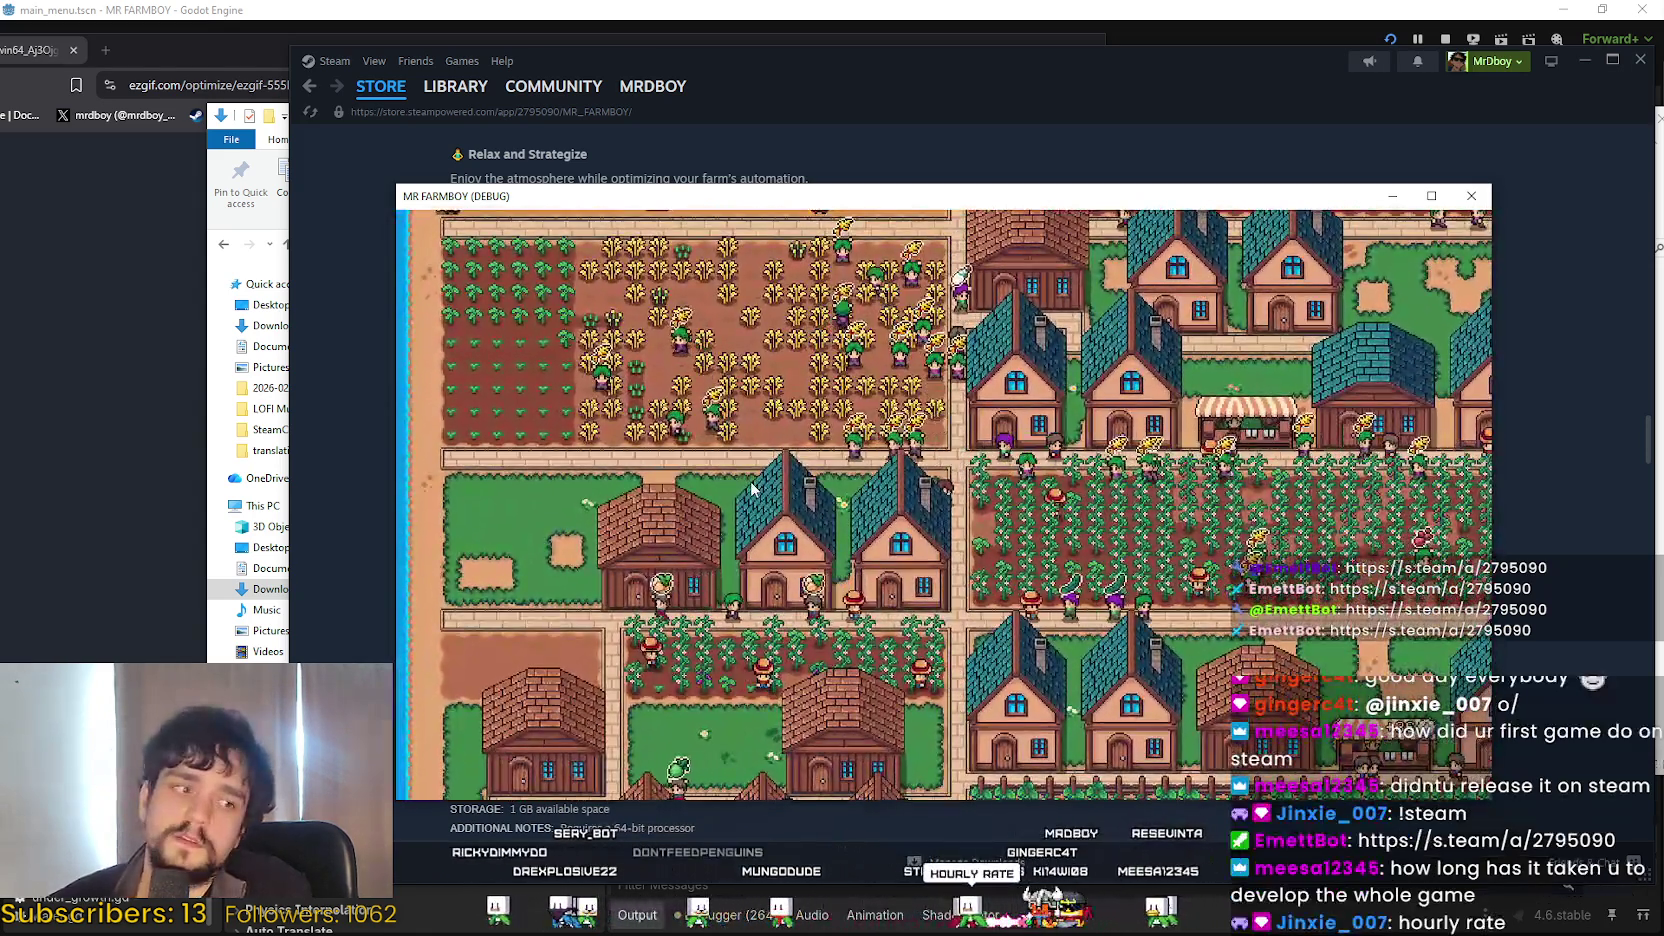
scroll(752, 488, up, 2)
key(s)
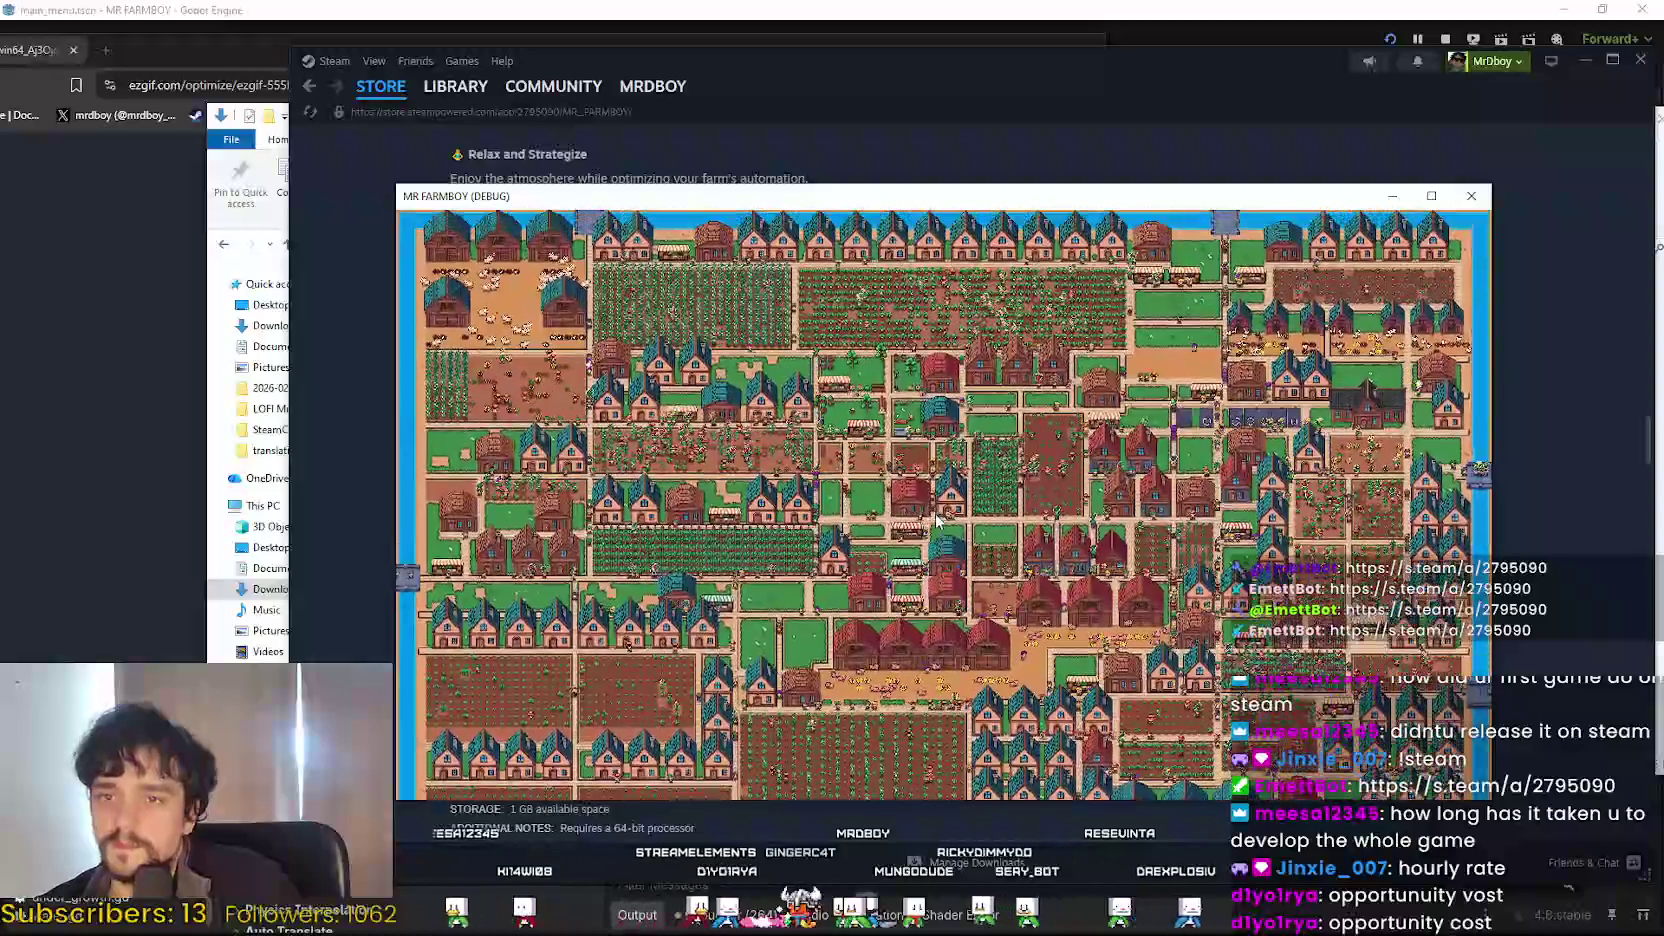
Zoom in on the town houses and back out, then shift the MR FARMBOY (DEBUG) window up and left.
scroll(939, 515, up, 5)
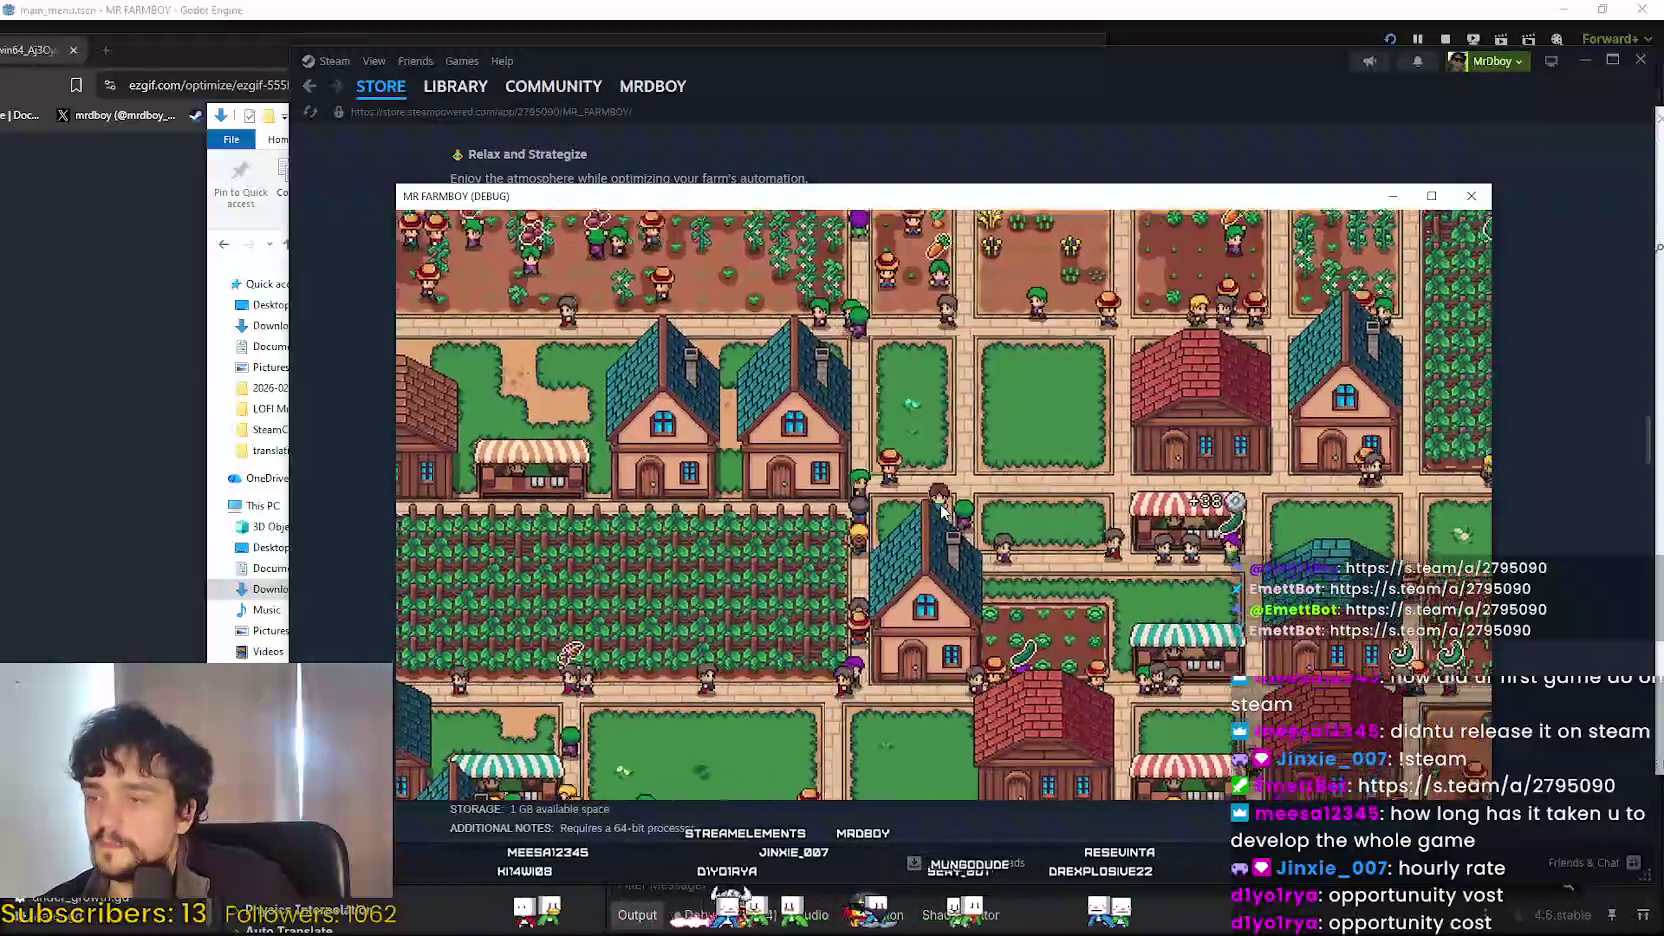
scroll(941, 512, down, 5)
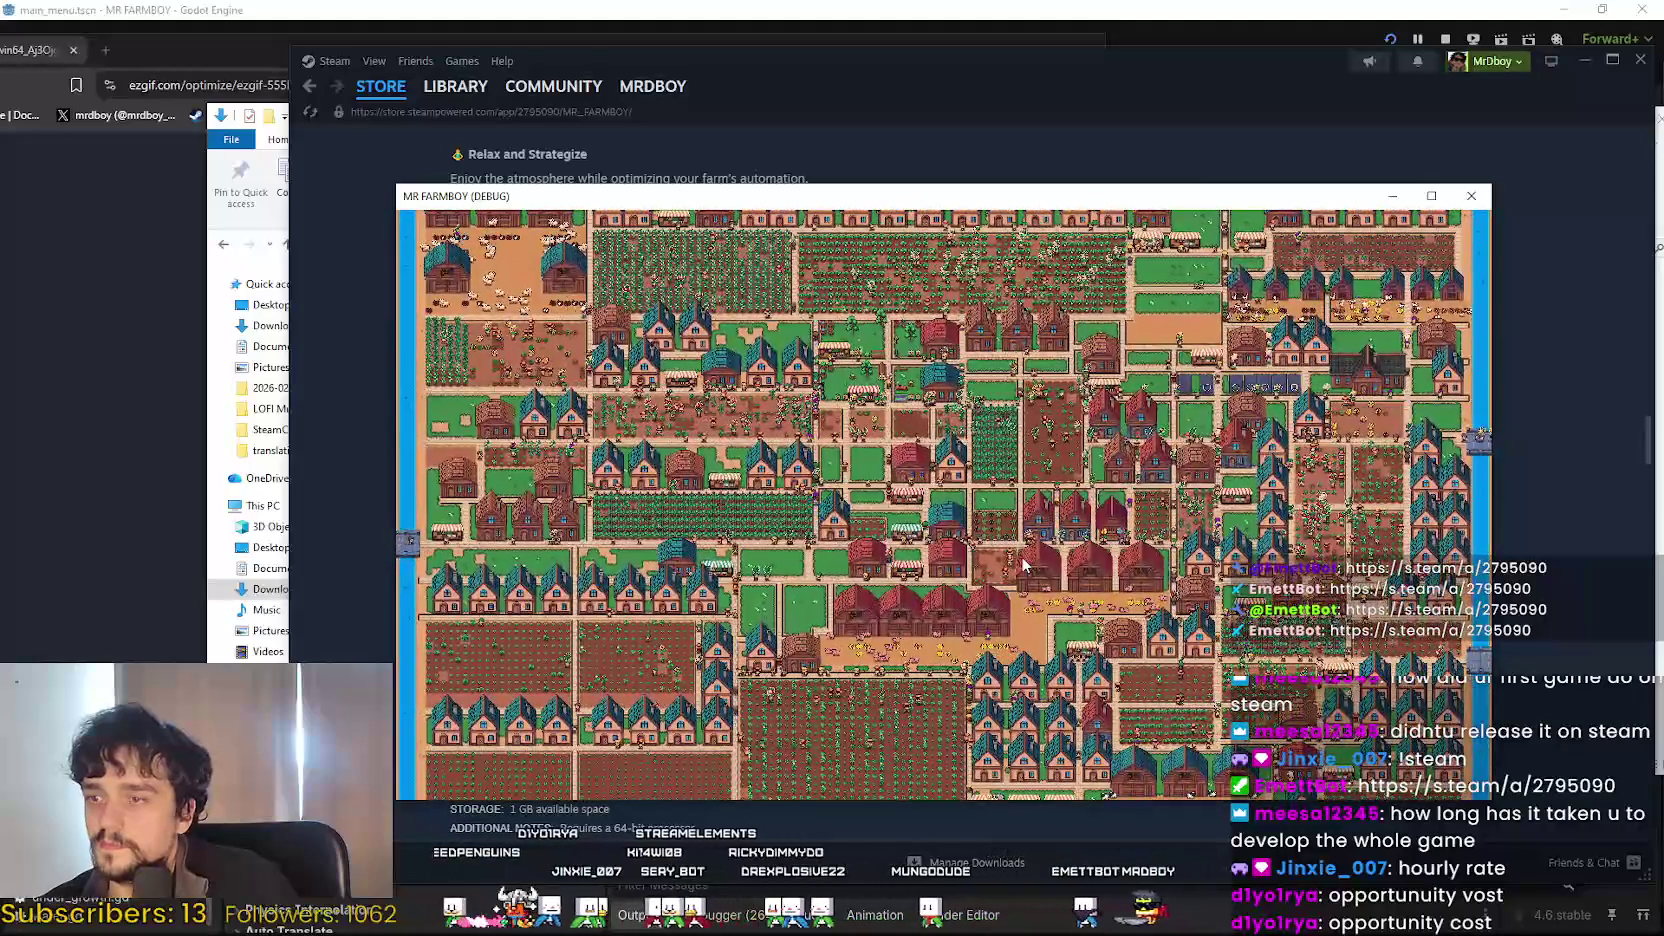
drag(1130, 200, 1047, 108)
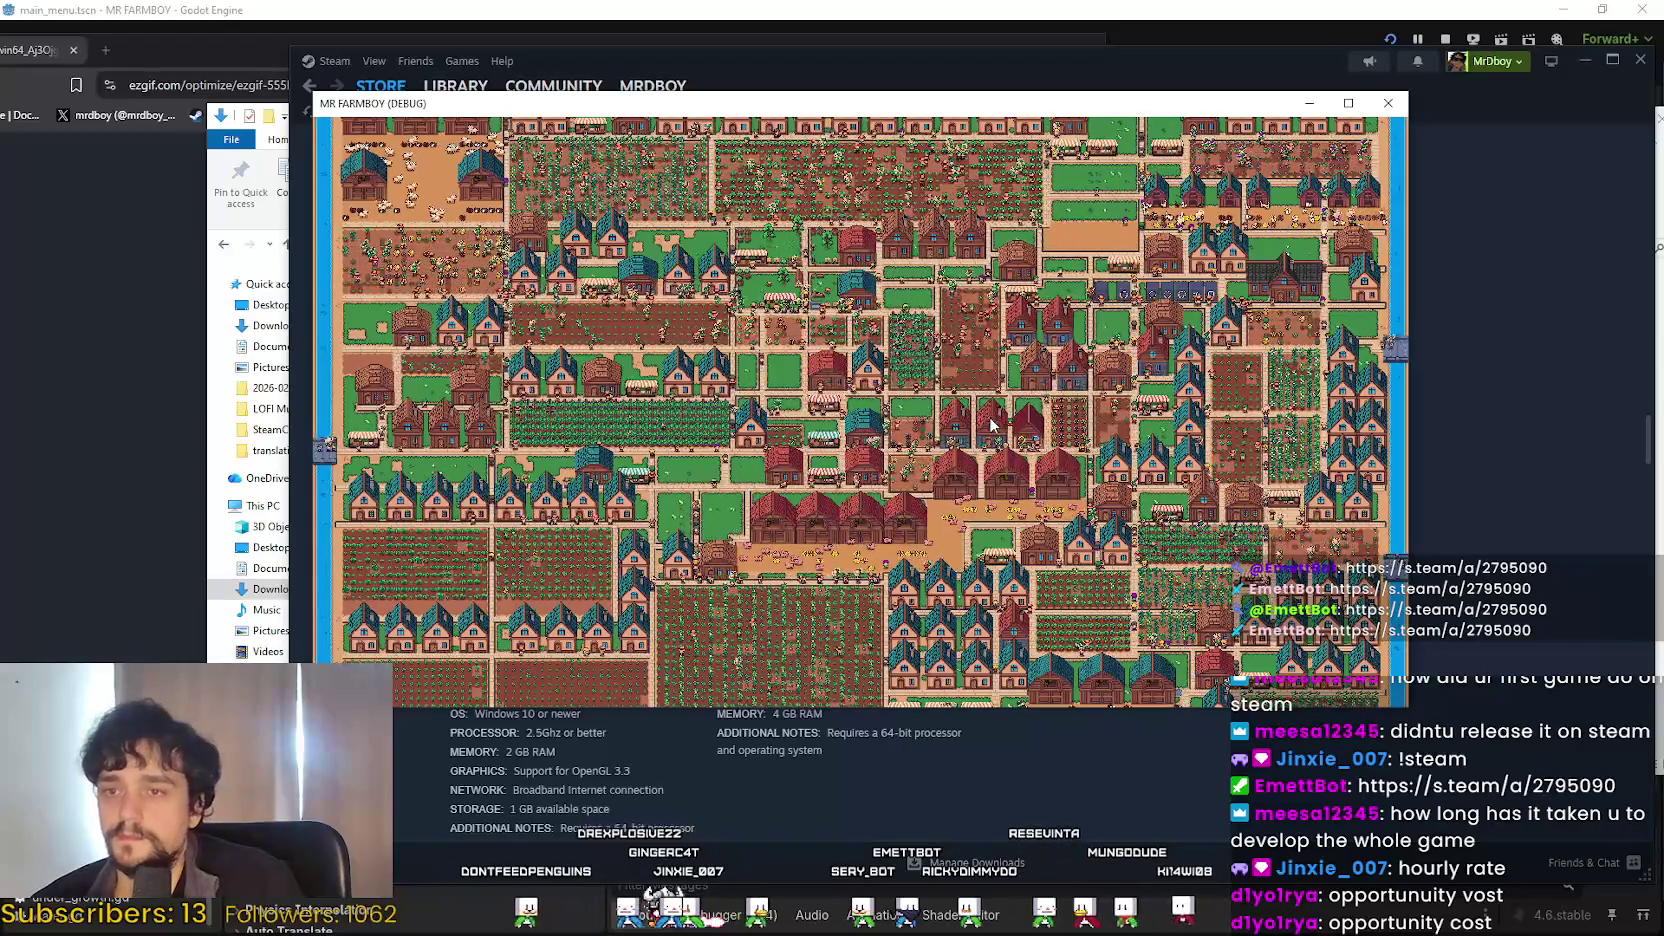
Quit the MR FARMBOY game and bring the Ezgif browser forward, moved right and down.
key(Escape)
click(859, 524)
click(64, 322)
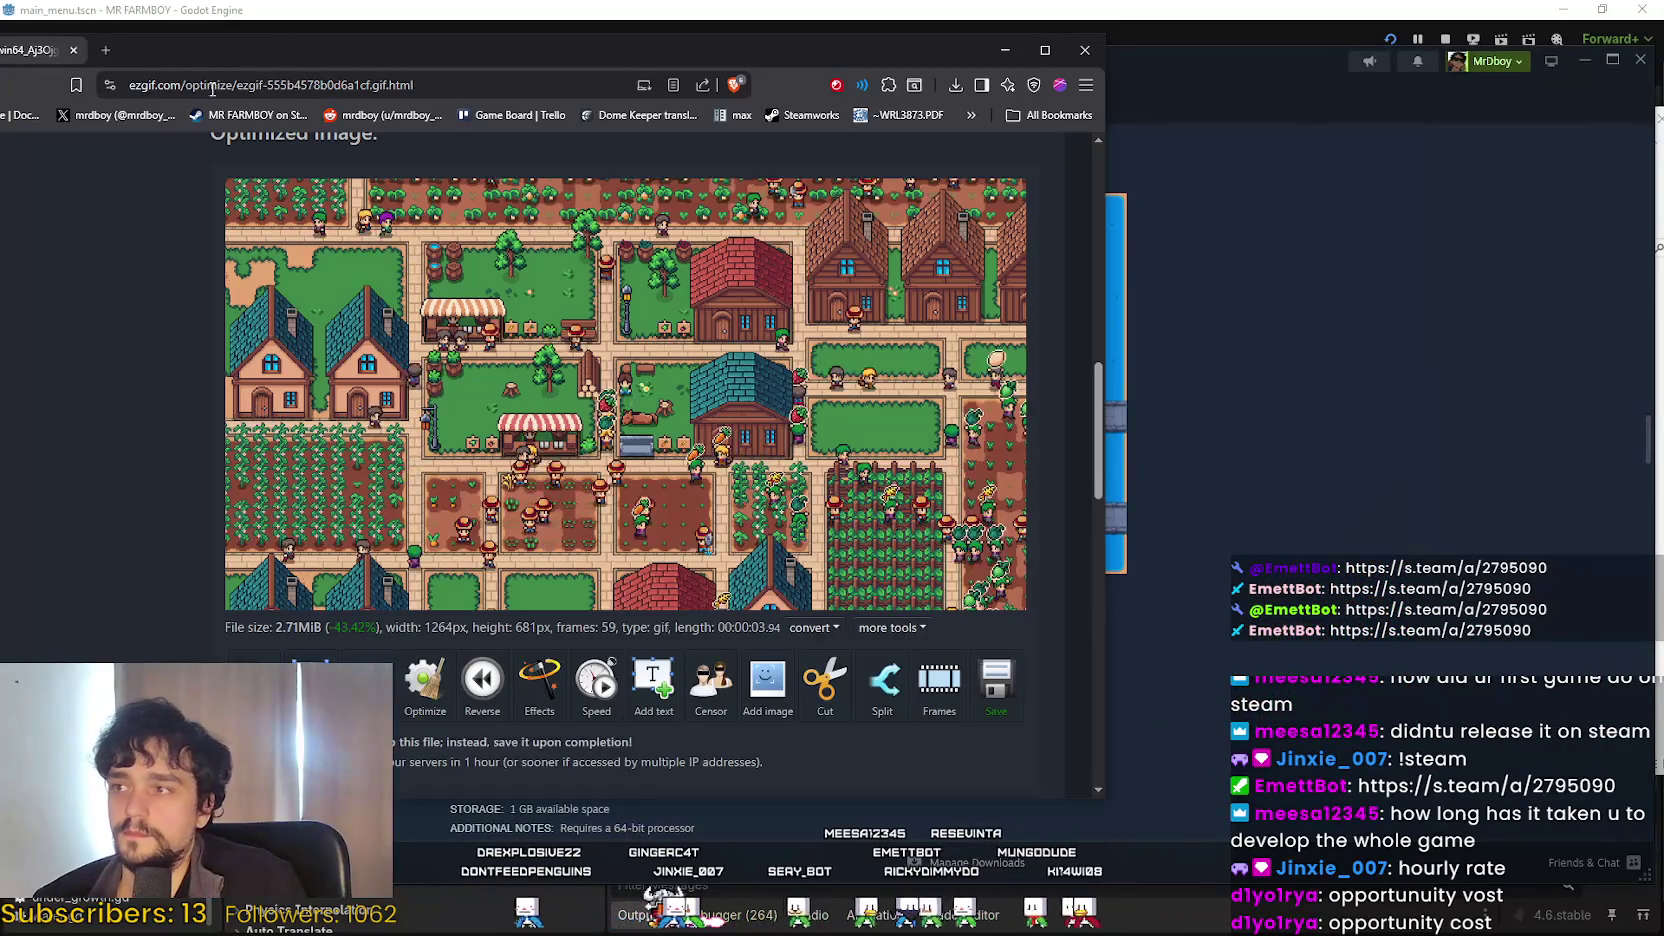
drag(294, 42, 536, 69)
On Ezgif's GIF optimizer page, upload the newest recording from the refreshed screenshots folder.
scroll(493, 376, up, 10)
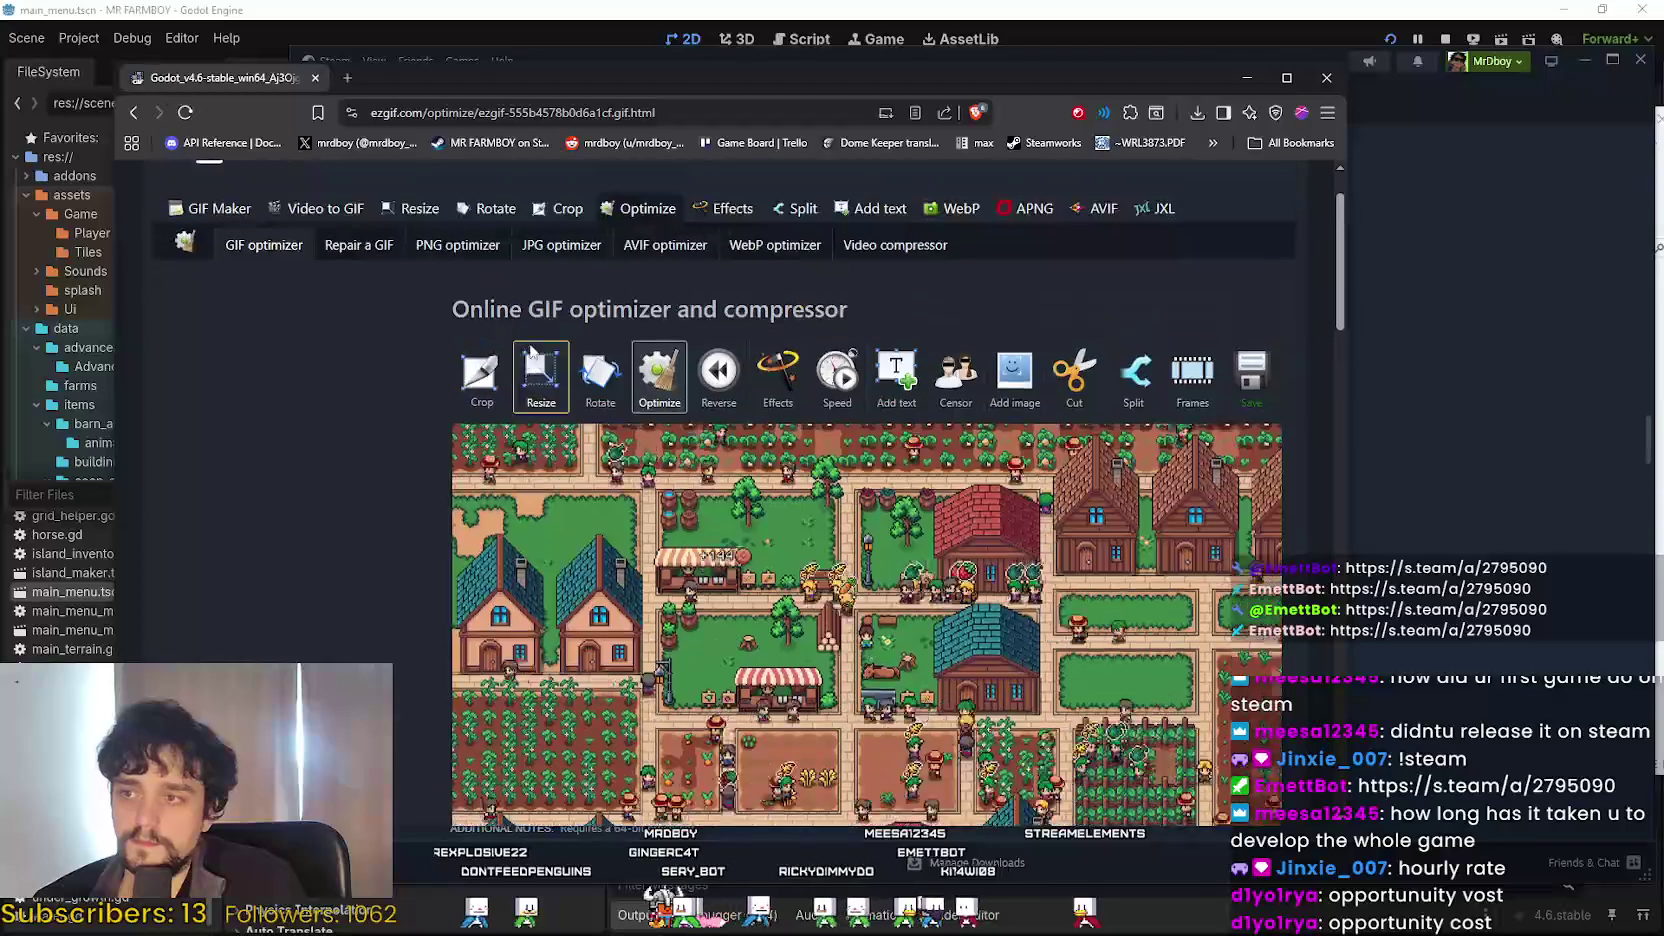
click(645, 296)
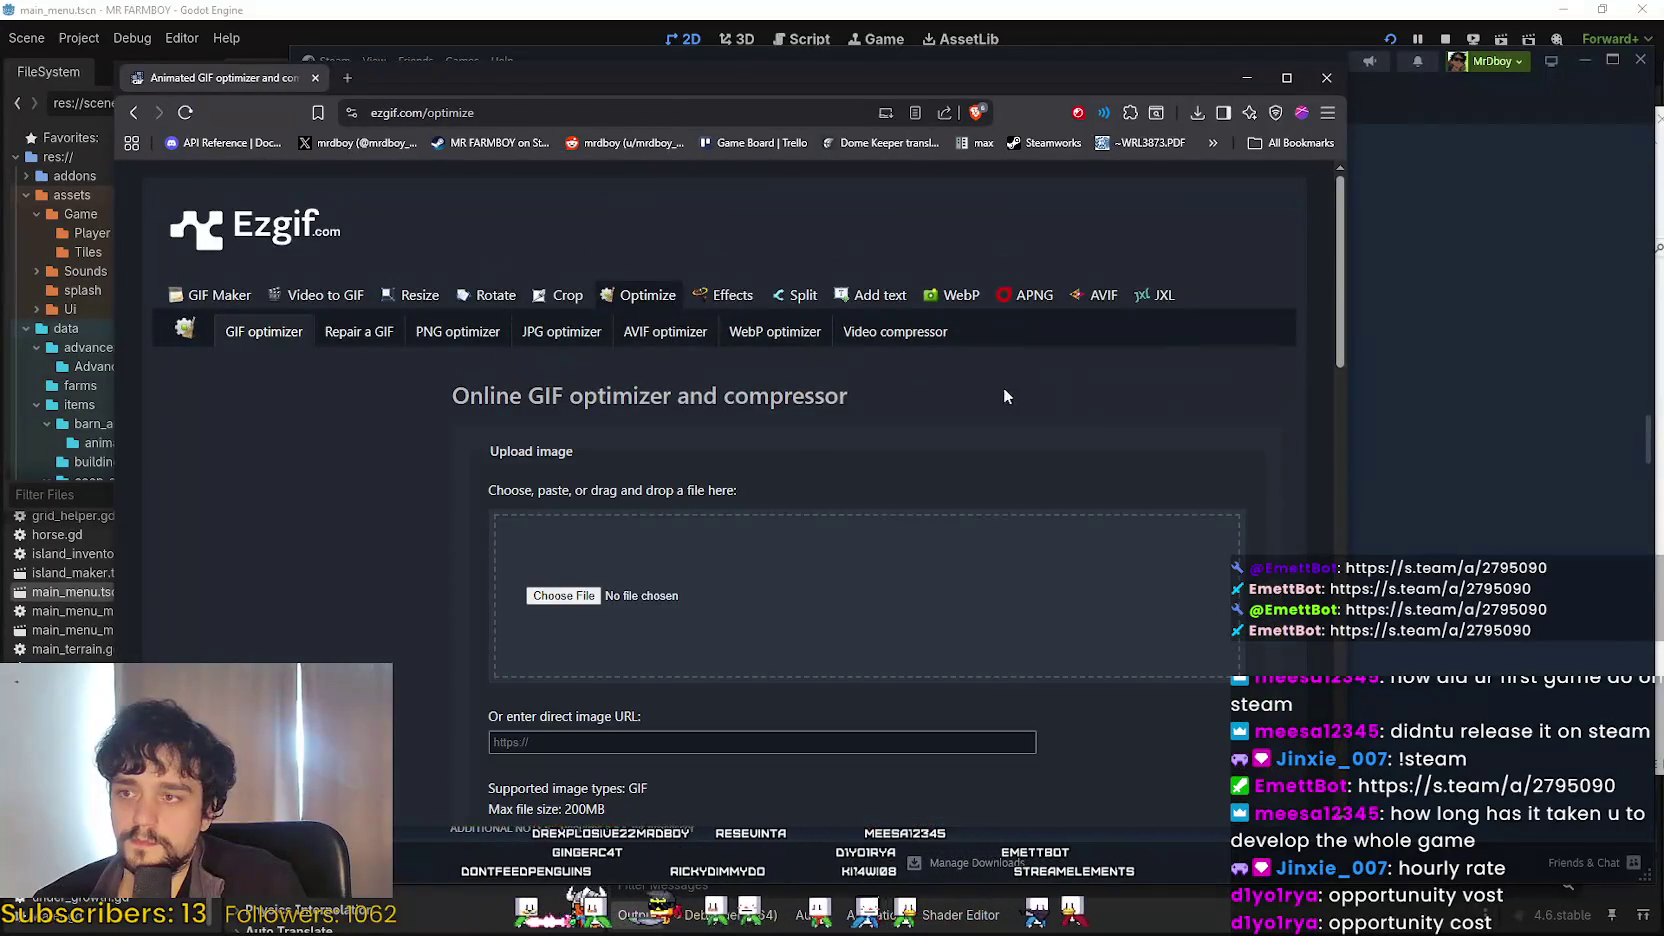
scroll(1004, 387, down, 4)
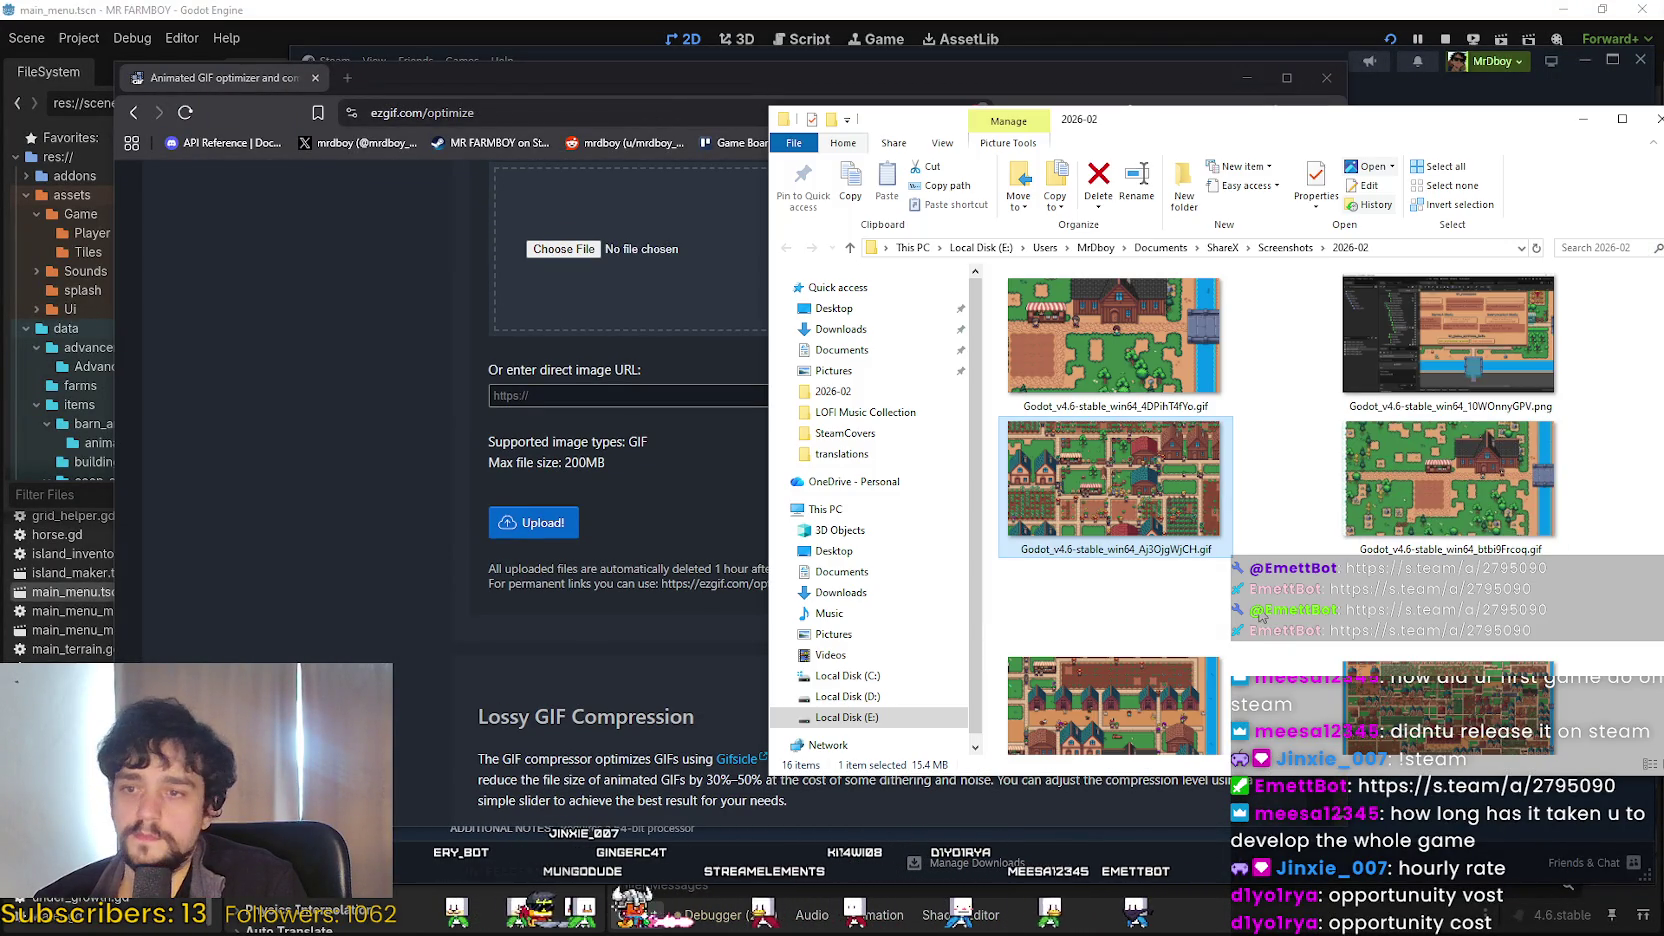
right_click(1266, 604)
click(1322, 681)
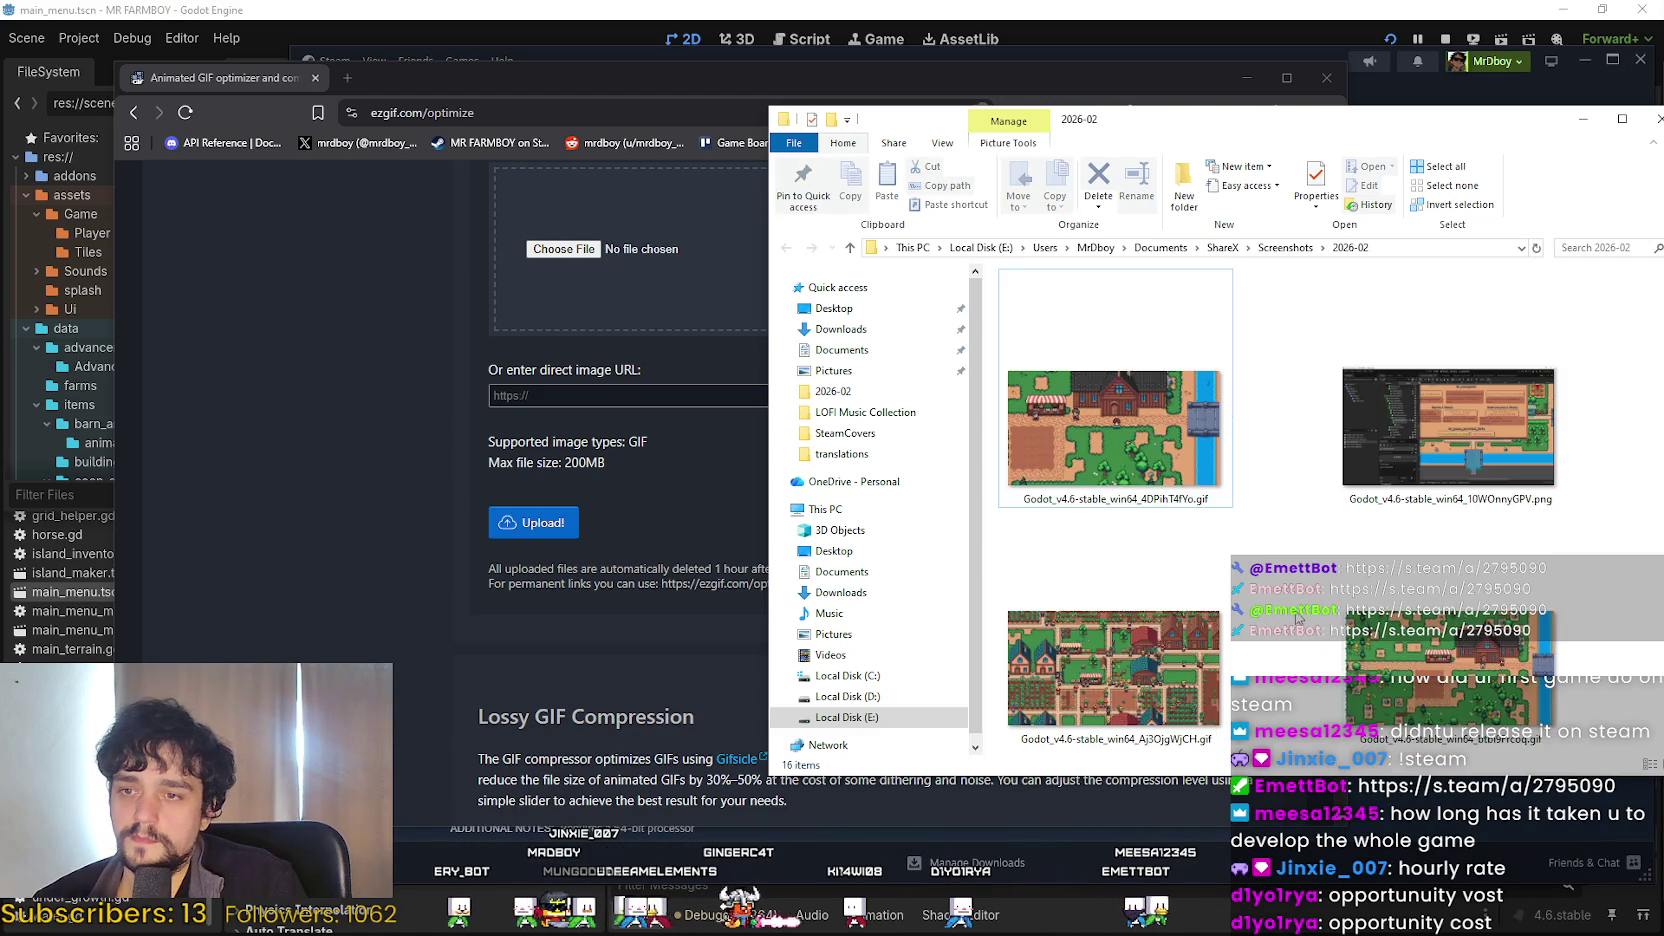
mouse_move(1444, 505)
mouse_down()
mouse_move(1420, 450)
mouse_move(1257, 372)
mouse_move(600, 260)
mouse_move(640, 250)
mouse_up()
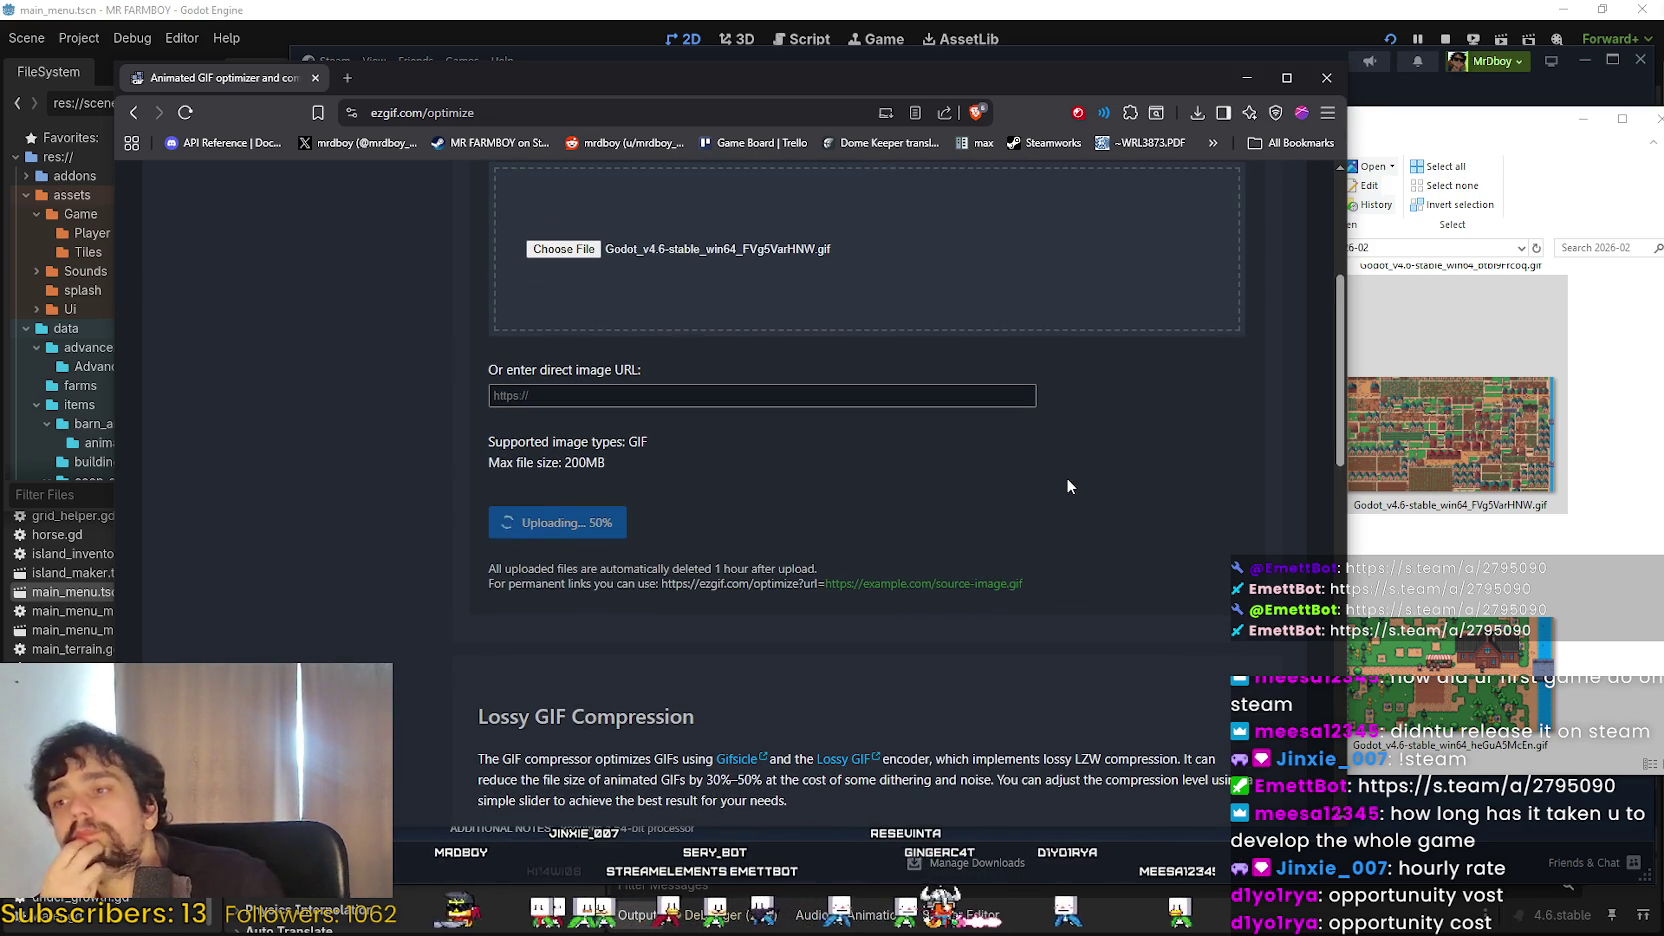
Narrow the browser window while the upload finishes, then bring the screenshots folder forward.
scroll(1046, 467, up, 1)
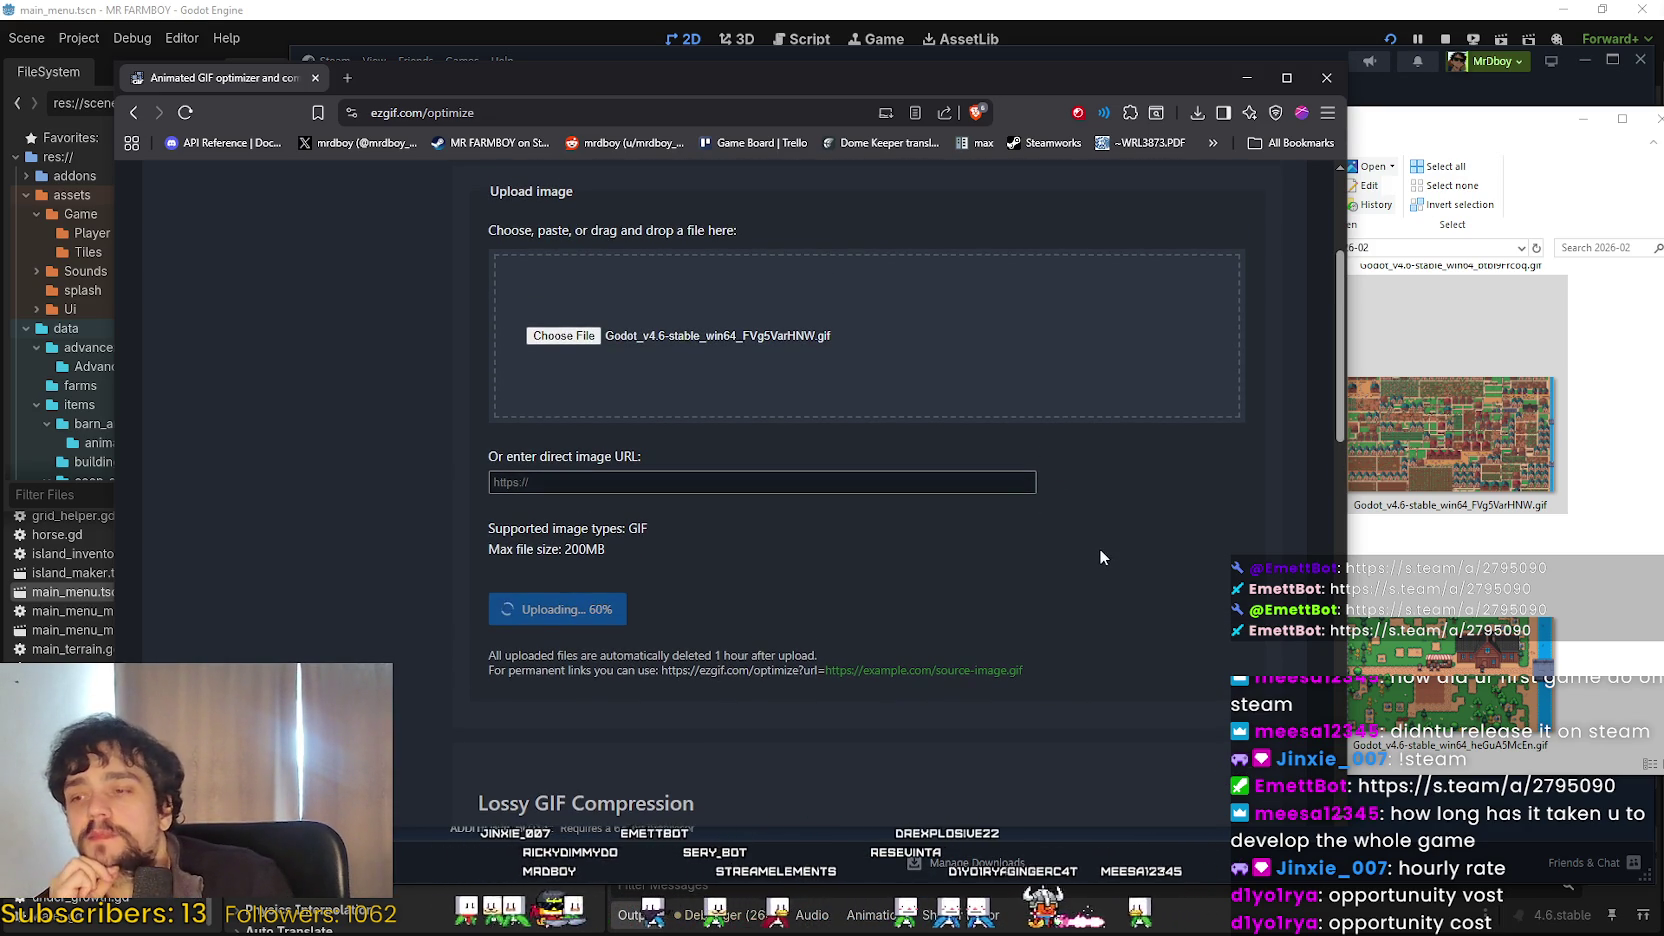
drag(1346, 828, 1190, 826)
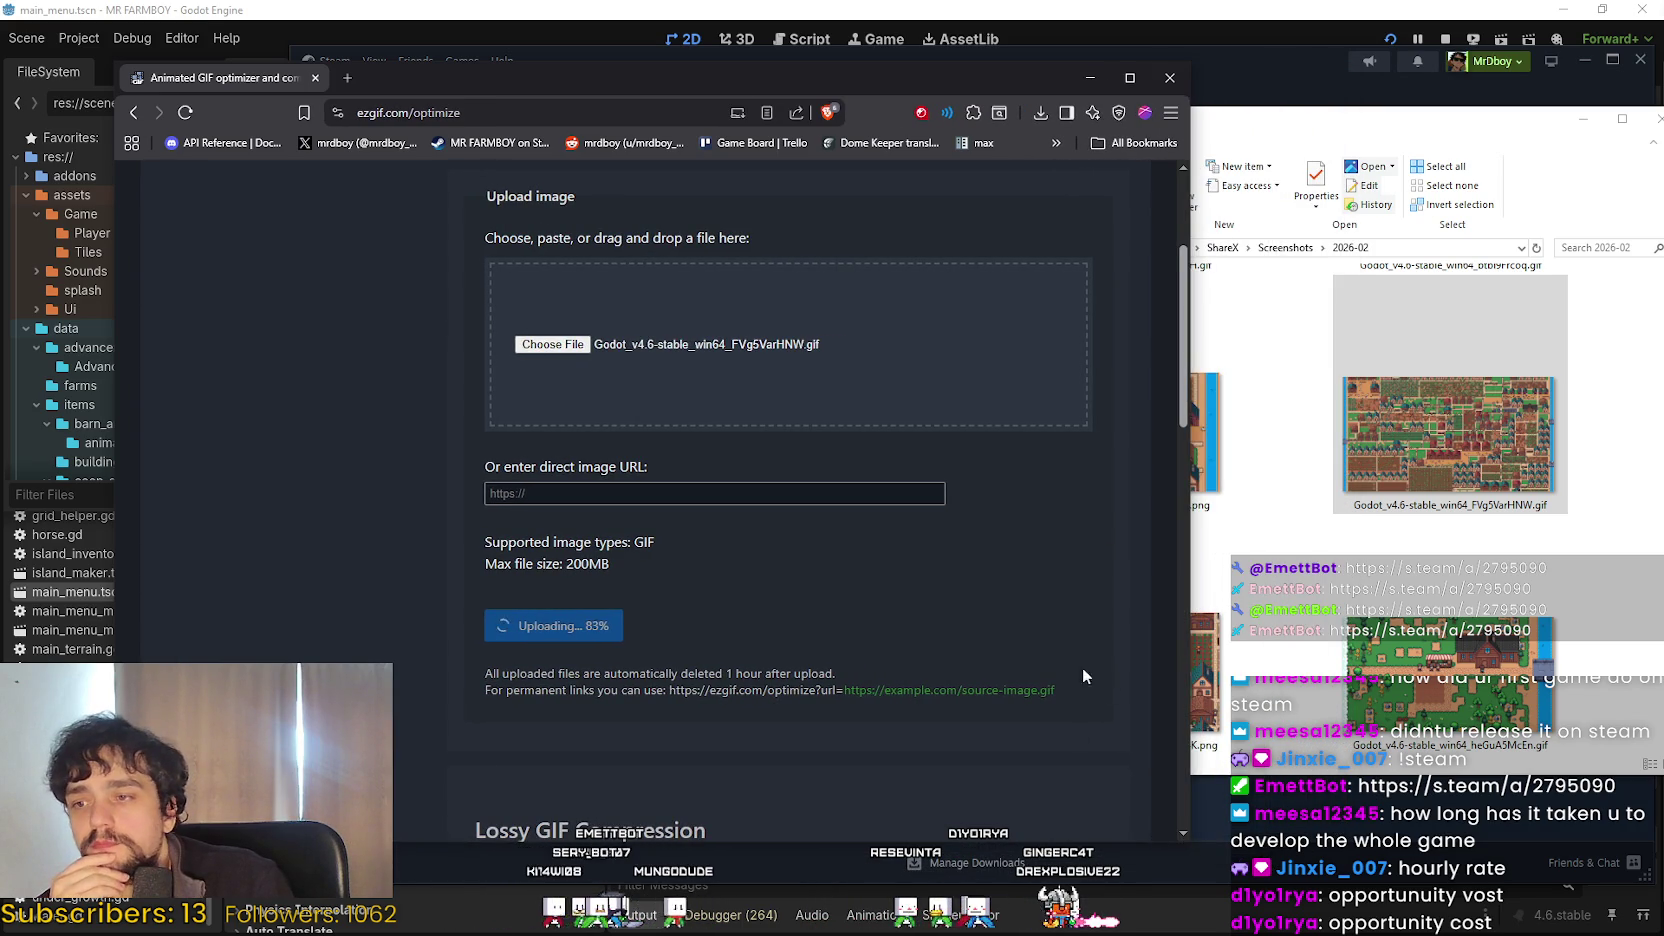
scroll(1001, 595, up, 1)
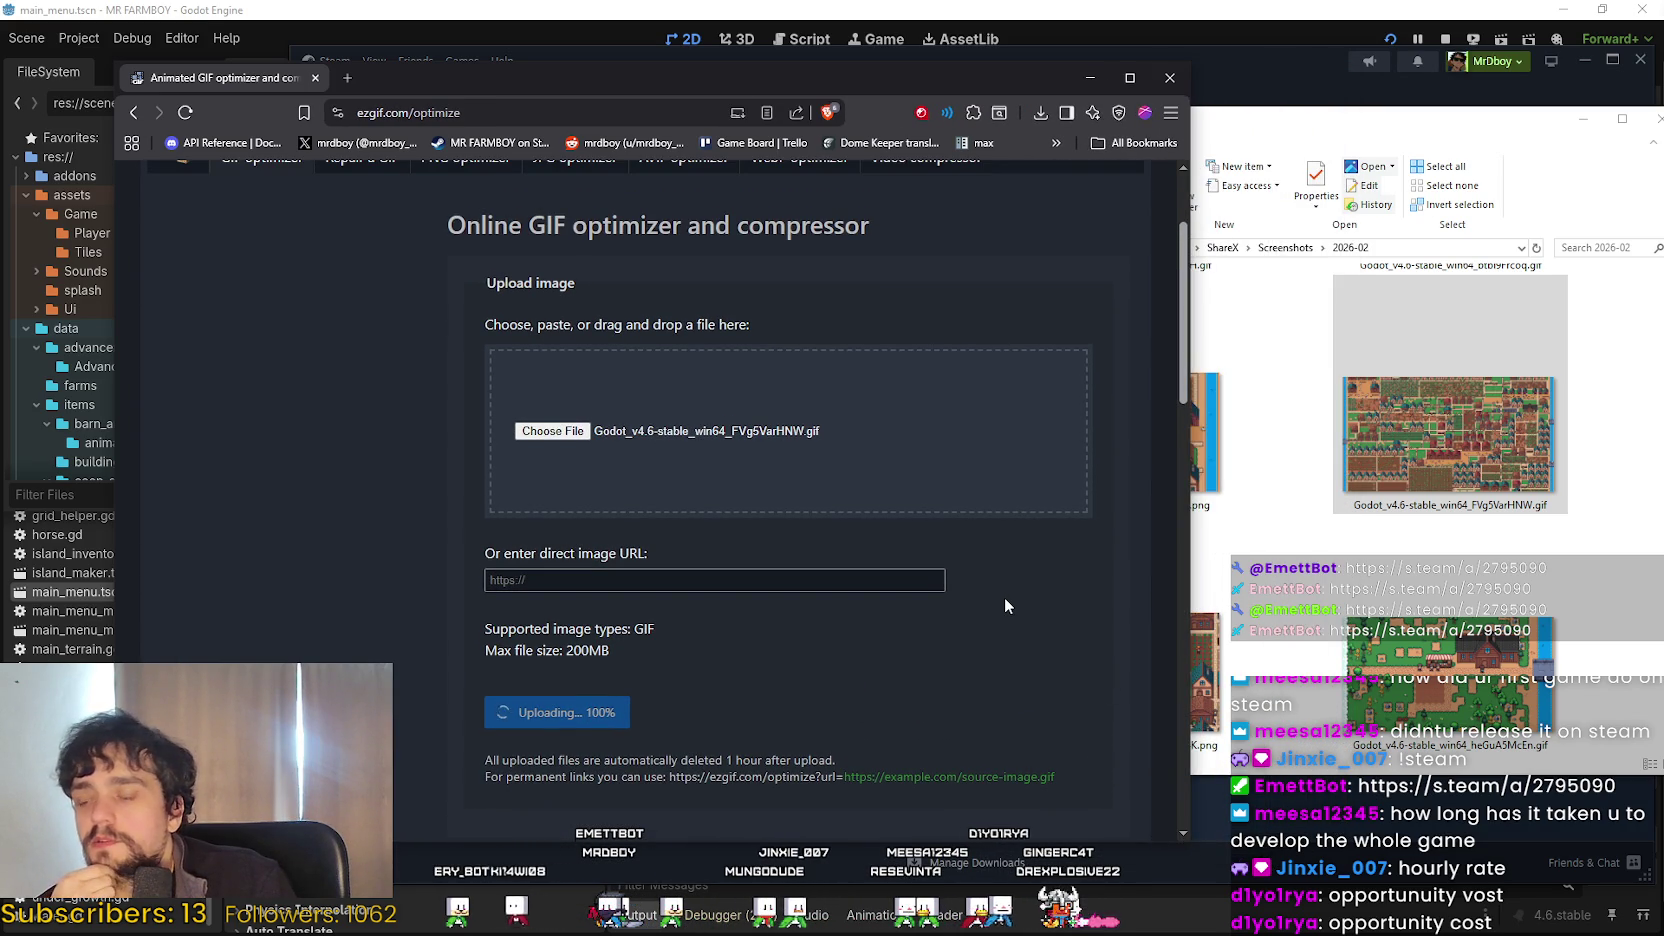
click(1501, 508)
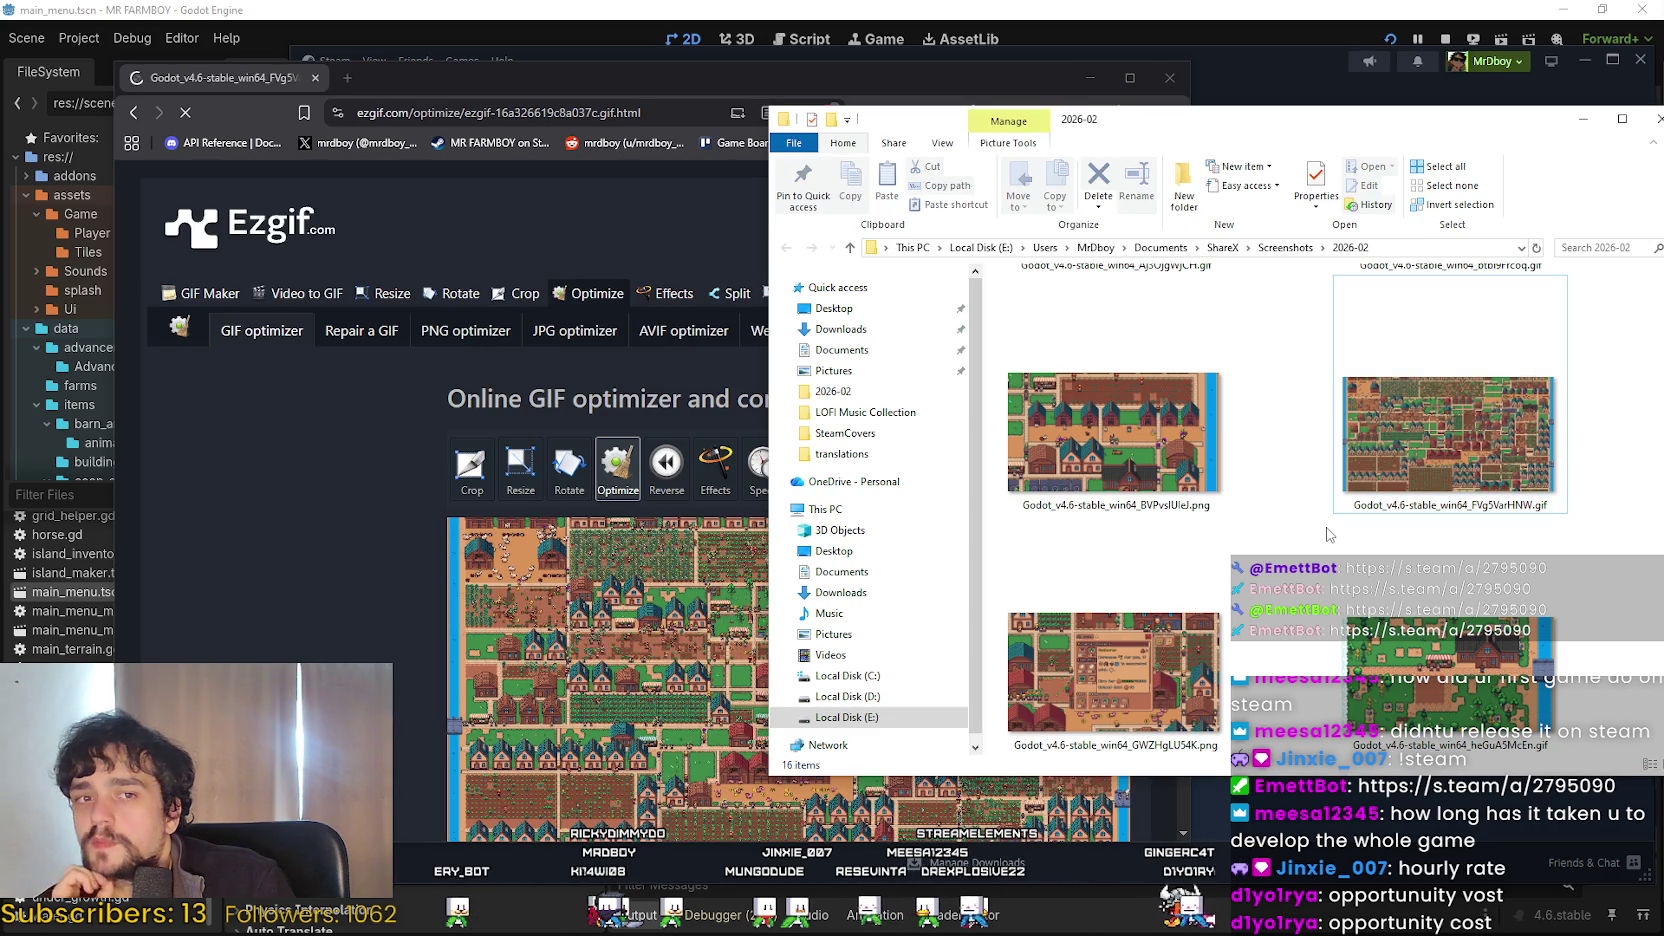
Optimize the farm-town GIF using the 'Remove every 2nd frame' method.
click(399, 588)
scroll(387, 575, down, 2)
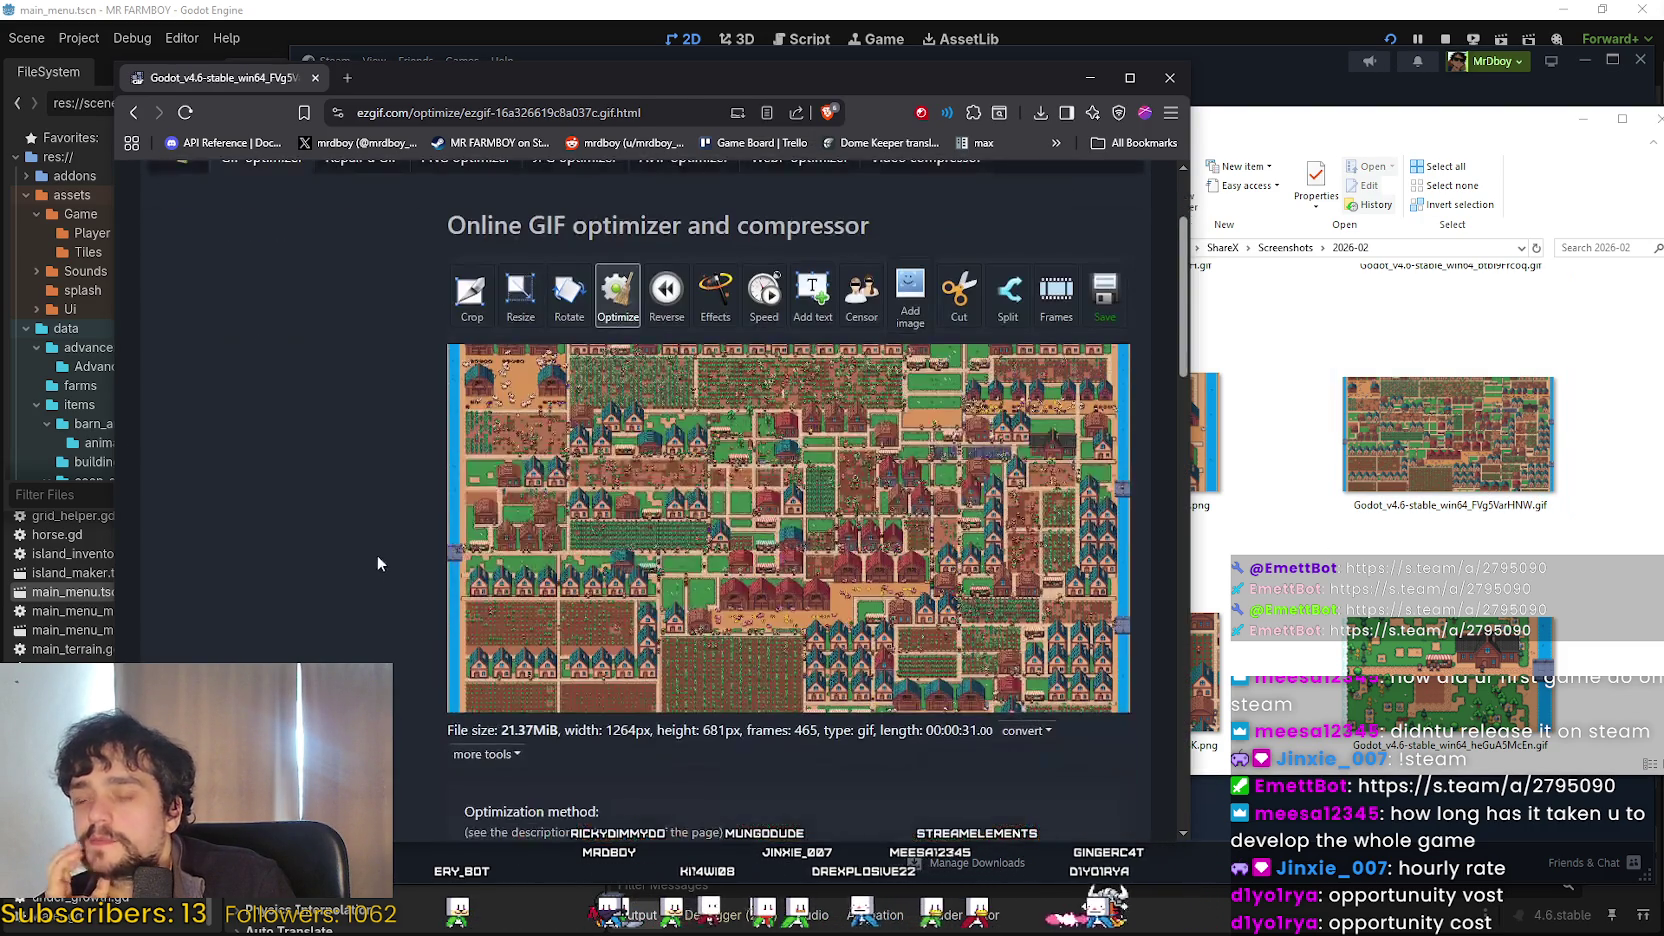
scroll(788, 520, down, 3)
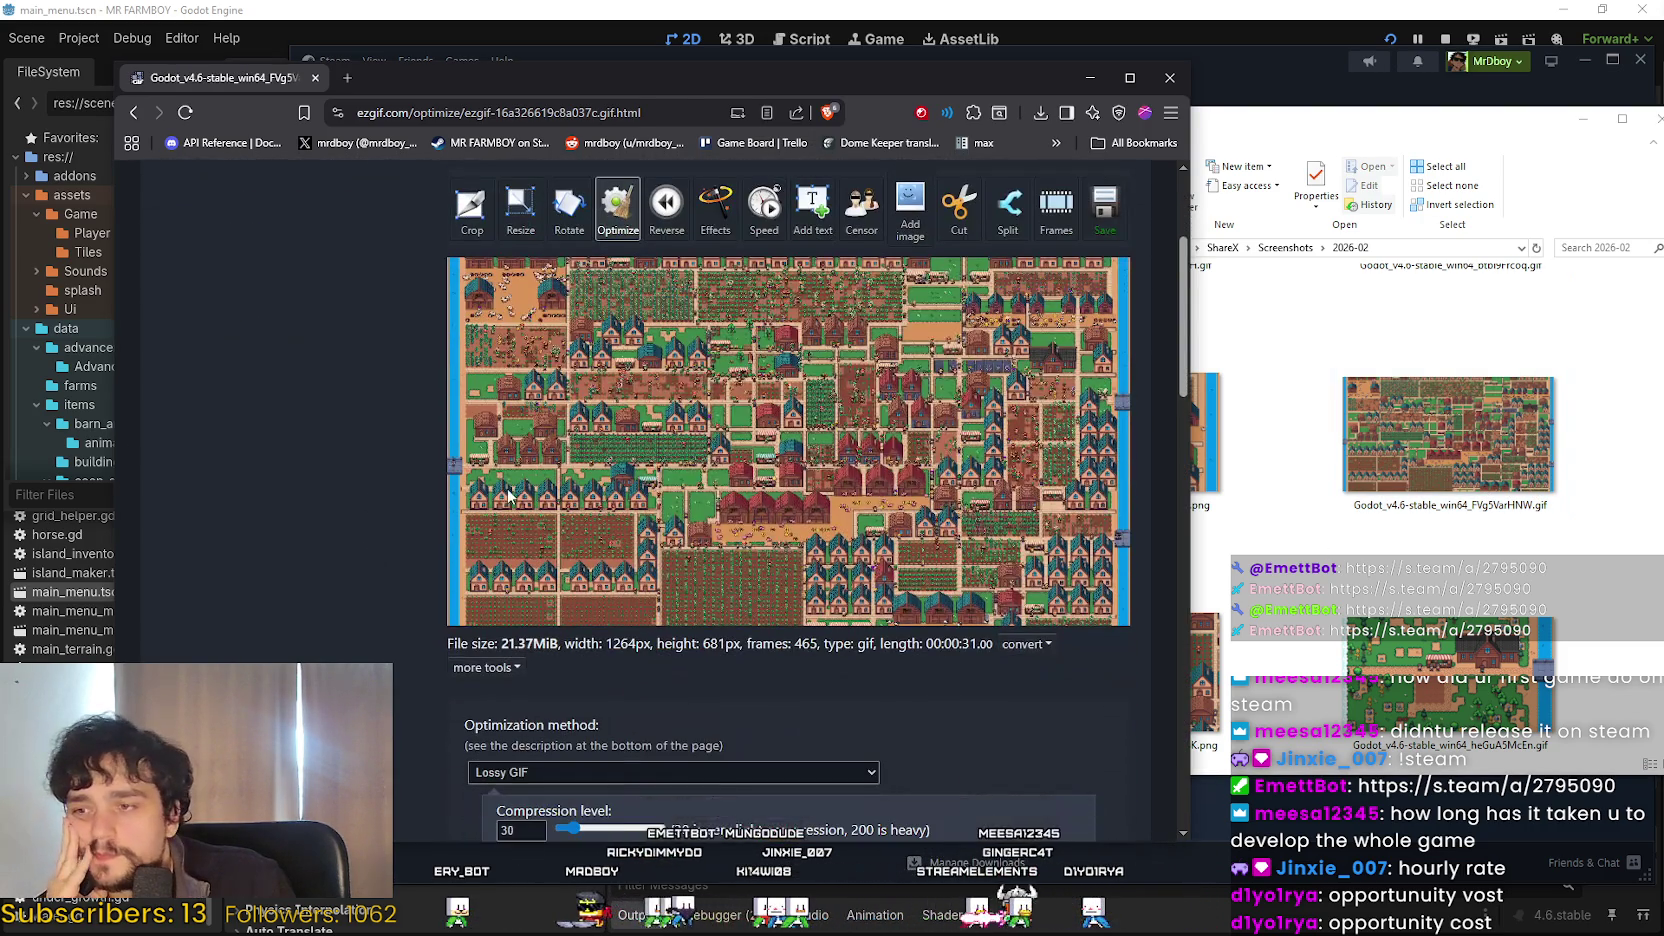
click(540, 599)
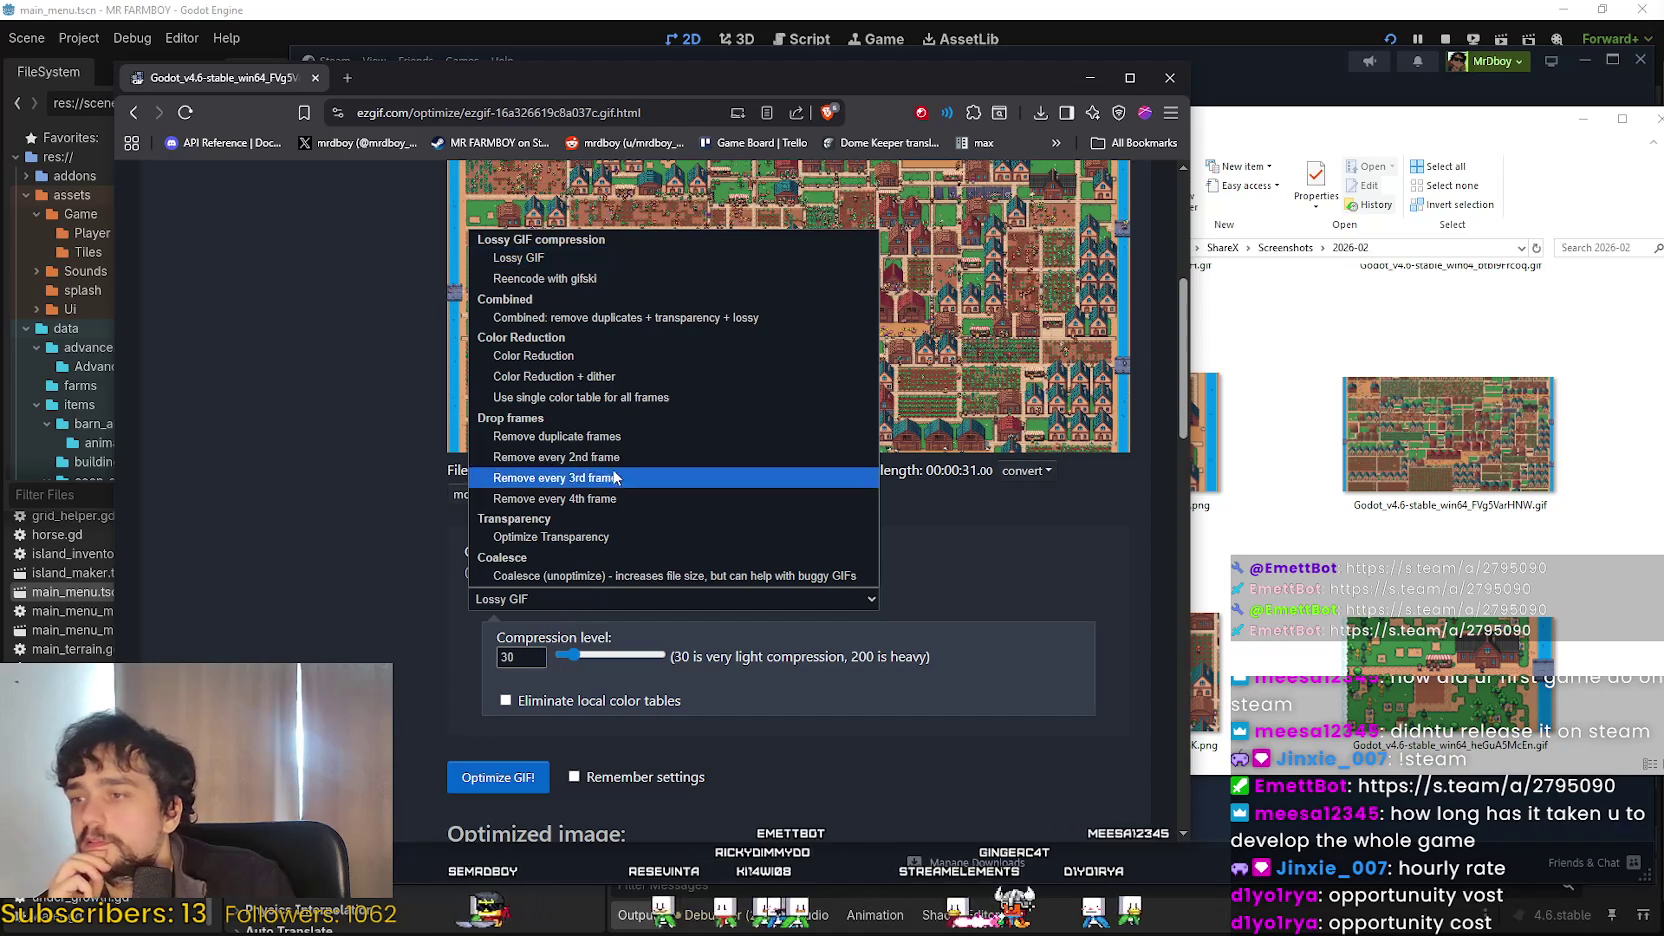
click(555, 457)
click(481, 682)
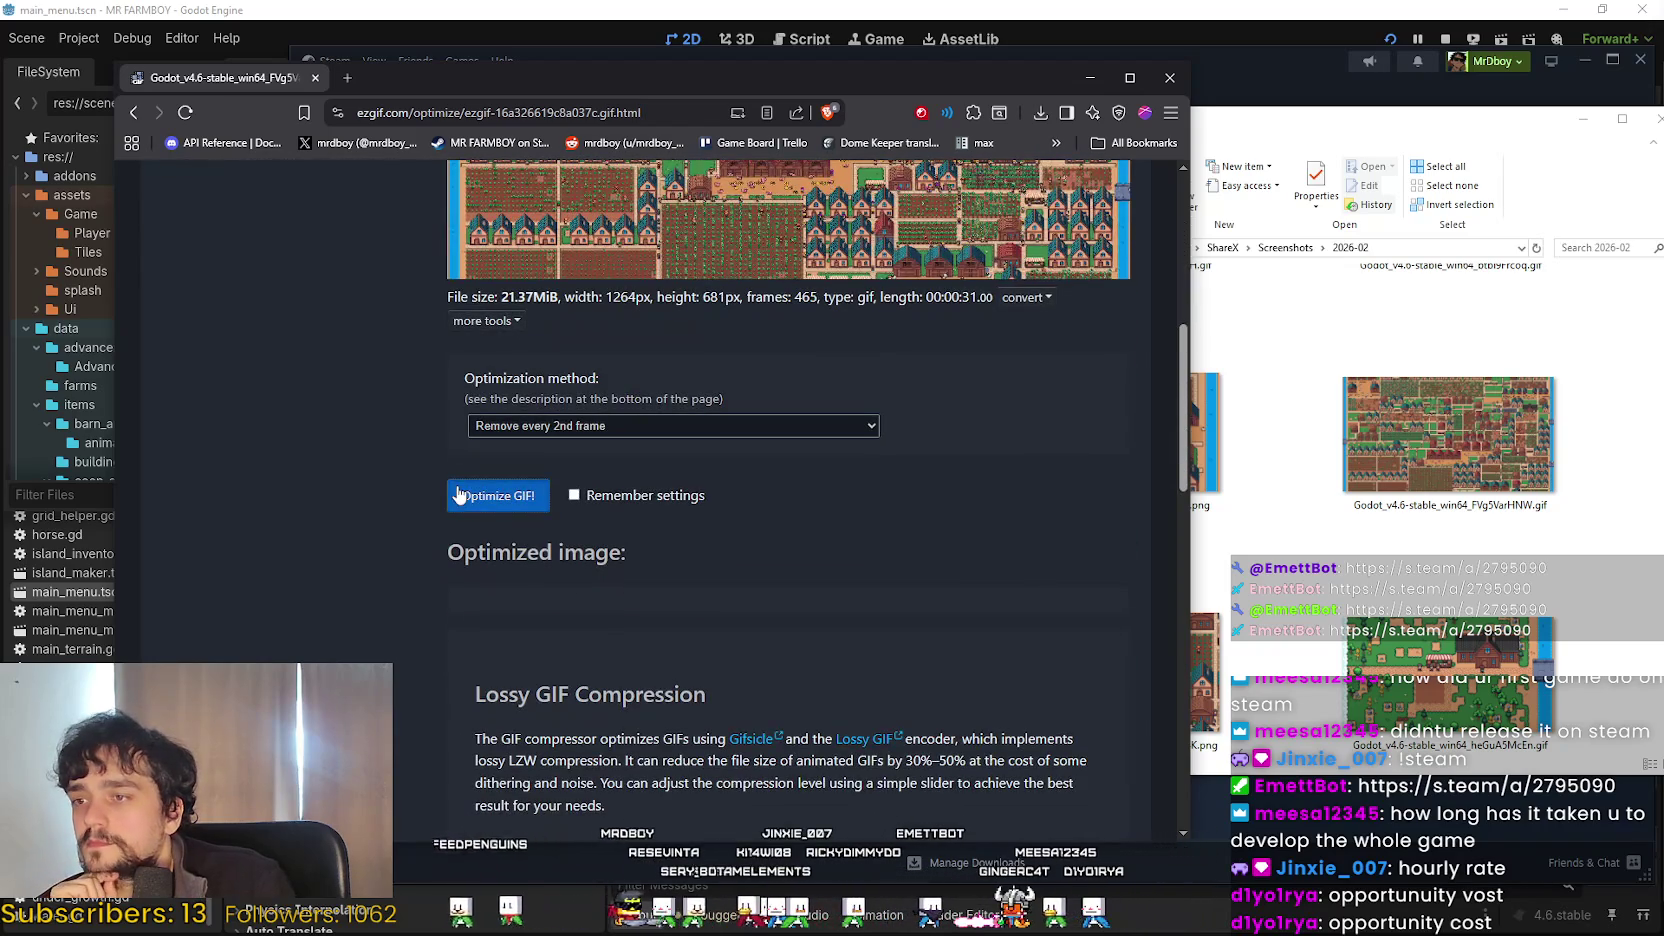
Scroll the Ezgif page while processing runs, then narrow the browser window slightly.
scroll(391, 510, up, 2)
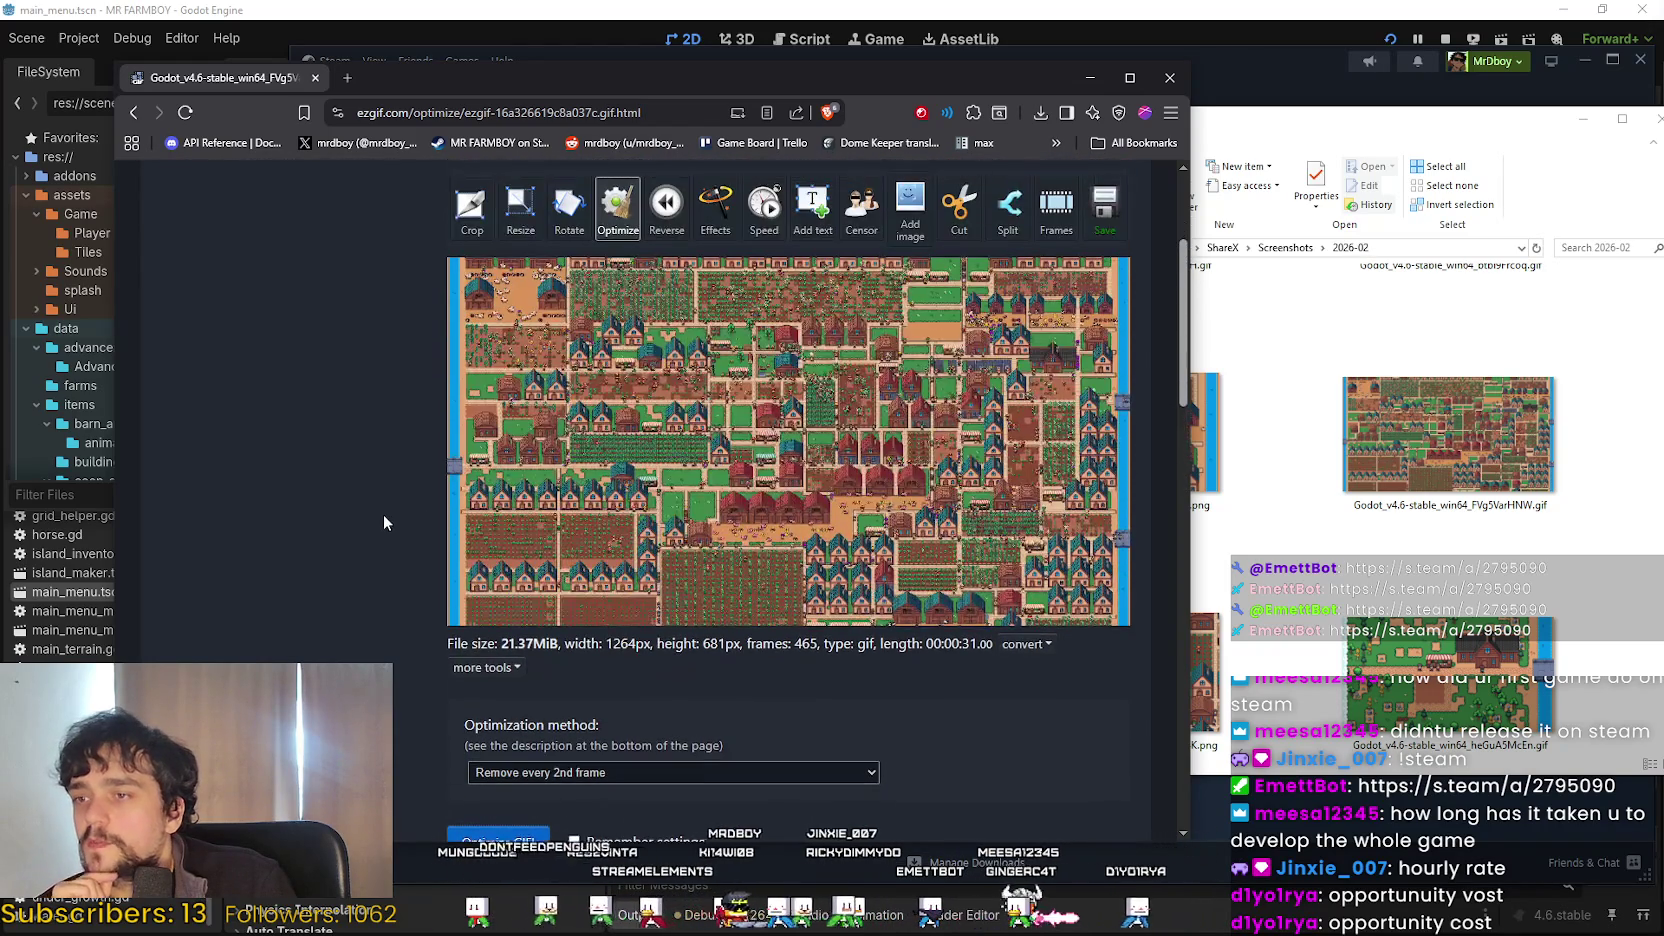
scroll(425, 656, down, 2)
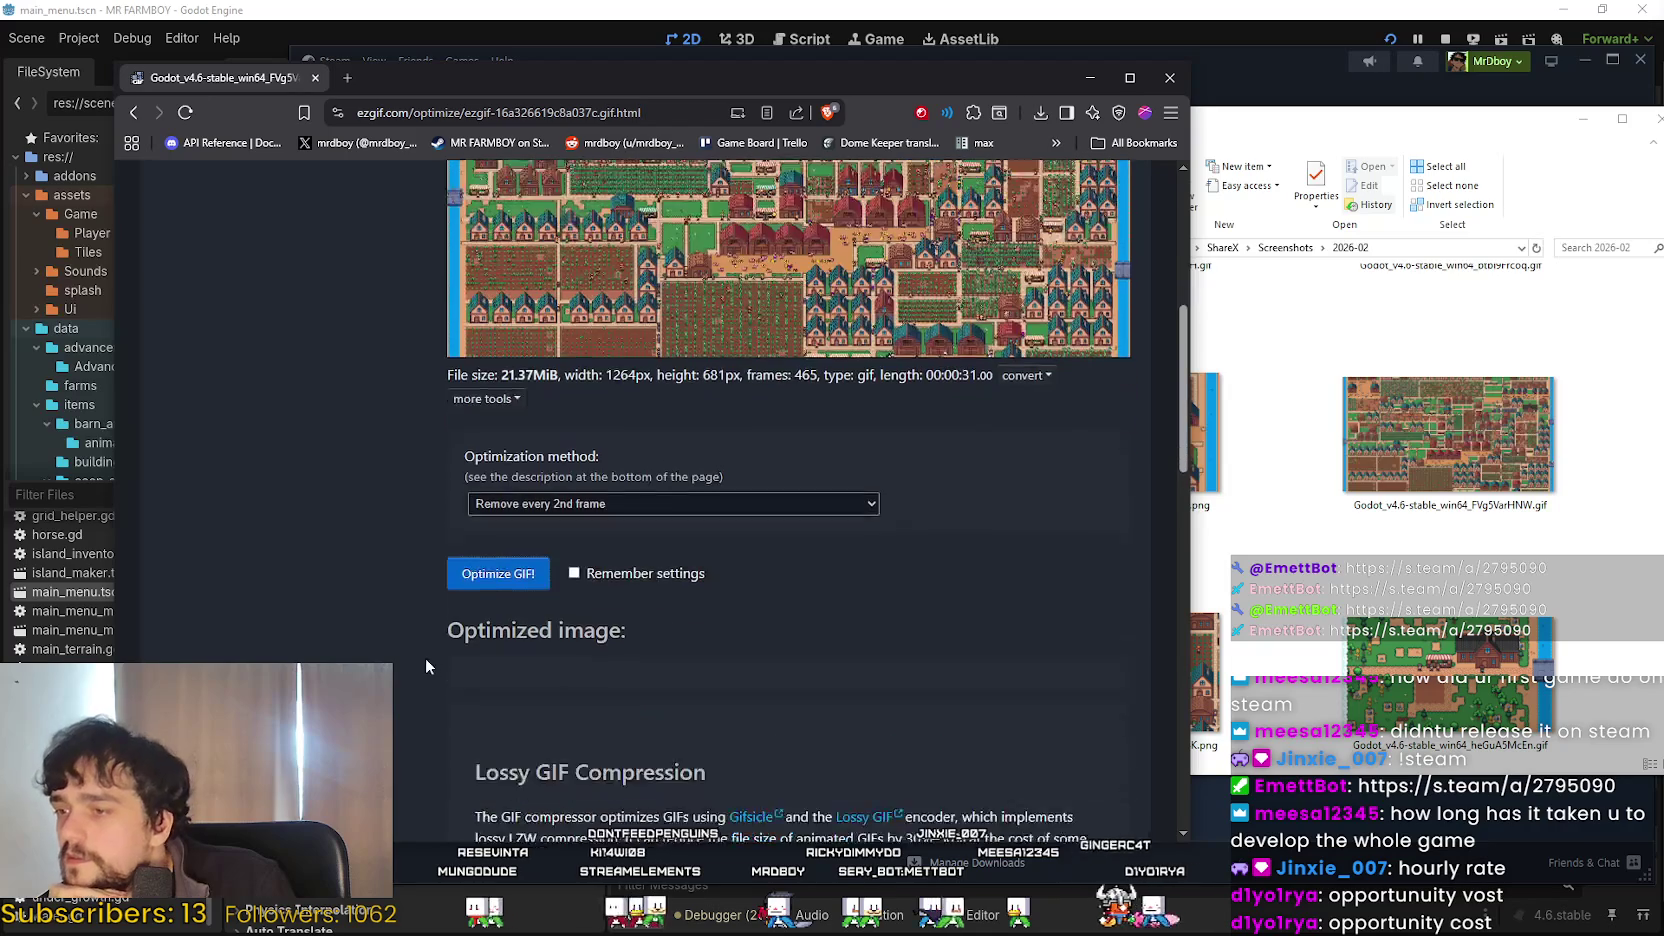
scroll(403, 521, up, 4)
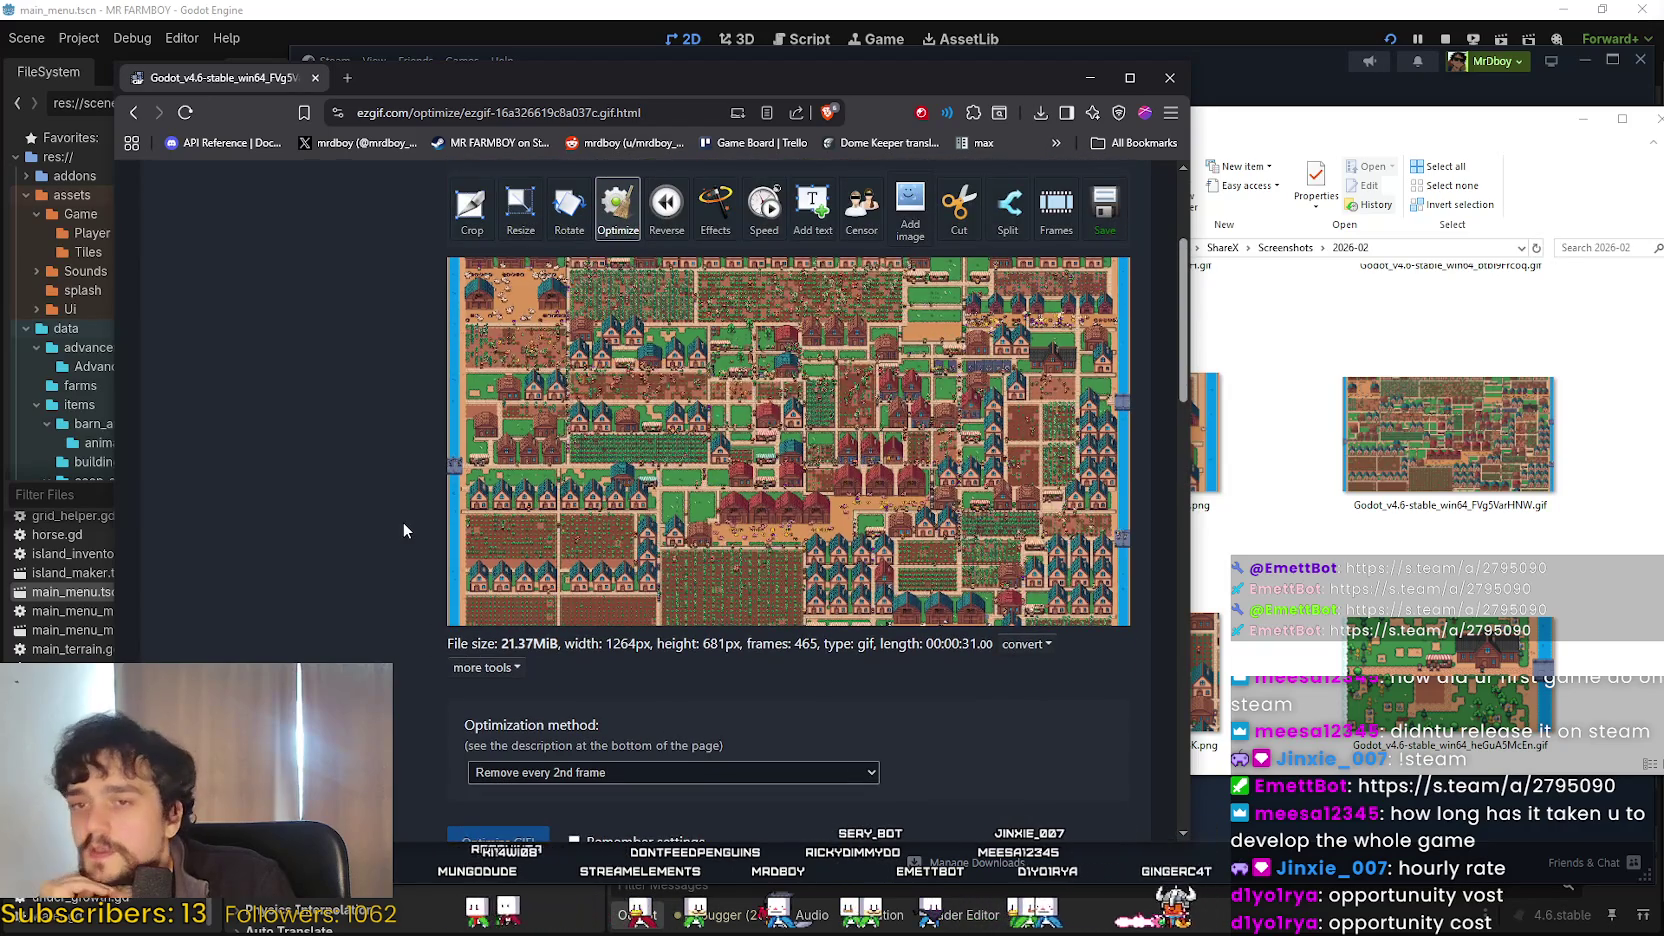
scroll(391, 538, down, 4)
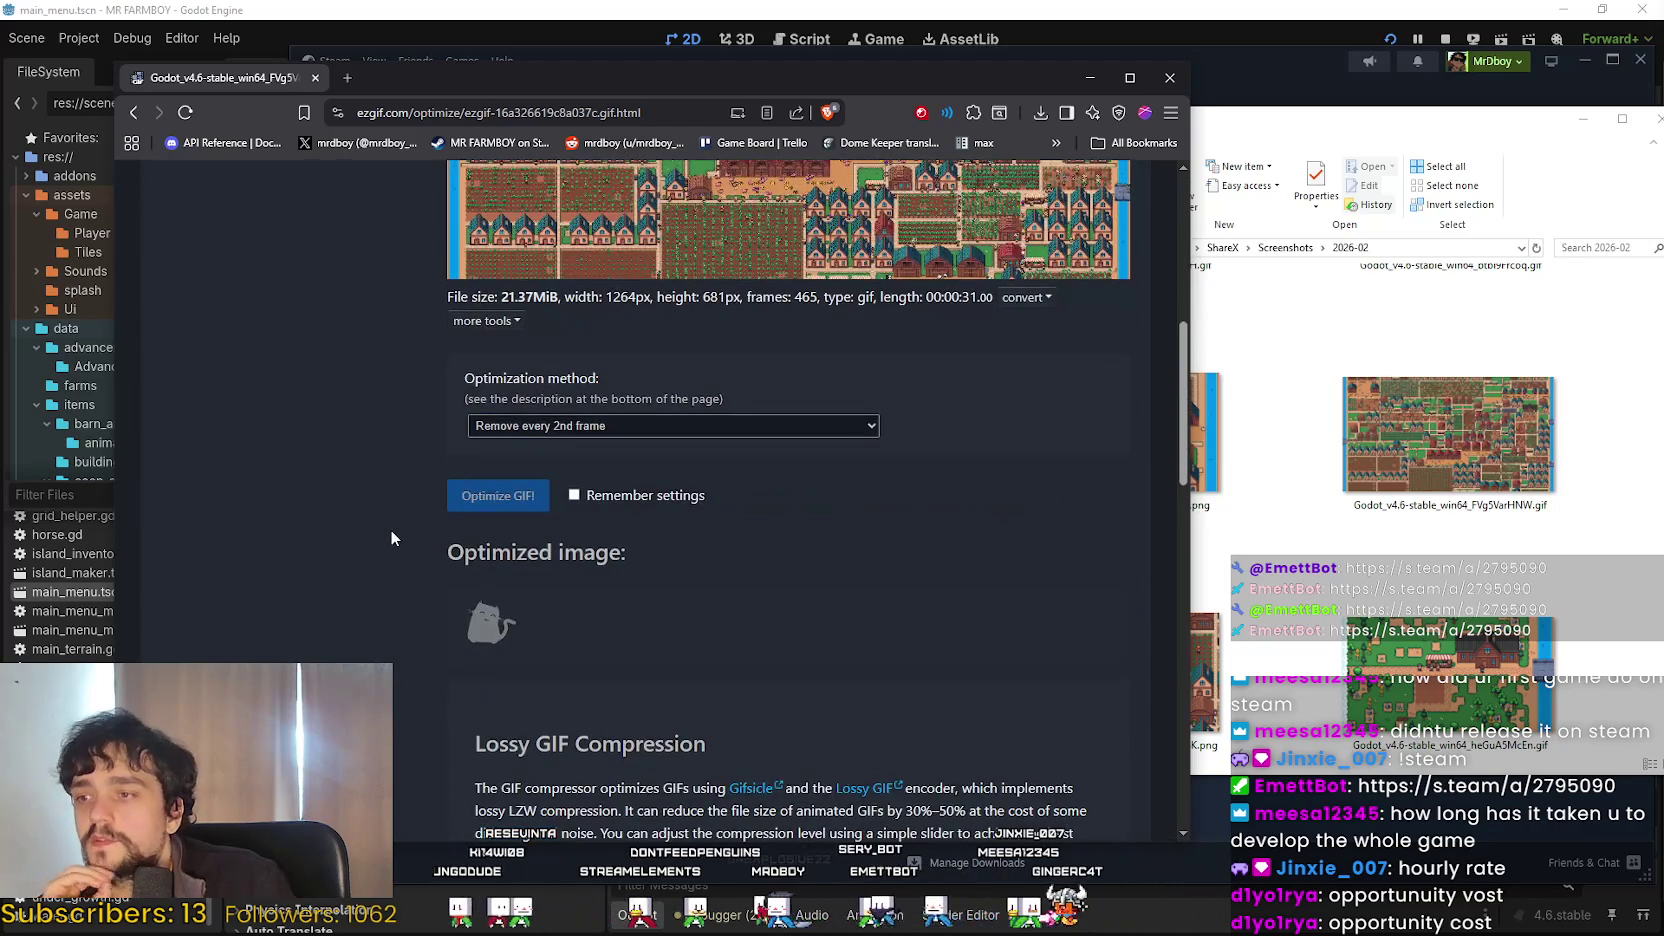
scroll(391, 539, up, 6)
scroll(390, 538, down, 1)
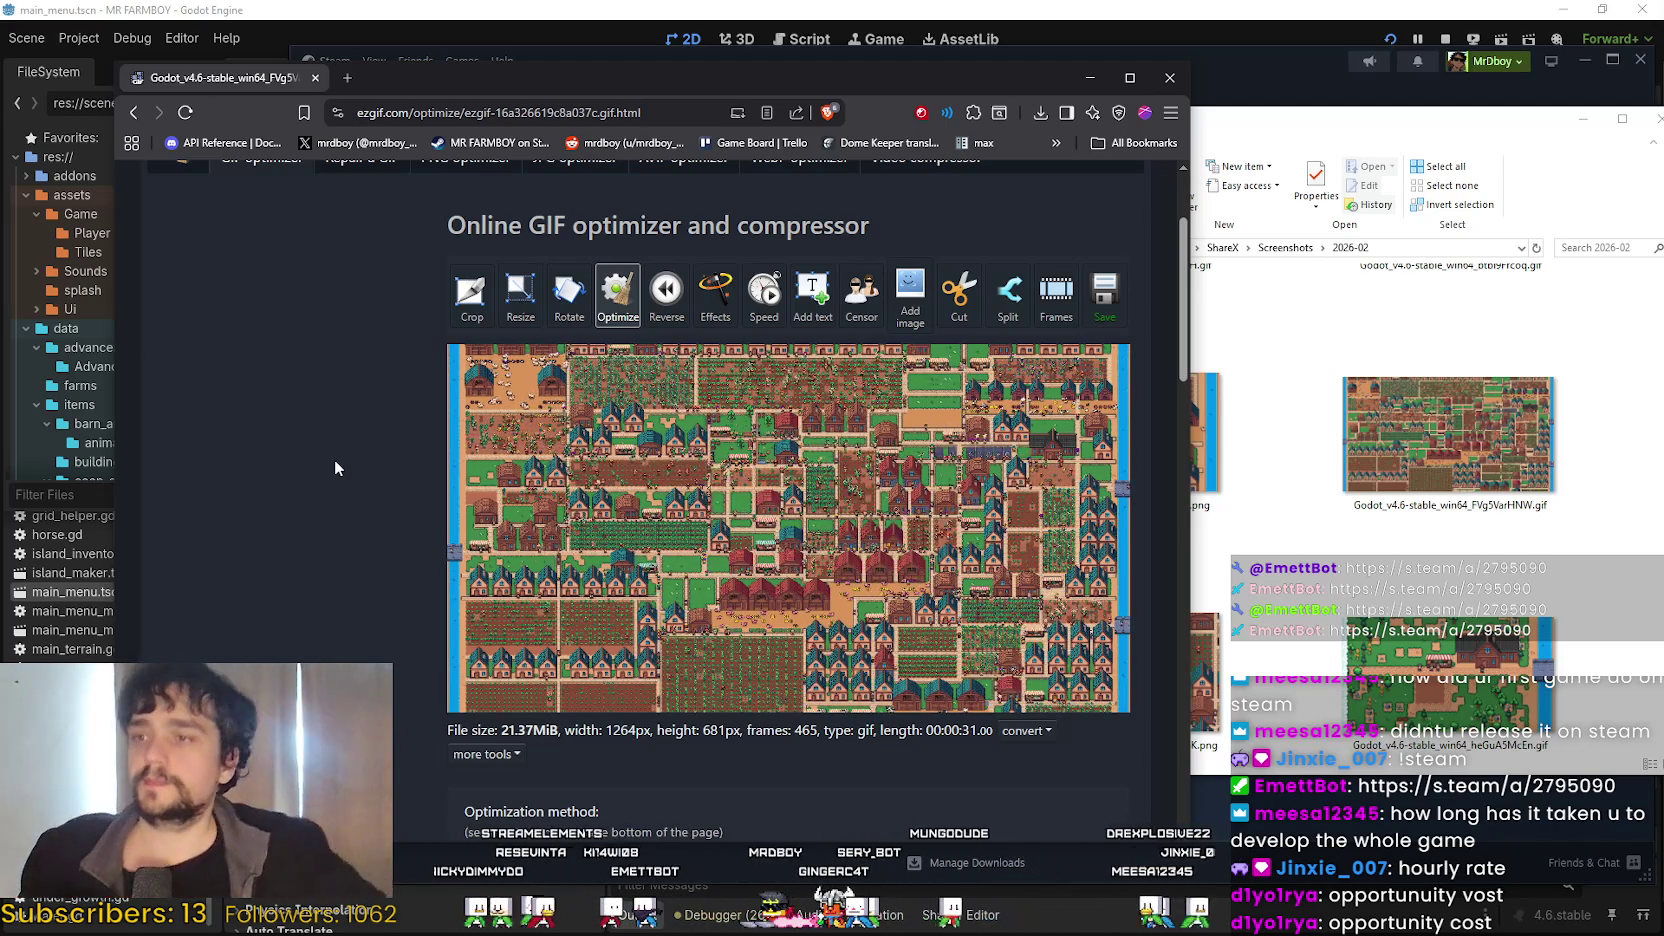
scroll(292, 559, down, 5)
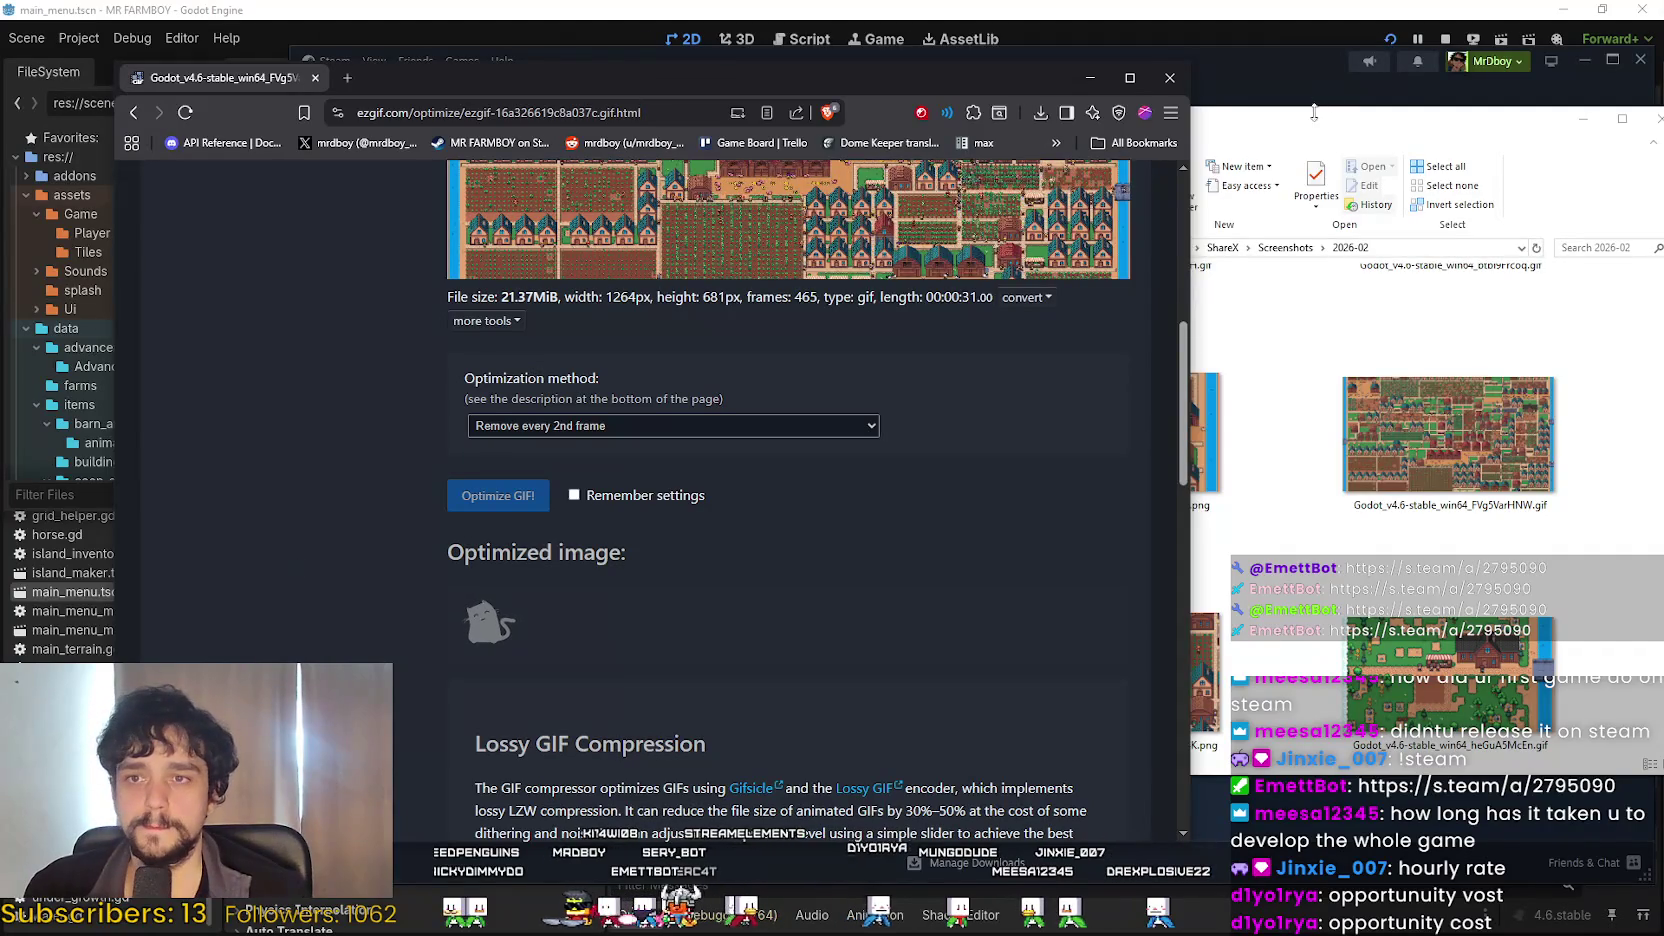
click(1358, 313)
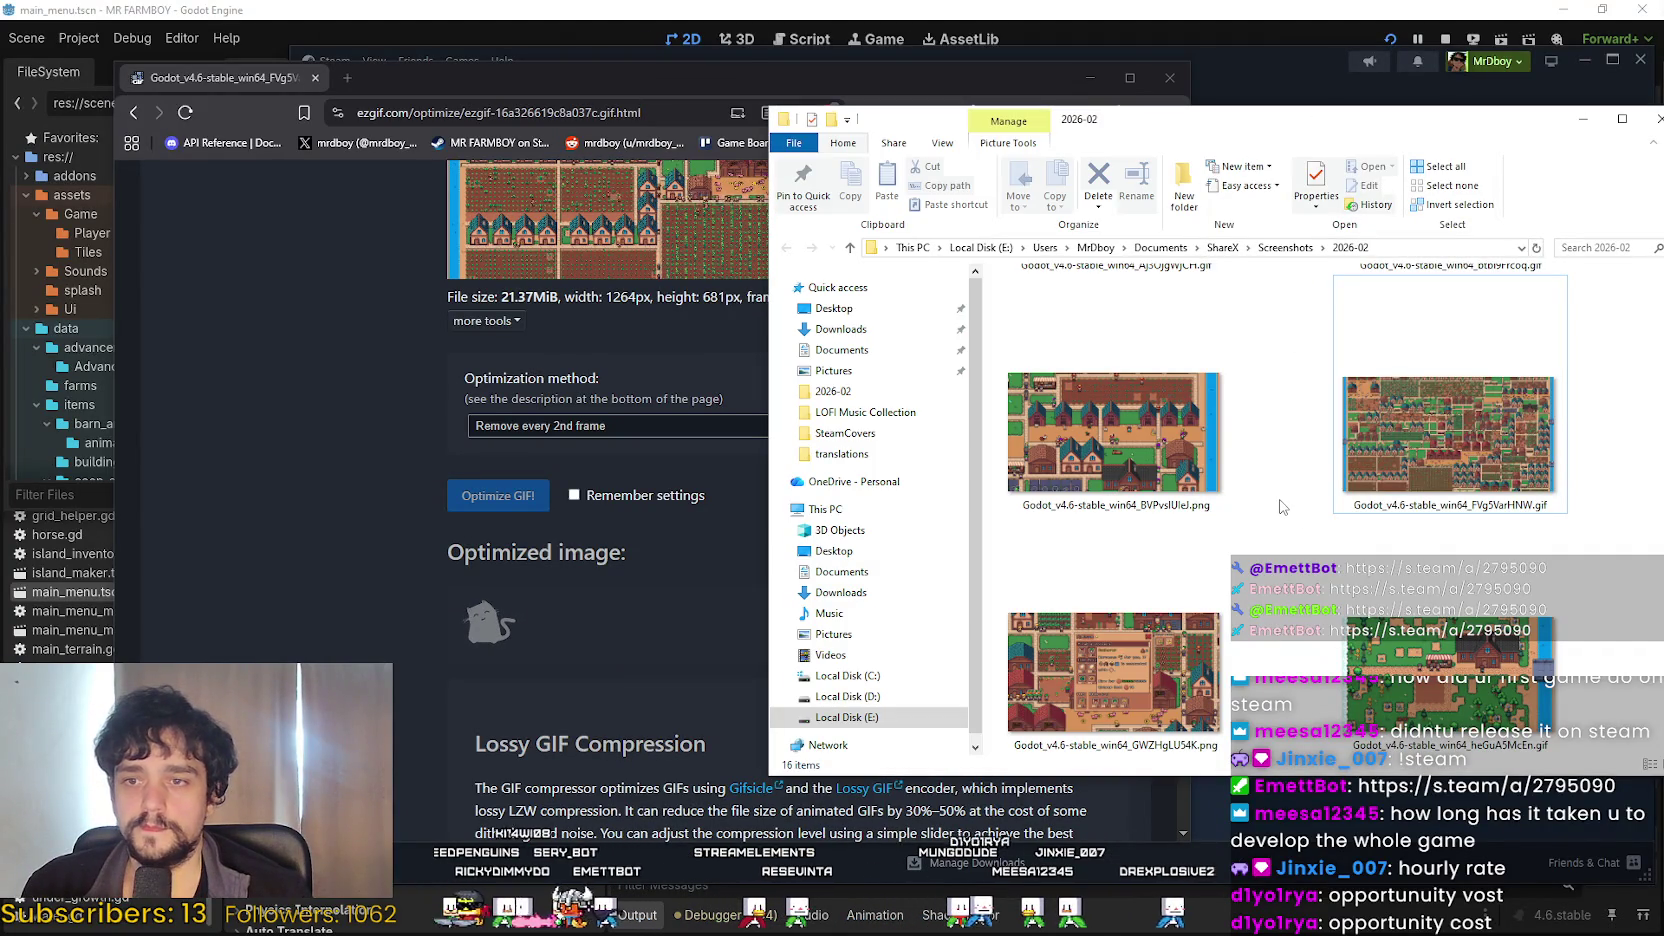
click(586, 691)
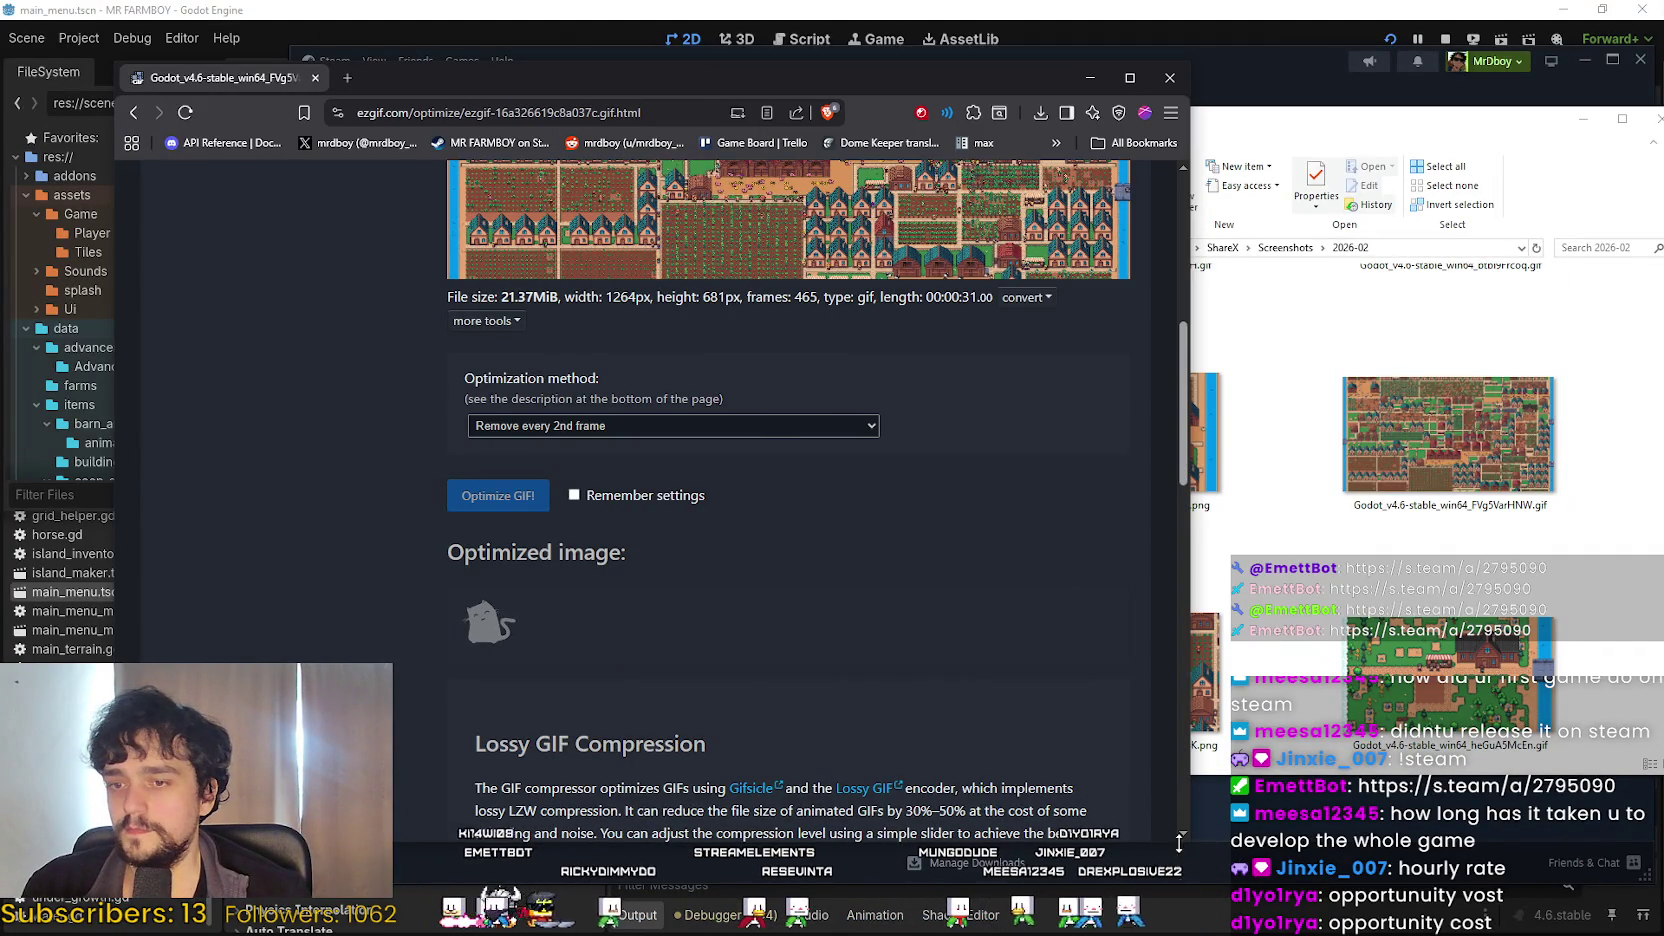
drag(1189, 843, 1125, 852)
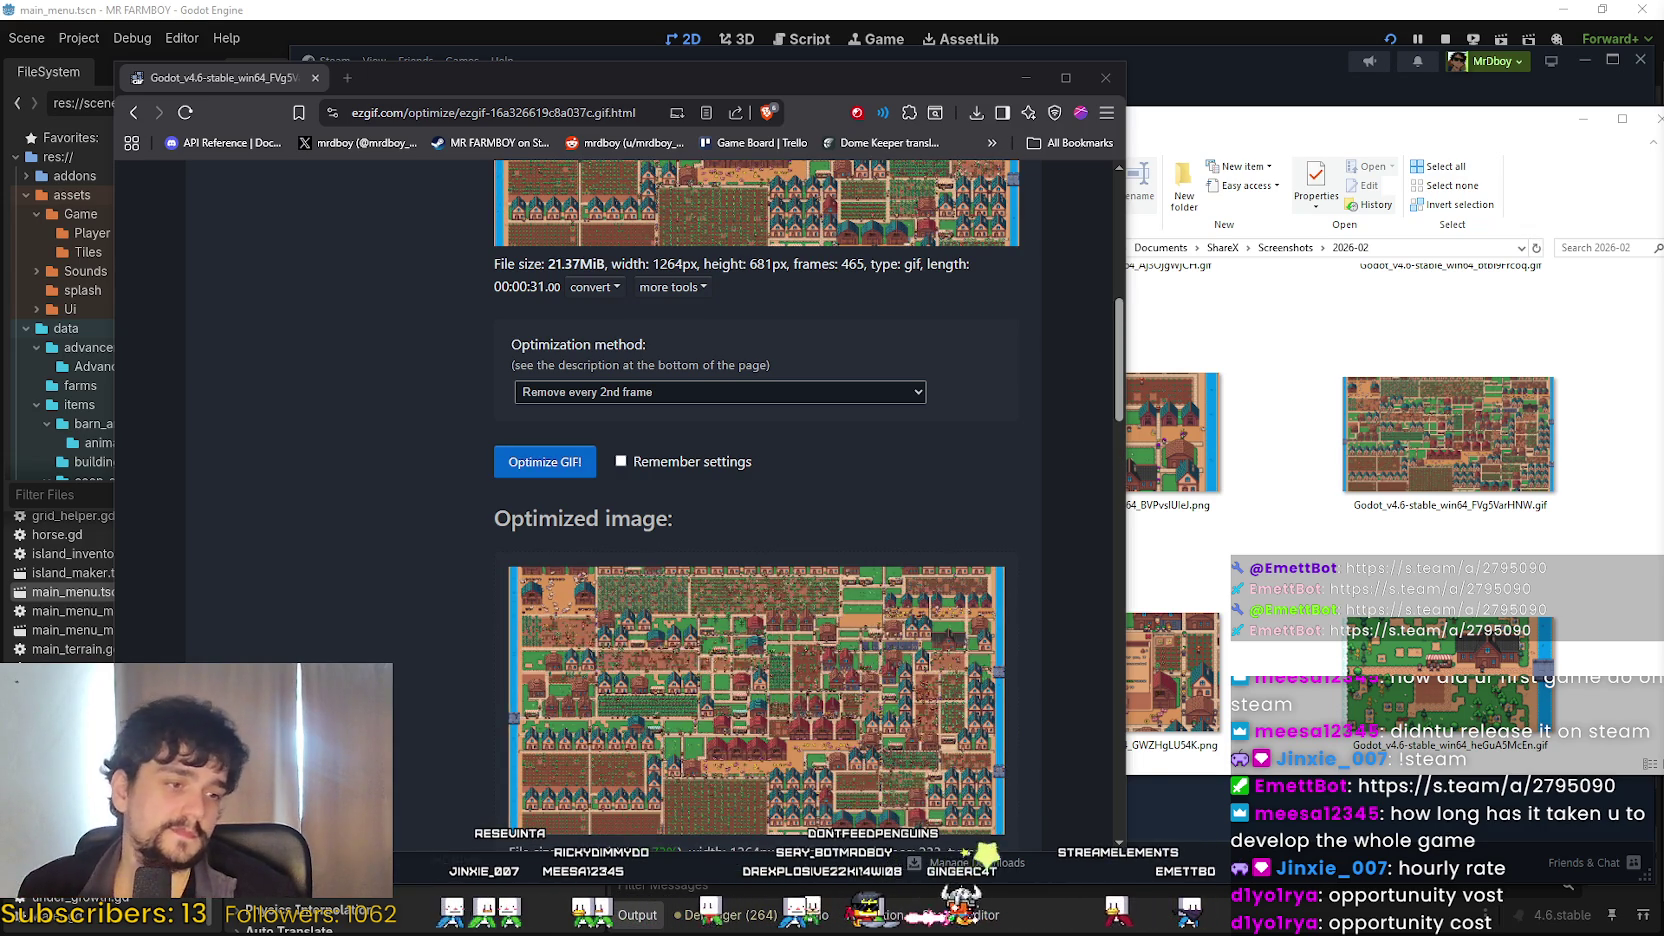
Scroll down to the optimized result: 12.24 MiB, 233 frames, 15.54 seconds.
scroll(419, 533, down, 2)
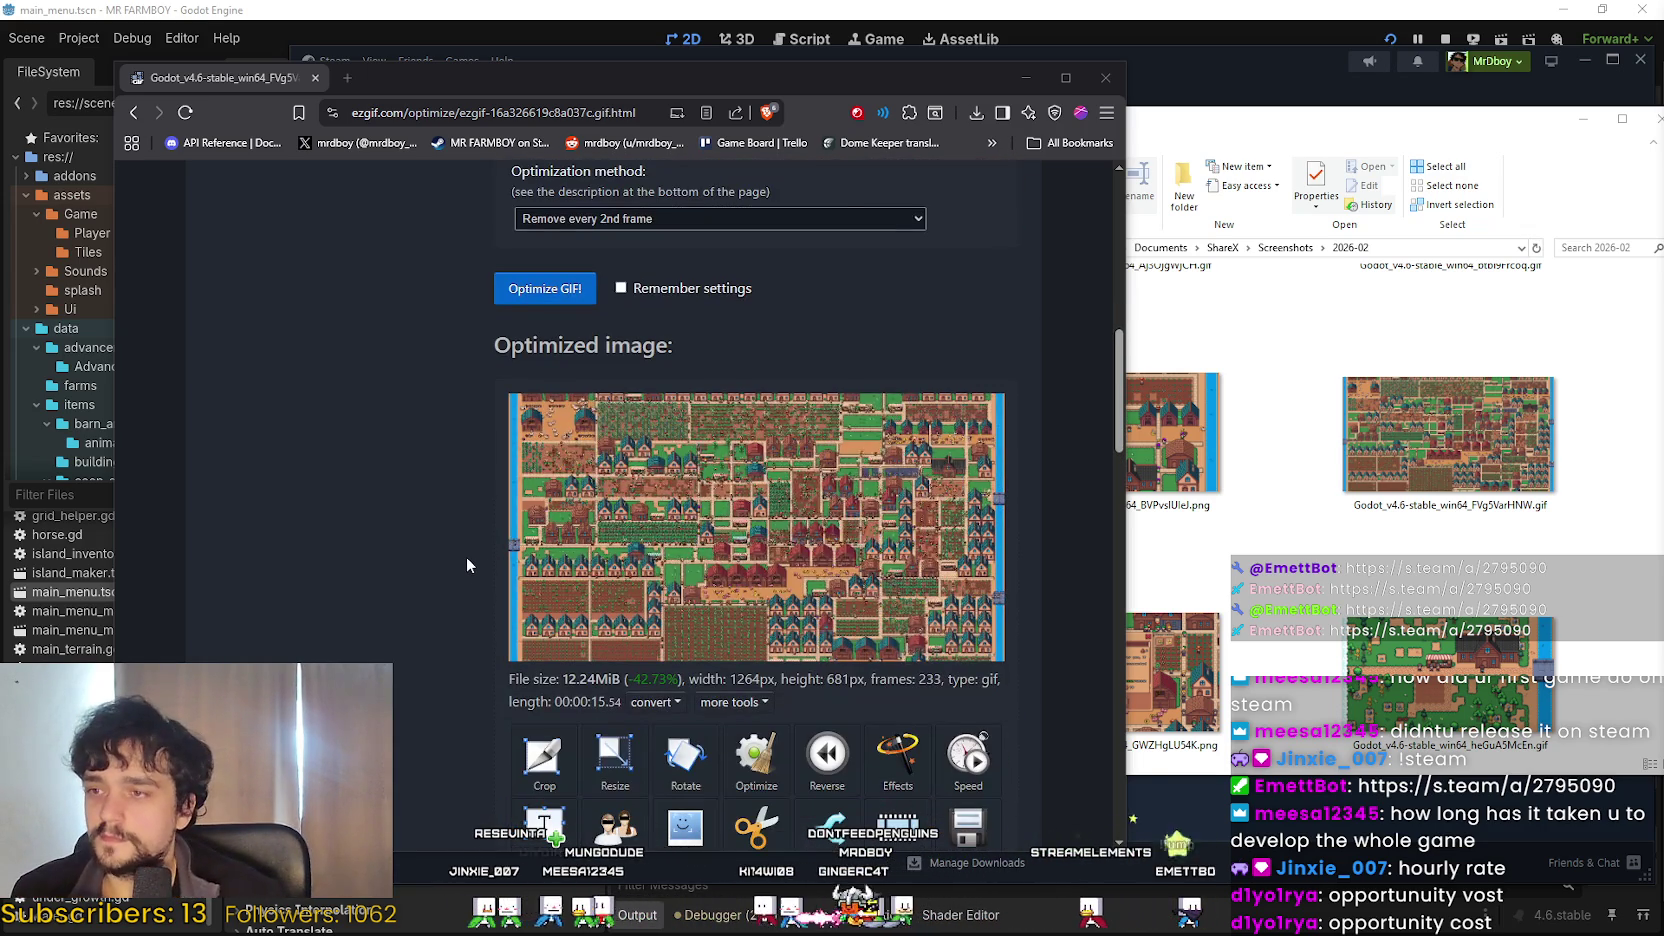
Look over the optimized result and maximize the browser window.
scroll(465, 555, down, 1)
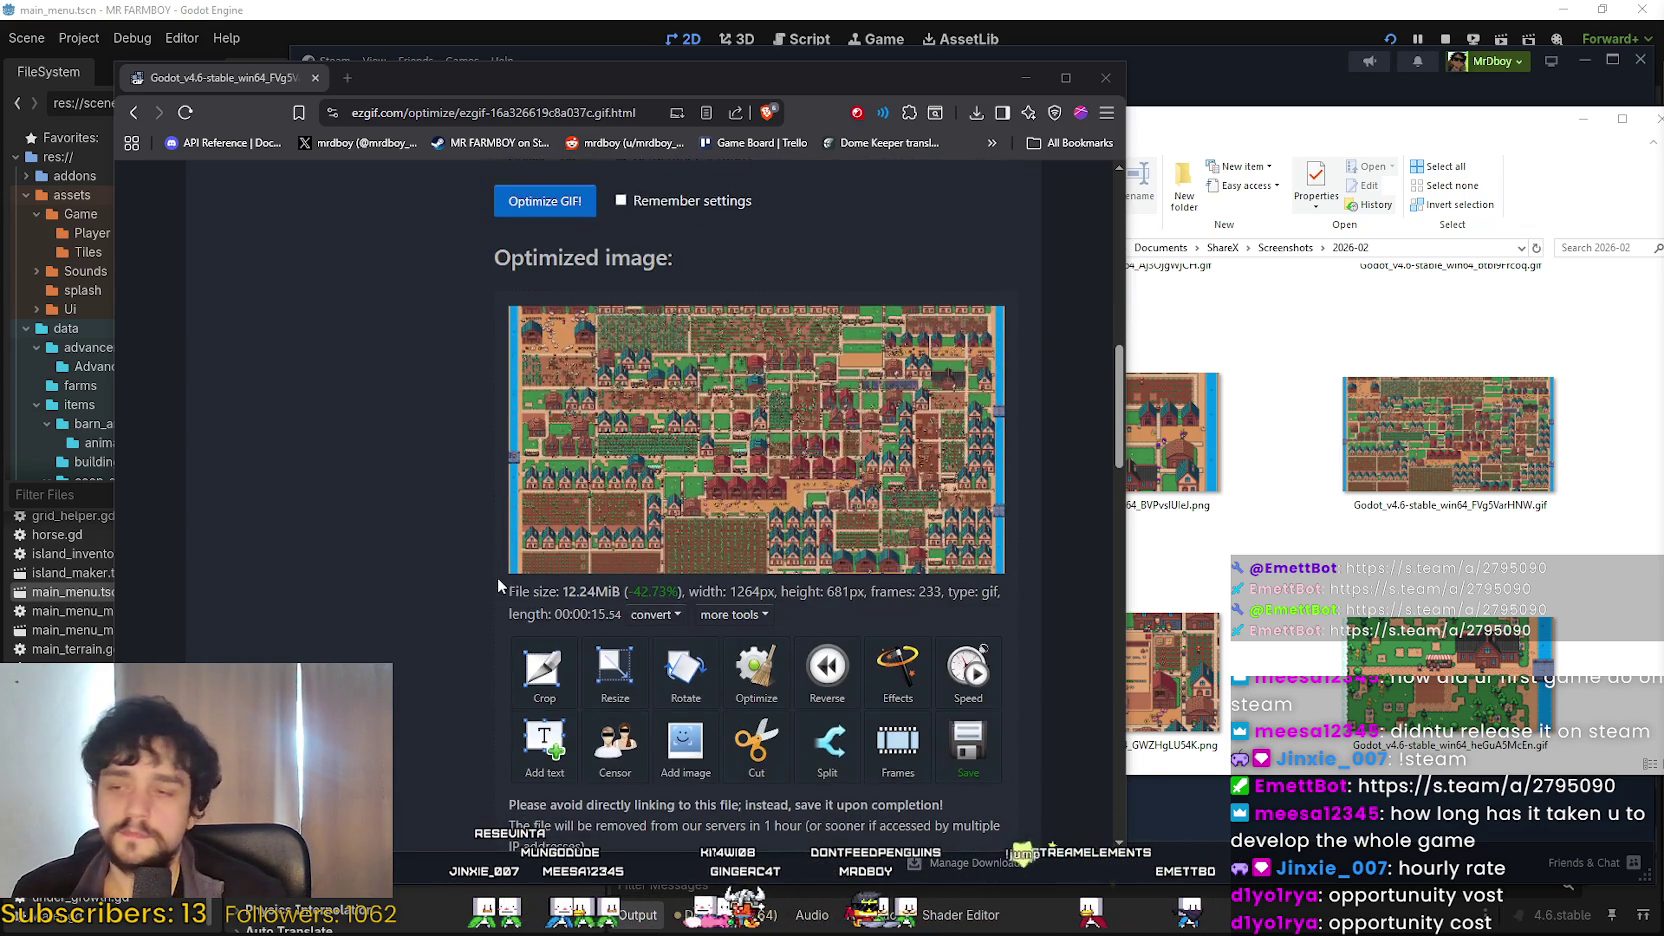
scroll(469, 571, down, 2)
scroll(460, 570, up, 4)
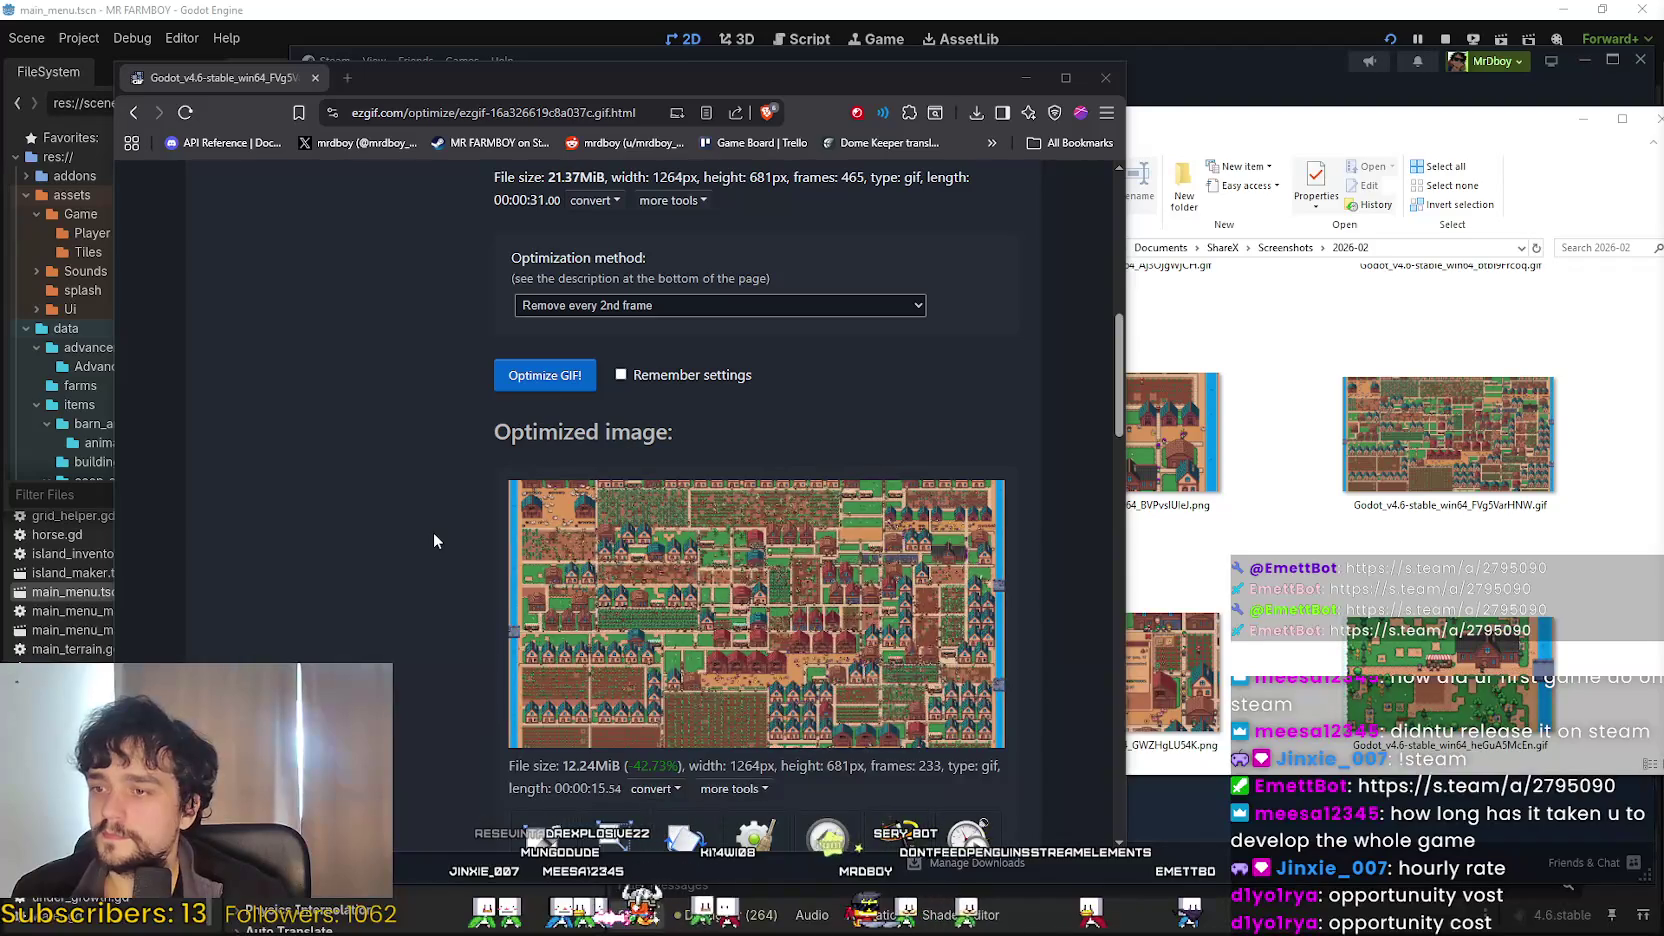
scroll(434, 540, down, 1)
scroll(433, 535, down, 1)
scroll(436, 527, up, 5)
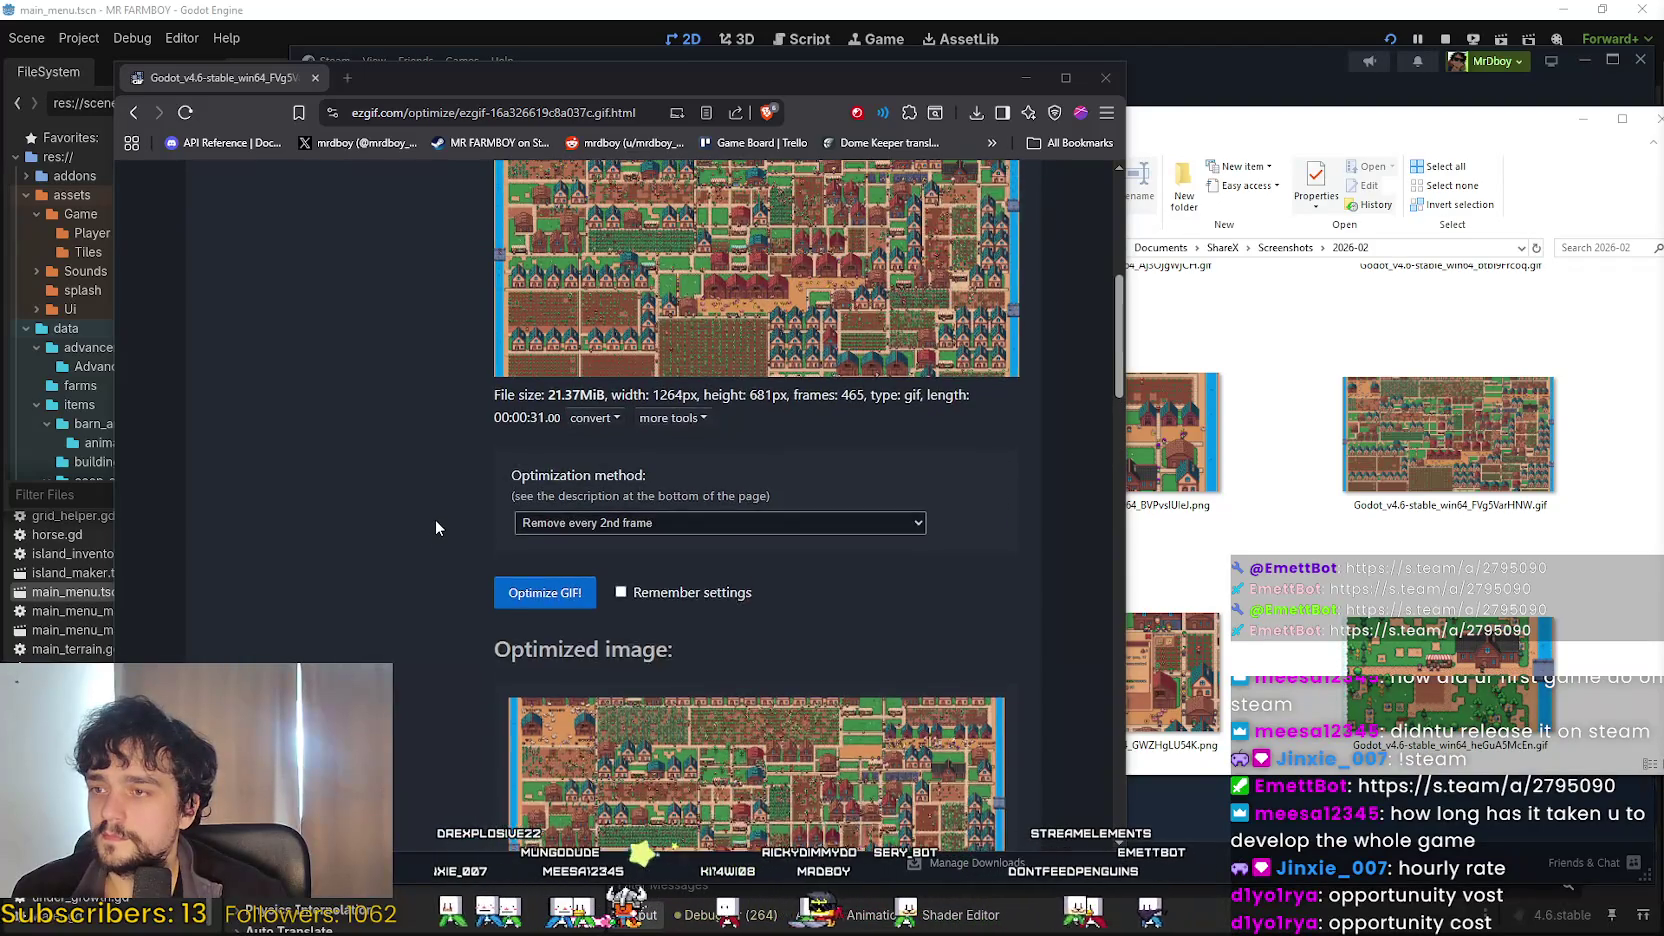
scroll(436, 527, down, 8)
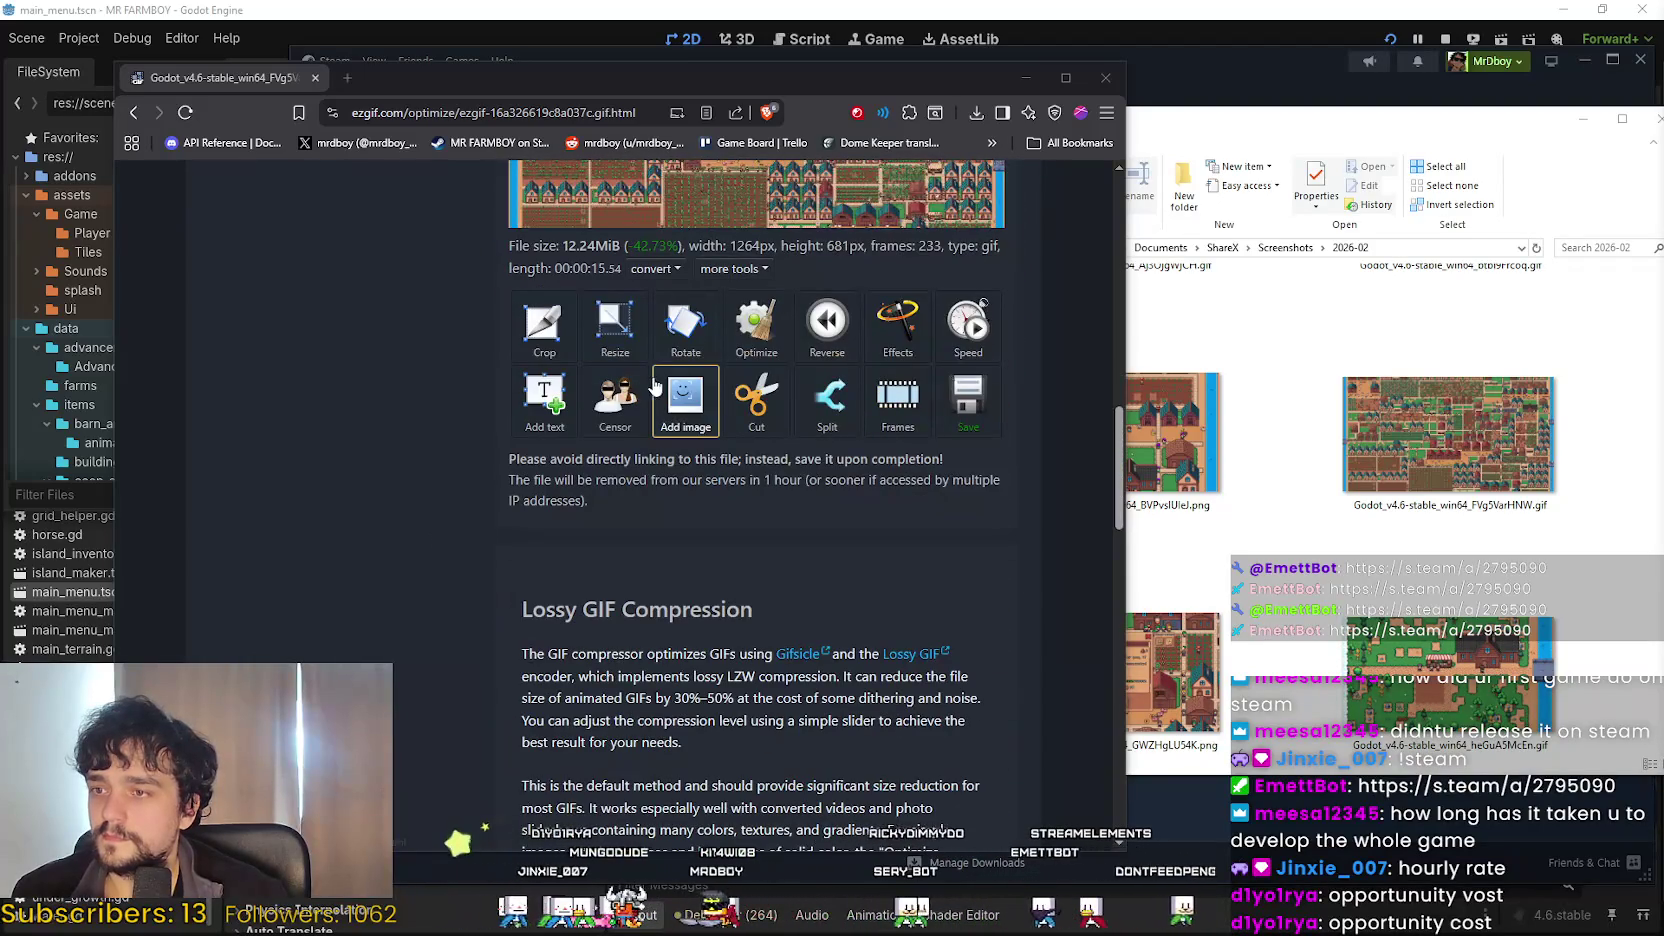
click(1065, 77)
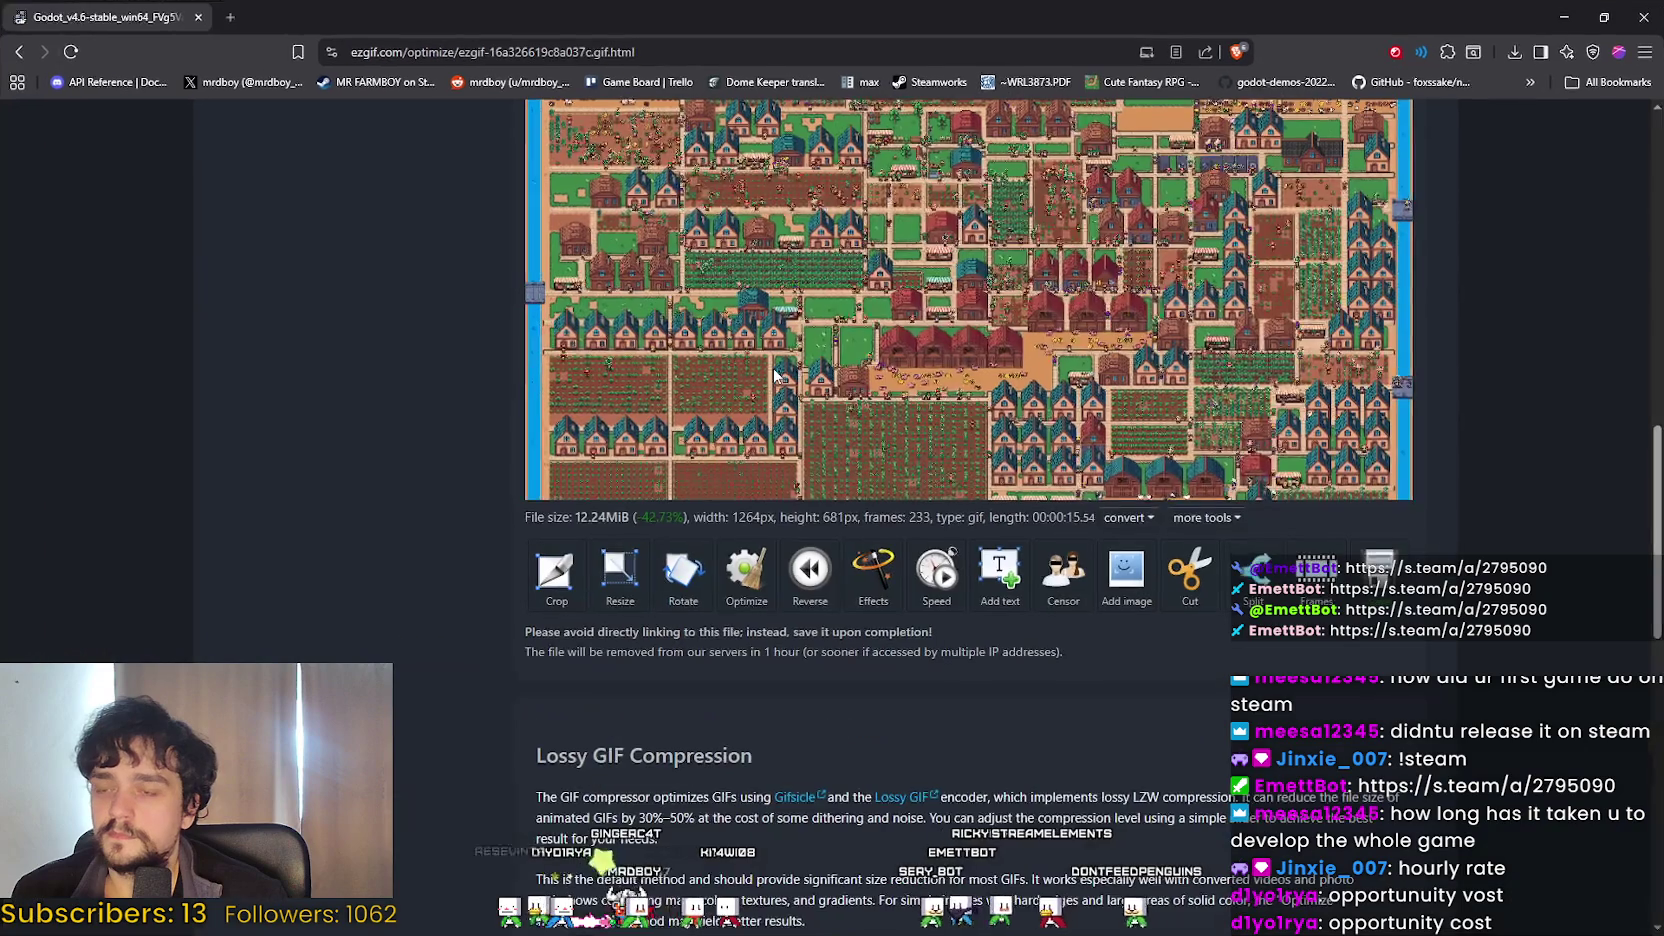
Re-optimize the result with 'Remove every 2nd frame', giving the 117-frame, 7.26 MiB version.
click(743, 598)
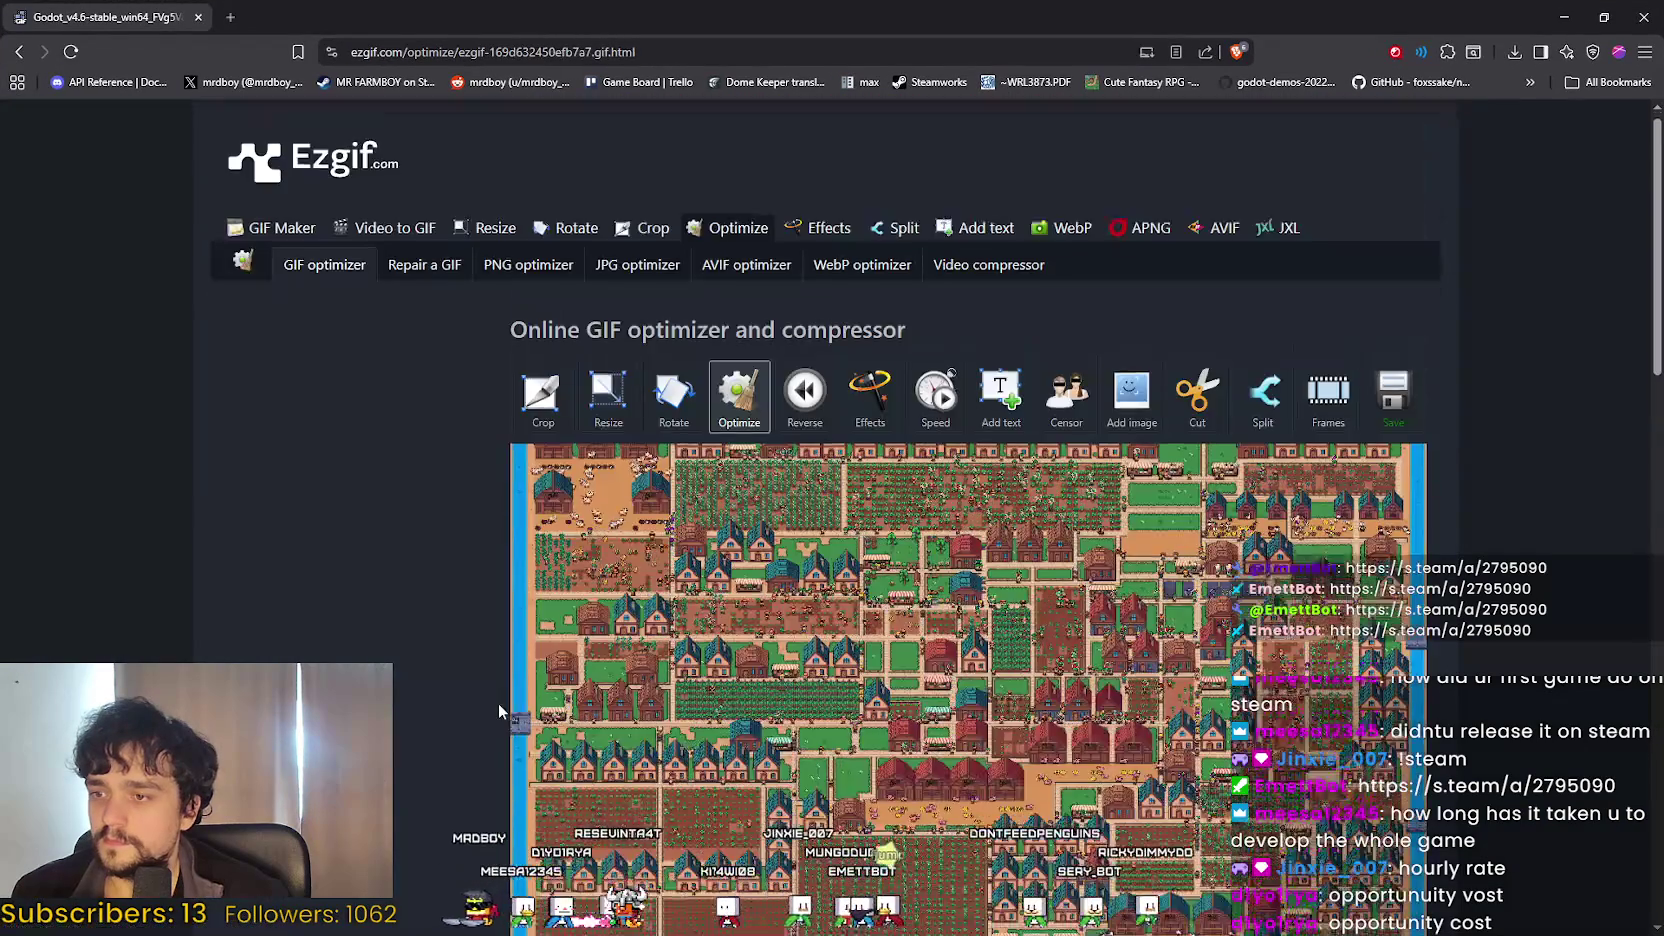
scroll(498, 703, down, 4)
click(611, 634)
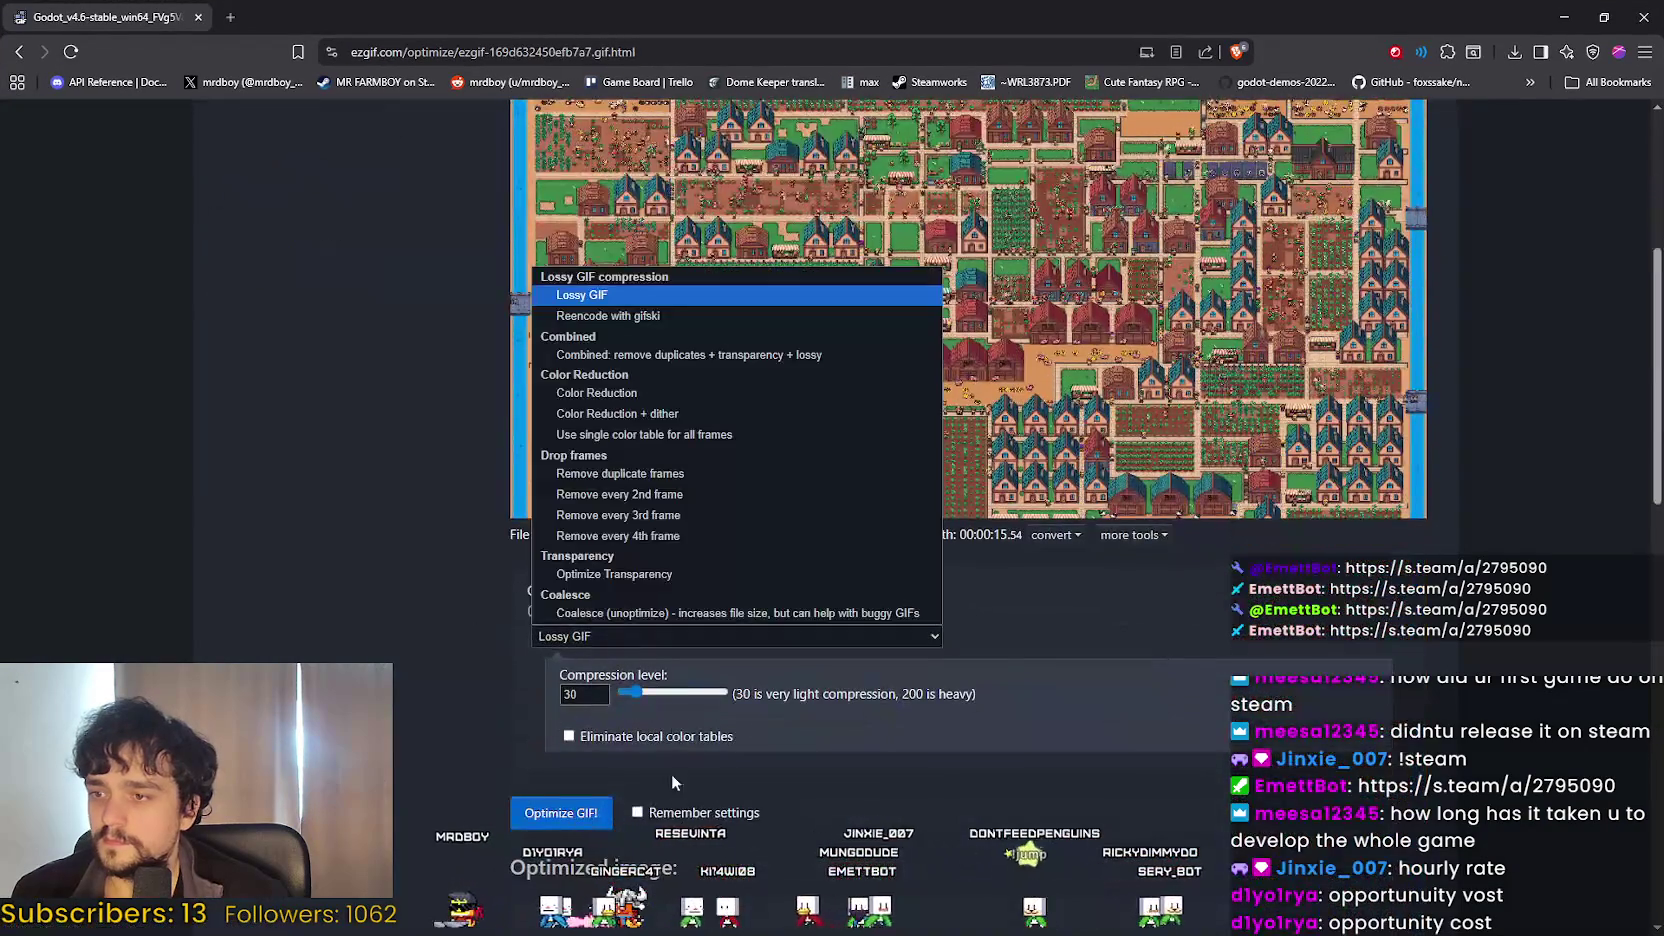
click(619, 494)
scroll(560, 600, down, 1)
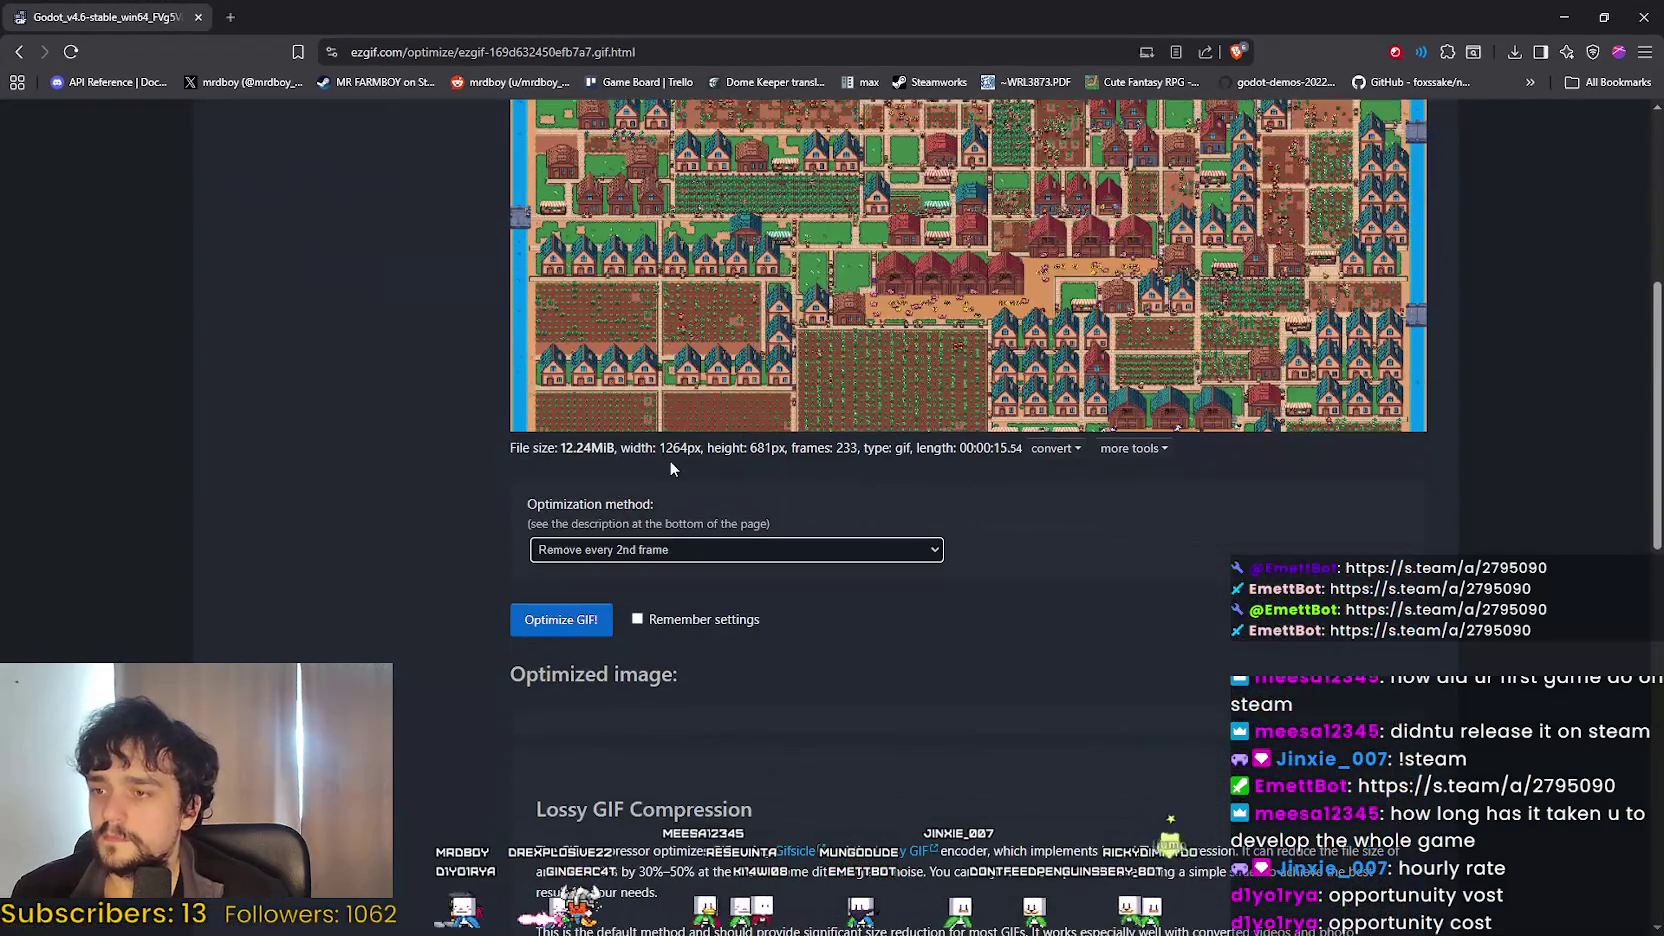
scroll(535, 620, up, 1)
scroll(520, 600, down, 1)
scroll(507, 578, up, 1)
scroll(536, 612, down, 1)
click(520, 632)
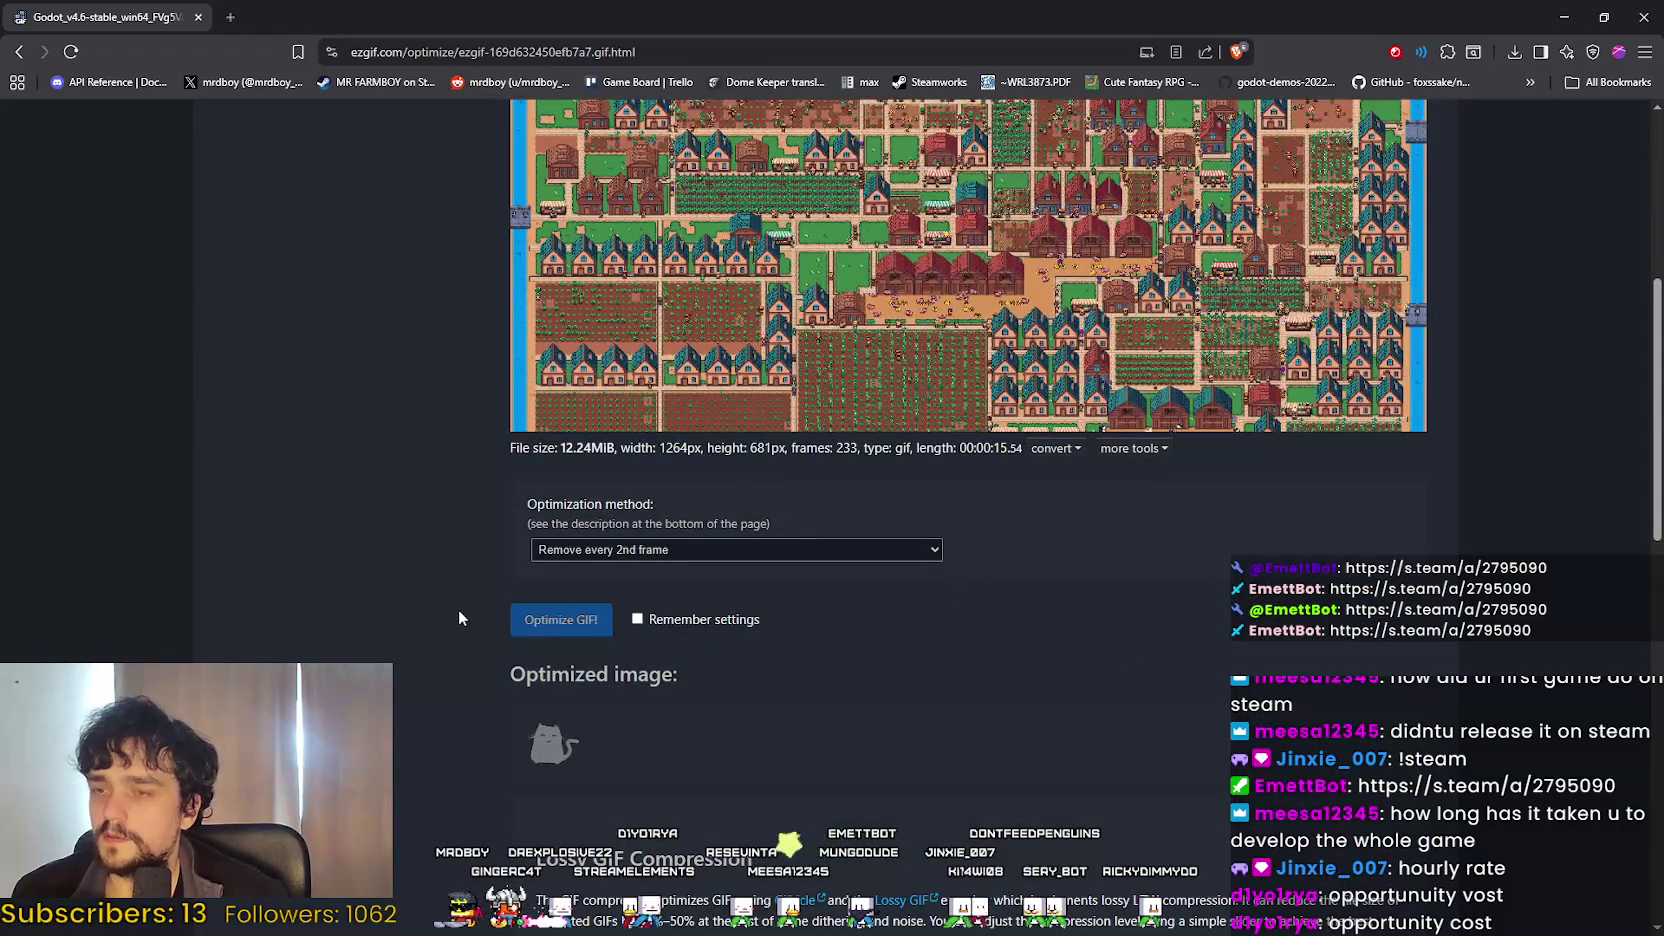
Run another 'Remove every 2nd frame' pass, reaching 59 frames and 4.18 MiB.
scroll(466, 605, down, 2)
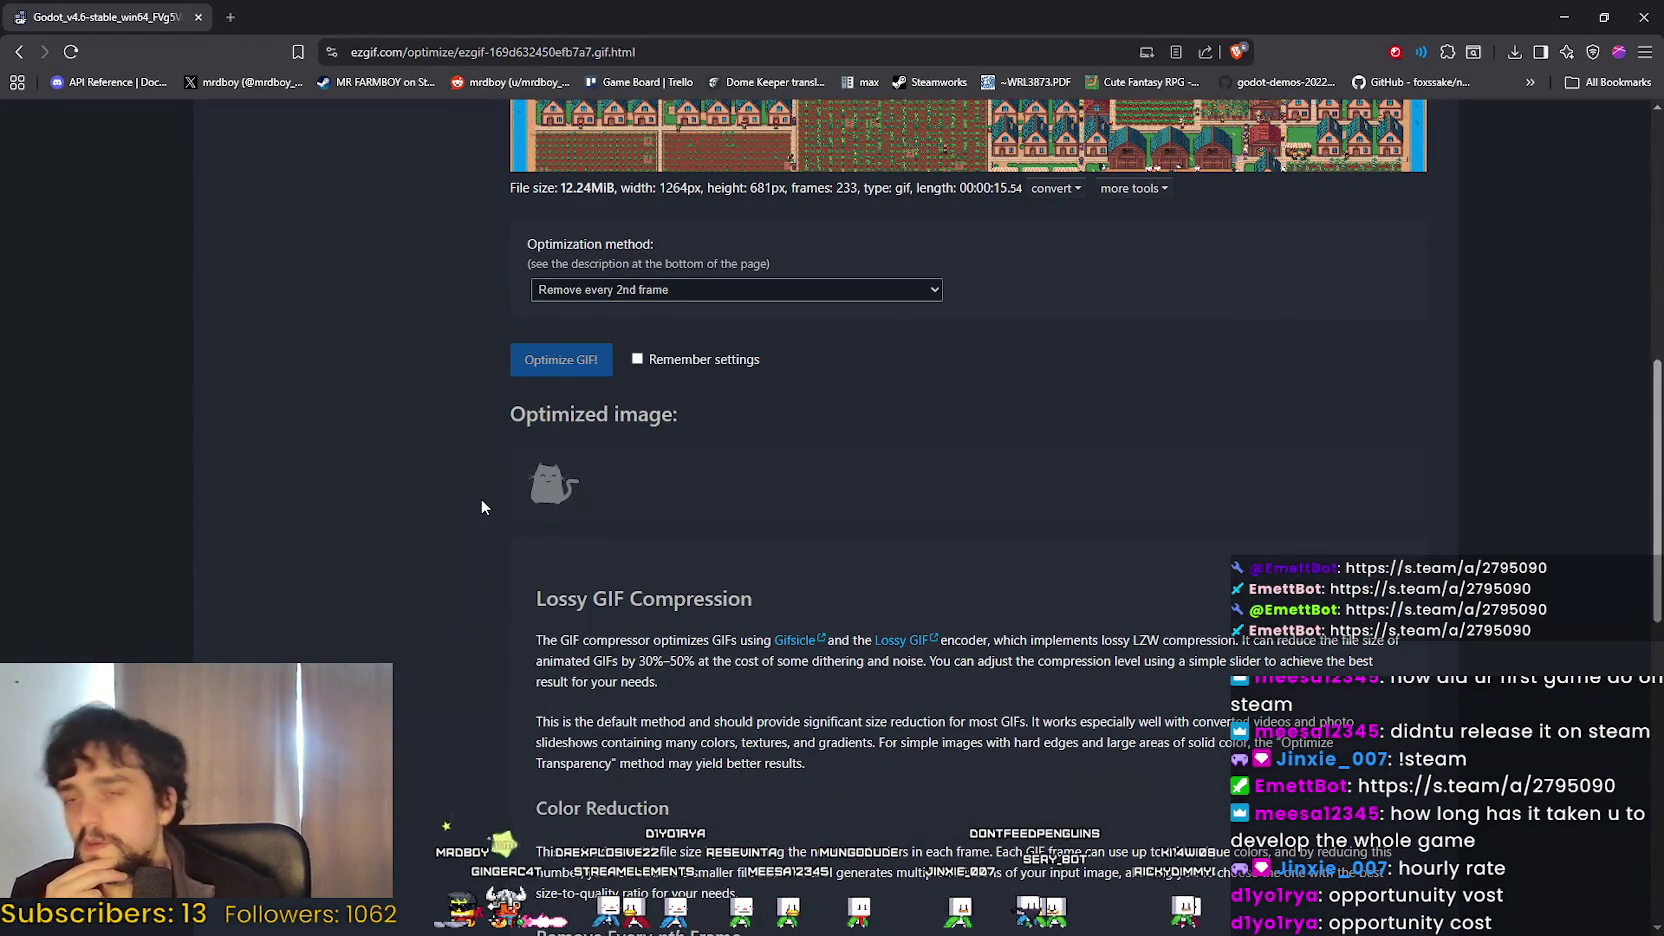
scroll(498, 502, down, 2)
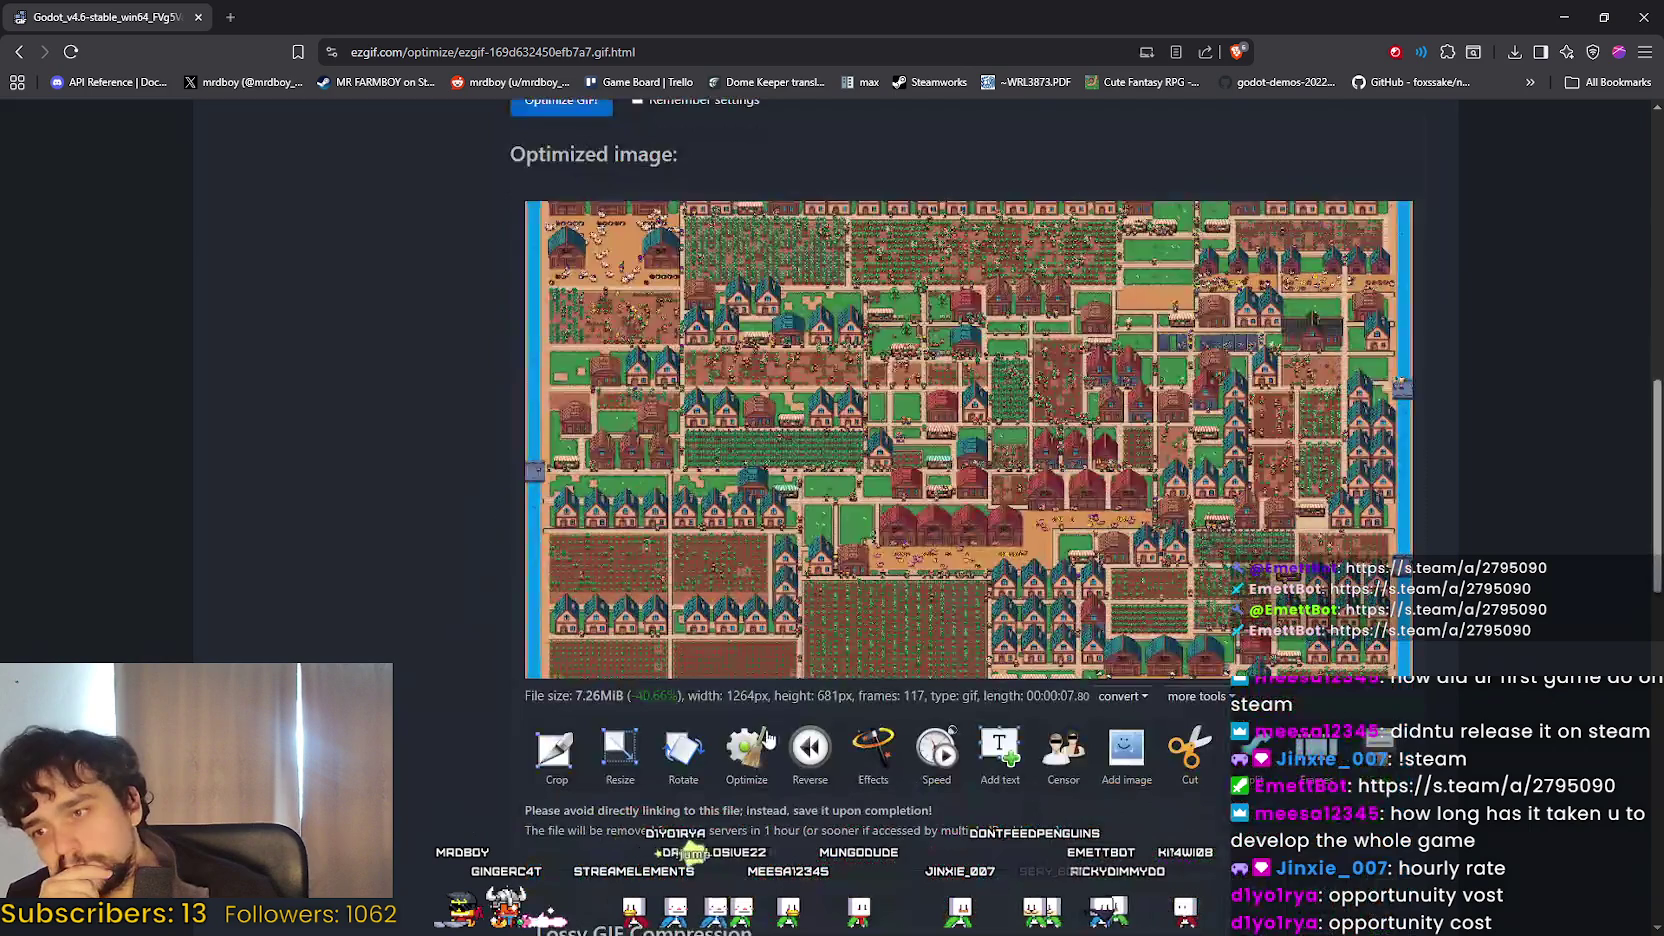
click(760, 762)
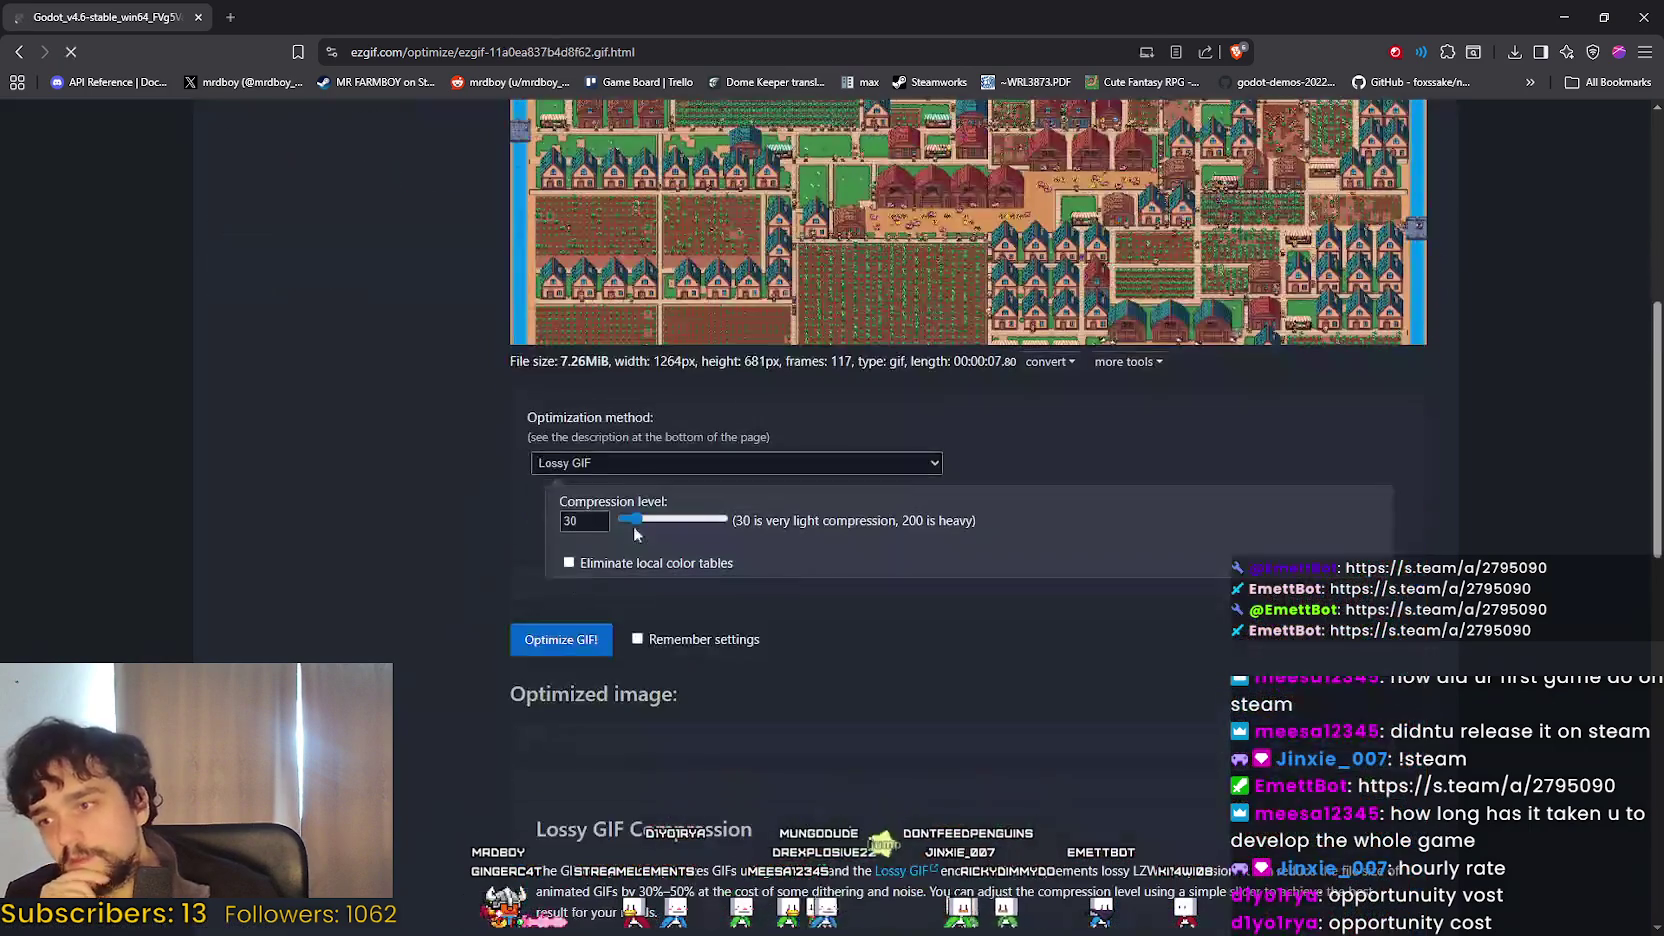
click(649, 471)
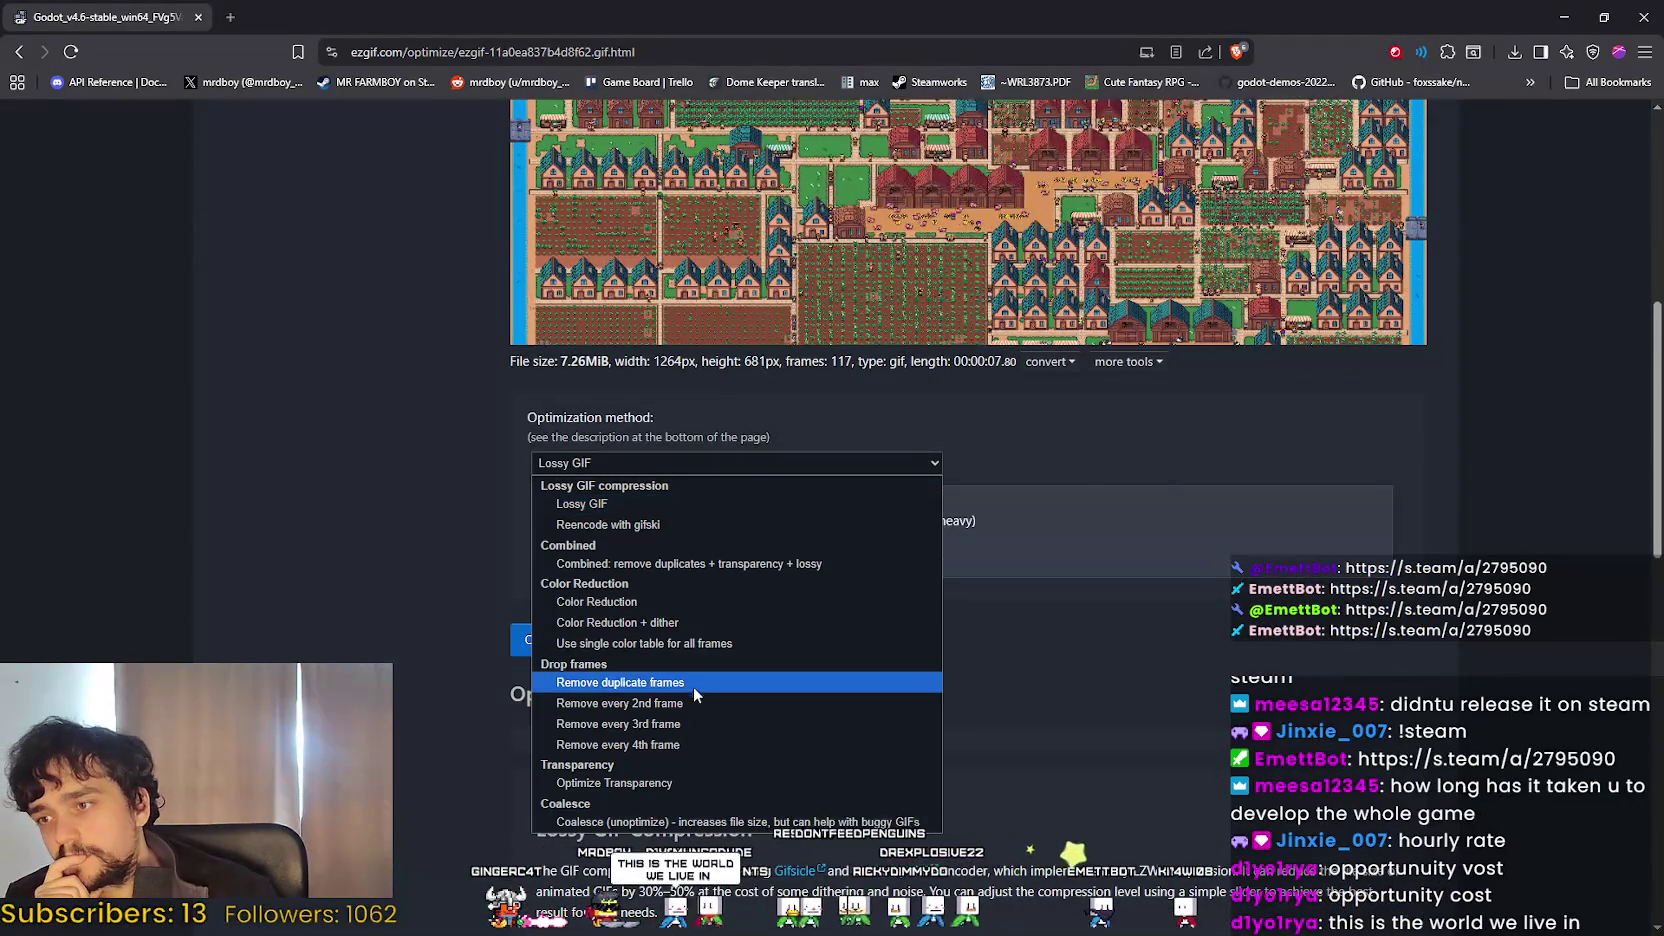
click(693, 701)
click(563, 536)
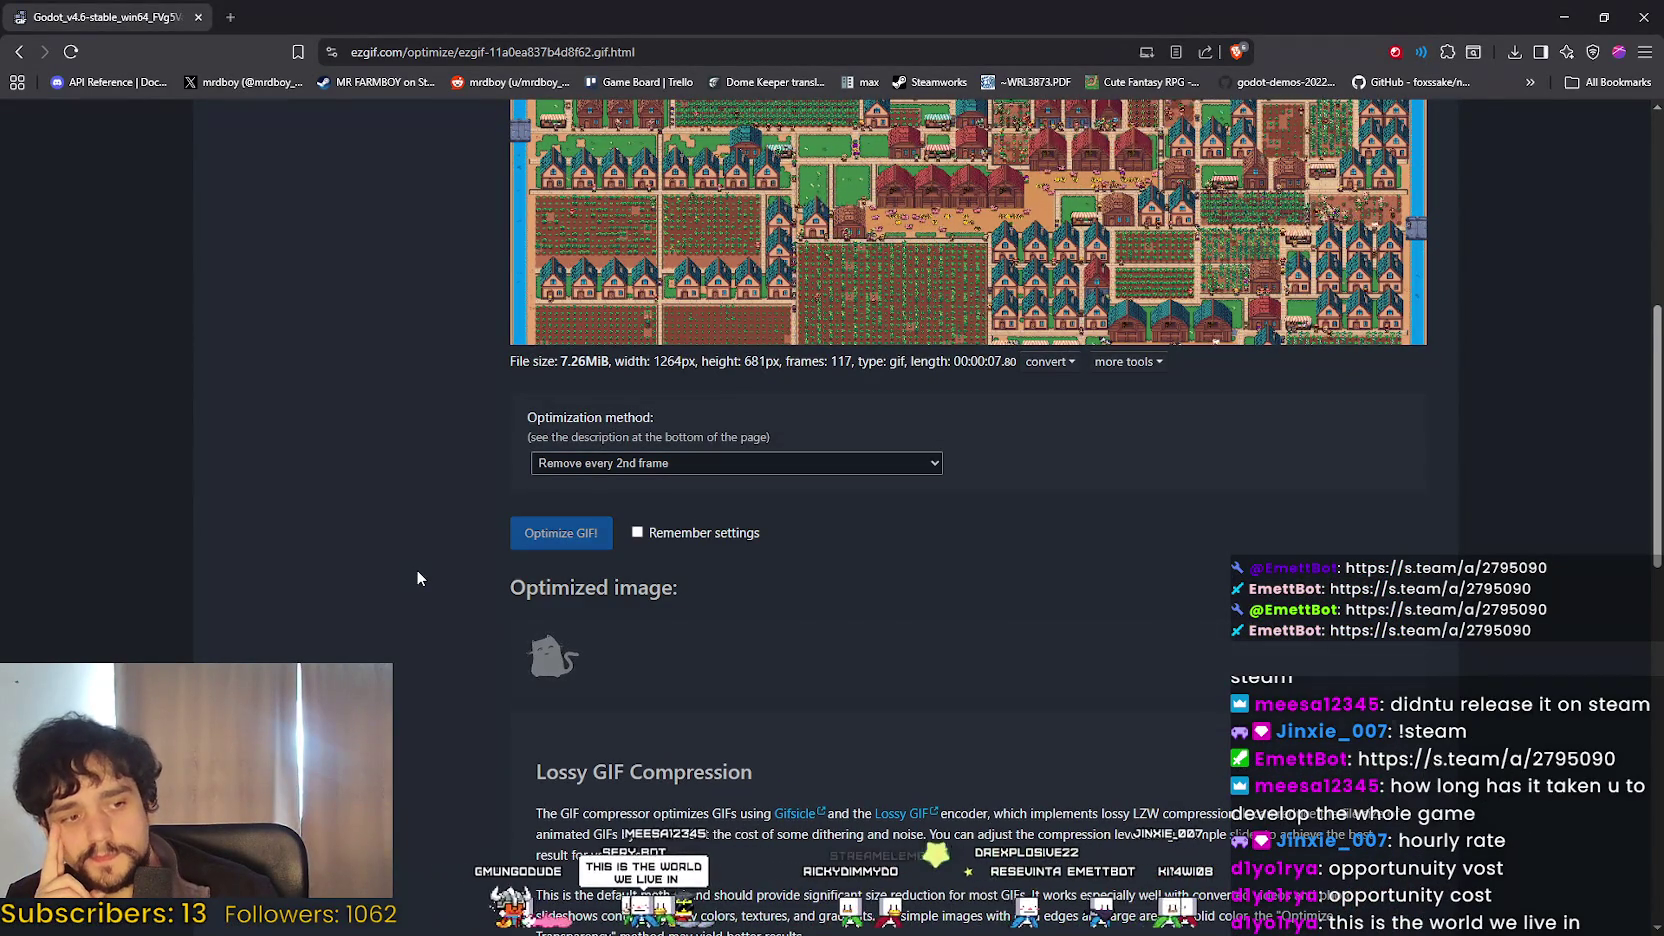
scroll(418, 578, down, 2)
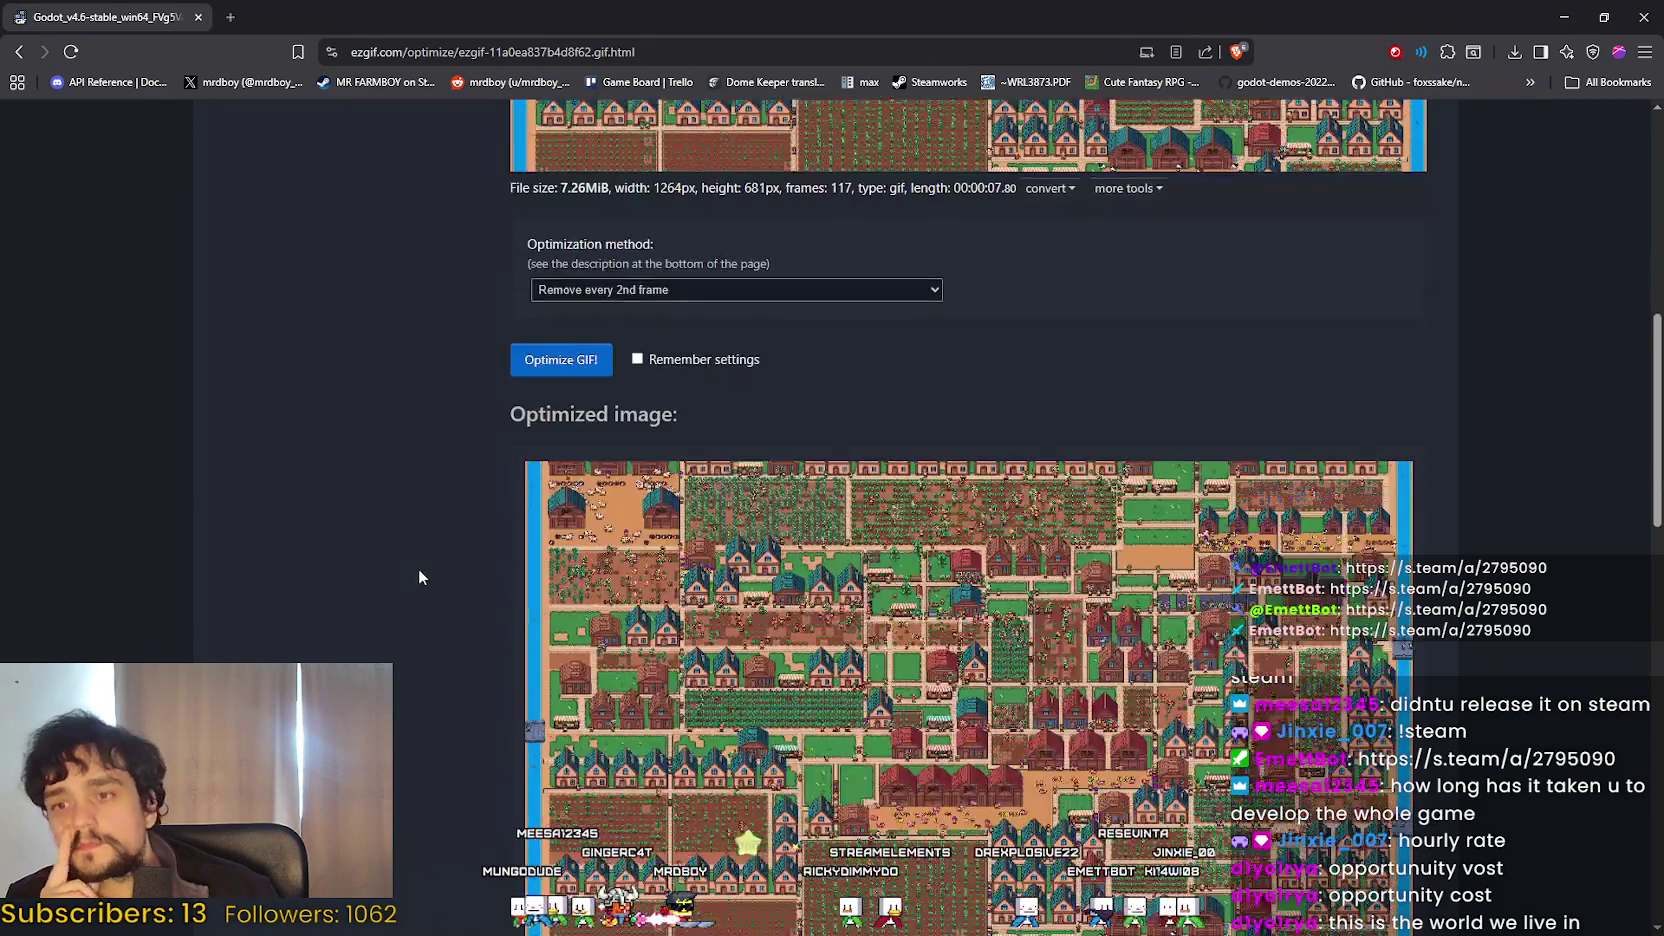
scroll(421, 574, down, 4)
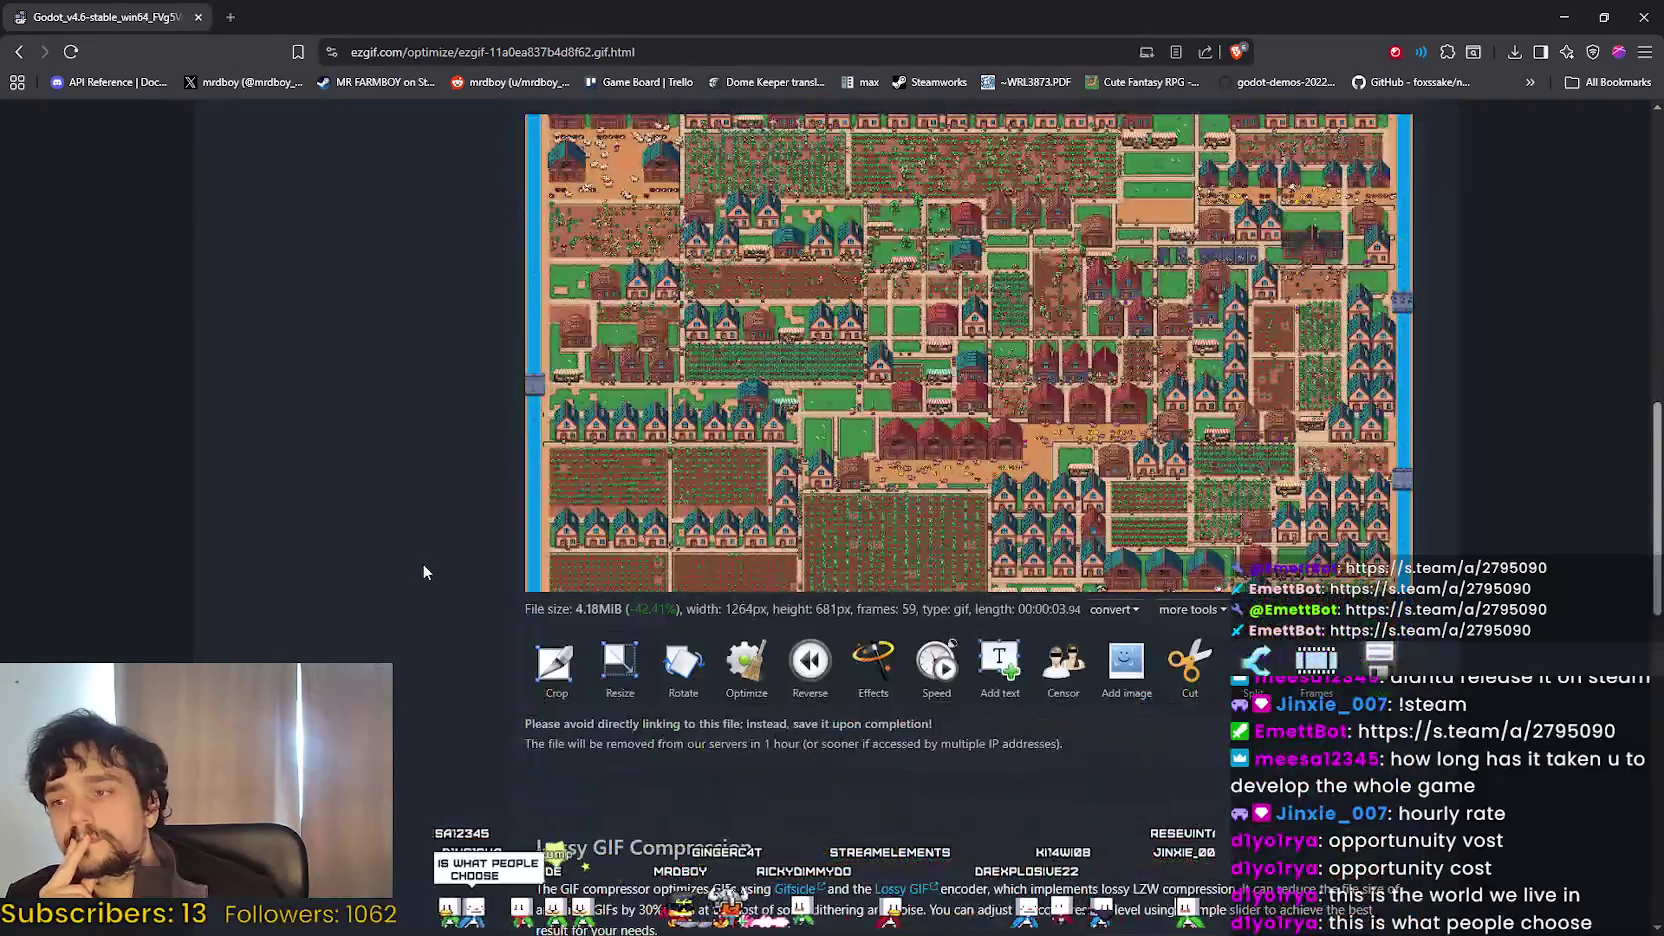
Save the 4.2 MB optimized GIF into Downloads as RelaxAndStrategize.gif.
click(1380, 665)
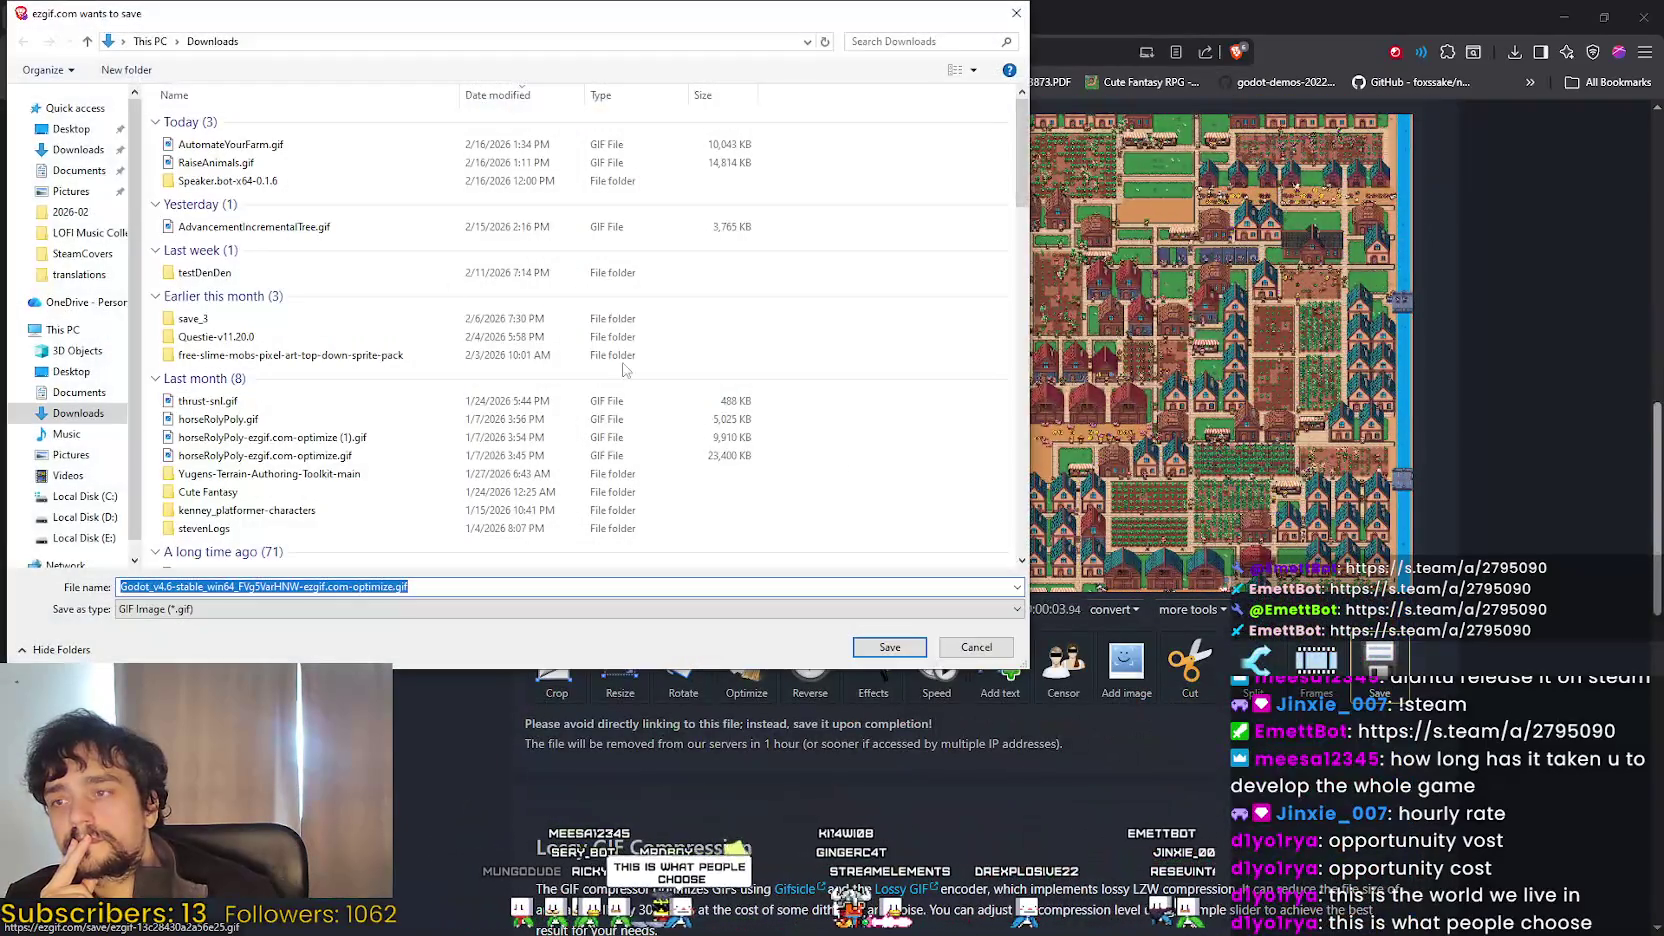
click(341, 587)
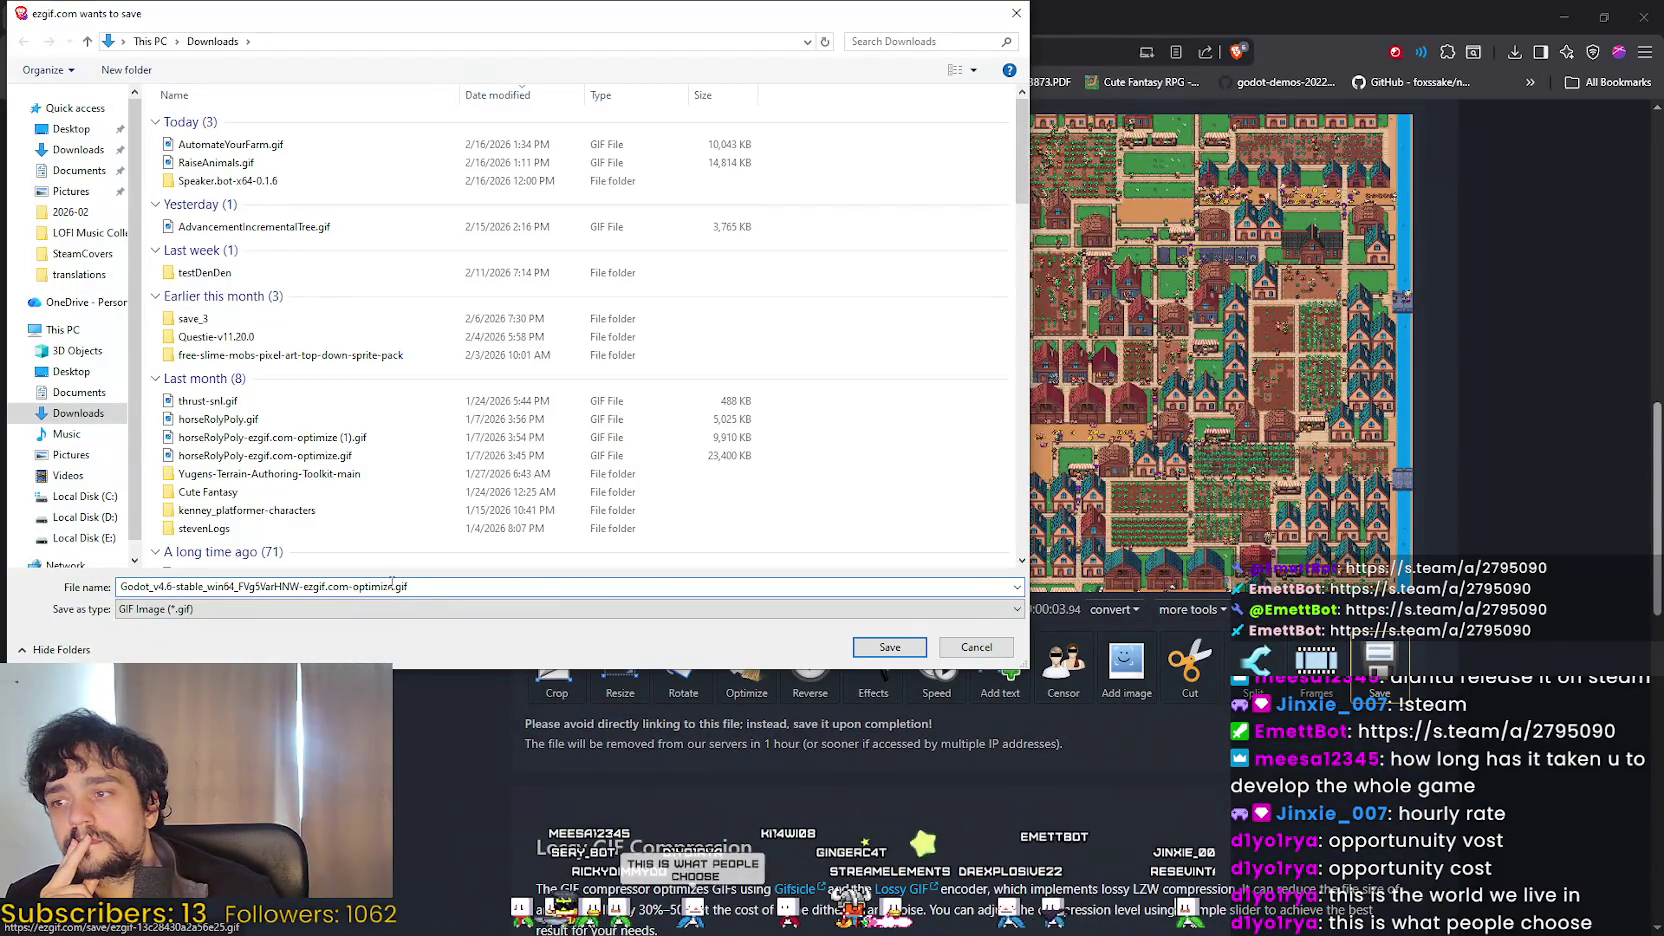
drag(392, 587, 120, 587)
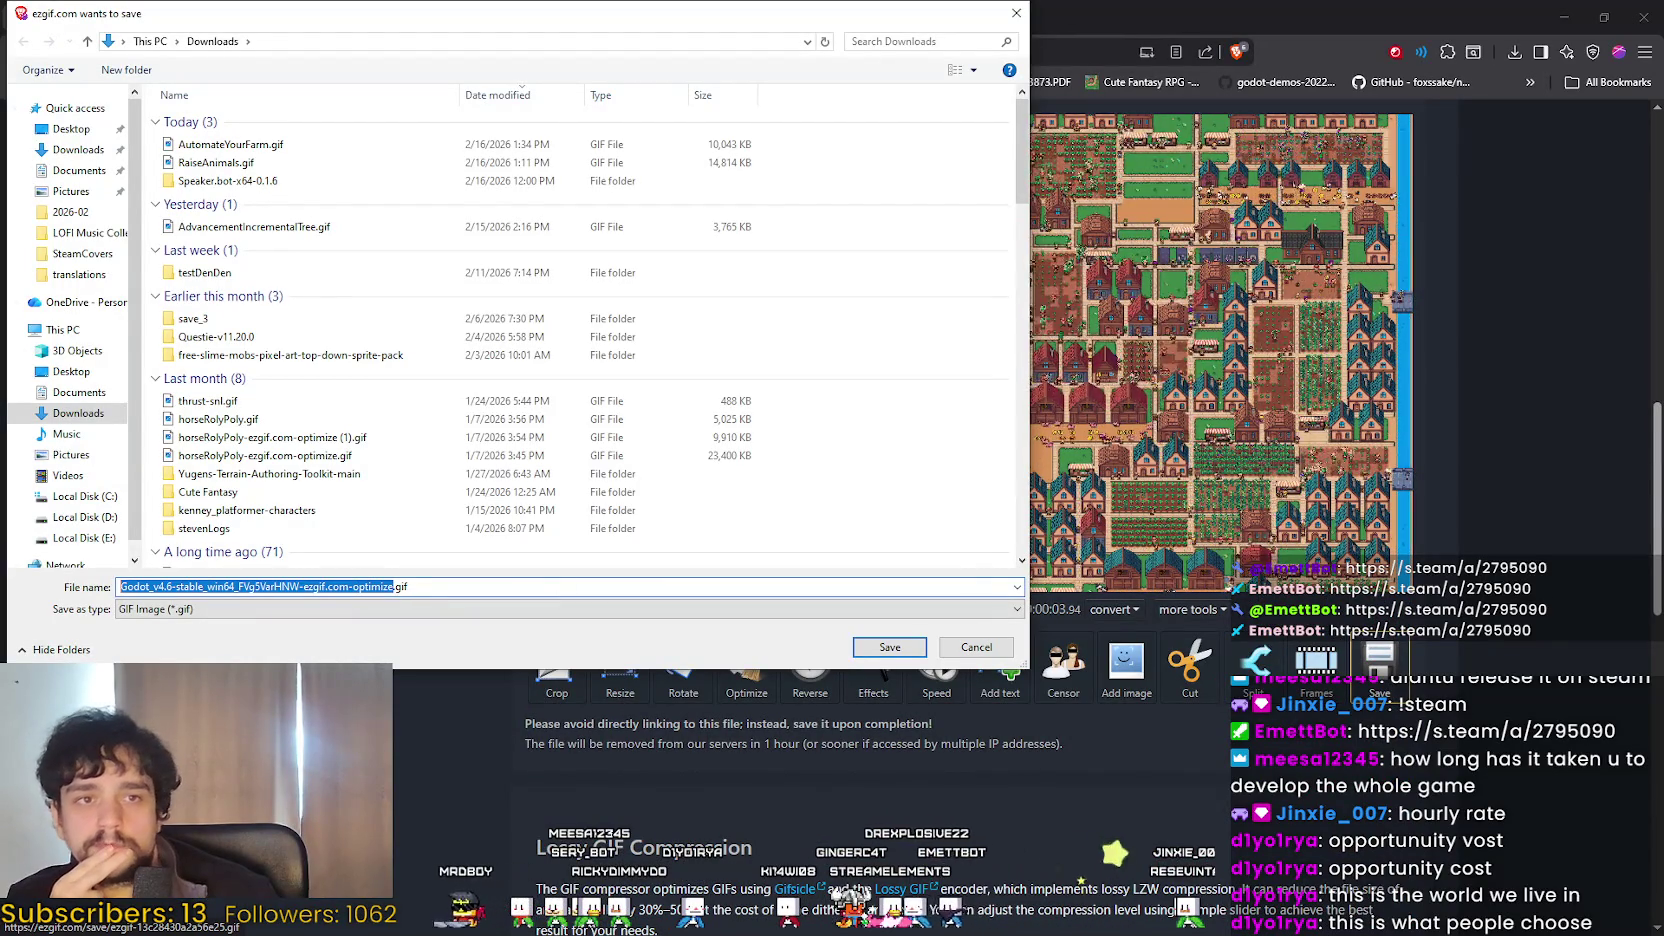
key(alt+Tab)
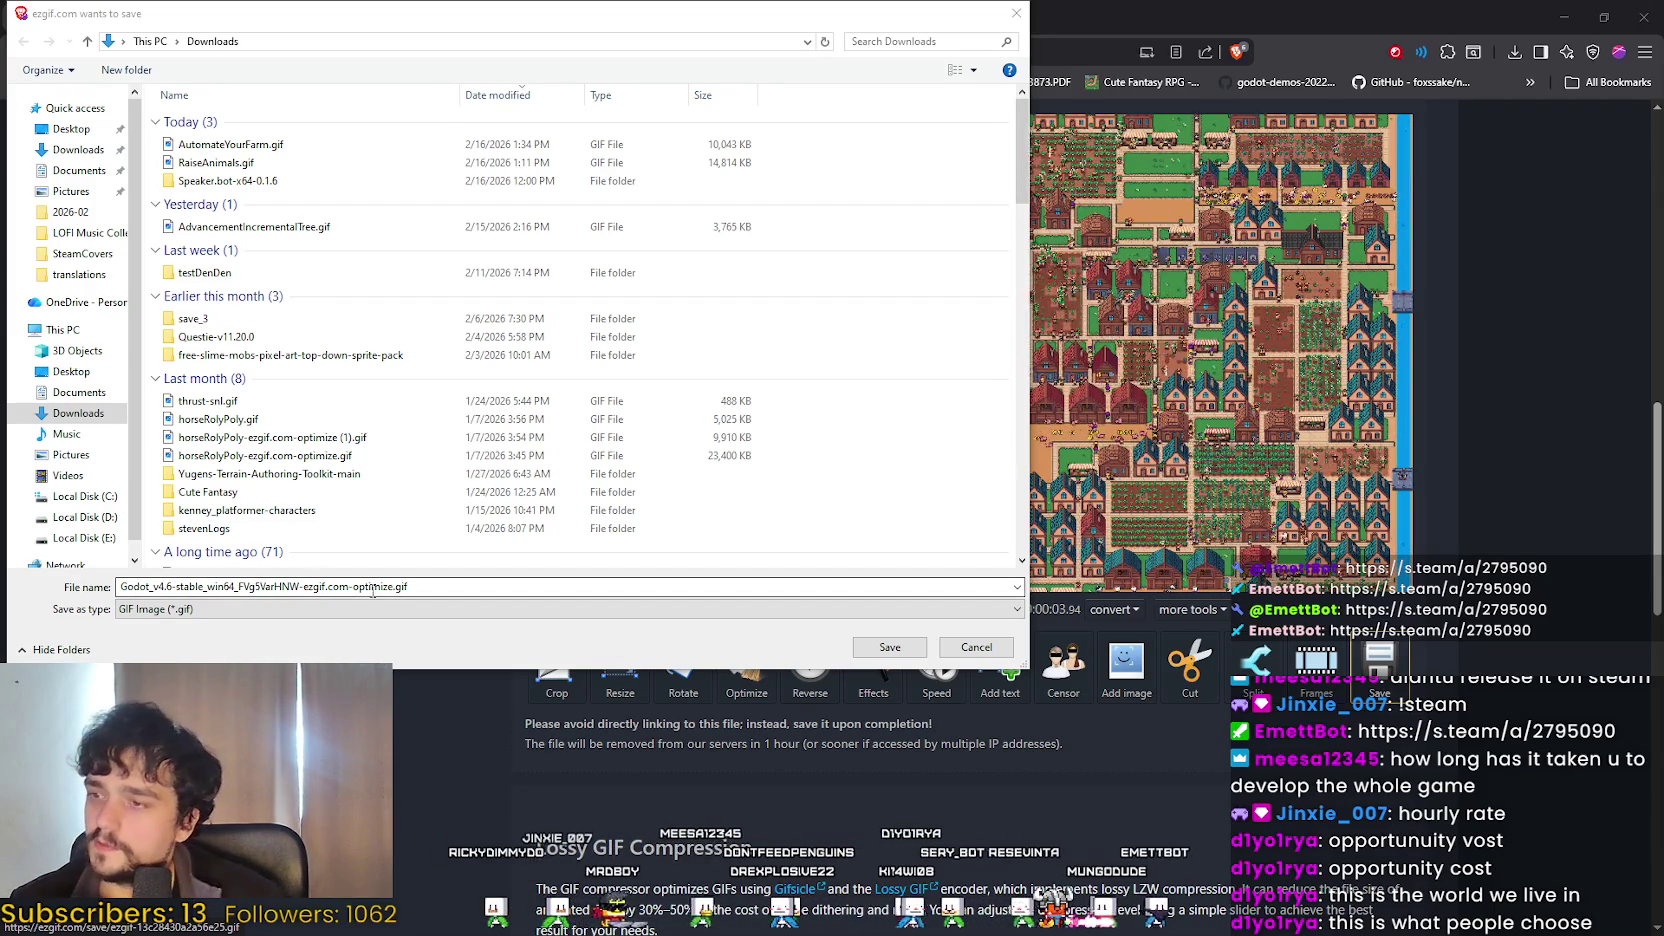
drag(389, 587, 119, 587)
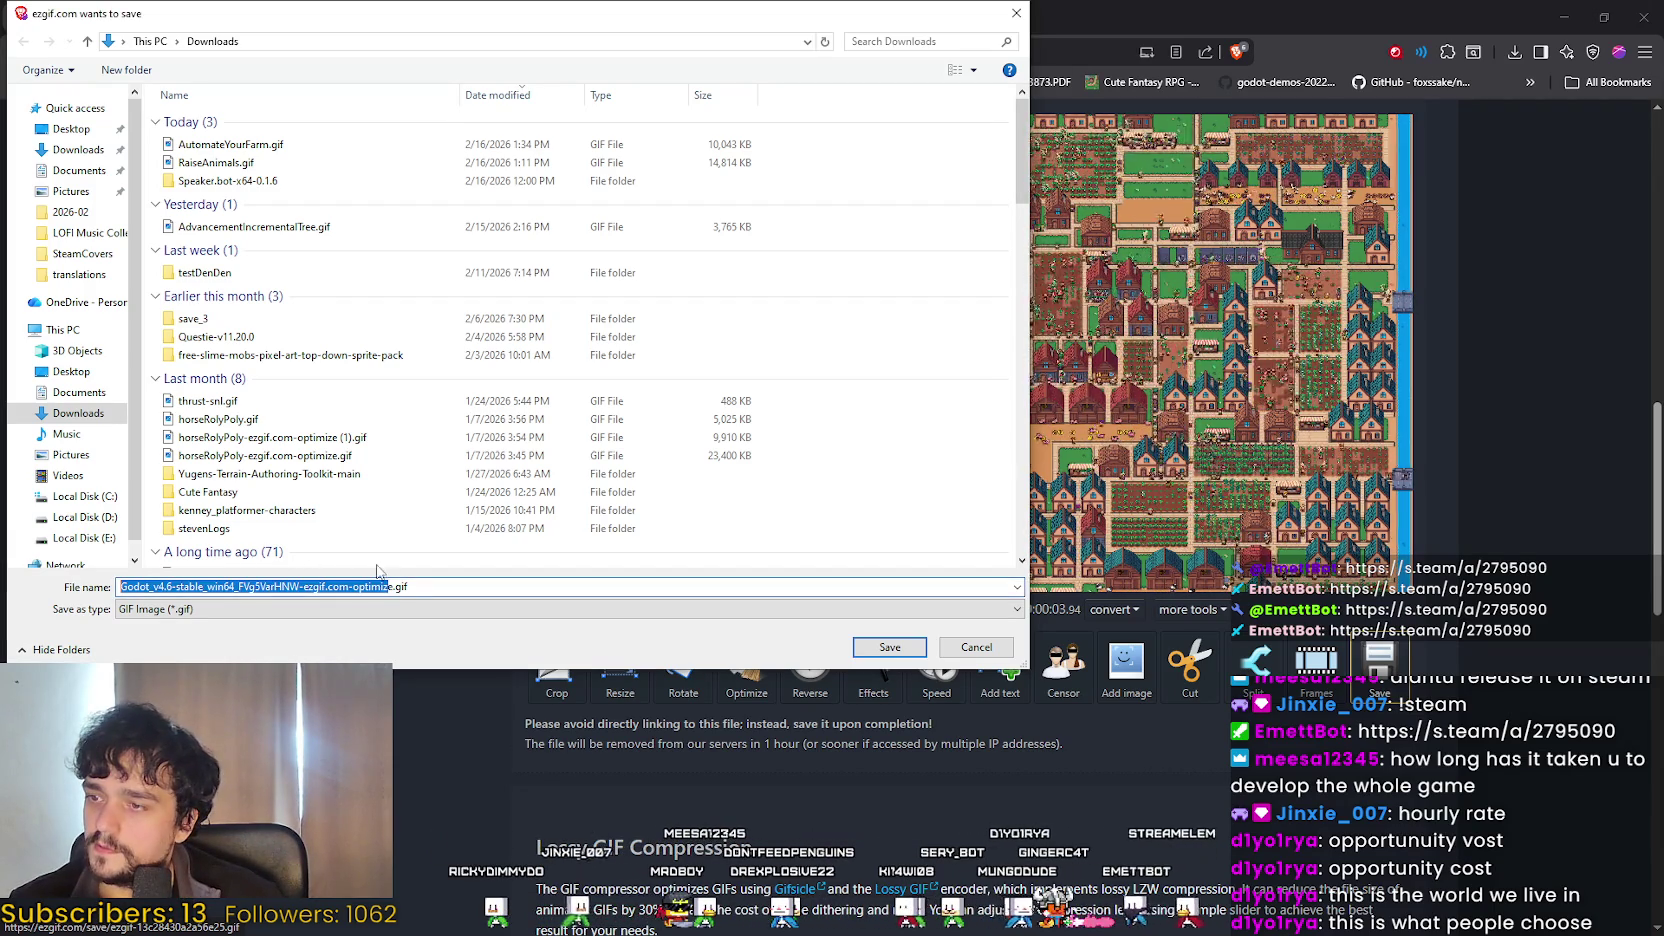
key(BackSpace)
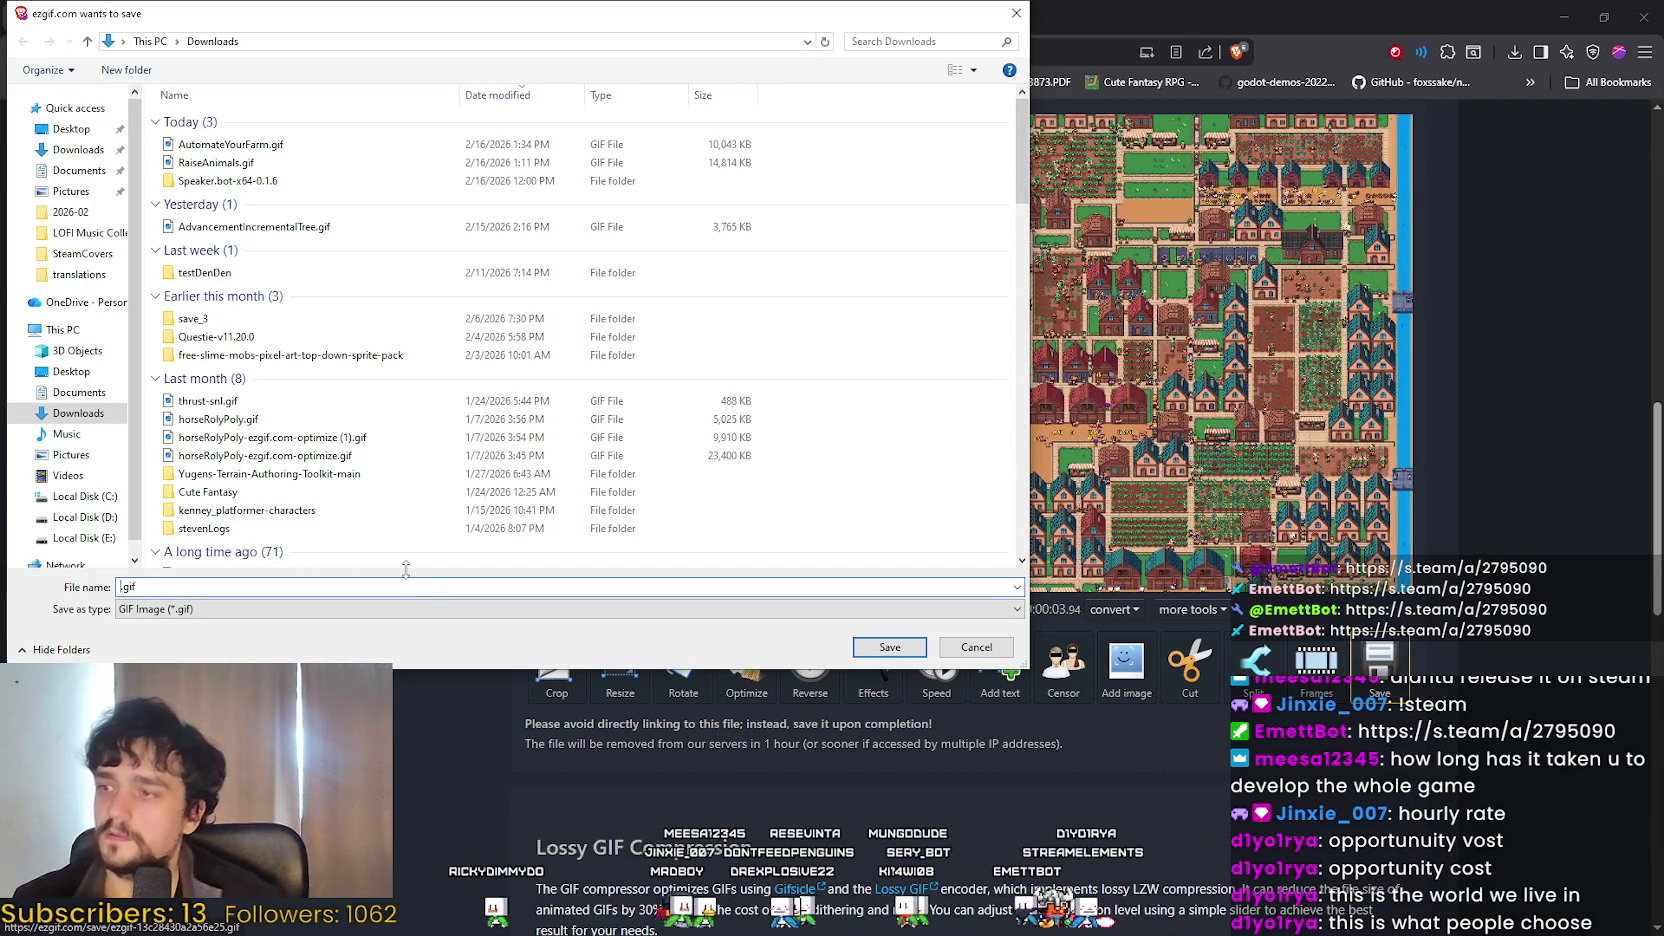
text(RelaxAndStrategize)
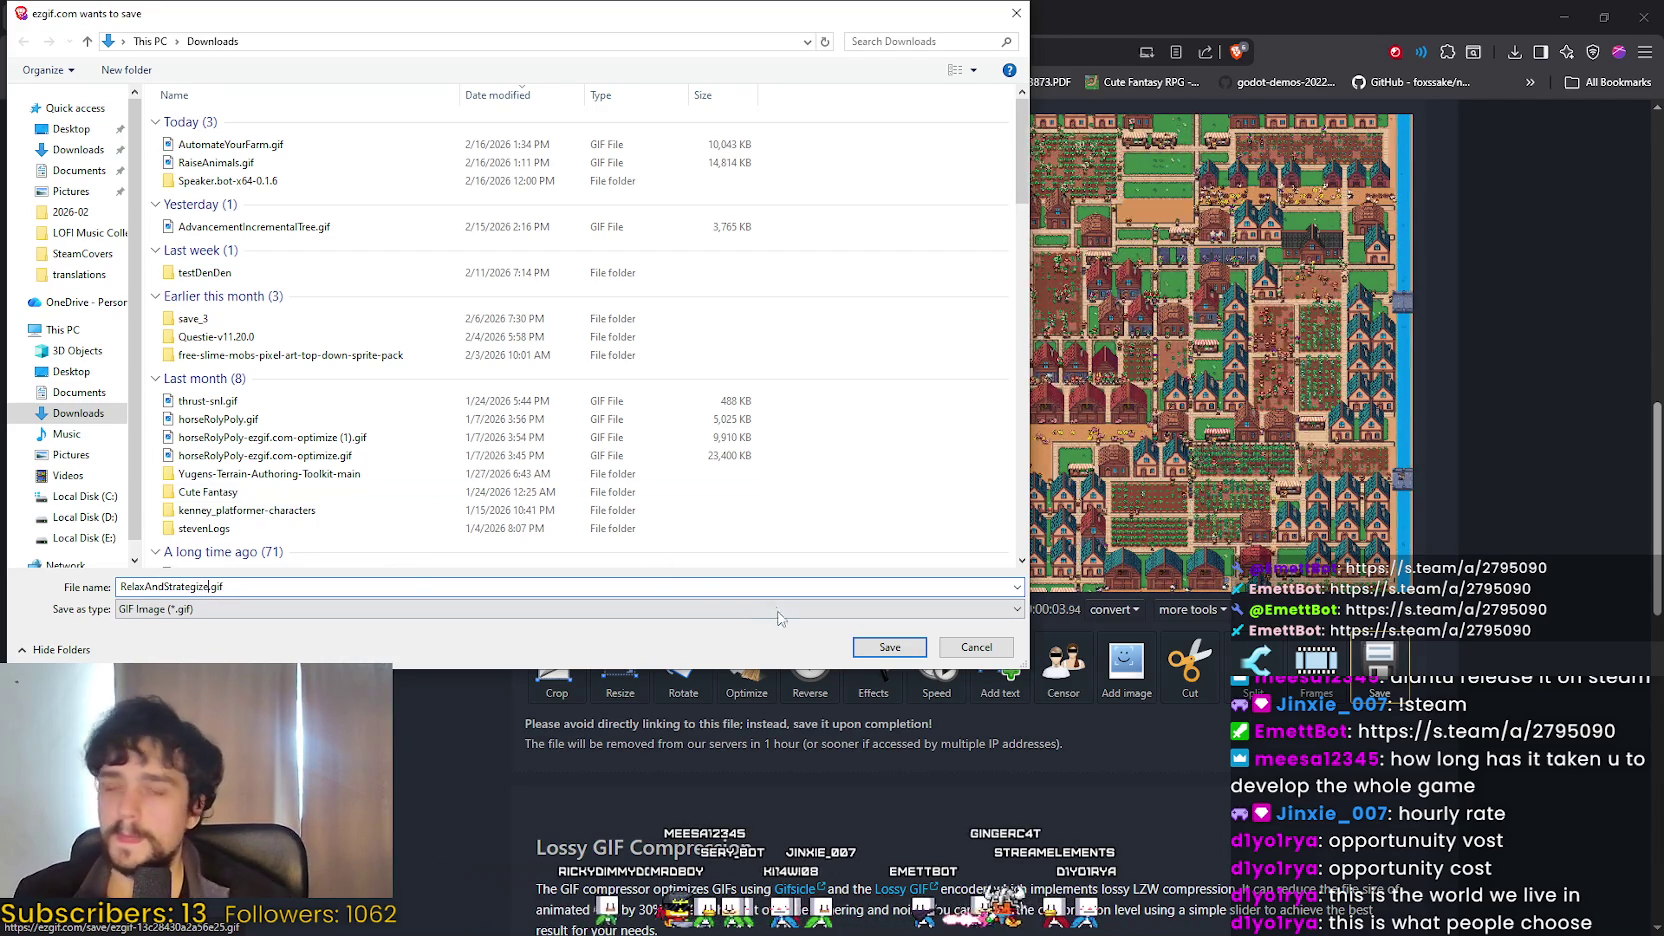
key(Tab)
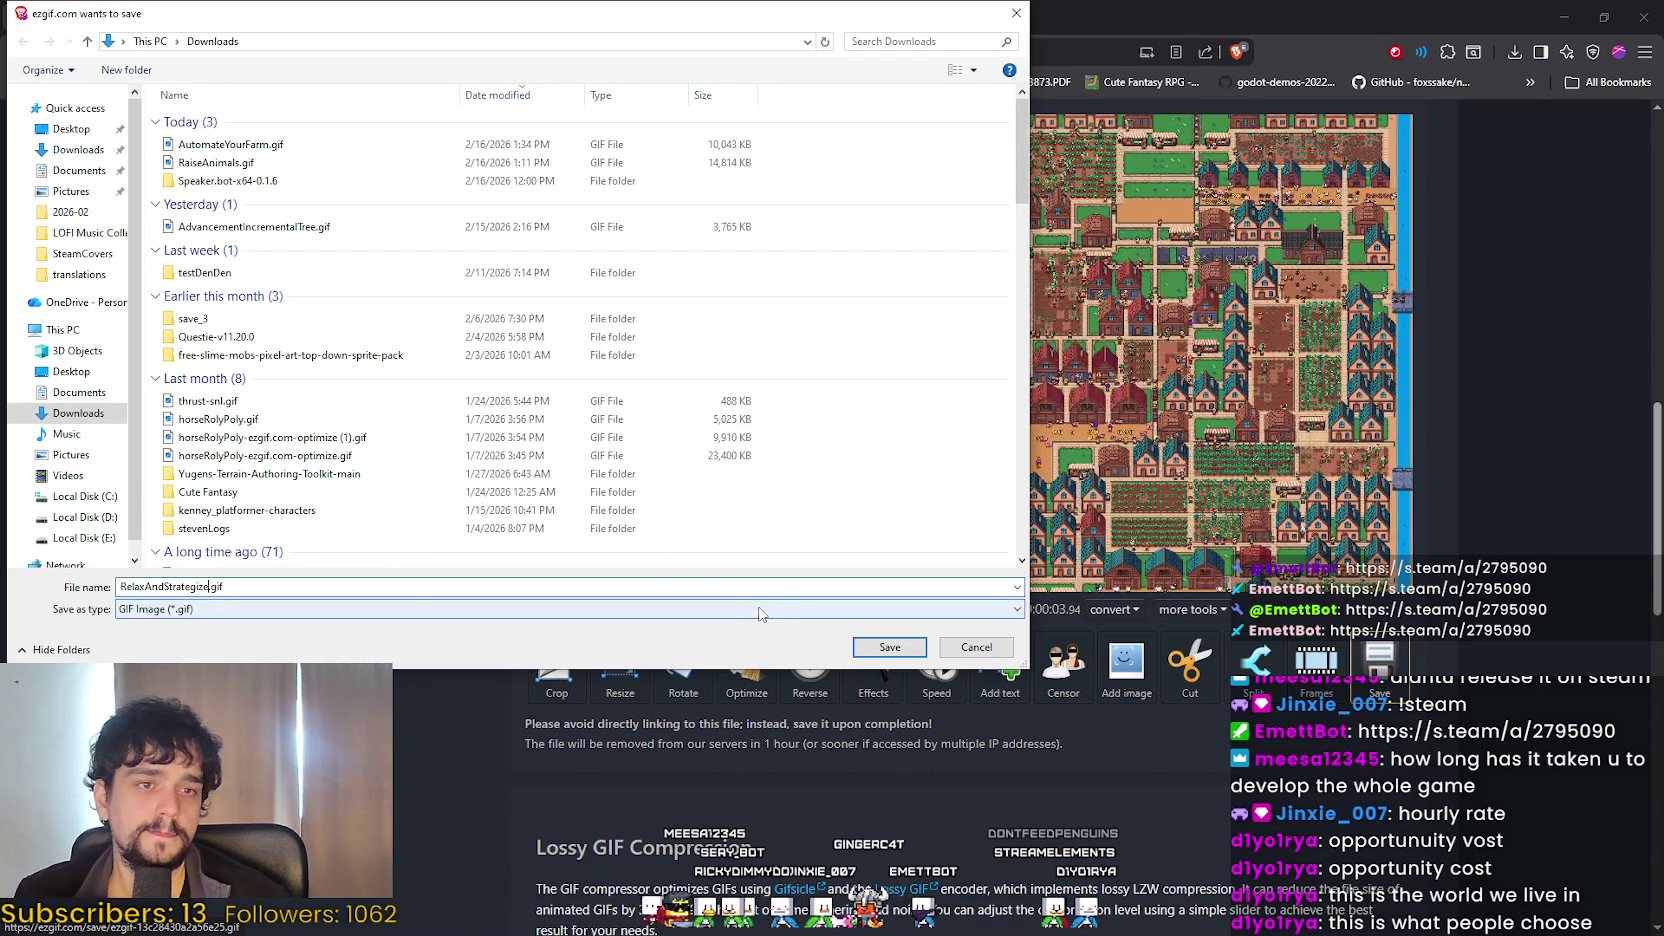
click(878, 649)
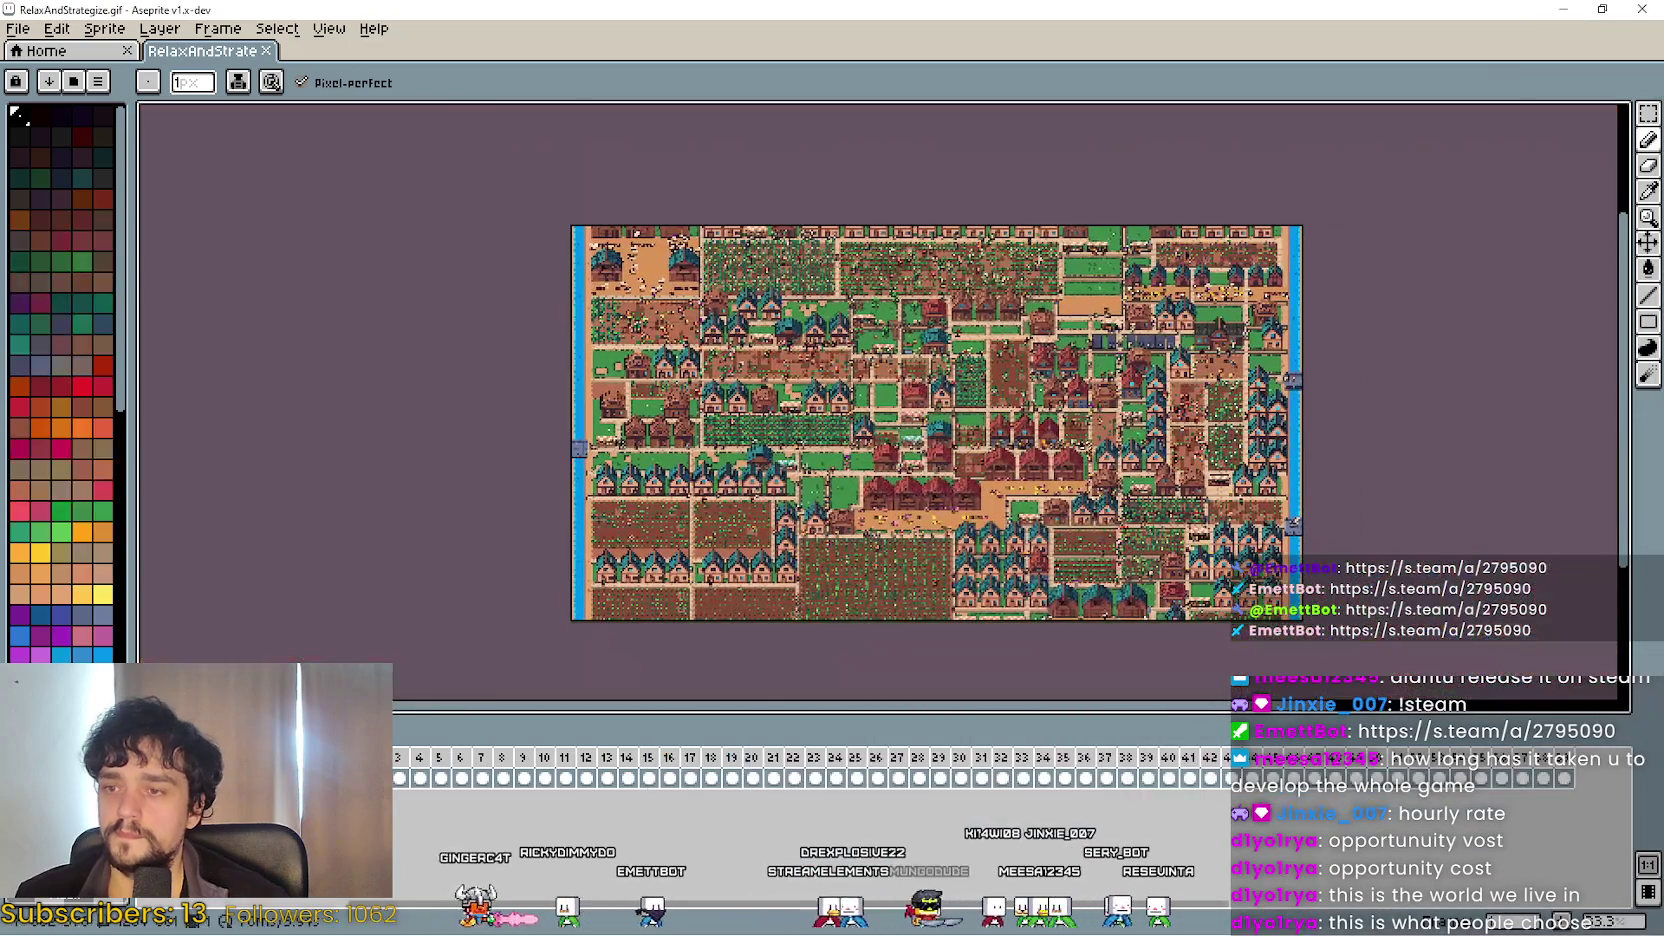
Add a new layer to RelaxAndStrategize.gif and paste the copied image onto it in place.
click(217, 28)
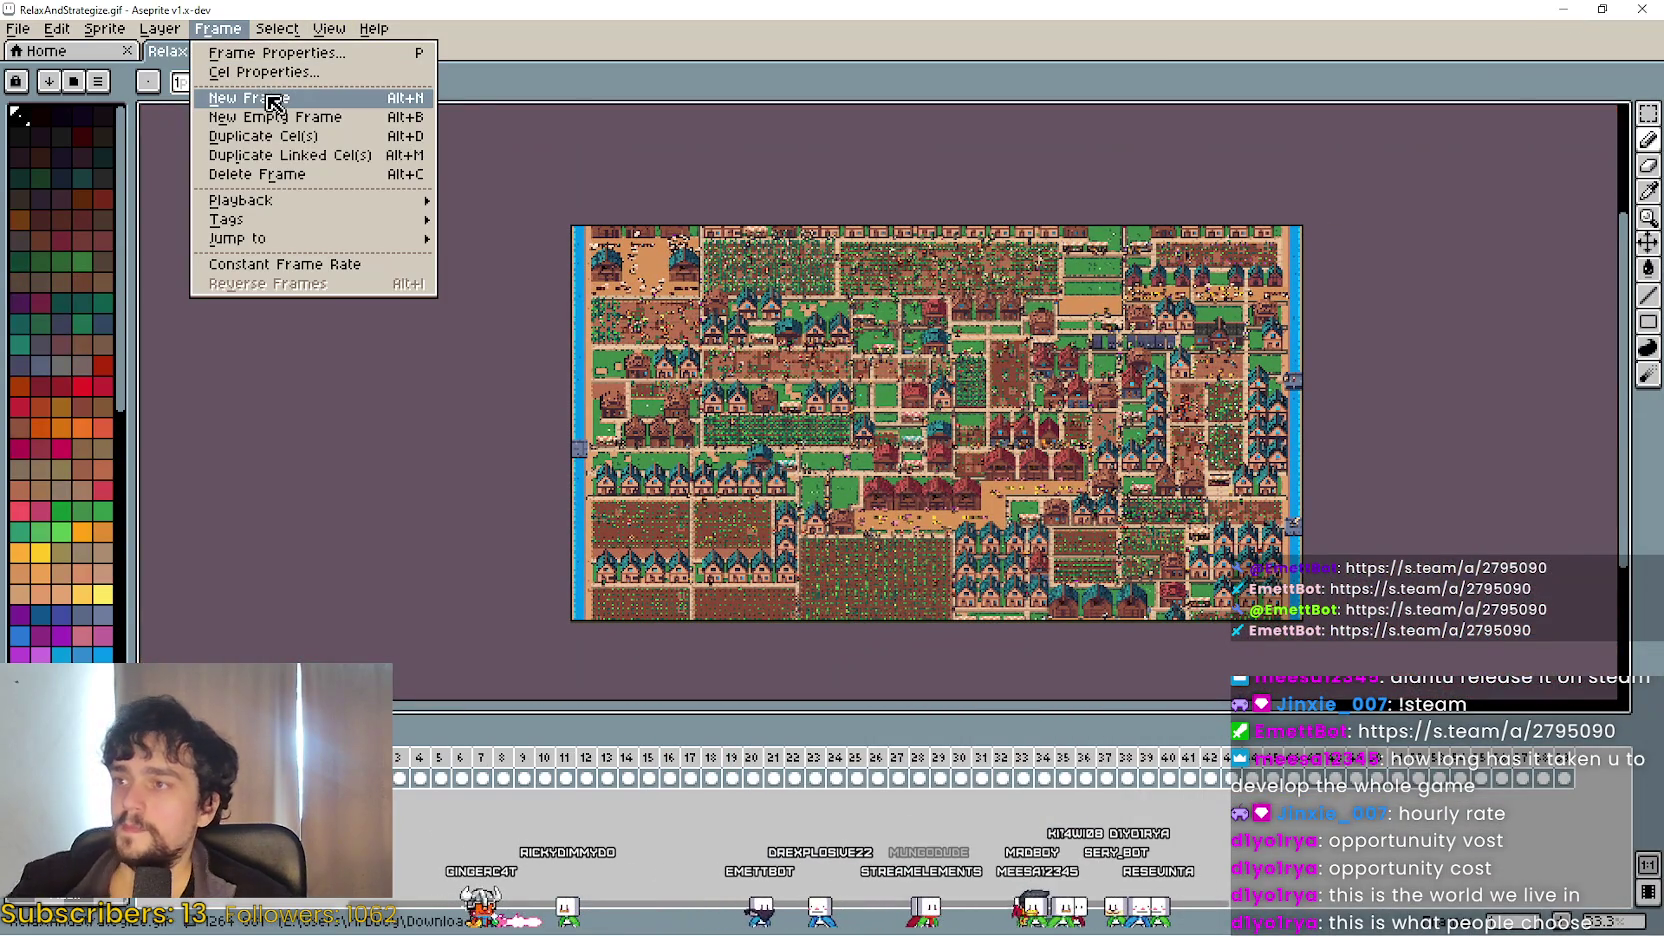
mouse_move(159, 28)
mouse_move(200, 136)
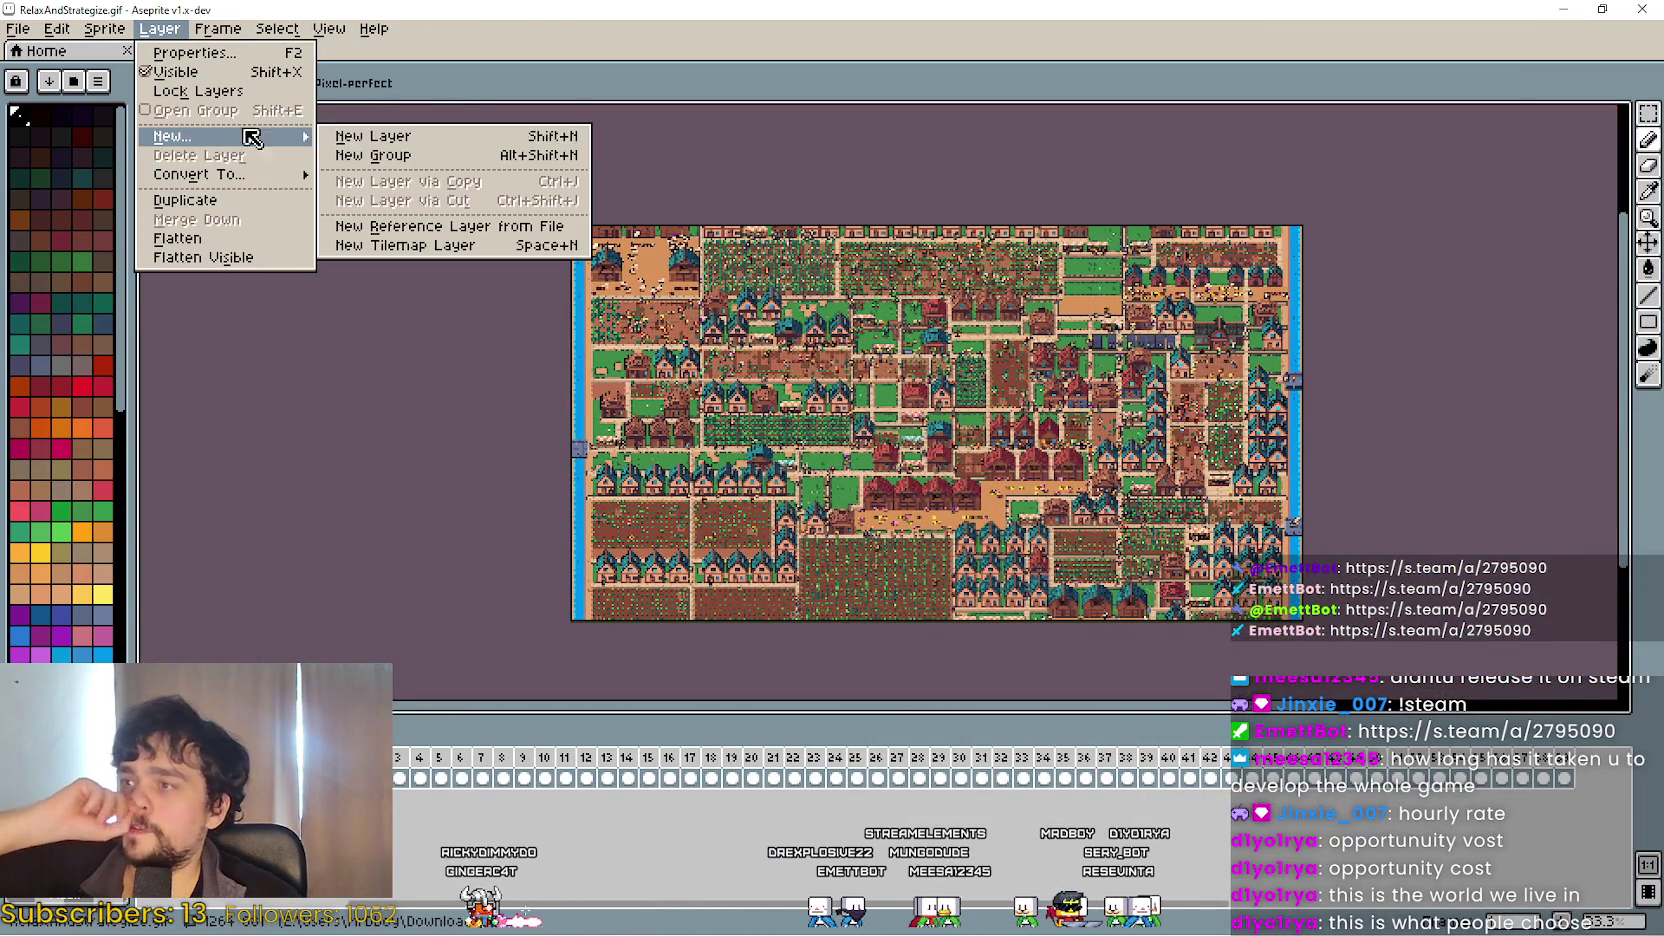
click(357, 140)
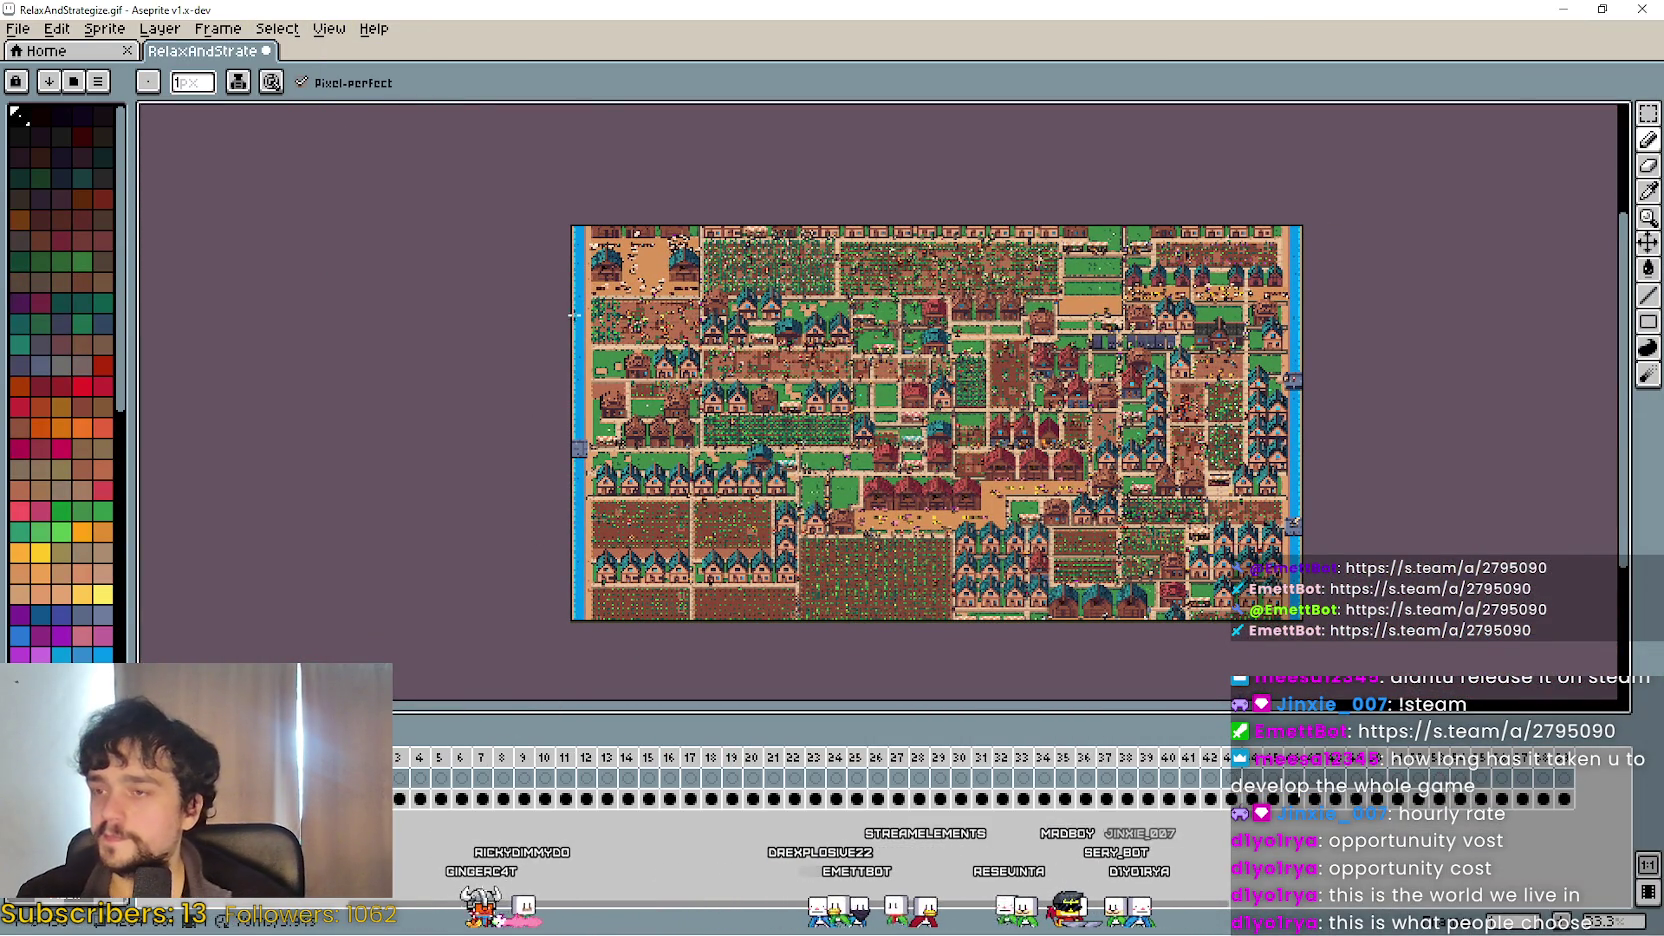
key(ctrl+v)
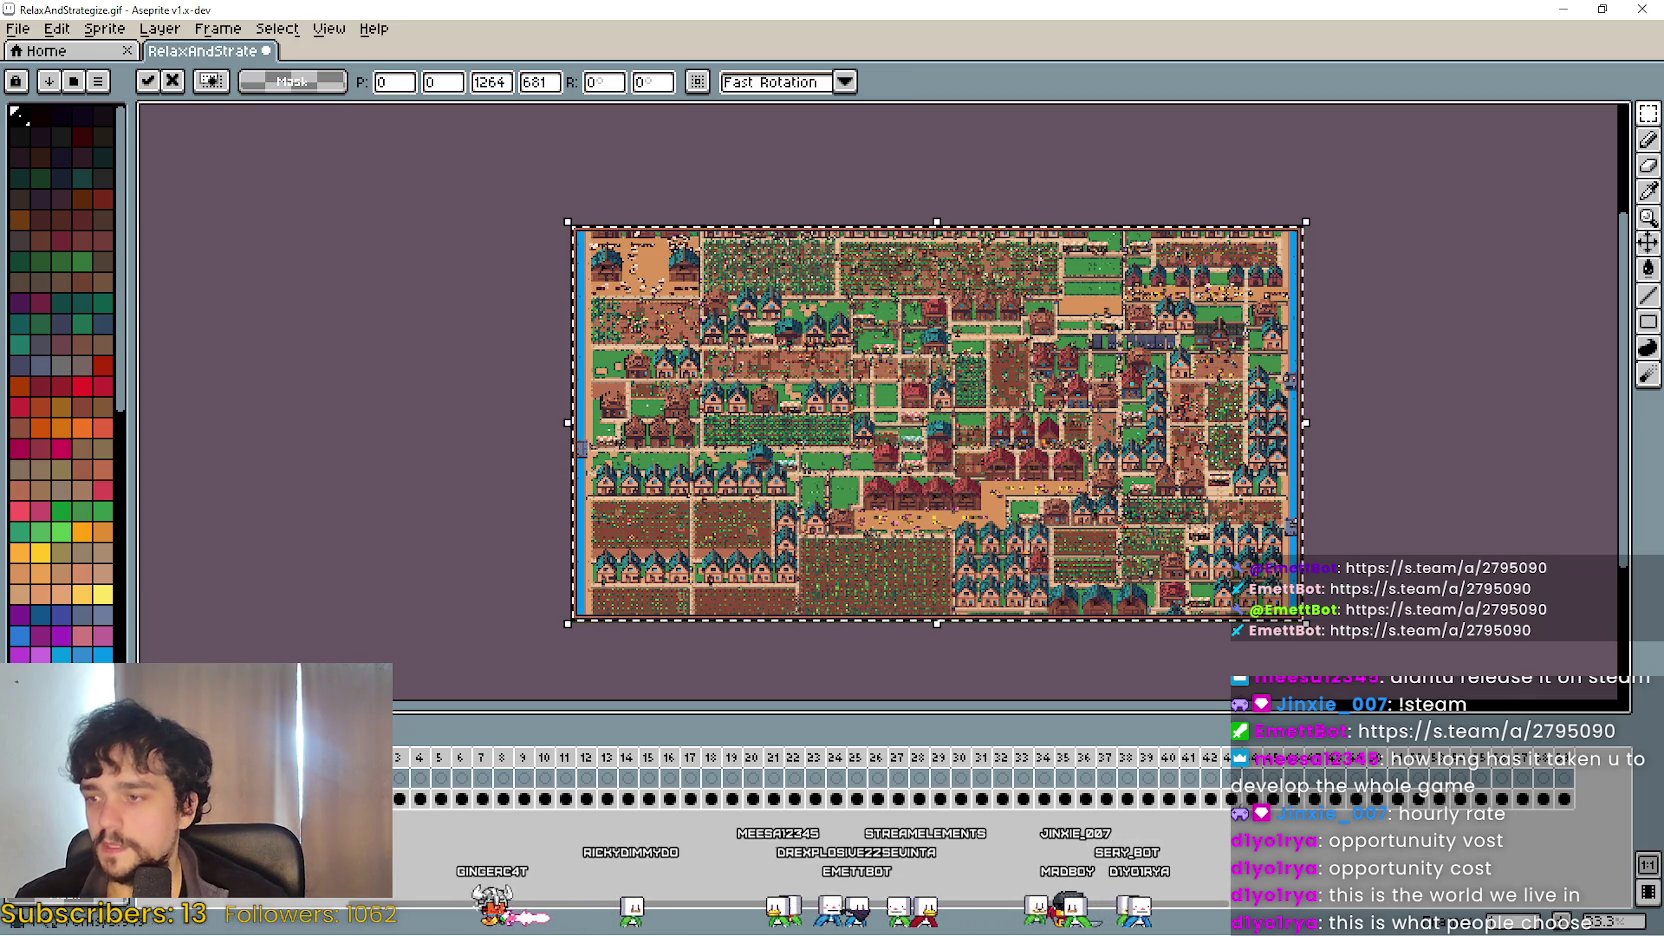
click(430, 498)
Scrub through the animation frames and zoom and pan around the farm to check it.
drag(398, 778, 1573, 782)
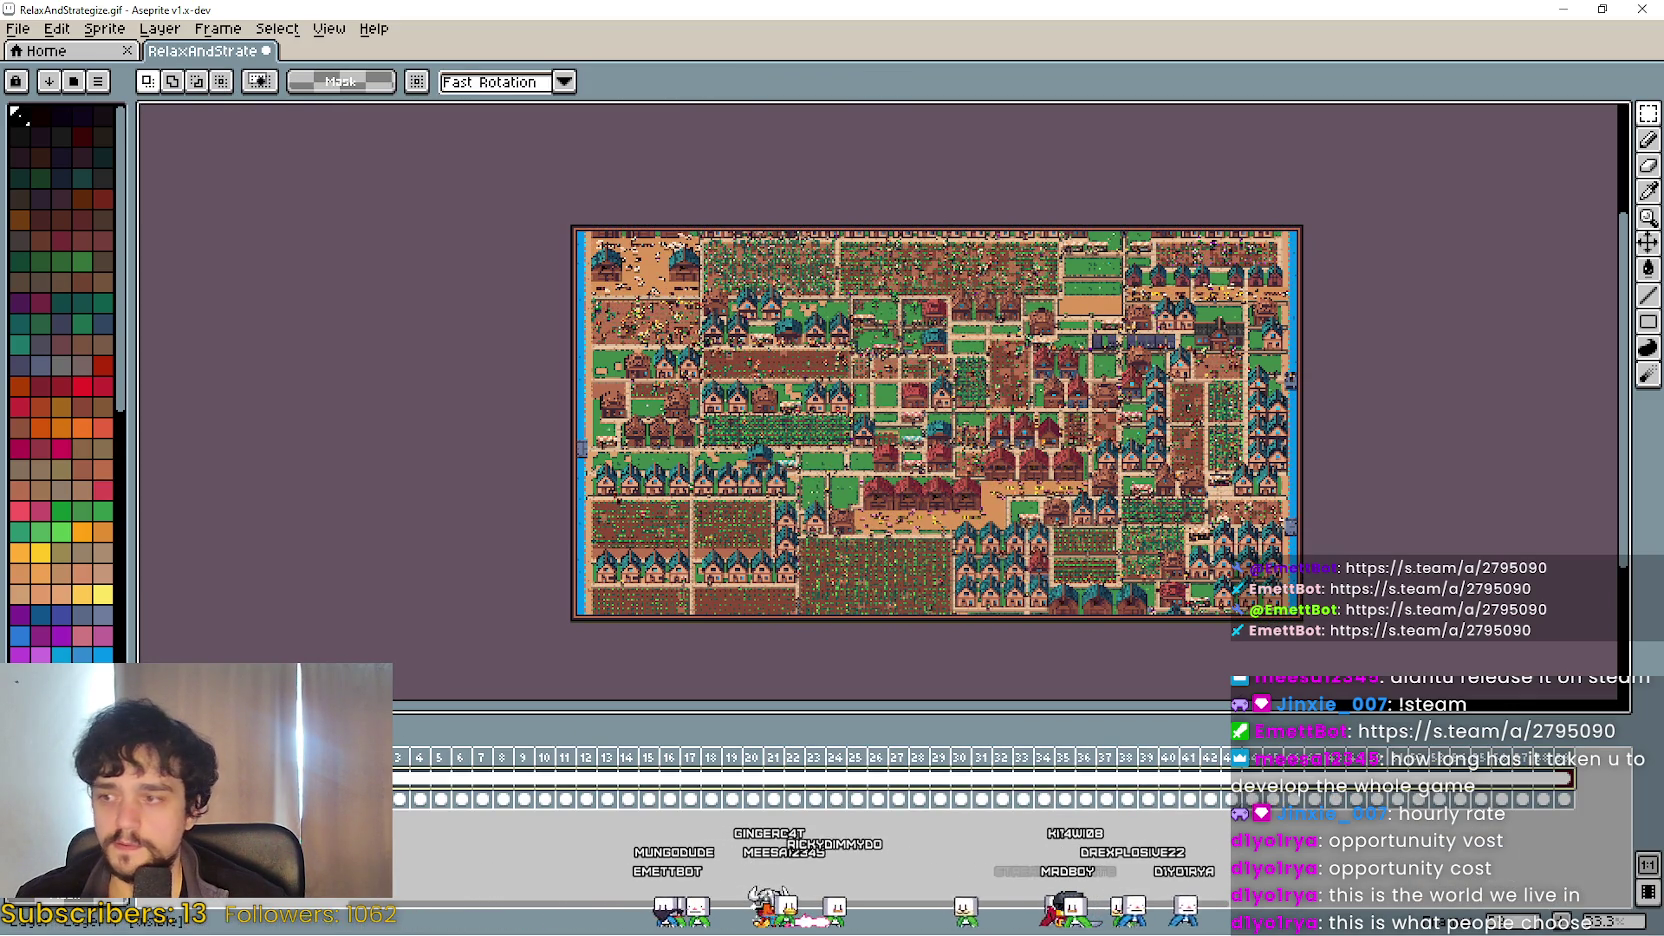
scroll(550, 253, up, 4)
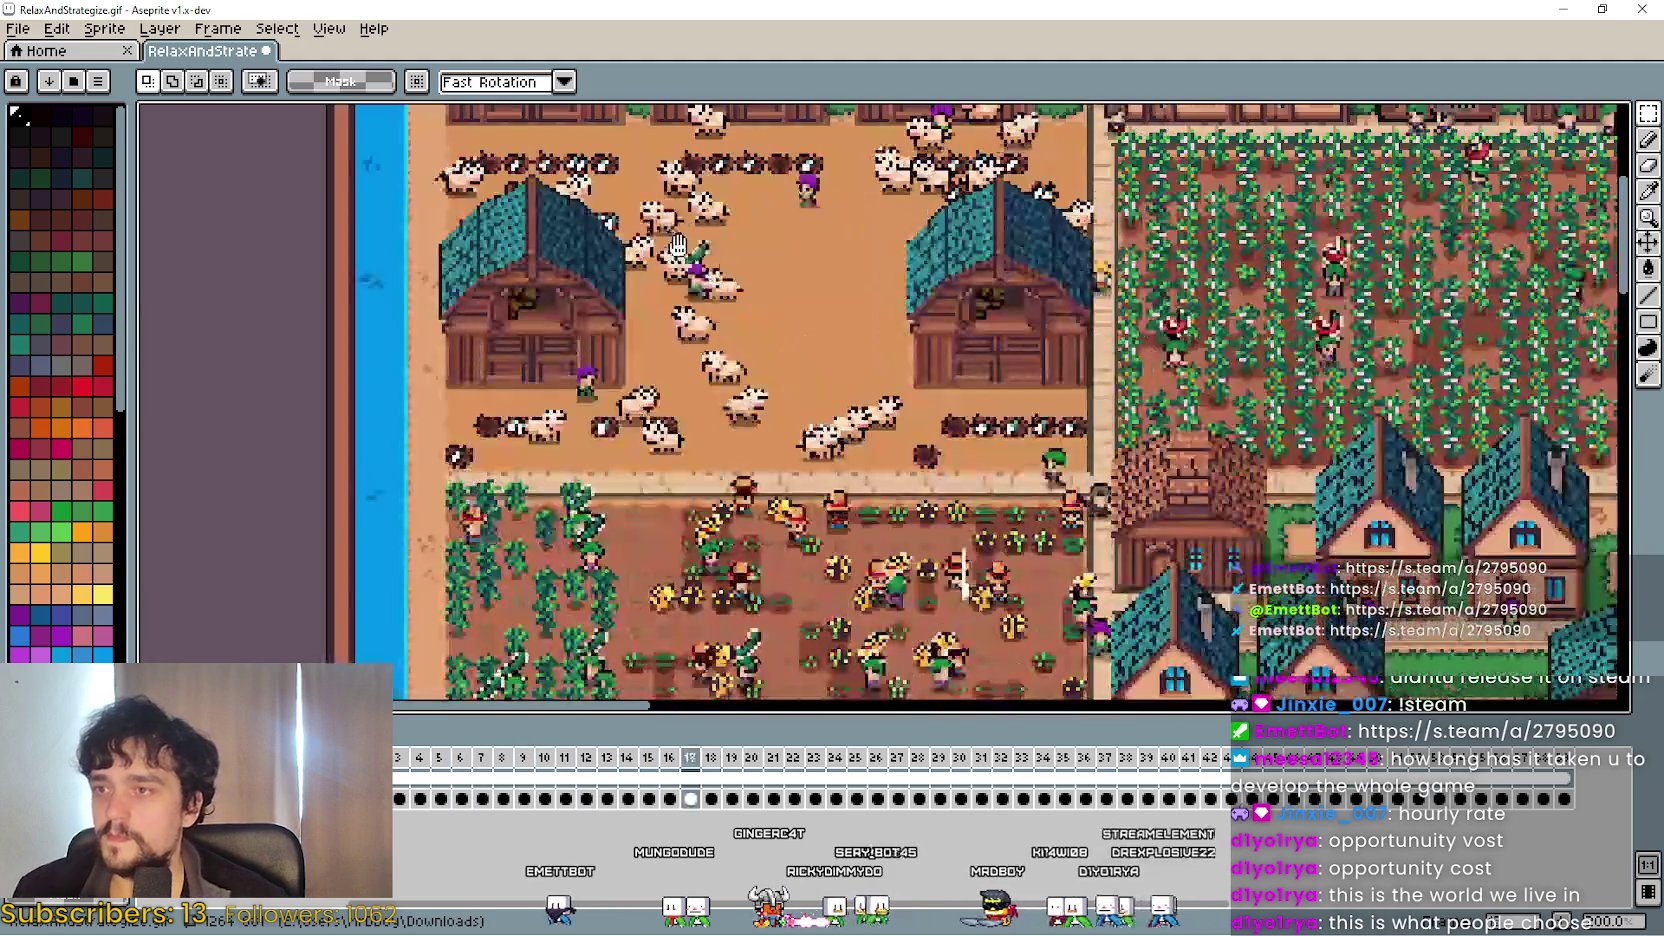
drag(519, 230, 676, 280)
scroll(676, 280, down, 2)
scroll(1127, 442, up, 5)
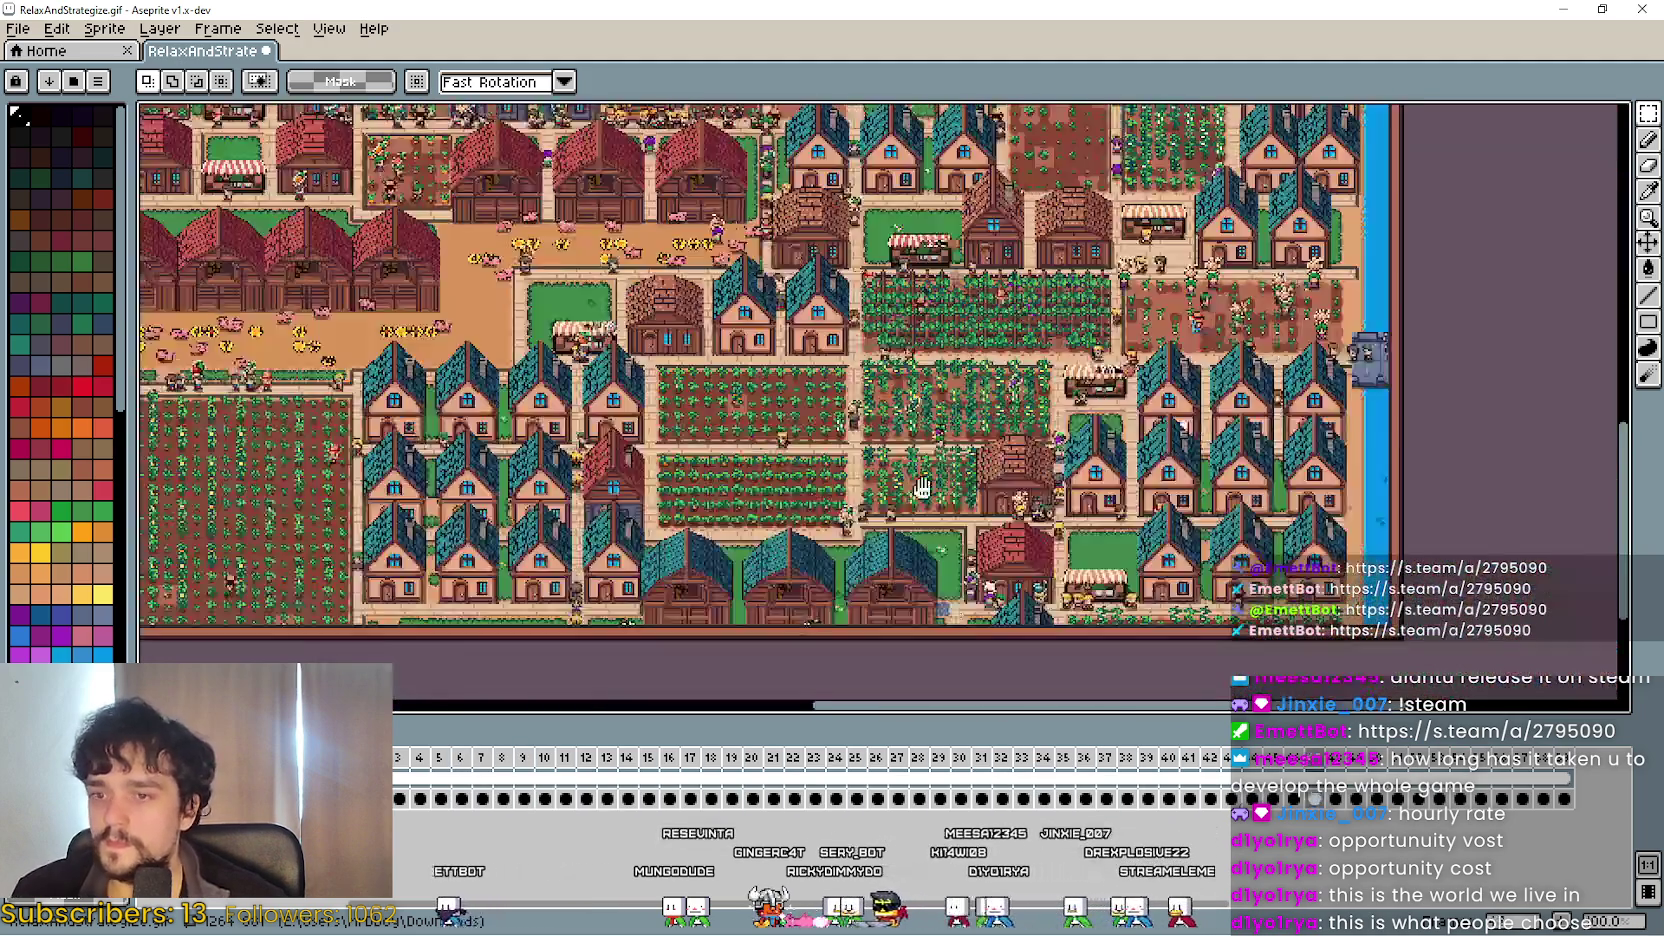
scroll(1127, 442, down, 1)
scroll(972, 432, down, 5)
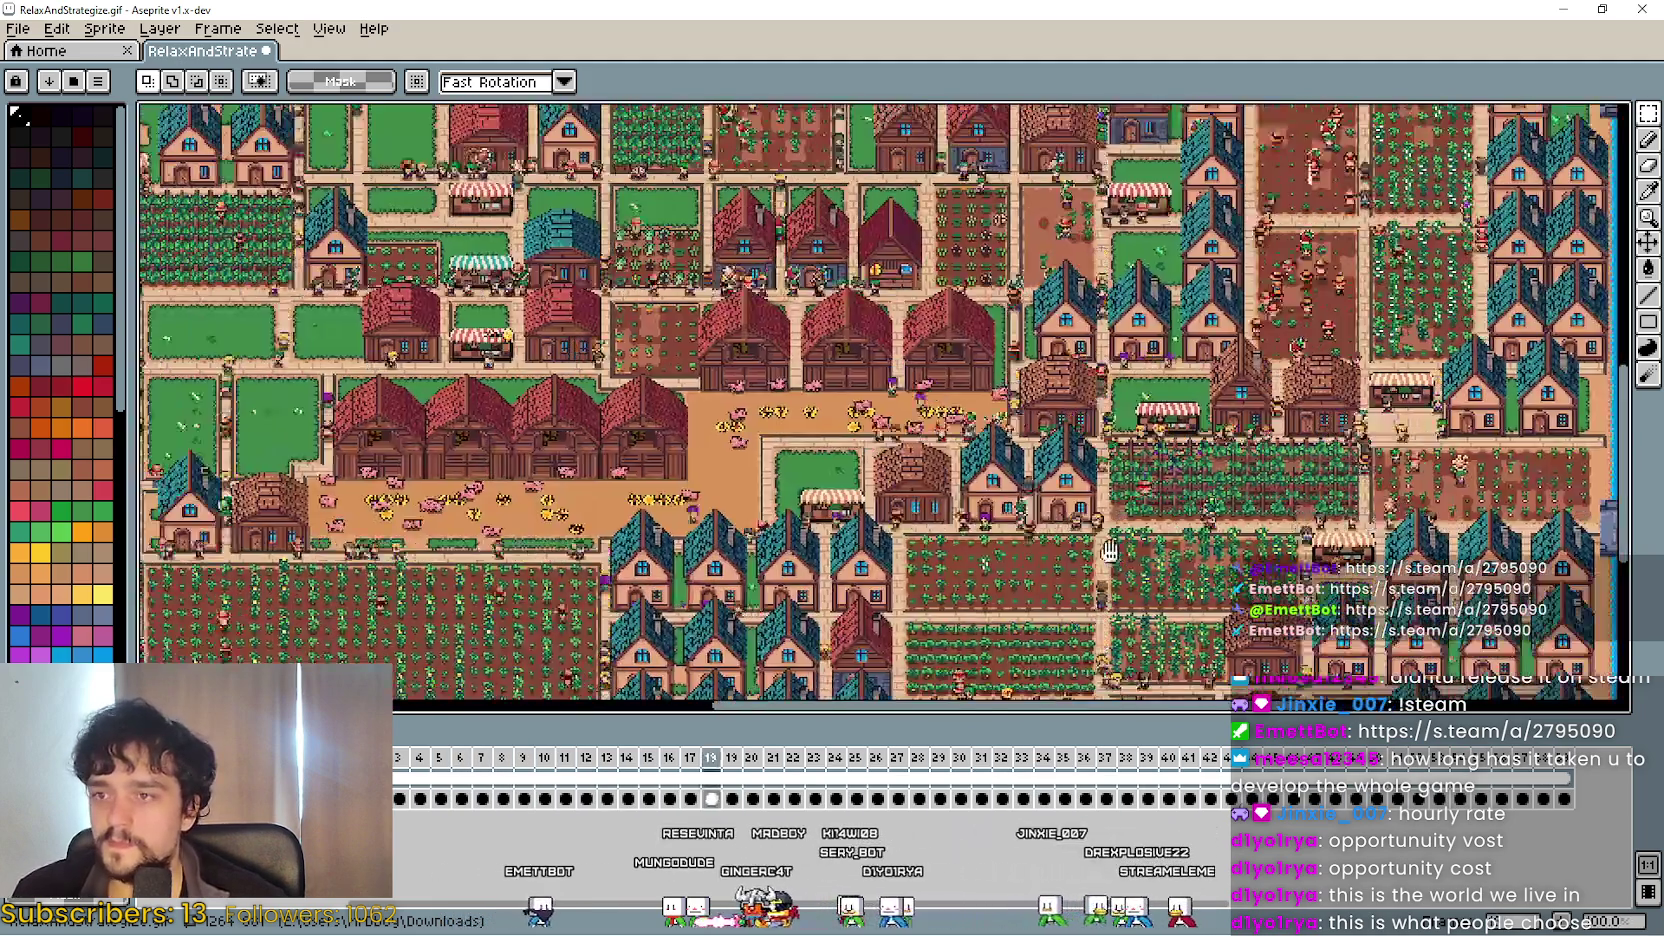
Save the edited GIF with the GIF options confirmed, then return to the browser.
click(43, 35)
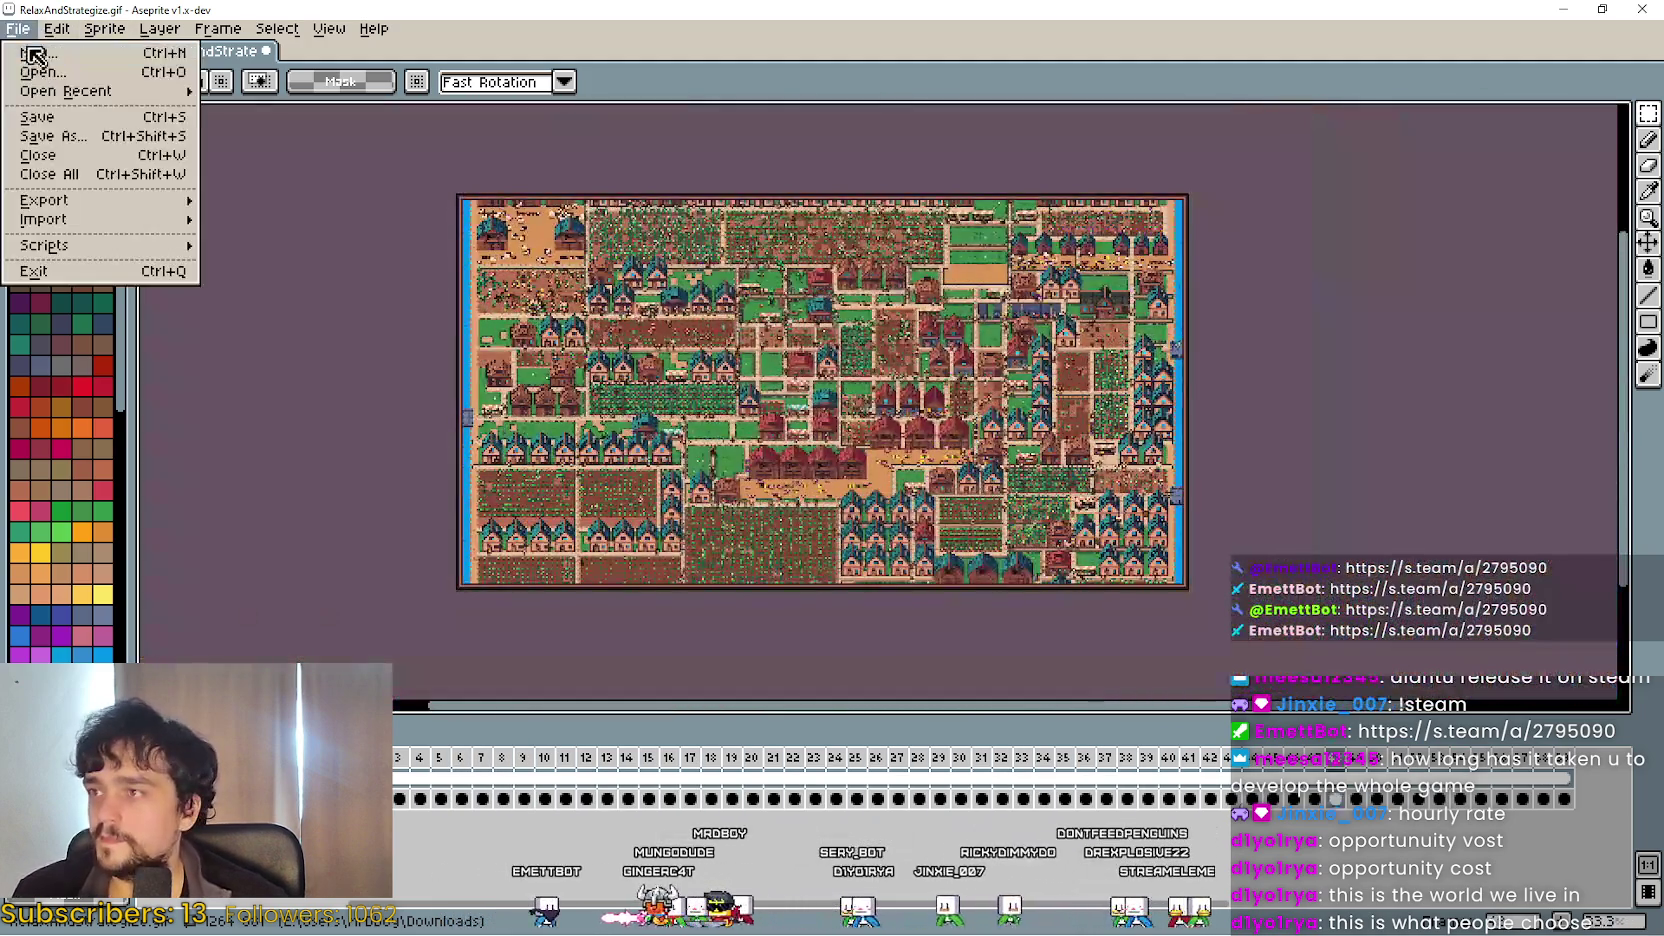
click(45, 115)
click(887, 548)
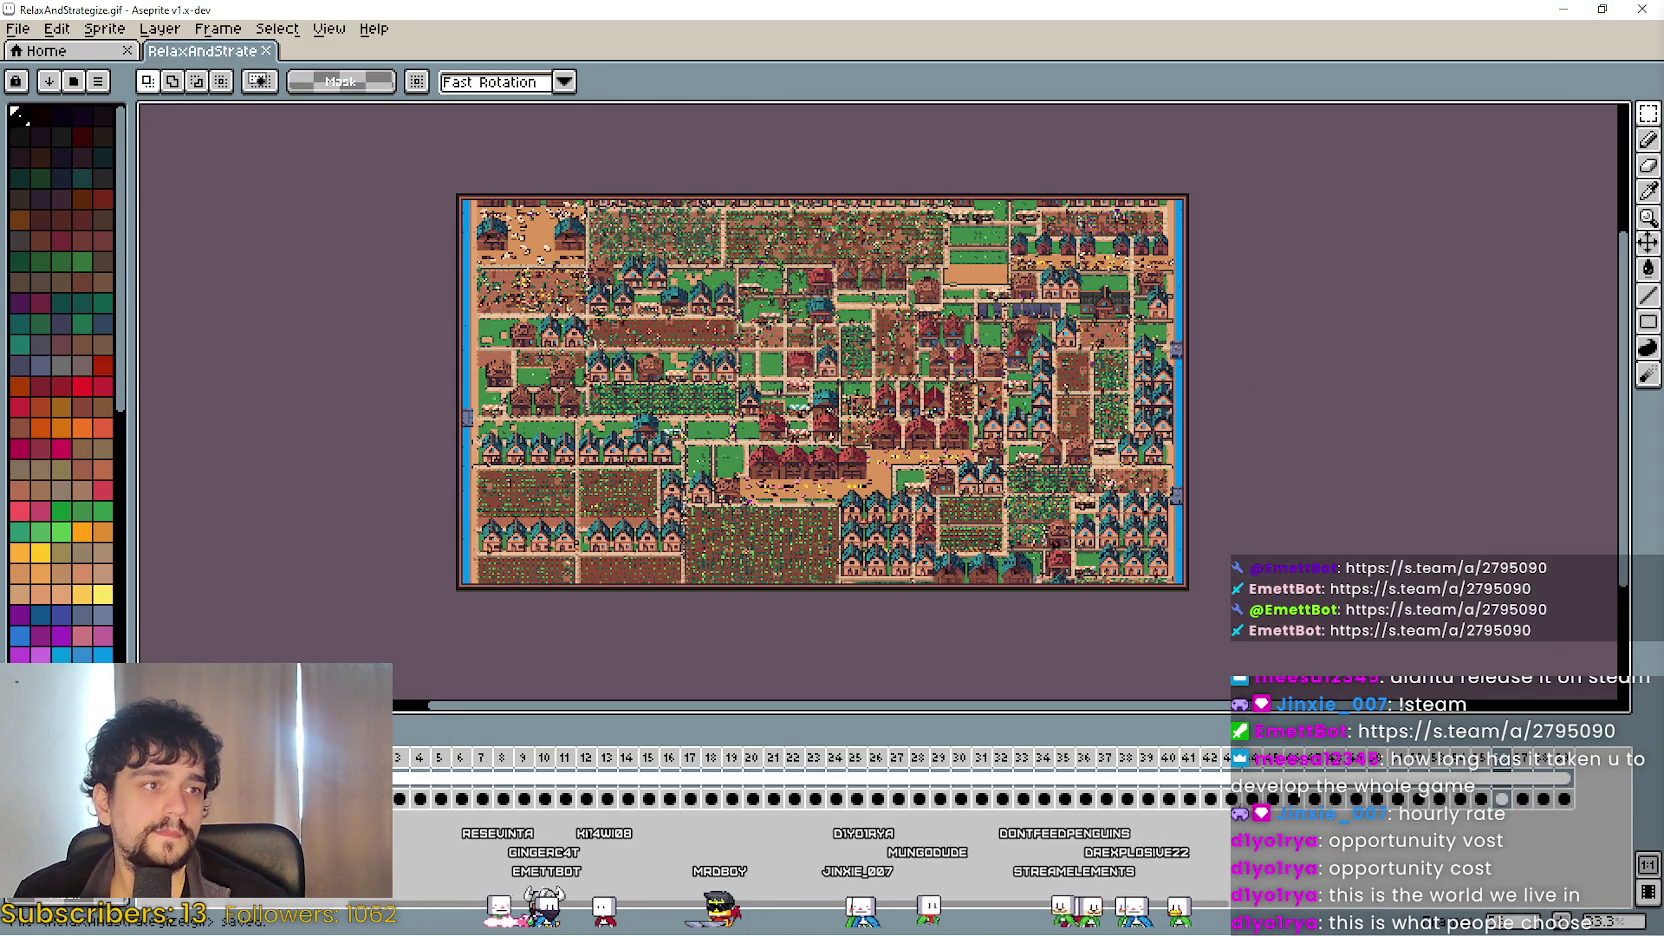
key(alt+Tab)
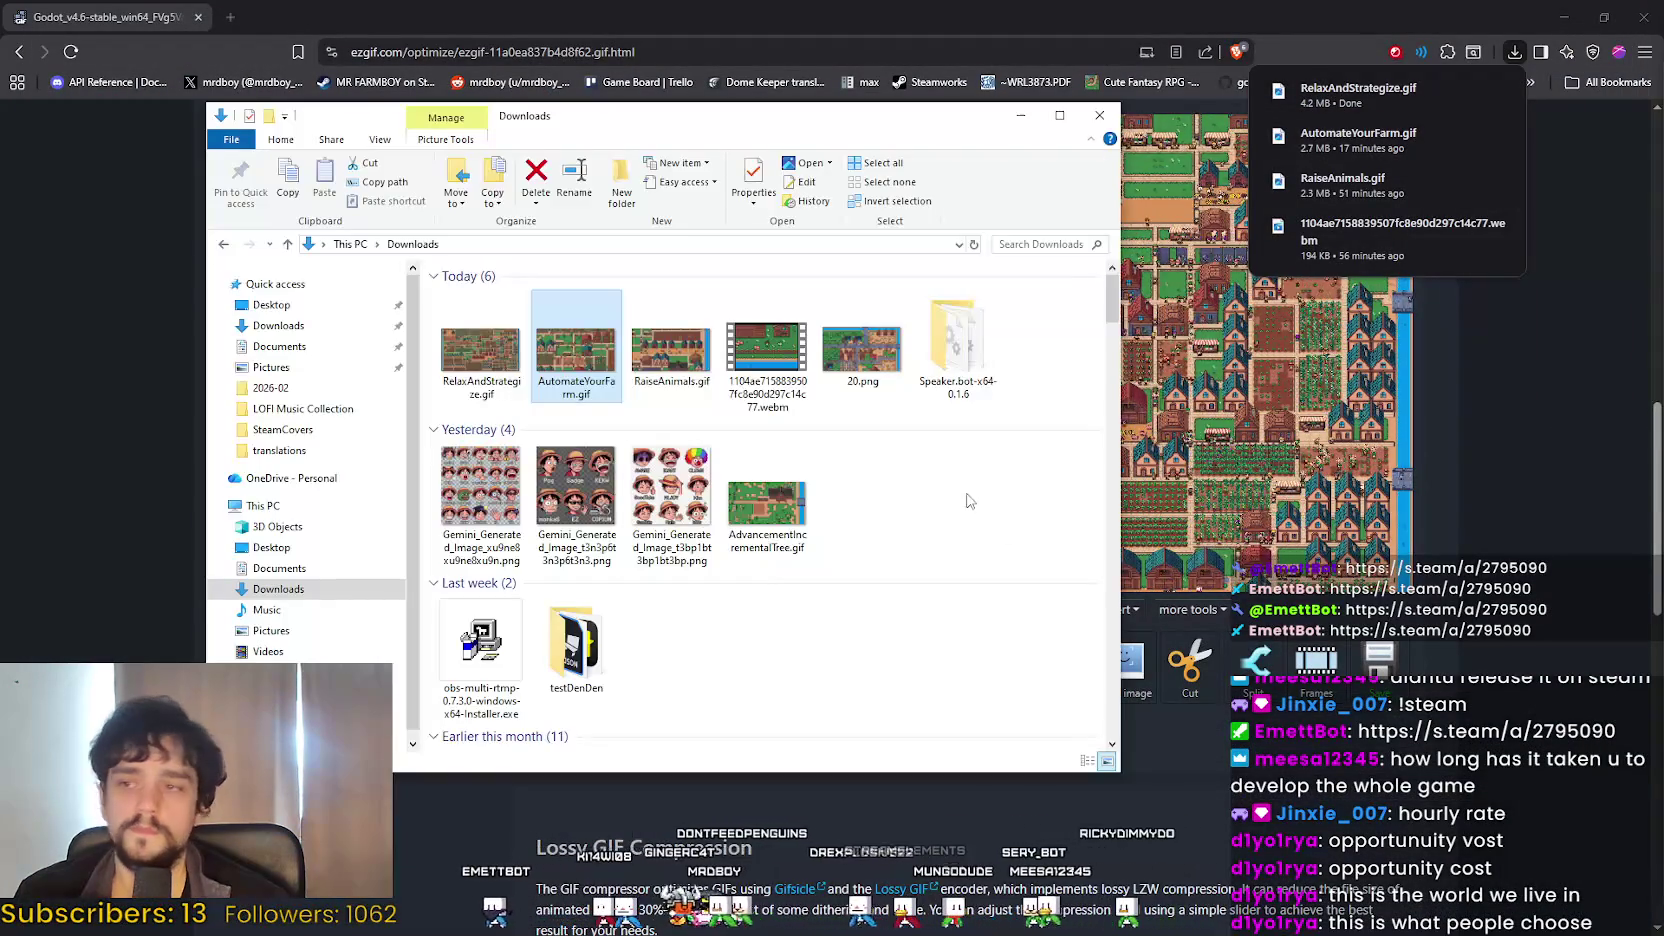
Select RaiseAnimals.gif and AutomateYourFarm.gif in Downloads, then minimize the Downloads window.
click(654, 372)
click(586, 362)
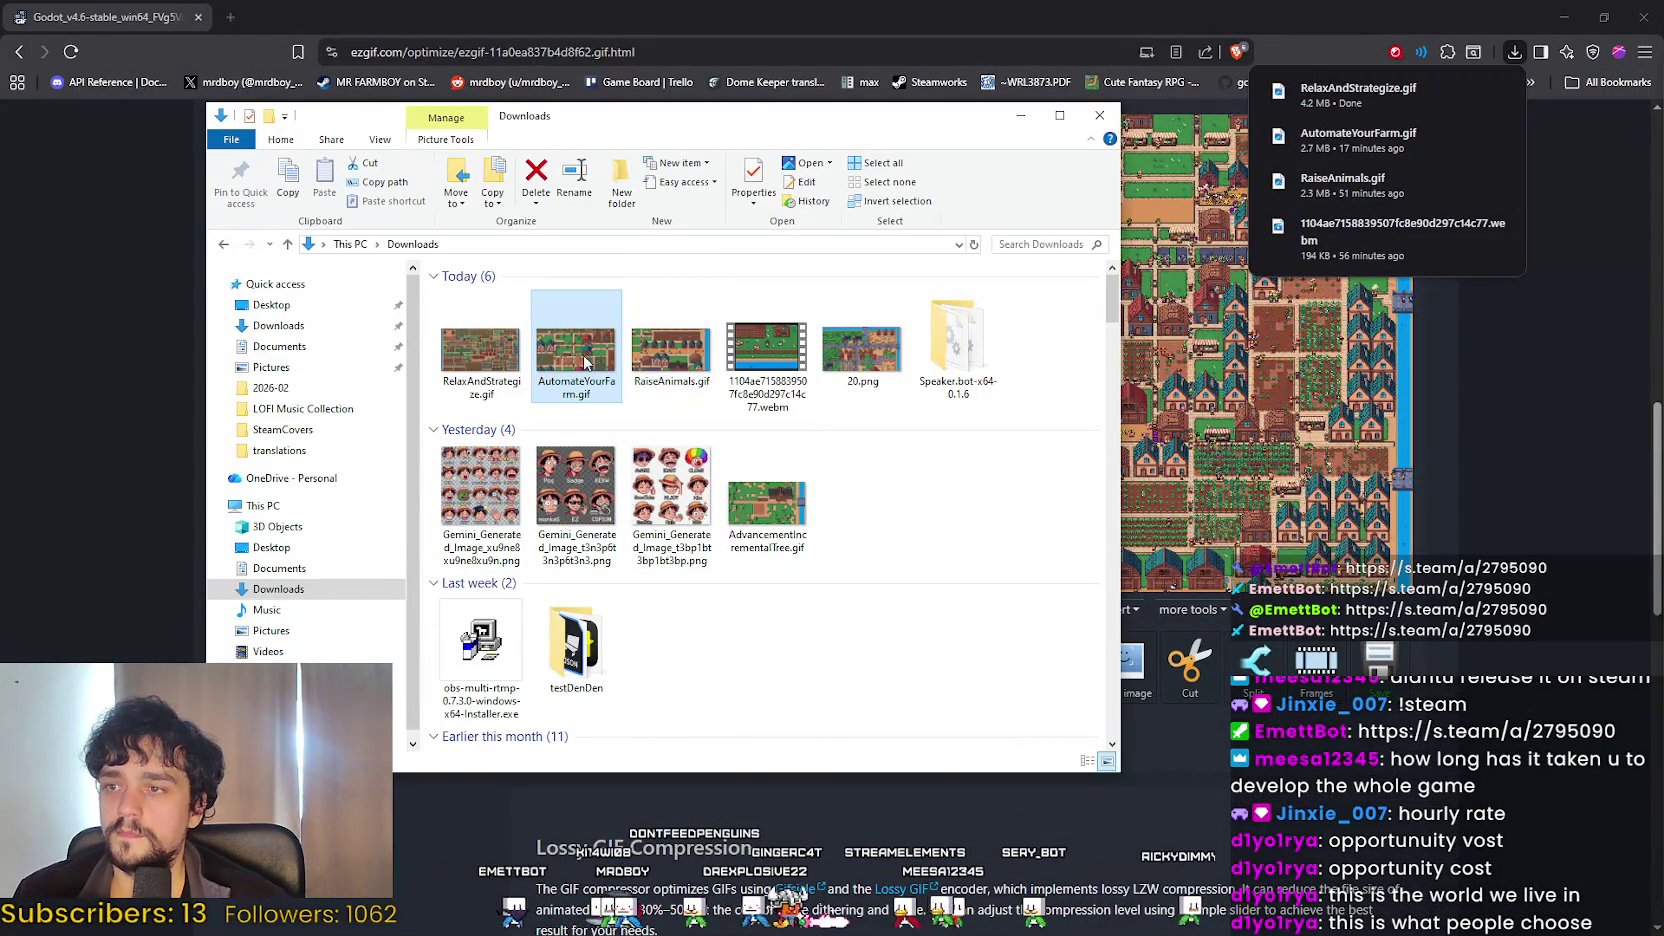
drag(828, 452, 900, 800)
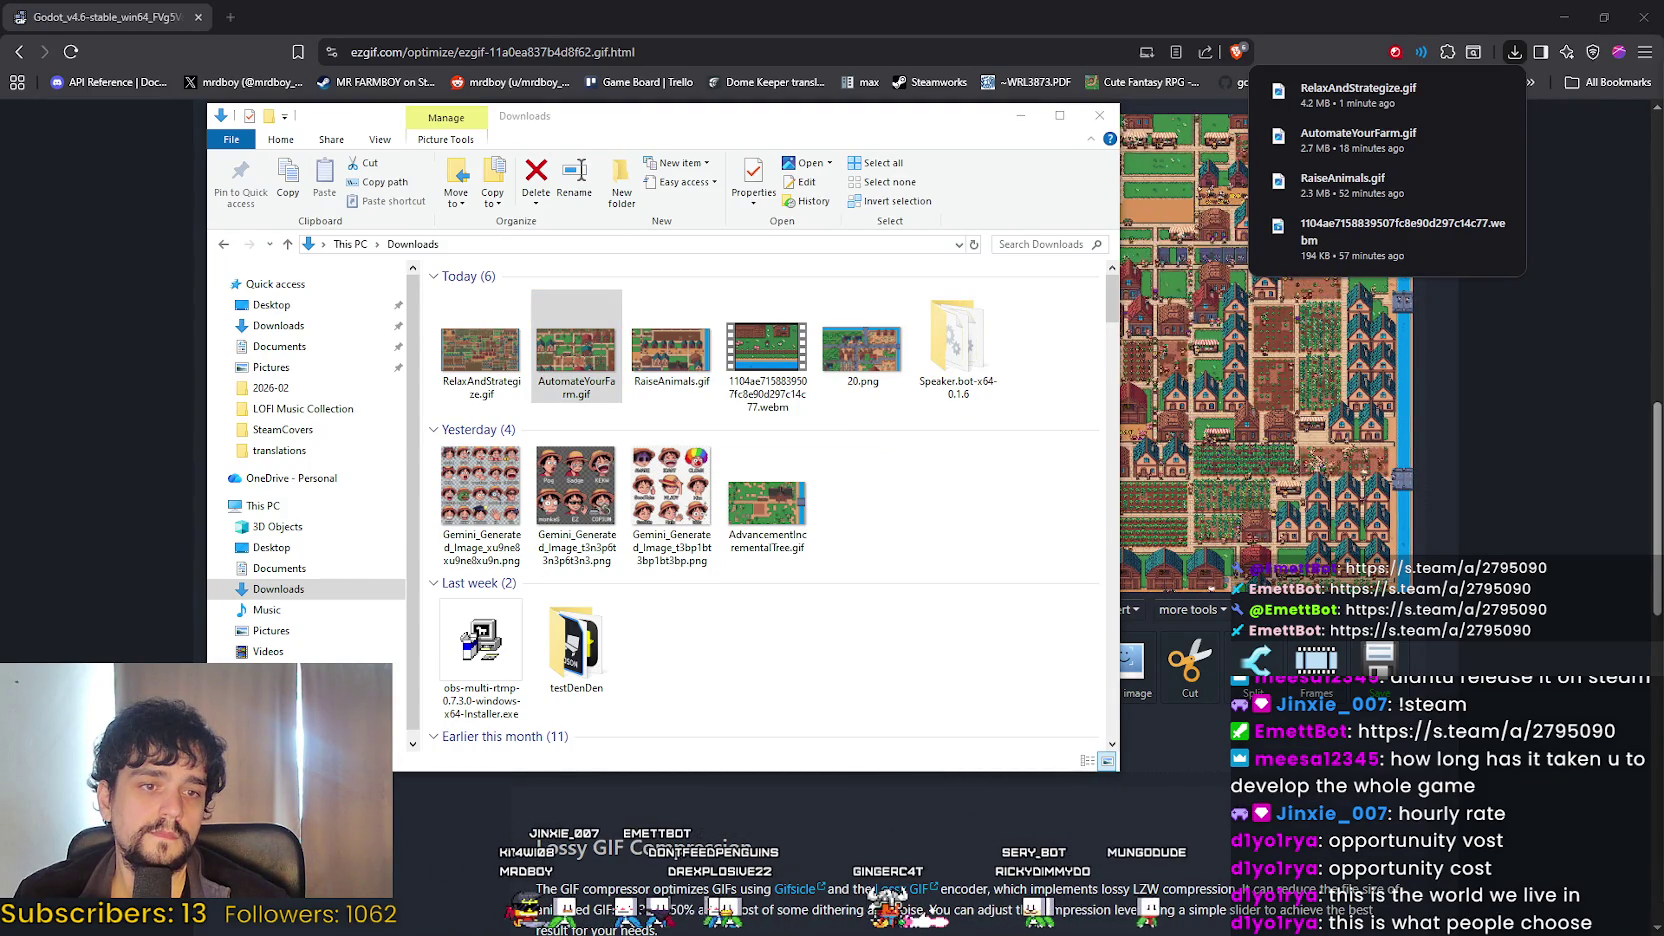
click(1021, 116)
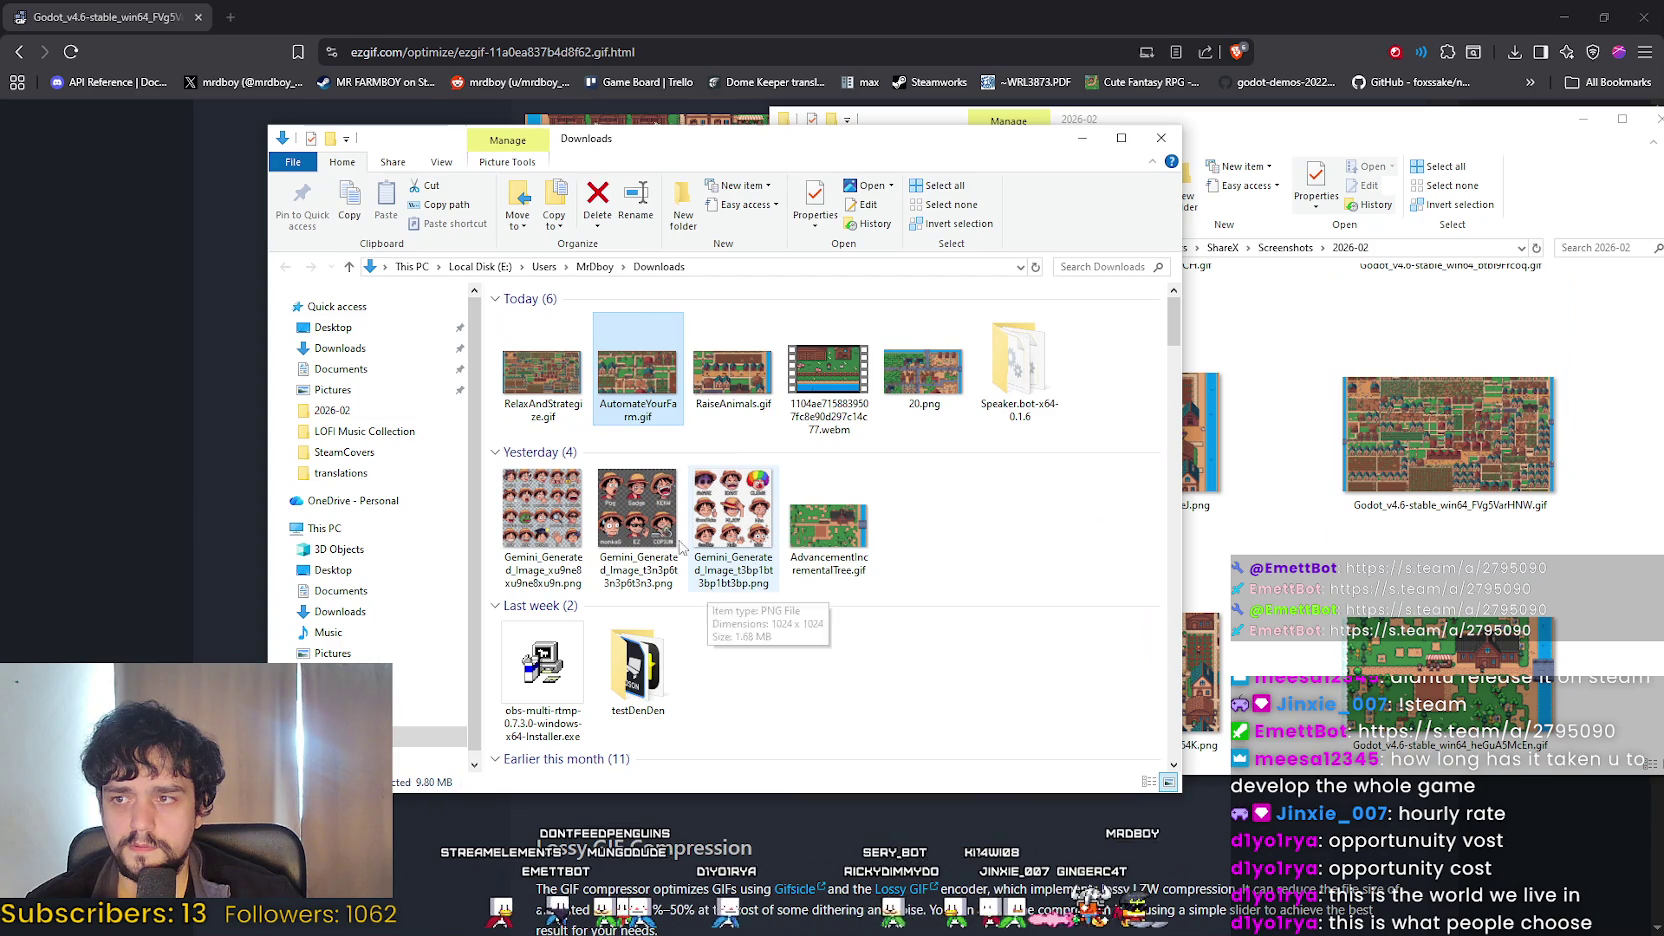
Check RelaxAndStrategize.gif's file size, close Downloads, and switch to the MR FARMBOY Steam page.
click(572, 413)
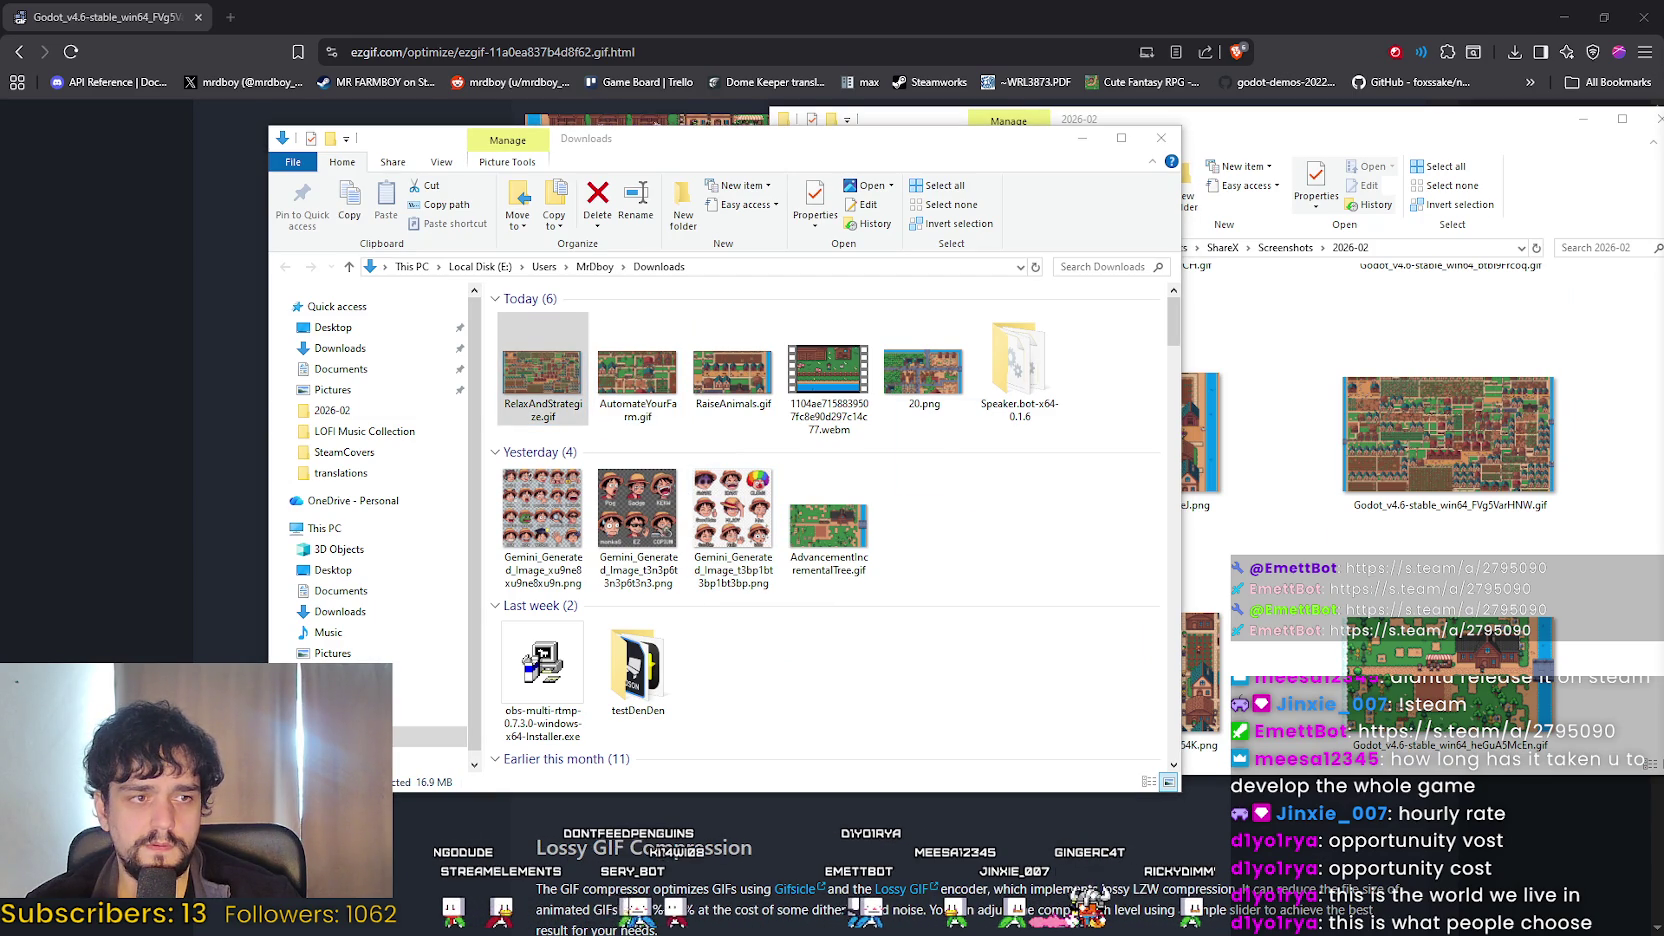
click(1082, 138)
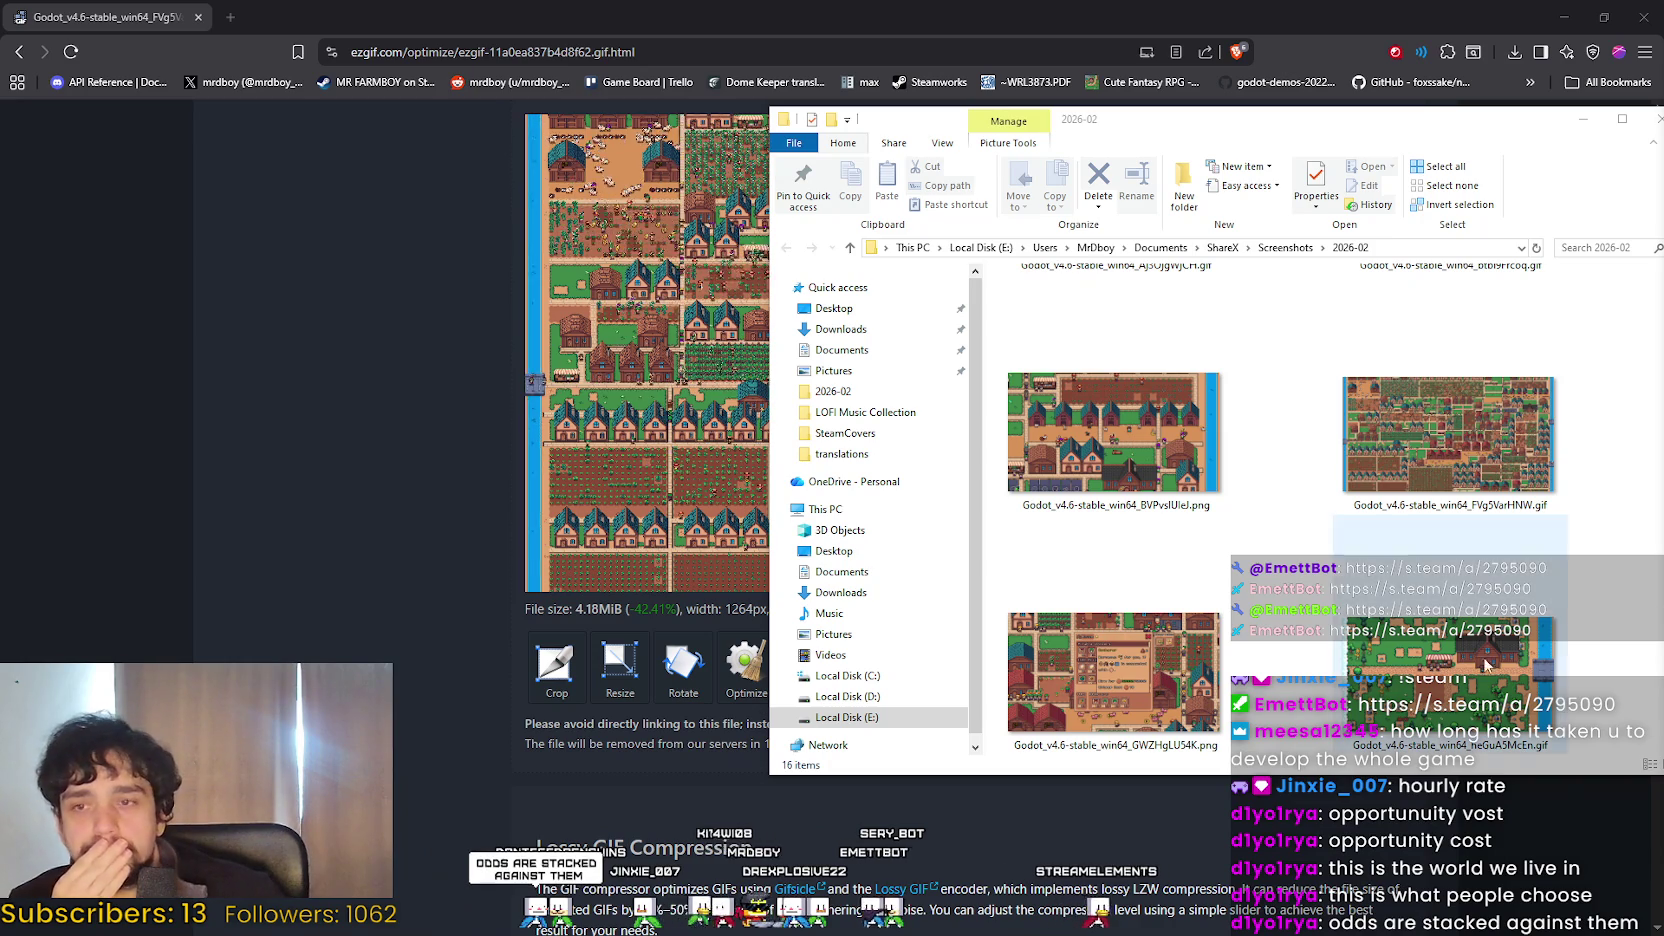
key(alt+Tab)
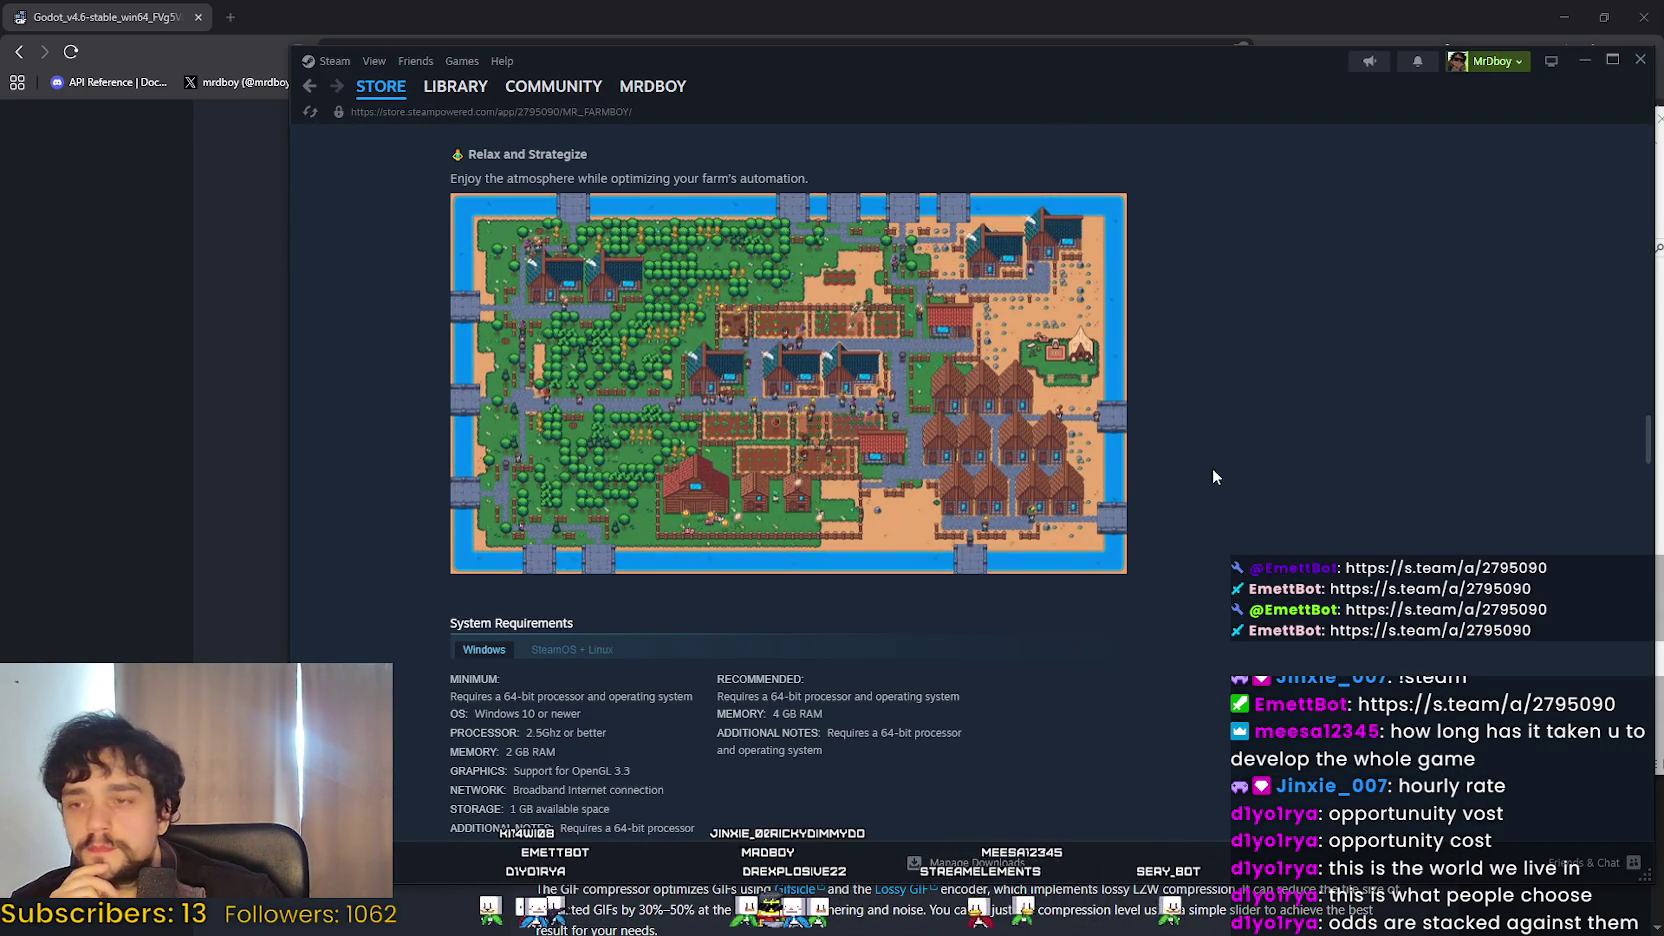
Expand the MR FARMBOY game description, scroll through it, and reload the store page.
scroll(1226, 650, up, 1)
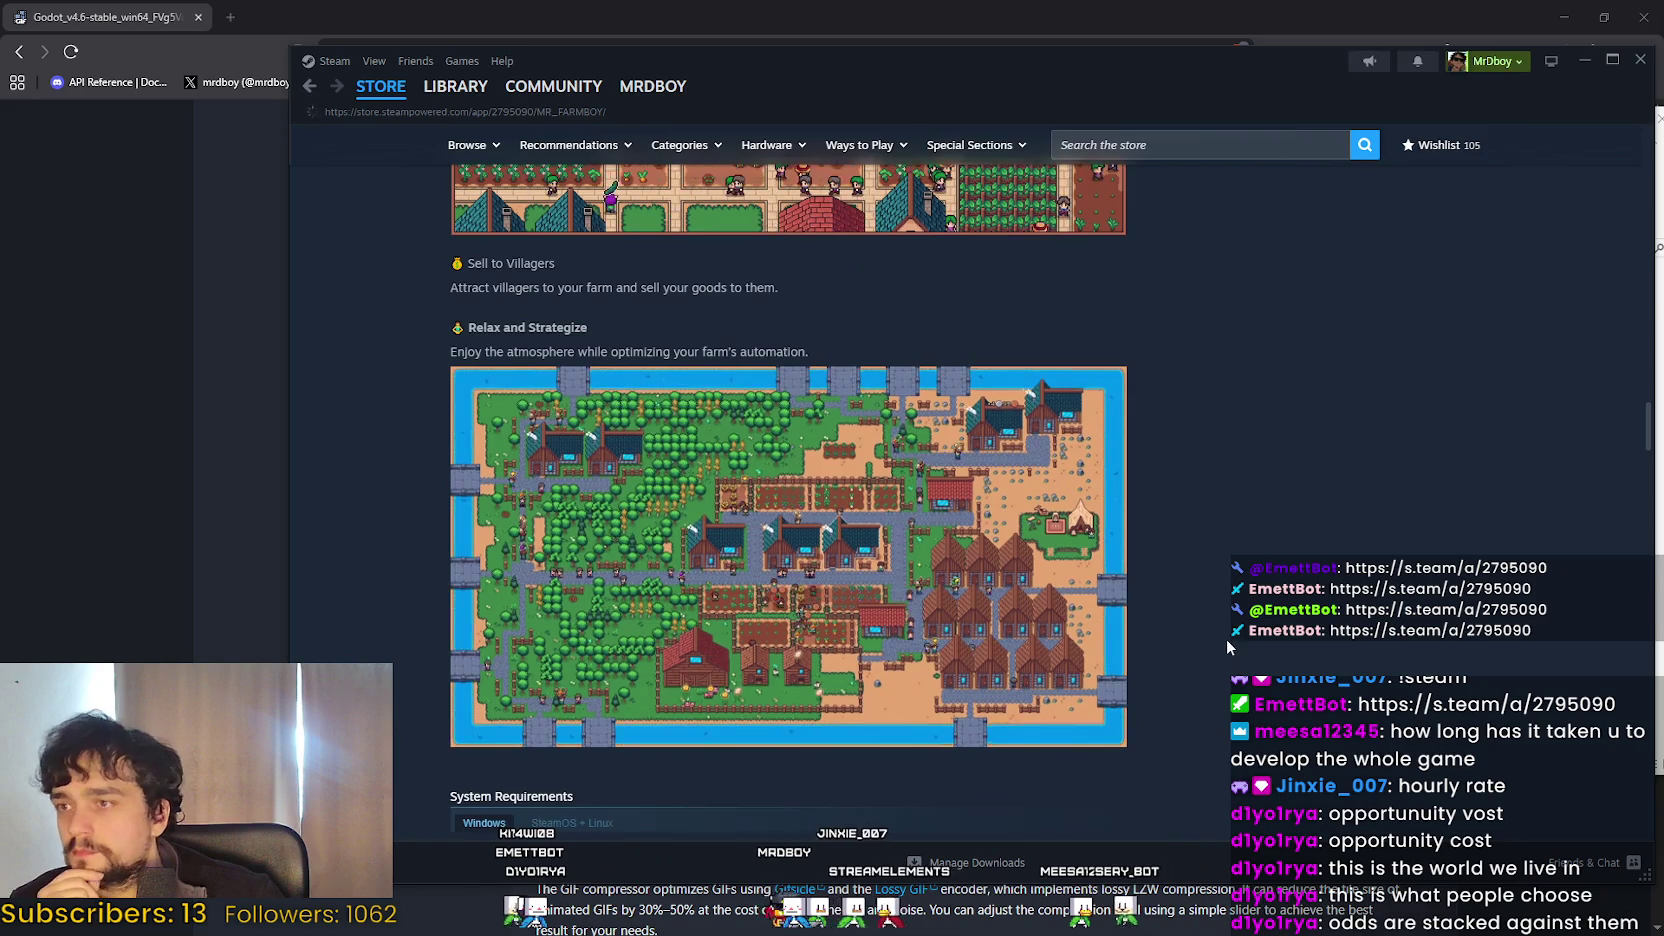
scroll(1226, 638, down, 10)
scroll(1213, 566, up, 6)
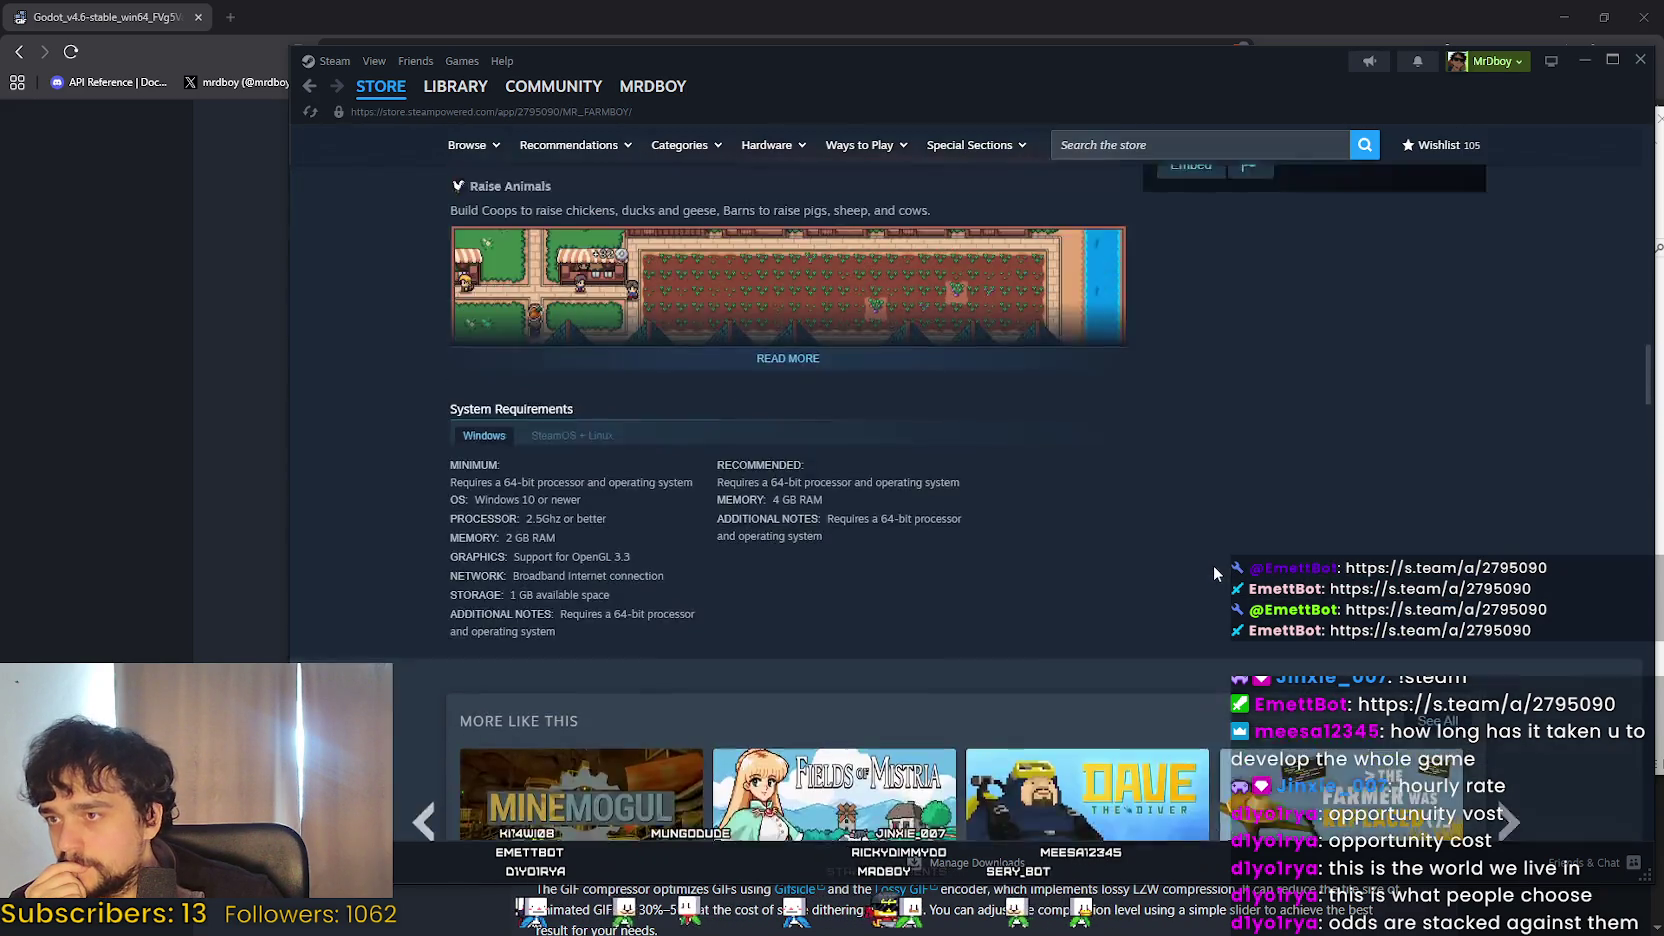
click(832, 631)
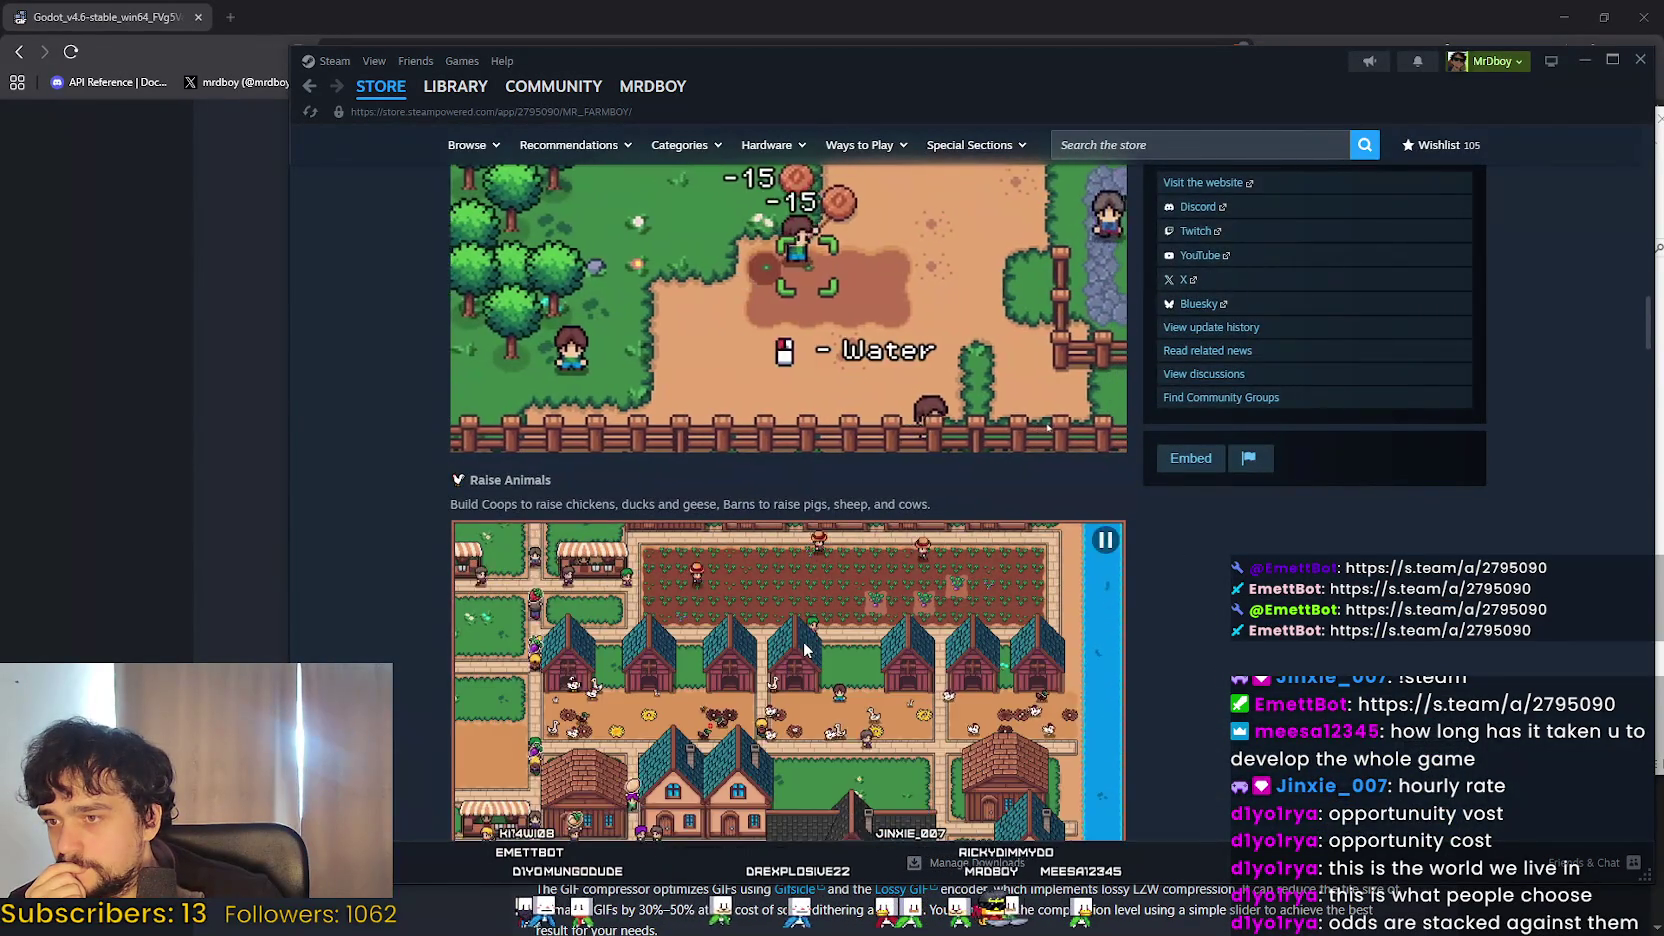
scroll(814, 637, down, 12)
scroll(815, 636, down, 1)
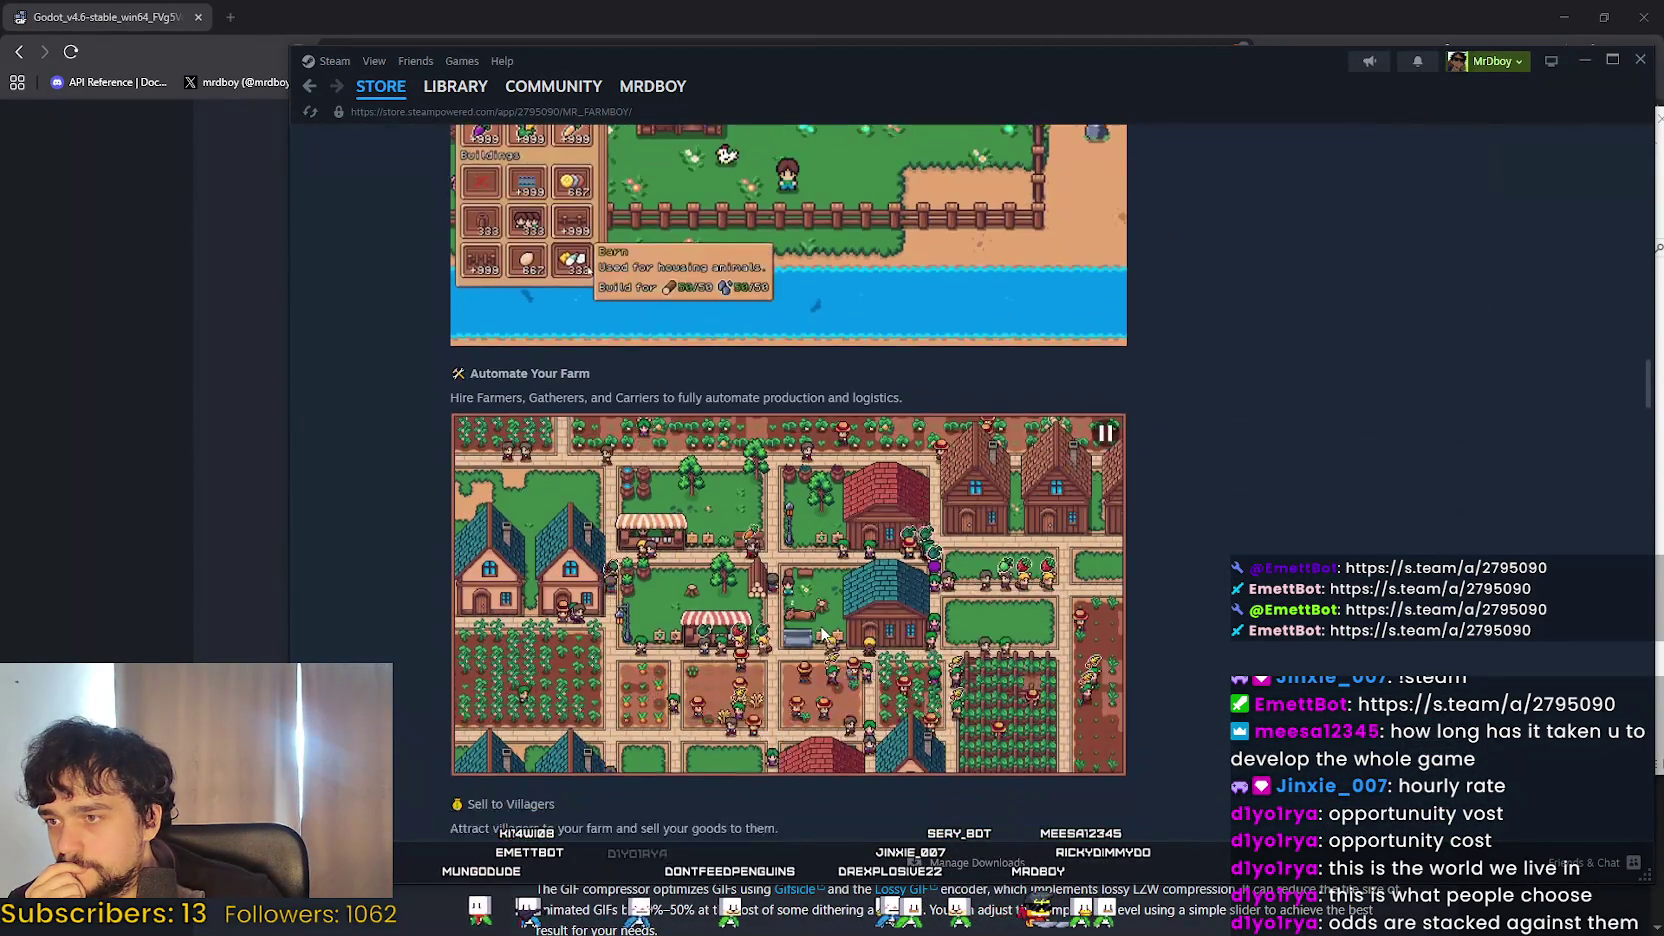
scroll(884, 543, down, 3)
scroll(884, 541, down, 1)
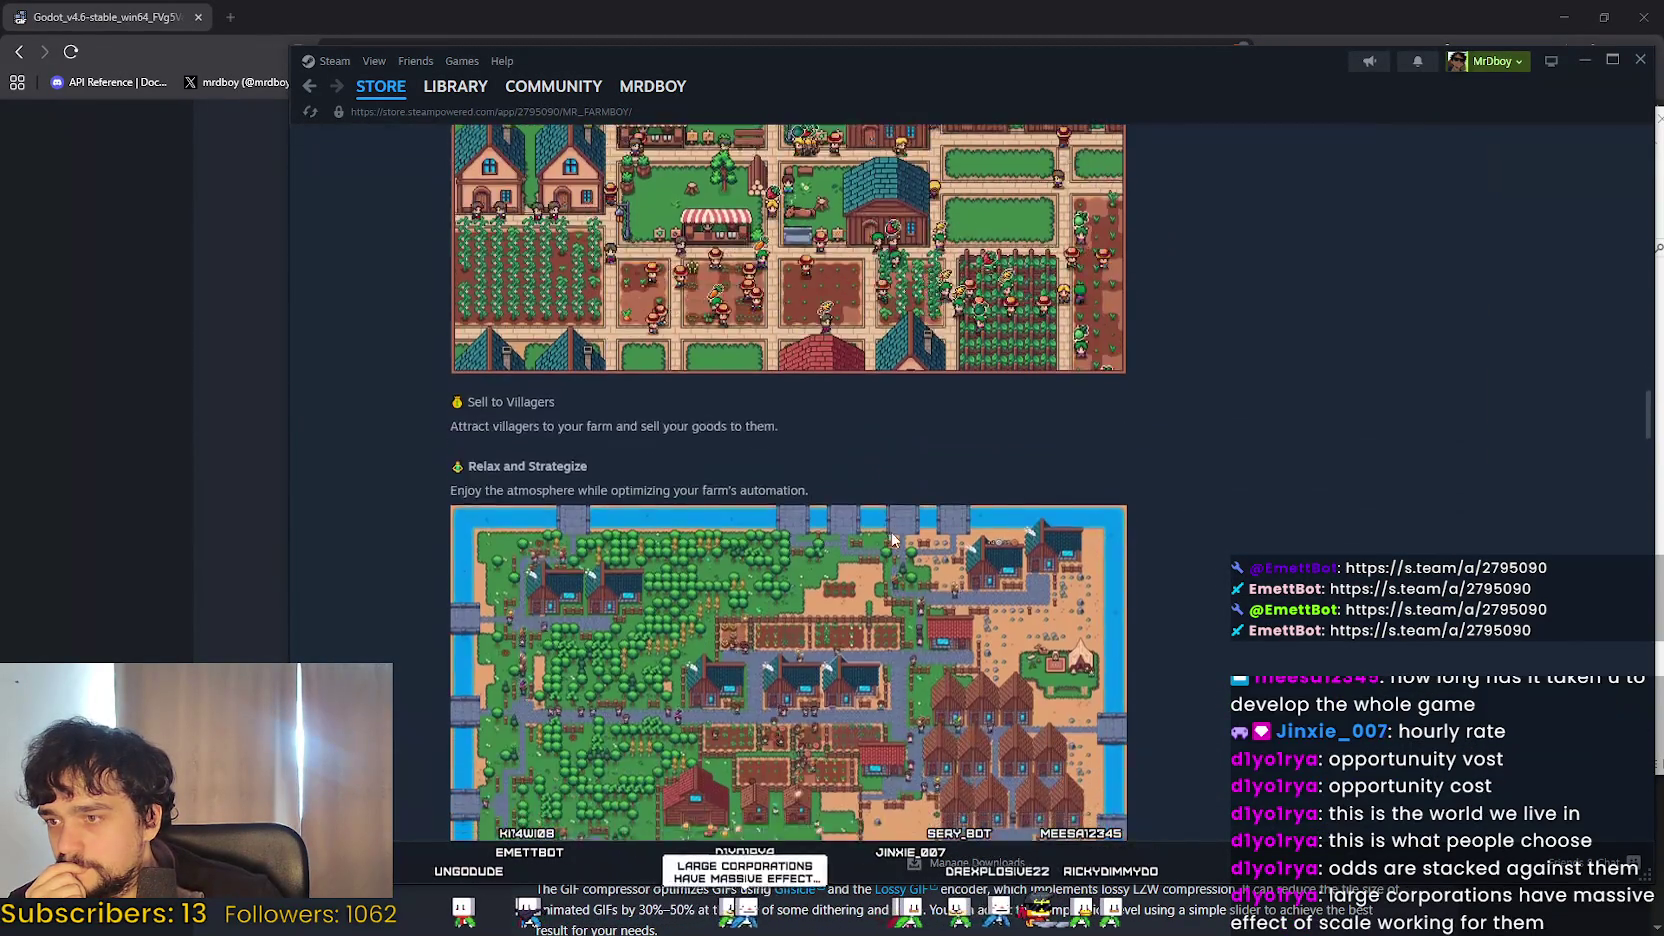
scroll(1366, 420, down, 1)
right_click(1366, 420)
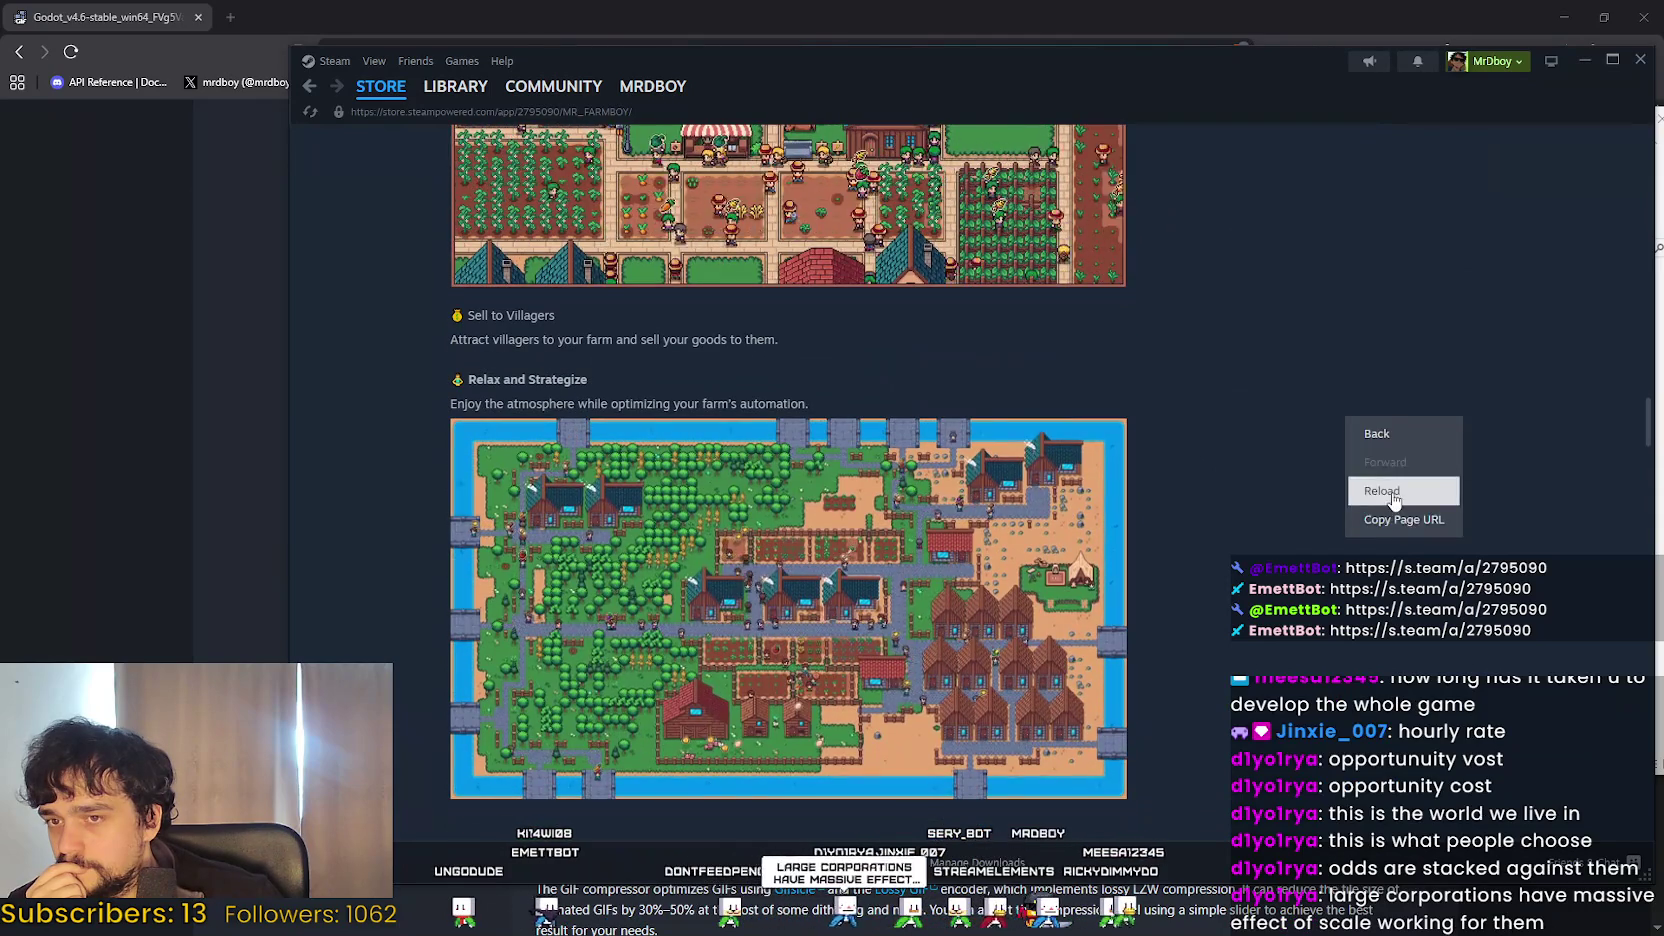
click(1235, 478)
Expand the description again and copy the store page's URL.
scroll(1238, 465, down, 10)
scroll(1228, 433, up, 10)
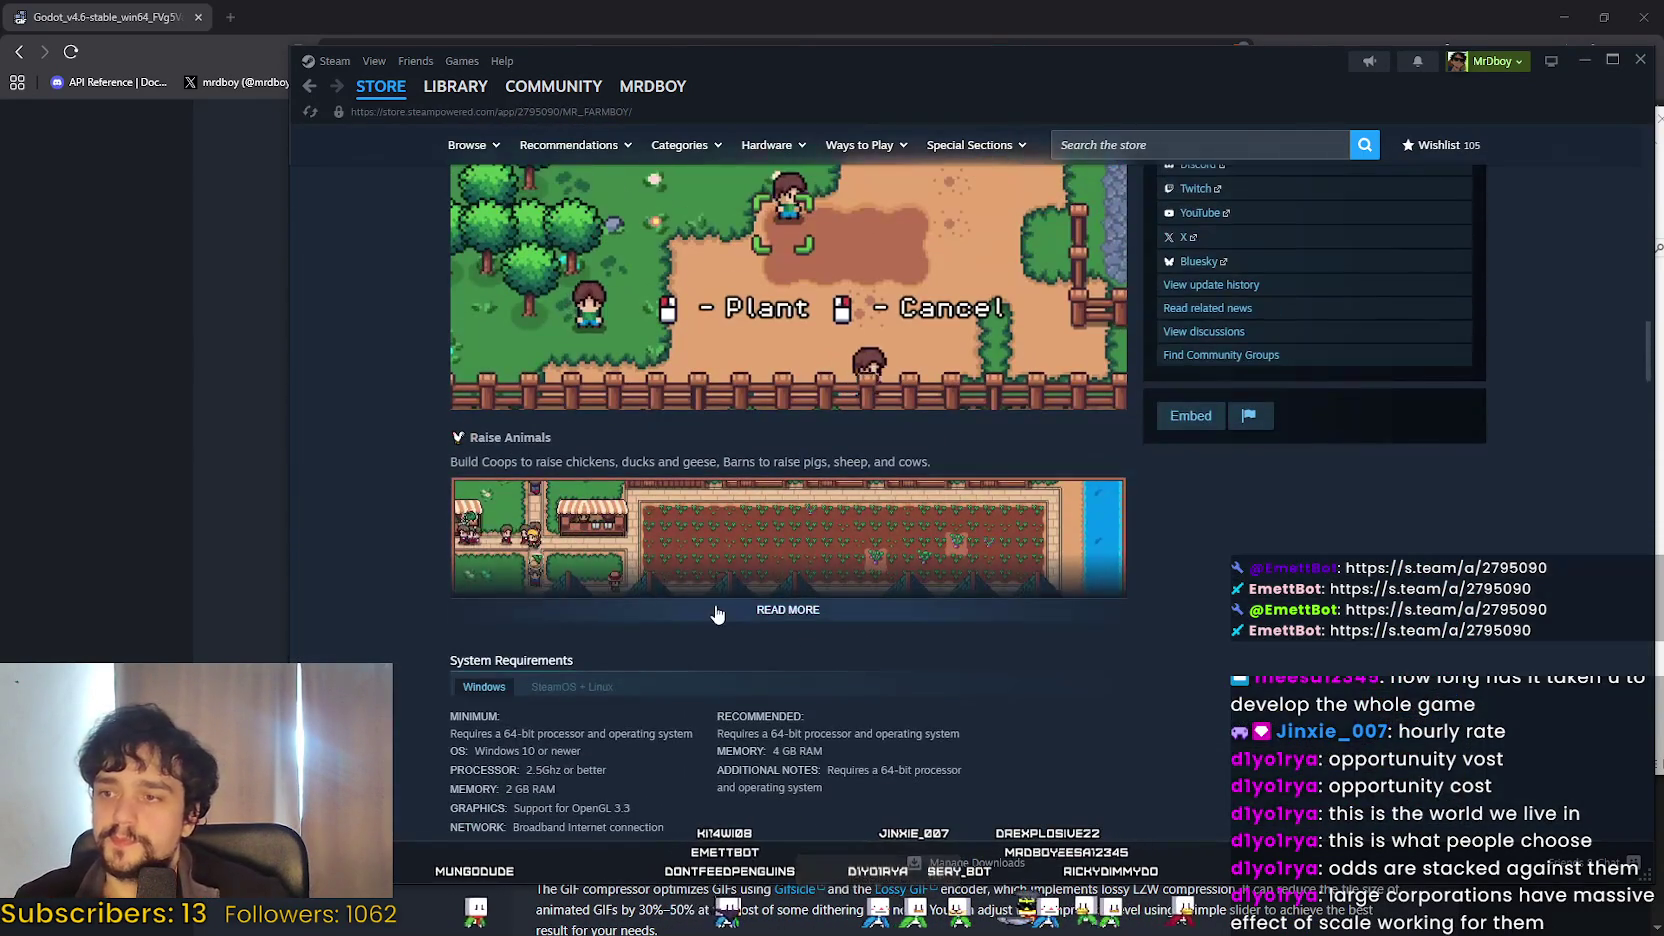
click(716, 614)
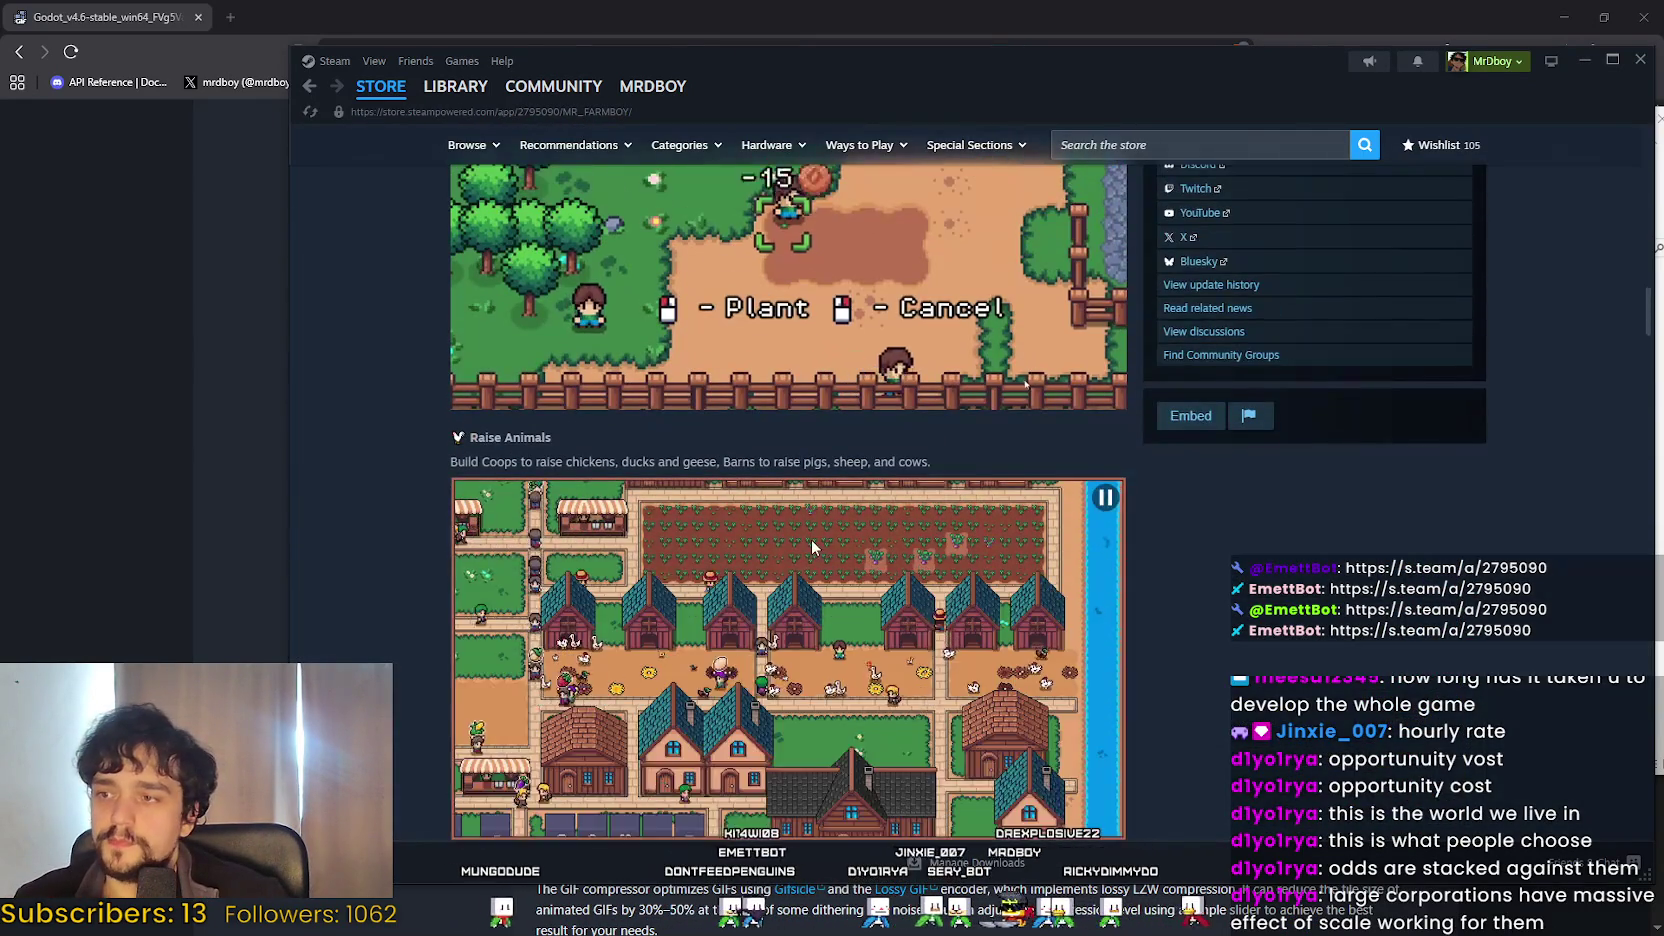
scroll(811, 540, down, 8)
scroll(818, 515, down, 4)
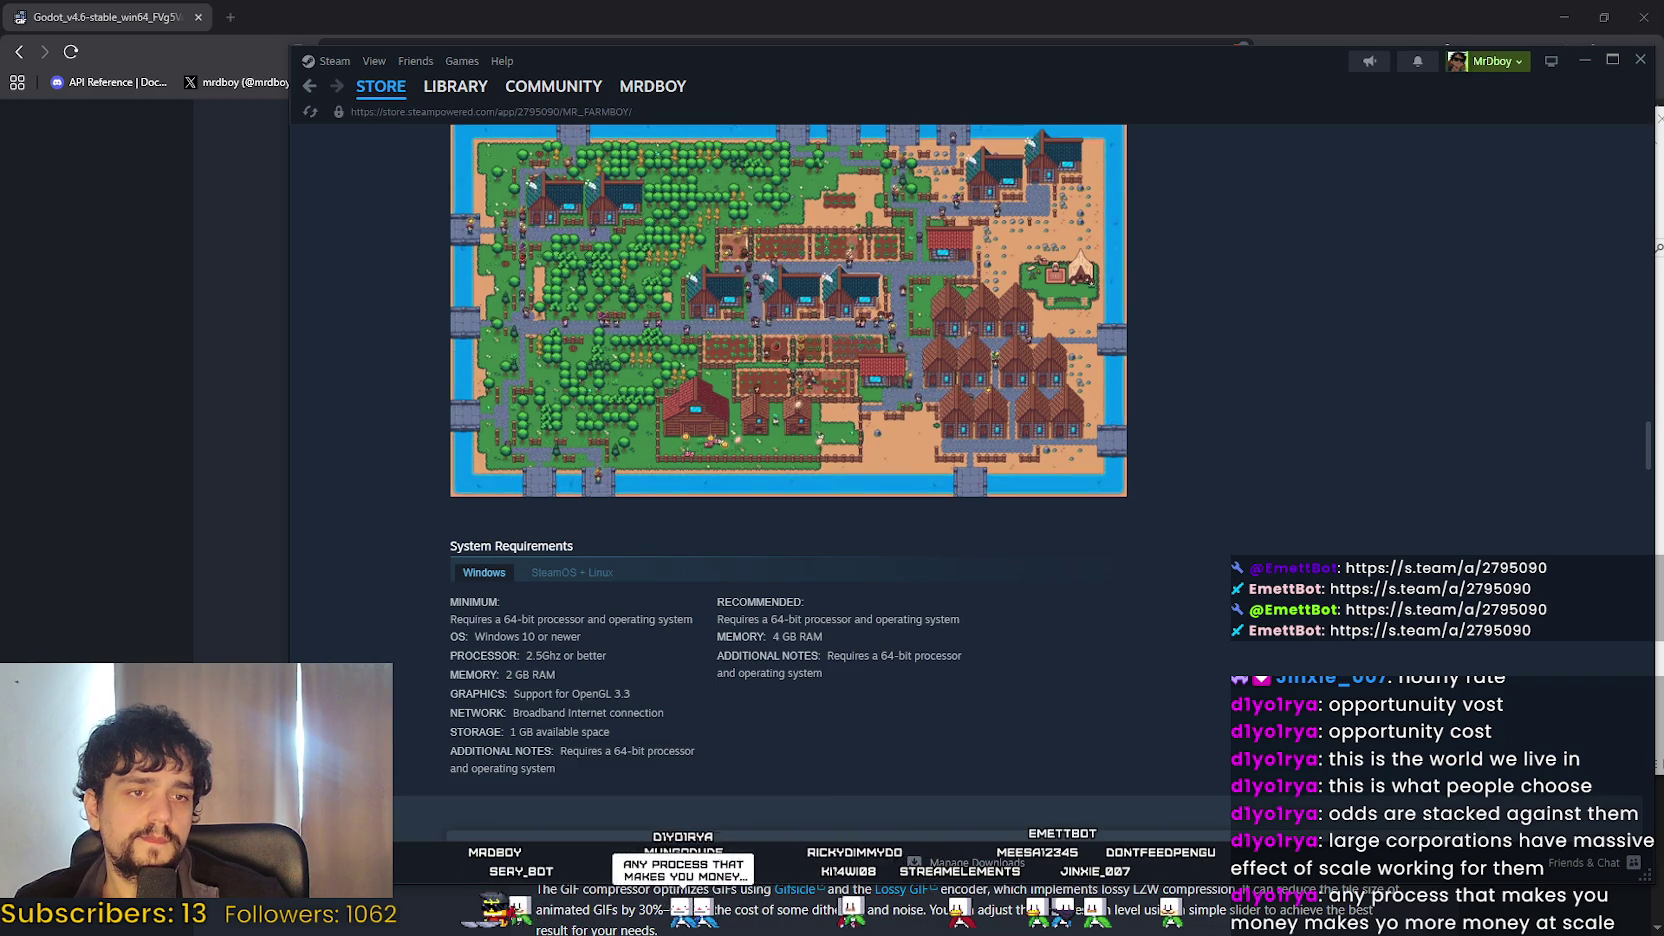
right_click(1406, 572)
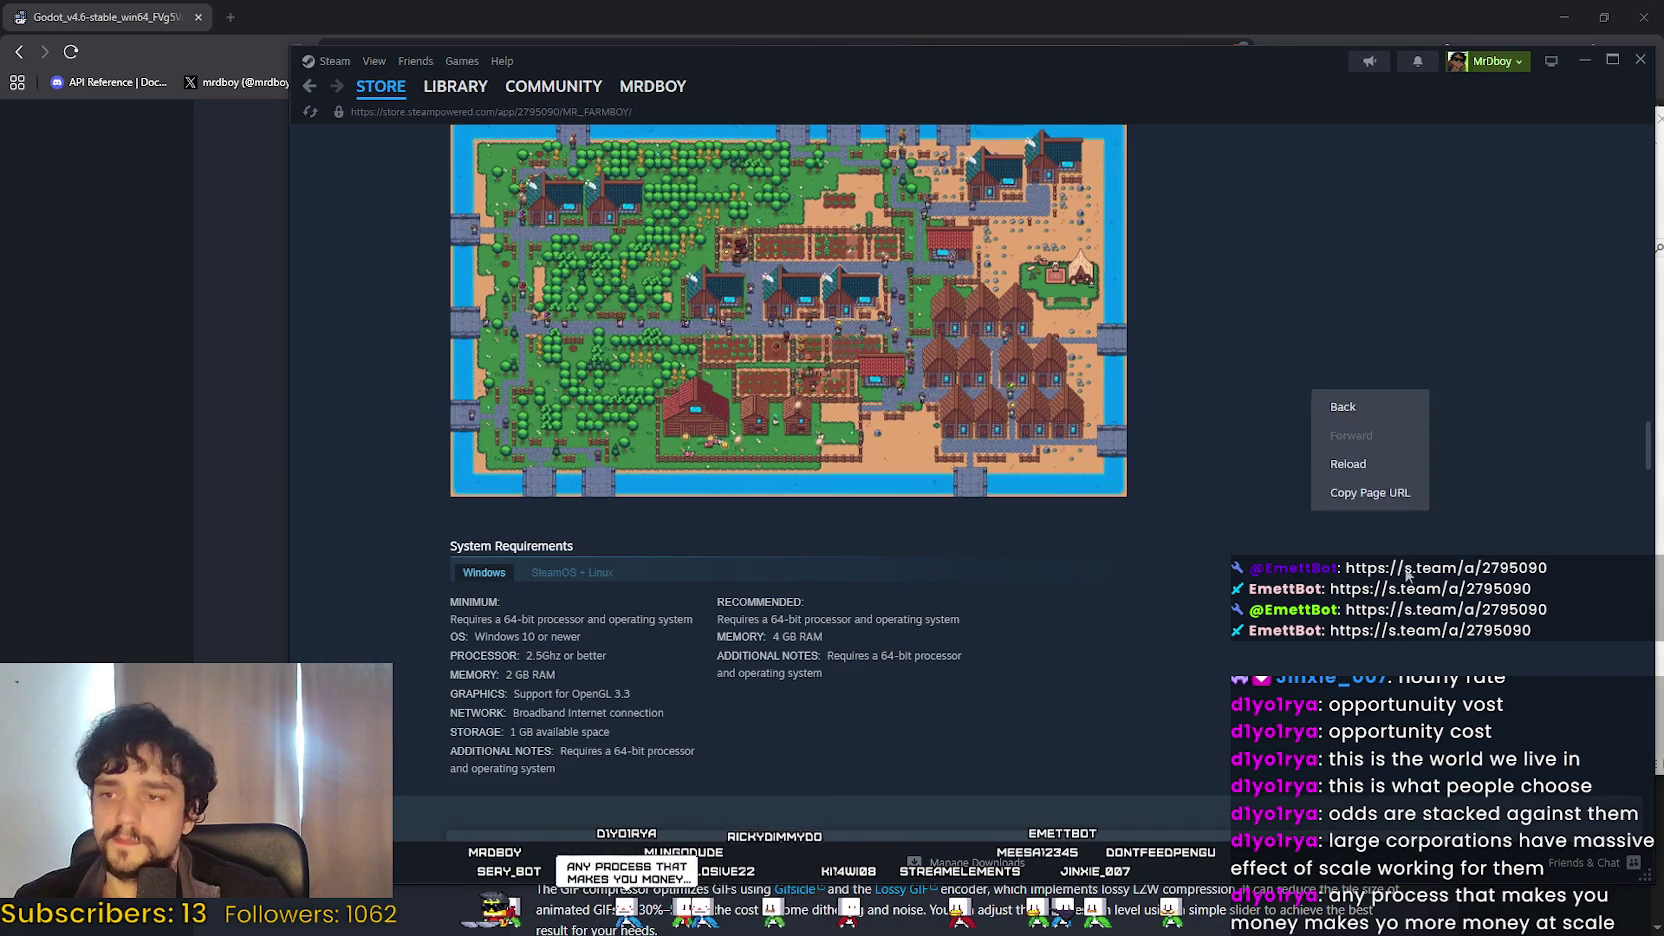
click(1370, 492)
Review the description once more, then bring up Brave with a new blank tab.
scroll(1345, 623, down, 10)
scroll(1238, 445, down, 4)
scroll(1245, 469, up, 10)
scroll(1245, 465, up, 15)
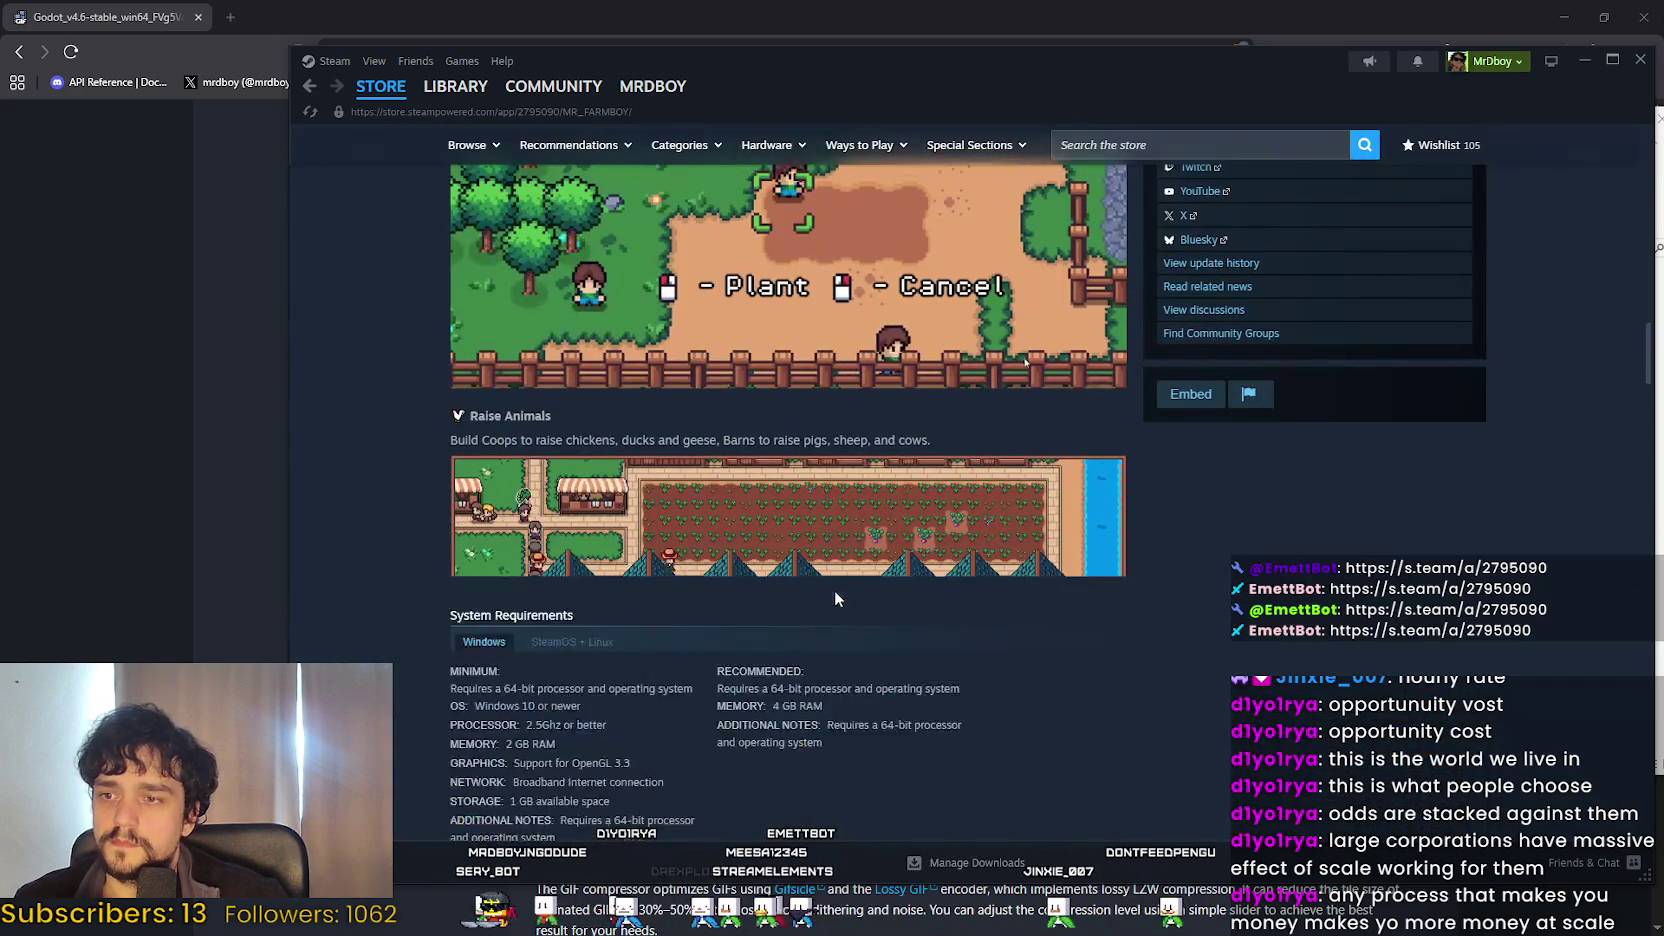
click(835, 590)
scroll(718, 693, down, 10)
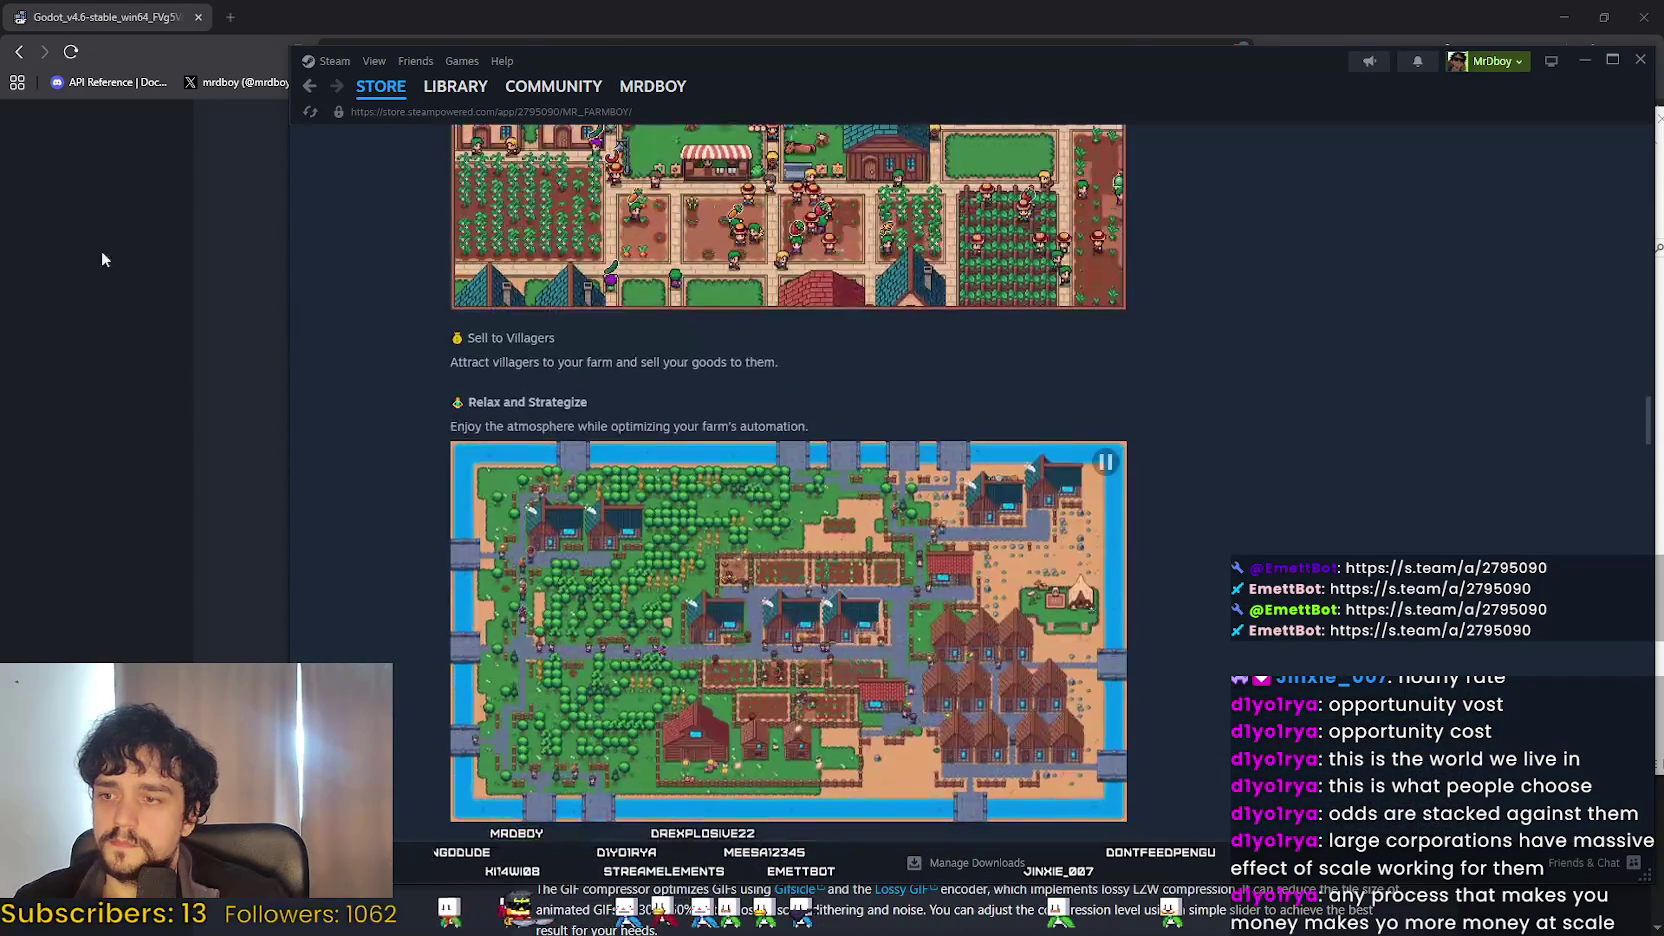
click(101, 250)
click(230, 17)
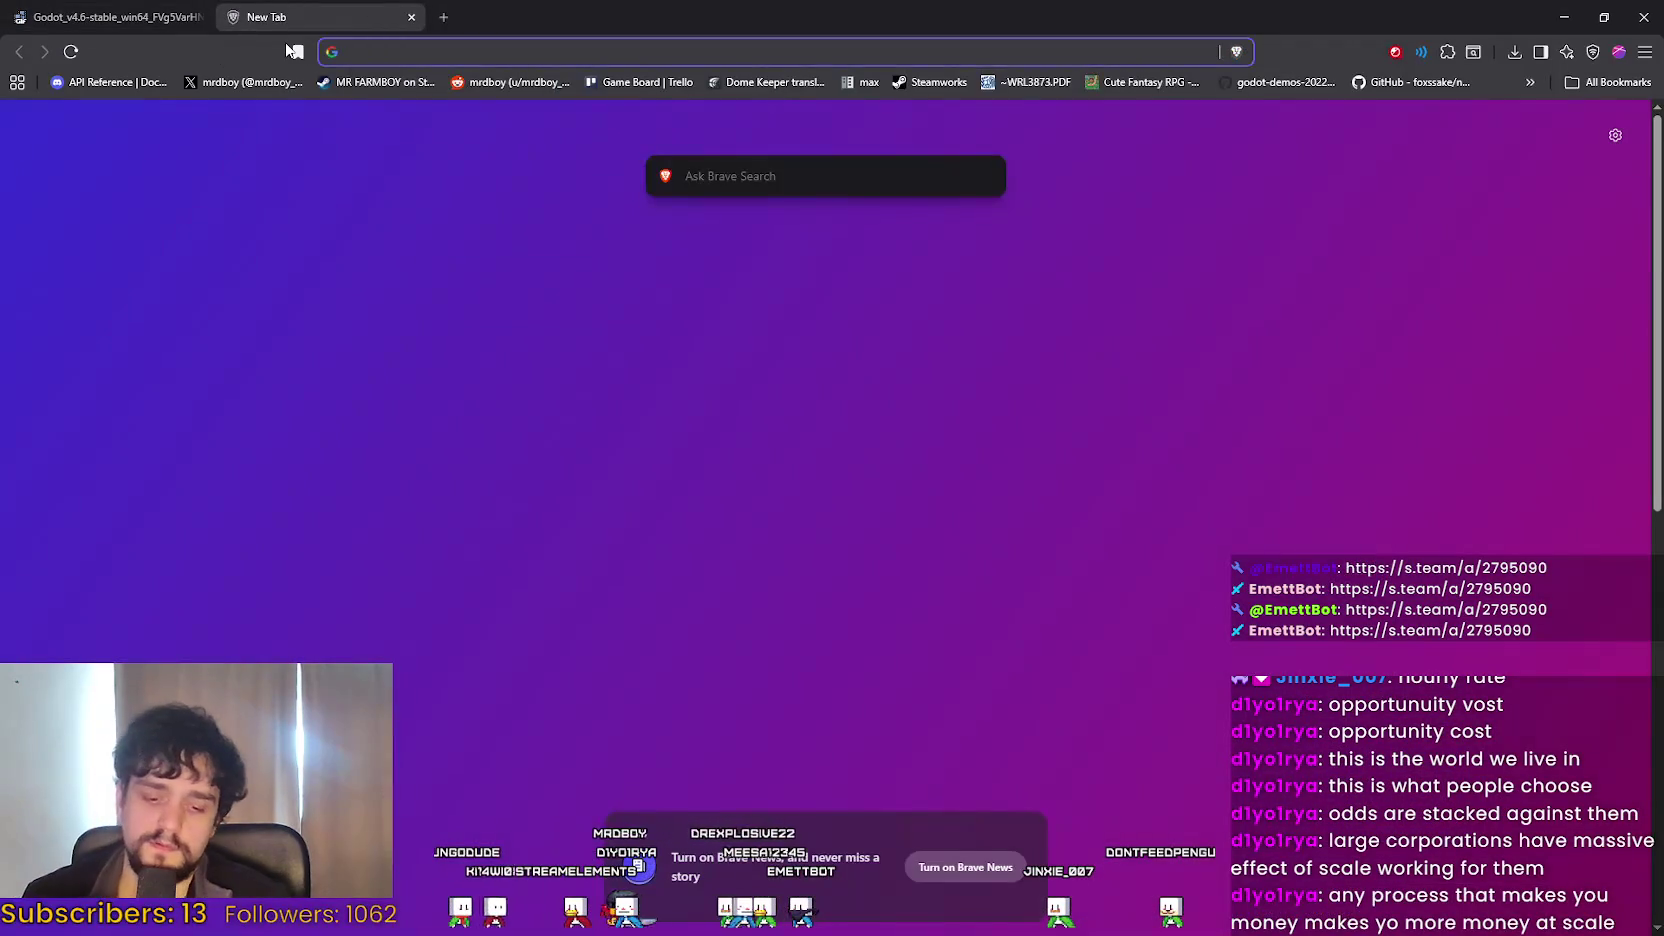
Go to the MR FARMBOY store page and expand the description with READ MORE.
text(mr farmb)
key(Return)
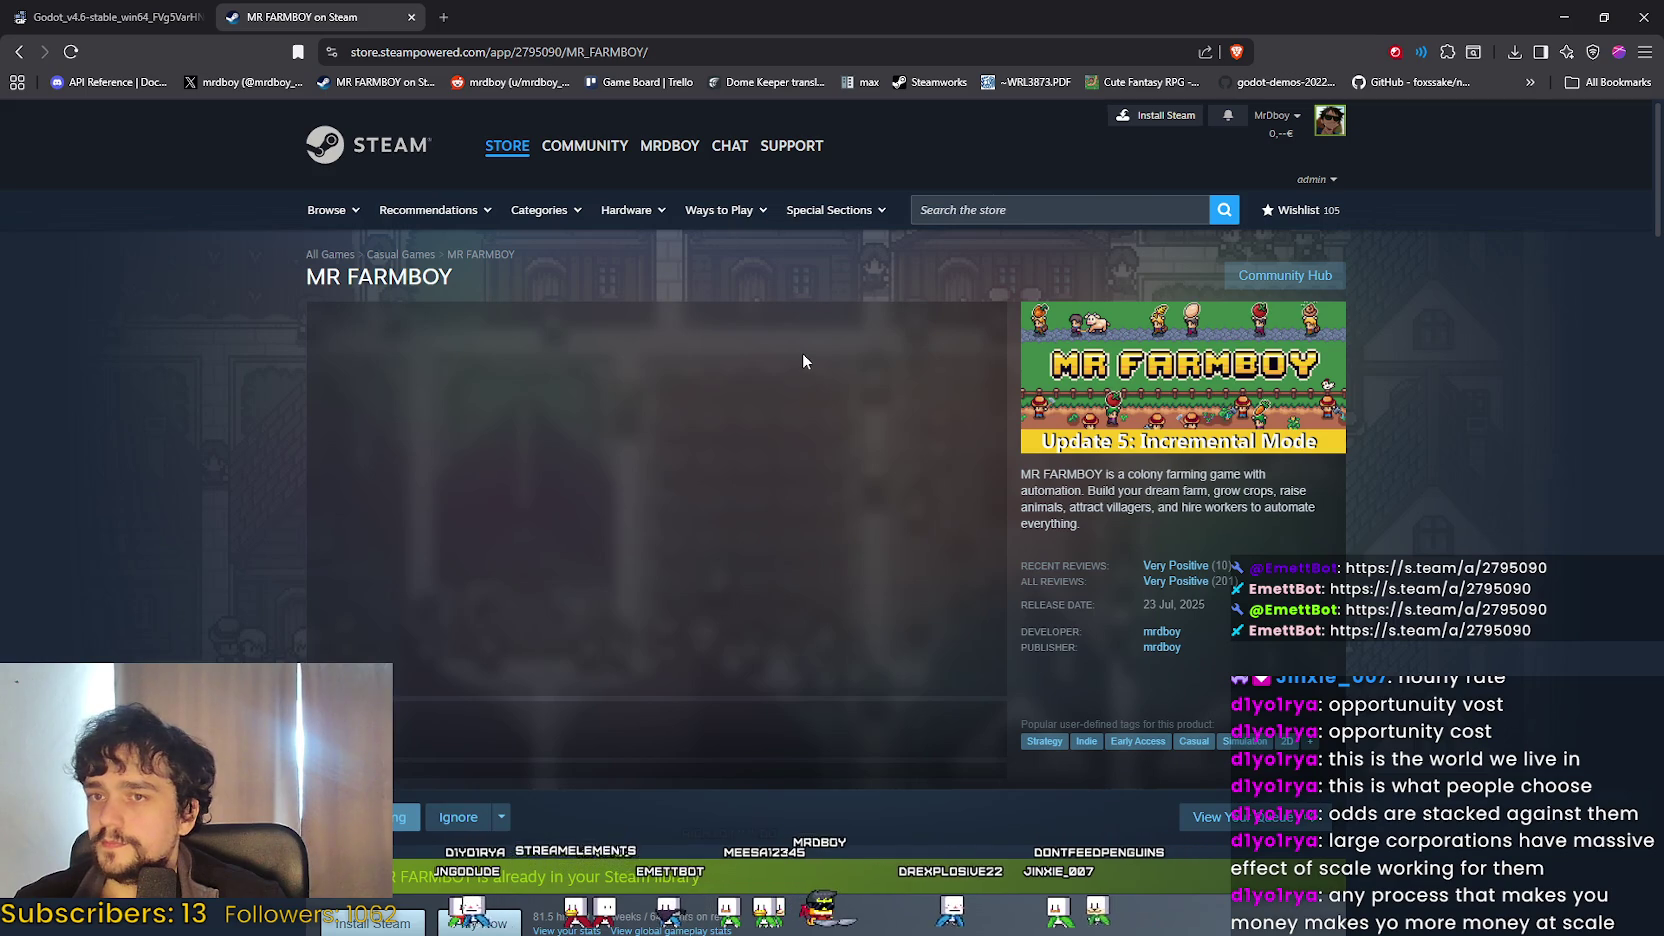
scroll(805, 551, down, 5)
scroll(807, 551, down, 20)
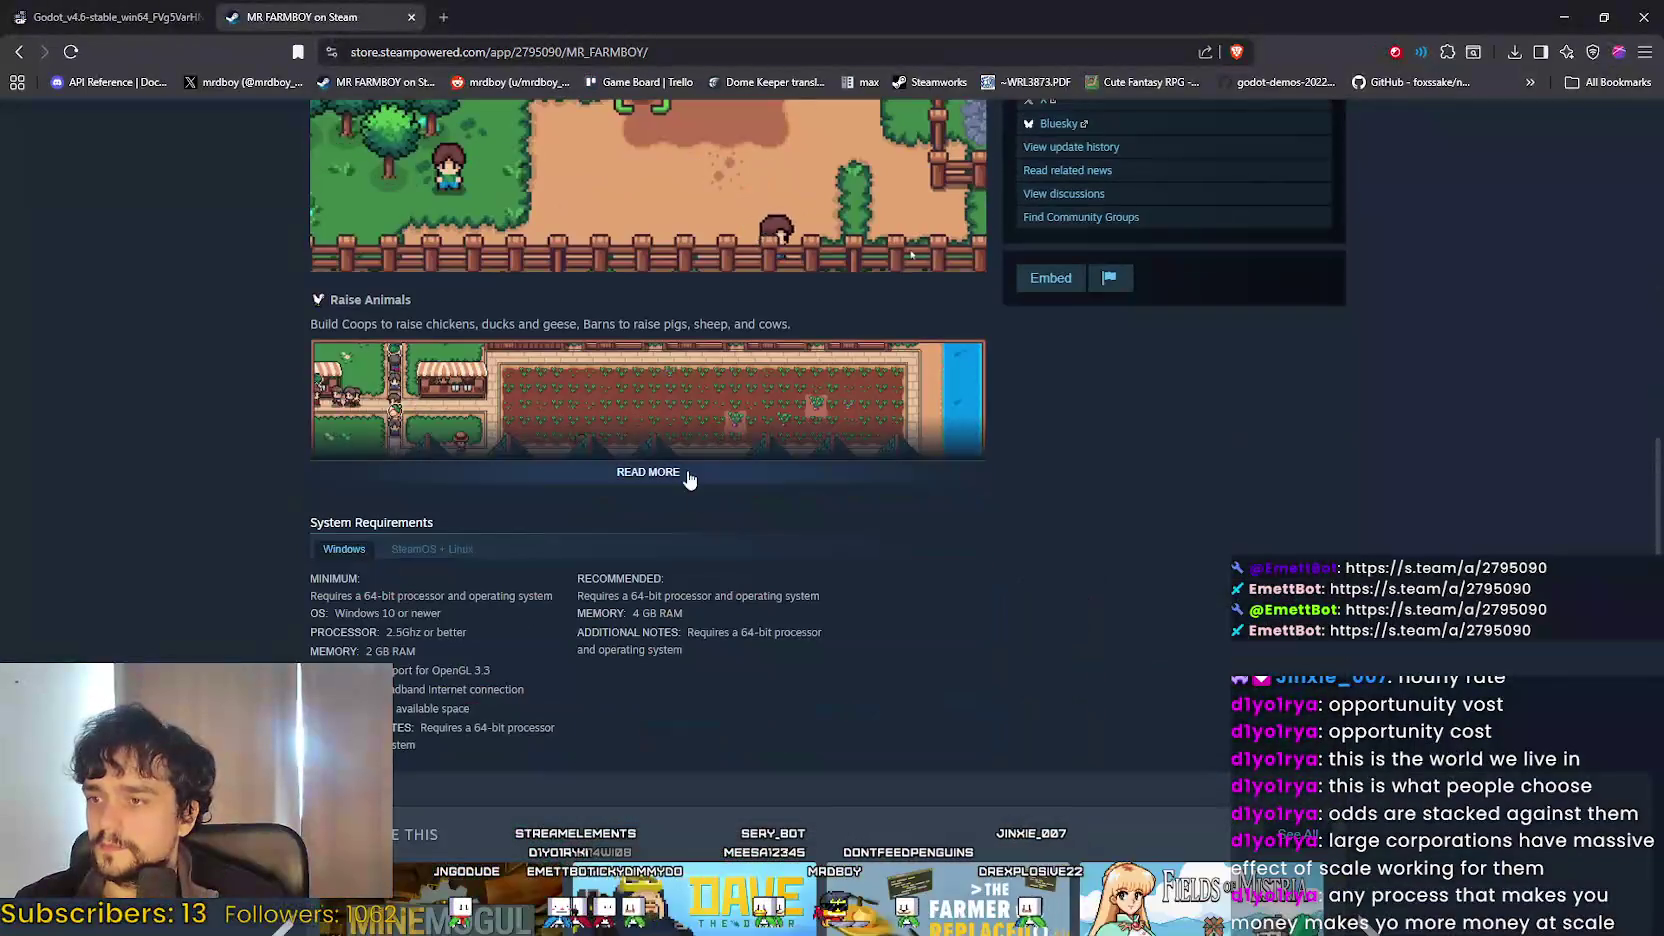
click(688, 478)
scroll(887, 582, down, 15)
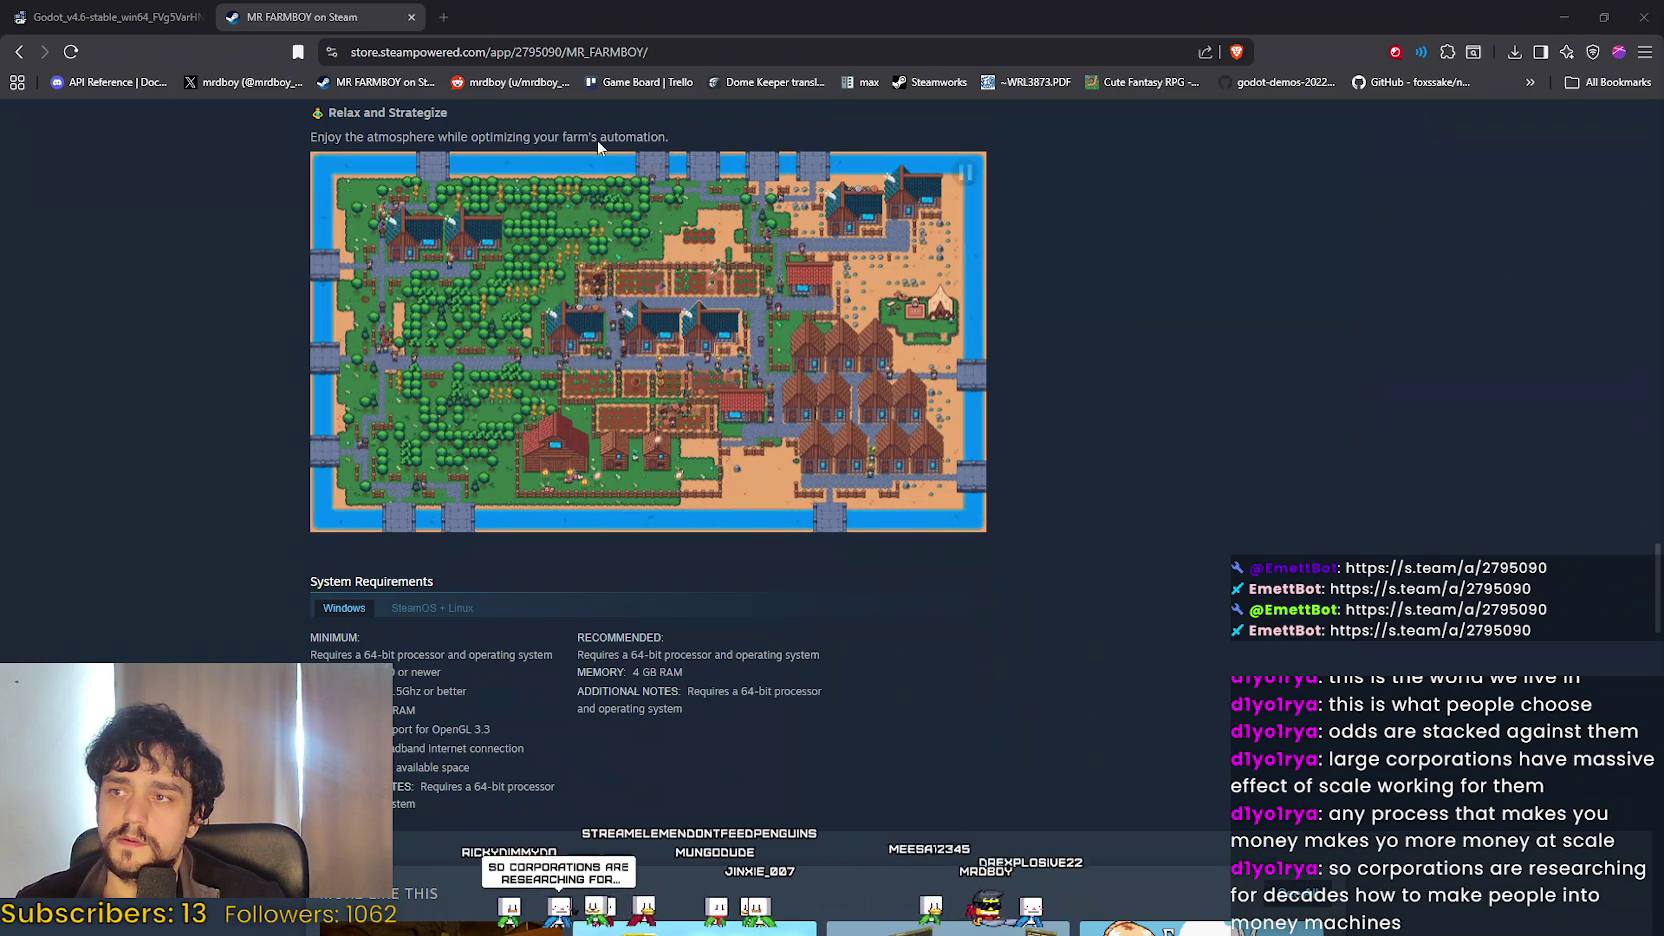
Select and deselect the Relax and Strategize caption, then reload the store page.
mouse_move(312, 137)
mouse_down()
mouse_move(696, 124)
mouse_move(314, 130)
mouse_up()
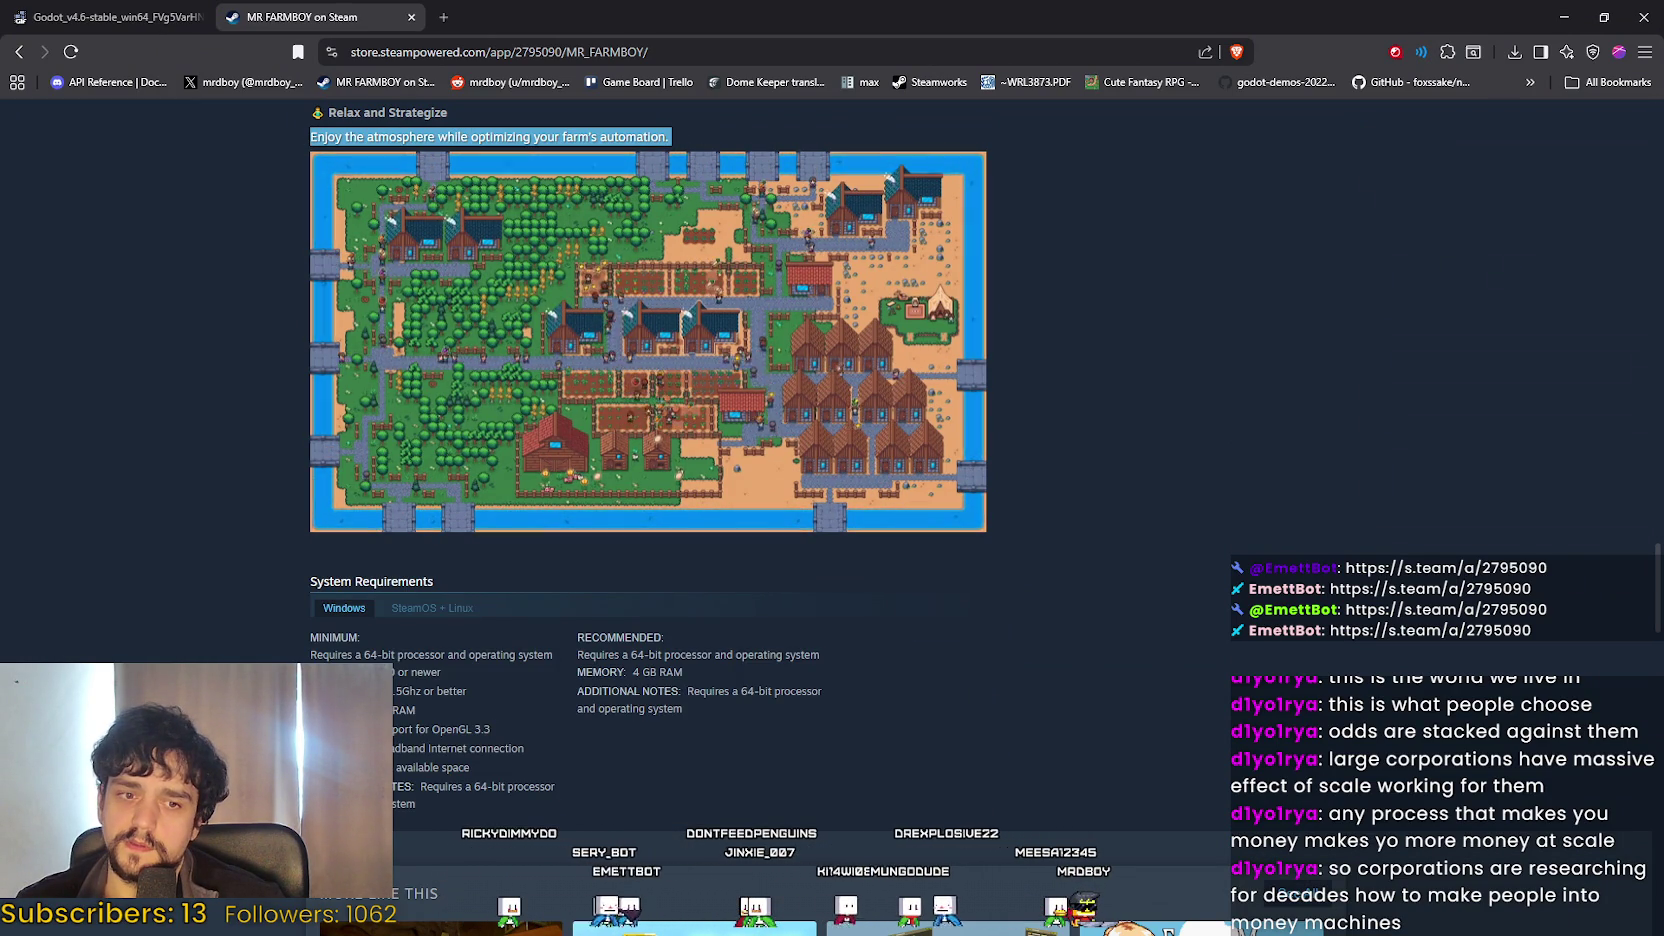
click(1192, 447)
key(F5)
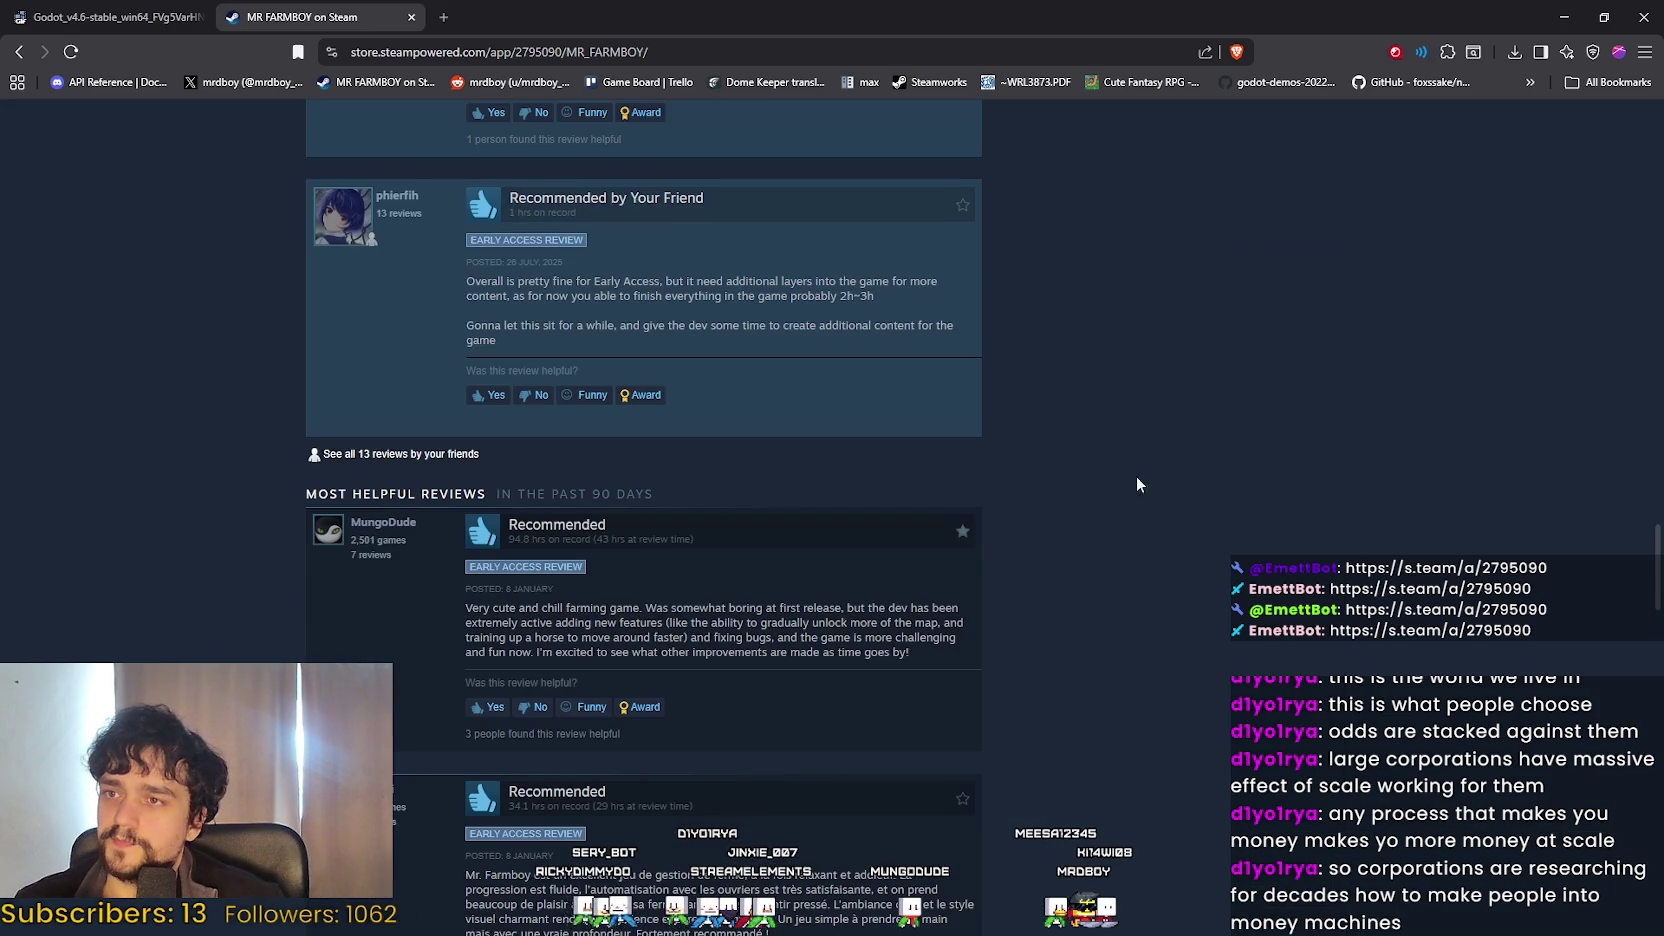
scroll(1143, 465, up, 4)
scroll(703, 384, up, 15)
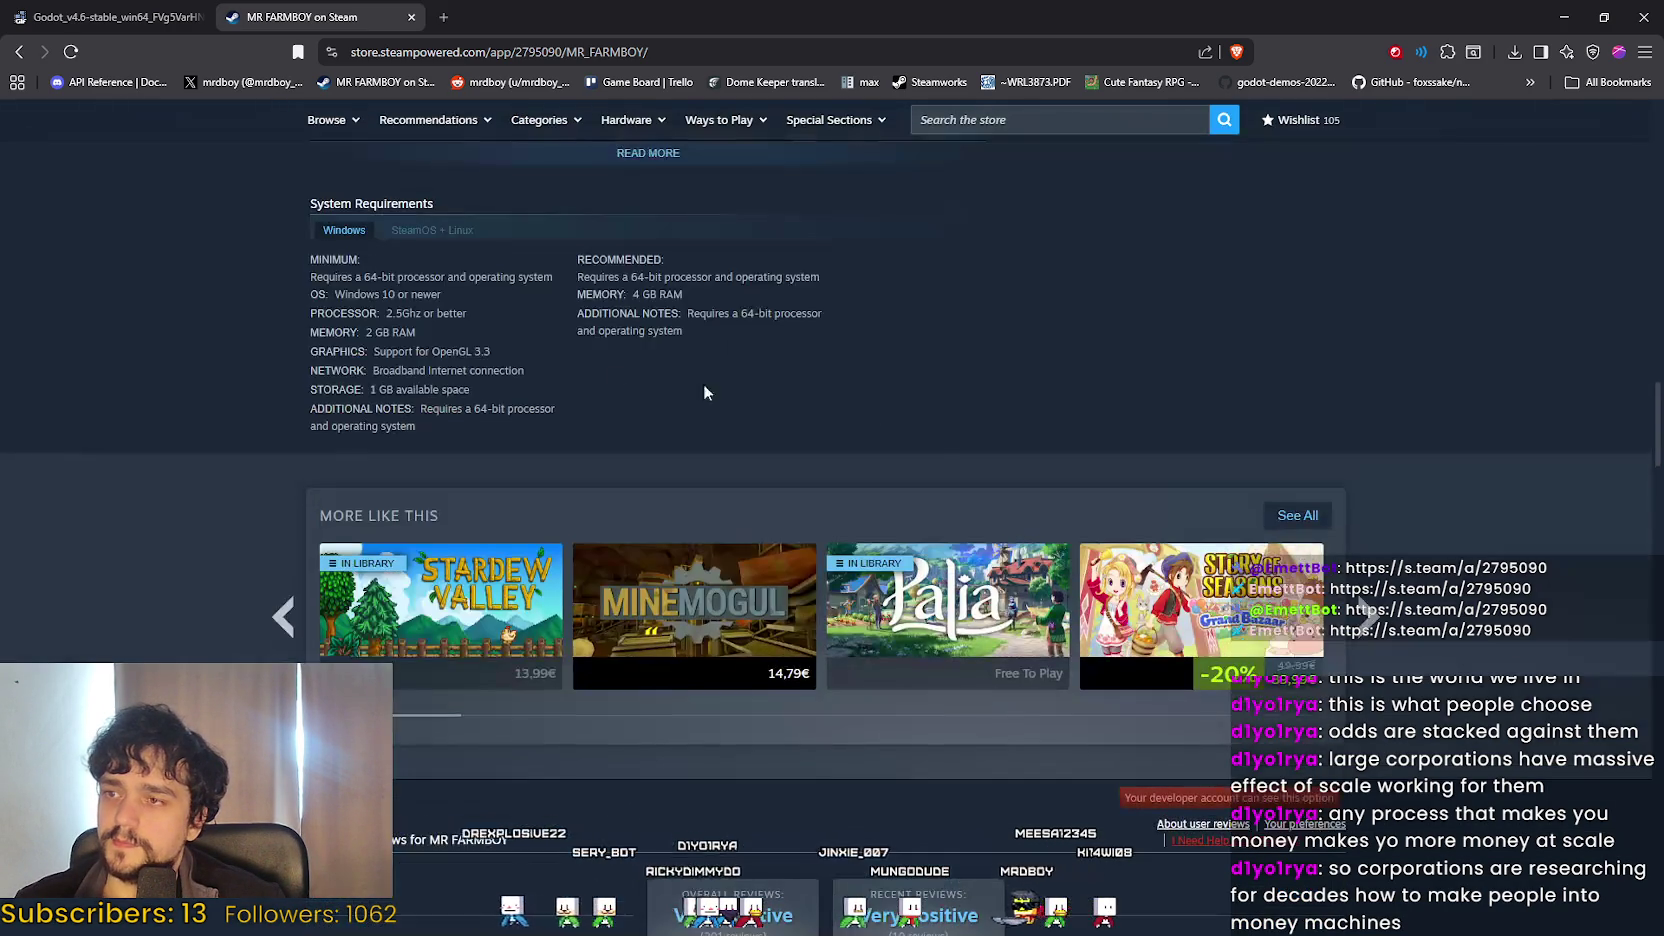
scroll(762, 496, down, 10)
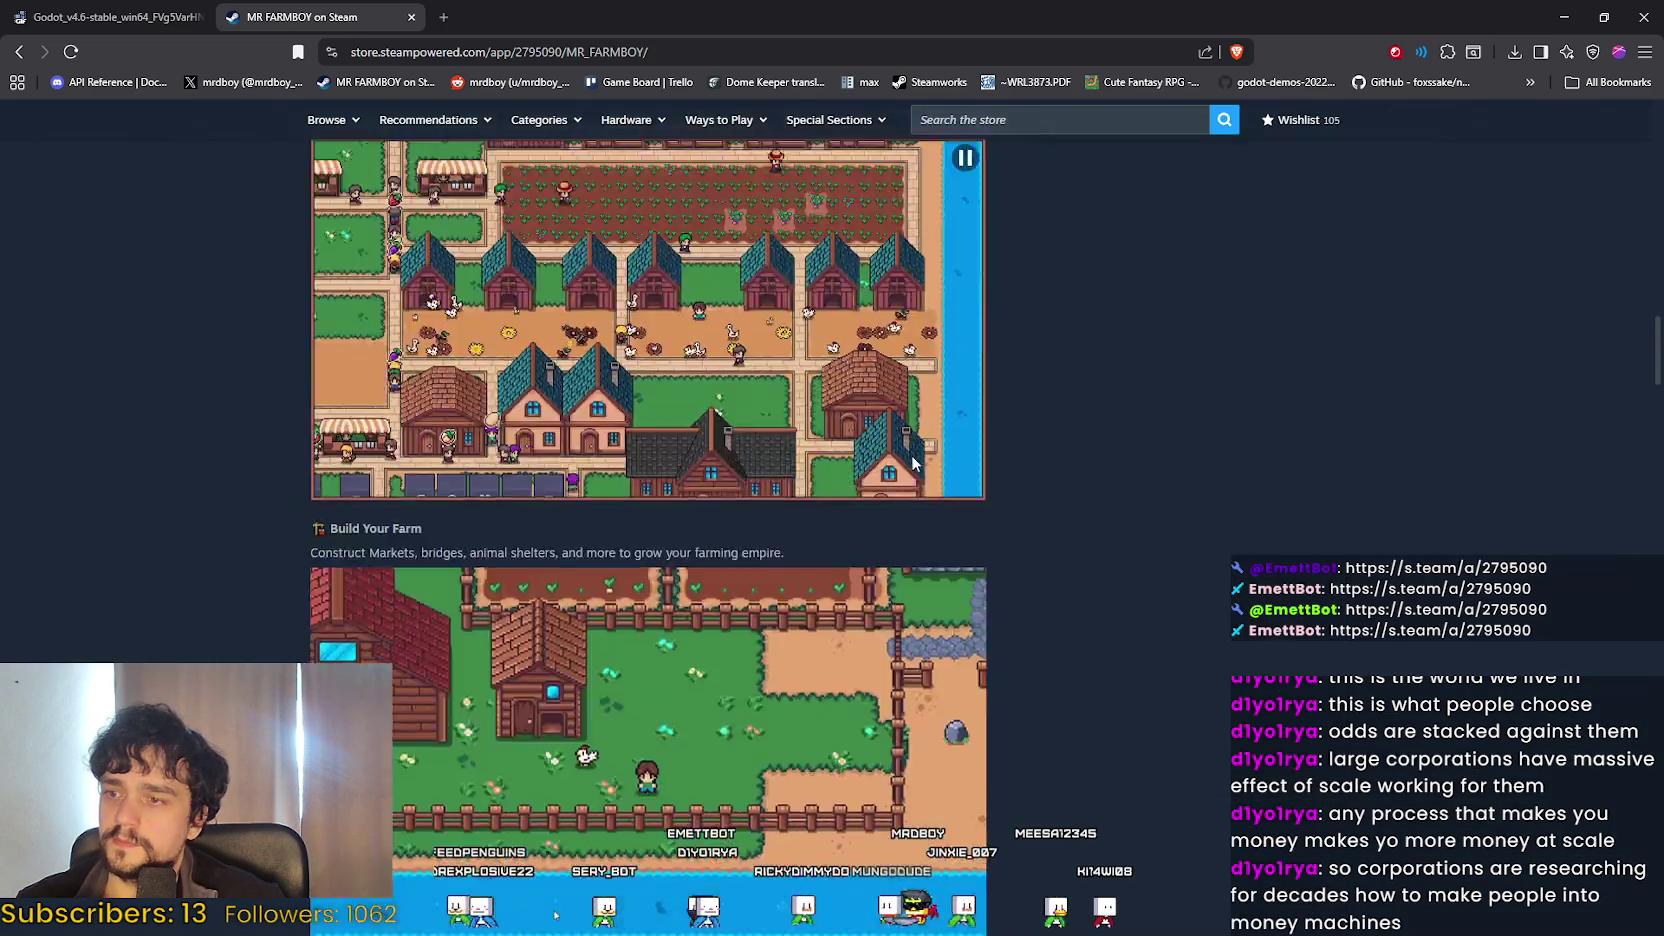
scroll(472, 512, down, 3)
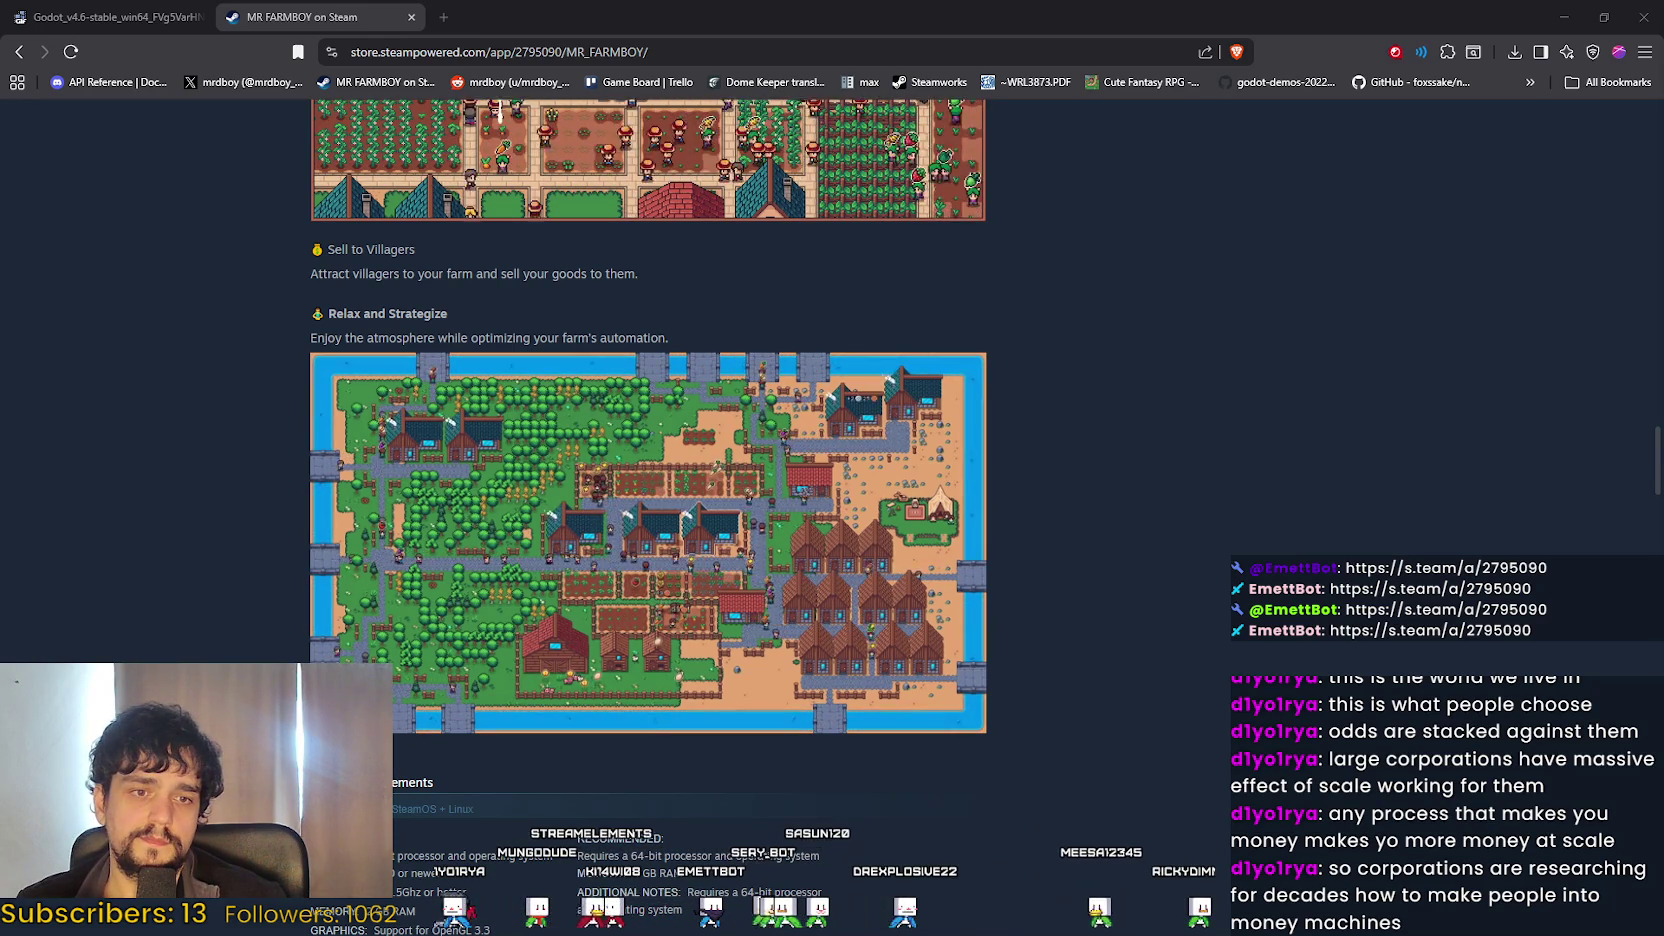
right_click(1237, 424)
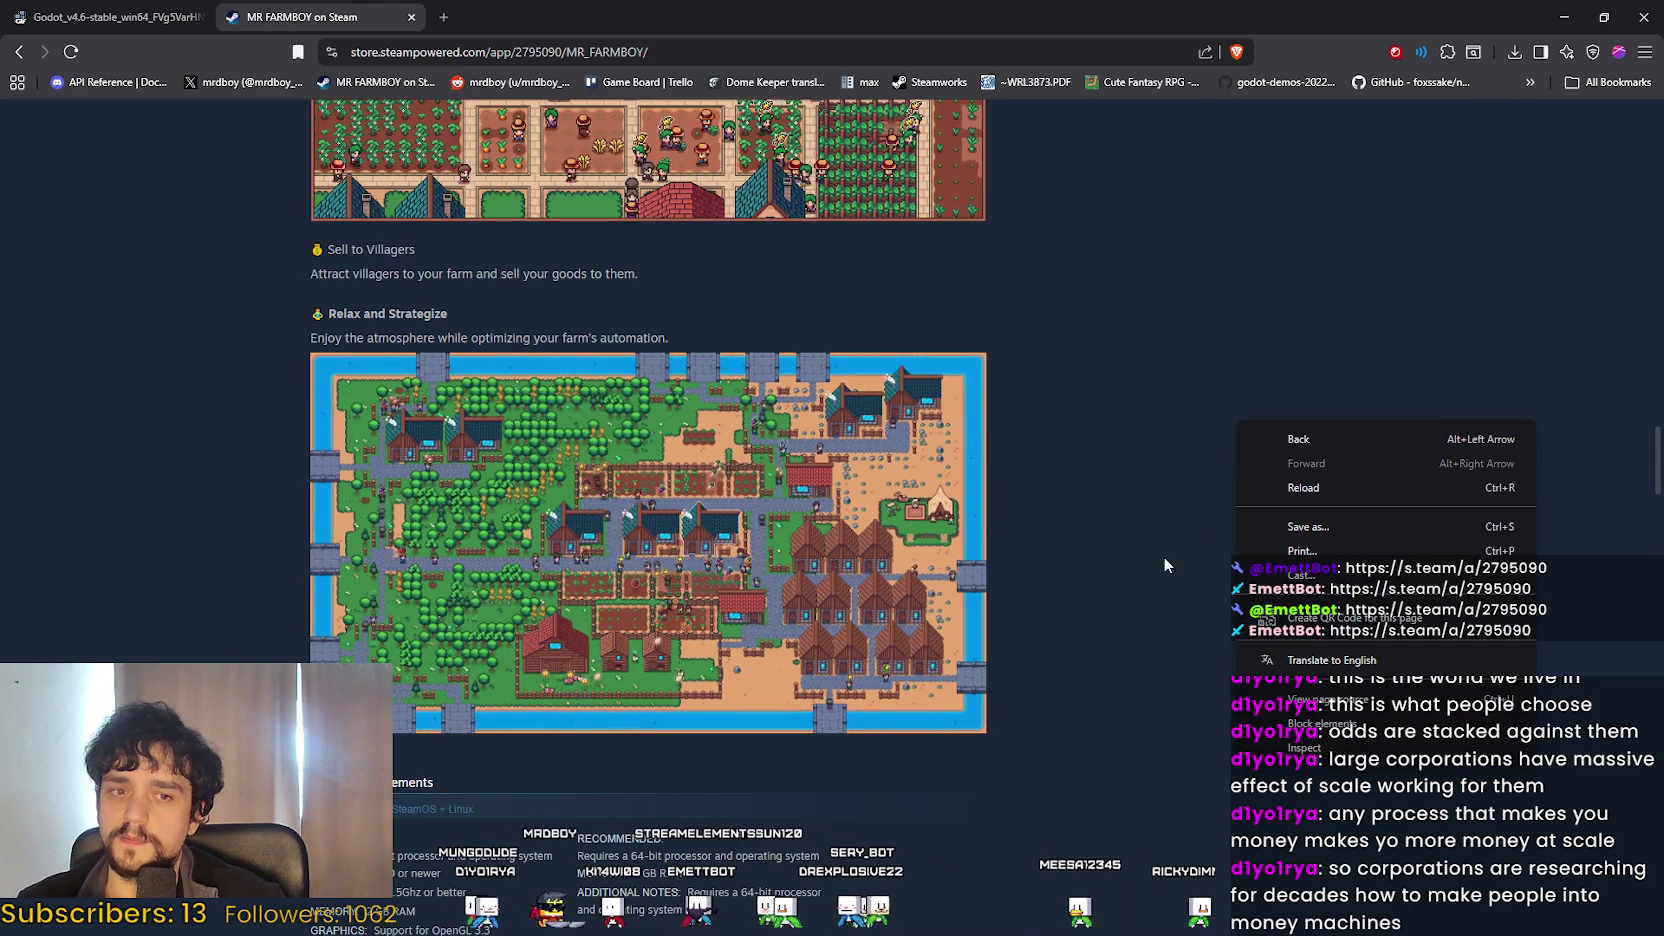
Reload the MR FARMBOY page and expand its full description with READ MORE.
click(1330, 486)
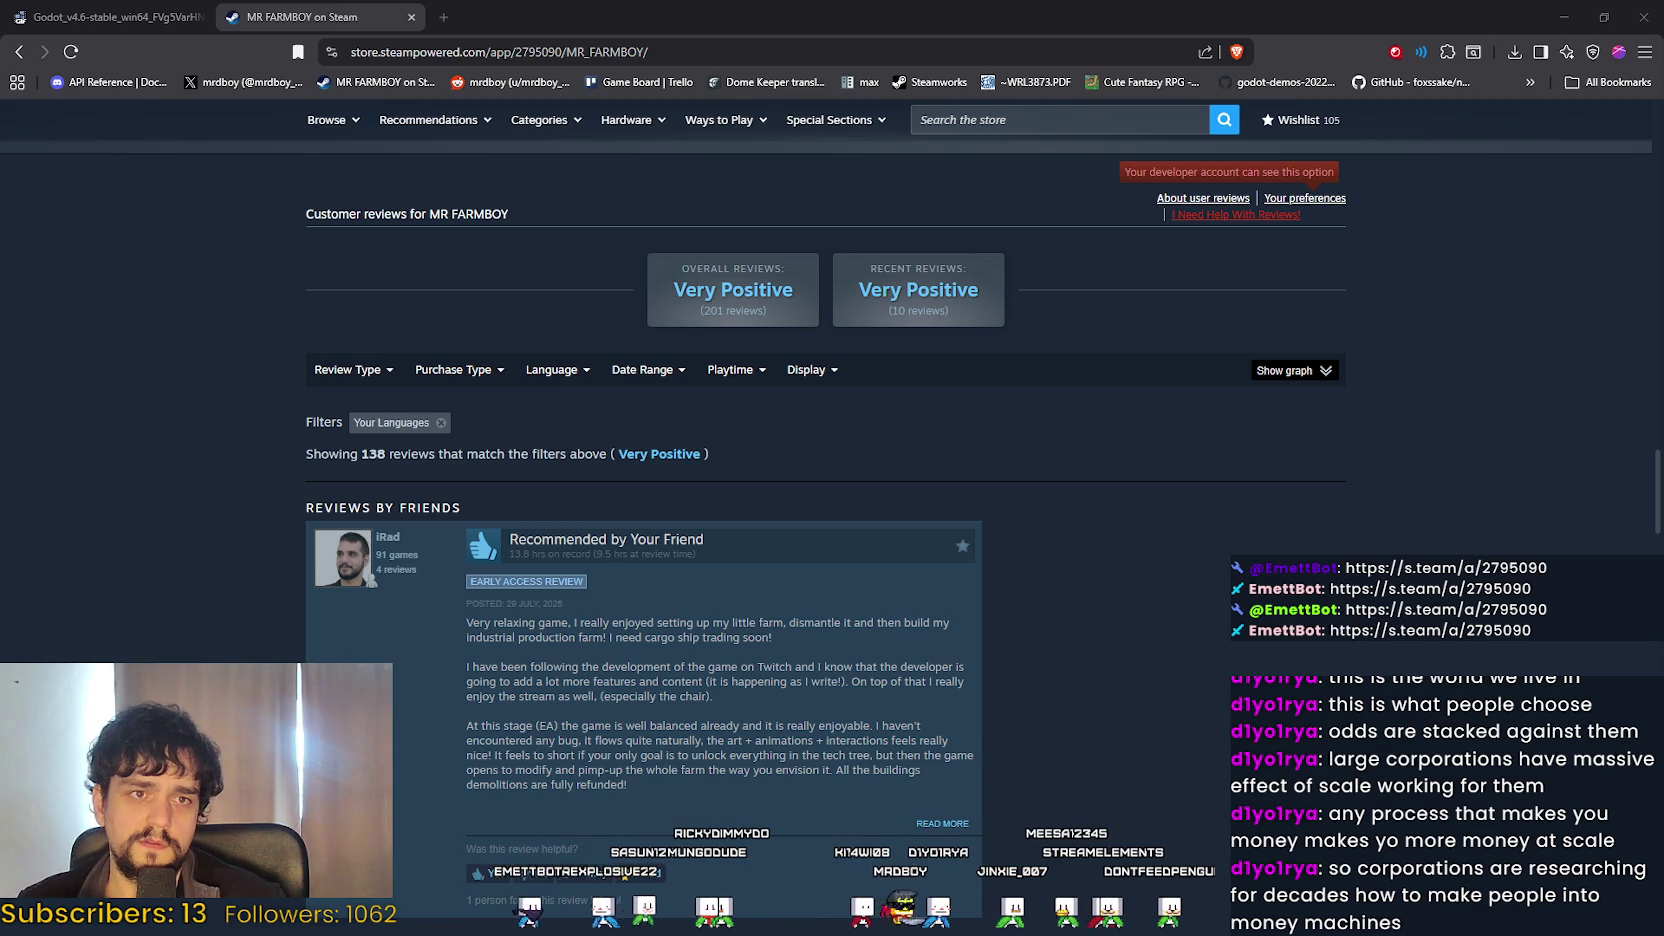
scroll(744, 424, up, 10)
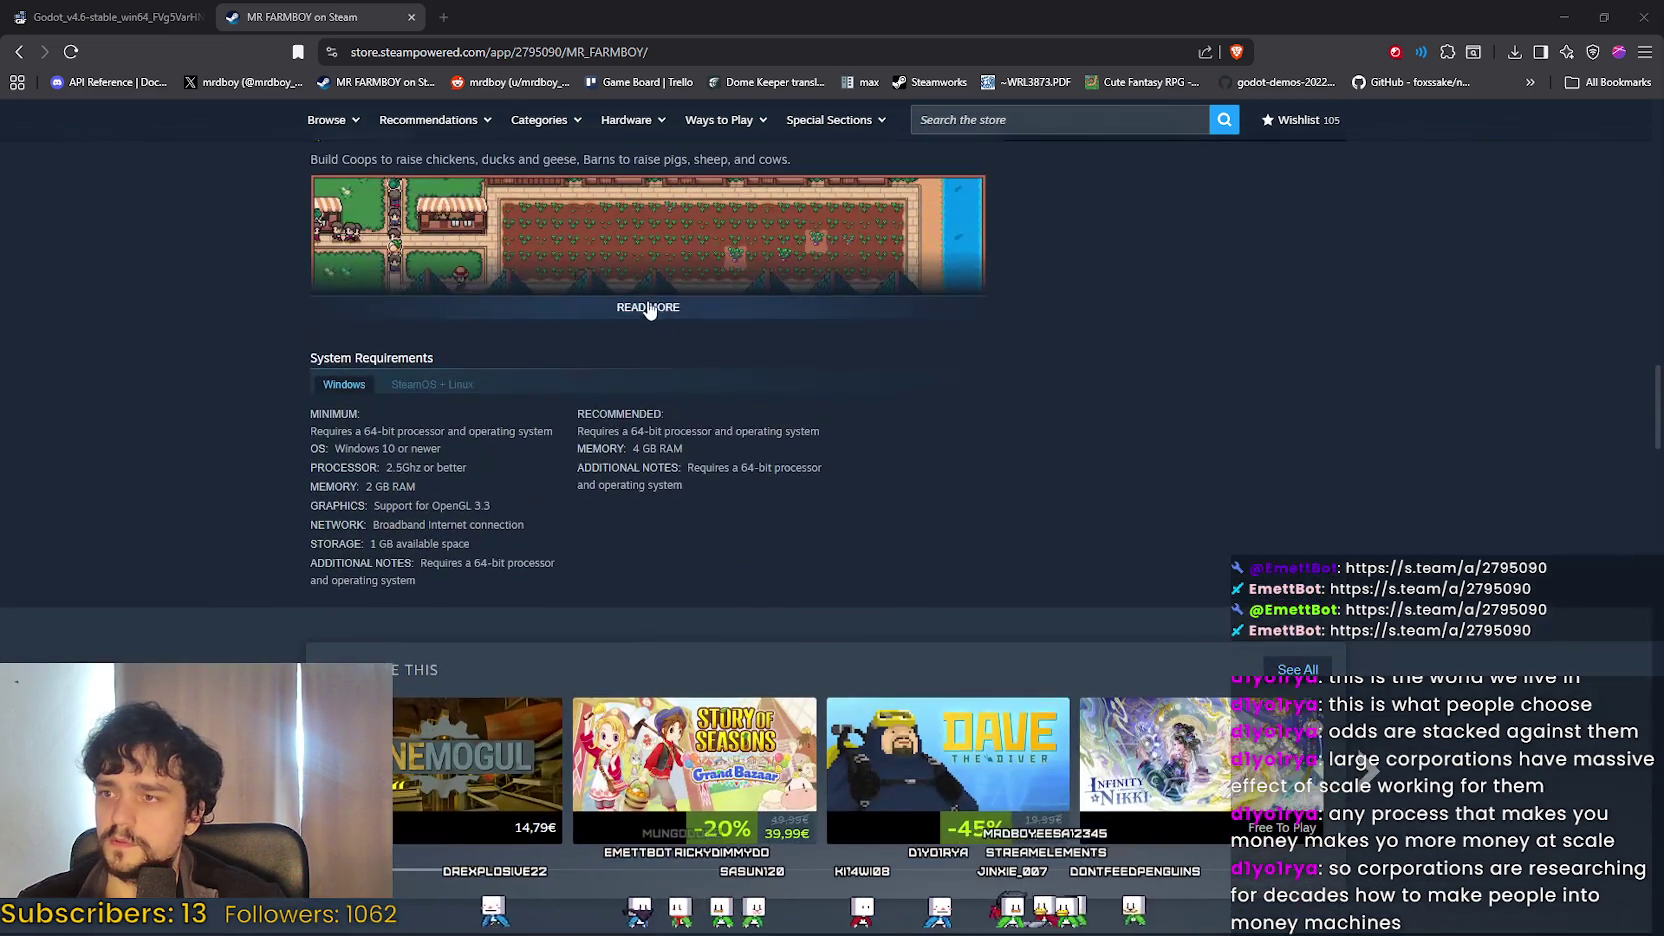
click(648, 307)
scroll(688, 350, down, 12)
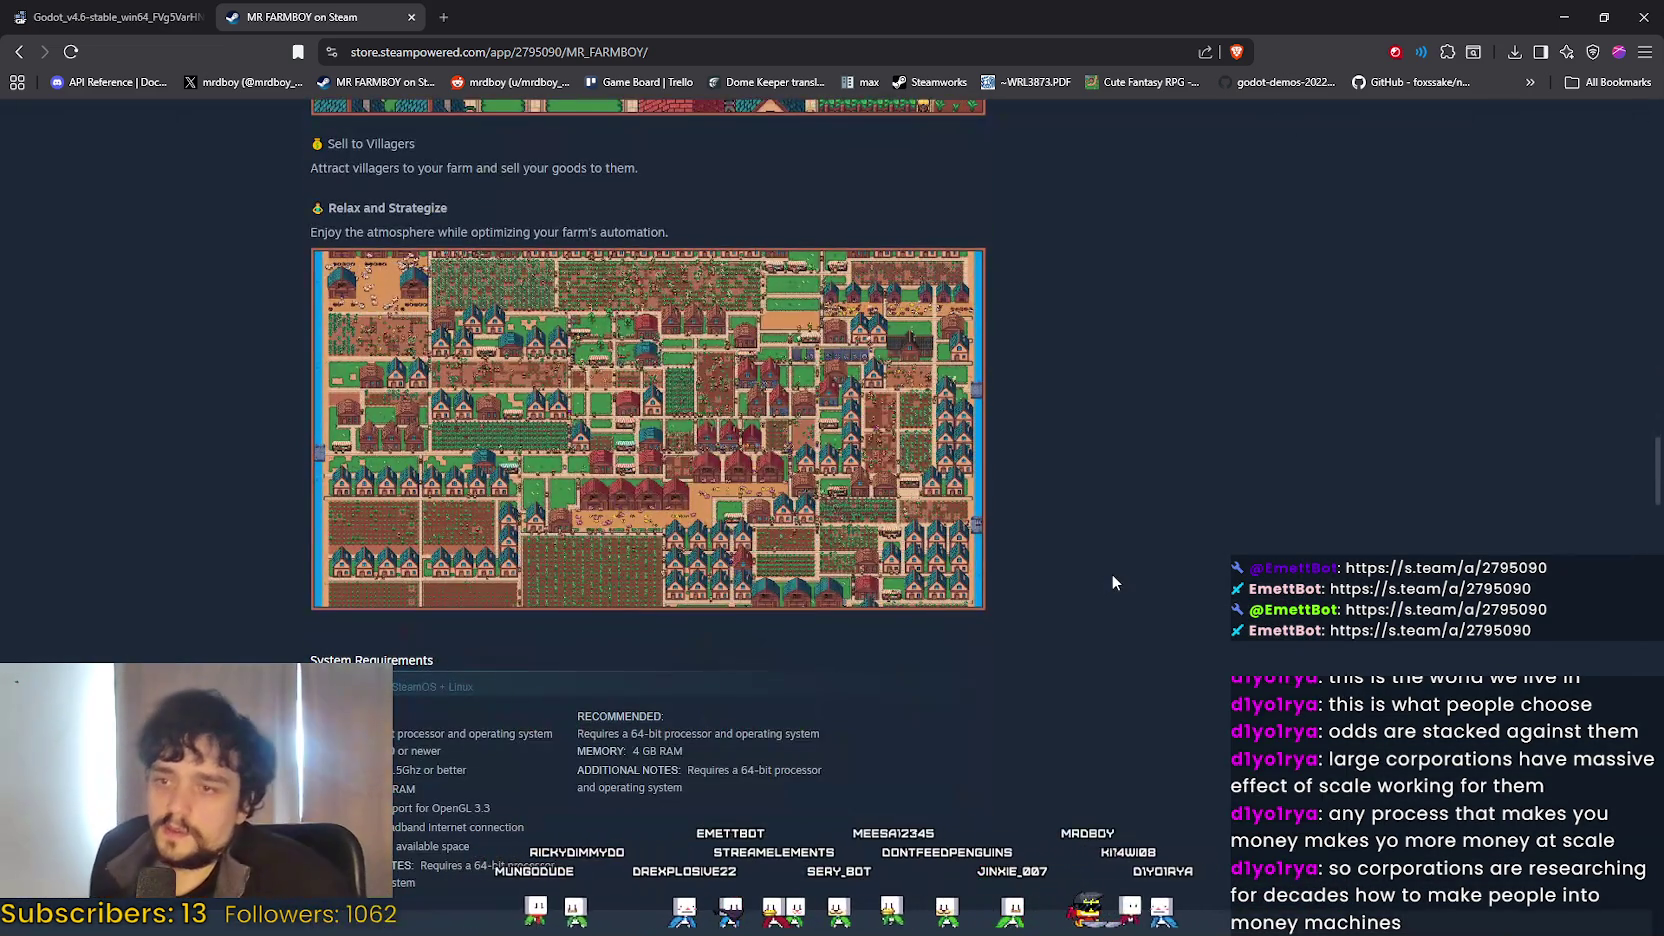
Scroll through the feature GIFs, including the new Relax and Strategize town animation.
scroll(1049, 450, up, 3)
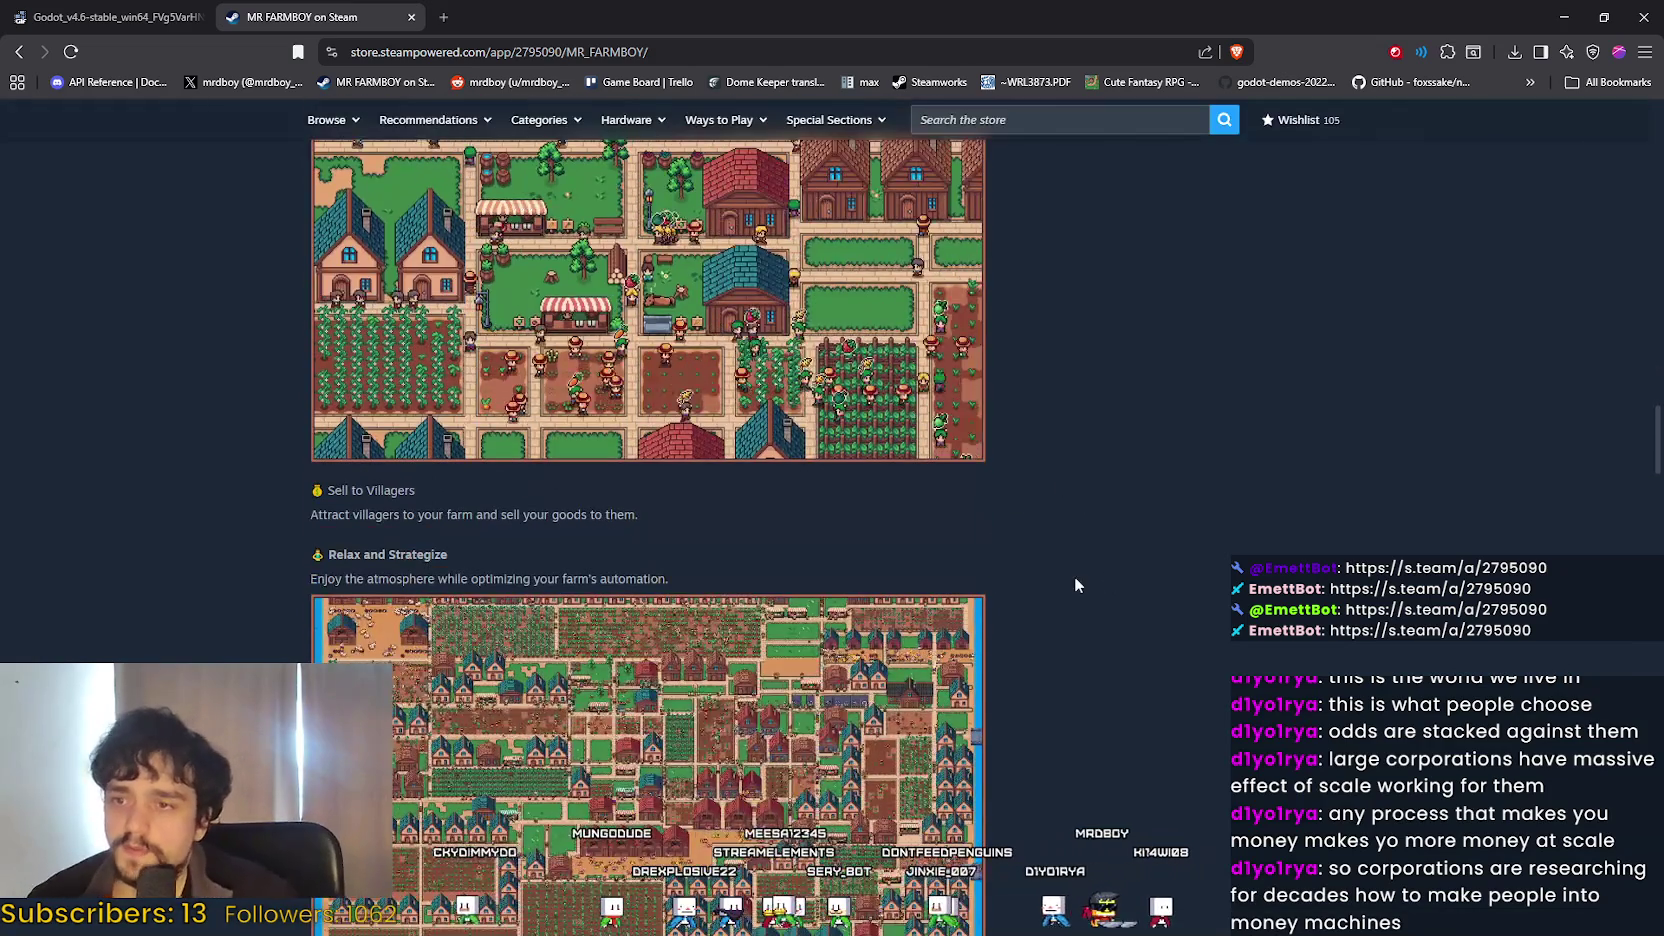
scroll(978, 677, down, 2)
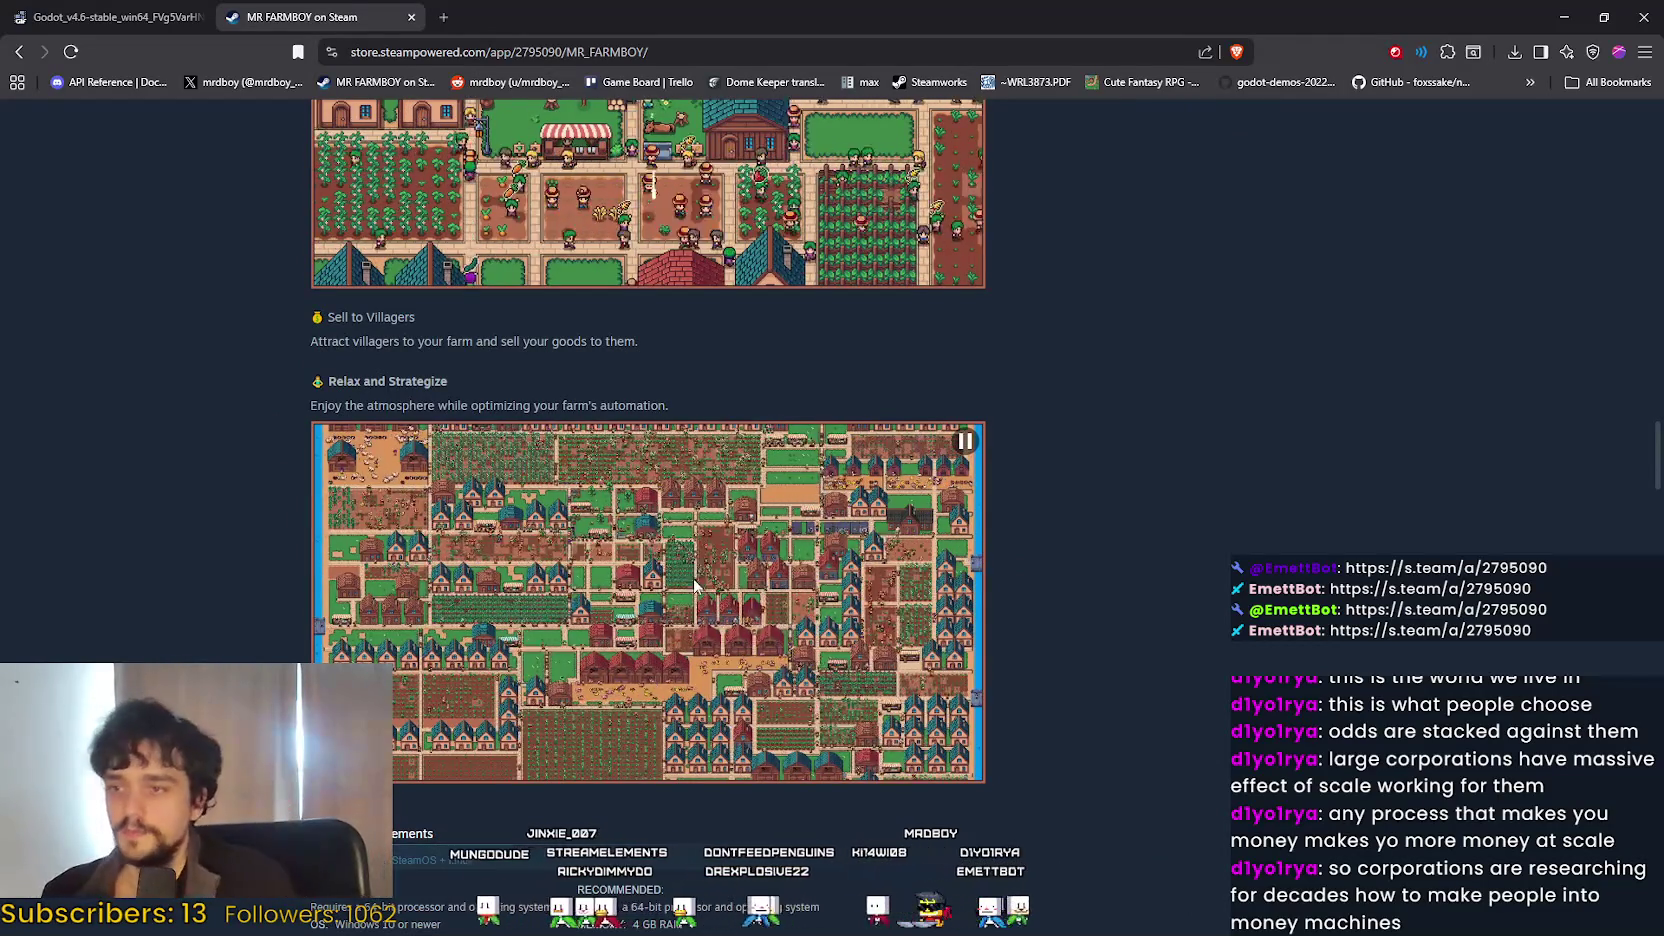
scroll(1202, 516, up, 7)
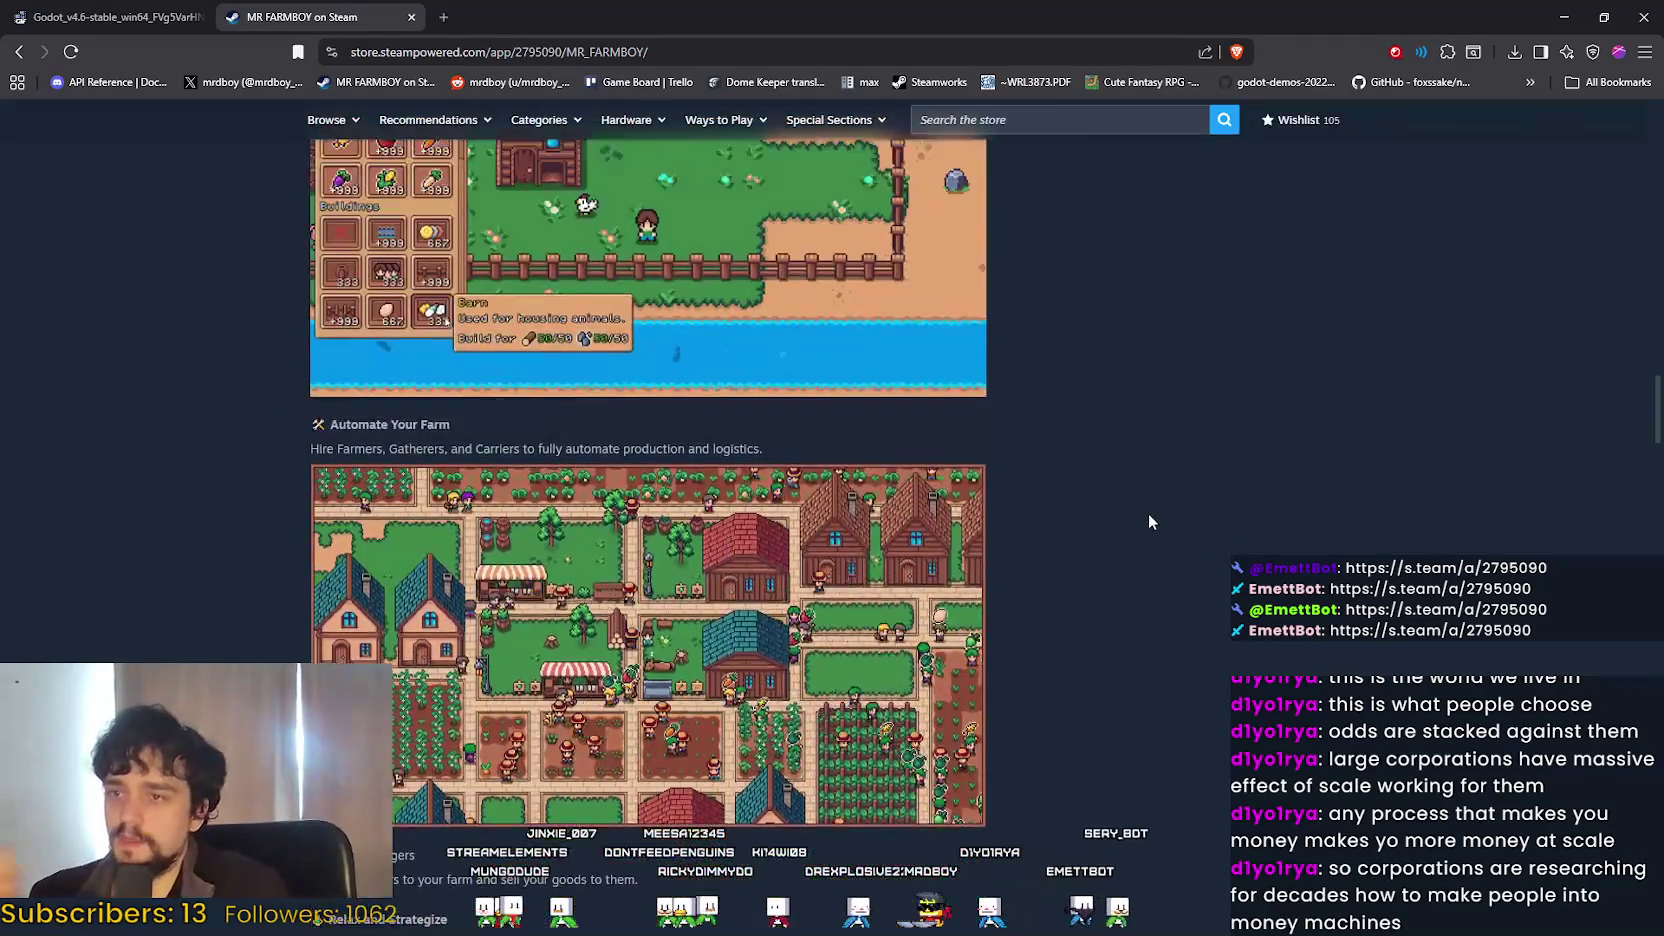
scroll(982, 578, up, 7)
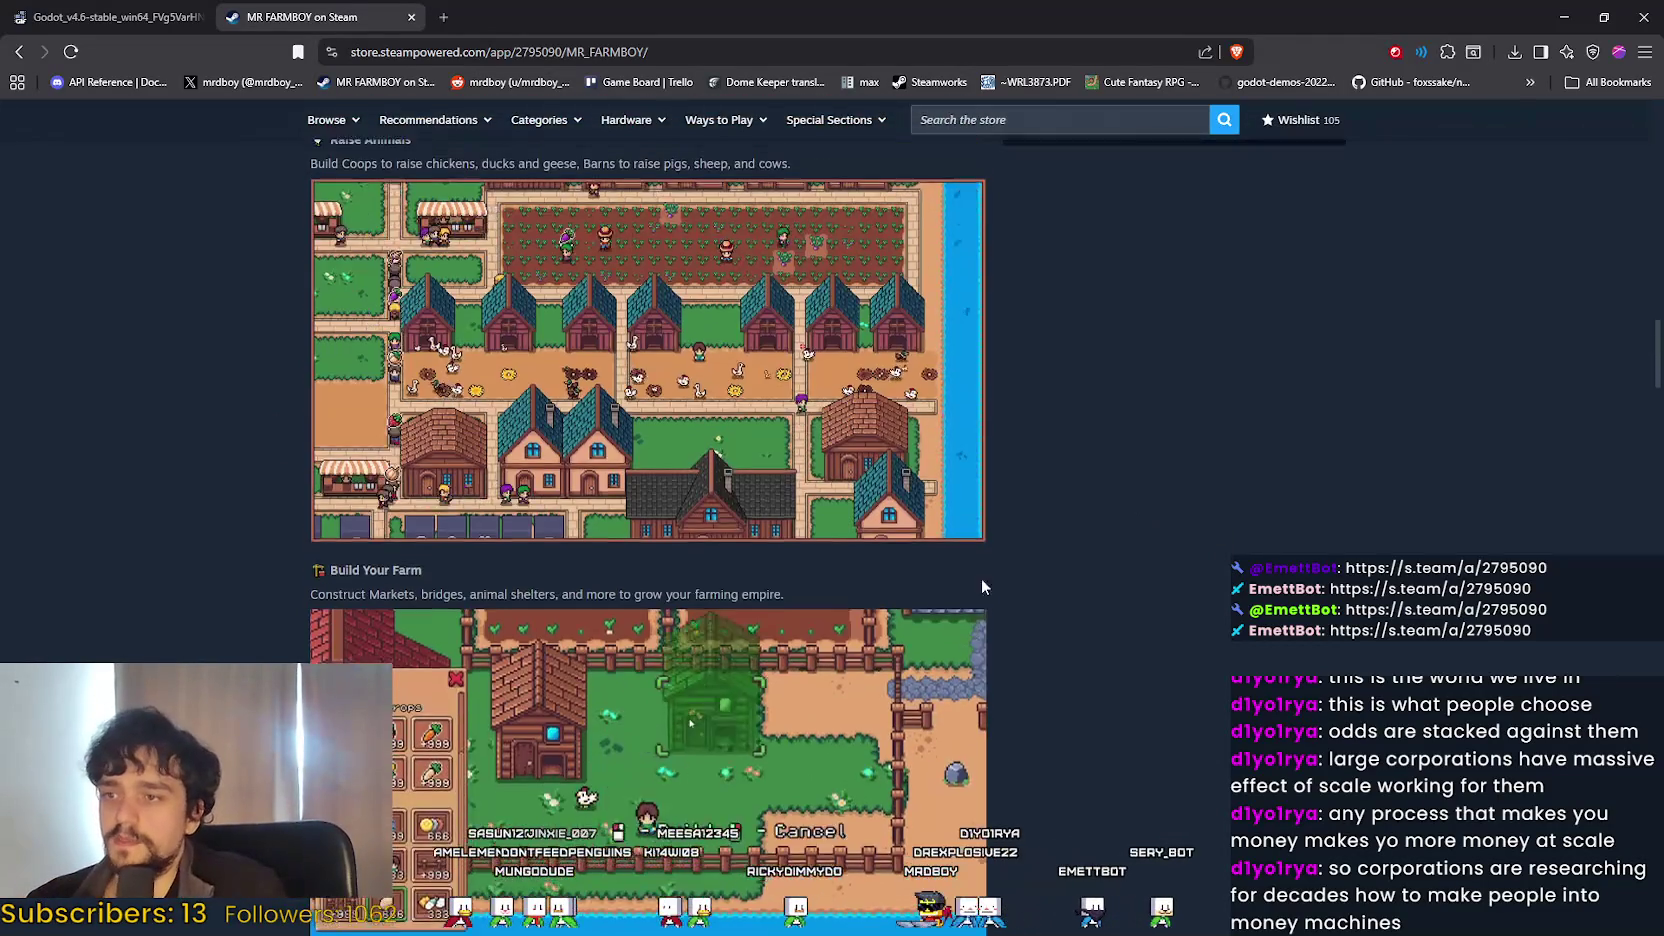
scroll(962, 608, up, 4)
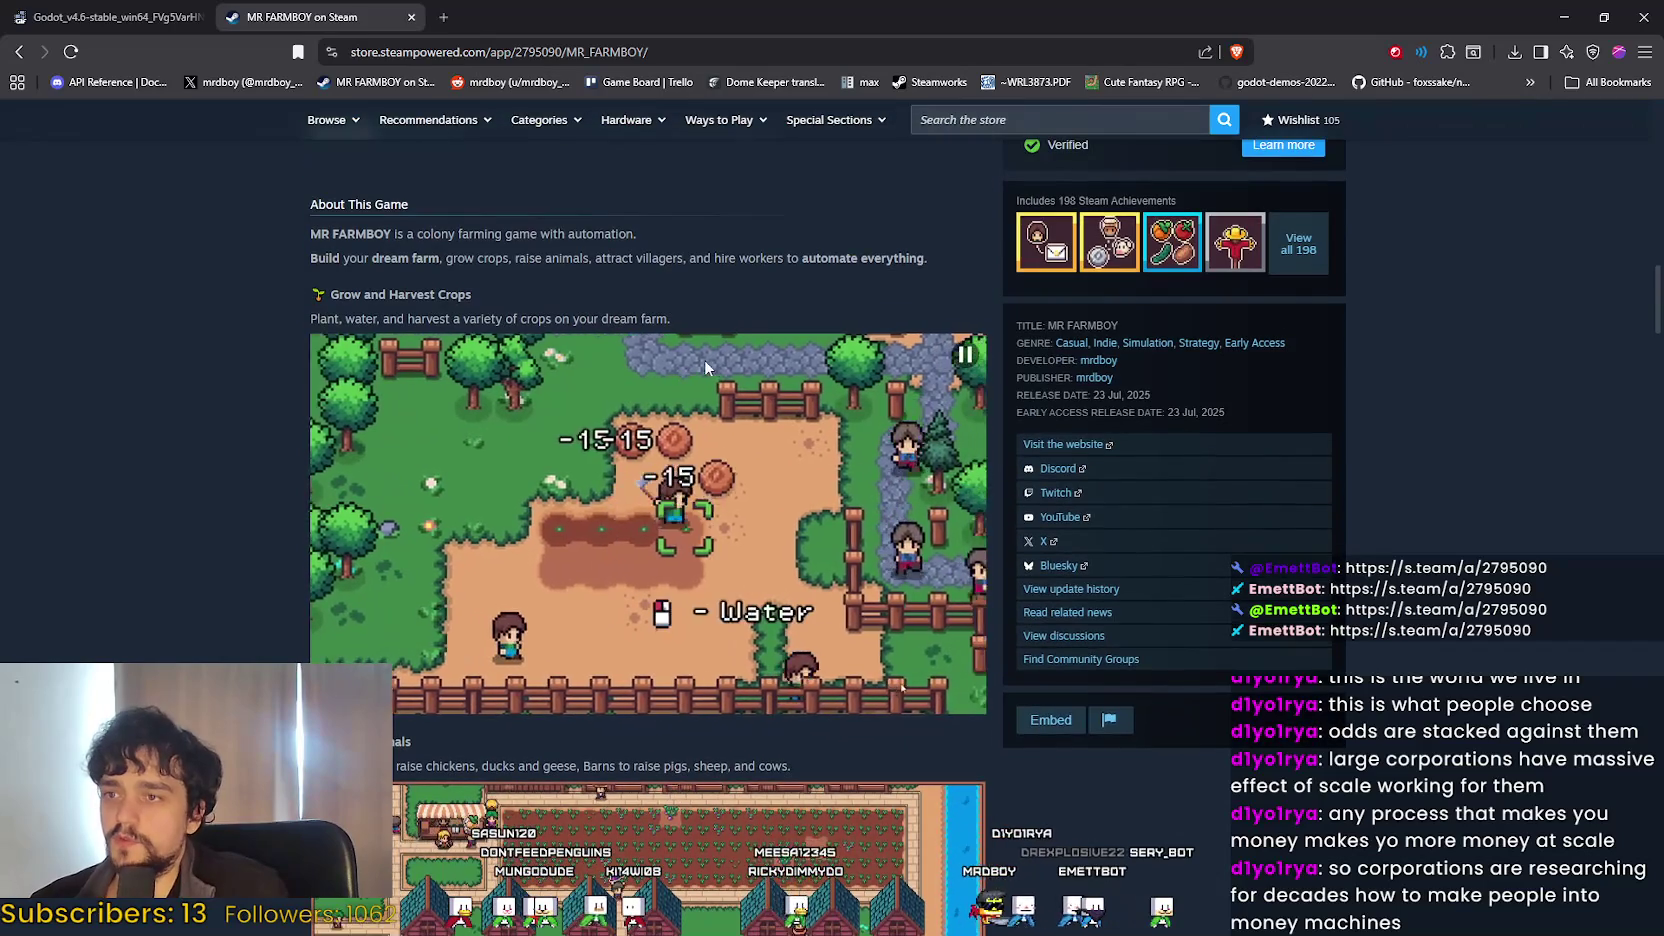
scroll(549, 582, down, 7)
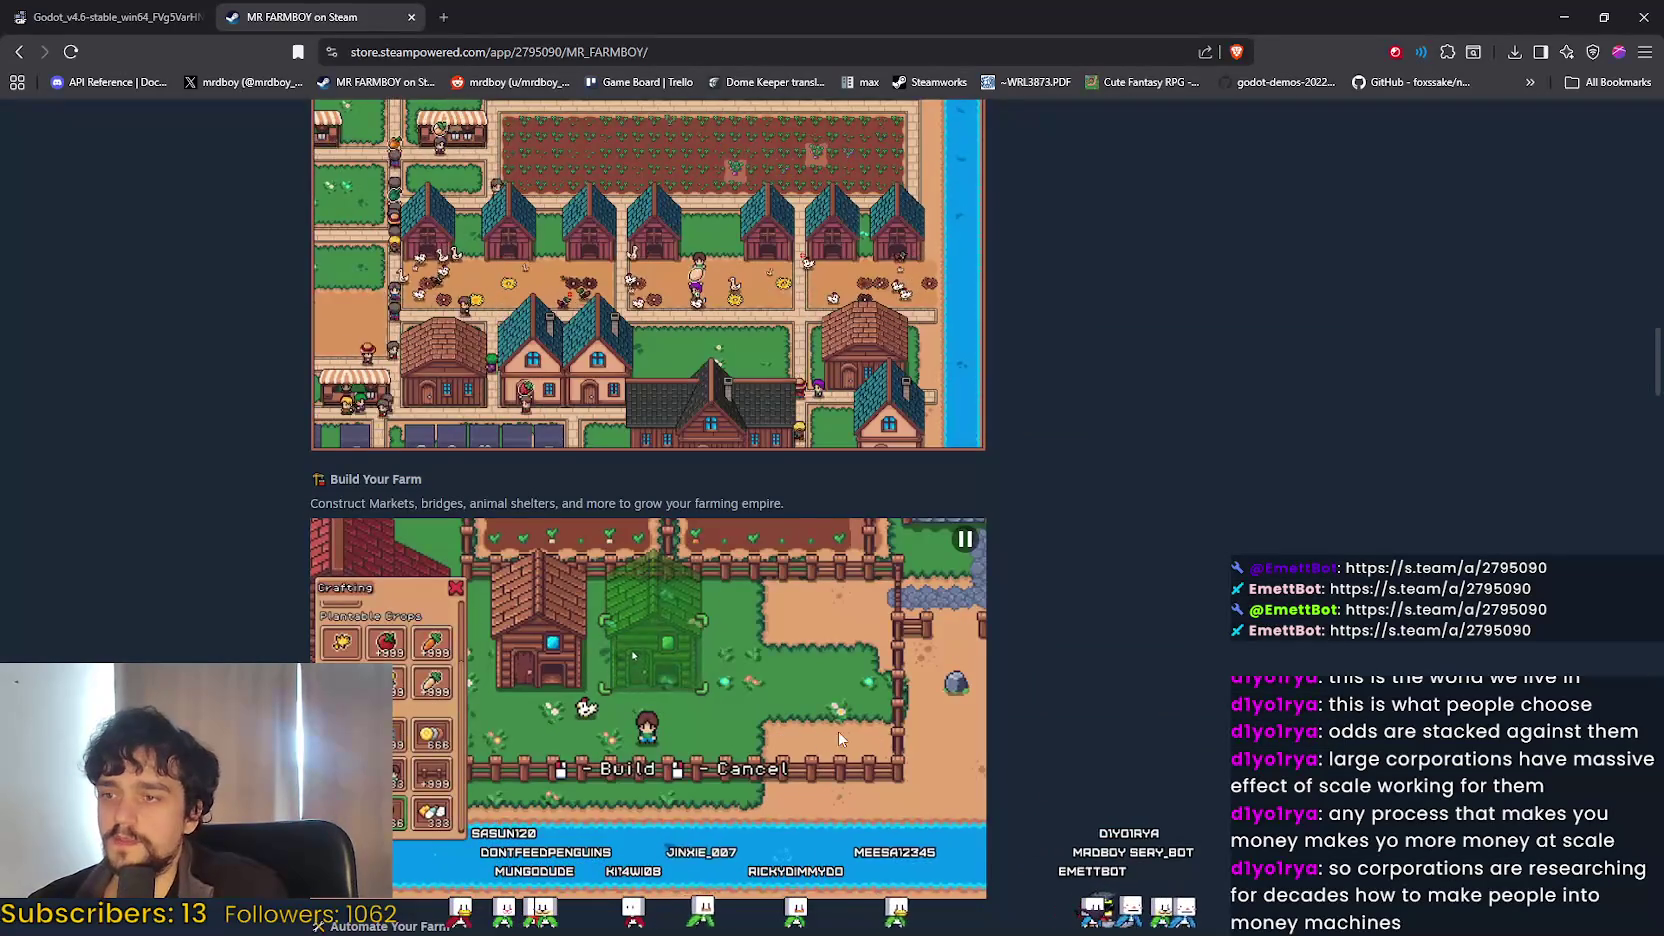
scroll(840, 707, up, 4)
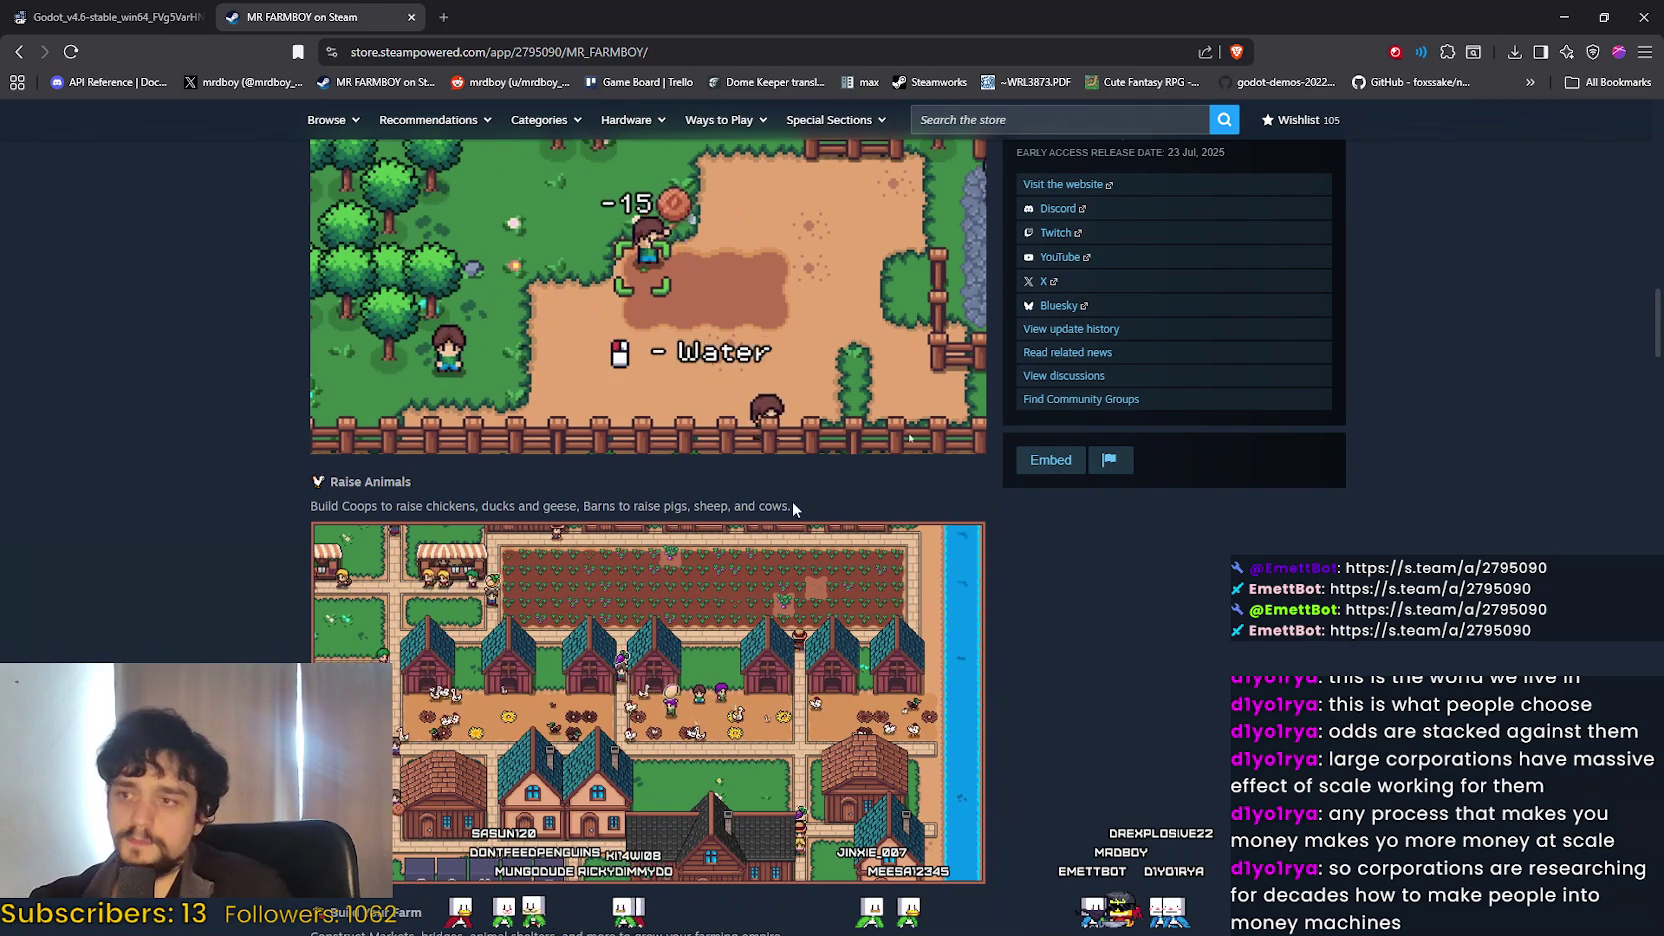
key(alt+Tab)
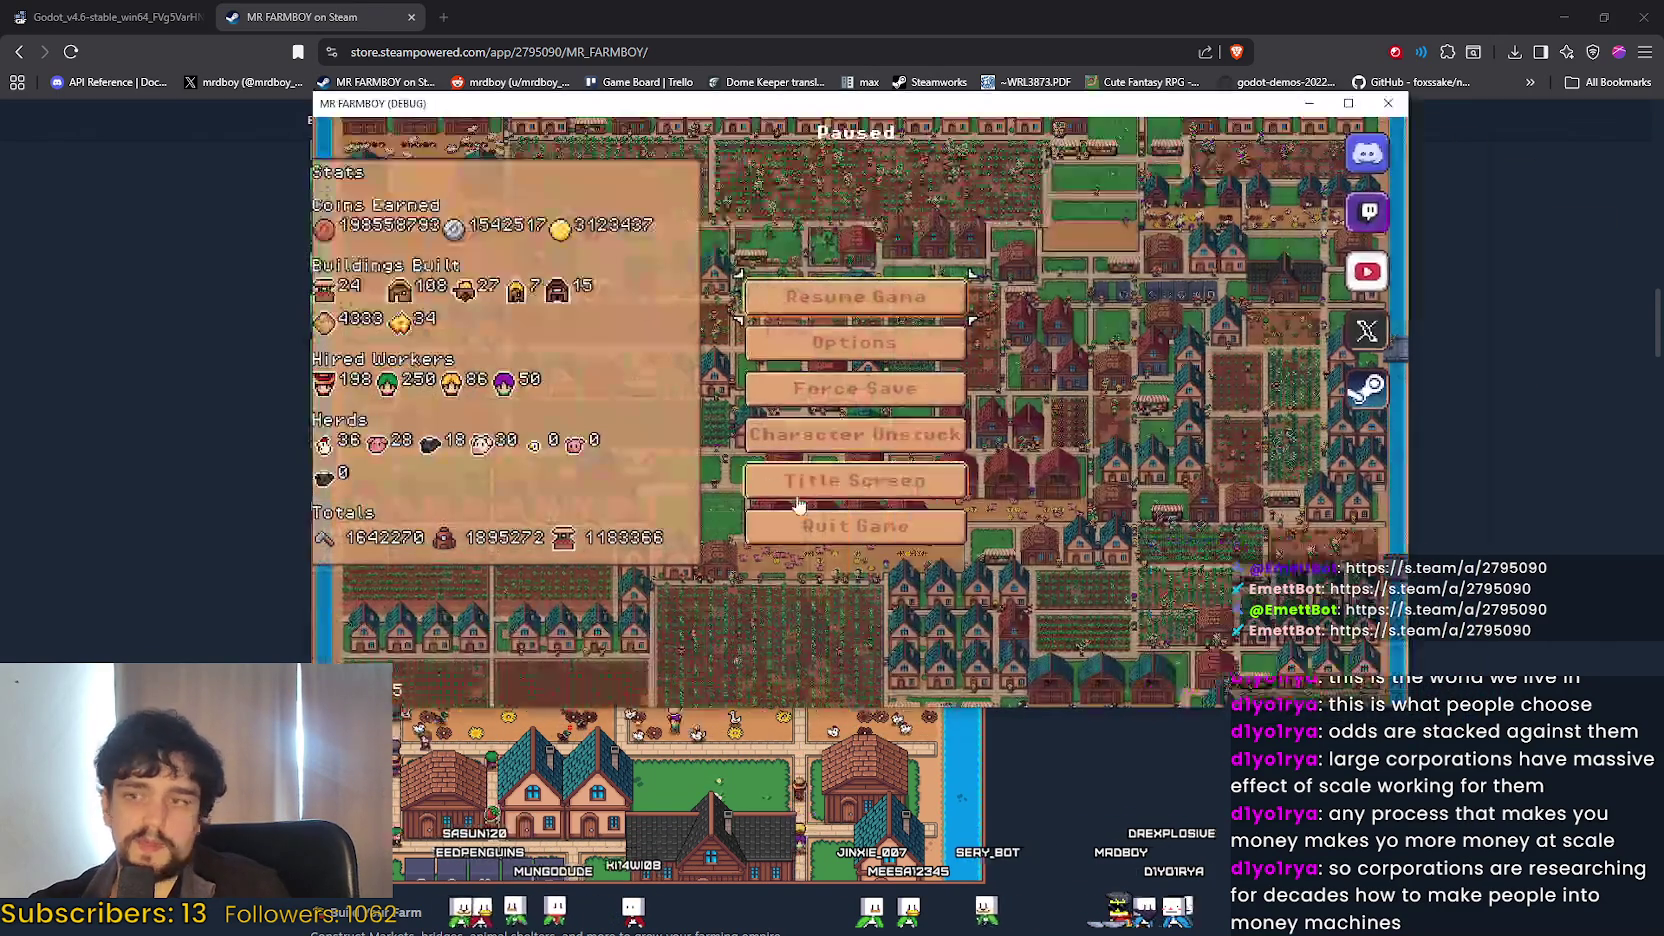
Resume the paused MR FARMBOY debug game from its pause menu.
click(928, 312)
scroll(862, 378, up, 5)
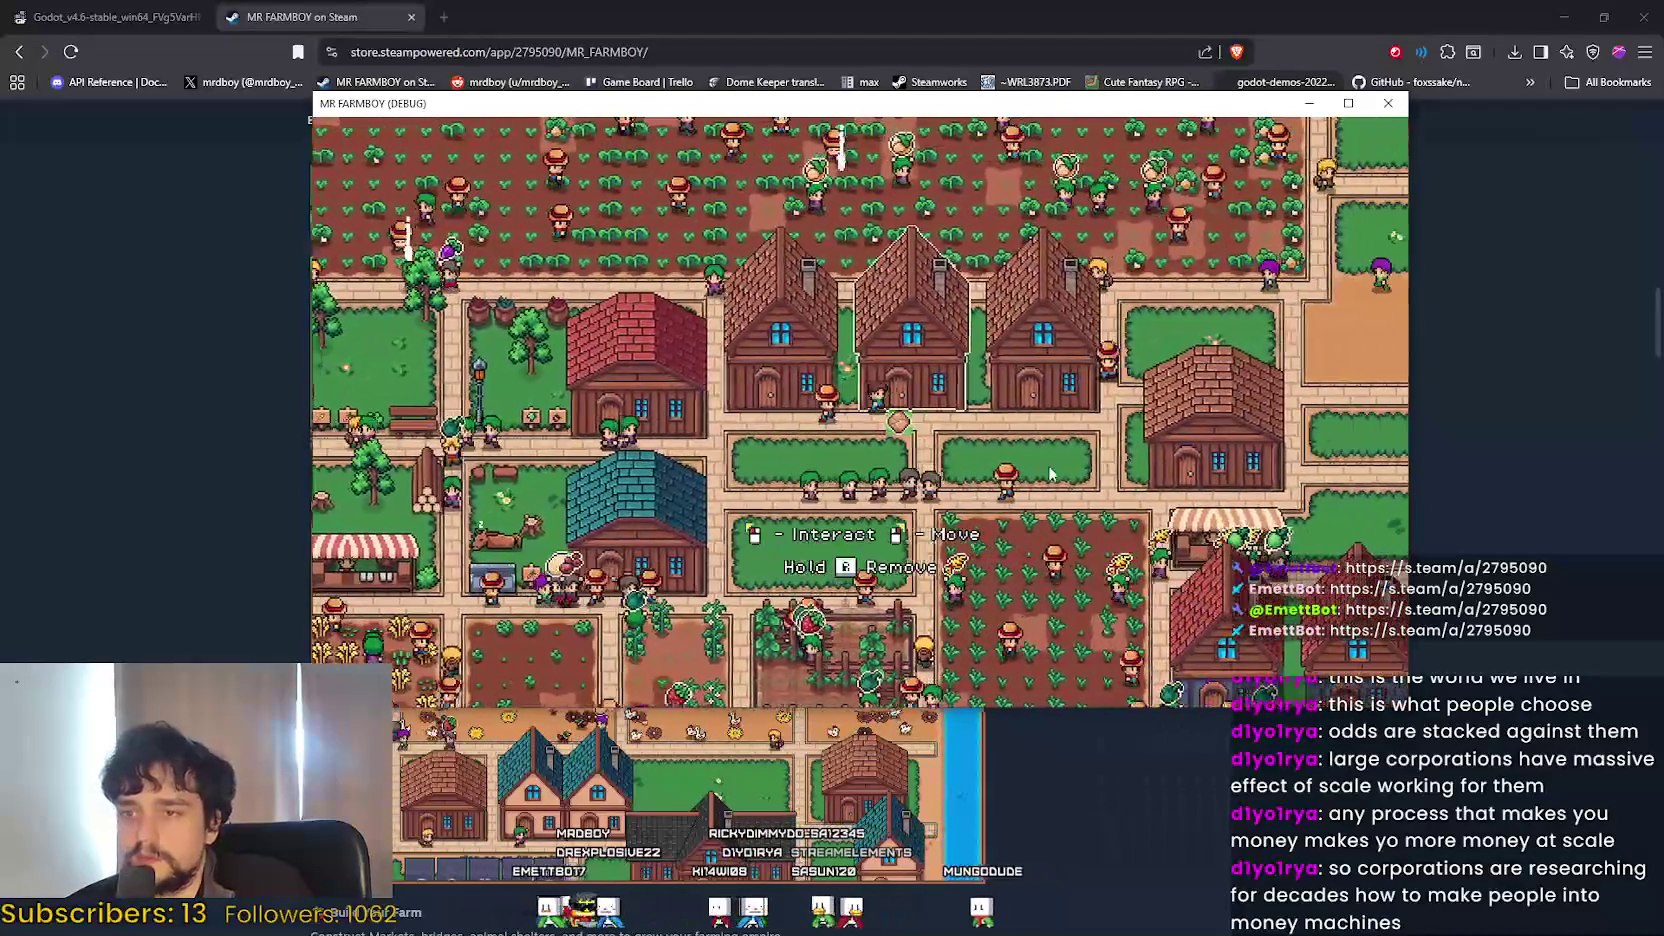
View a house's details, close them, and bring up the seed Crafting list with C.
click(1030, 450)
key(Escape)
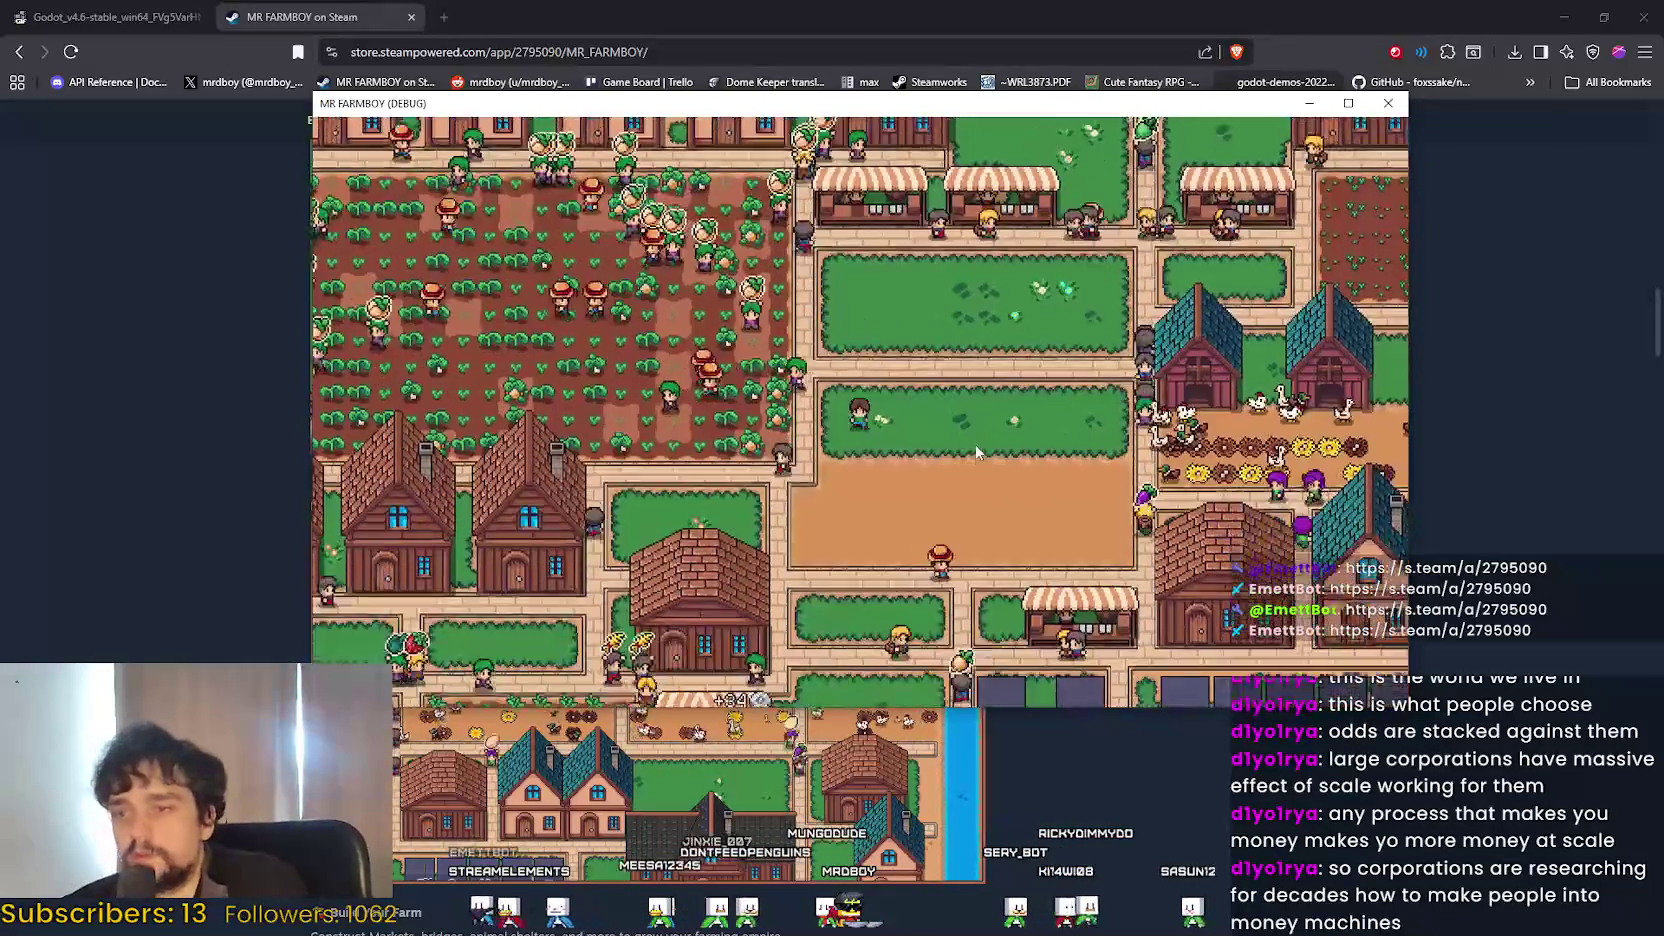
key(c)
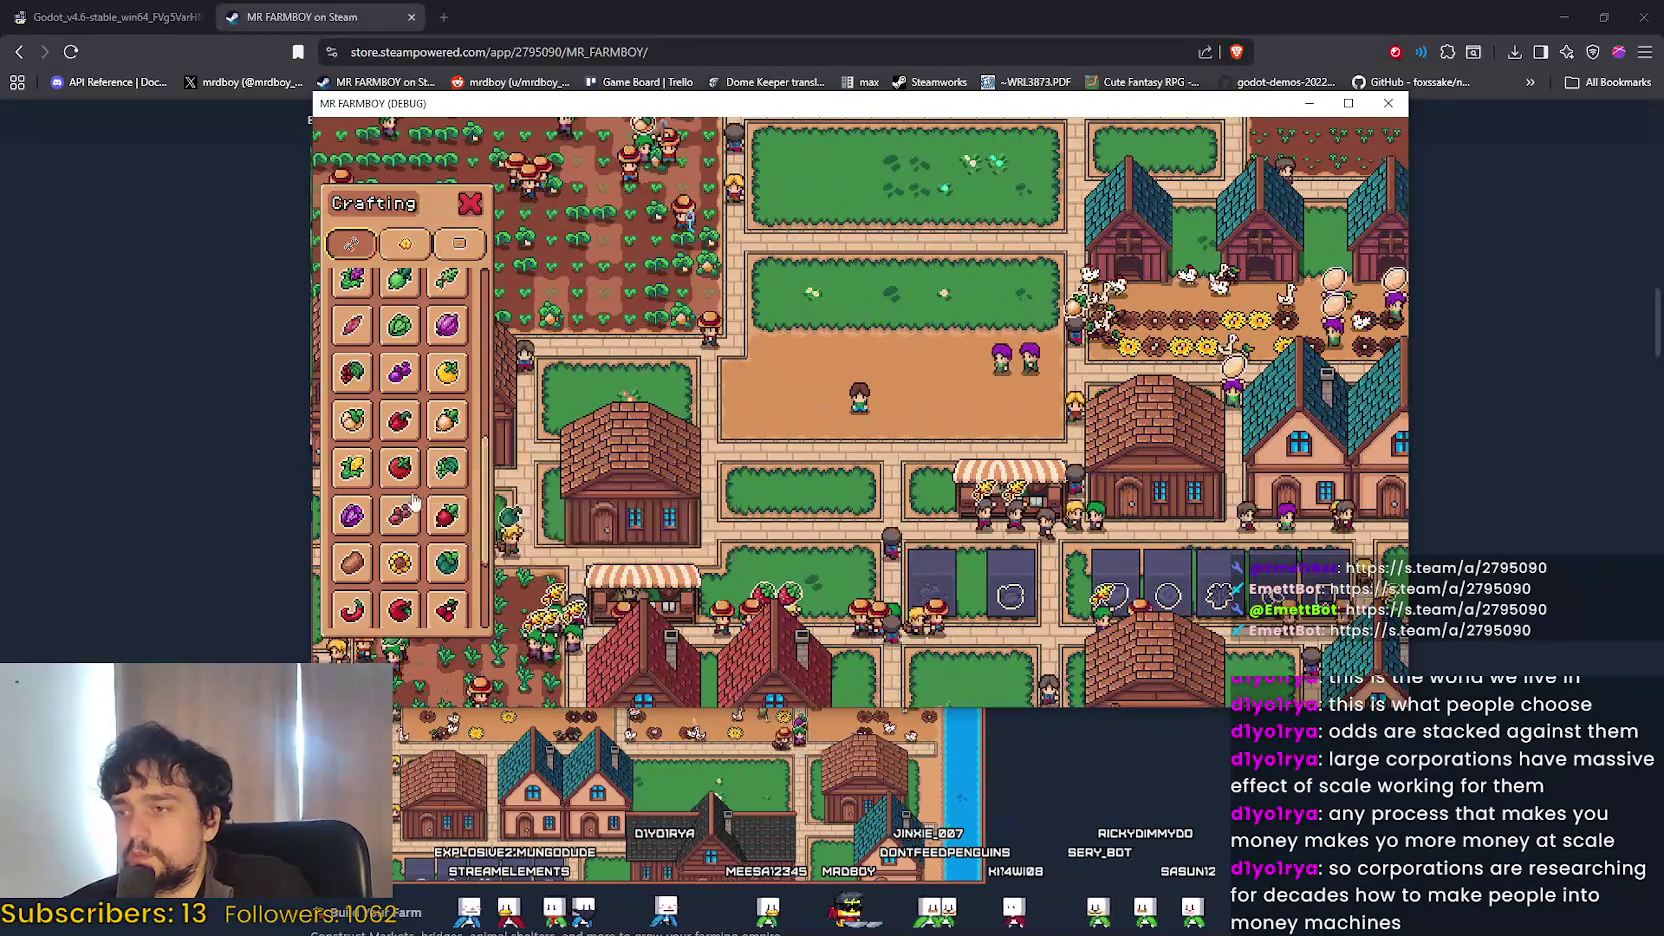
Scroll the Crafting list up to Land and lay grass across the top dirt rows.
scroll(415, 497, up, 5)
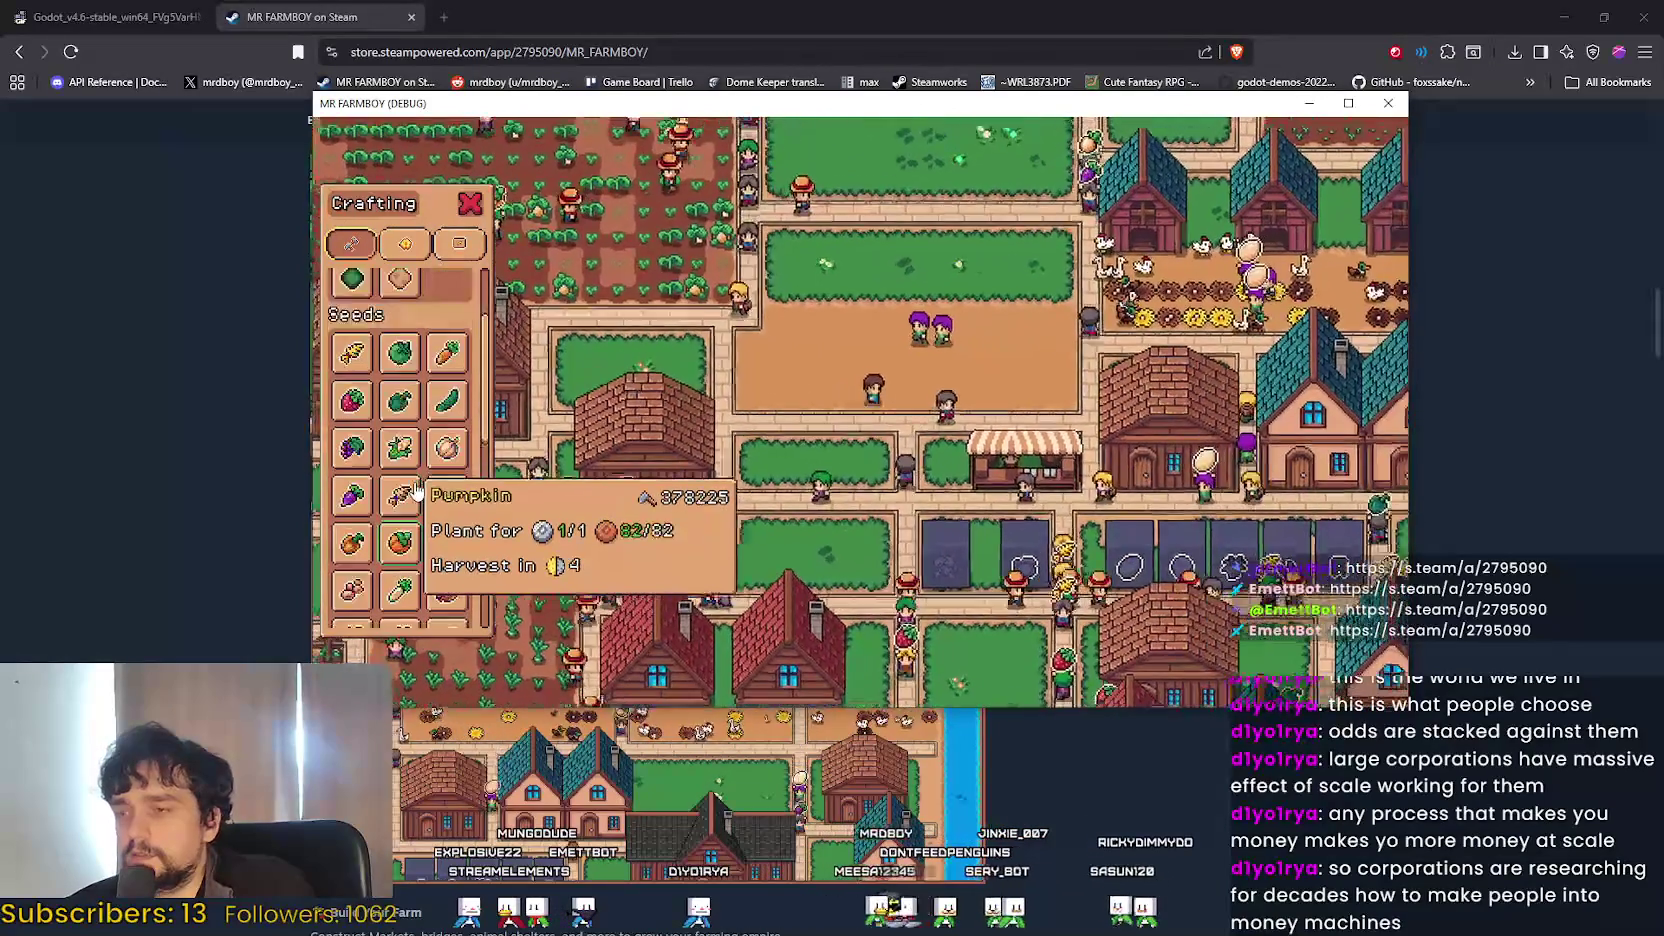
scroll(425, 390, up, 2)
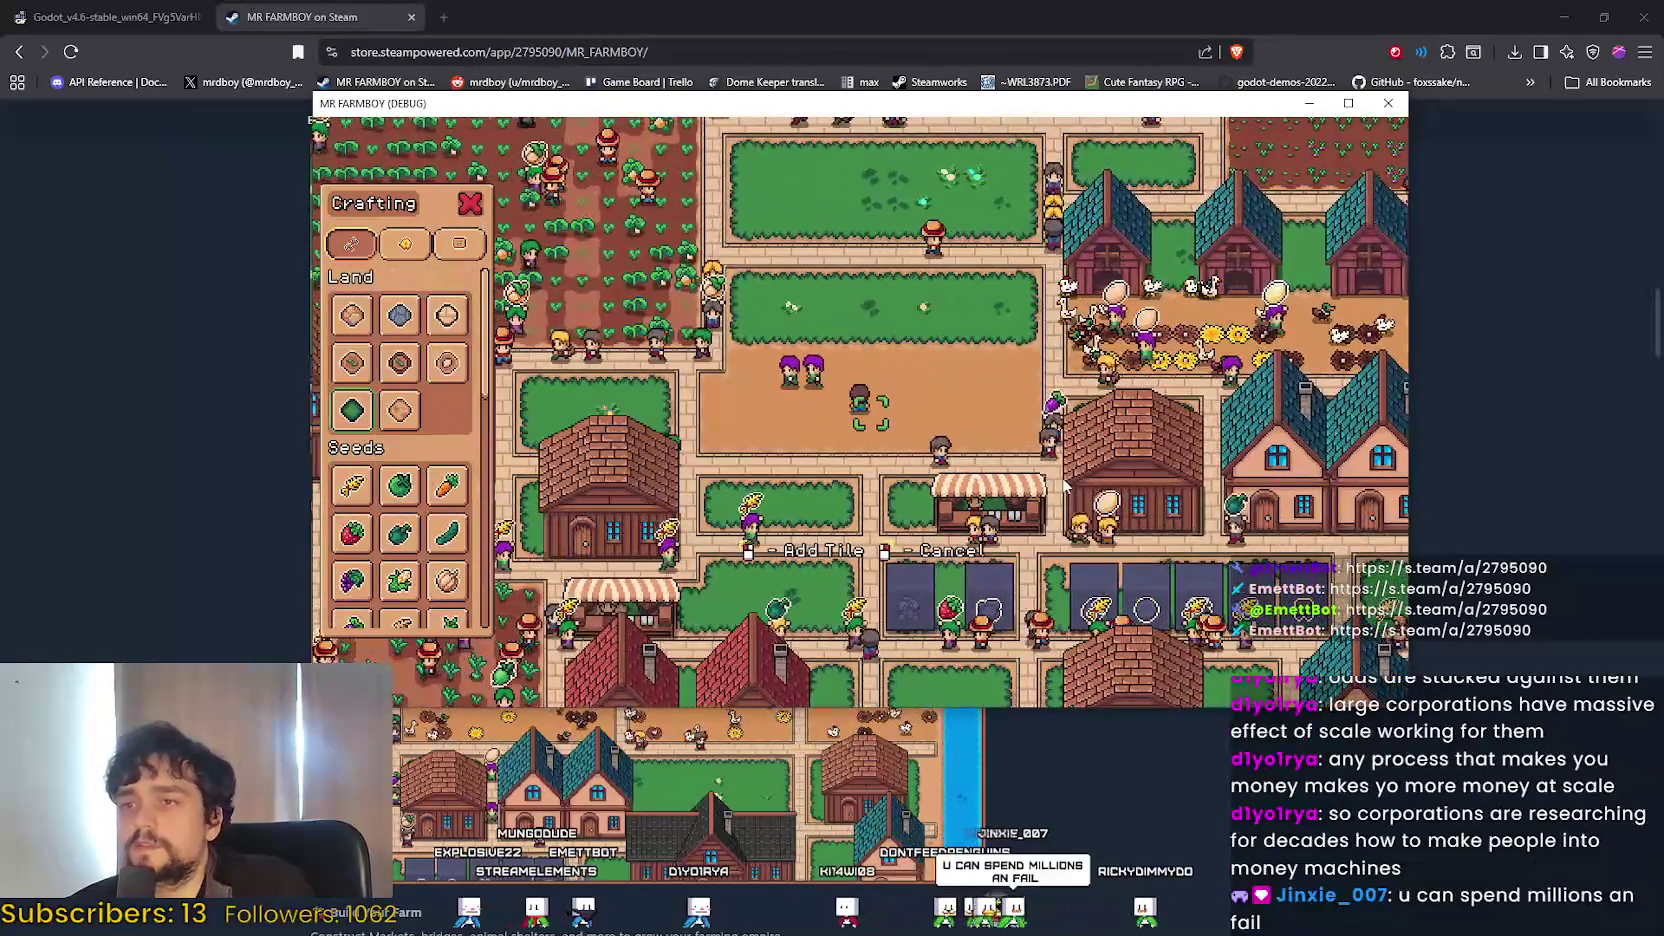
key(d)
key(a)
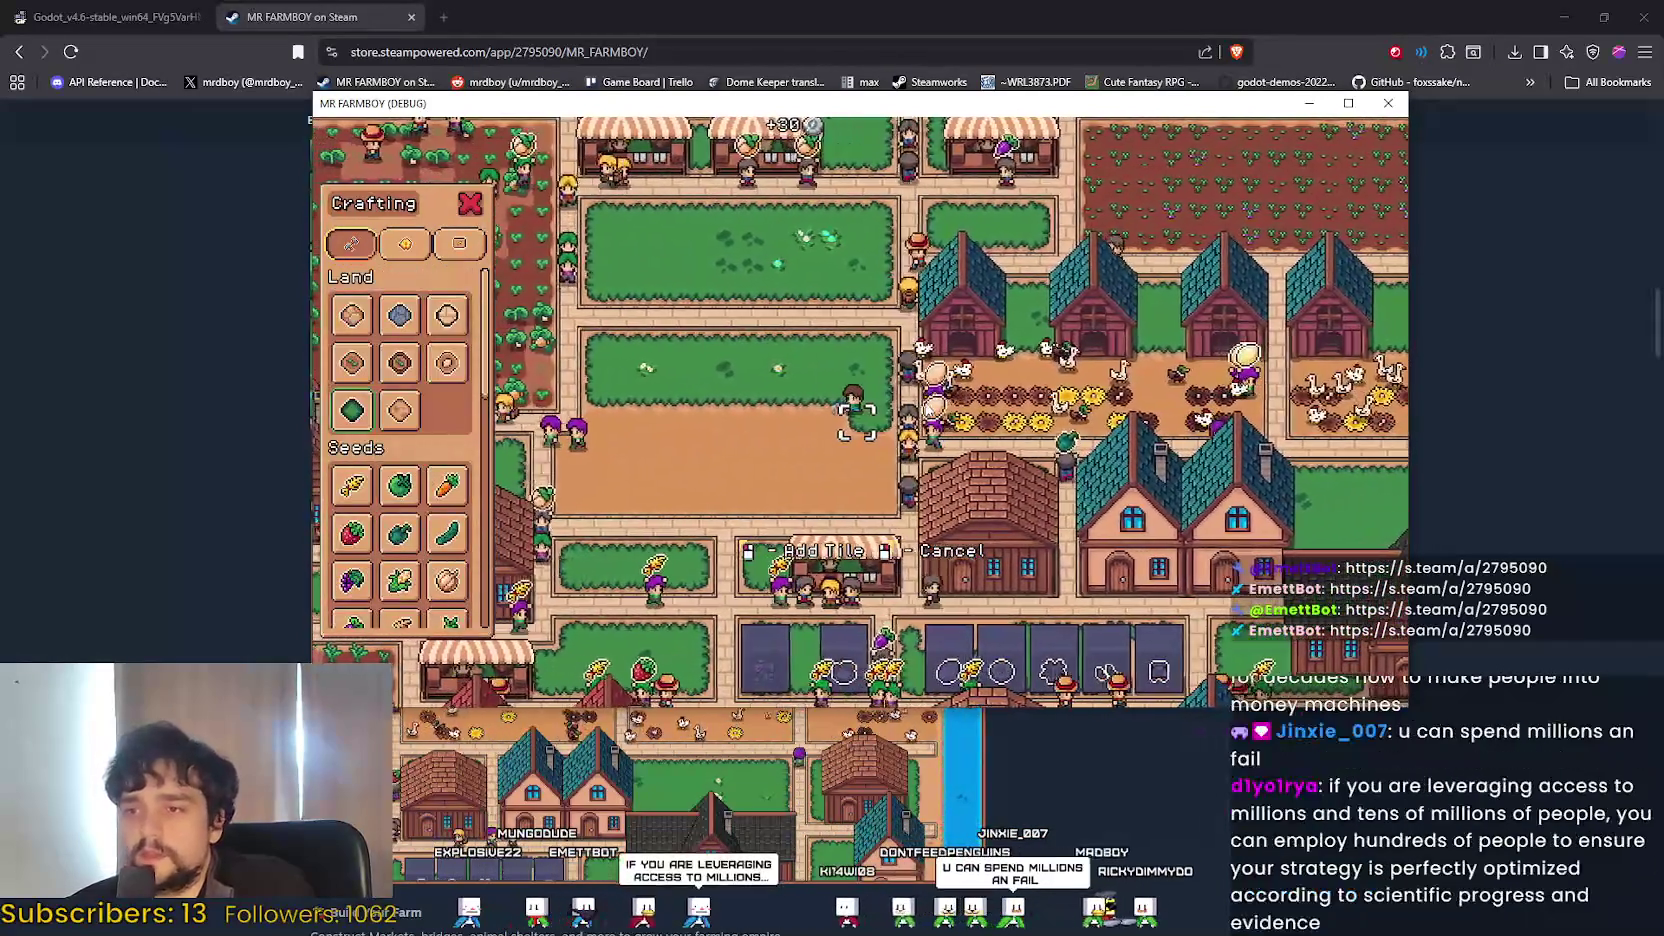
key(a)
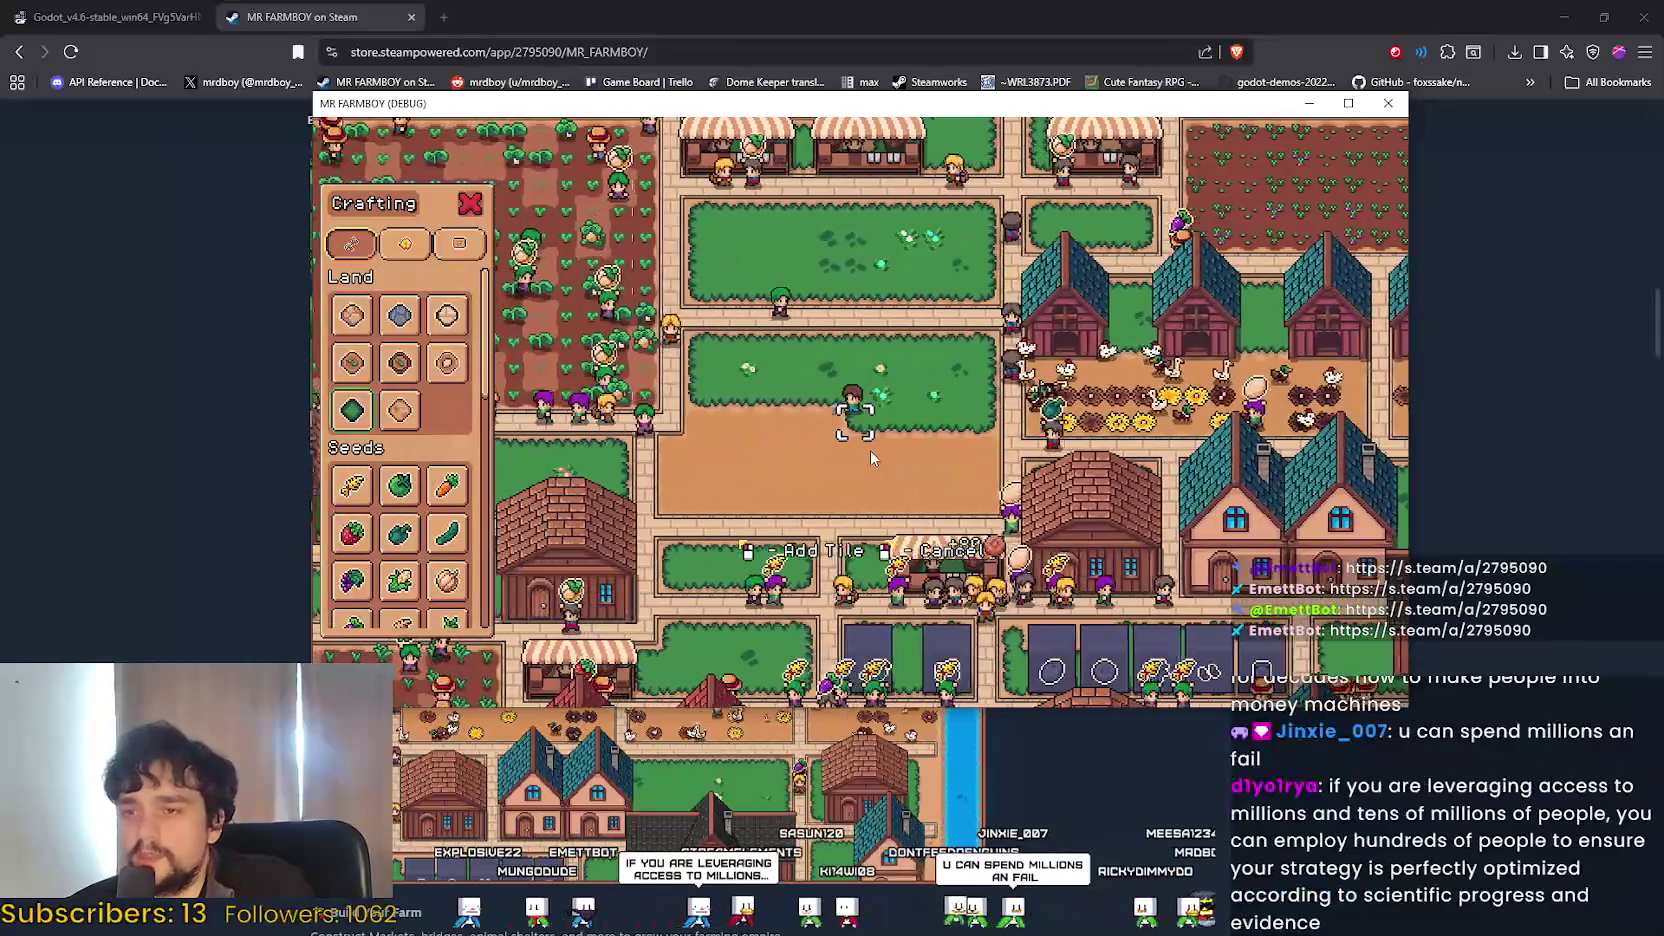
key(a)
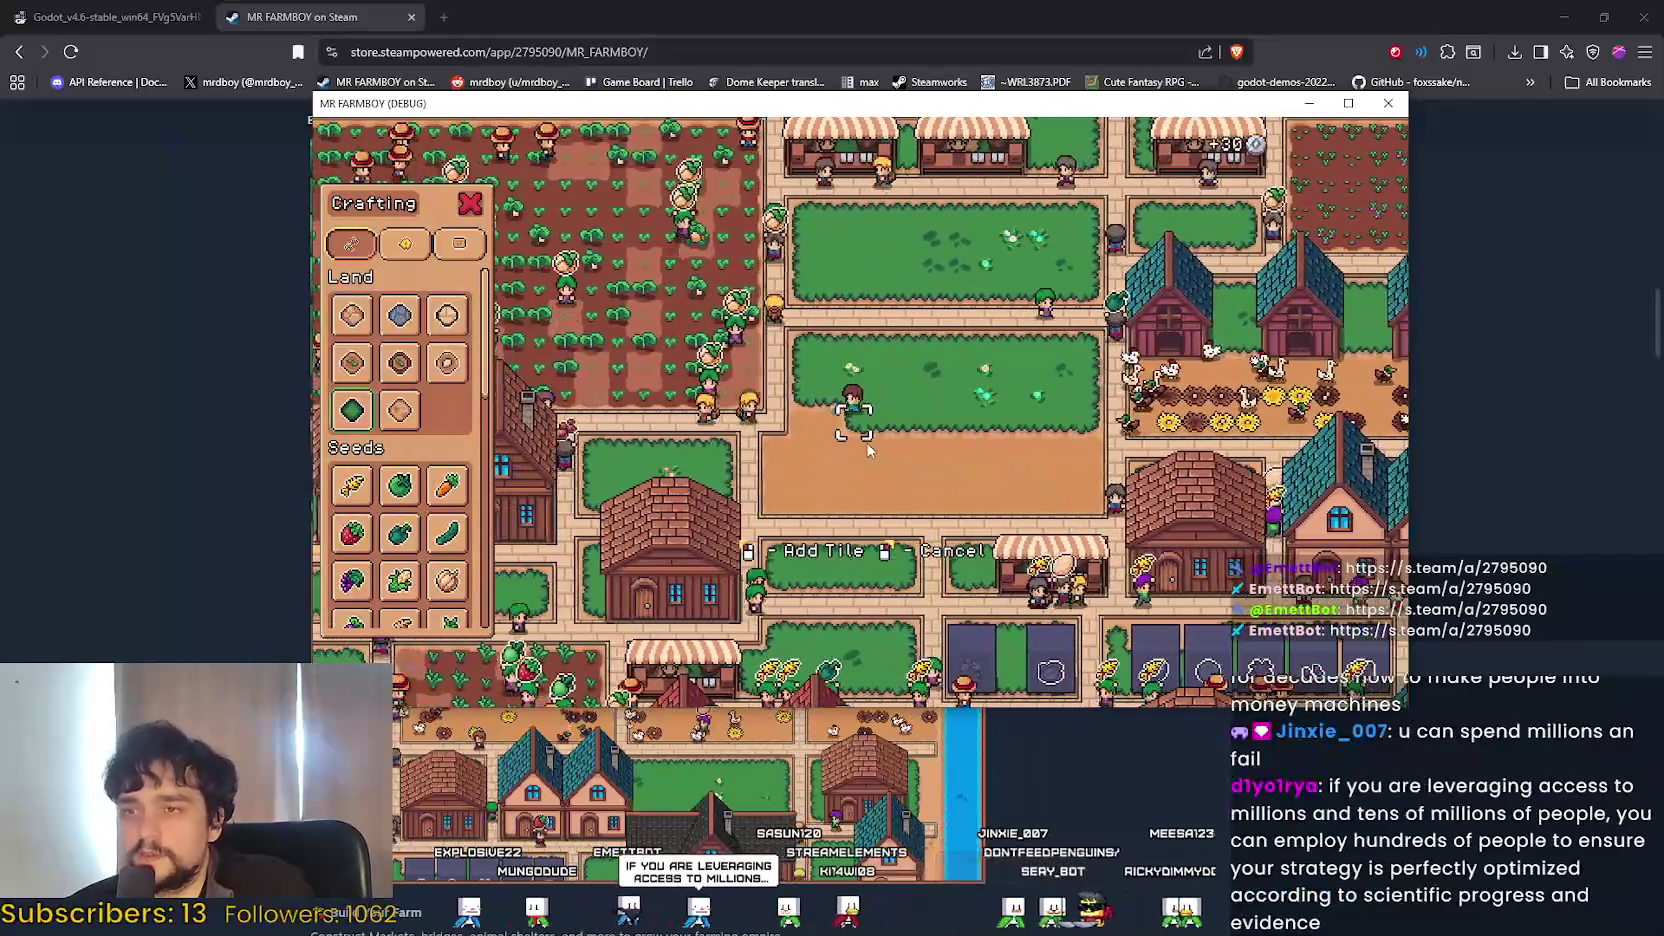
key(d)
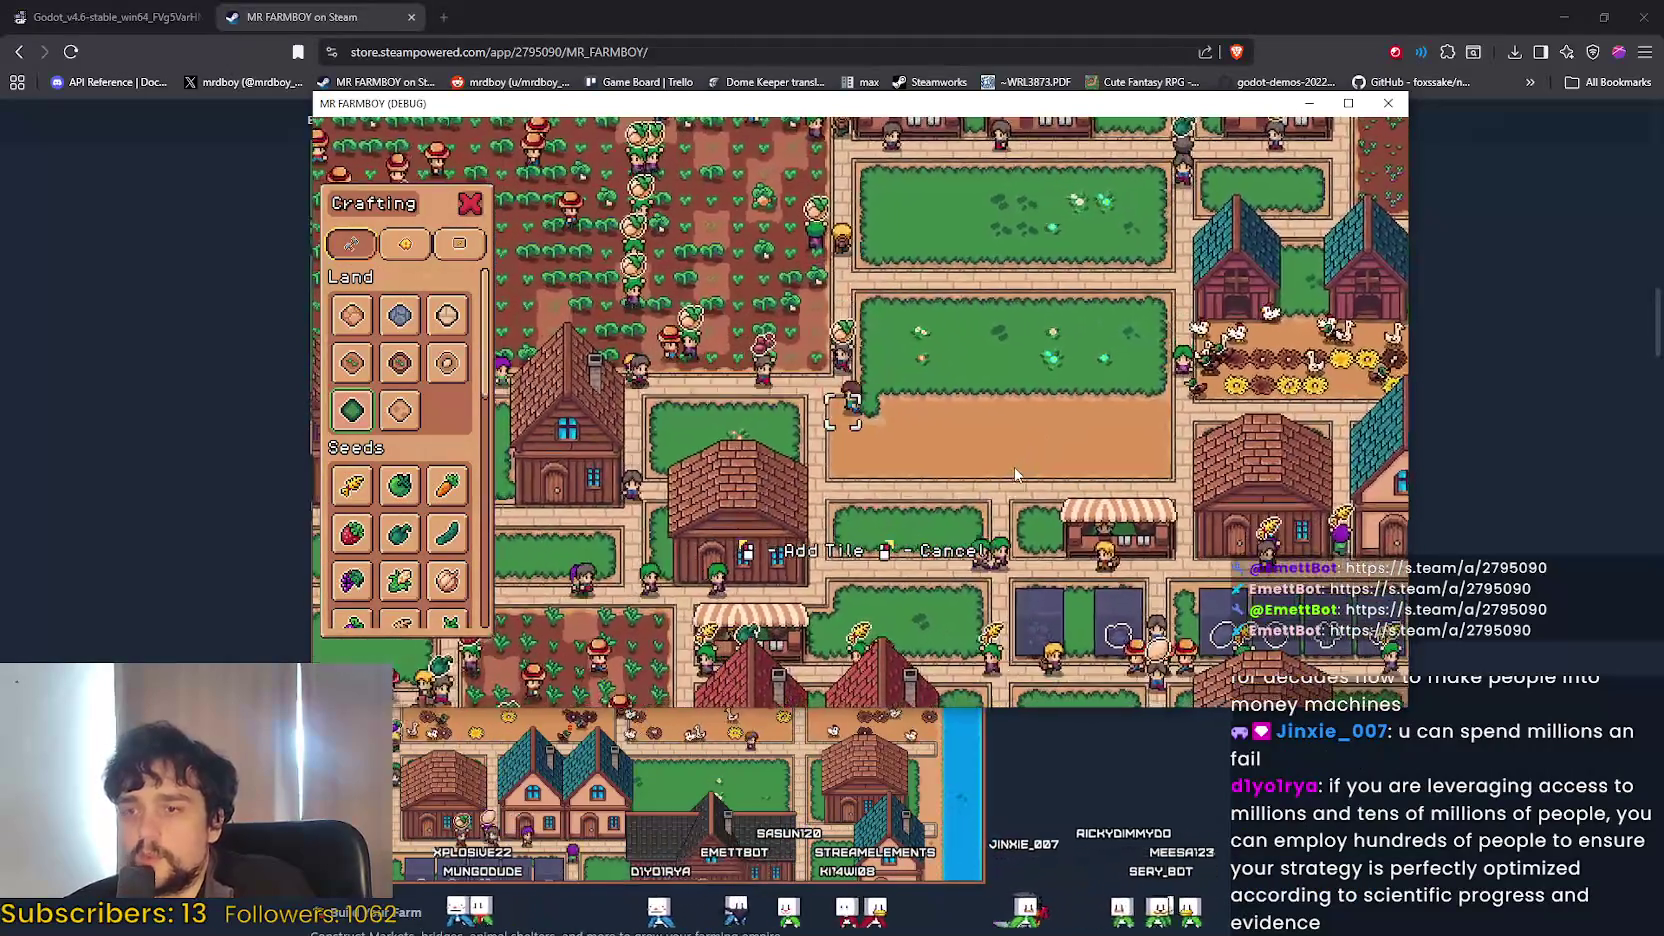
key(d)
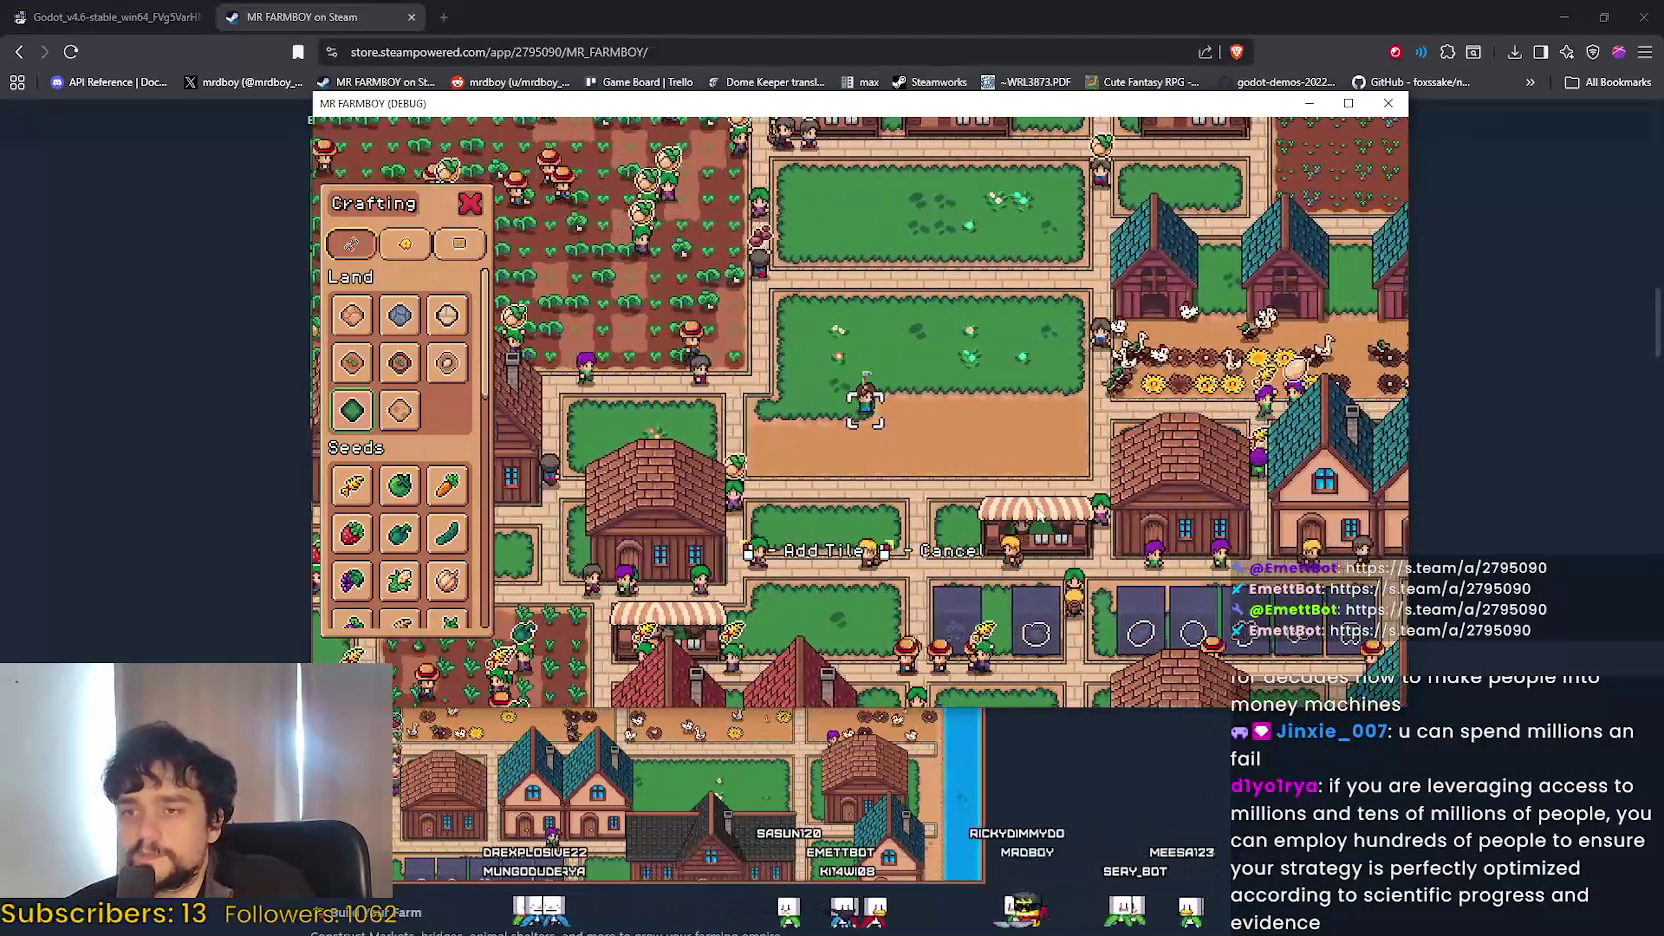
key(d)
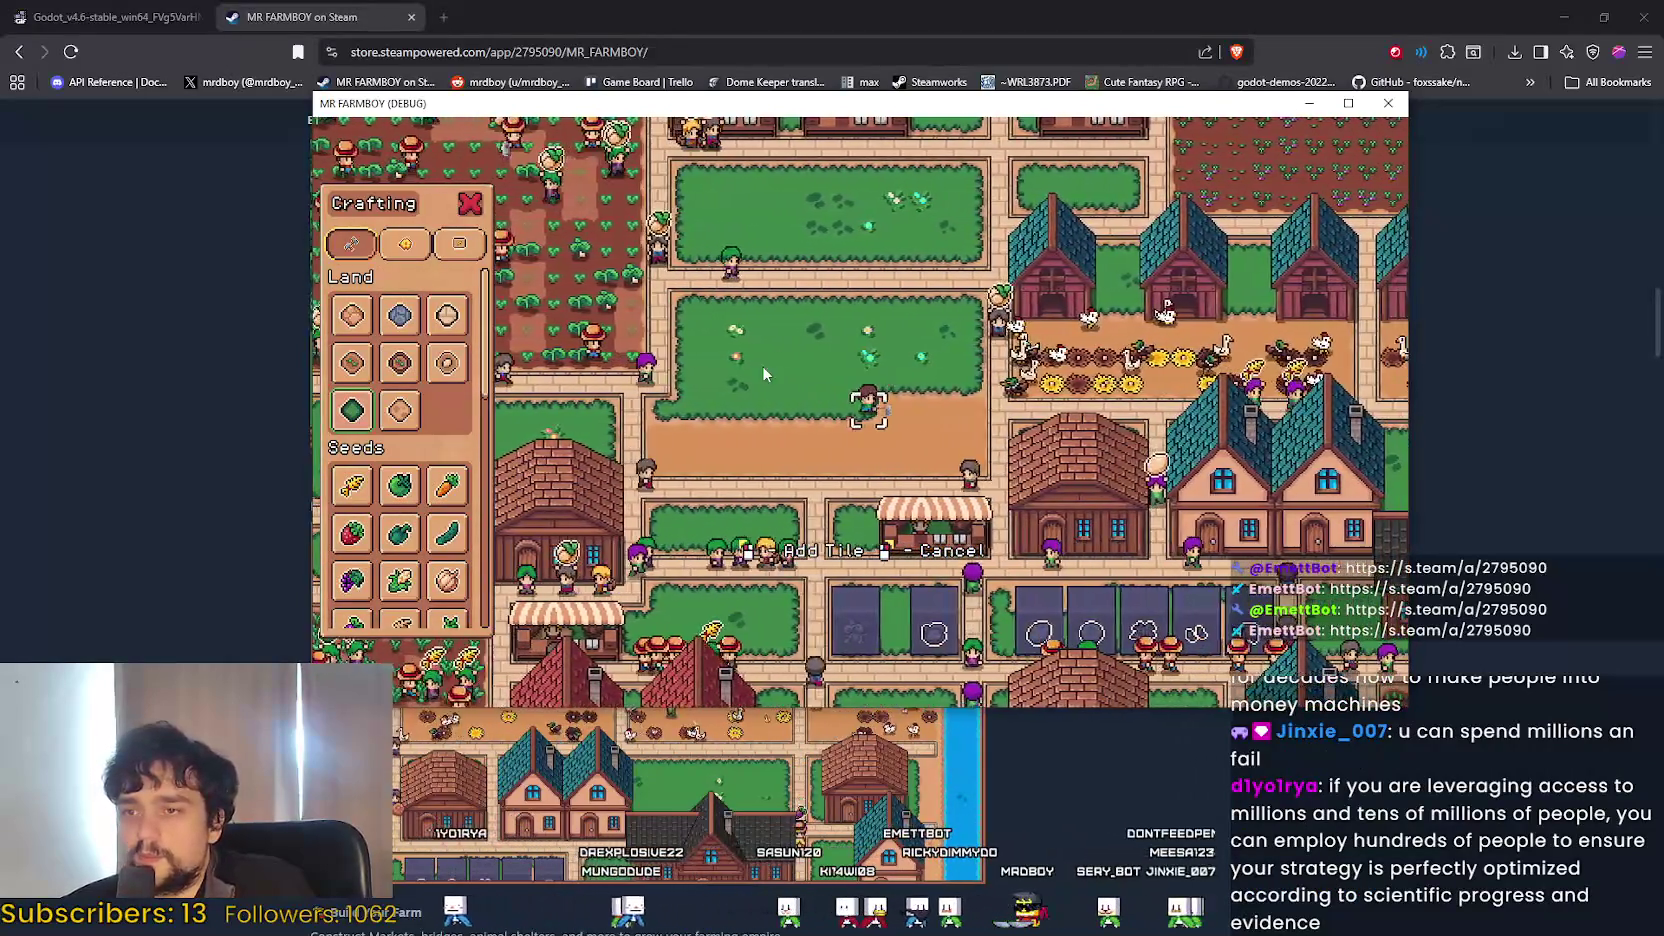
Grass over the lower dirt rows and leftover corner to complete the plot.
key(s)
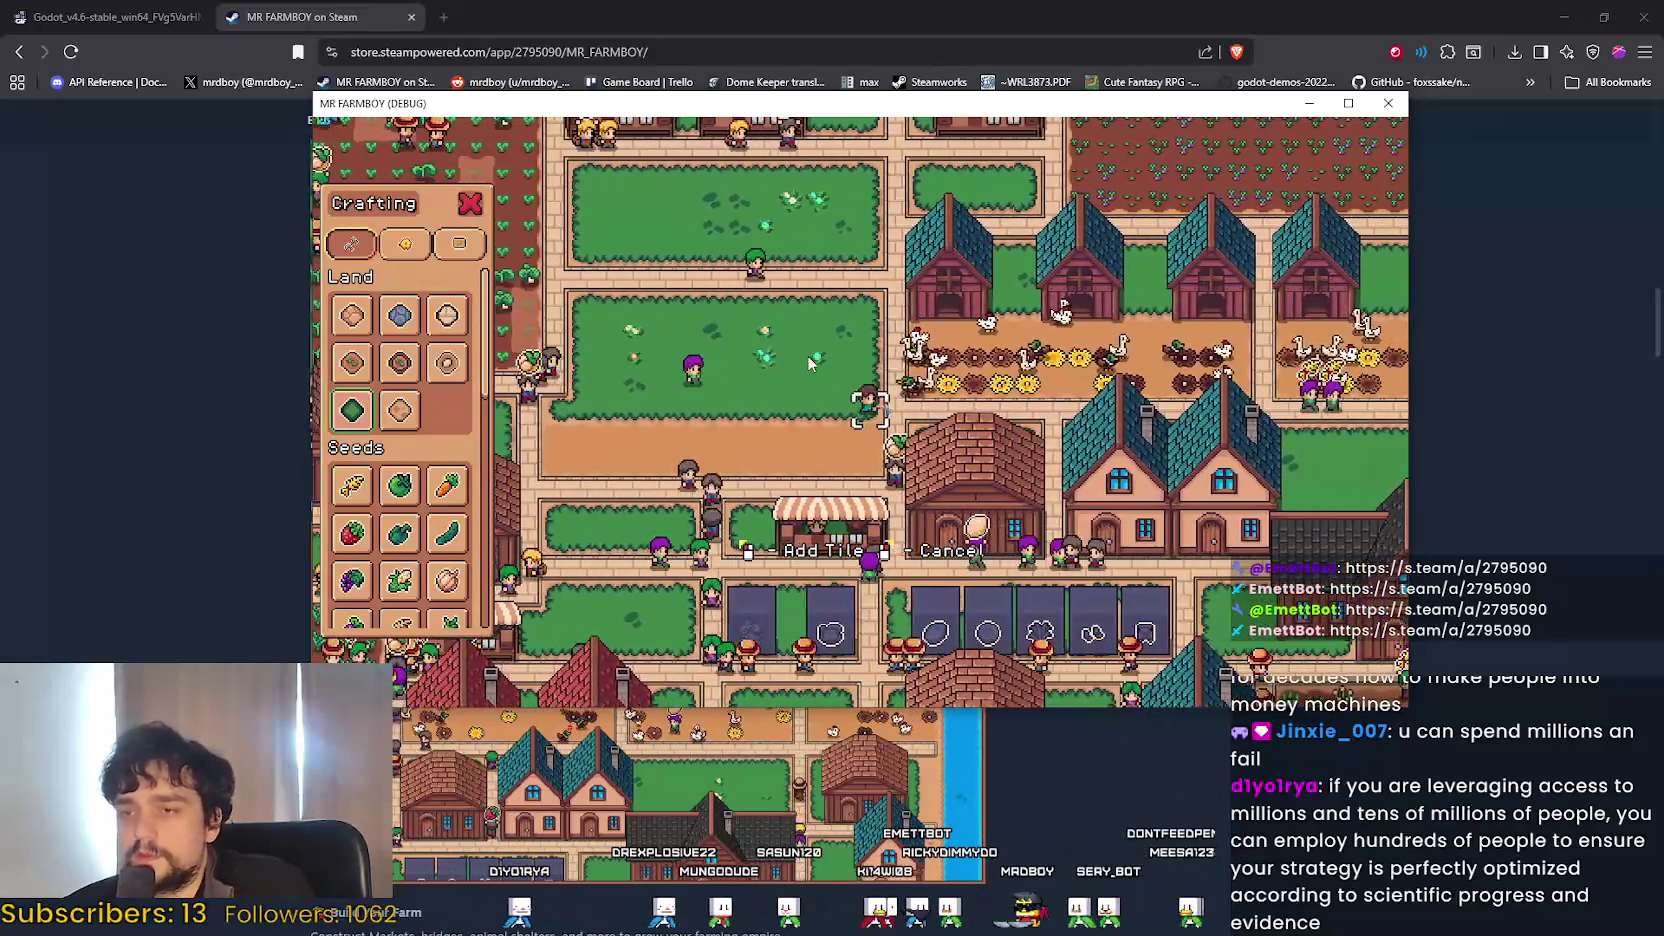
key(a)
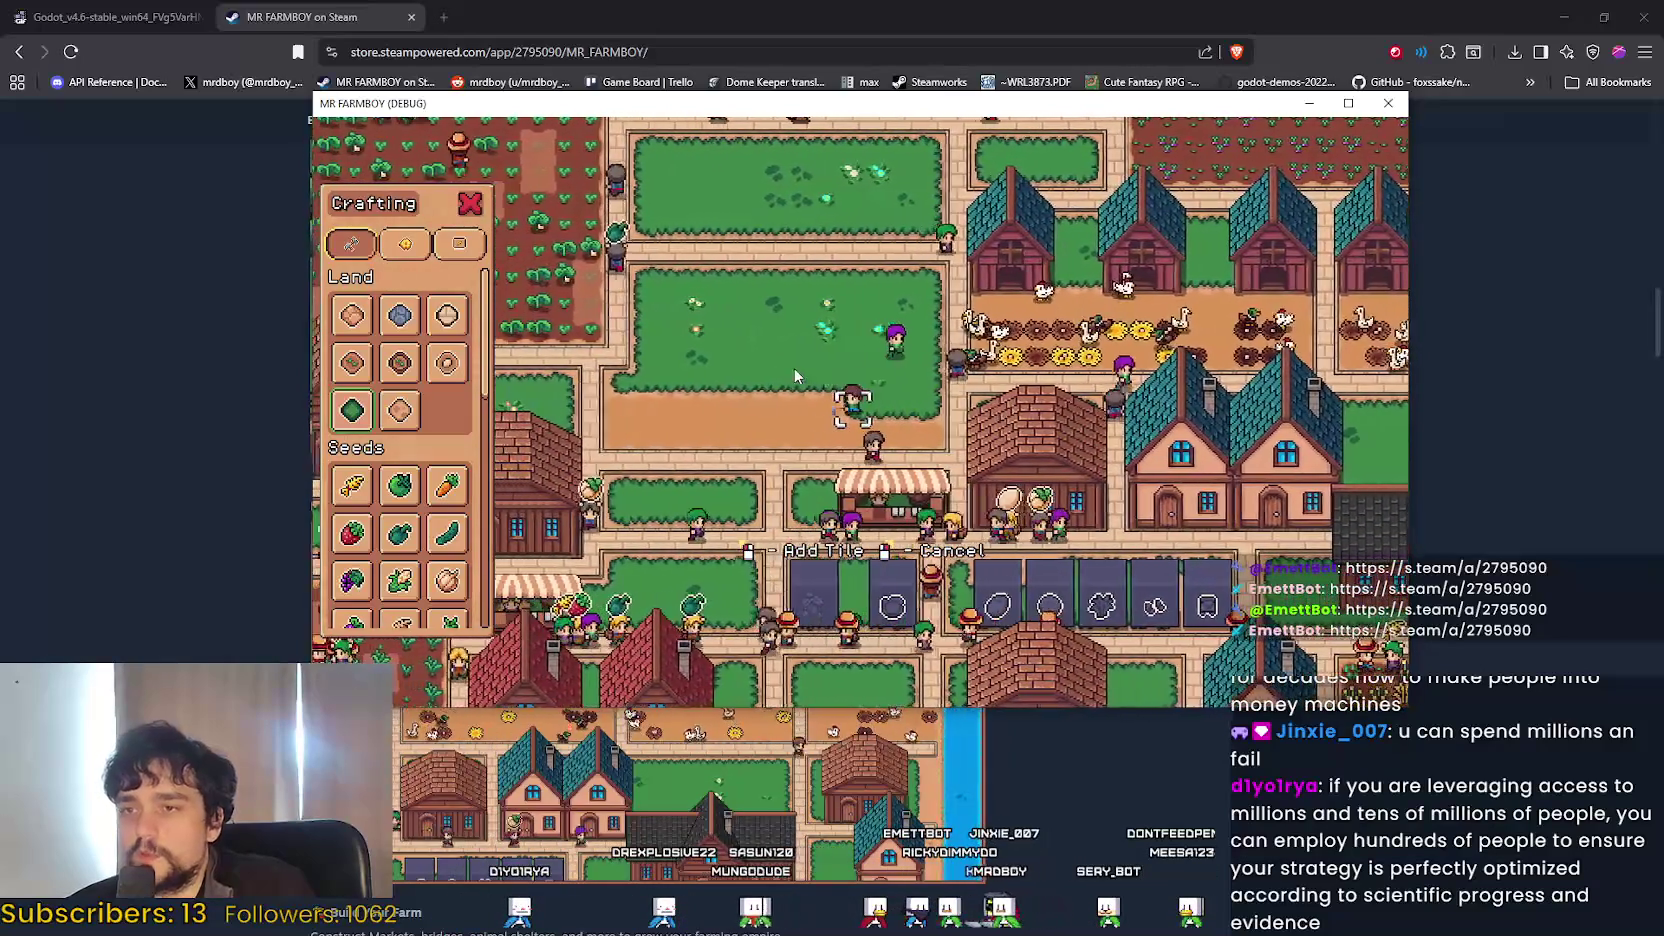
key(d)
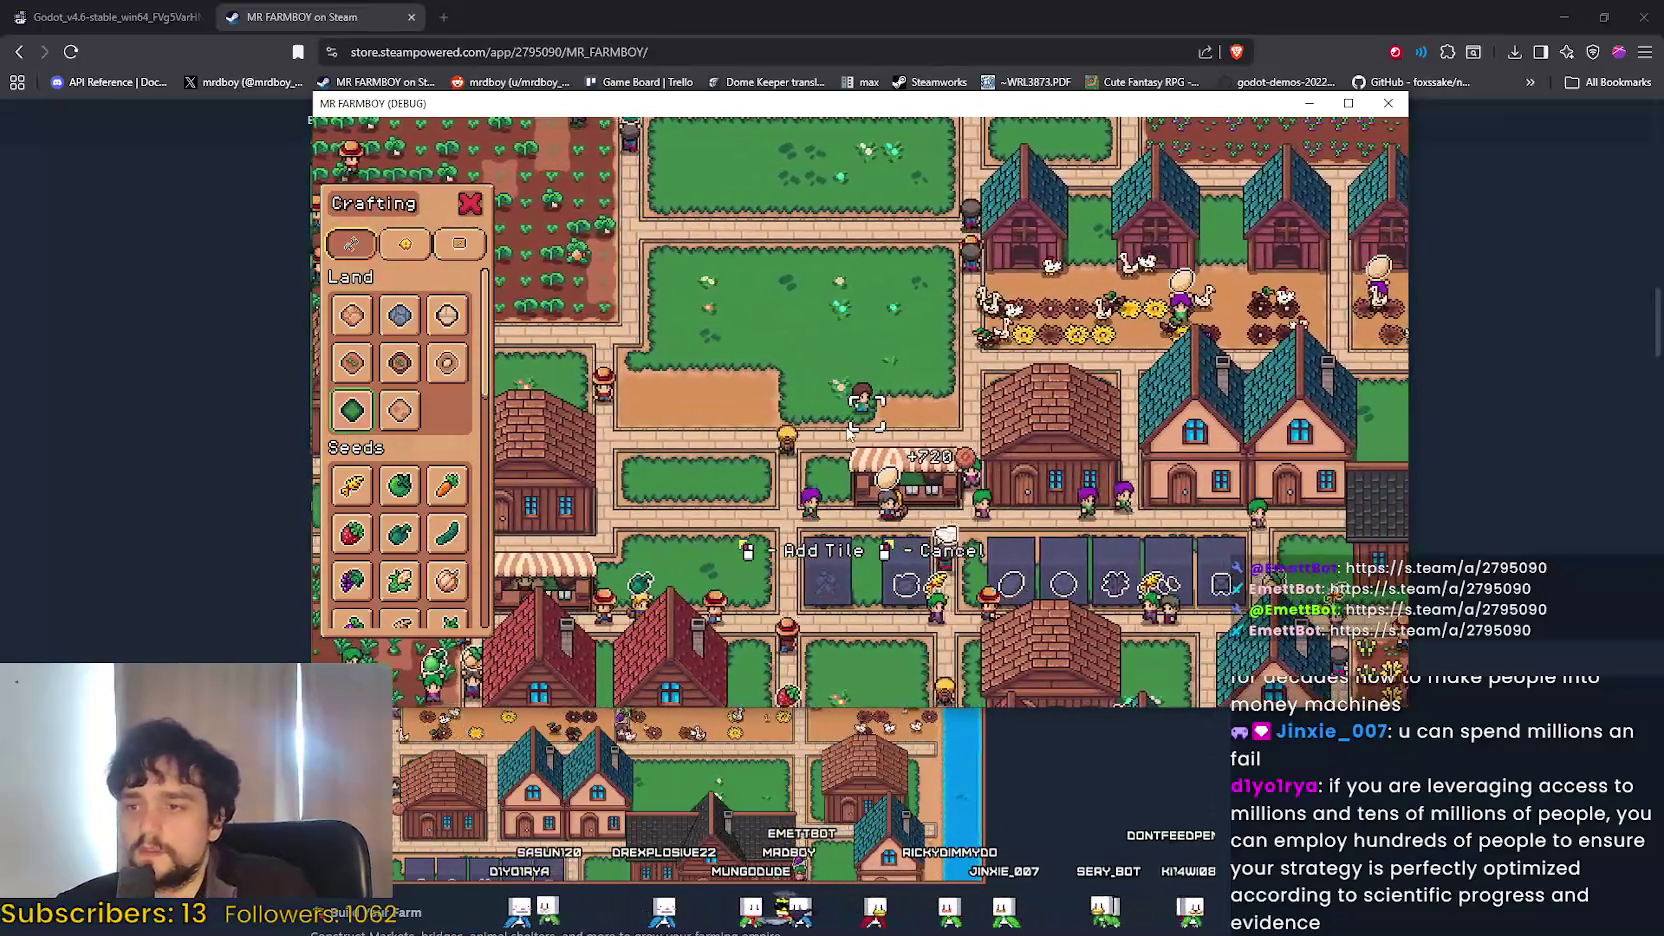
key(d)
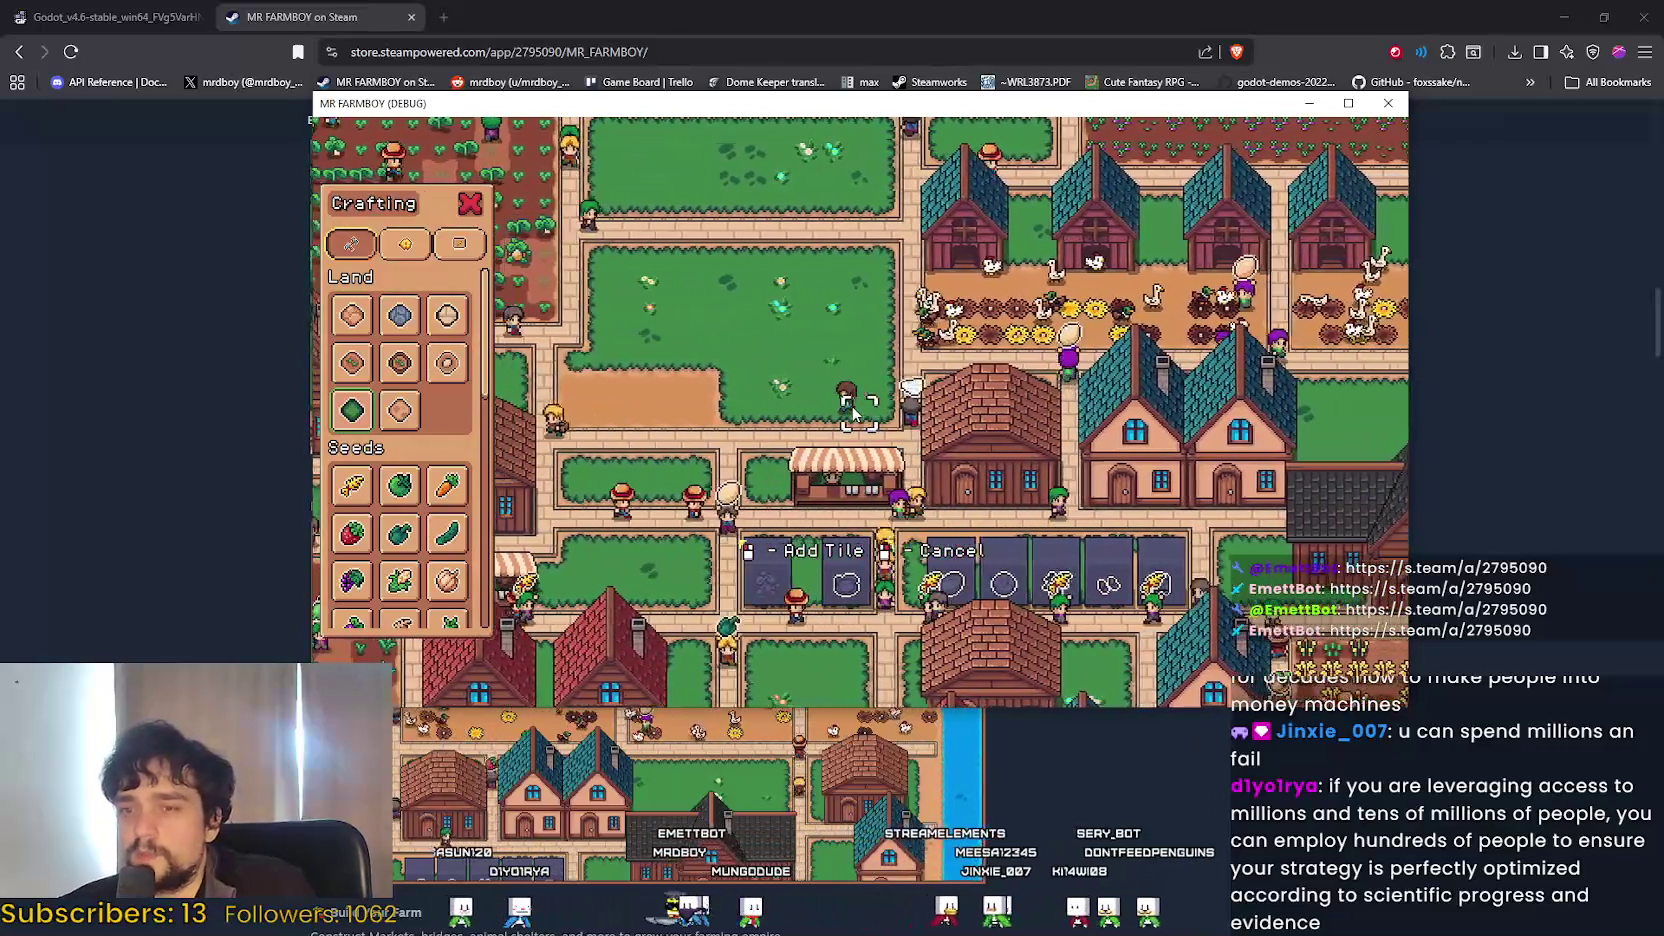
key(a)
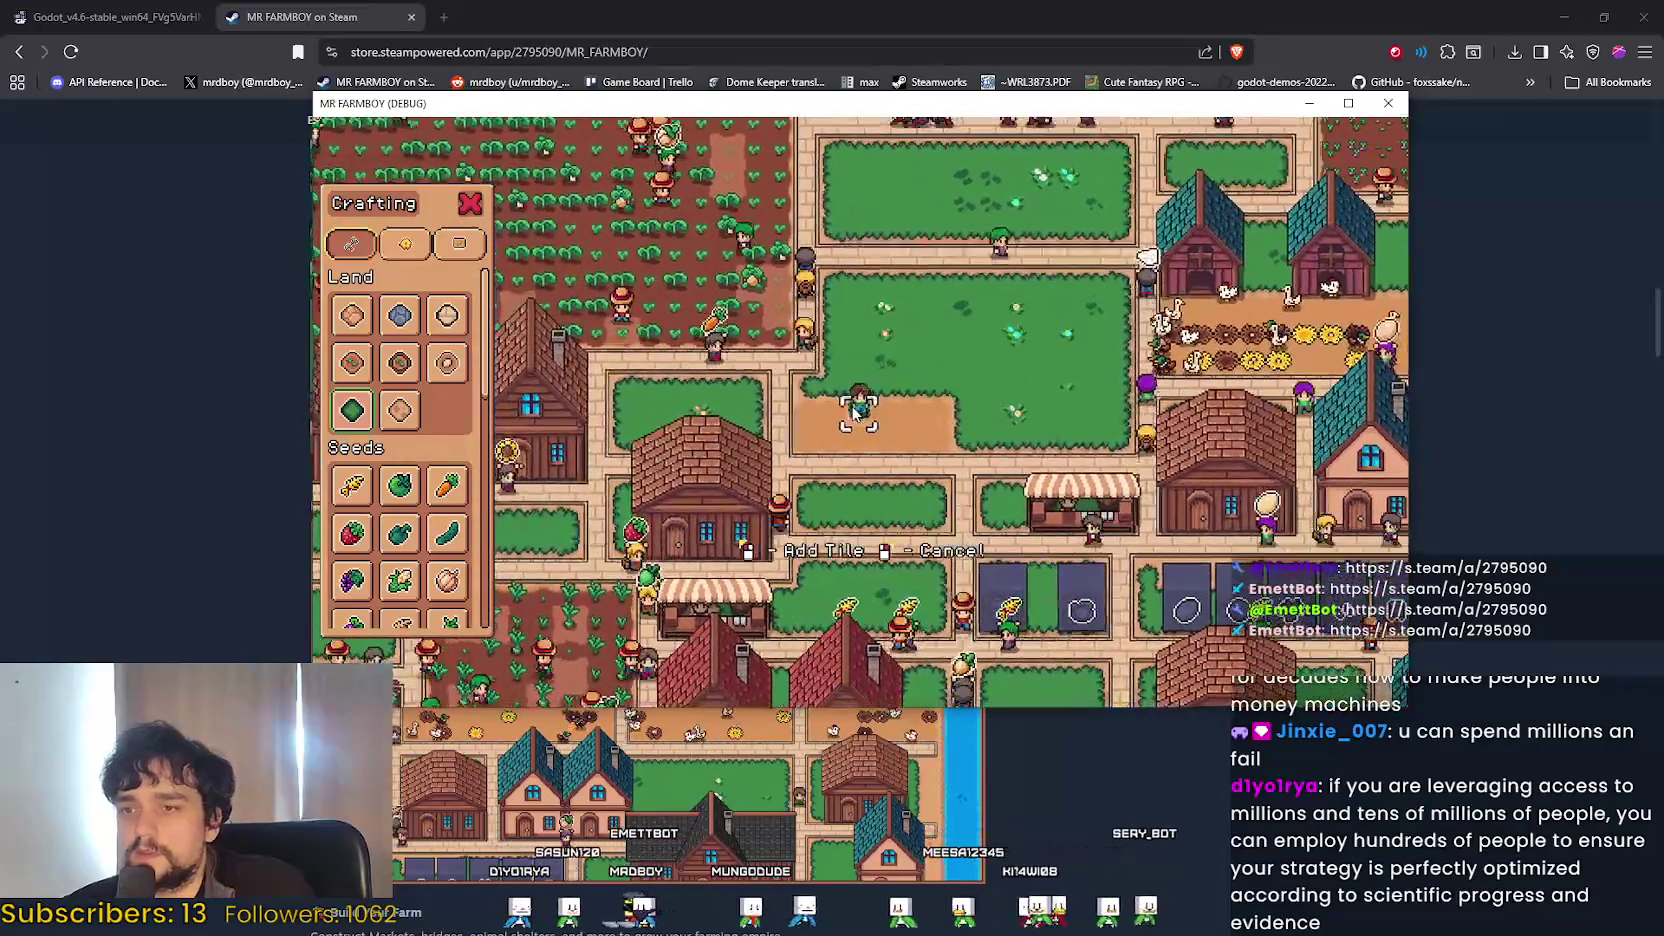
key(s)
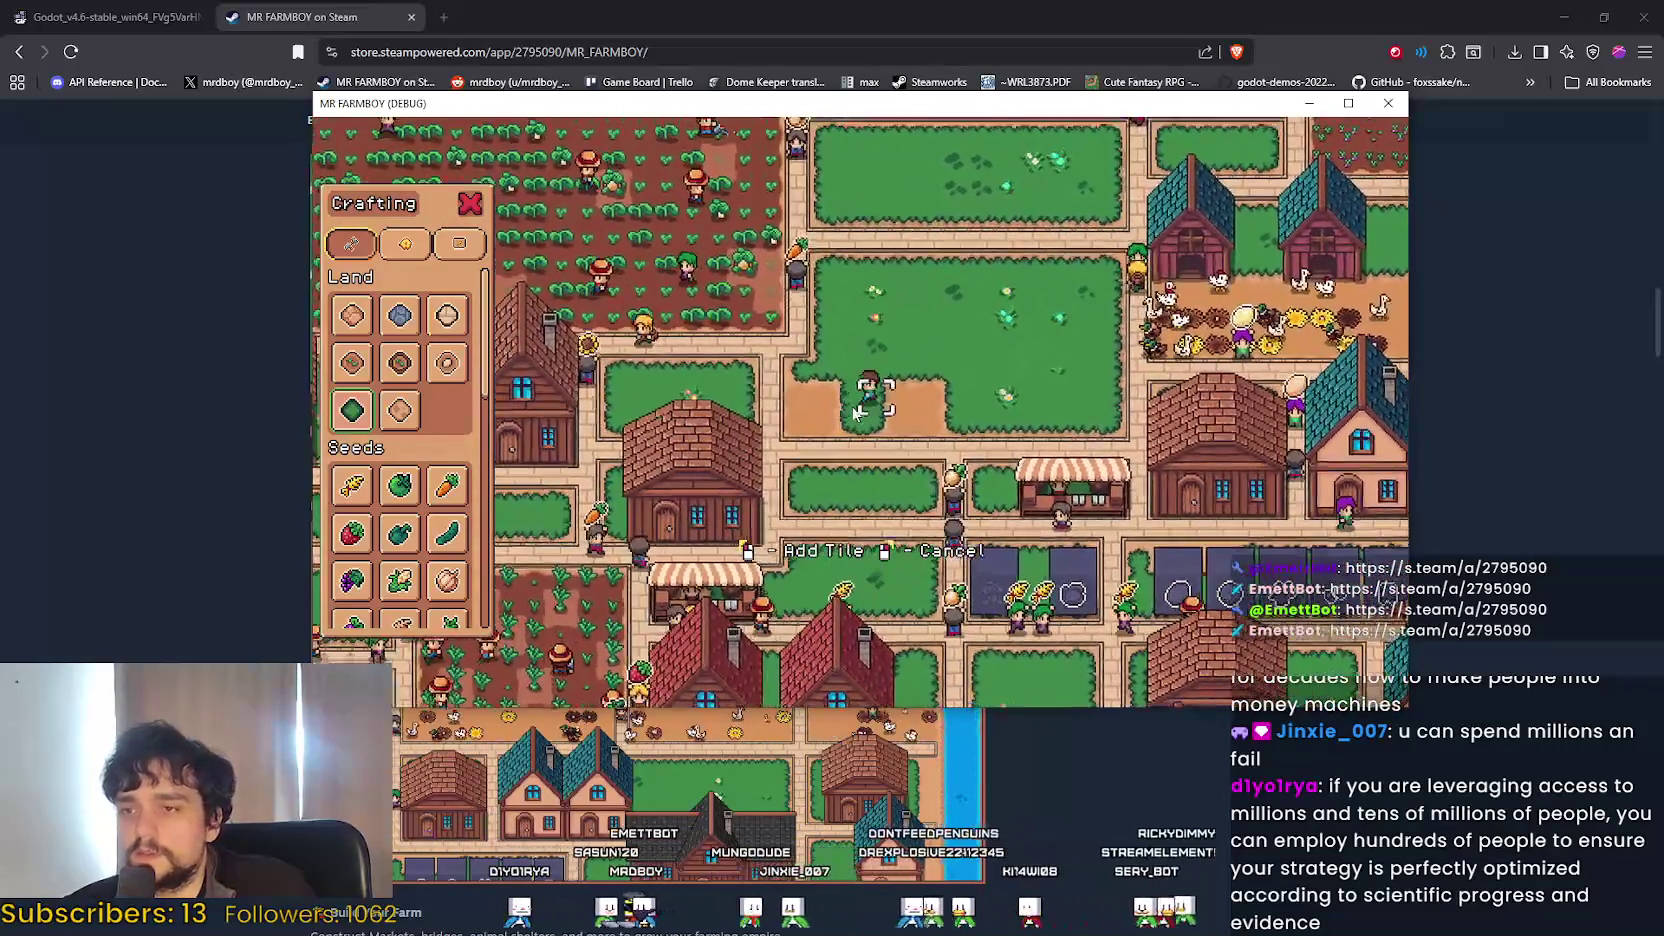
key(d)
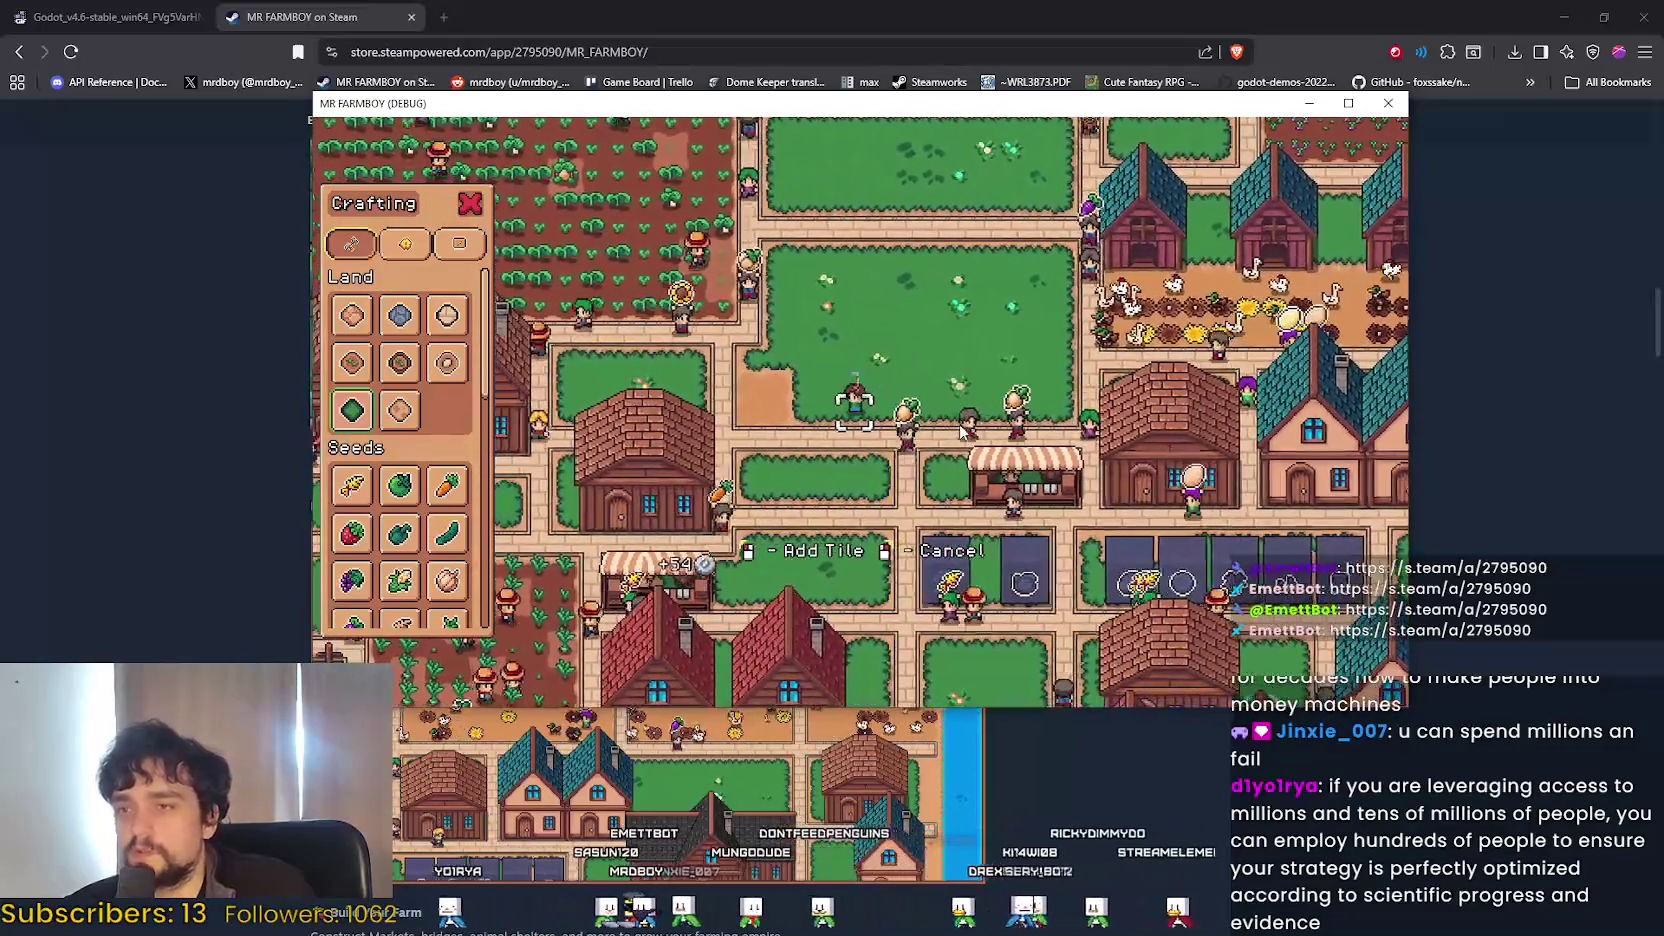
key(a)
key(d)
key(w)
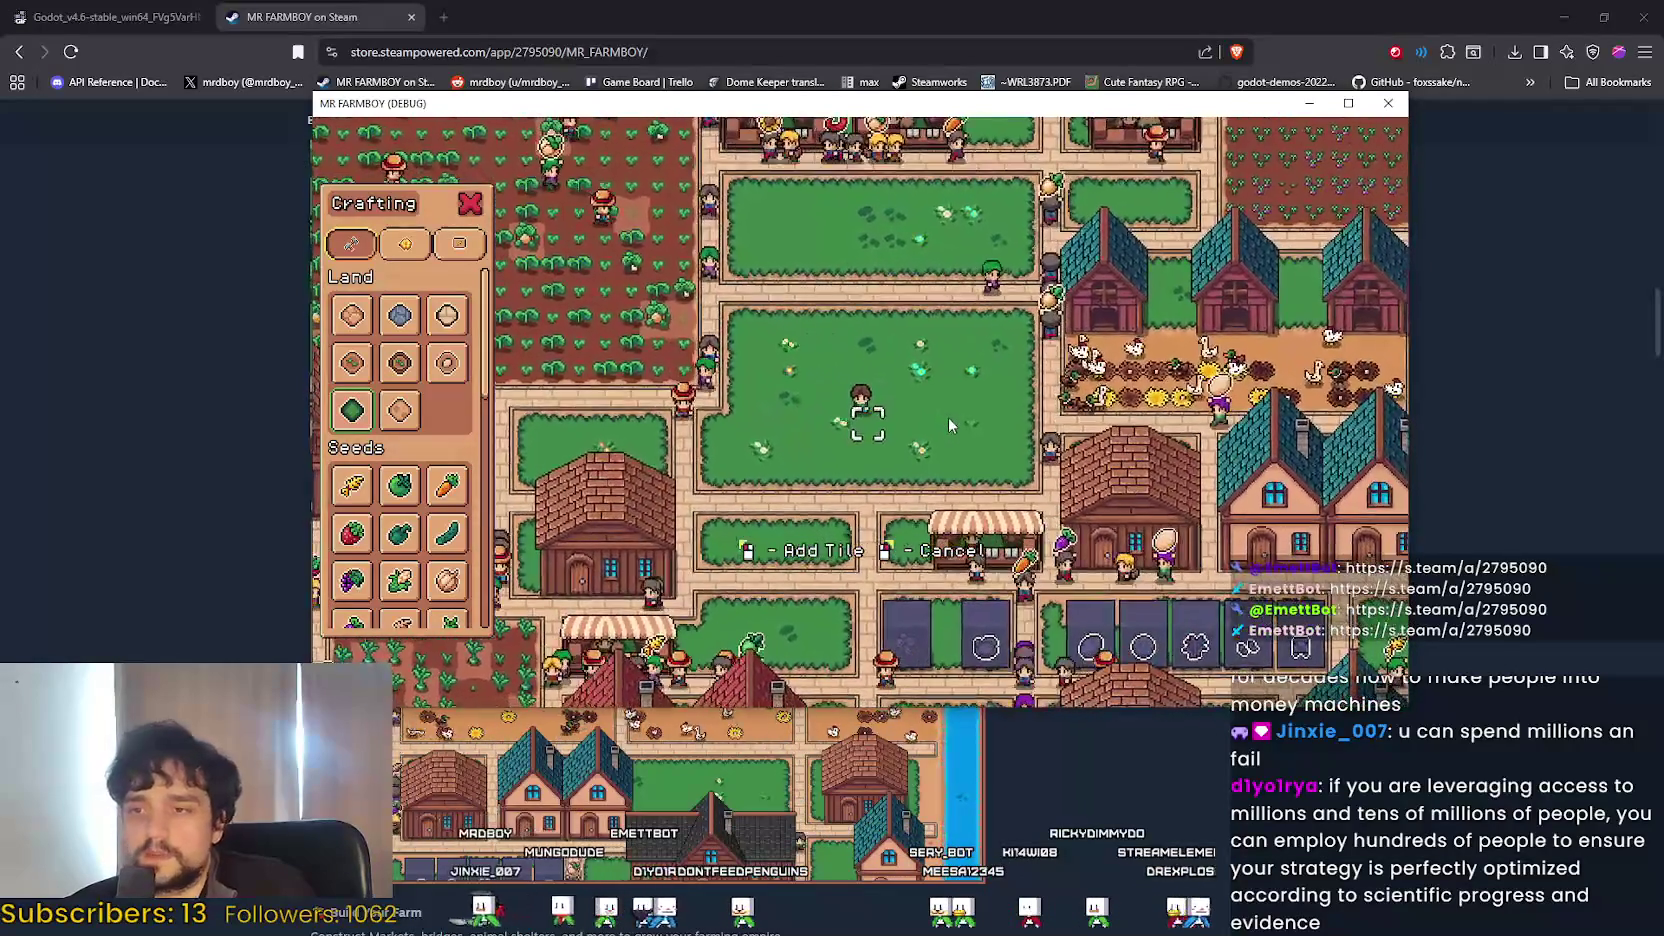
scroll(437, 500, down, 5)
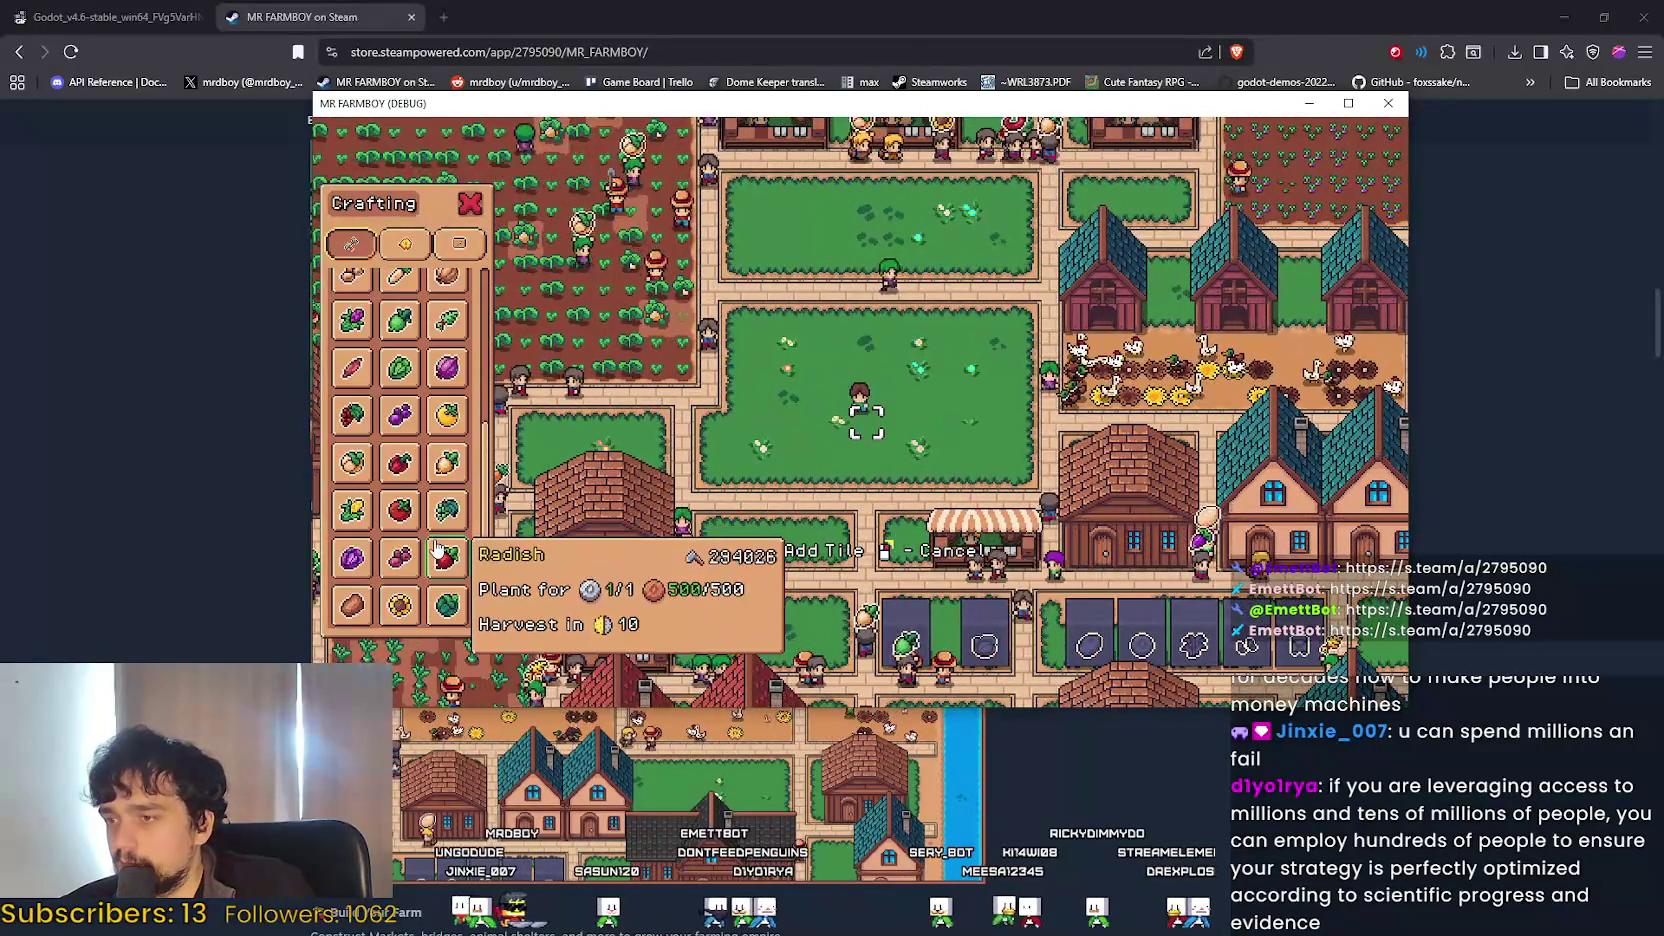
scroll(435, 438, up, 4)
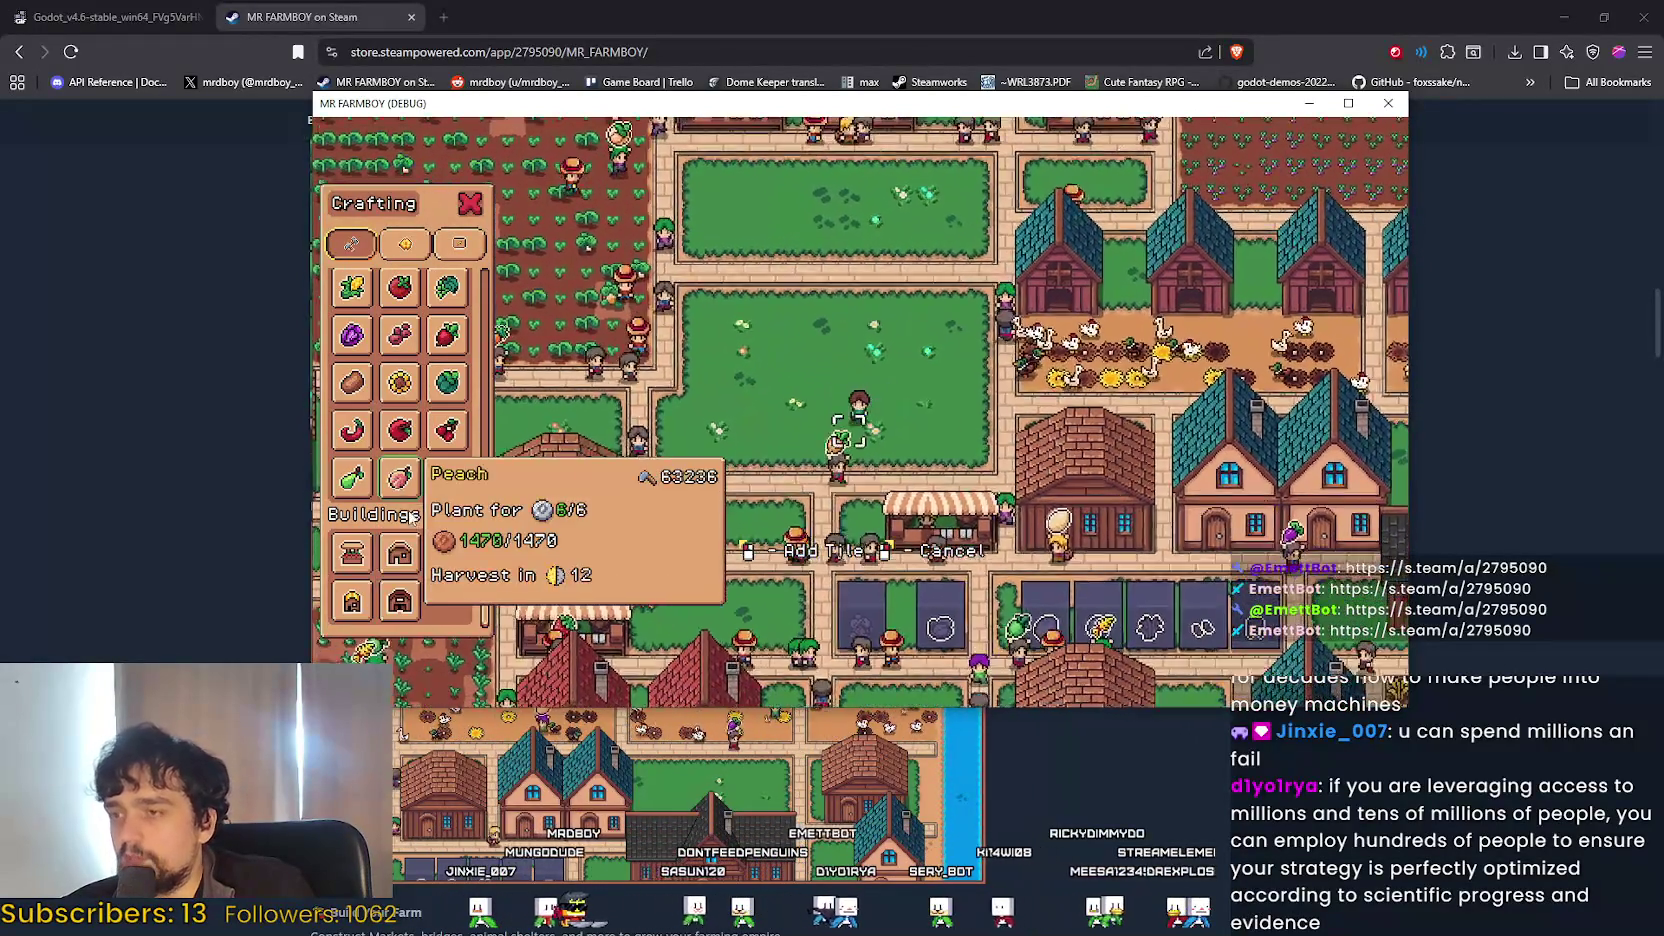
scroll(435, 438, up, 4)
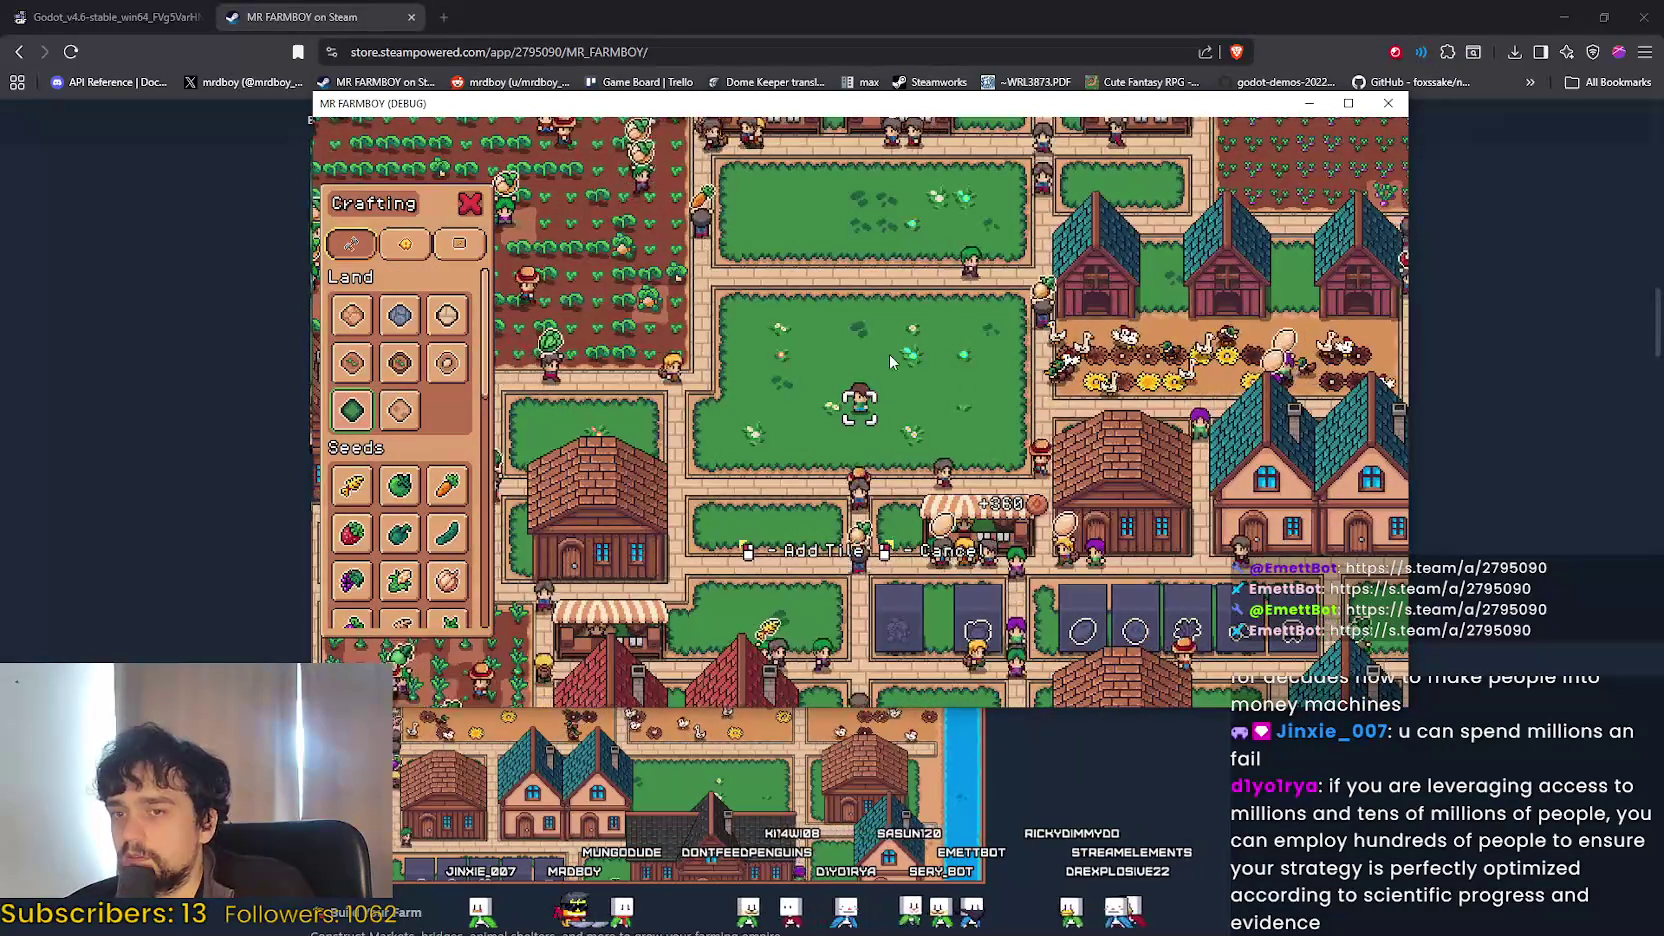
key(d)
key(w)
key(a)
key(s)
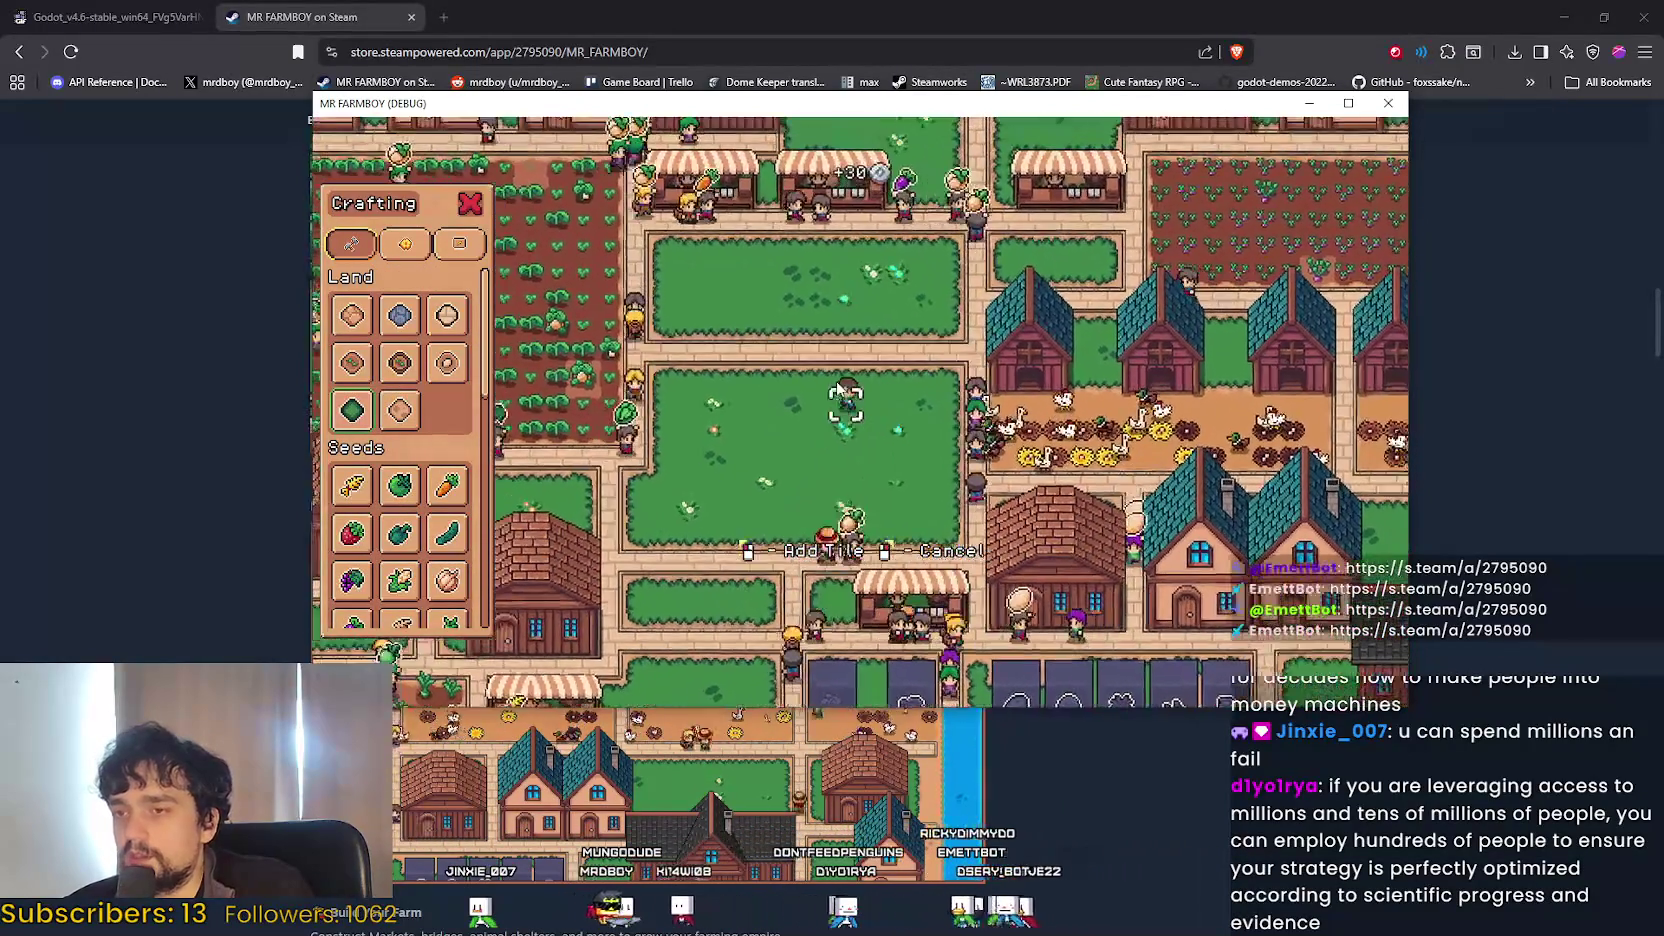
key(d)
key(s)
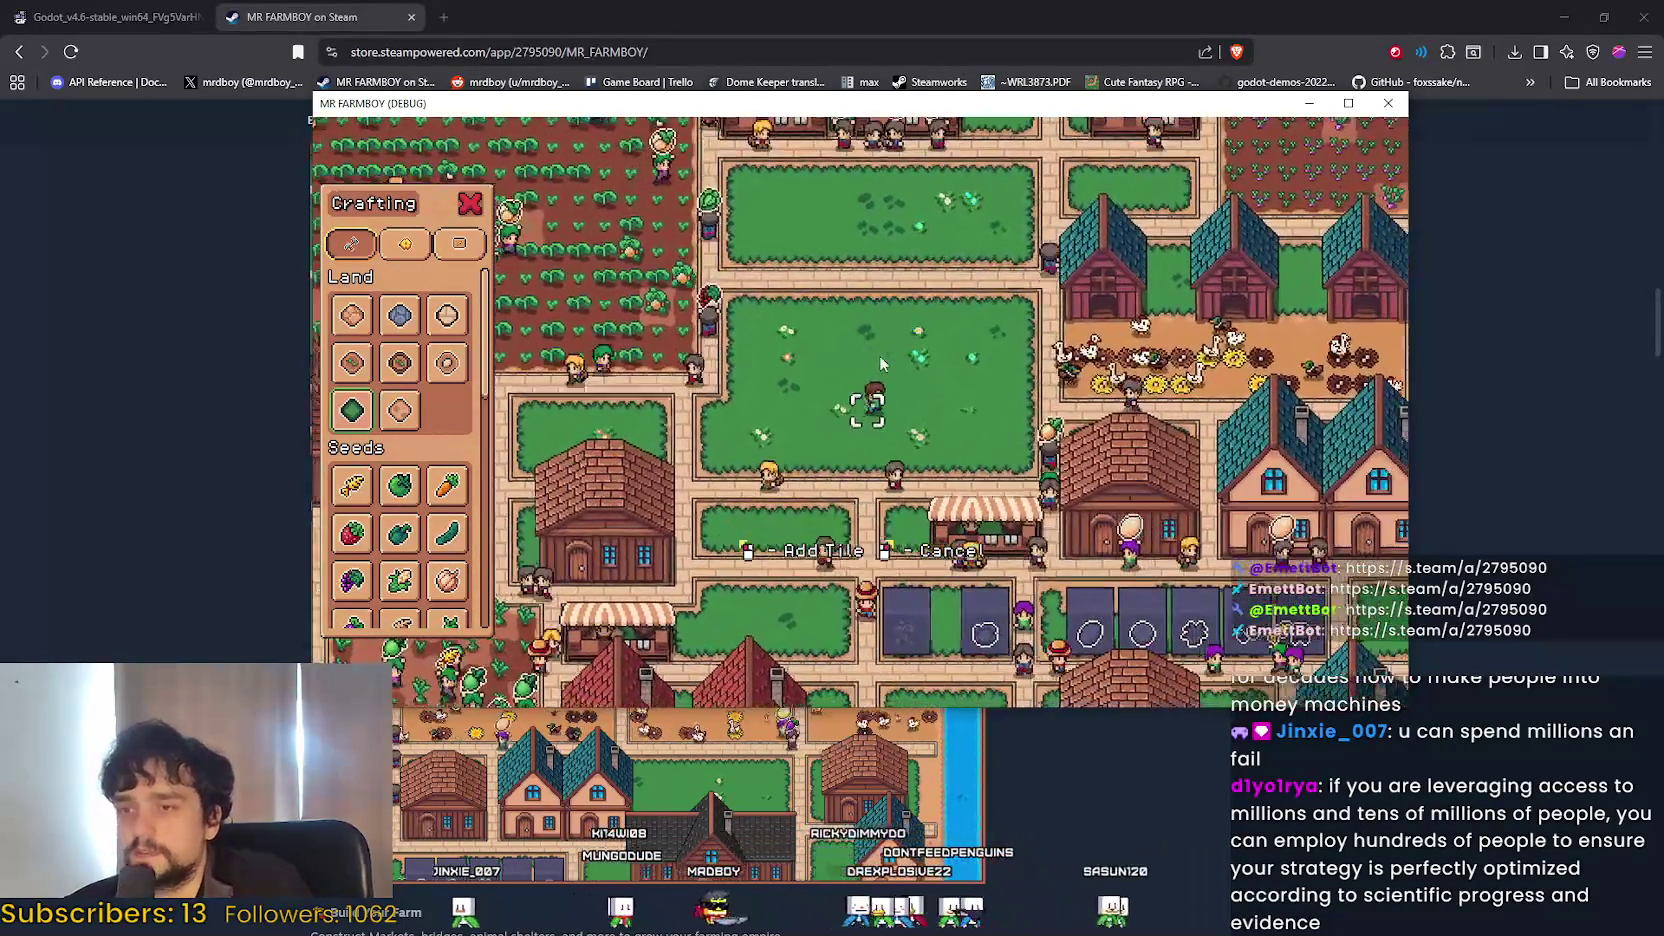
key(w)
key(d)
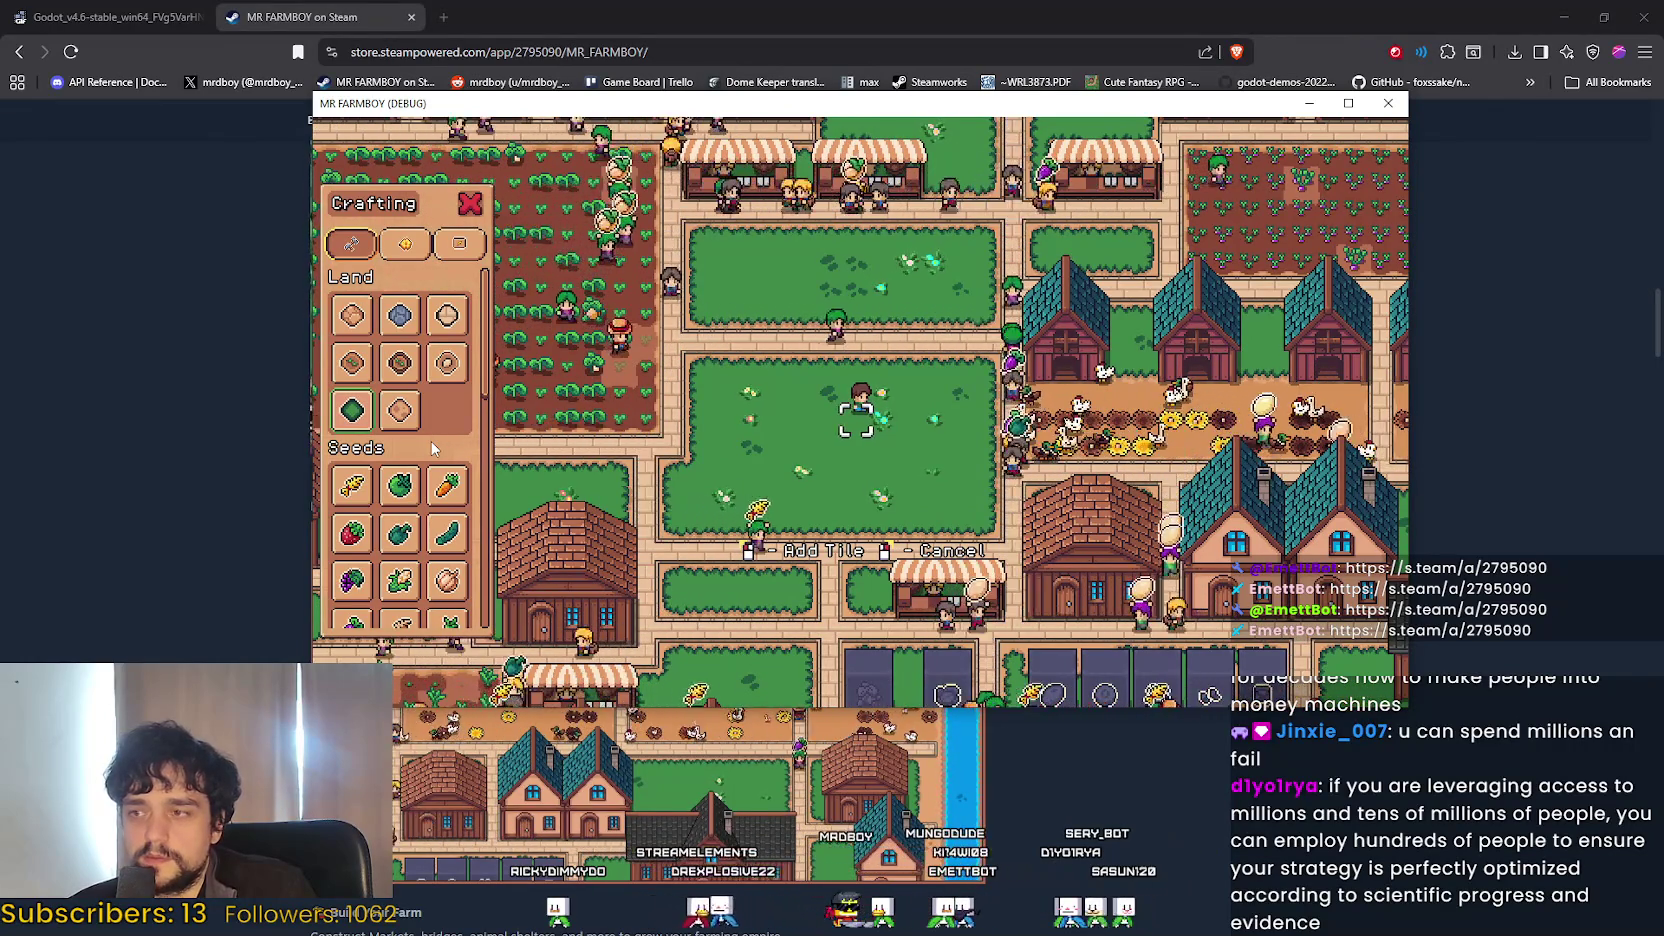
key(d)
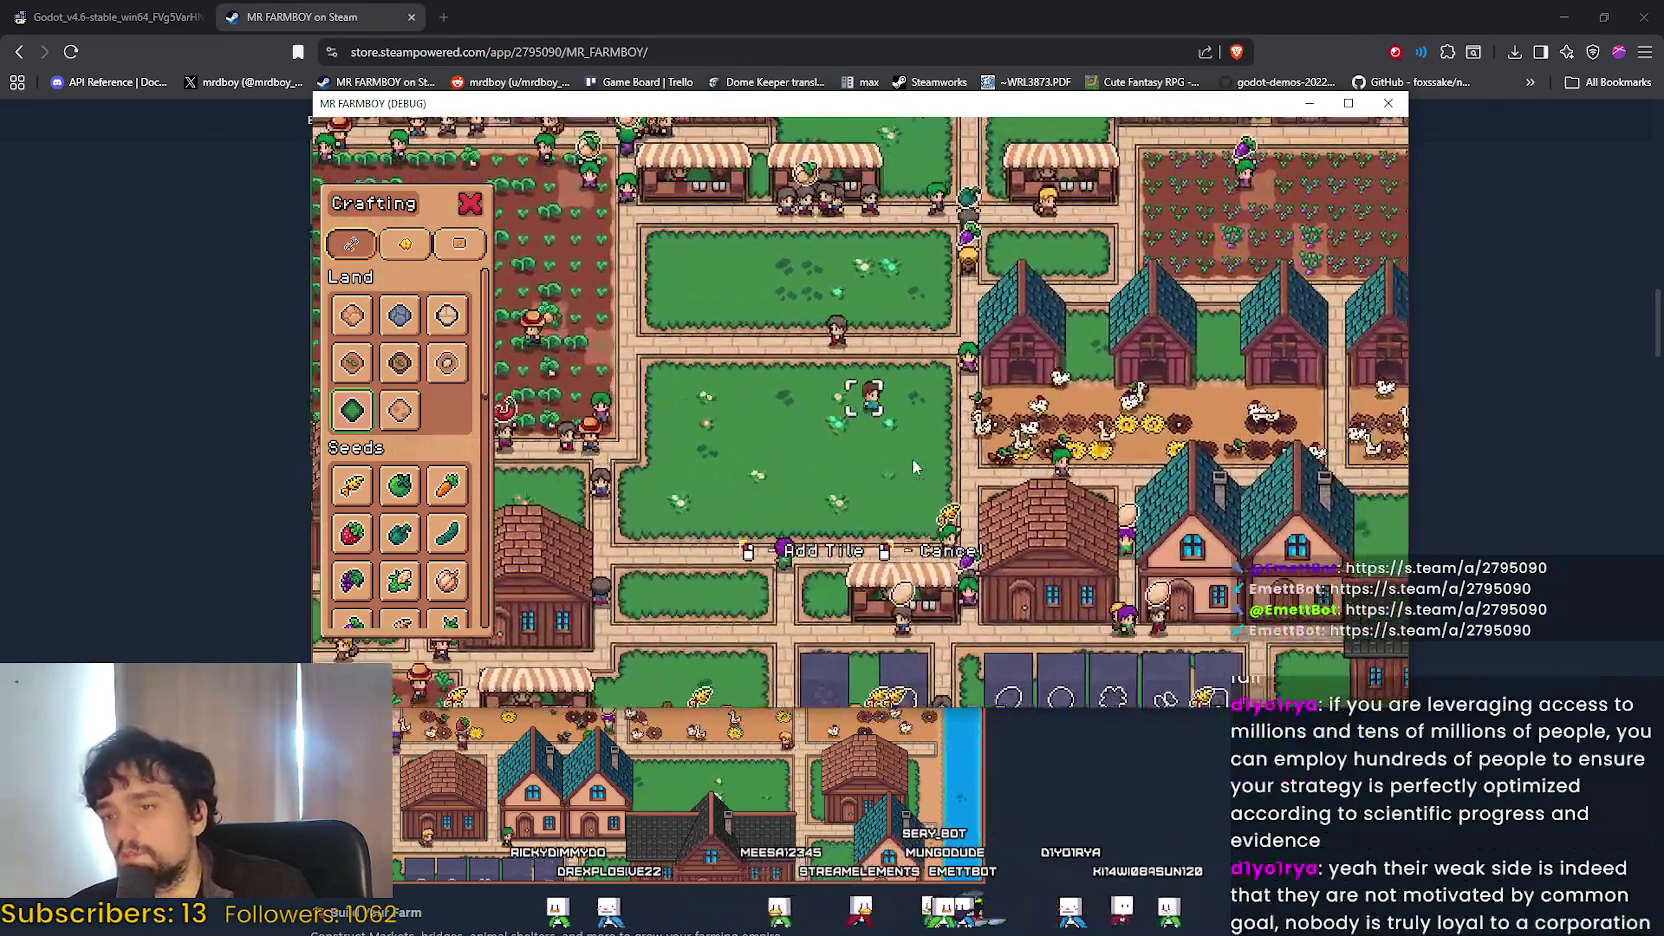
key(s)
key(a)
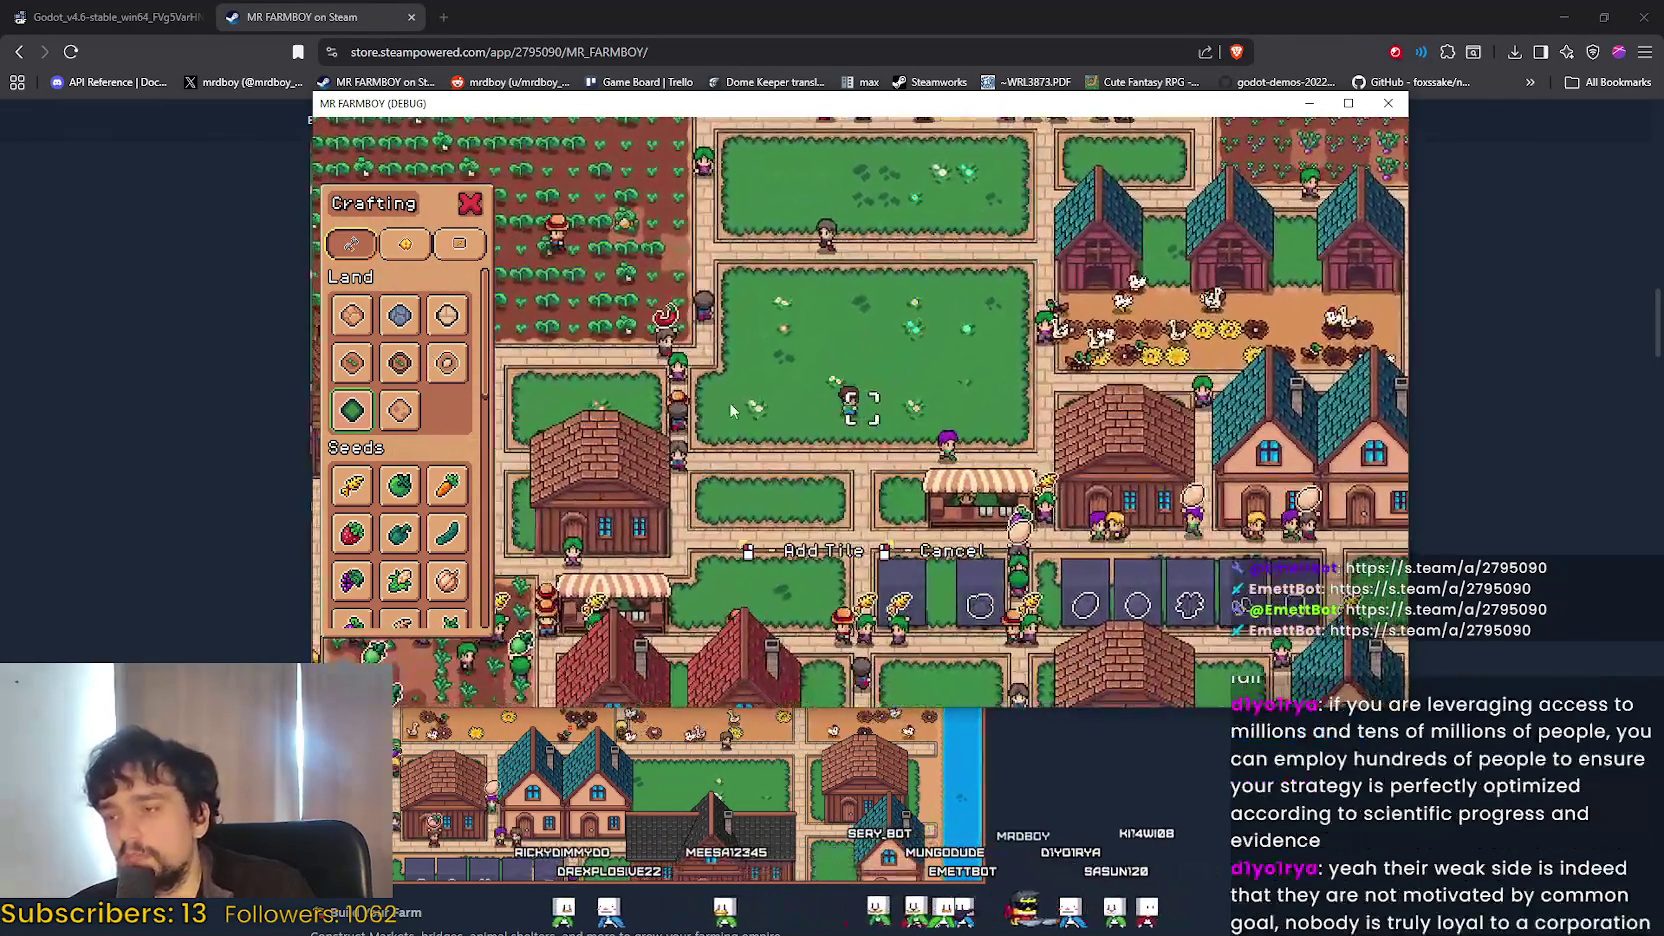
key(w)
key(d)
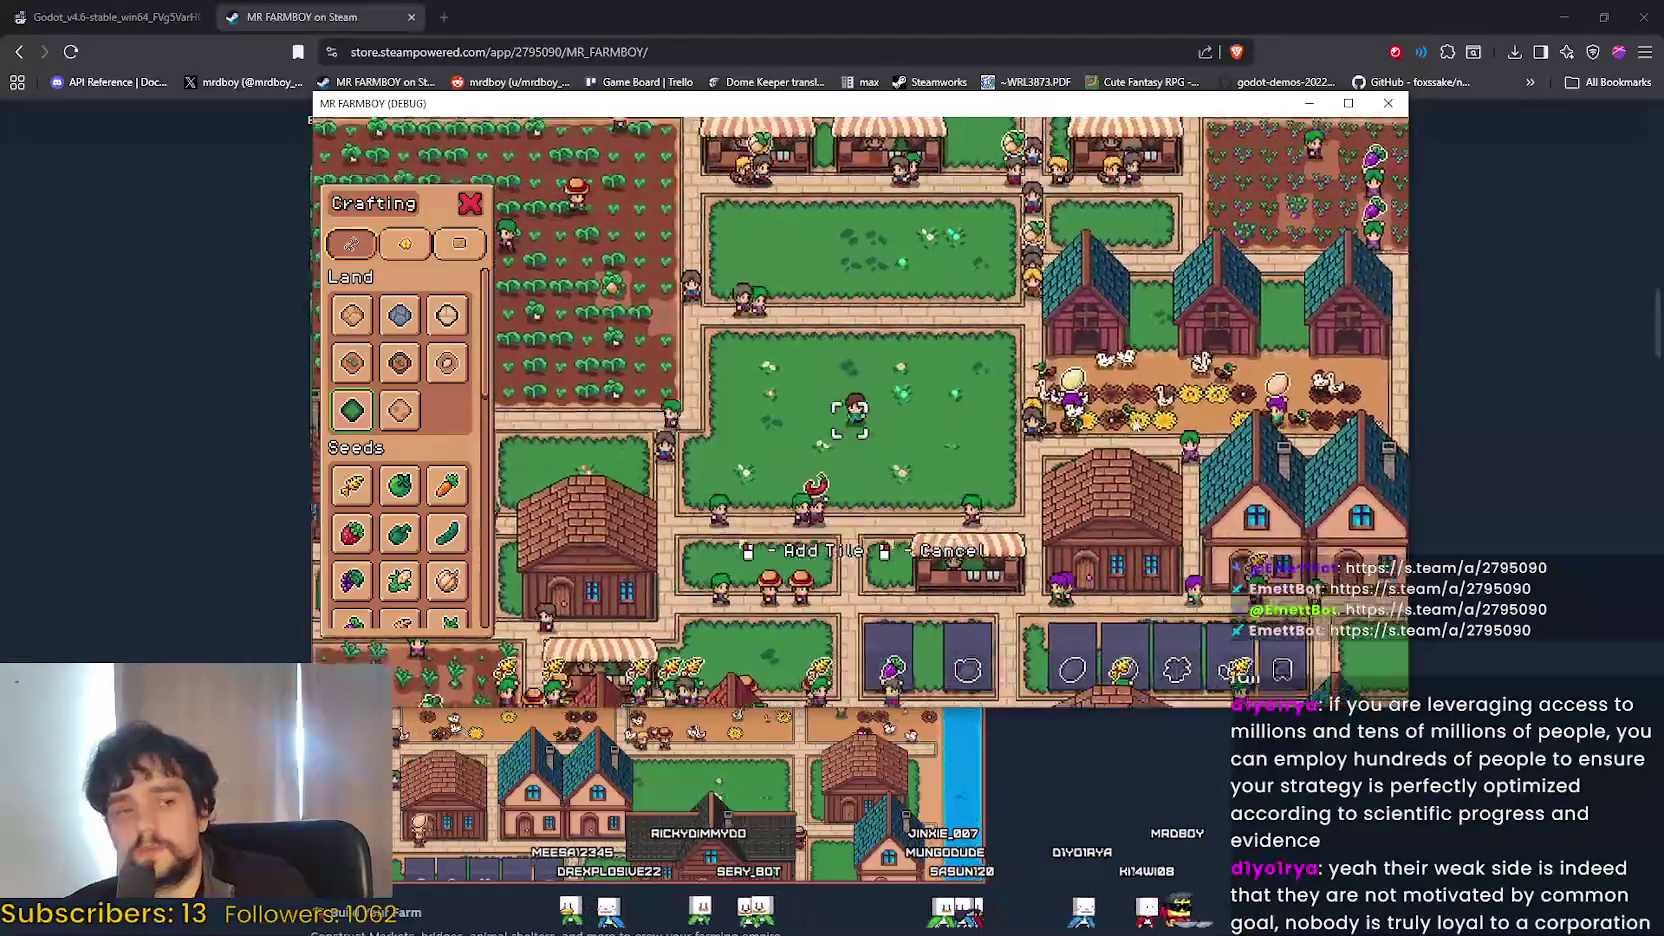
key(s)
key(d)
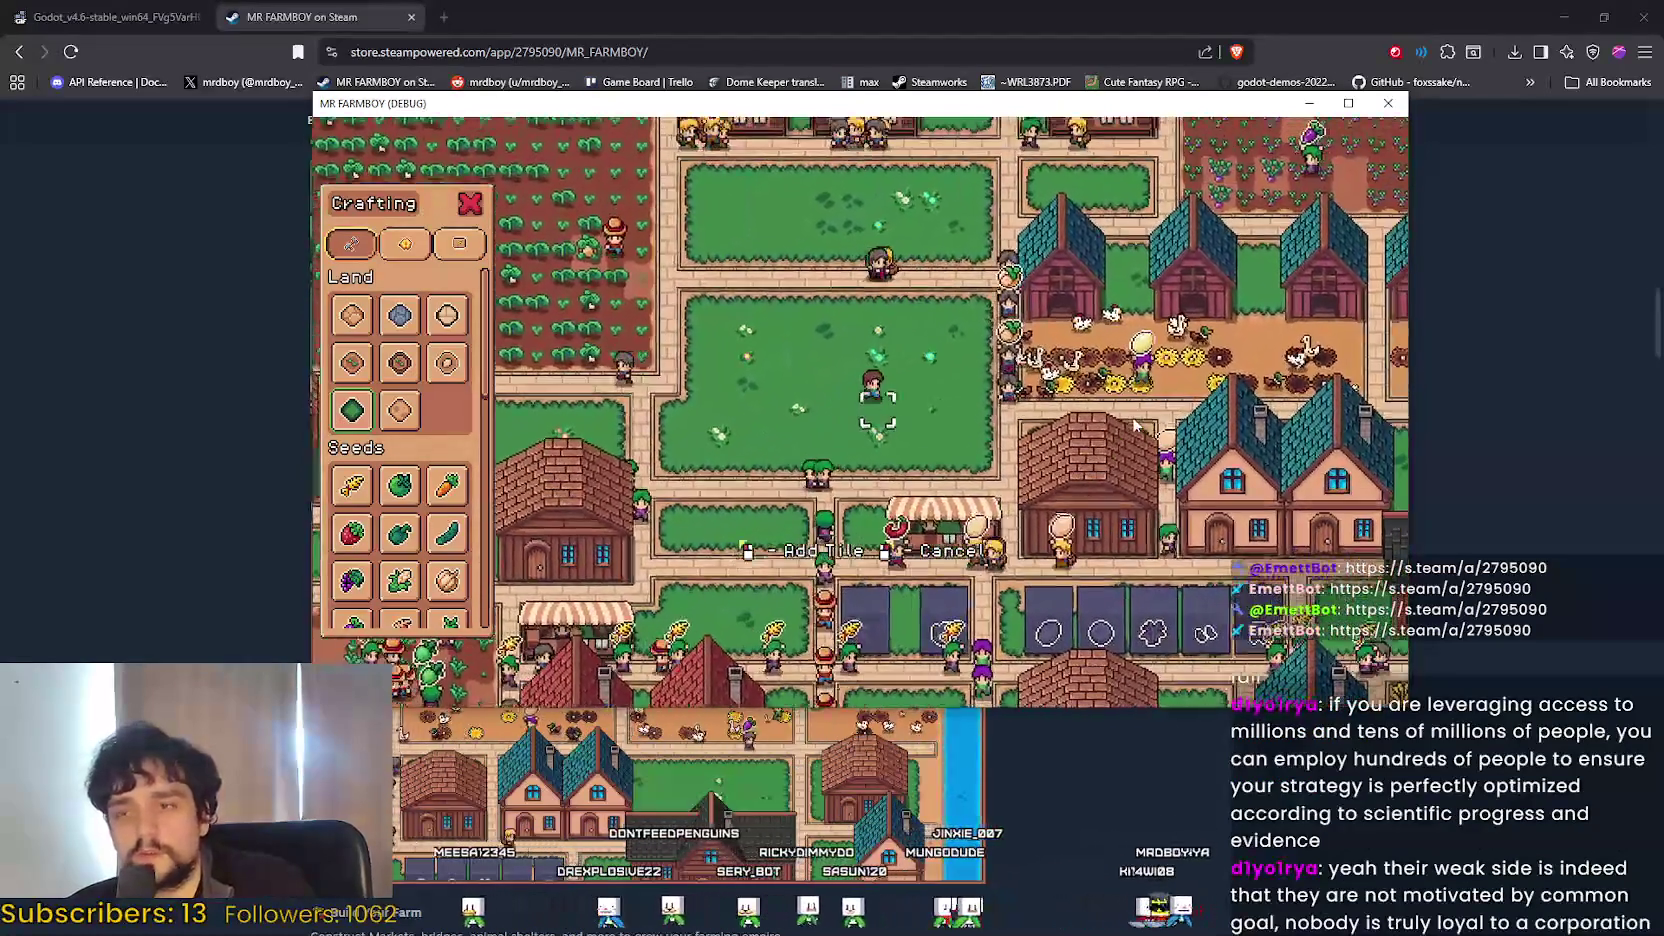
key(a)
key(s)
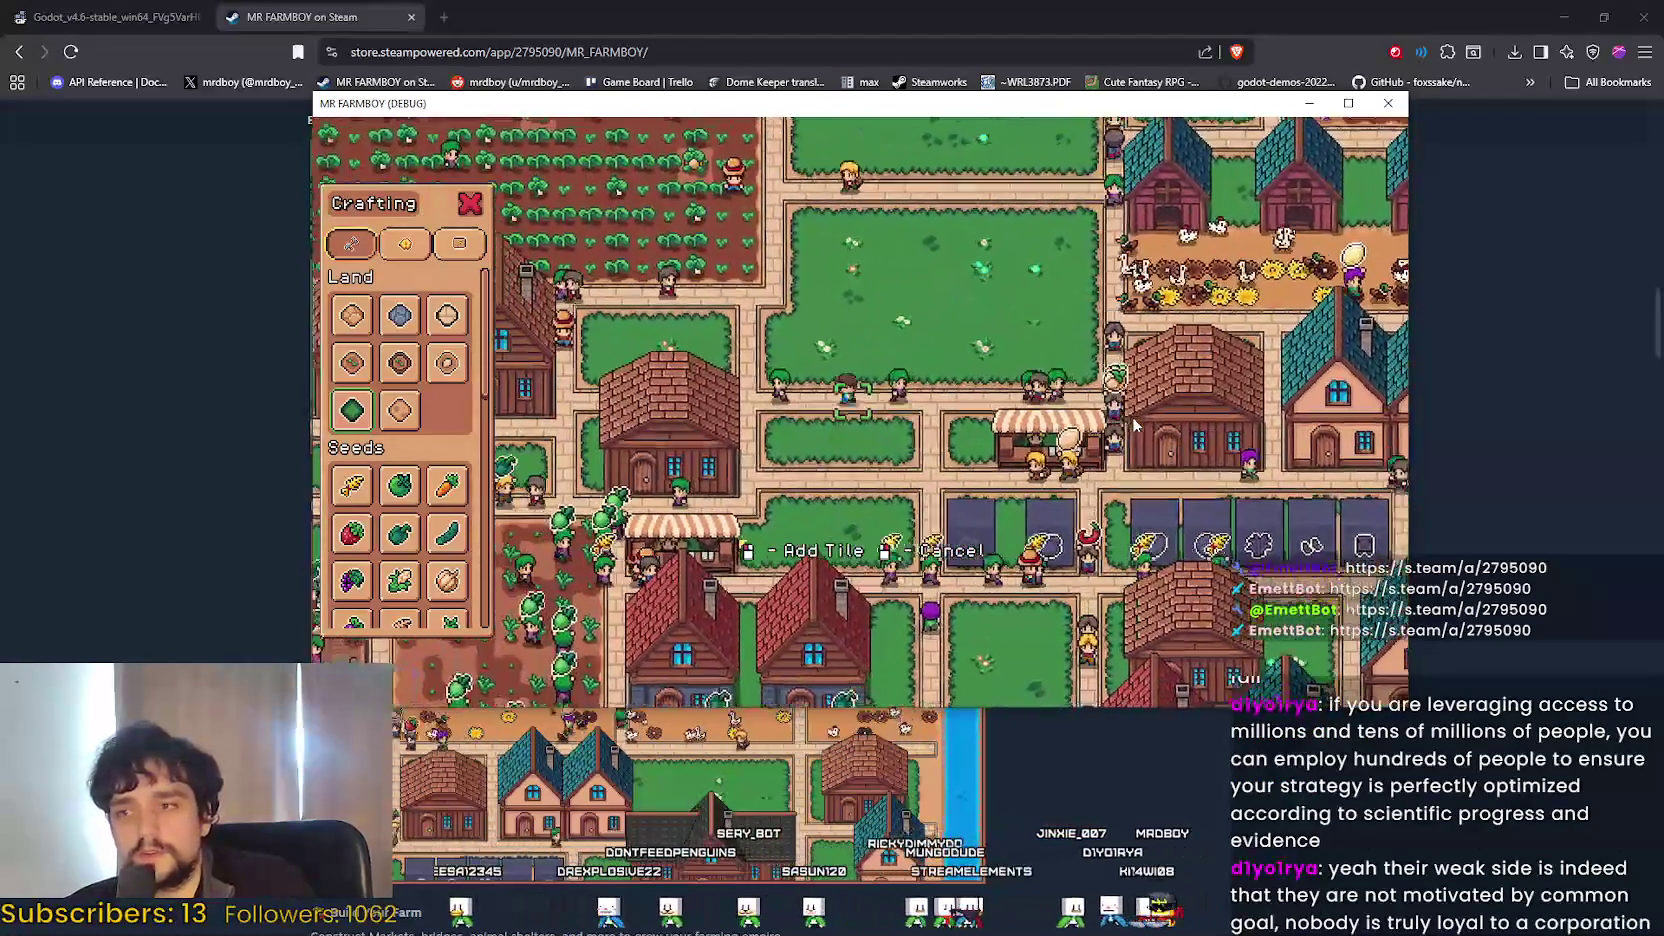
key(w)
key(d)
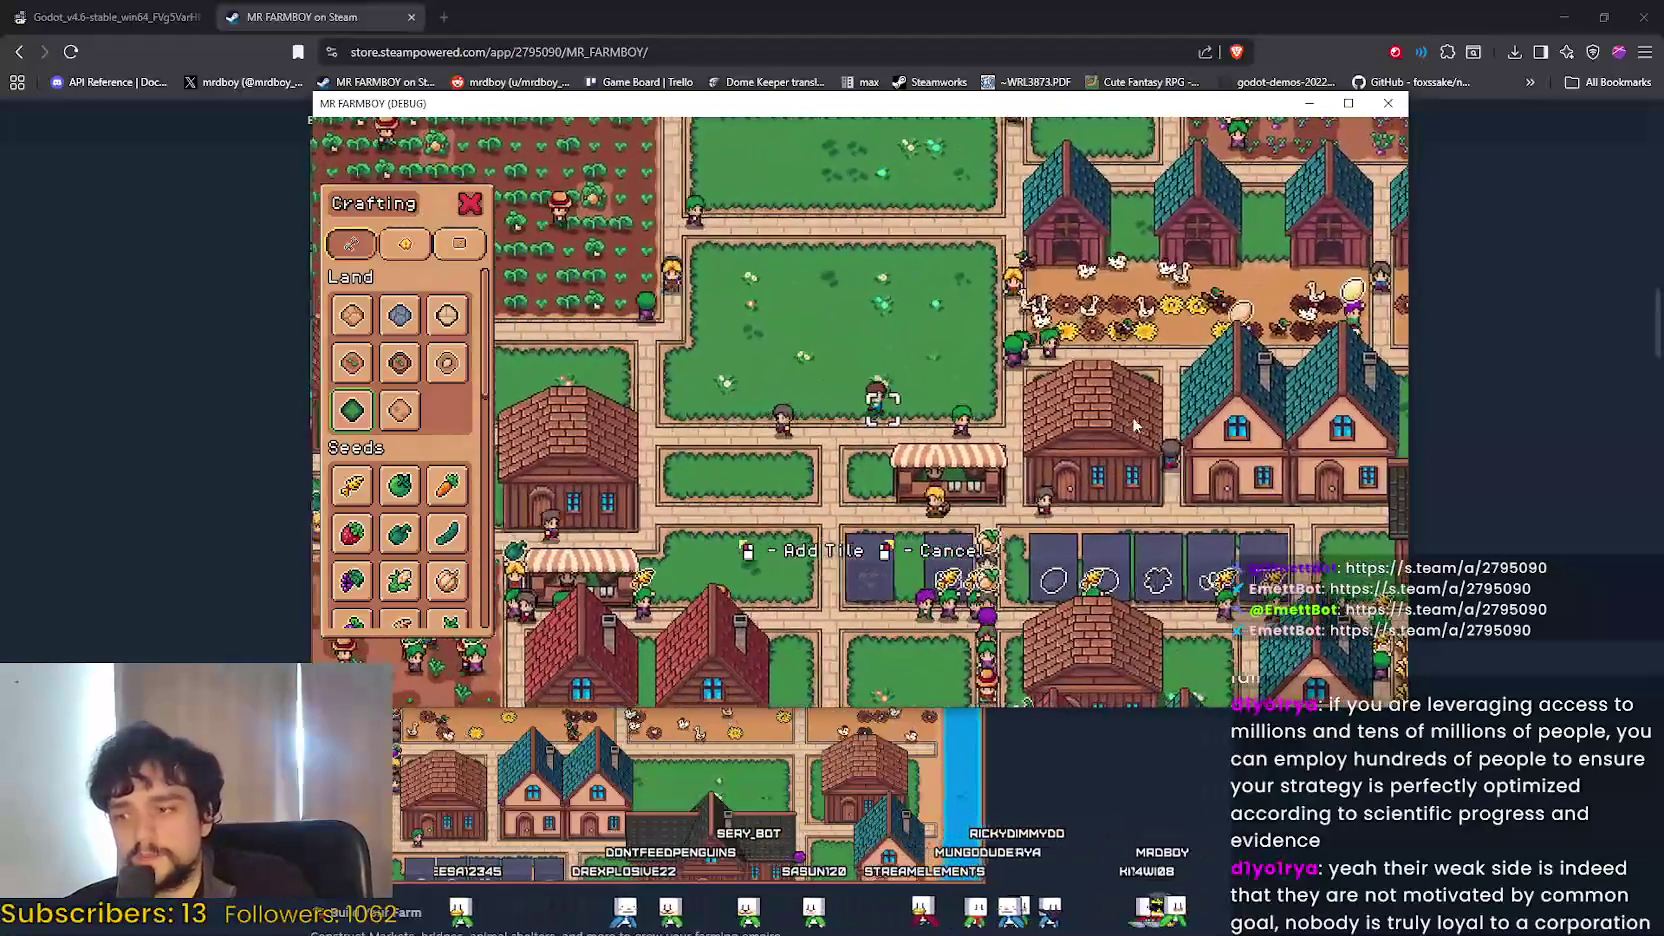
key(w)
key(a)
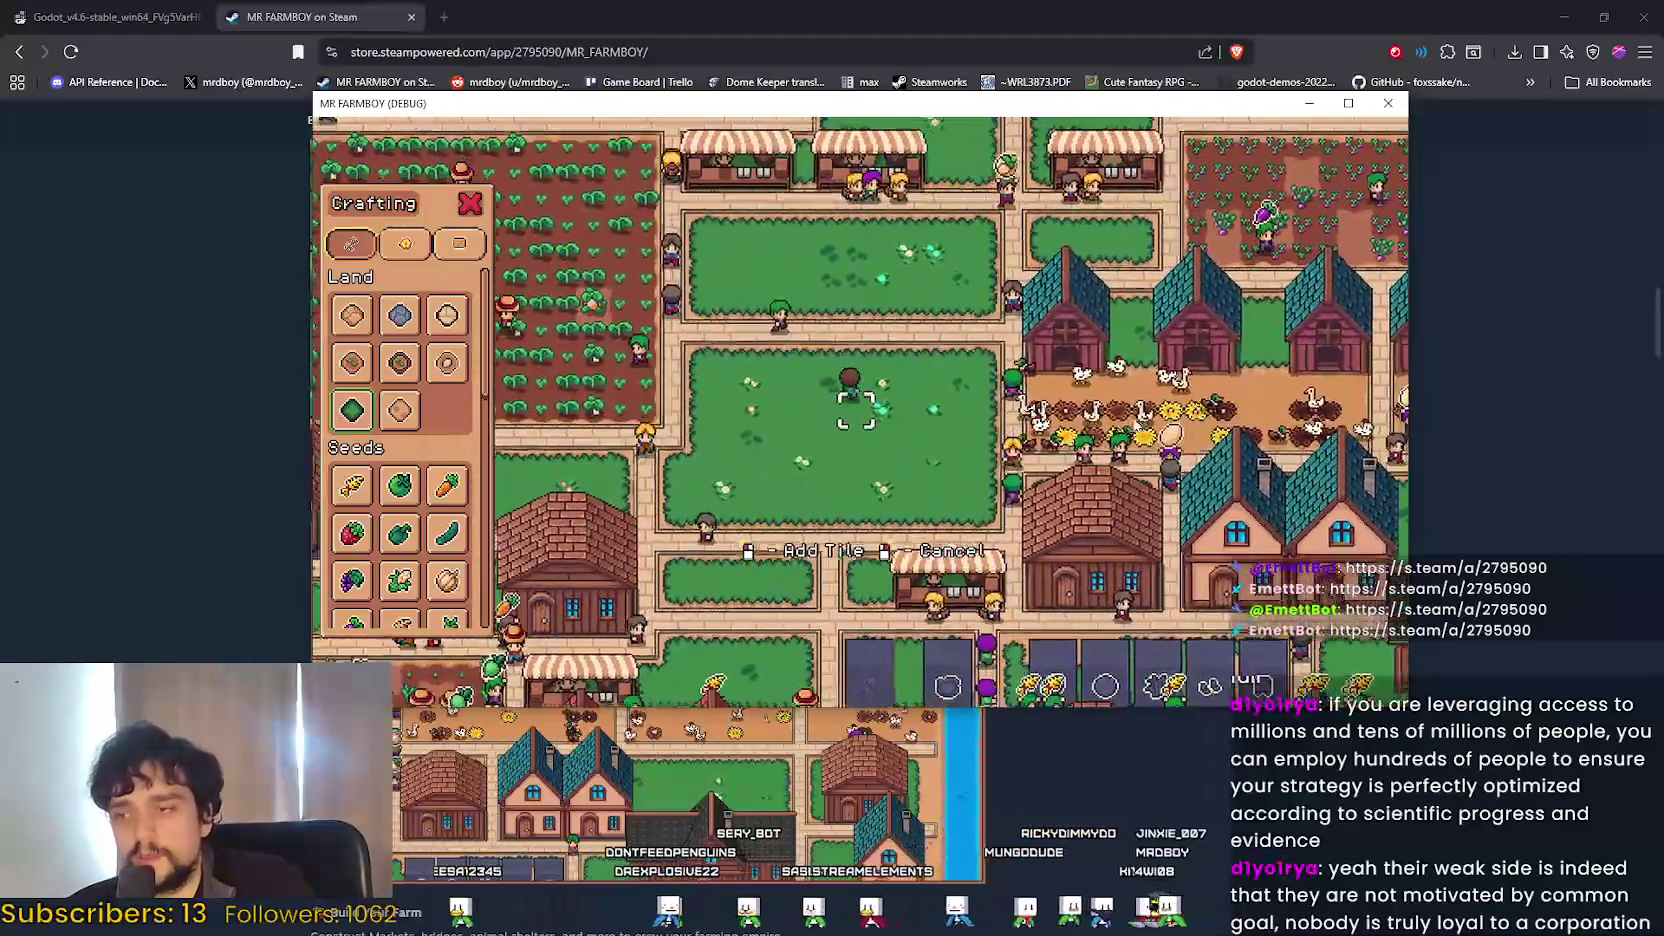
key(w)
key(d)
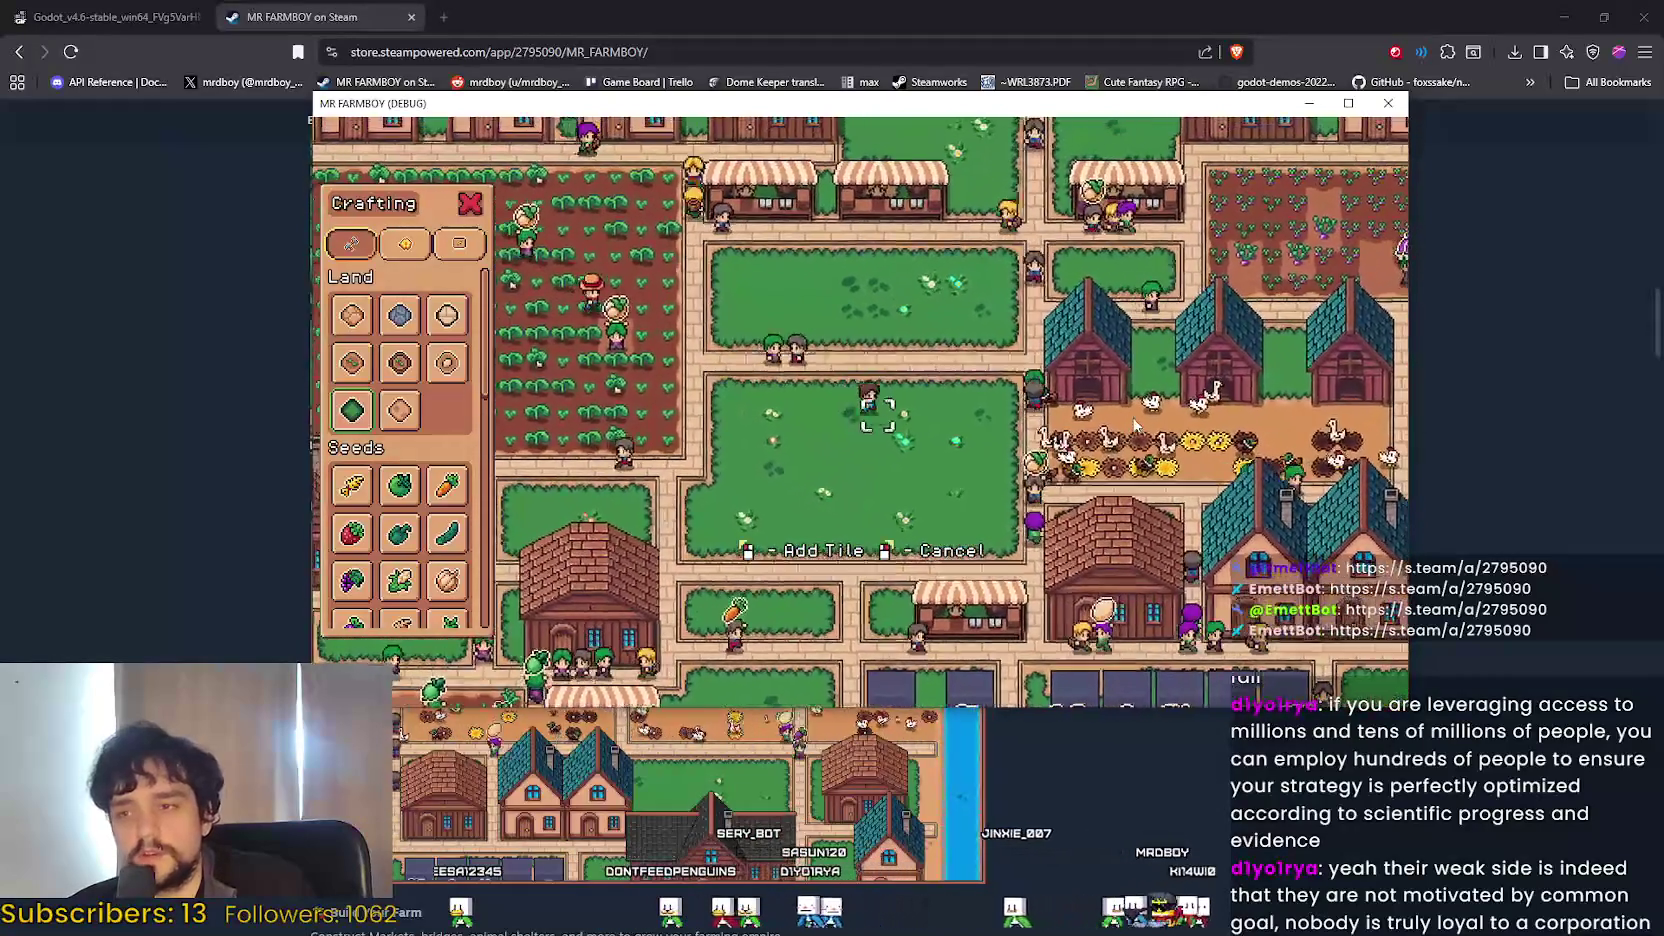
key(s)
key(d)
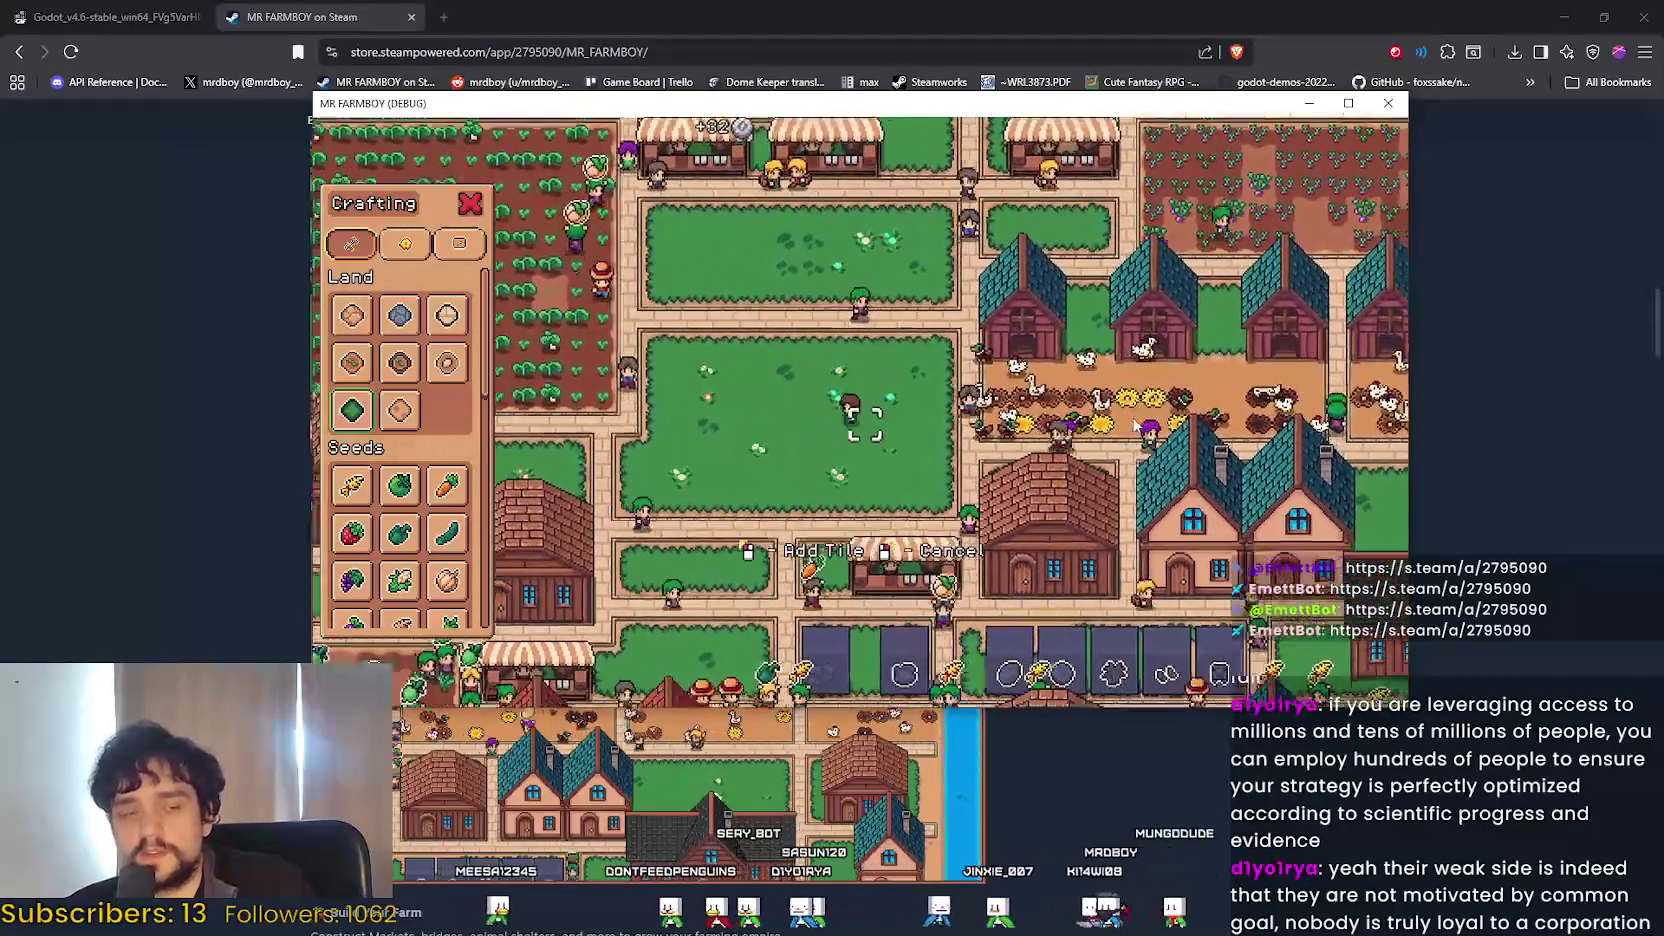
key(a)
key(s)
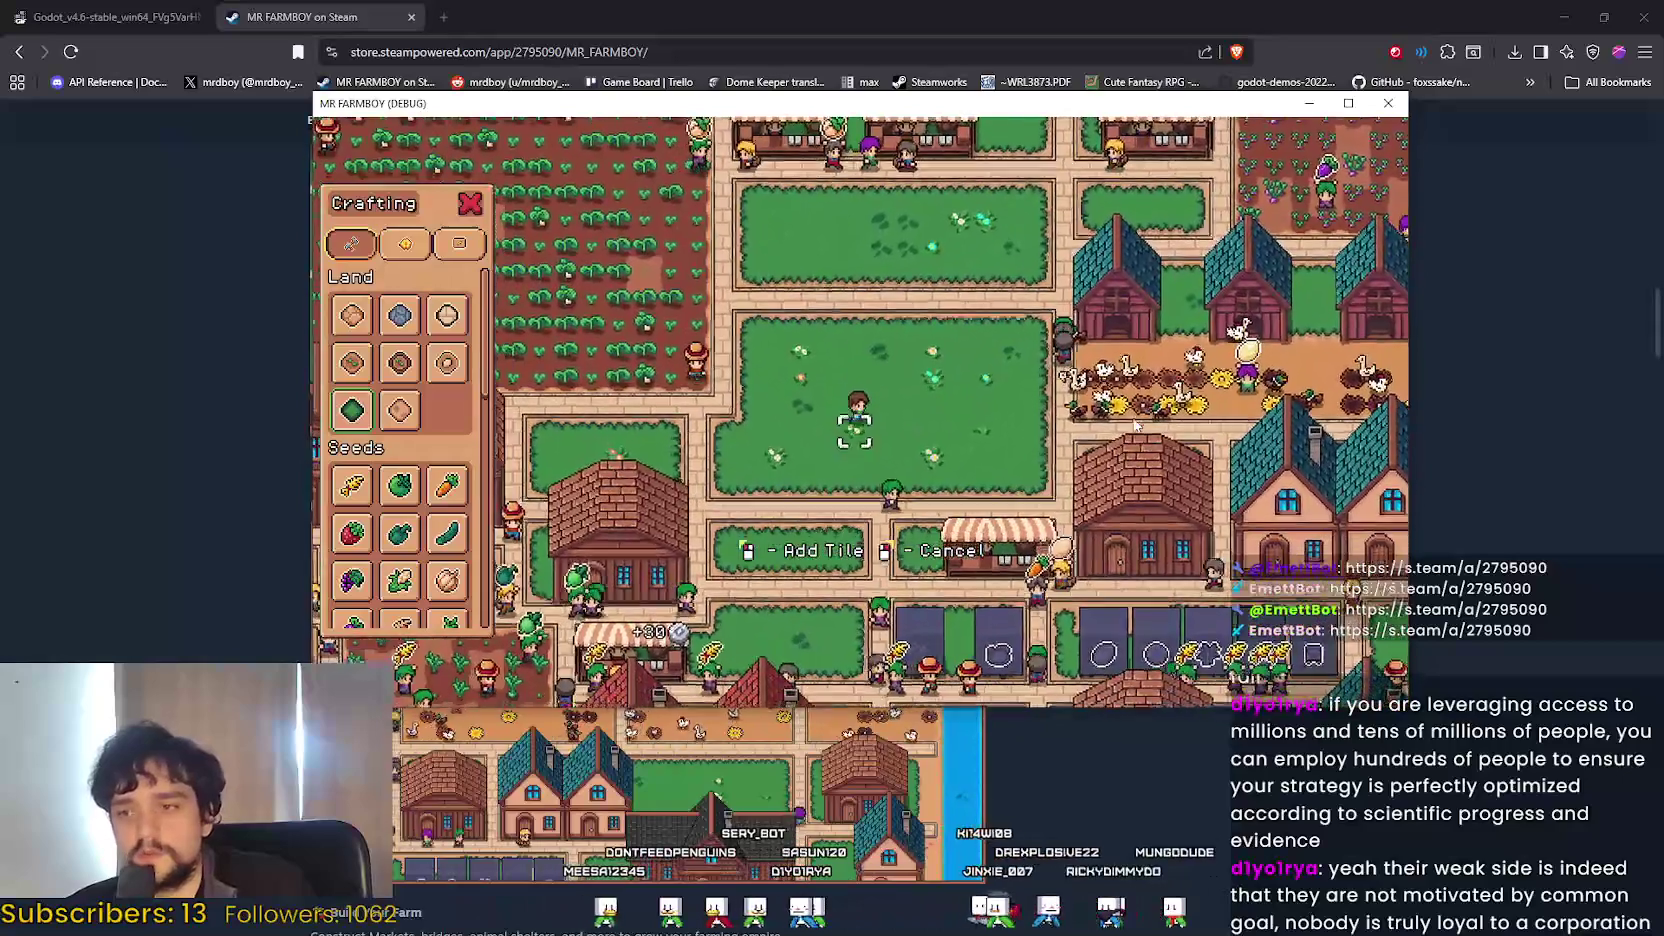
key(d)
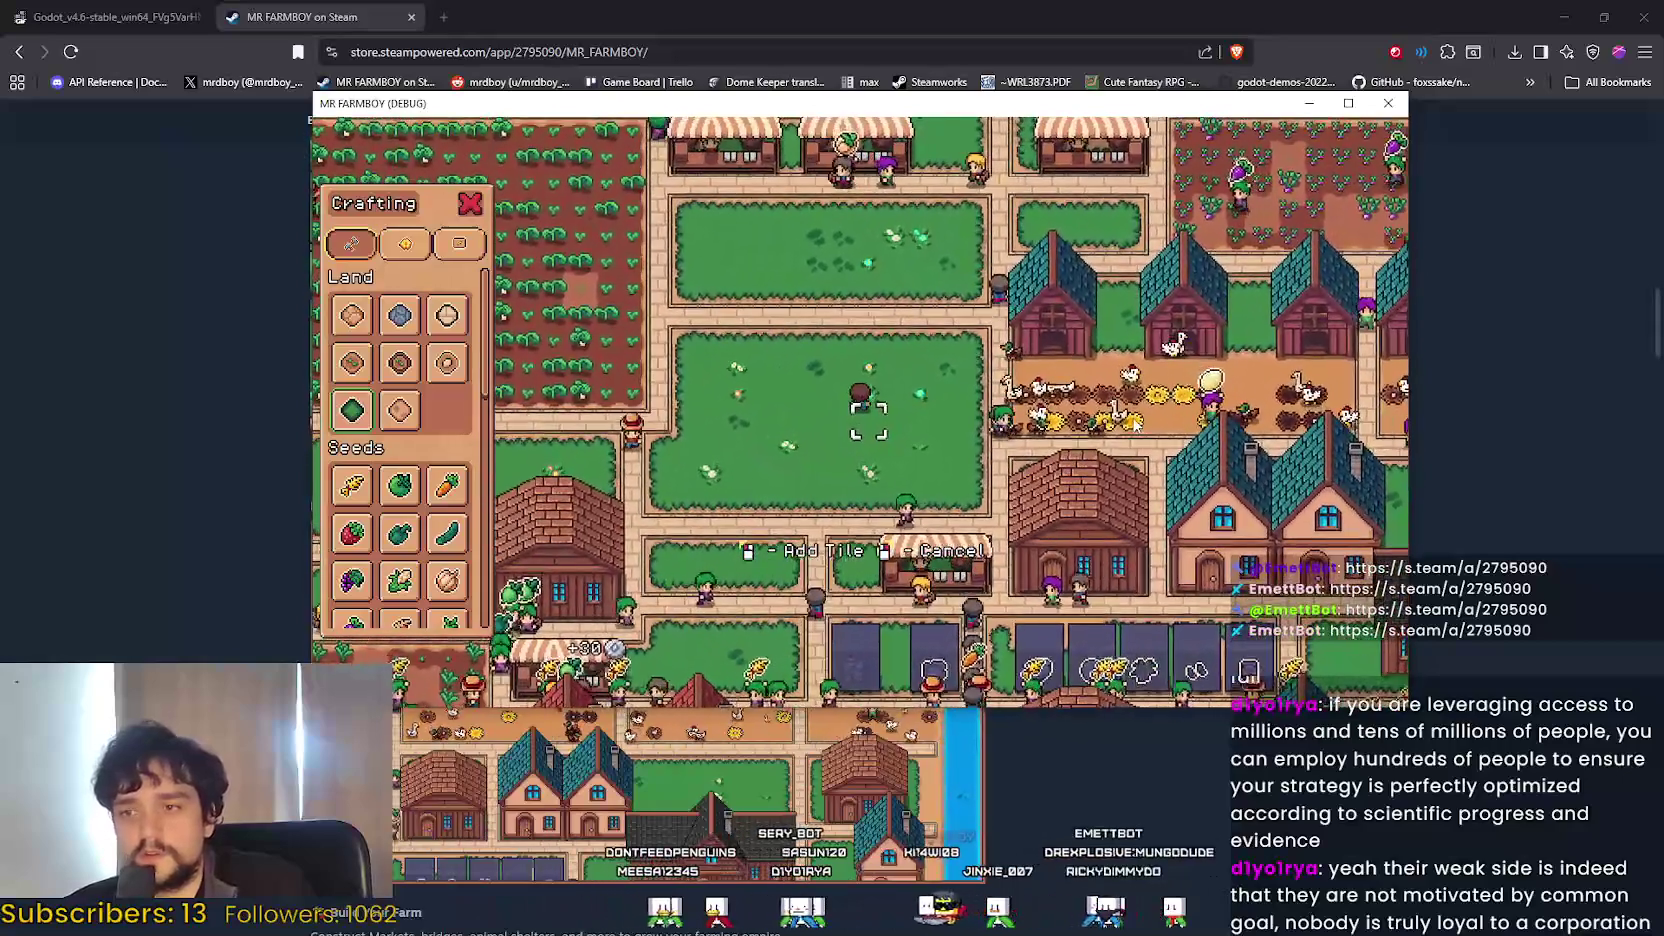
key(w)
key(d)
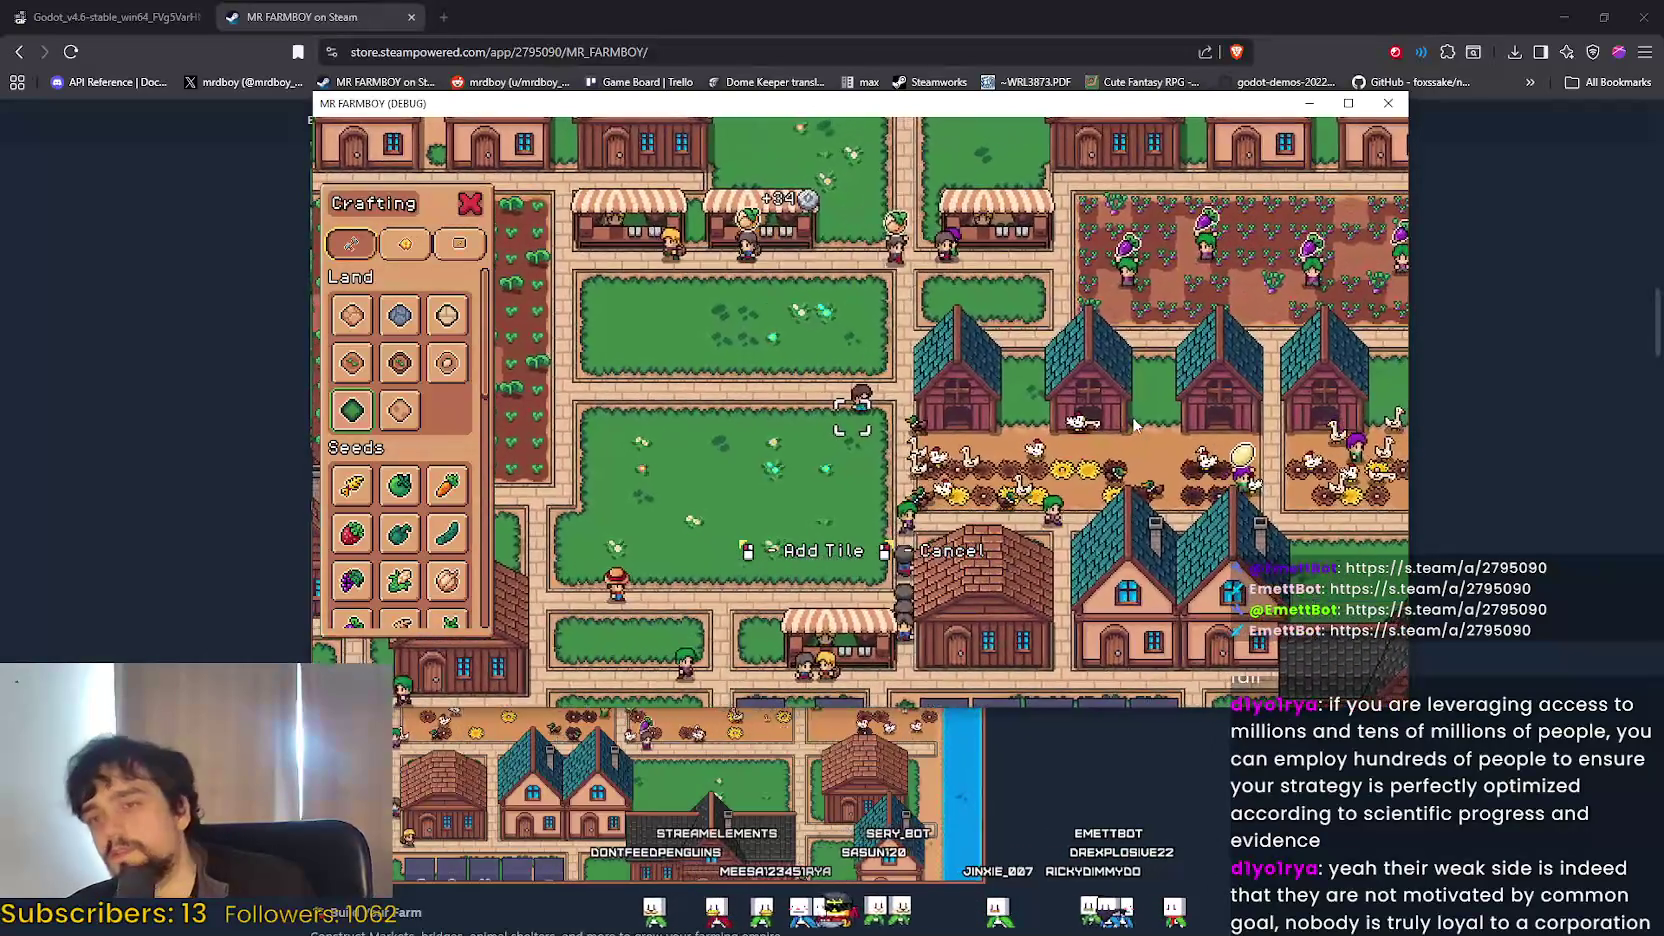
key(a)
key(s)
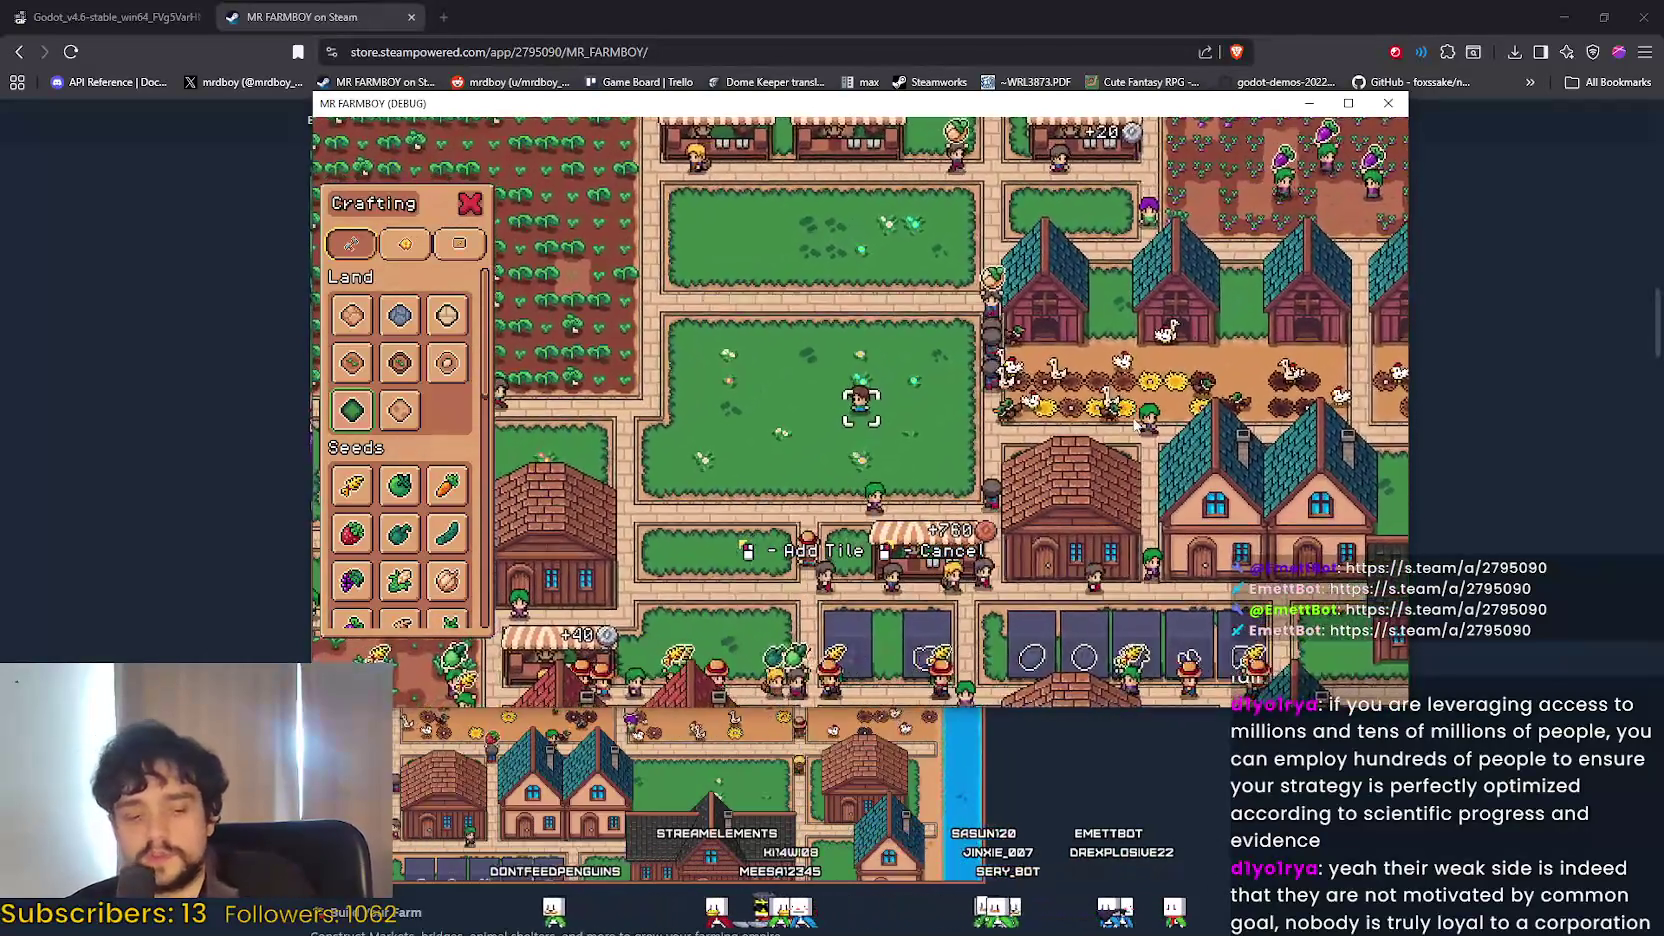
scroll(1023, 426, down, 2)
scroll(948, 439, up, 3)
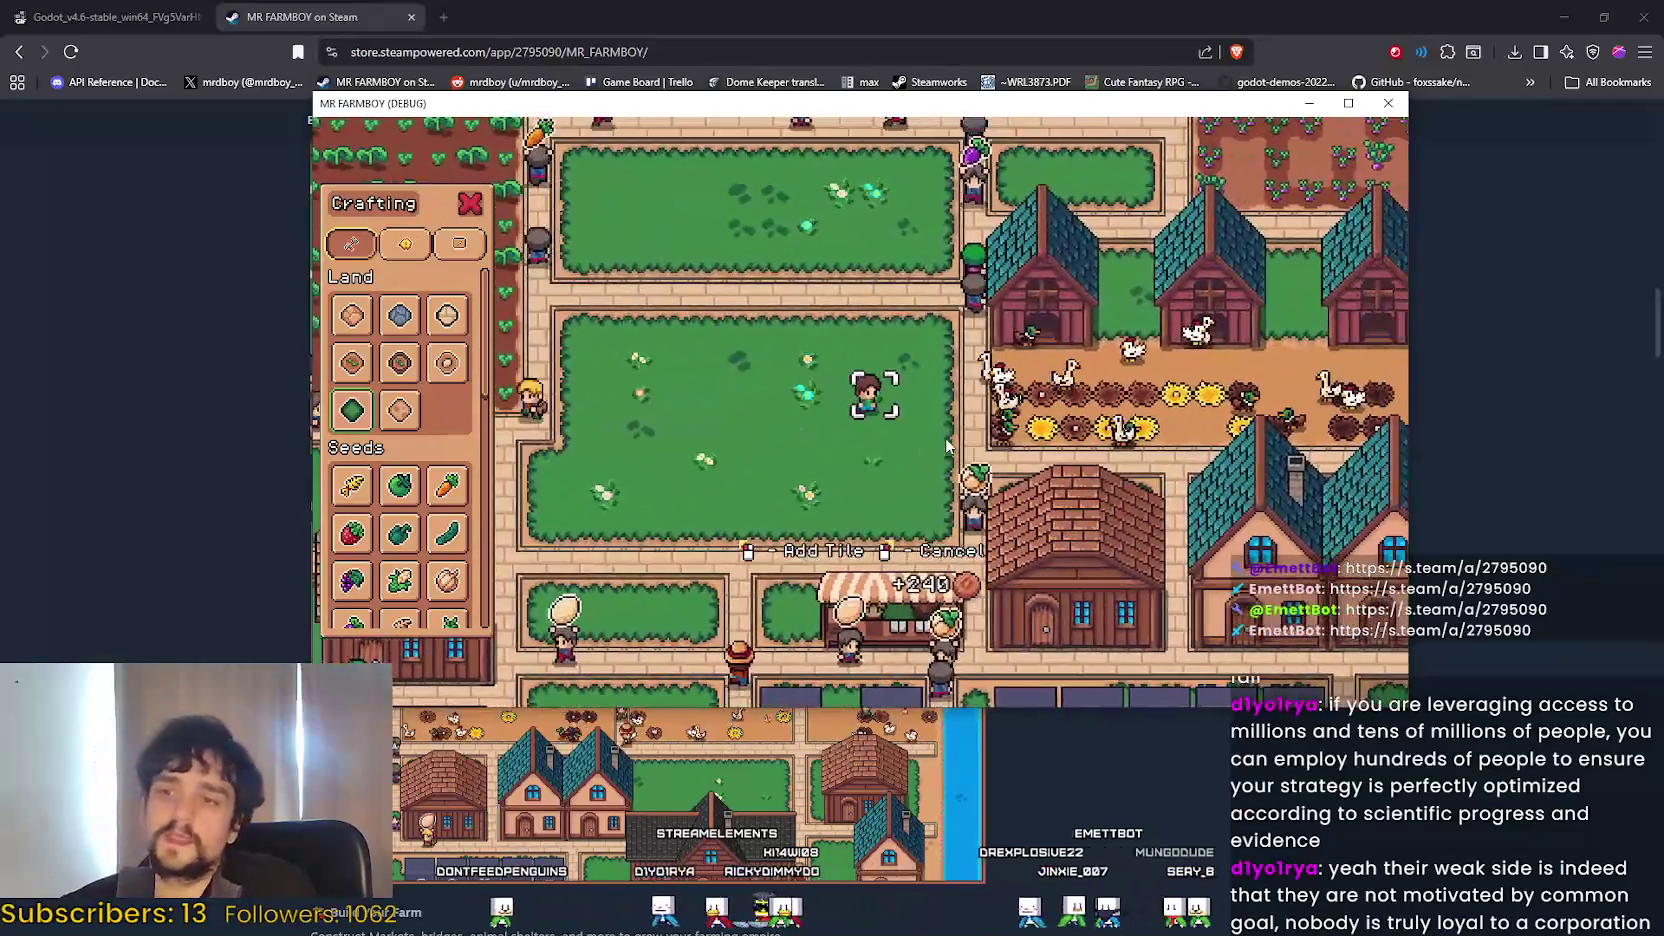
key(w)
key(d)
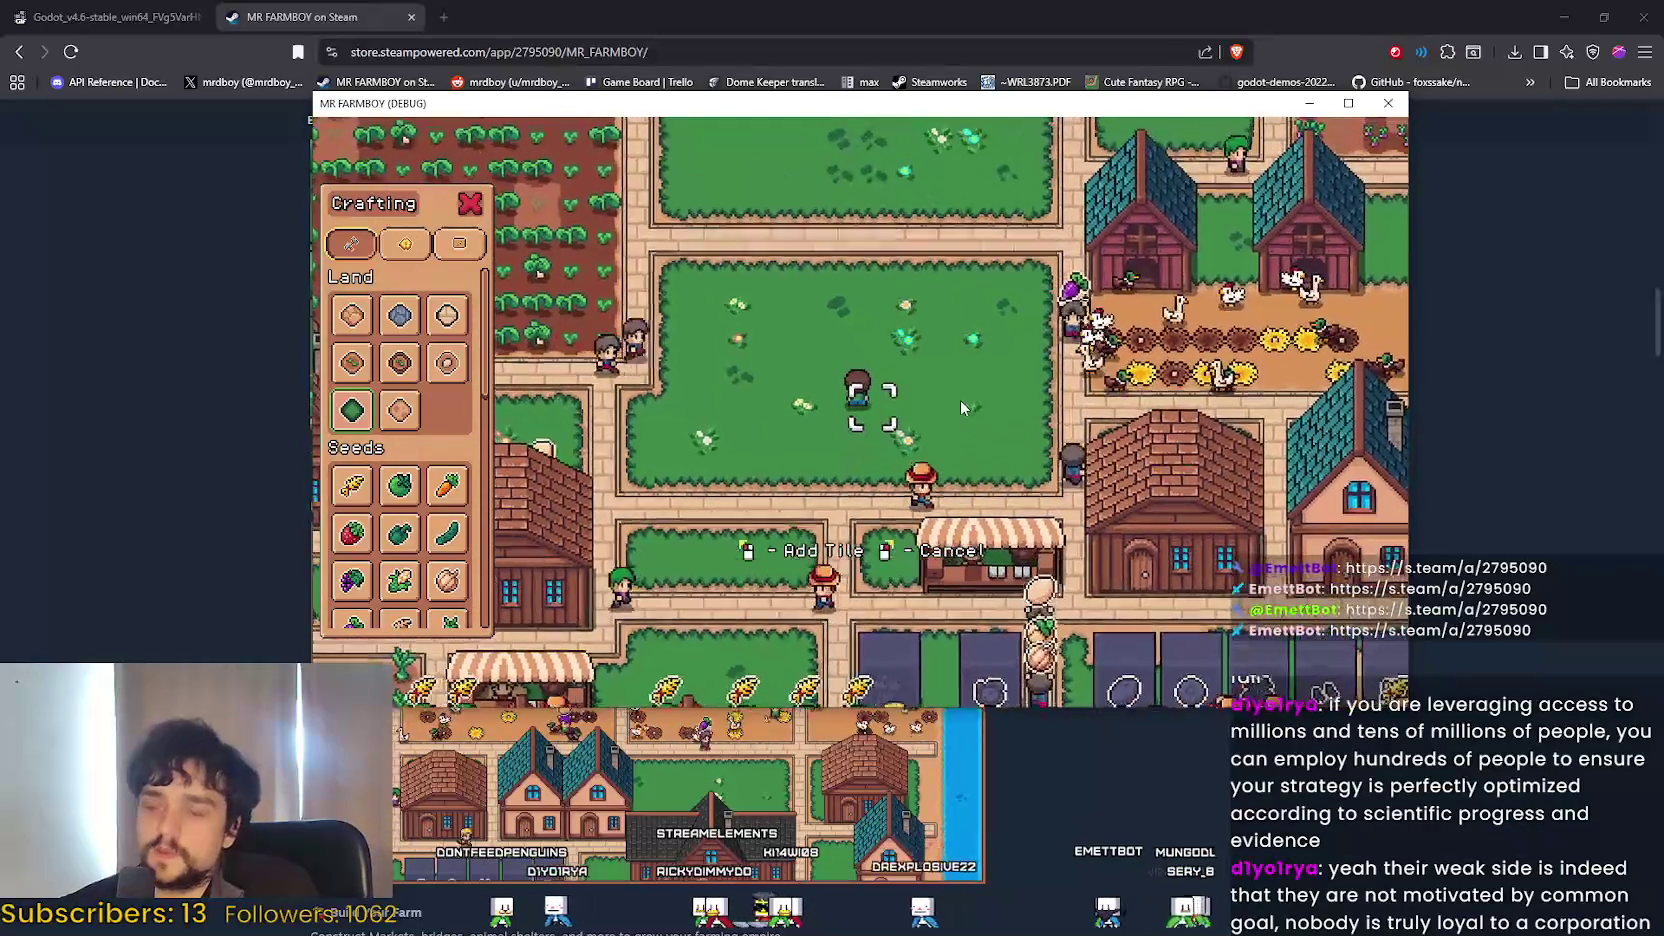
scroll(942, 398, down, 2)
scroll(942, 400, up, 3)
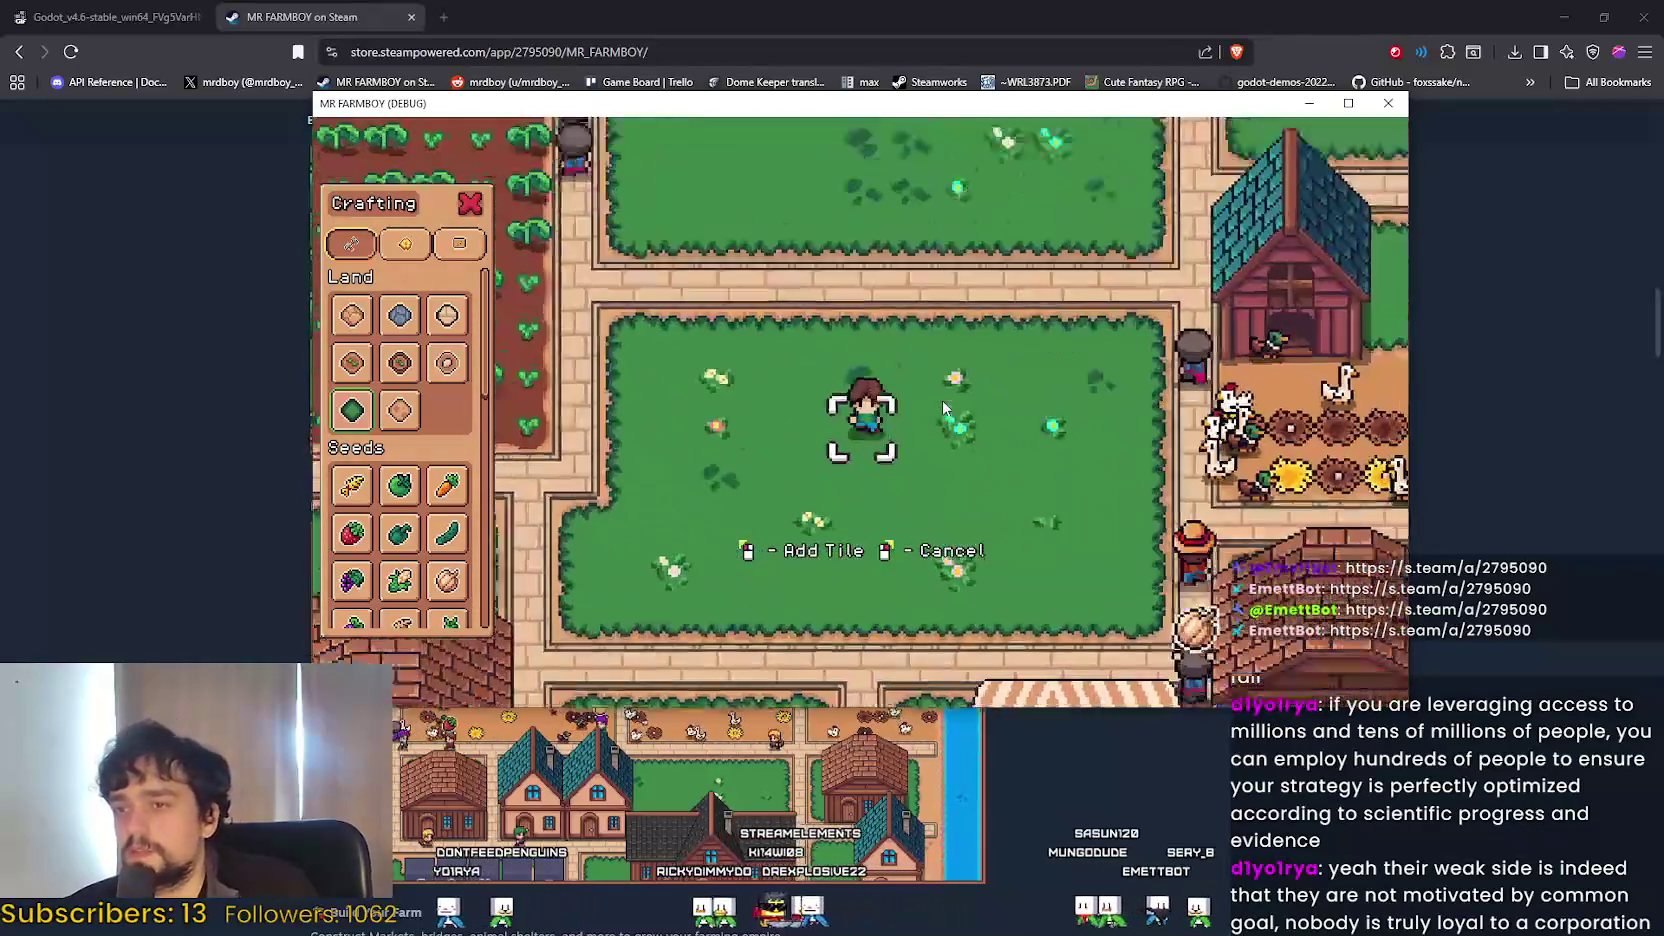
scroll(932, 407, down, 2)
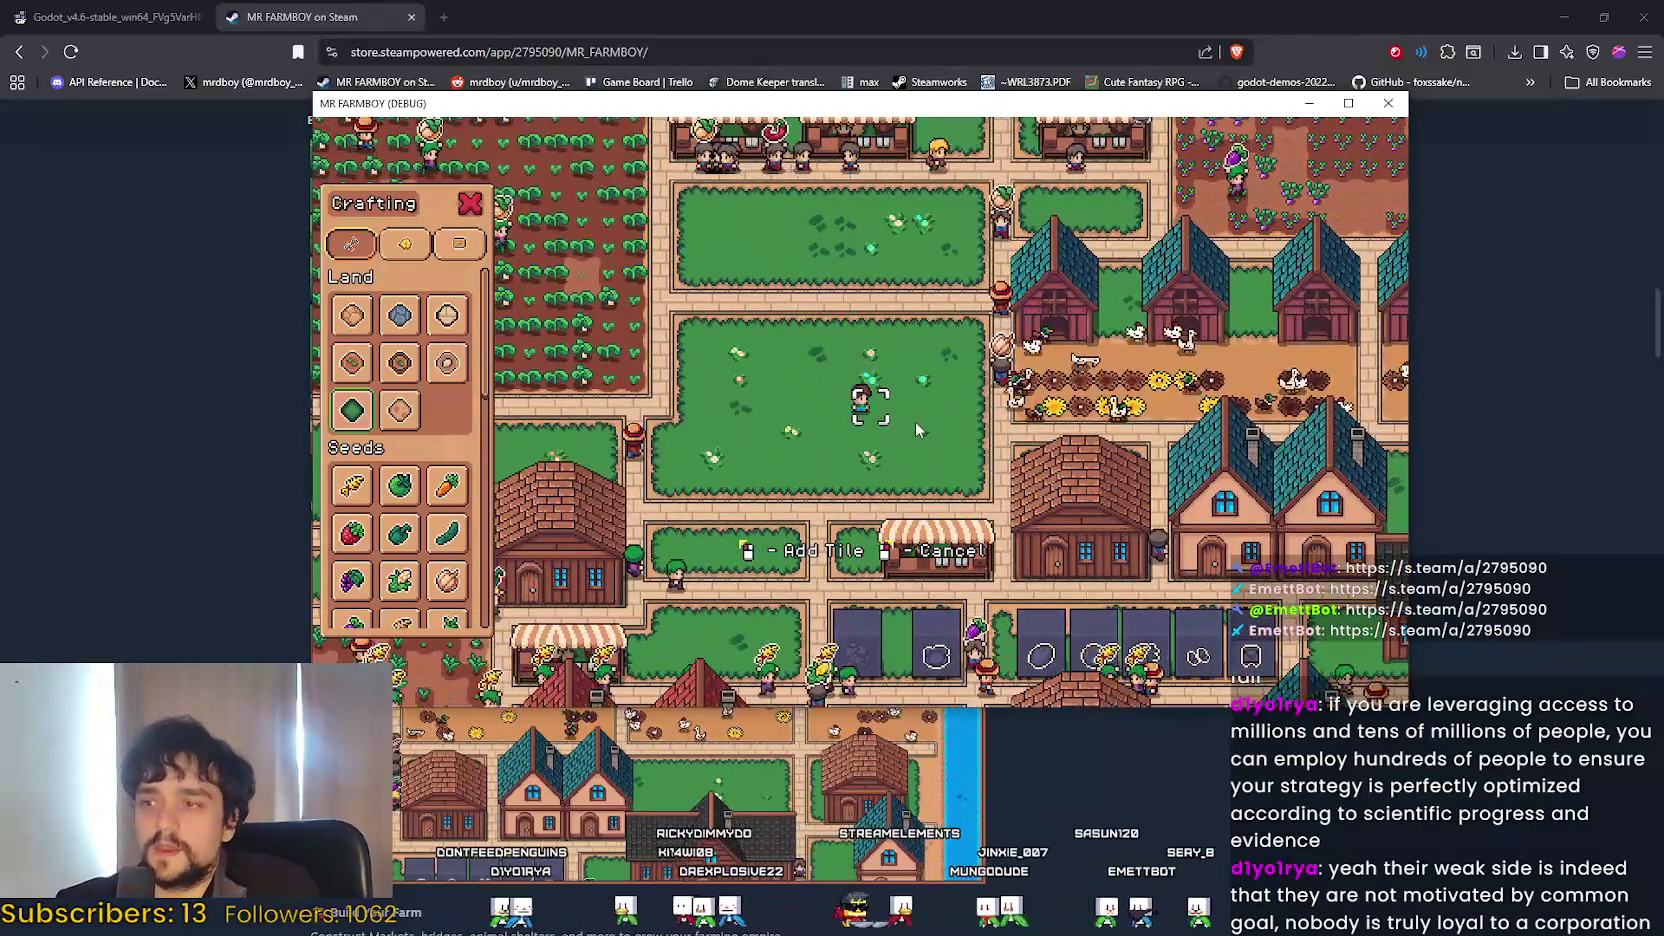
key(w)
key(a)
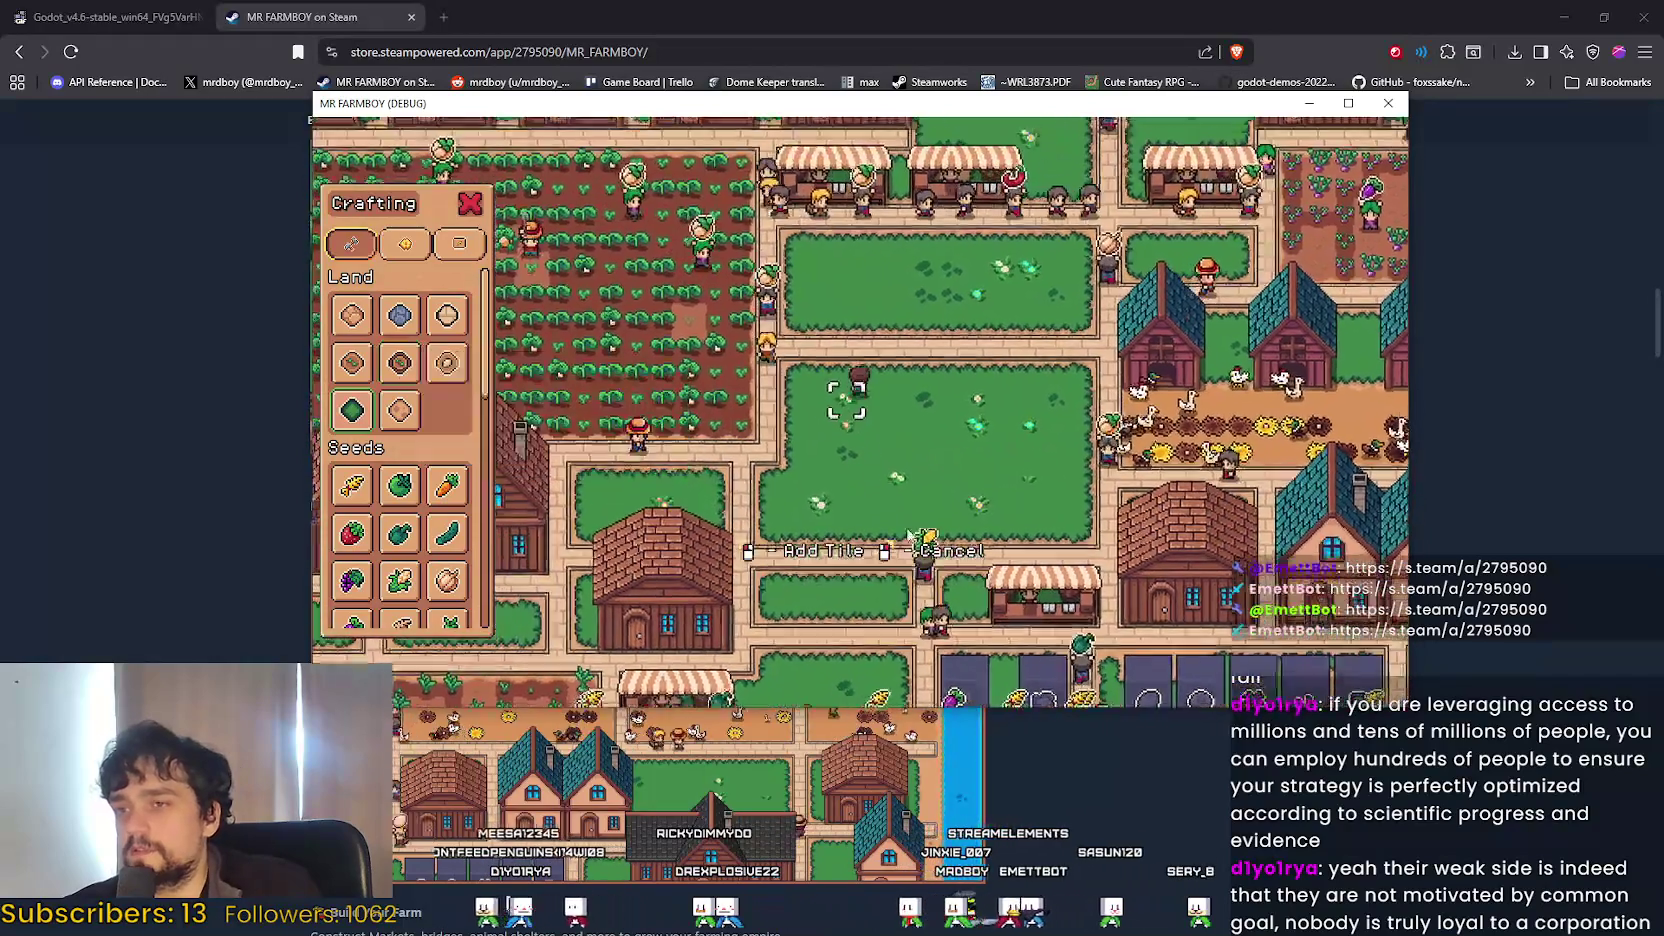
key(s)
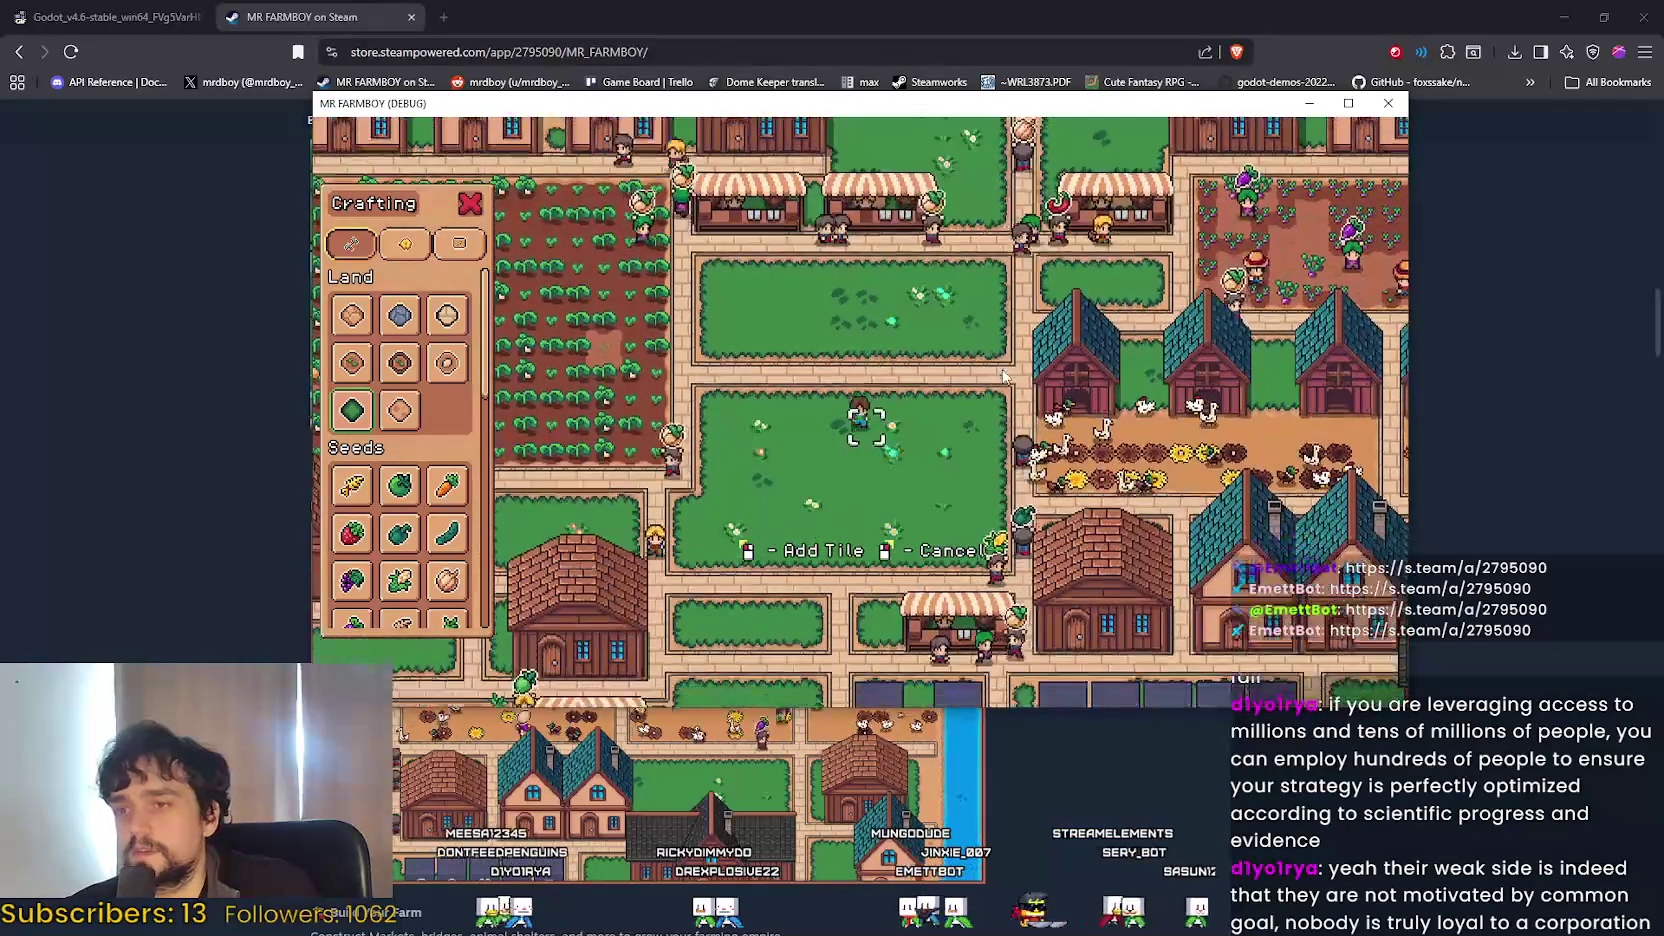
key(s)
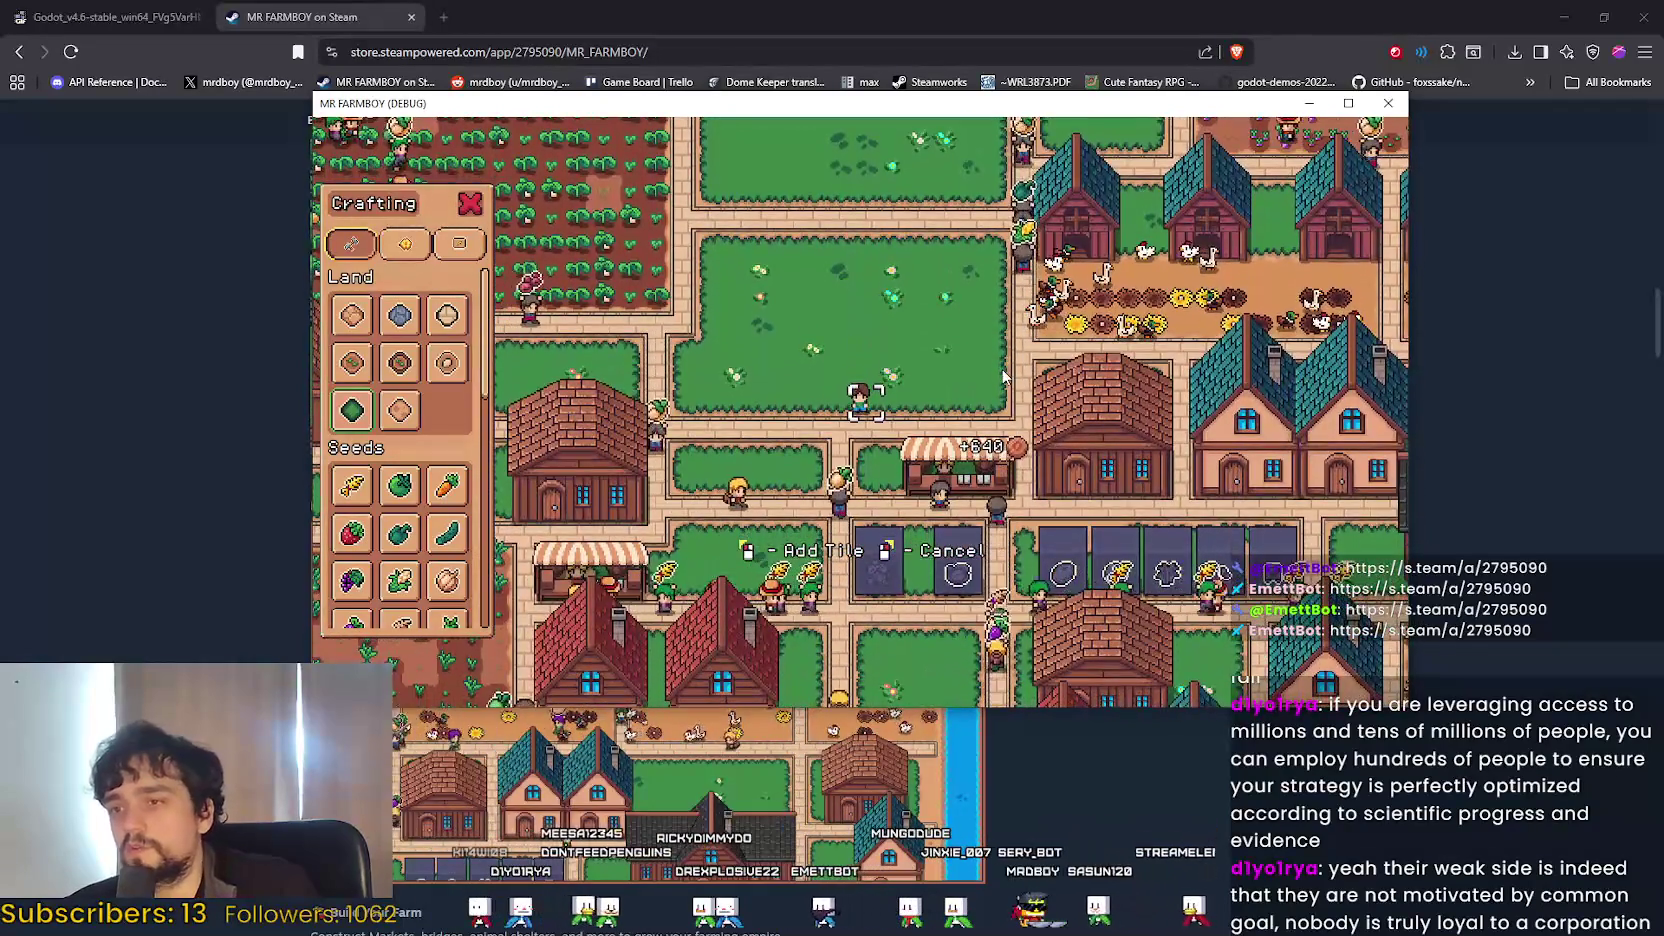
key(w)
key(a)
scroll(400, 400, down, 3)
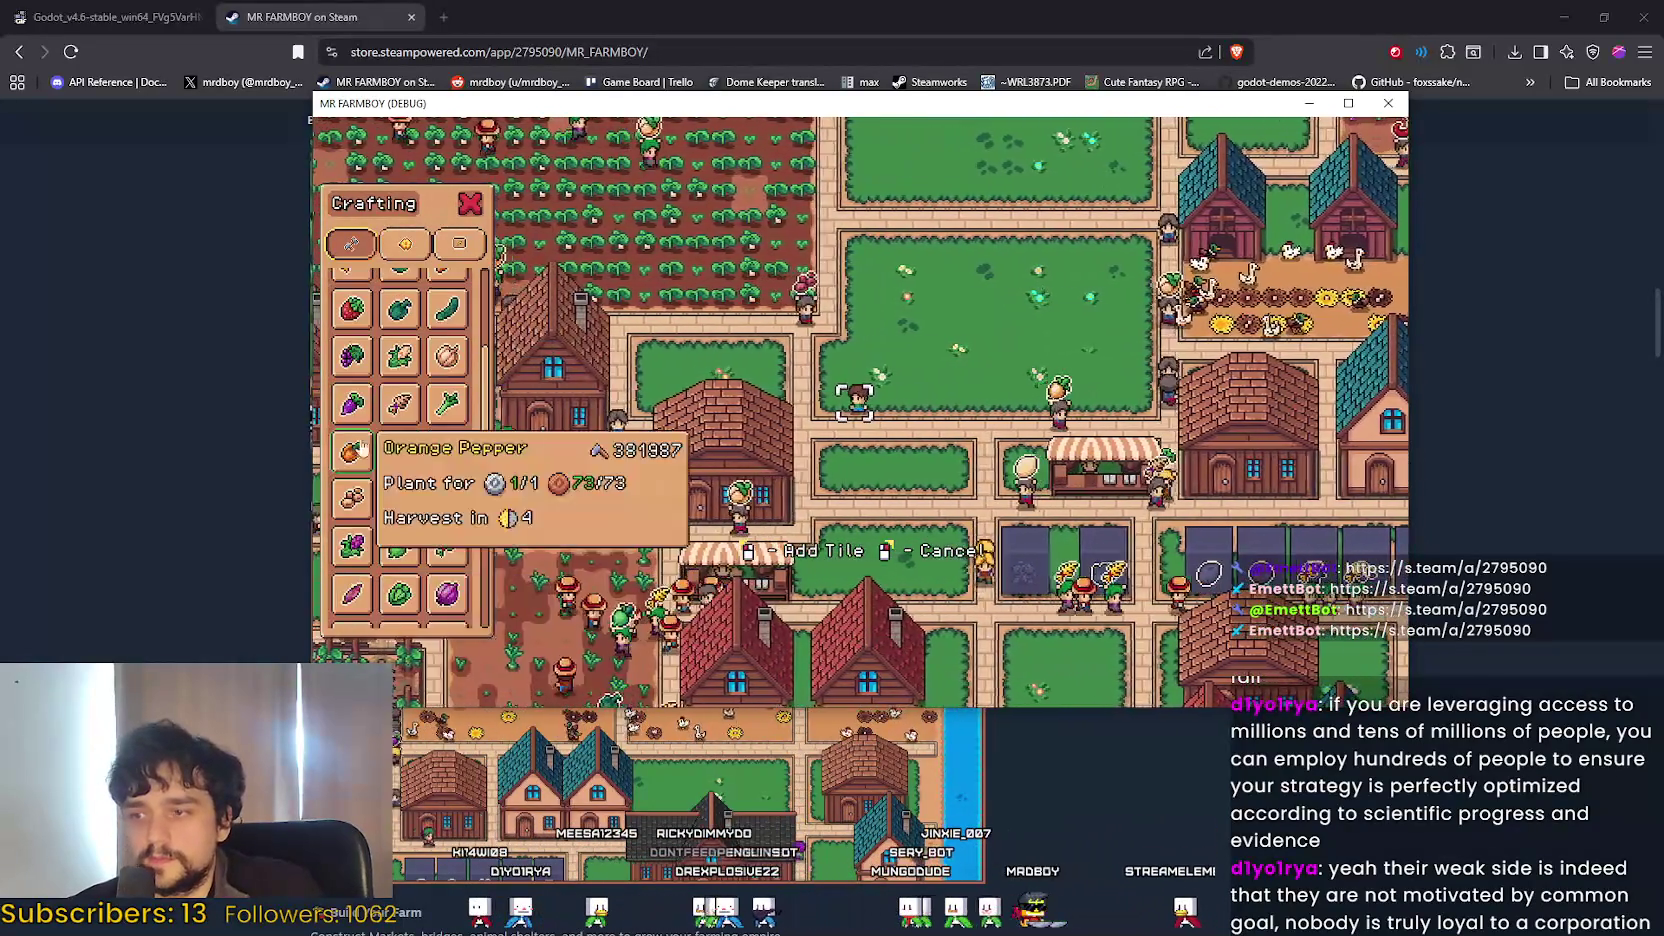
scroll(440, 570, up, 3)
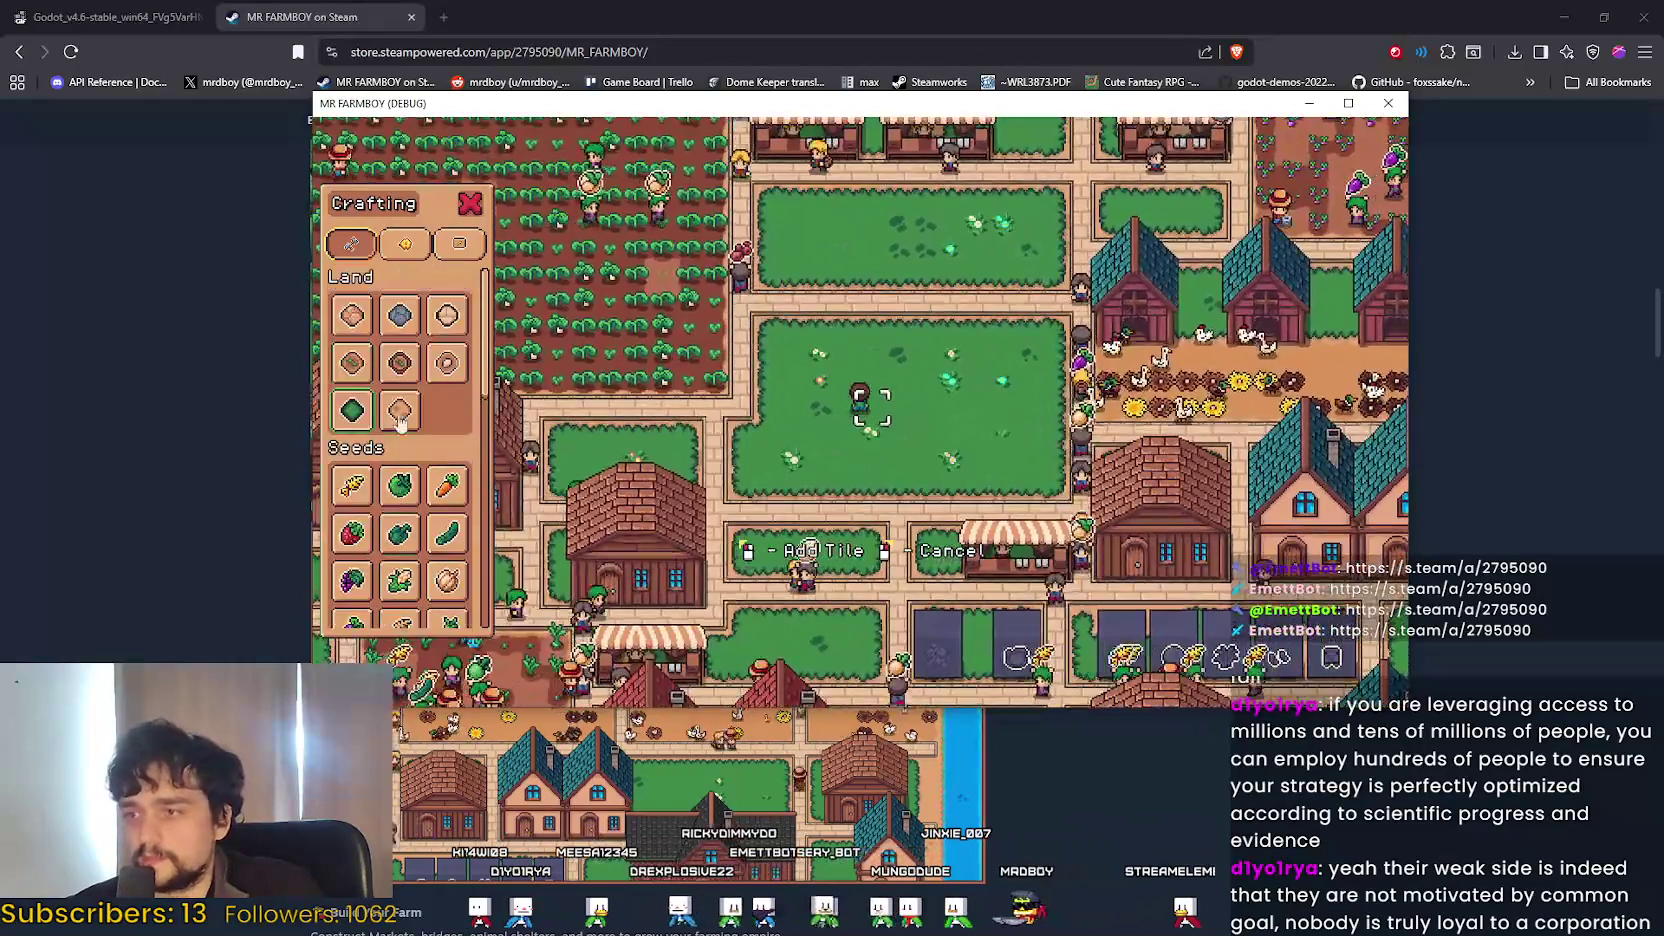
scroll(400, 422, down, 1)
key(d)
key(w)
key(d)
key(s)
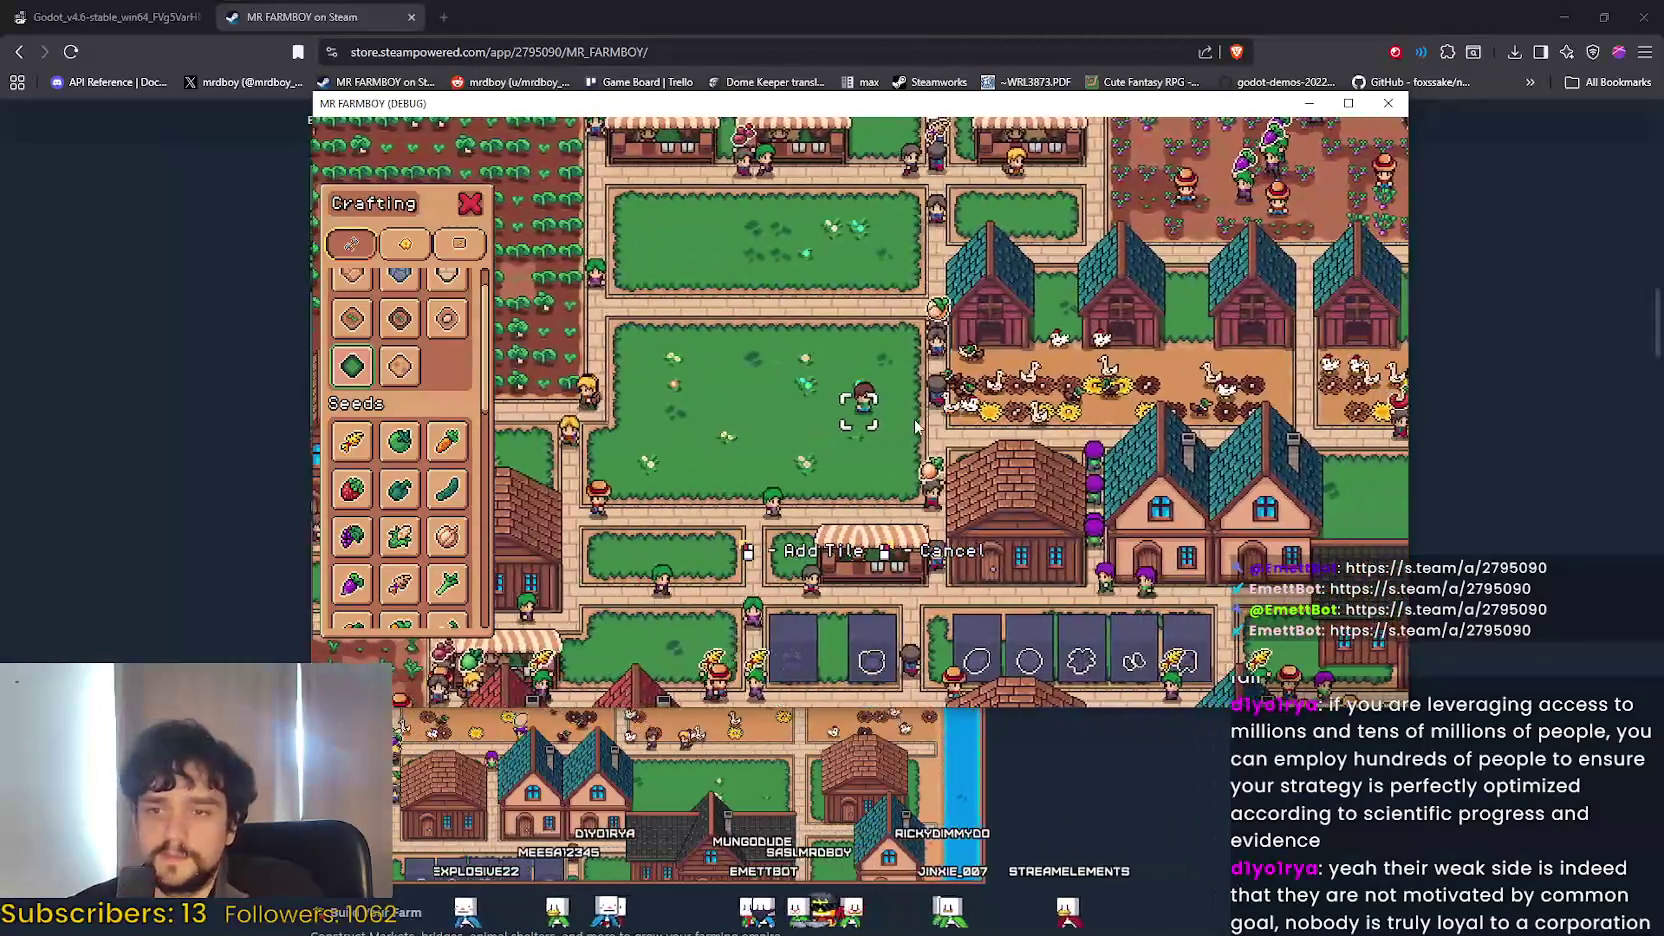
key(a)
key(d)
key(s)
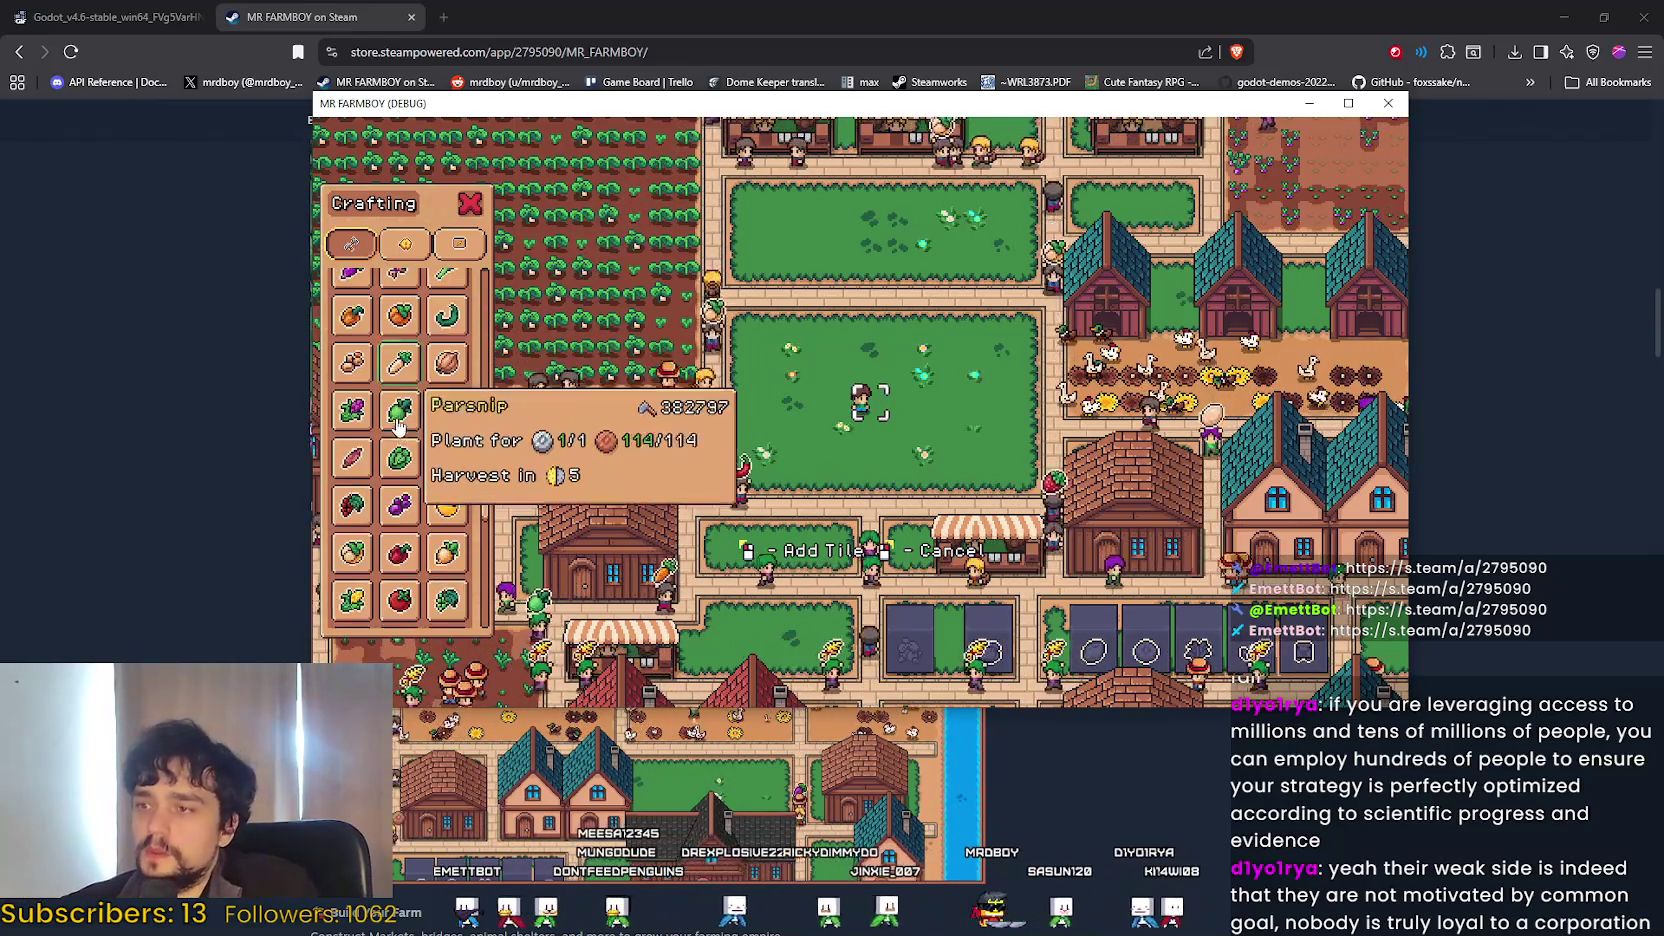
key(s)
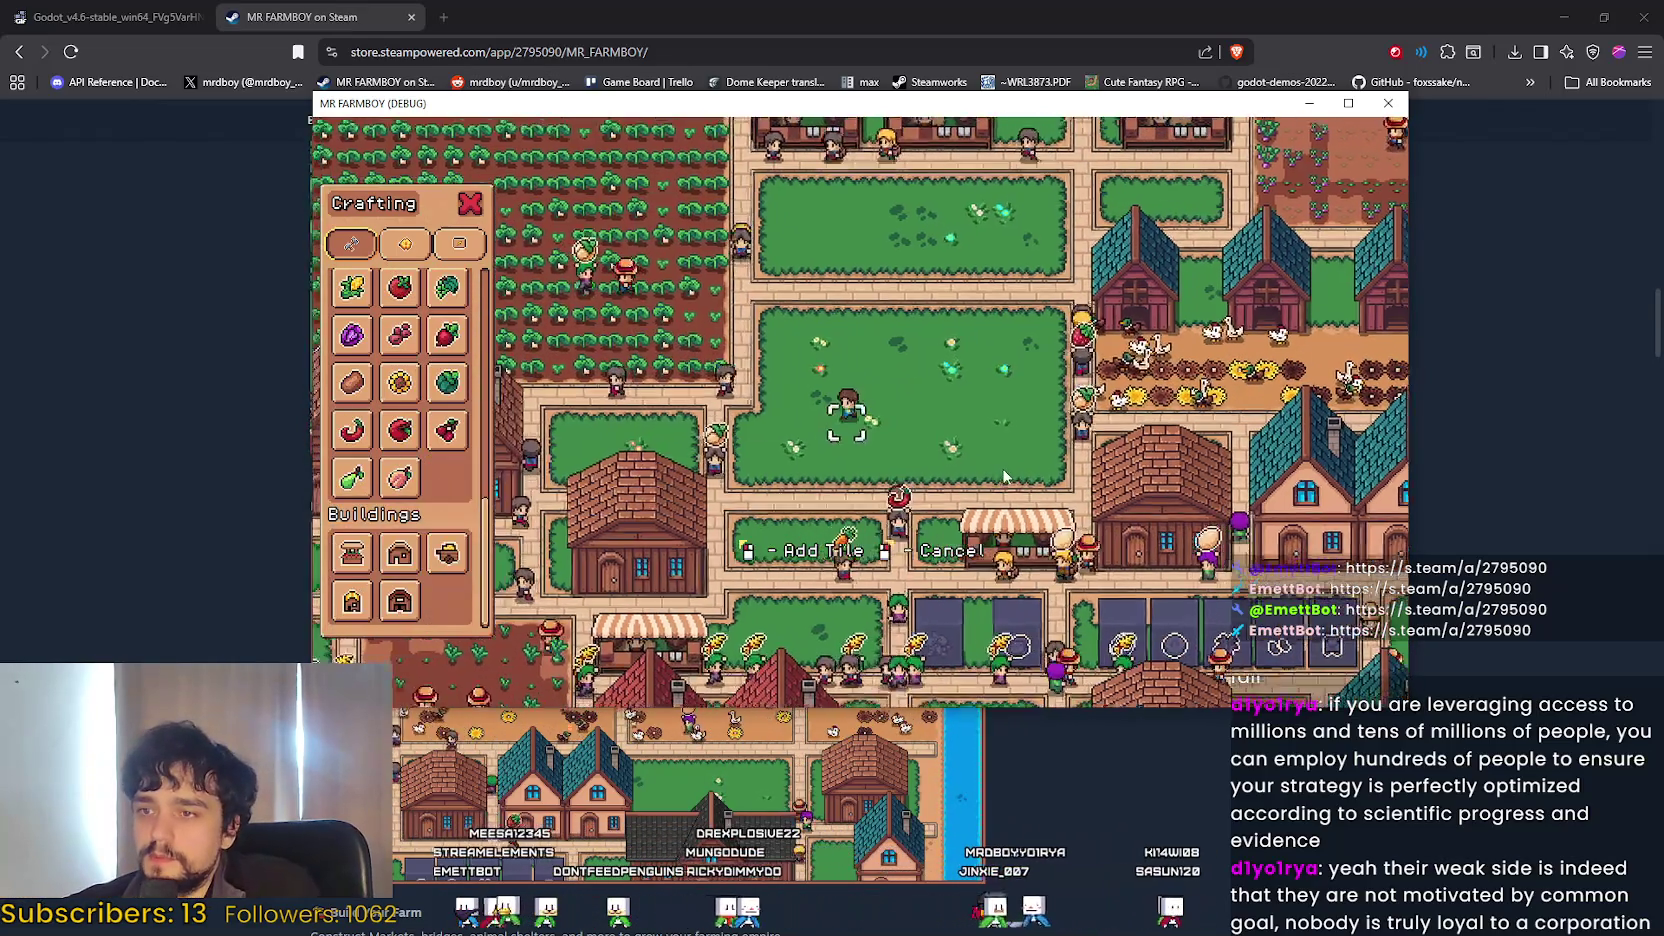
Hide the crafting menu and pan the camera south over the rows of houses.
key(s)
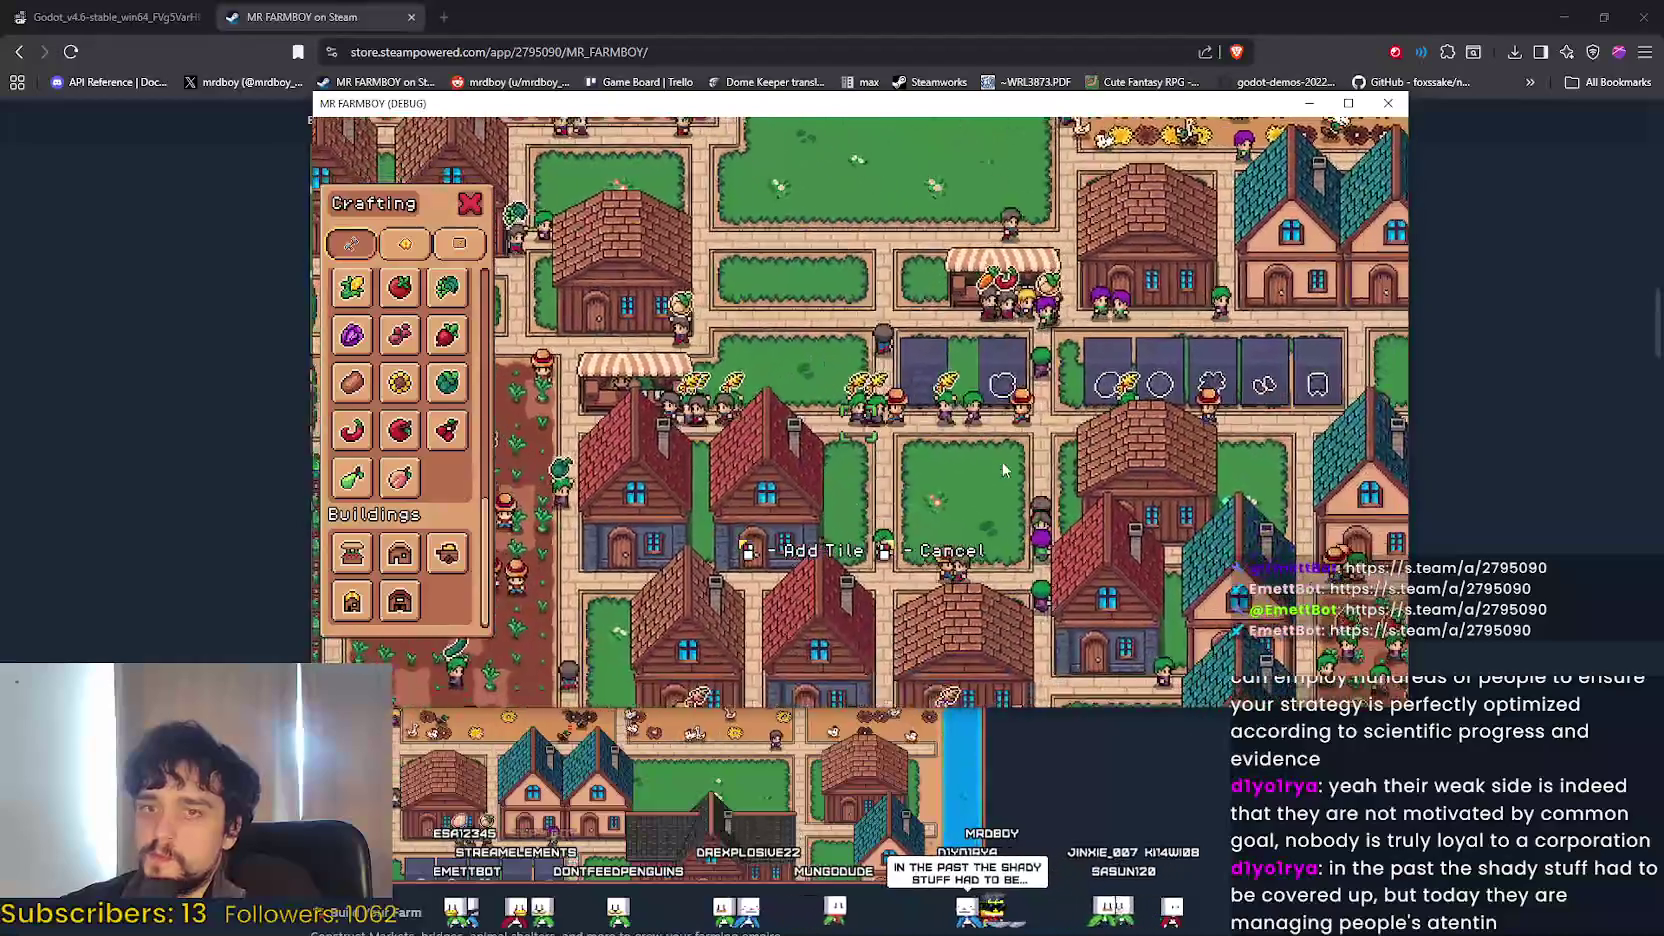
key(s)
key(Escape)
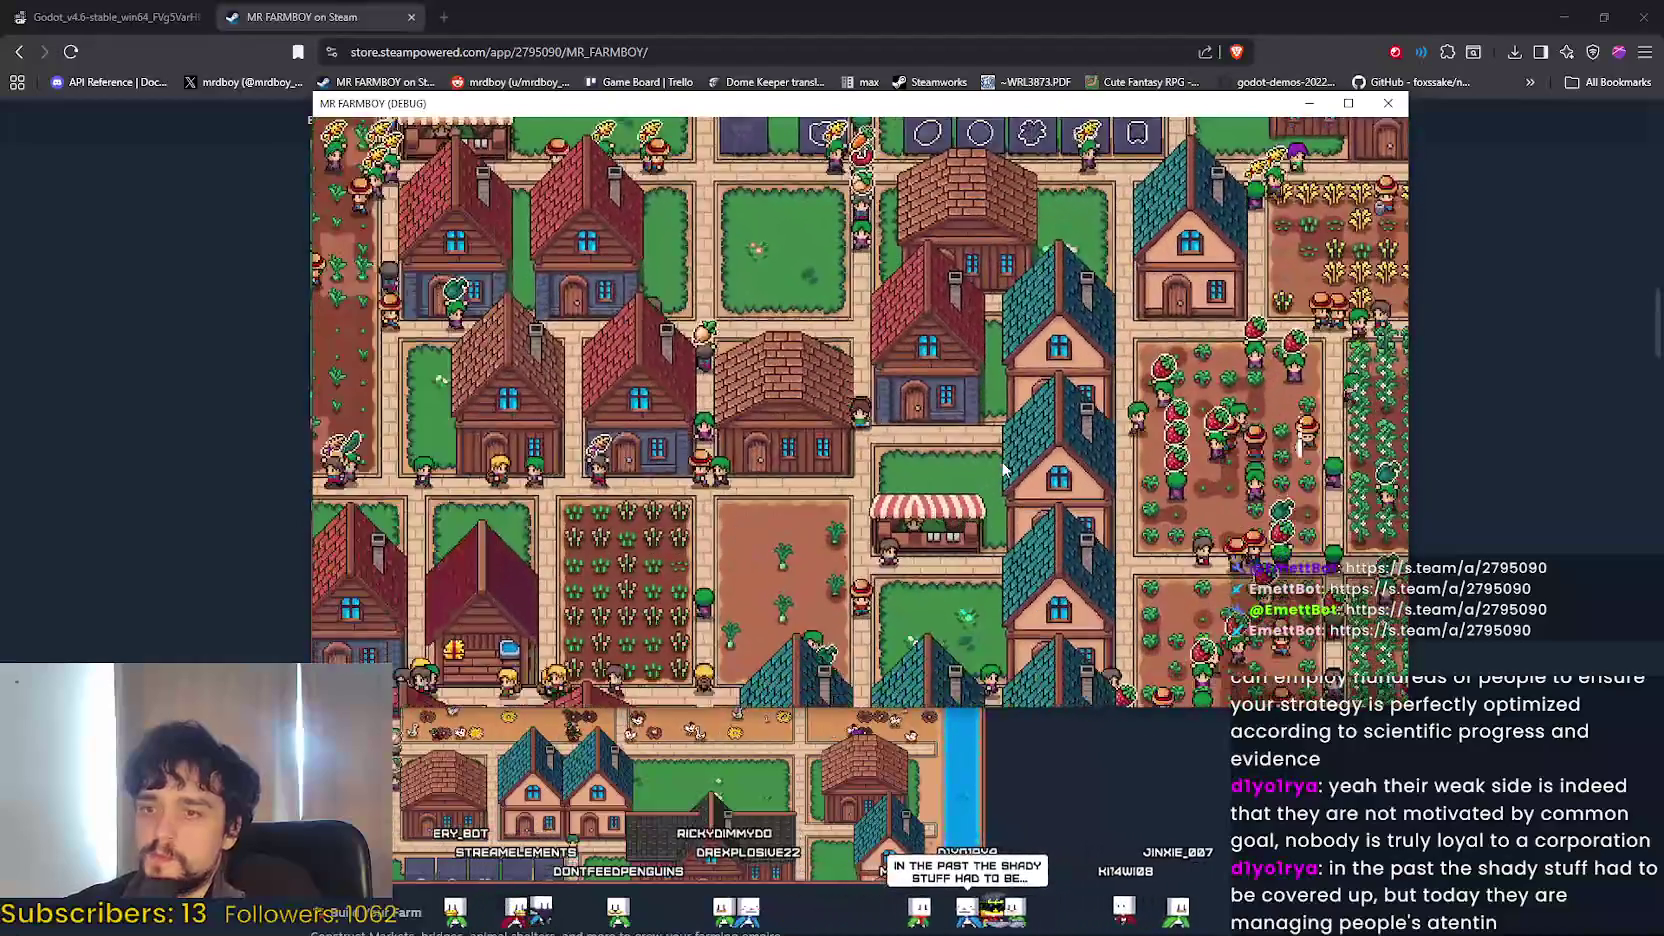
key(s)
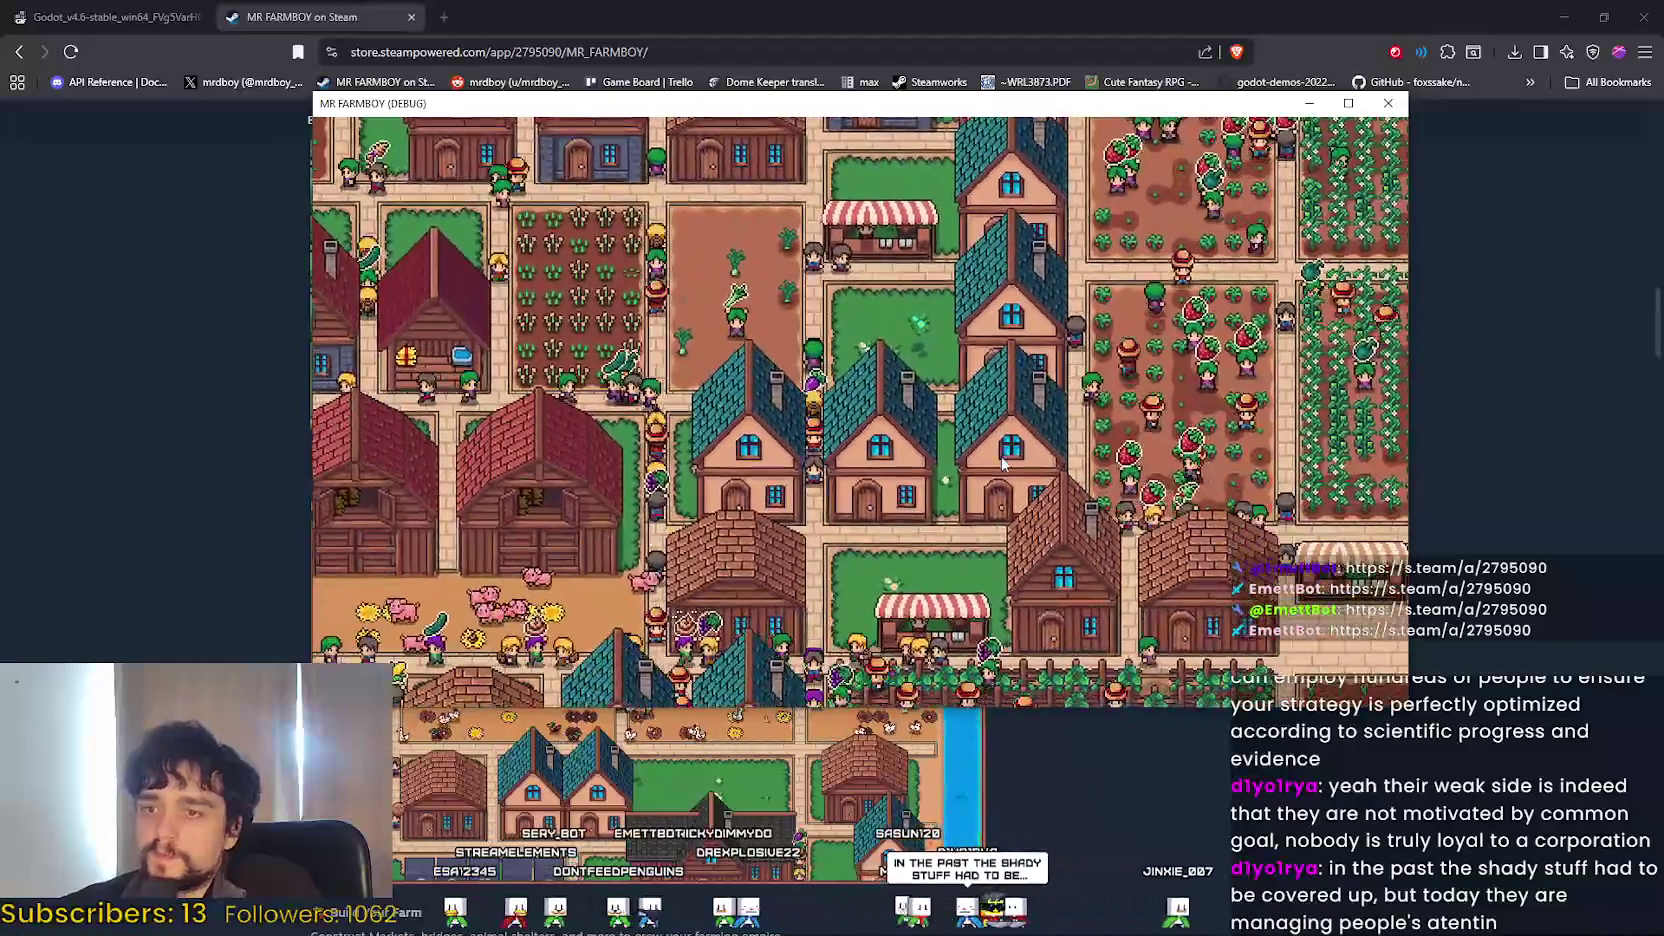
key(s)
key(a)
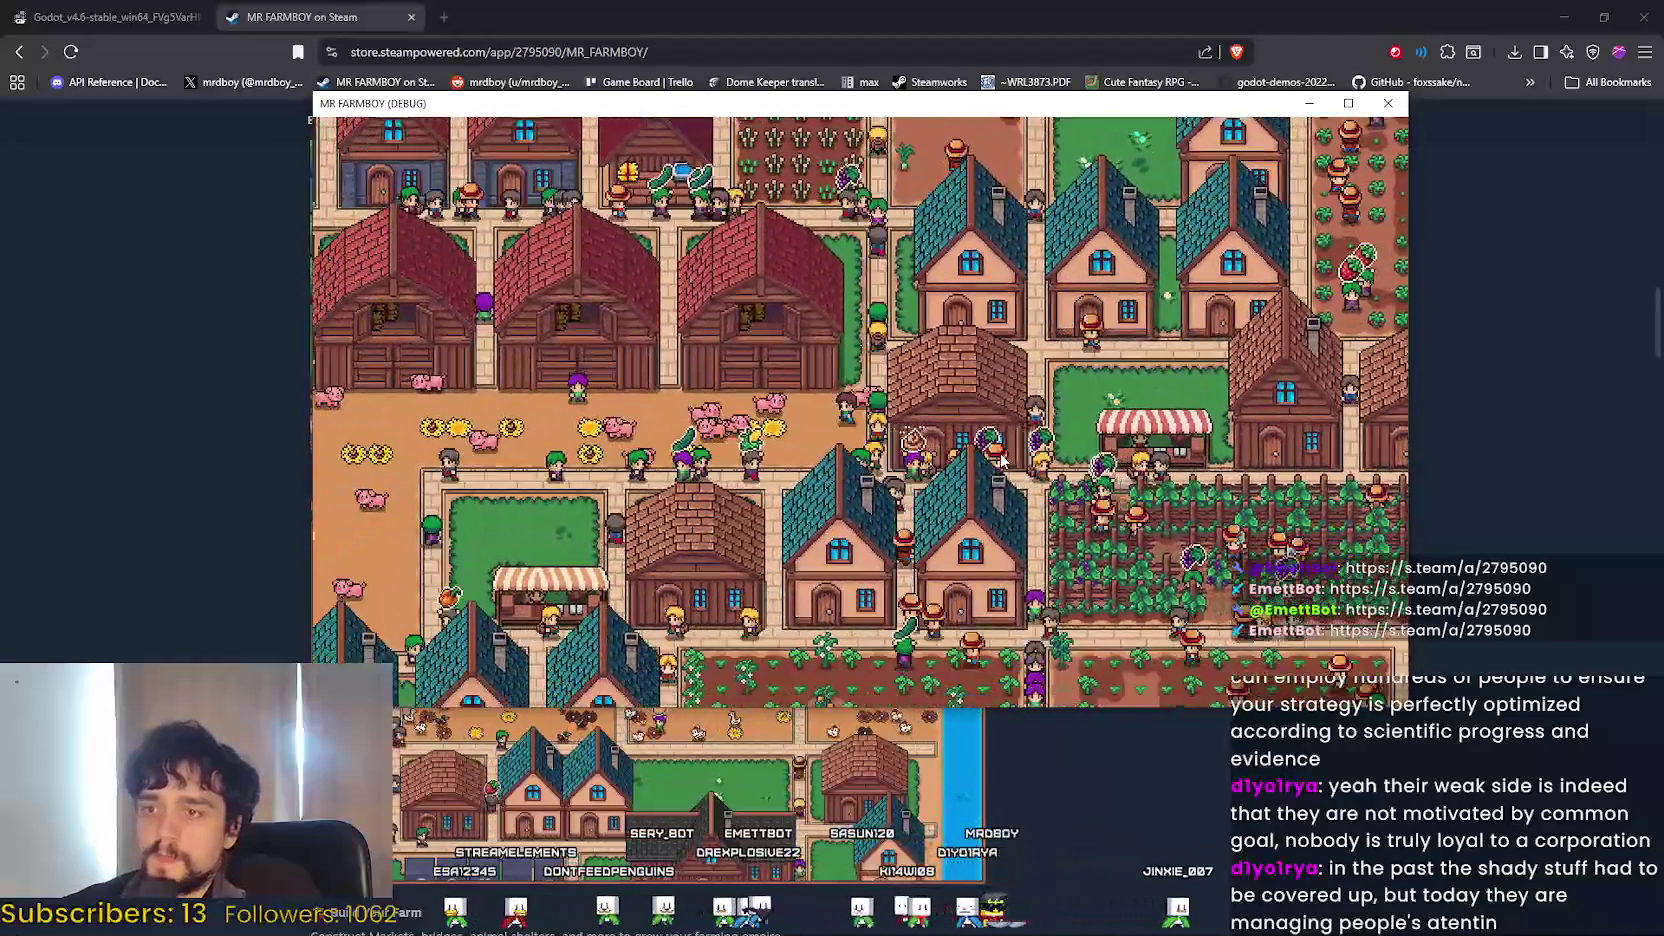
Pan west past the barns and pig pens, then north-west to the crop fields.
key(a)
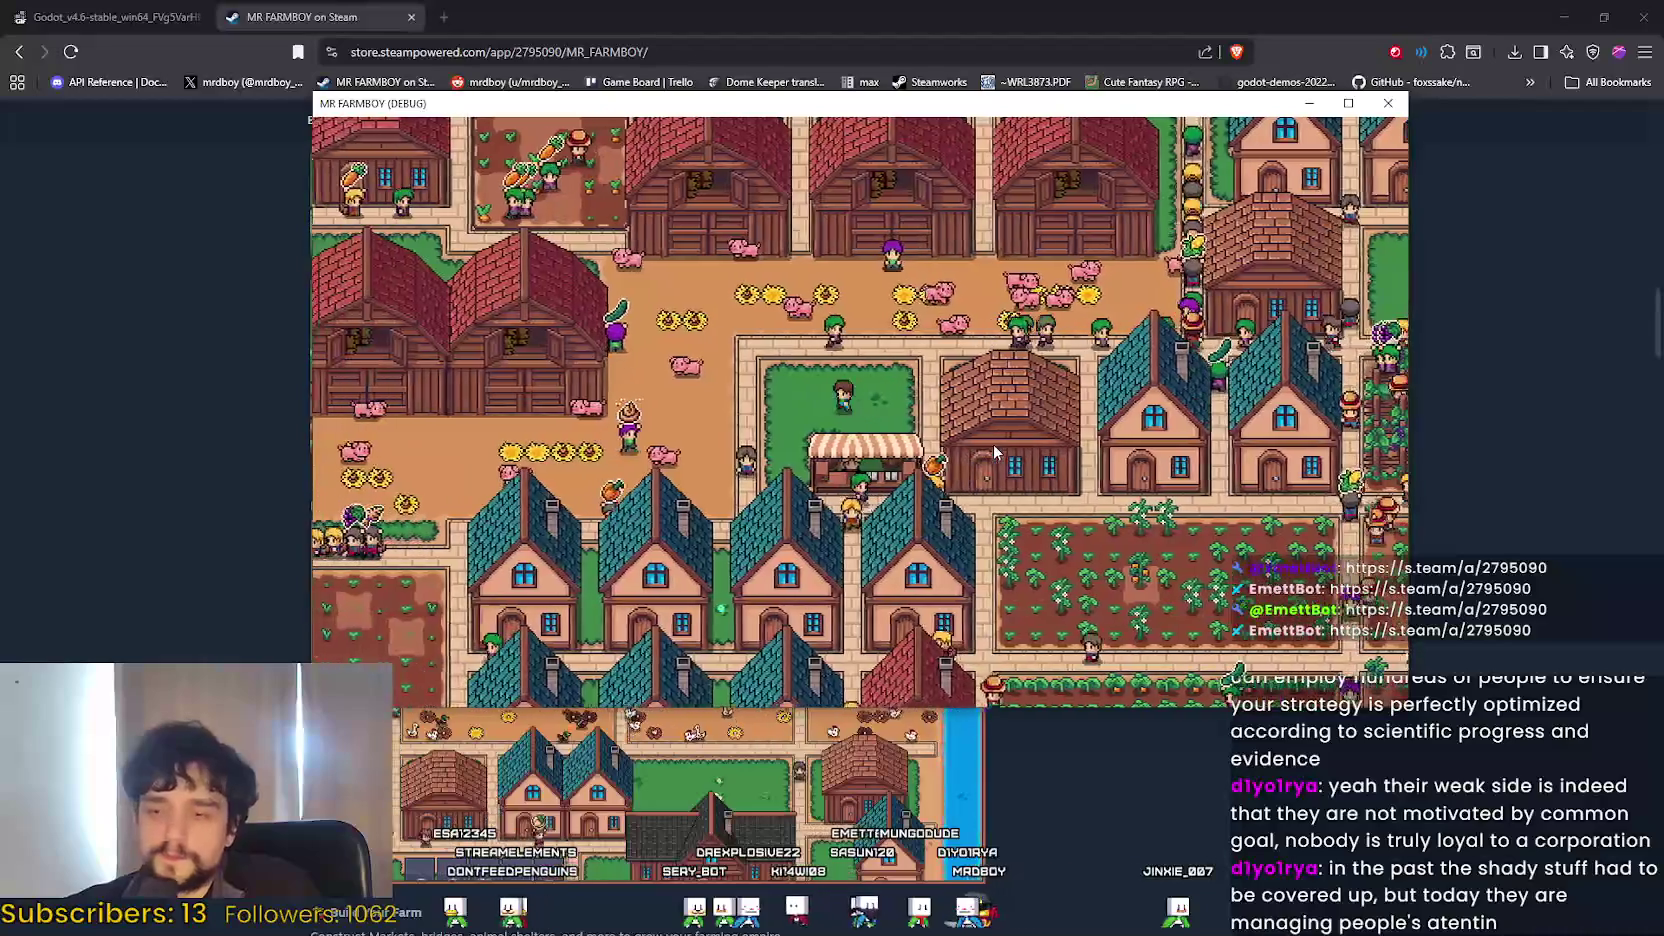
key(a)
key(s)
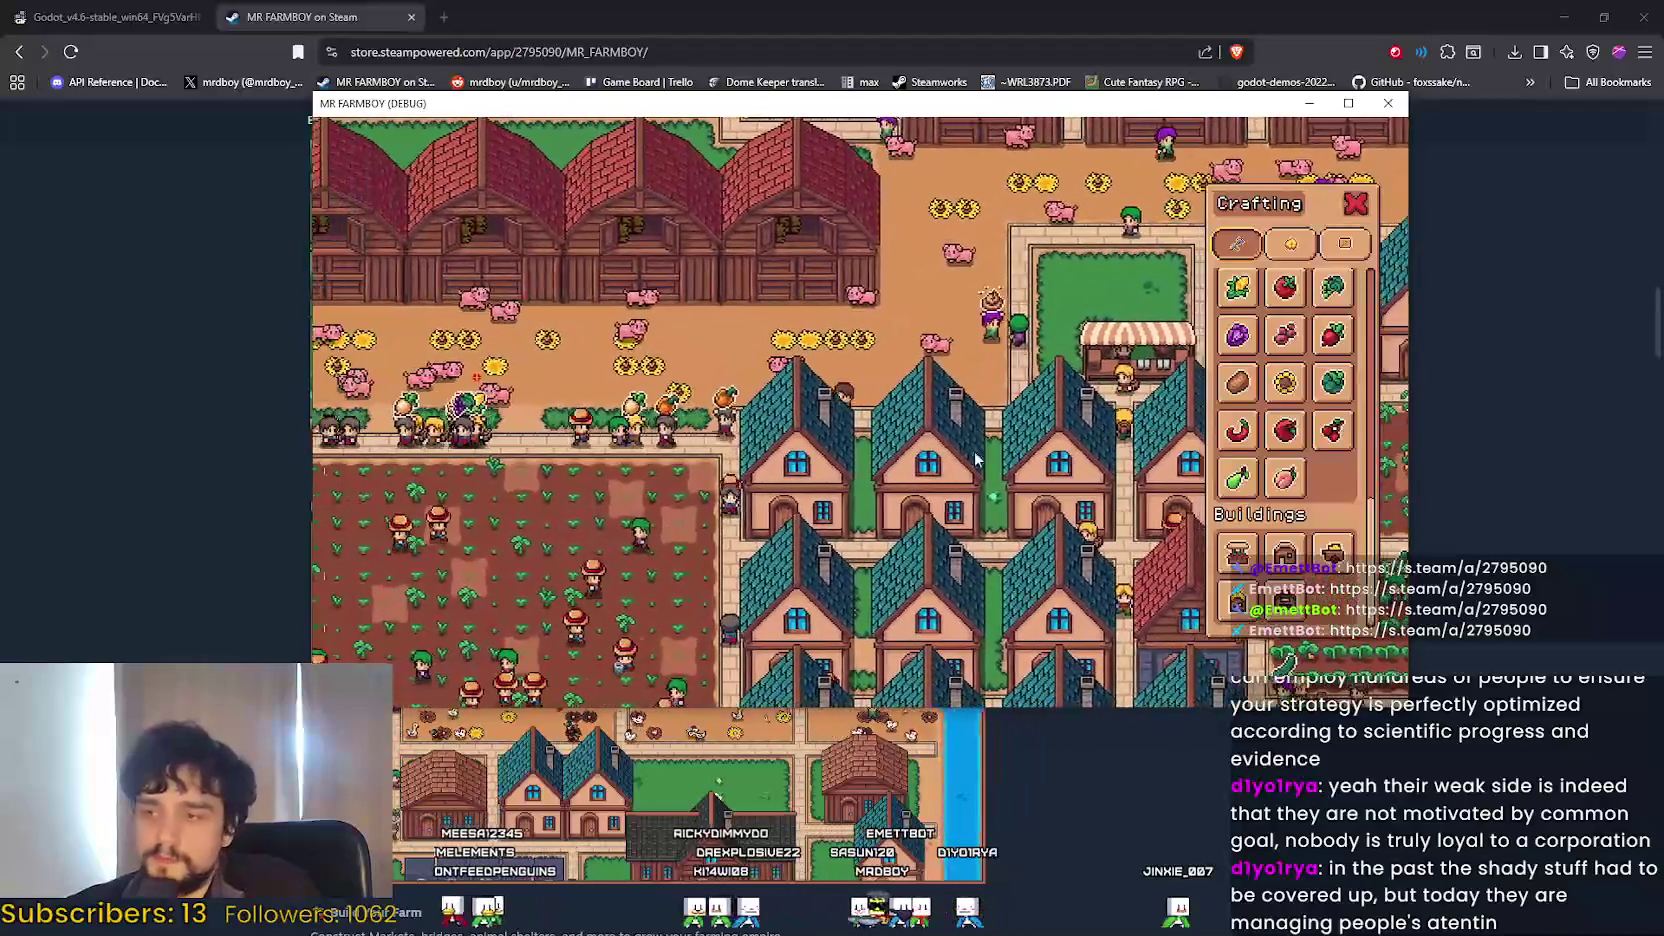
key(a)
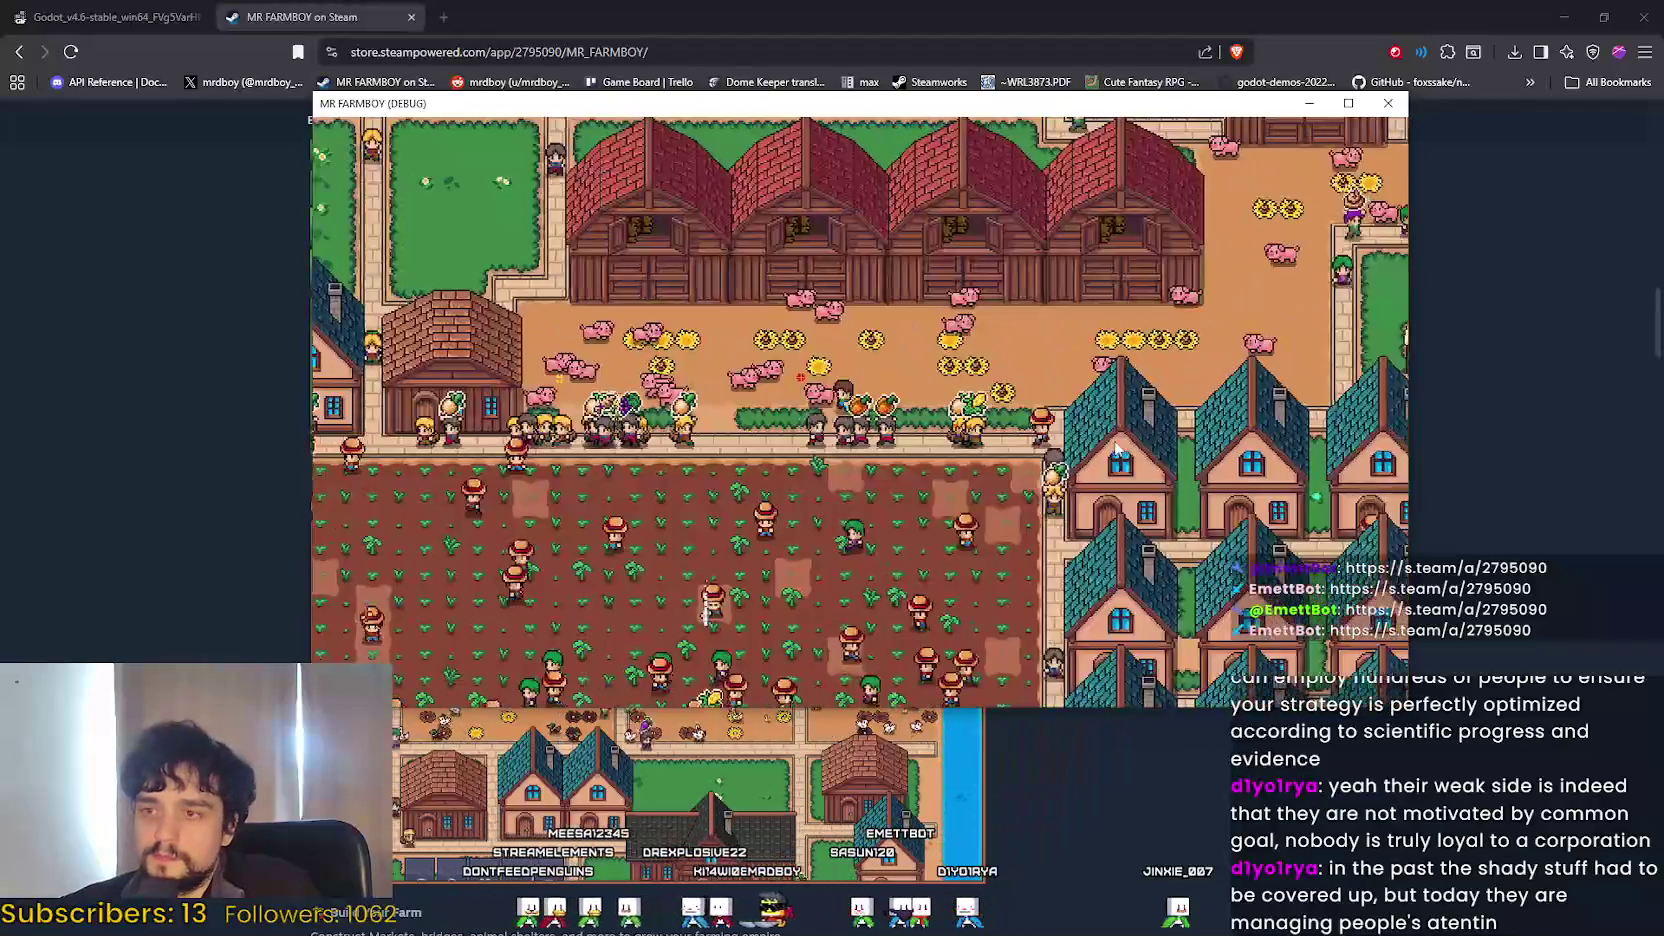
key(a)
key(w)
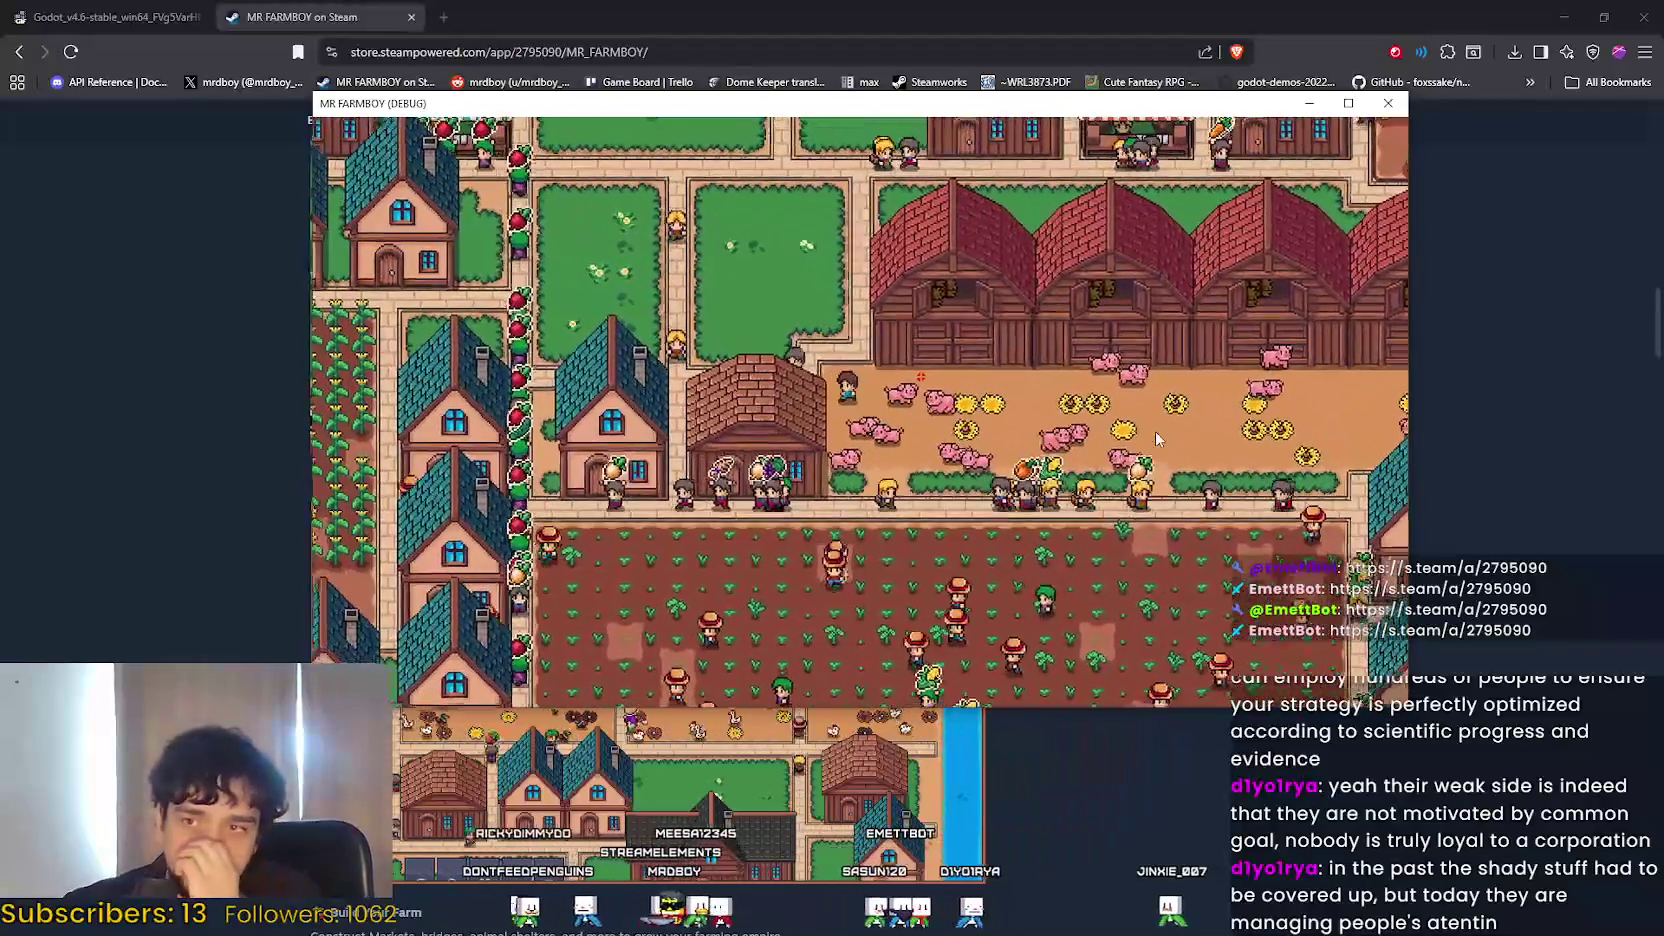
key(a)
key(w)
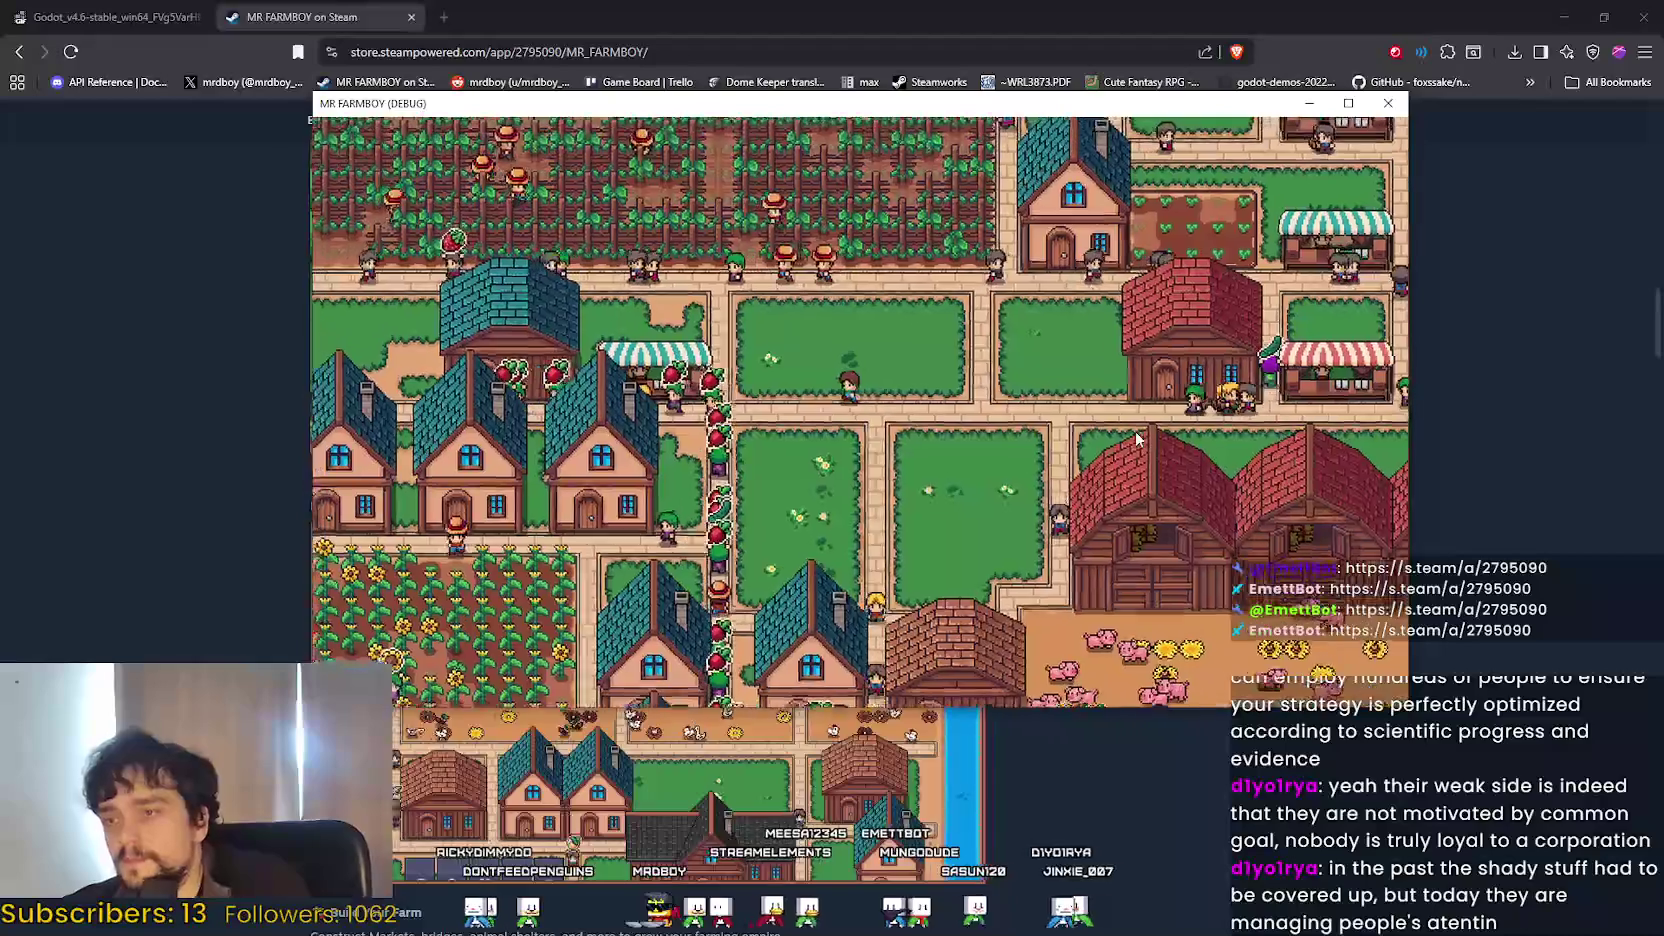
key(d)
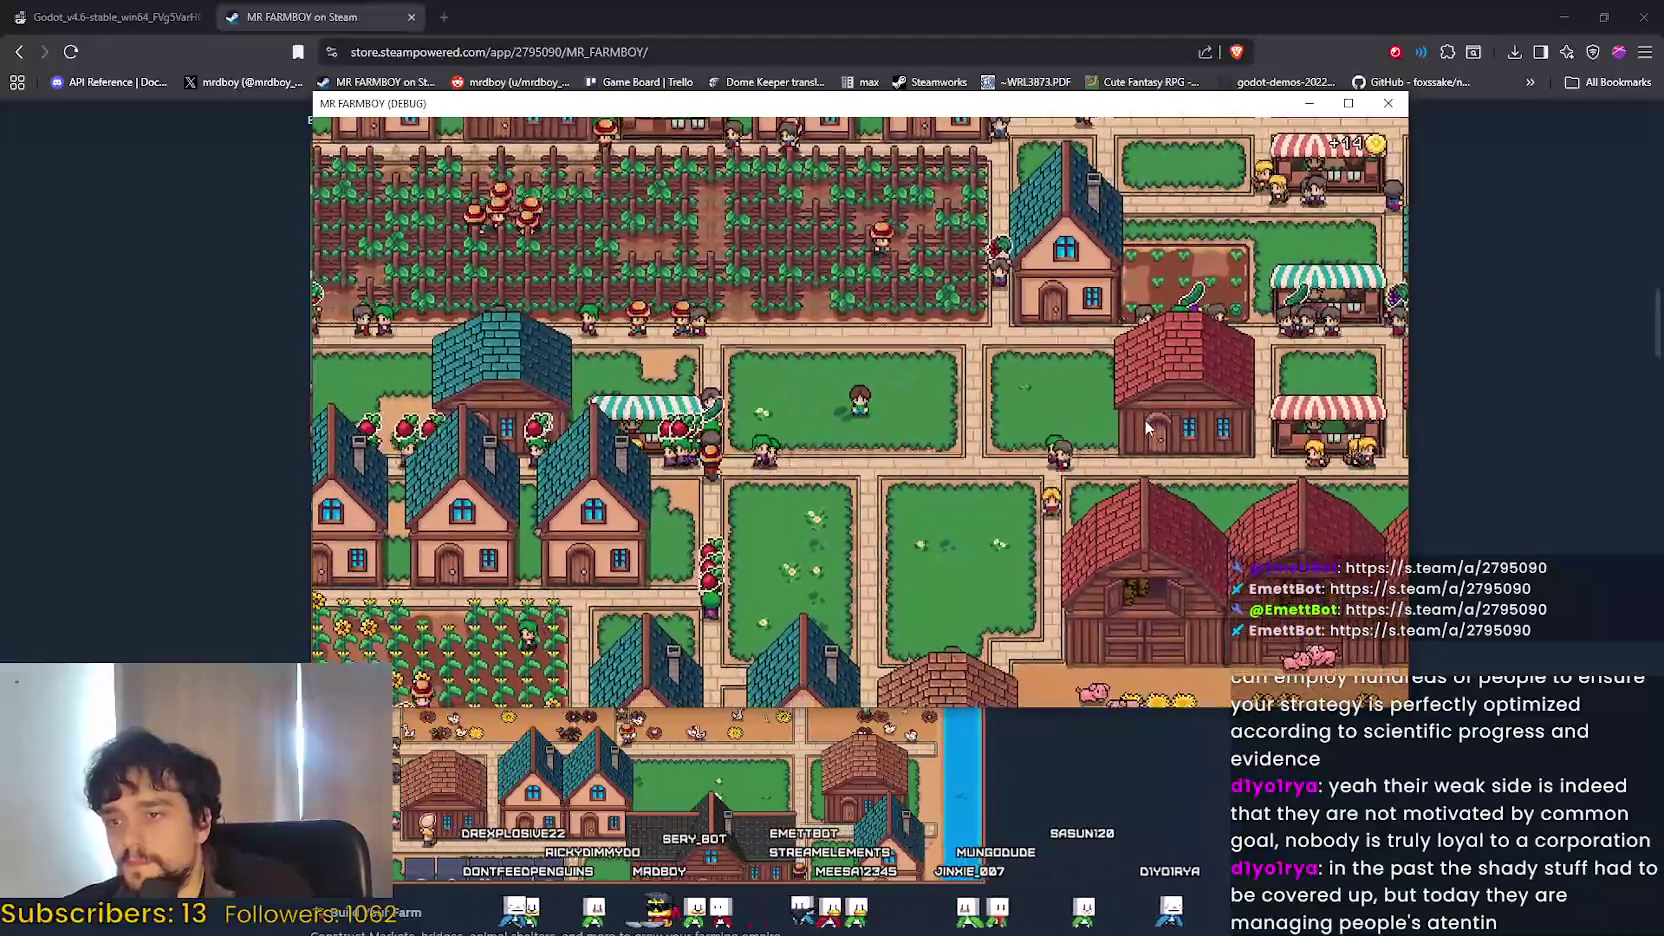
click(1148, 428)
Pan west along the crop rows toward the river and zoom out to the overview.
key(a)
key(w)
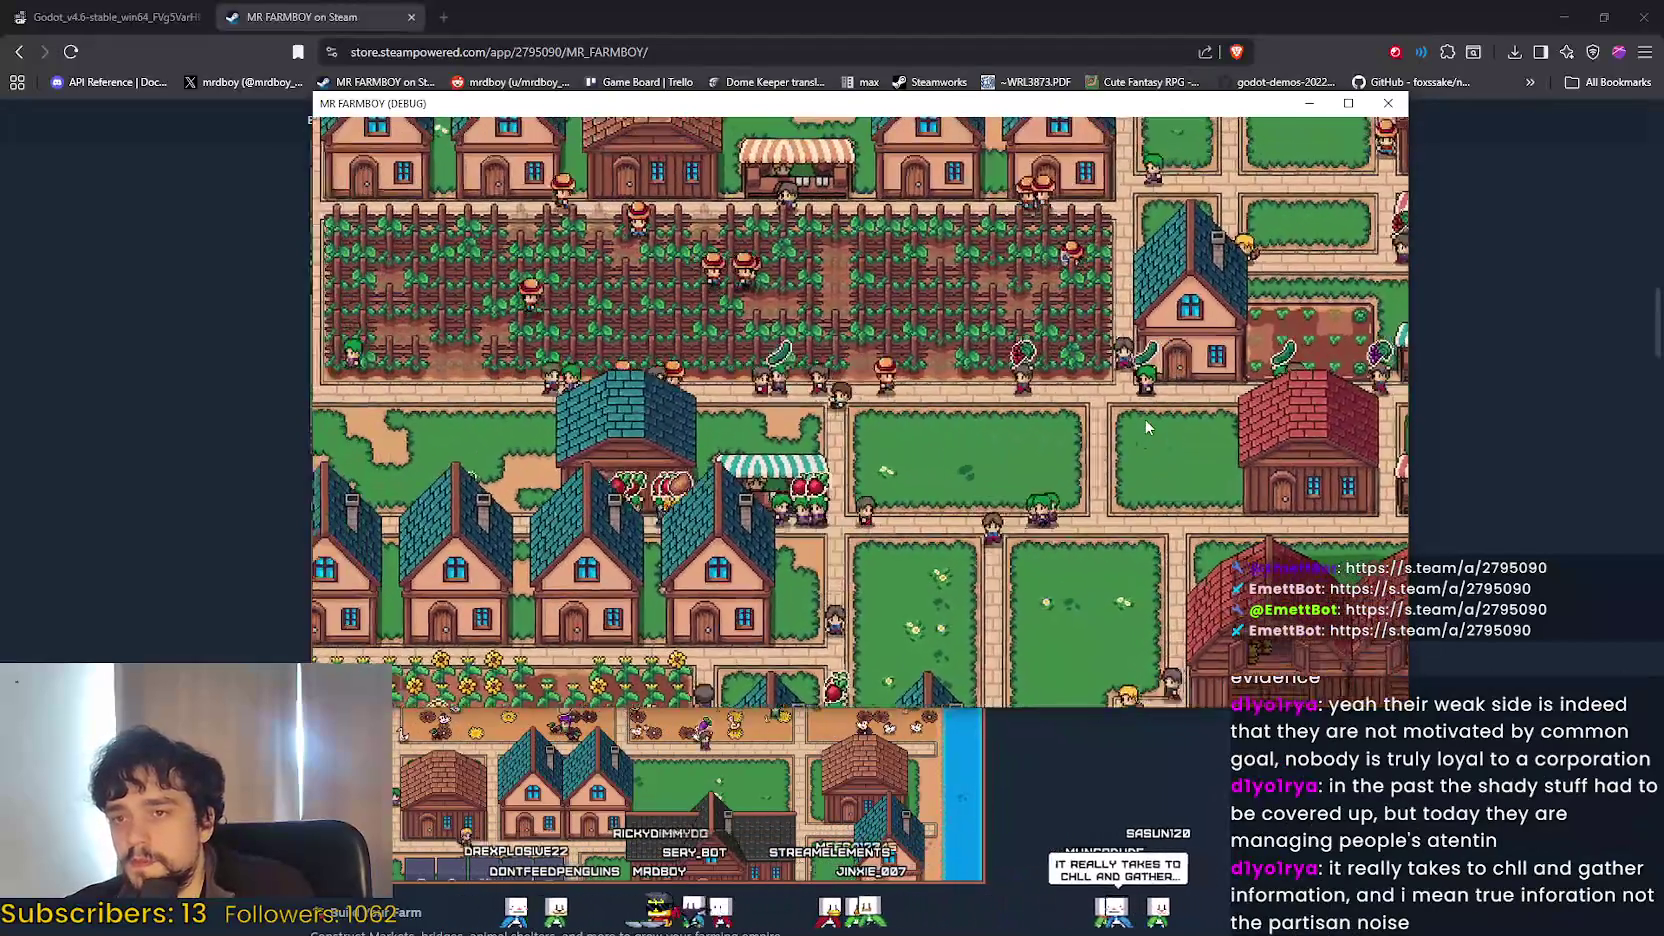
key(a)
key(s)
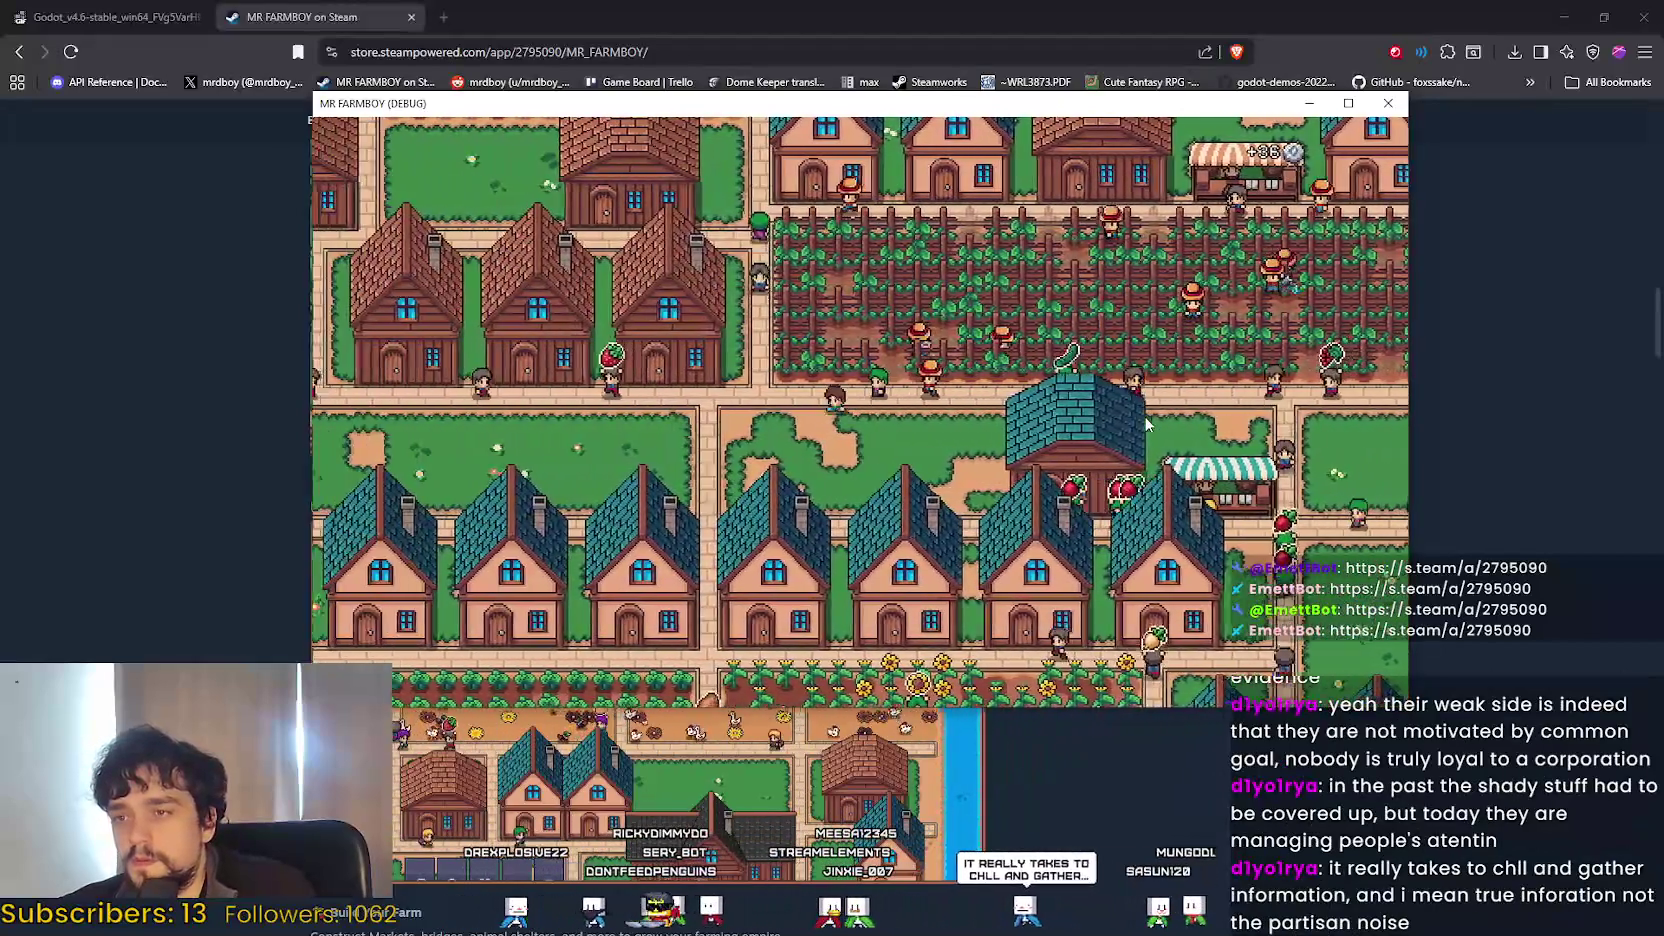
scroll(1148, 425, down, 5)
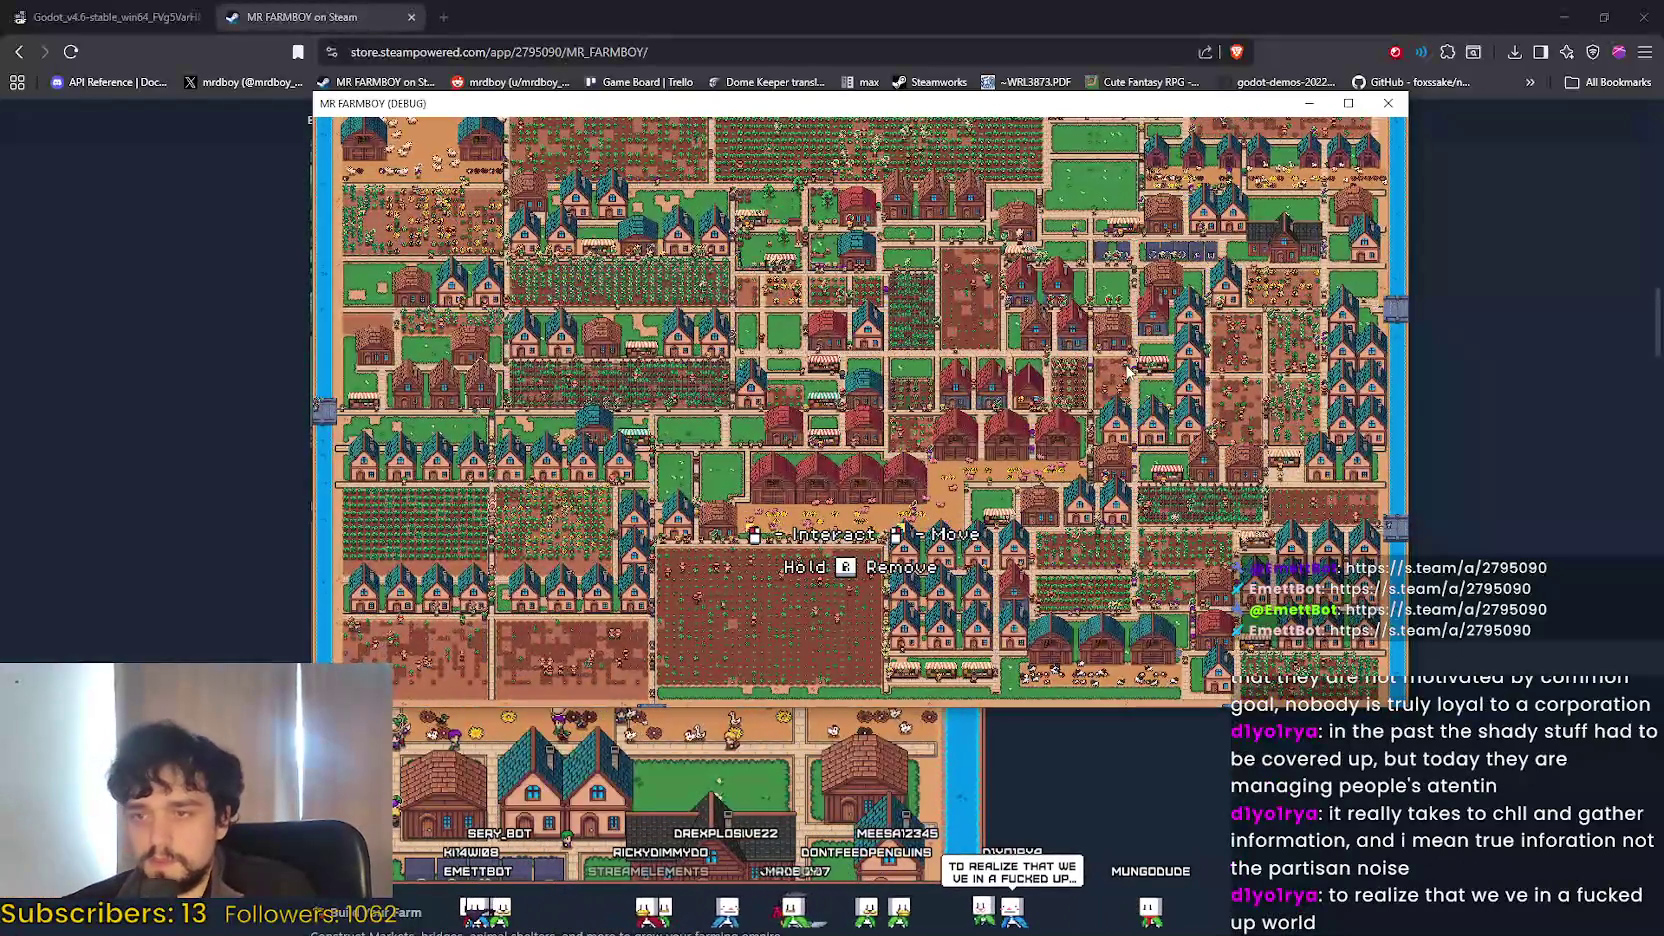
scroll(1129, 372, up, 5)
scroll(1126, 380, down, 4)
Pan east and south across town, then zoom back in on houses by the sunflower field.
key(d)
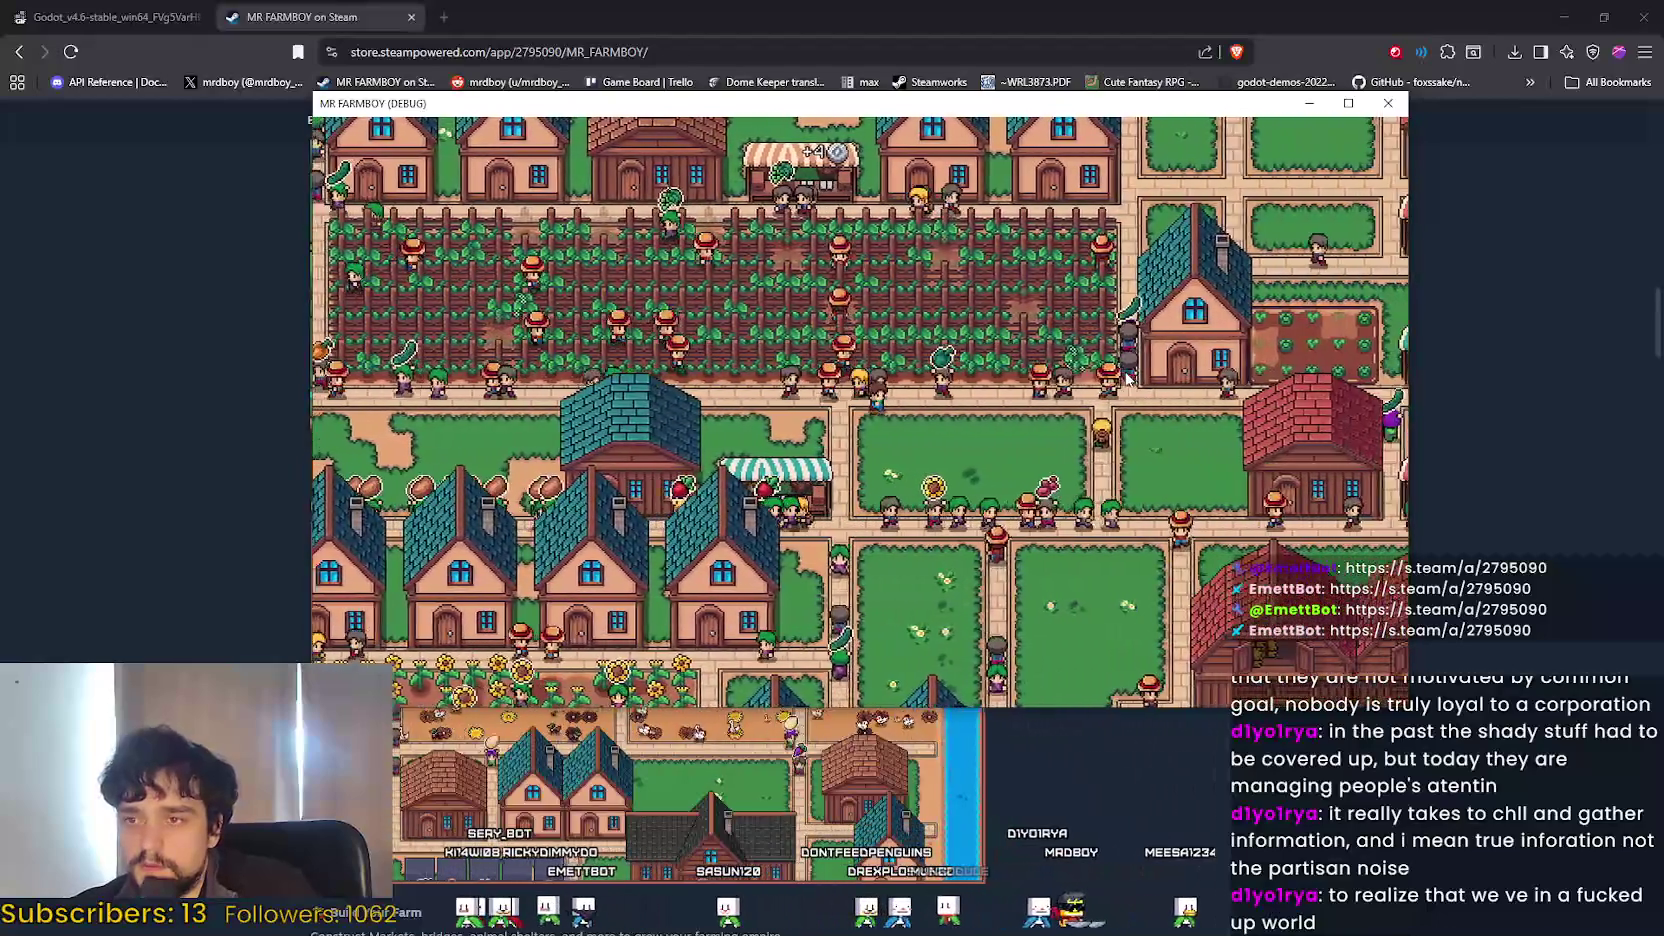
key(s)
key(d)
key(s)
key(d)
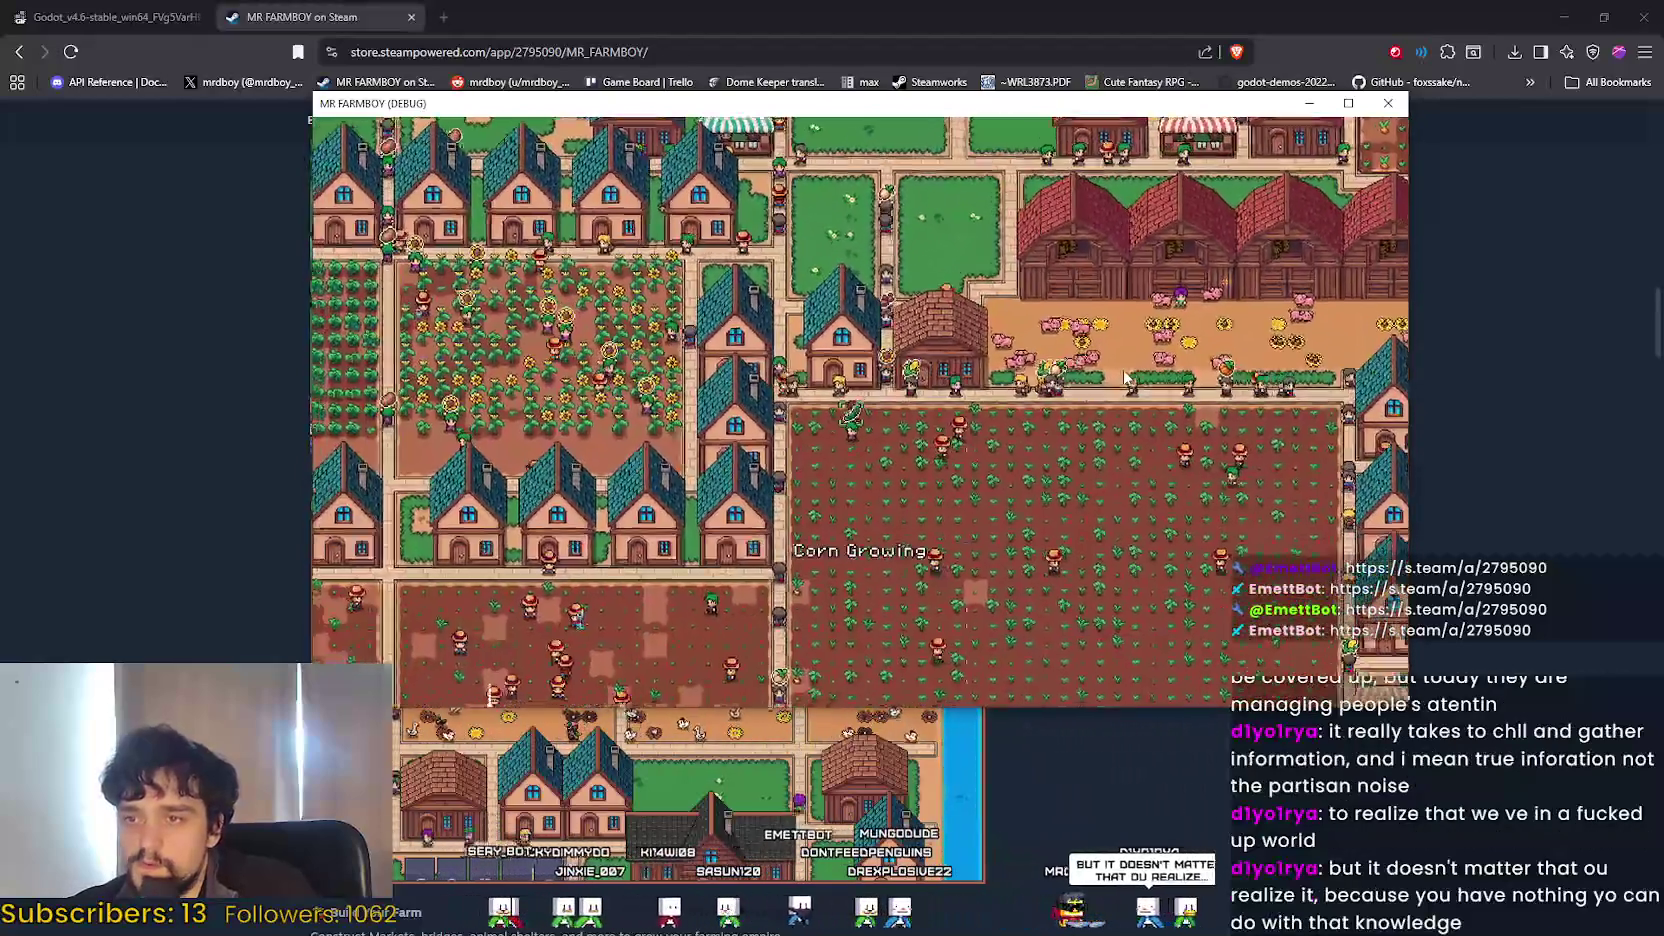
scroll(1127, 377, down, 3)
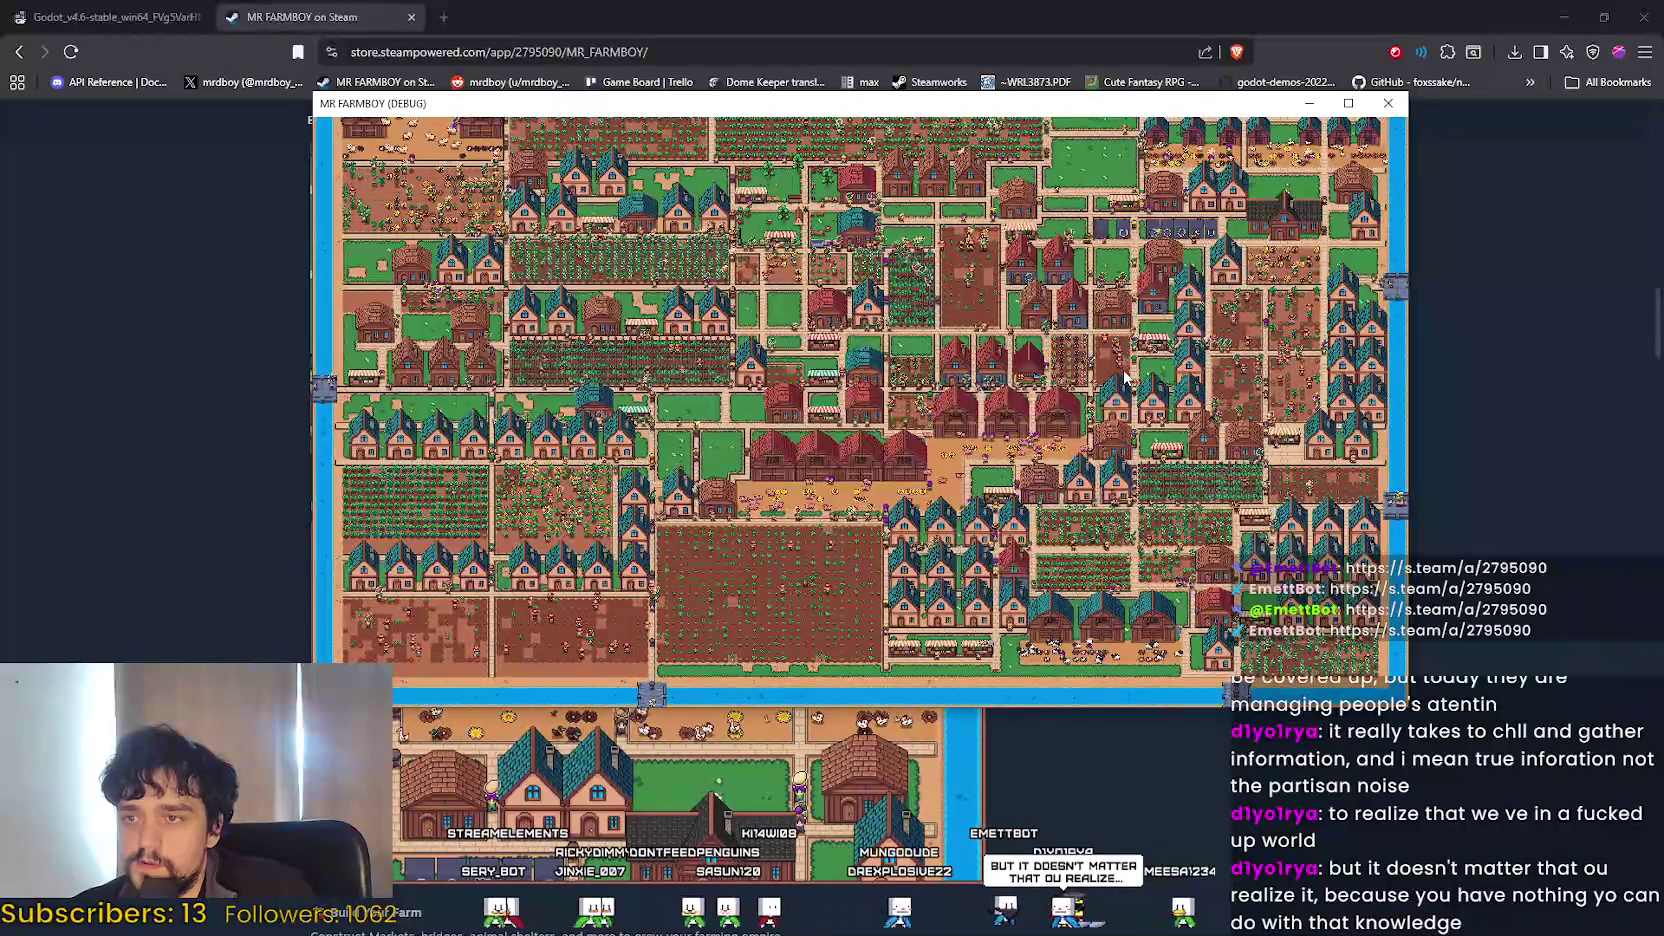
scroll(1125, 377, up, 3)
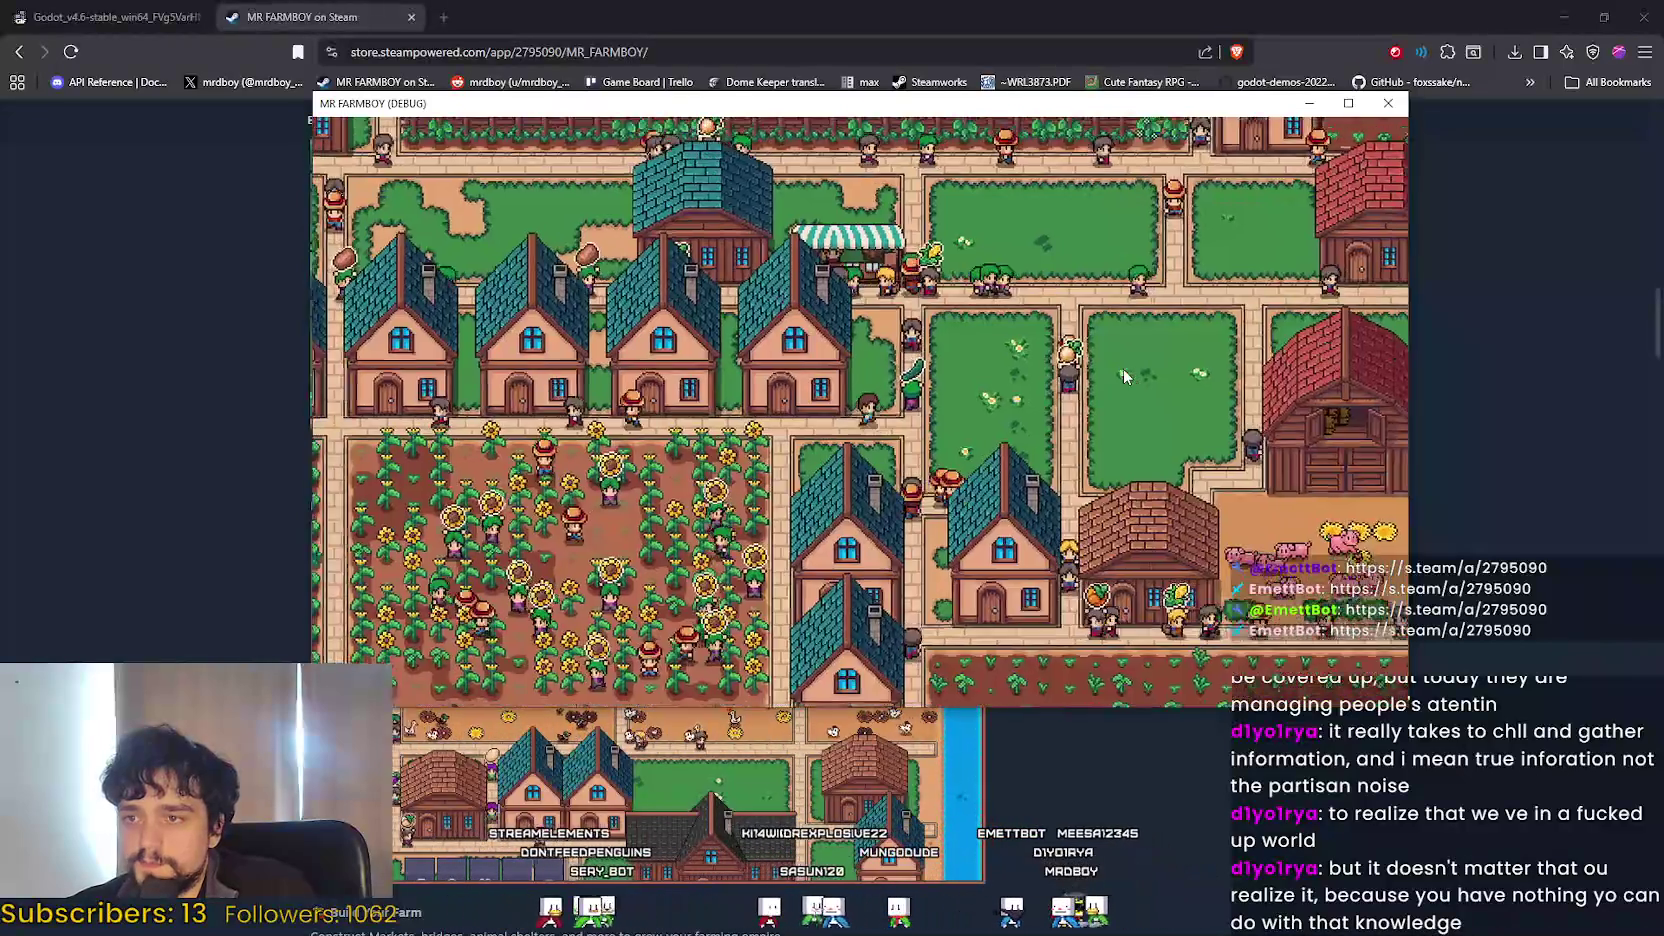
key(w)
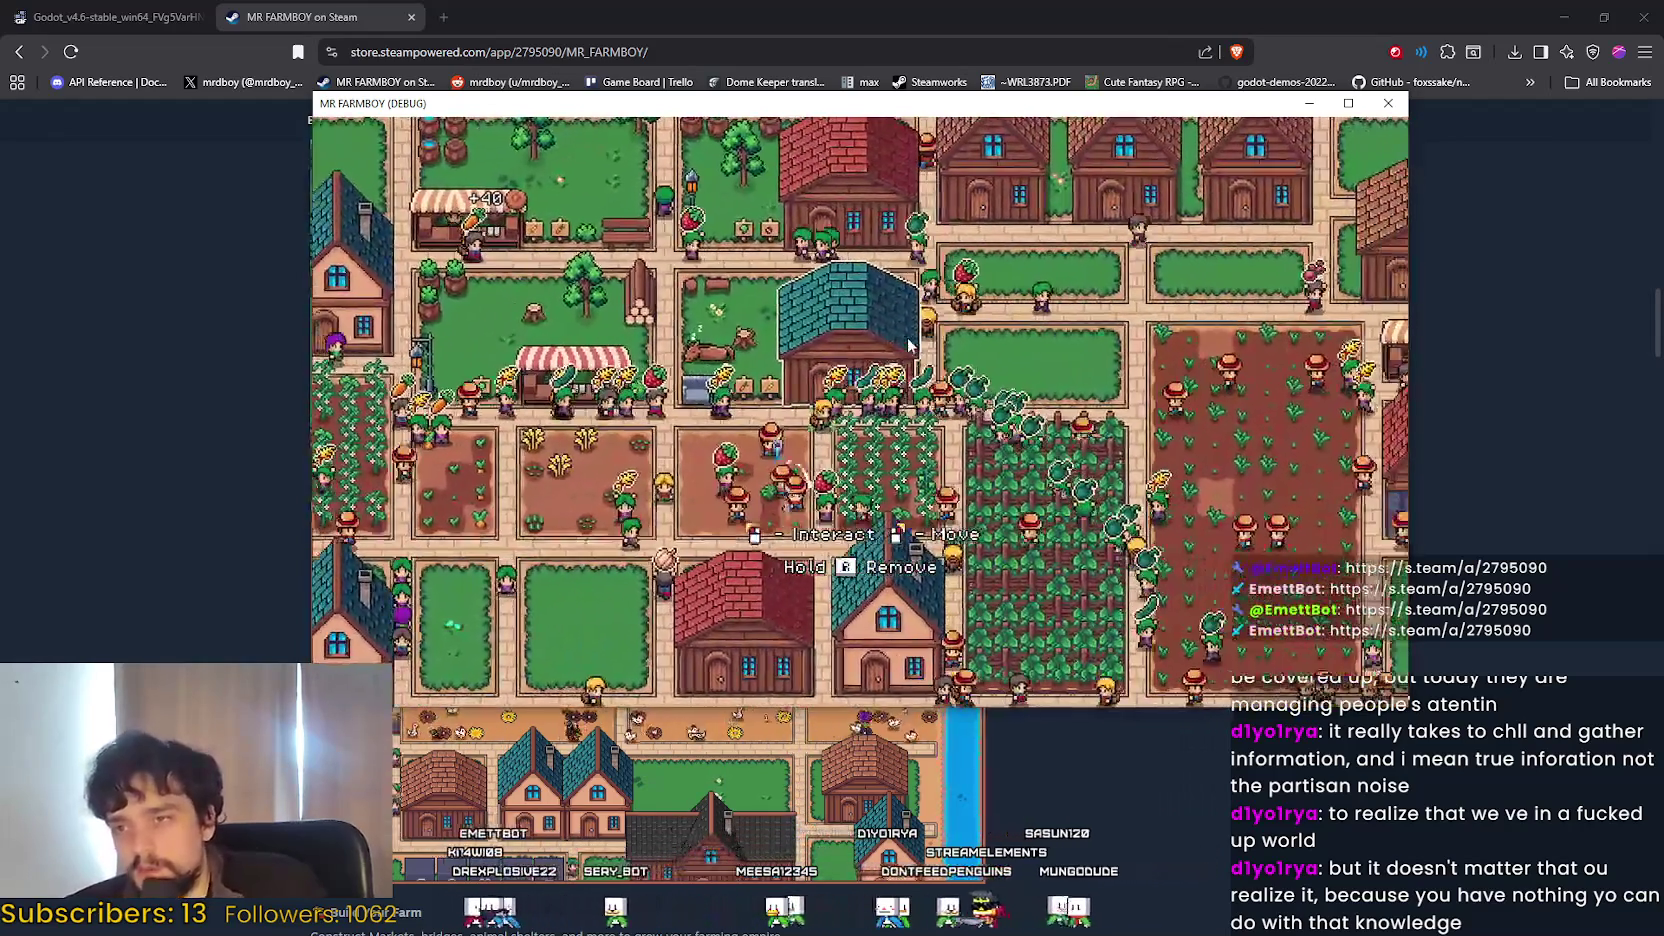
Zoom in and out to view the farm plots and town up close.
scroll(908, 344, down, 5)
scroll(908, 344, up, 5)
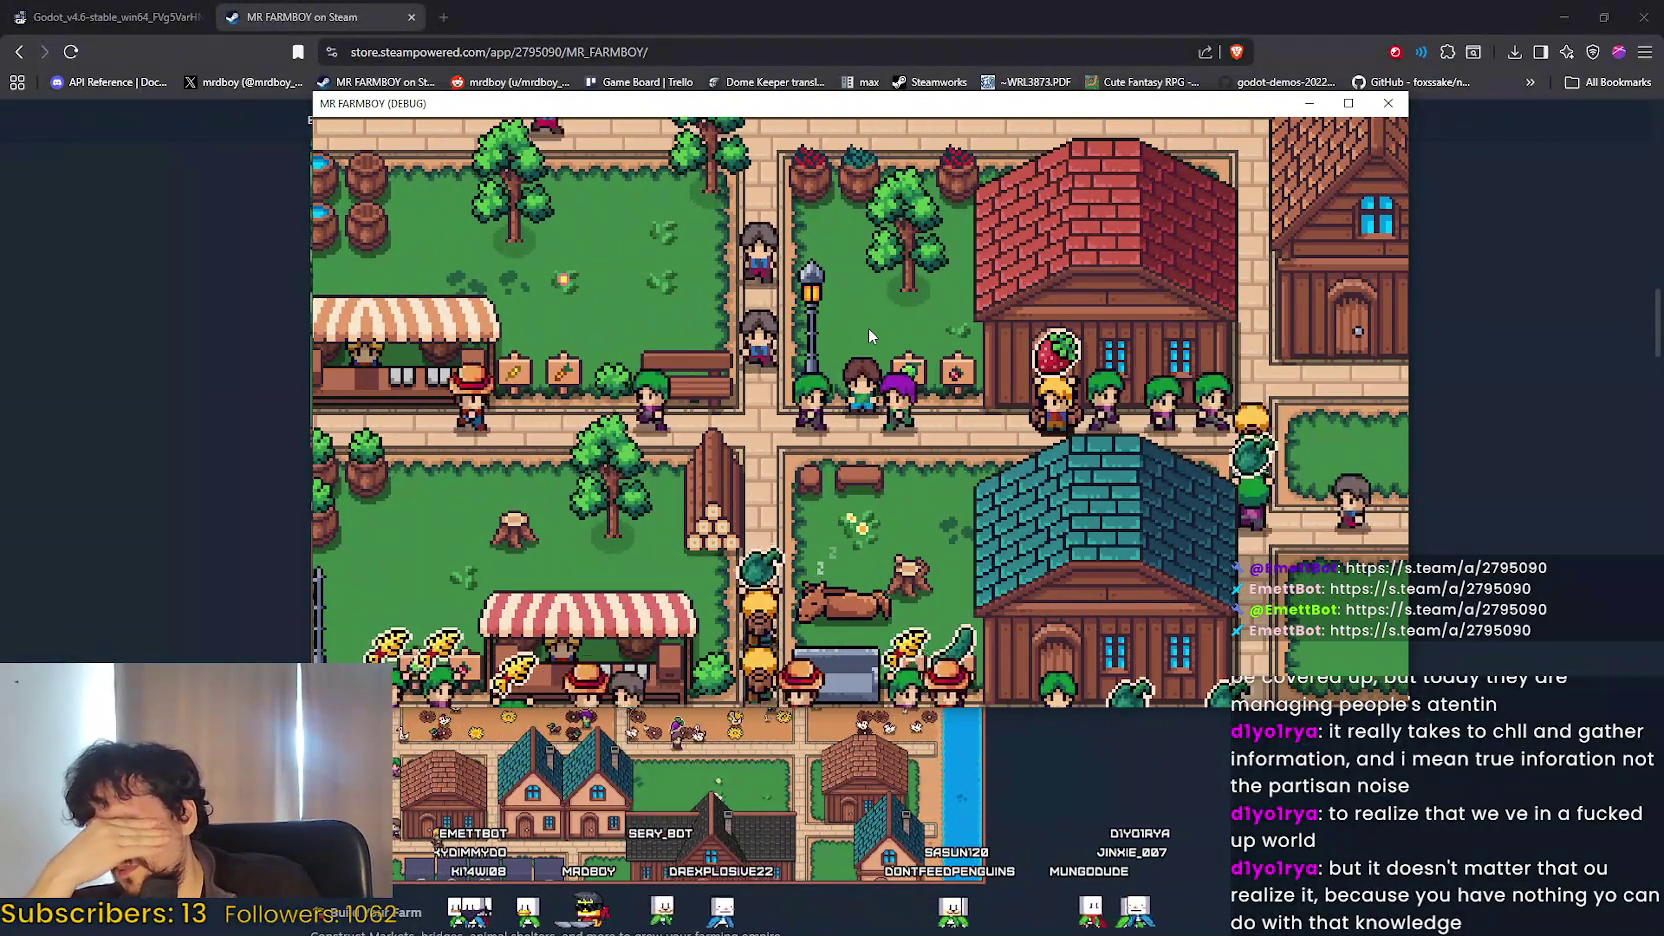
scroll(825, 335, down, 2)
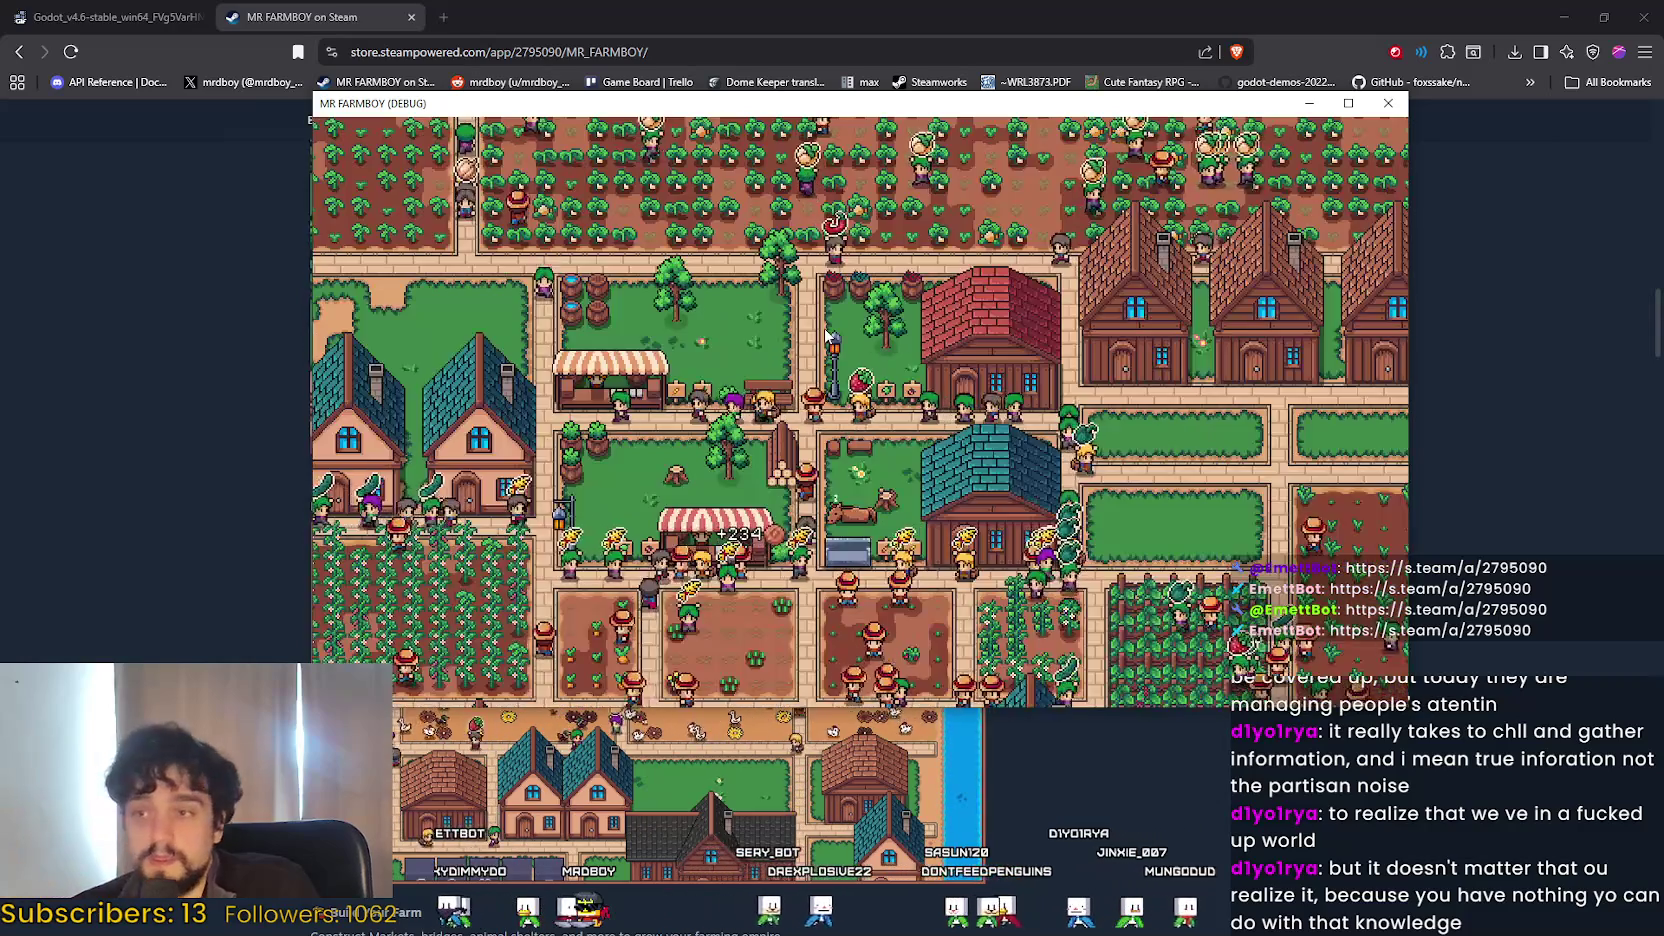
scroll(825, 335, up, 4)
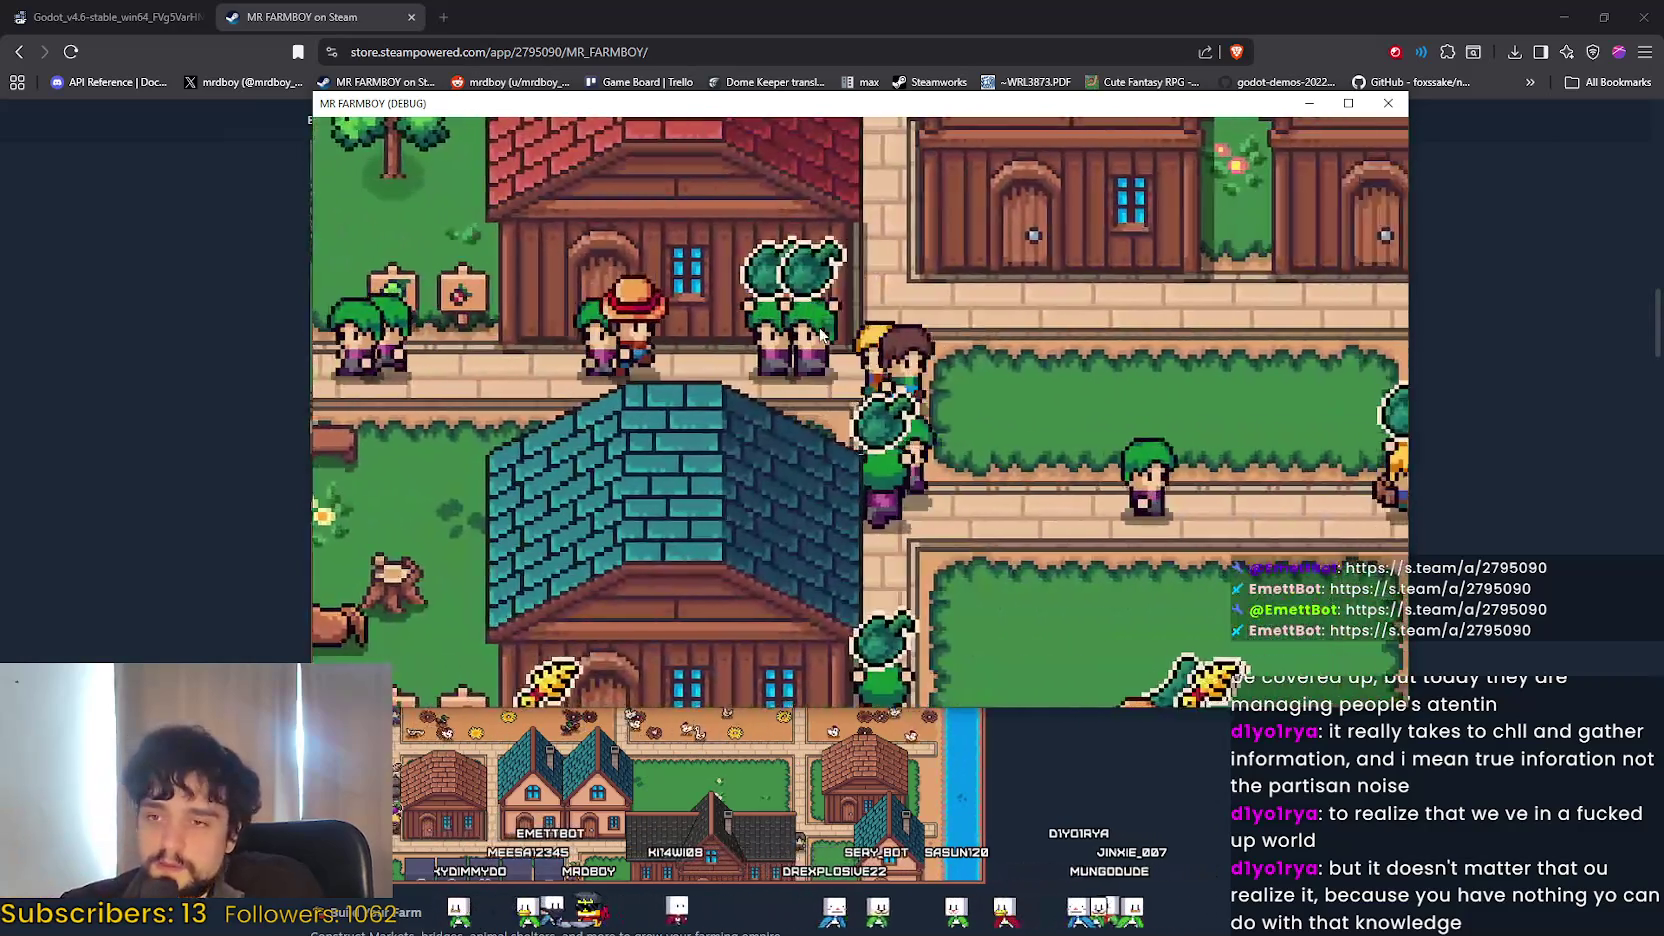
scroll(820, 332, down, 3)
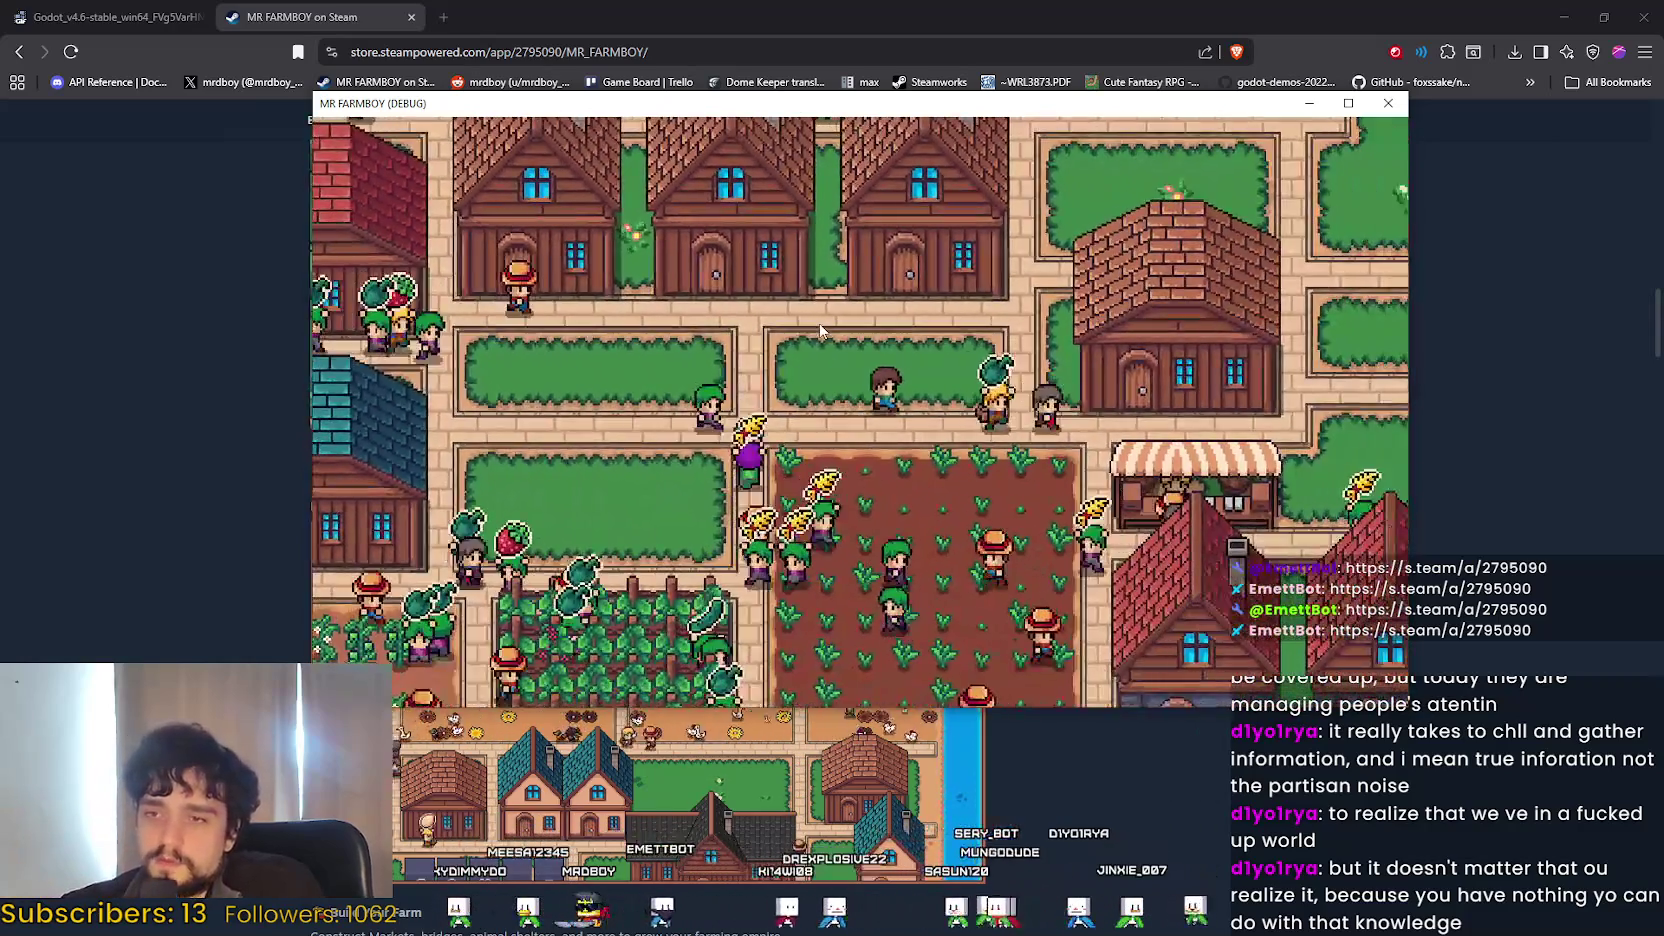
scroll(815, 318, down, 3)
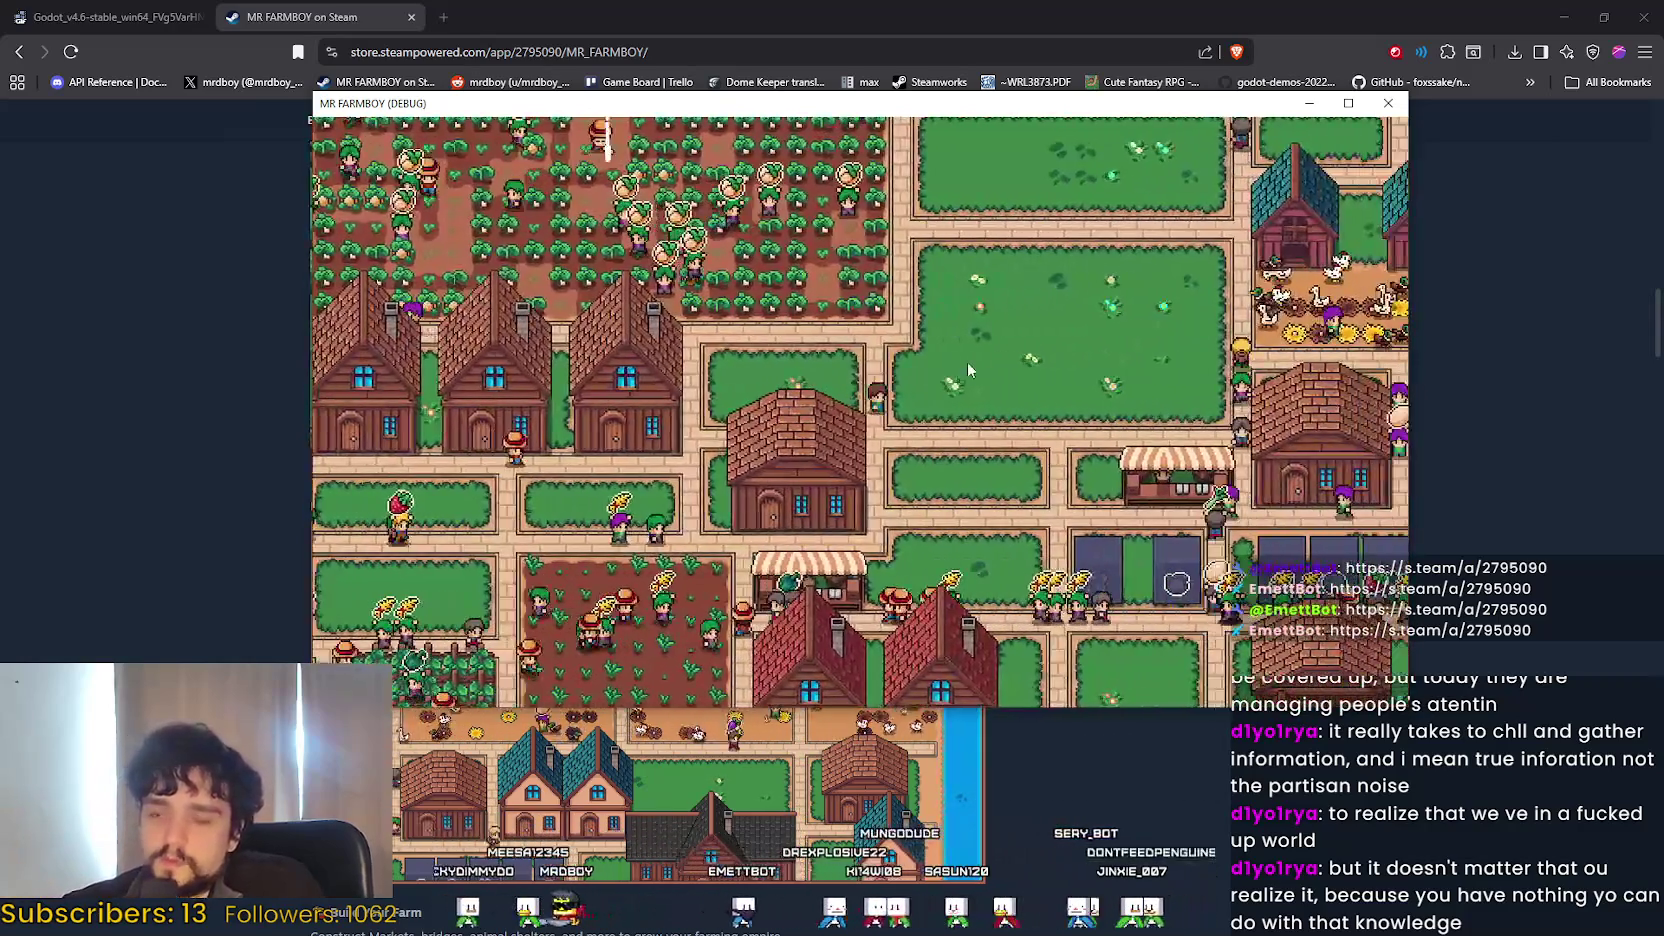
Pan past the chicken coops, market stalls and houses, then bring the browser forward.
key(w+d)
key(s+a)
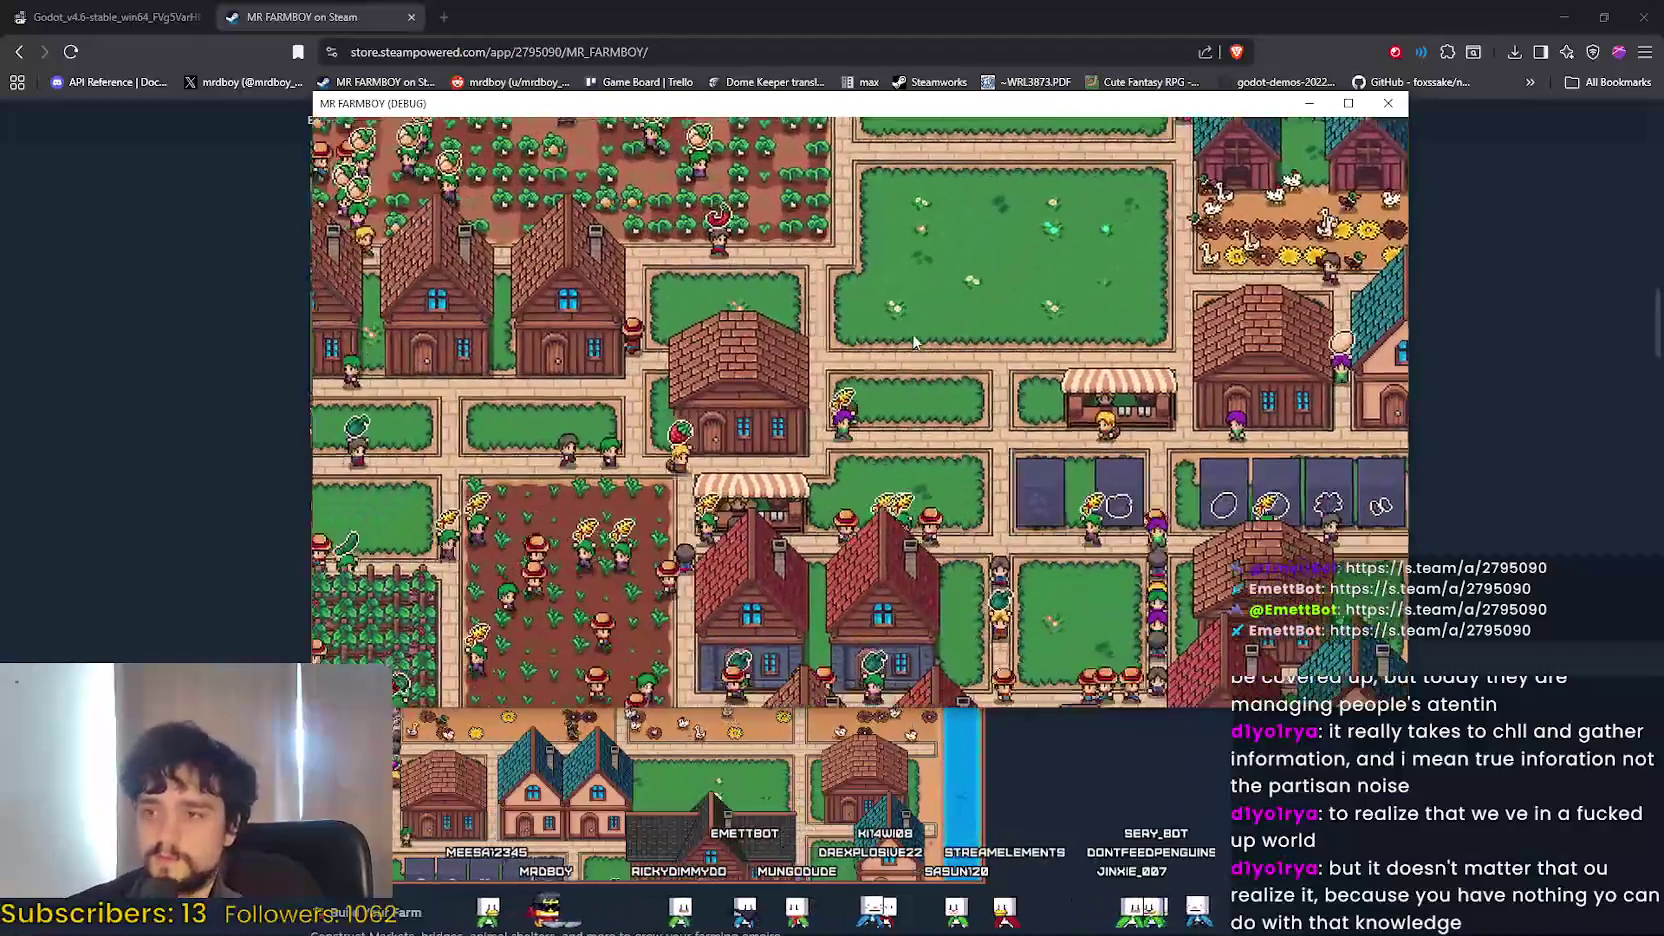
key(s+d)
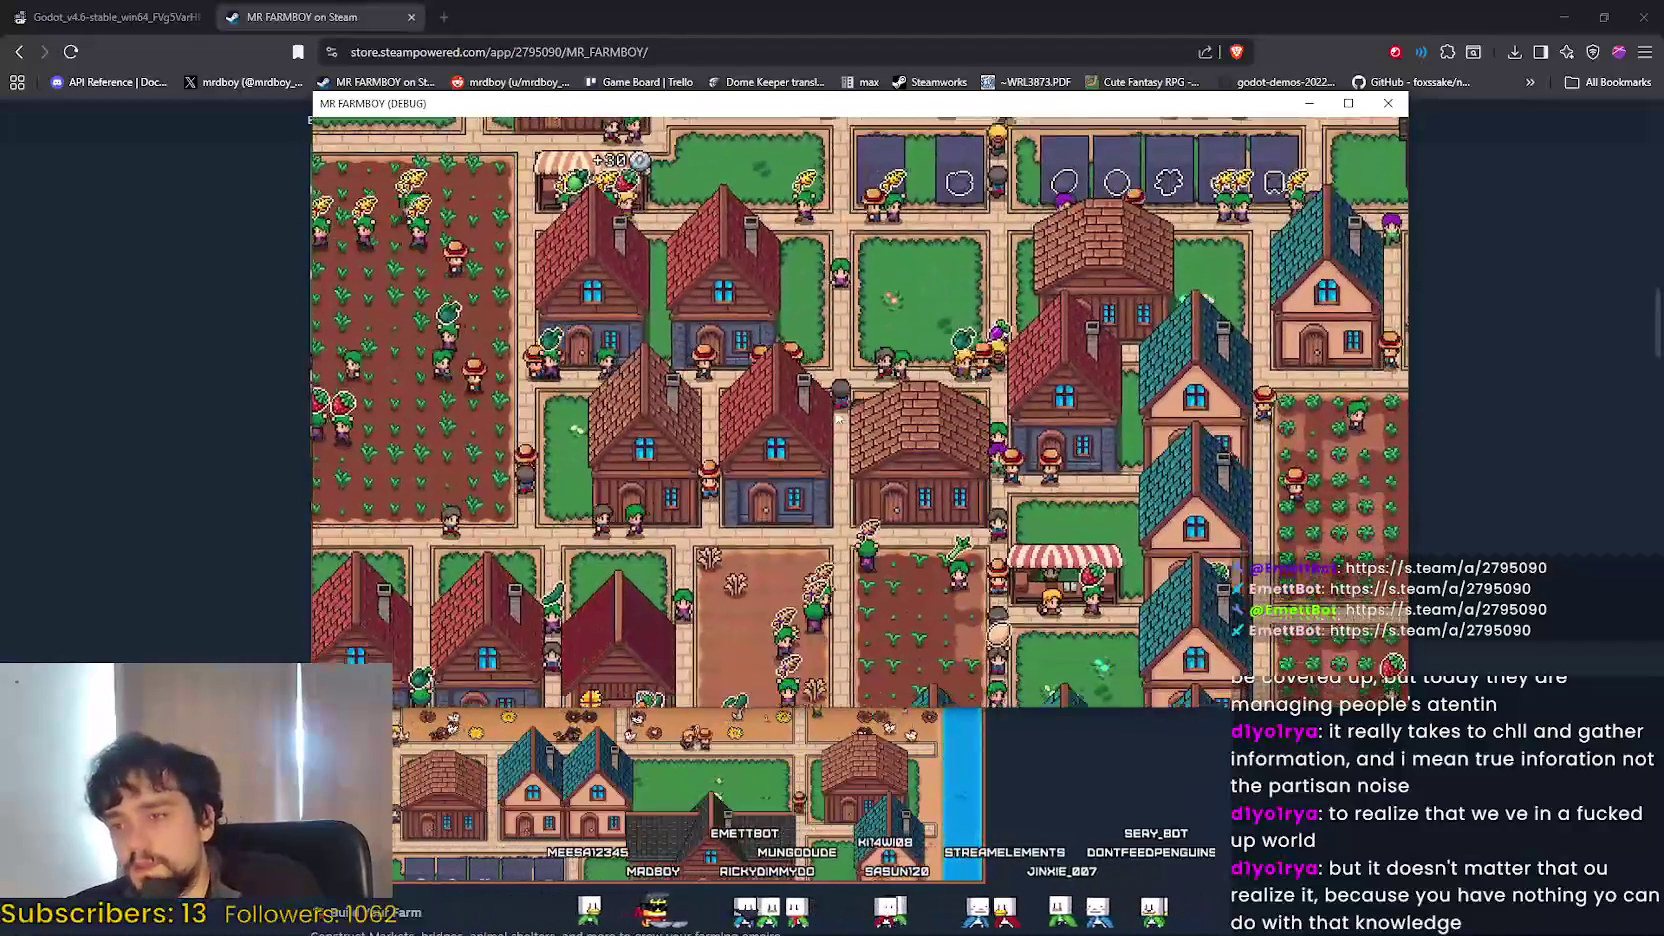
key(a)
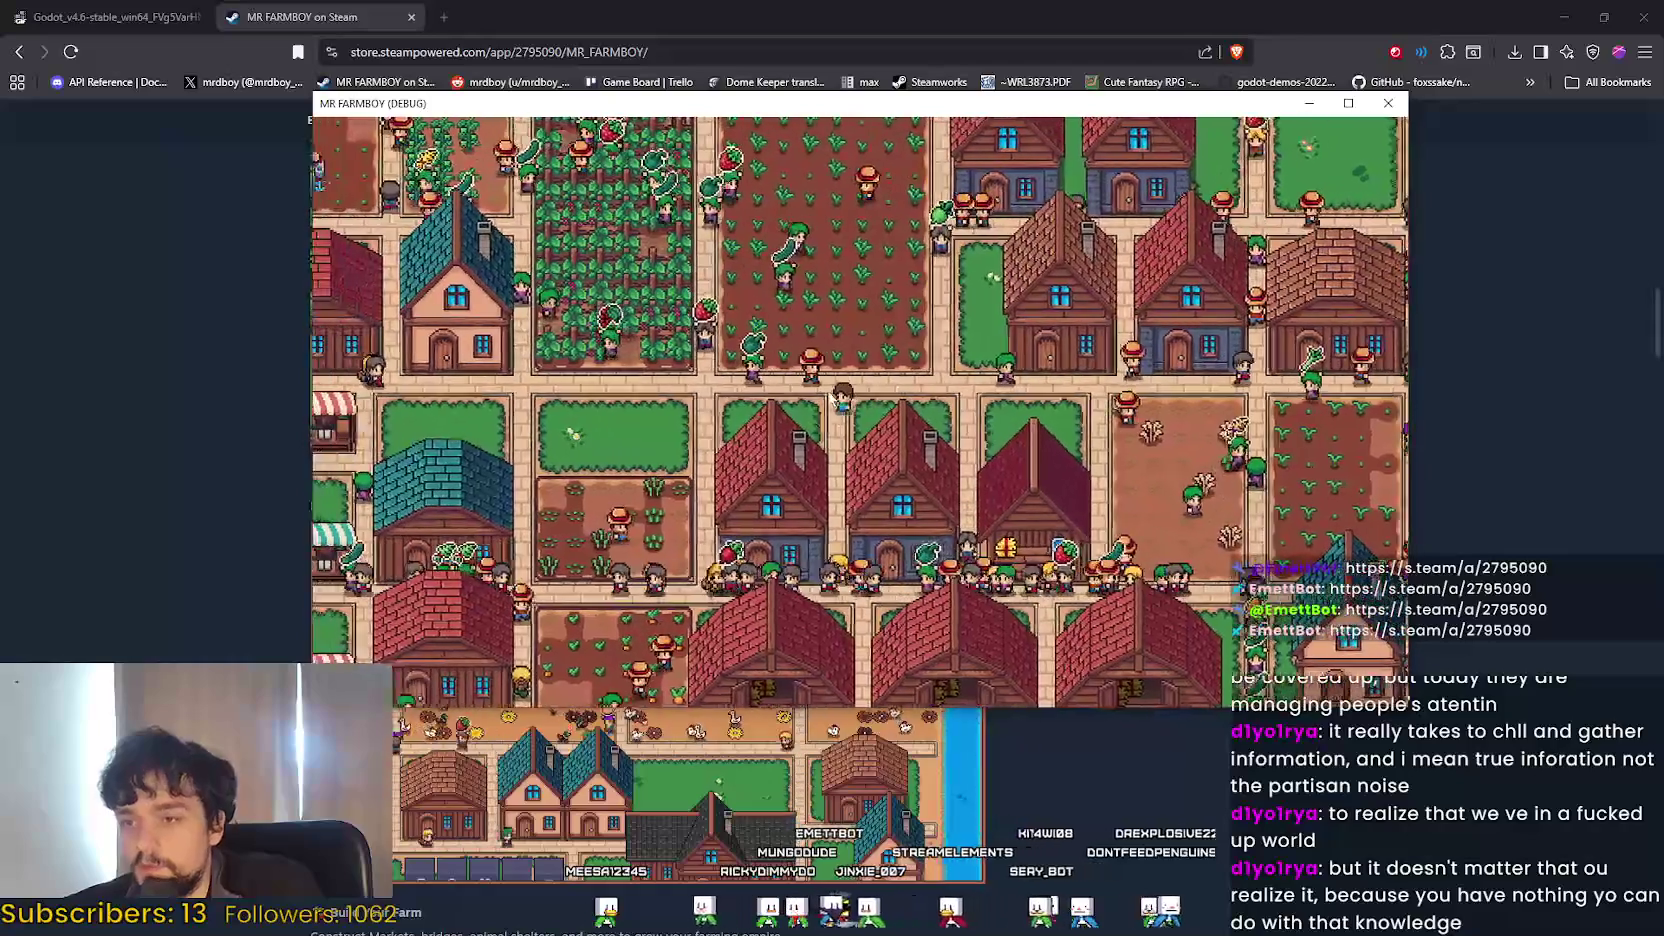
key(a)
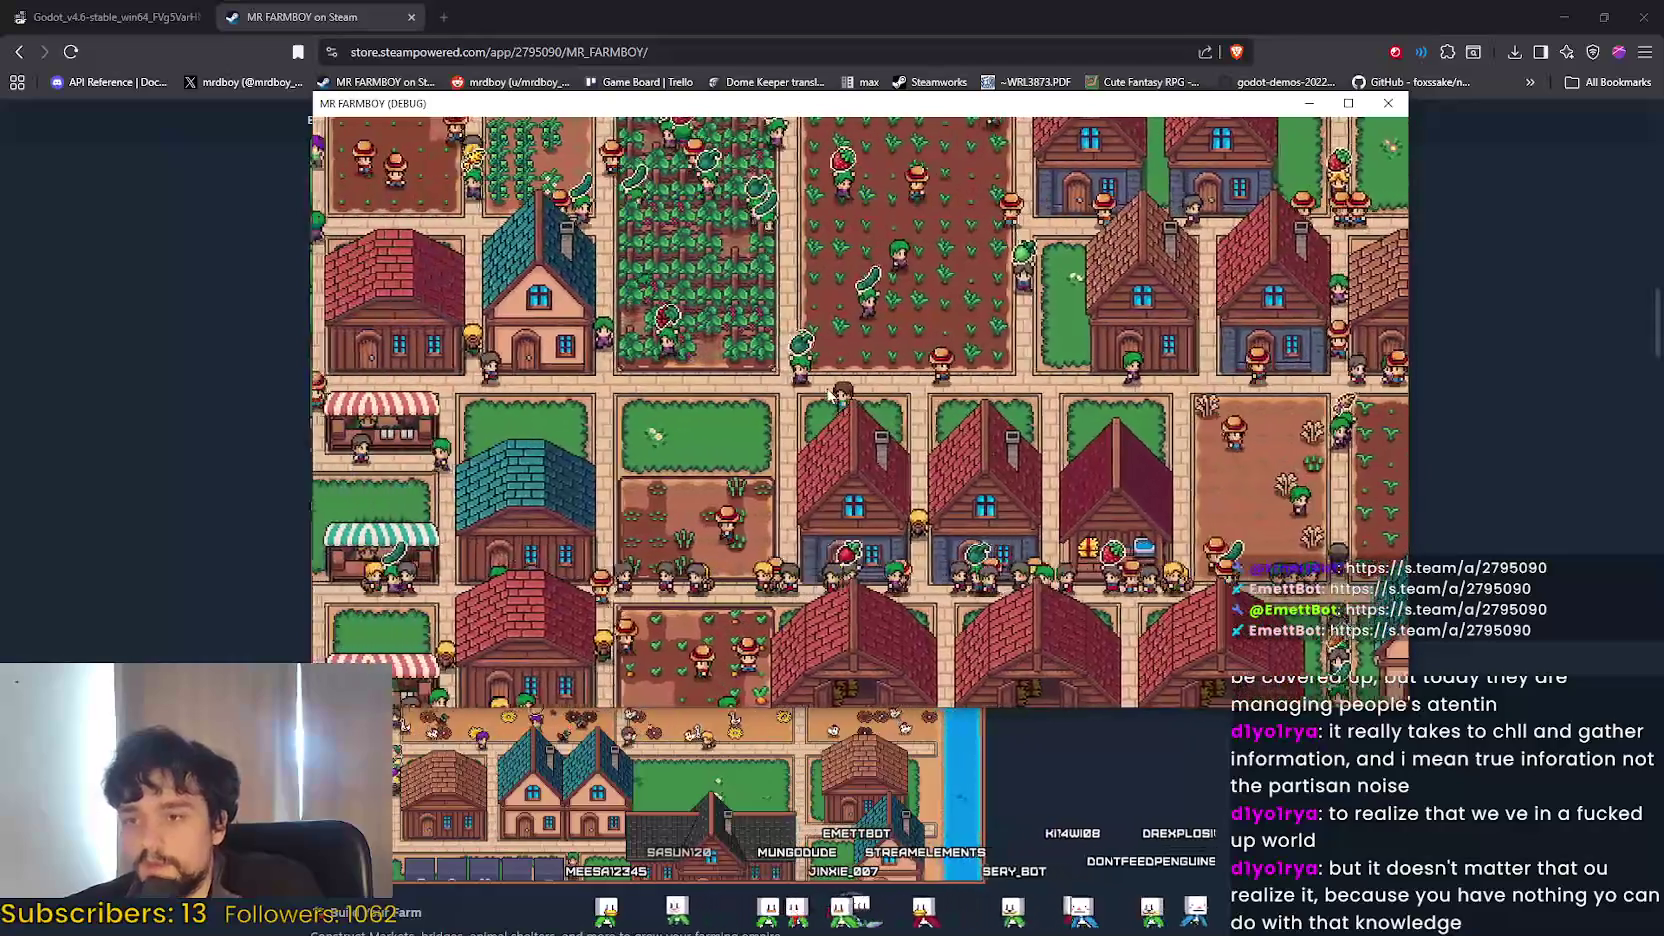
key(a)
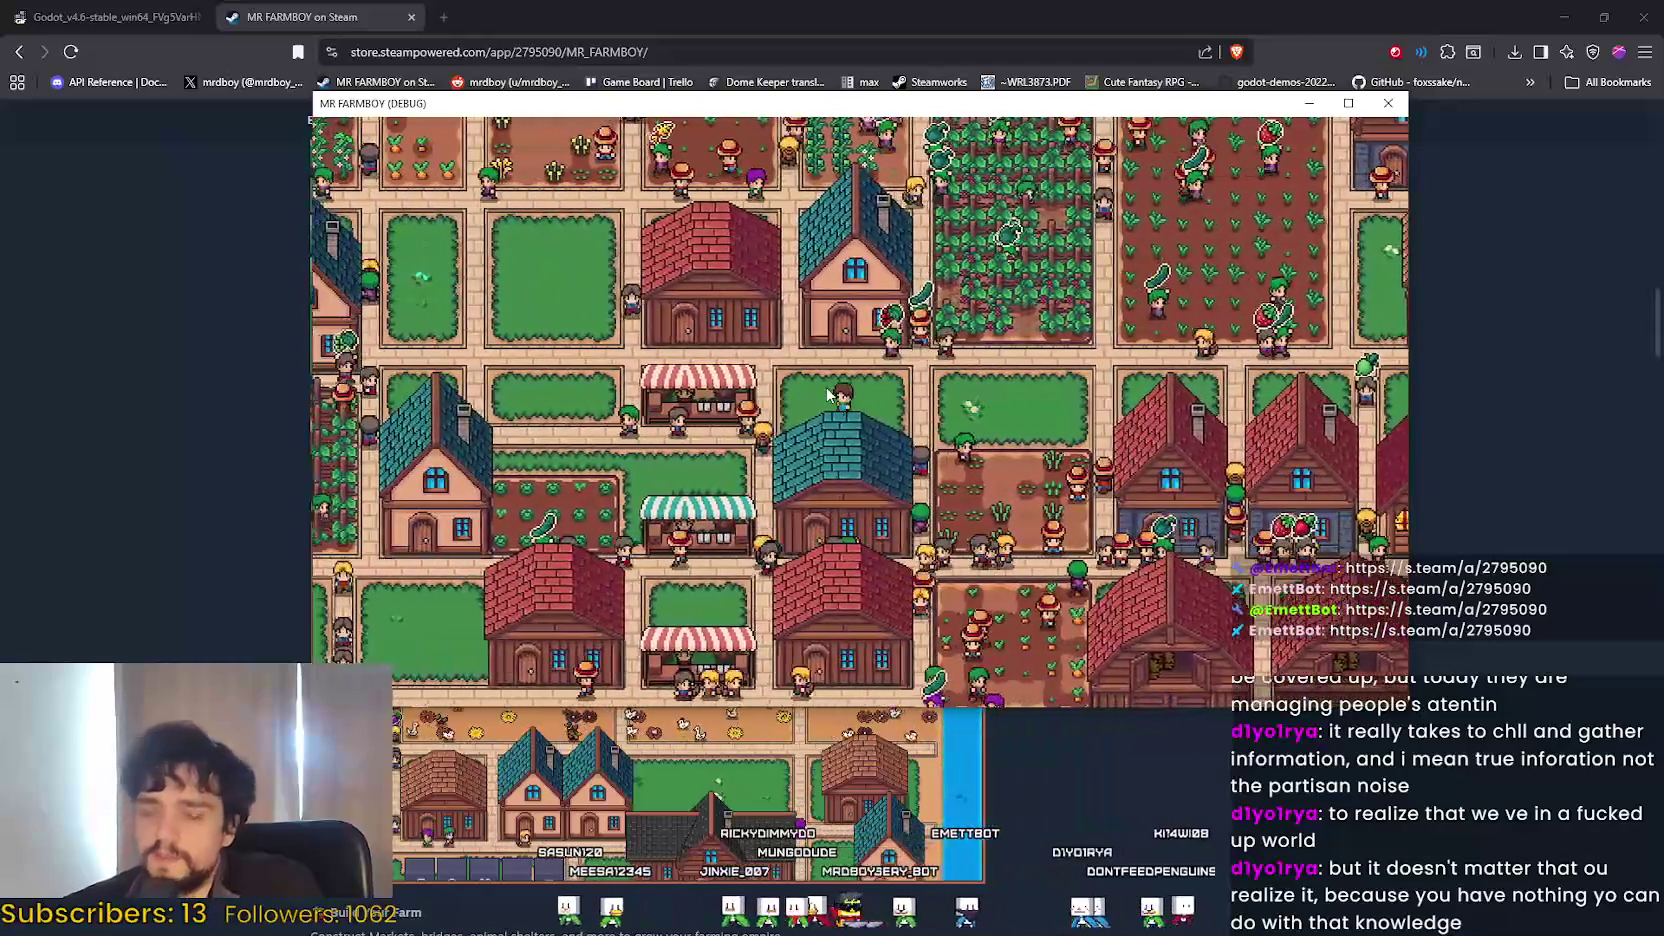
key(a)
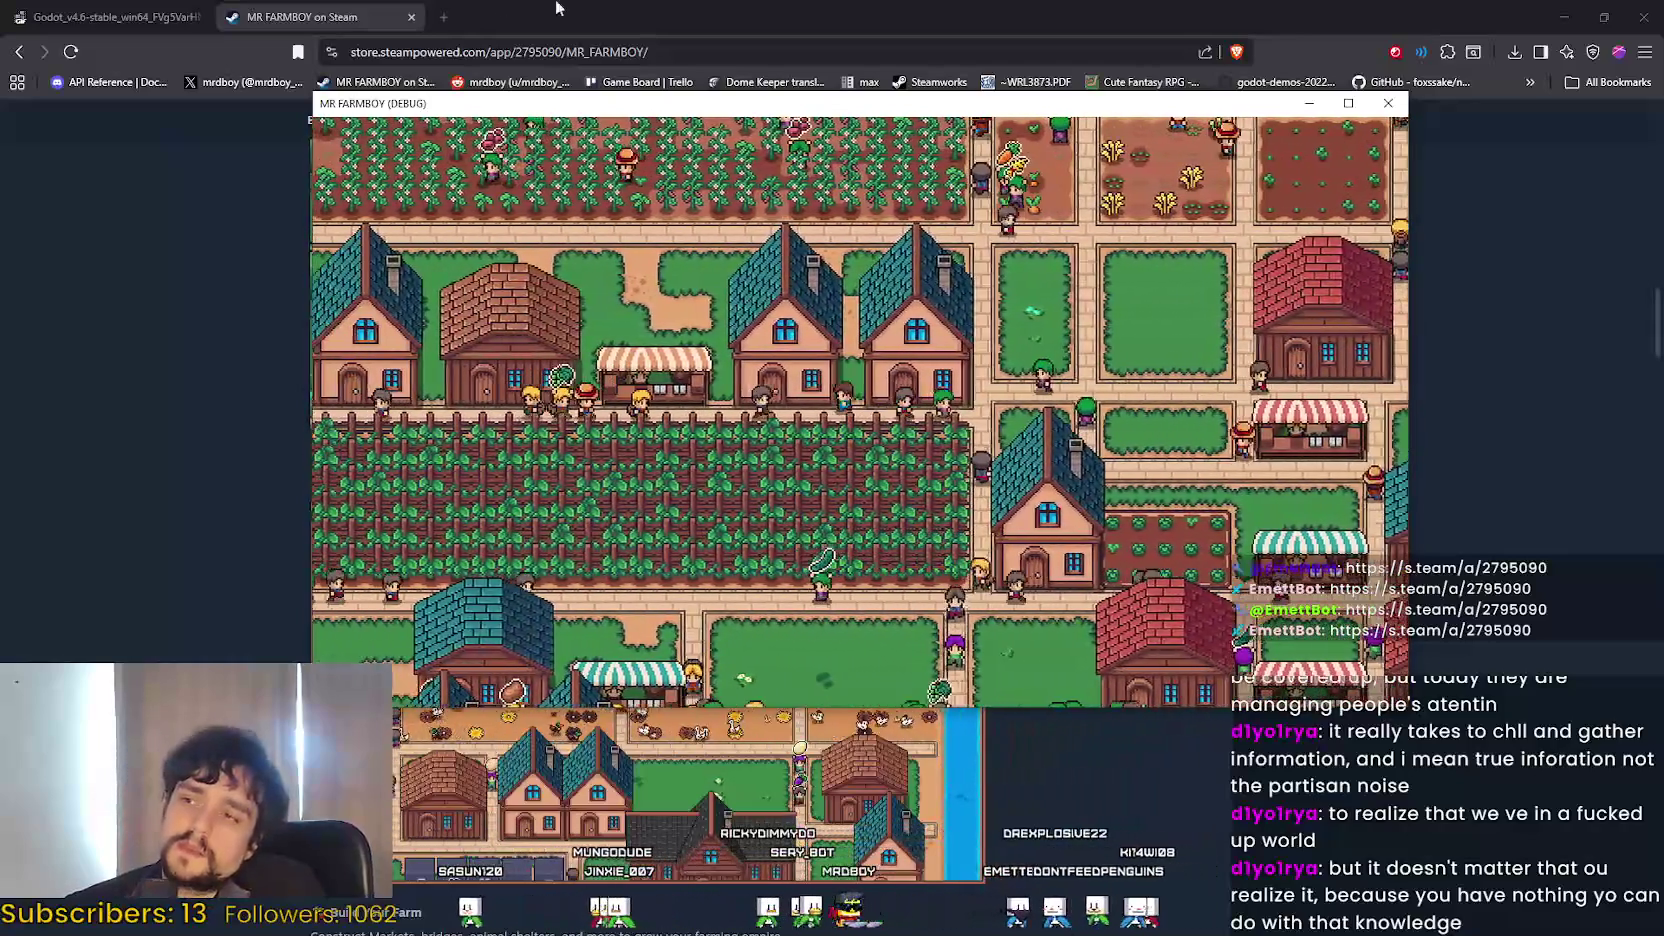
double_click(432, 25)
Search Google for 'ubisoft shares' in a new tab and maximize the browser.
click(446, 18)
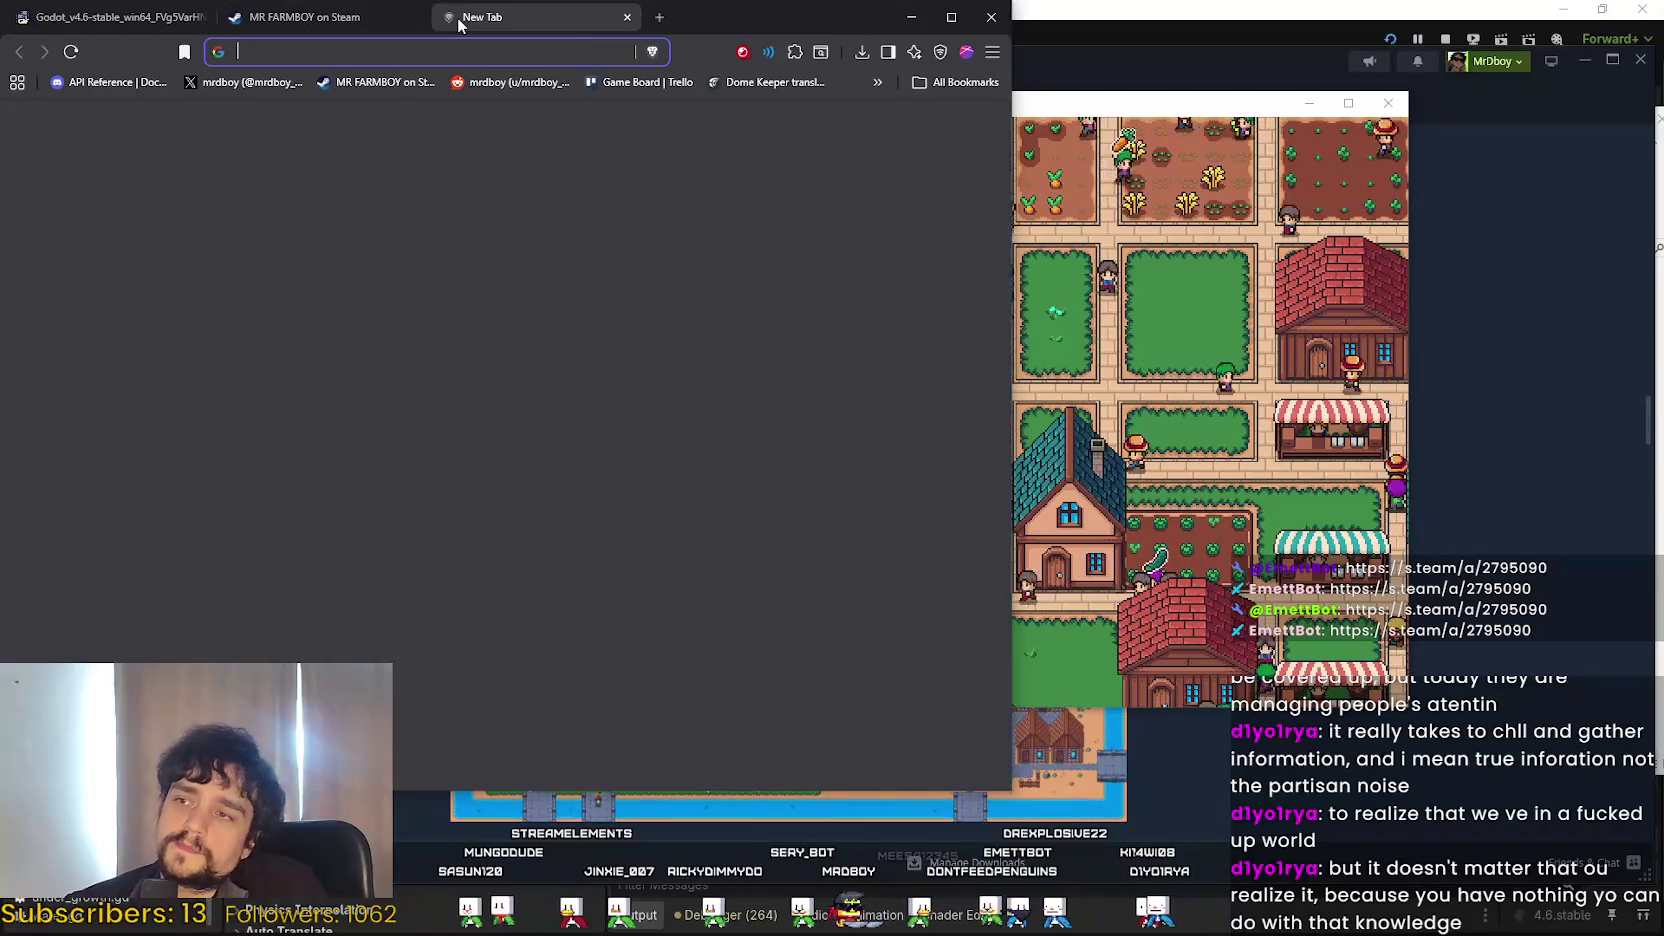
text(ubisoft shar)
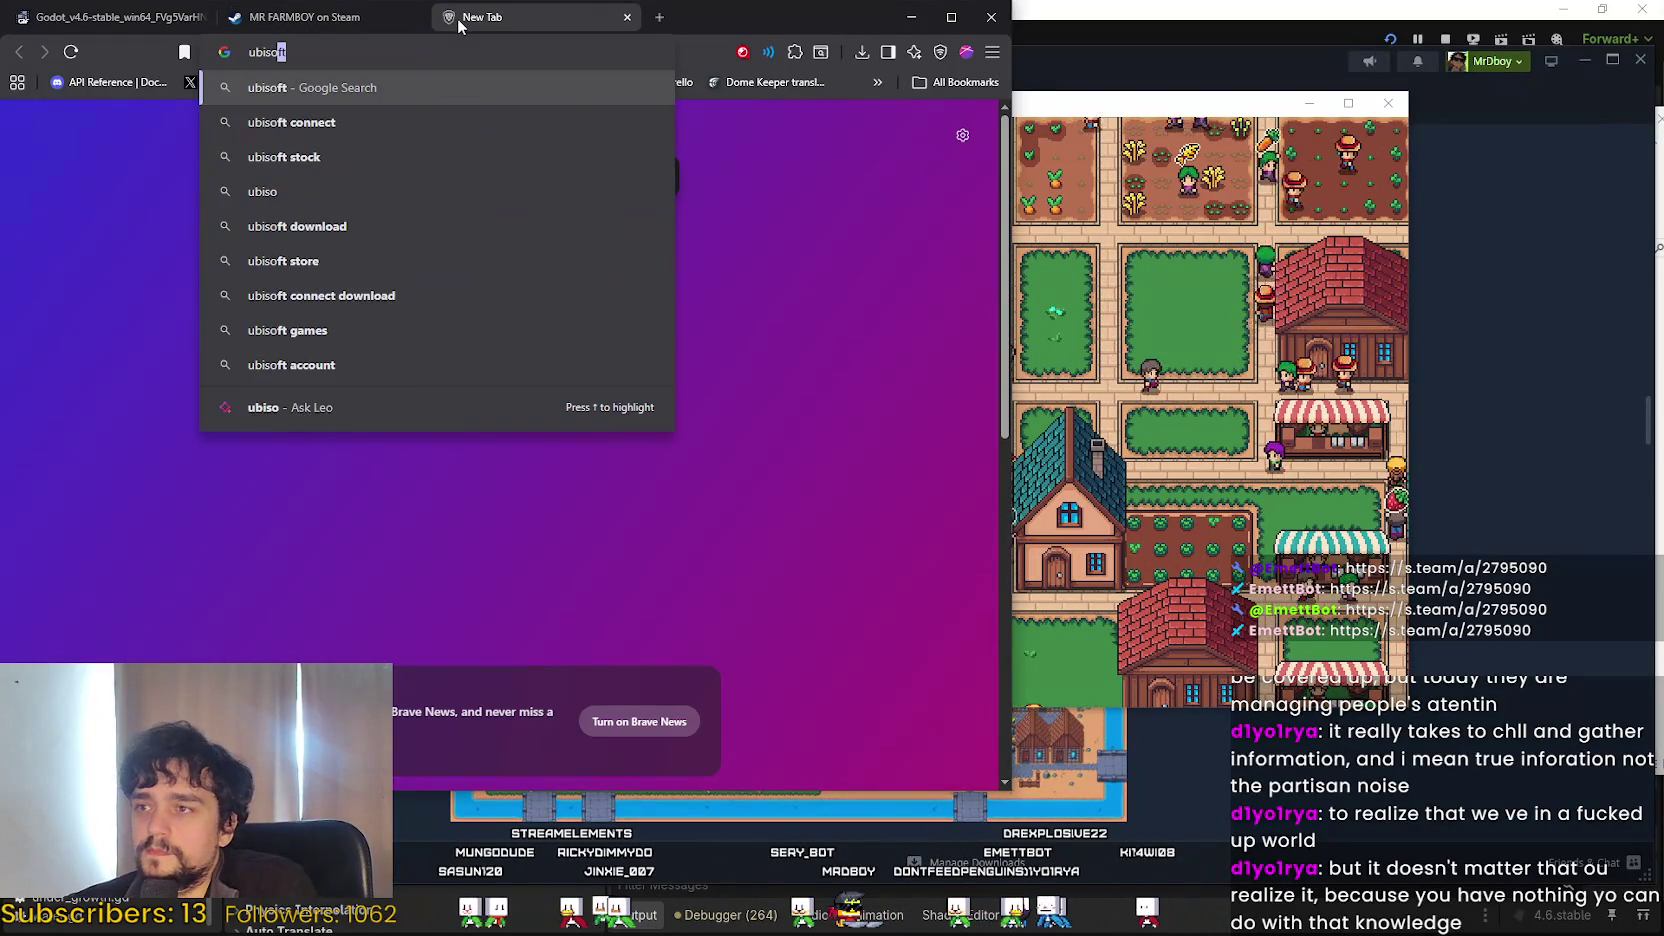
key(Return)
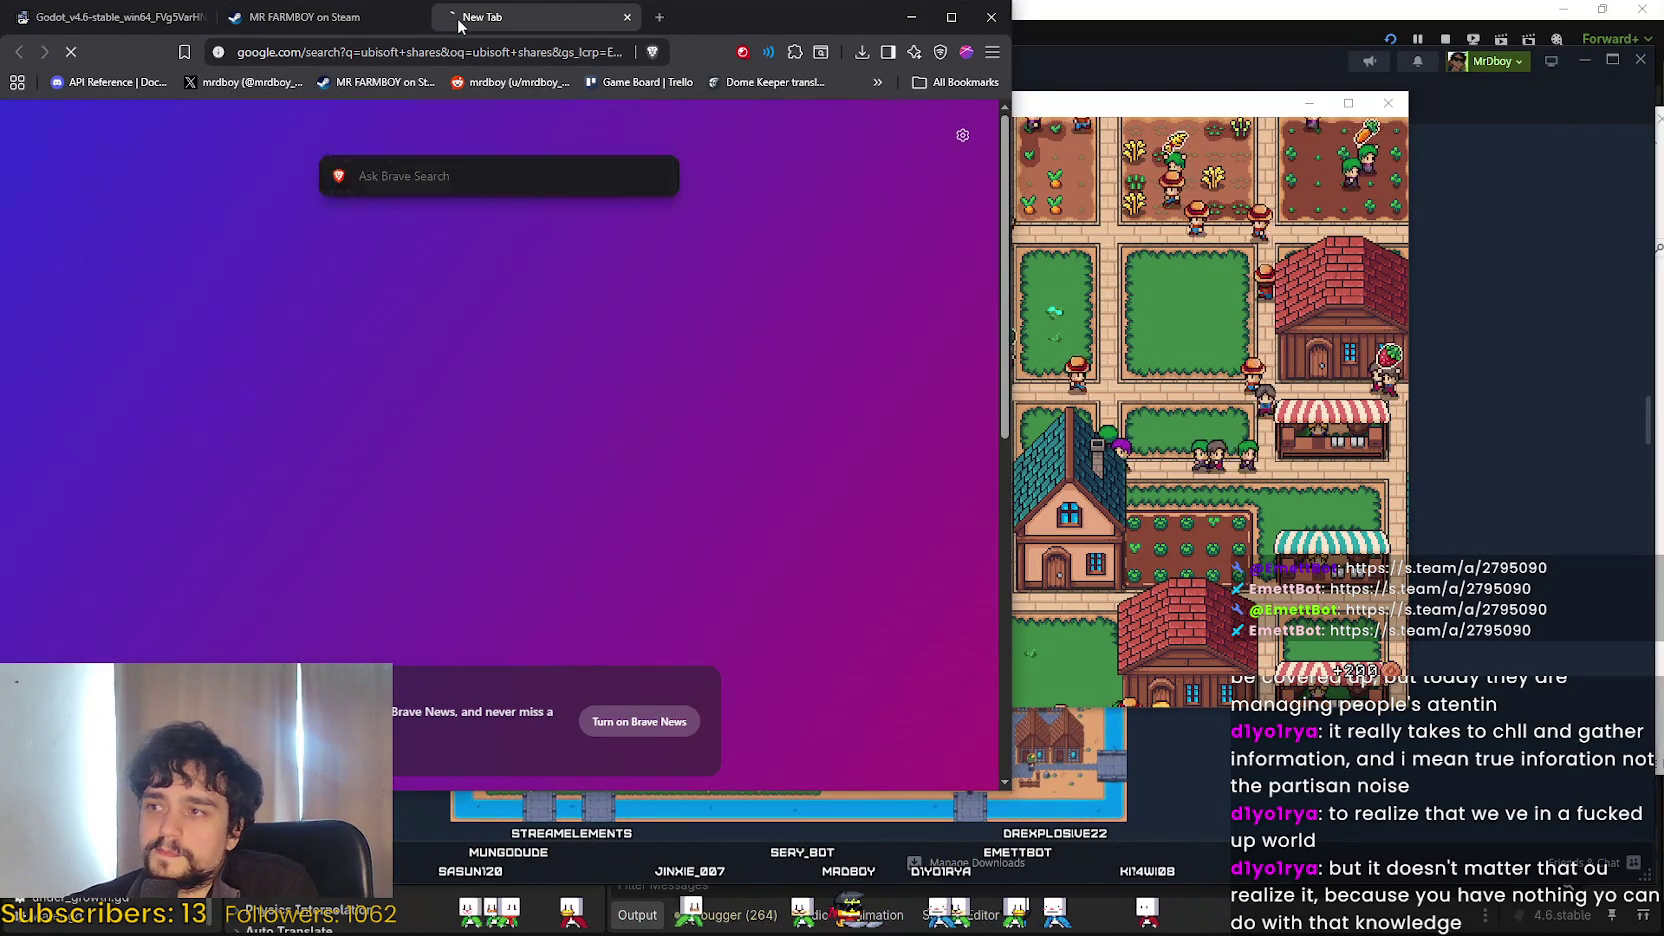
click(951, 17)
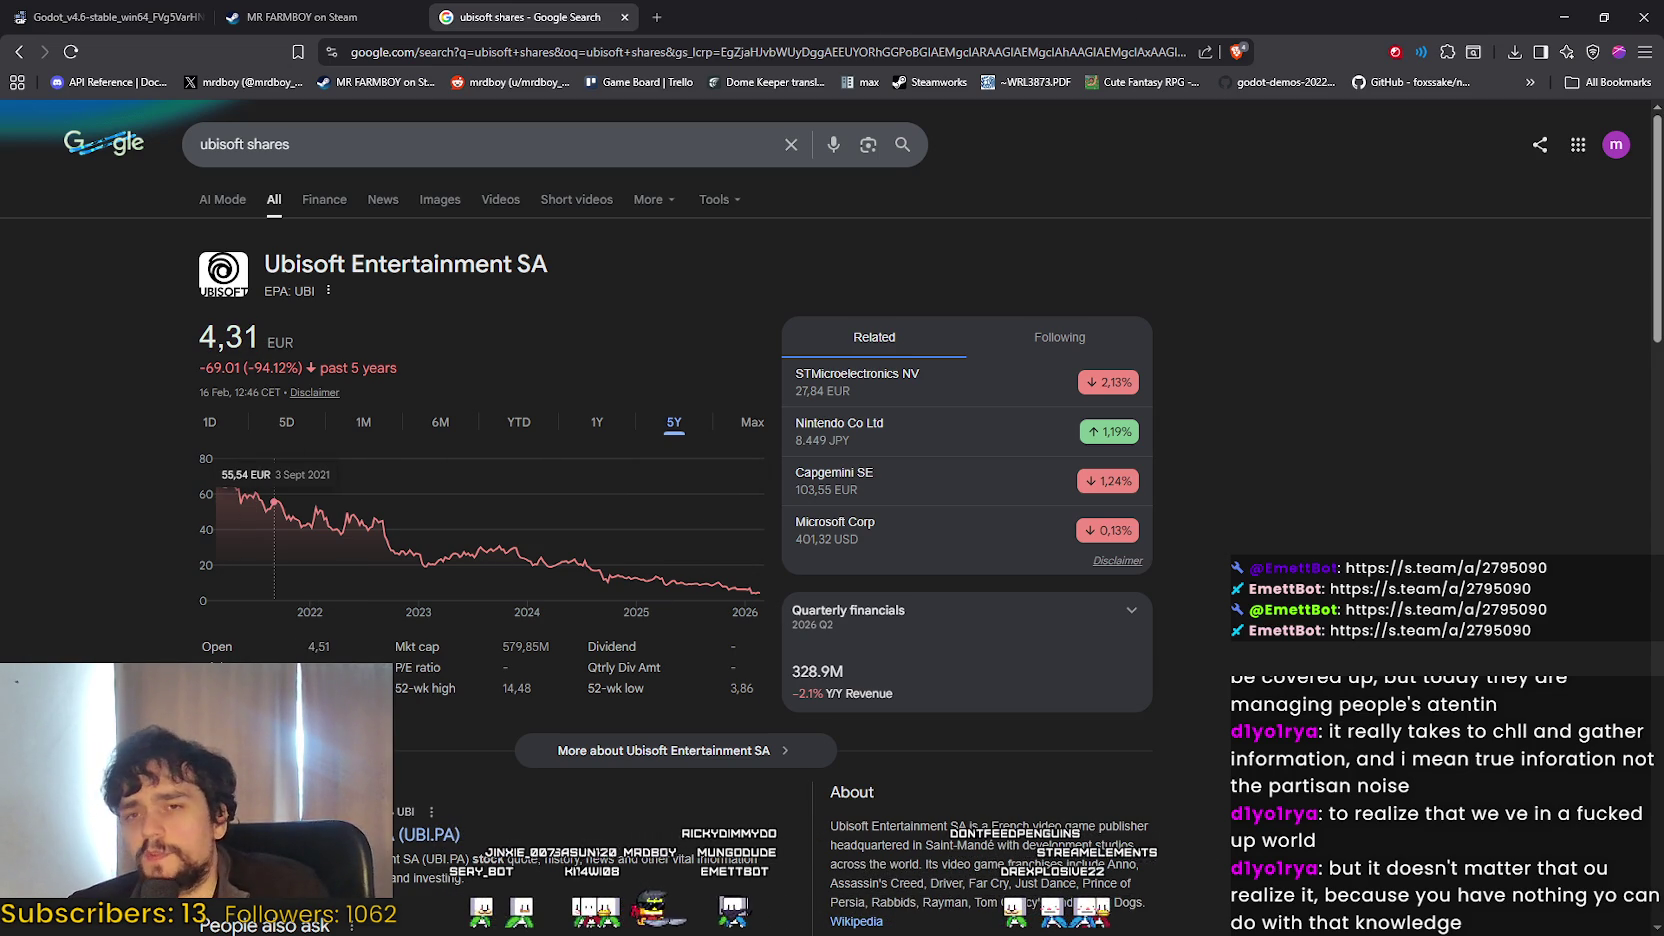
Minimize the browser and start a region recording of the MR FARMBOY window.
click(1553, 16)
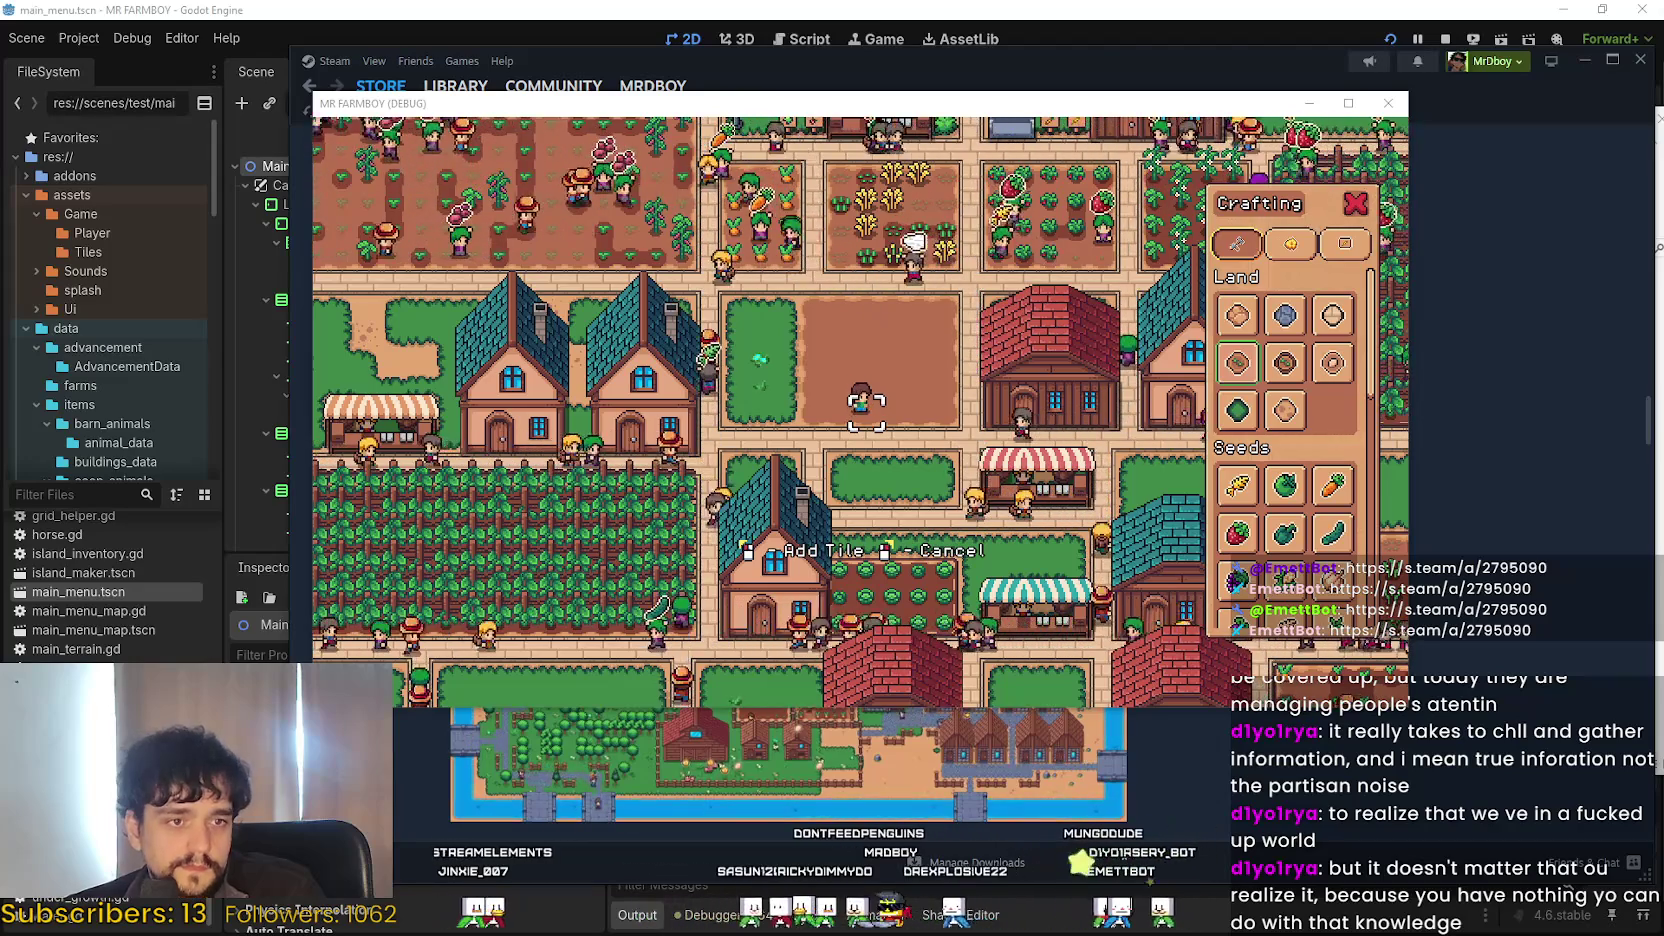
key(ctrl+Print)
click(957, 517)
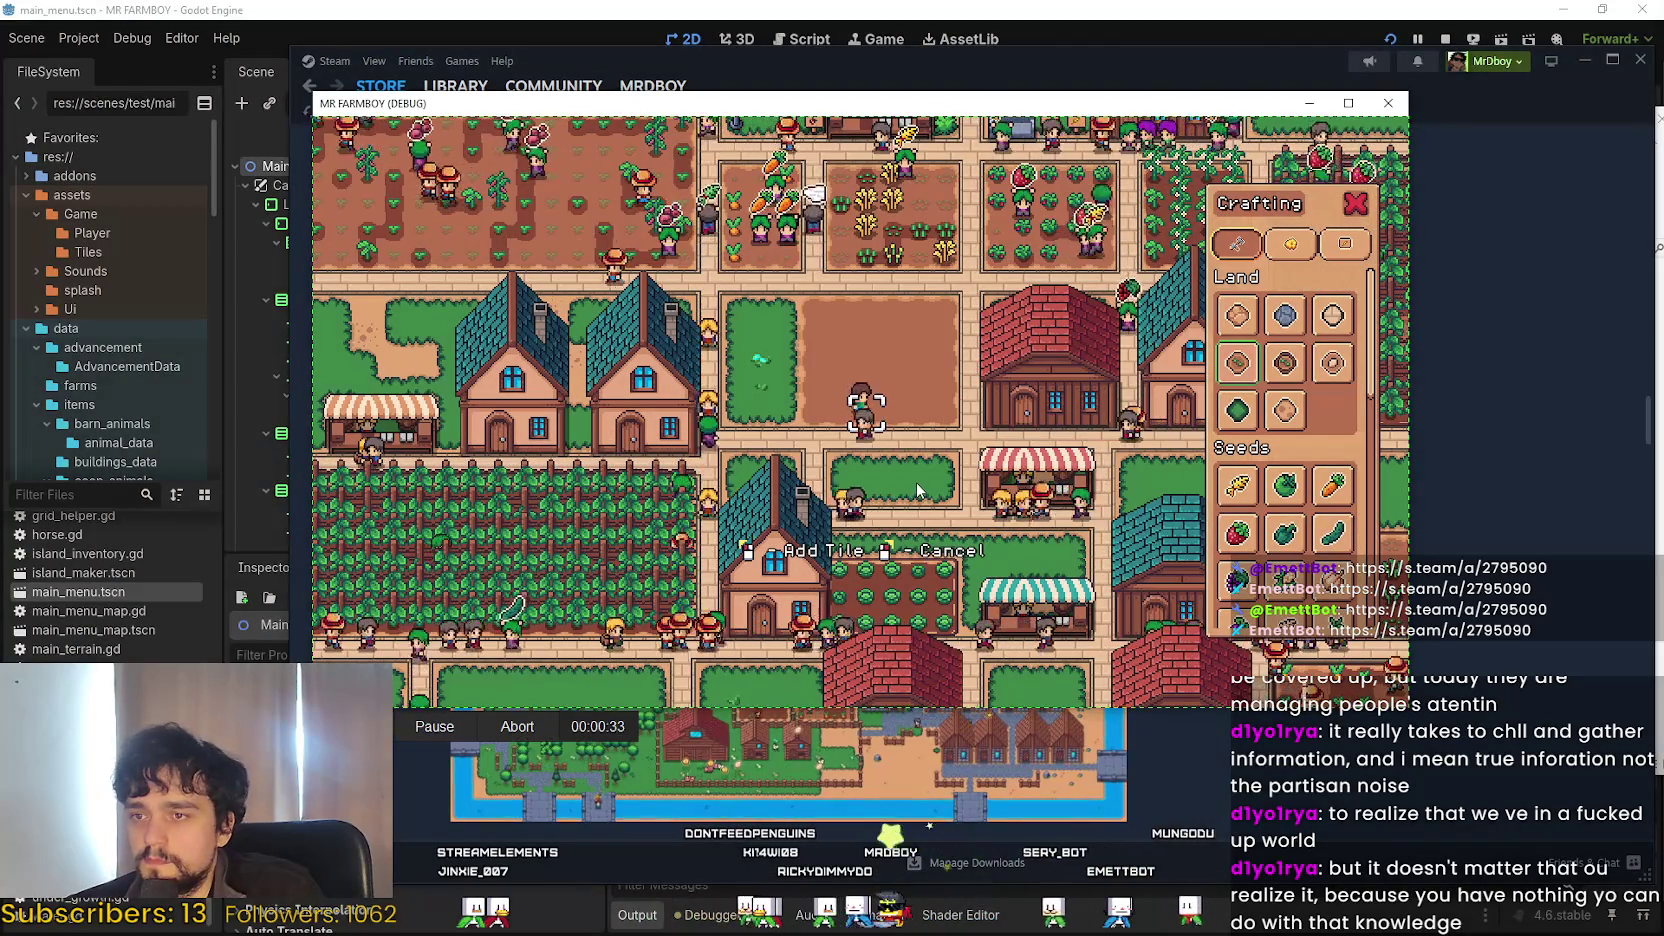
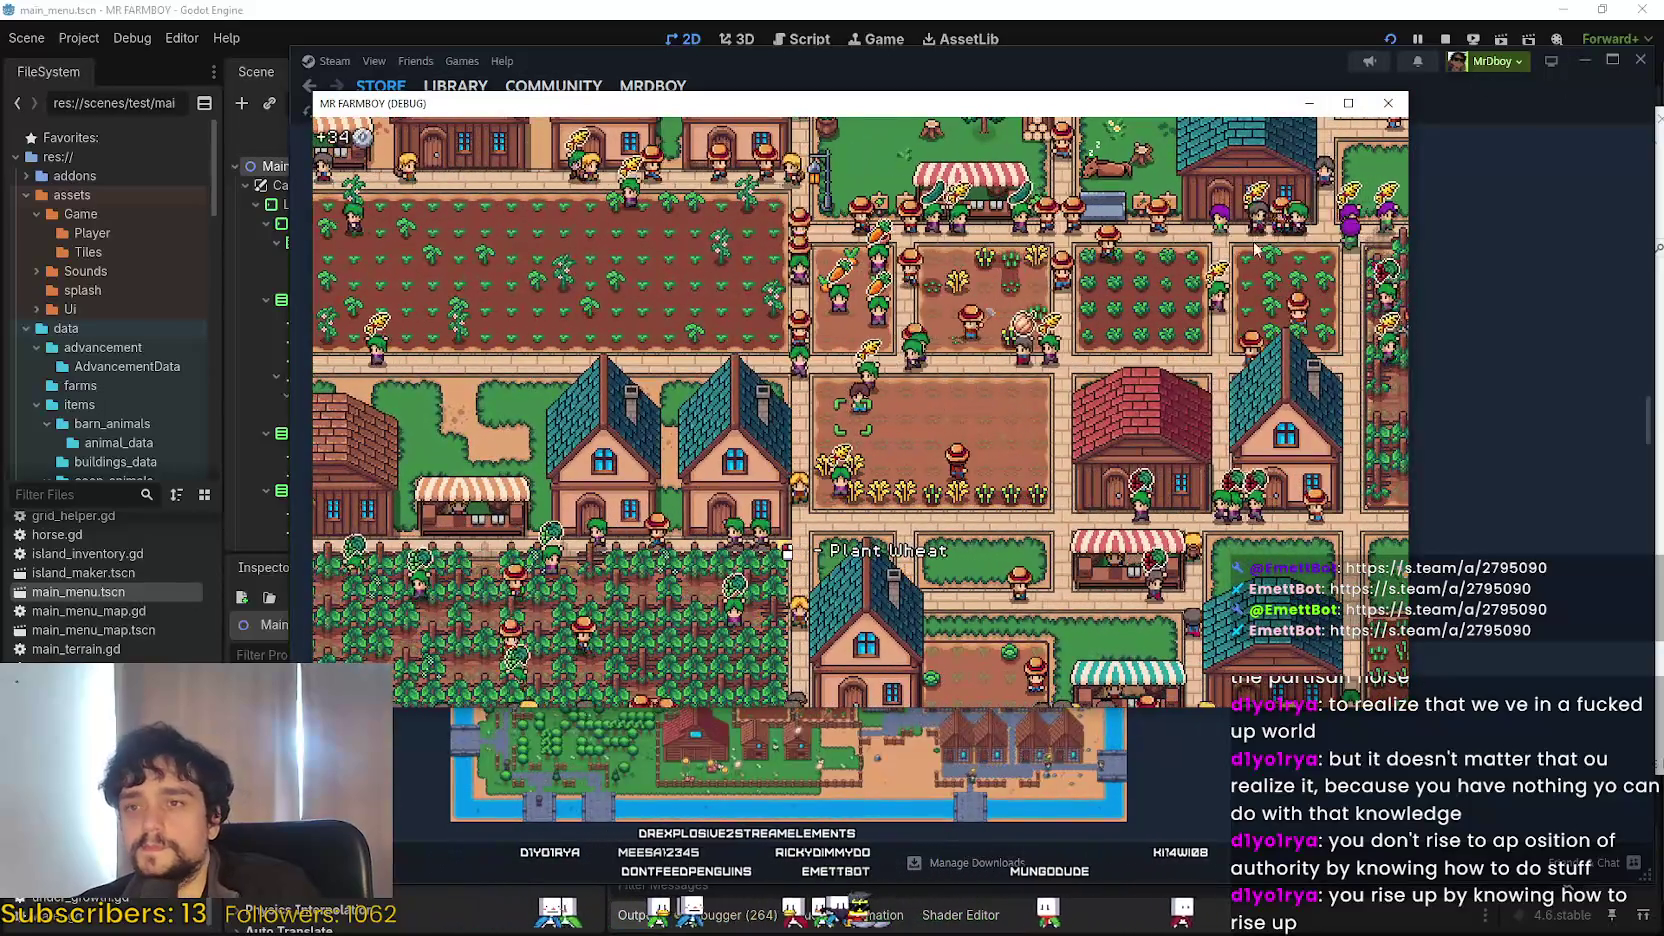
Pause and minimize the farm game, then bring up the 2026-02 screenshots folder and make it taller.
key(Escape)
click(1306, 110)
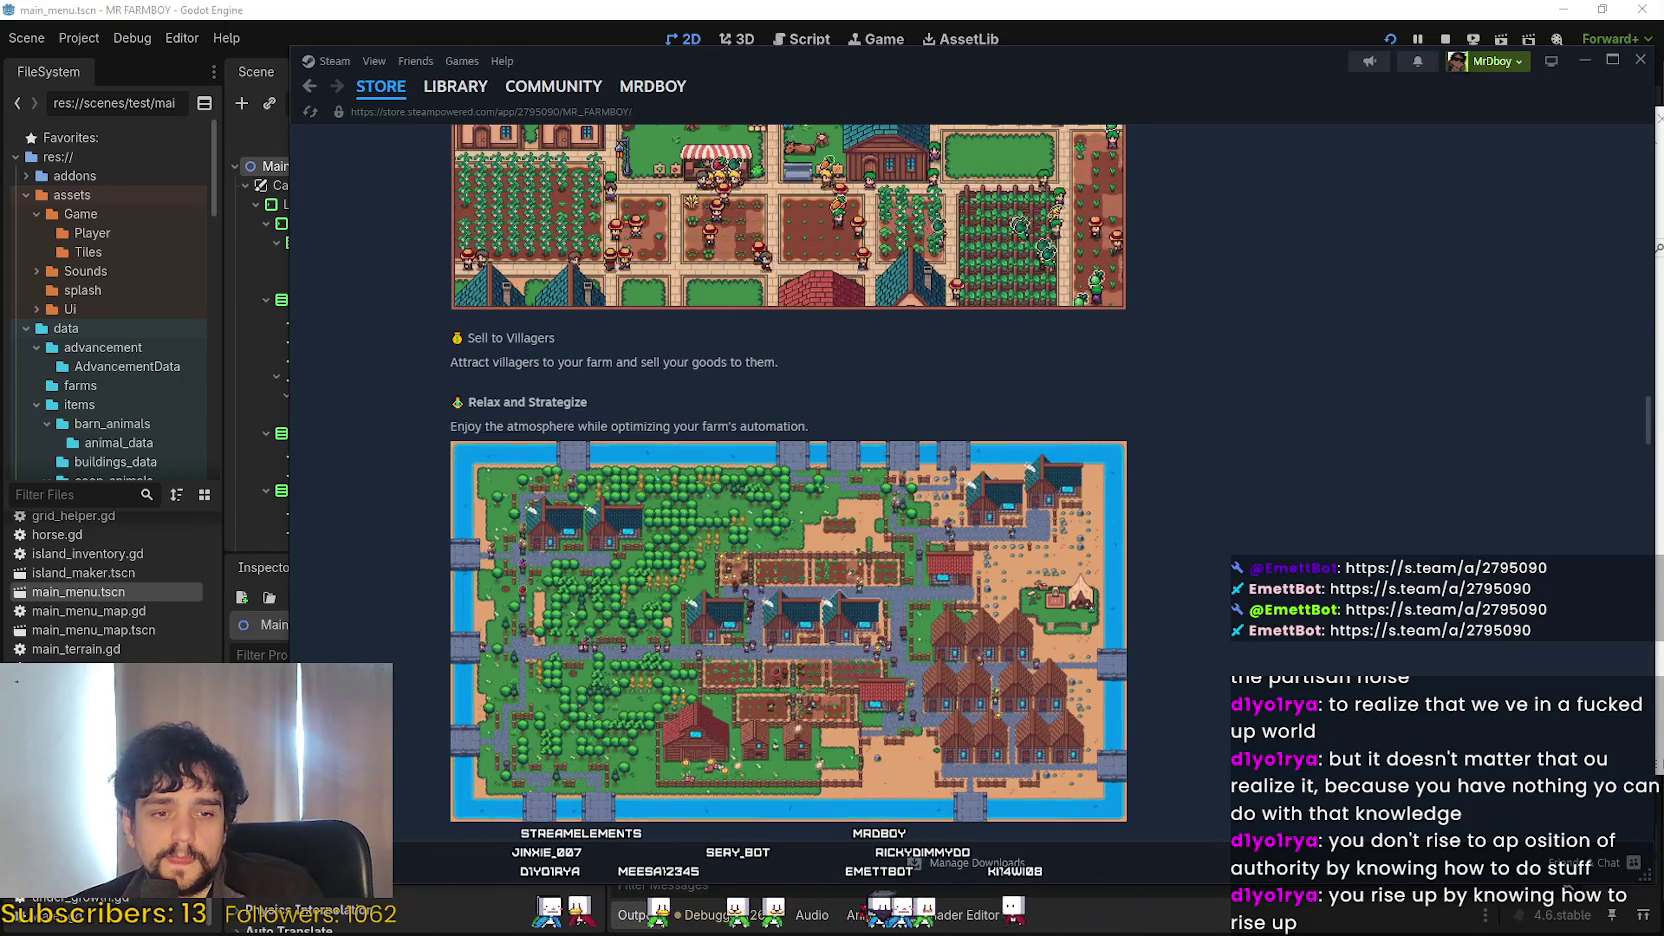
key(alt+Tab)
drag(1283, 108, 1283, 72)
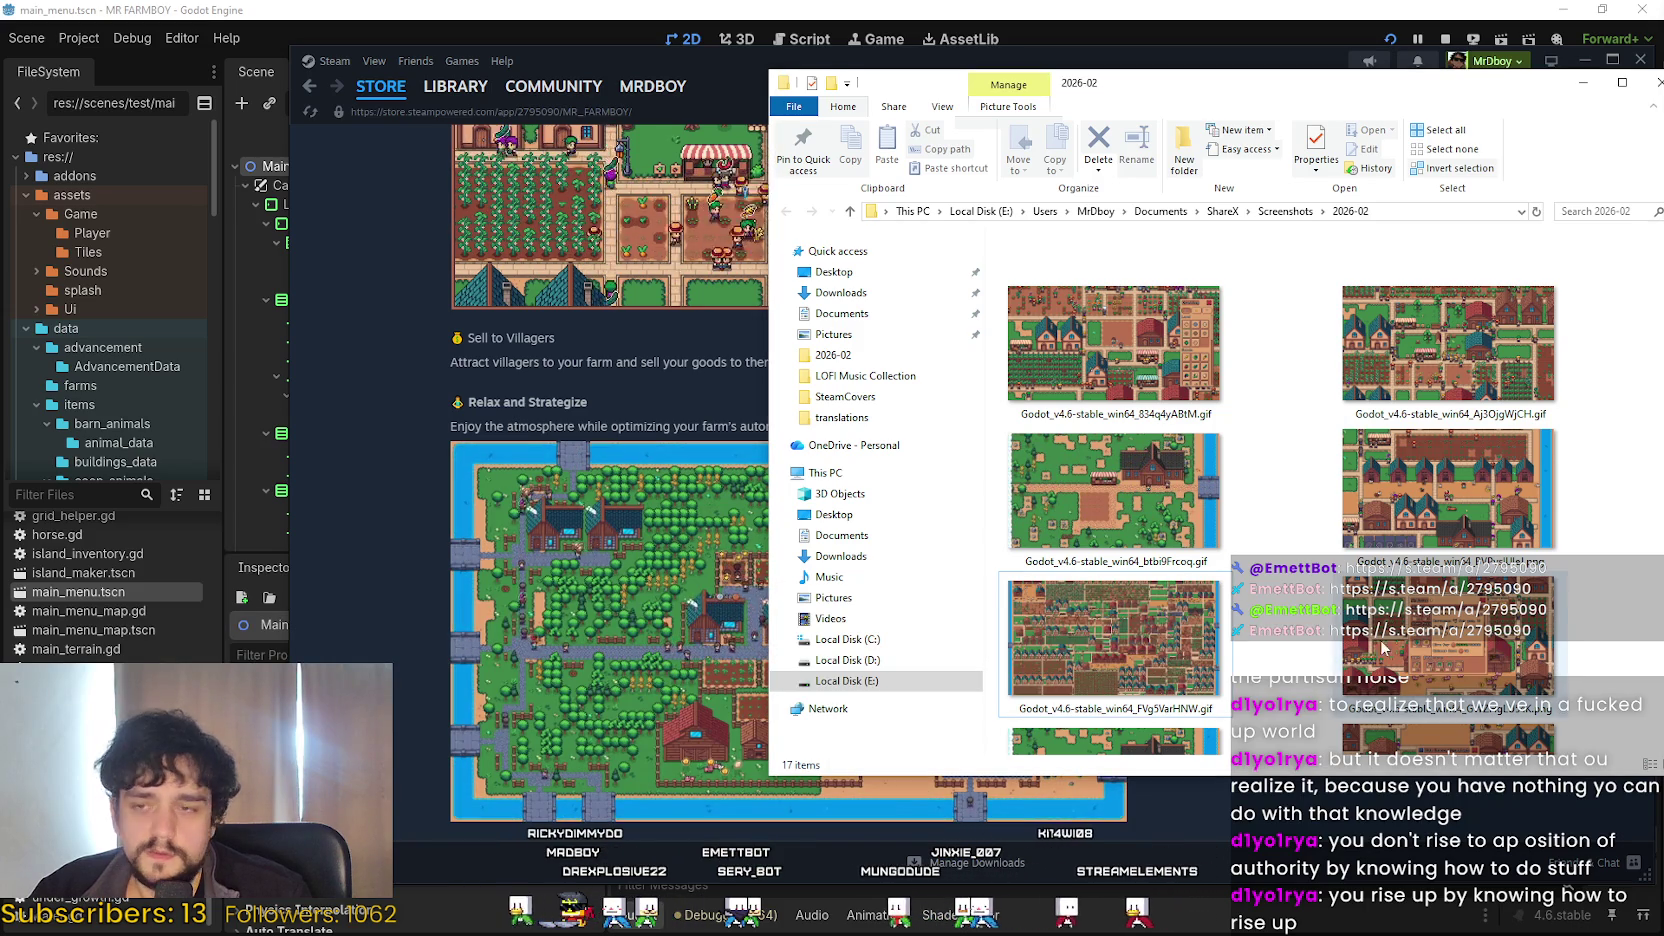
Open the first gameplay GIF in the 2026-02 folder with Aseprite.
click(1180, 400)
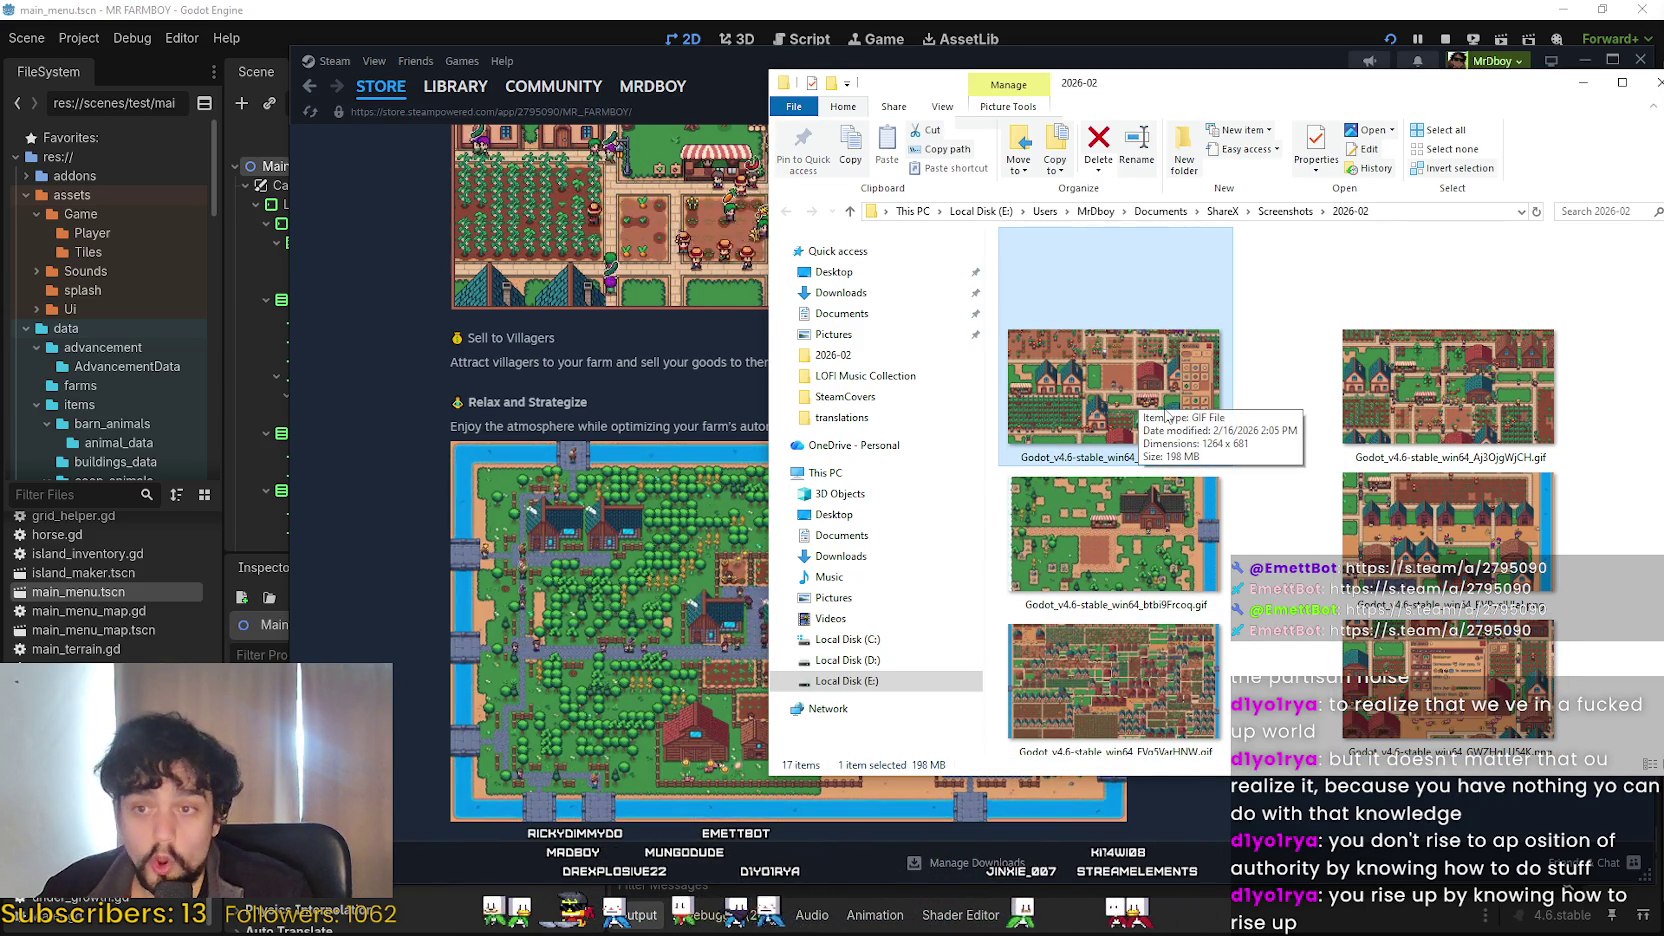
right_click(1102, 383)
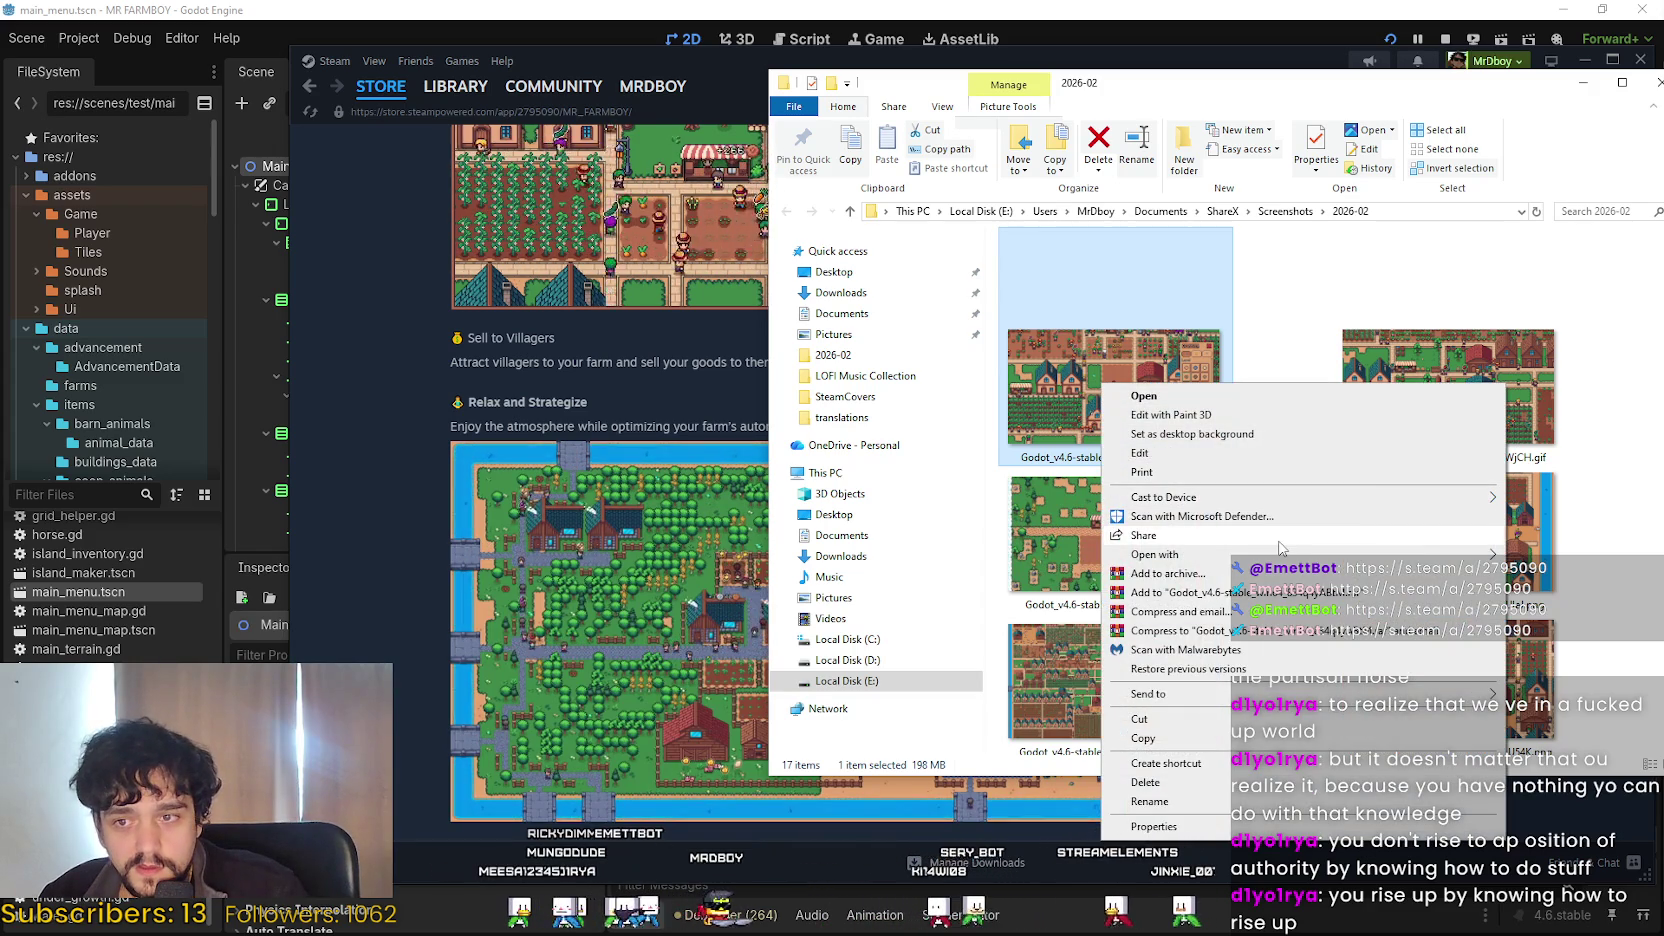
mouse_move(1280, 557)
click(930, 553)
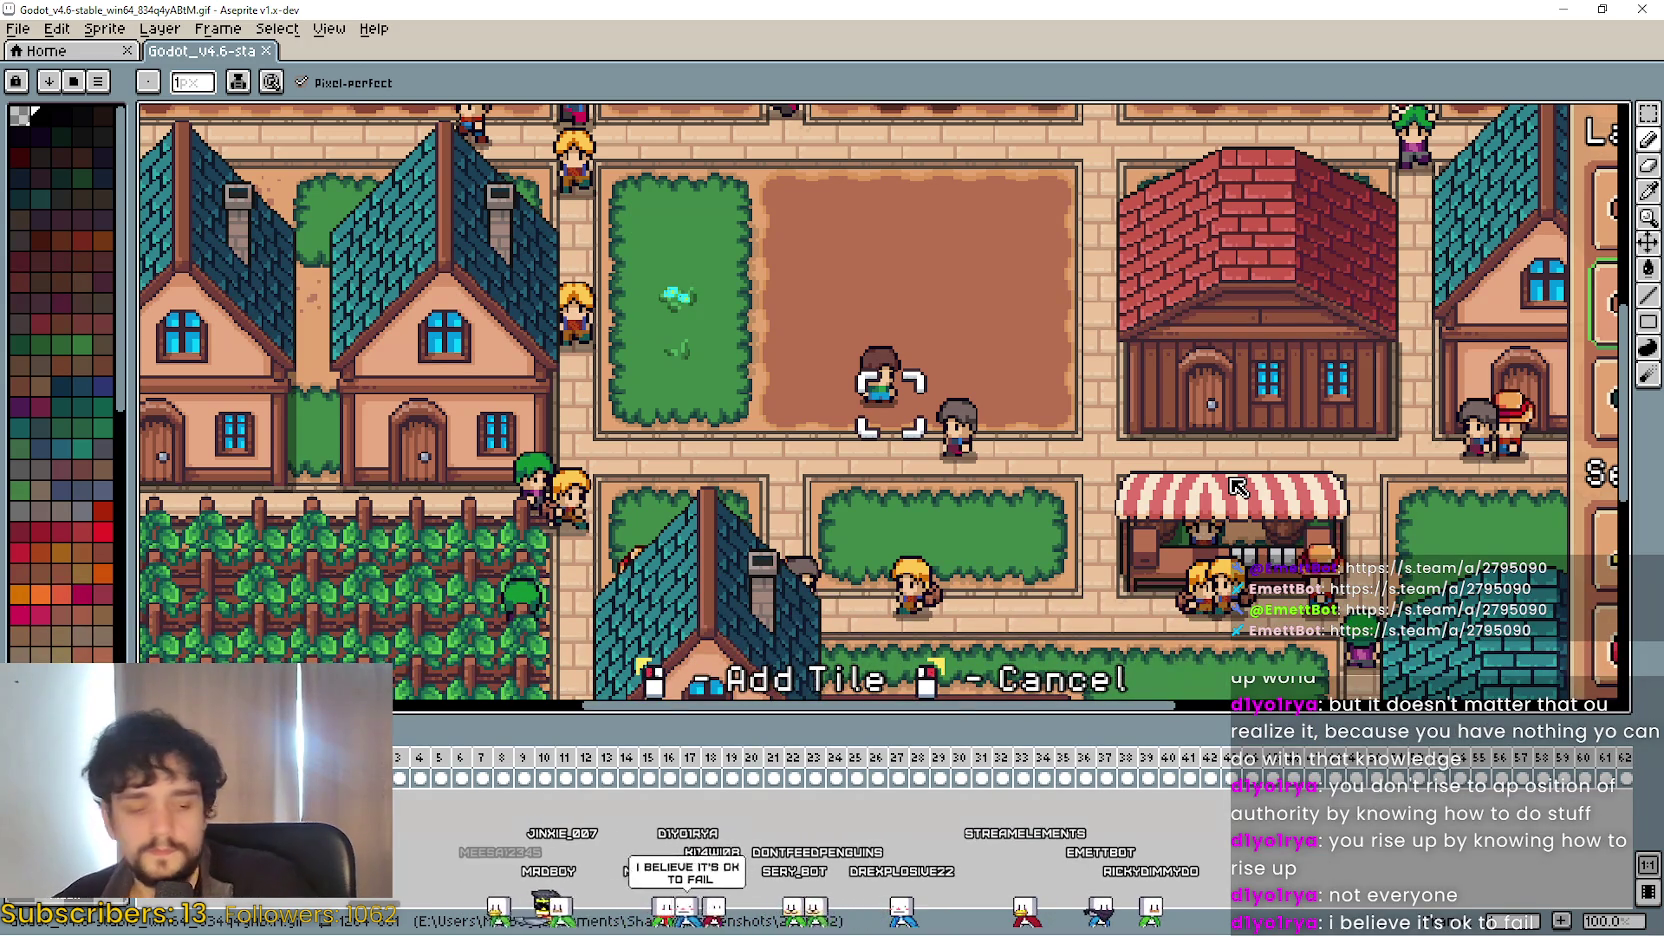
Zoom the GIF out to 50%, play it through, and select frames 3–31.
scroll(984, 320, down, 1)
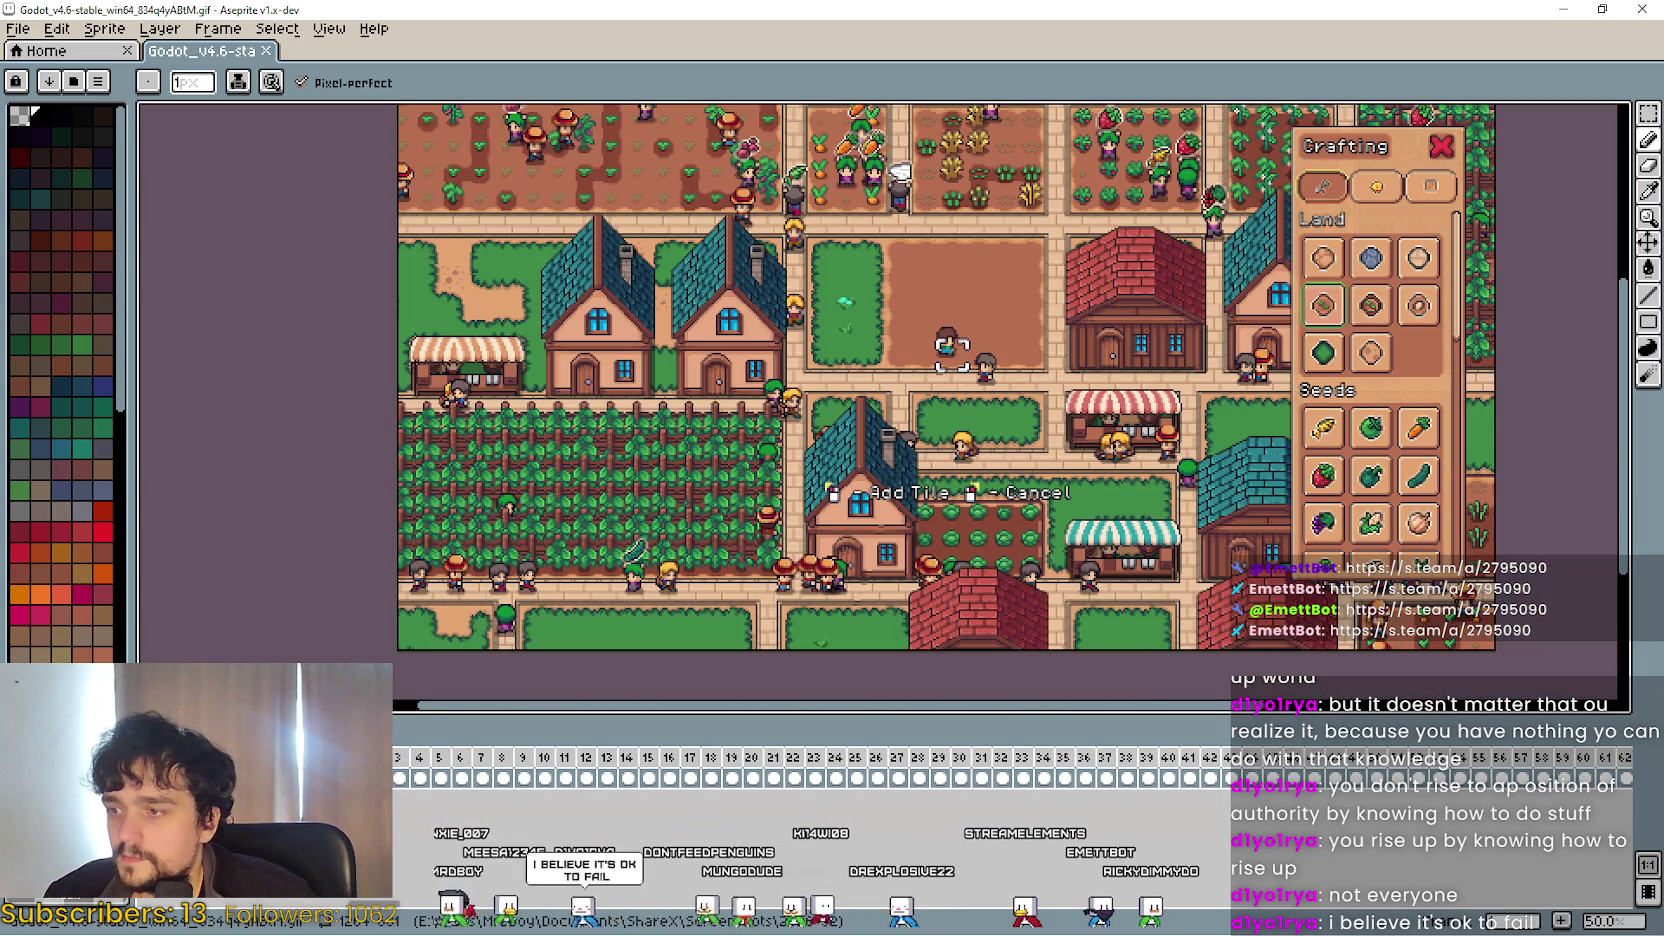
key(Return)
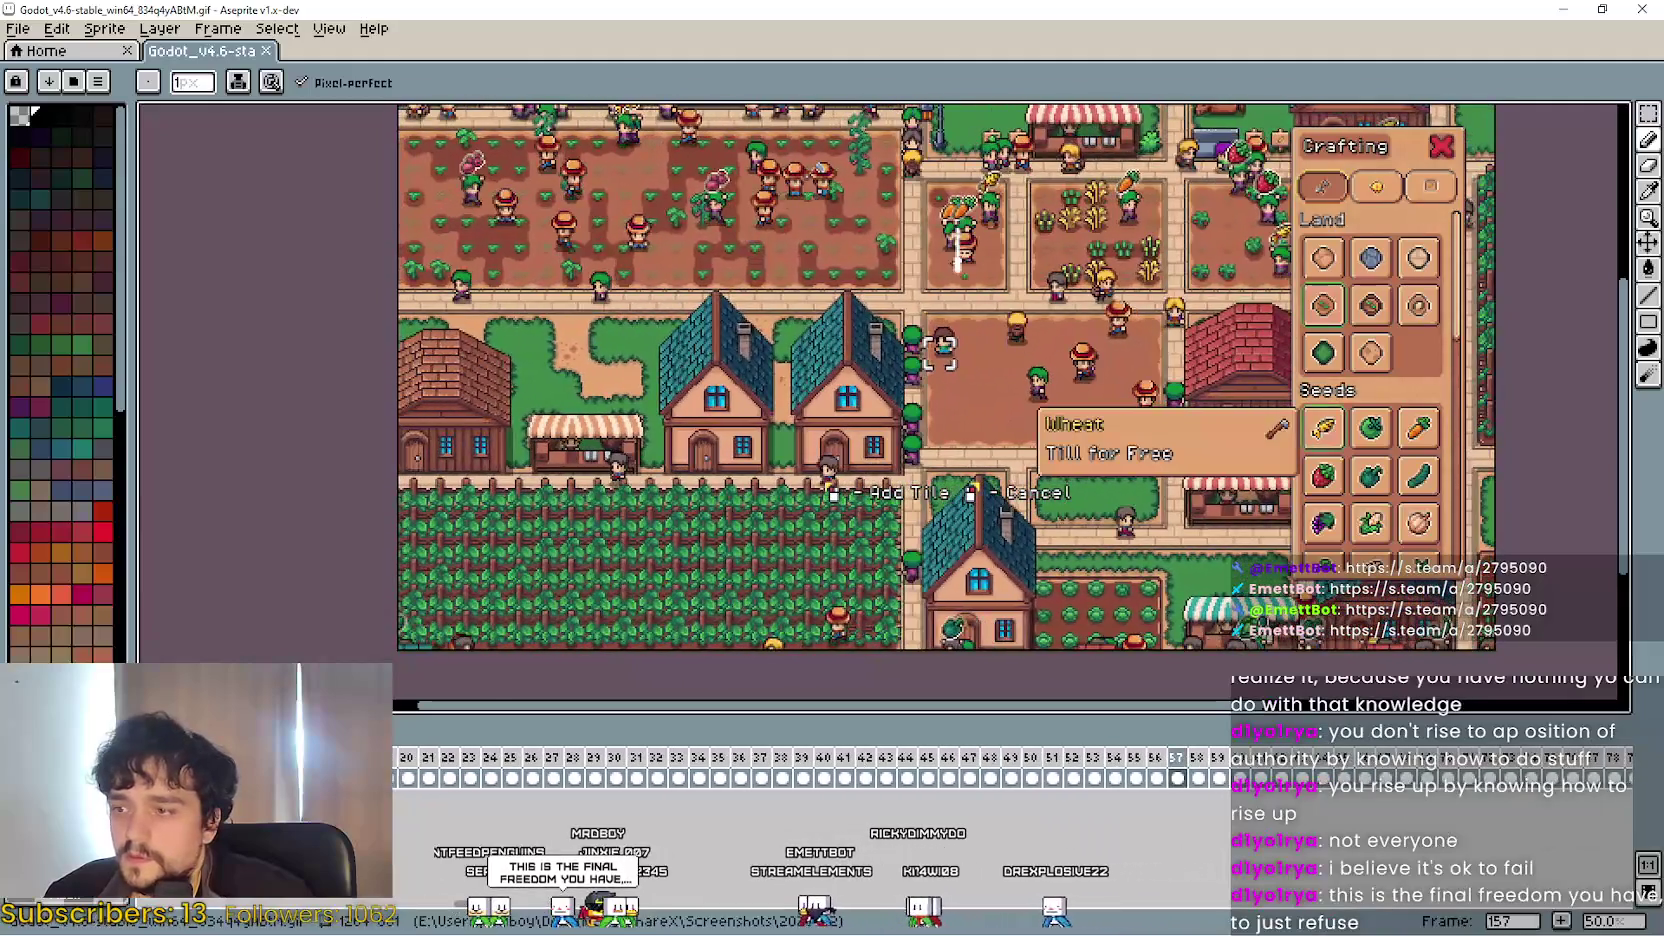
mouse_move(501, 770)
mouse_down()
mouse_move(838, 776)
mouse_move(434, 770)
mouse_move(685, 769)
mouse_move(572, 770)
mouse_move(620, 768)
mouse_up()
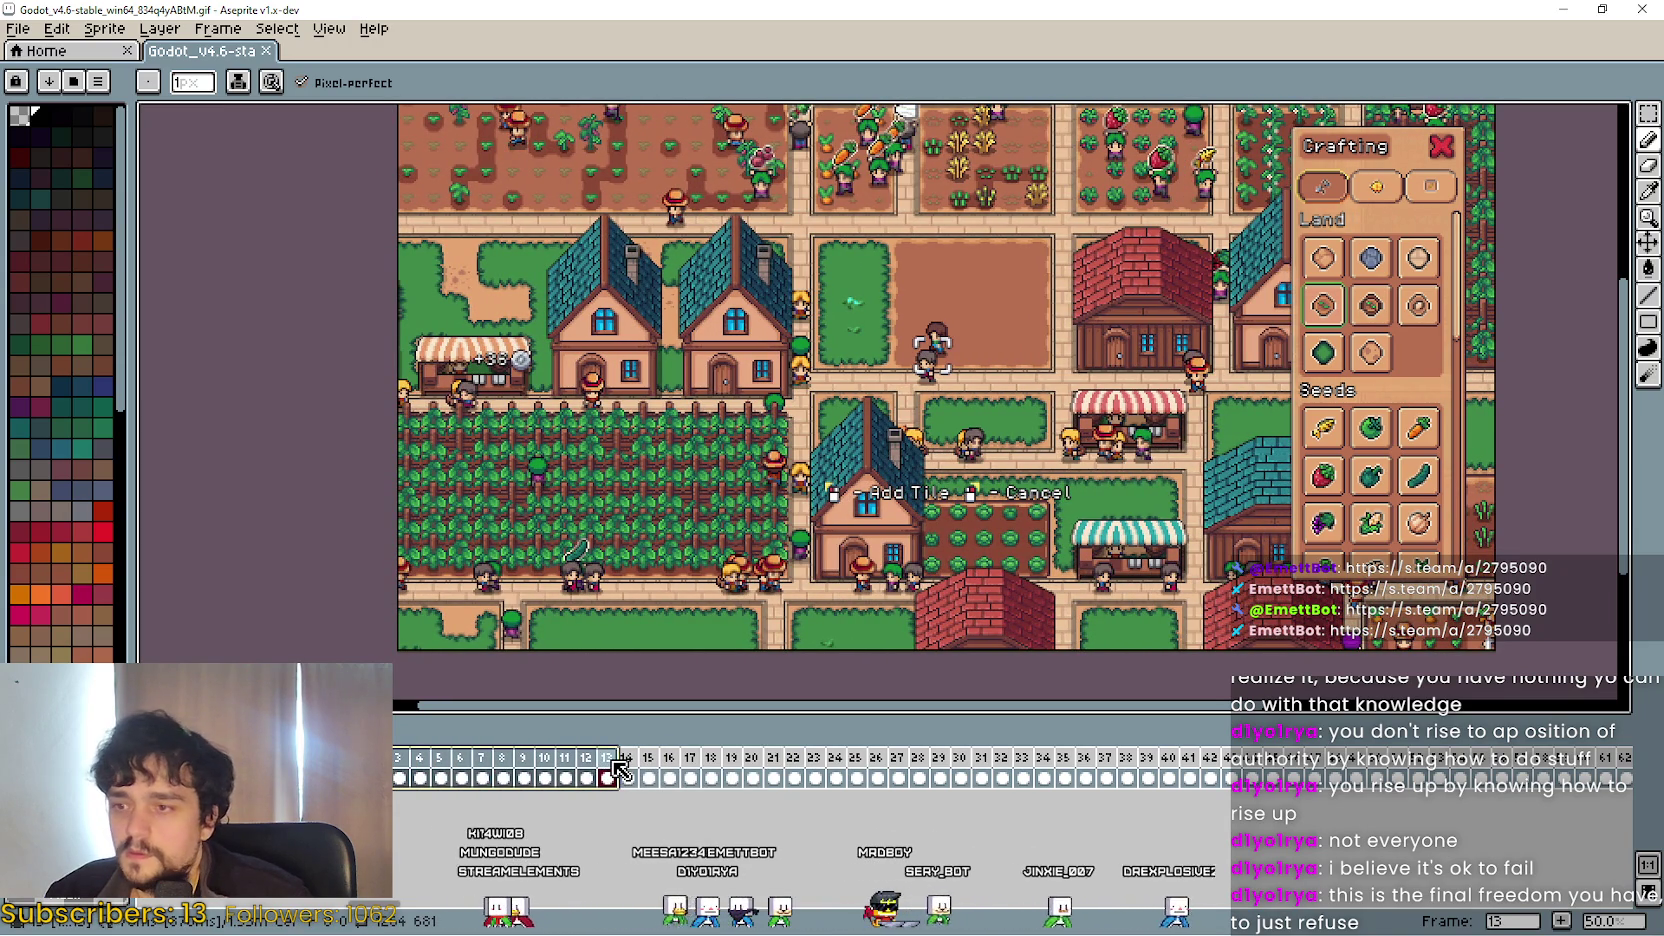
click(405, 757)
mouse_move(405, 778)
mouse_down()
mouse_move(1005, 783)
mouse_move(1212, 774)
mouse_move(1305, 743)
mouse_move(1622, 775)
mouse_move(1348, 728)
mouse_move(1063, 733)
mouse_up()
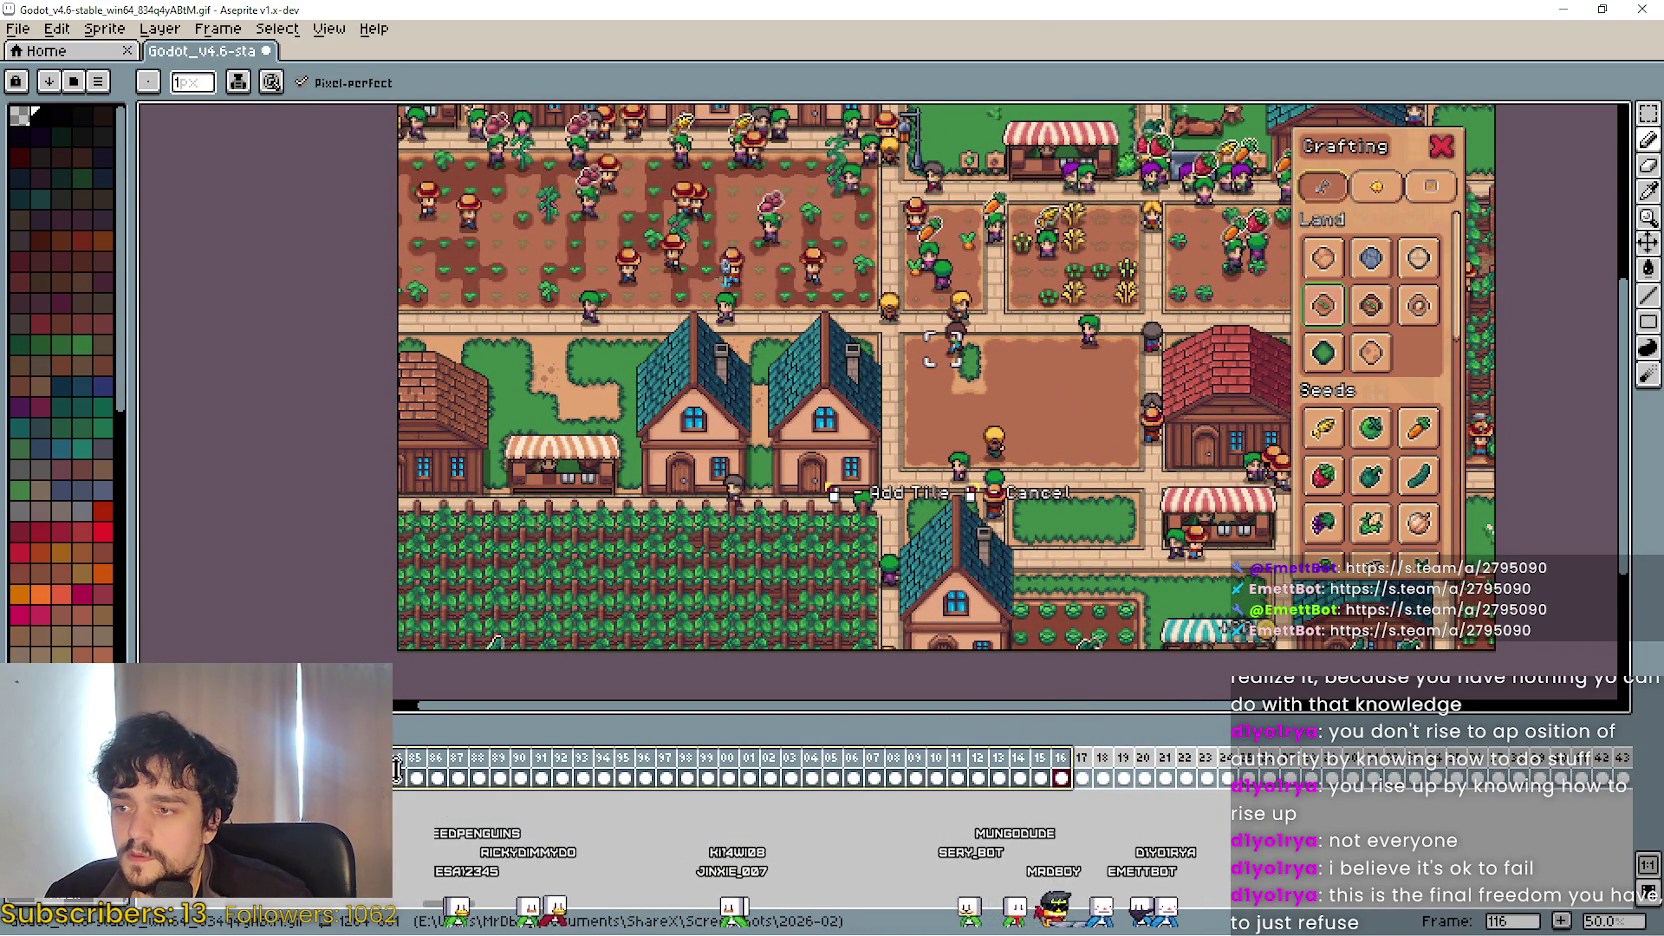
Select the unwanted frames 68–81 in the timeline and delete them.
drag(396, 770, 403, 779)
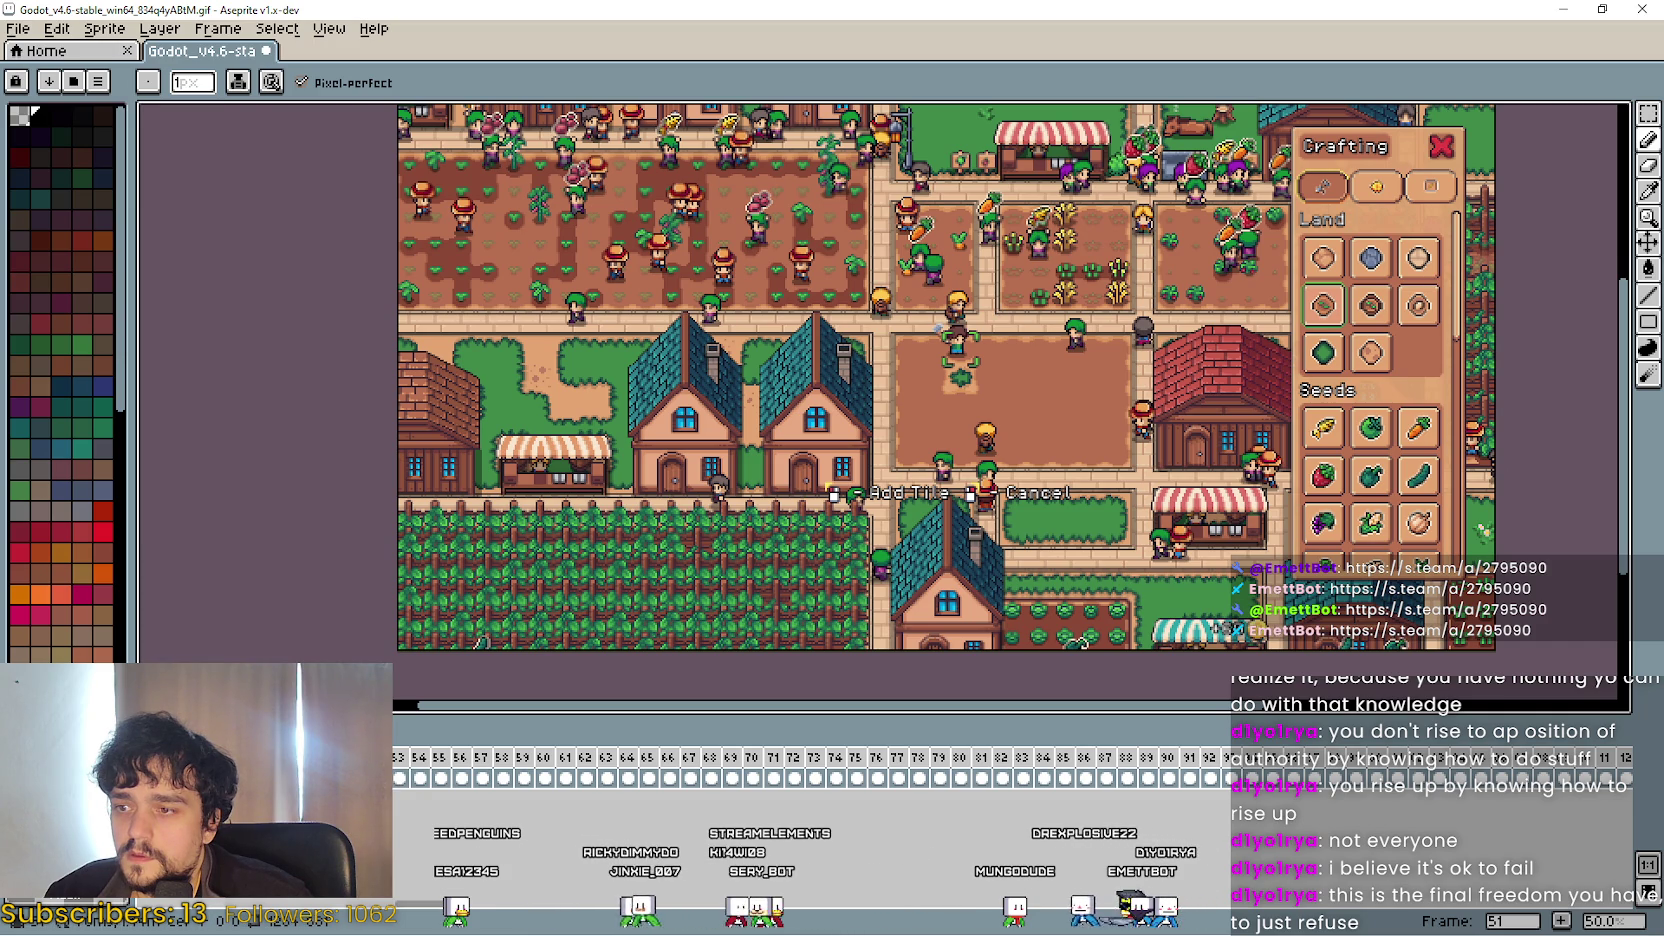
click(430, 762)
mouse_move(430, 765)
mouse_down()
mouse_move(1158, 757)
mouse_move(1068, 760)
mouse_up()
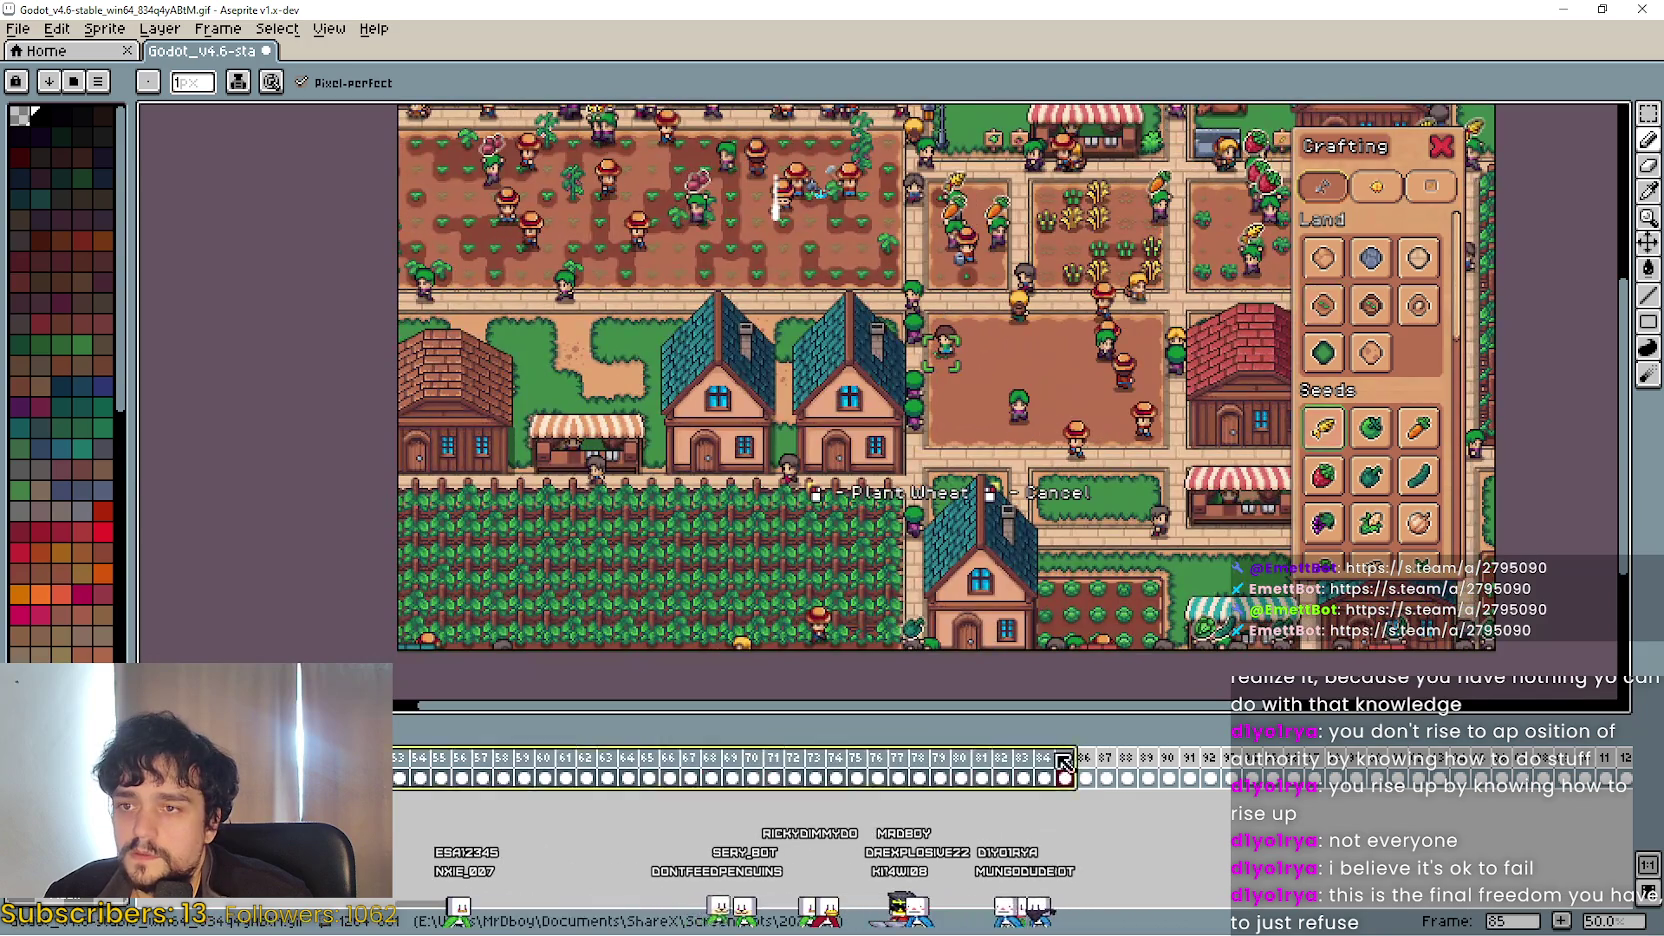
drag(855, 905, 335, 905)
mouse_move(400, 757)
mouse_down()
mouse_move(1620, 768)
mouse_move(1428, 763)
mouse_move(1503, 752)
mouse_move(1366, 765)
mouse_up()
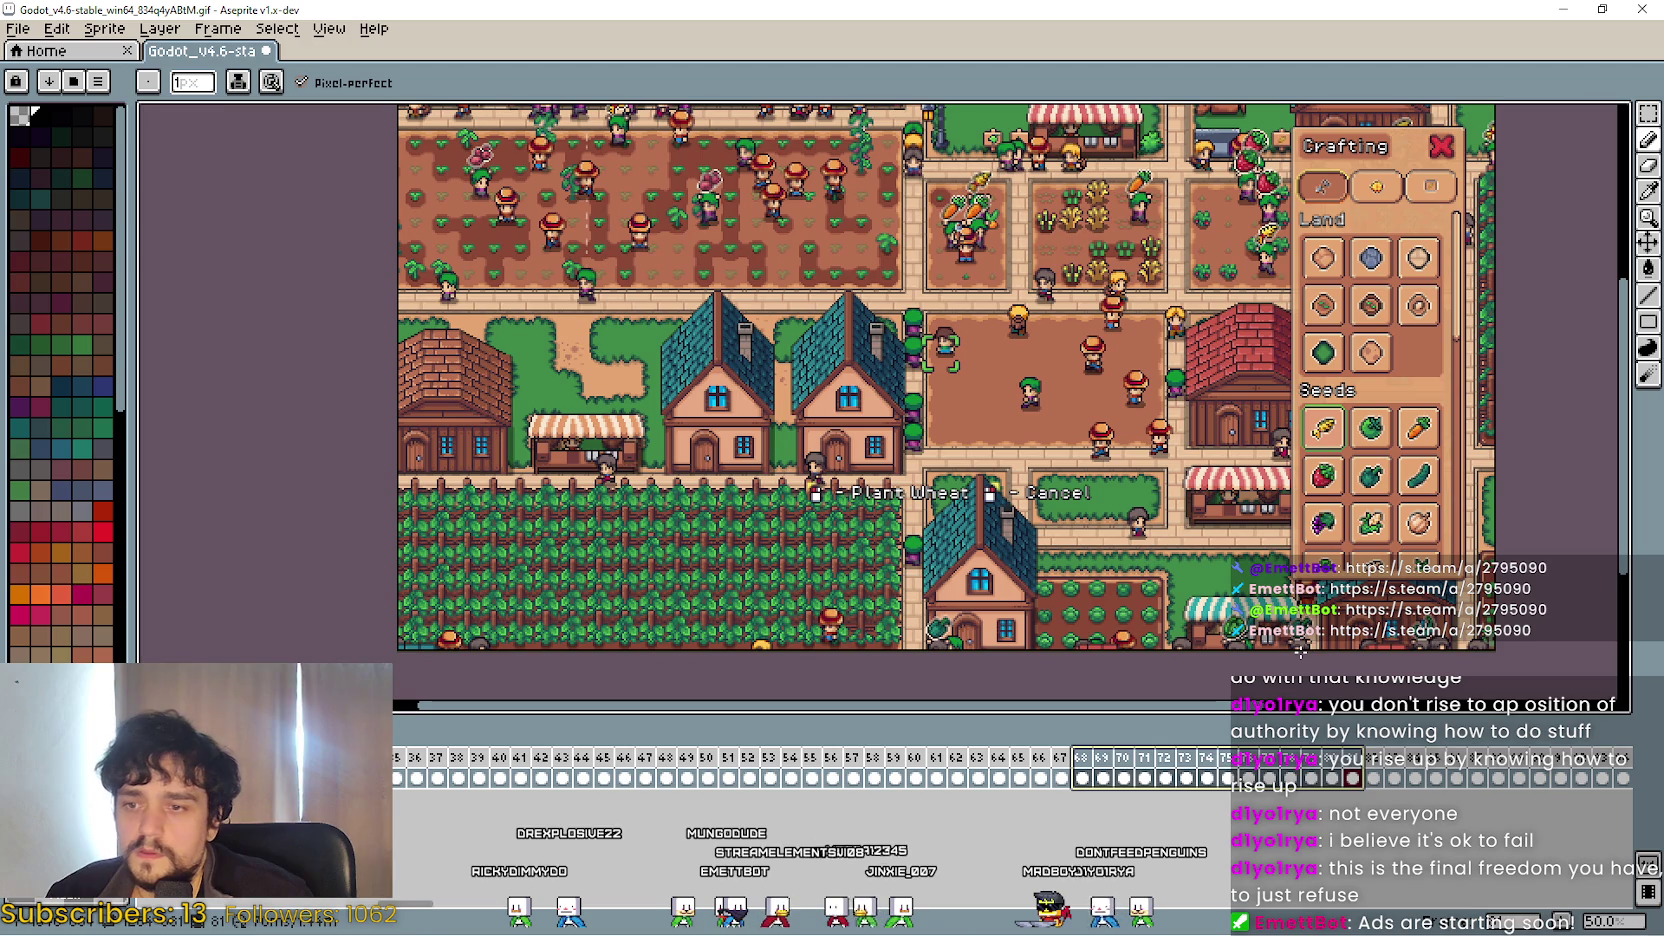
key(Return)
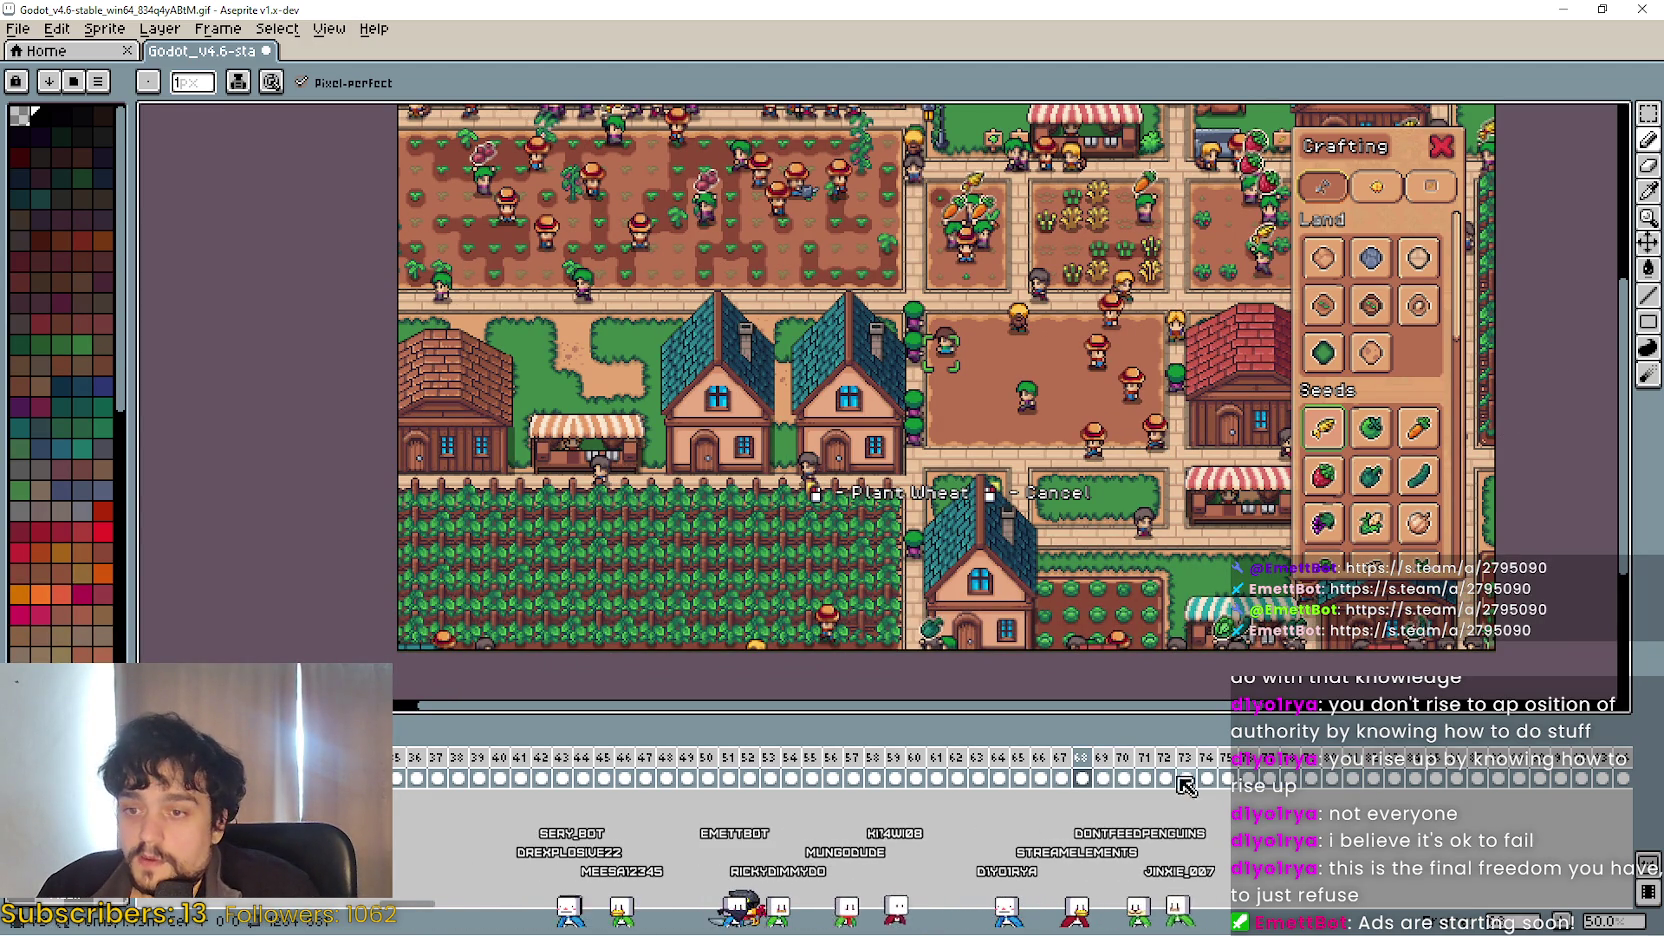
Select the frame range from around frame 66 onward, extending it to later frames.
click(1040, 777)
drag(1063, 768, 1331, 772)
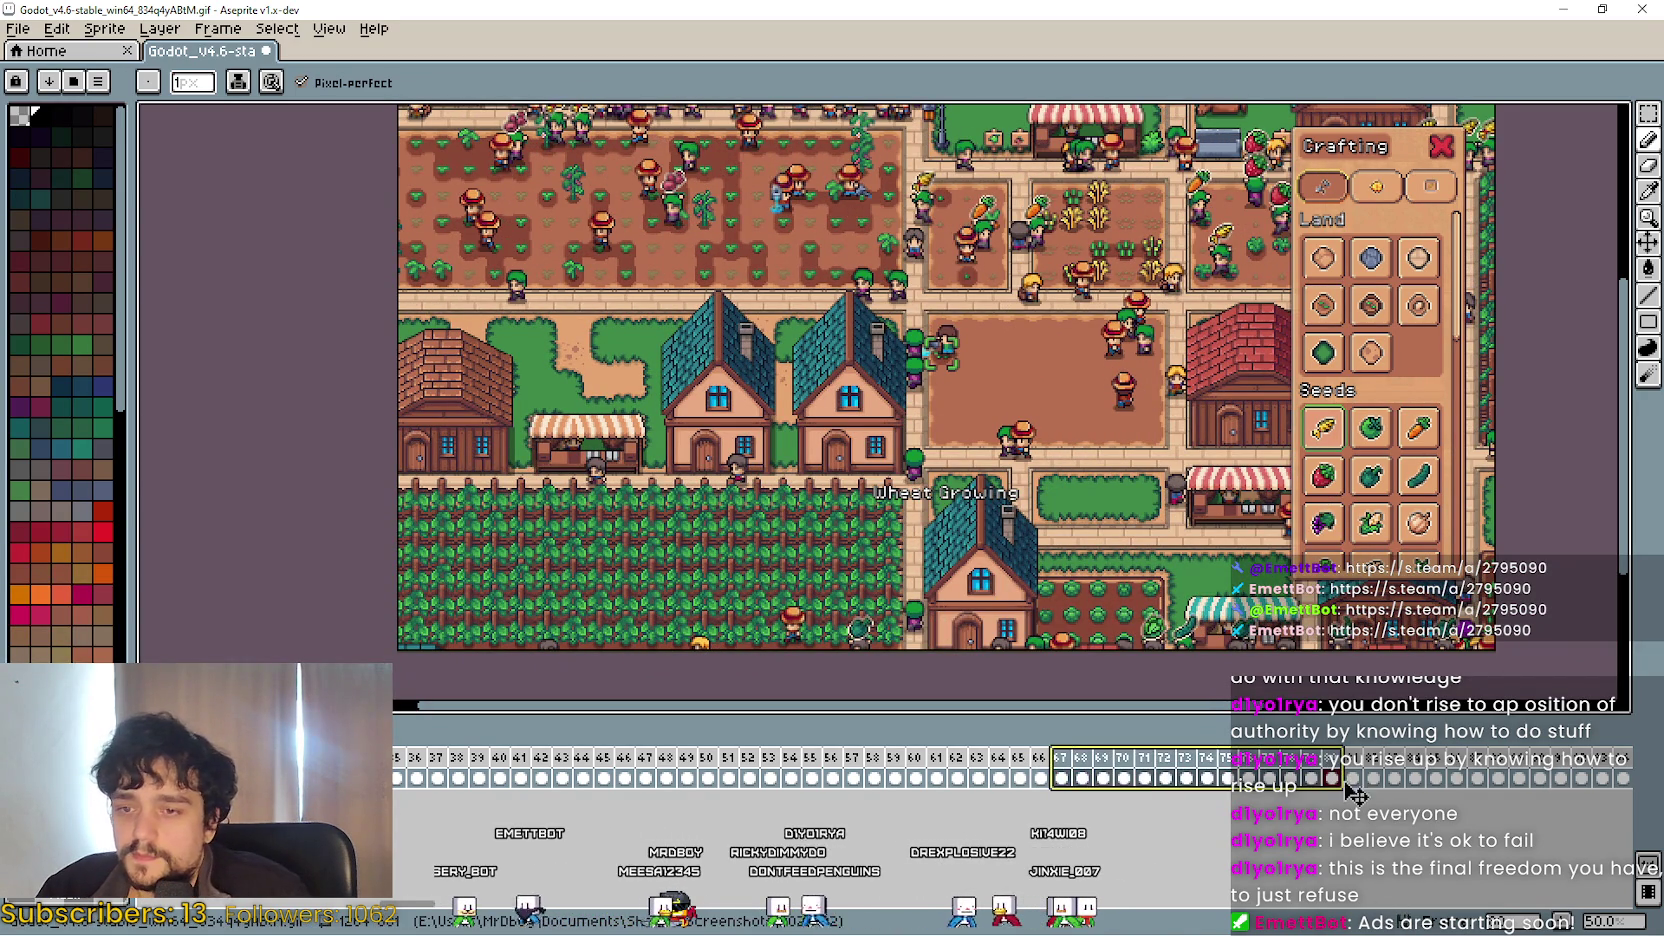
click(1040, 770)
mouse_move(1081, 776)
mouse_down()
mouse_move(1370, 775)
mouse_move(1340, 773)
mouse_up()
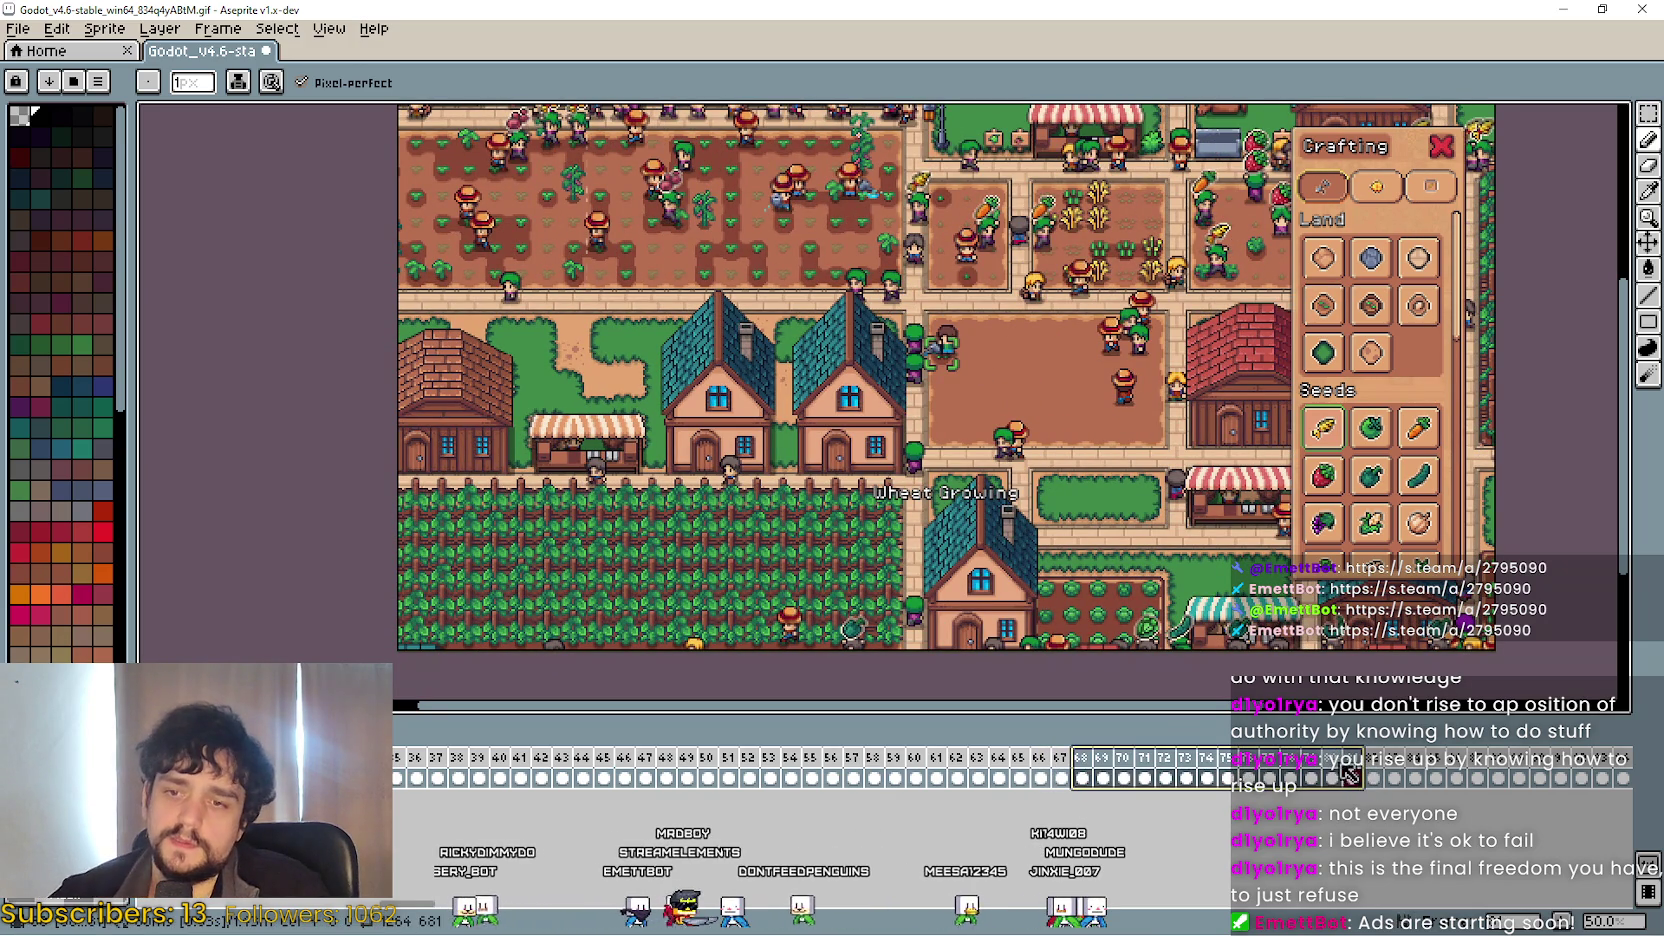
click(1393, 772)
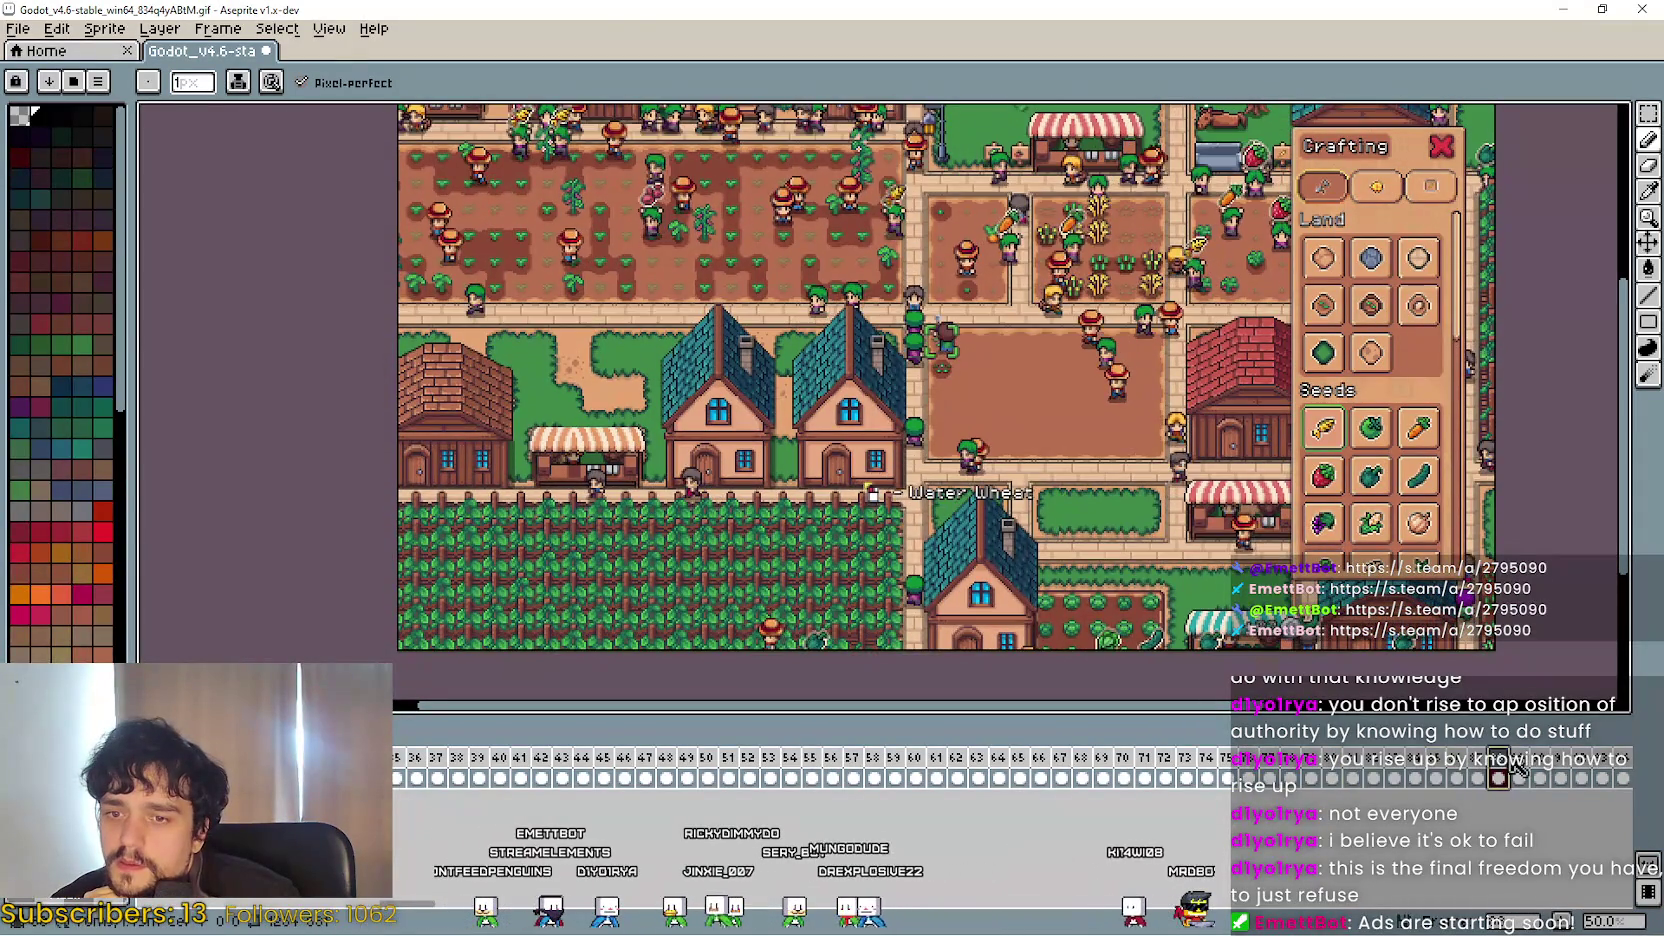
mouse_move(1603, 770)
mouse_down()
mouse_move(1654, 761)
mouse_move(1594, 766)
mouse_up()
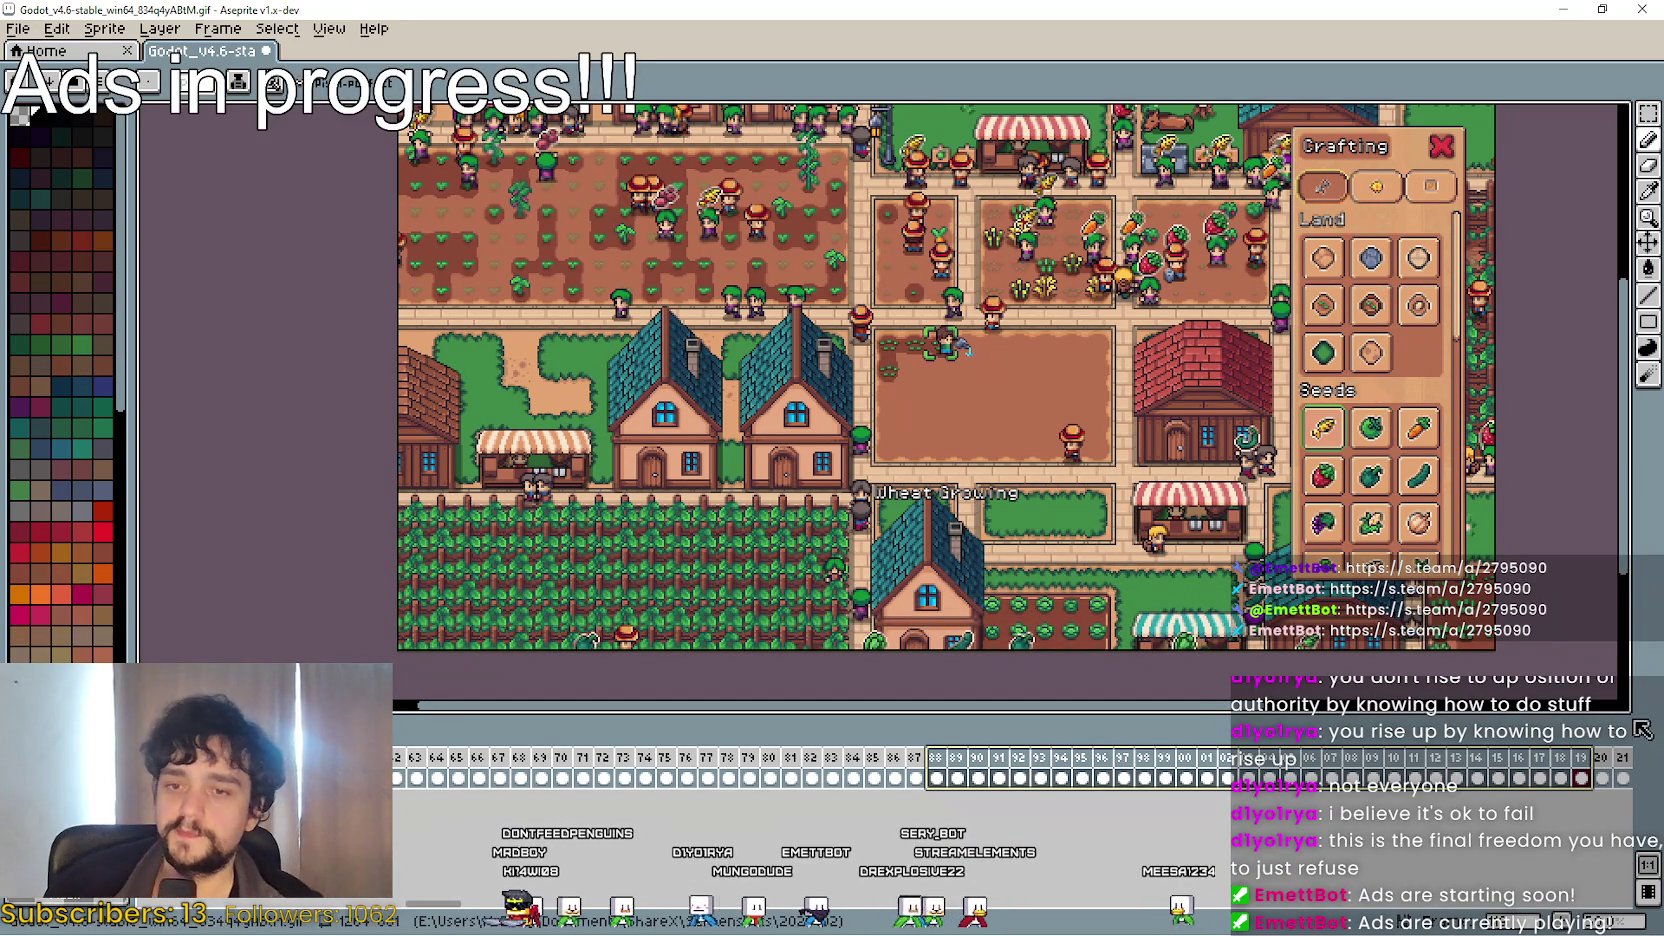
Select frames 23–31 and stop the animation playback.
scroll(1116, 778, right, 6)
drag(1015, 768, 1216, 766)
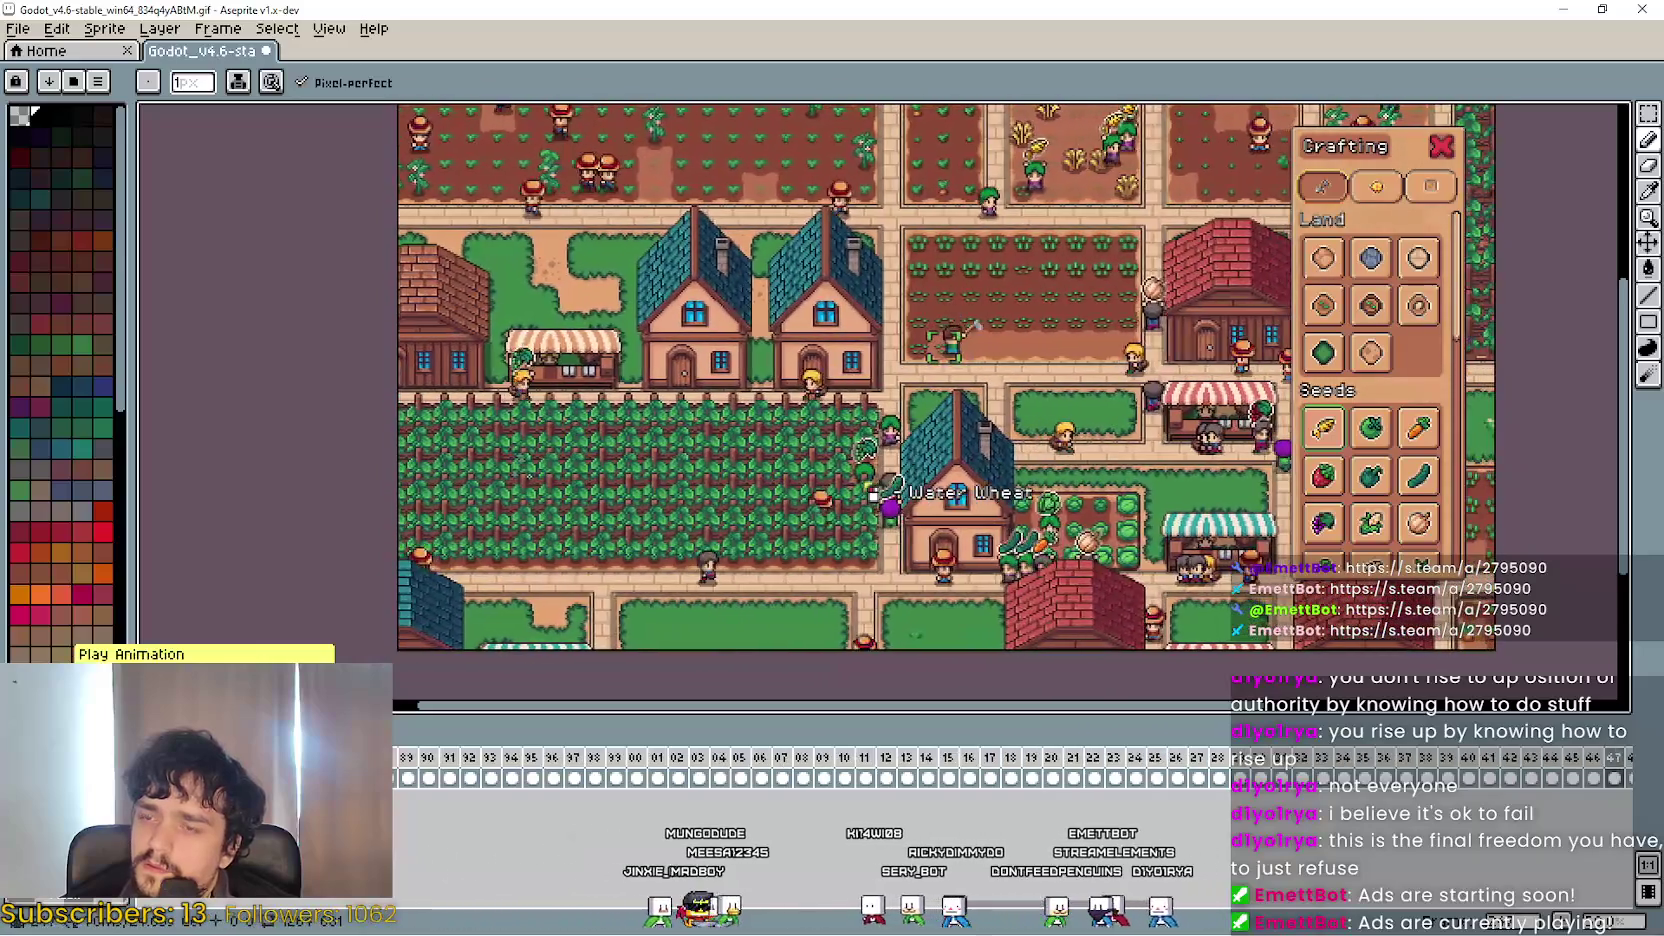
click(90, 757)
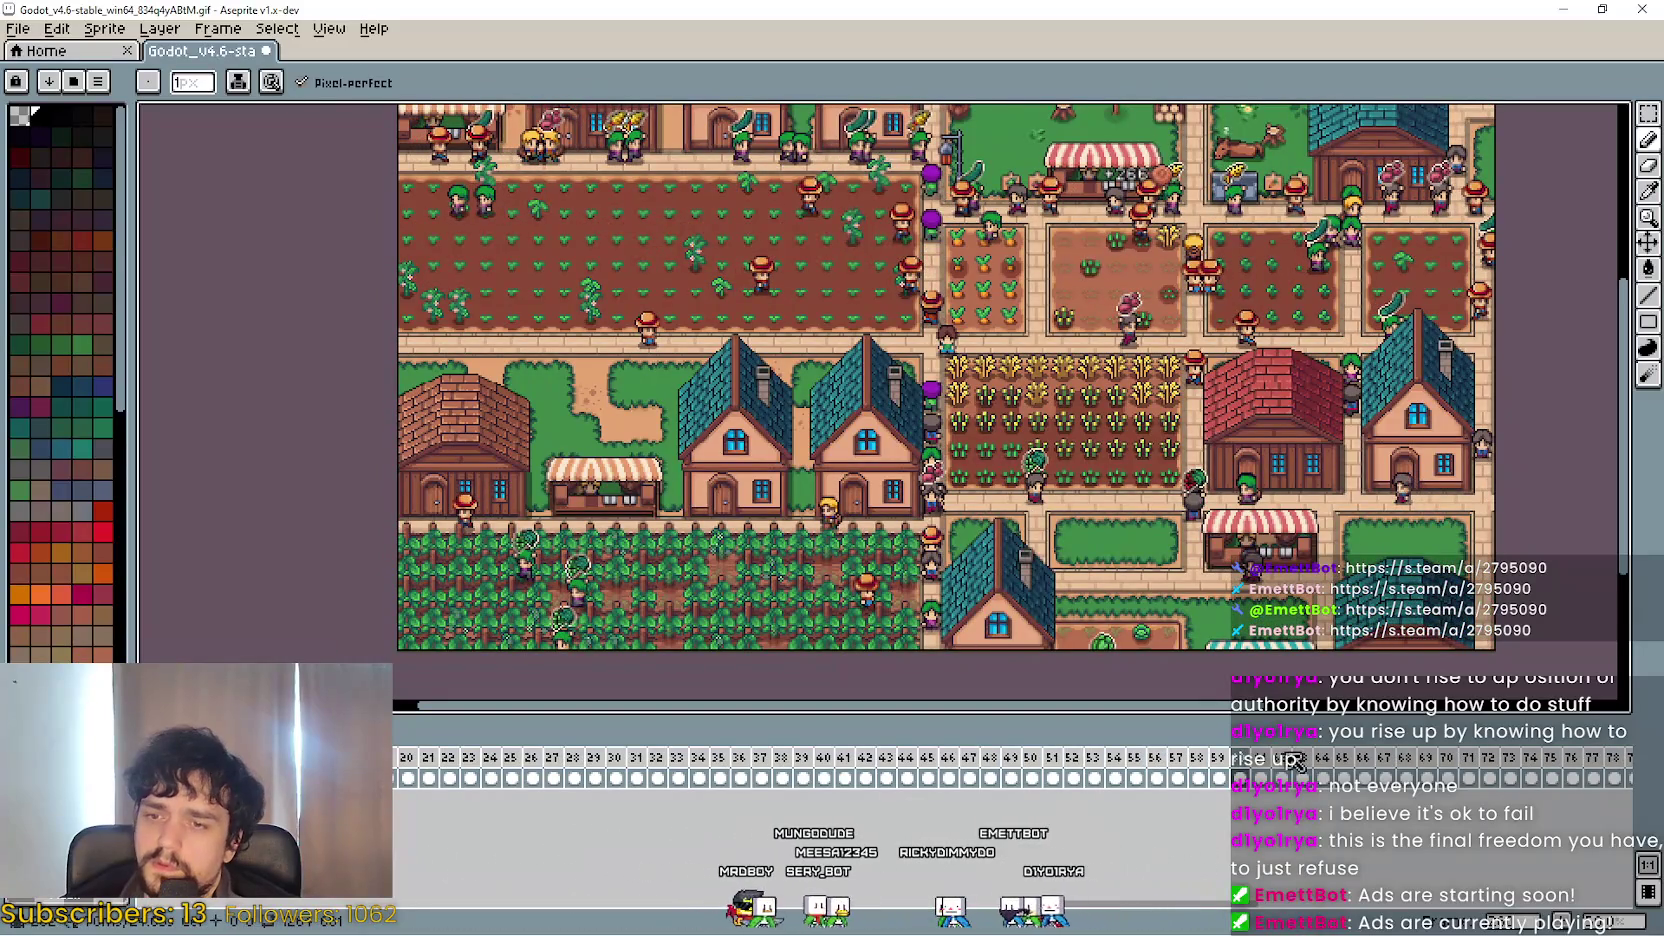
Step through frames 58, 54, 52, 53 and 56 one at a time to inspect them.
click(1217, 770)
click(1192, 765)
click(1170, 765)
click(1150, 766)
click(1116, 765)
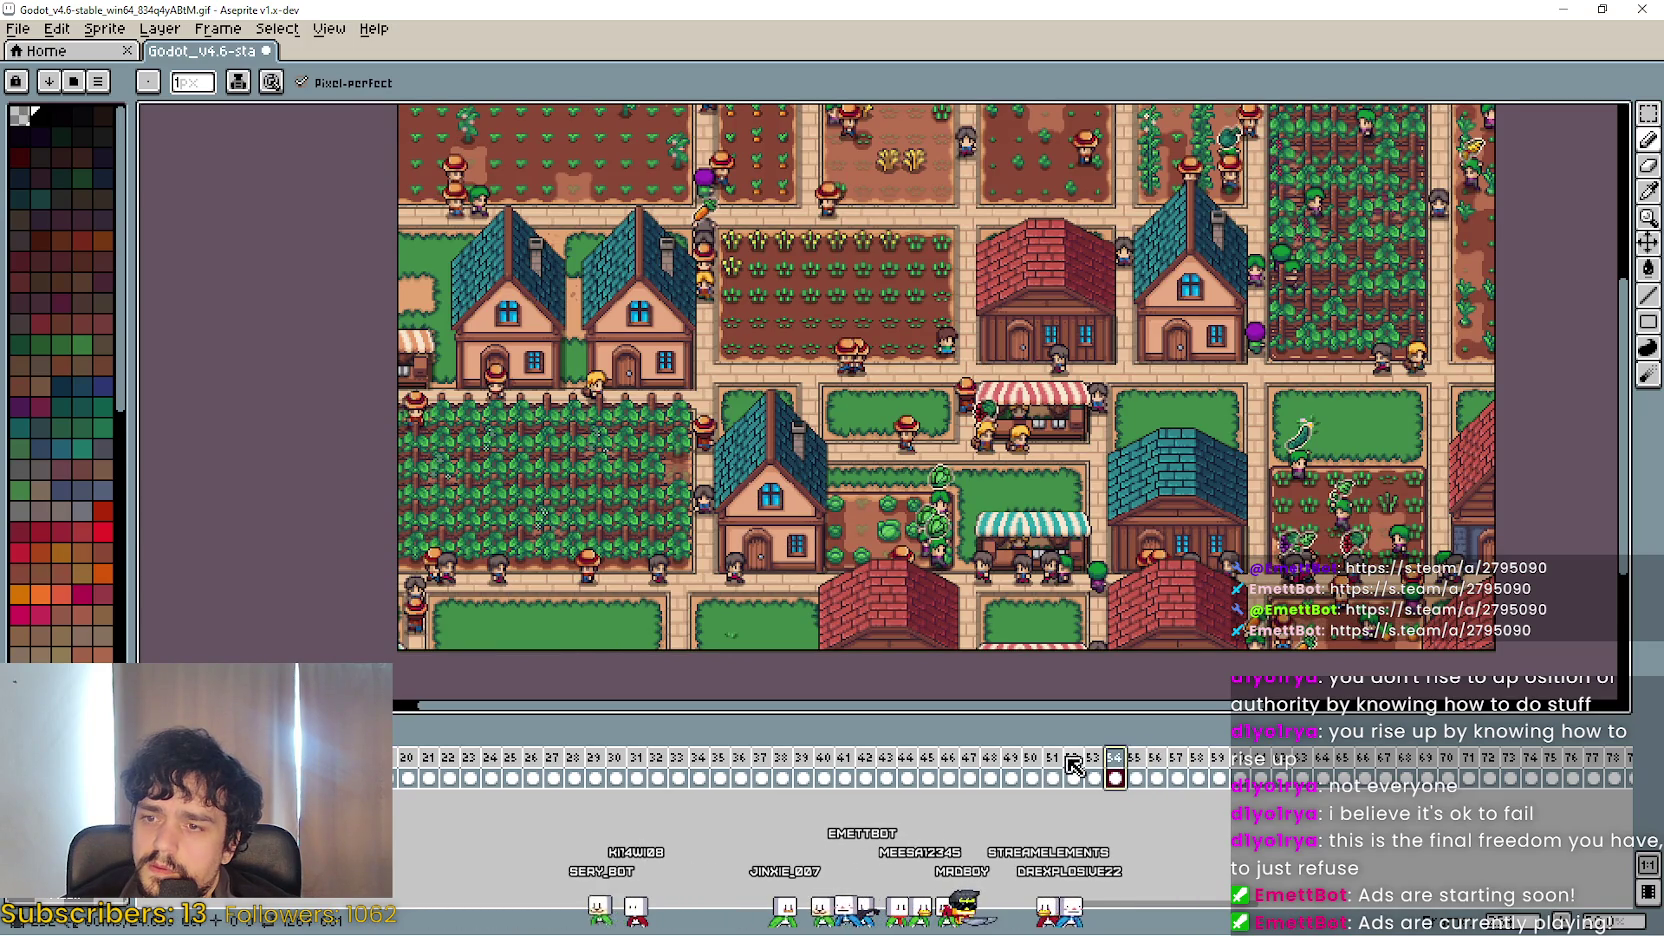
click(1075, 766)
click(1095, 766)
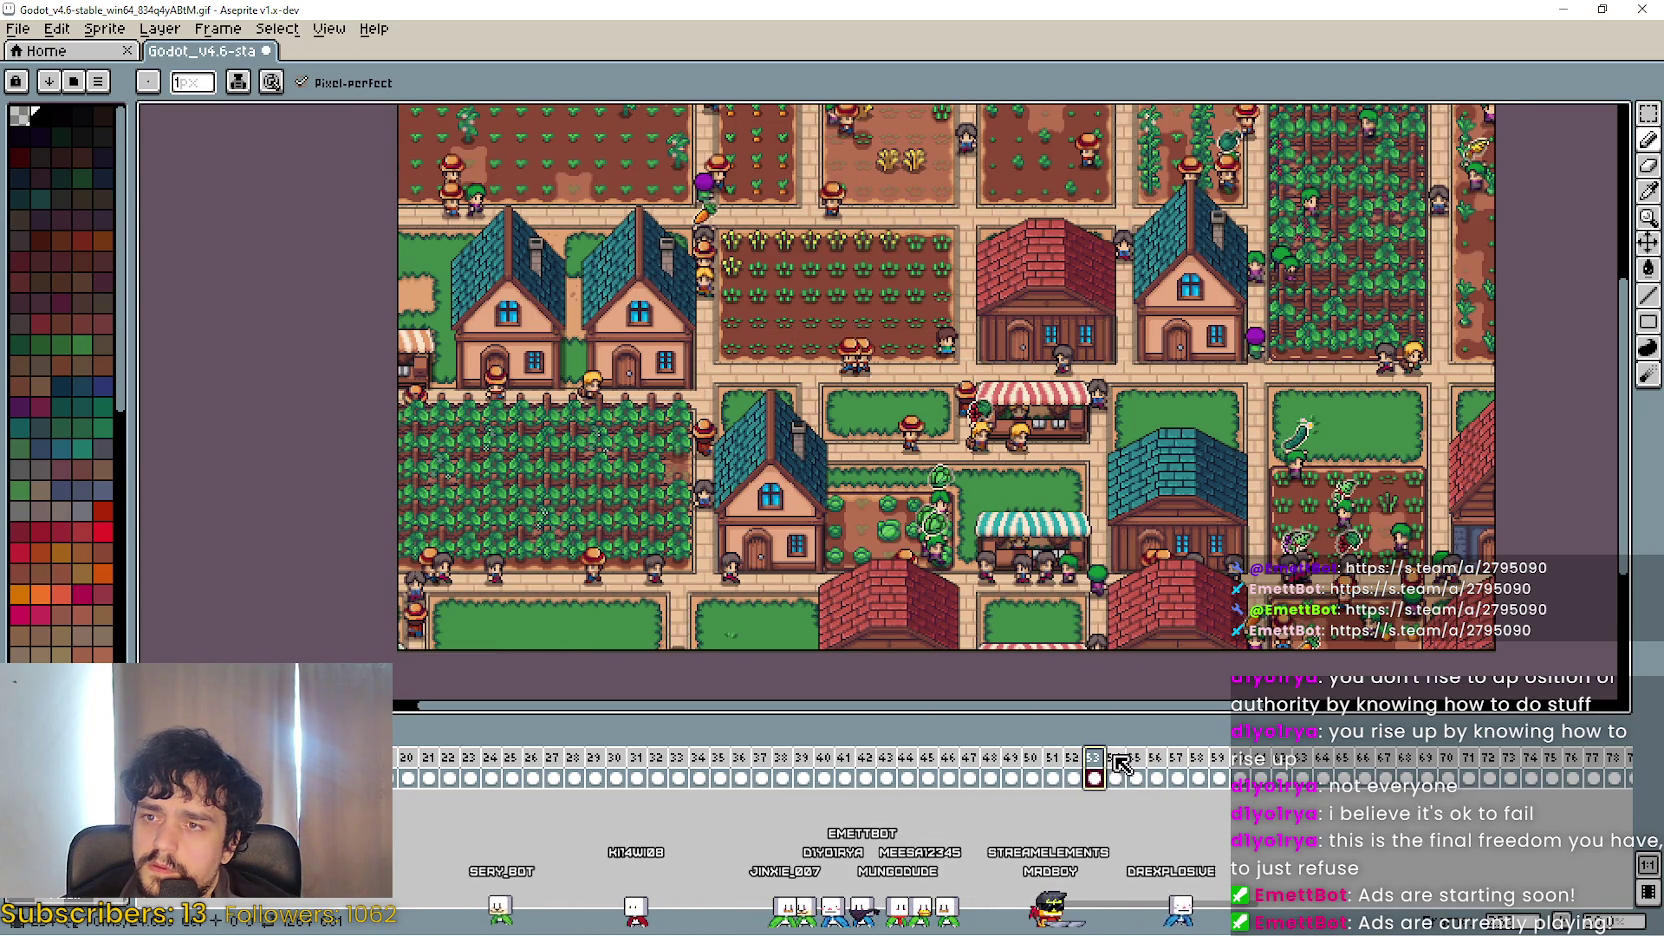
click(1114, 766)
click(1134, 766)
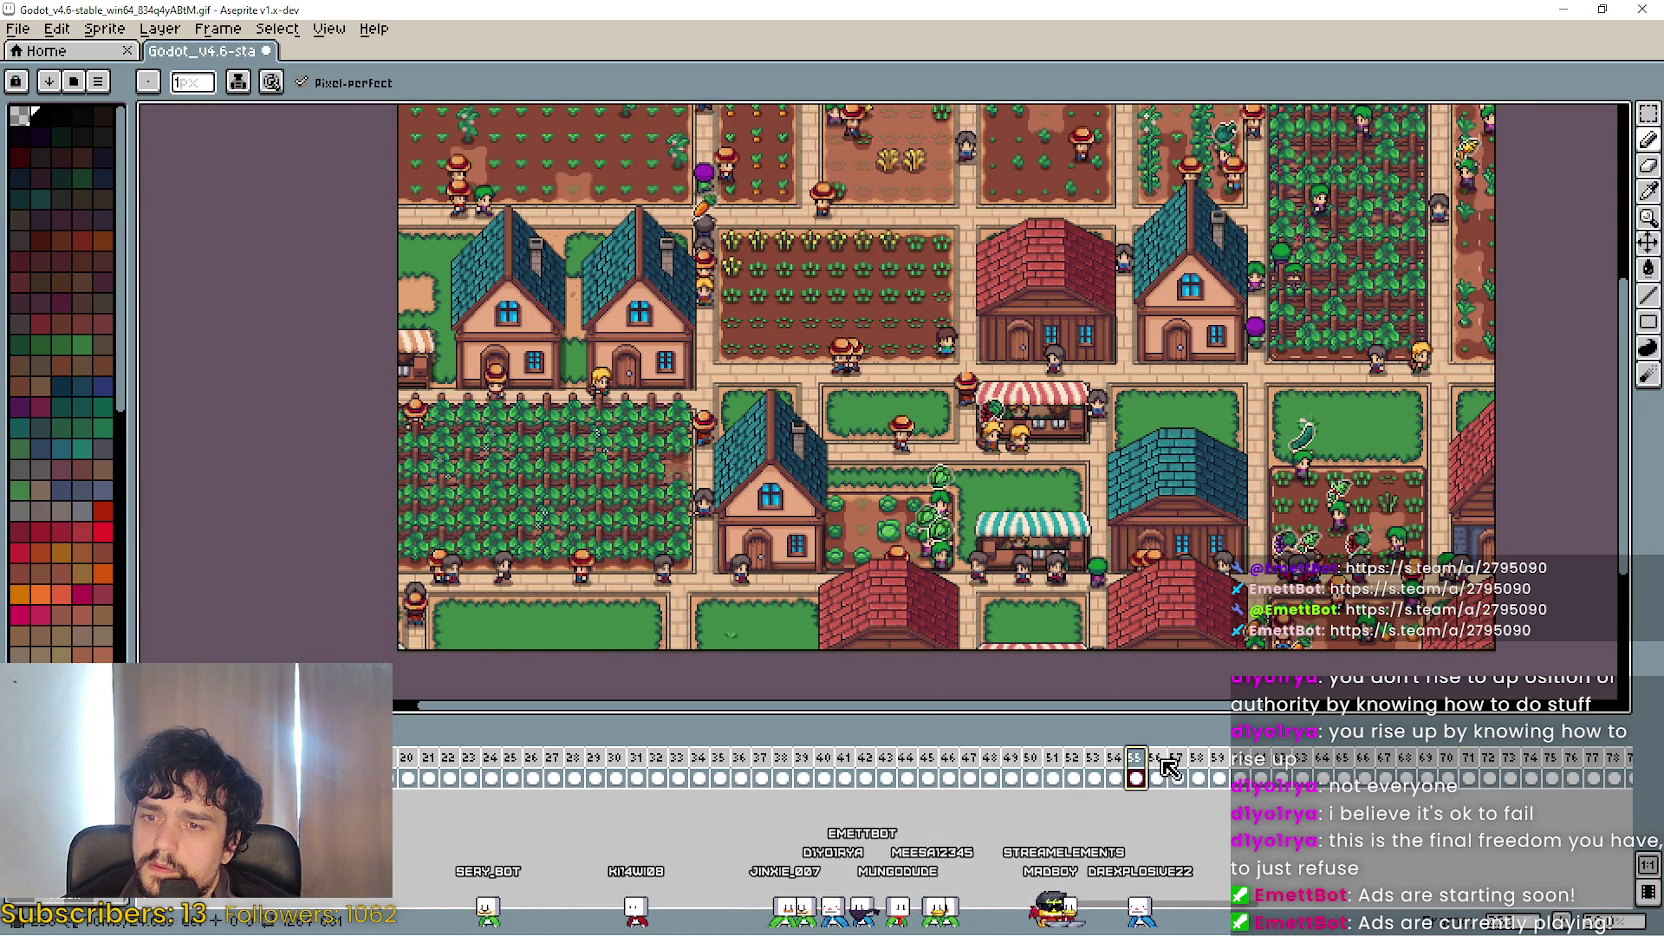
click(1158, 766)
click(1135, 766)
click(1115, 766)
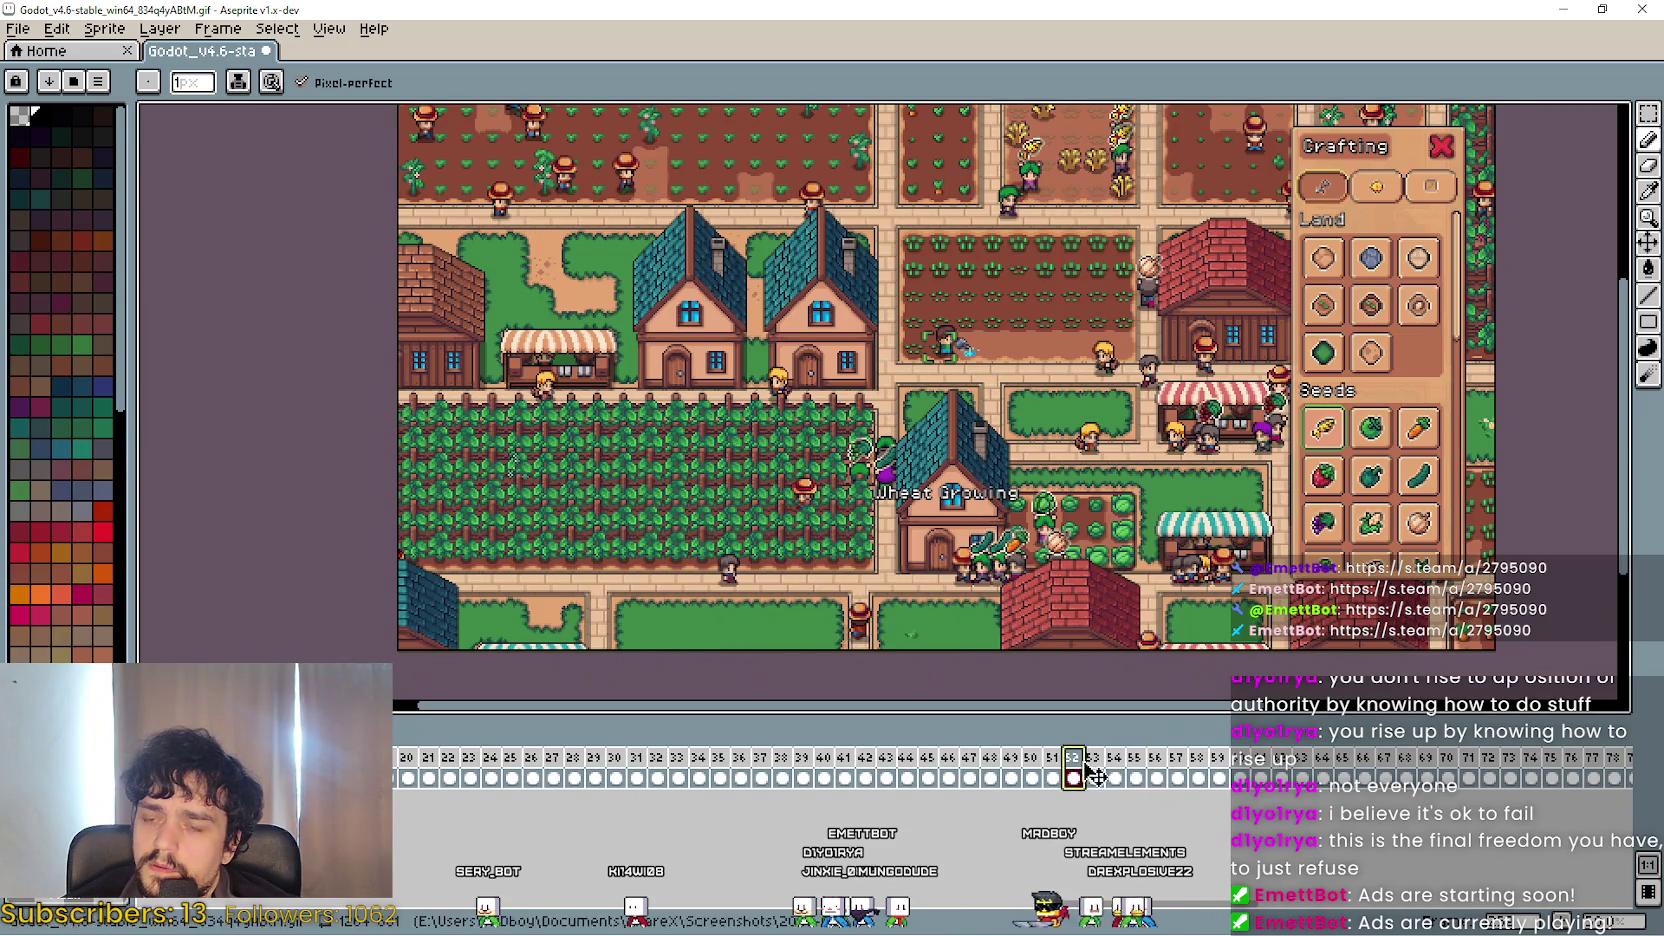
click(1093, 766)
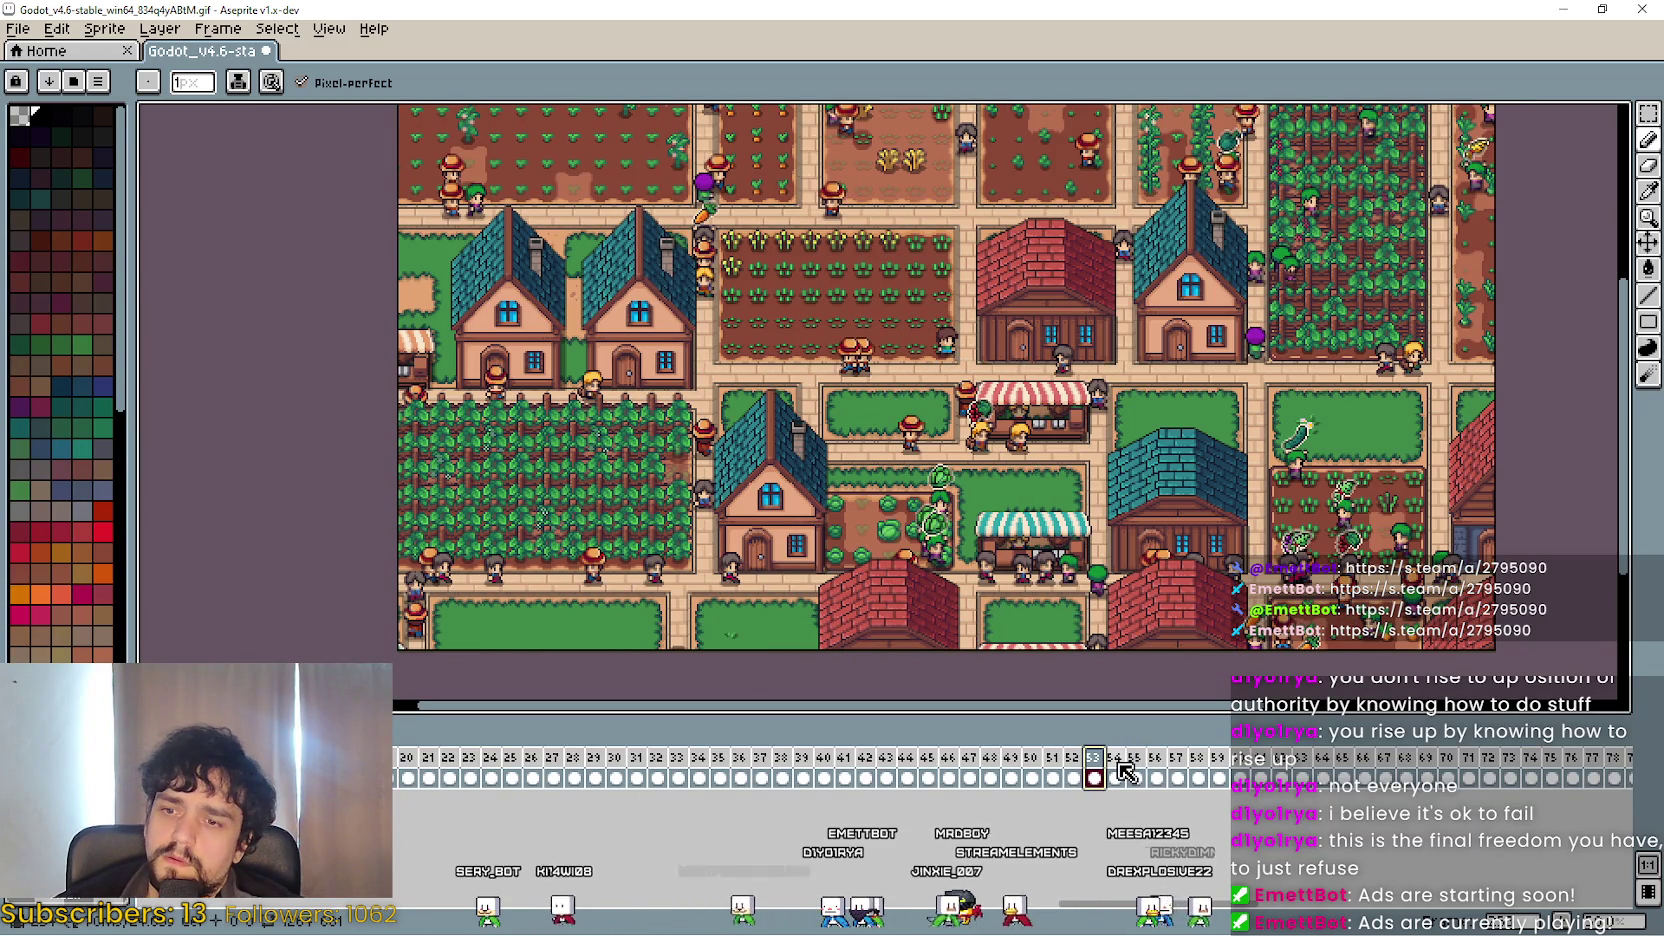
Select frames 53–55, then play the clip from frame 49.
drag(1095, 770, 1155, 770)
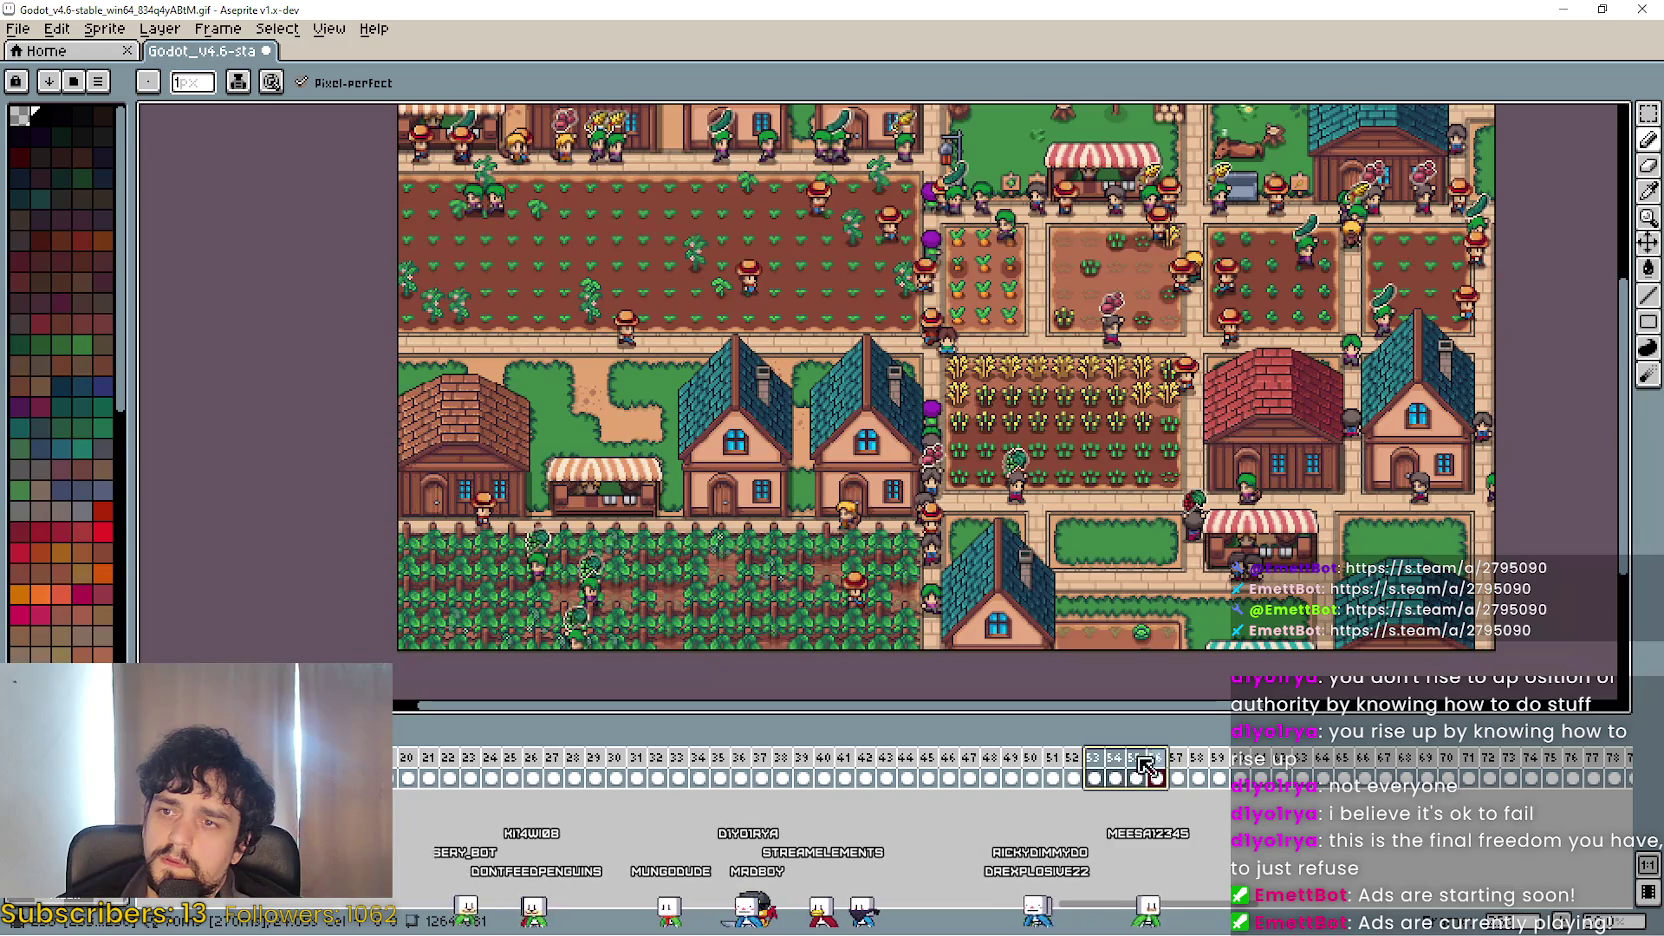
click(1010, 778)
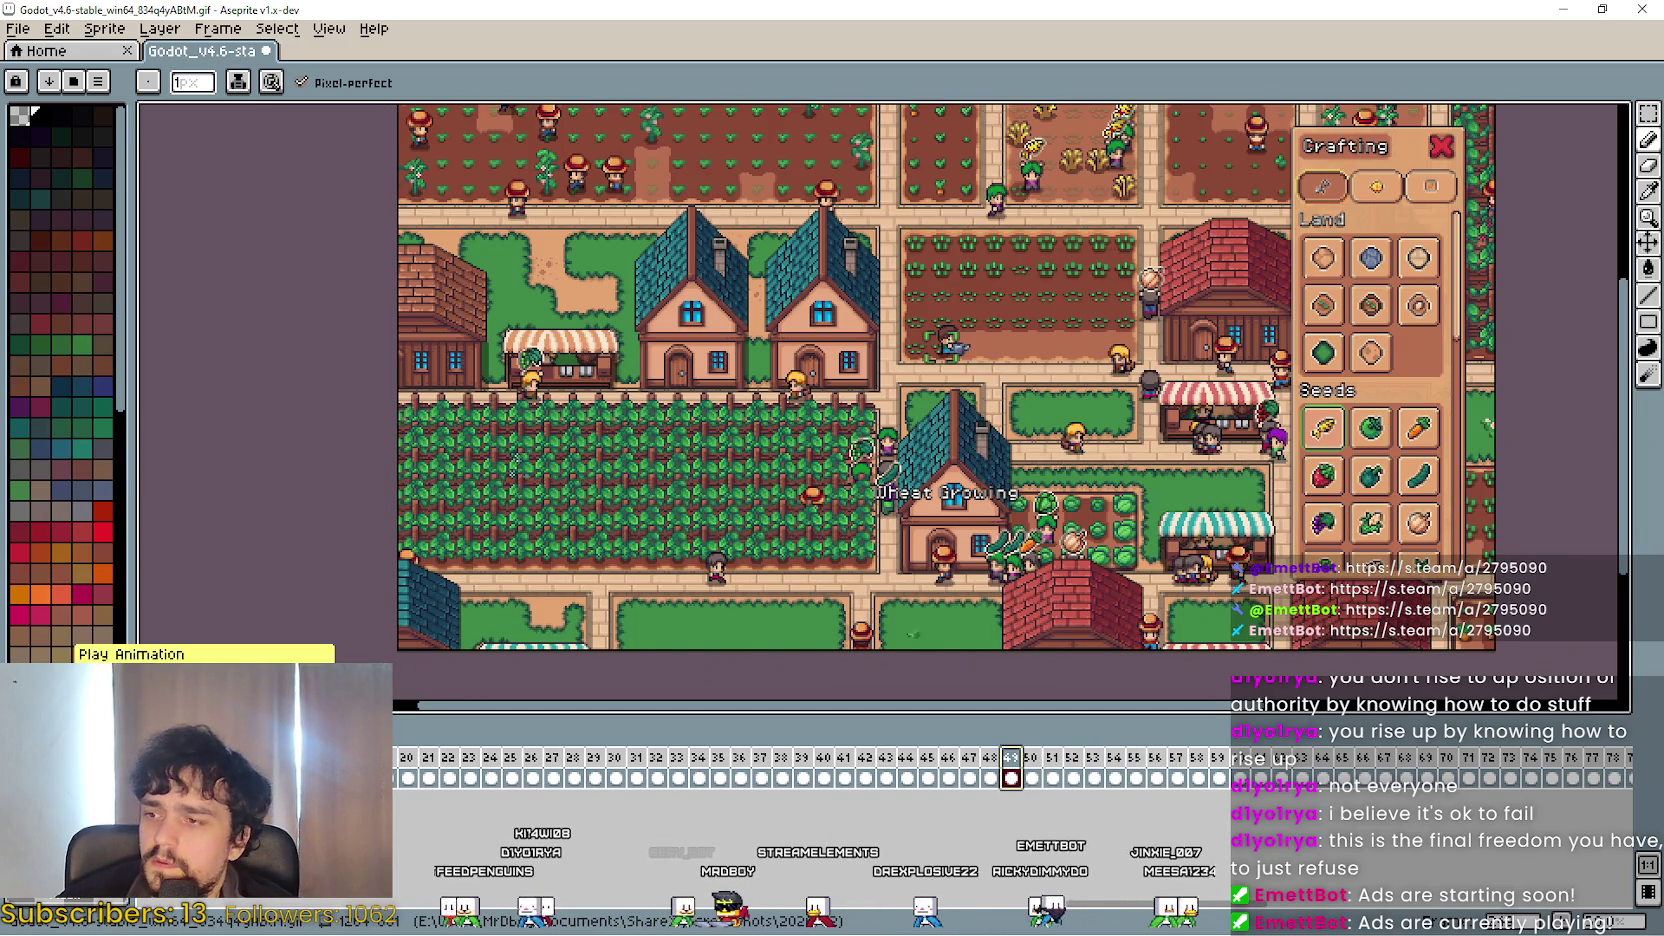
key(Return)
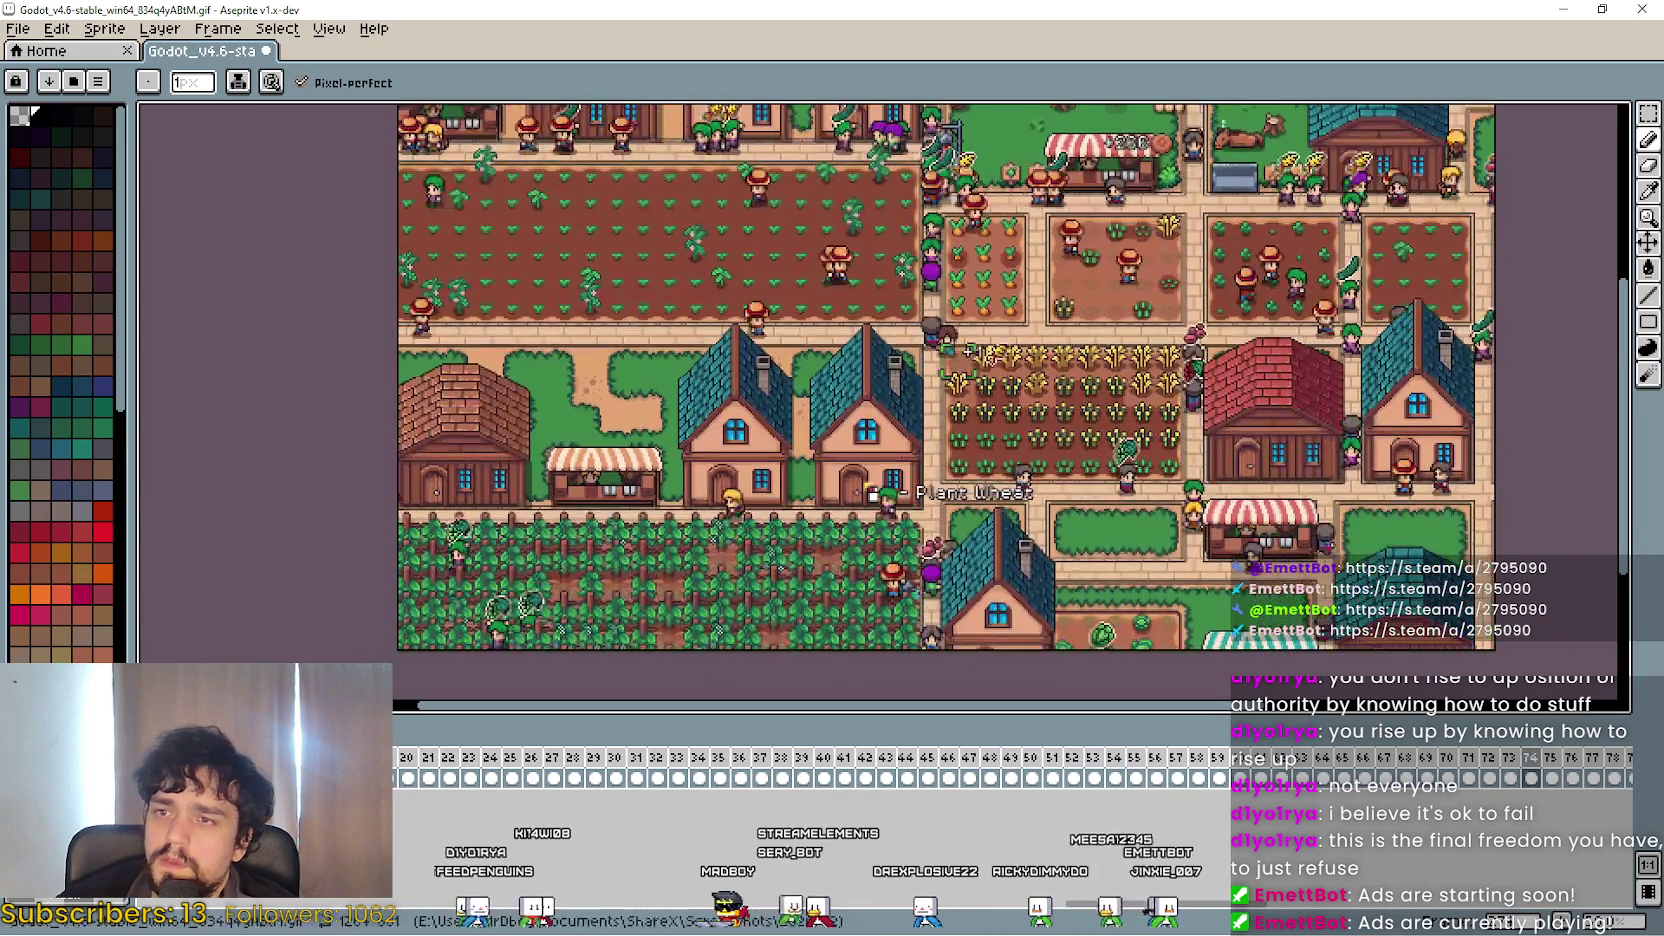
Save the edited GIF with looping on, then quit Aseprite.
click(18, 28)
click(72, 123)
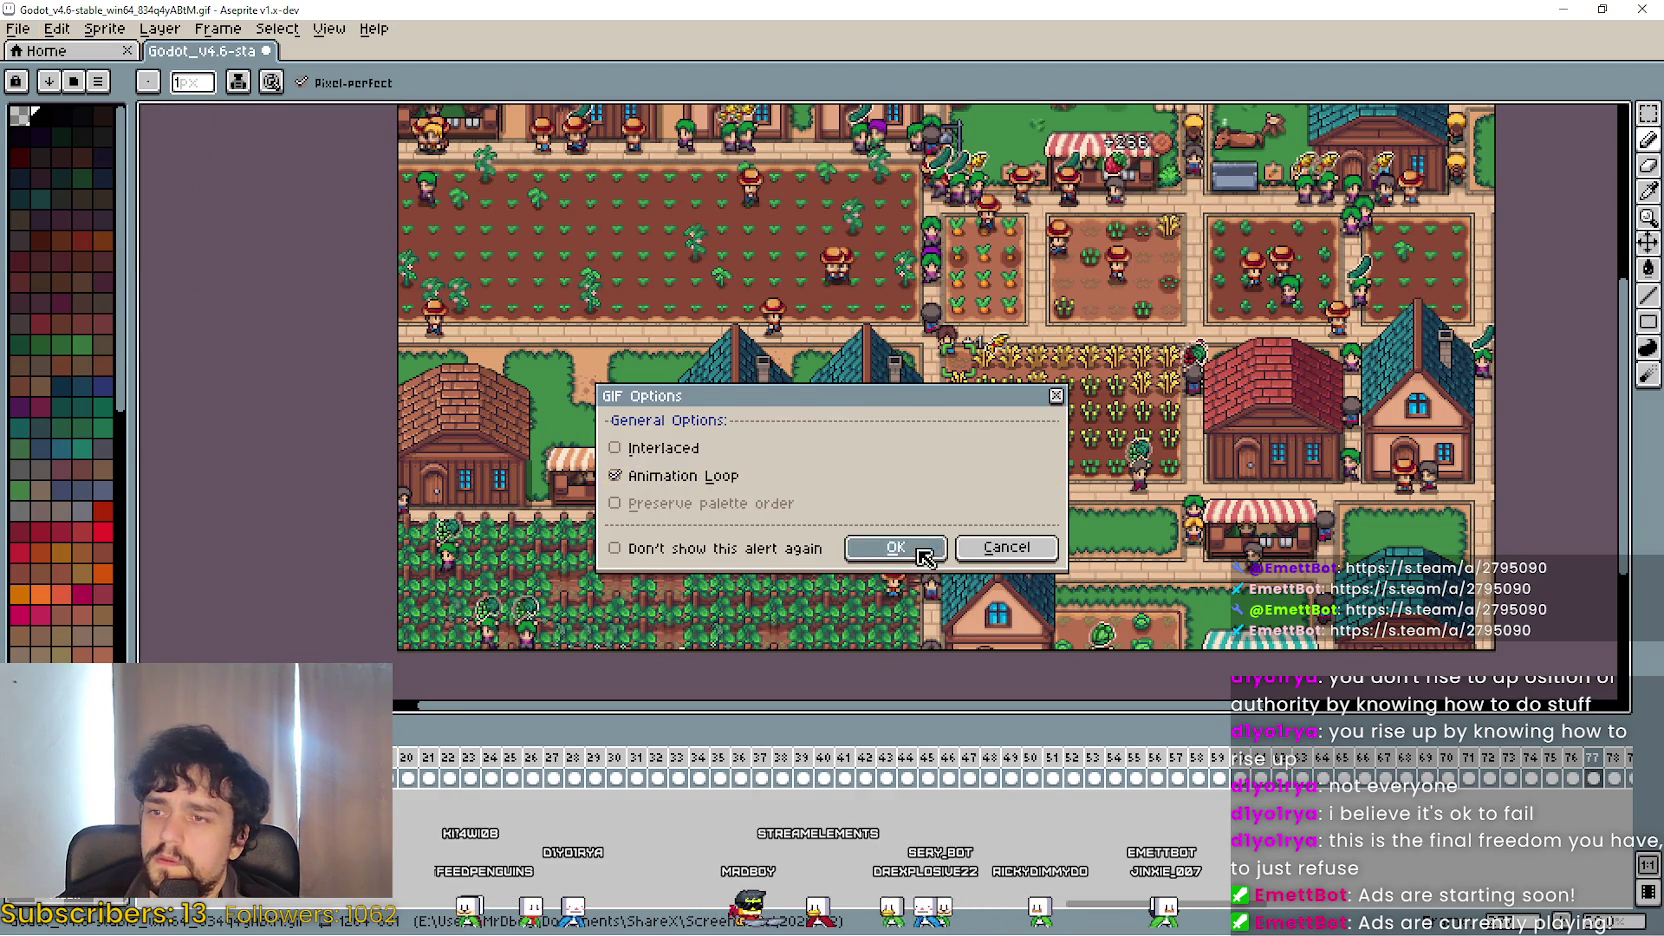
click(896, 548)
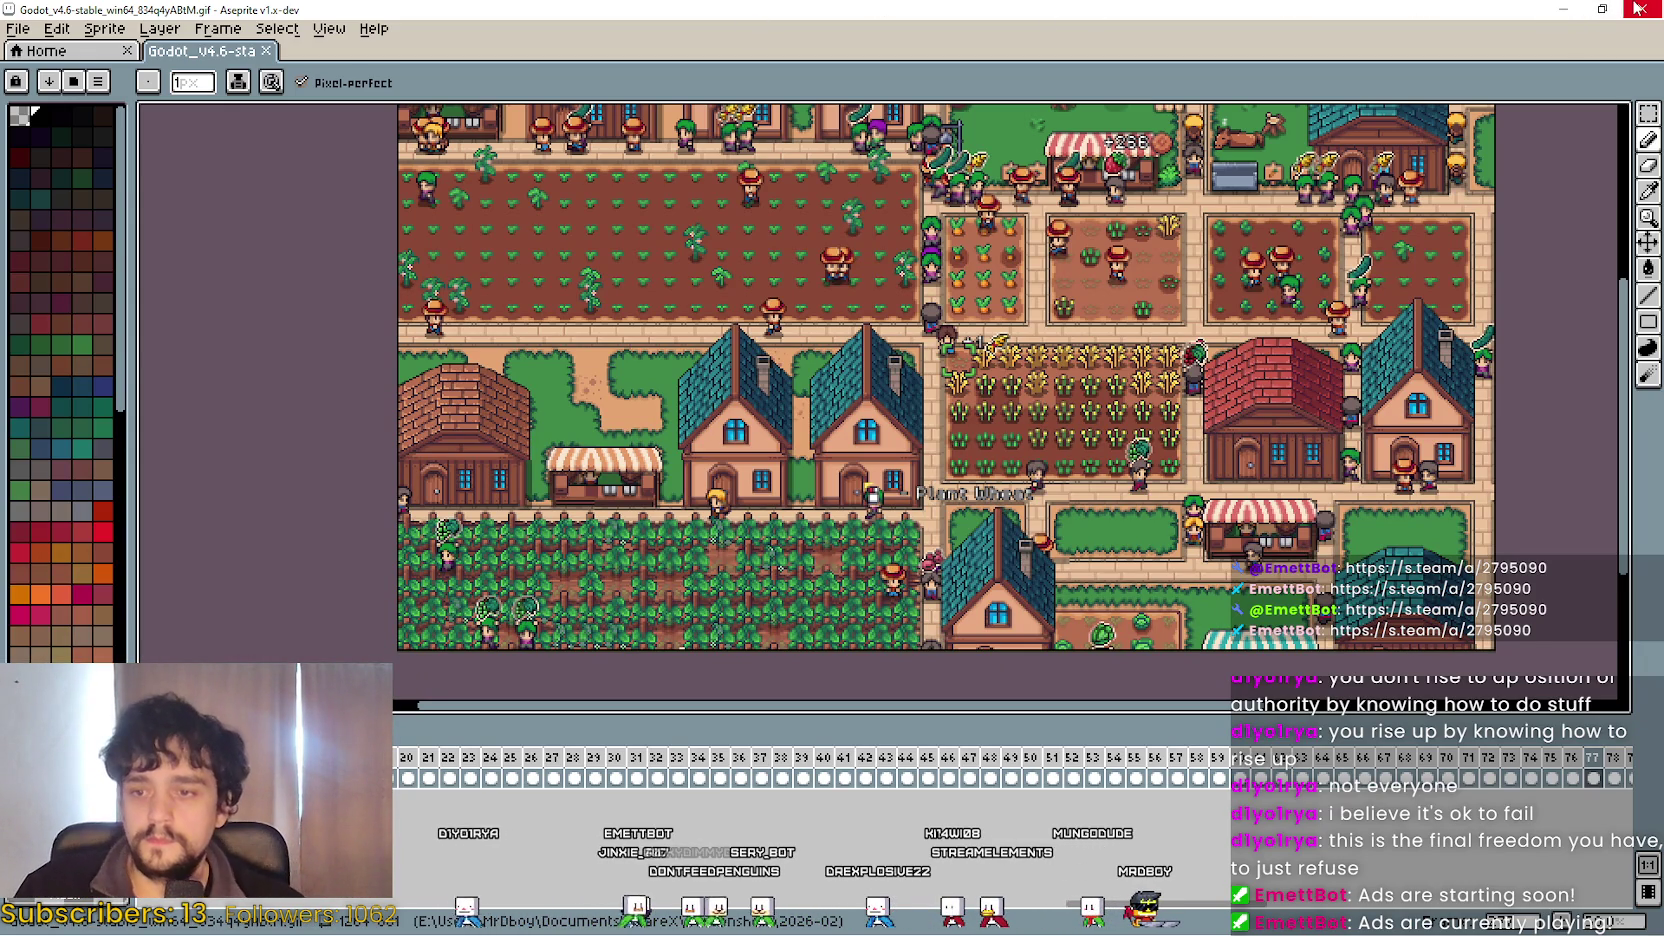
key(ctrl+q)
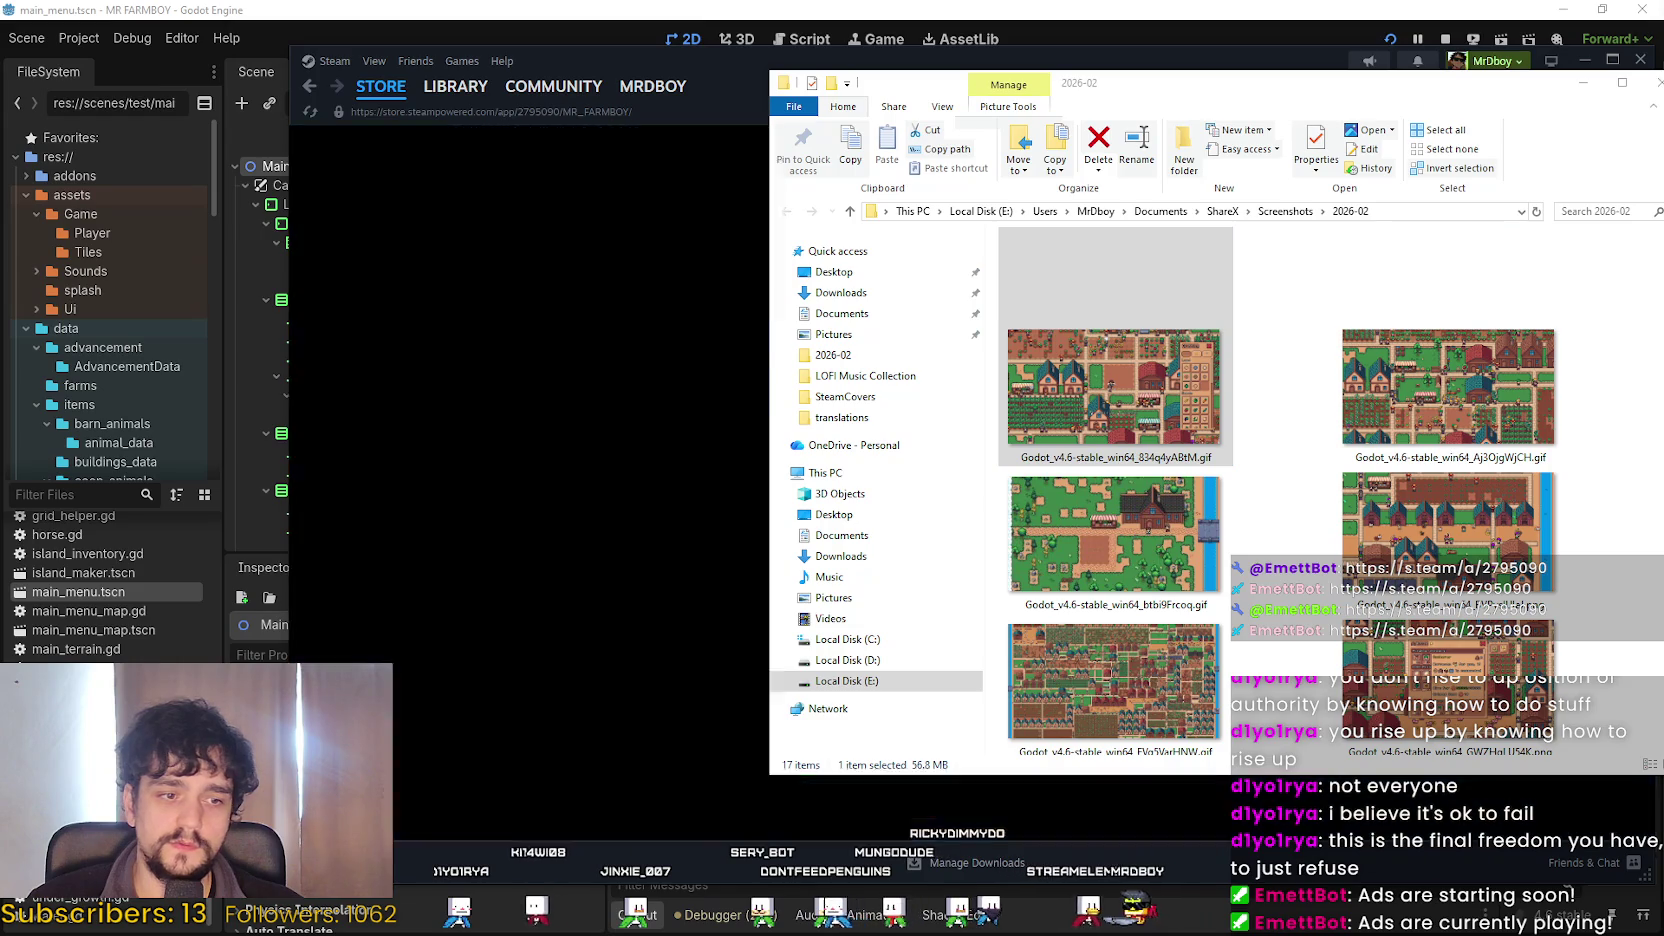
In the browser's ezgif tab, upload Godot_v4.6-stable_win64_834q4yABtM.gif to the GIF optimizer.
key(alt+Tab)
click(110, 17)
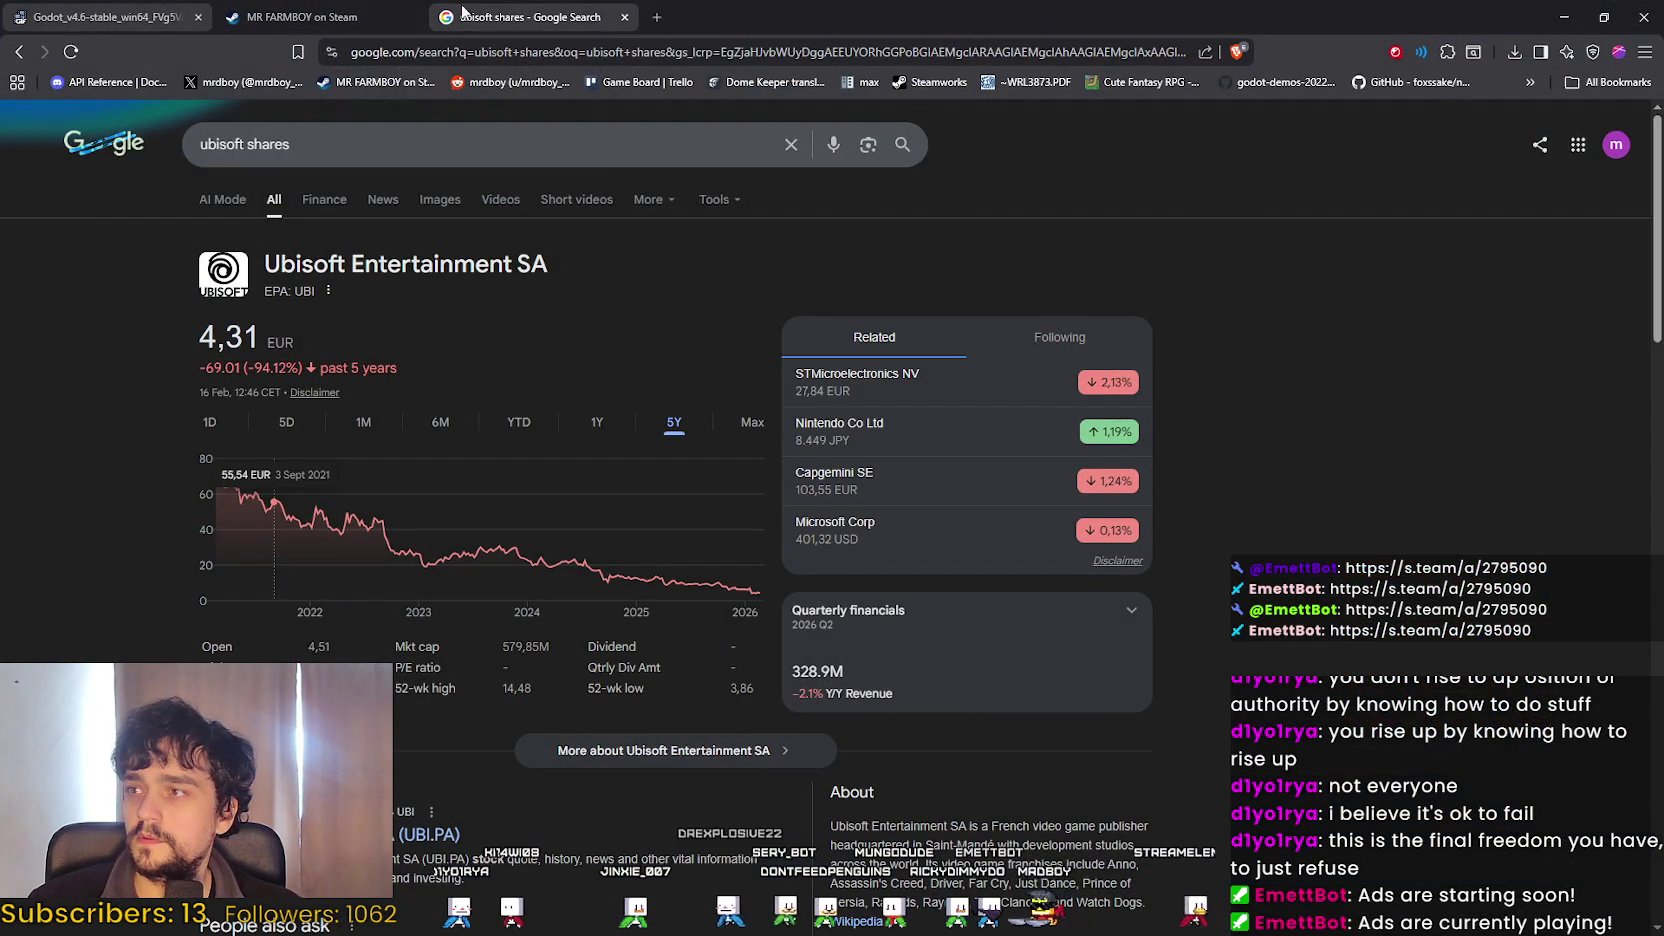
double_click(925, 15)
scroll(623, 442, up, 15)
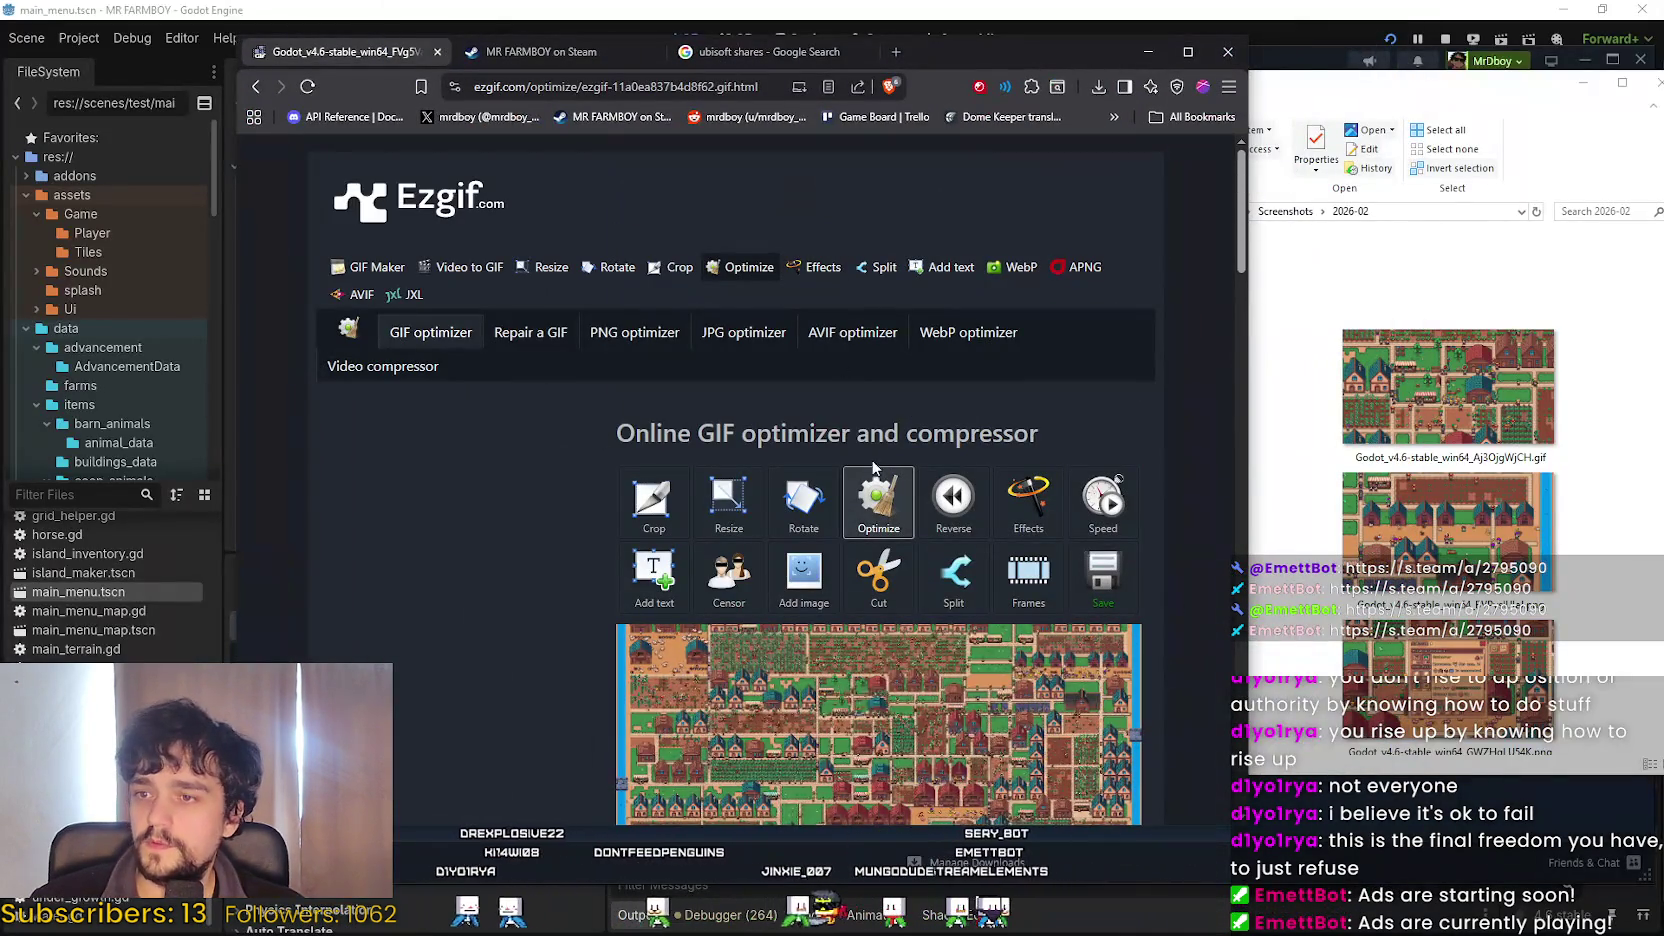
click(740, 267)
key(ctrl+v)
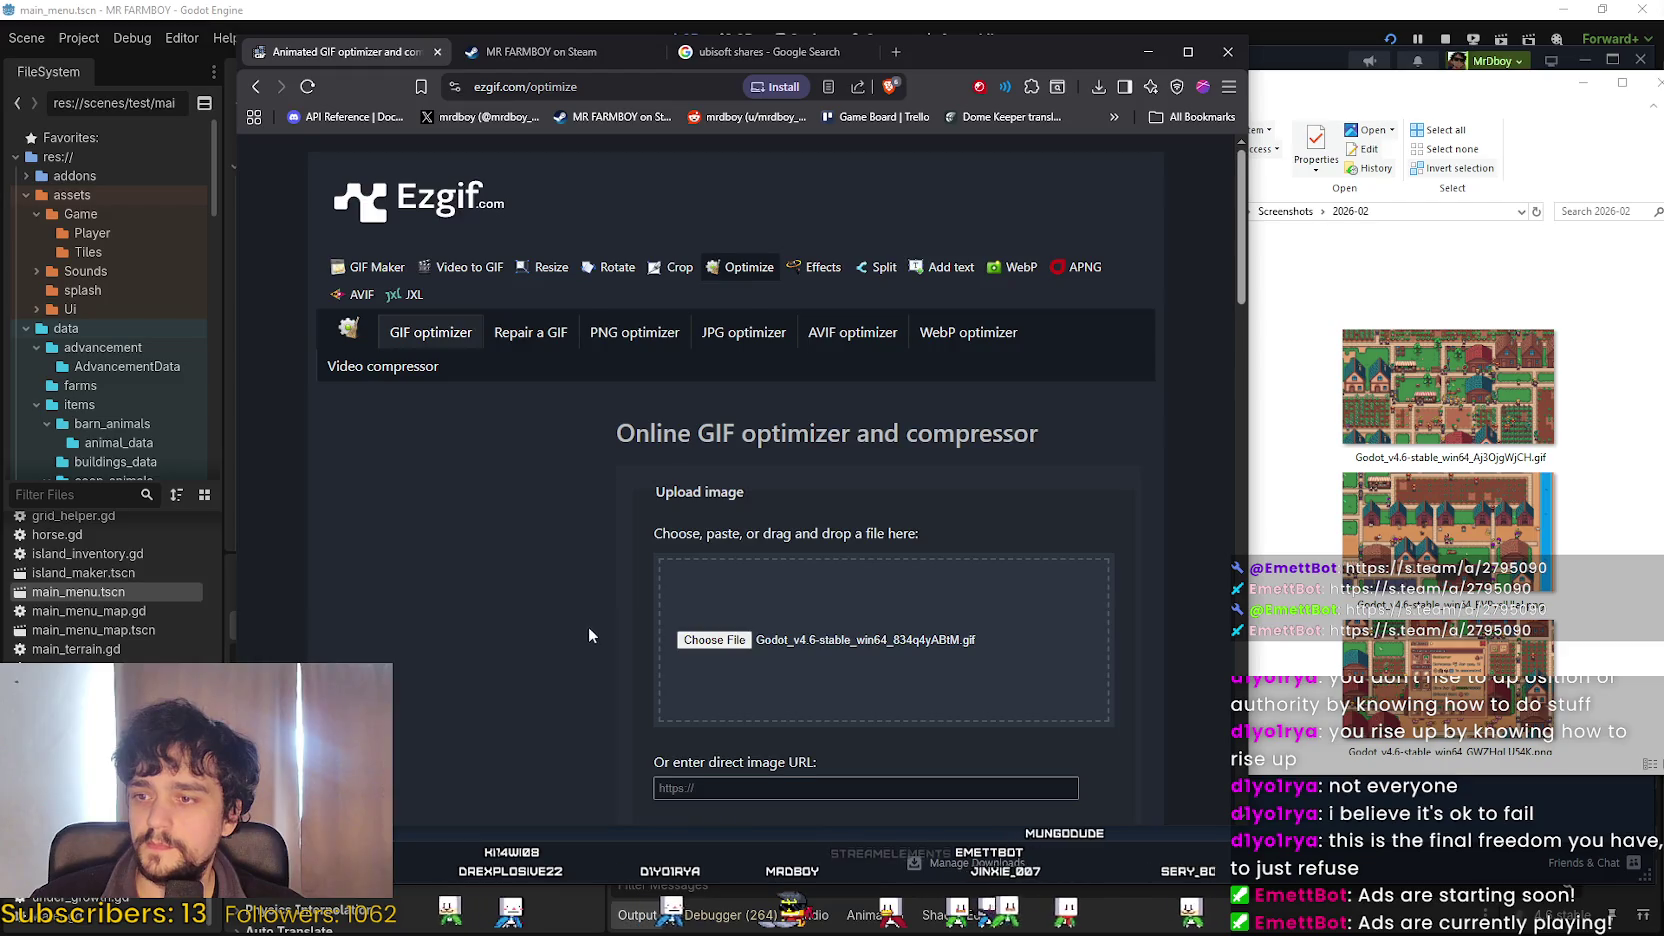
scroll(1091, 510, down, 2)
scroll(1091, 510, up, 1)
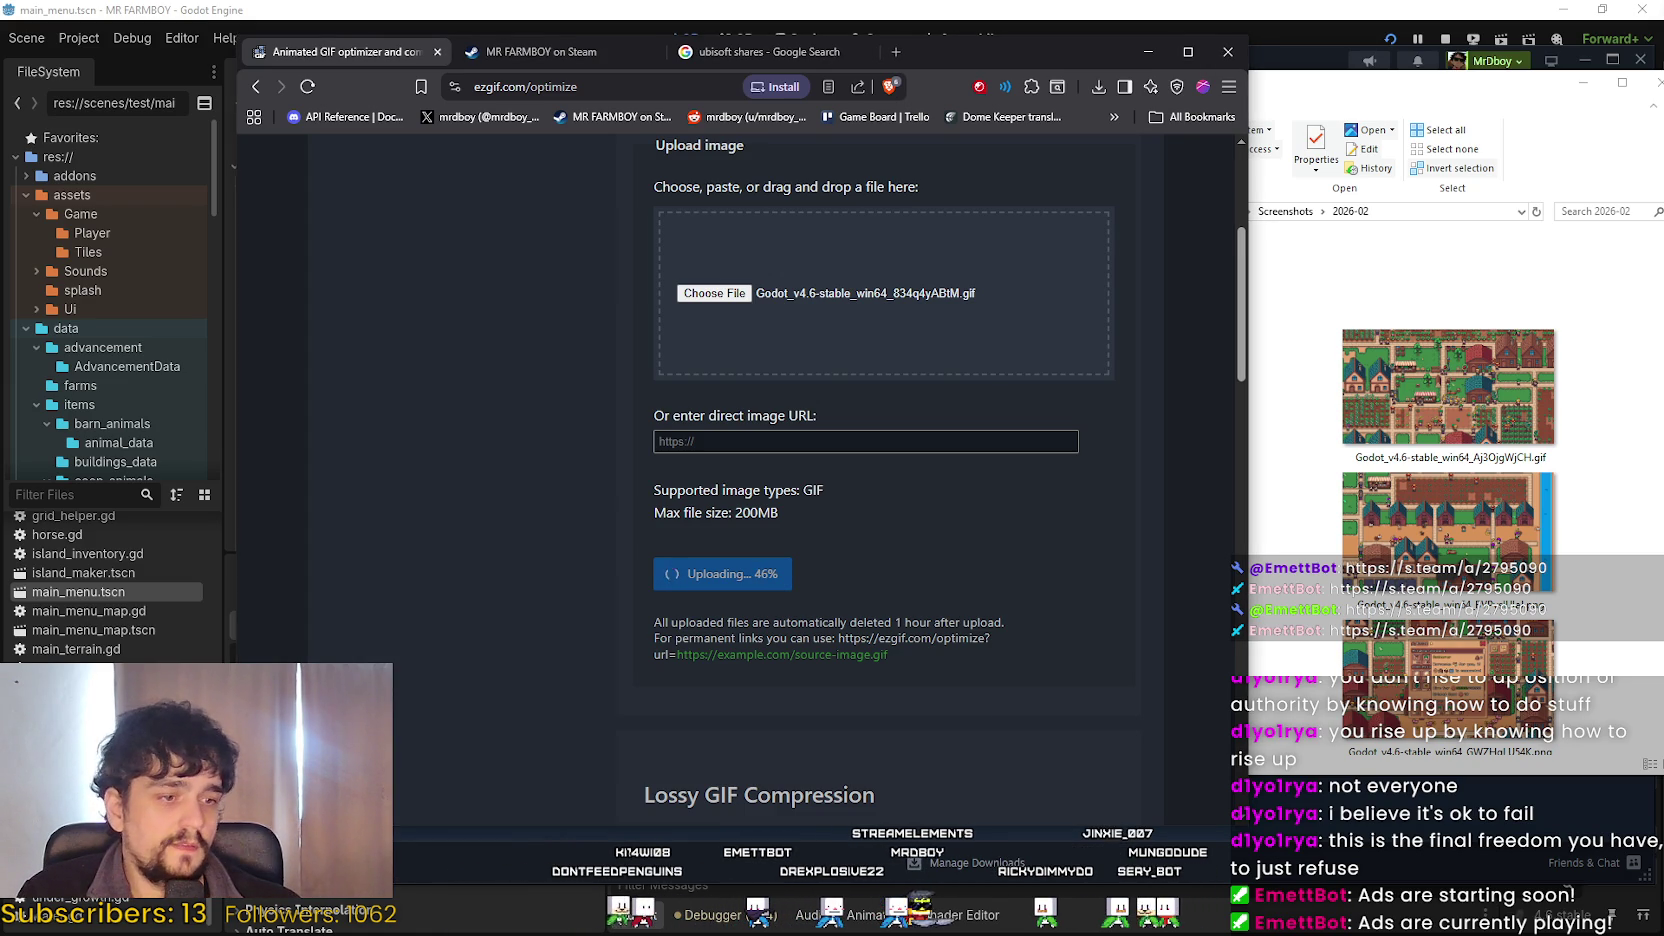
key(alt+Tab)
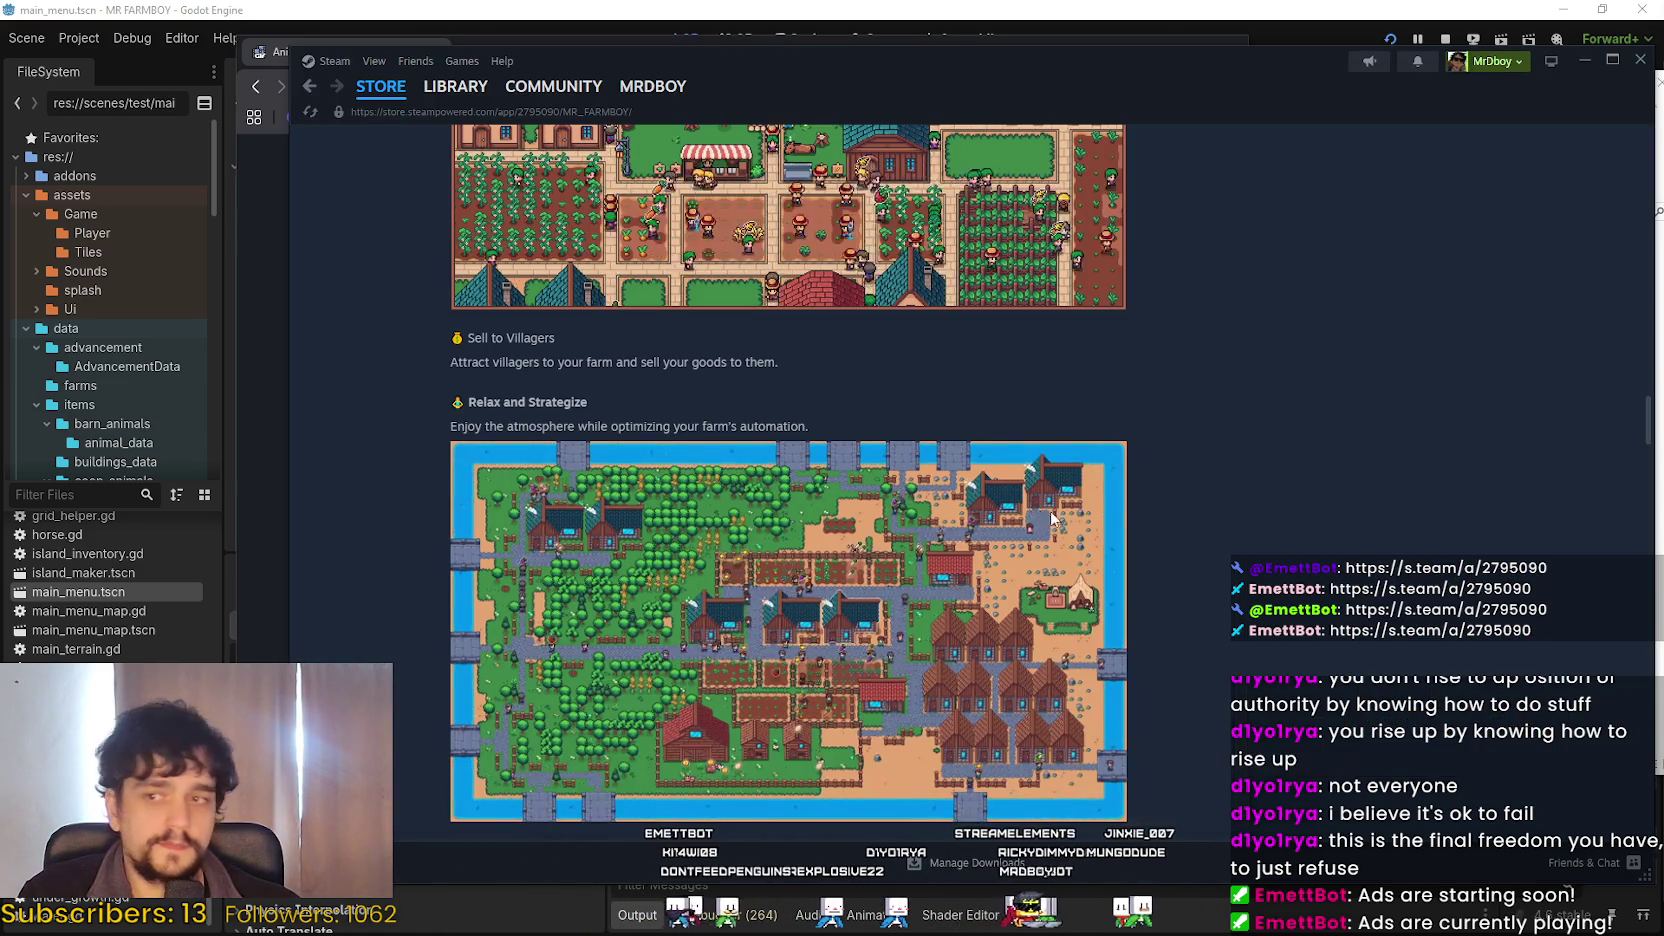
scroll(1121, 438, up, 5)
right_click(1272, 535)
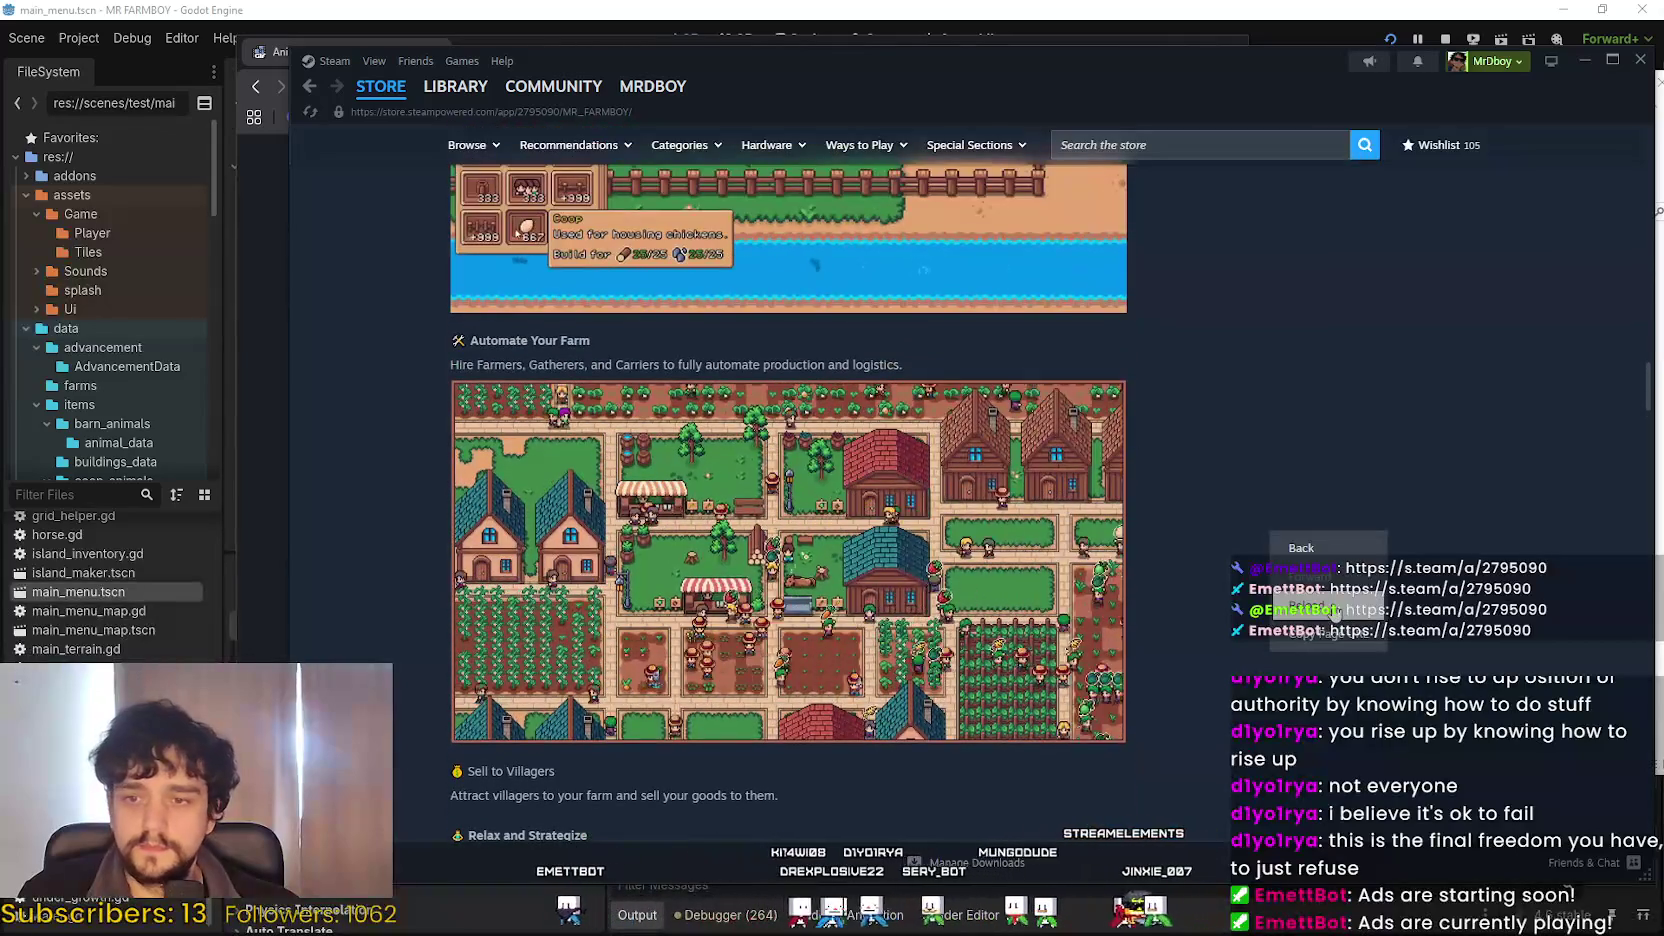
scroll(1180, 526, up, 6)
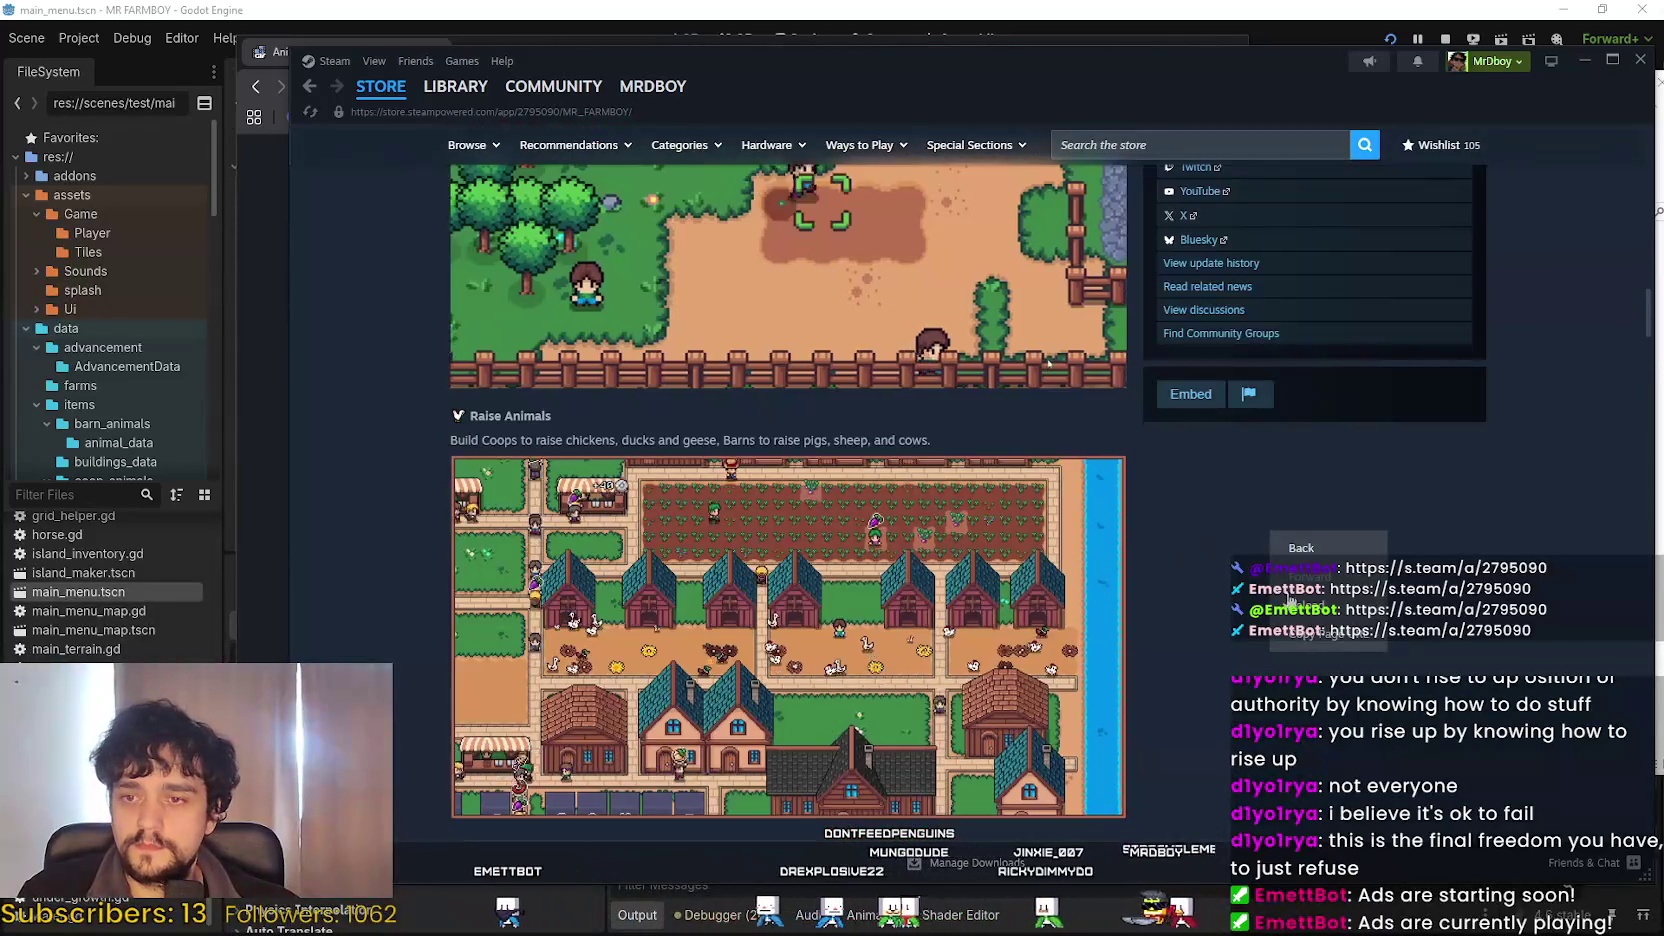
scroll(1045, 449, up, 12)
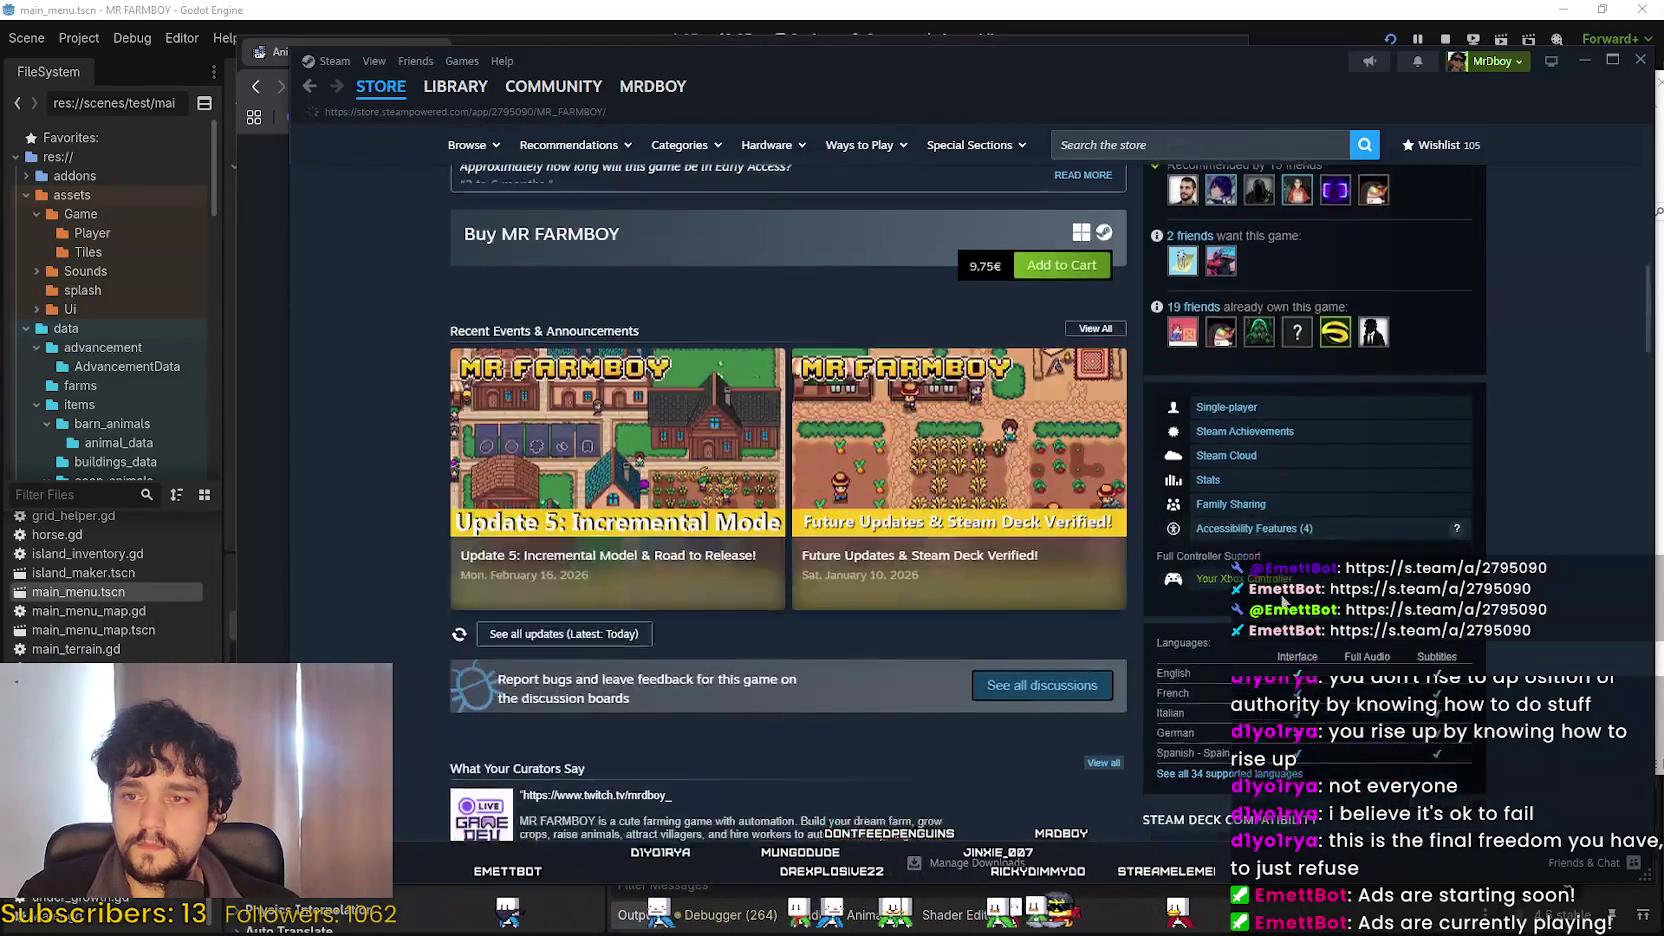
scroll(1352, 521, up, 4)
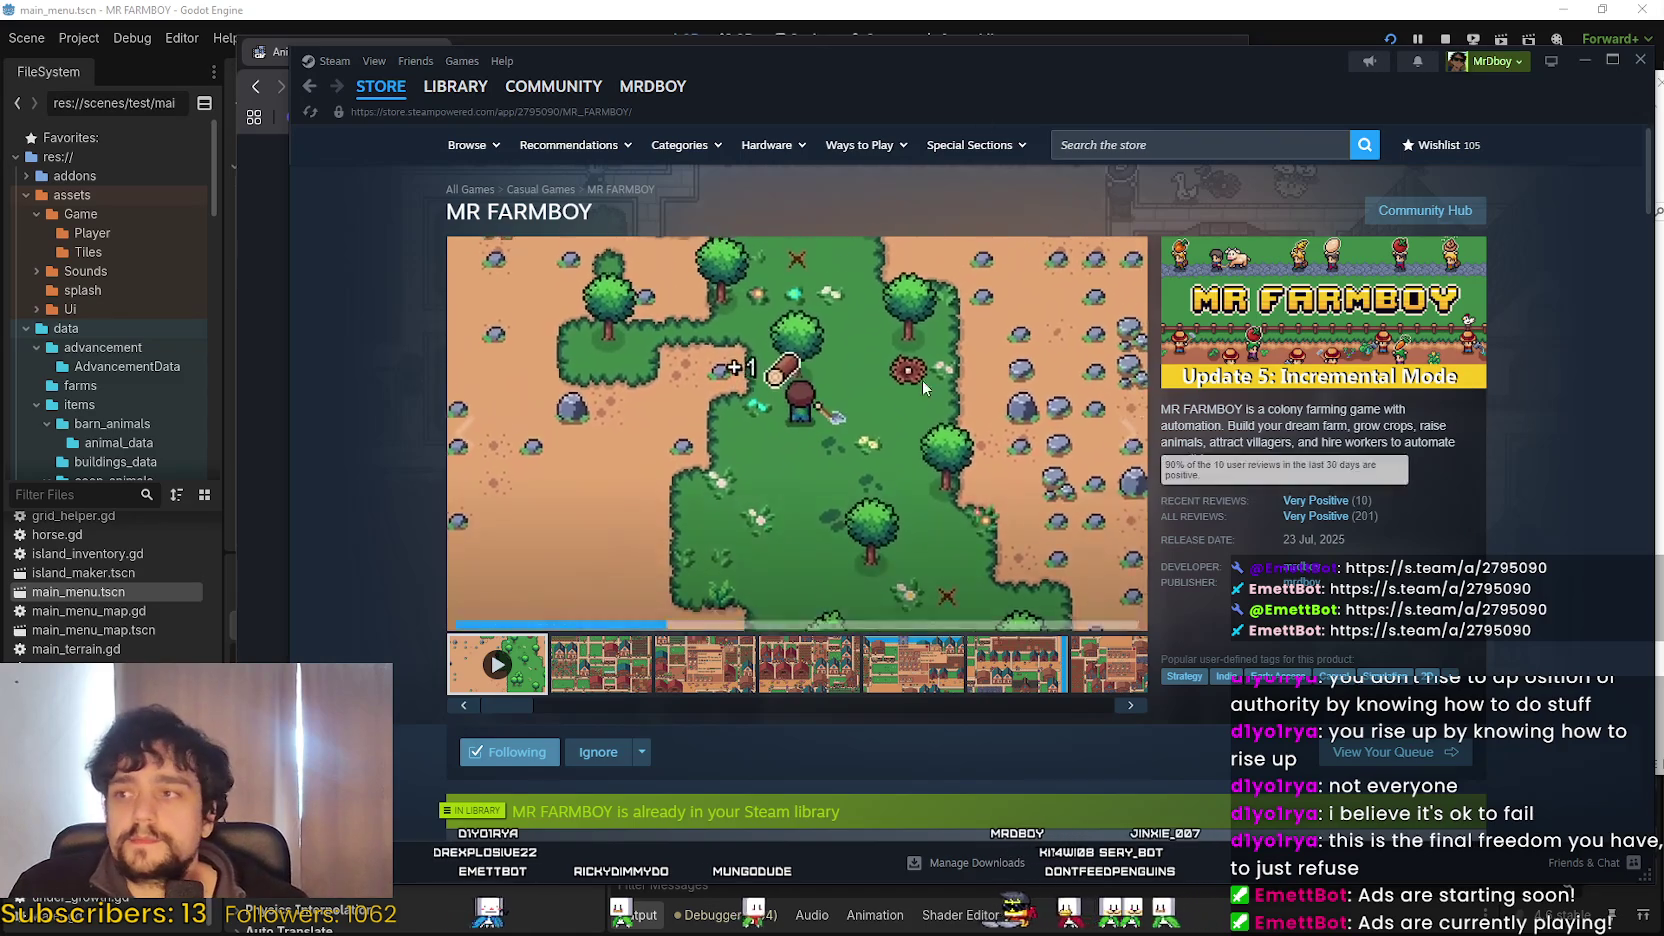
click(247, 280)
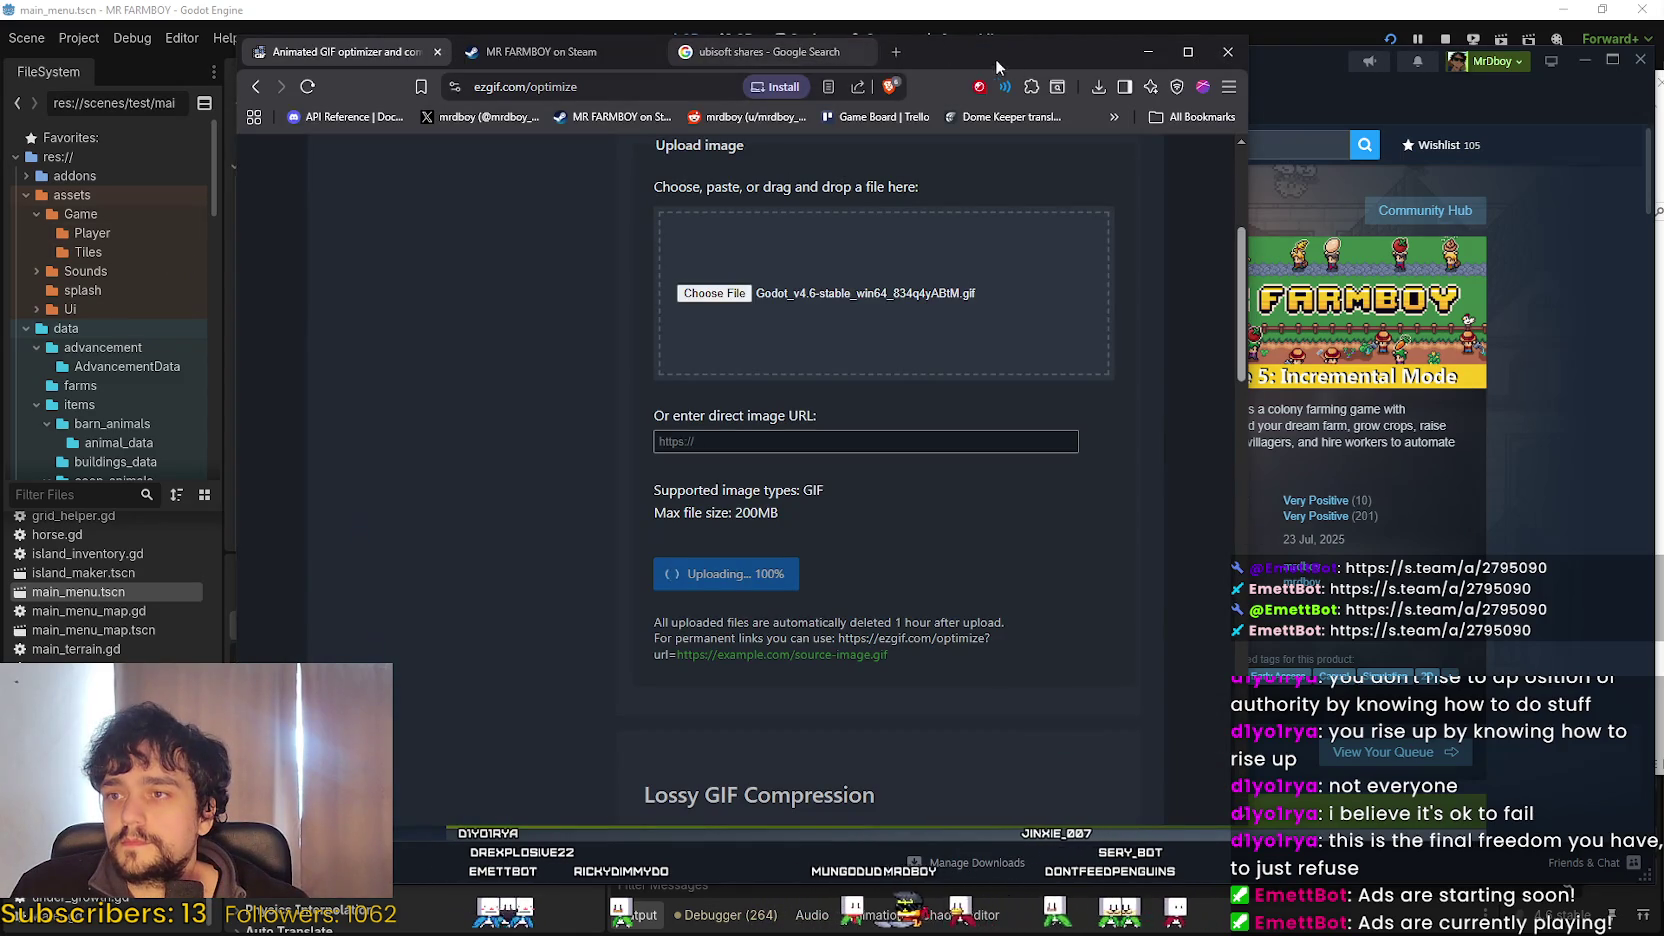
Open MR FARMBOY's SteamDB charts in a new tab, then return to the ezgif tab.
click(898, 52)
text(steam)
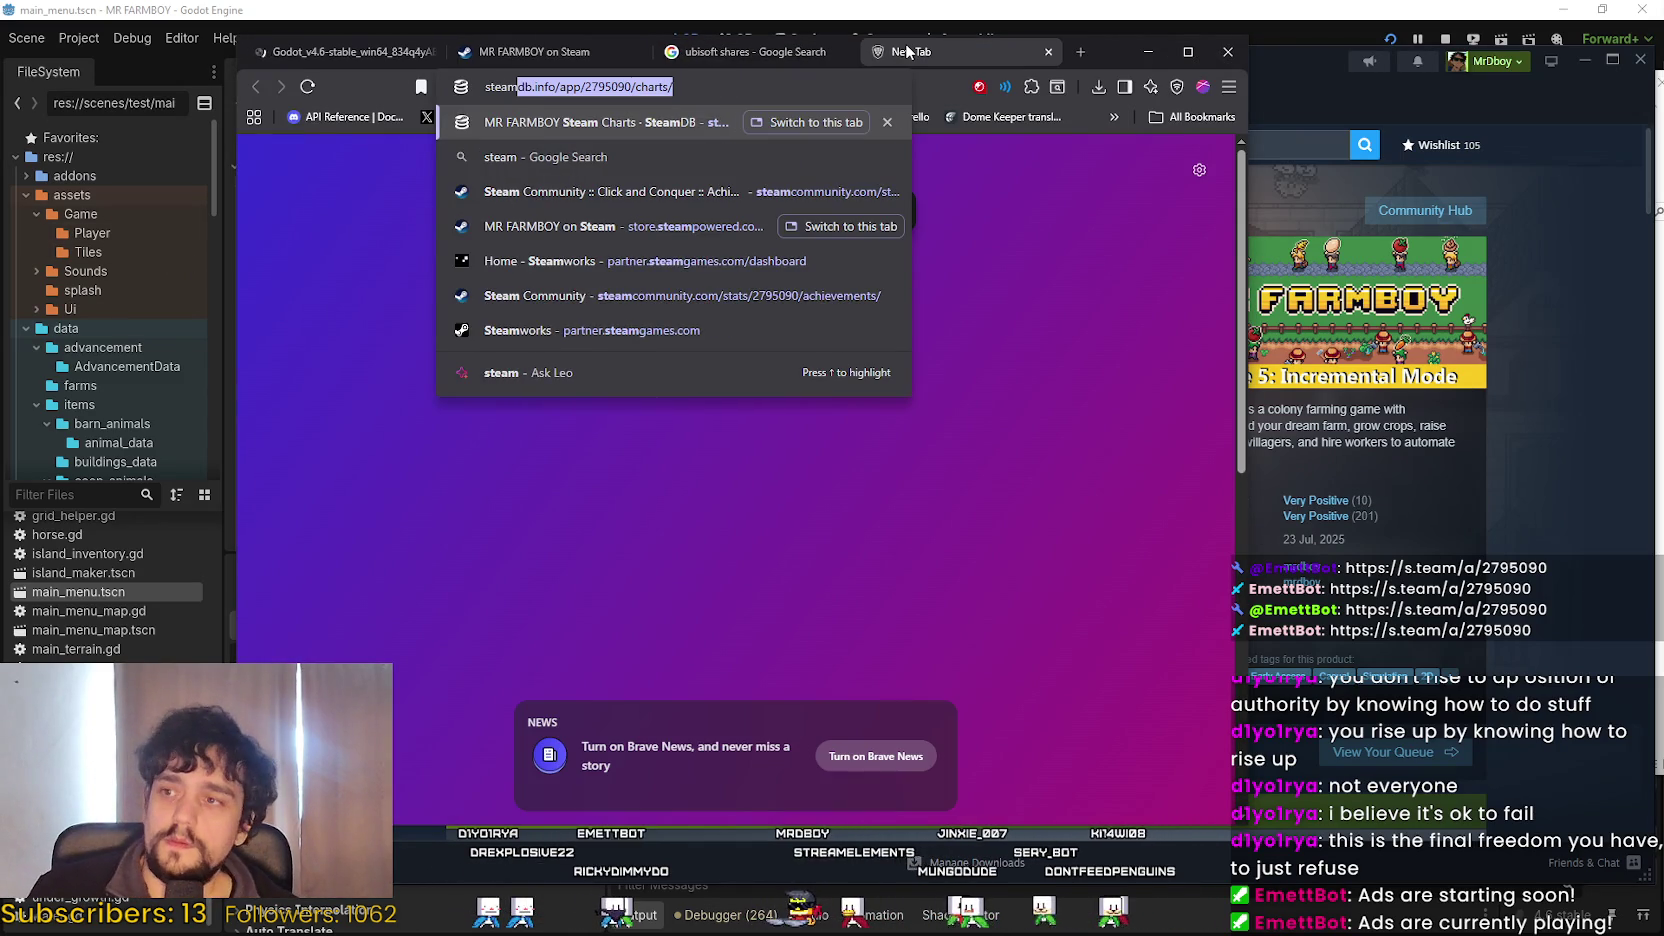
key(Return)
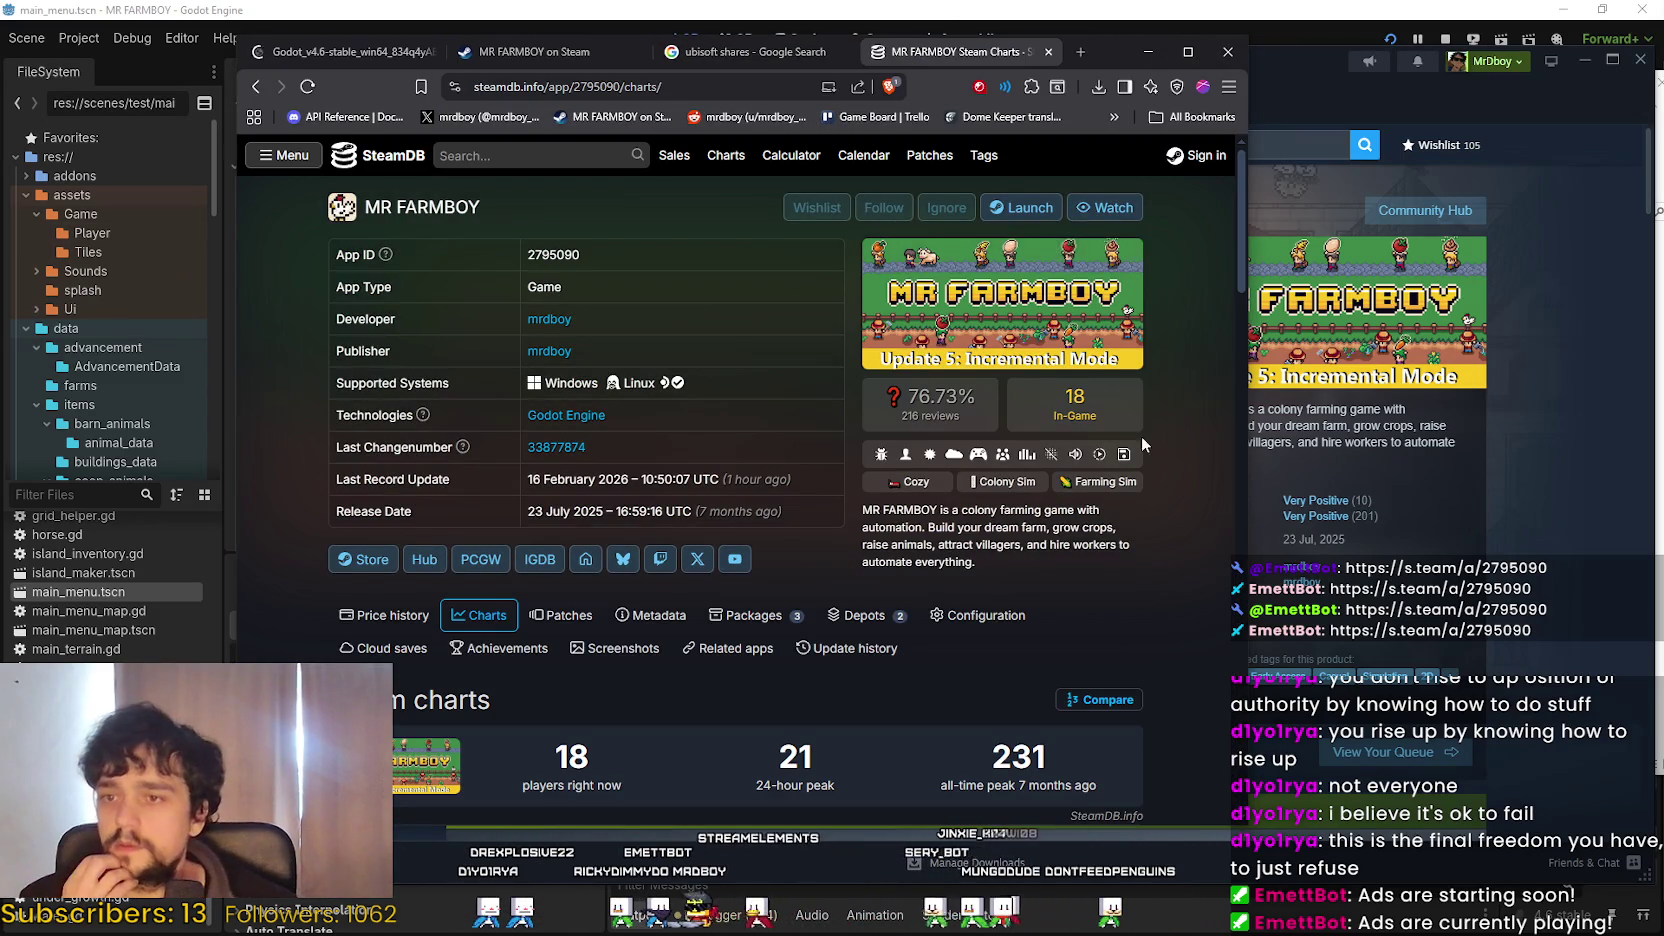
scroll(1092, 727, down, 5)
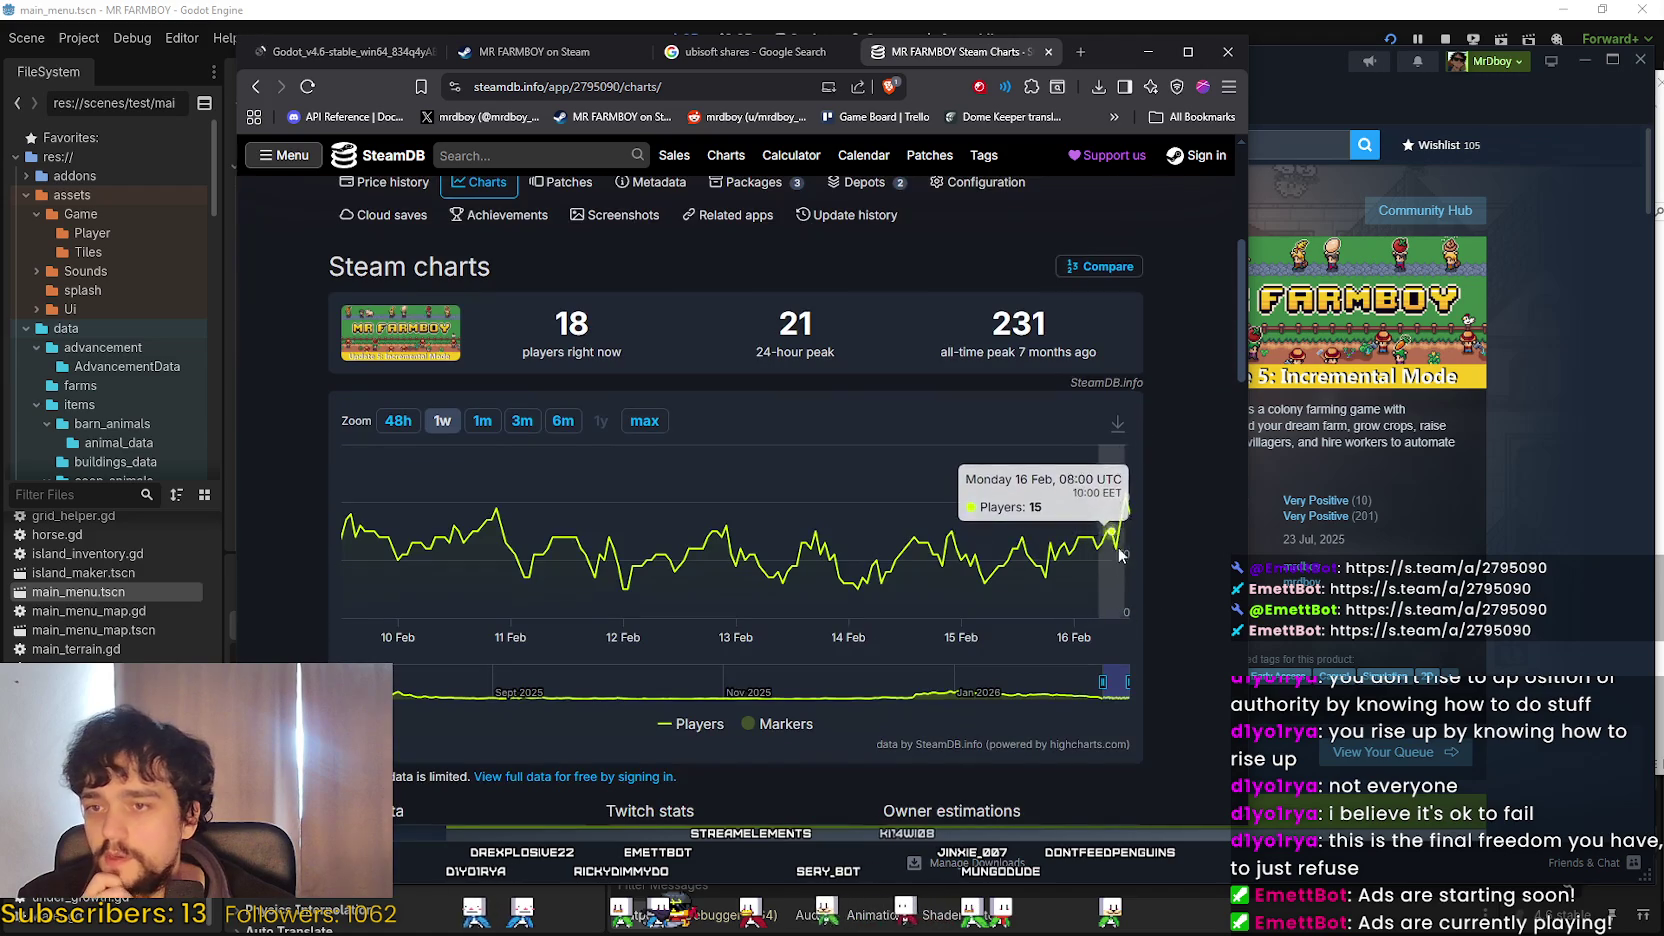
scroll(1131, 500, up, 5)
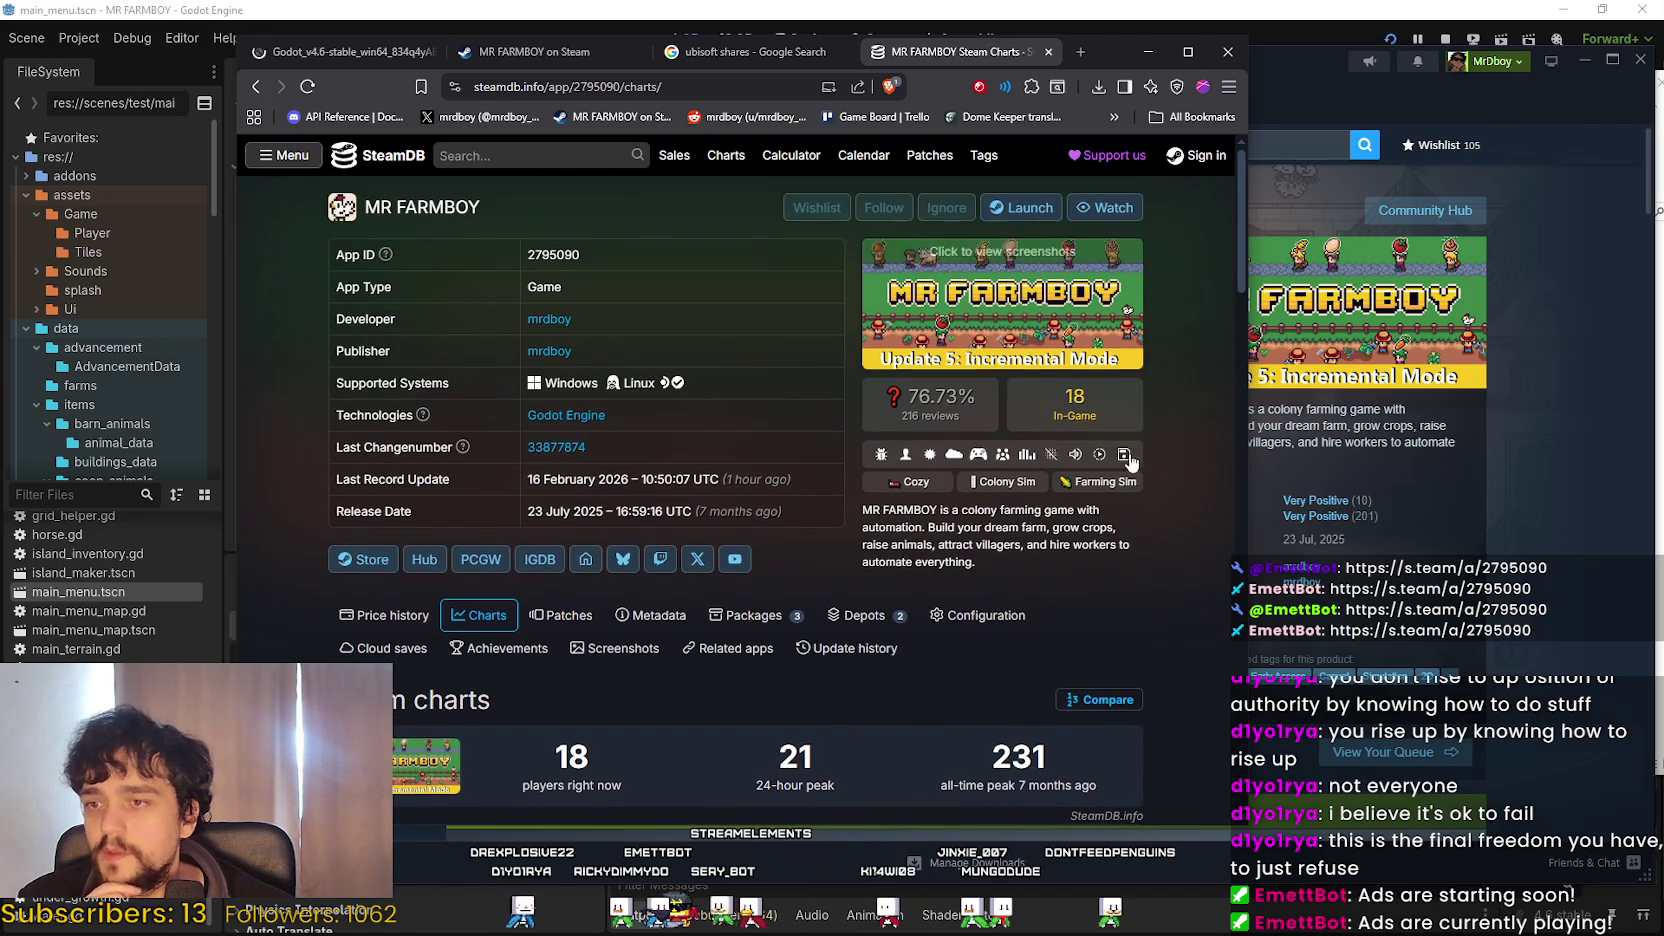
click(310, 50)
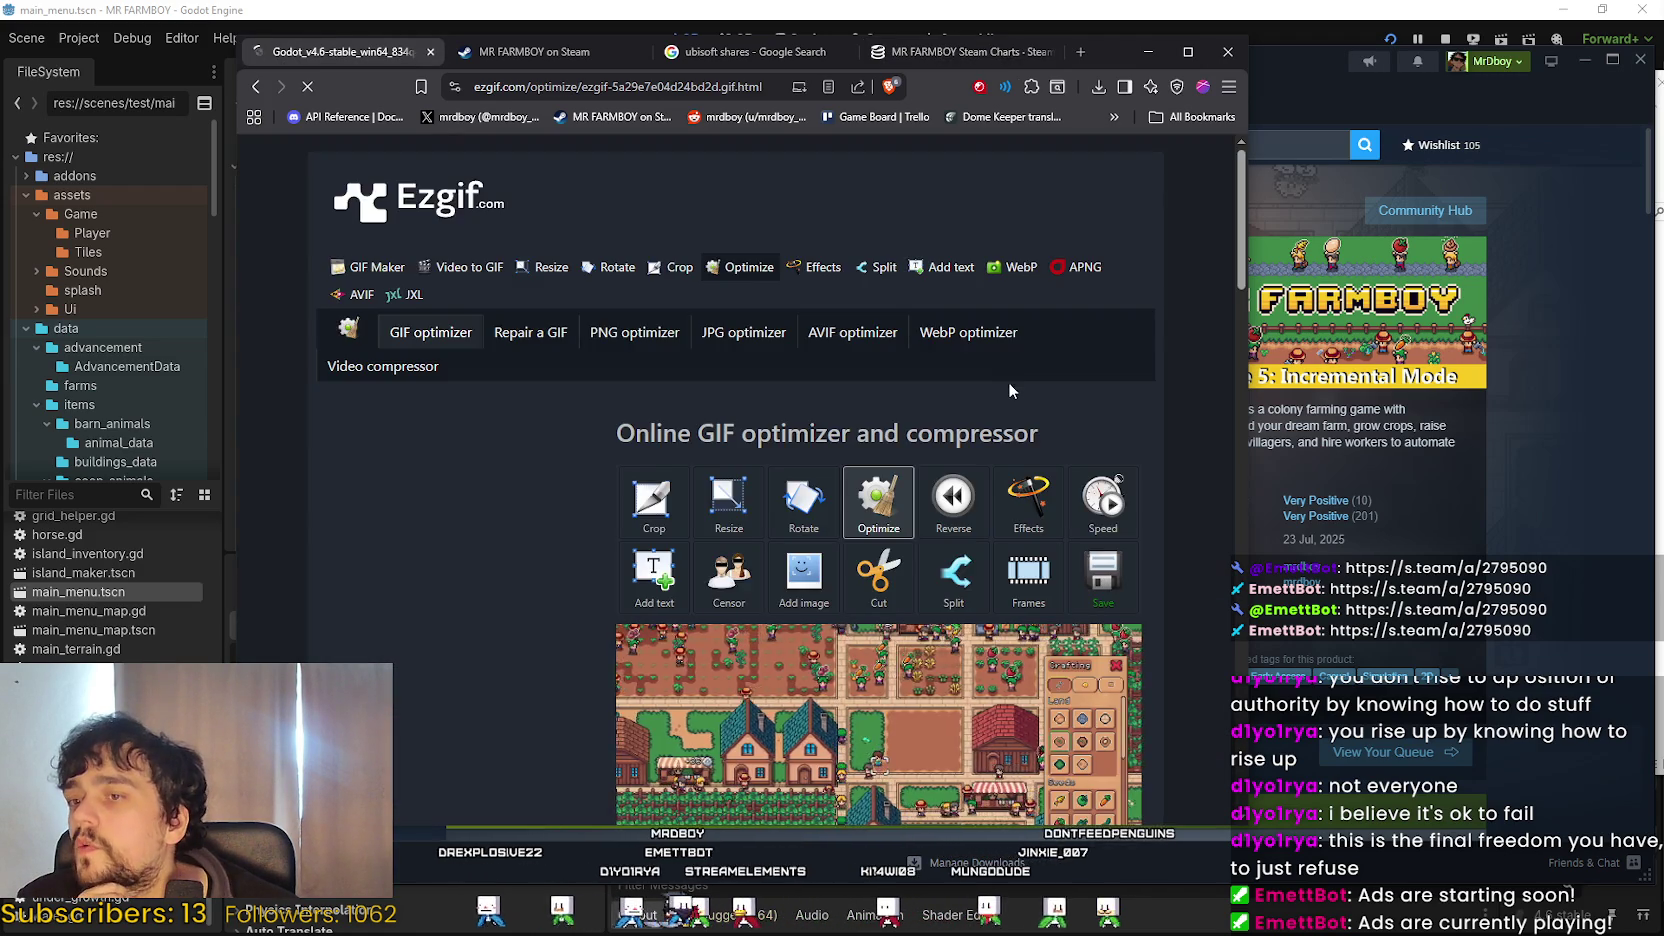
Set the optimization method to Remove every 2nd frame and run Optimize GIF!
scroll(482, 328, down, 4)
scroll(485, 326, up, 3)
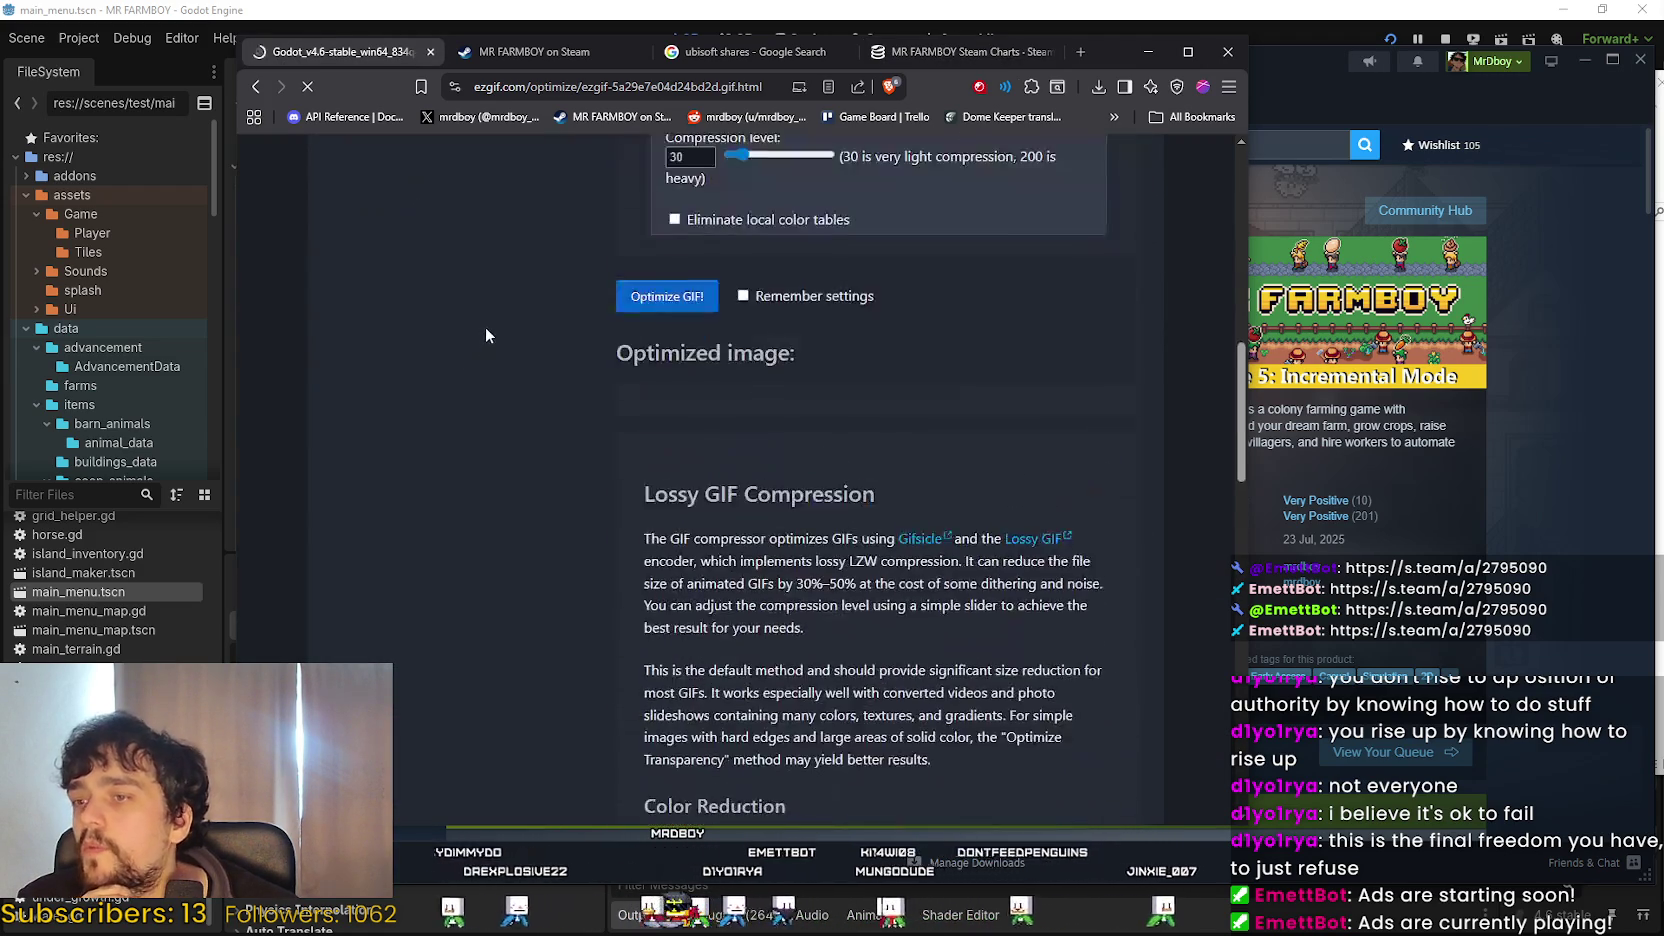
click(708, 276)
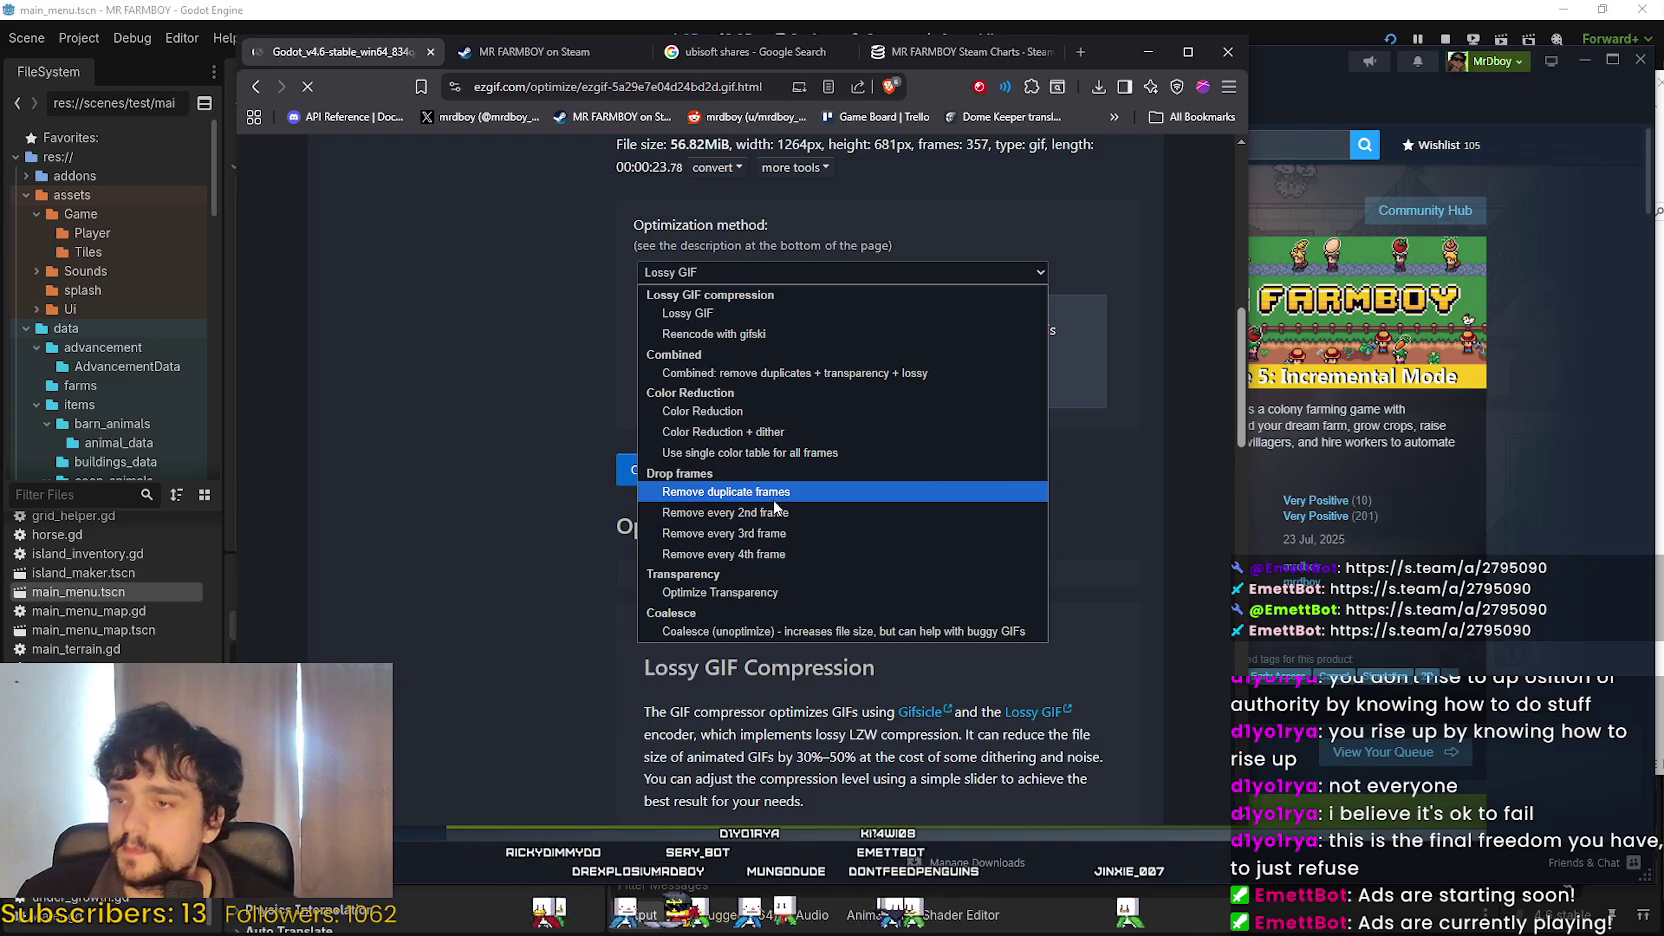
click(725, 512)
scroll(528, 525, up, 4)
scroll(528, 525, up, 1)
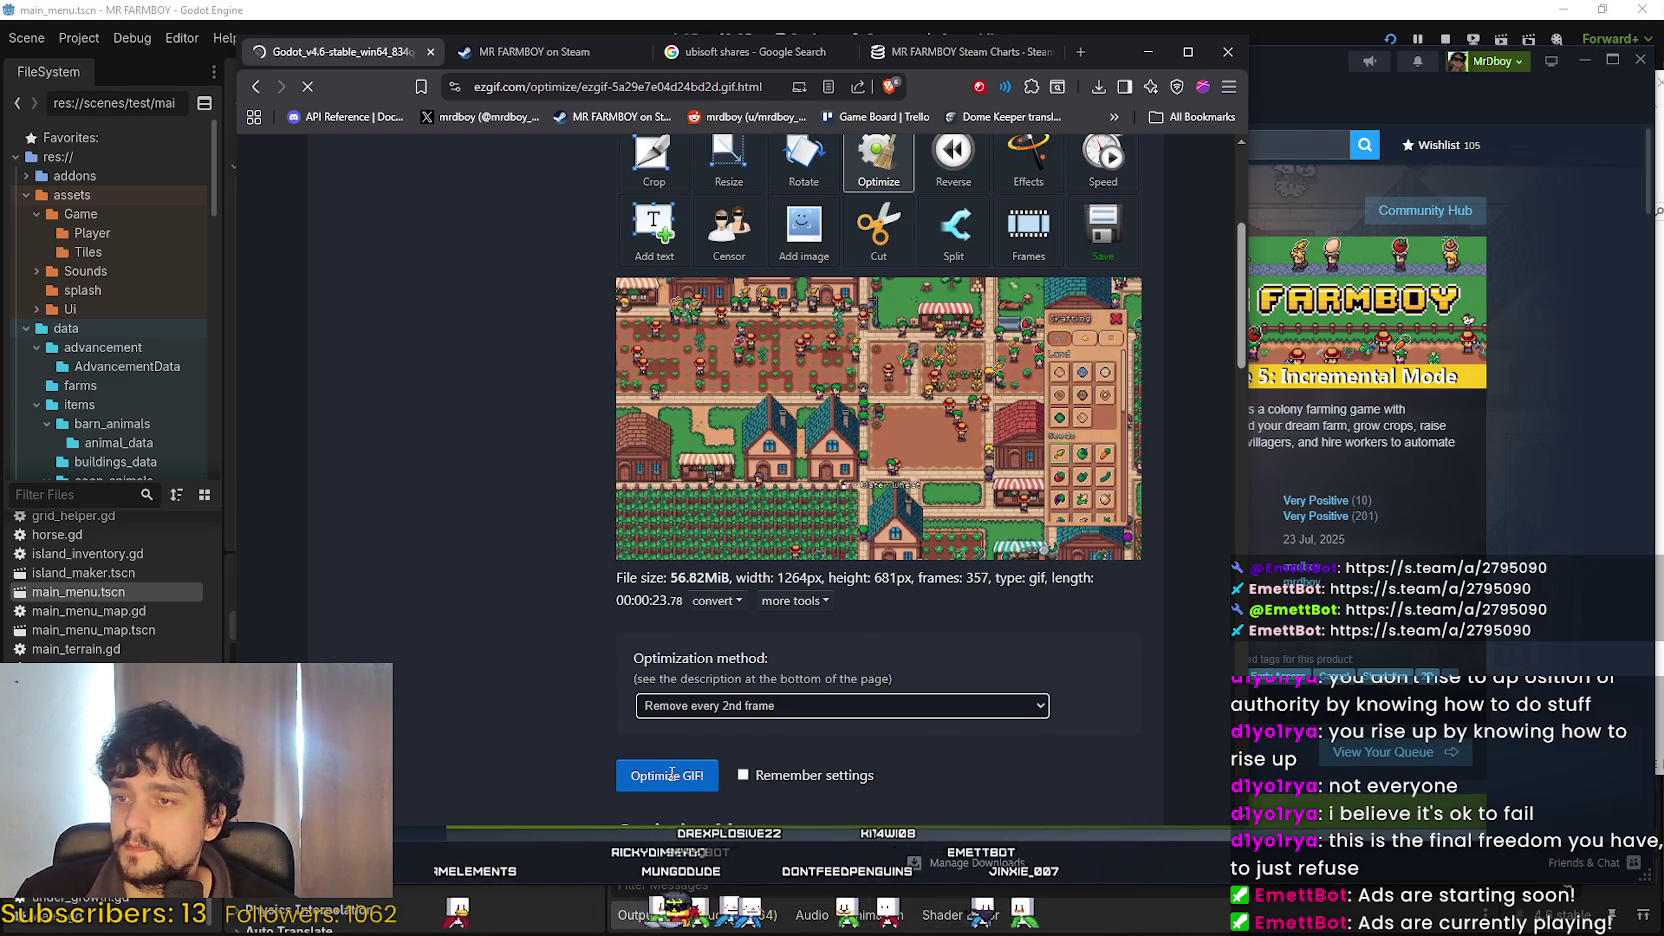
click(640, 785)
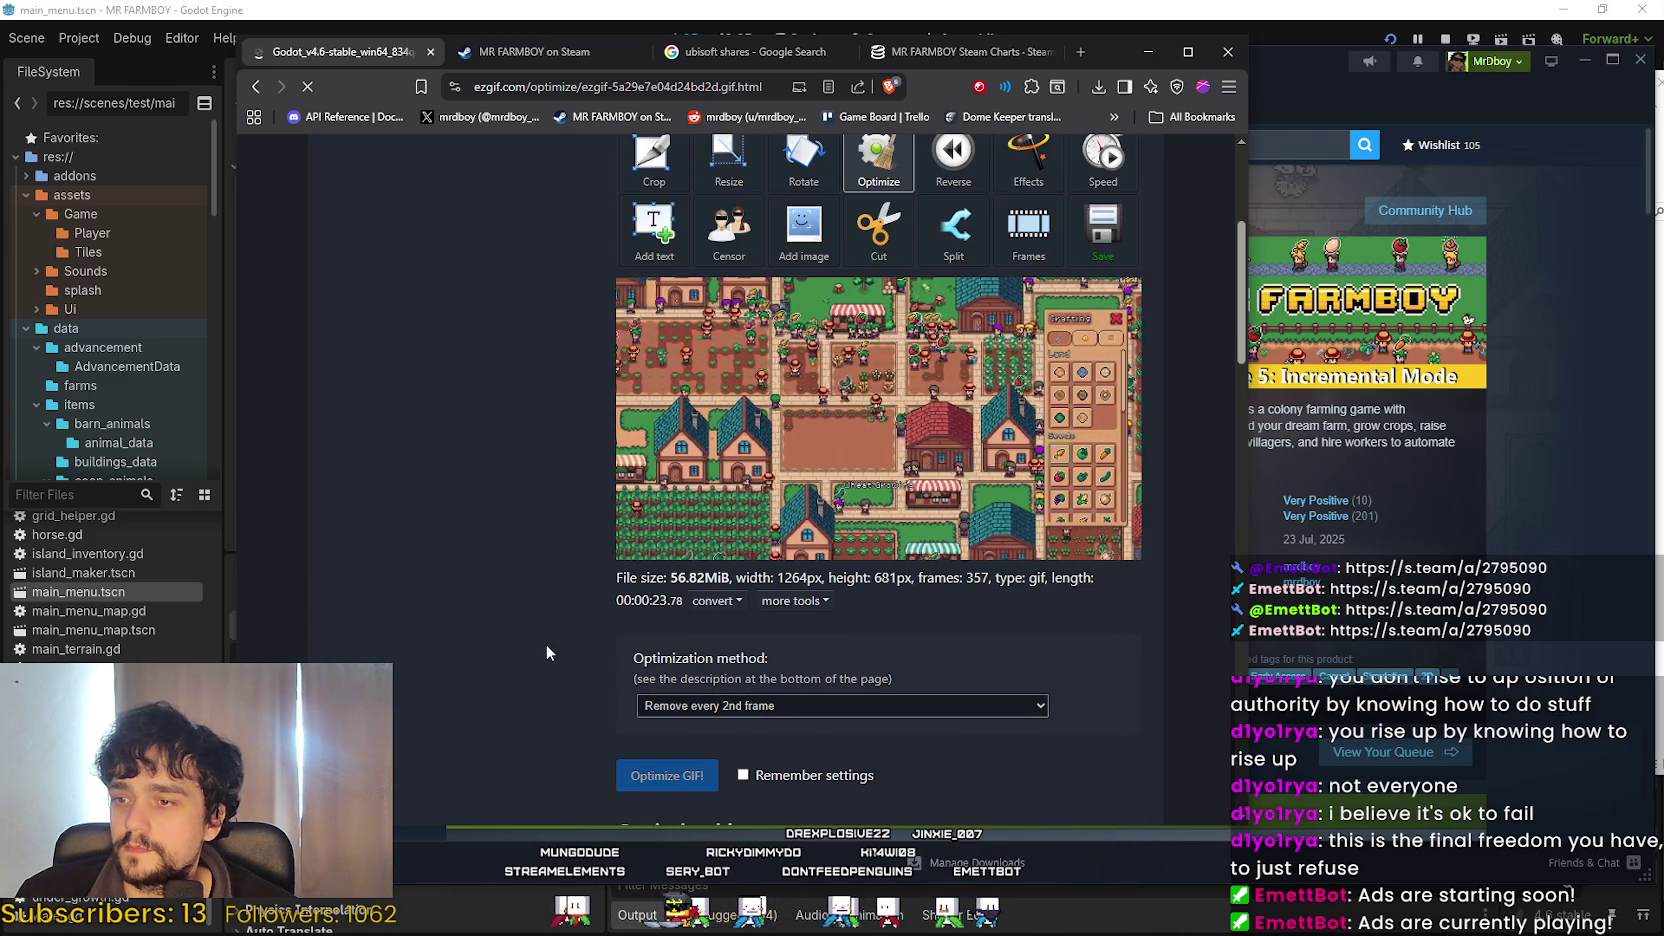
scroll(543, 621, up, 3)
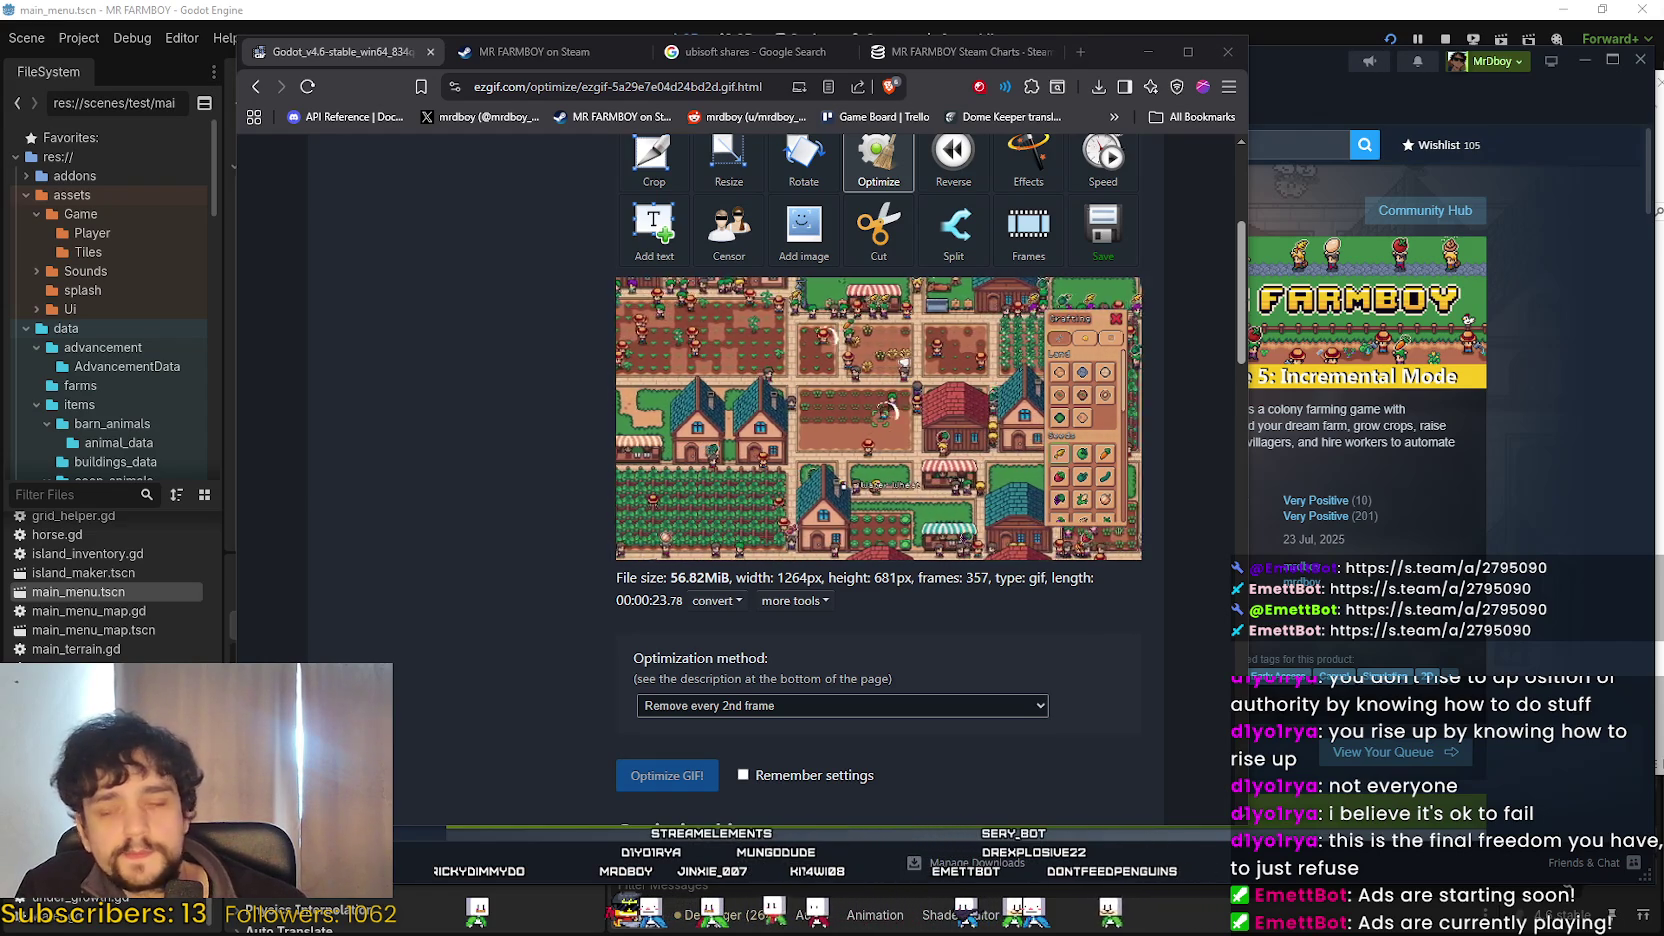
scroll(446, 568, down, 5)
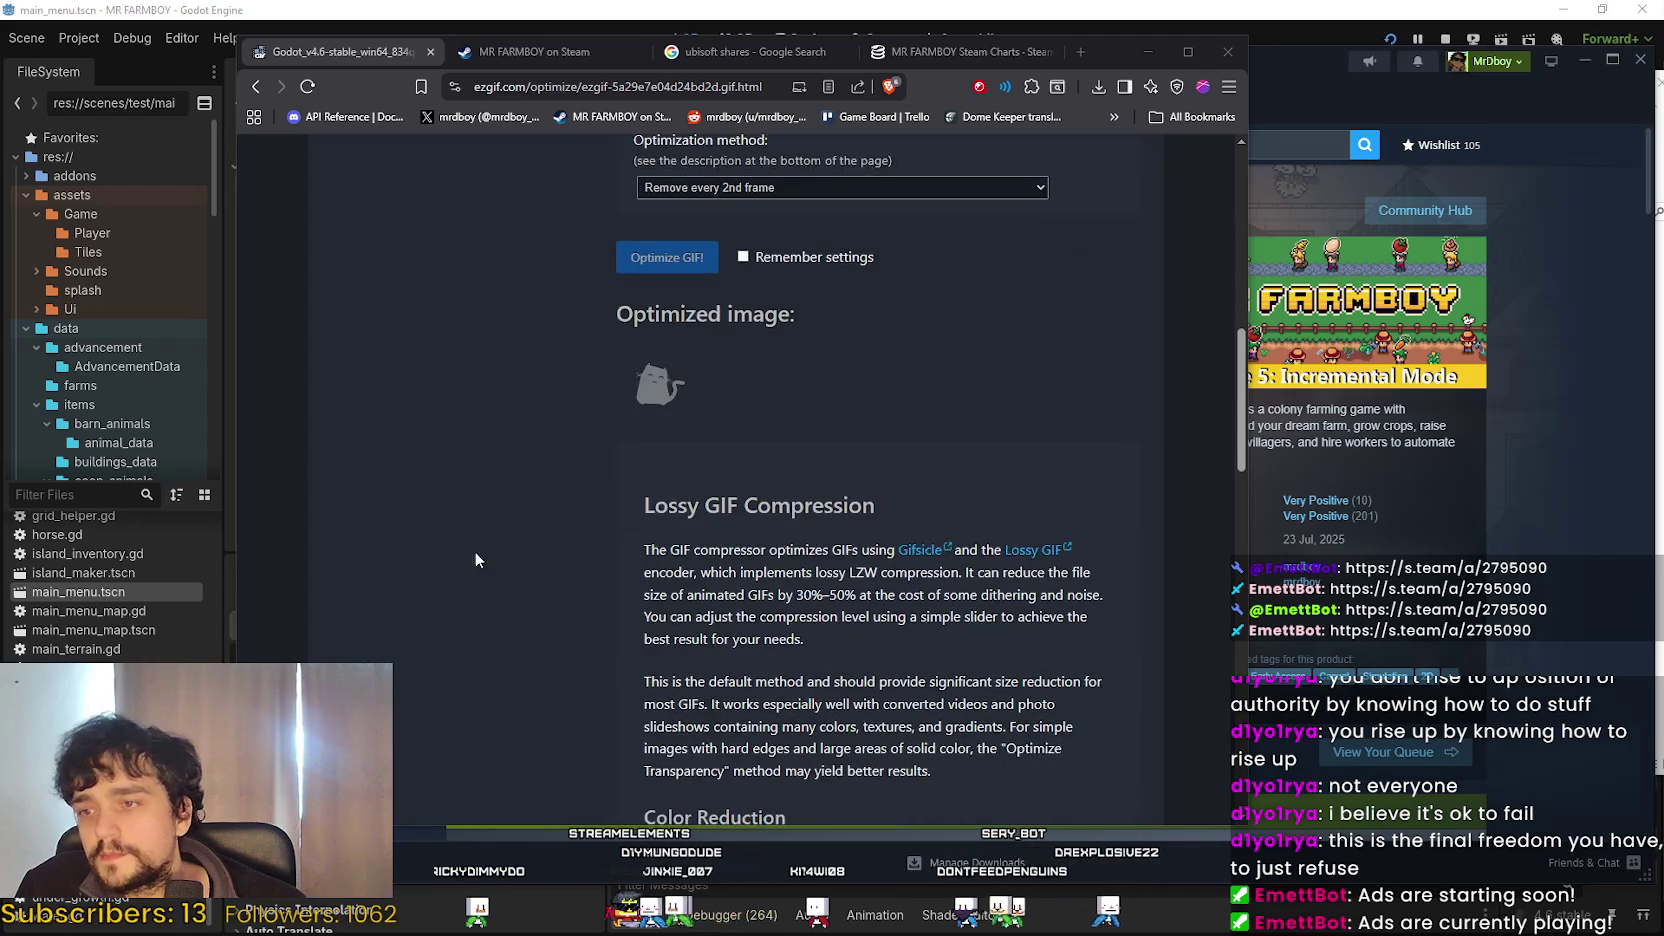
click(1592, 280)
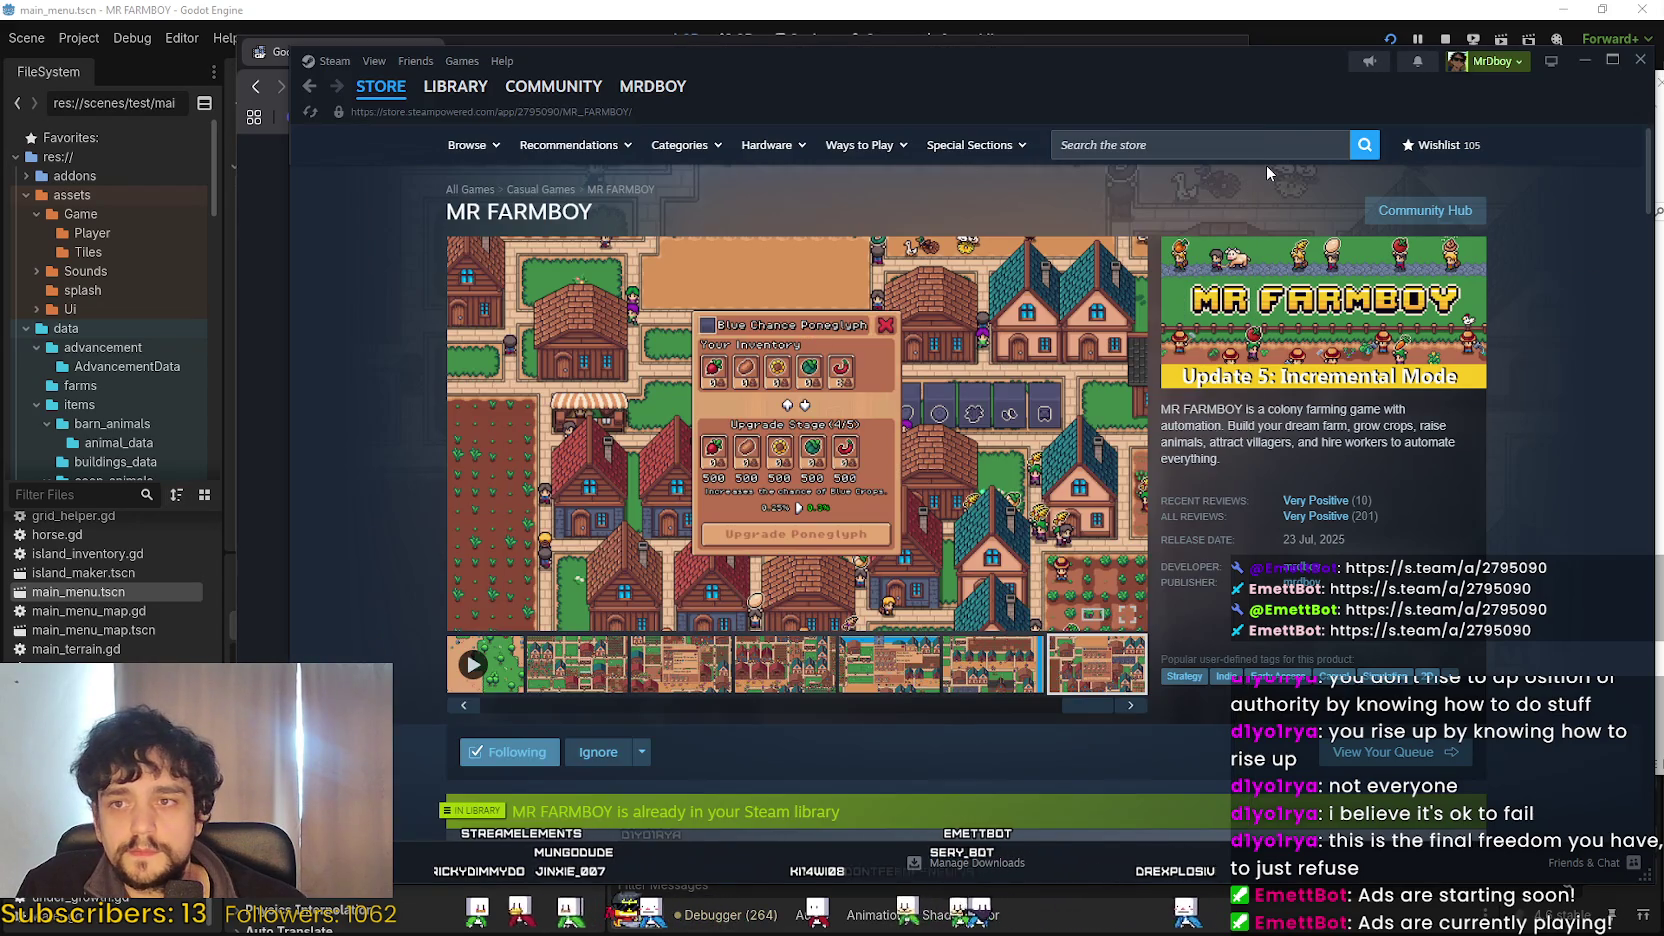
Search the Steam store for Urban Ascend and open its store page.
click(1290, 147)
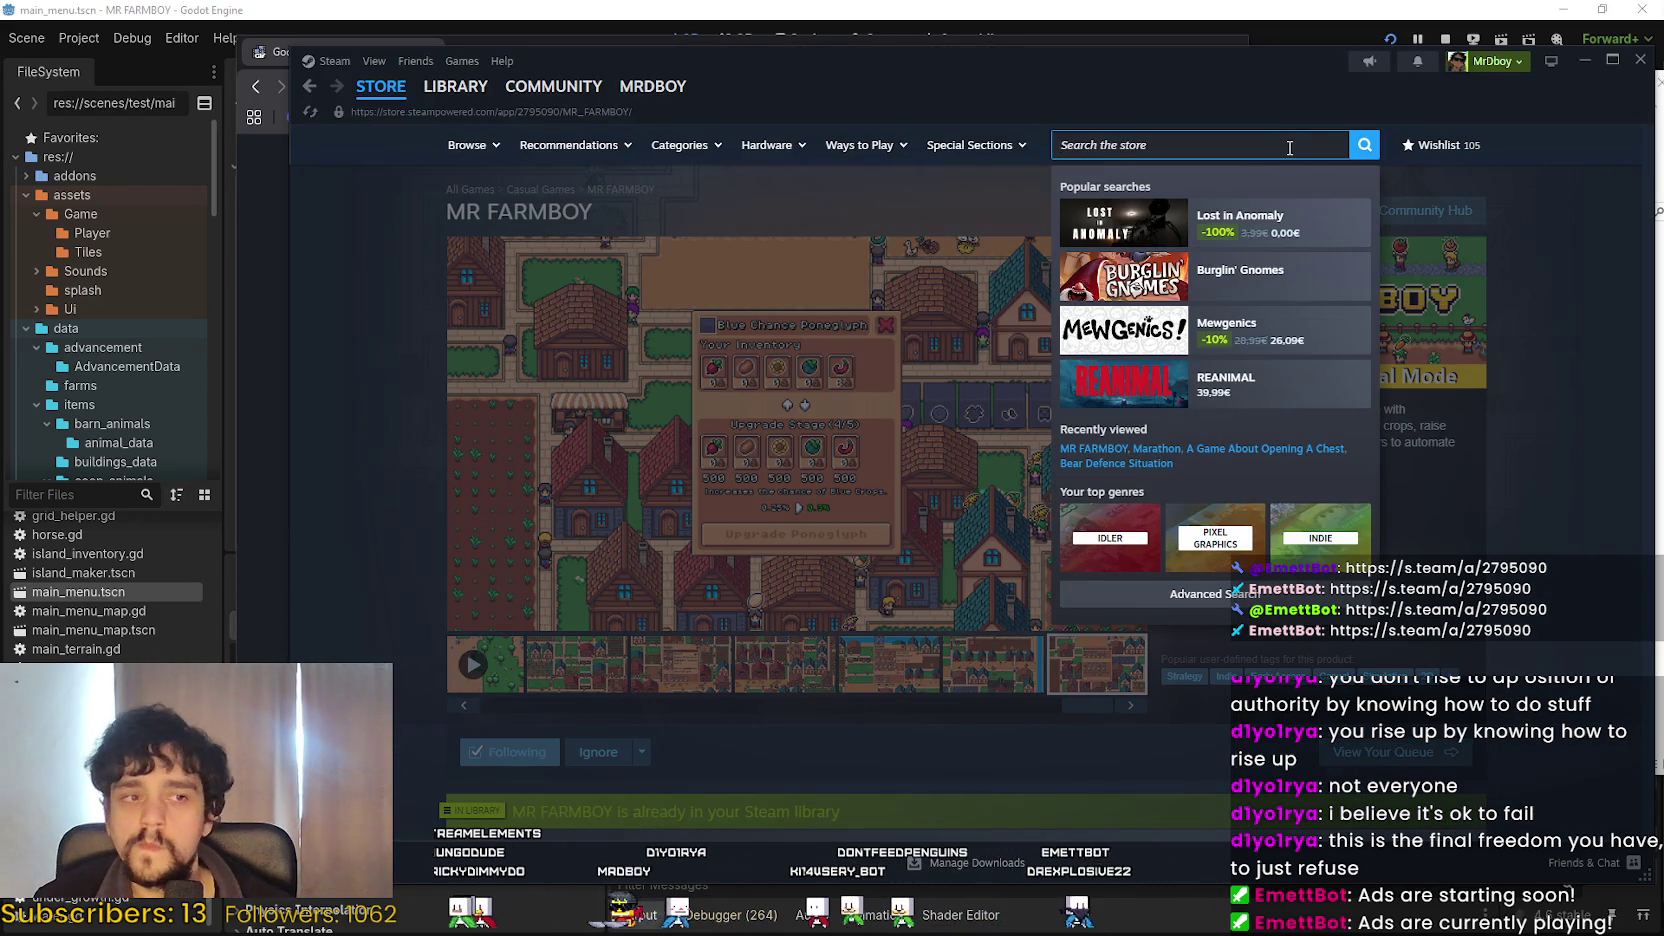
text(Urban )
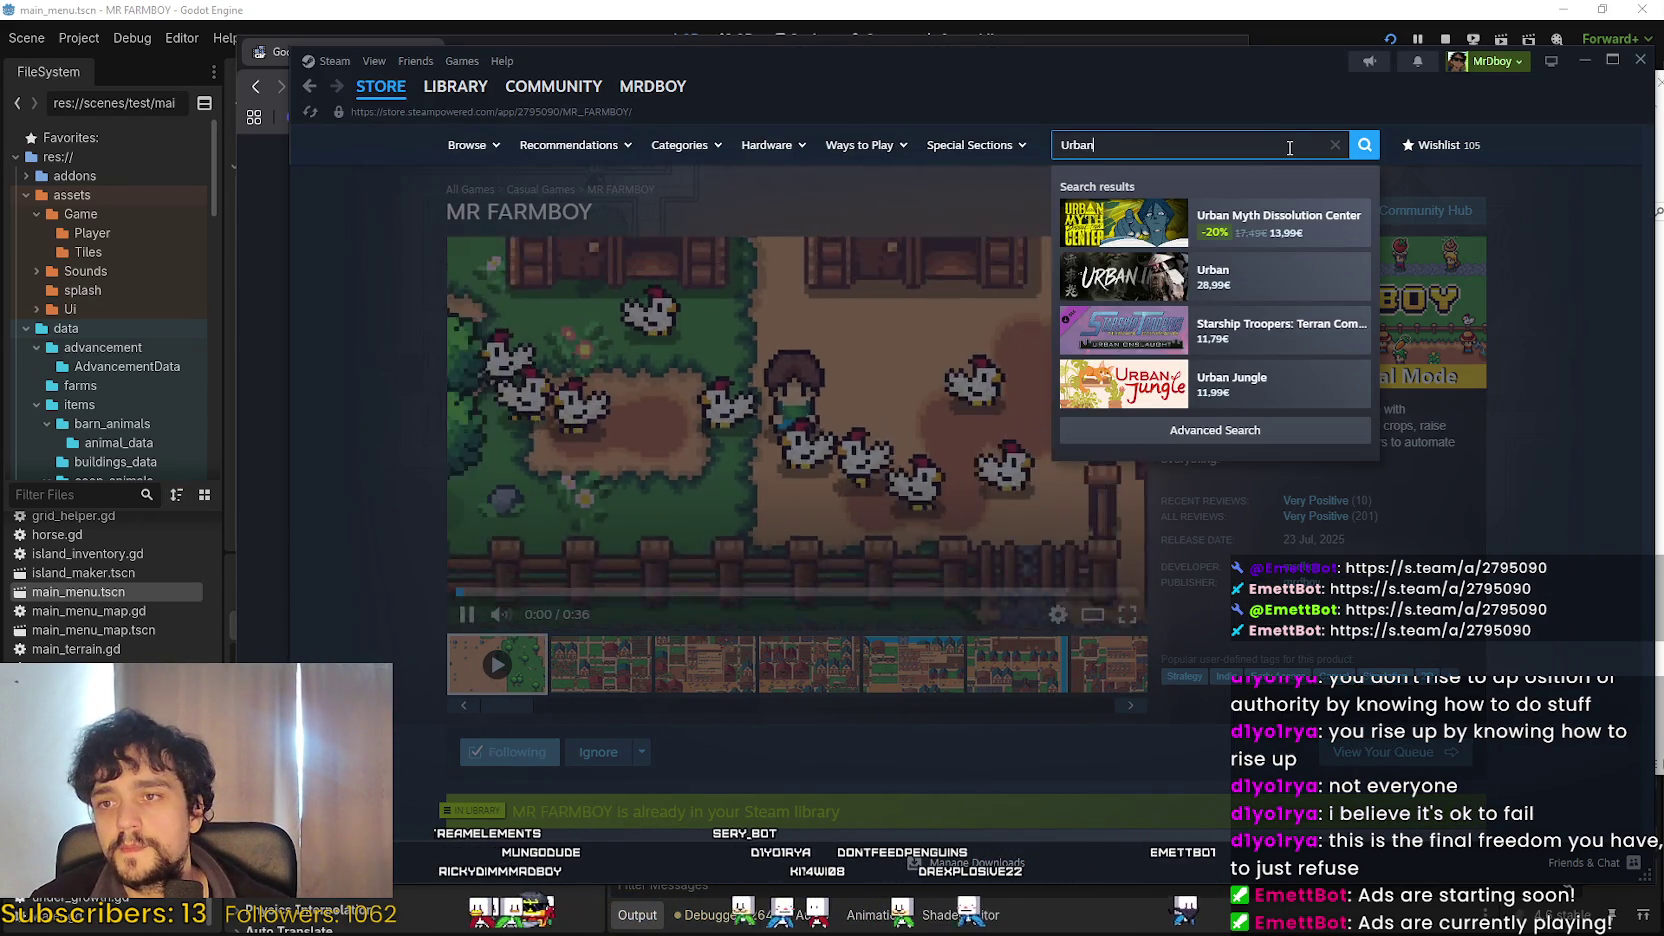
text(Ascend)
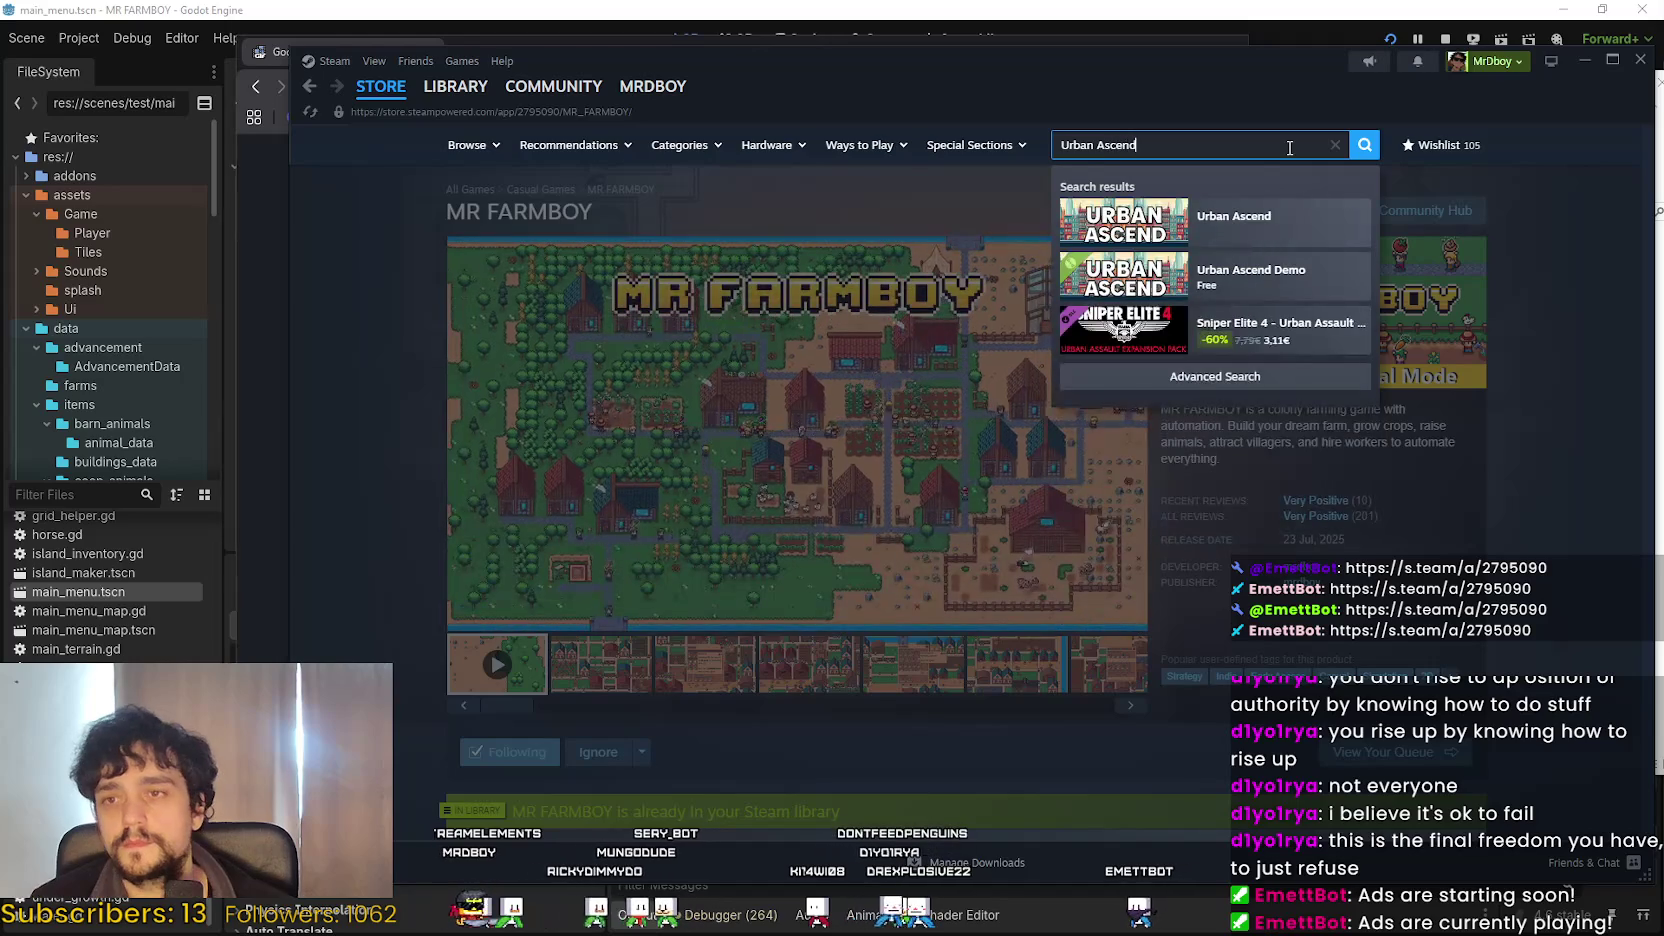
click(1232, 218)
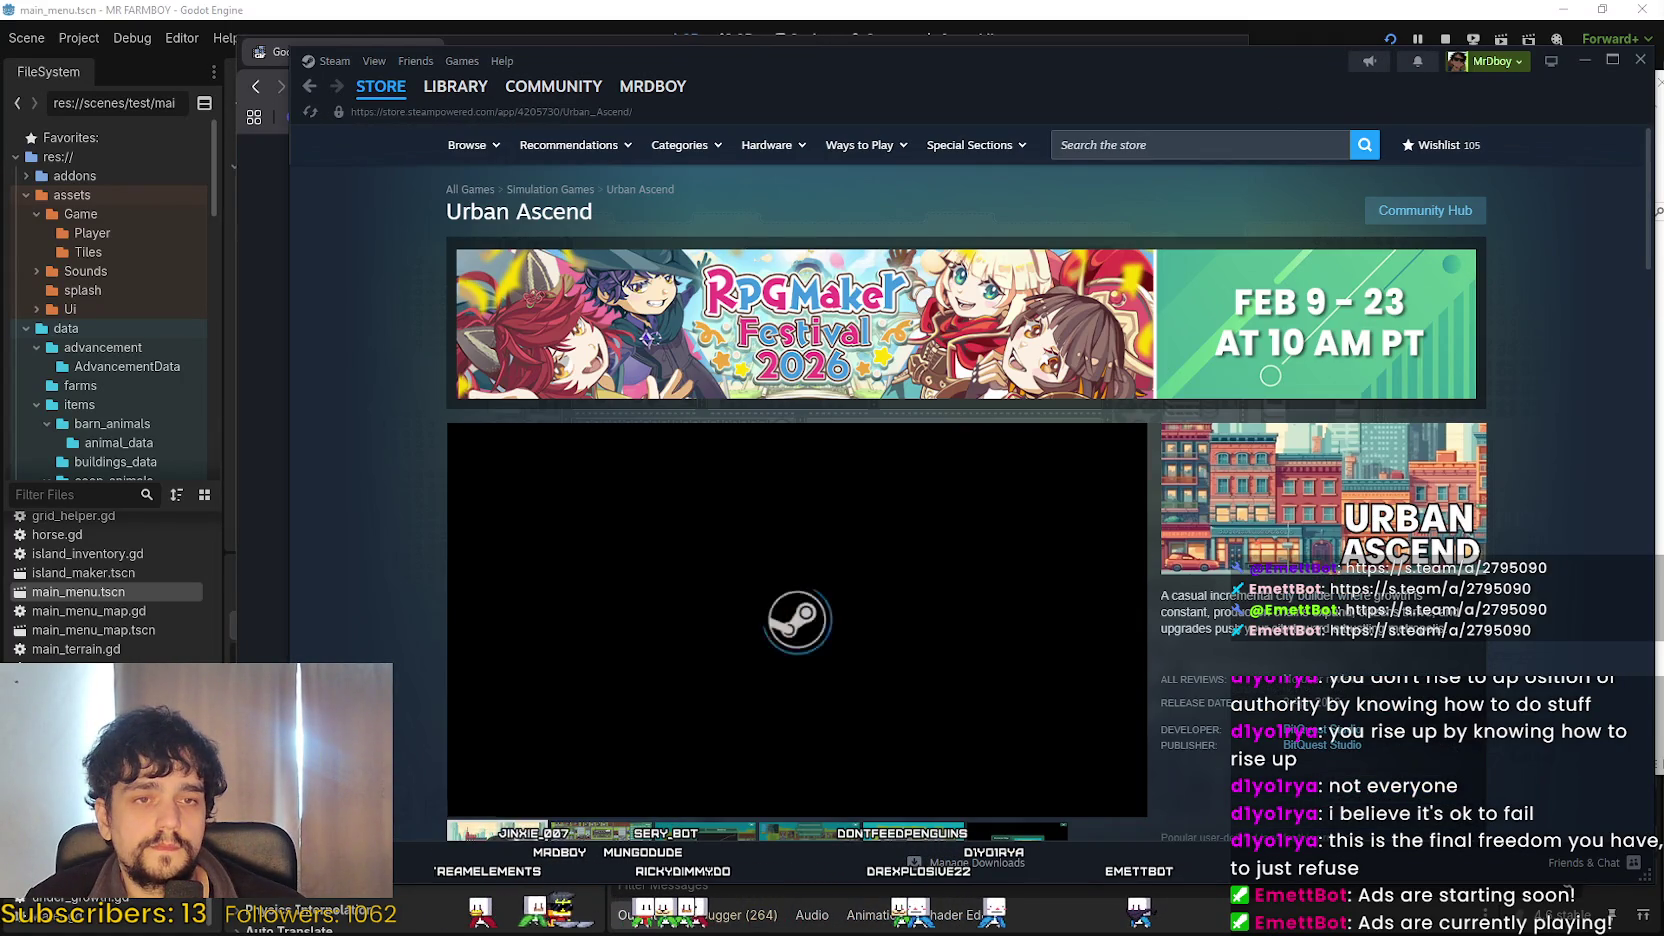
scroll(1002, 662, down, 2)
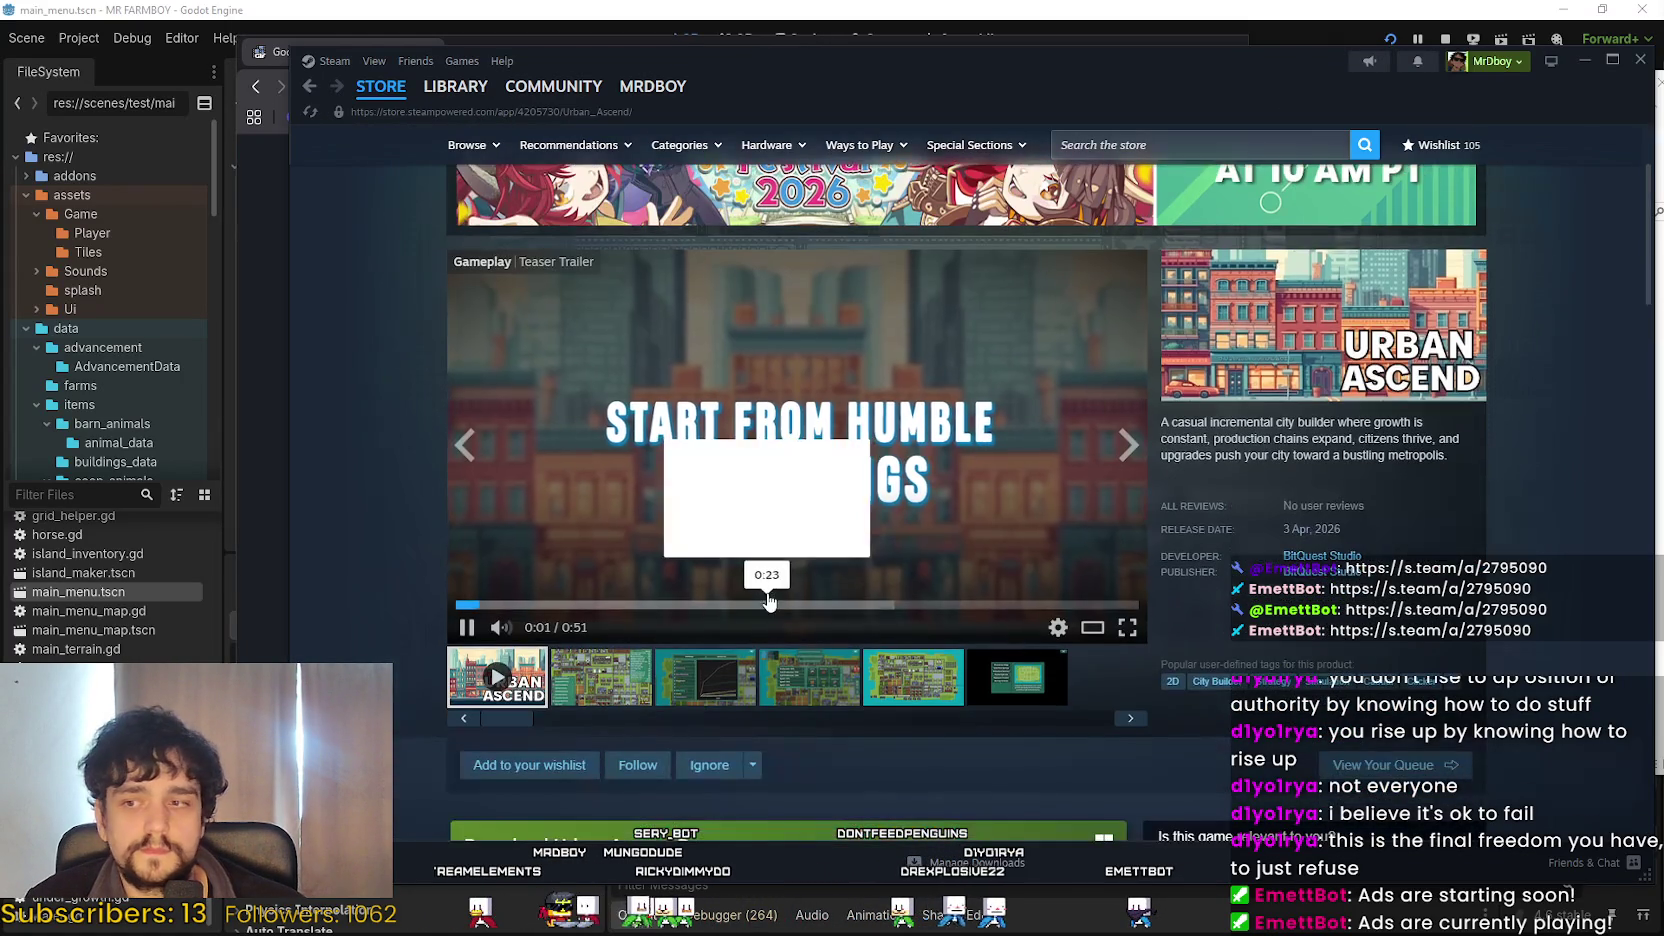
View the second Urban Ascend screenshot, then replay the trailer from near the start and skip ahead.
click(605, 688)
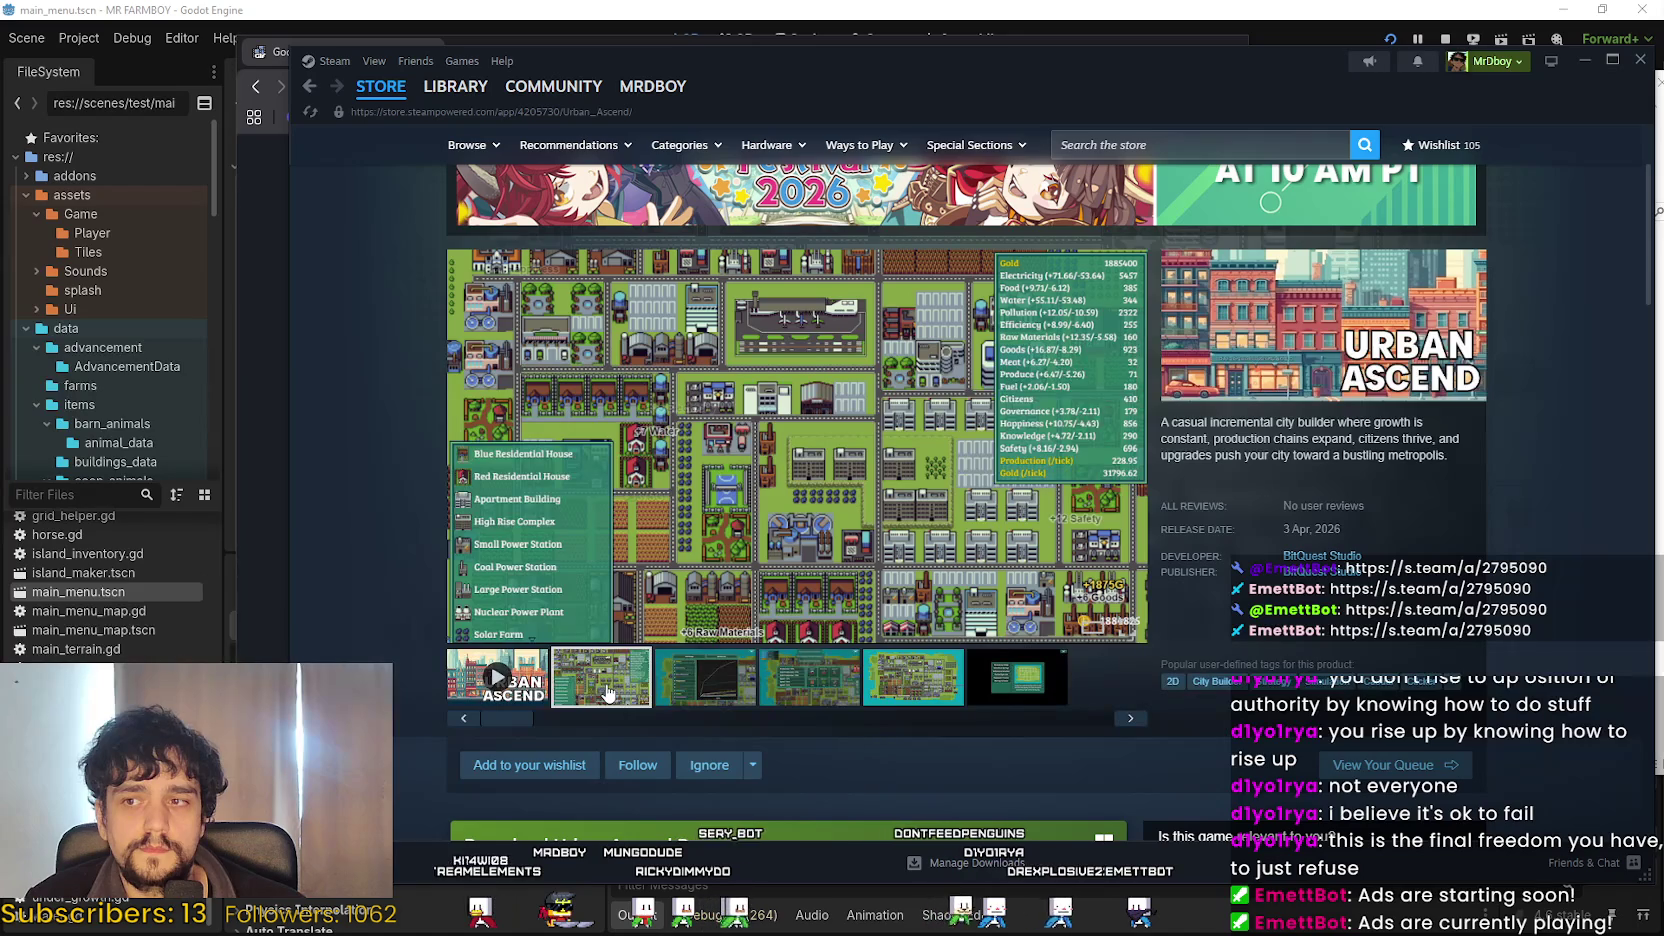
click(497, 680)
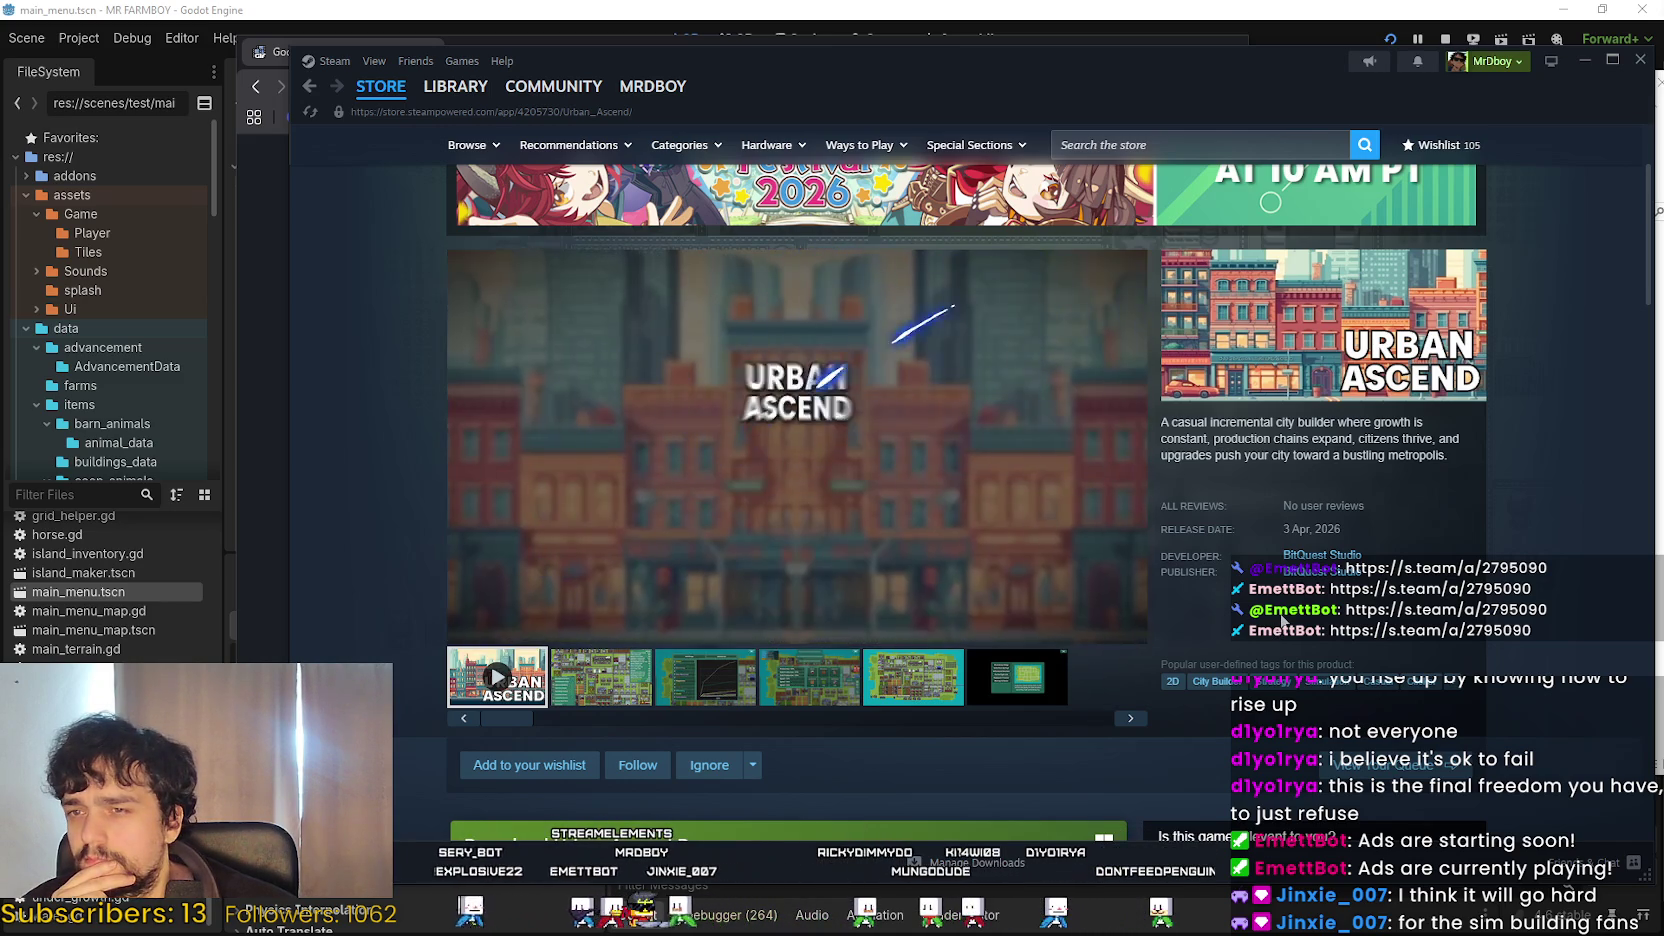
mouse_move(601, 586)
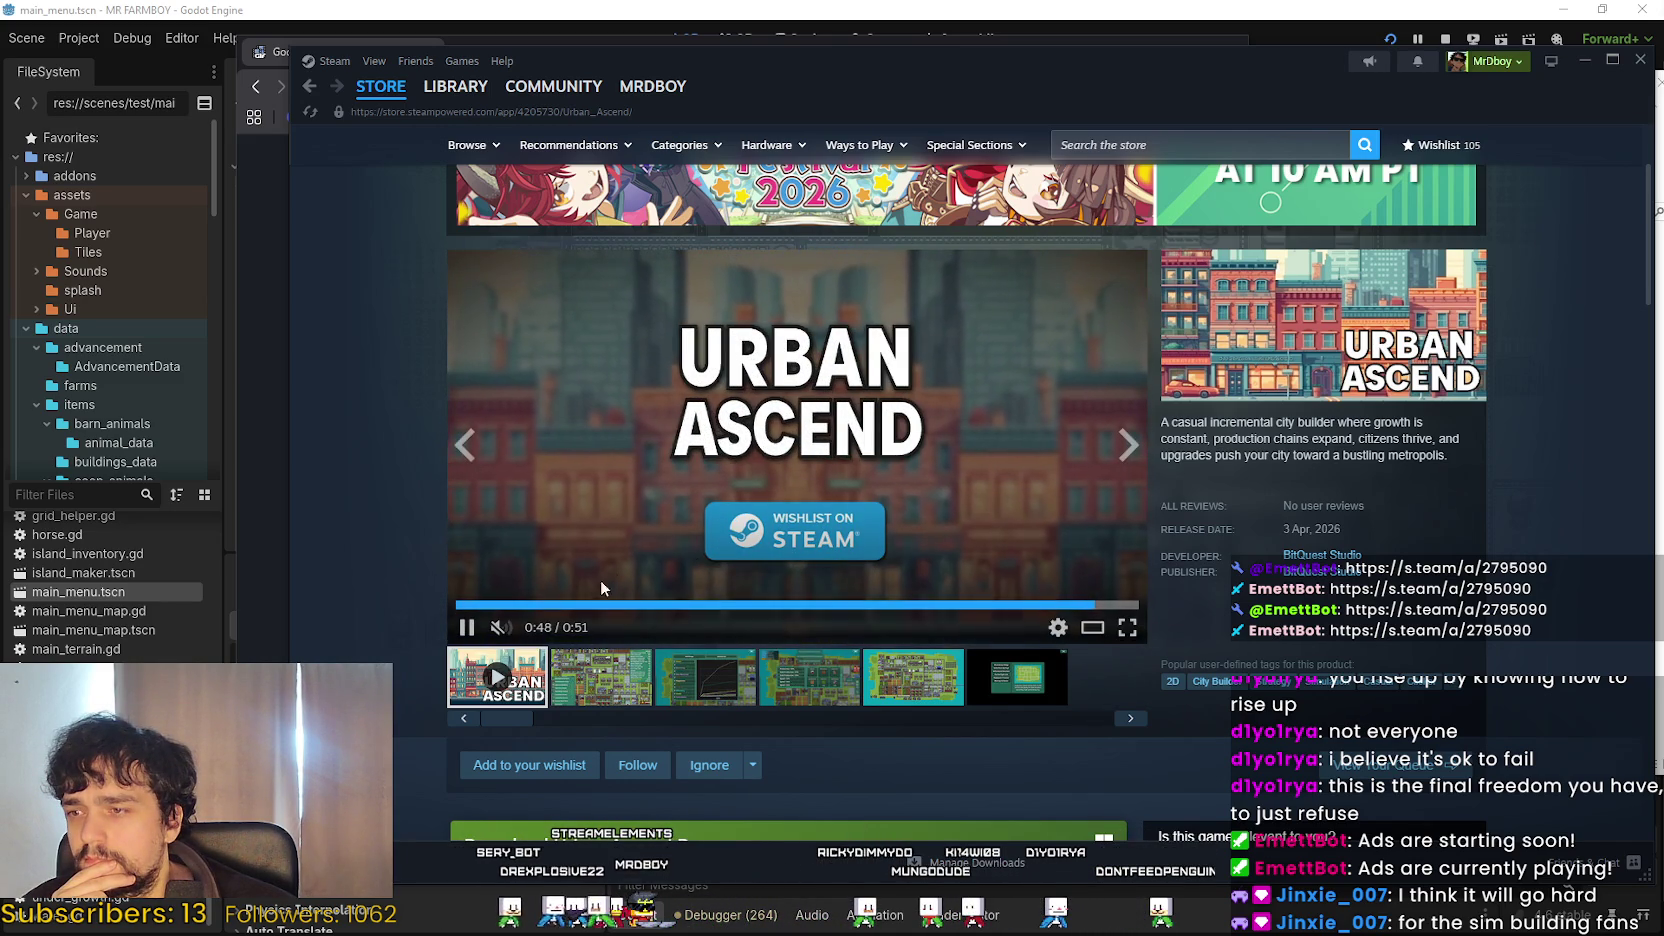
click(484, 605)
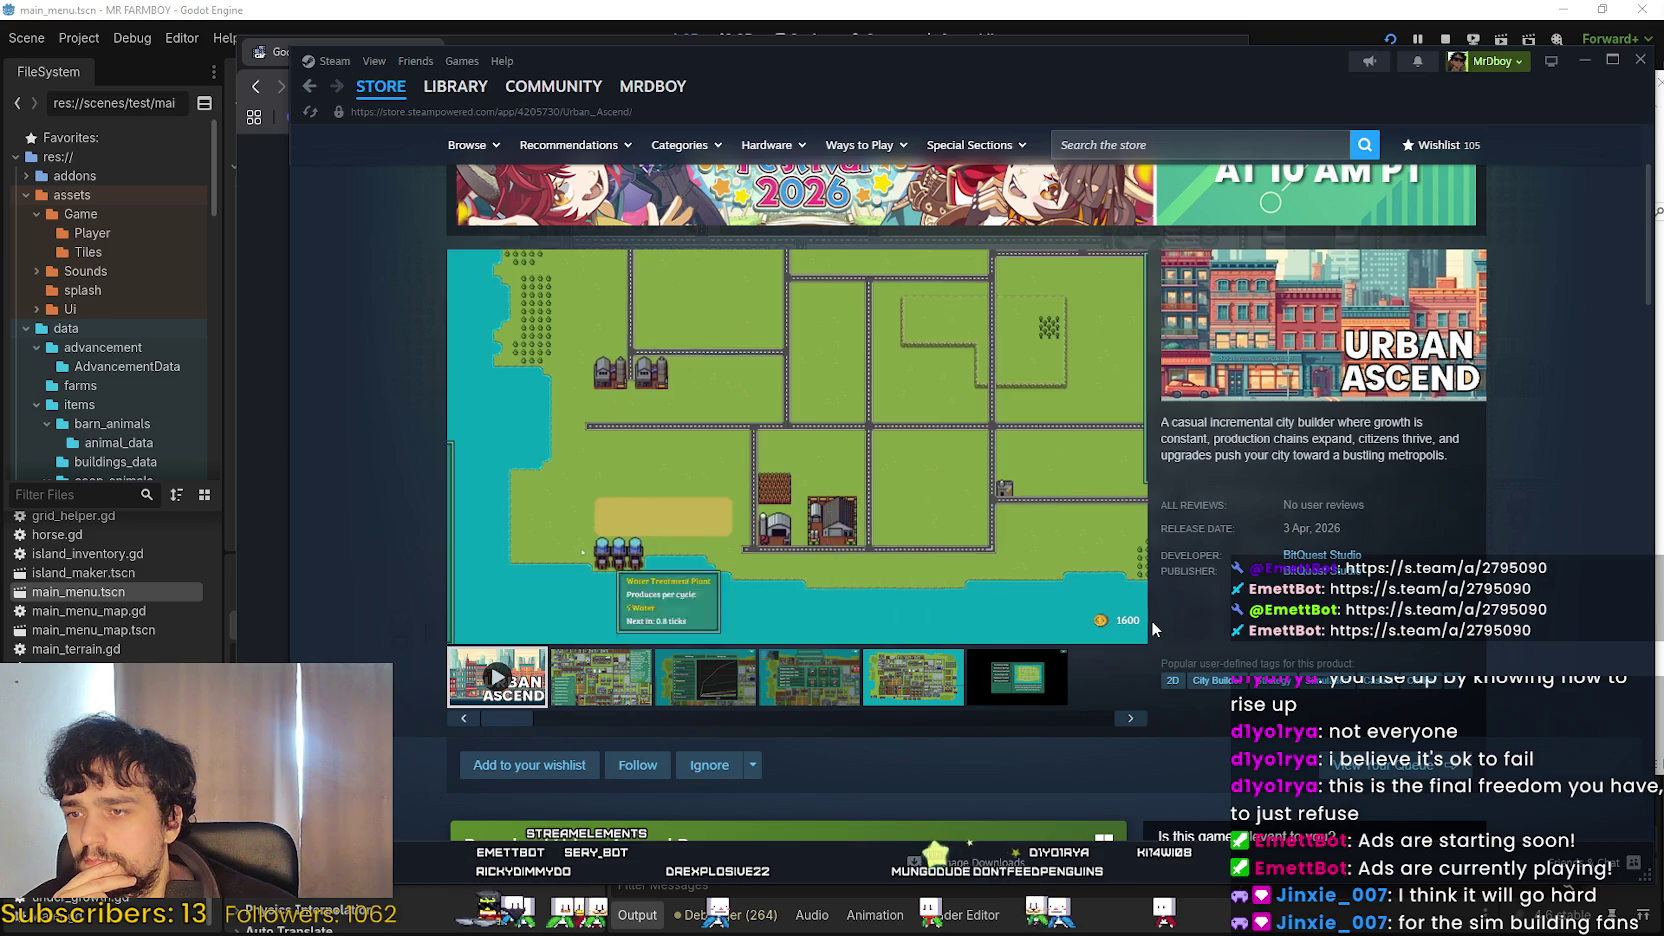
mouse_move(1044, 458)
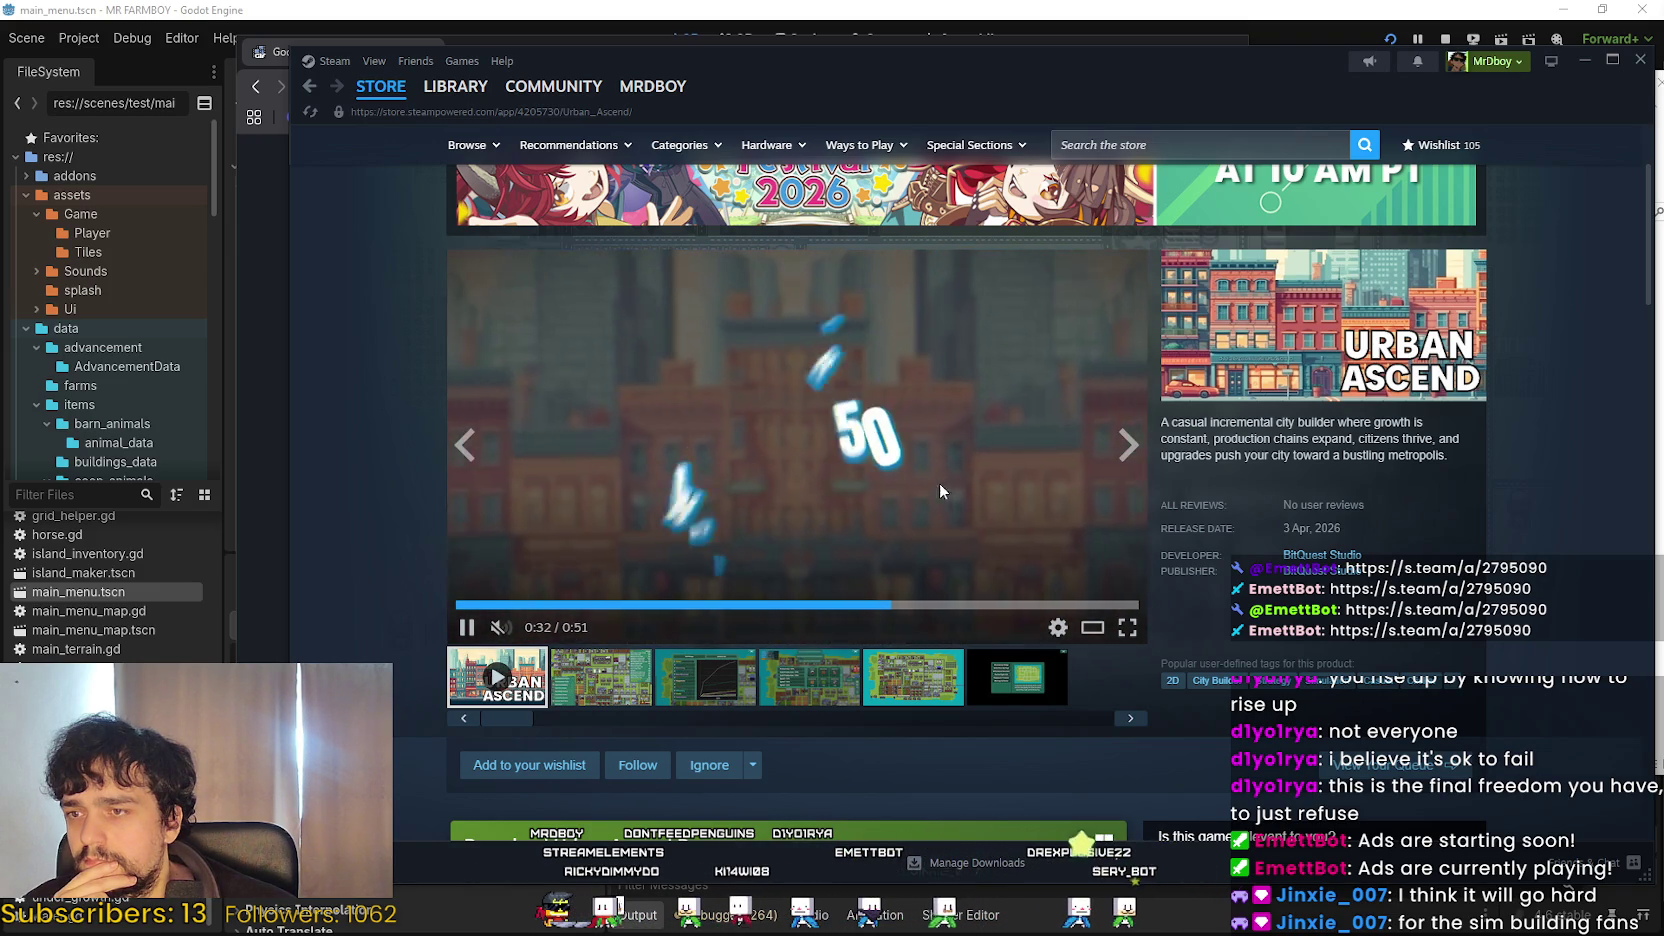
click(1039, 604)
scroll(1226, 640, down, 10)
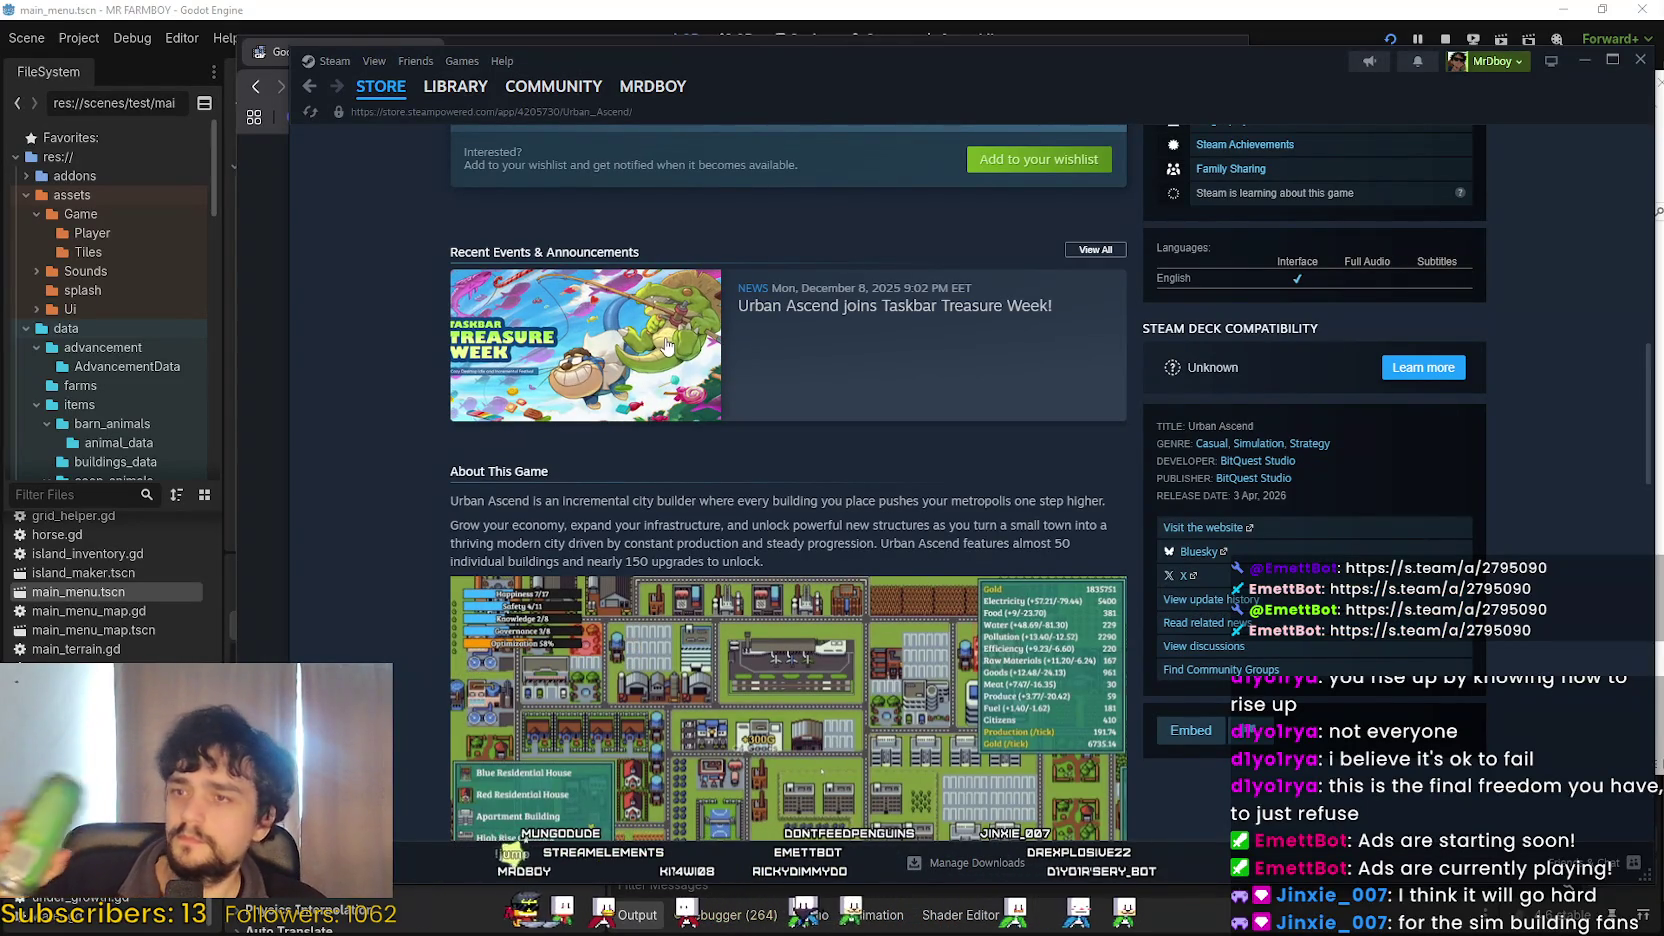
Expand the full Urban Ascend description with READ MORE and read through the system requirements.
scroll(662, 346, down, 4)
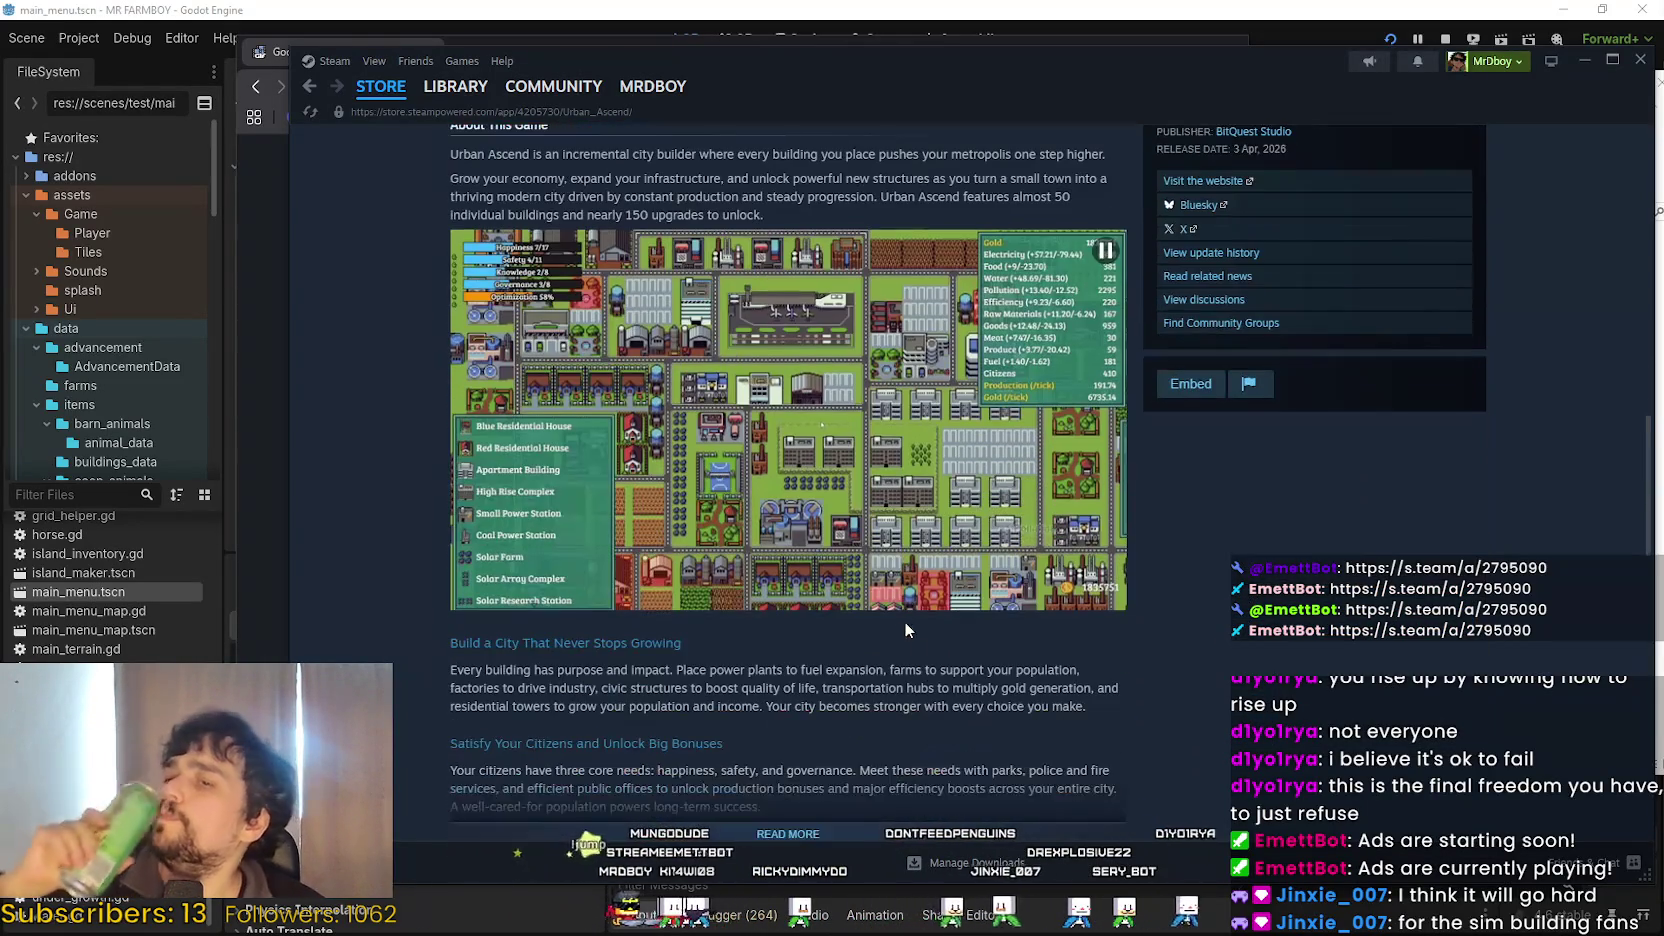
scroll(980, 680, down, 3)
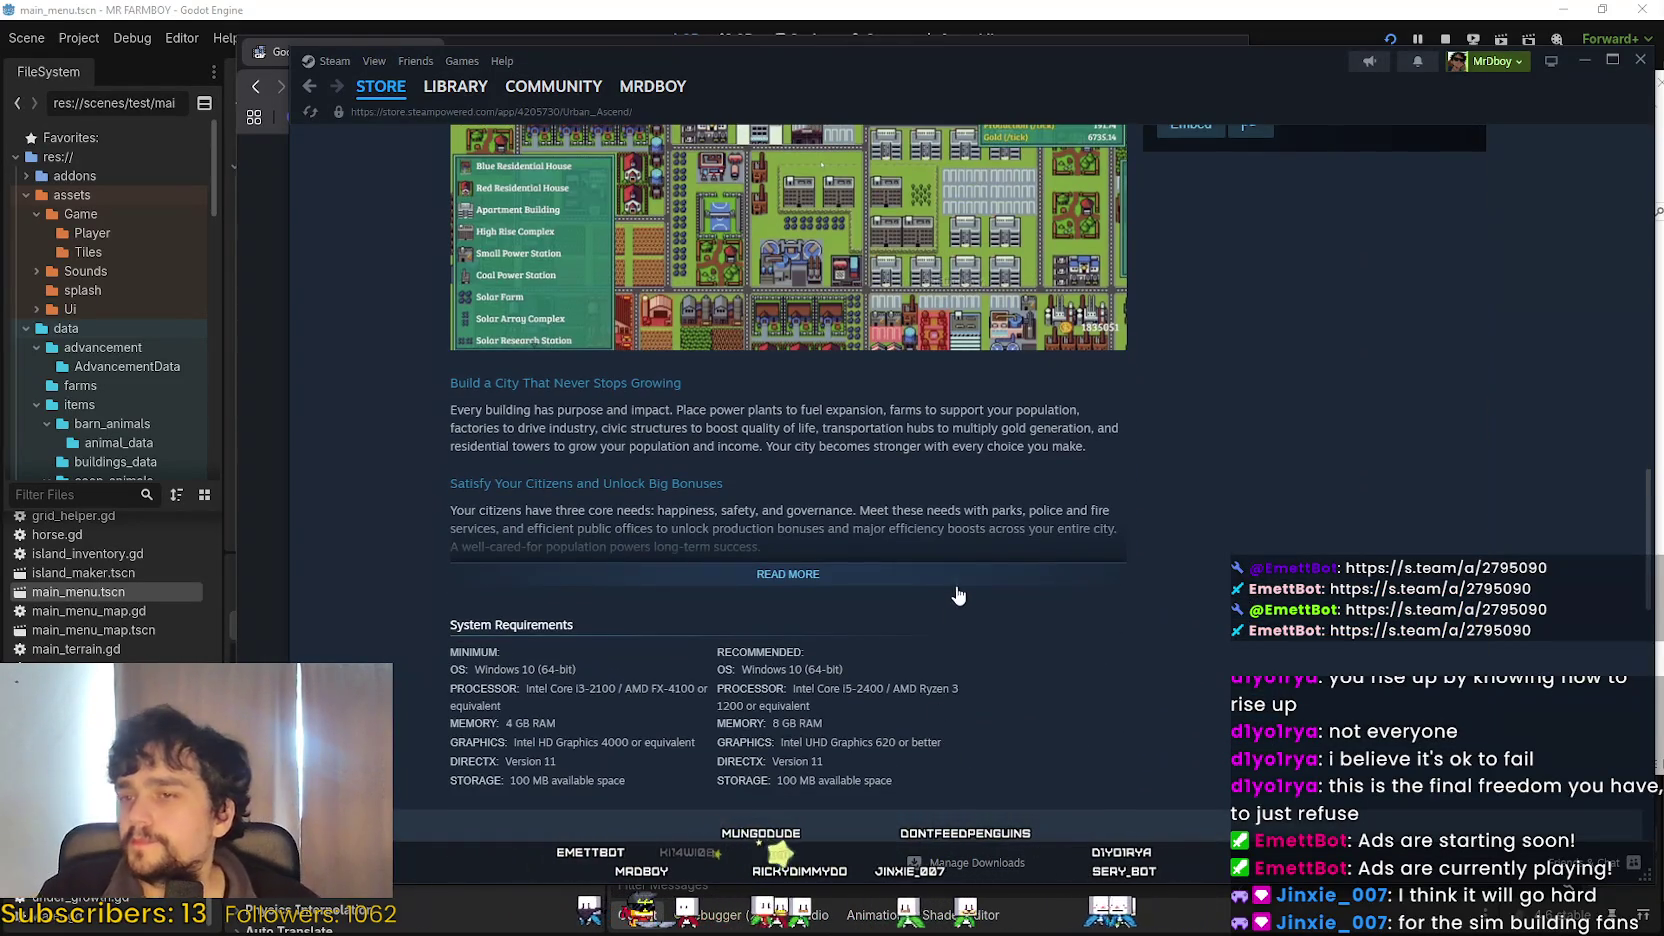
click(975, 588)
scroll(1145, 612, down, 8)
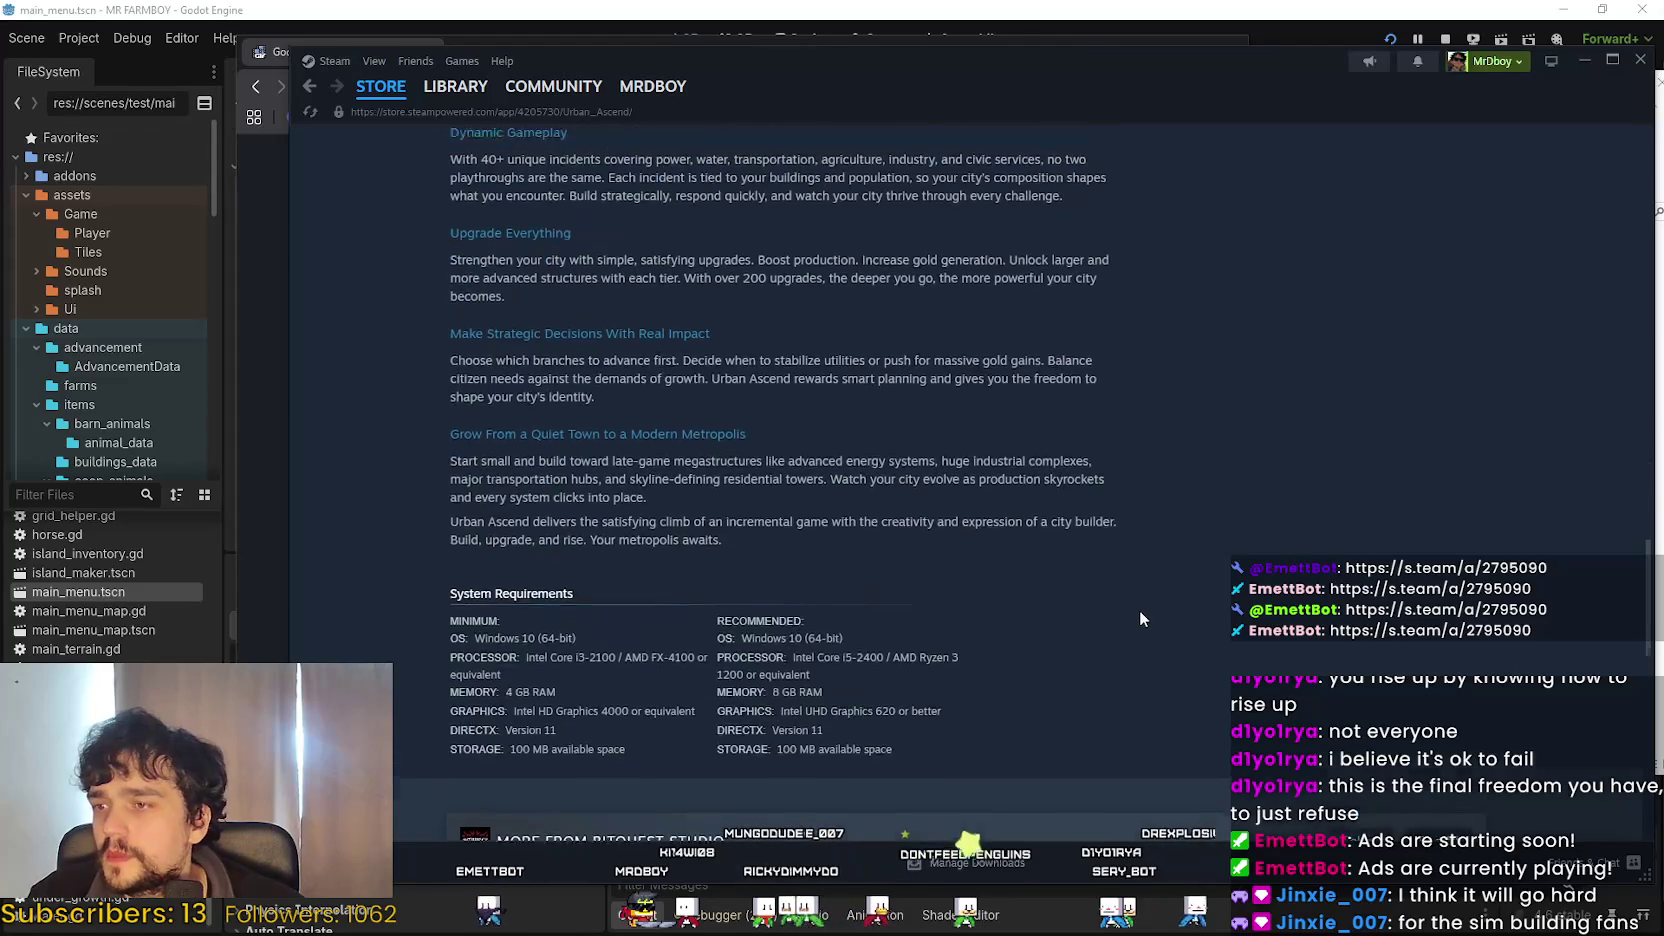
Return to the Steam store front page via STORE > Featured, then minimize Steam.
scroll(1140, 610, up, 10)
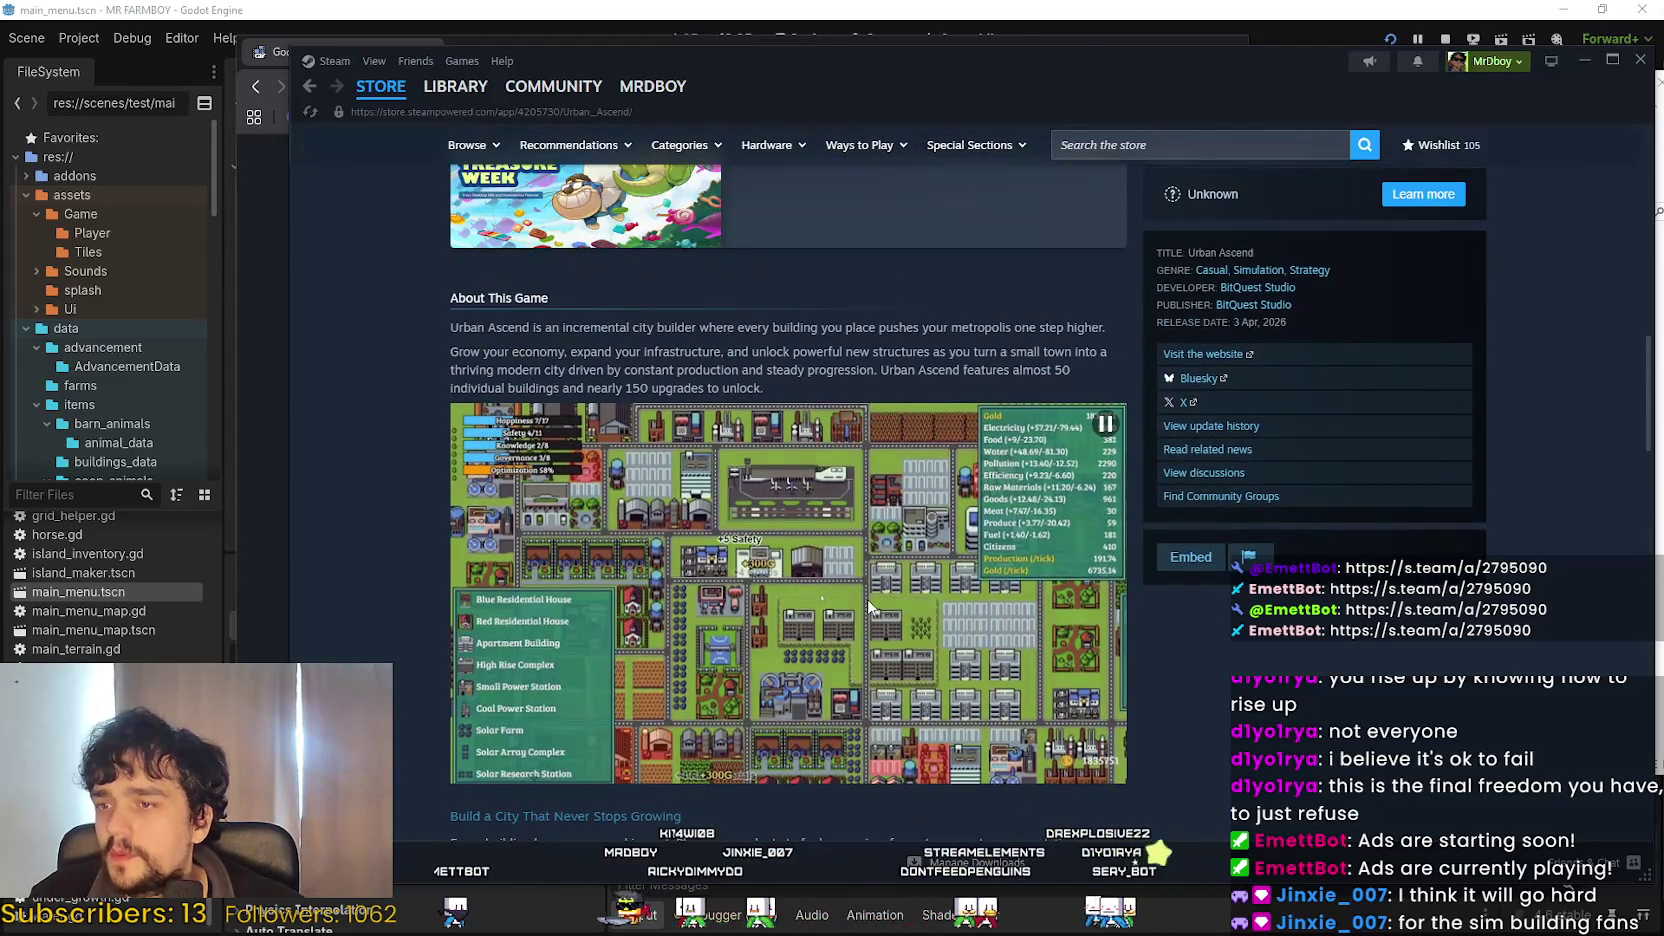
scroll(886, 593, up, 10)
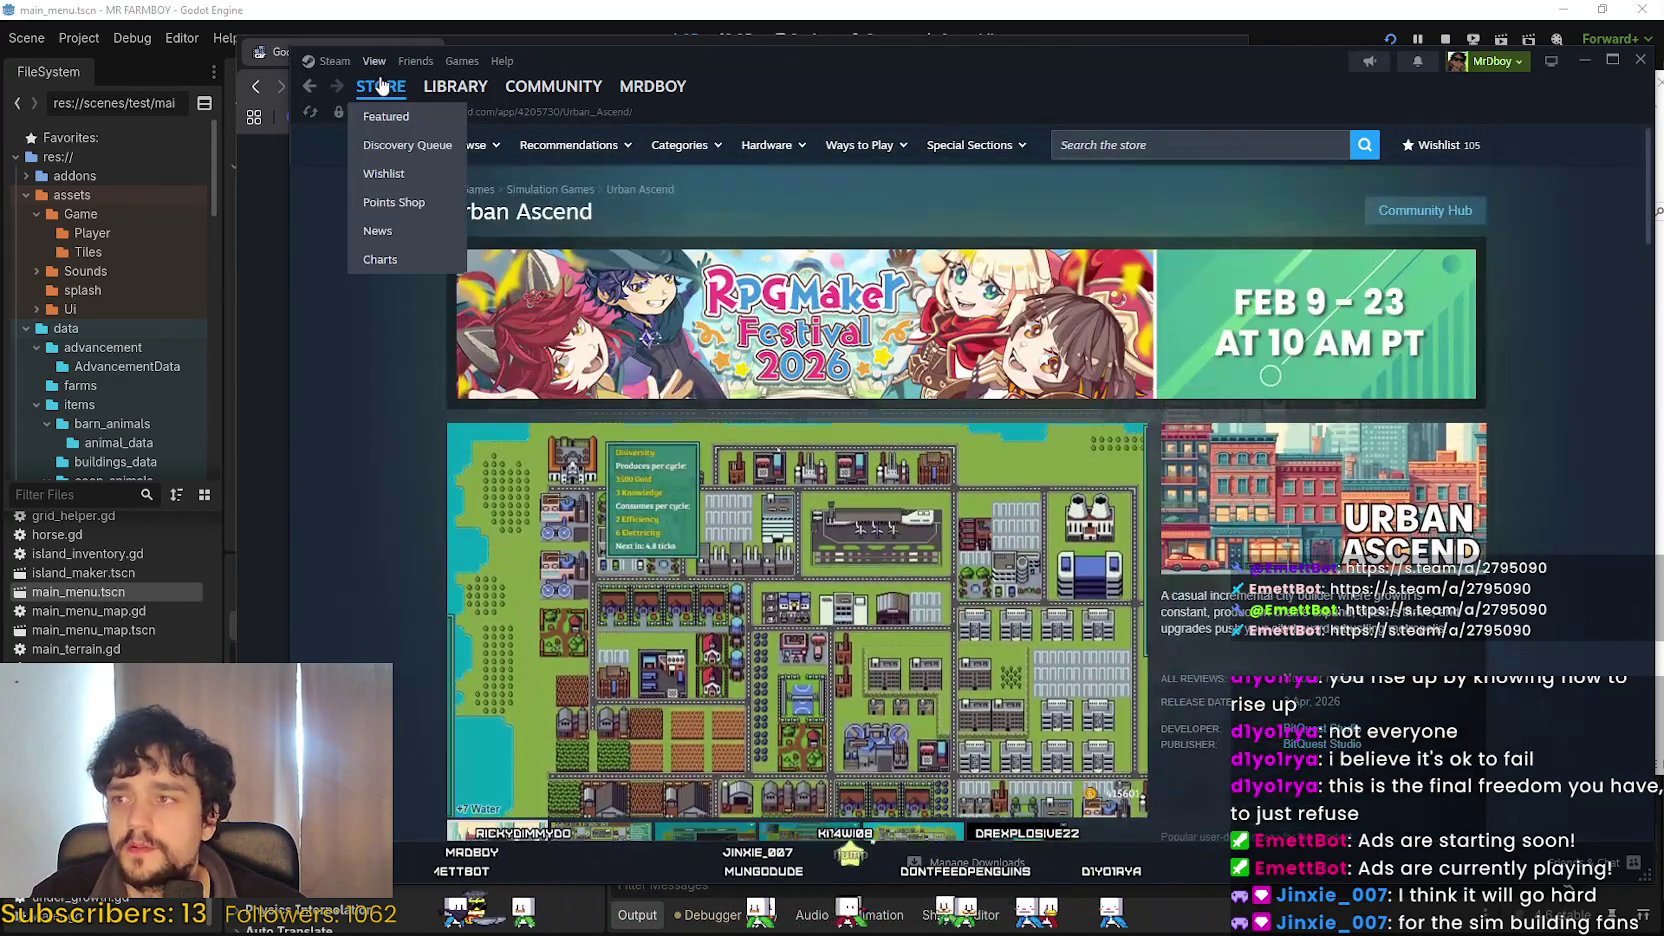
click(379, 87)
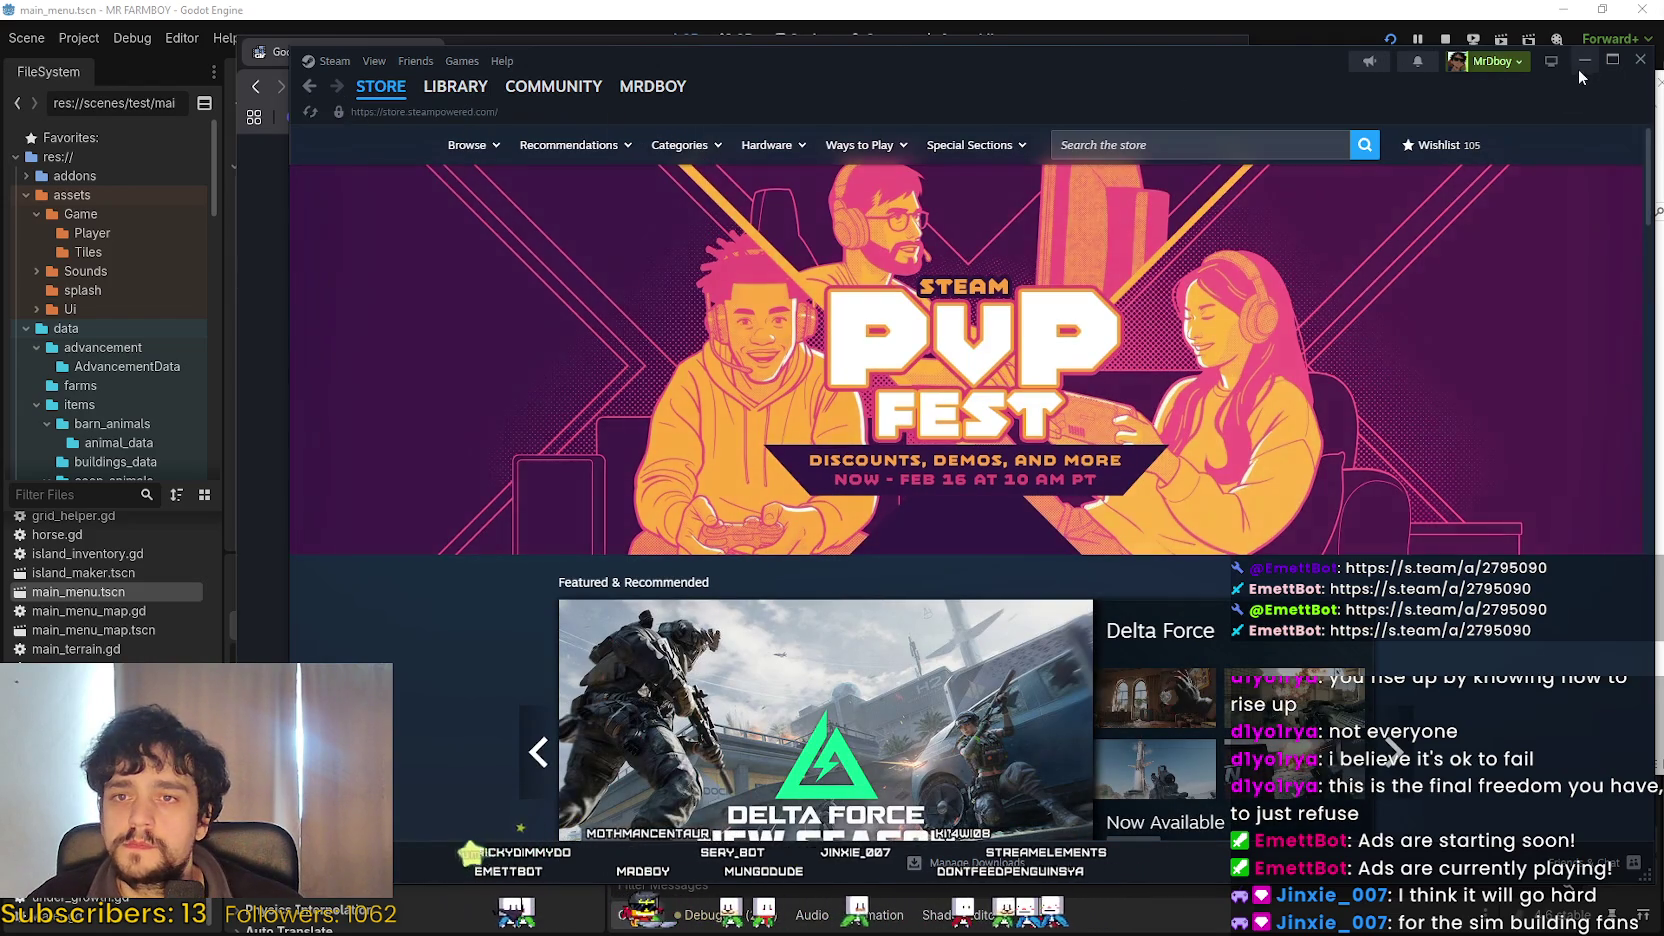
click(1582, 61)
Minimize the folder window and scroll ezgif to the 28.19 MiB, 179-frame result and compression notes.
drag(1560, 82, 1308, 64)
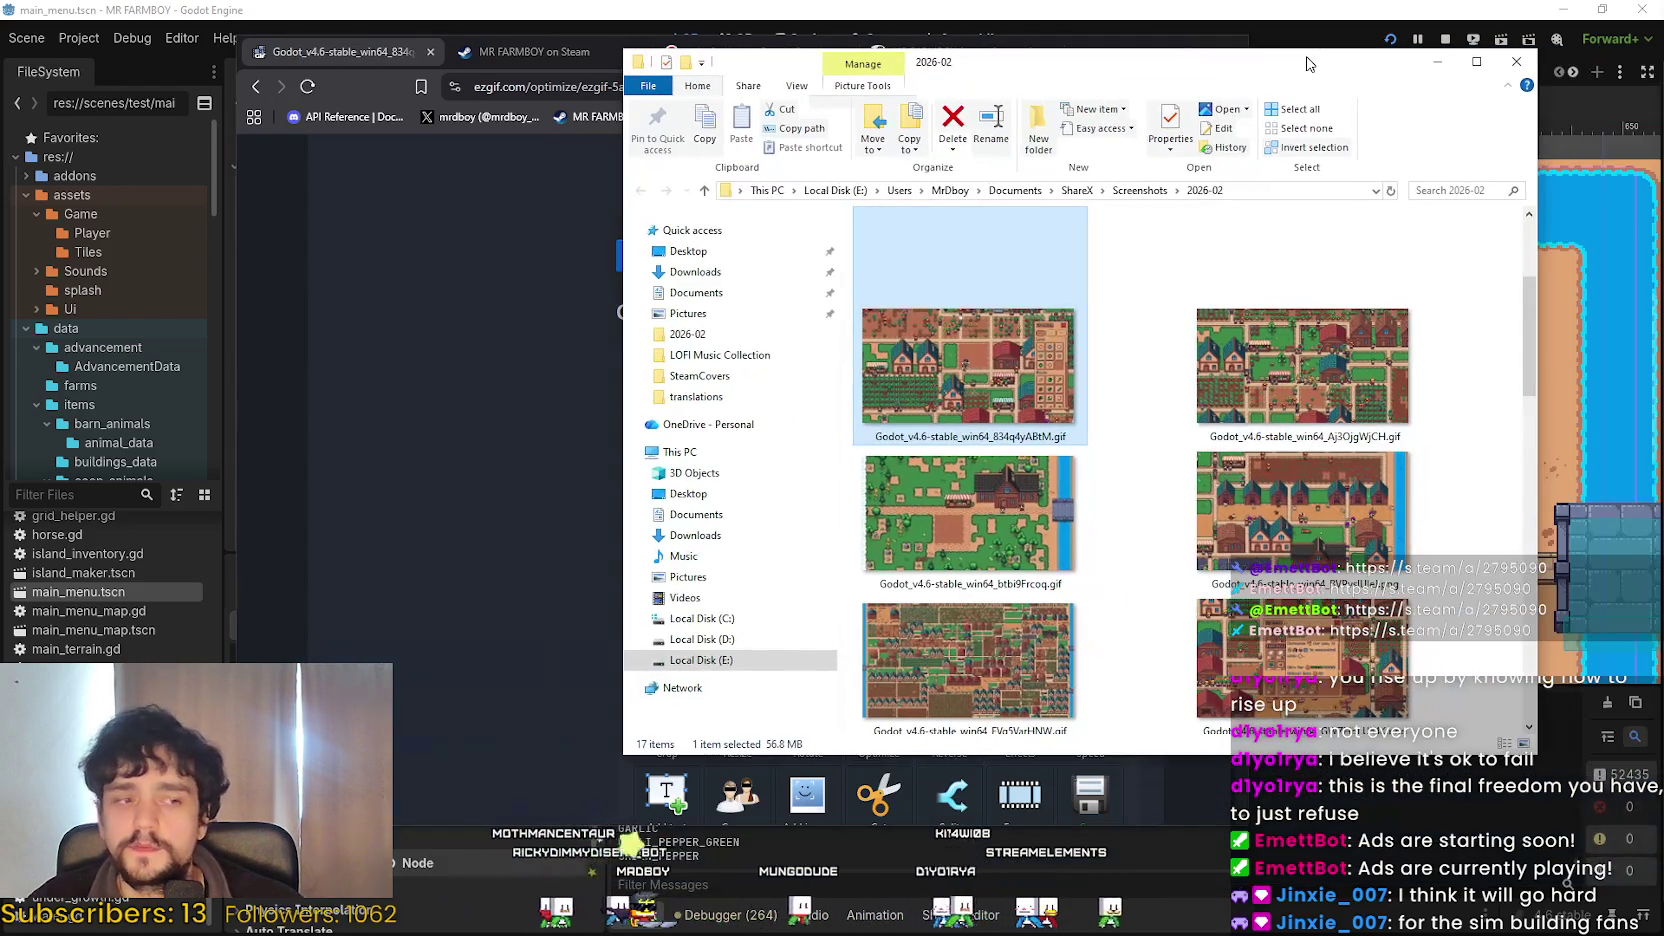
click(1437, 60)
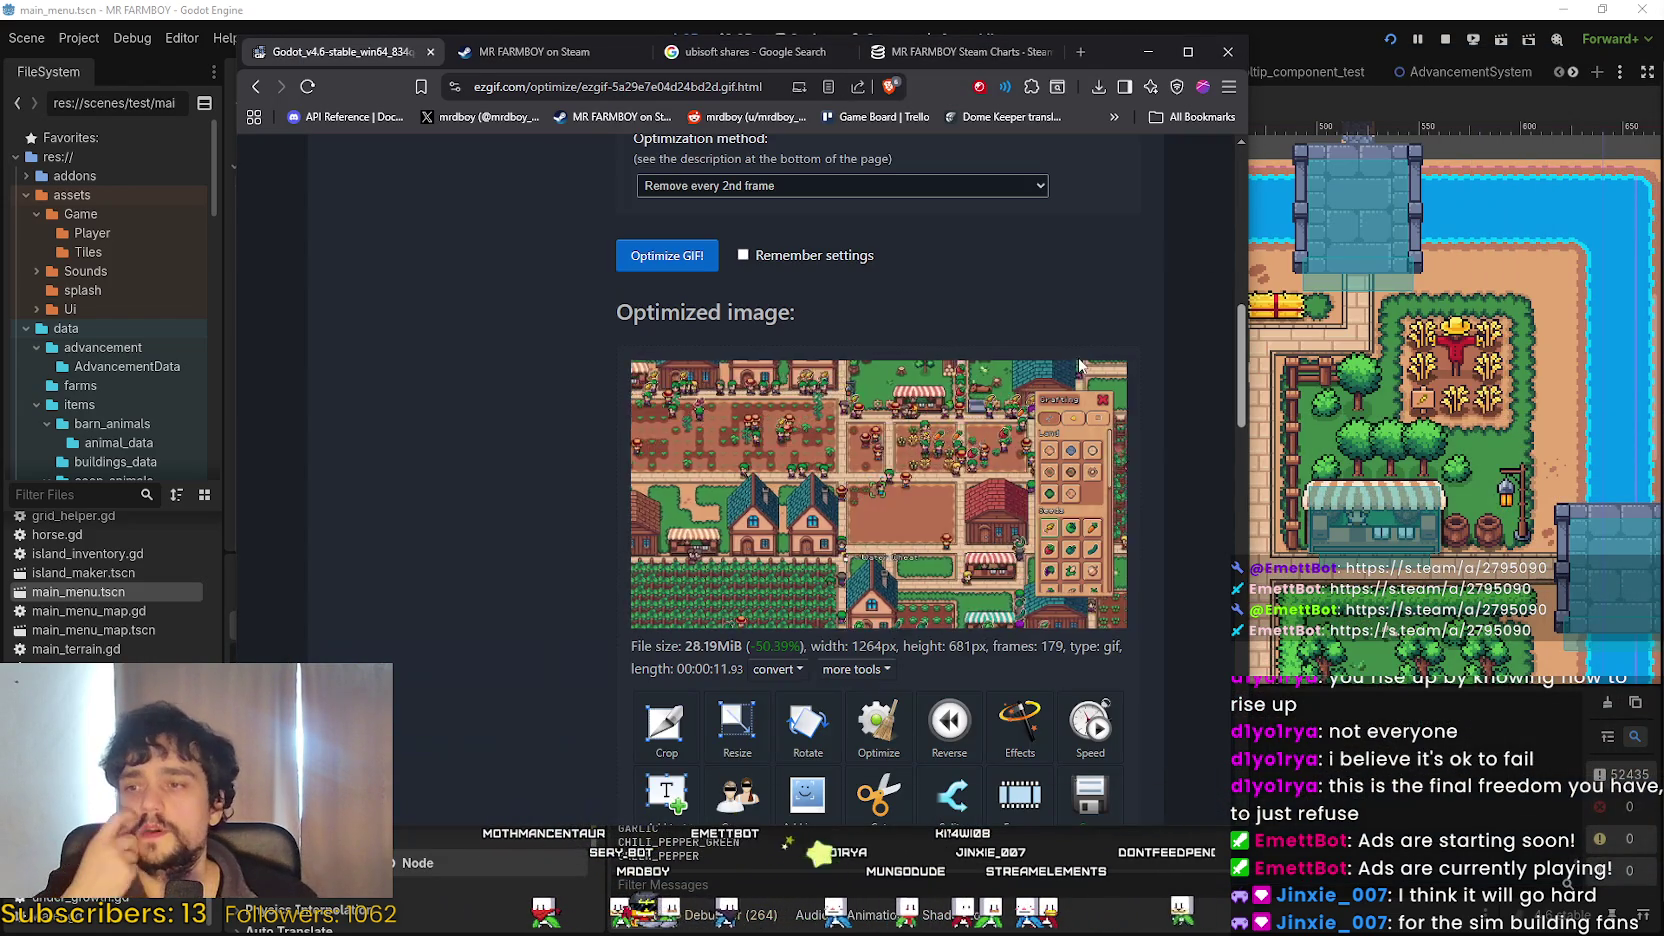
scroll(570, 518, down, 1)
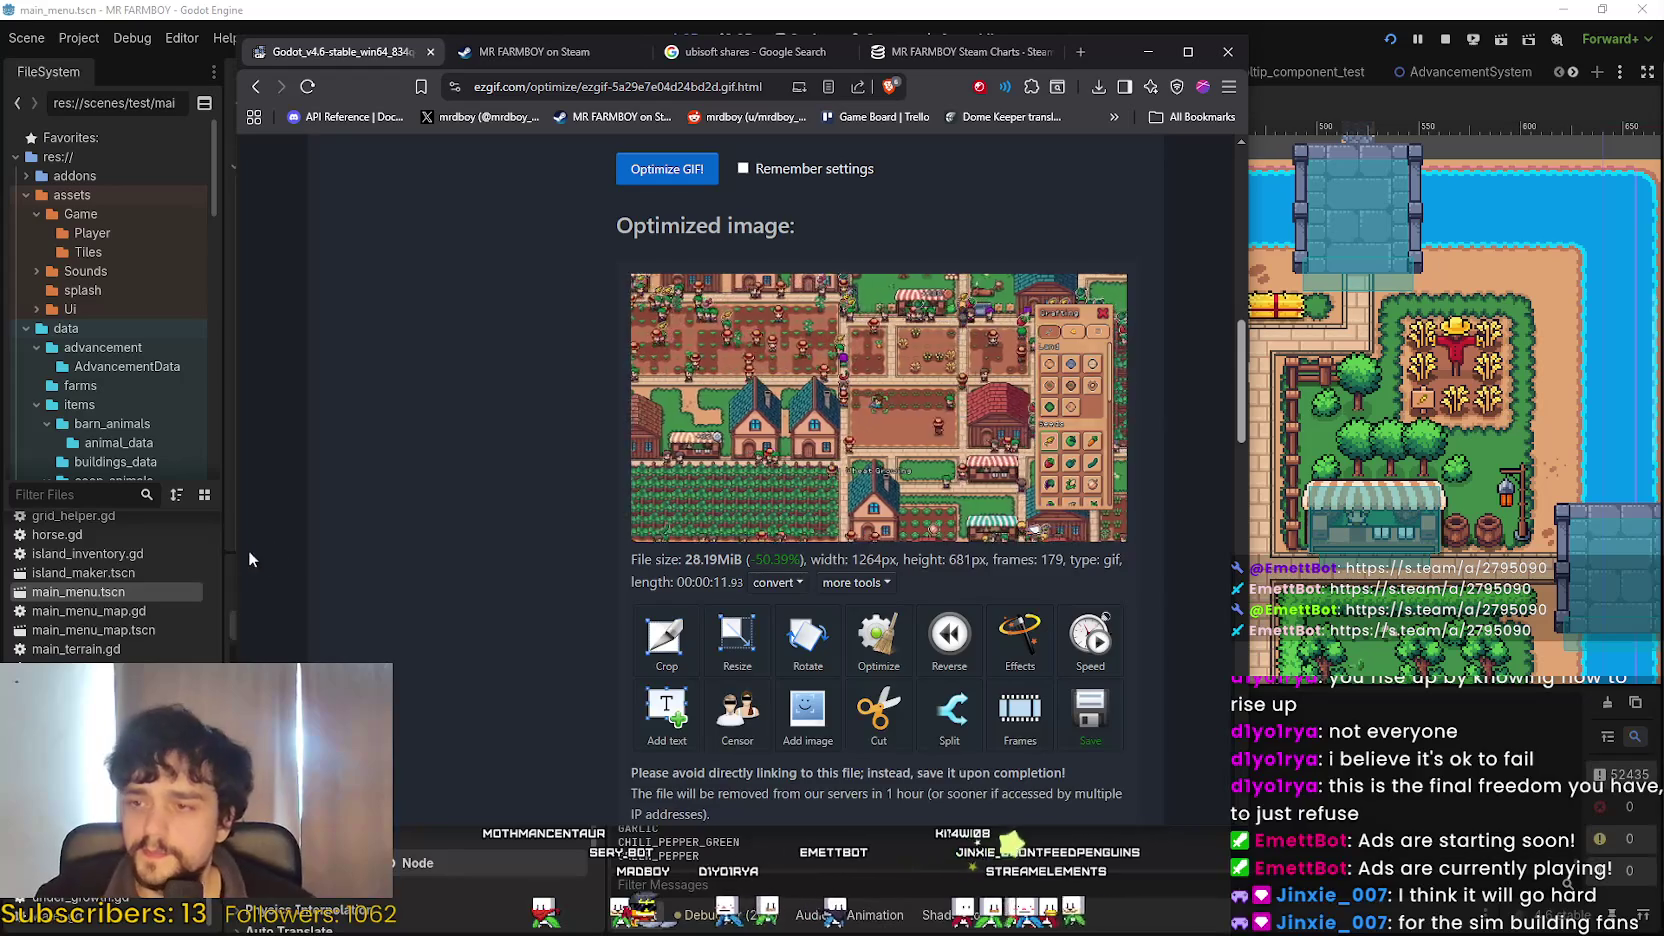
scroll(396, 520, down, 5)
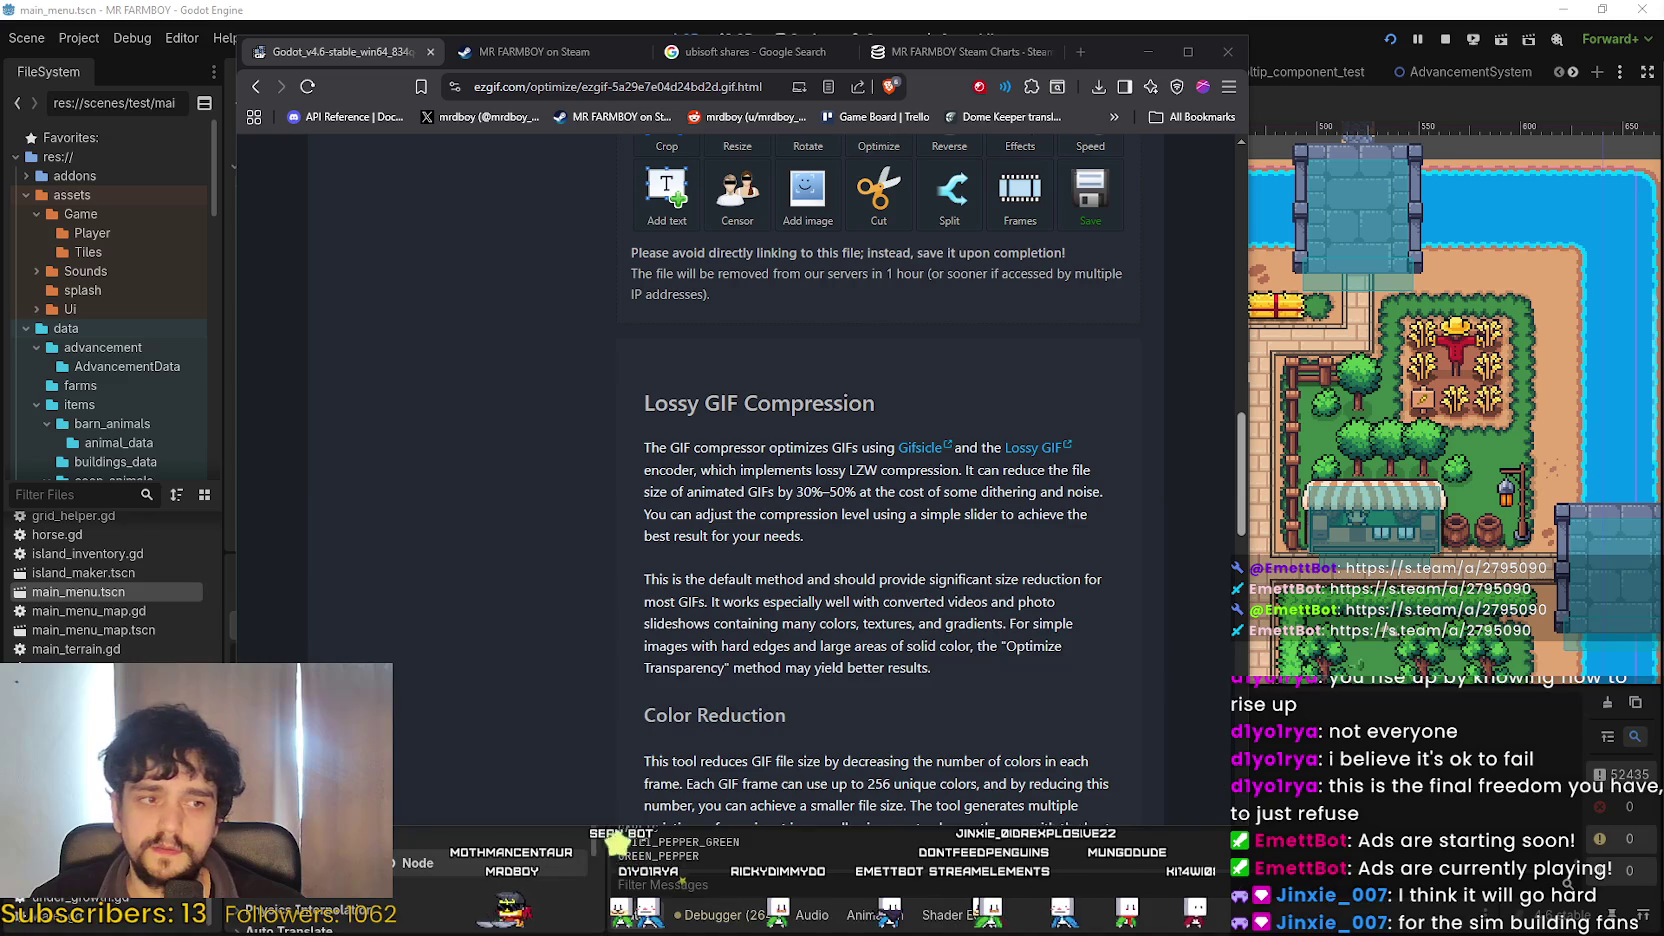
scroll(853, 657, up, 3)
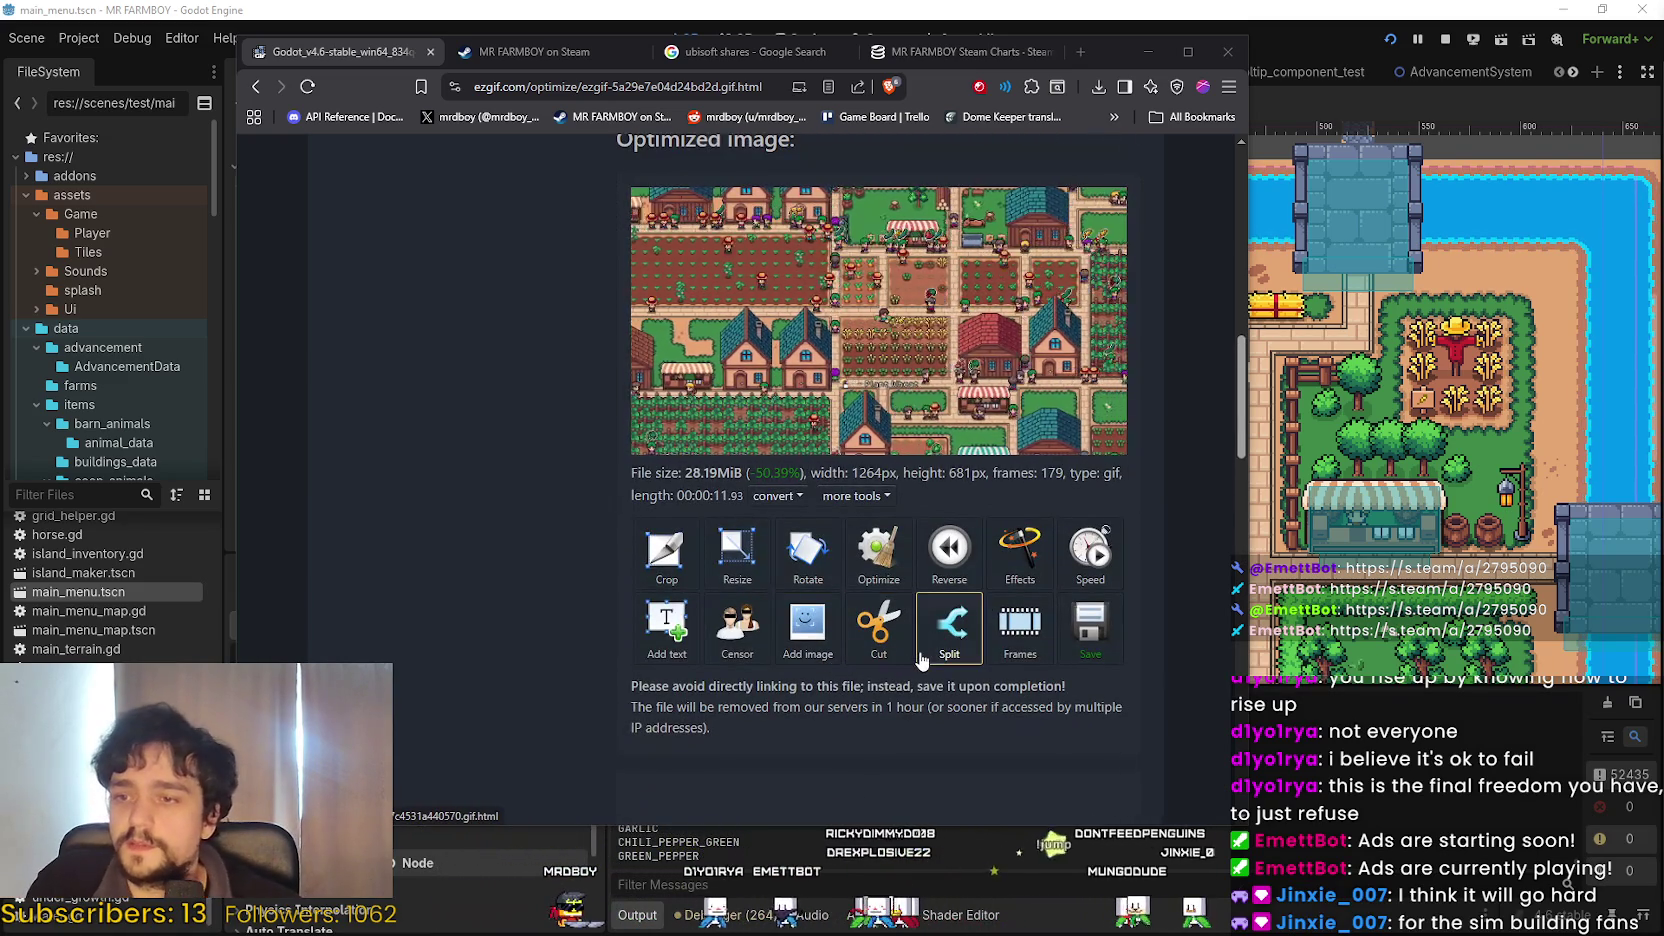
scroll(1150, 700, up, 2)
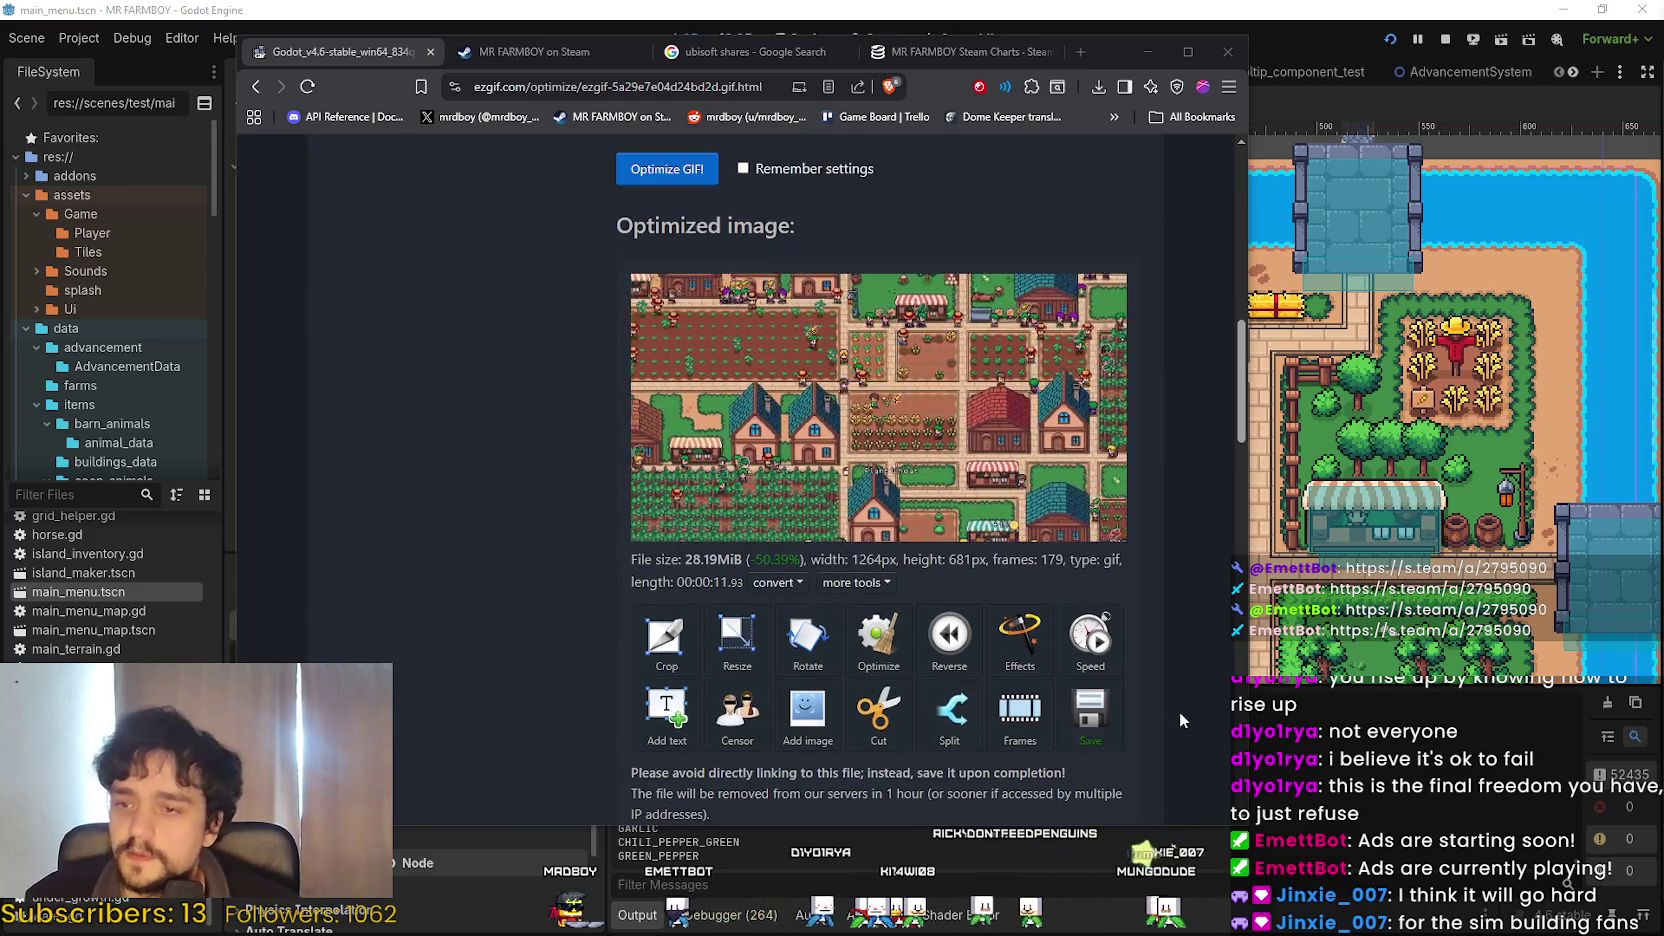
scroll(1160, 695, down, 2)
scroll(1176, 801, up, 2)
scroll(1165, 775, down, 2)
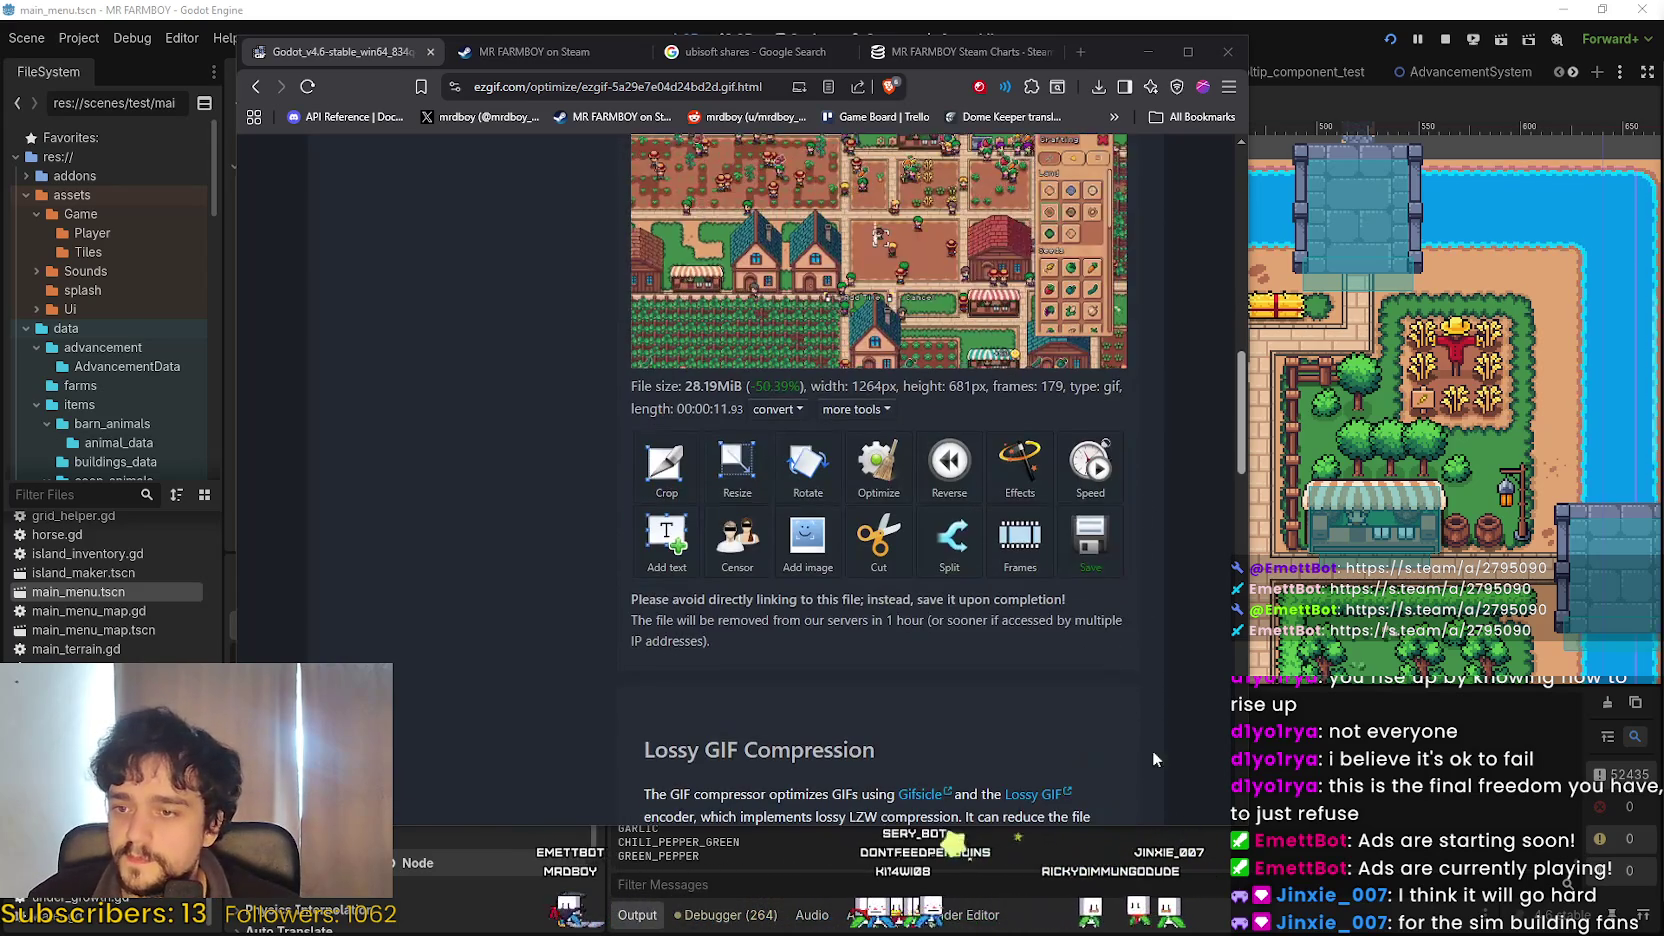
Optimize the farm GIF with 'Remove every 2nd frame', cutting it to 90 frames at 14.64 MiB.
scroll(1139, 679, up, 3)
scroll(1141, 700, down, 2)
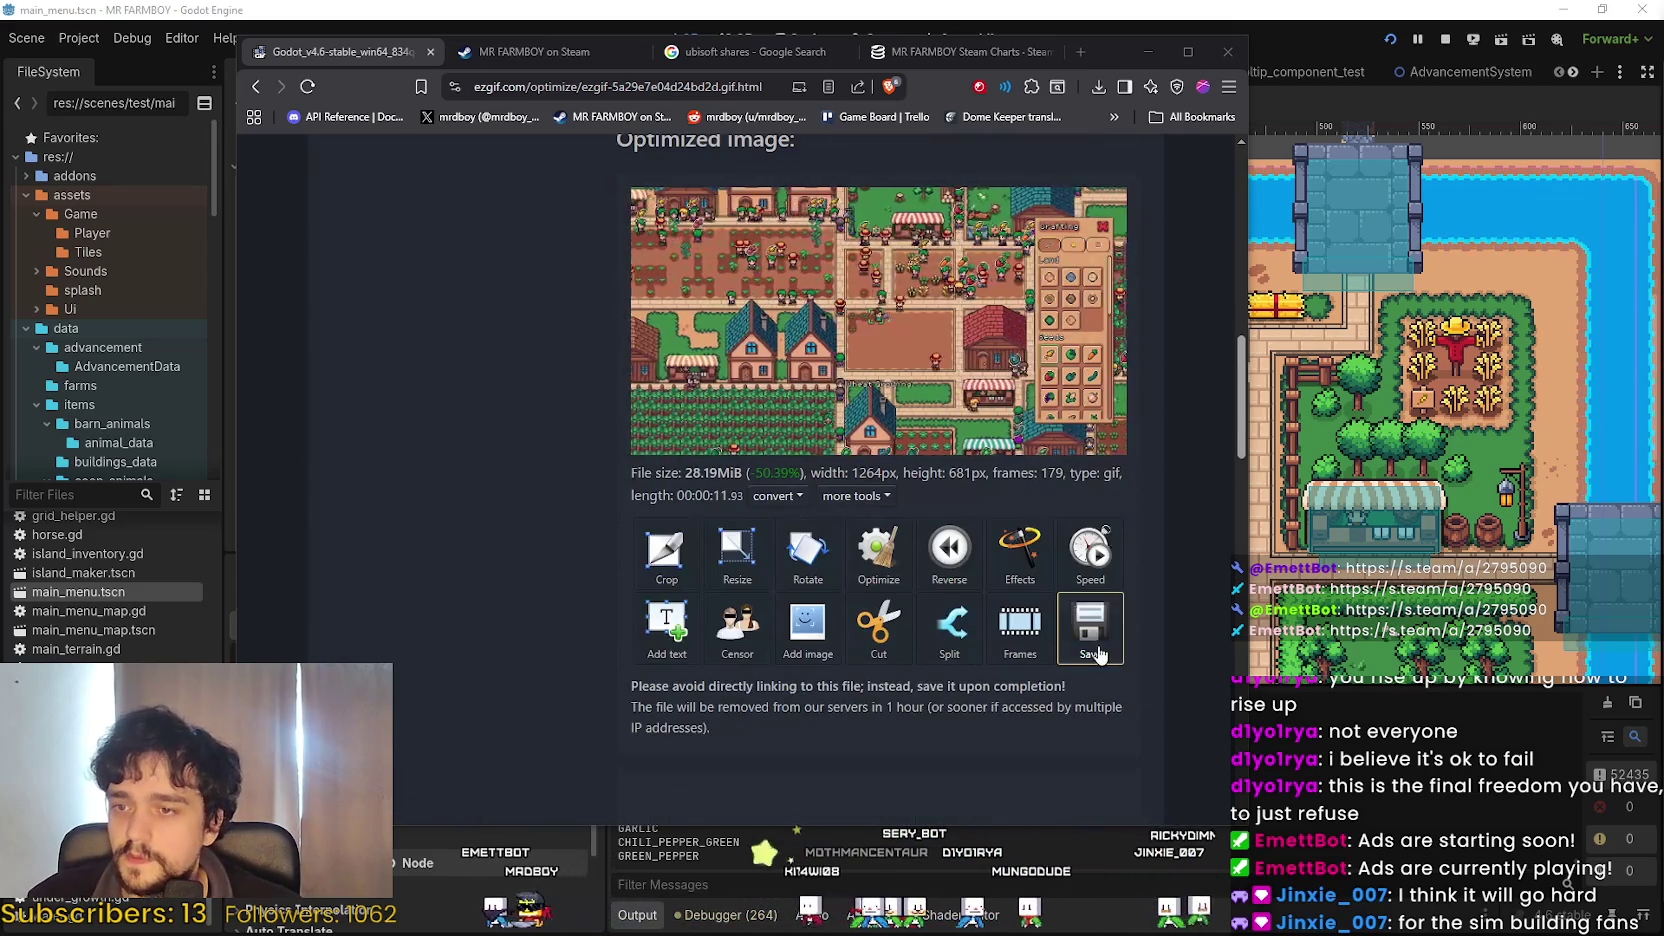
scroll(573, 600, up, 6)
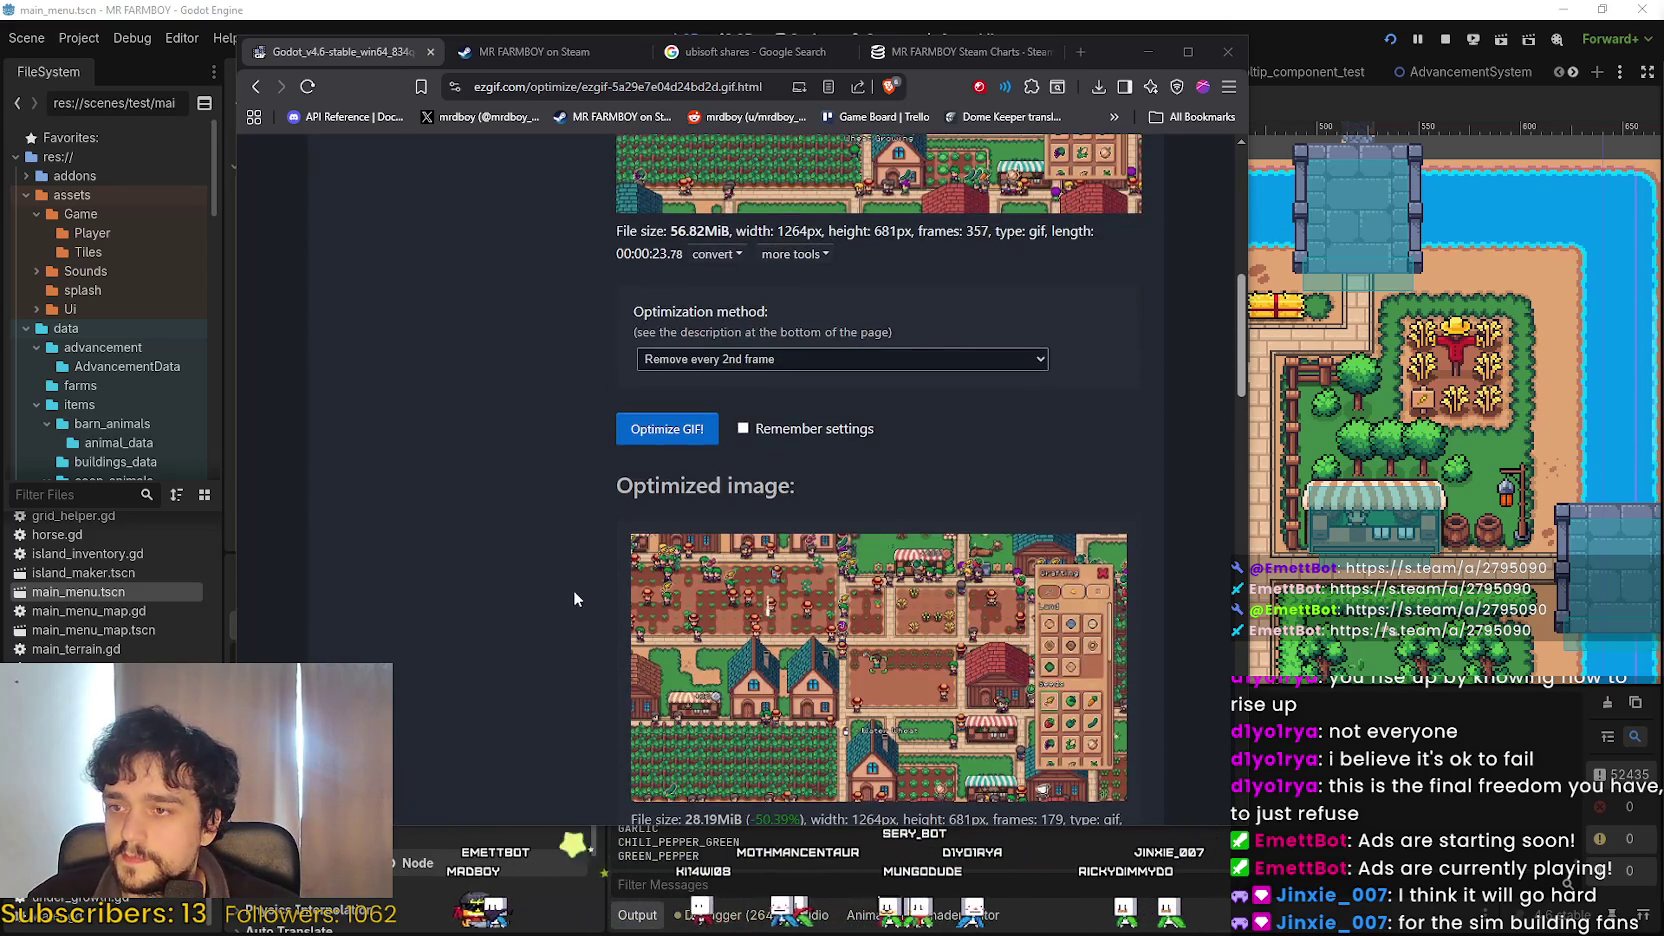
scroll(537, 543, down, 6)
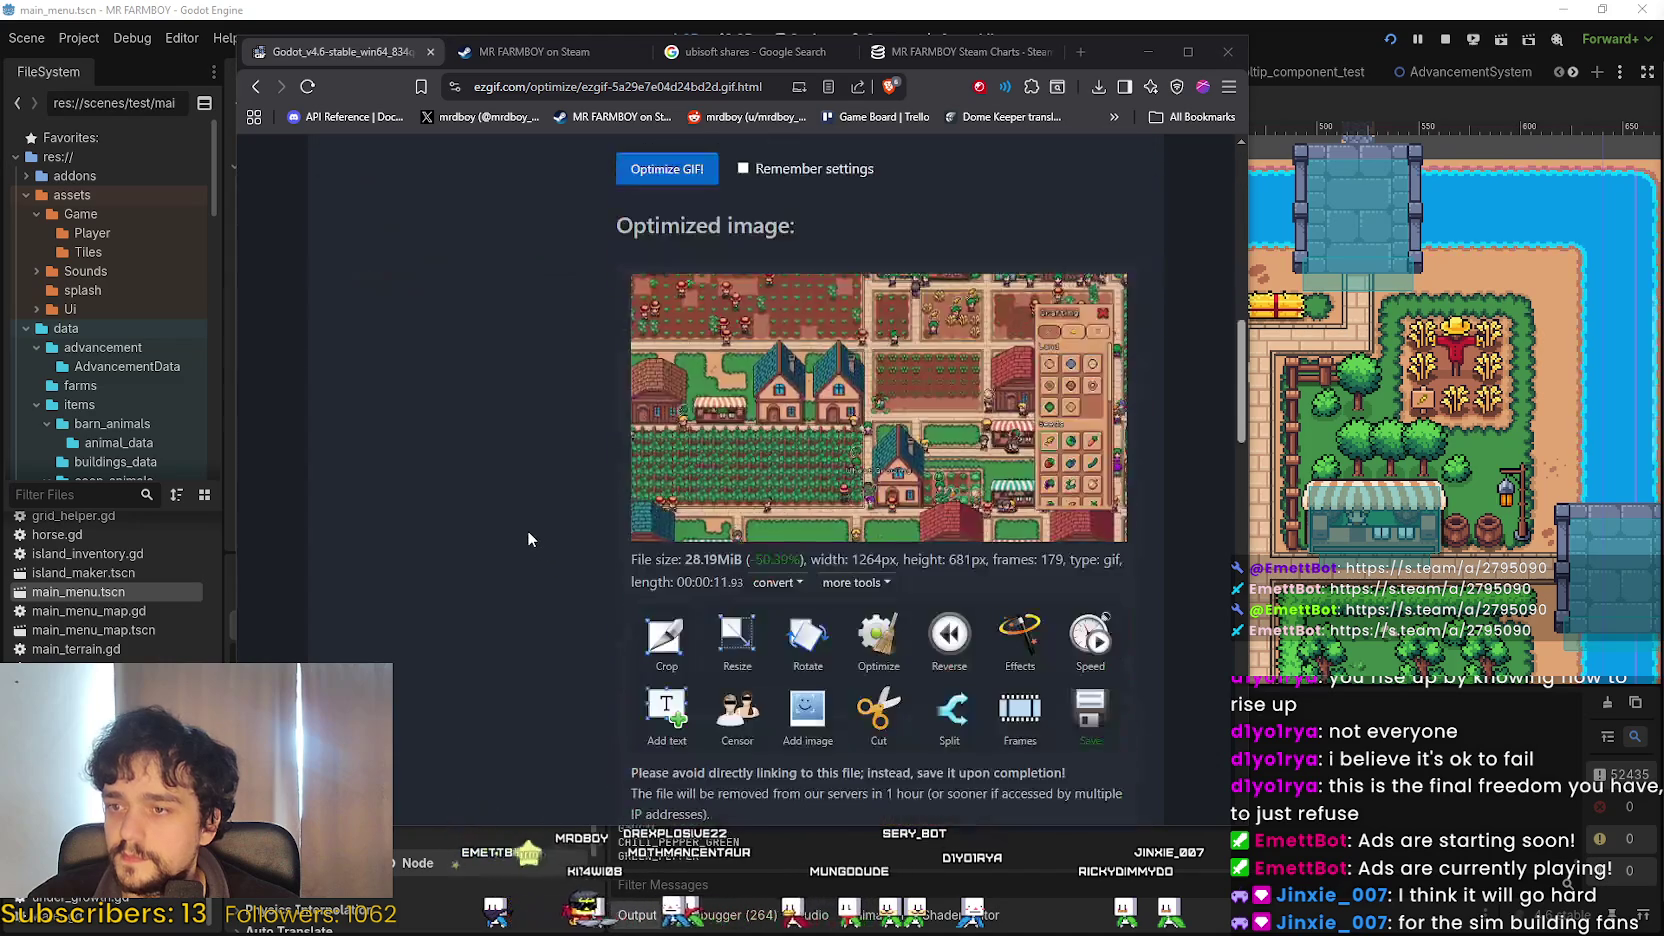
click(880, 558)
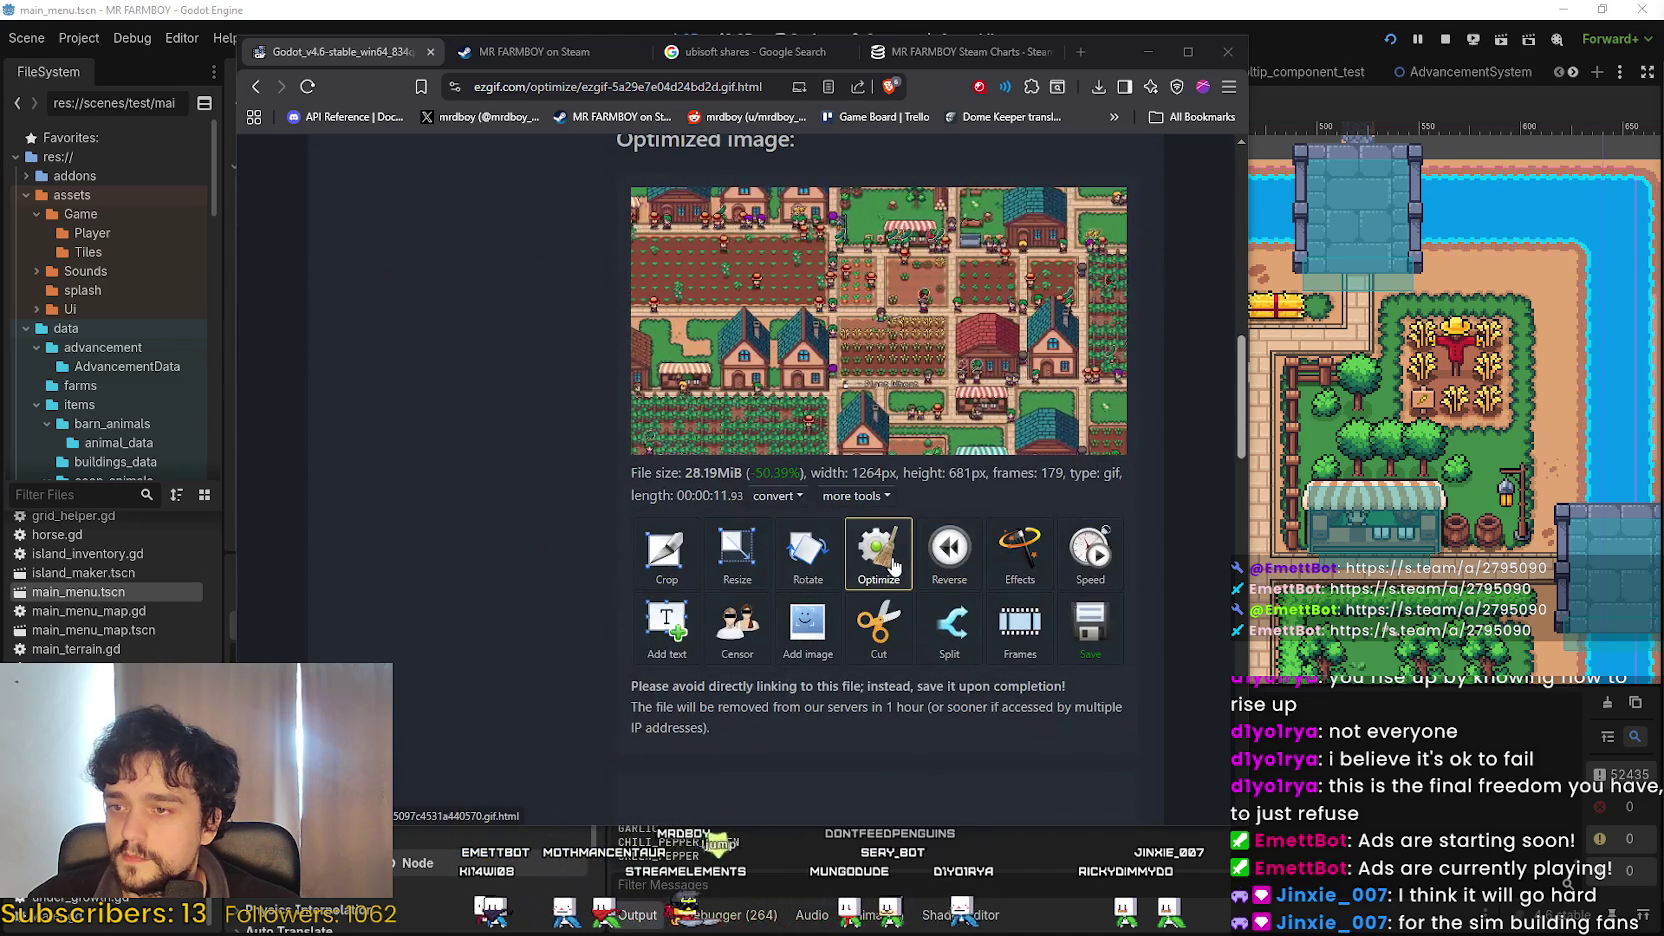
scroll(540, 570, down, 1)
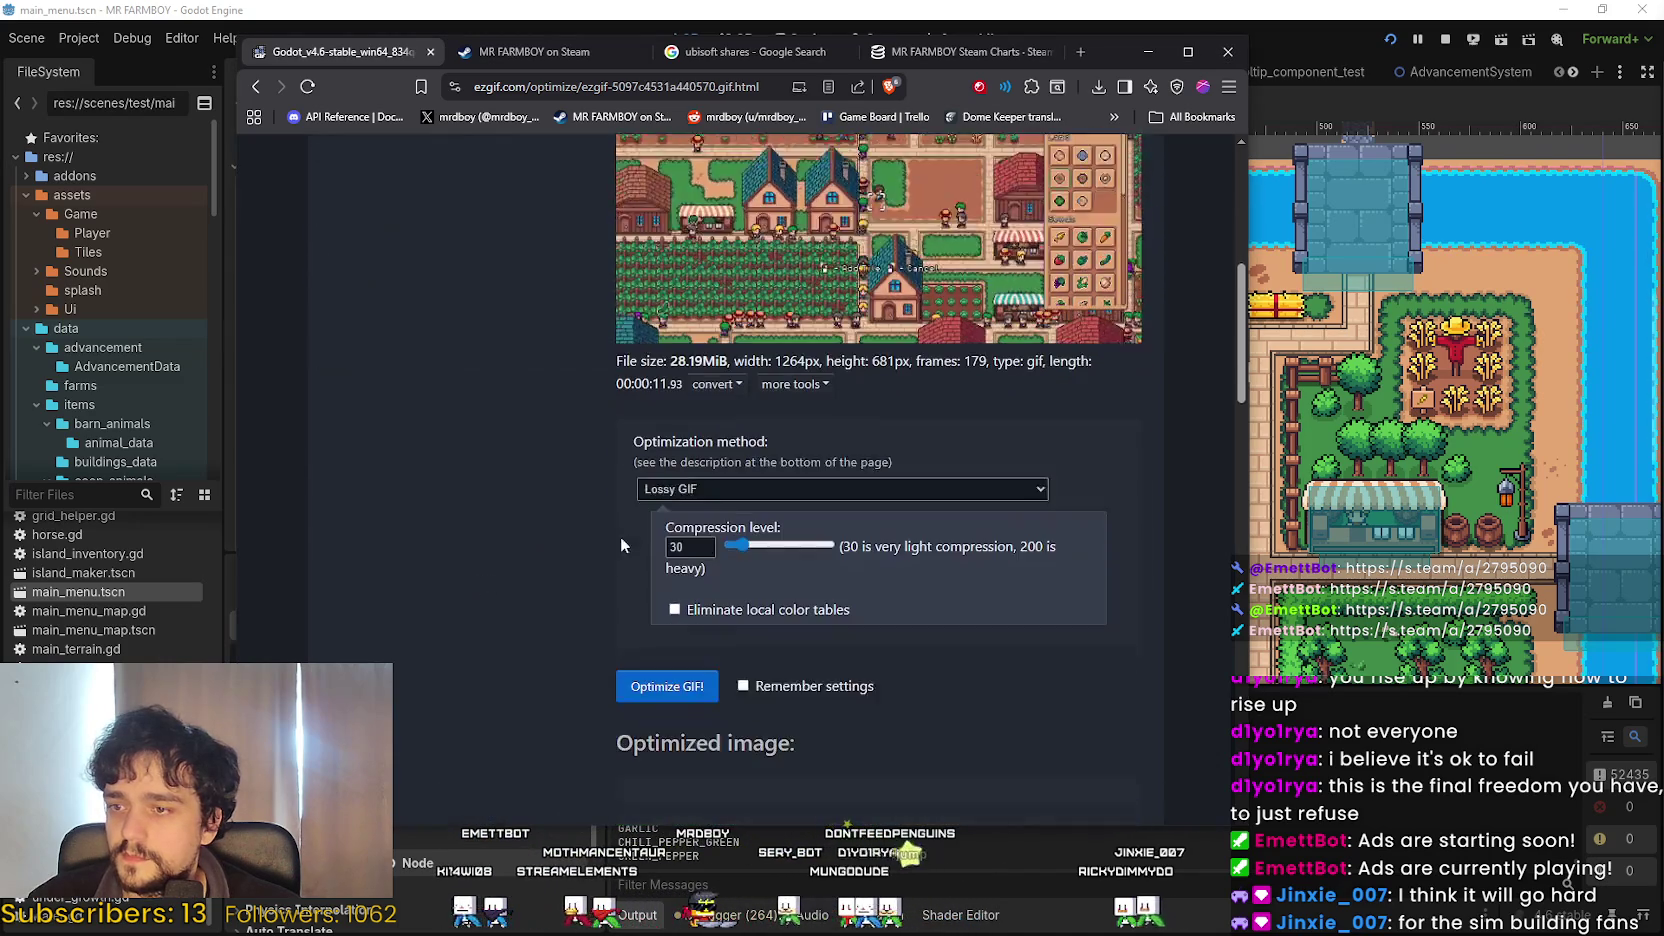
click(767, 440)
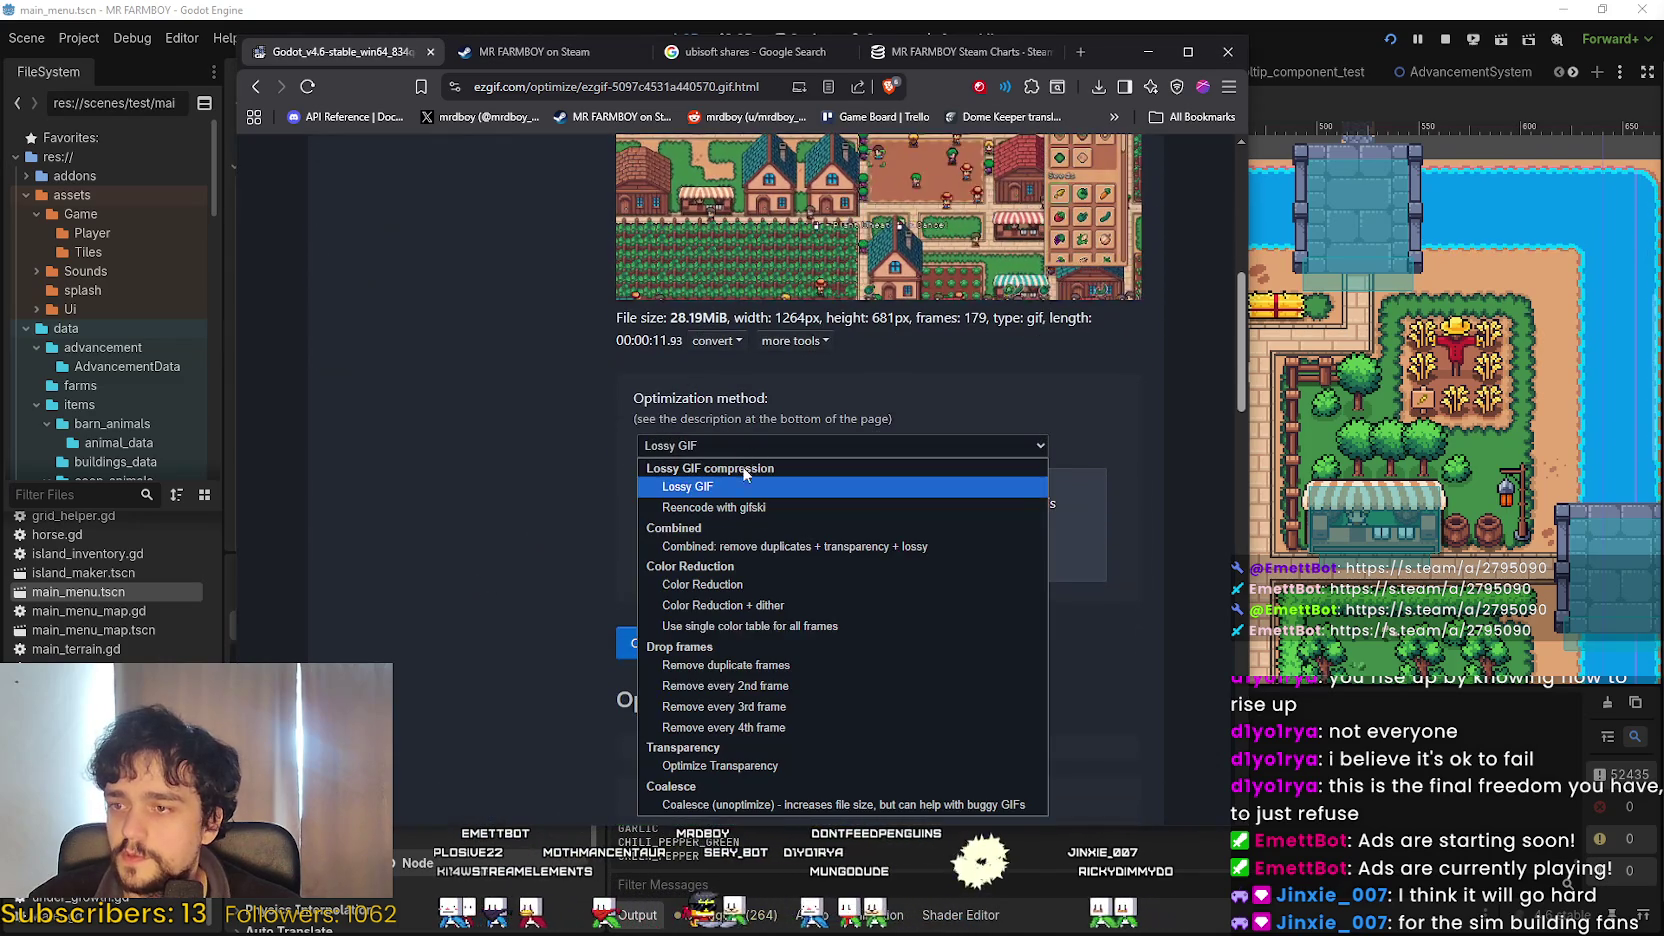
click(799, 686)
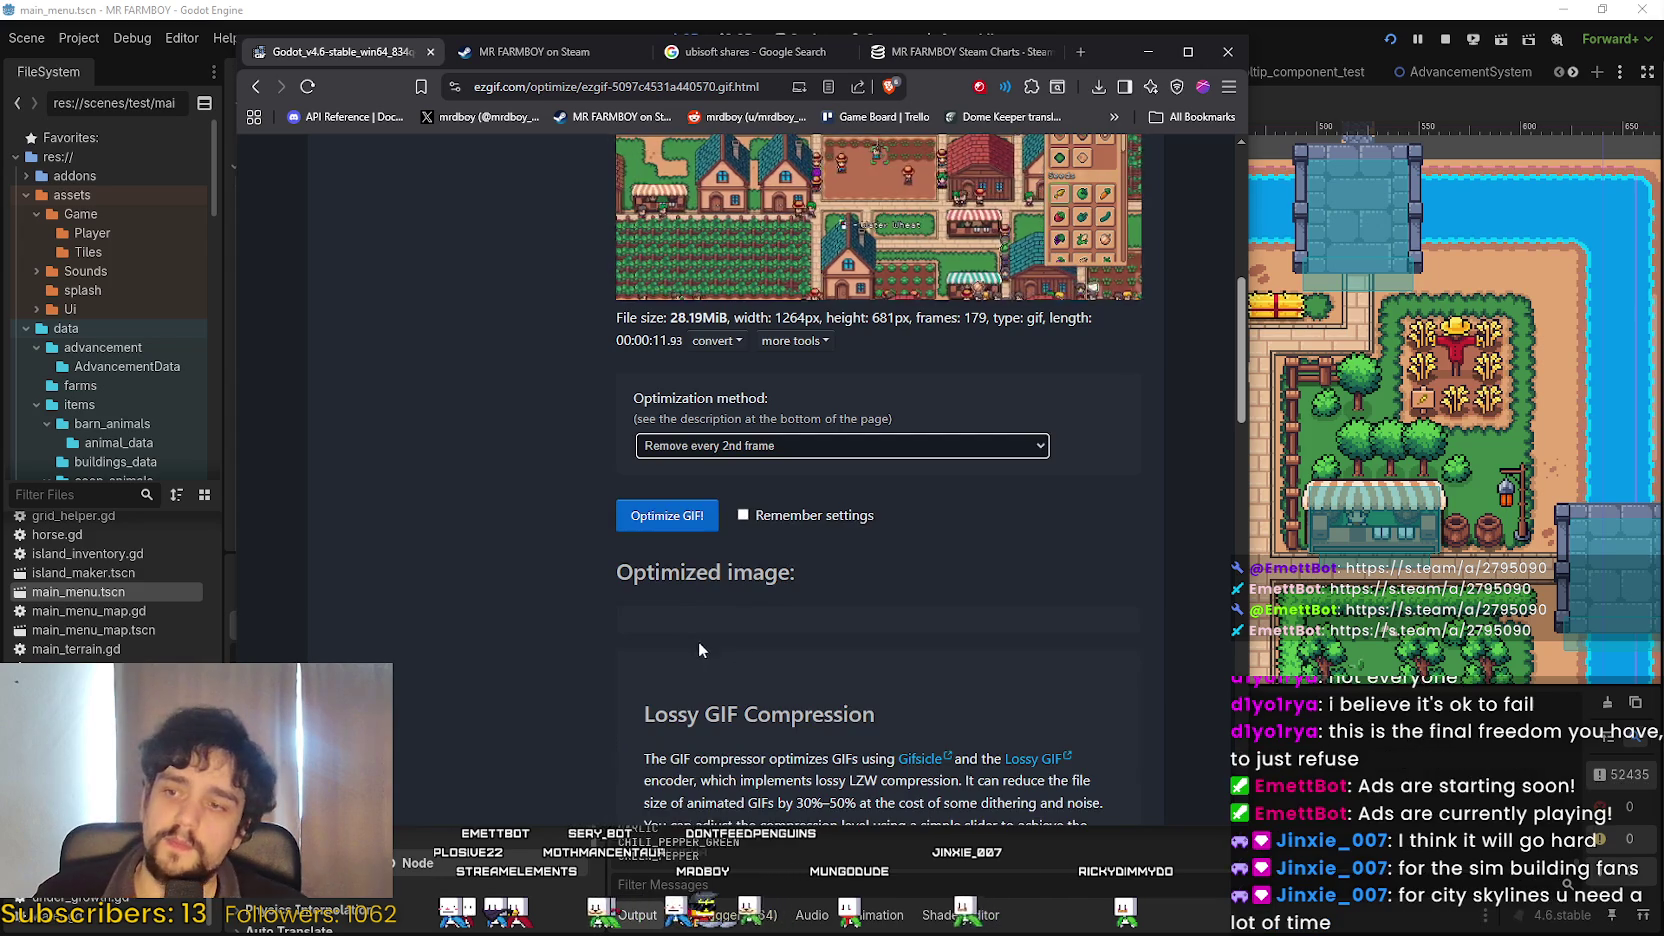
click(653, 528)
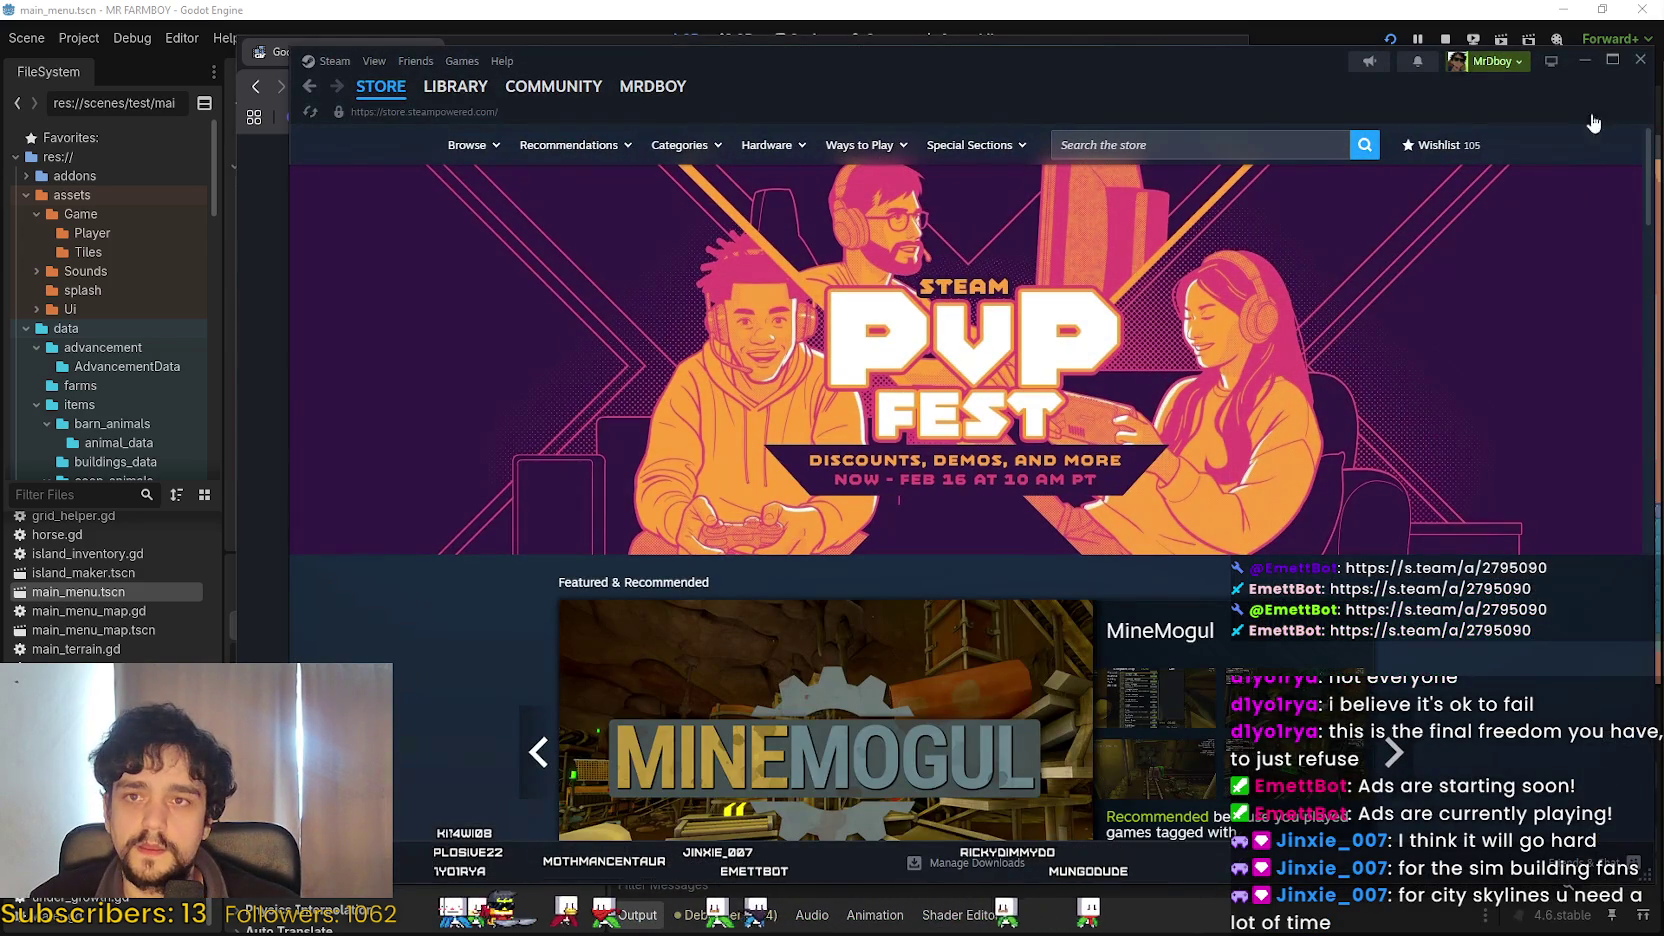
Close the Steam client, nudge the browser window right, and scroll down to the result.
click(1643, 61)
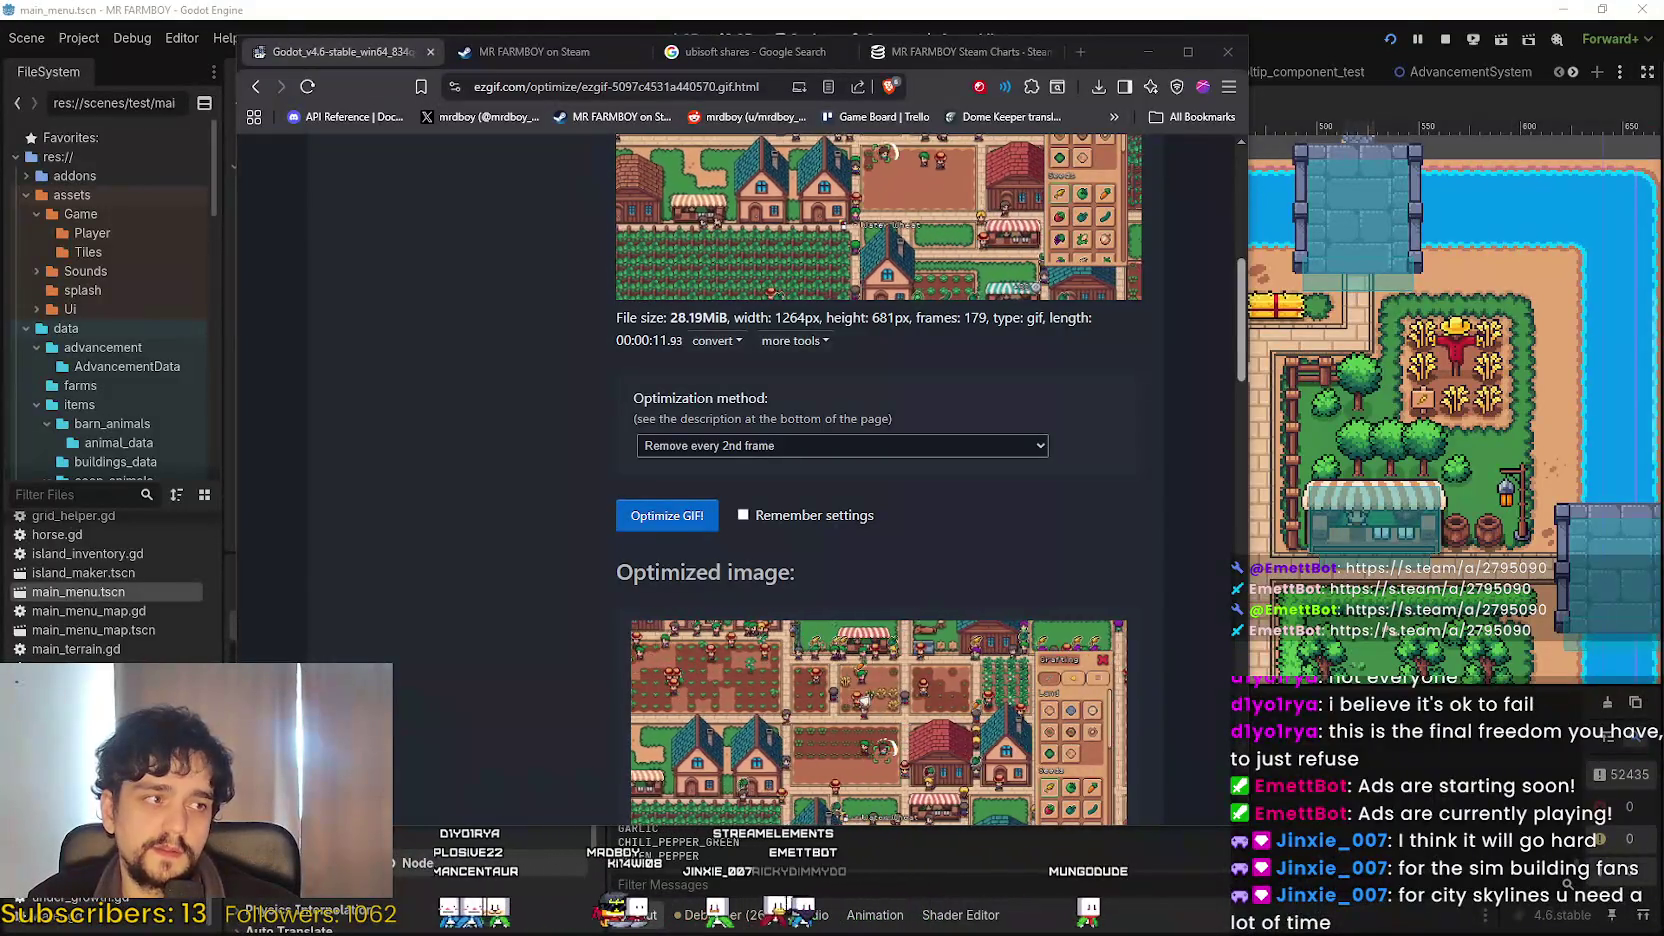
drag(1110, 51, 1158, 39)
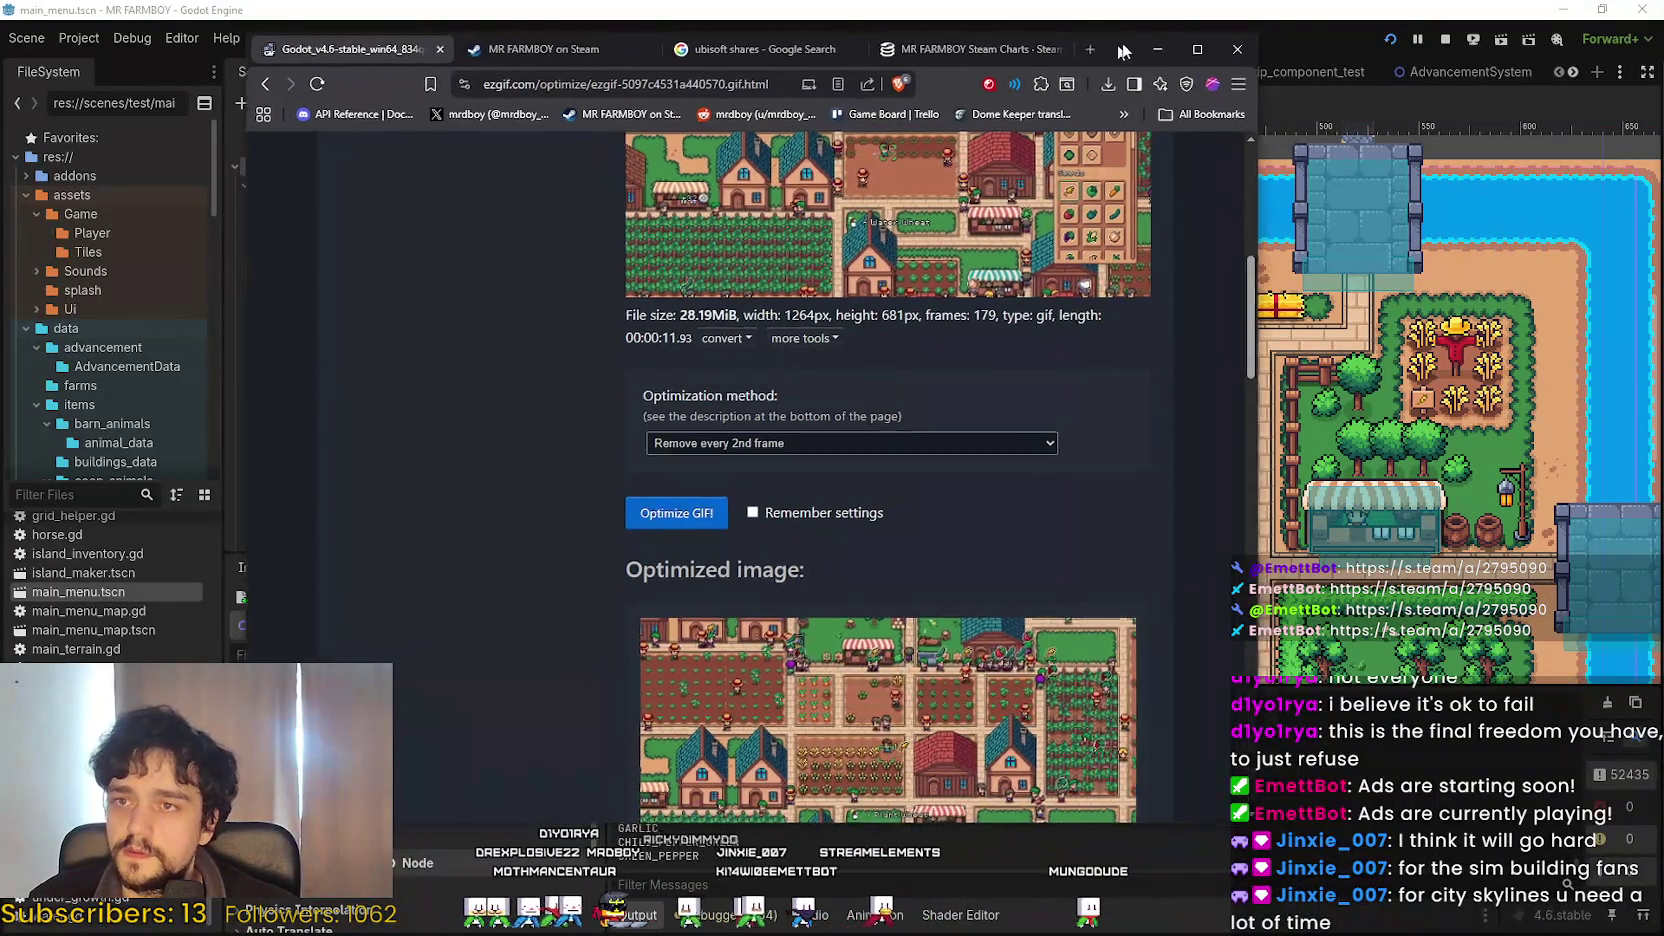
scroll(1257, 500, down, 1)
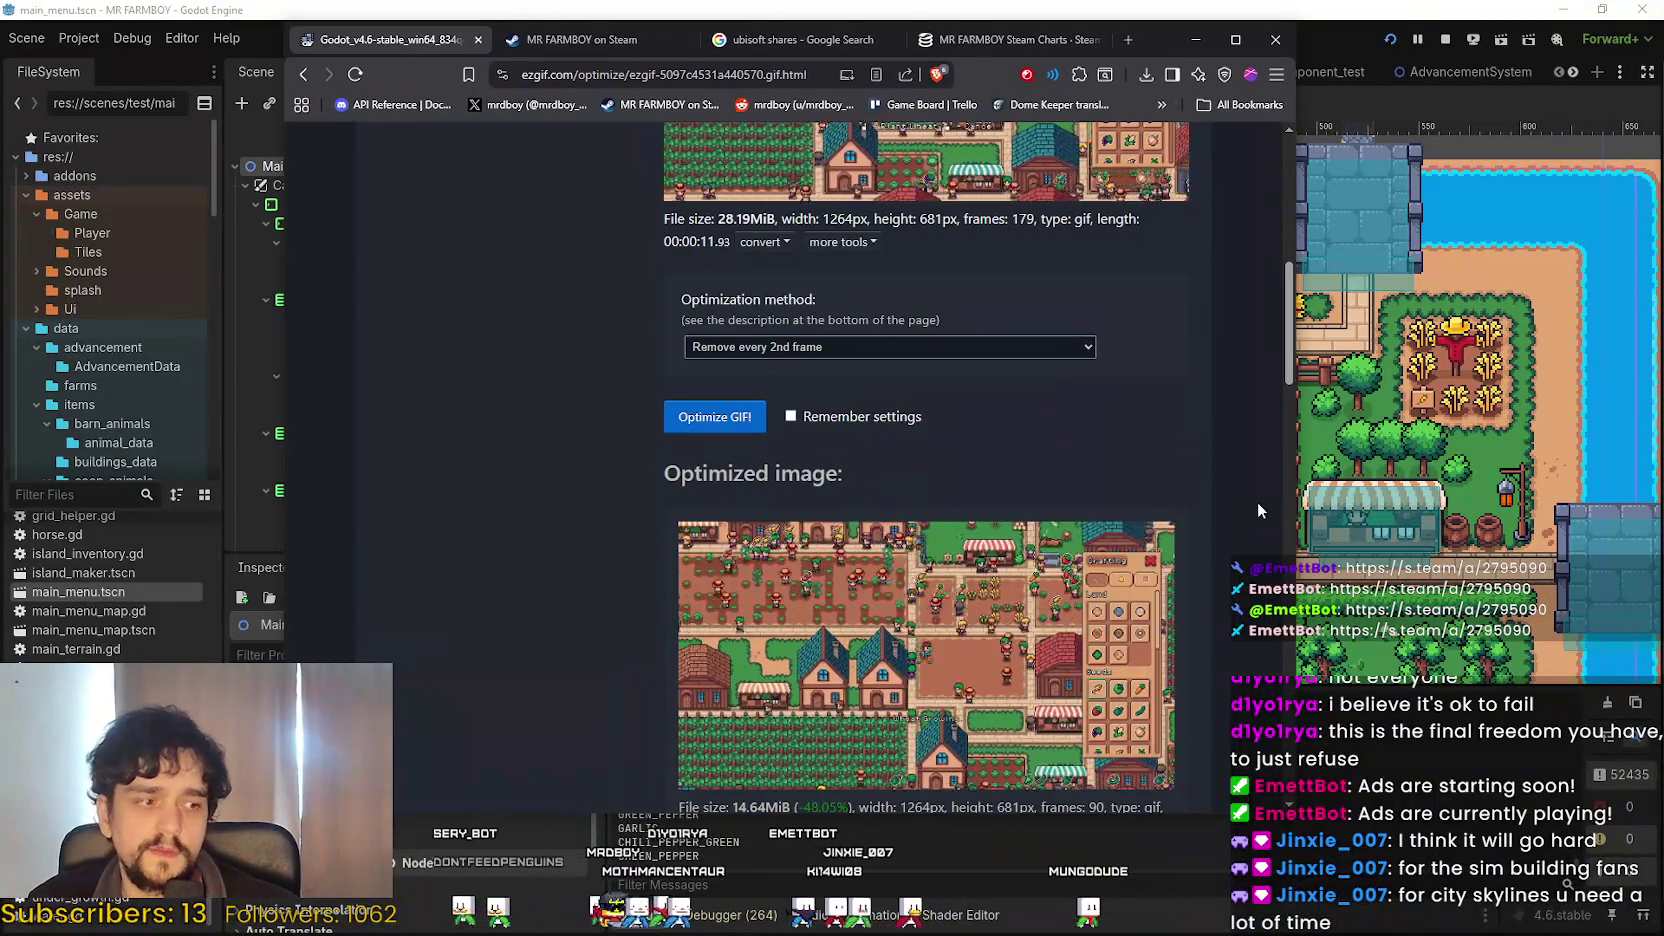
scroll(1257, 500, down, 1)
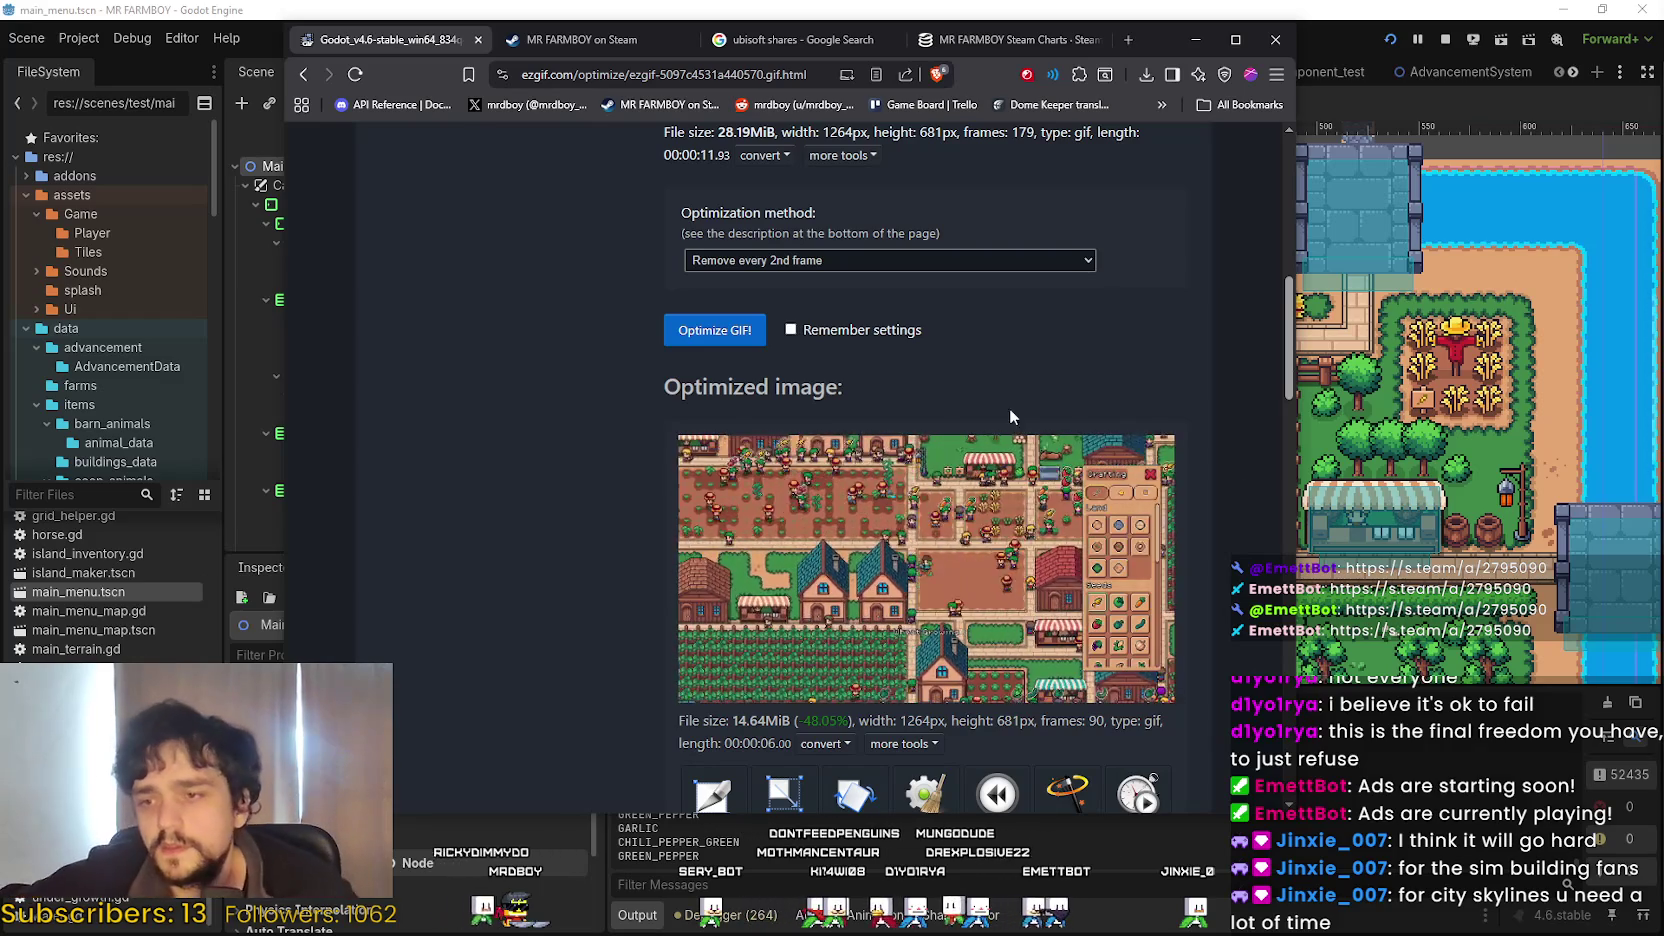
Reapply 'Remove every 2nd frame' to the 90-frame GIF and review the 45-frame, 7.49 MiB result.
scroll(942, 577, down, 2)
scroll(942, 571, down, 3)
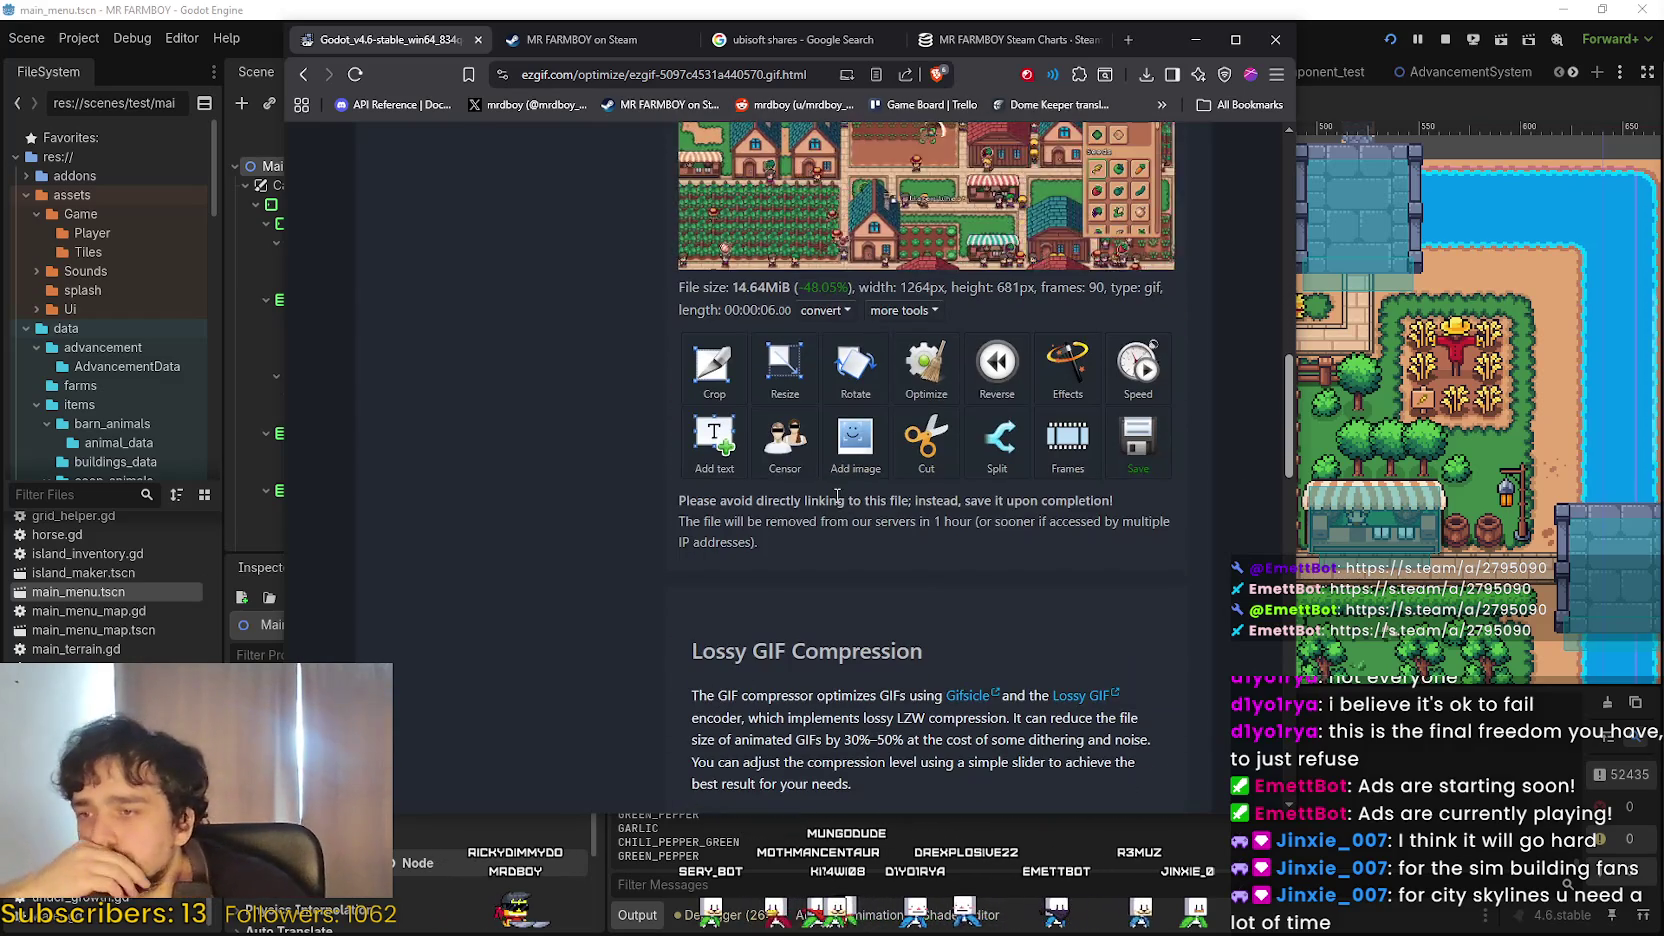
scroll(644, 566, down, 5)
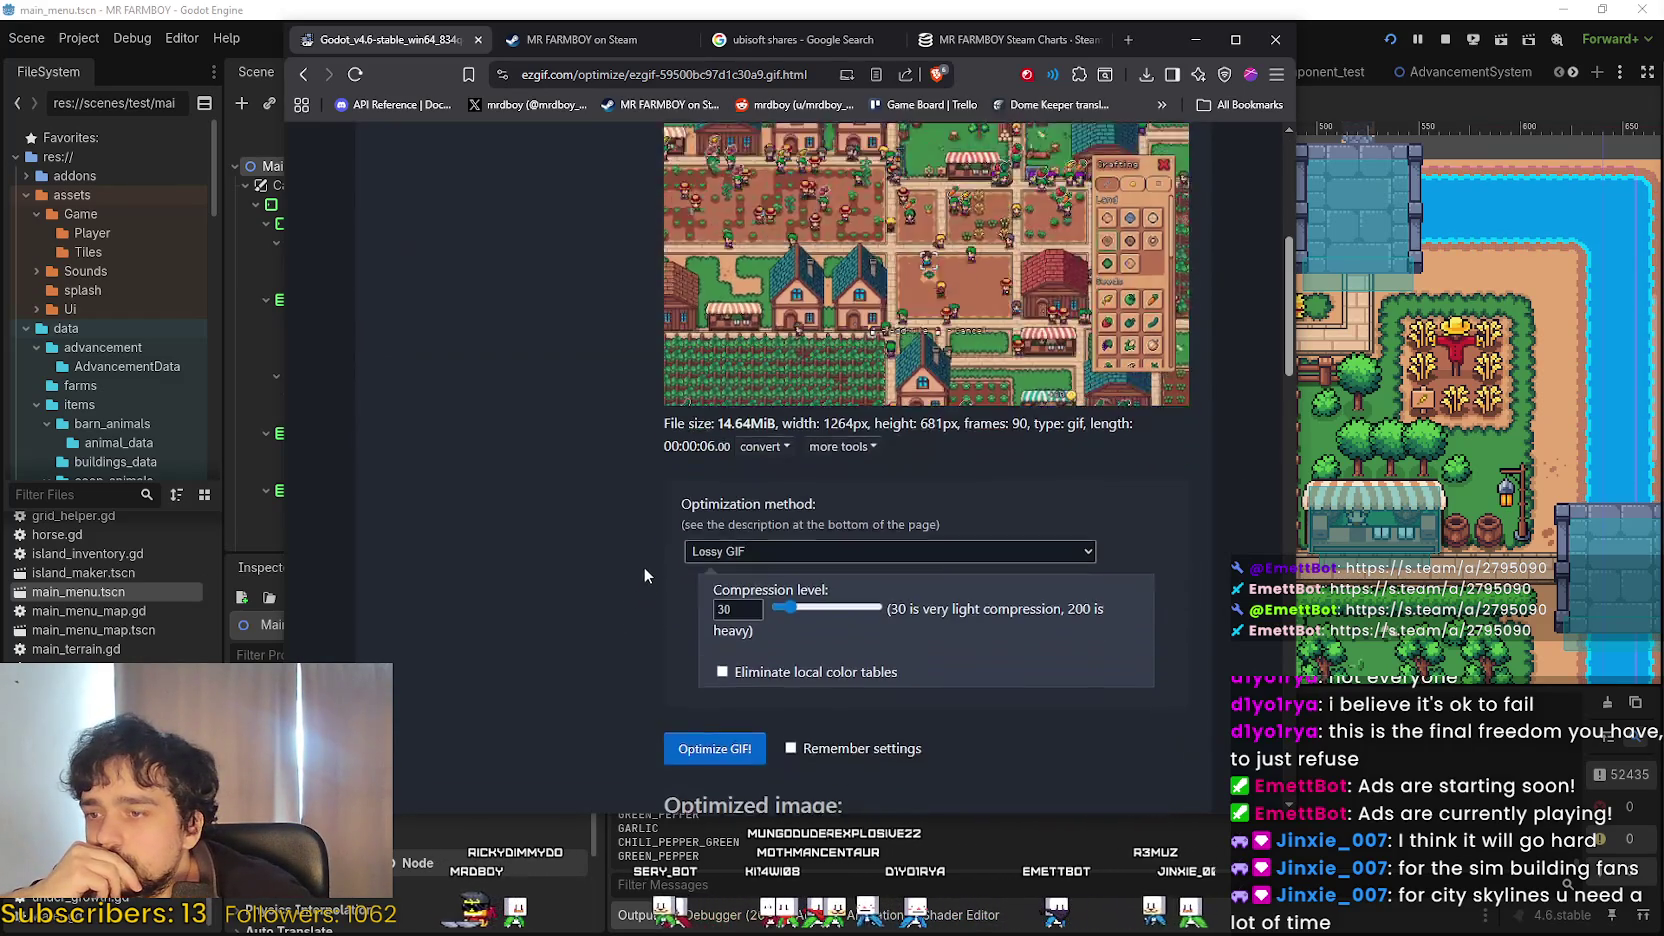
click(800, 520)
click(866, 762)
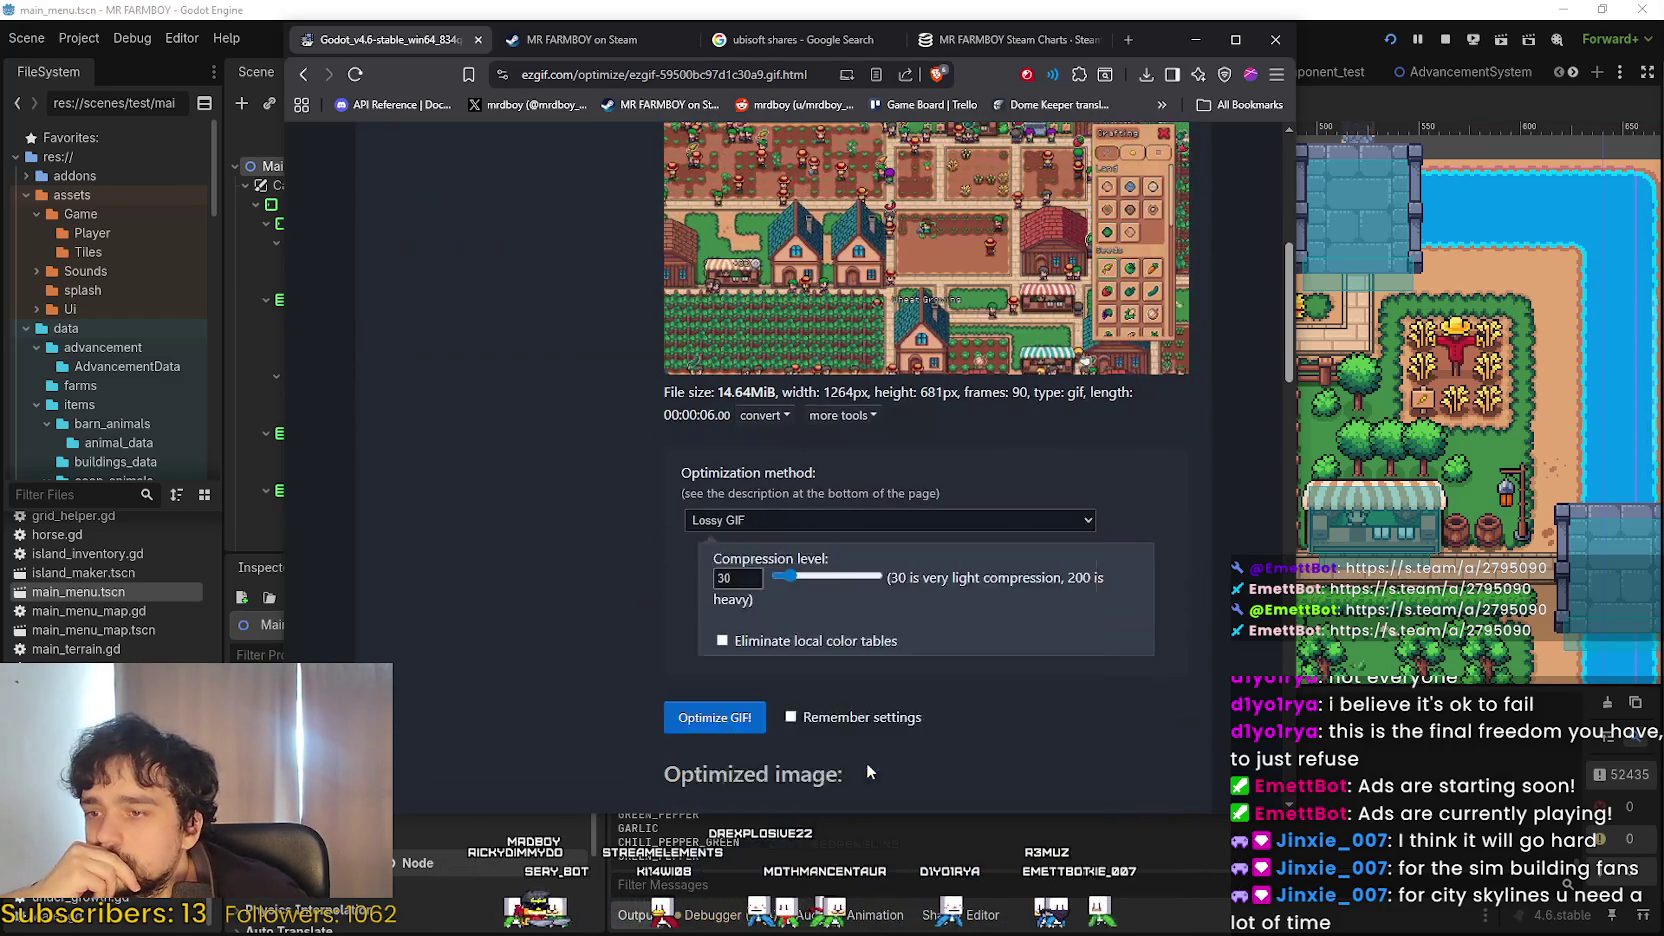
click(687, 603)
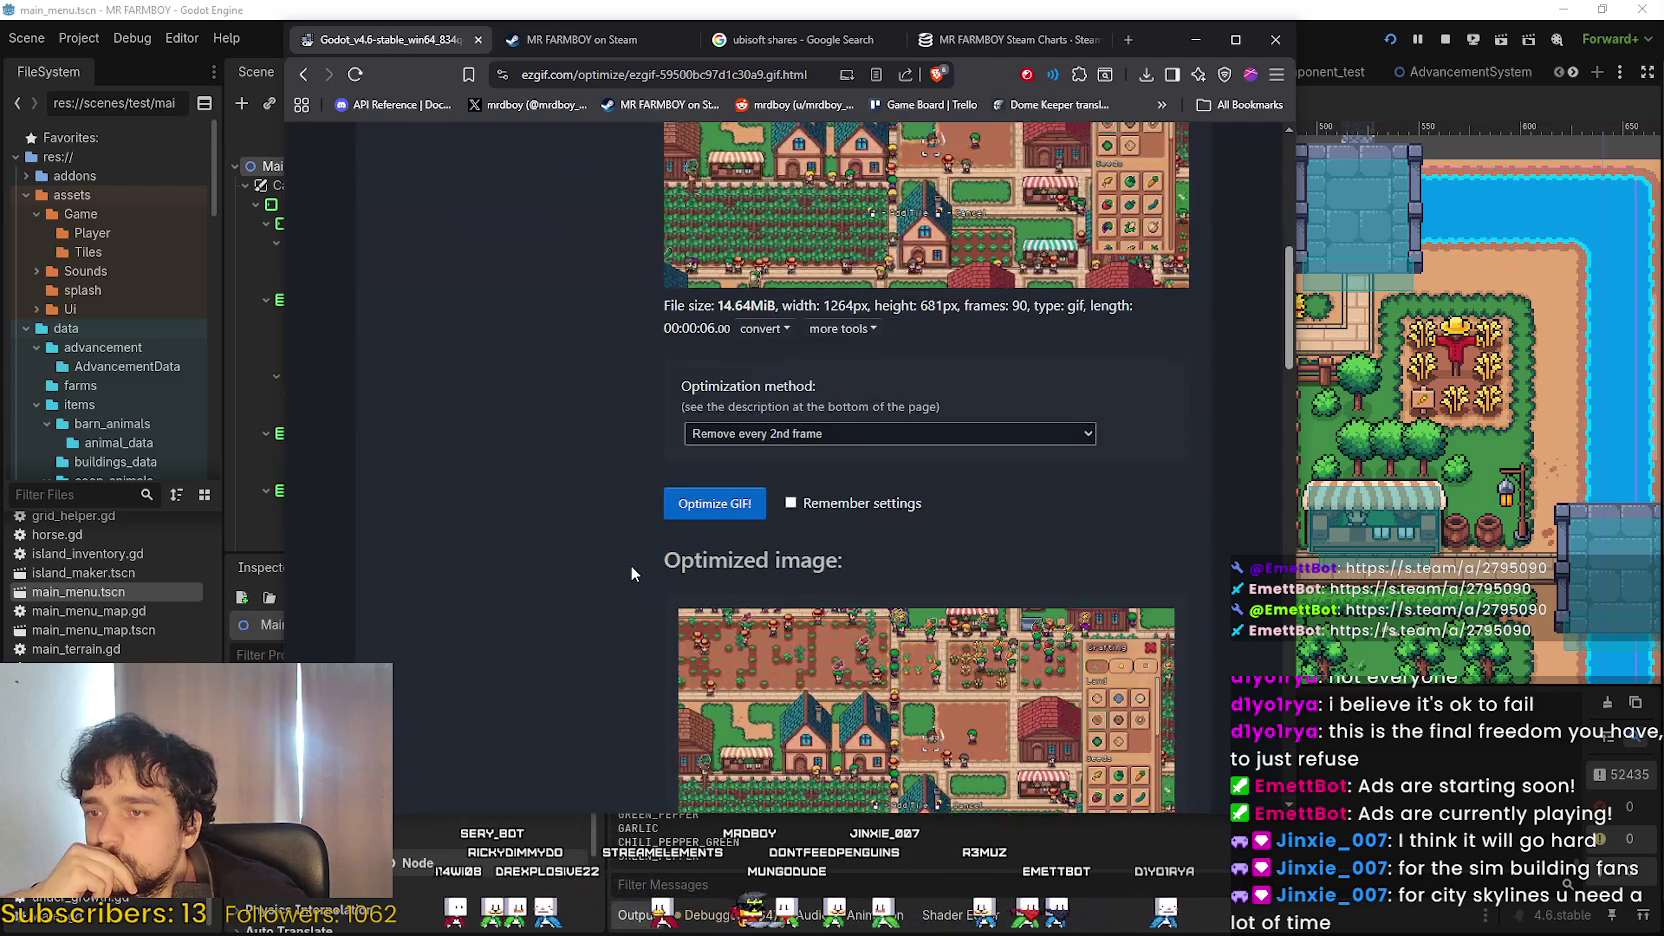
scroll(630, 564, down, 4)
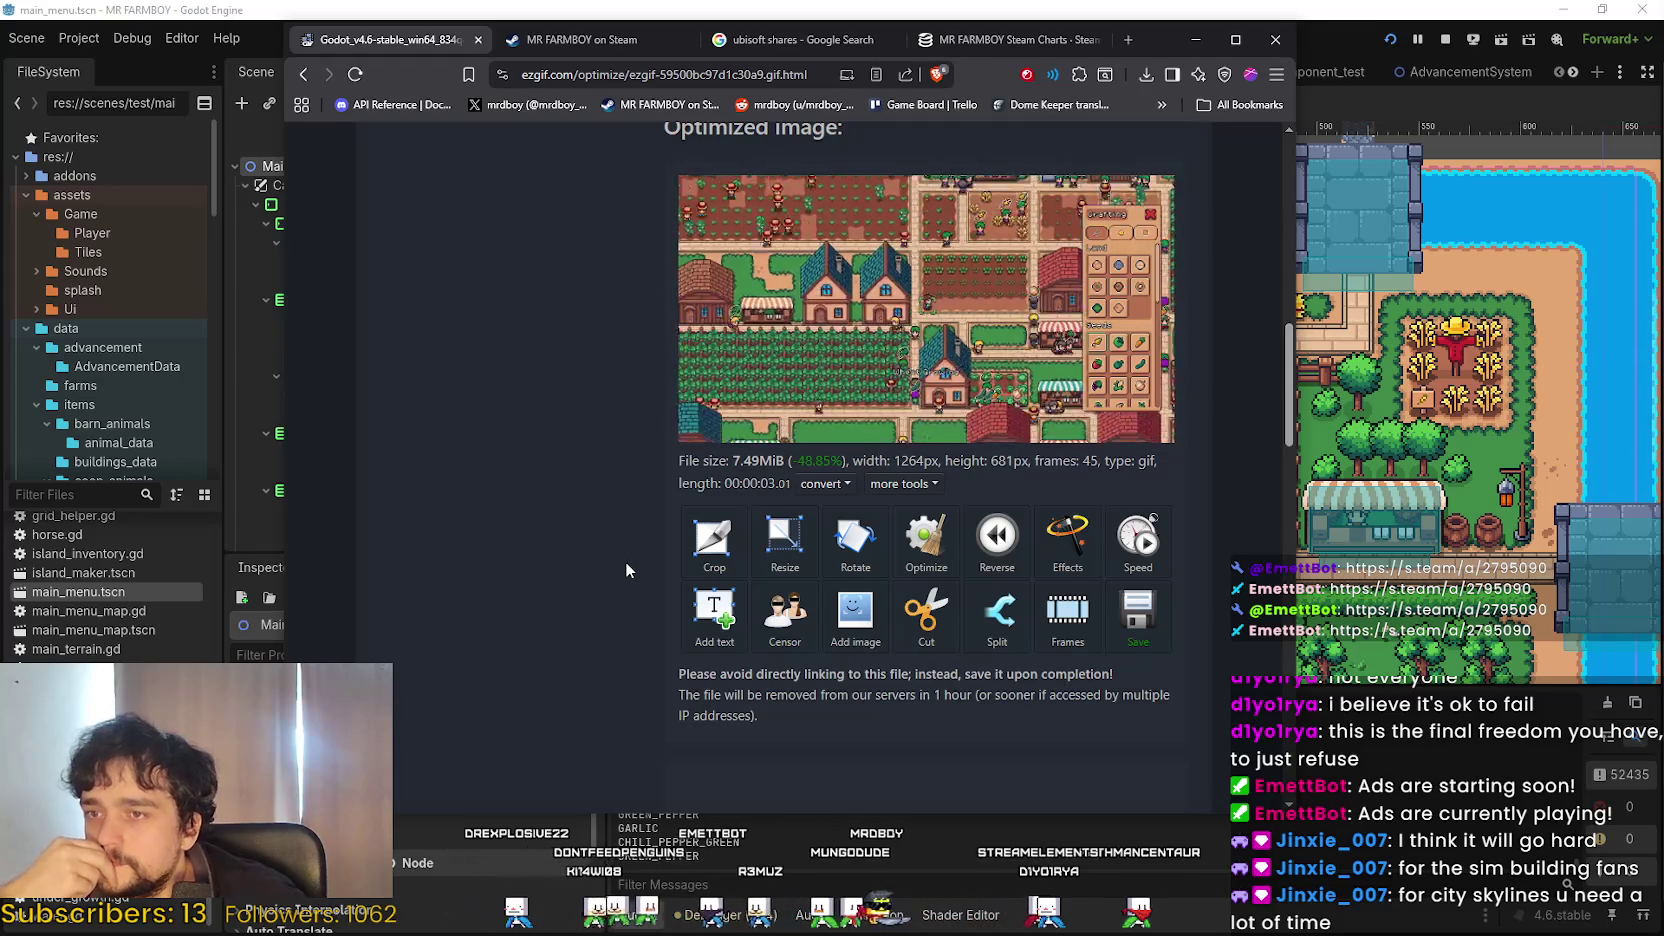
scroll(625, 562, down, 2)
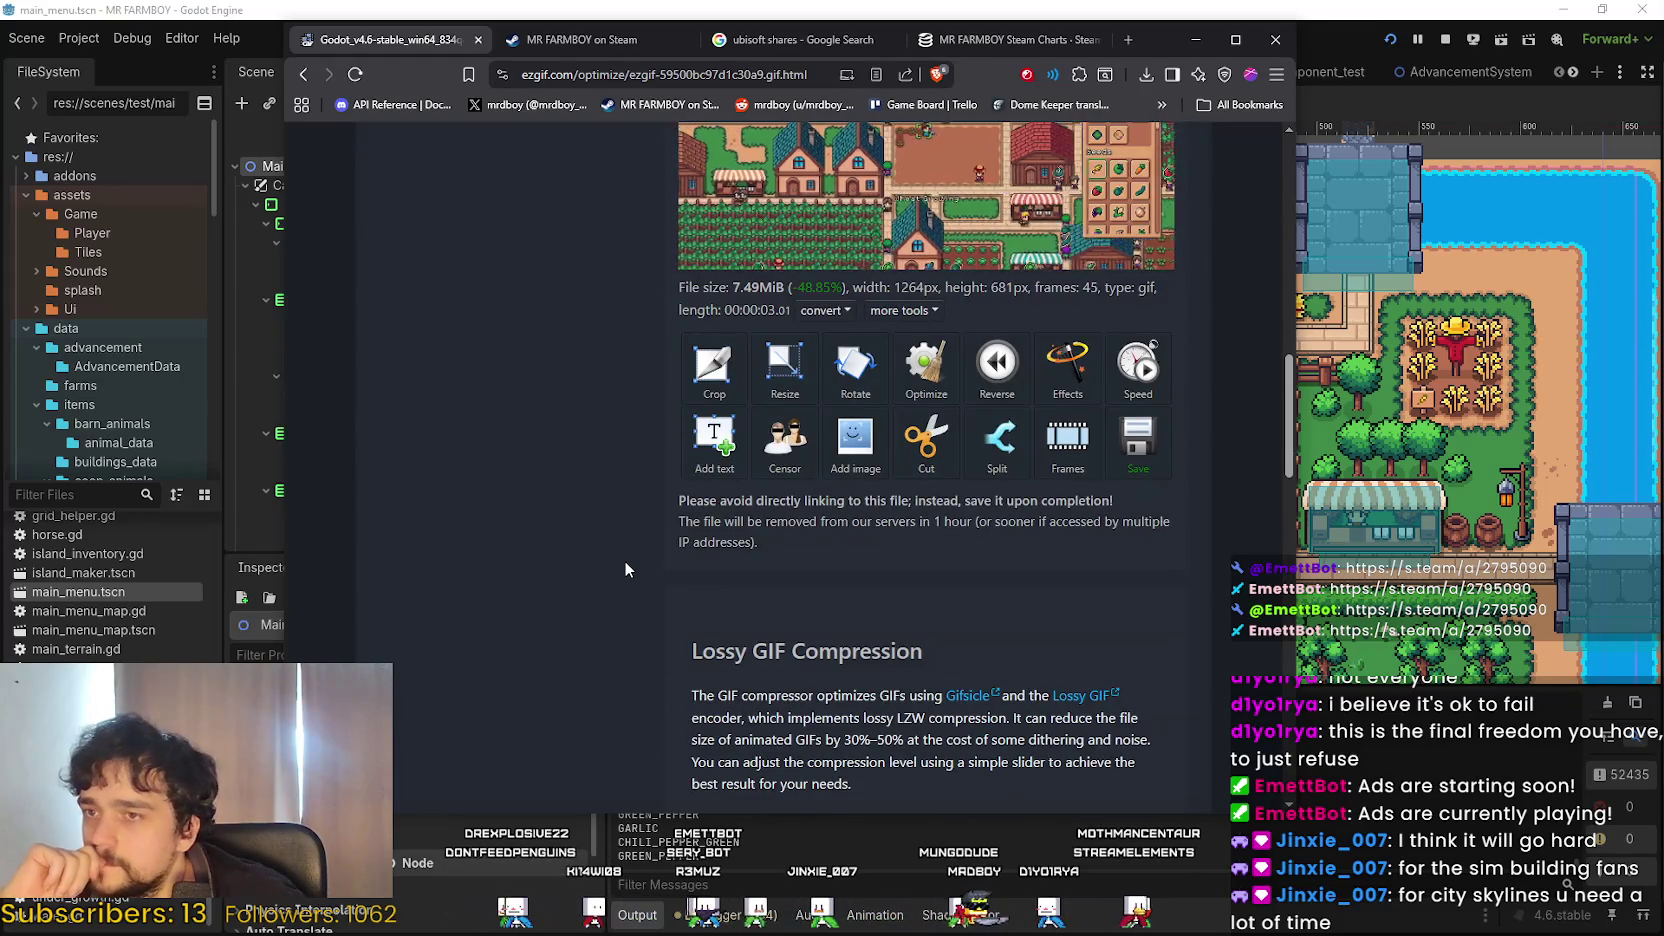
scroll(624, 563, up, 2)
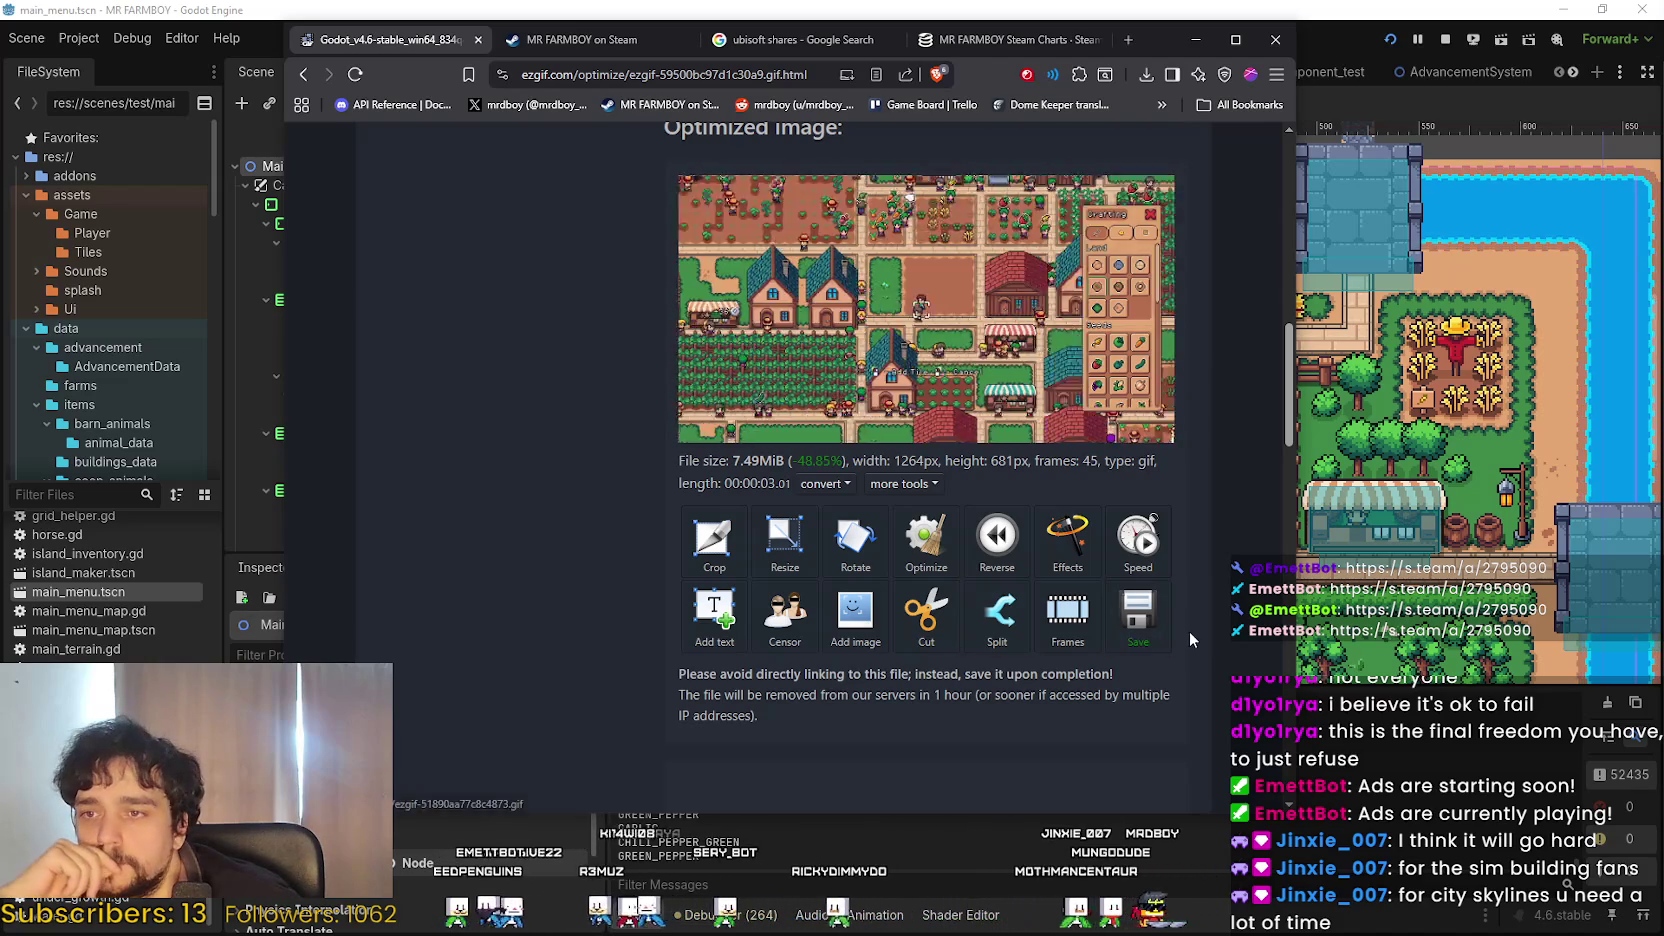
Save the optimized GIF to Downloads under the name PlantingHarvesting.gif.
click(1138, 625)
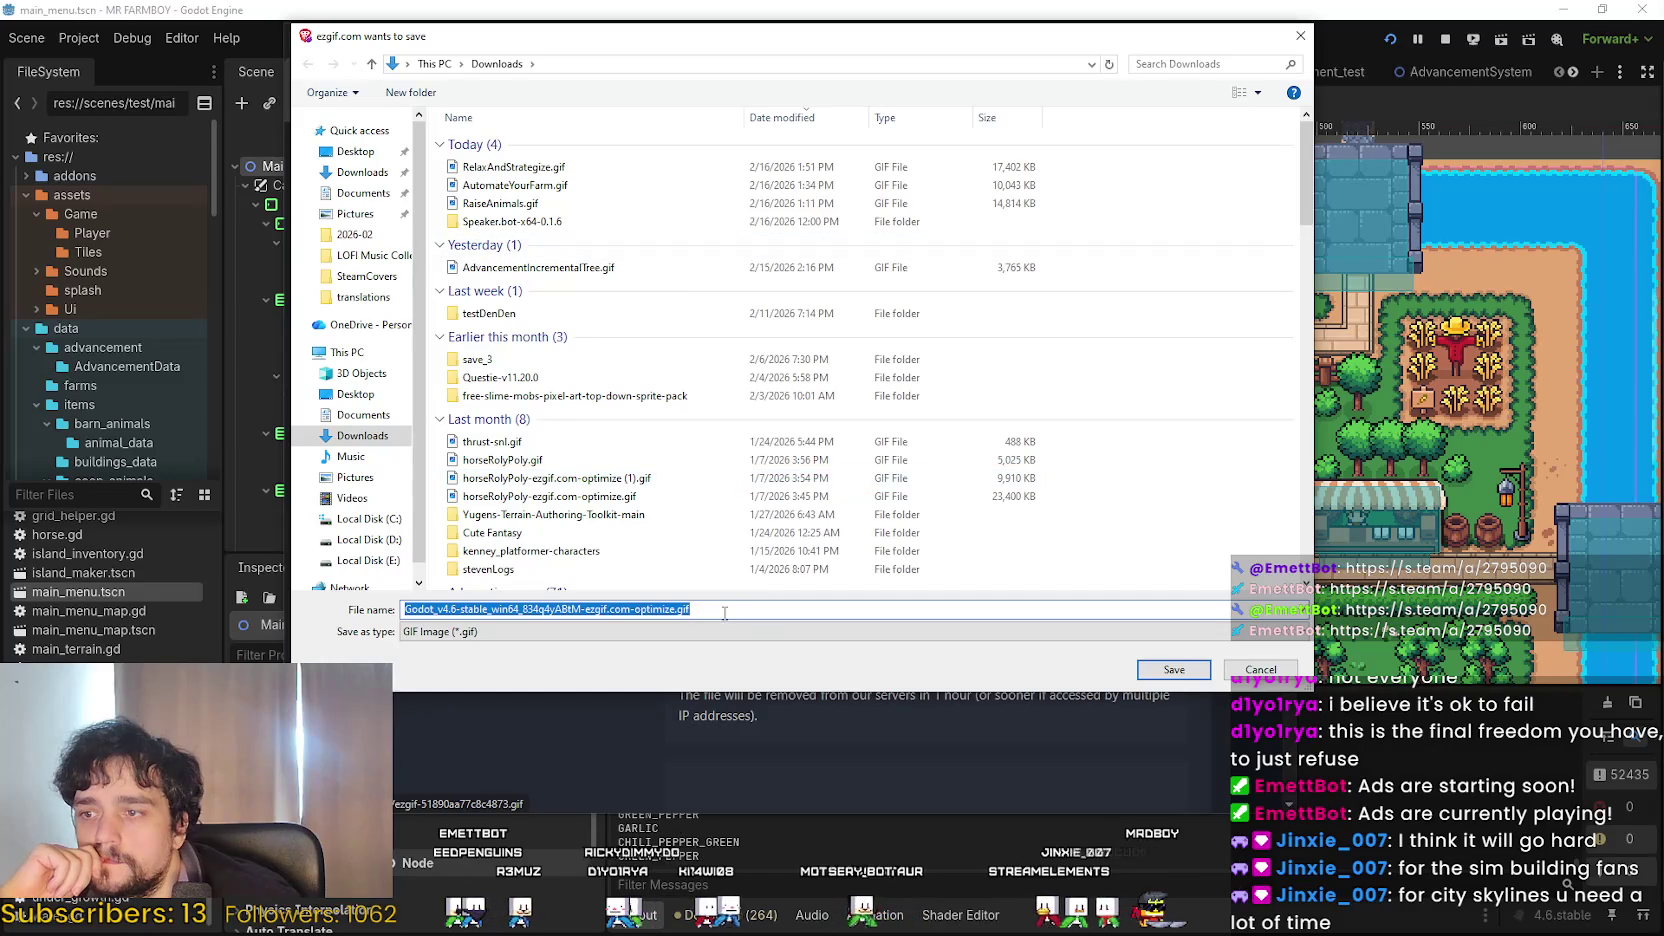
click(703, 614)
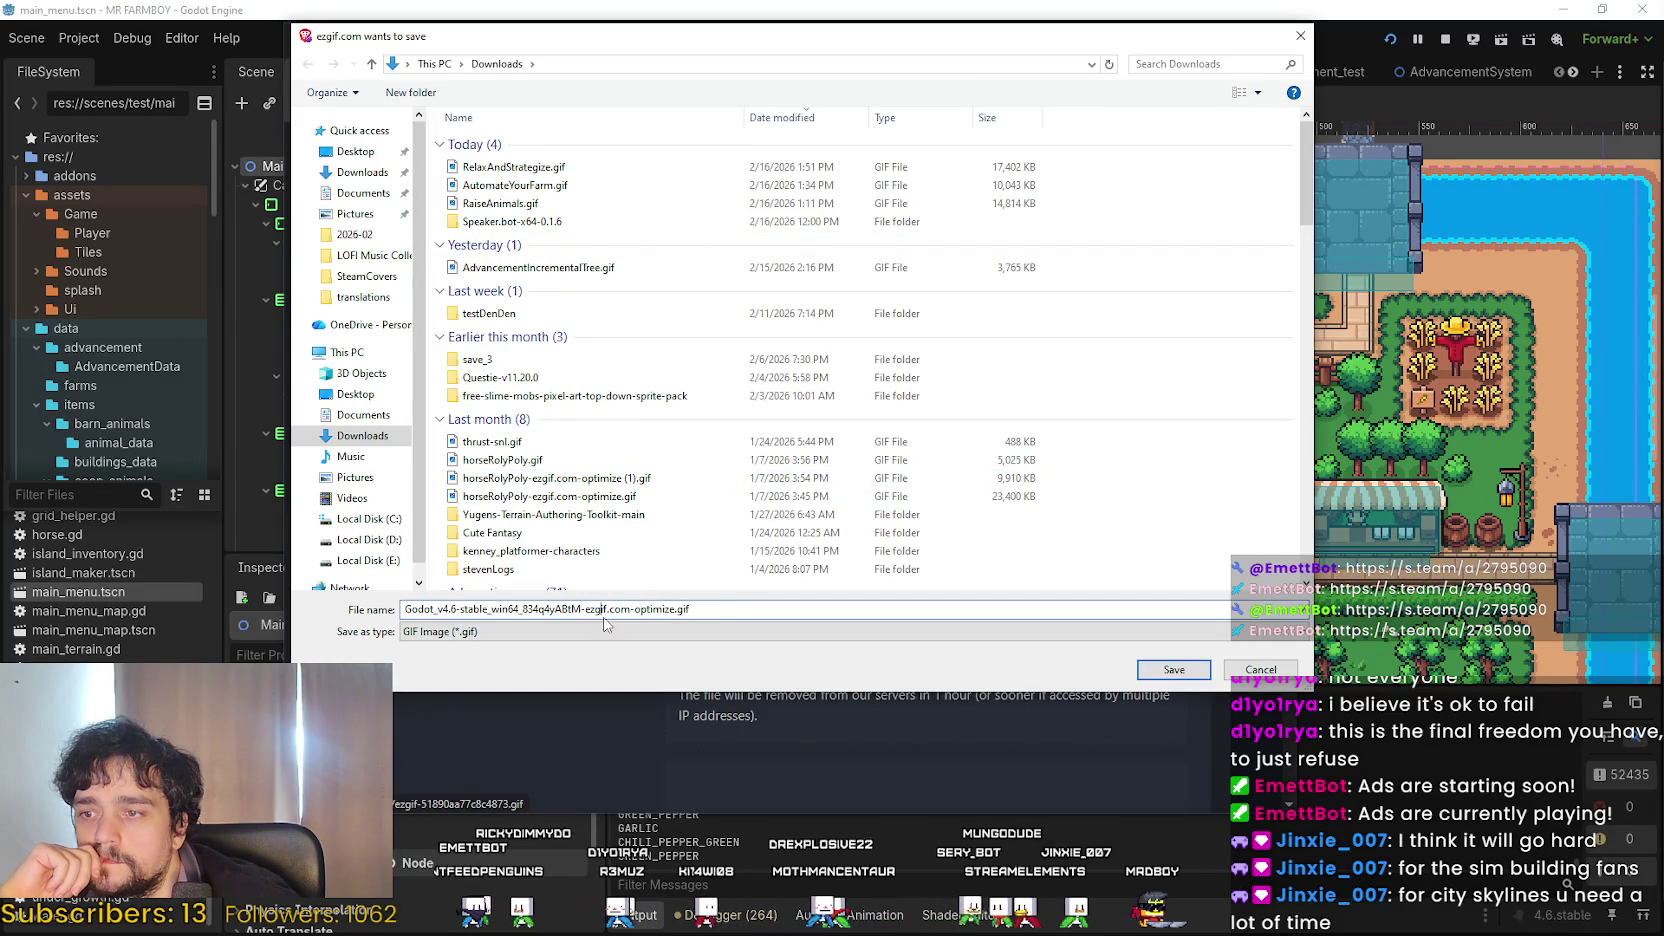
drag(676, 608, 316, 592)
key(BackSpace)
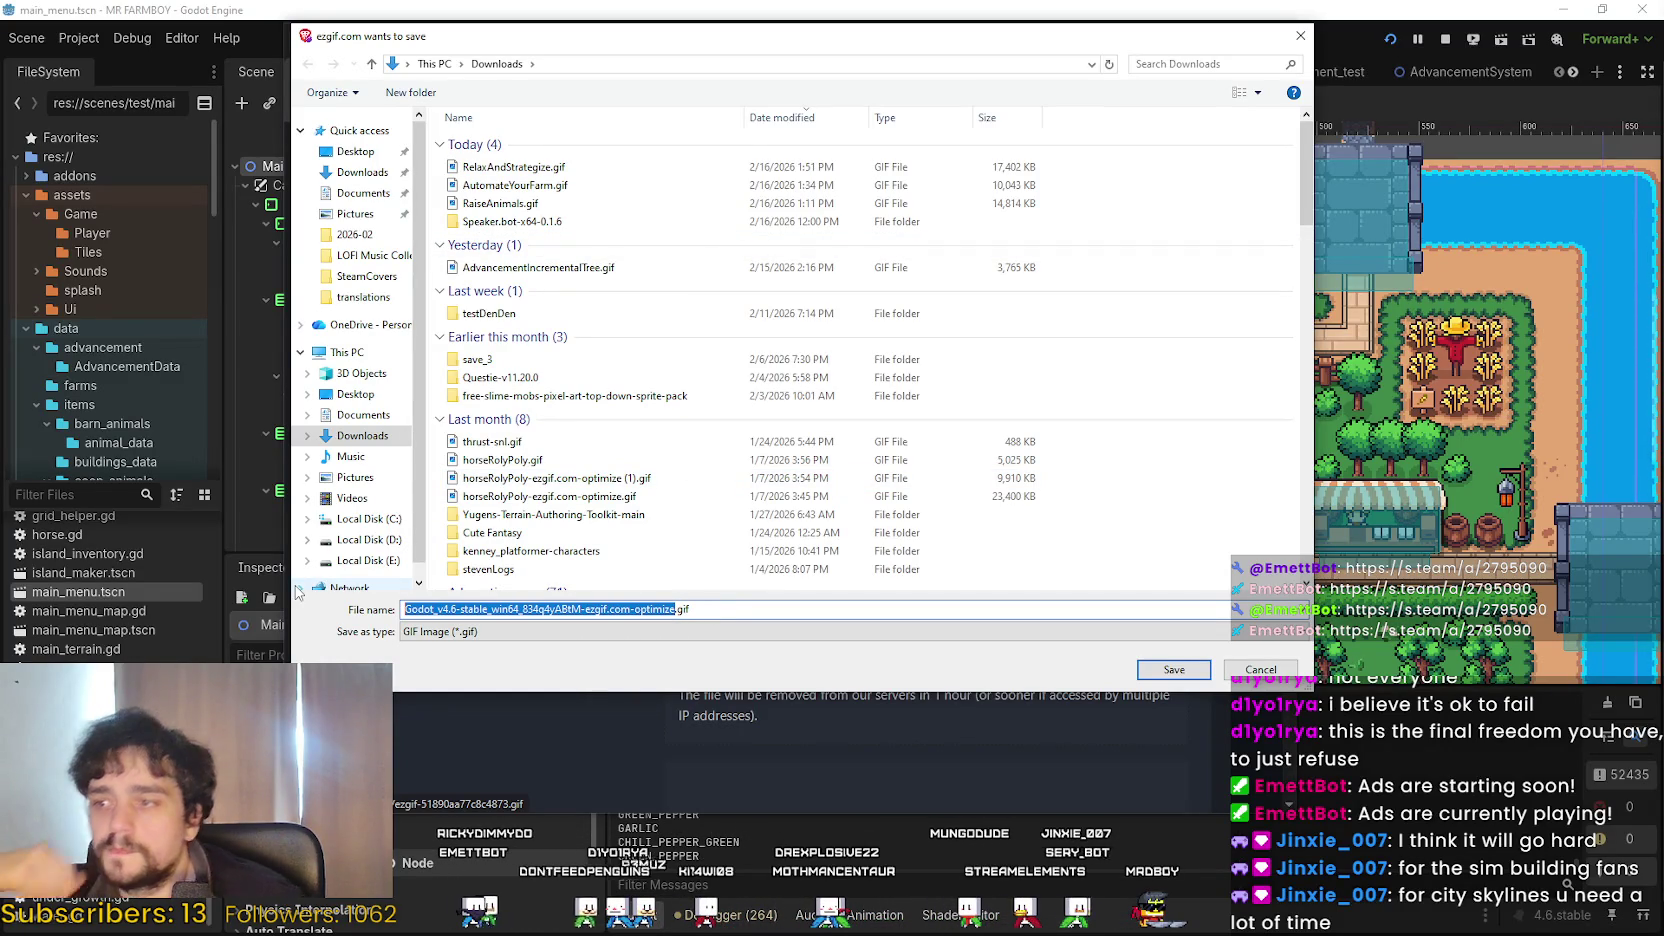
text(PlantingHarvest)
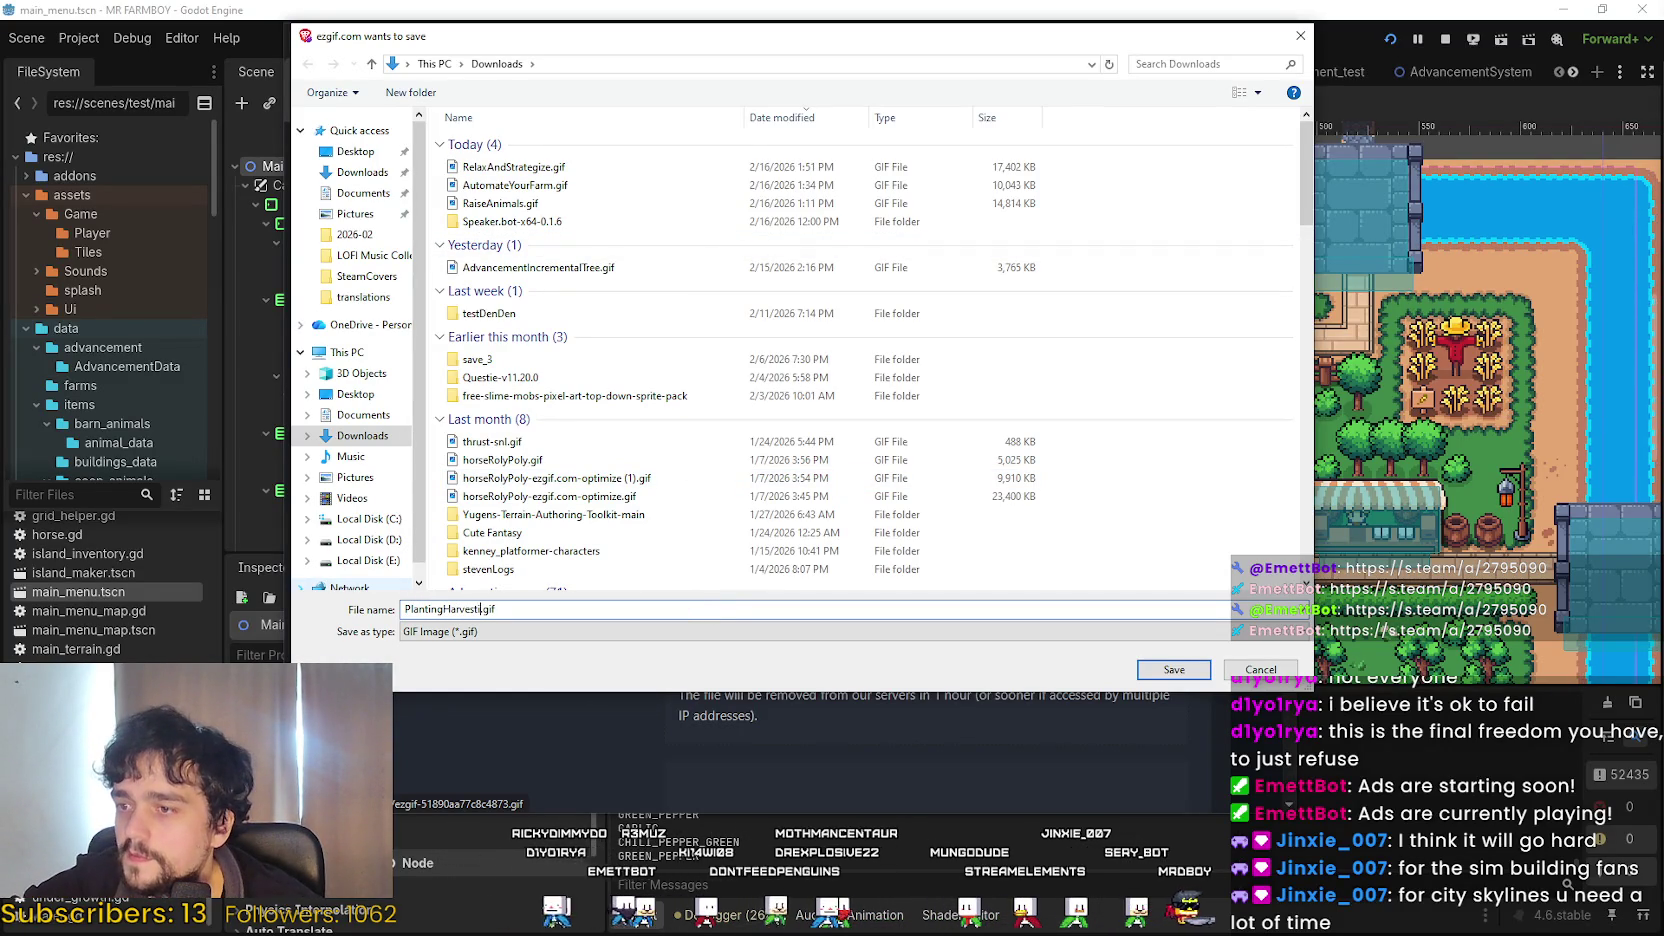
key(Return)
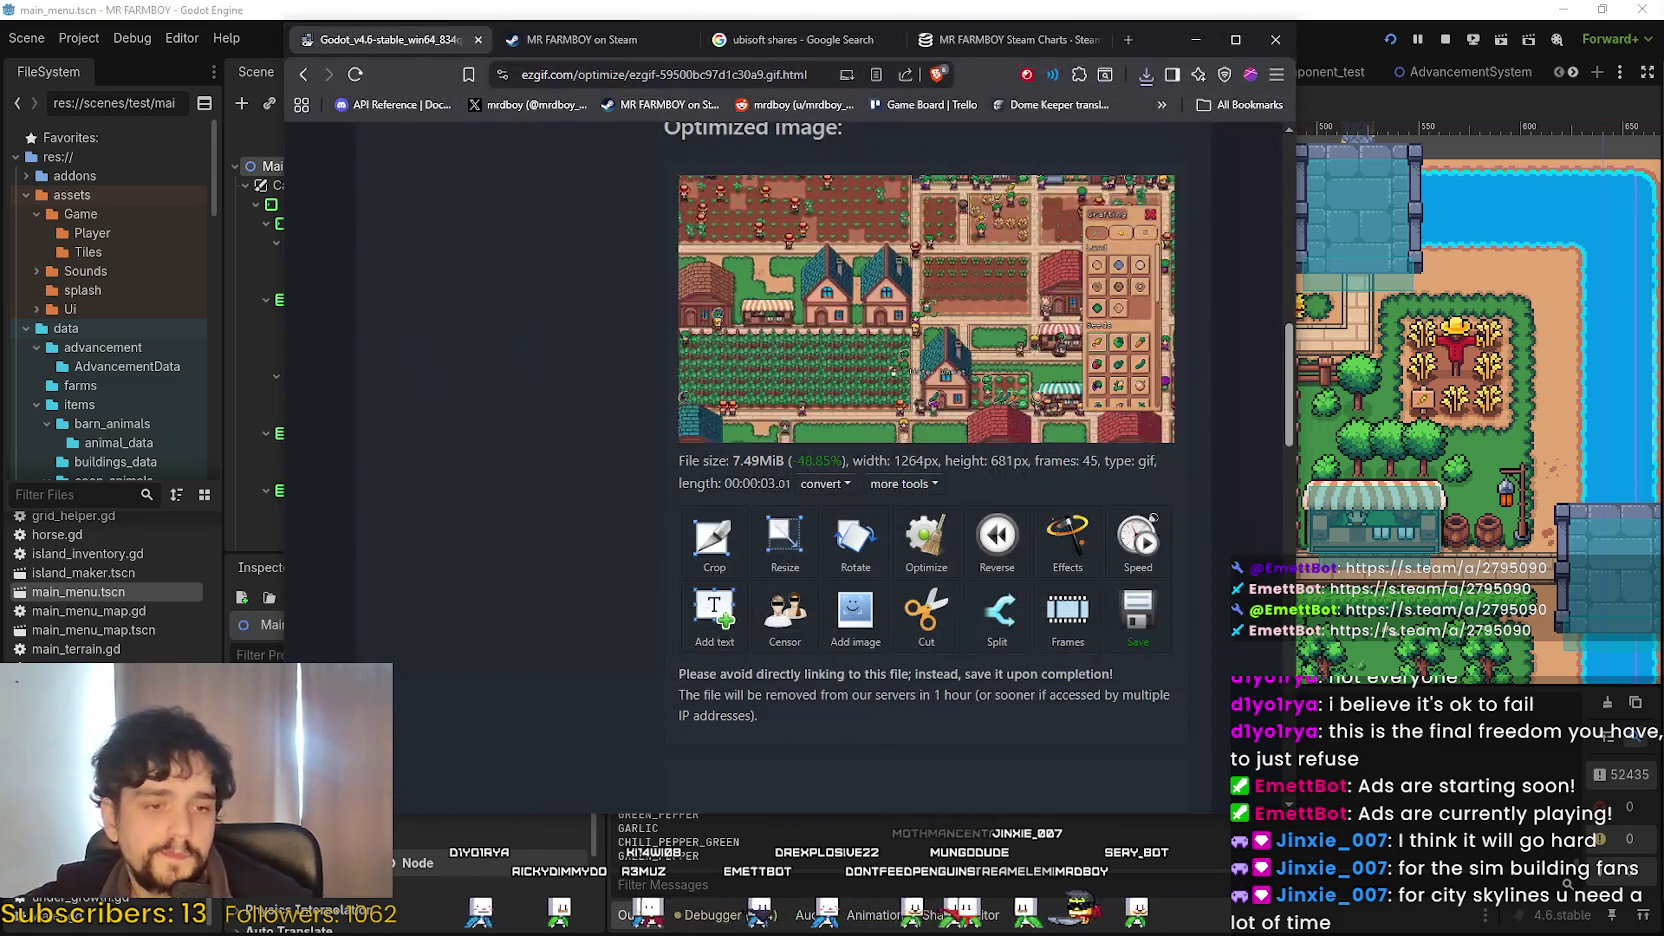
Open PlantingHarvesting.gif from the Downloads folder with Aseprite.
key(alt+Tab)
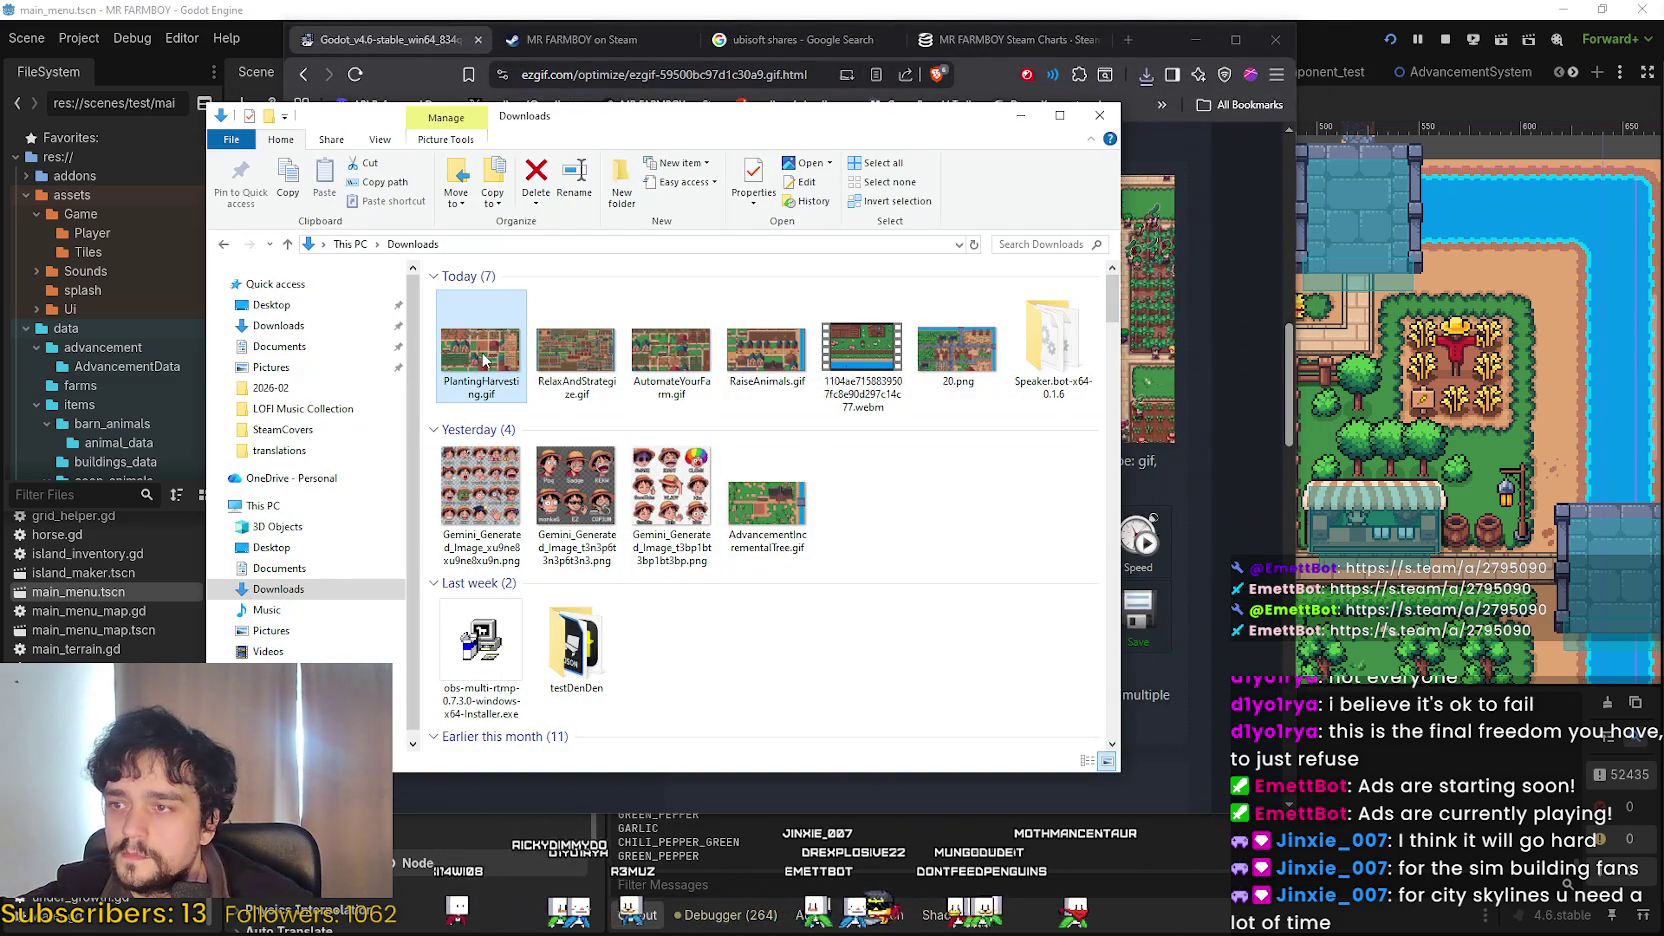
right_click(482, 353)
mouse_move(633, 523)
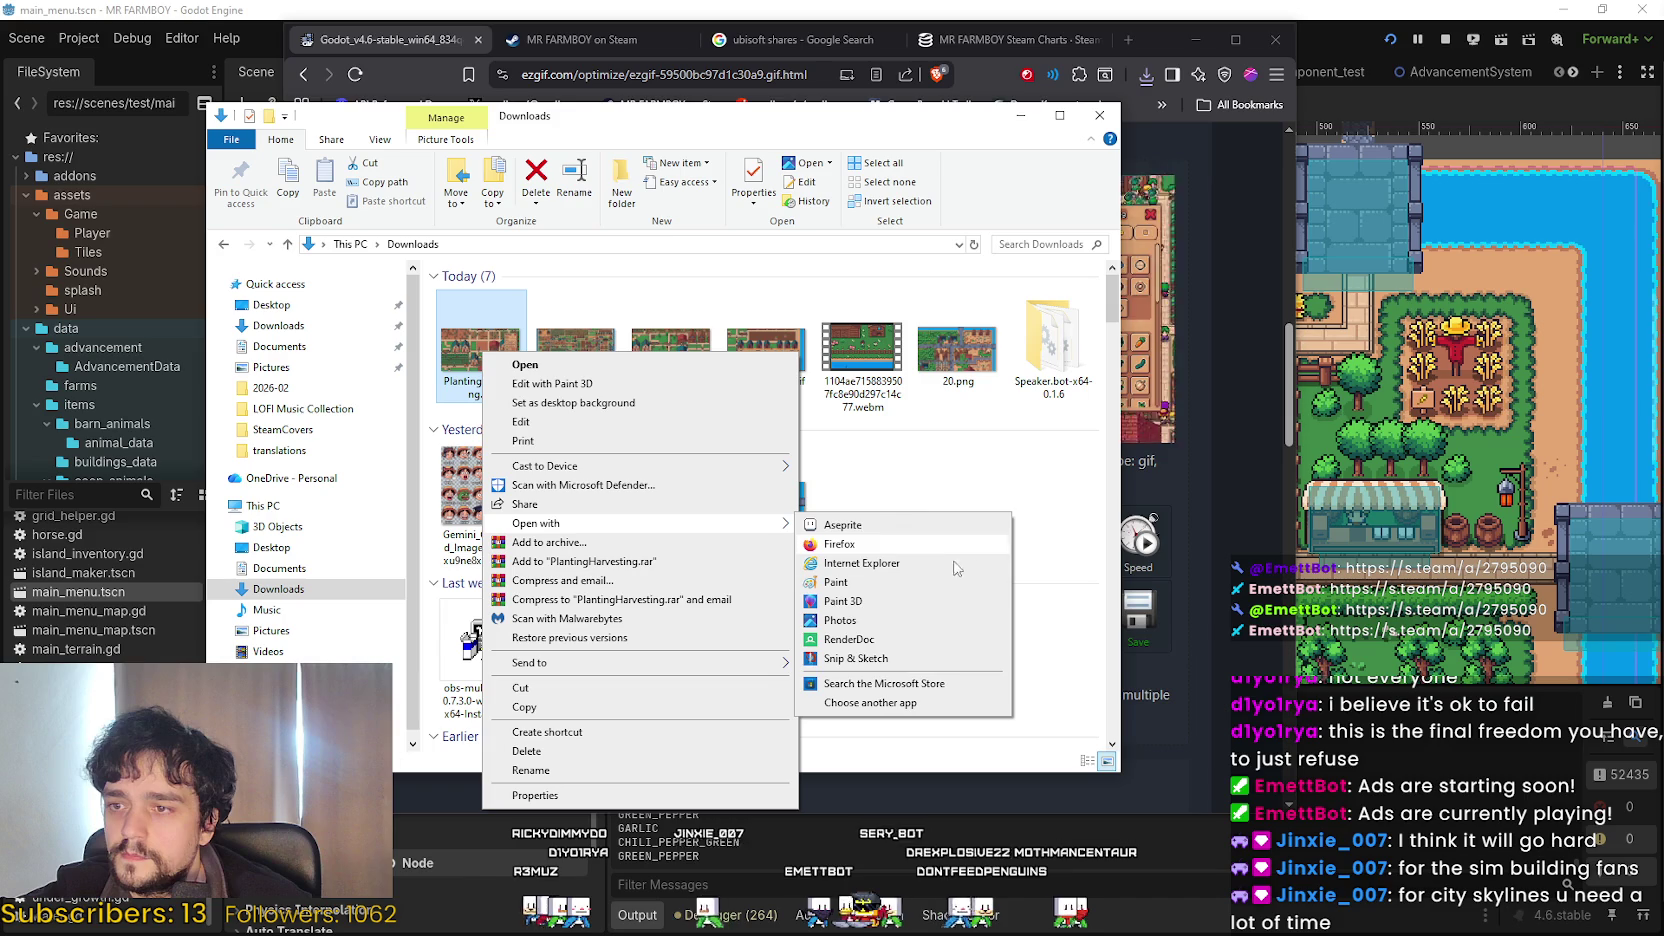
click(858, 525)
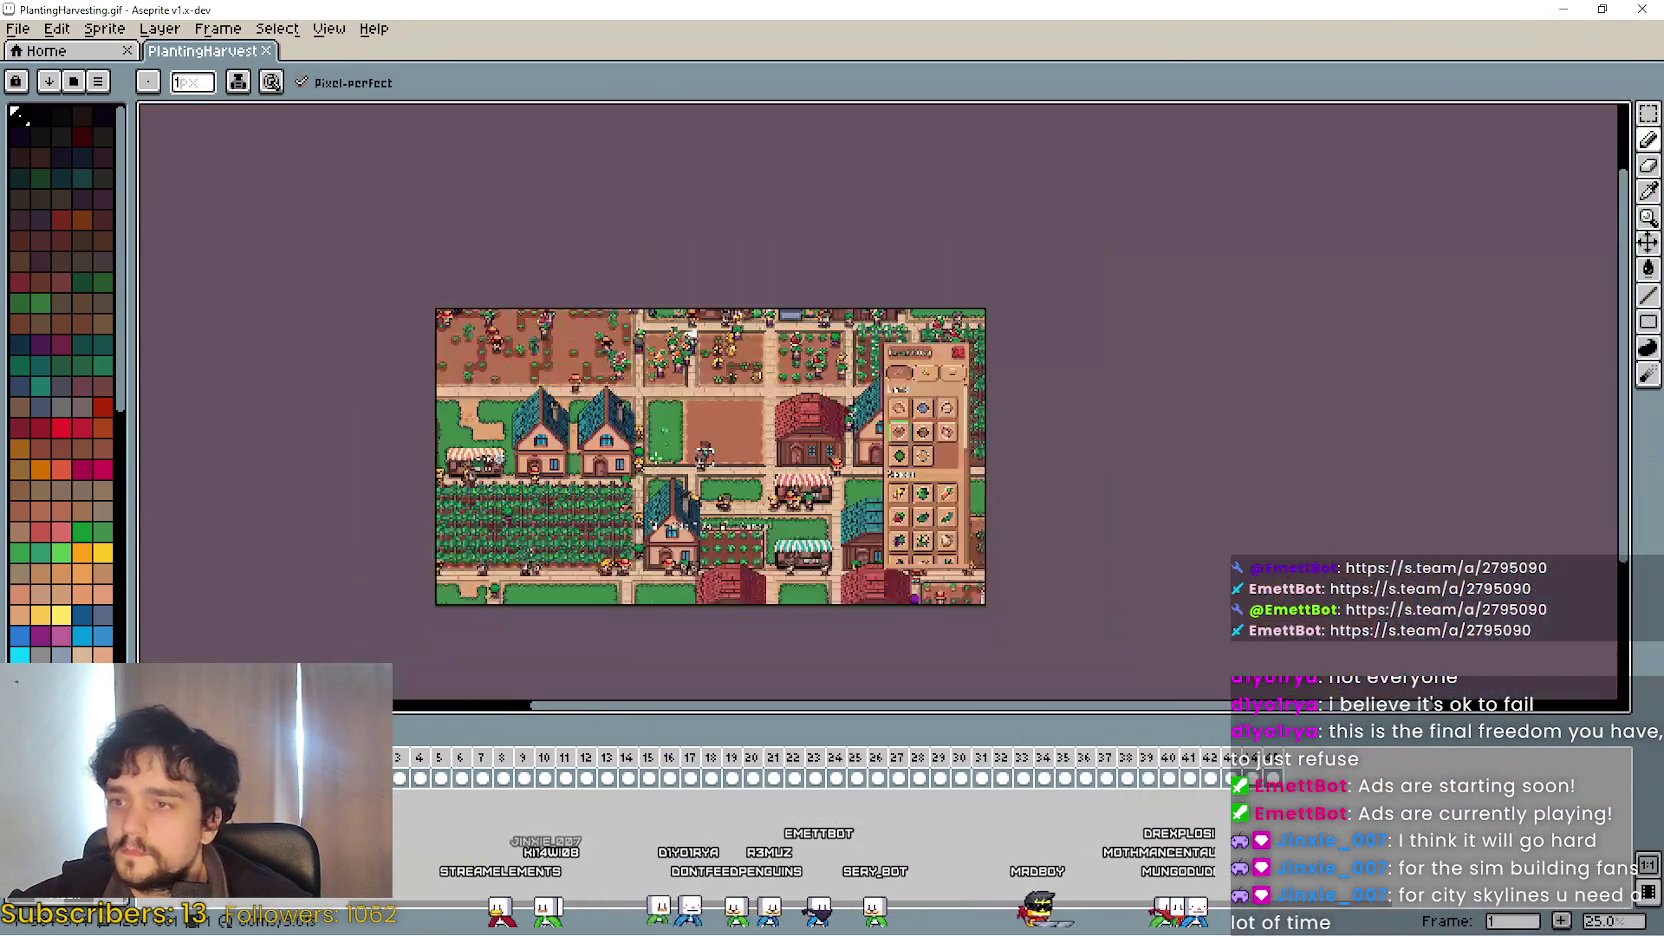
Add a new layer, select the whole canvas, move through the timeline to frame 45, then deselect.
click(18, 30)
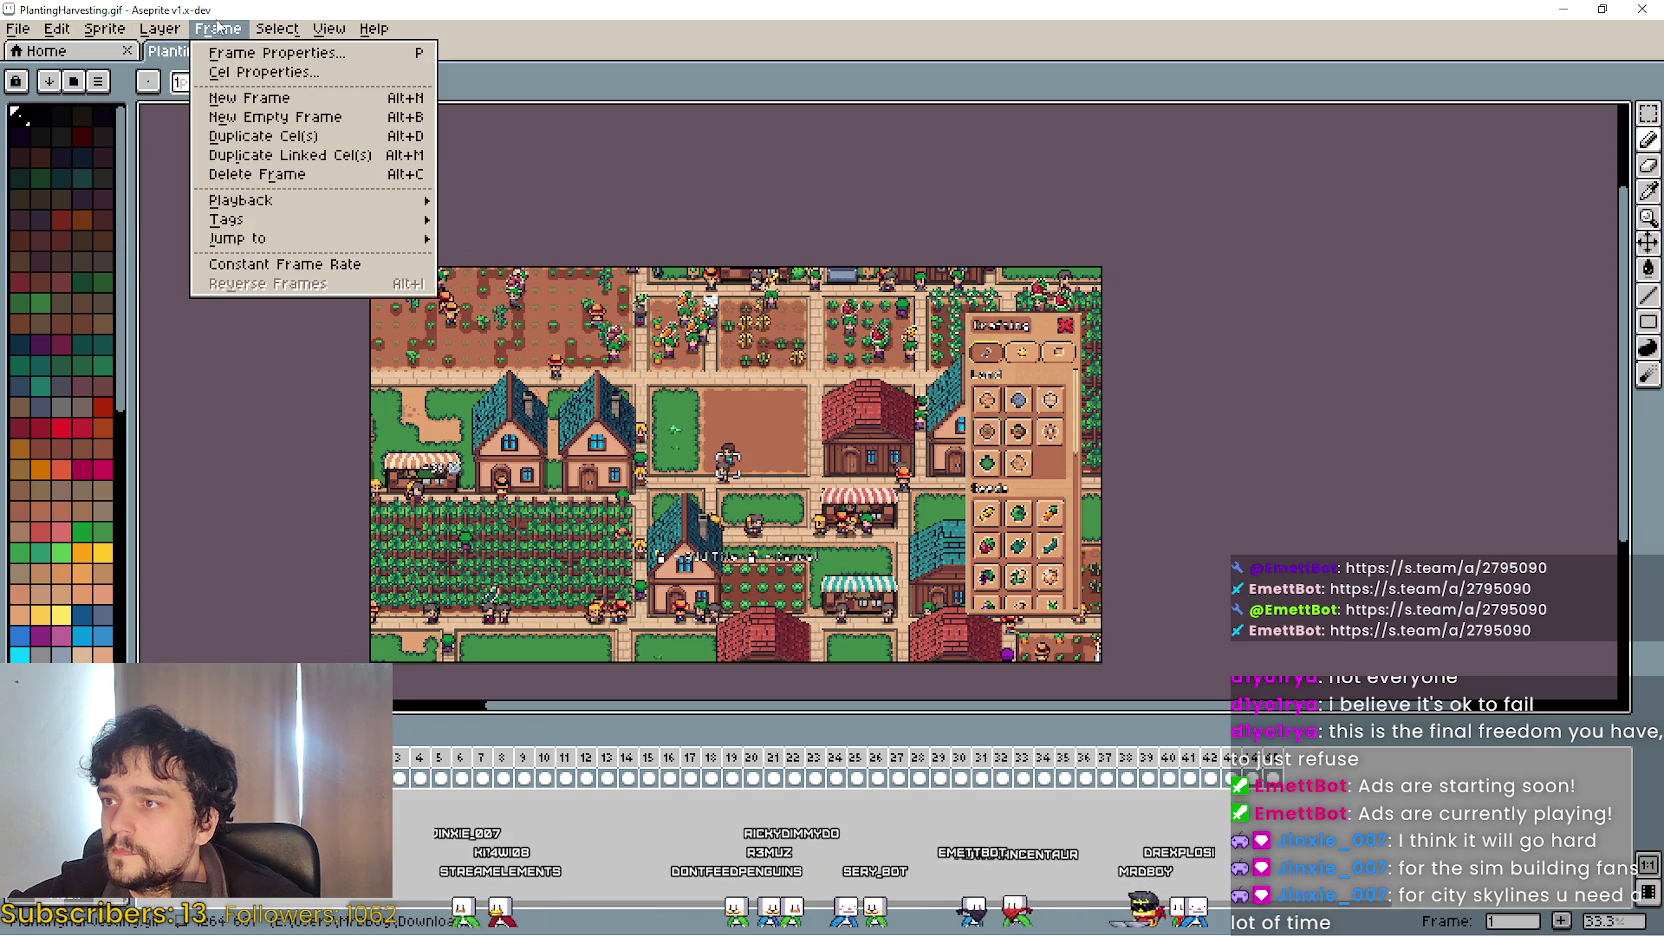
mouse_move(190, 142)
click(422, 140)
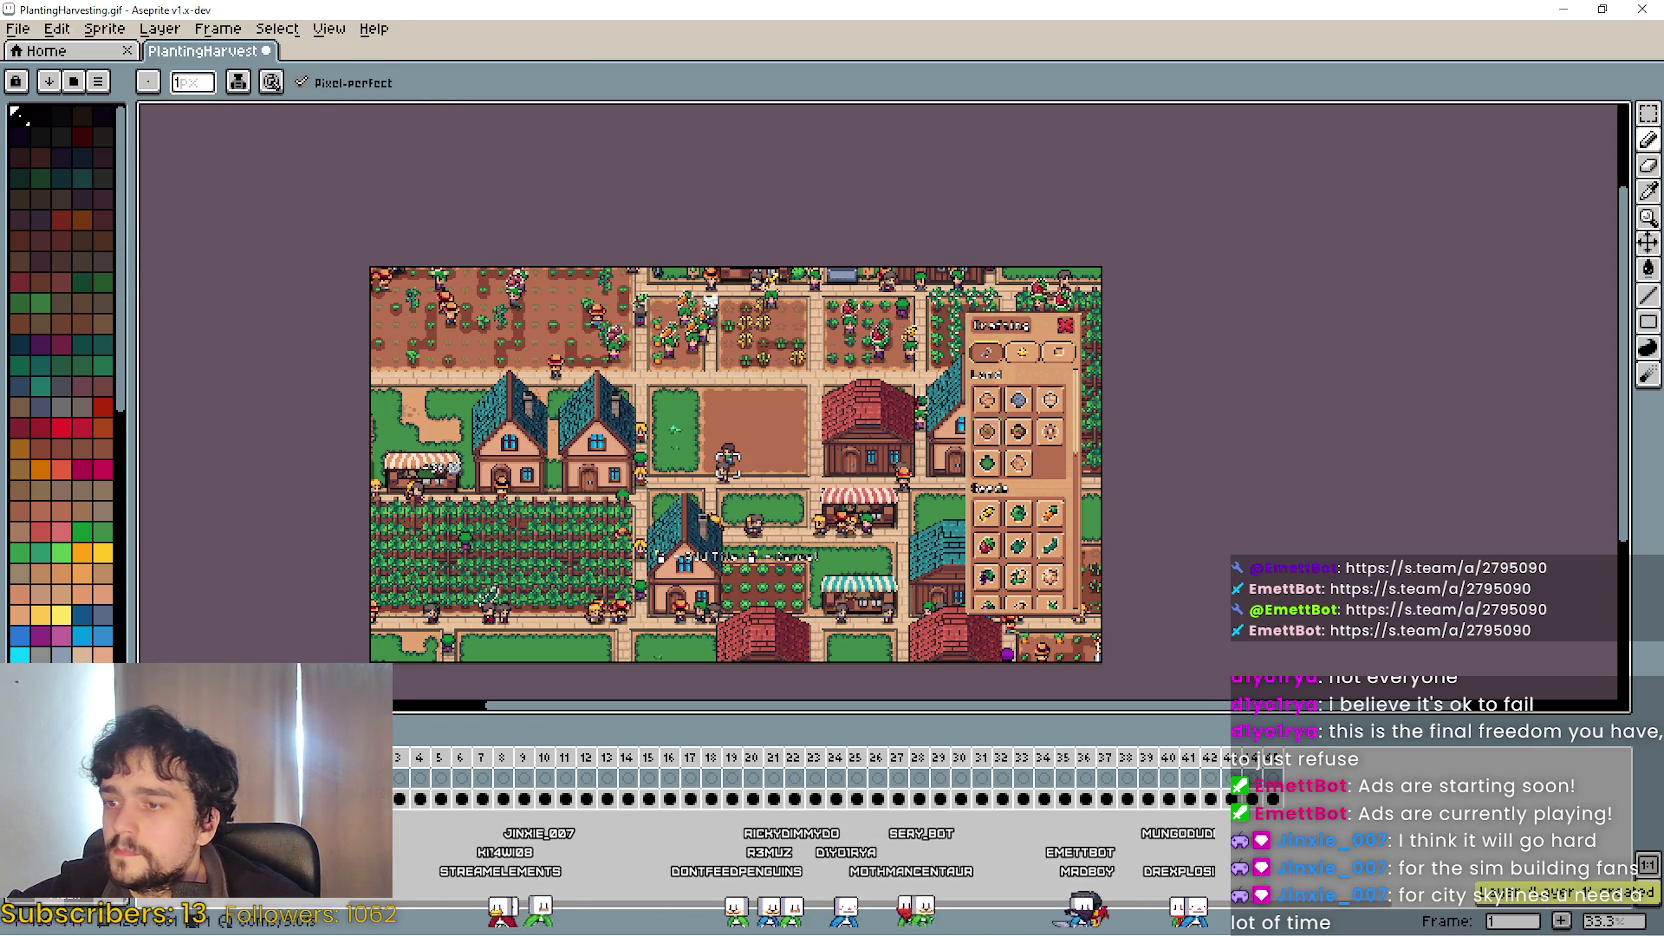
key(ctrl+a)
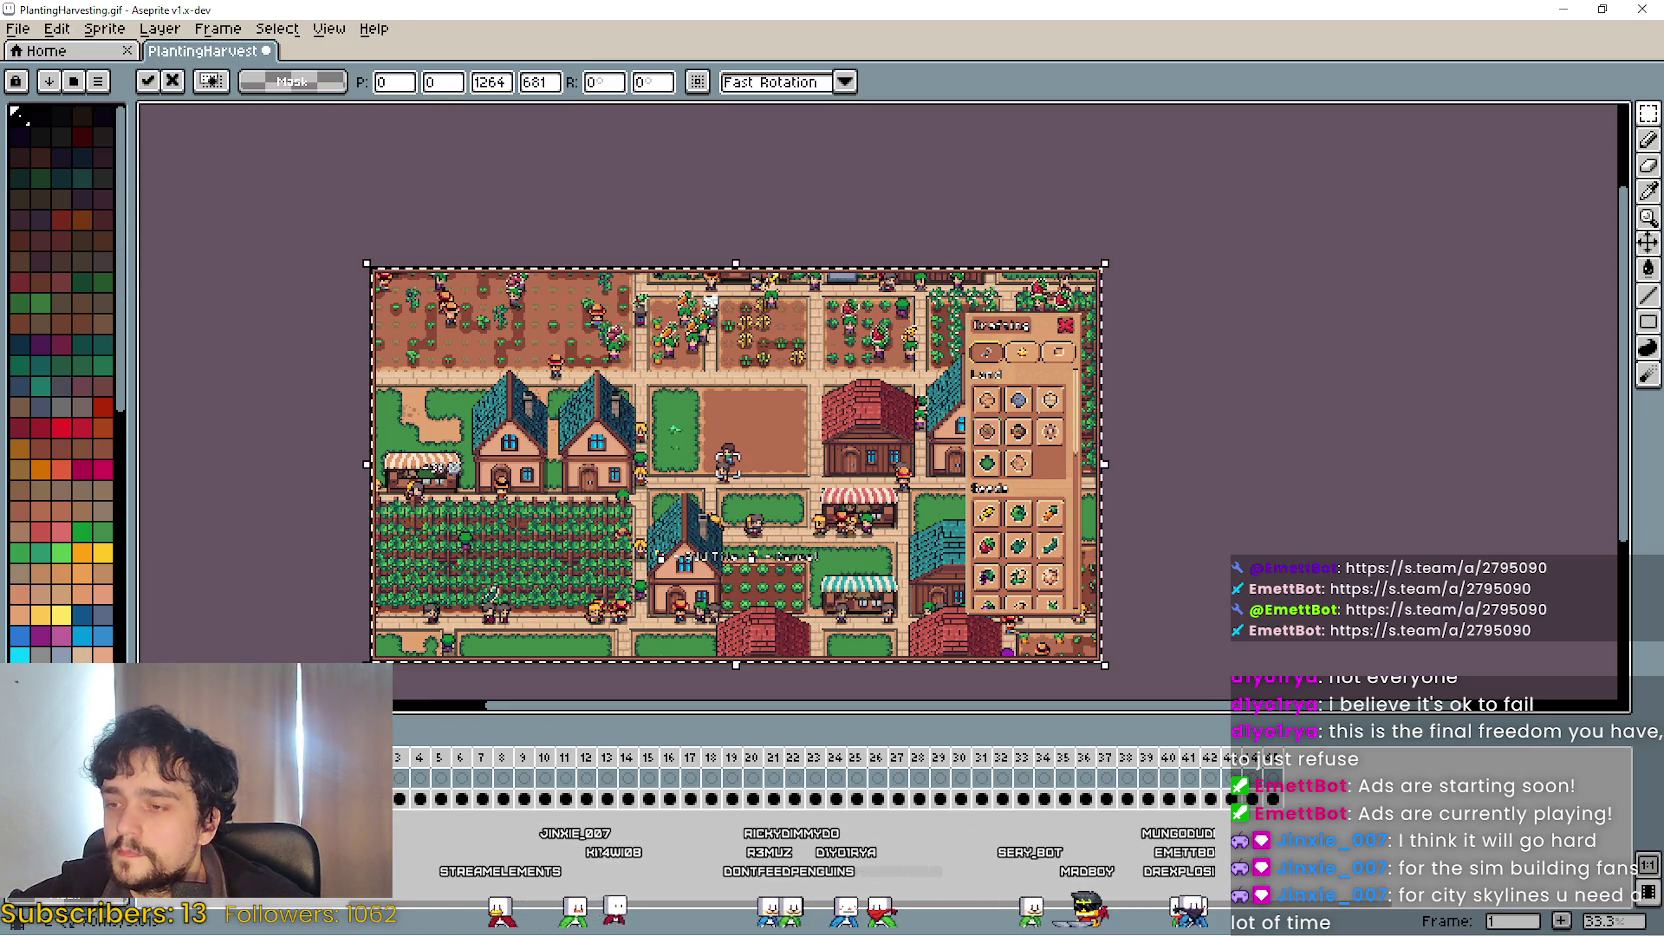
key(period)
drag(398, 790, 1282, 789)
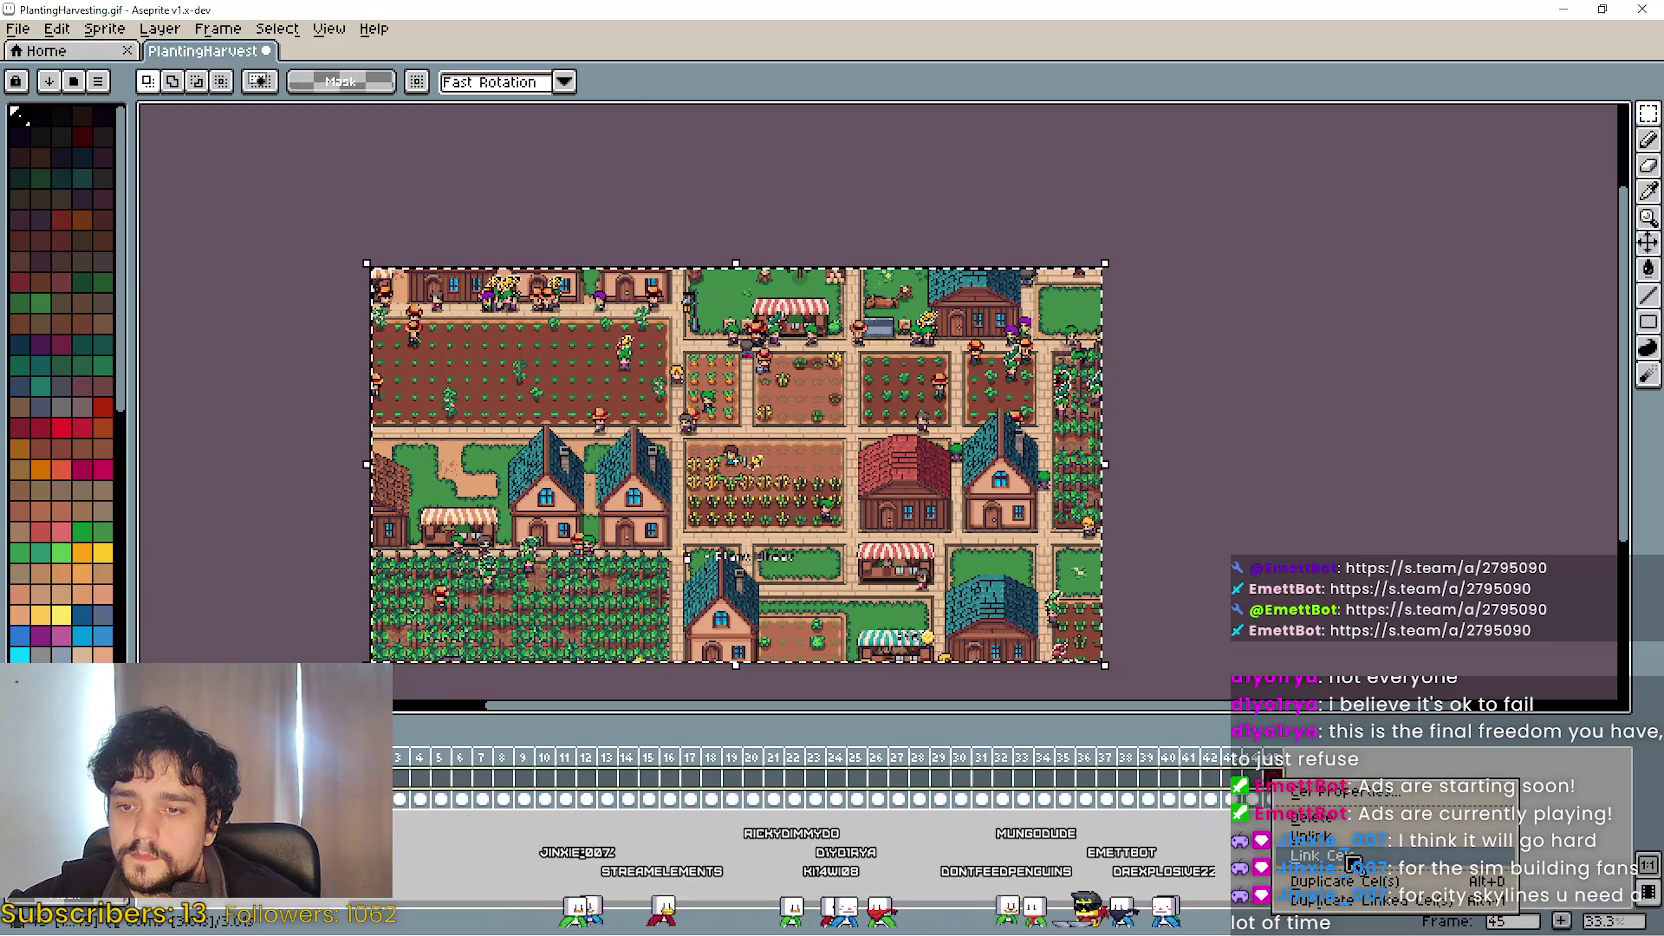
key(shift+f)
key(ctrl+d)
Save the animation back to PlantingHarvesting.gif, accept the GIF options, and close Aseprite.
key(ctrl+s)
click(886, 546)
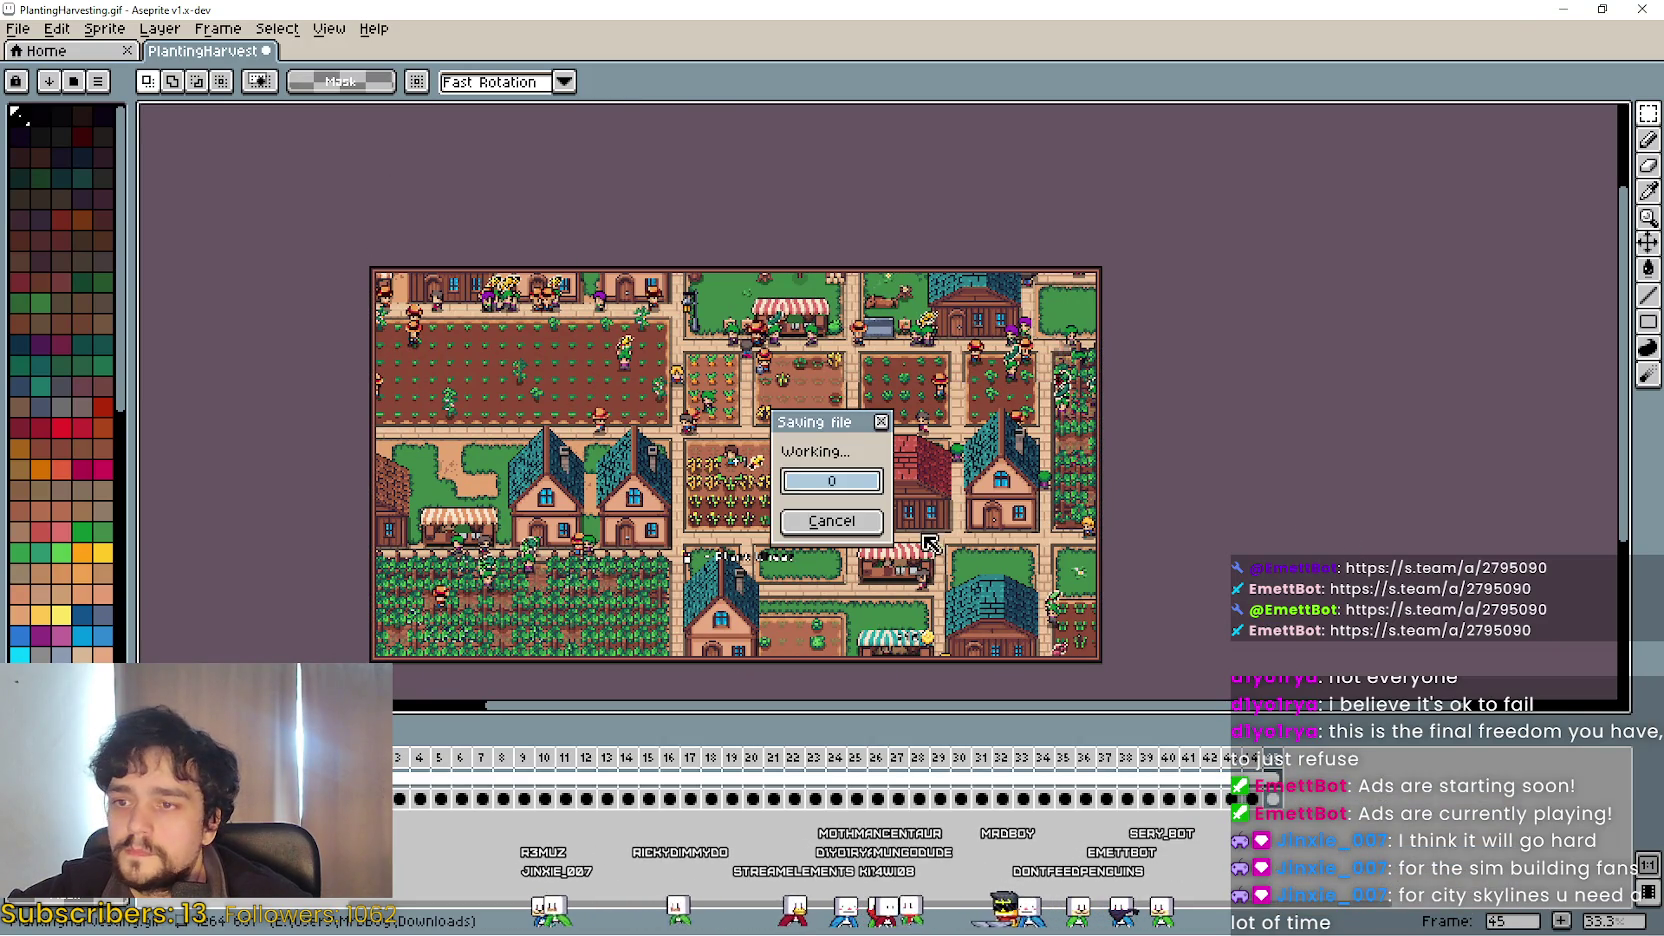
click(1645, 10)
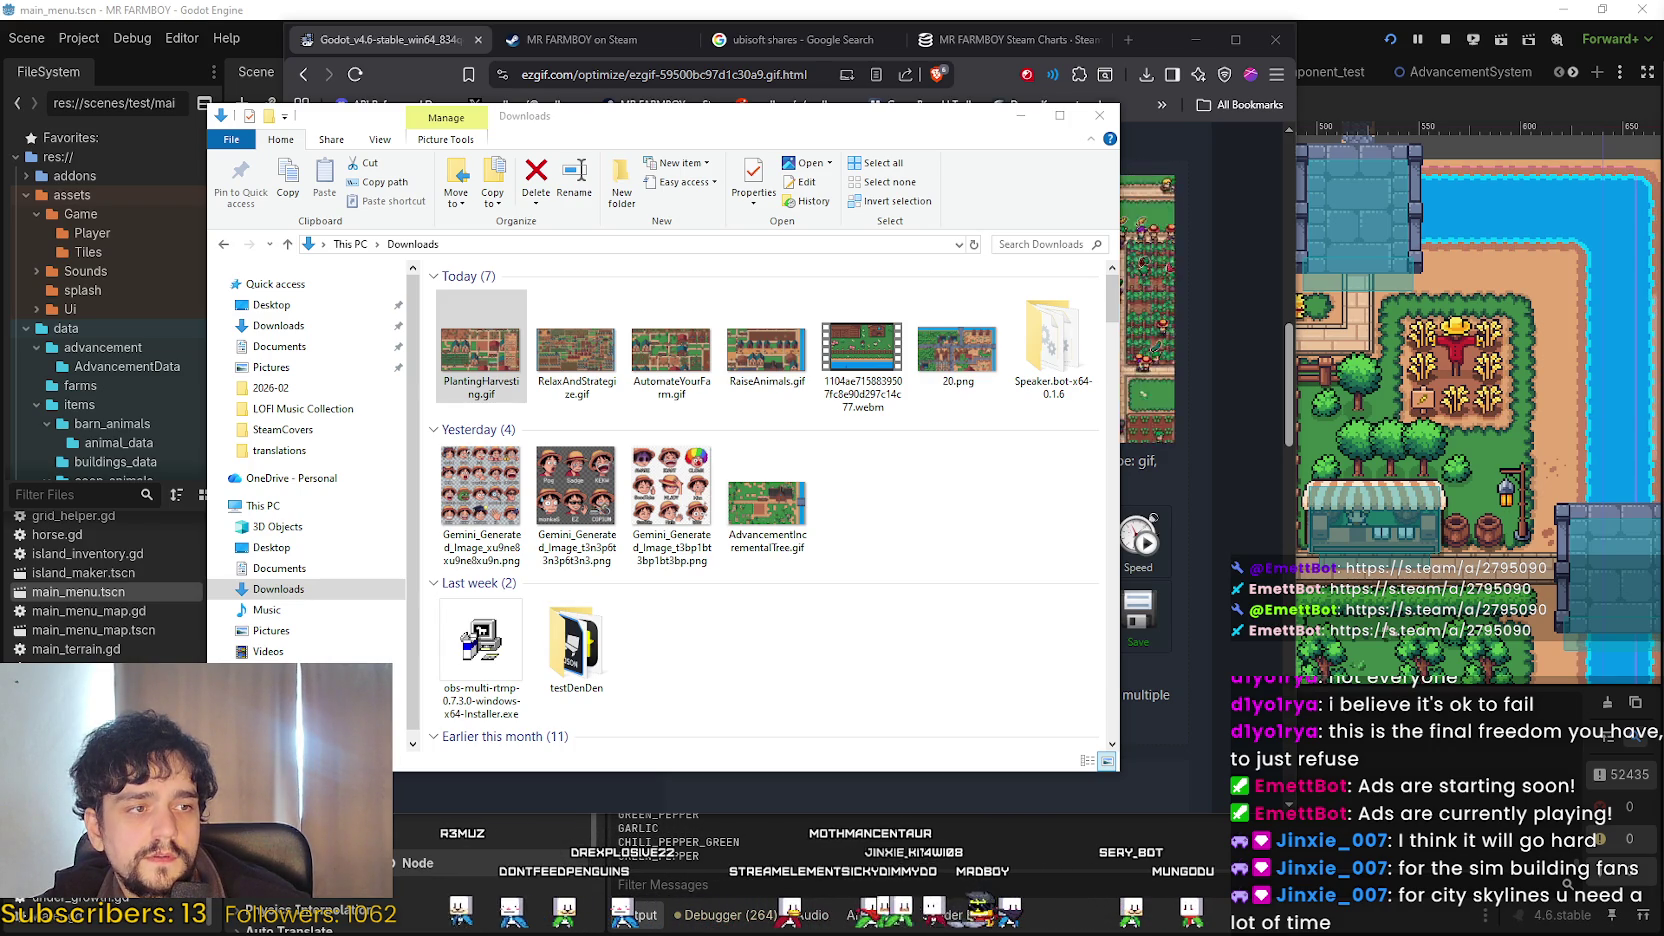
Minimize the File Explorer Downloads window to reveal the ezgif result page.
click(1019, 117)
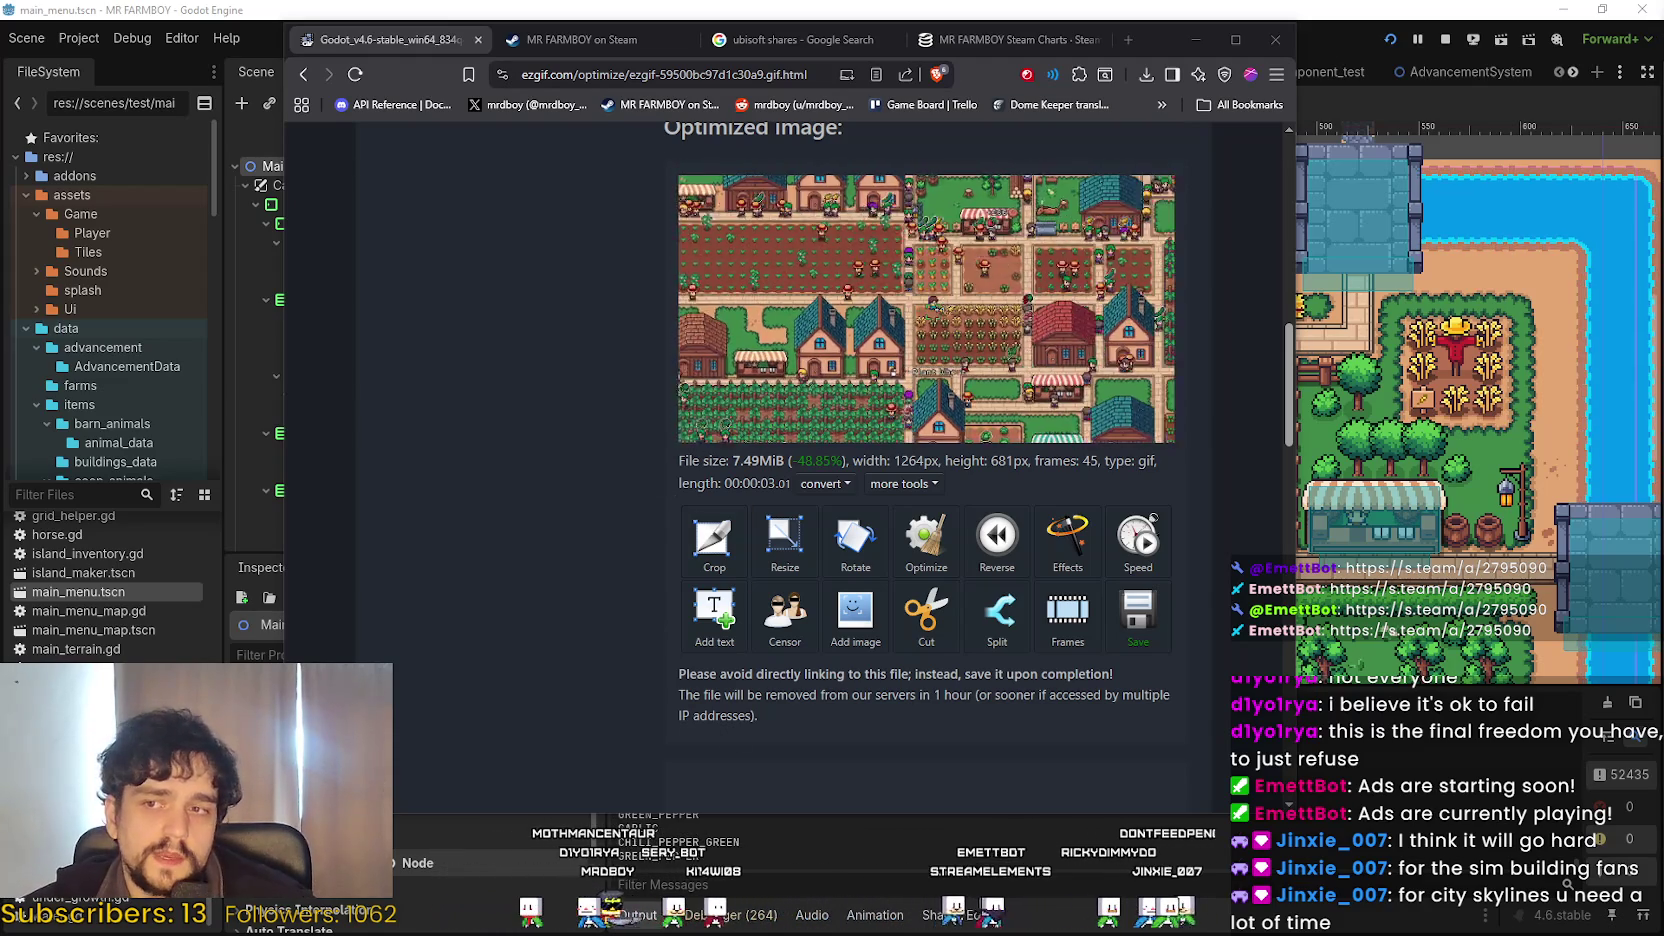
Switch to the MR FARMBOY tab, reload the store page, and skip its trailer to the end.
click(556, 40)
right_click(559, 42)
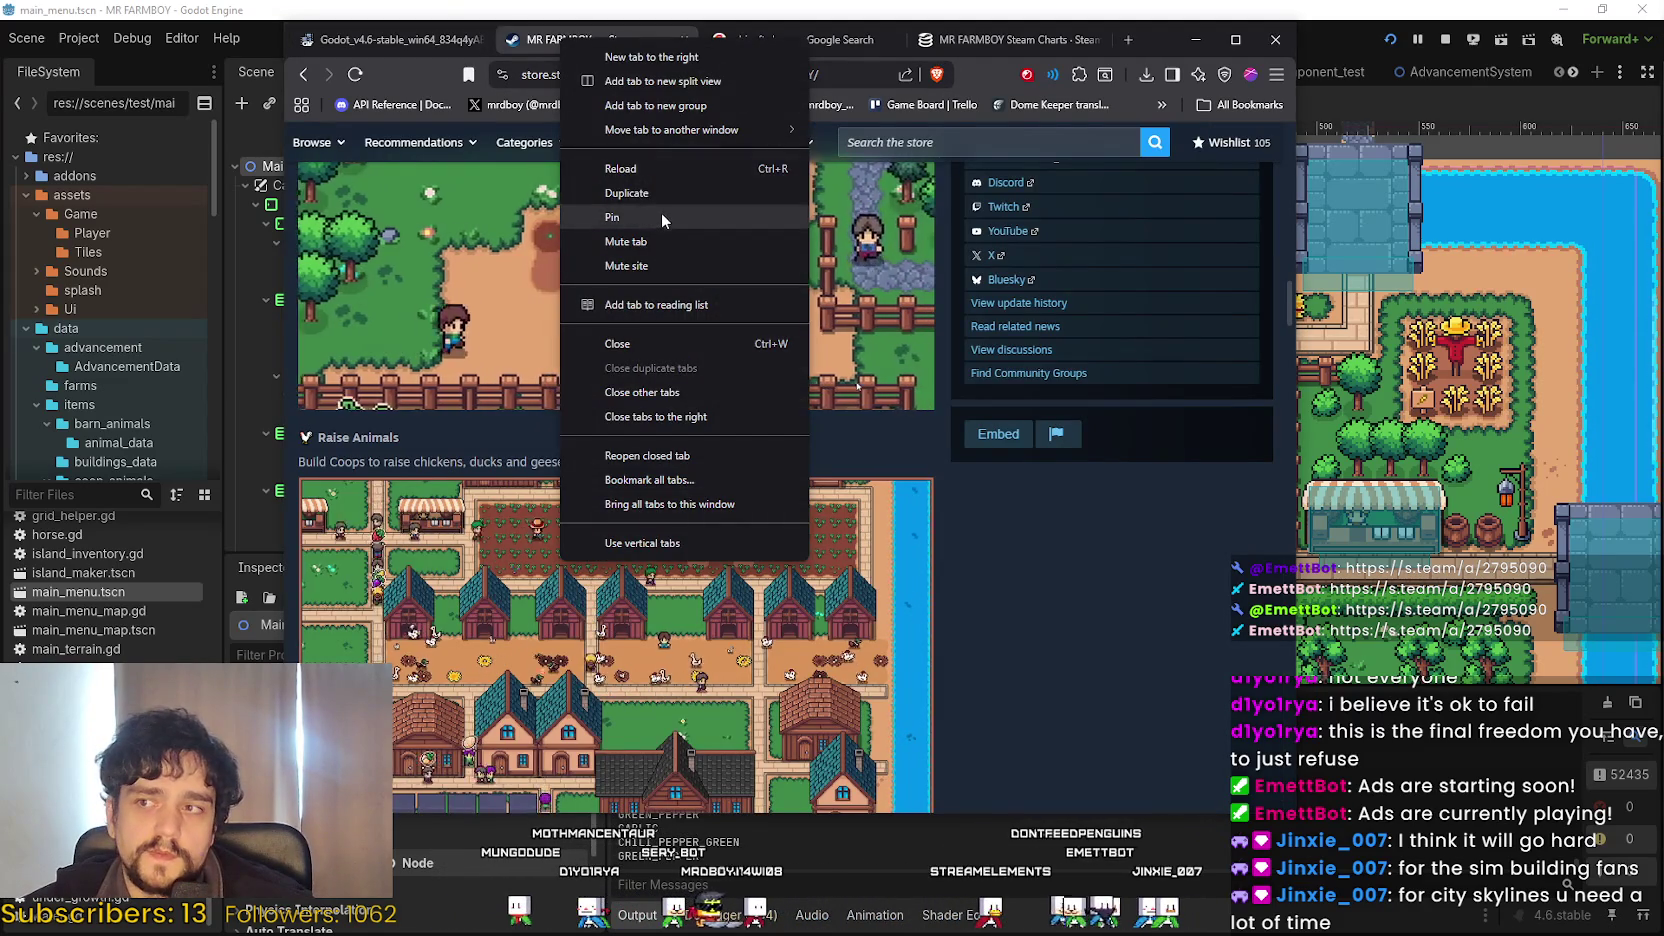
click(651, 170)
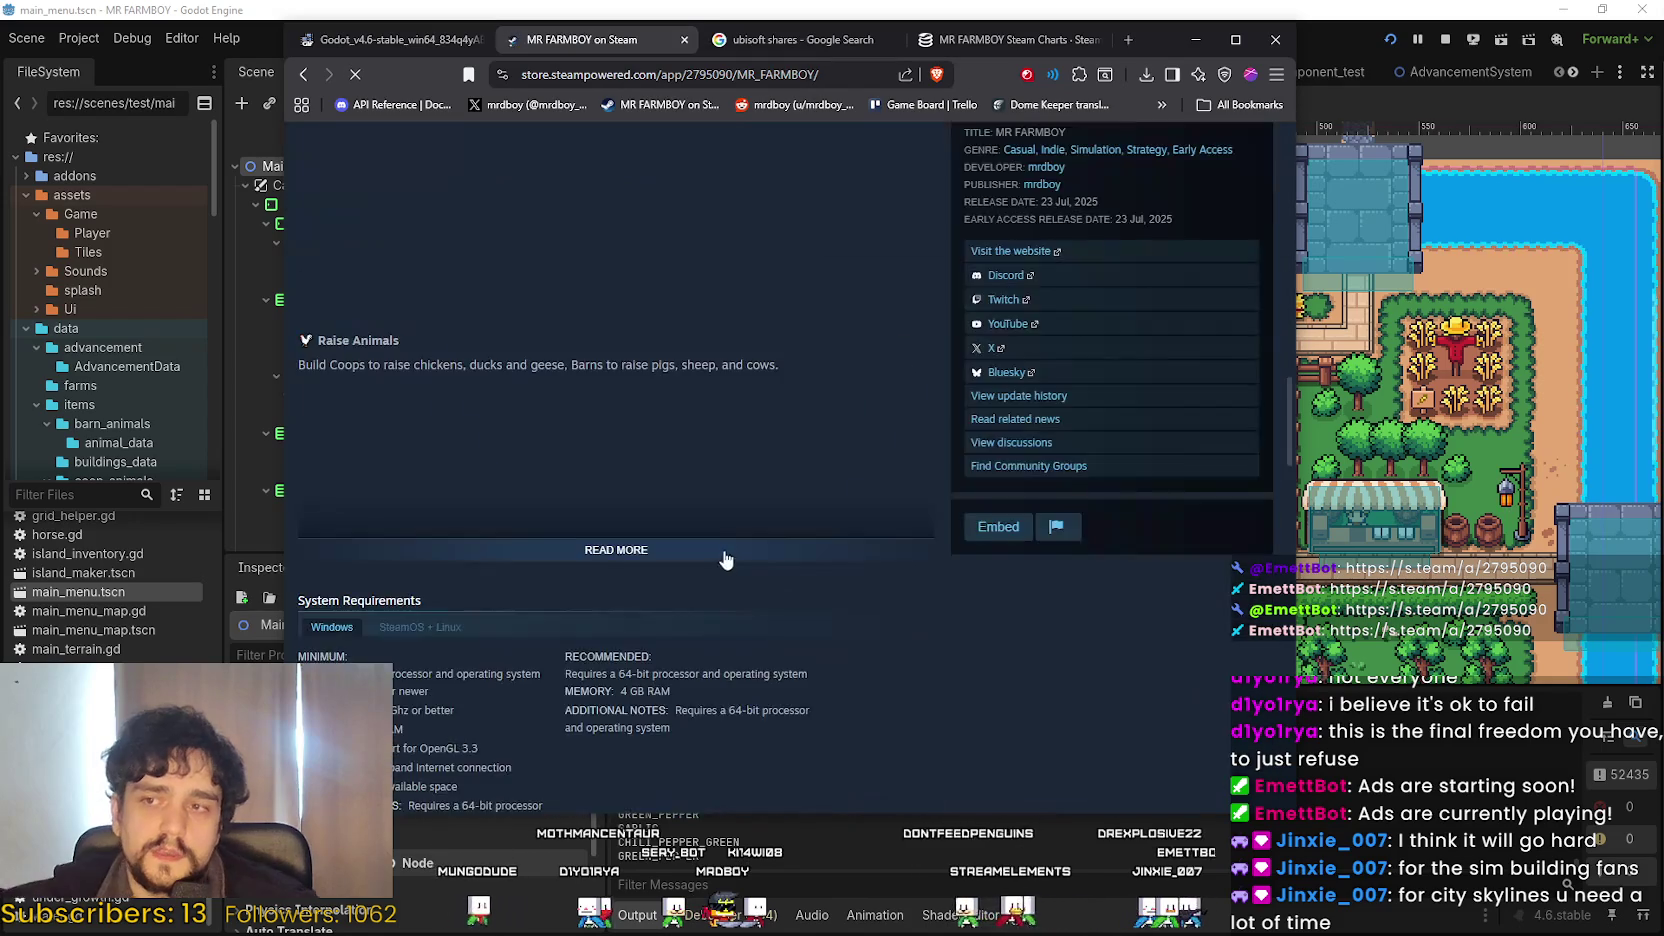
scroll(726, 559, up, 15)
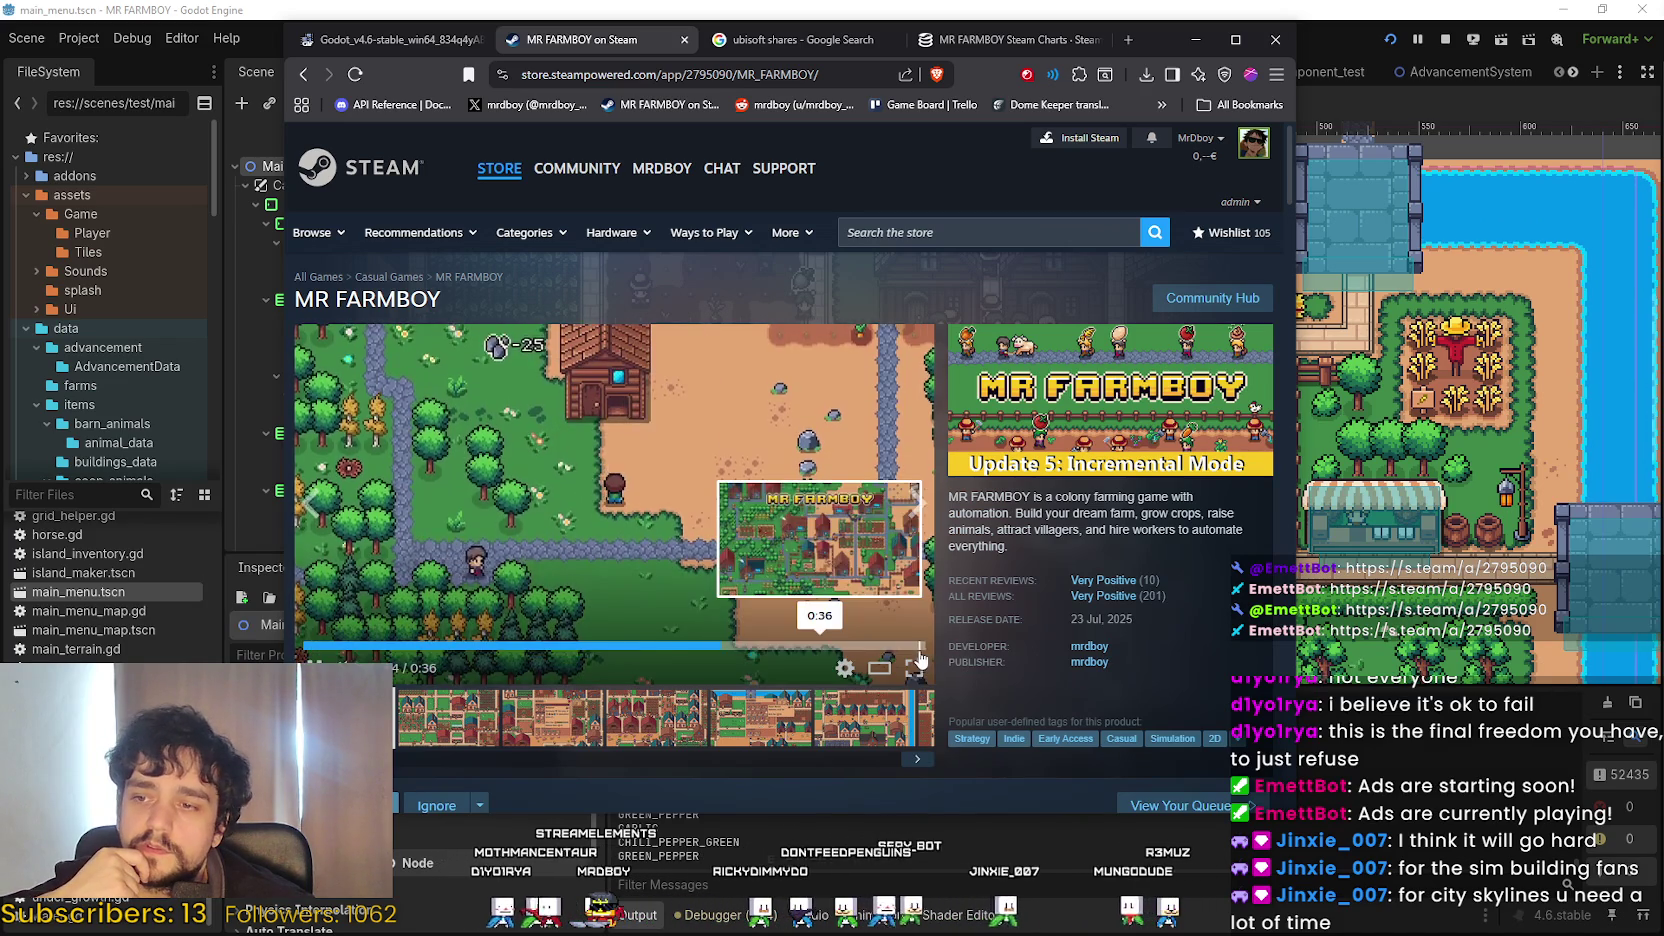
click(919, 648)
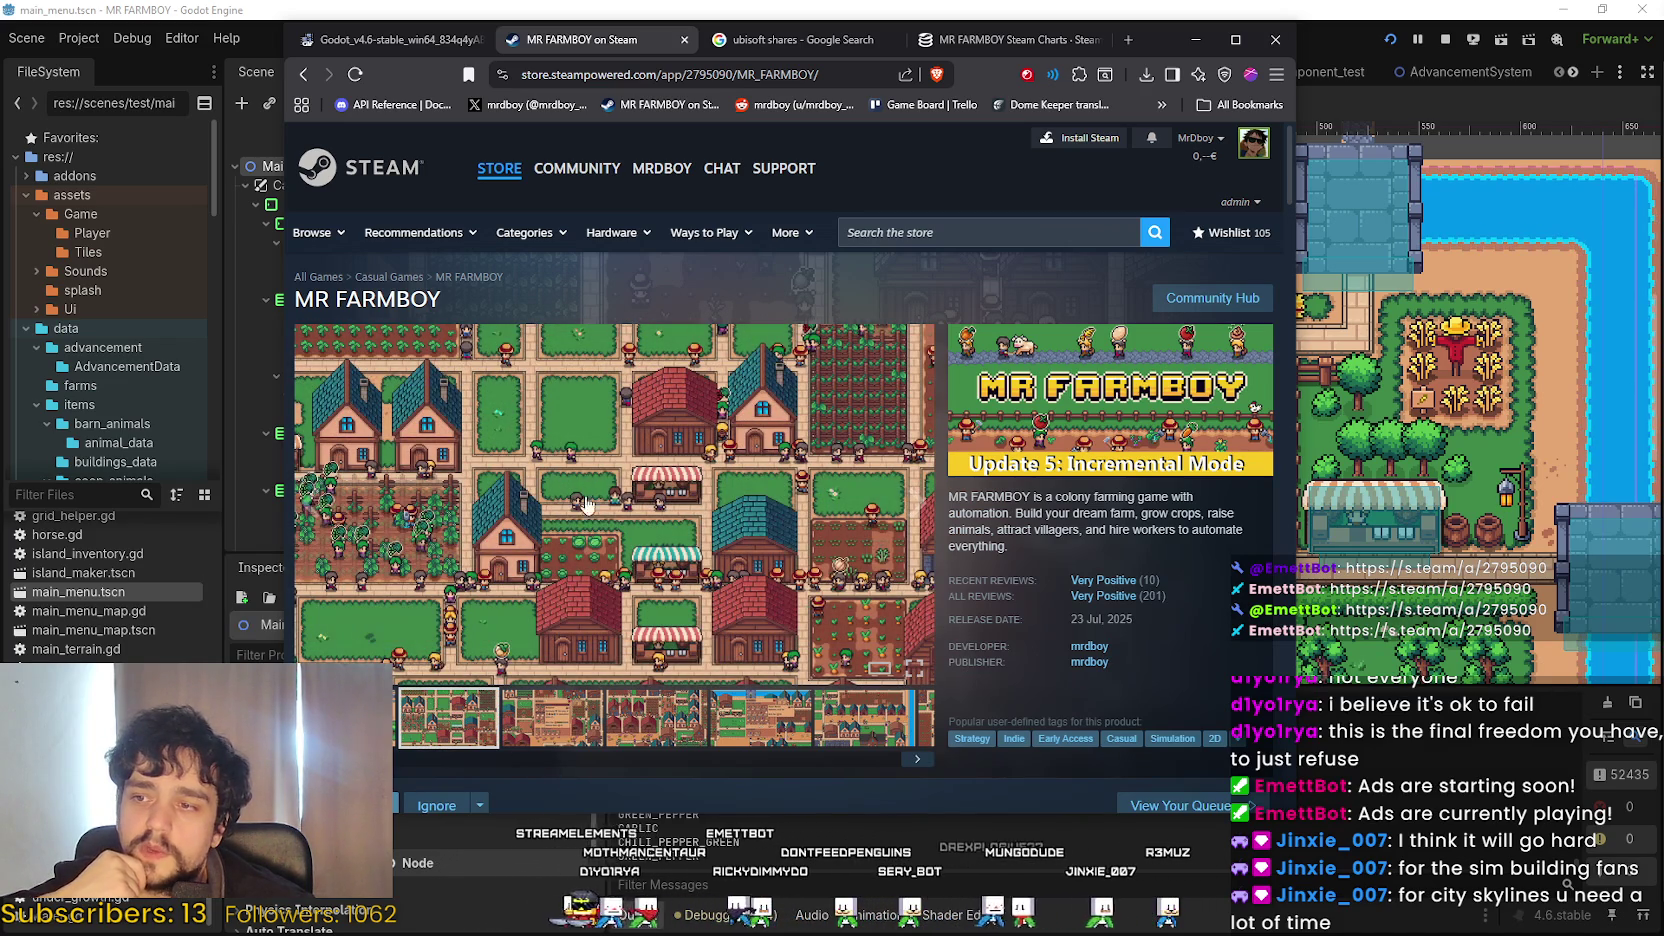
scroll(546, 708, down, 20)
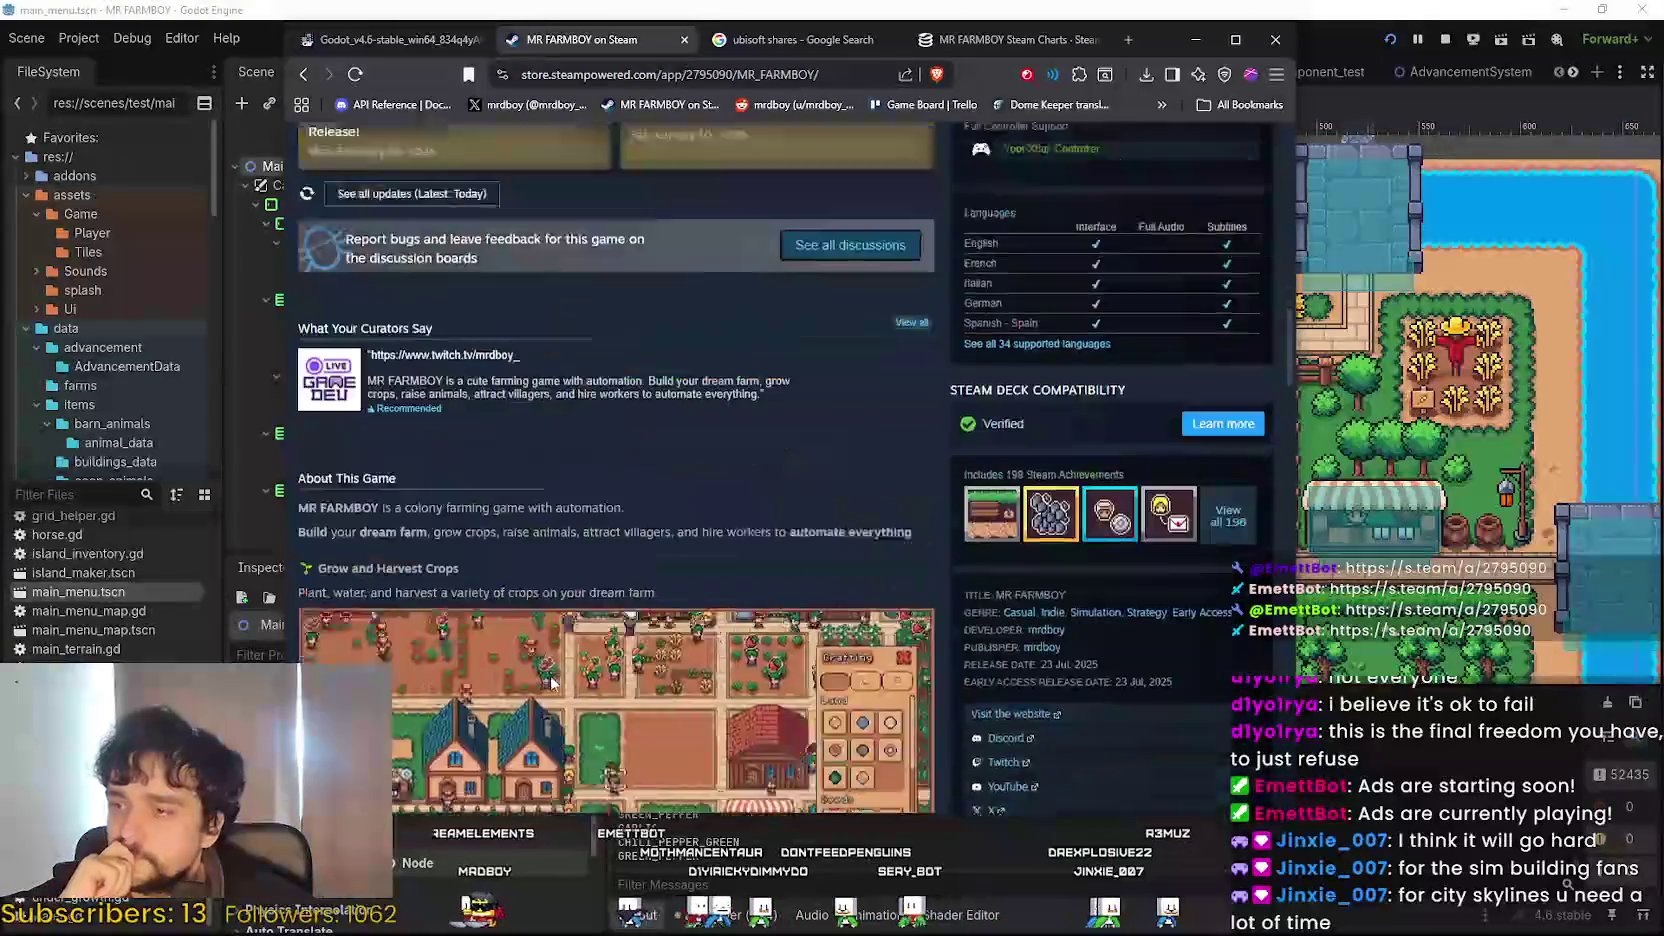
scroll(949, 686, up, 3)
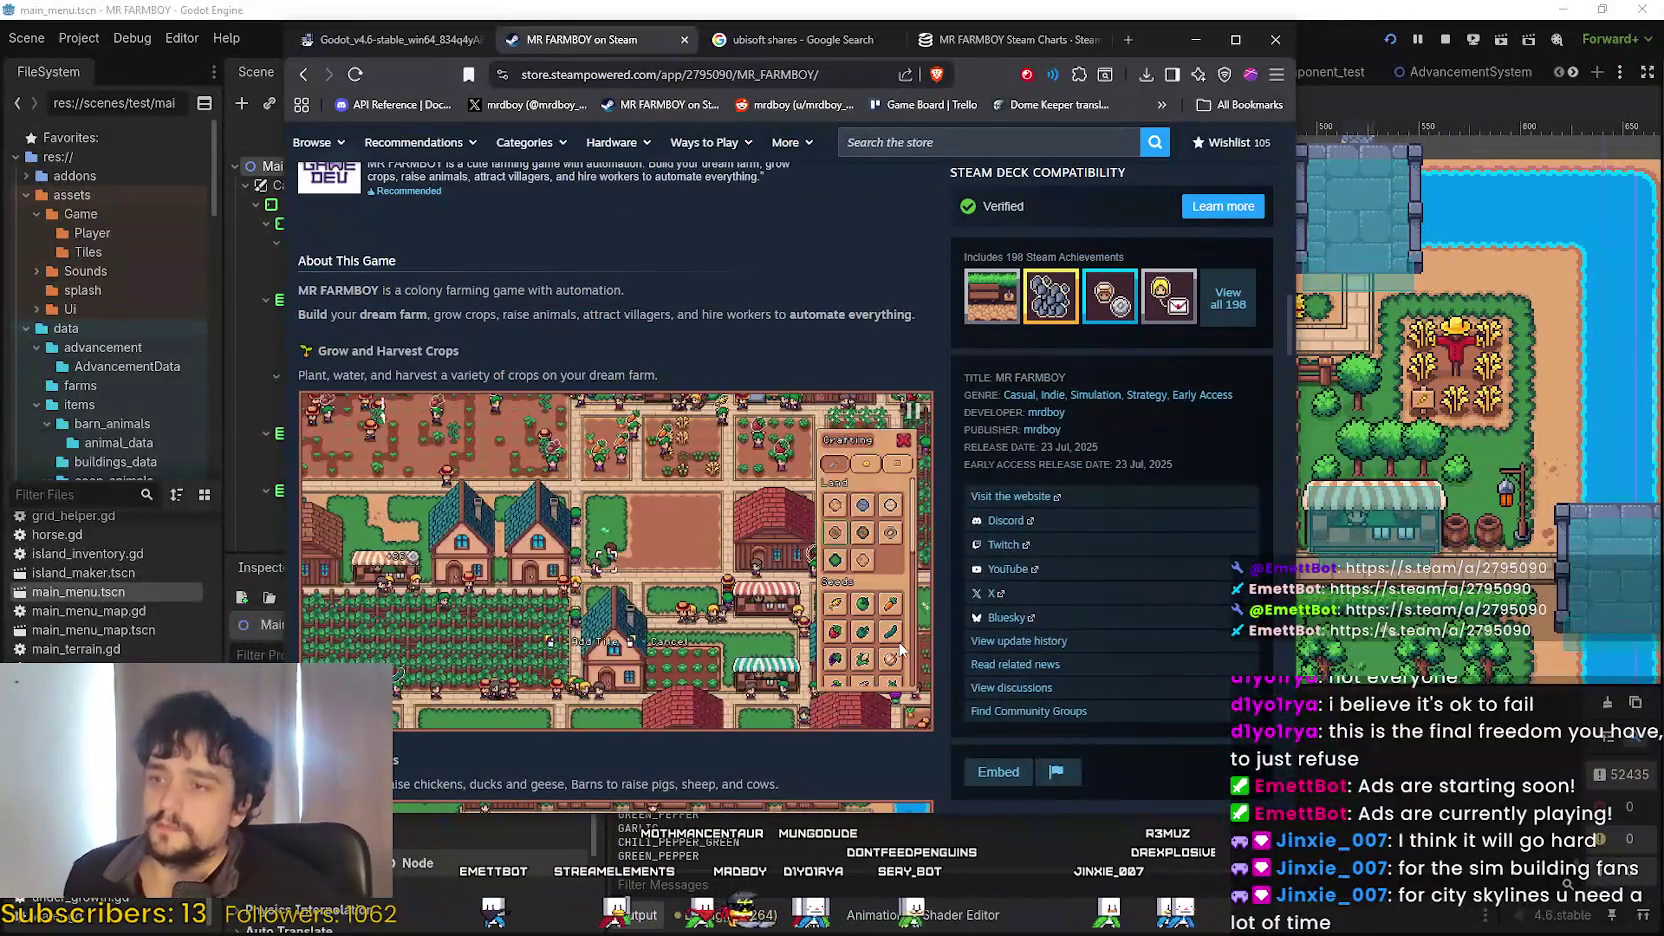
scroll(876, 432, down, 1)
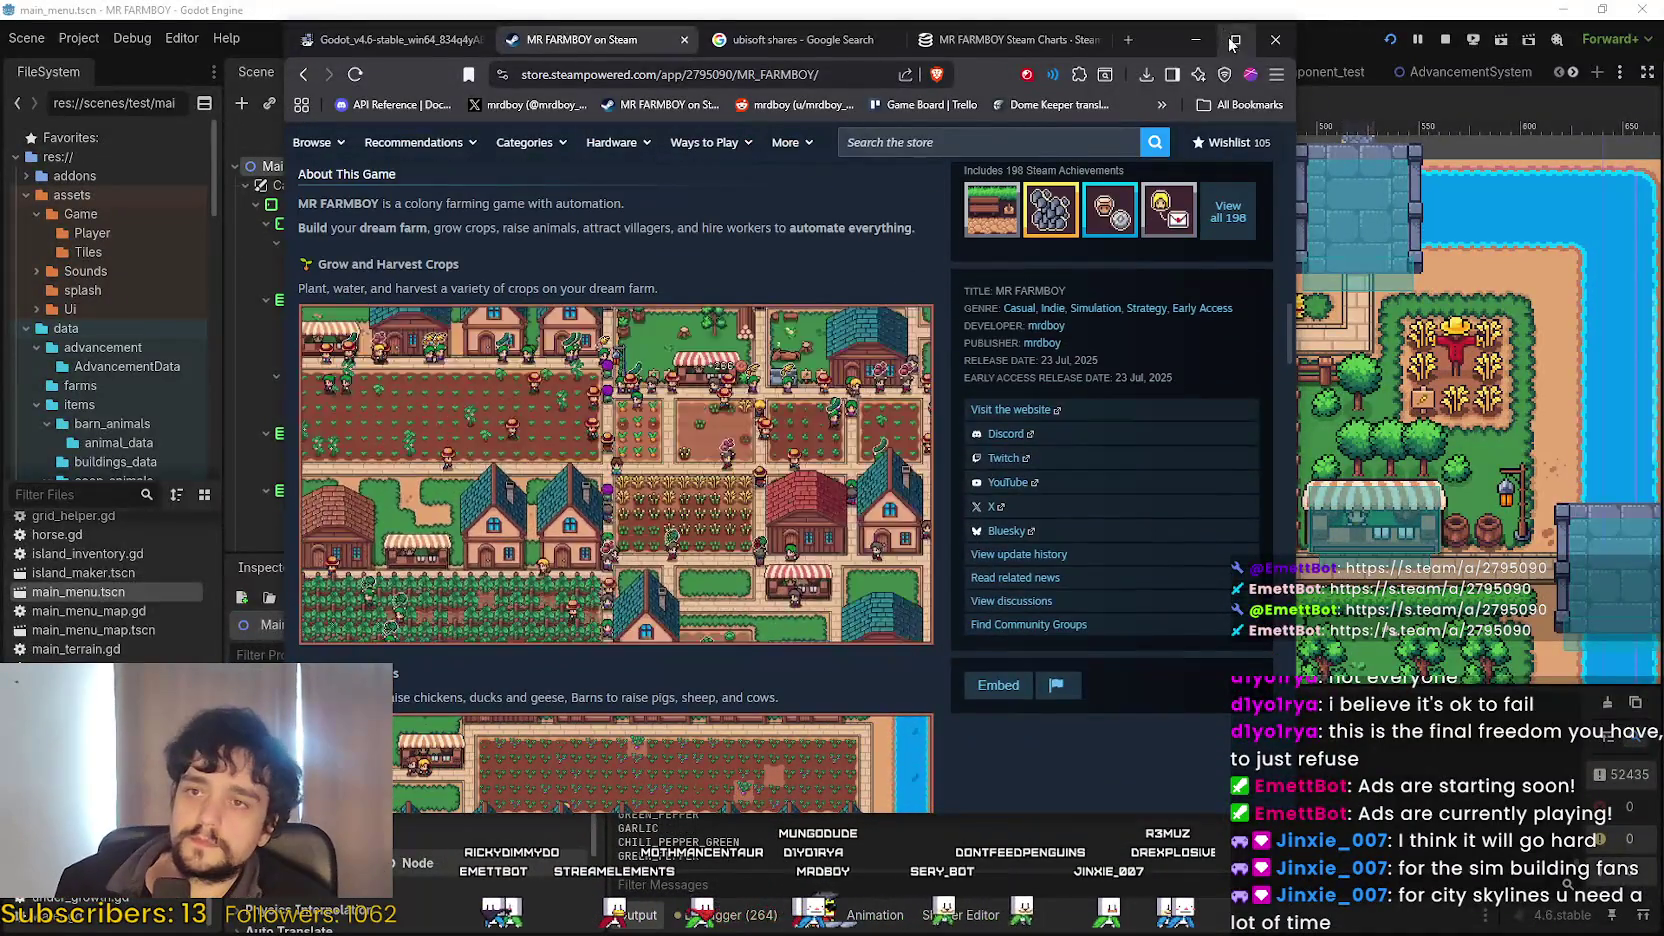
Maximize the browser and scroll through the MR FARMBOY About This Game GIFs.
click(1235, 39)
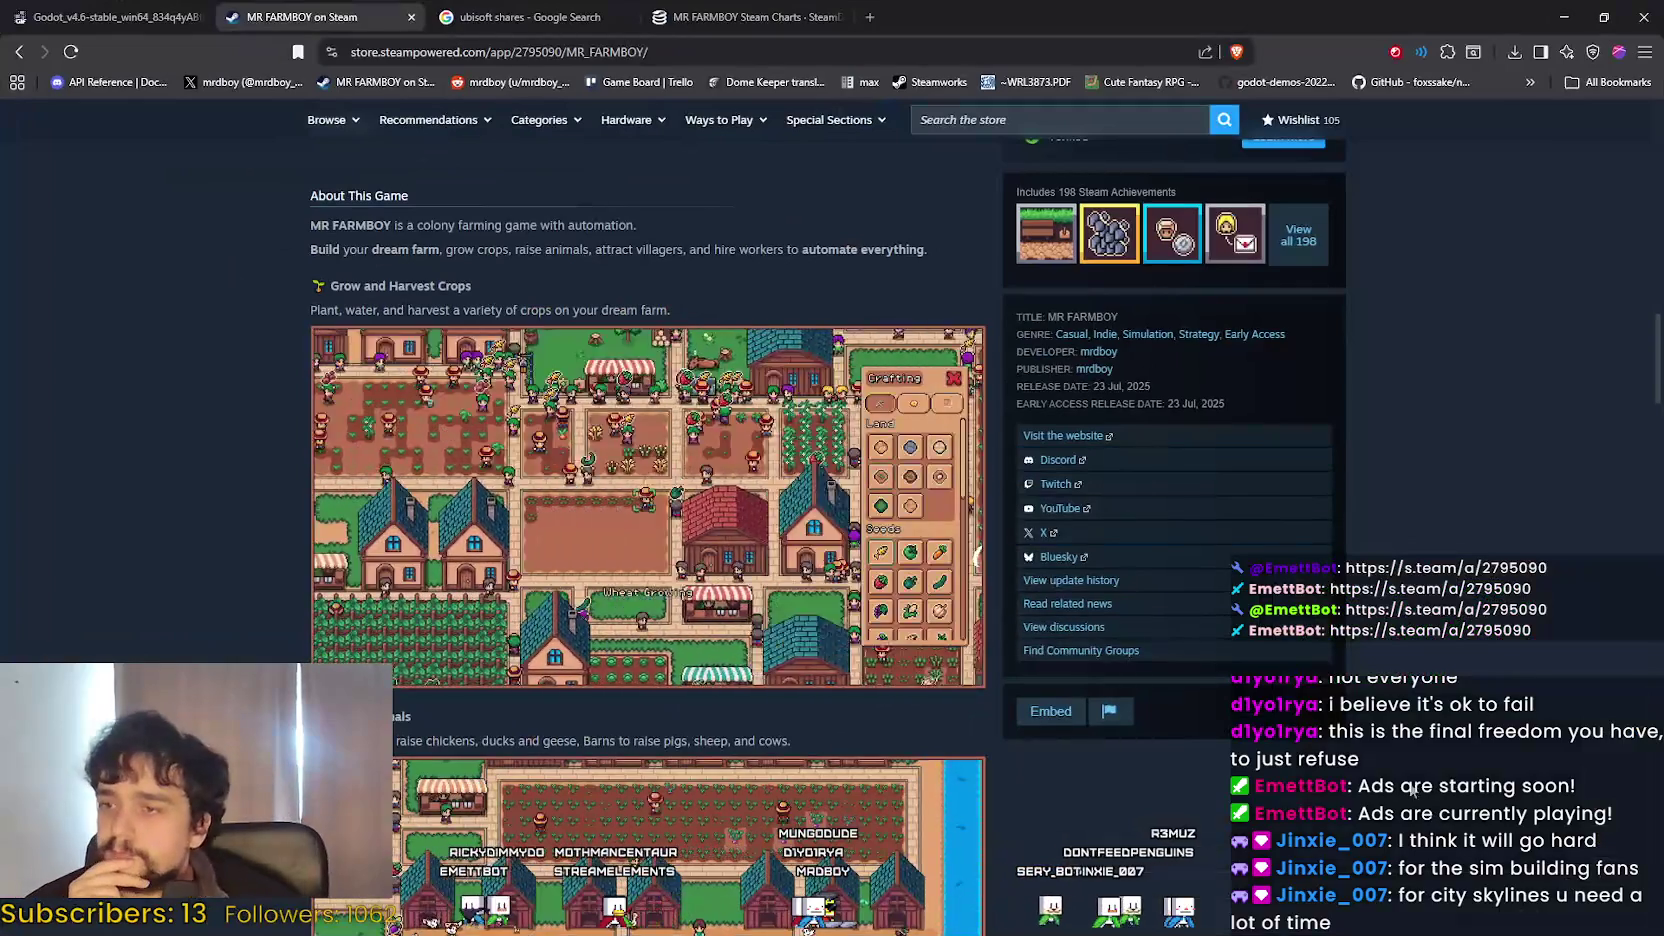
scroll(1384, 757, down, 2)
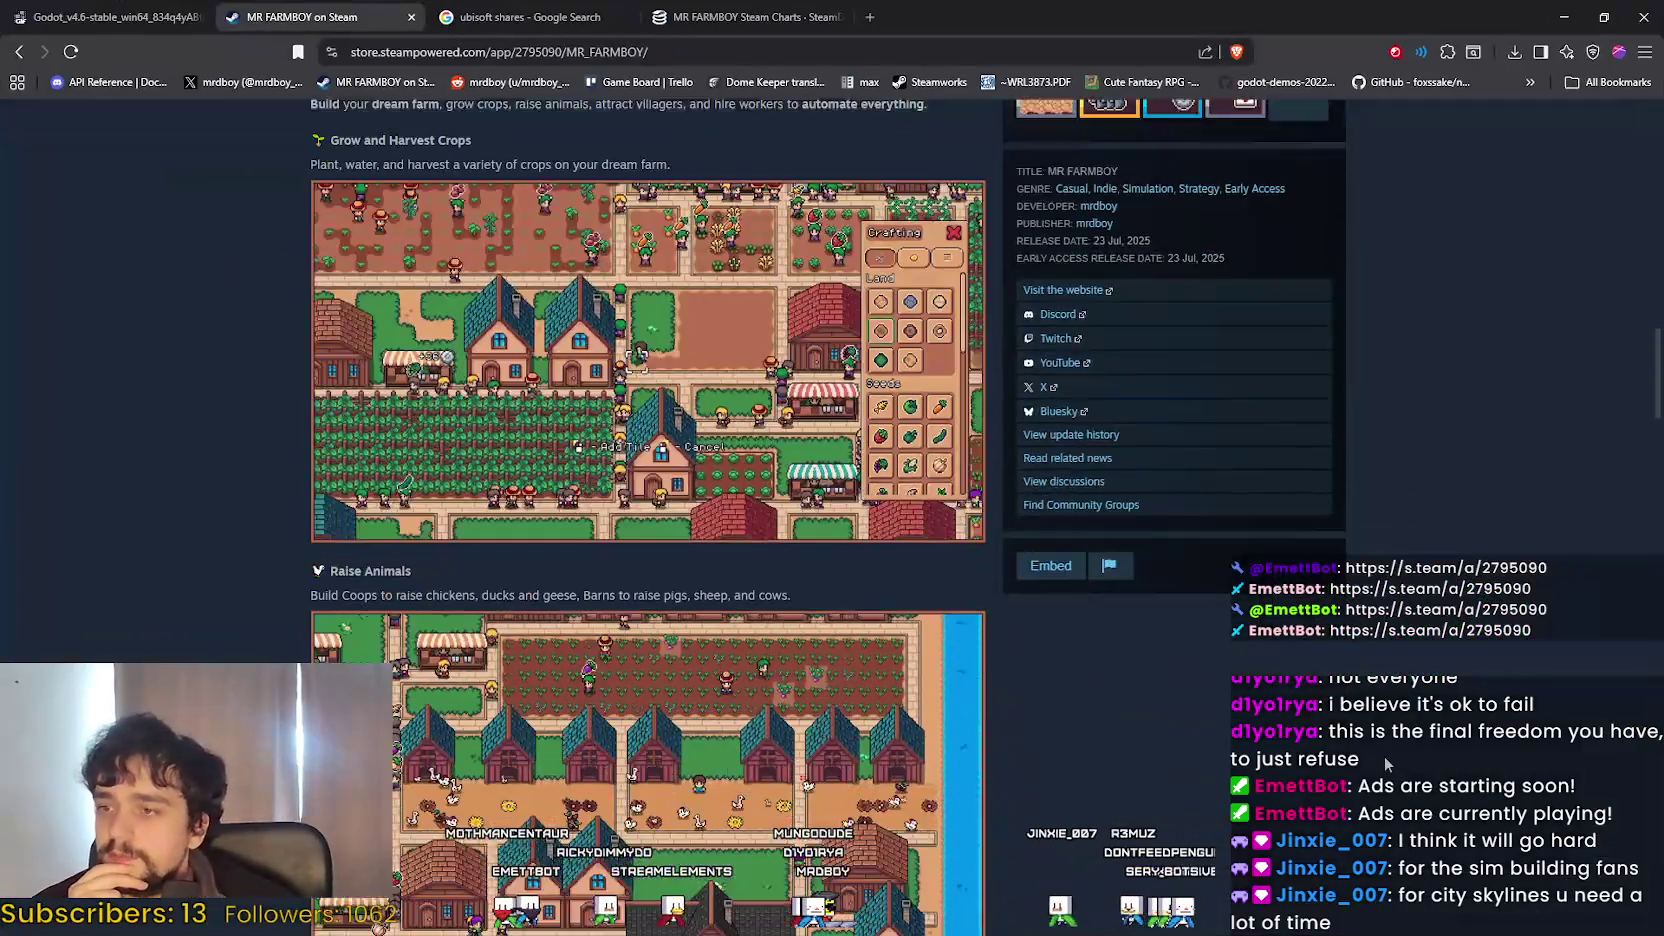
scroll(887, 801, up, 3)
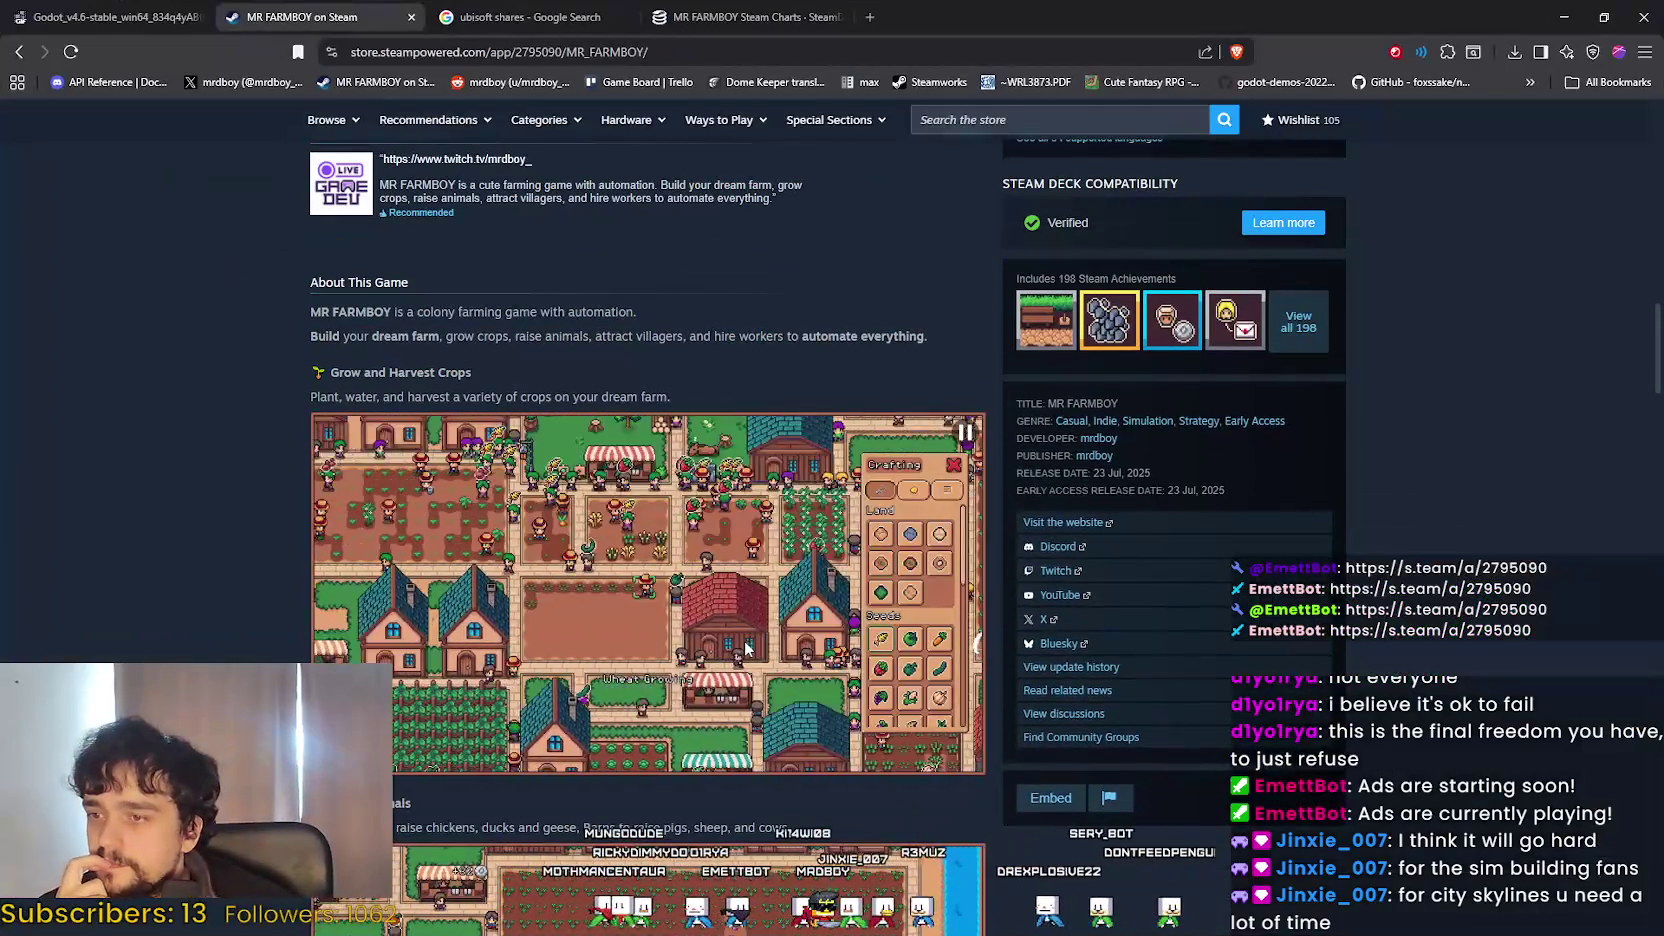
scroll(745, 650, down, 1)
scroll(745, 650, down, 2)
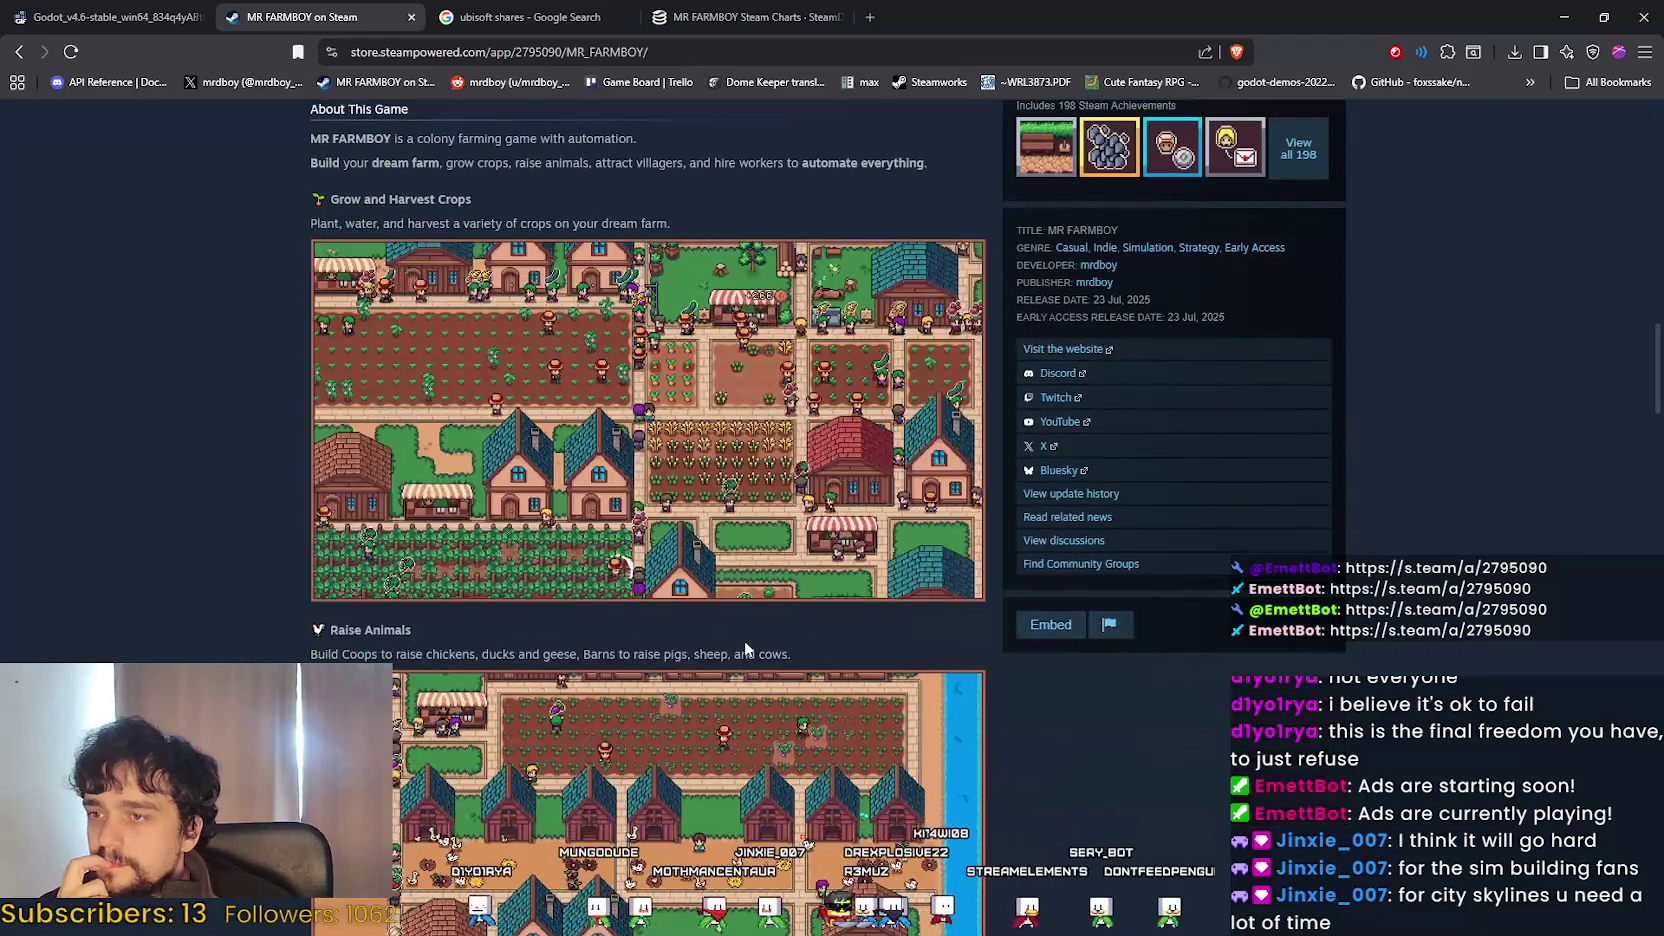
scroll(744, 648, down, 6)
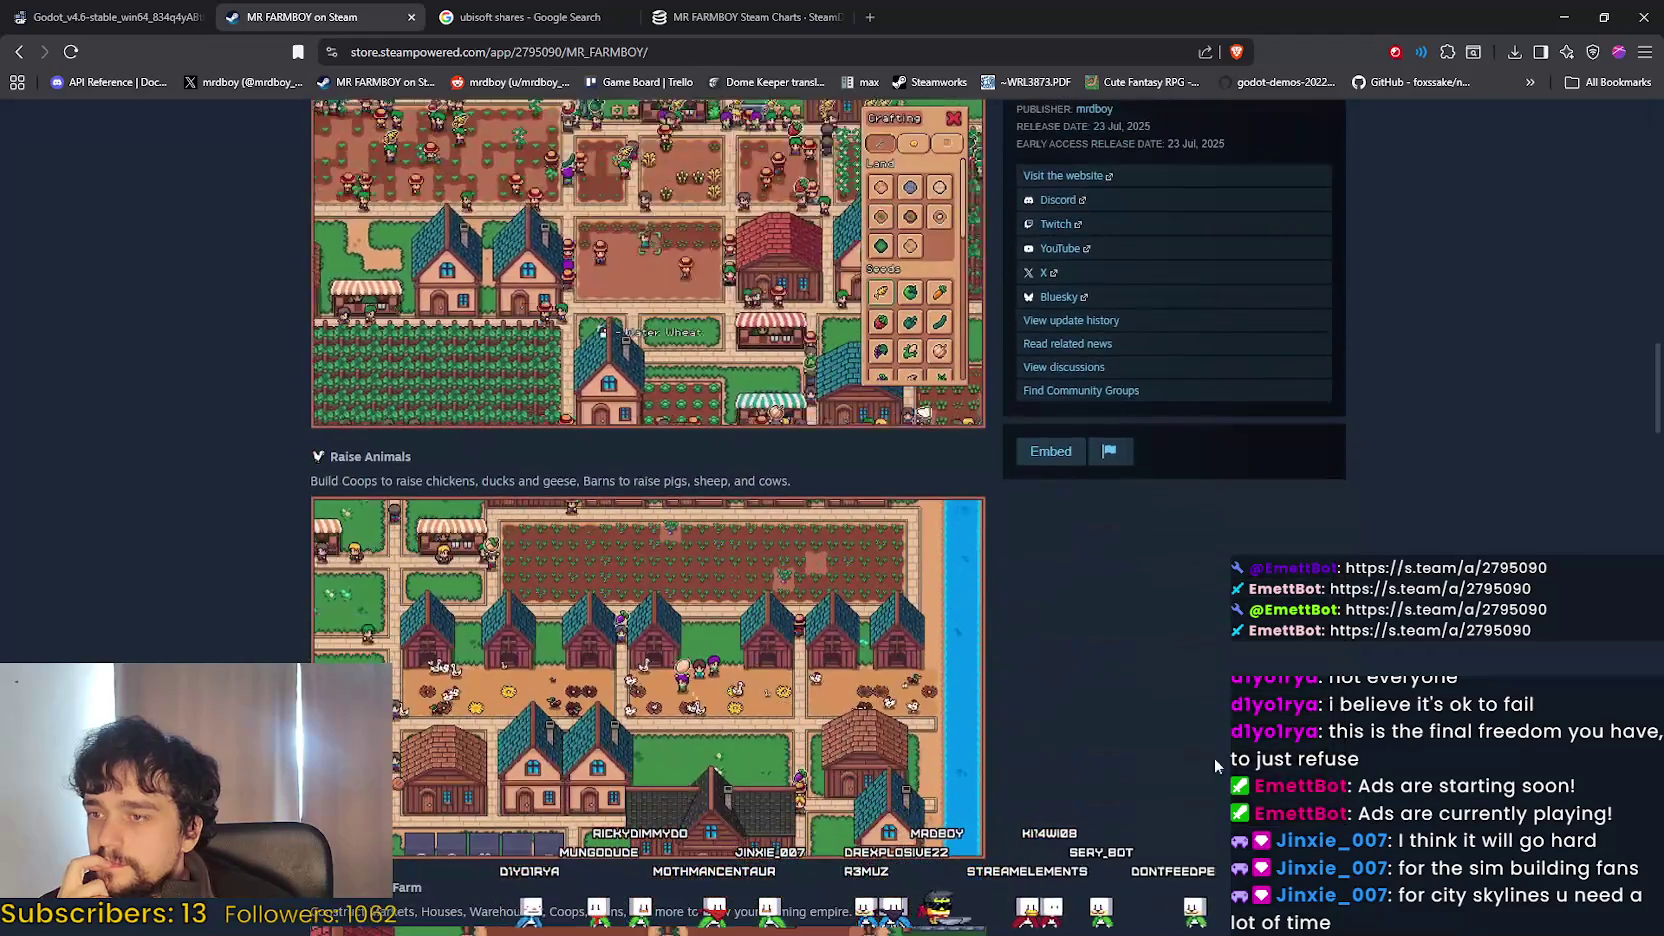
scroll(1265, 778, down, 4)
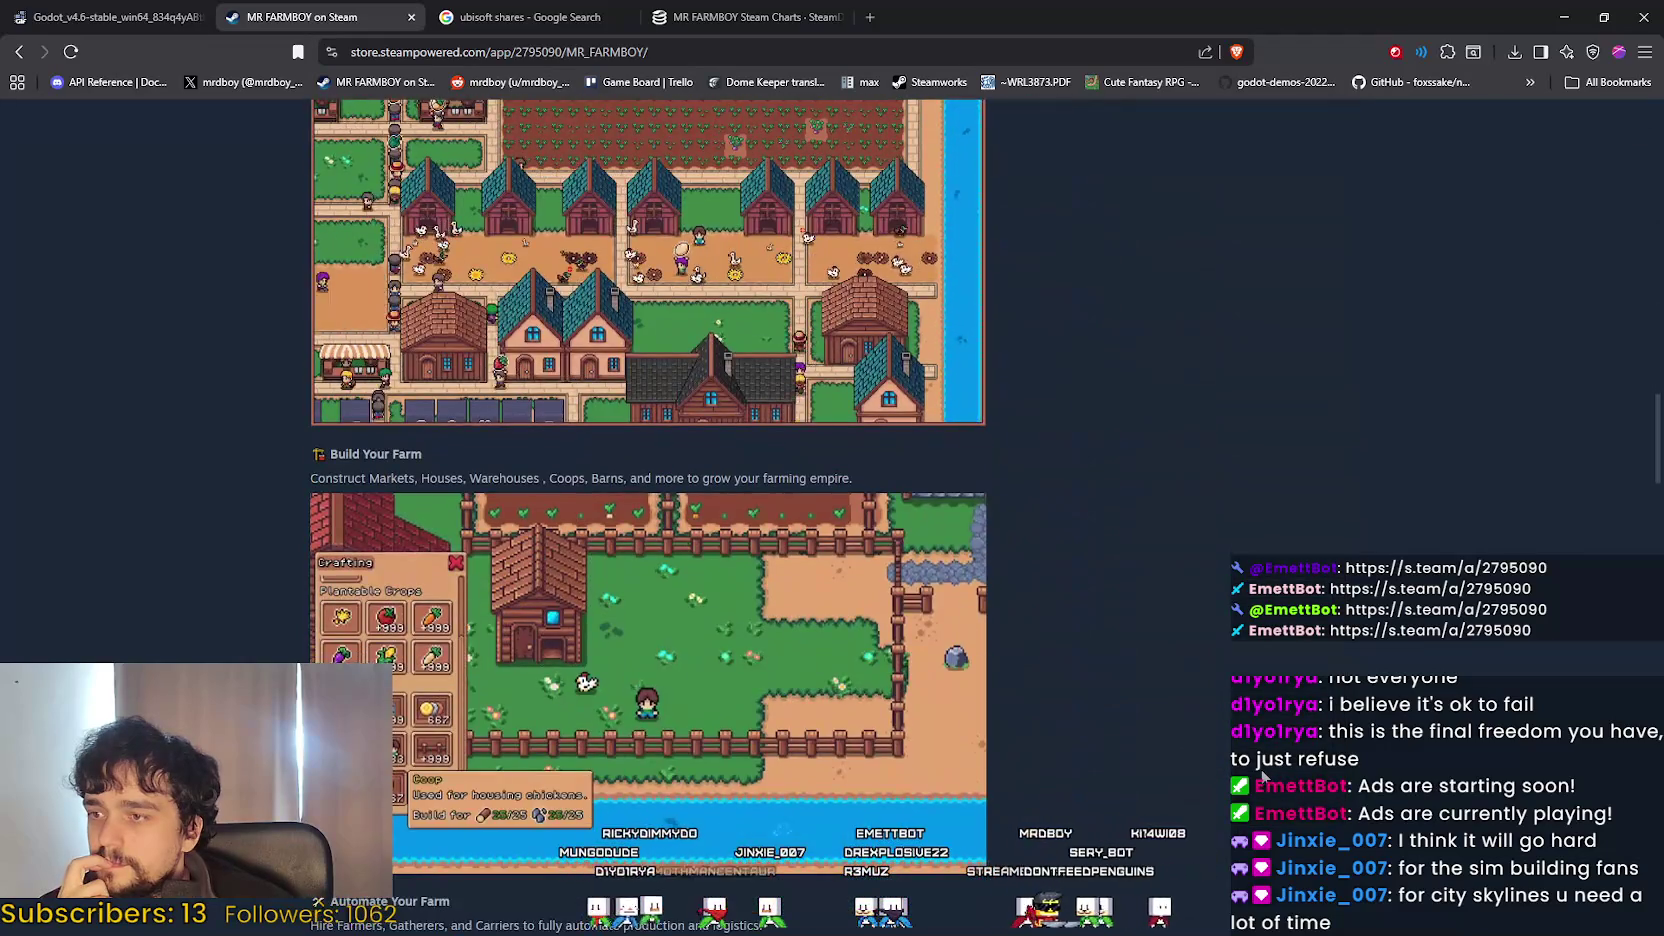
scroll(1263, 775, up, 12)
scroll(641, 553, down, 3)
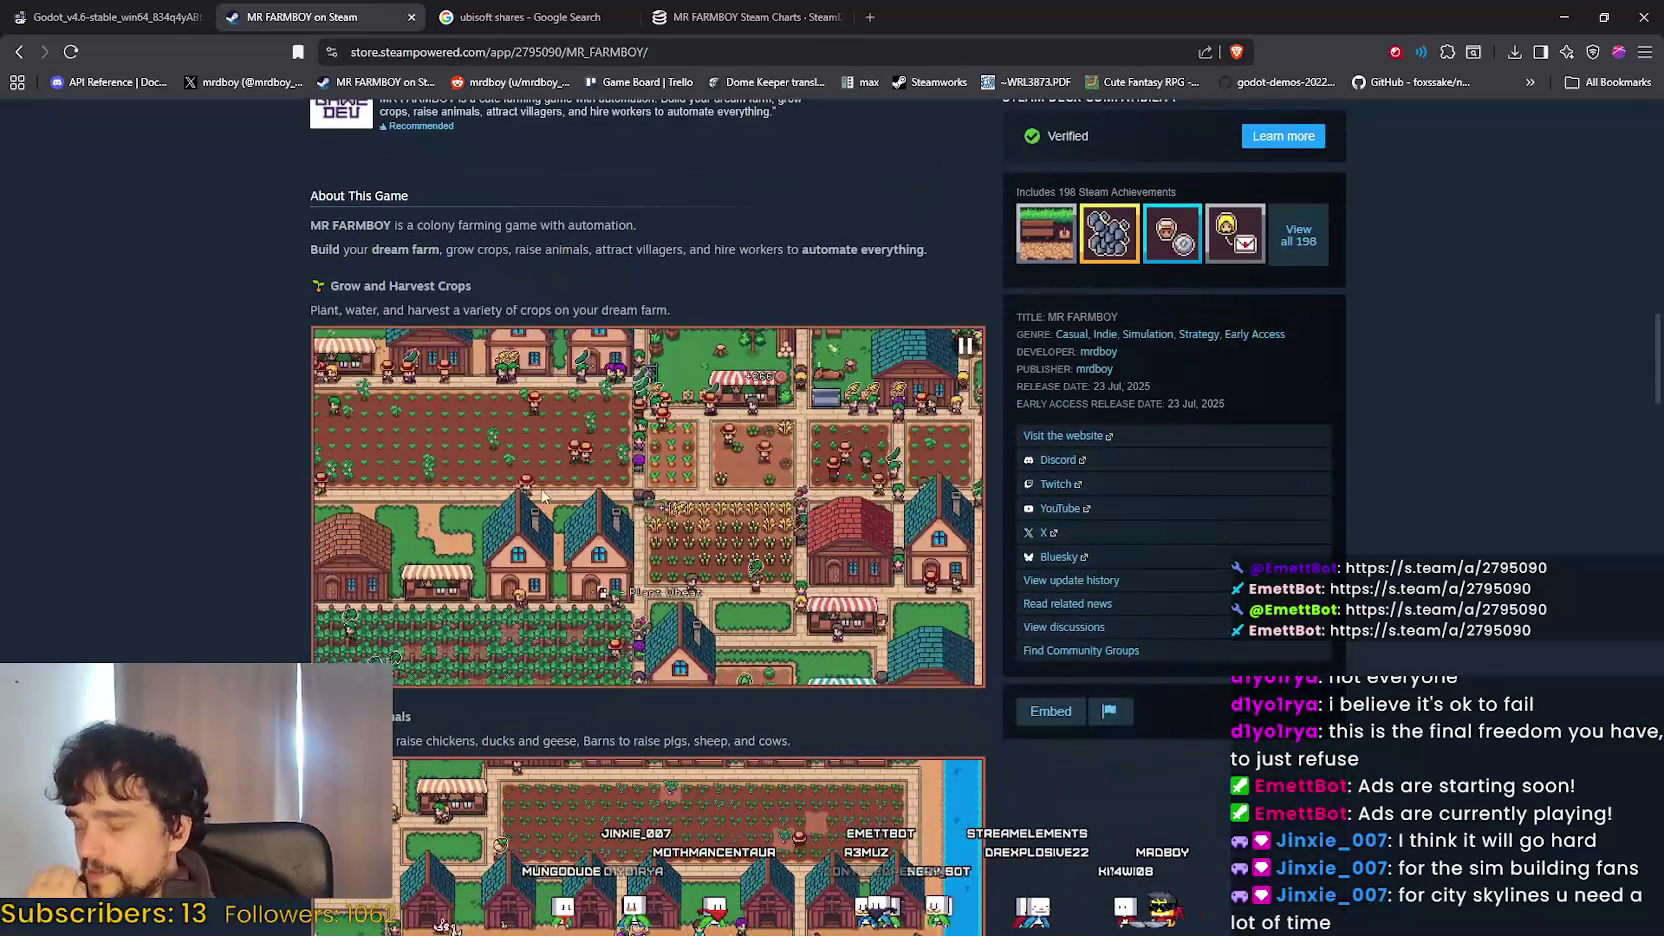
scroll(548, 492, down, 9)
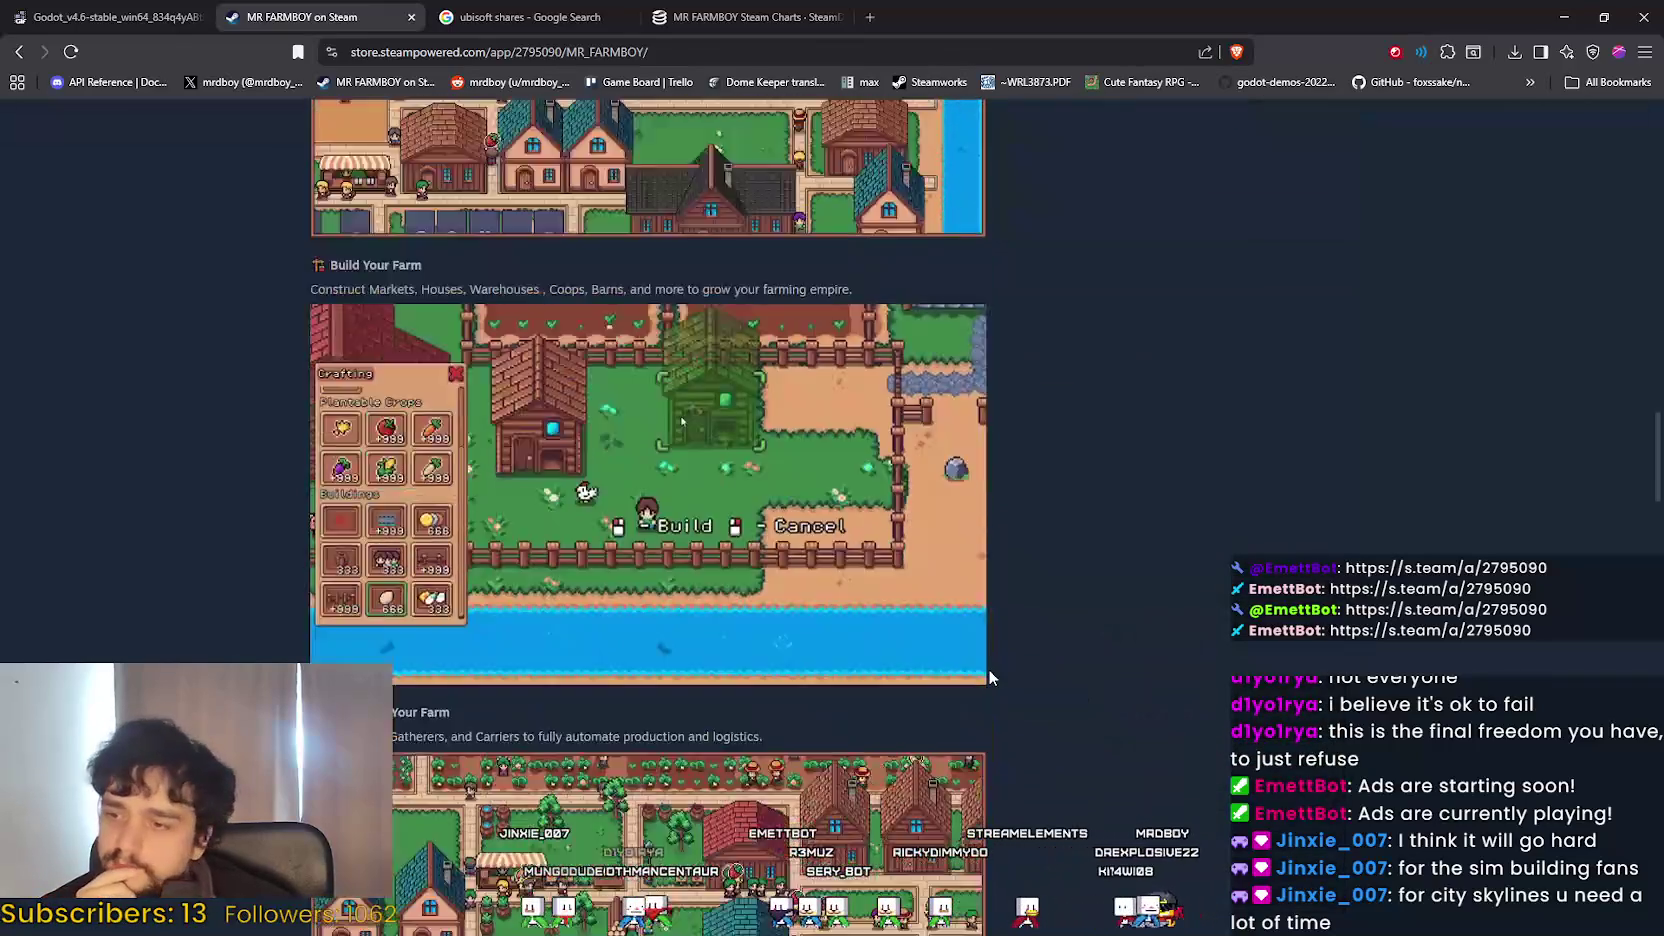
scroll(990, 675, down, 3)
scroll(1045, 733, up, 3)
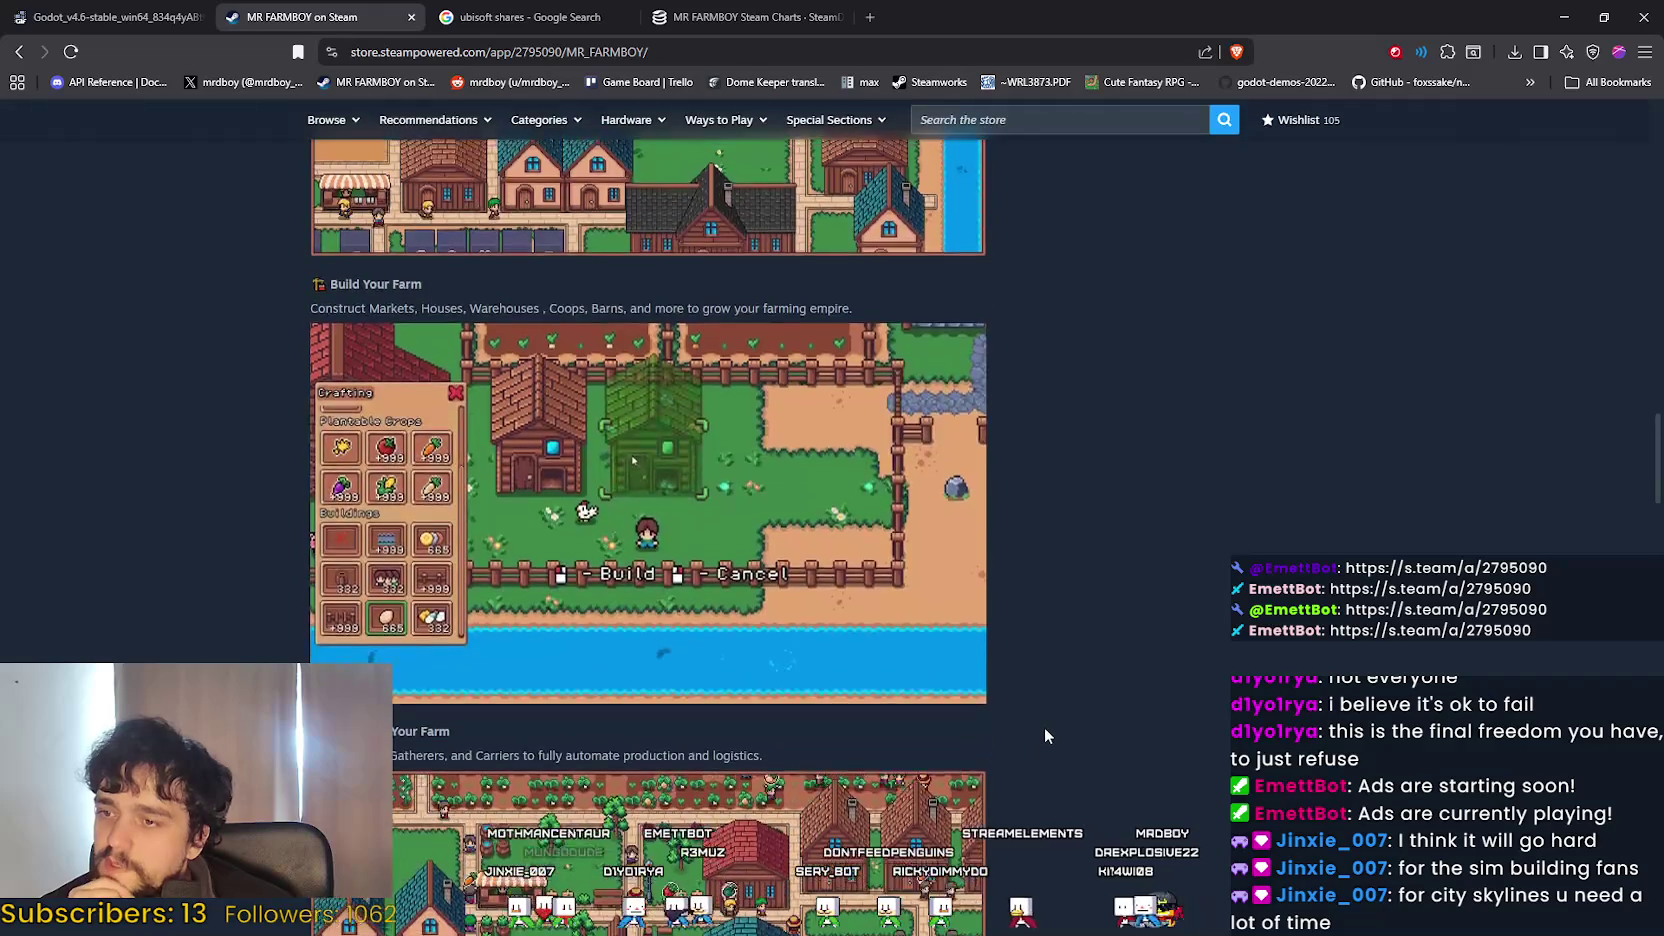
scroll(1044, 730, up, 10)
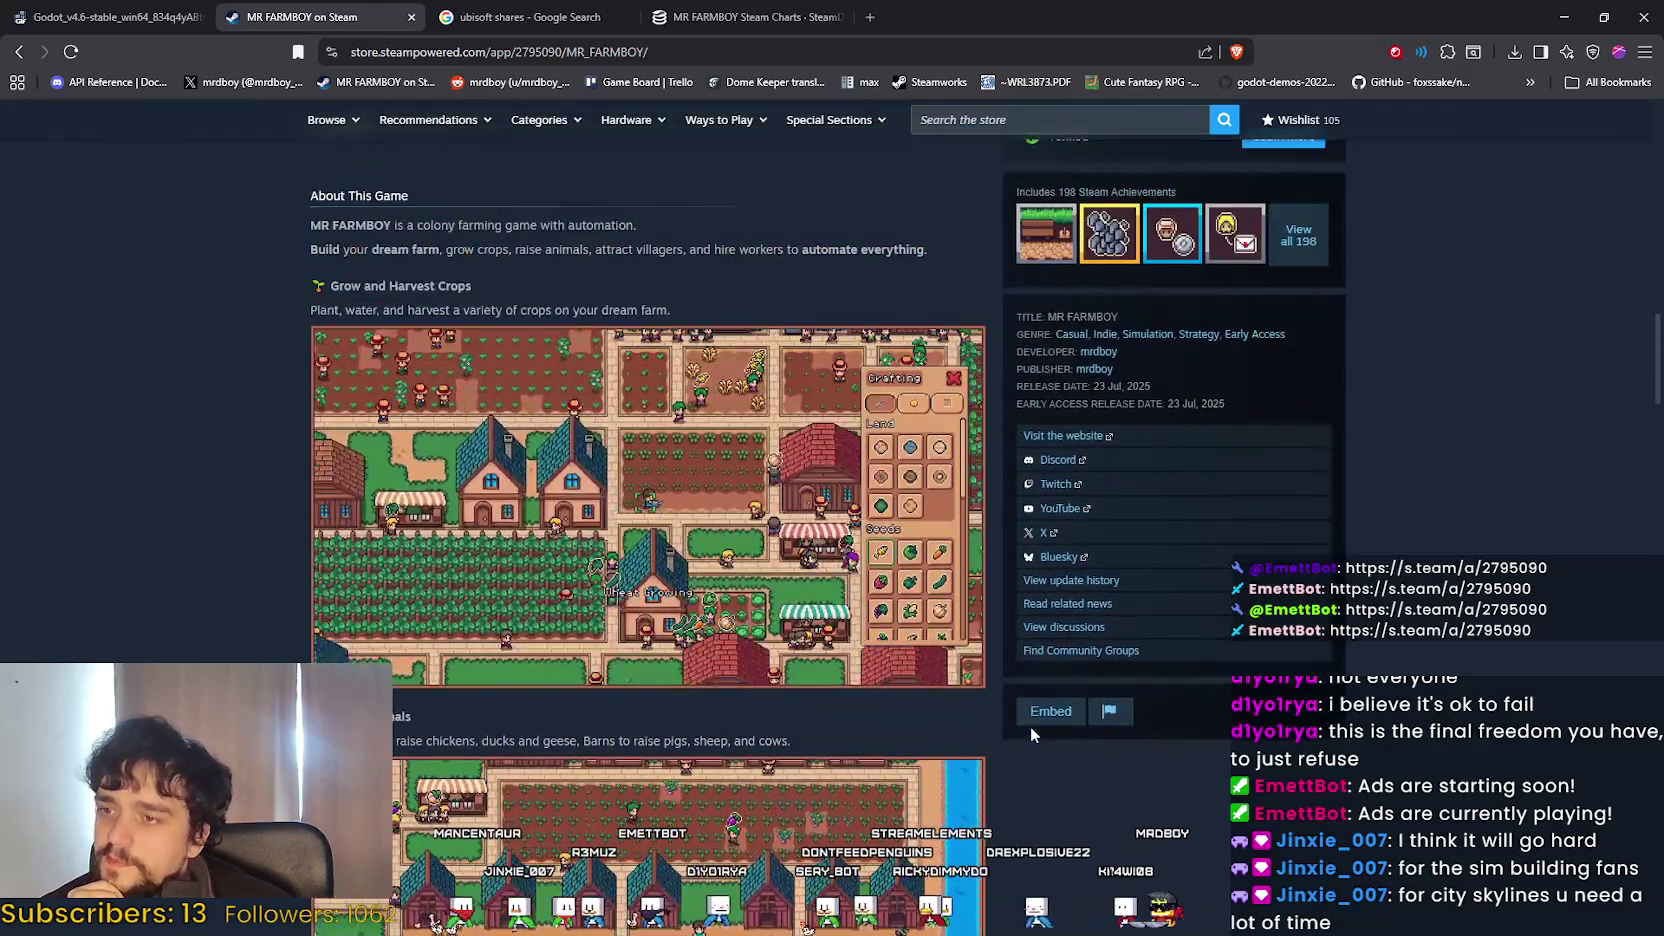
click(65, 10)
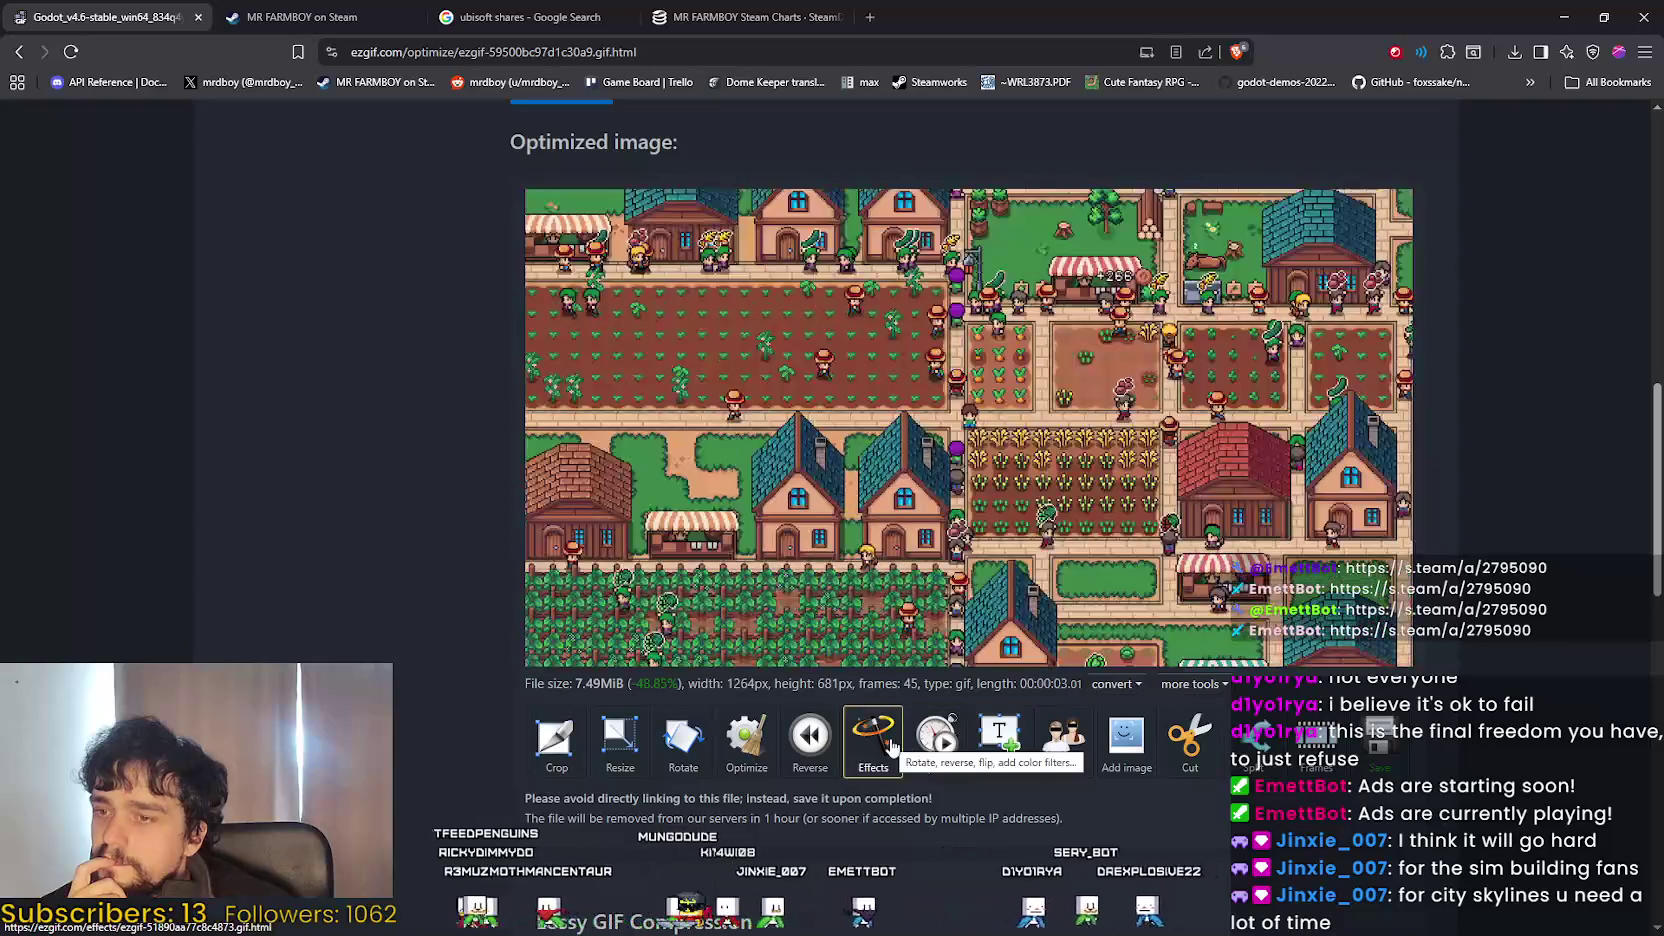
click(890, 745)
scroll(578, 638, down, 4)
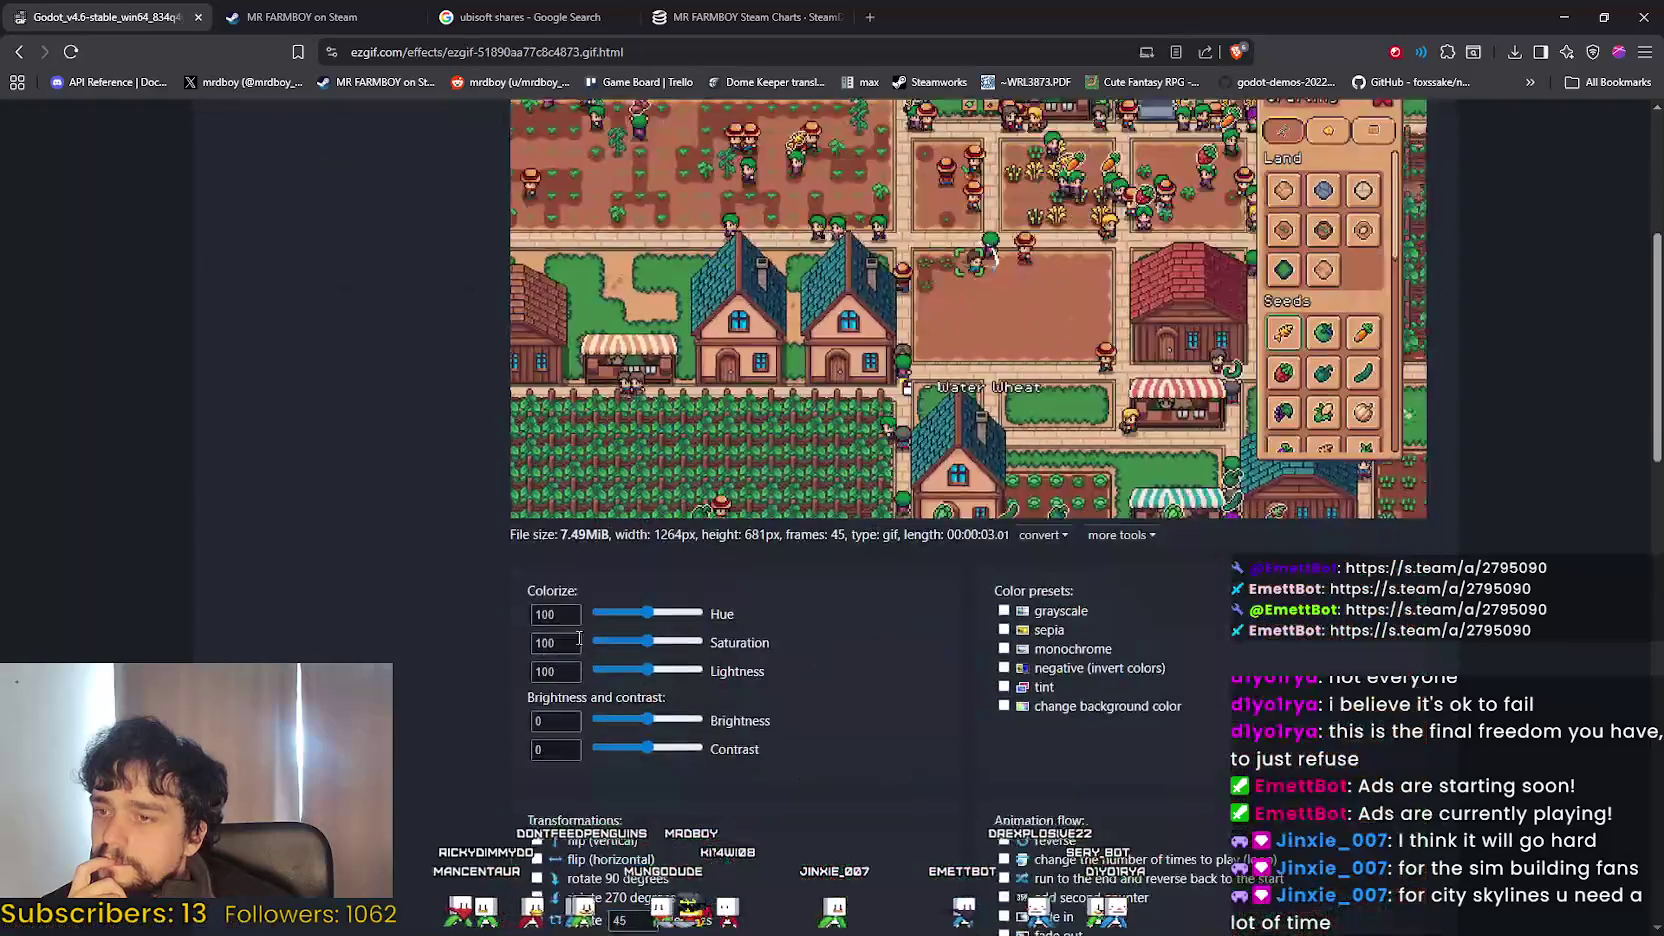
scroll(578, 638, down, 2)
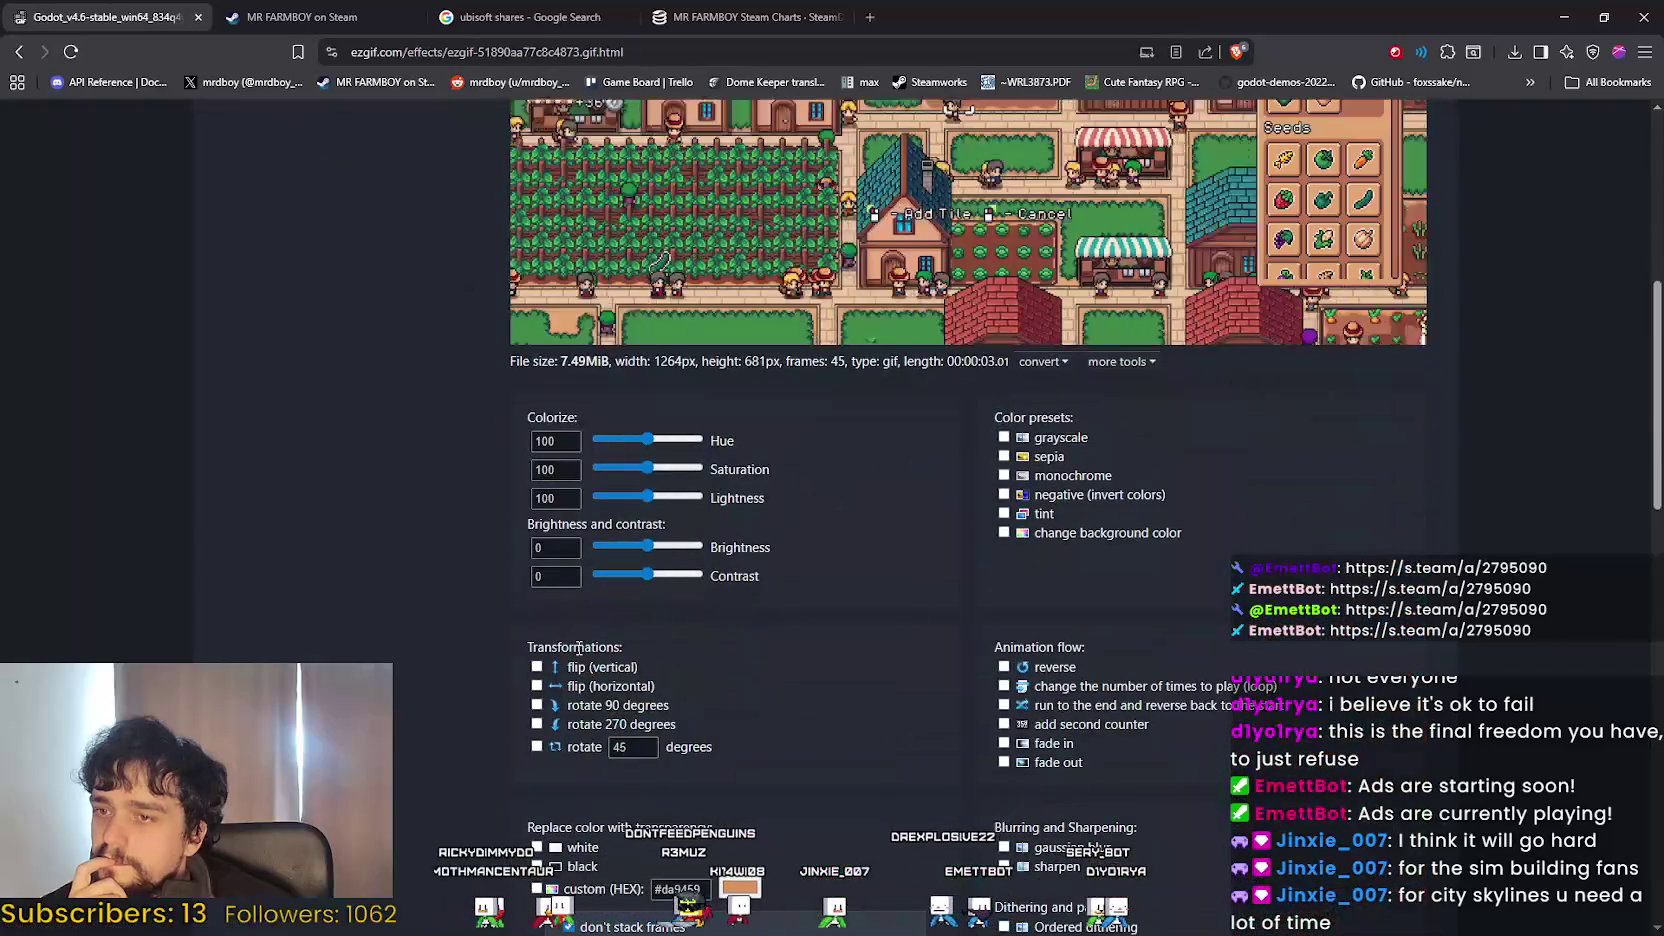
scroll(486, 712, down, 2)
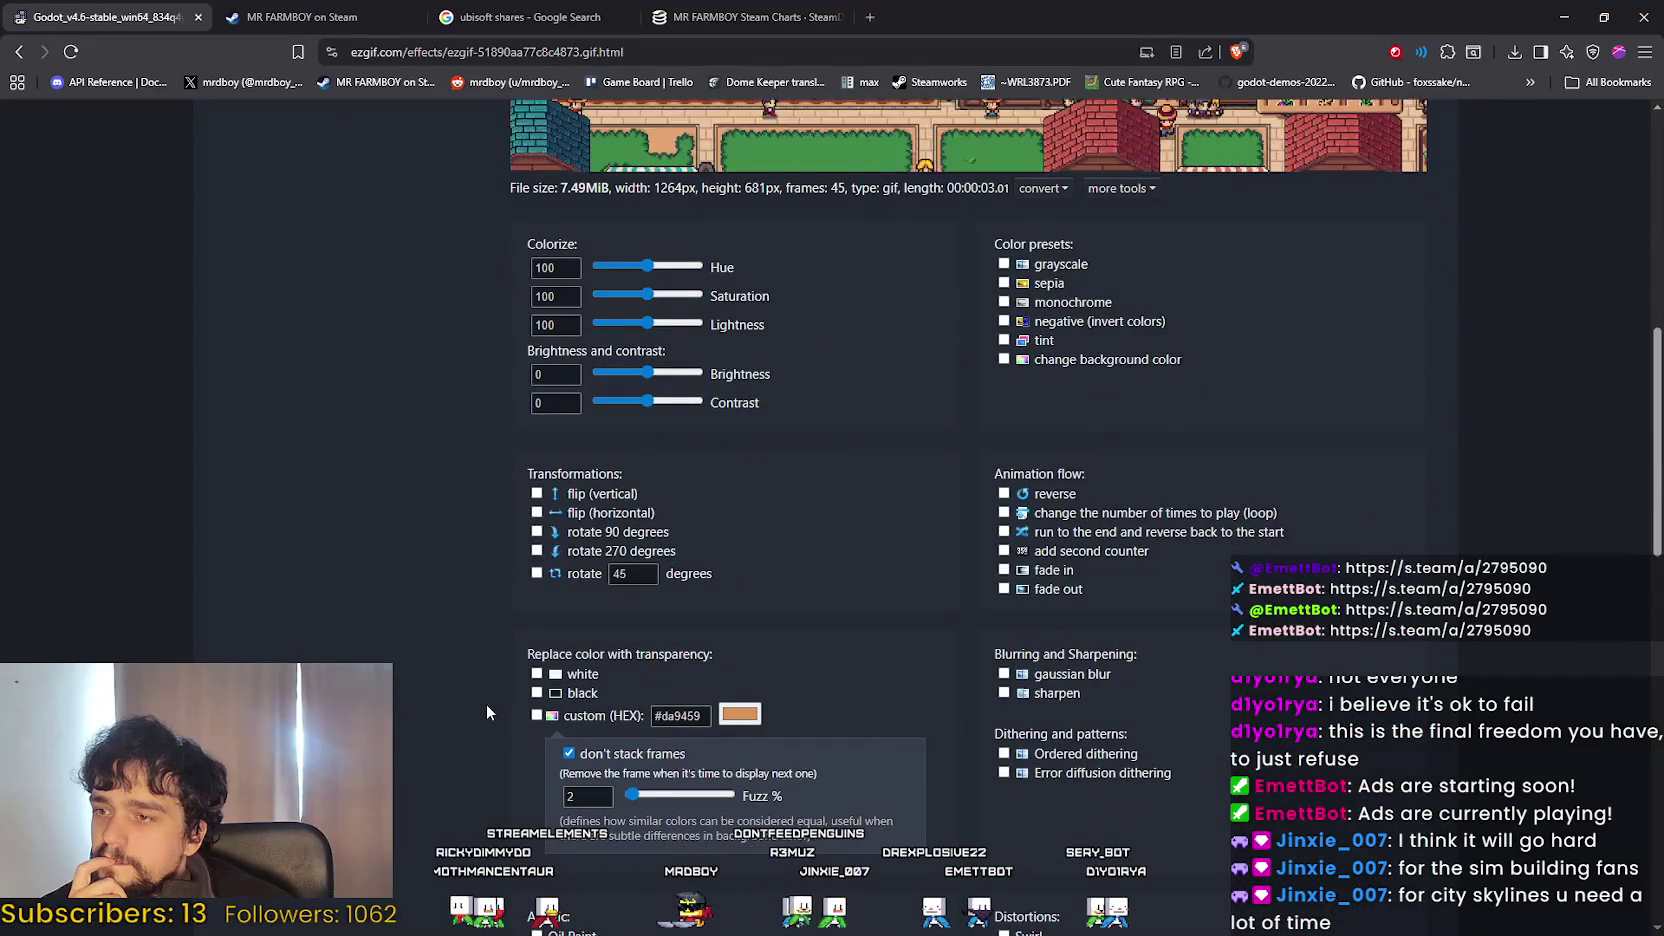
scroll(487, 705, down, 4)
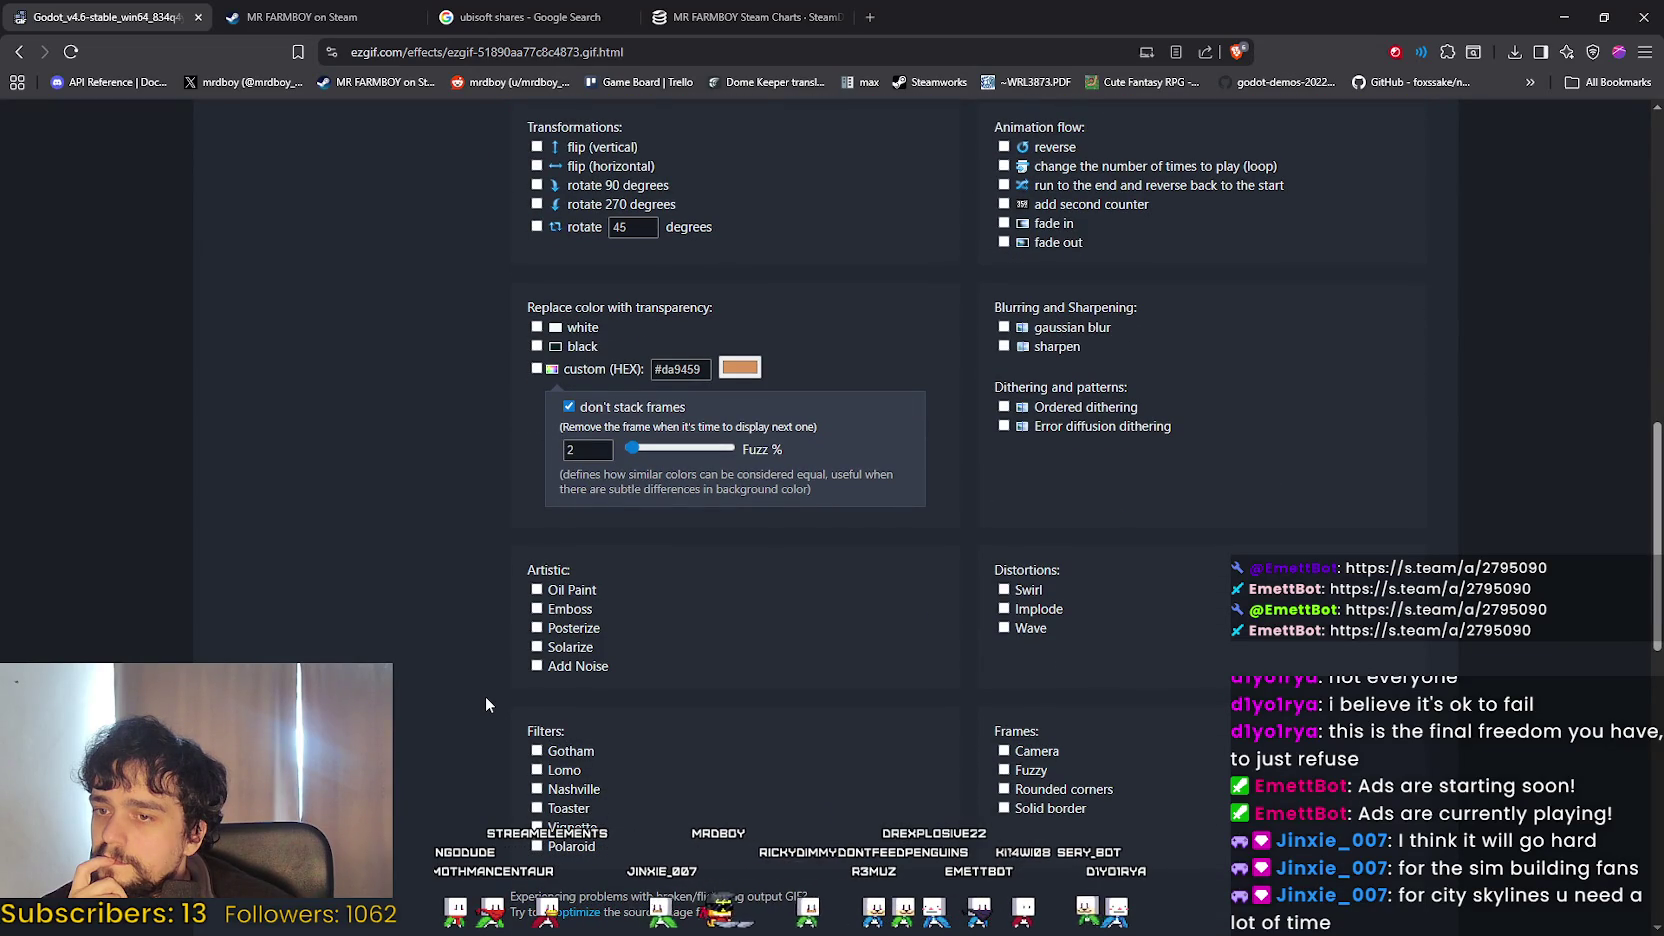
scroll(487, 702, down, 1)
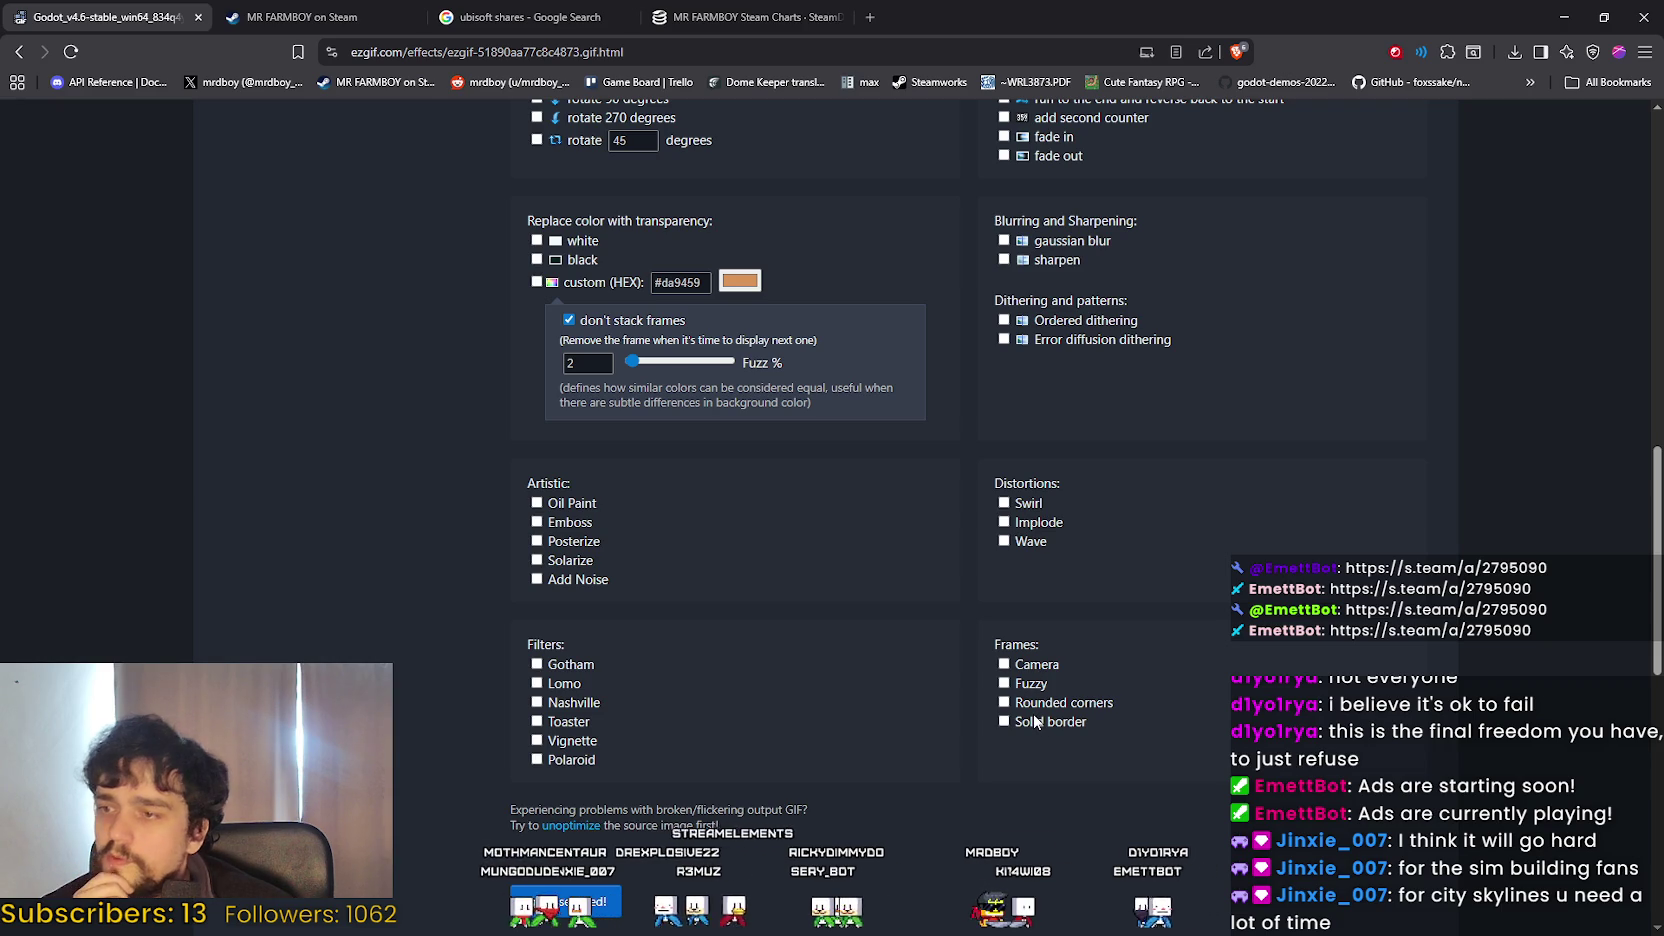
scroll(1028, 707, up, 10)
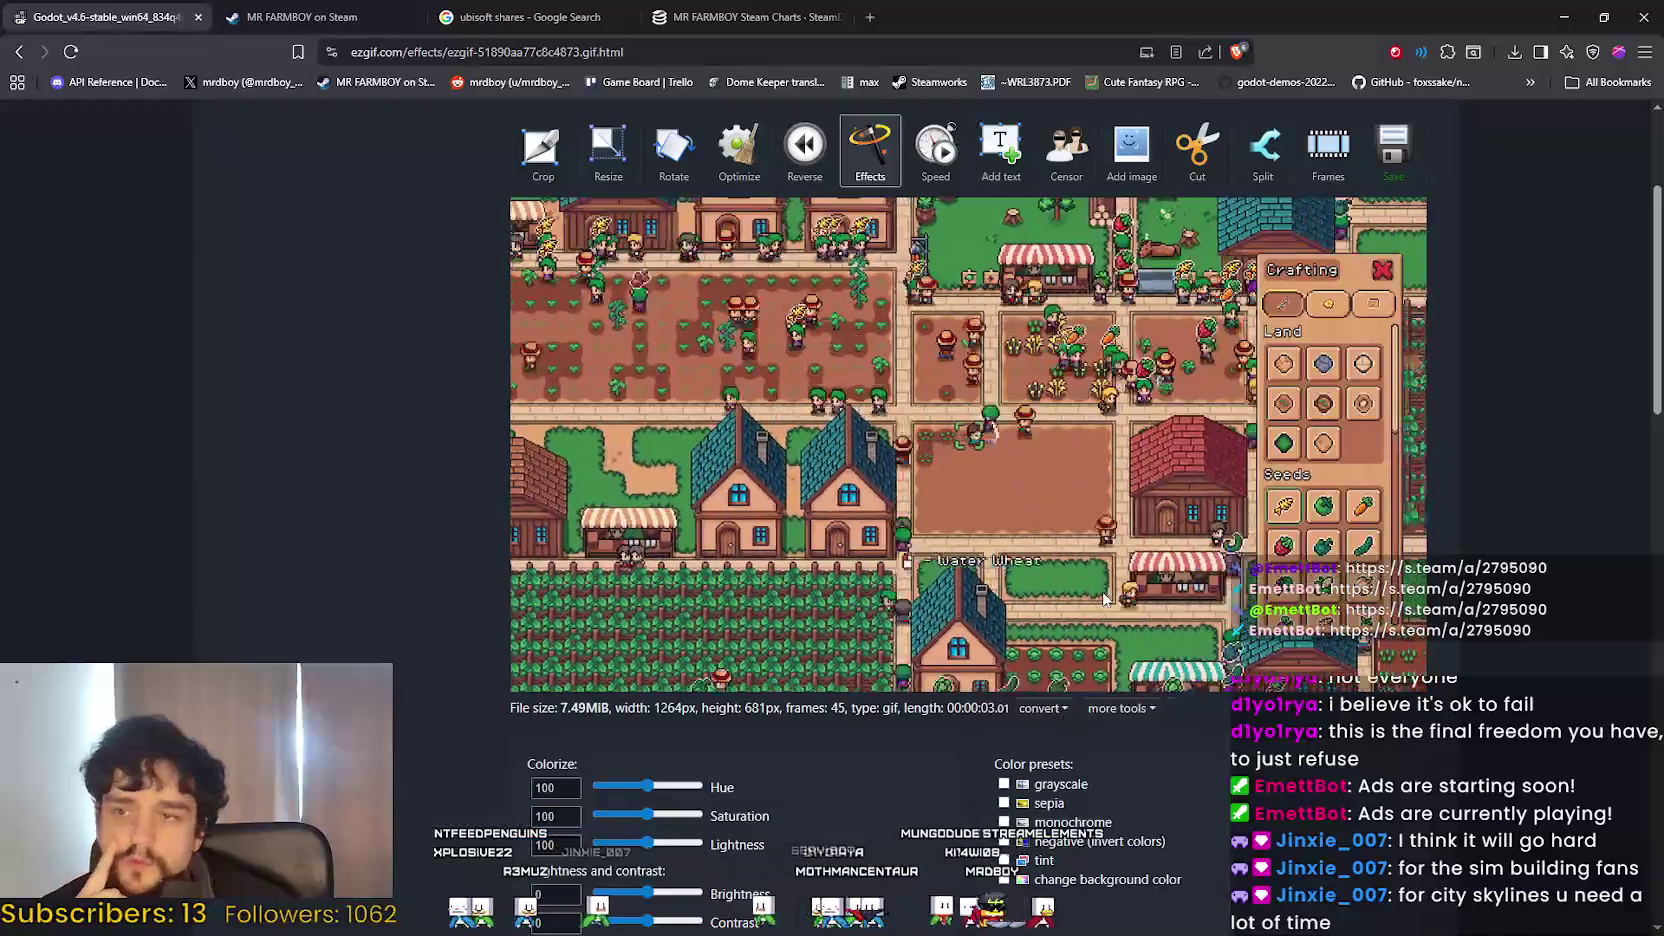
click(300, 17)
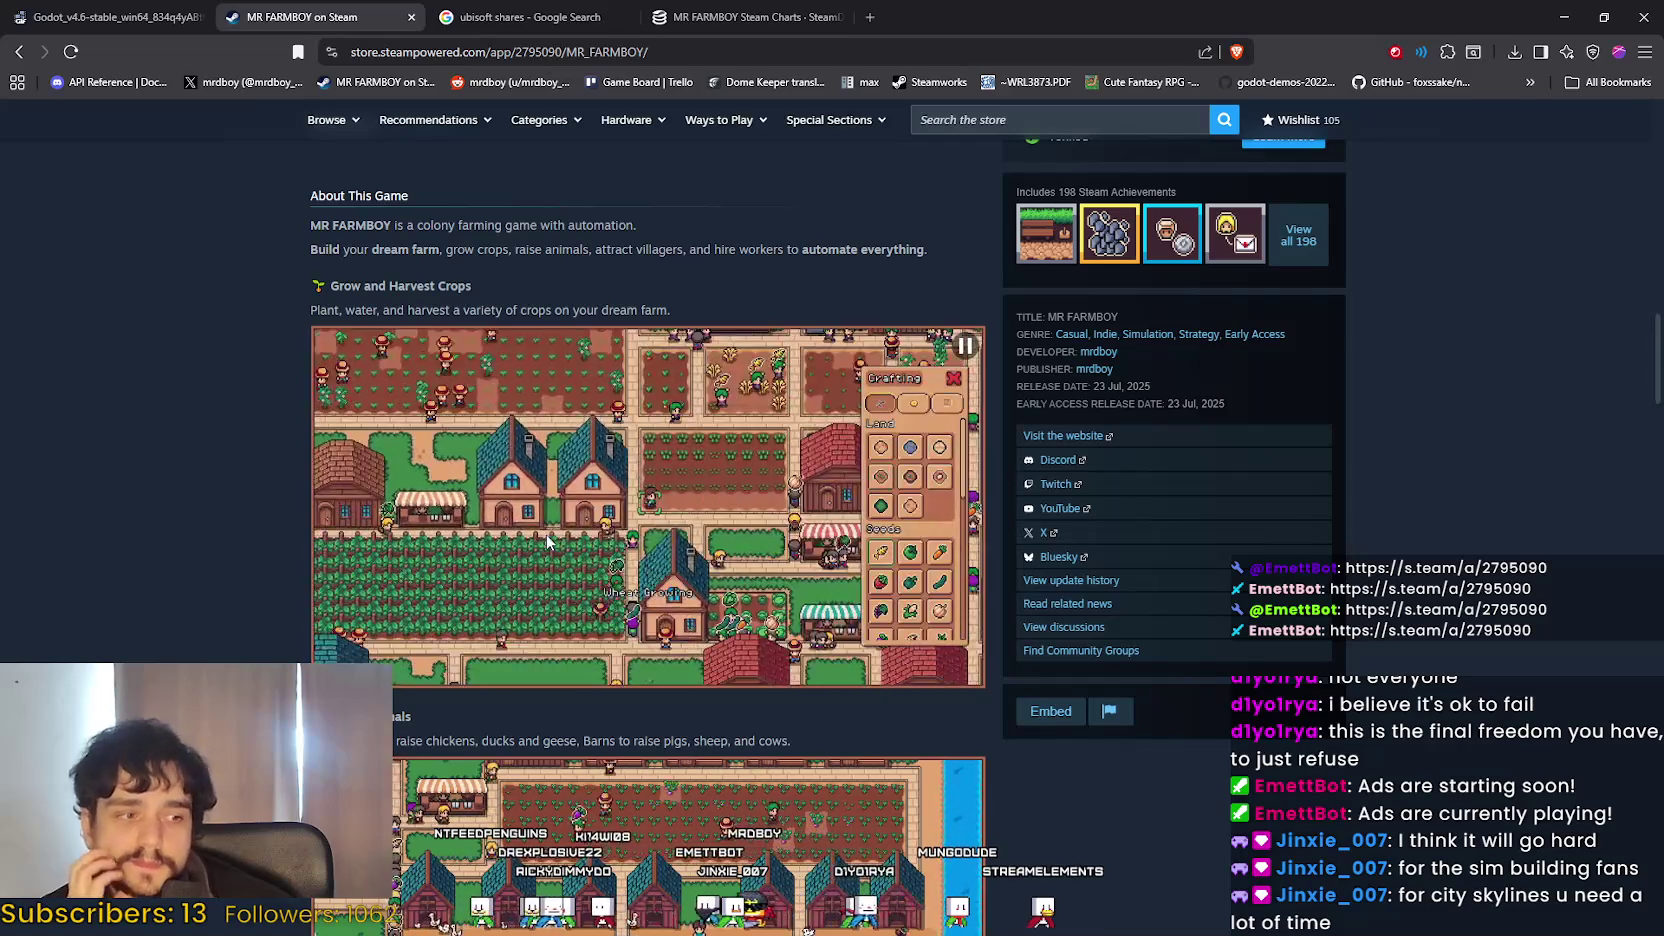
Scroll down the MR FARMBOY store page and reload it from the context menu.
scroll(547, 540, down, 1)
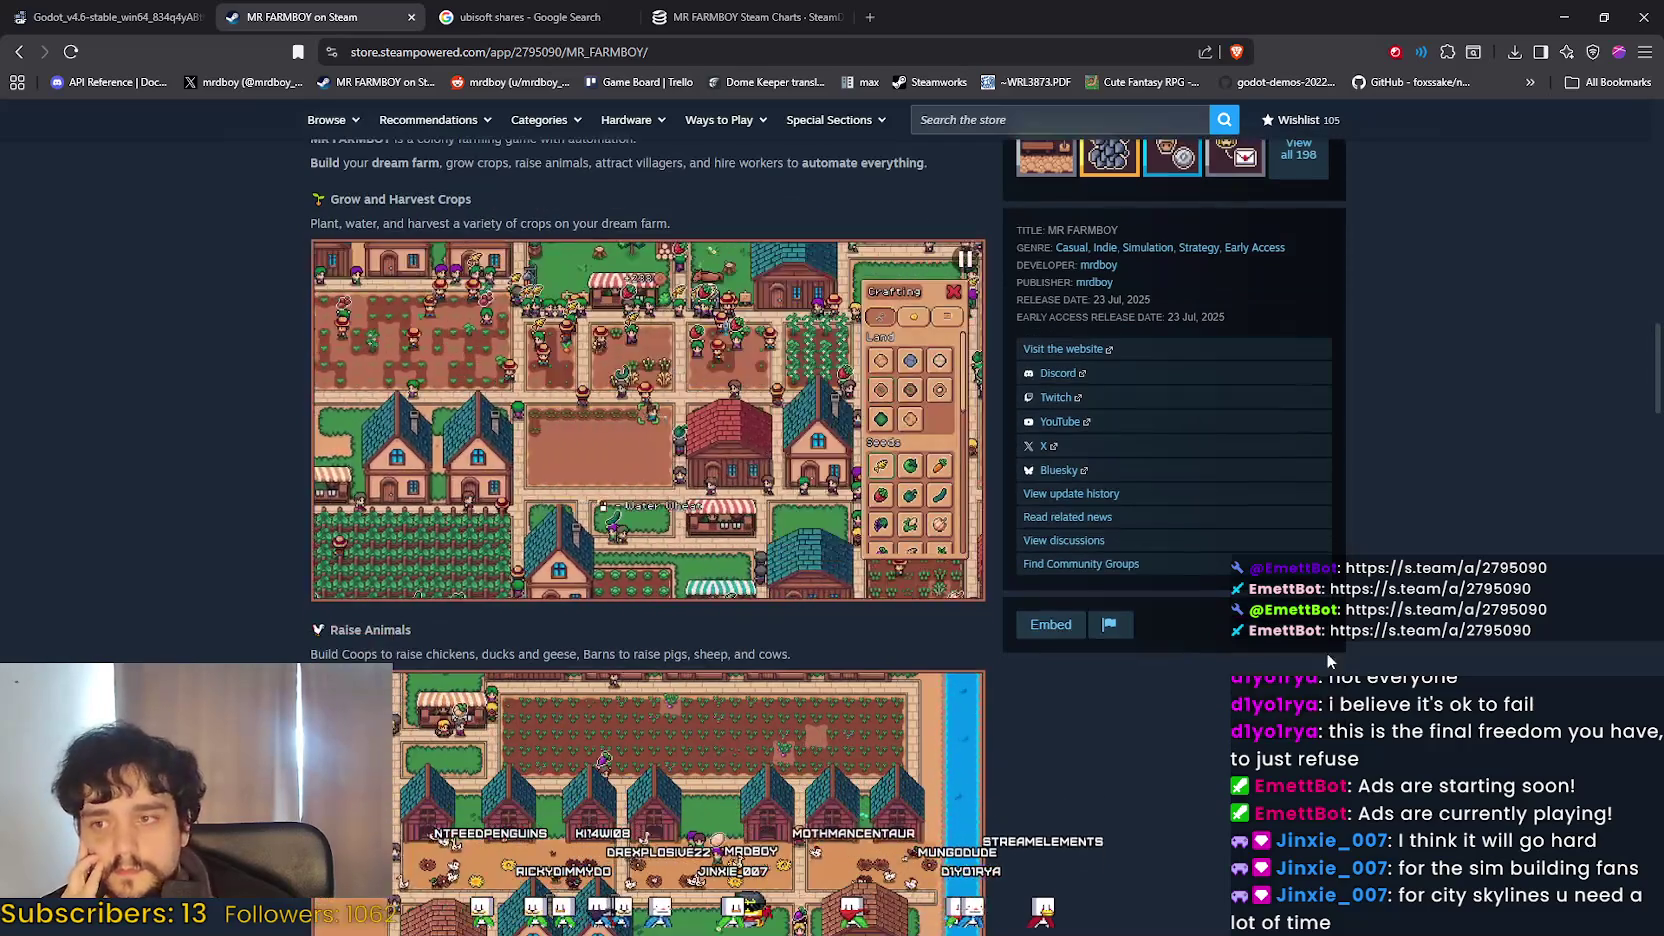
scroll(1369, 651, down, 3)
scroll(1330, 568, up, 8)
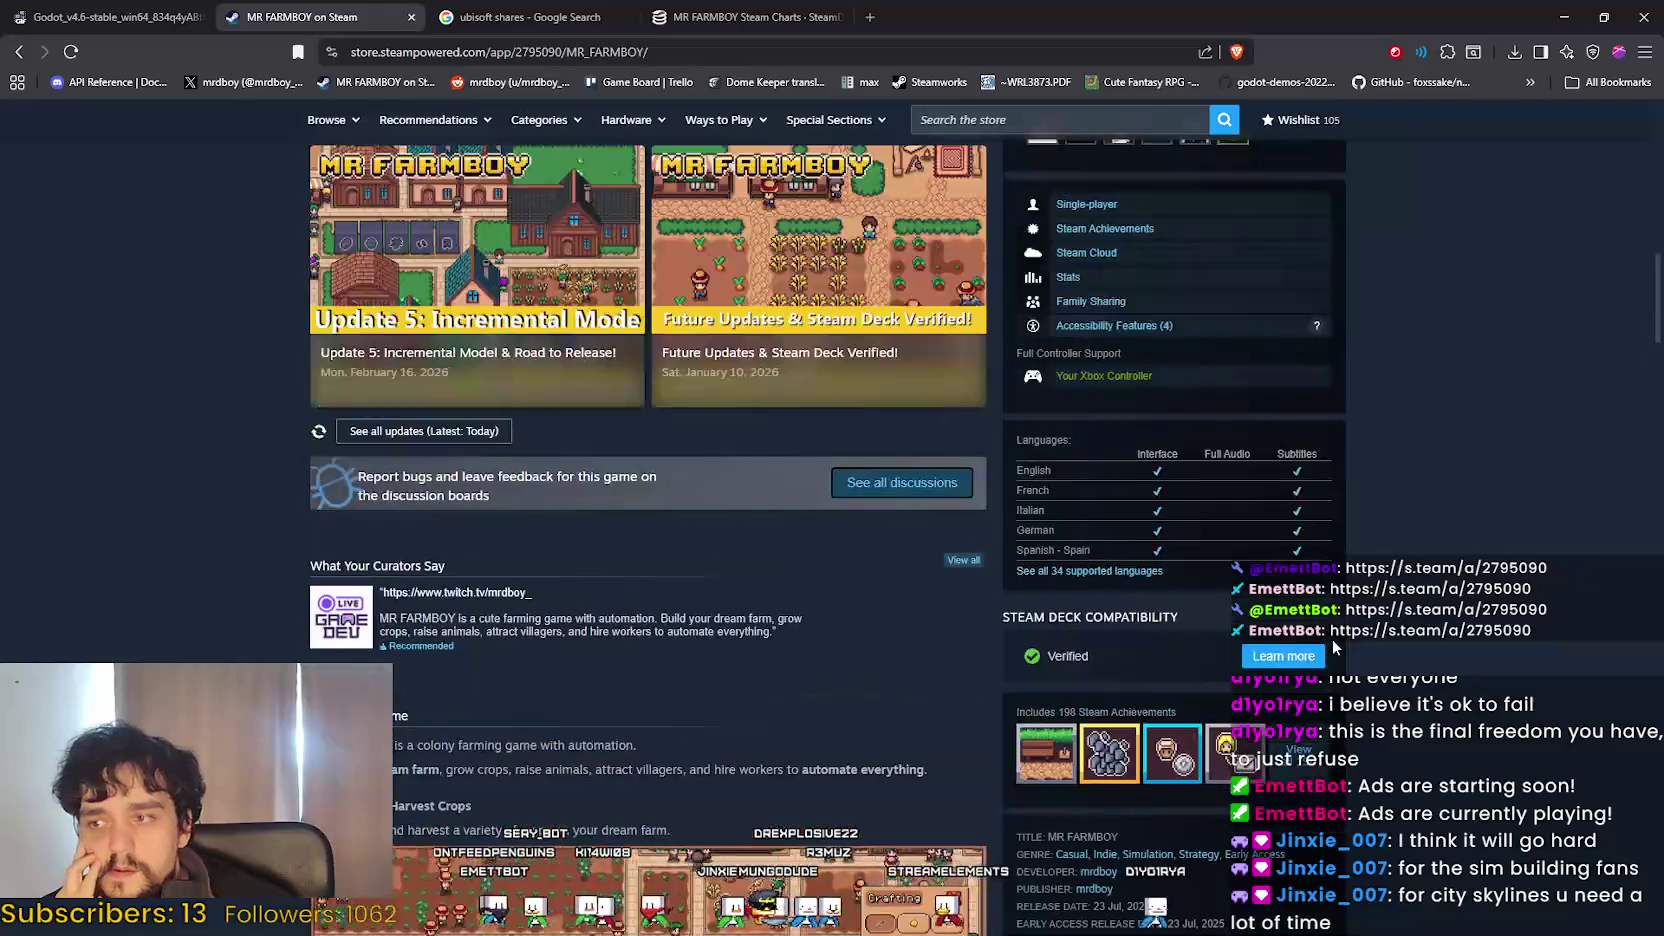
scroll(1332, 640, down, 8)
scroll(1329, 637, down, 4)
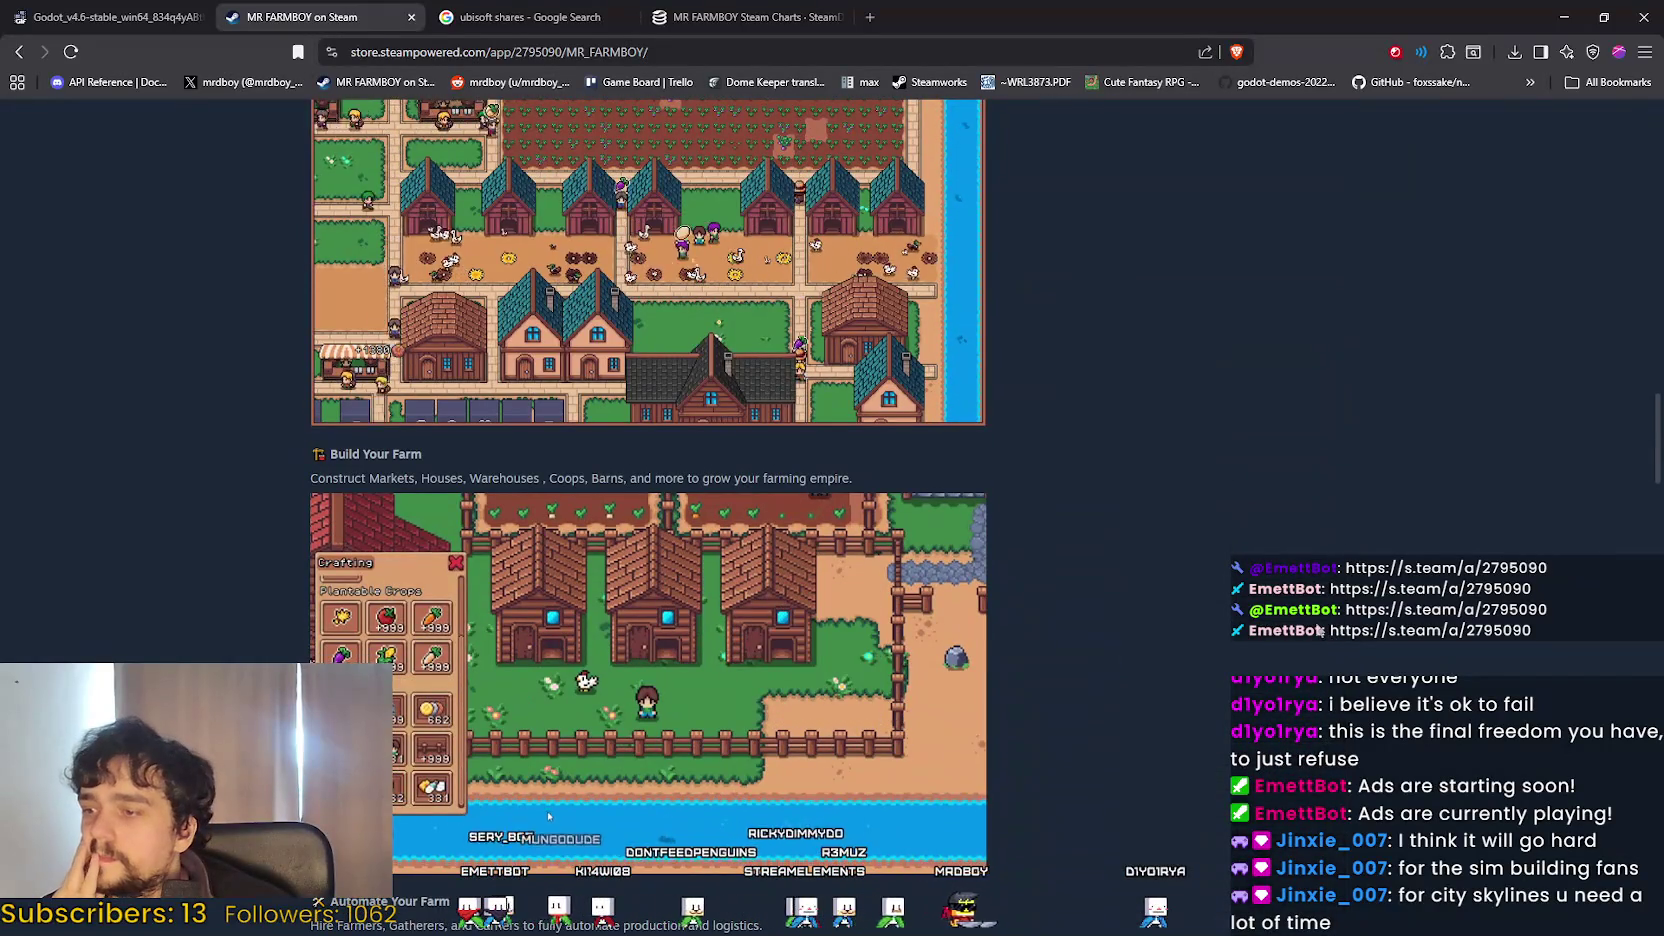
scroll(1321, 631, down, 6)
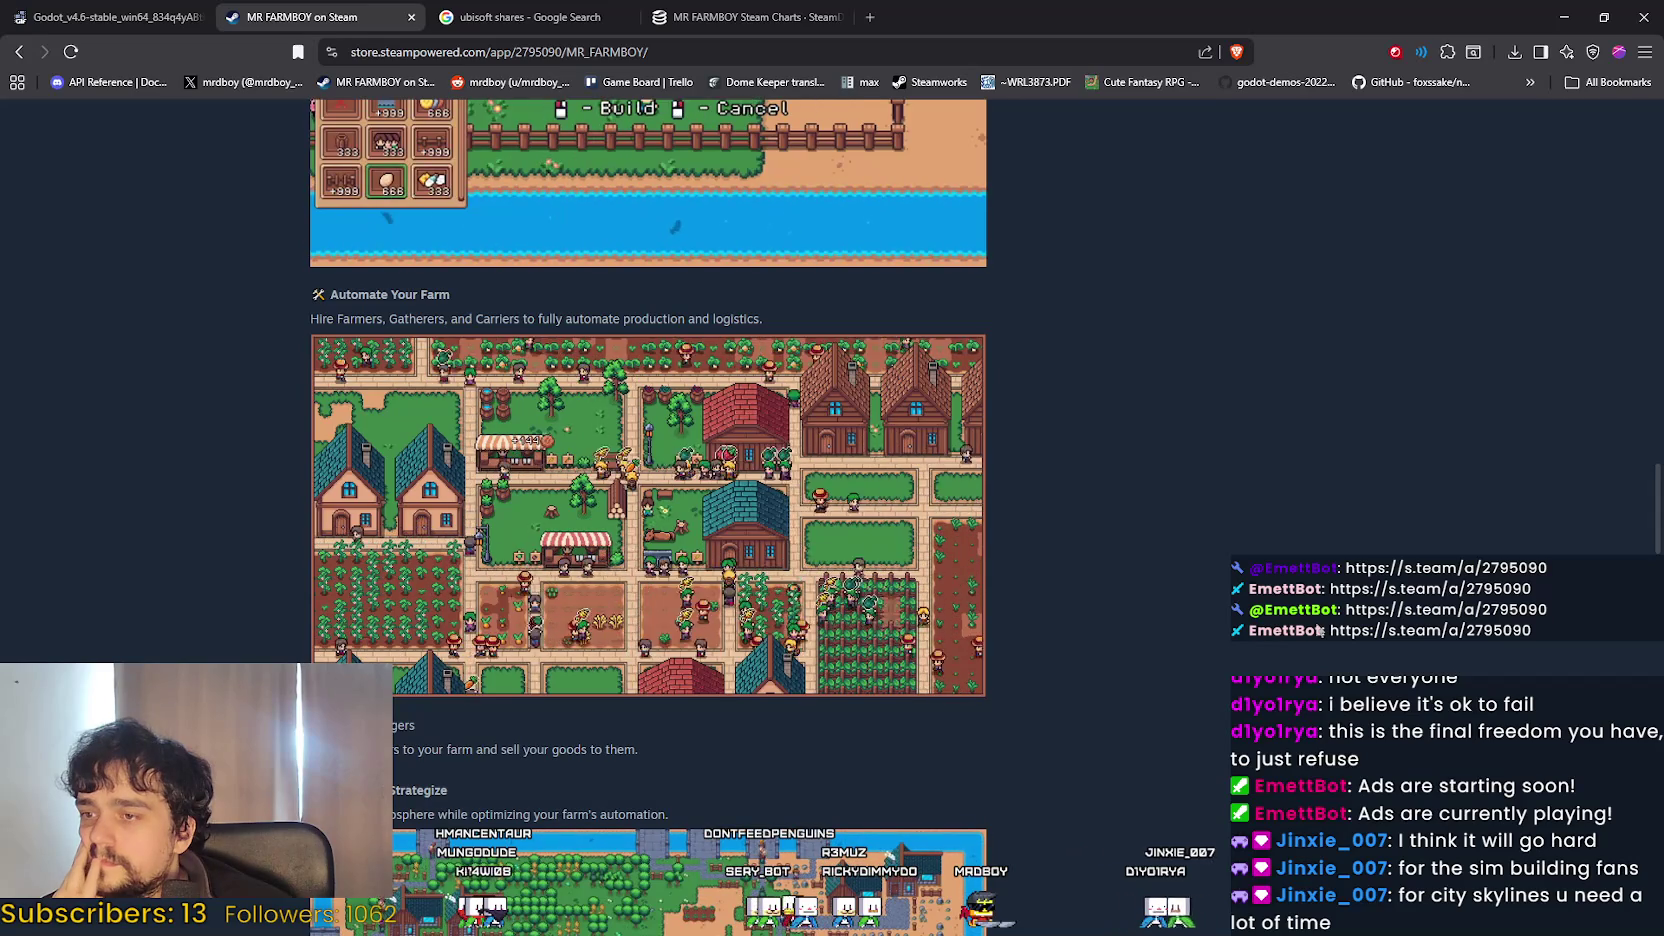
scroll(1321, 631, down, 4)
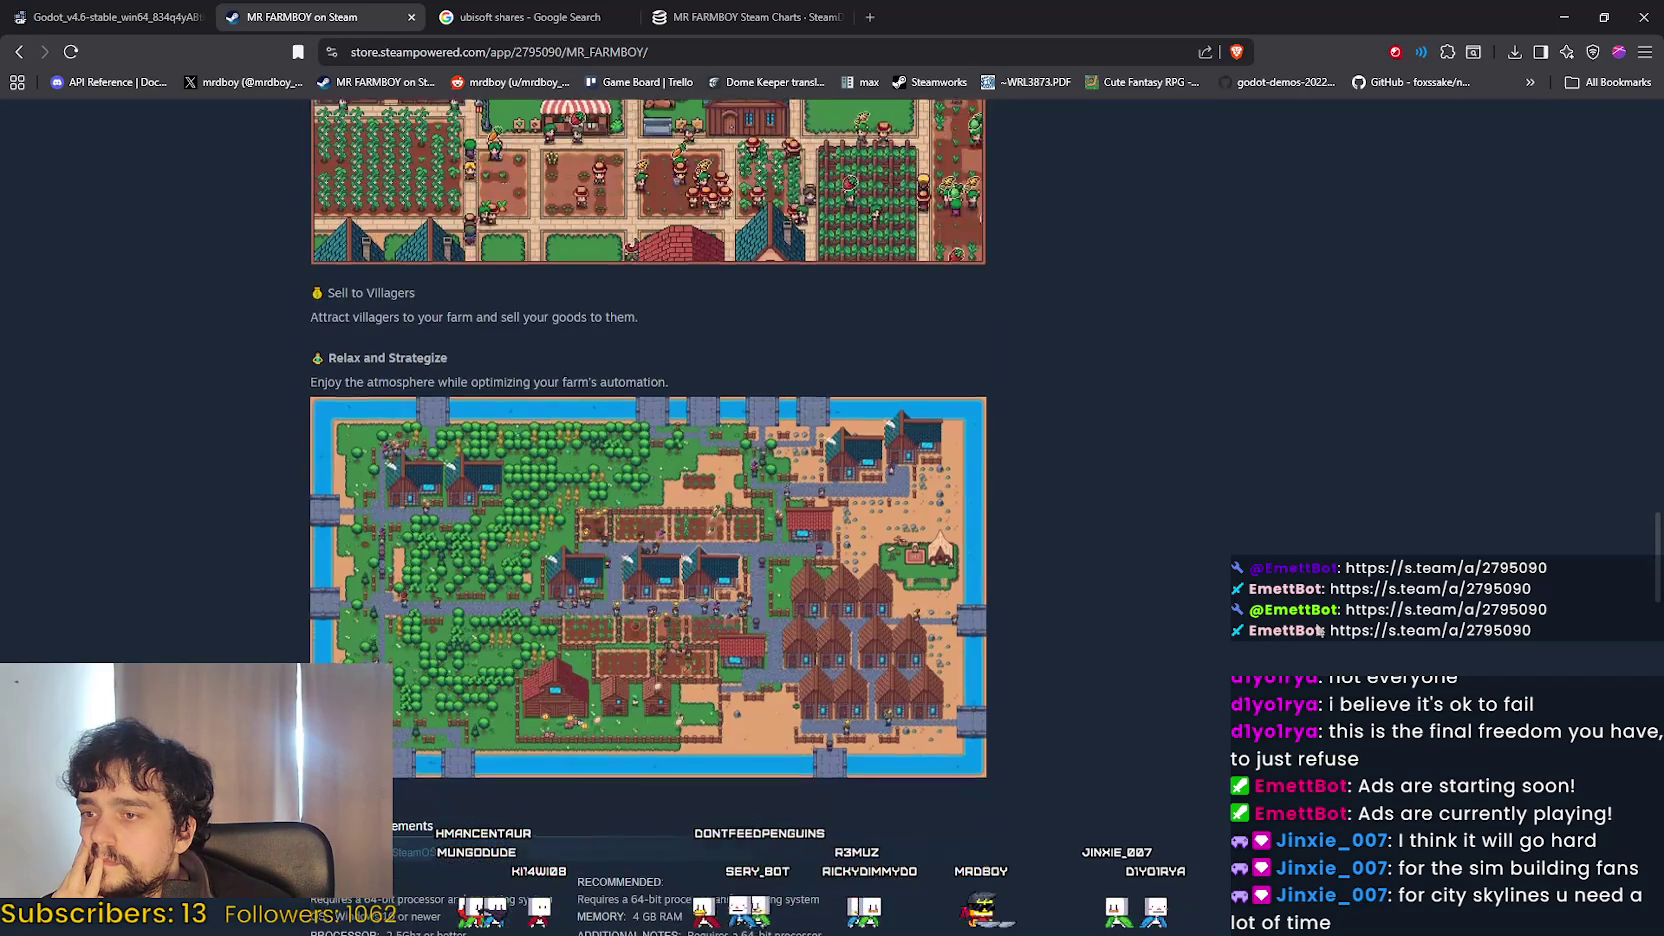
right_click(1320, 631)
scroll(1195, 538, down, 1)
right_click(1370, 420)
click(1422, 459)
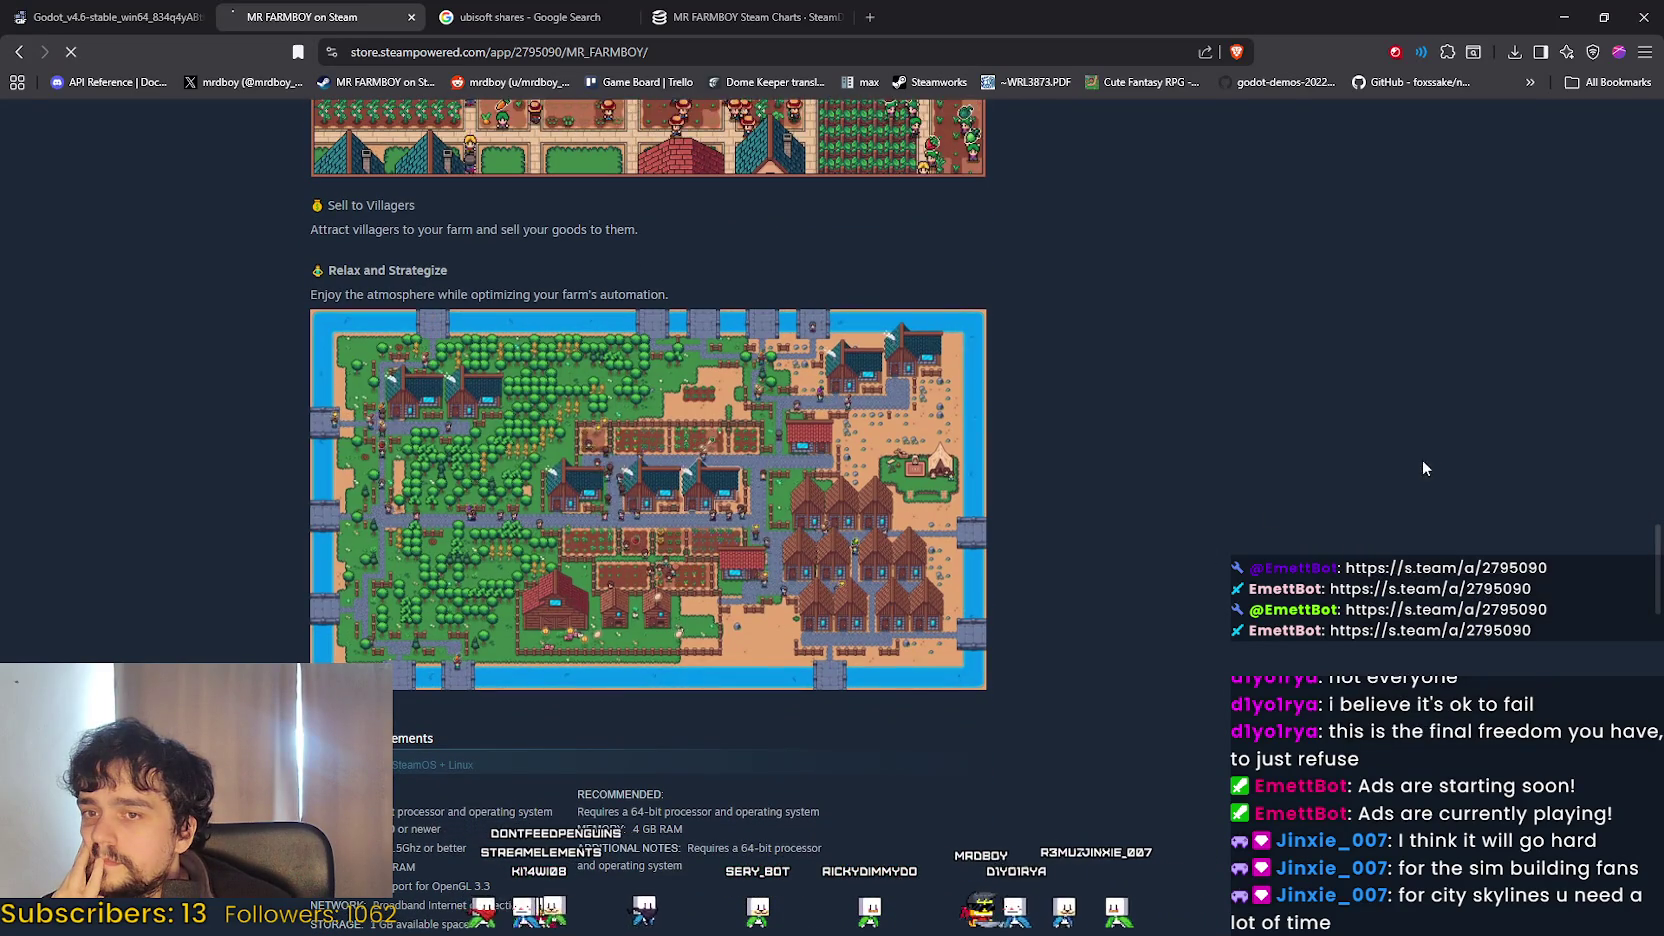
Expand the review text, scroll back to Sell to Villagers, and select the Relax and Strategize tagline.
scroll(369, 601, up, 10)
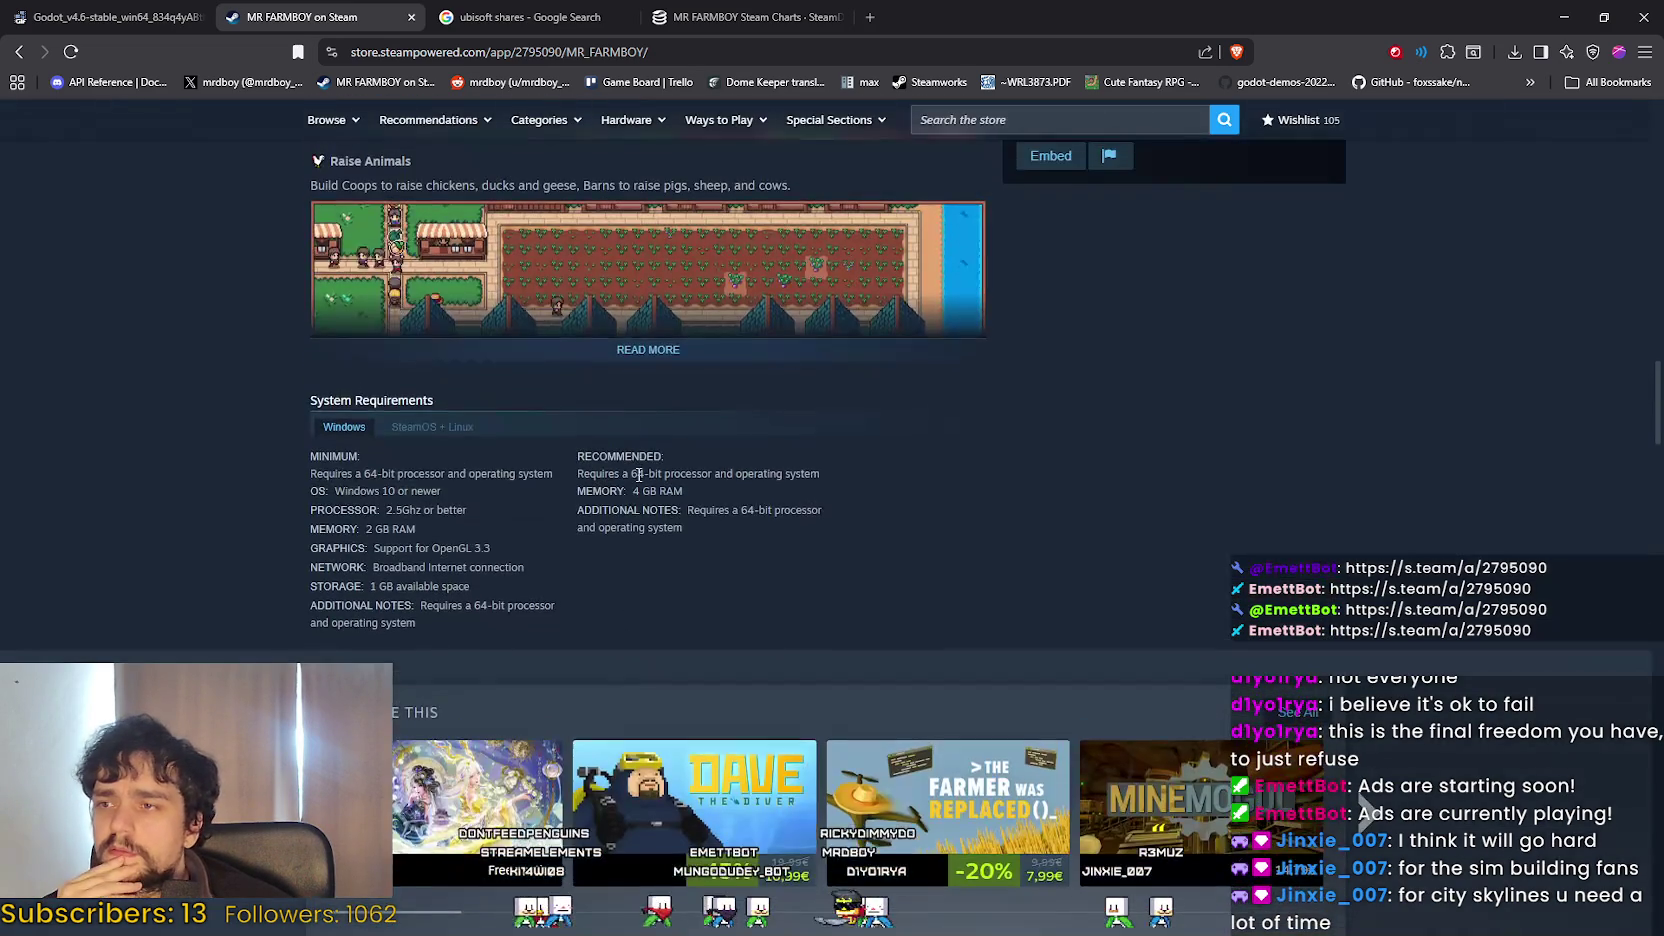
click(648, 349)
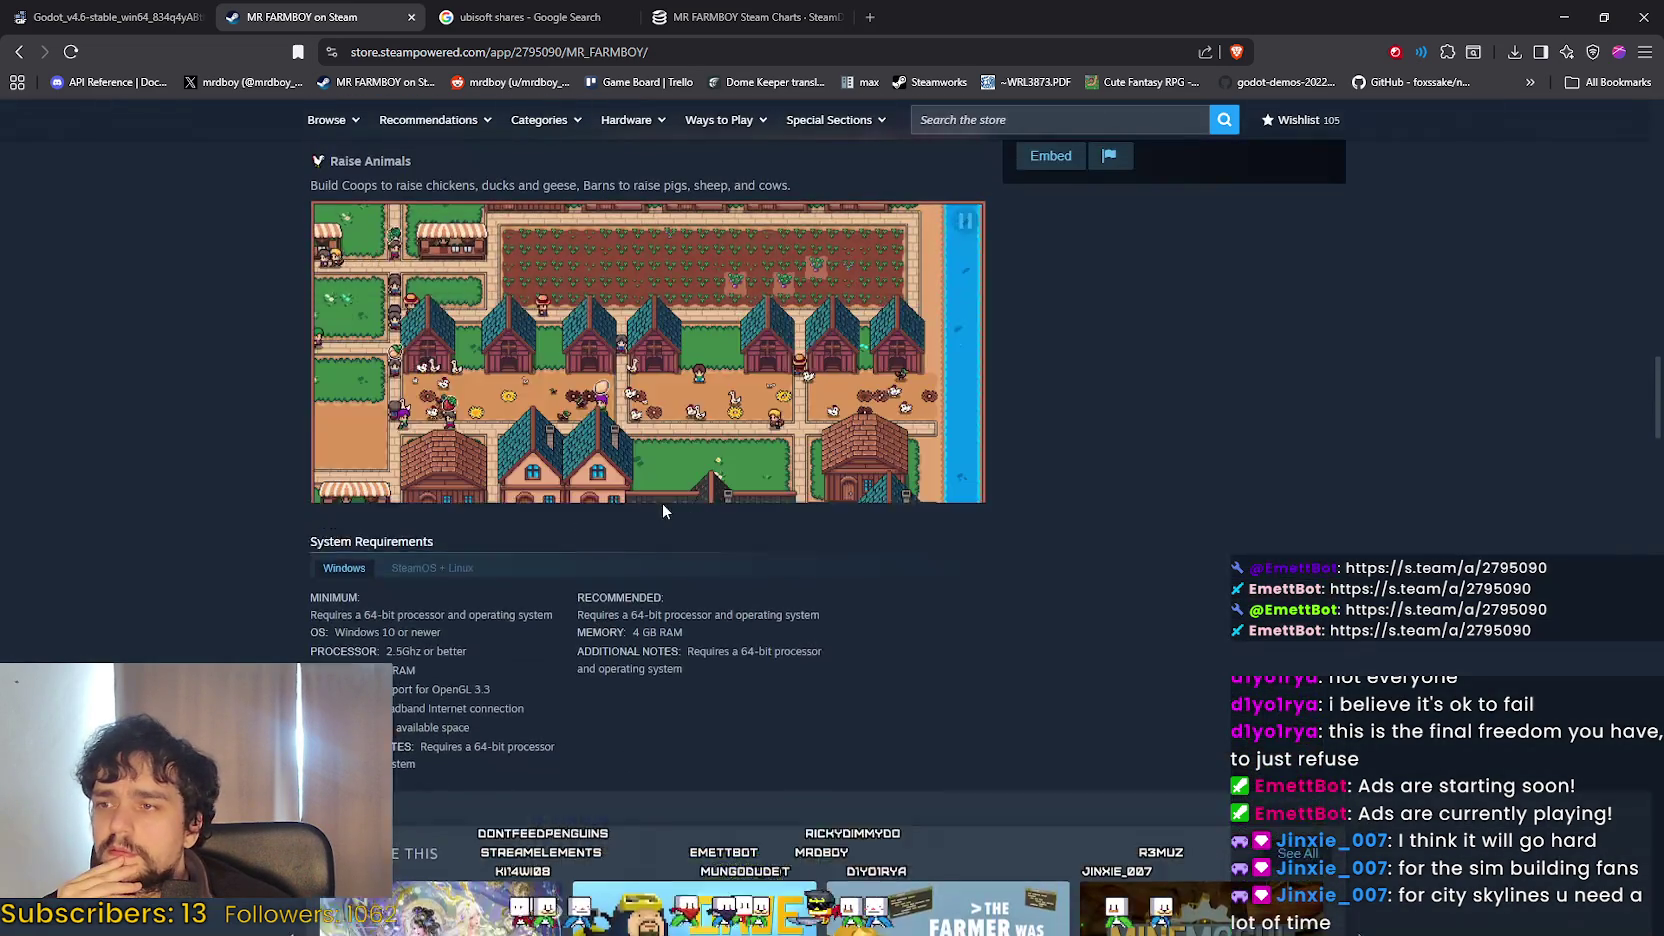
scroll(600, 620, down, 12)
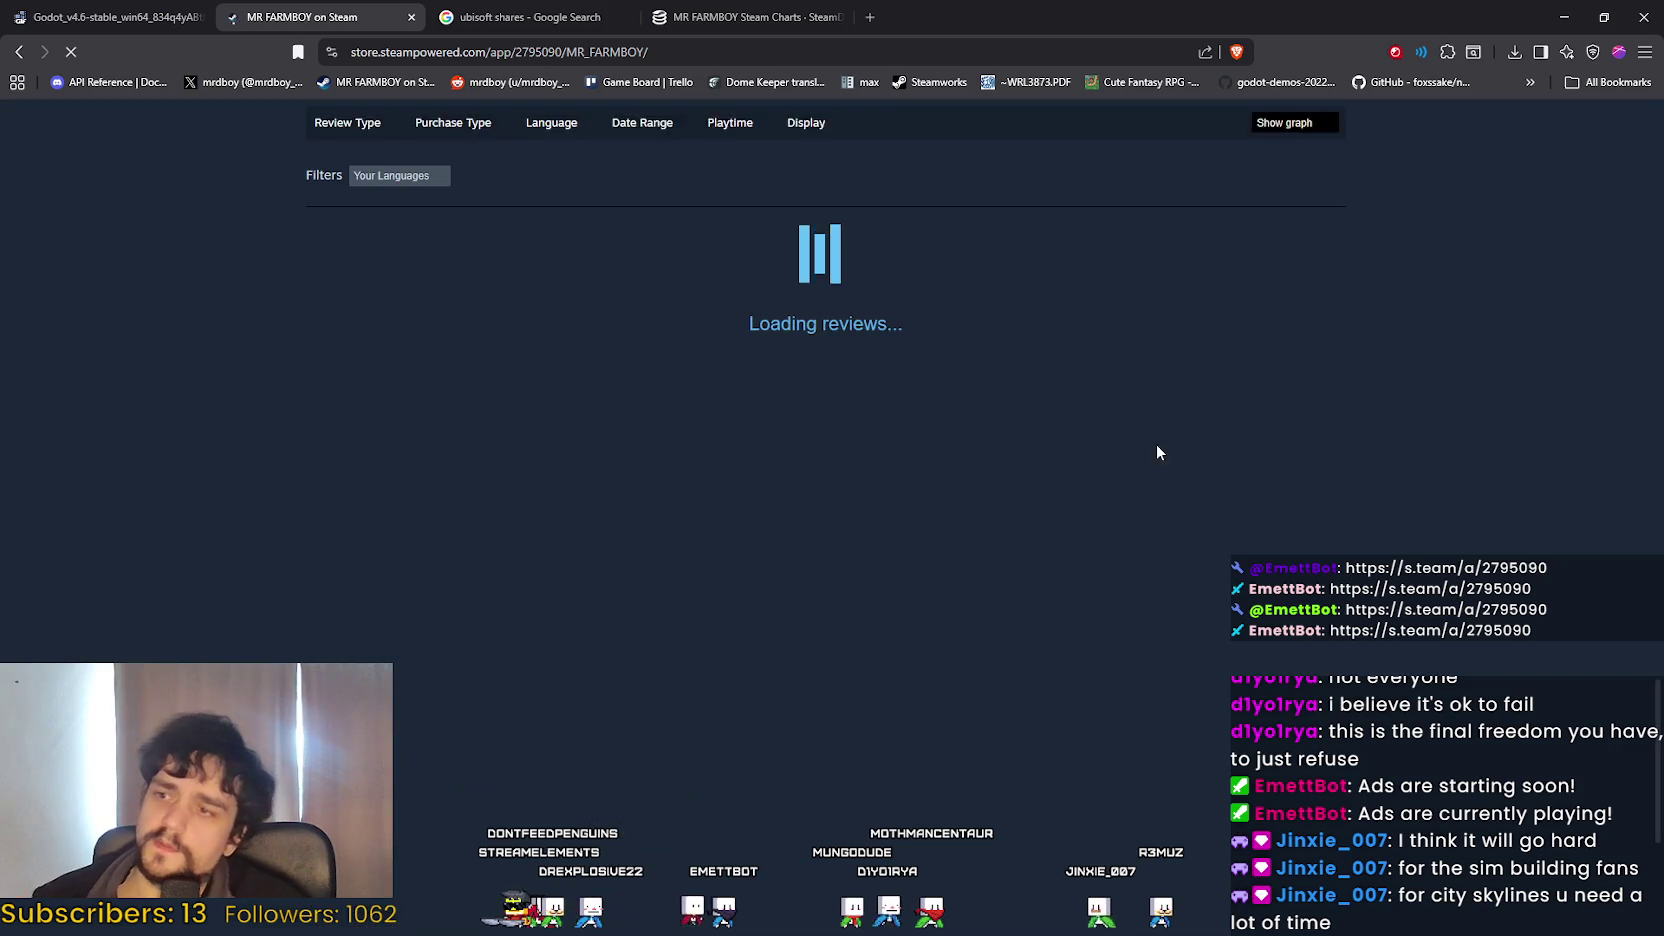
scroll(1017, 494, up, 7)
scroll(803, 494, up, 15)
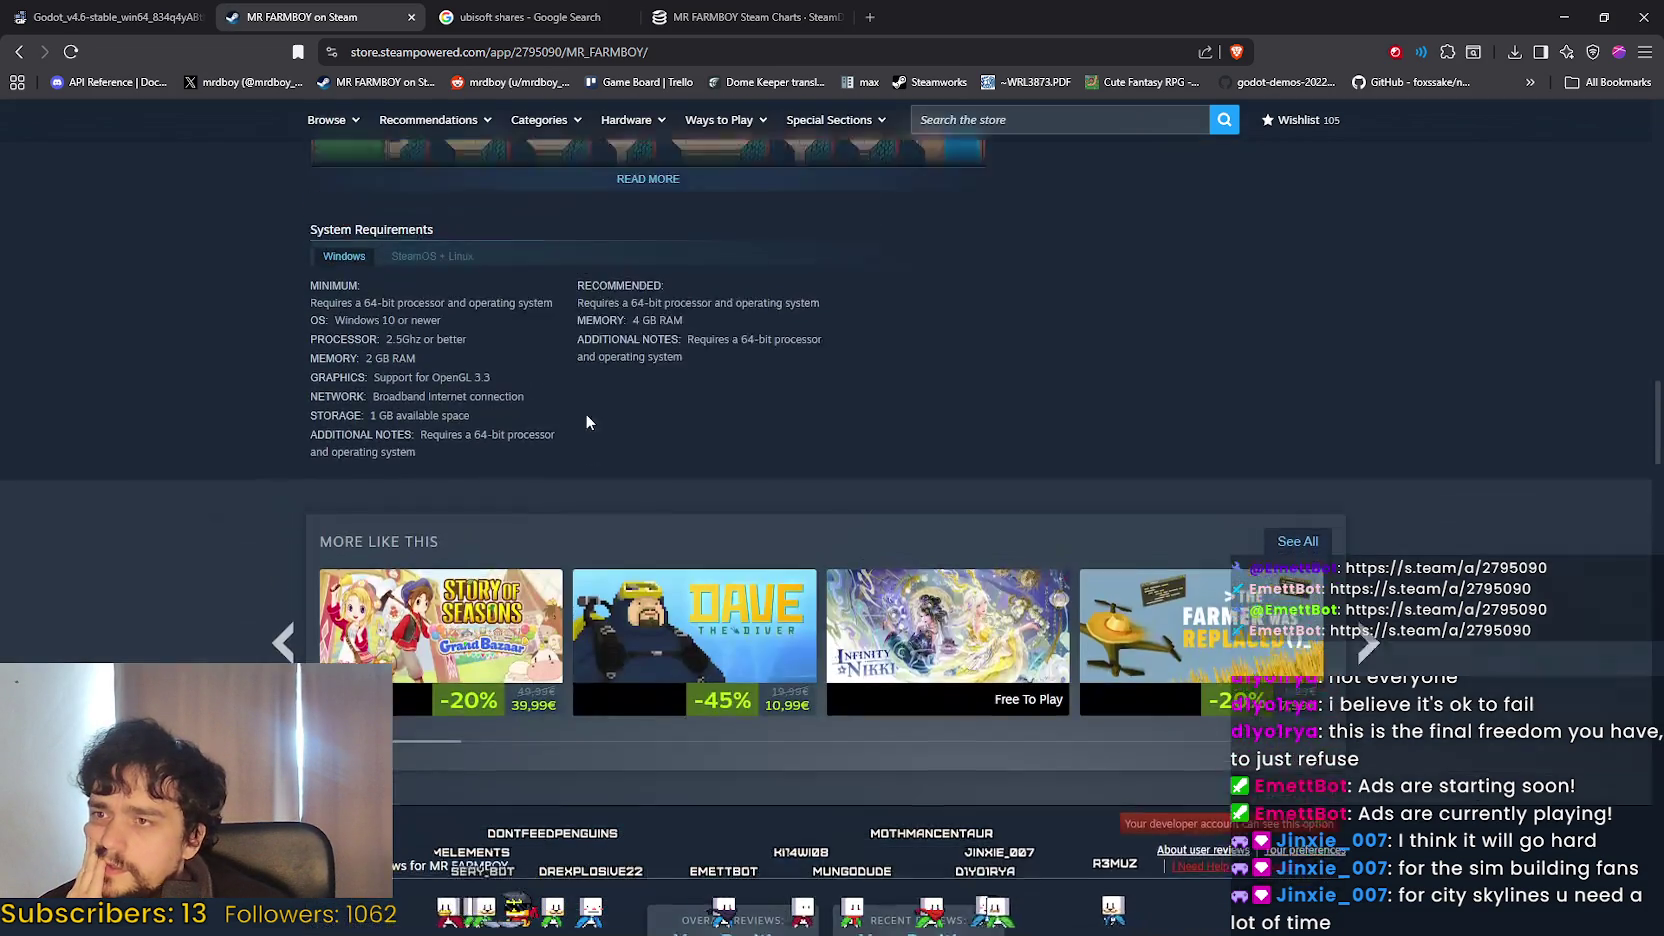
scroll(726, 517, down, 7)
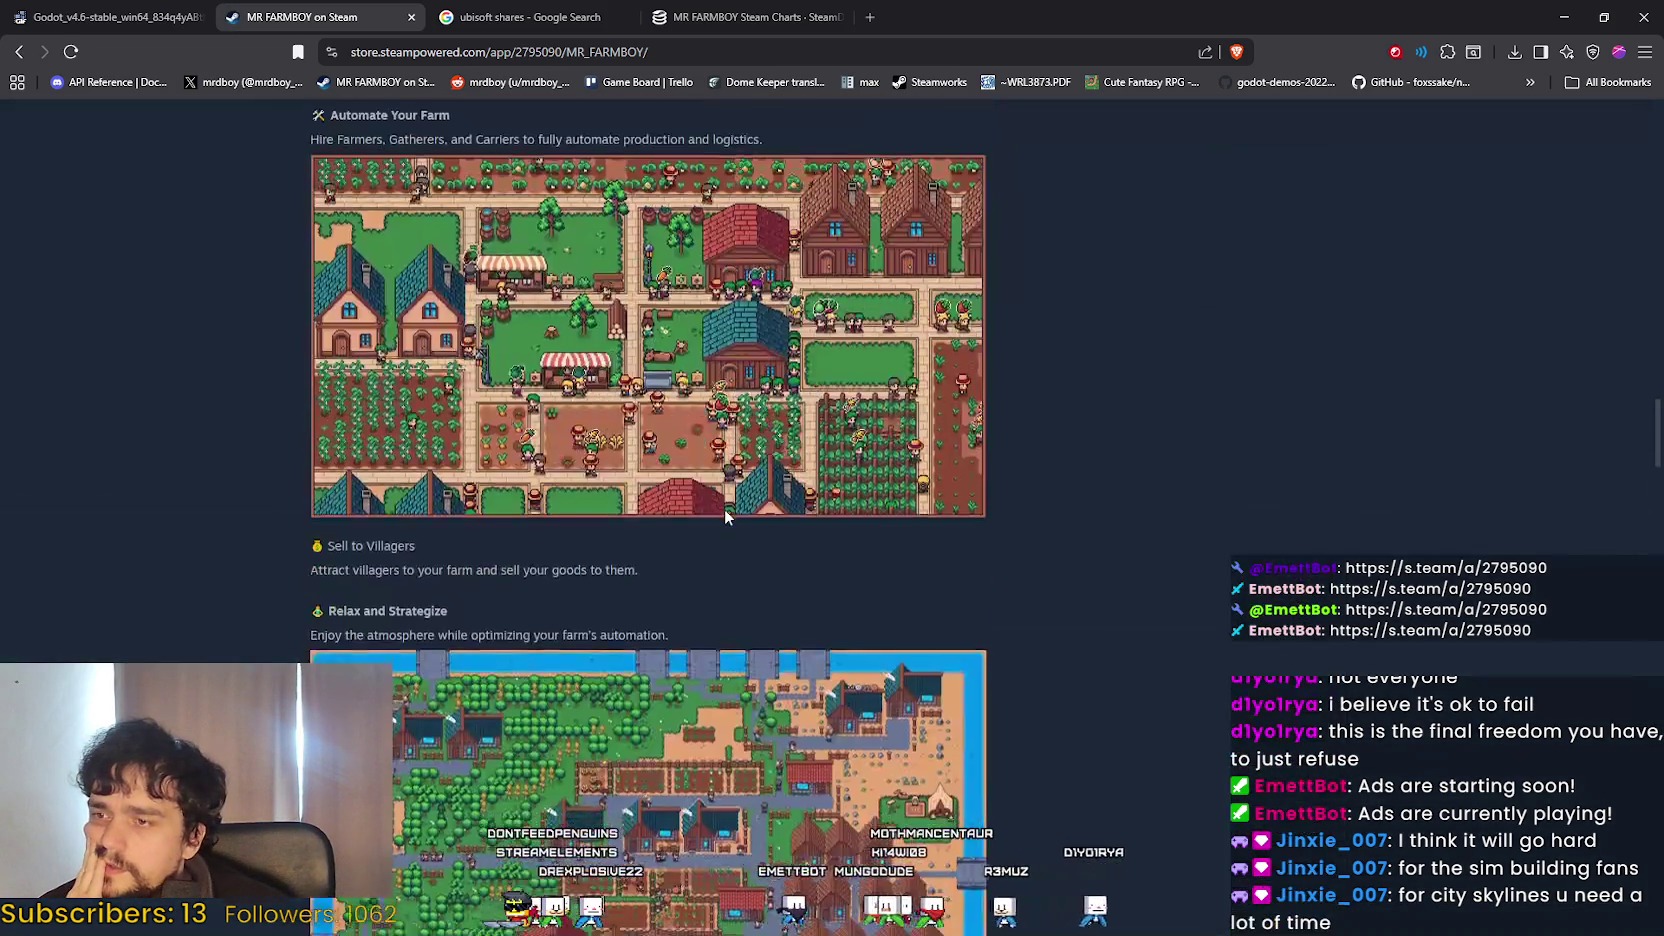
drag(337, 375, 537, 395)
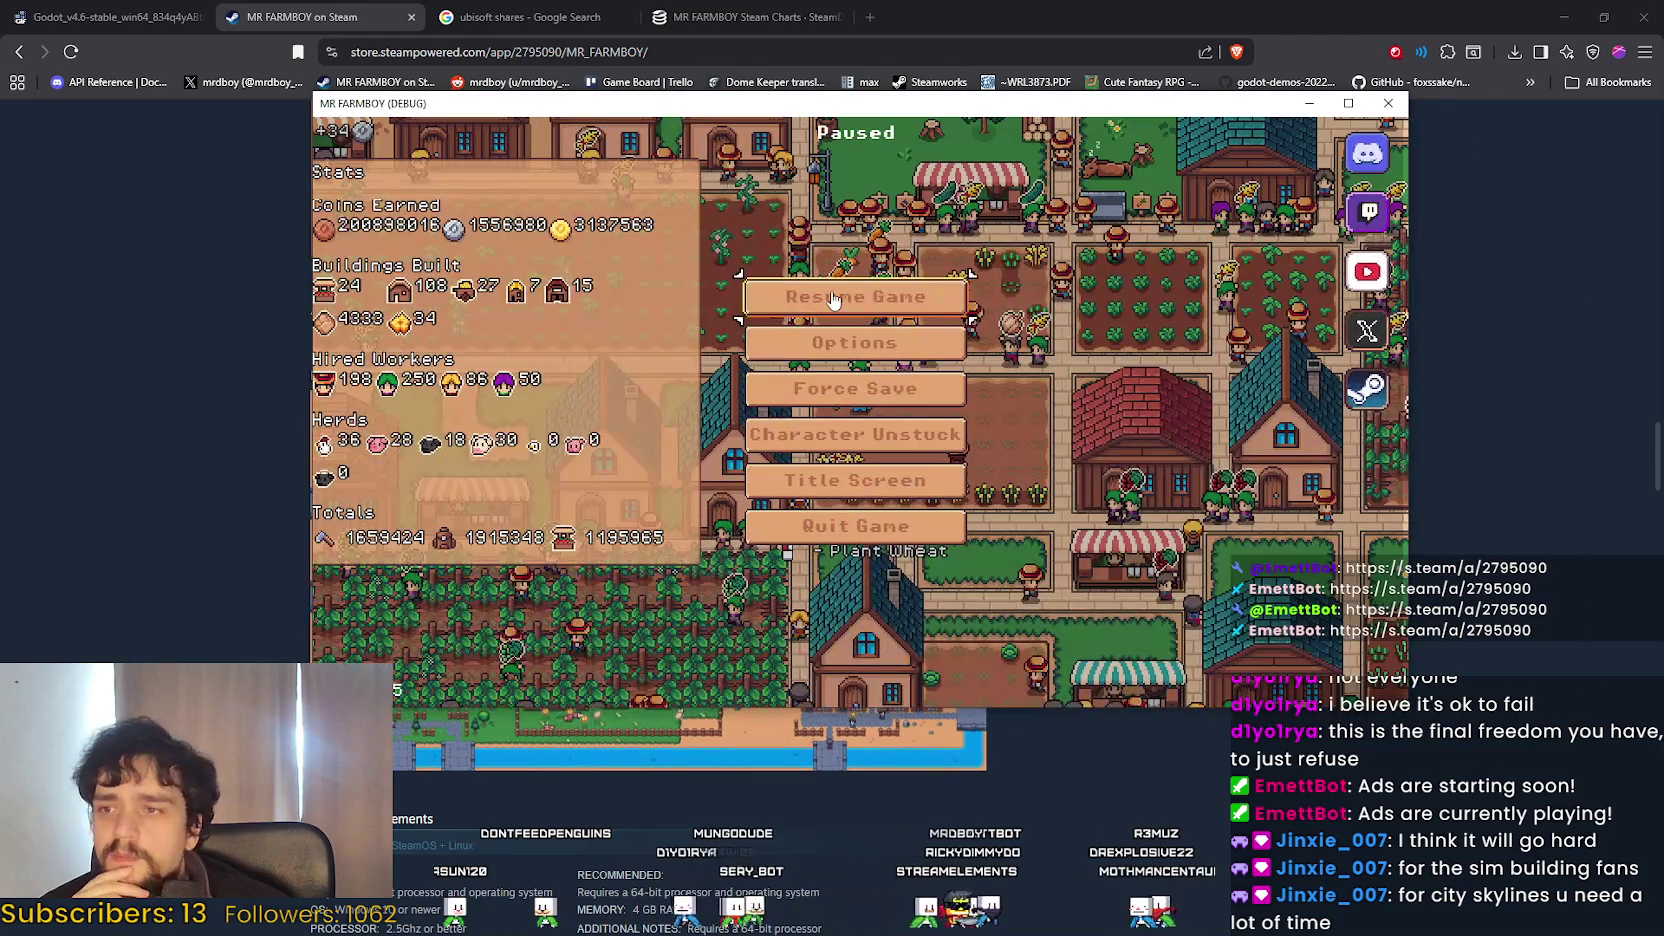
Resume the paused MR FARMBOY debug game from its window over the store page.
click(925, 300)
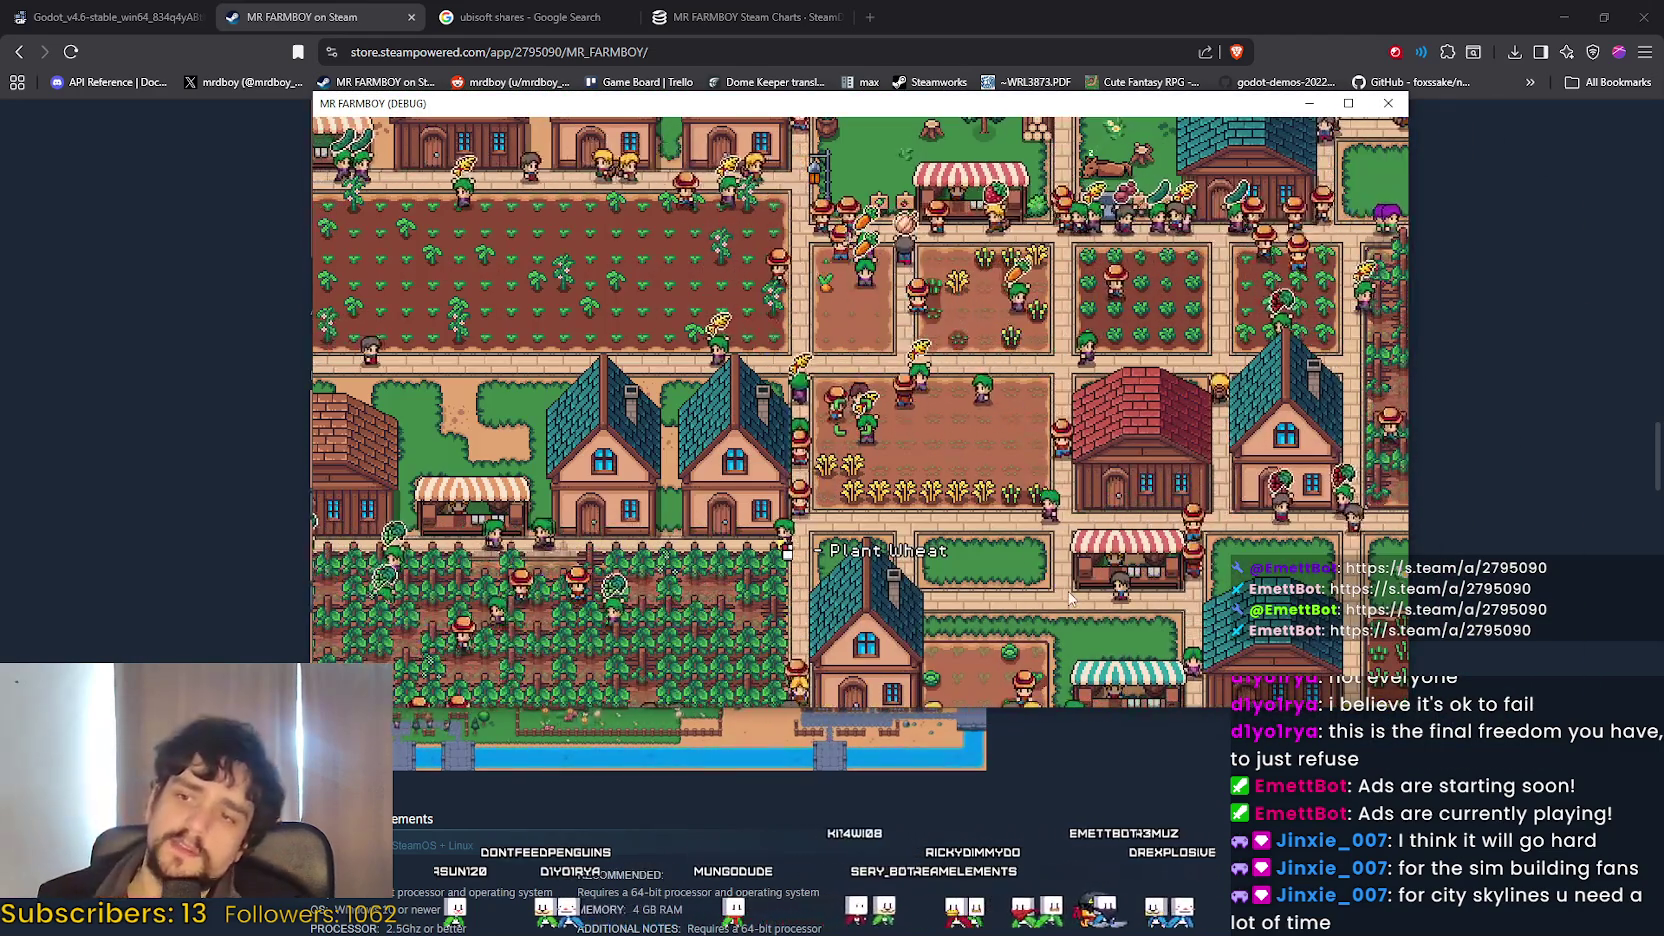
Pan the camera around the farm town with WASD, zoom out and in, then close the game with Alt+F4.
key(s)
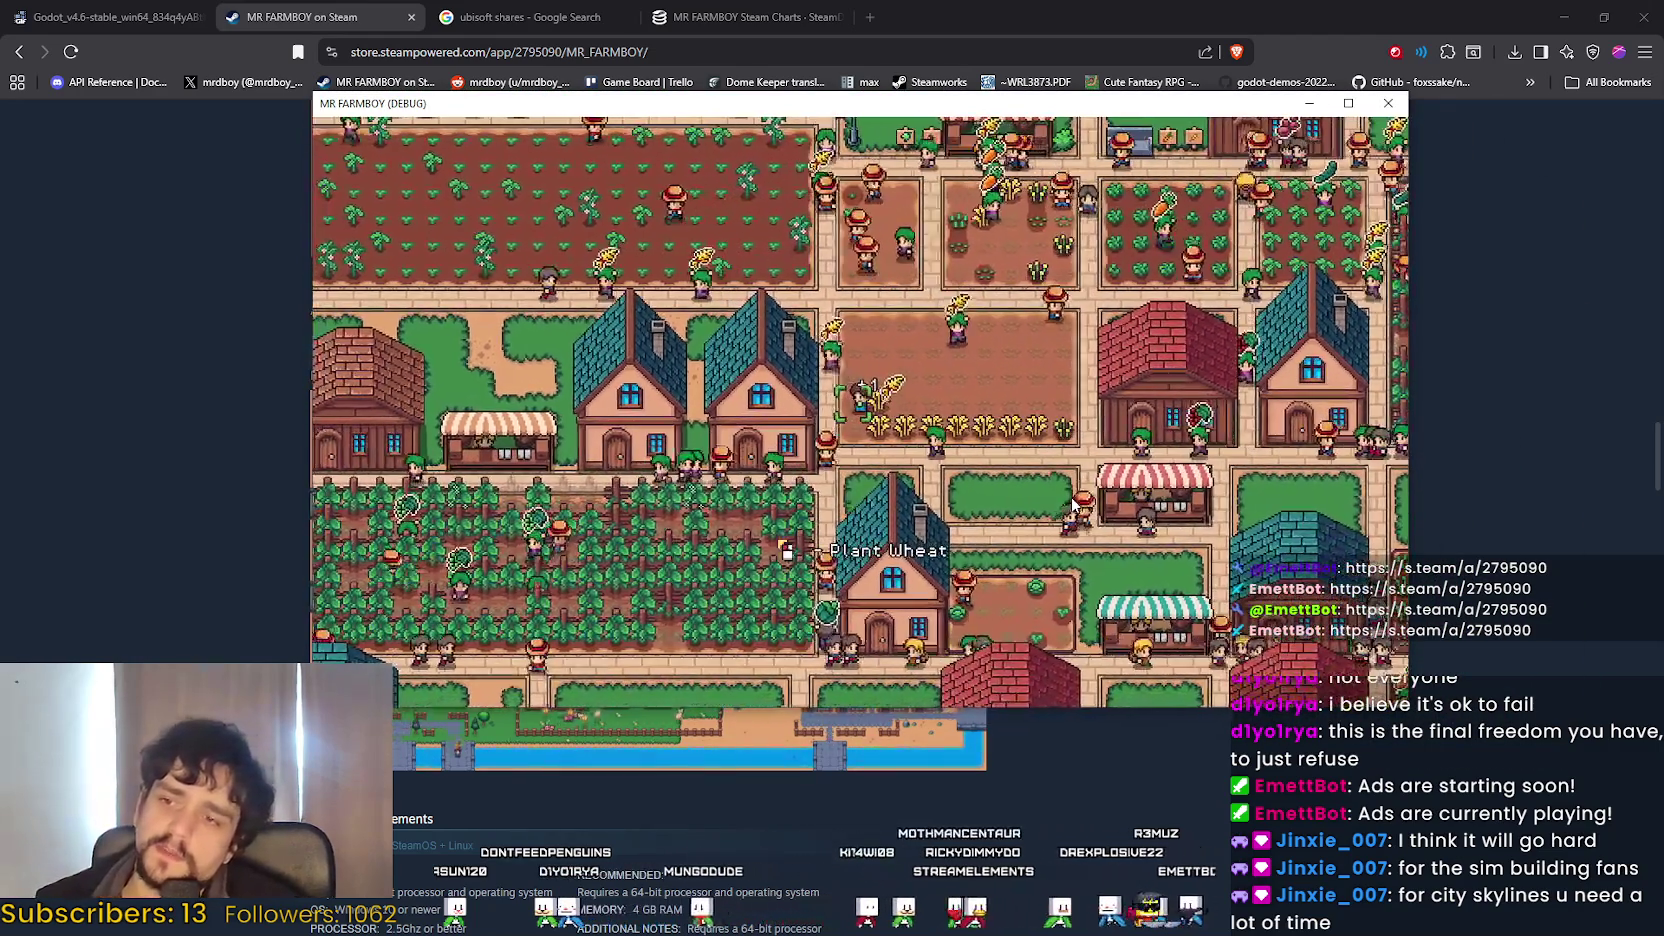
key(d)
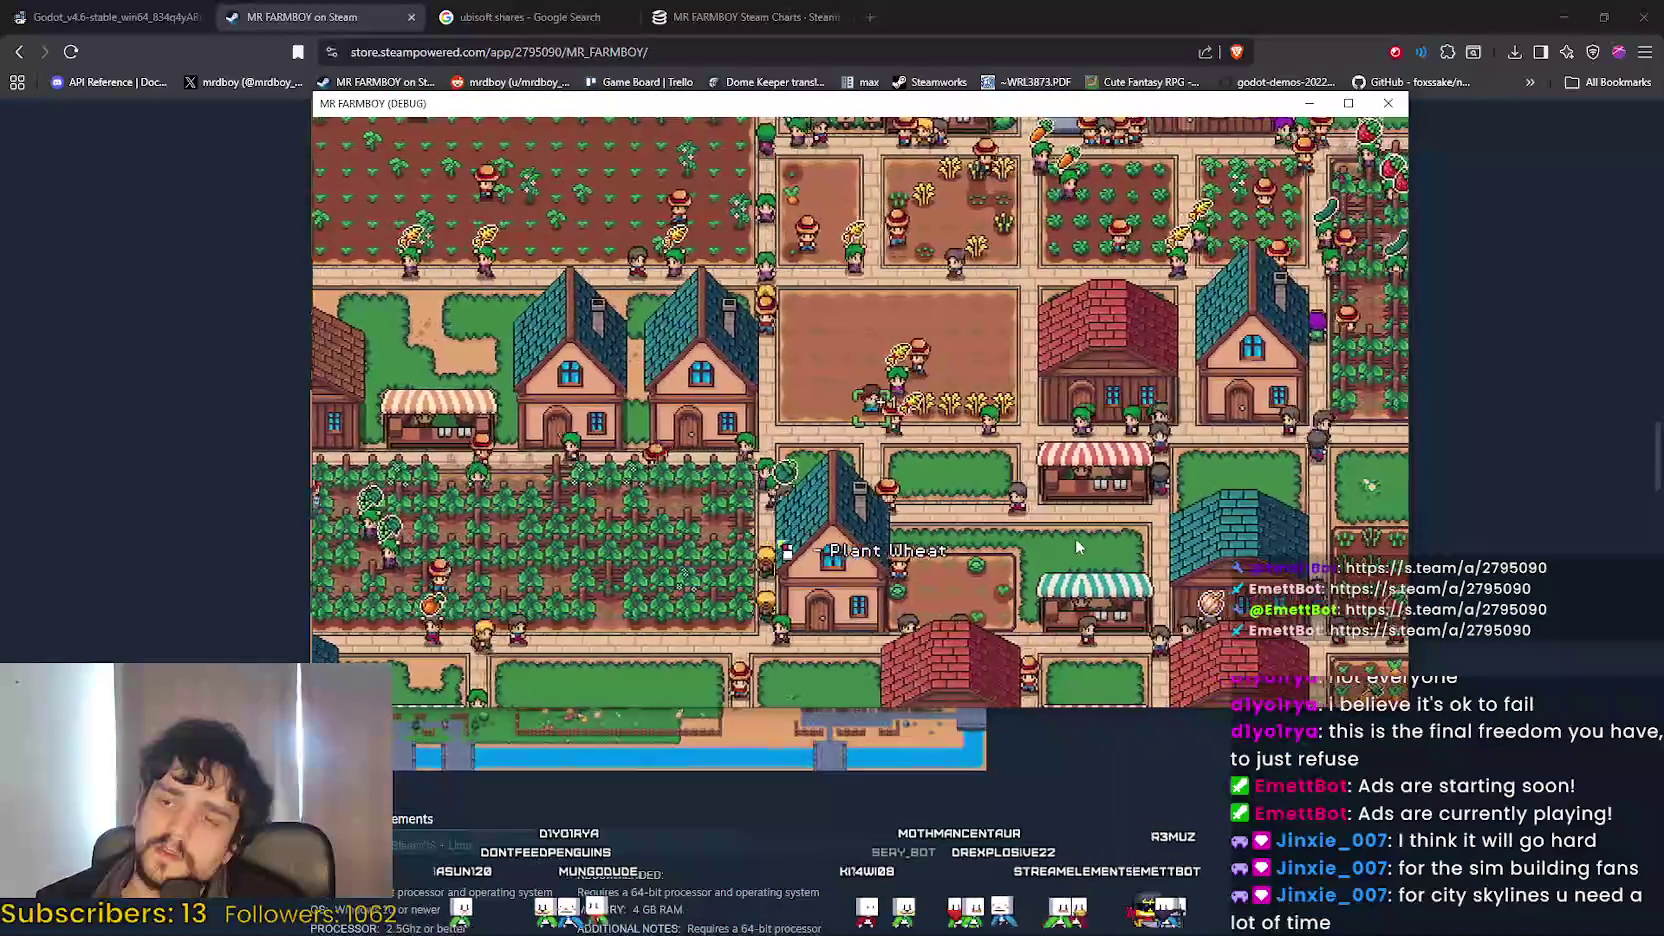
key(d)
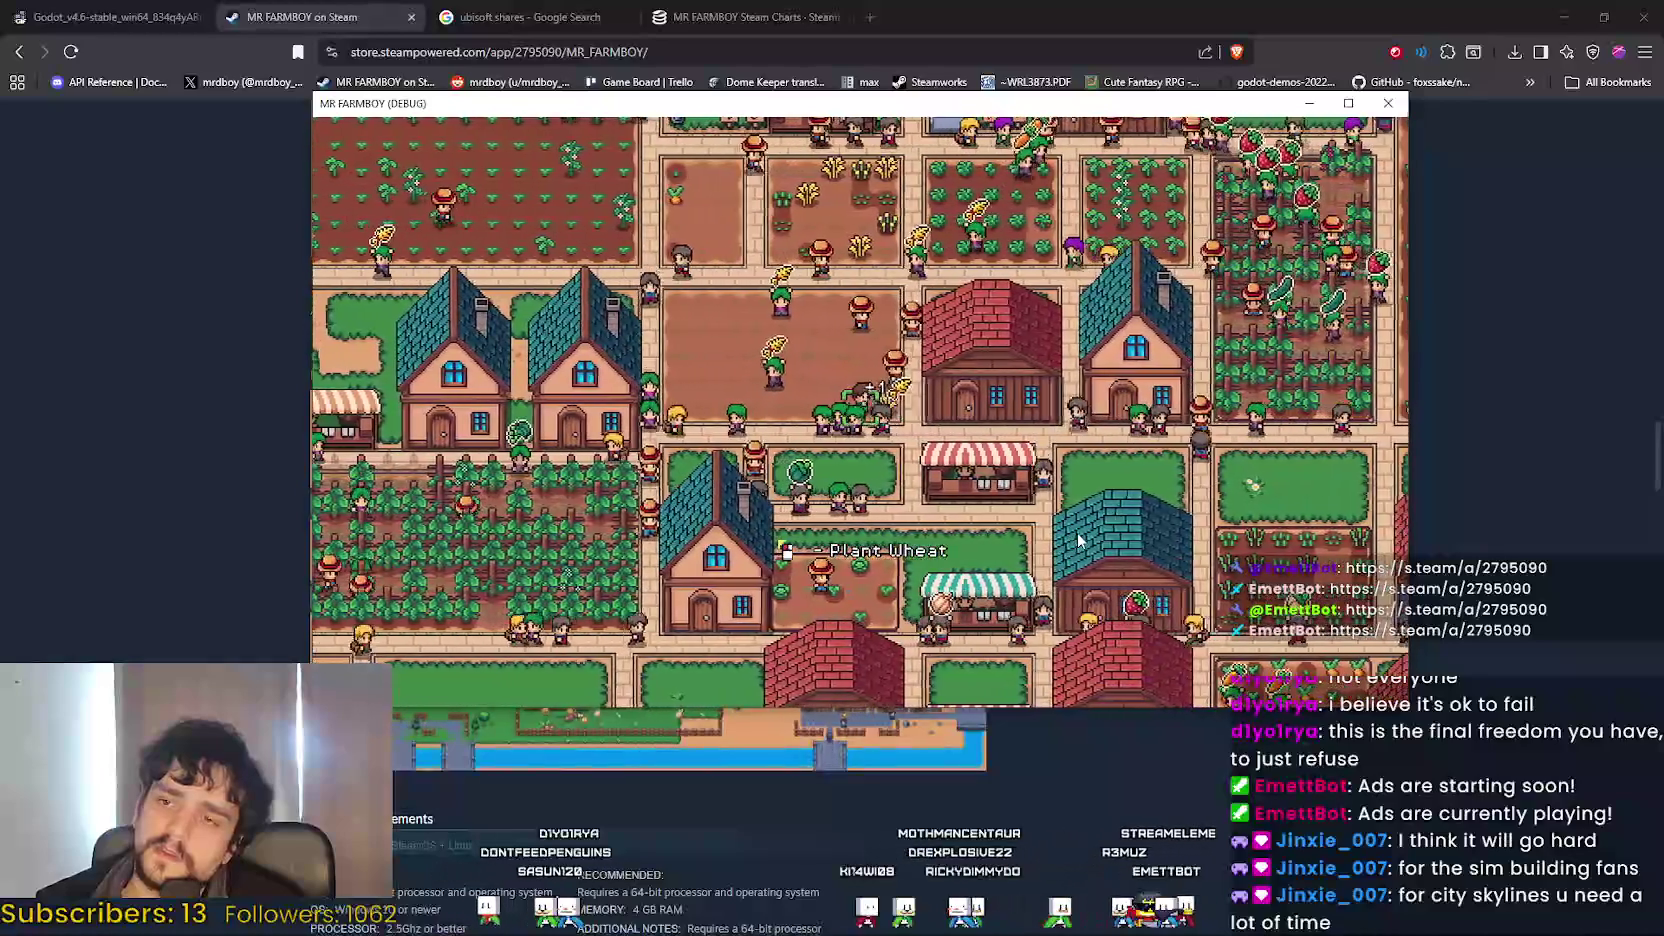
key(a)
key(s)
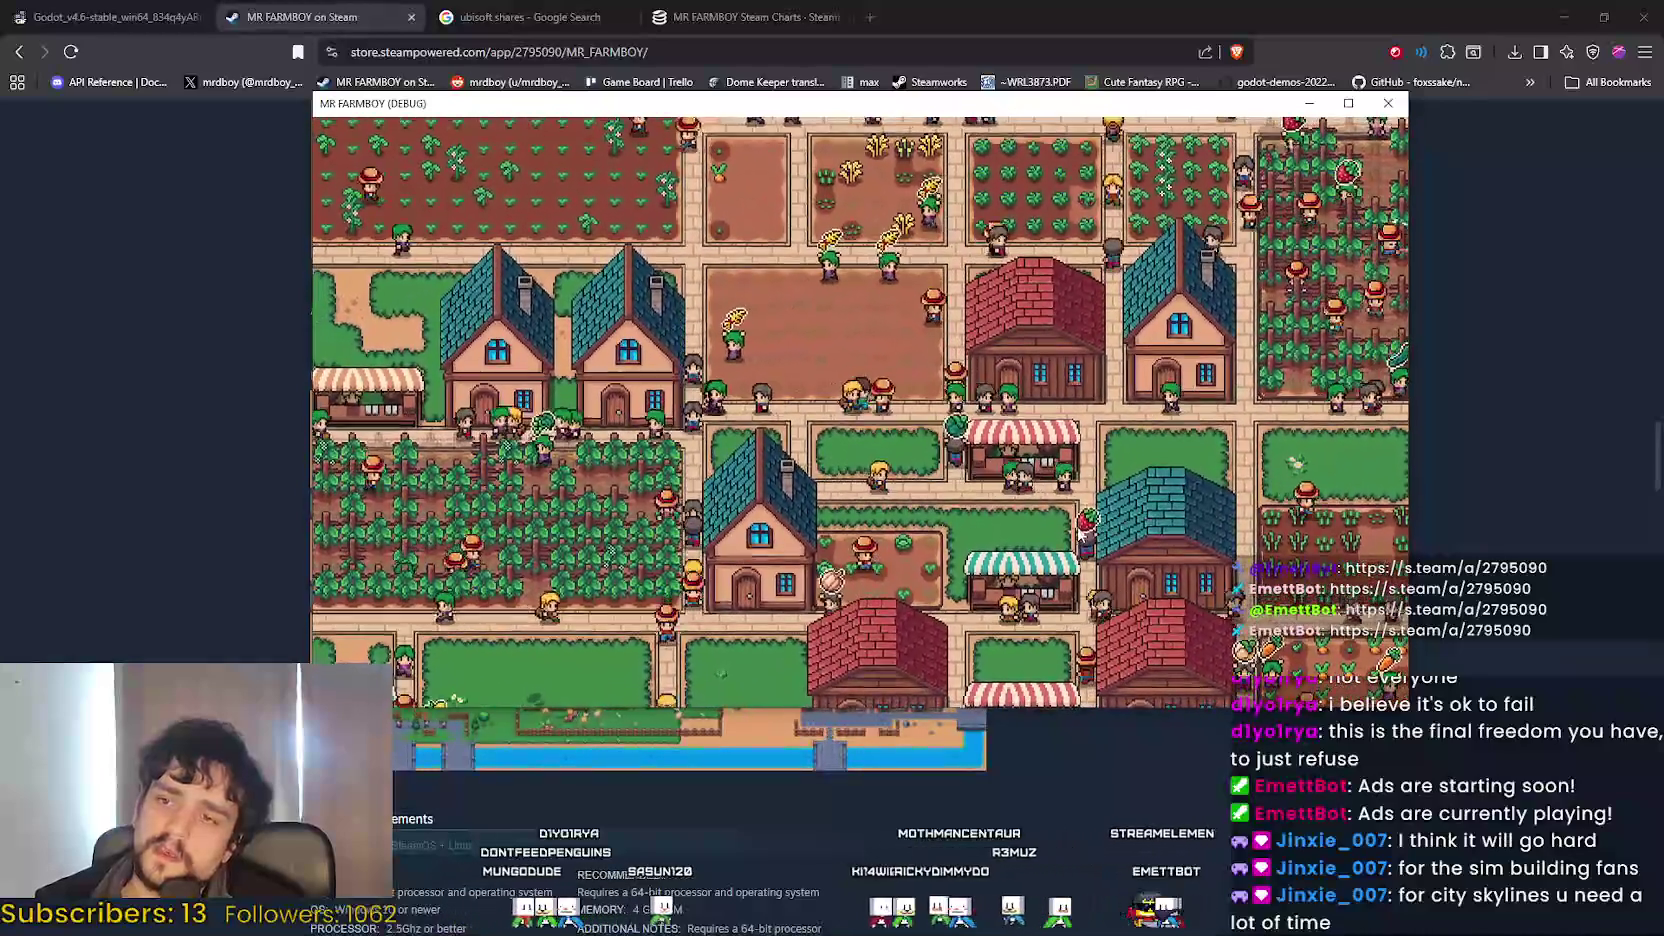
scroll(1076, 521, down, 3)
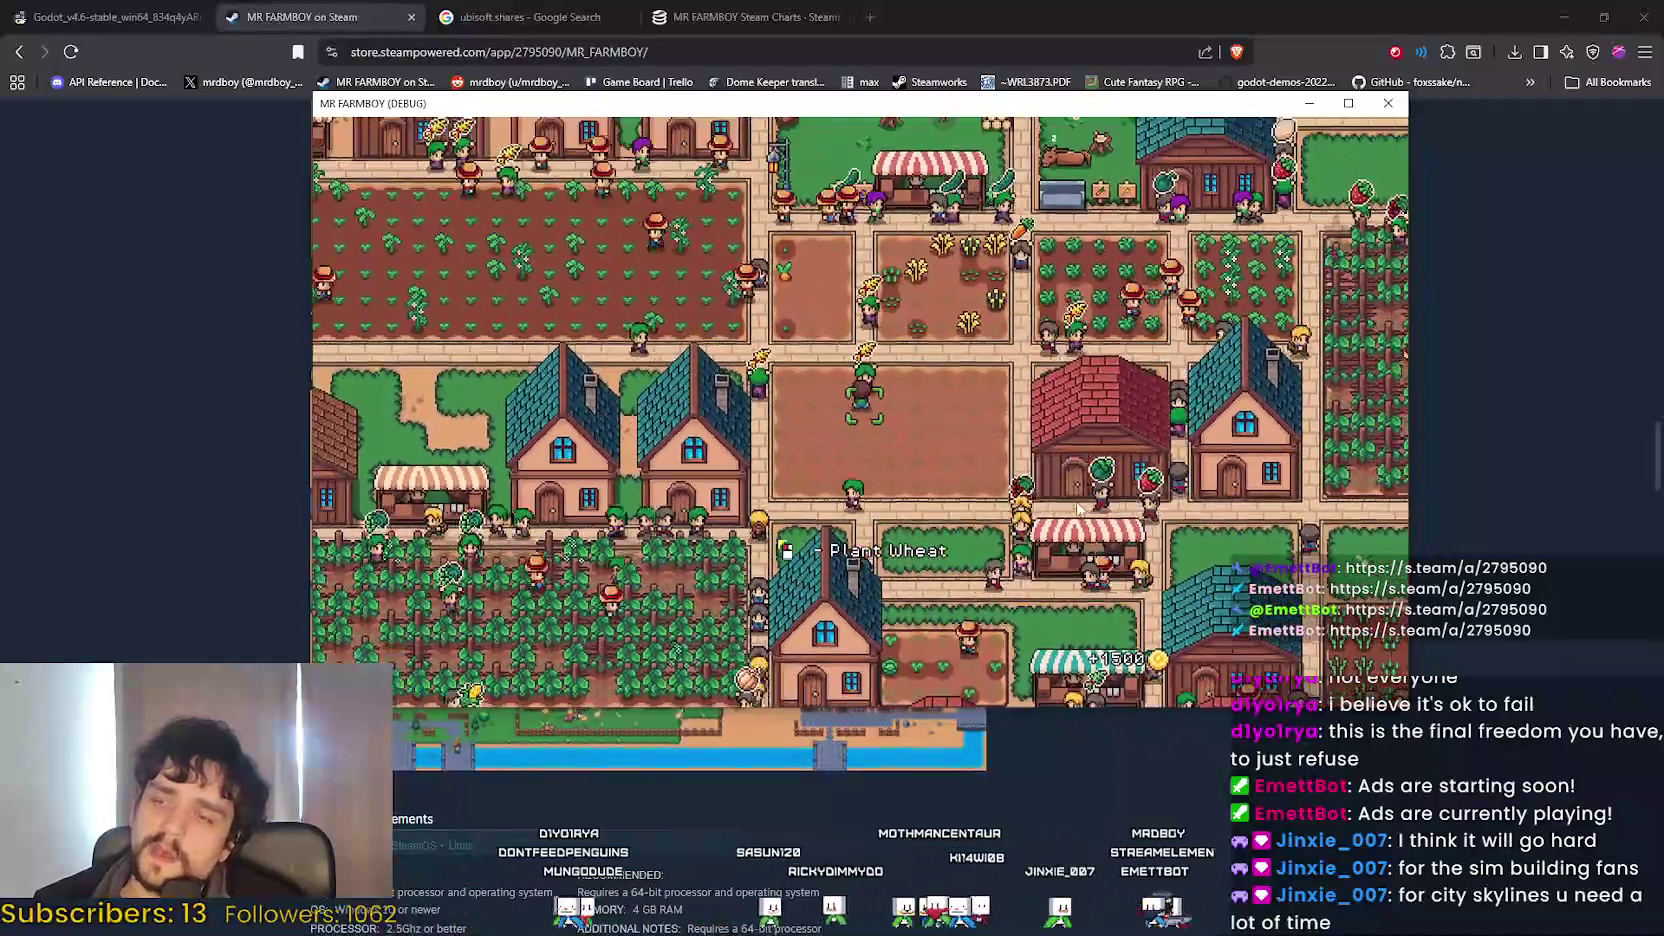
scroll(1078, 510, up, 2)
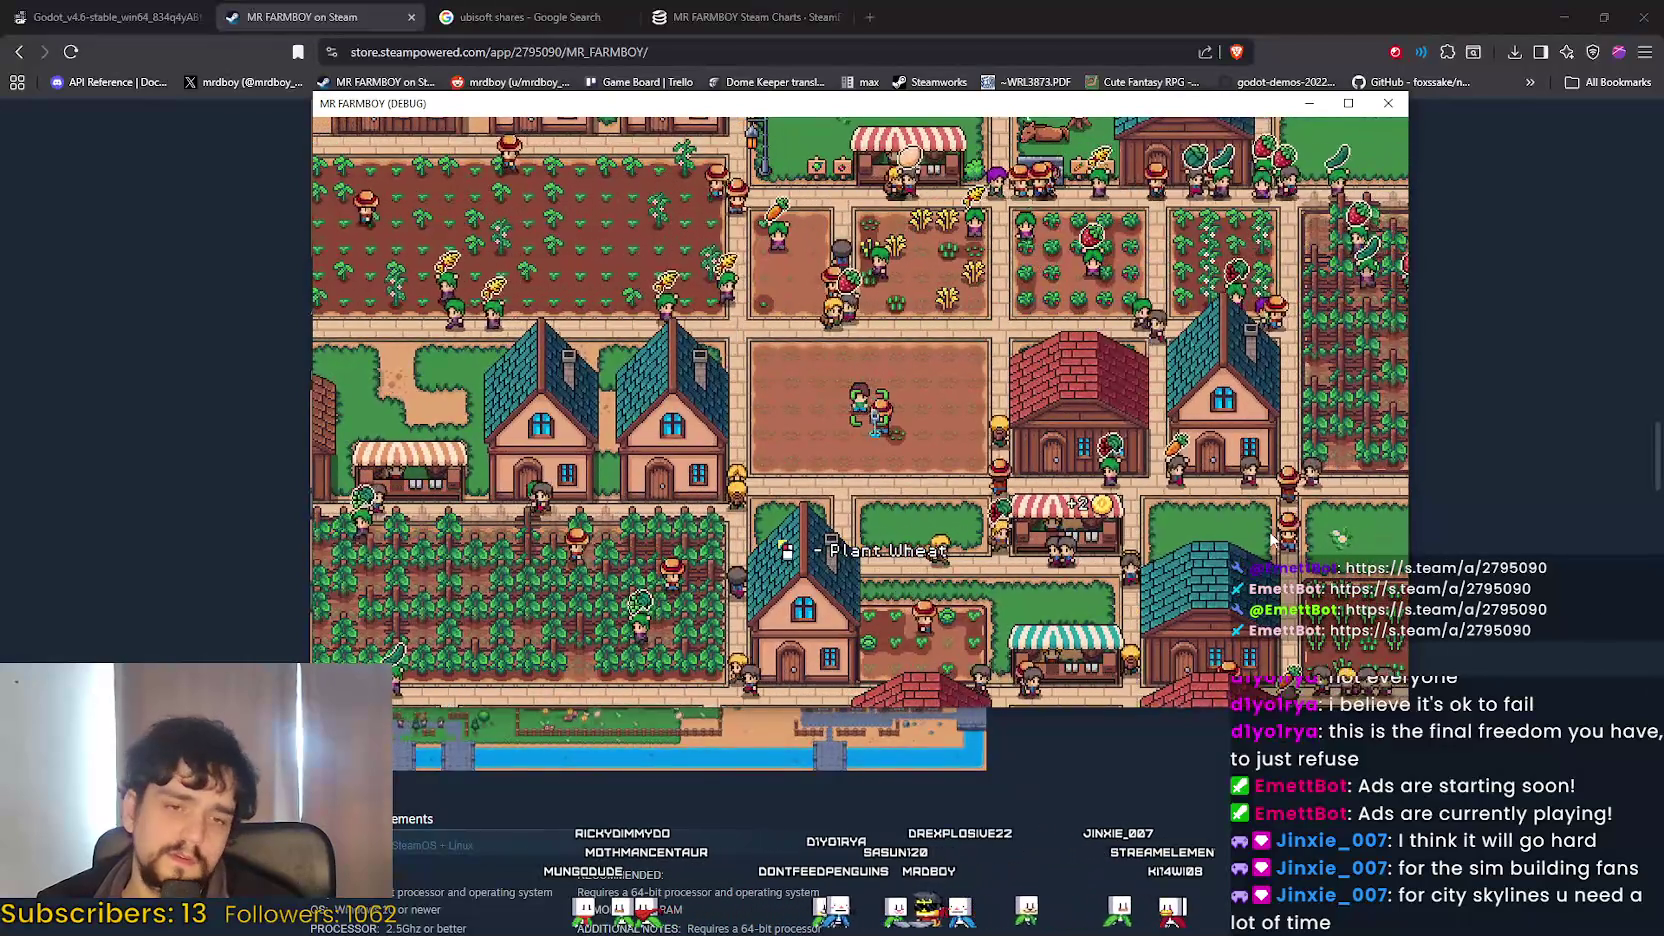
key(s)
key(w)
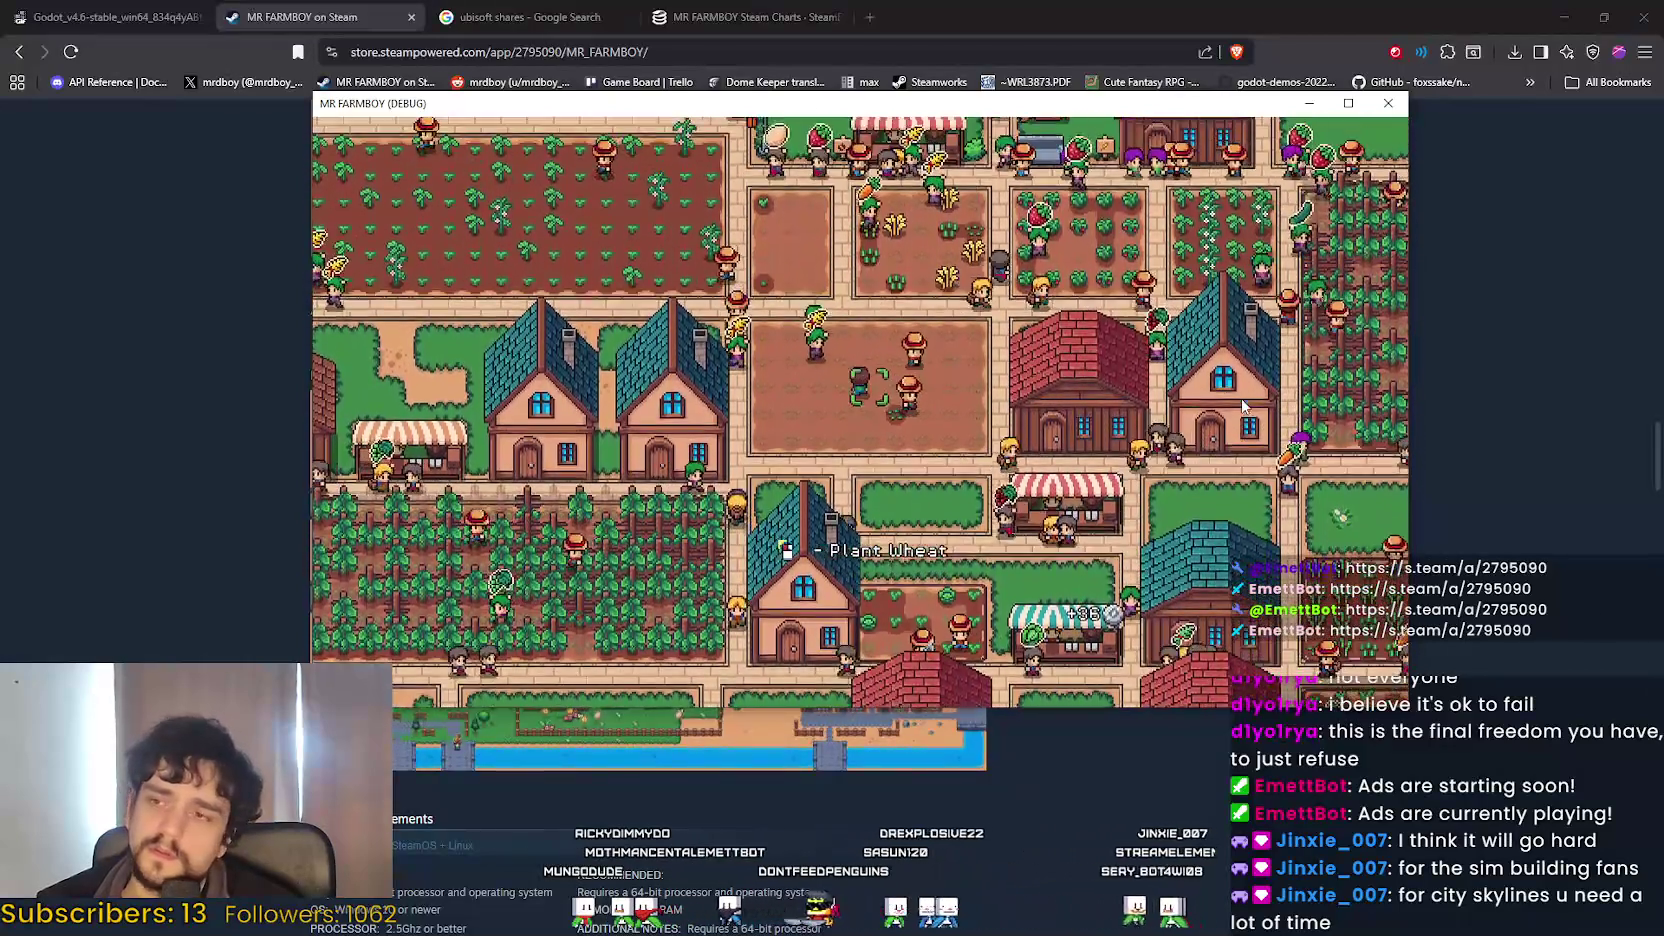
key(s)
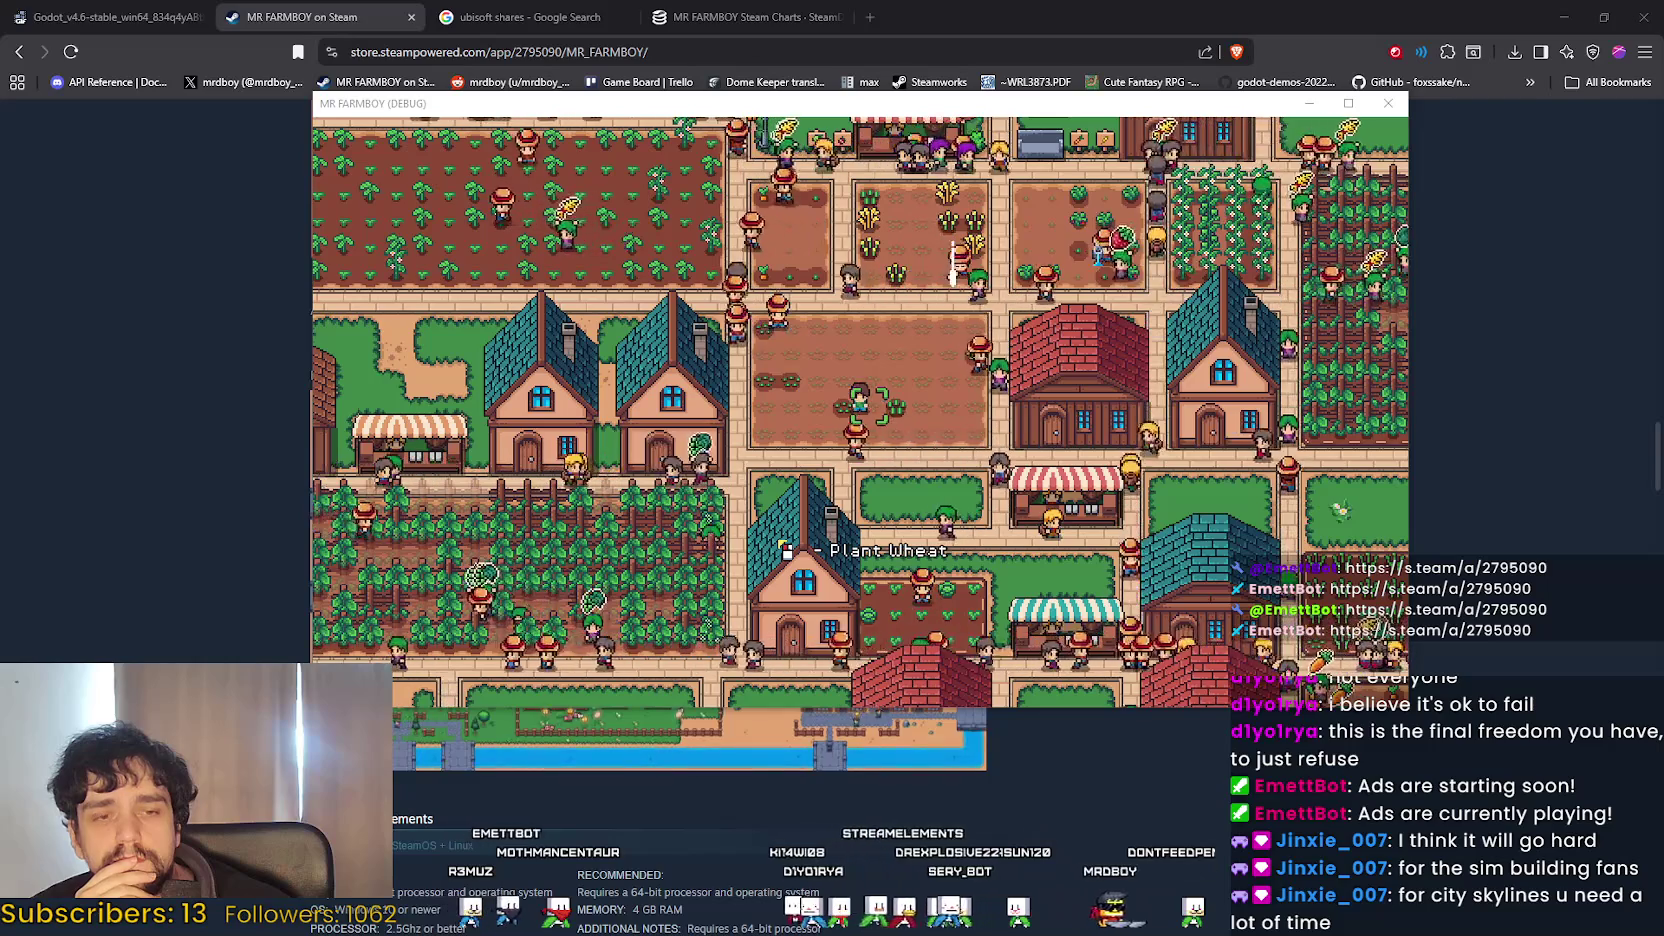
key(alt+F4)
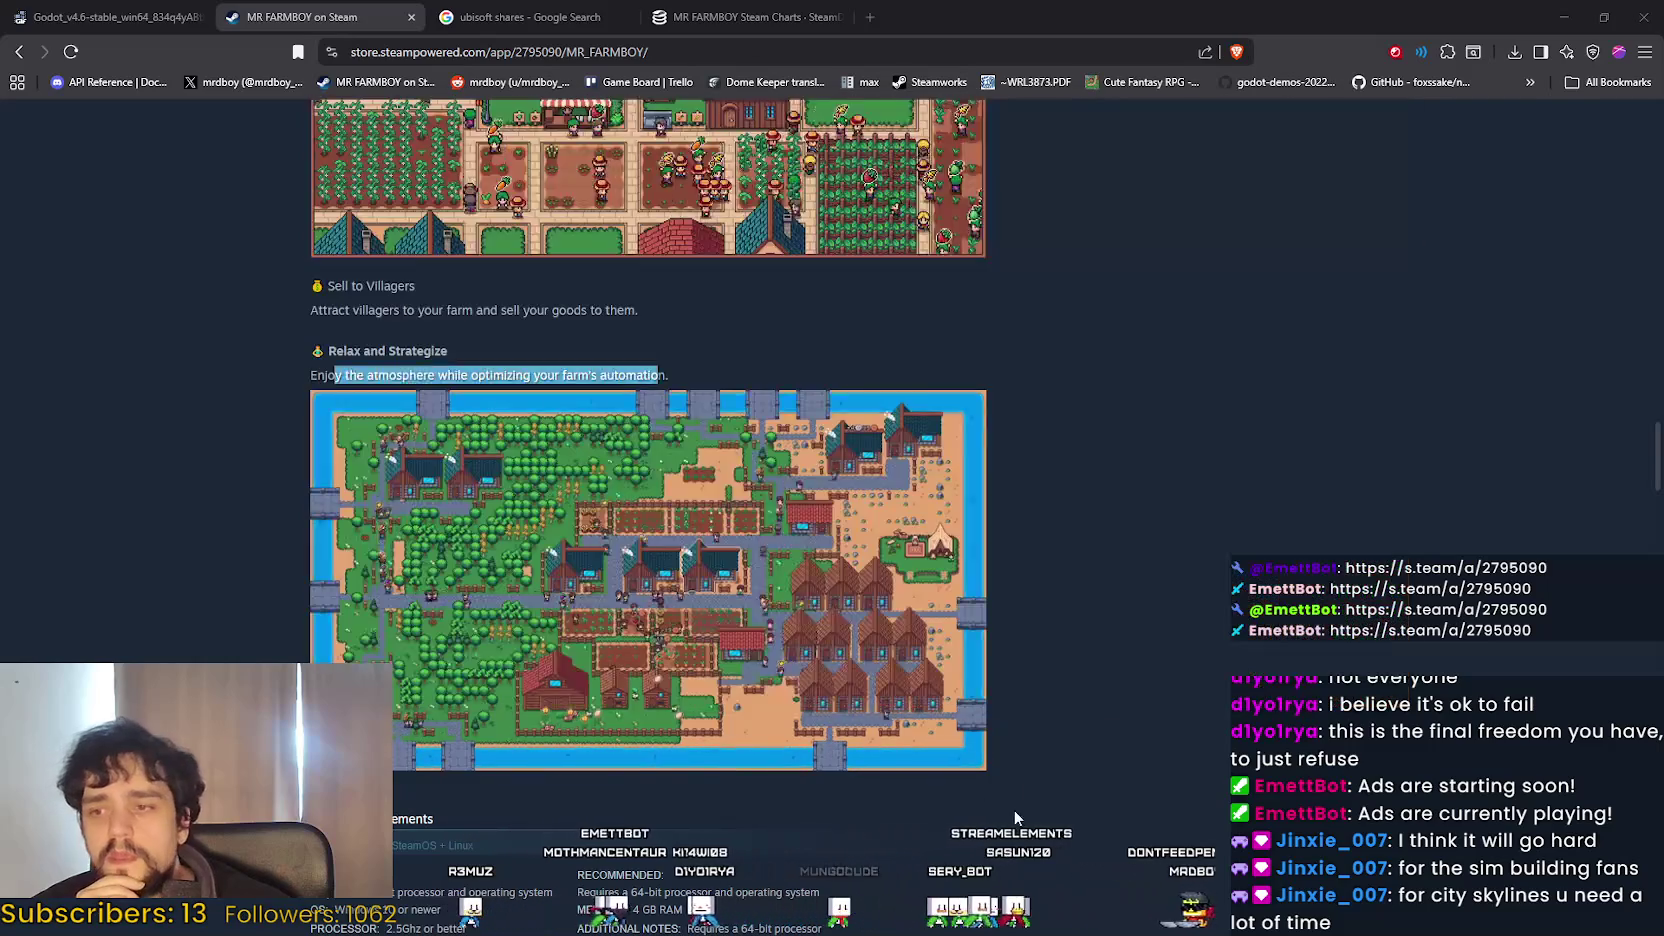
Reload the MR FARMBOY Steam store page from the right-click menu.
scroll(1056, 699, up, 15)
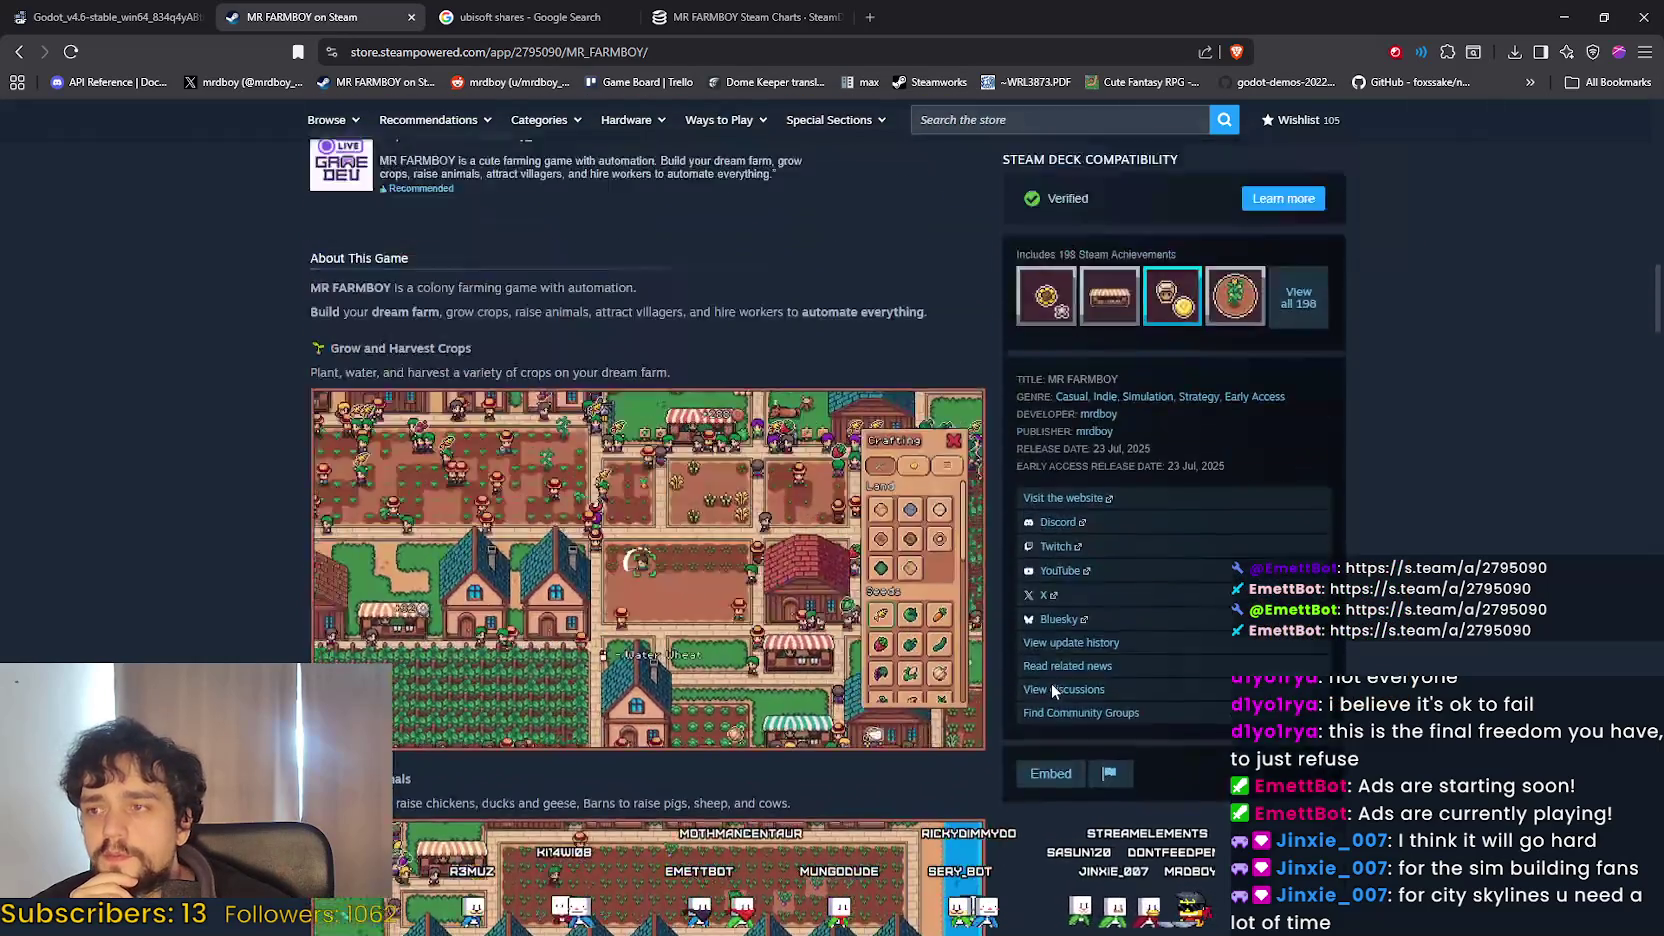
scroll(1050, 682, down, 2)
right_click(1134, 538)
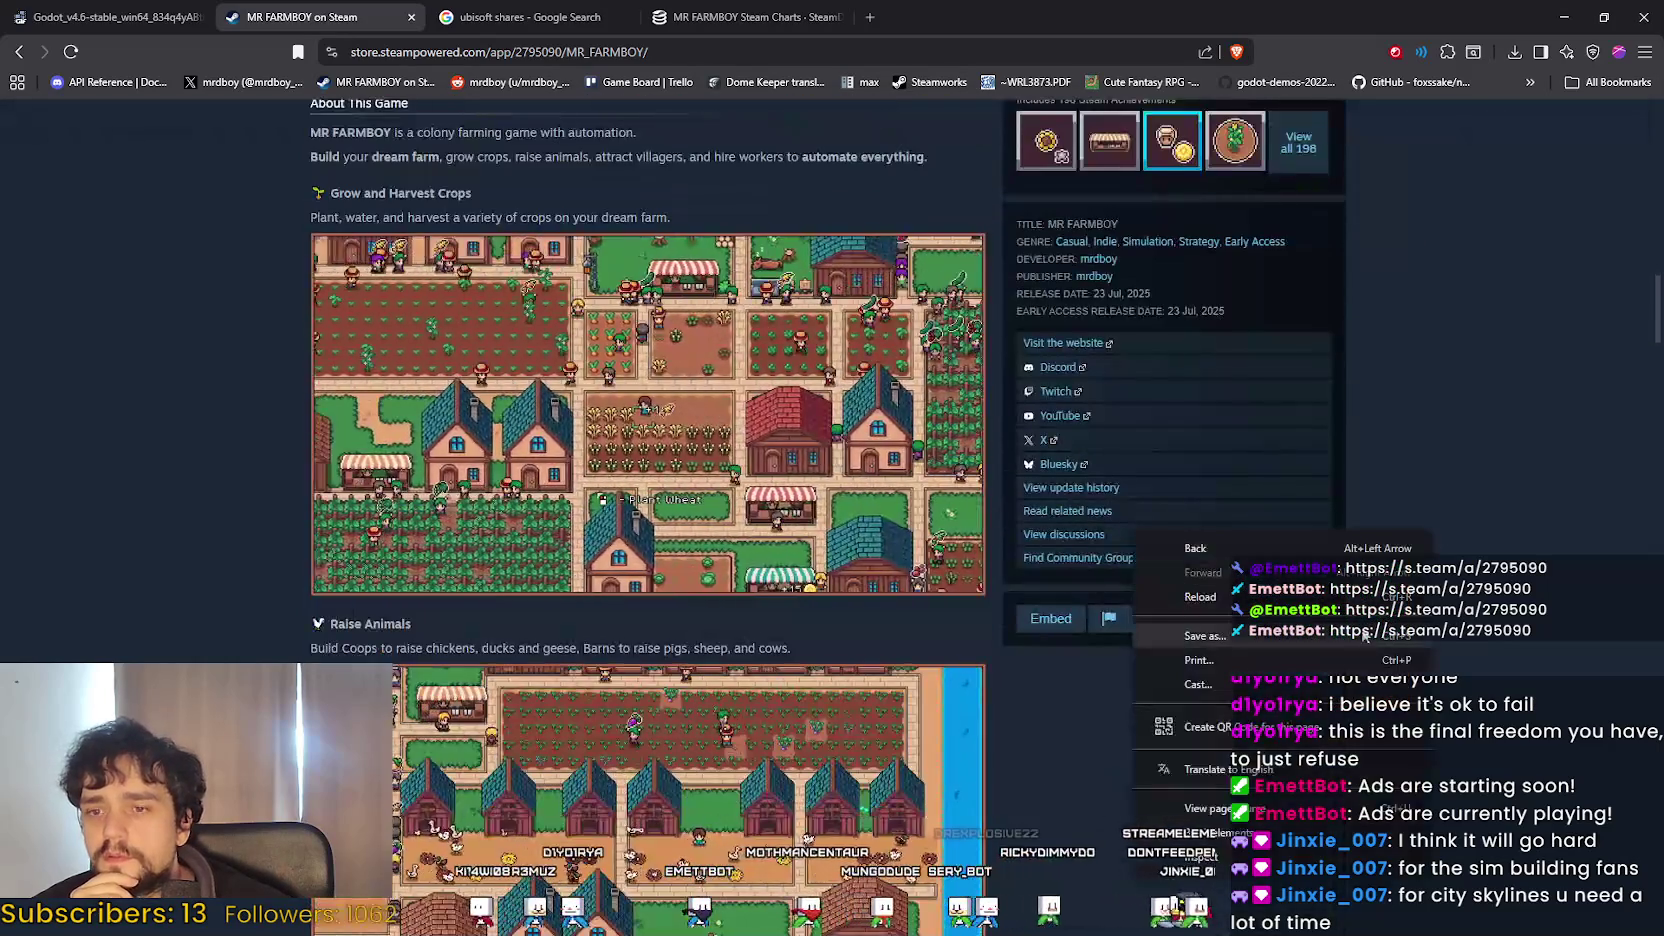
click(1205, 596)
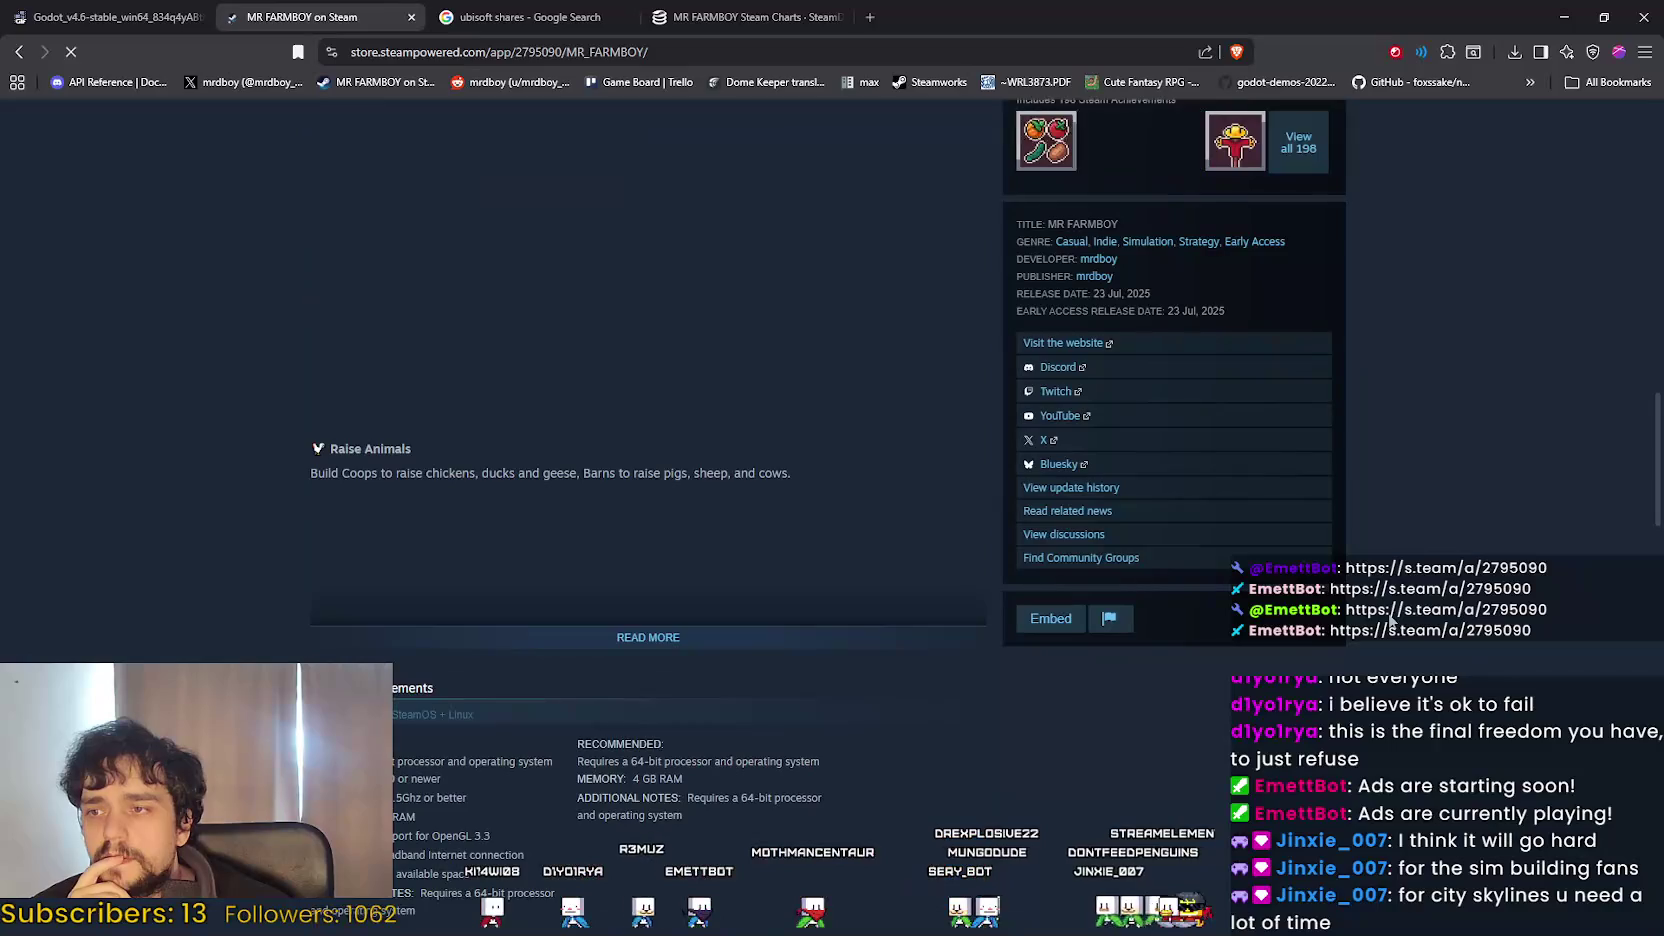
Expand the full game description, browse its feature sections, and return to the Godot editor.
click(652, 815)
scroll(667, 728, down, 10)
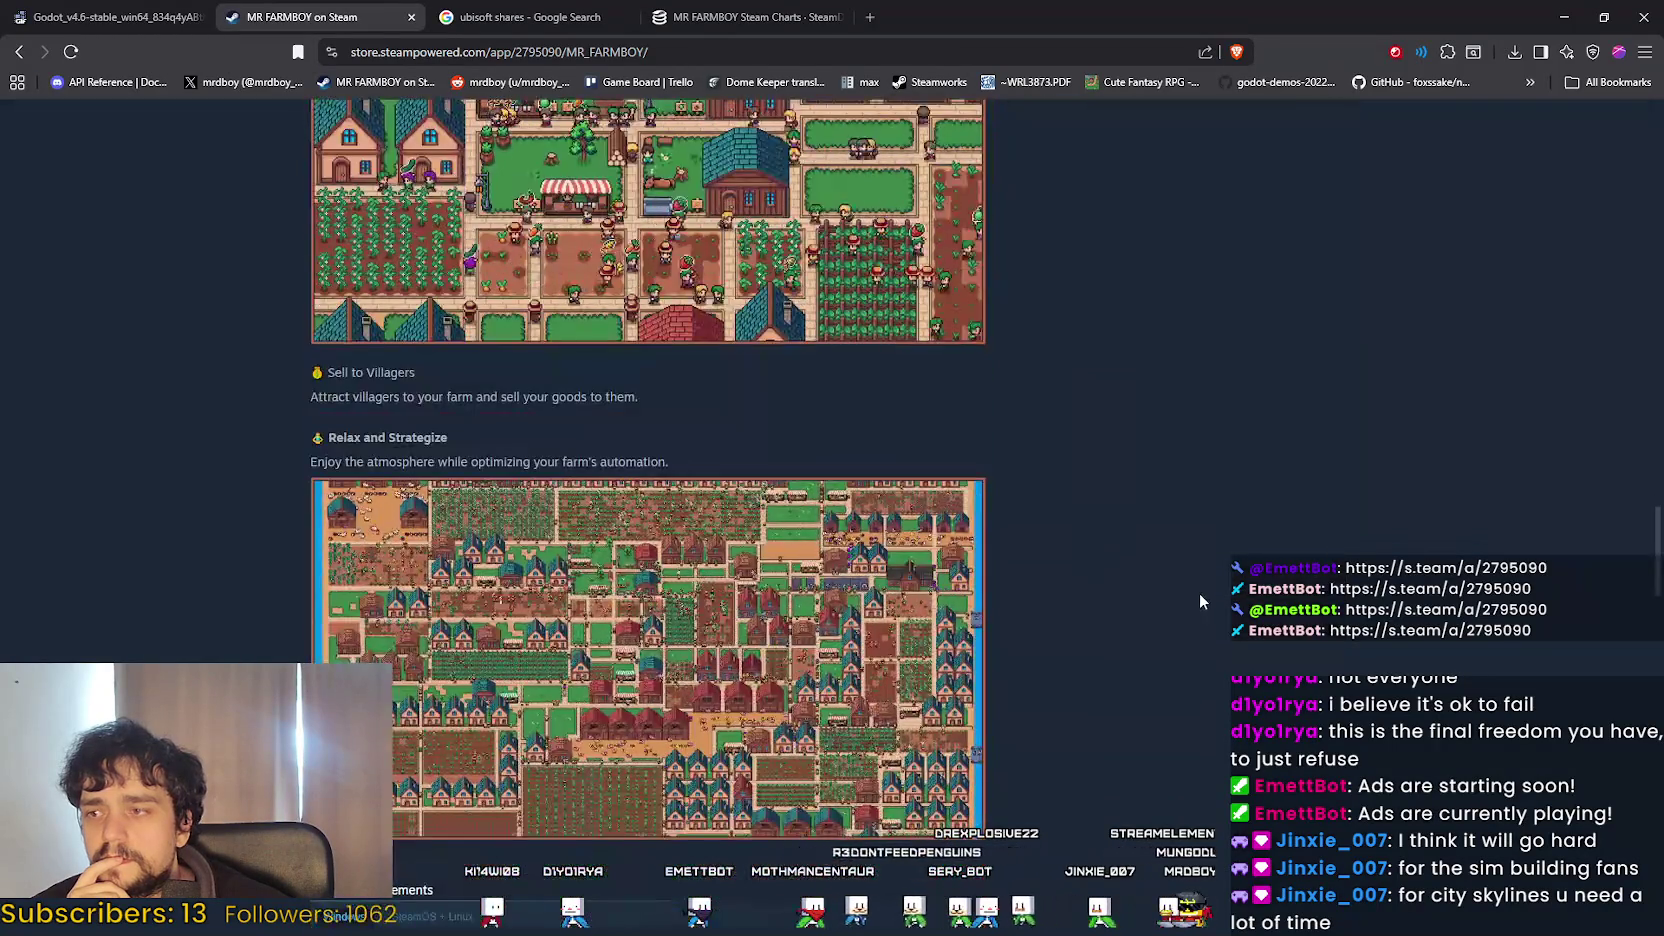
scroll(1199, 592, up, 8)
scroll(1199, 592, down, 3)
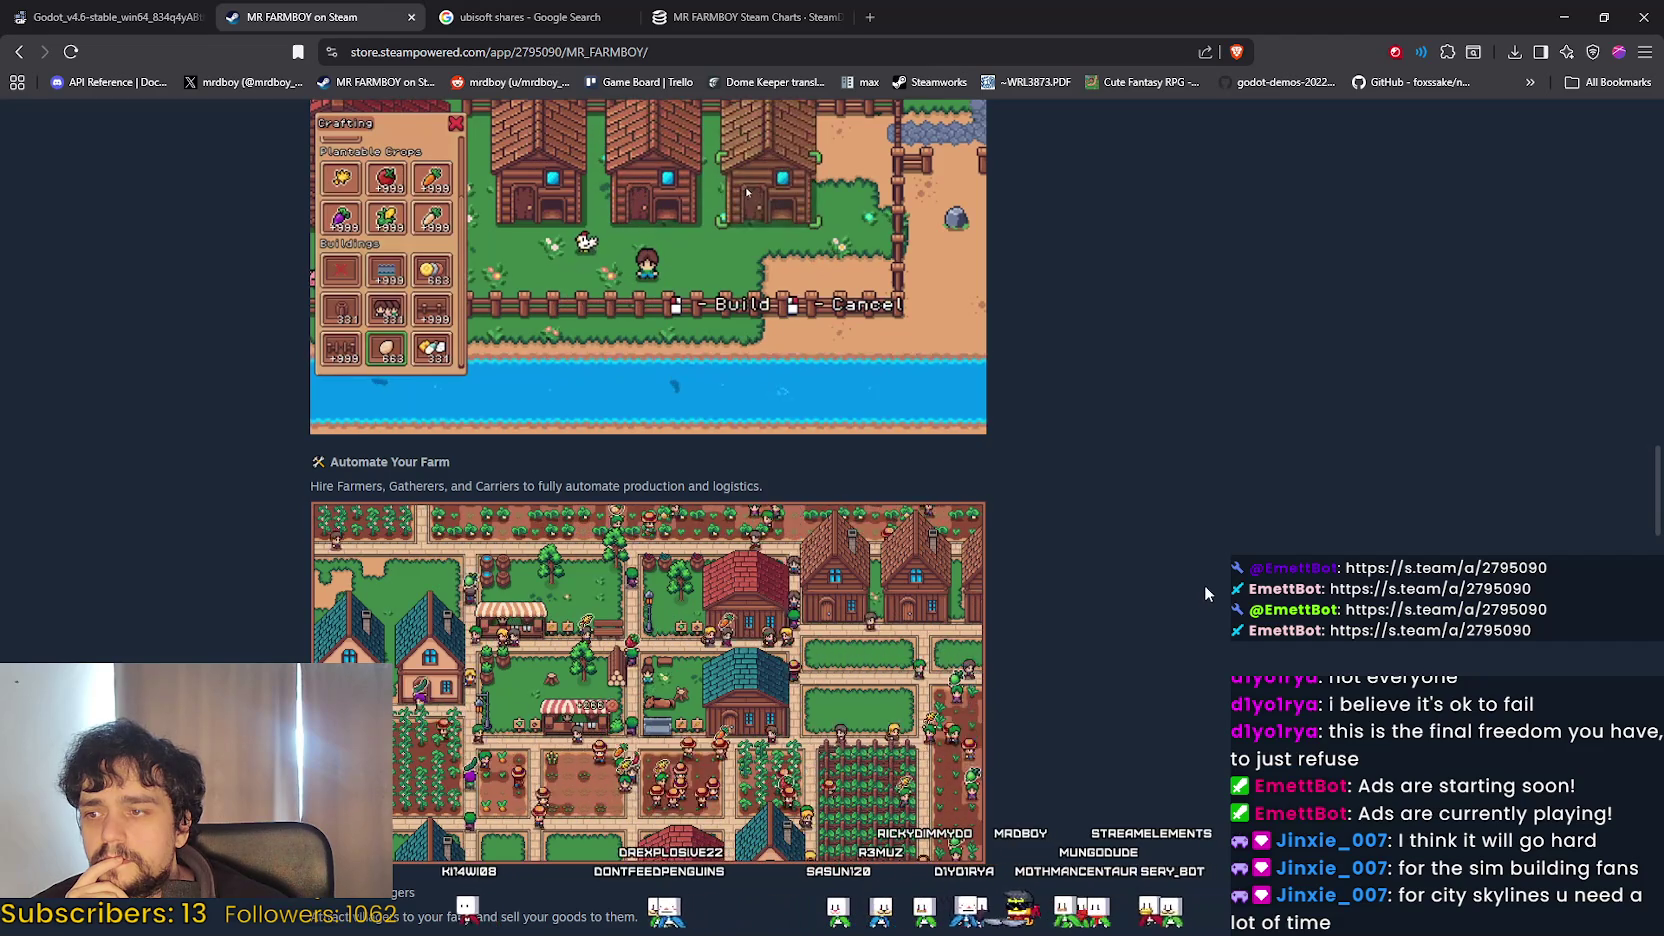
scroll(1206, 582, up, 8)
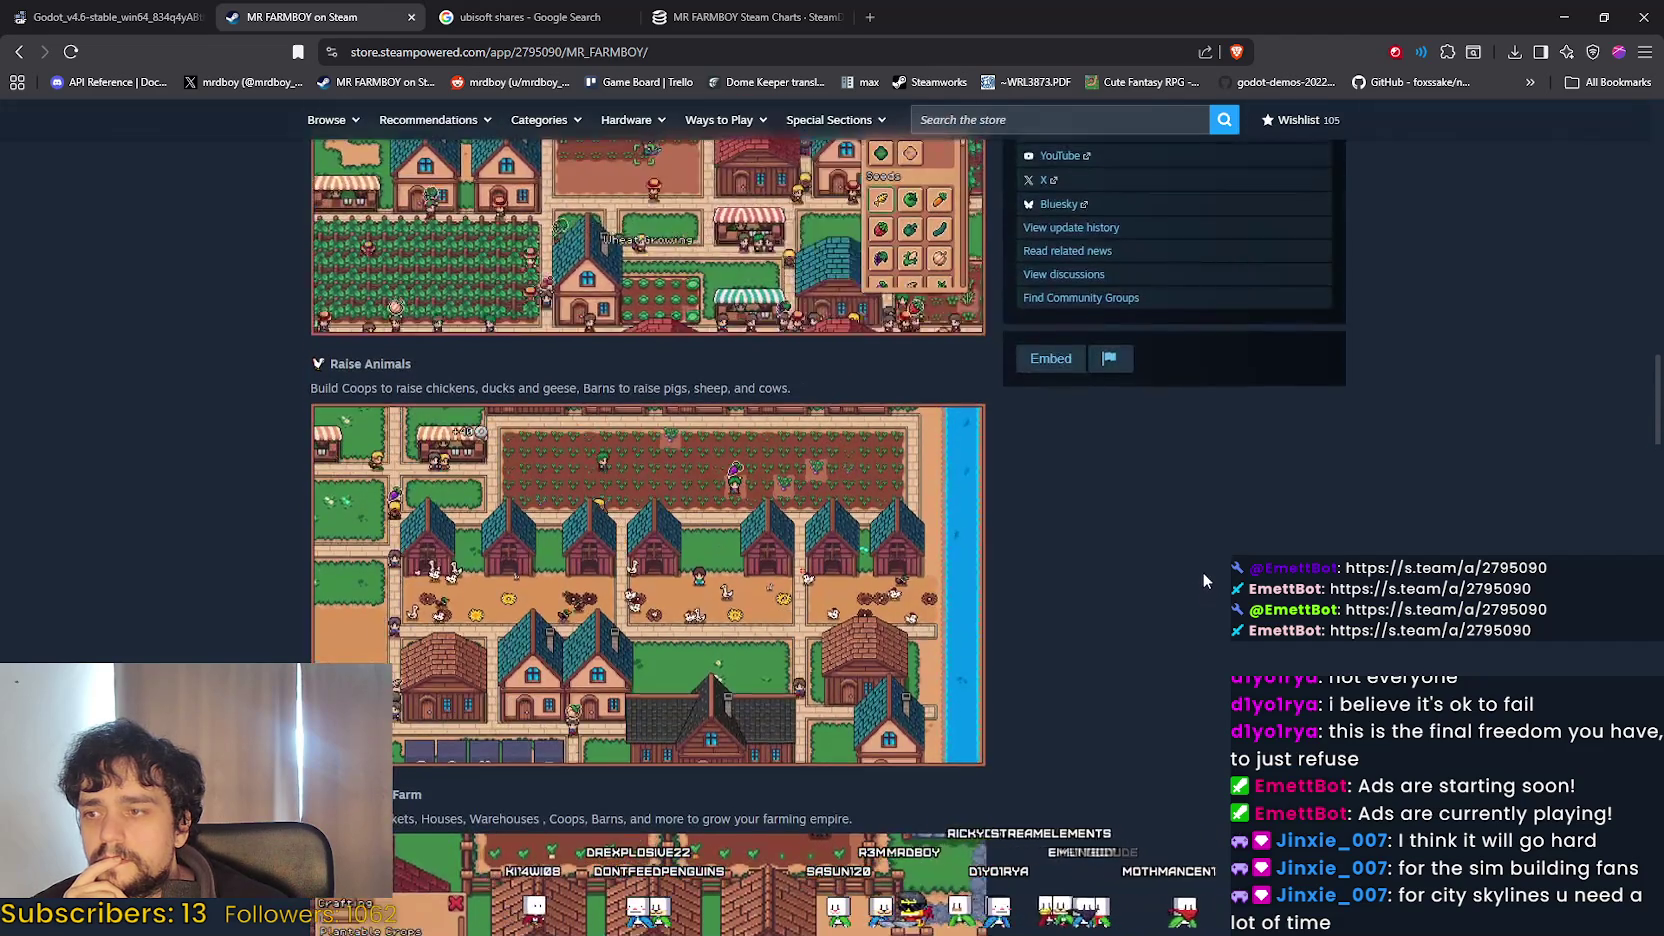
scroll(1202, 571, up, 3)
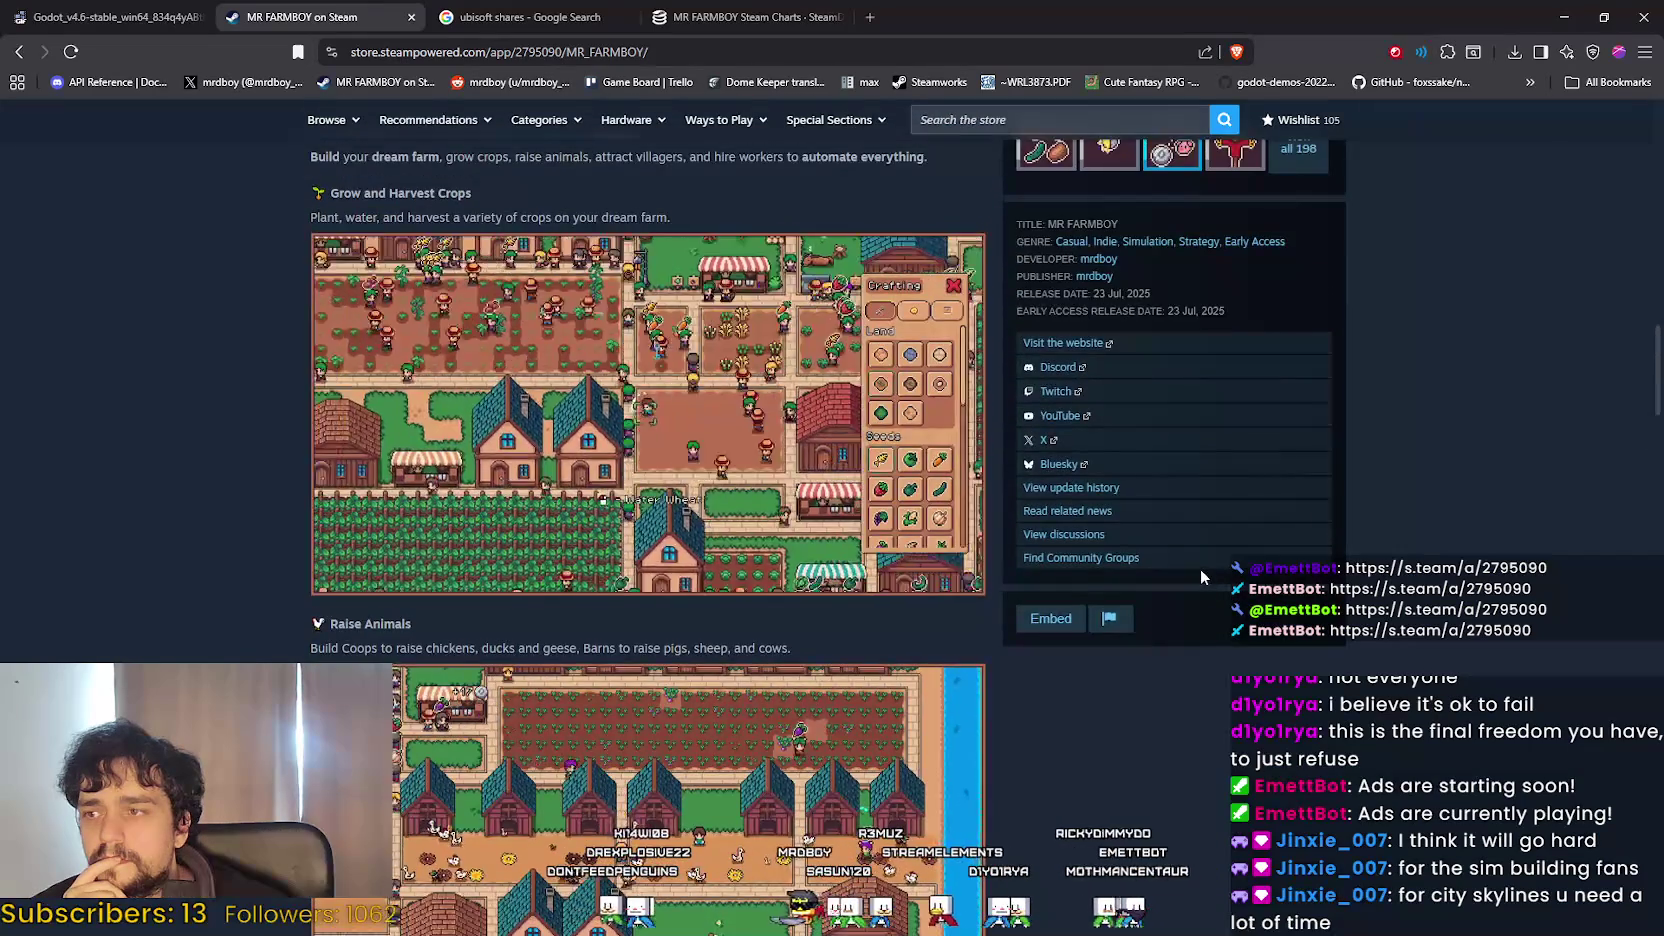
scroll(1200, 577, up, 2)
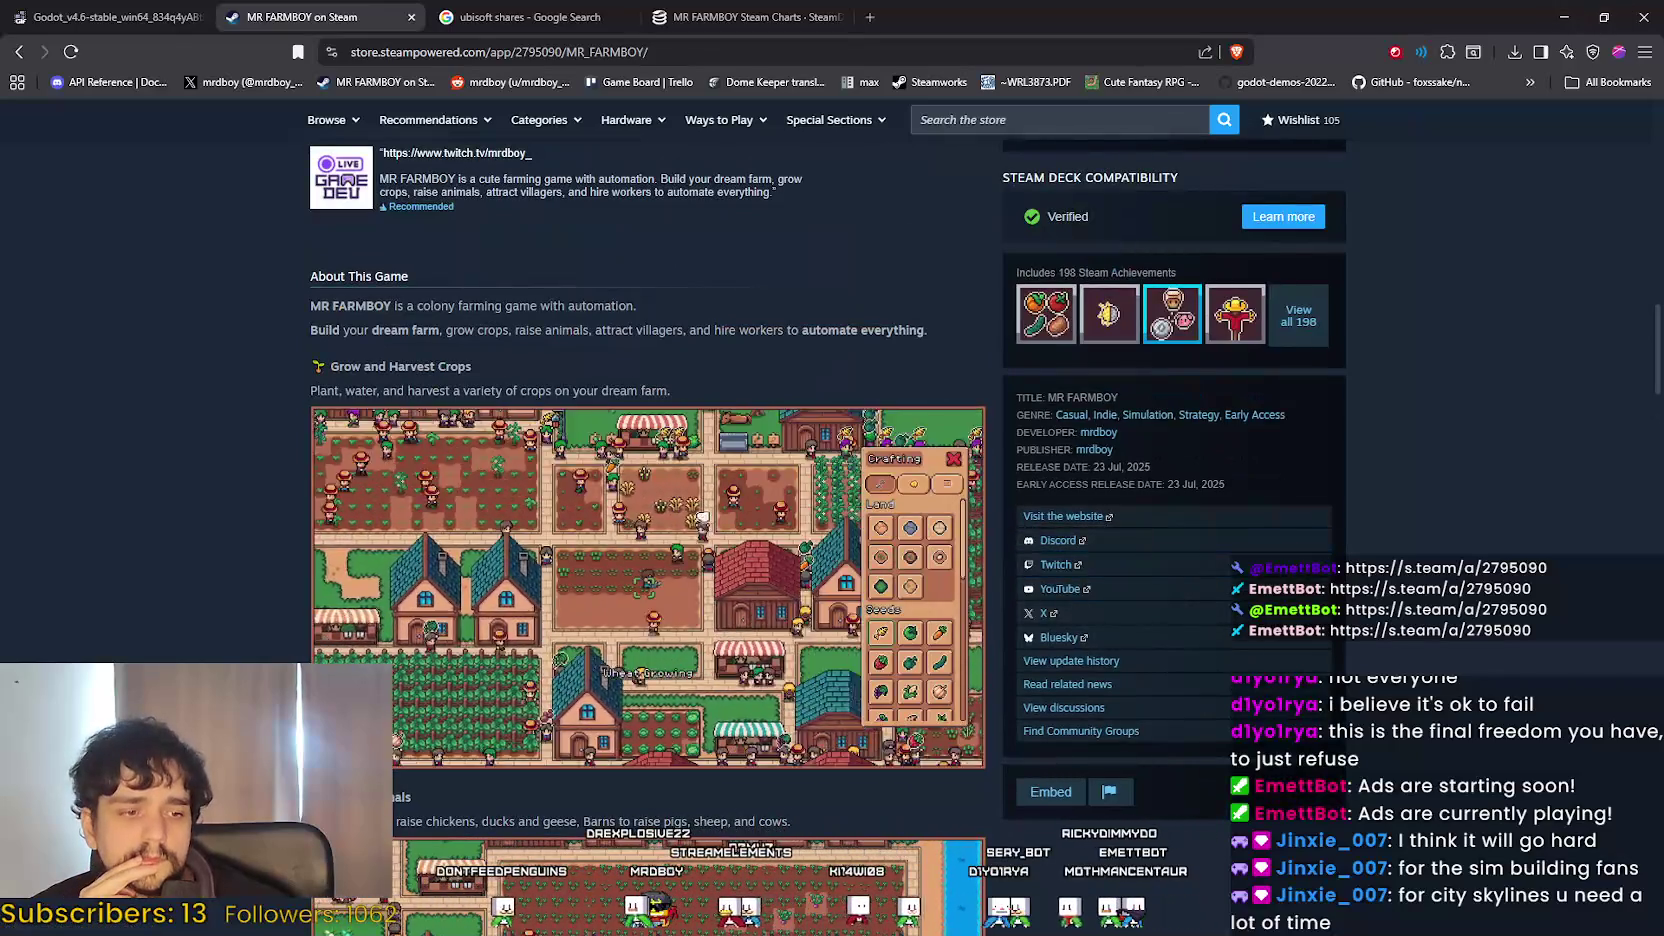
key(alt+Tab)
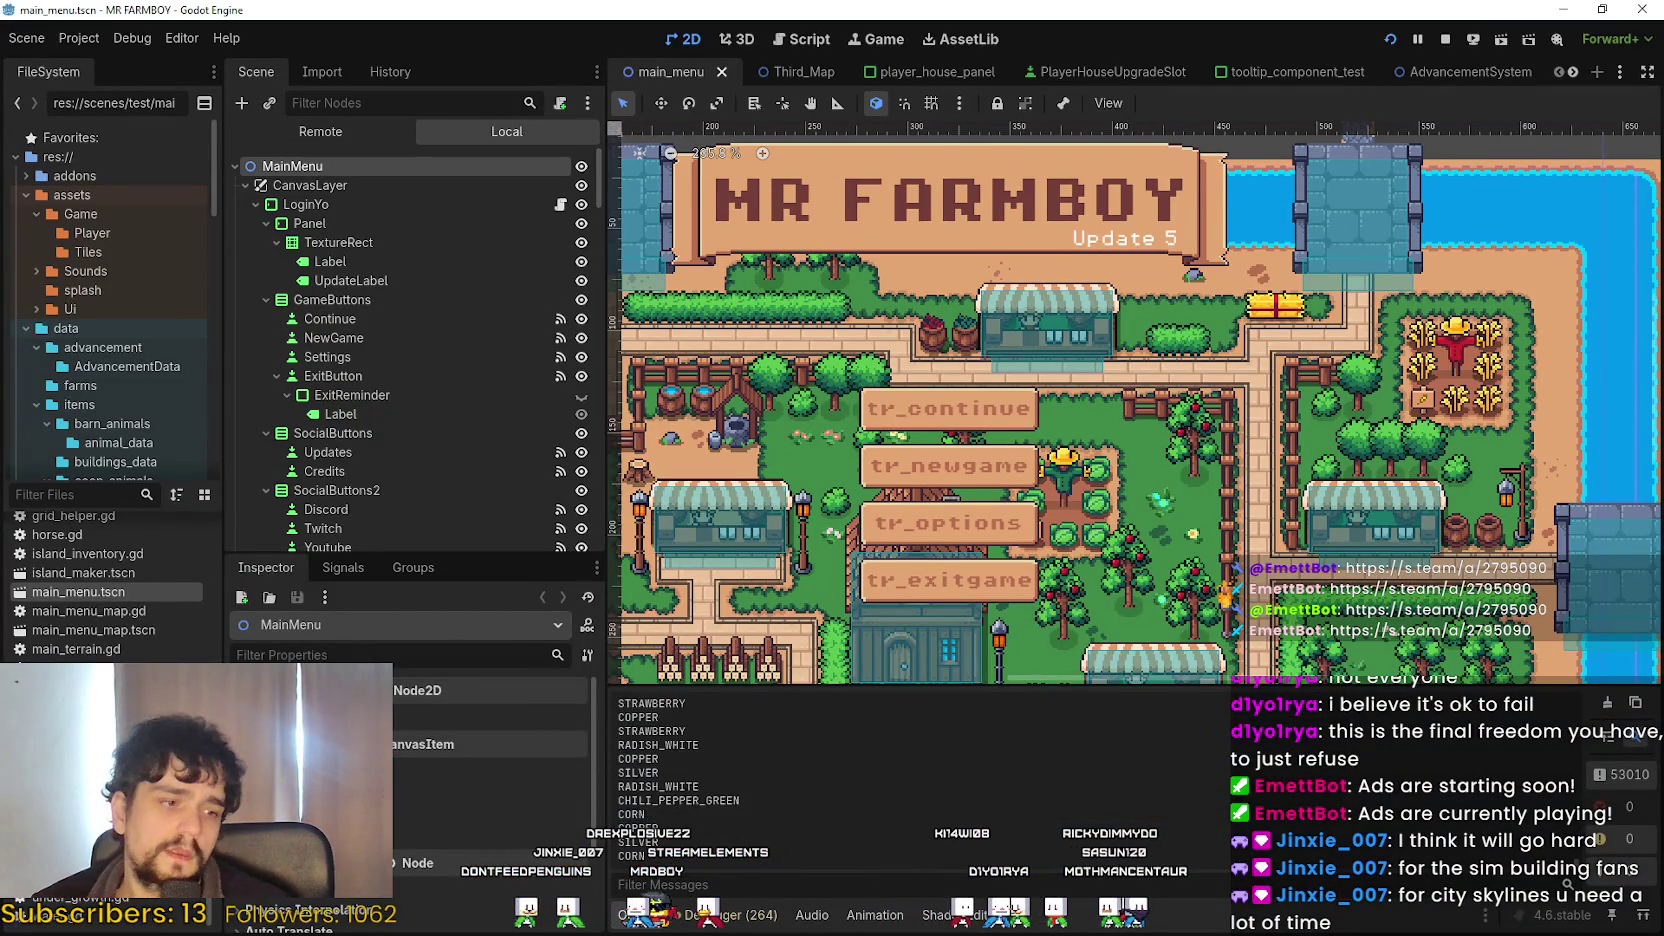
Show the Remote scene tree and select the Camera node under SceneLoader > Game > Player.
key(alt+Tab)
click(363, 7)
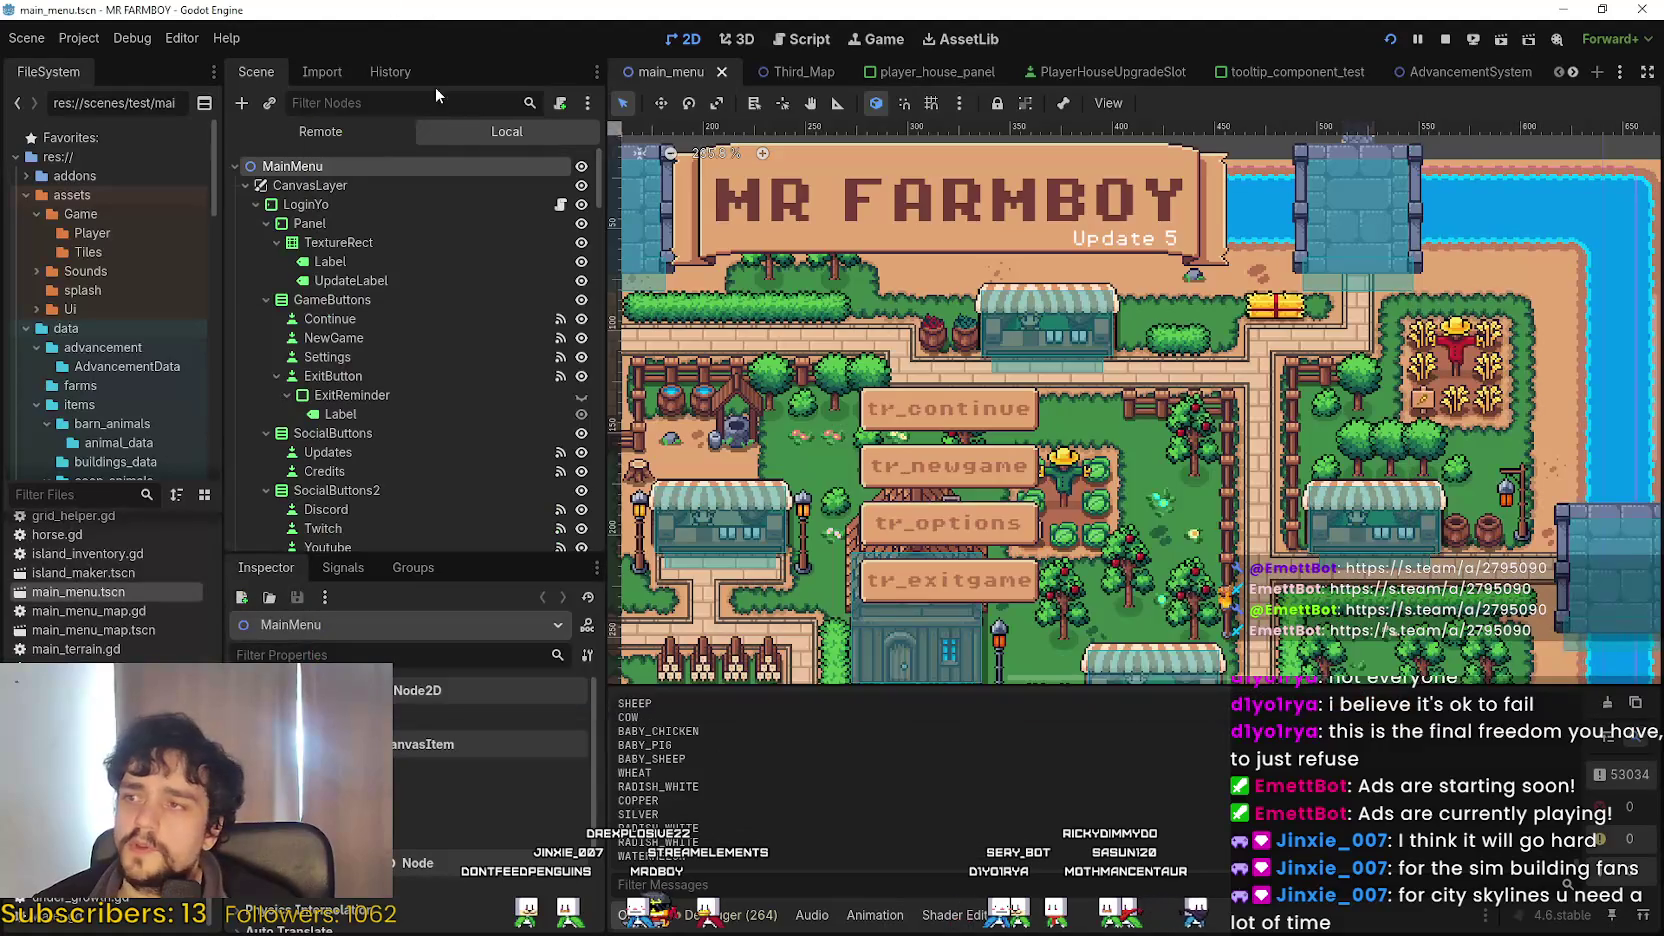
click(393, 139)
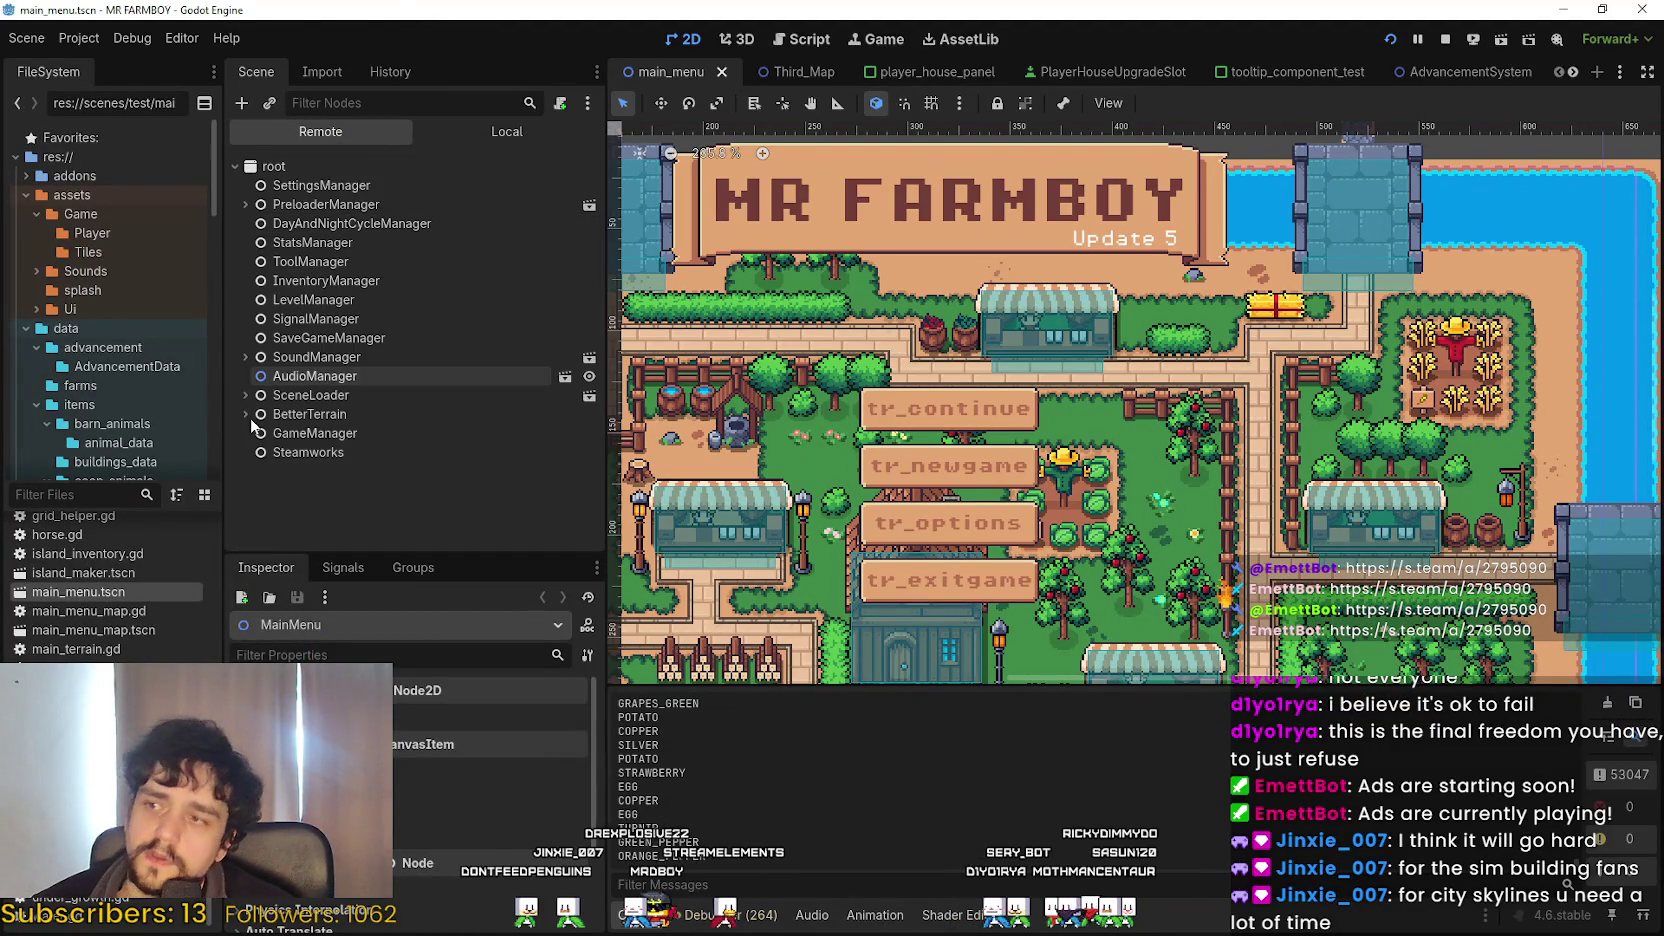
click(250, 431)
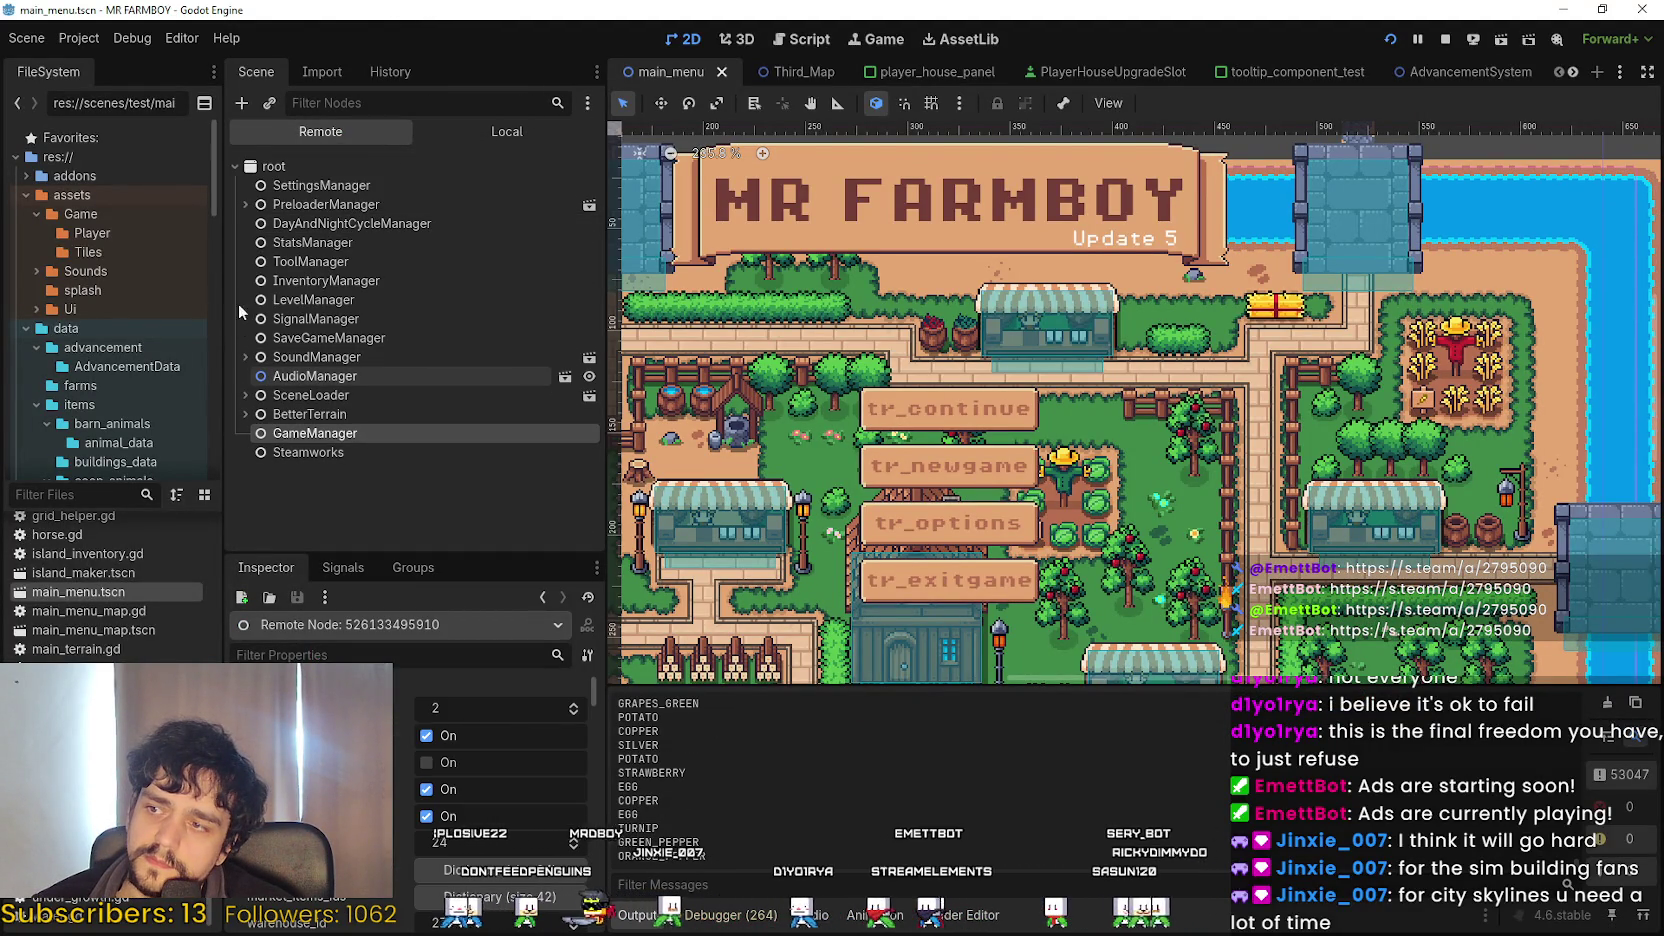
click(245, 395)
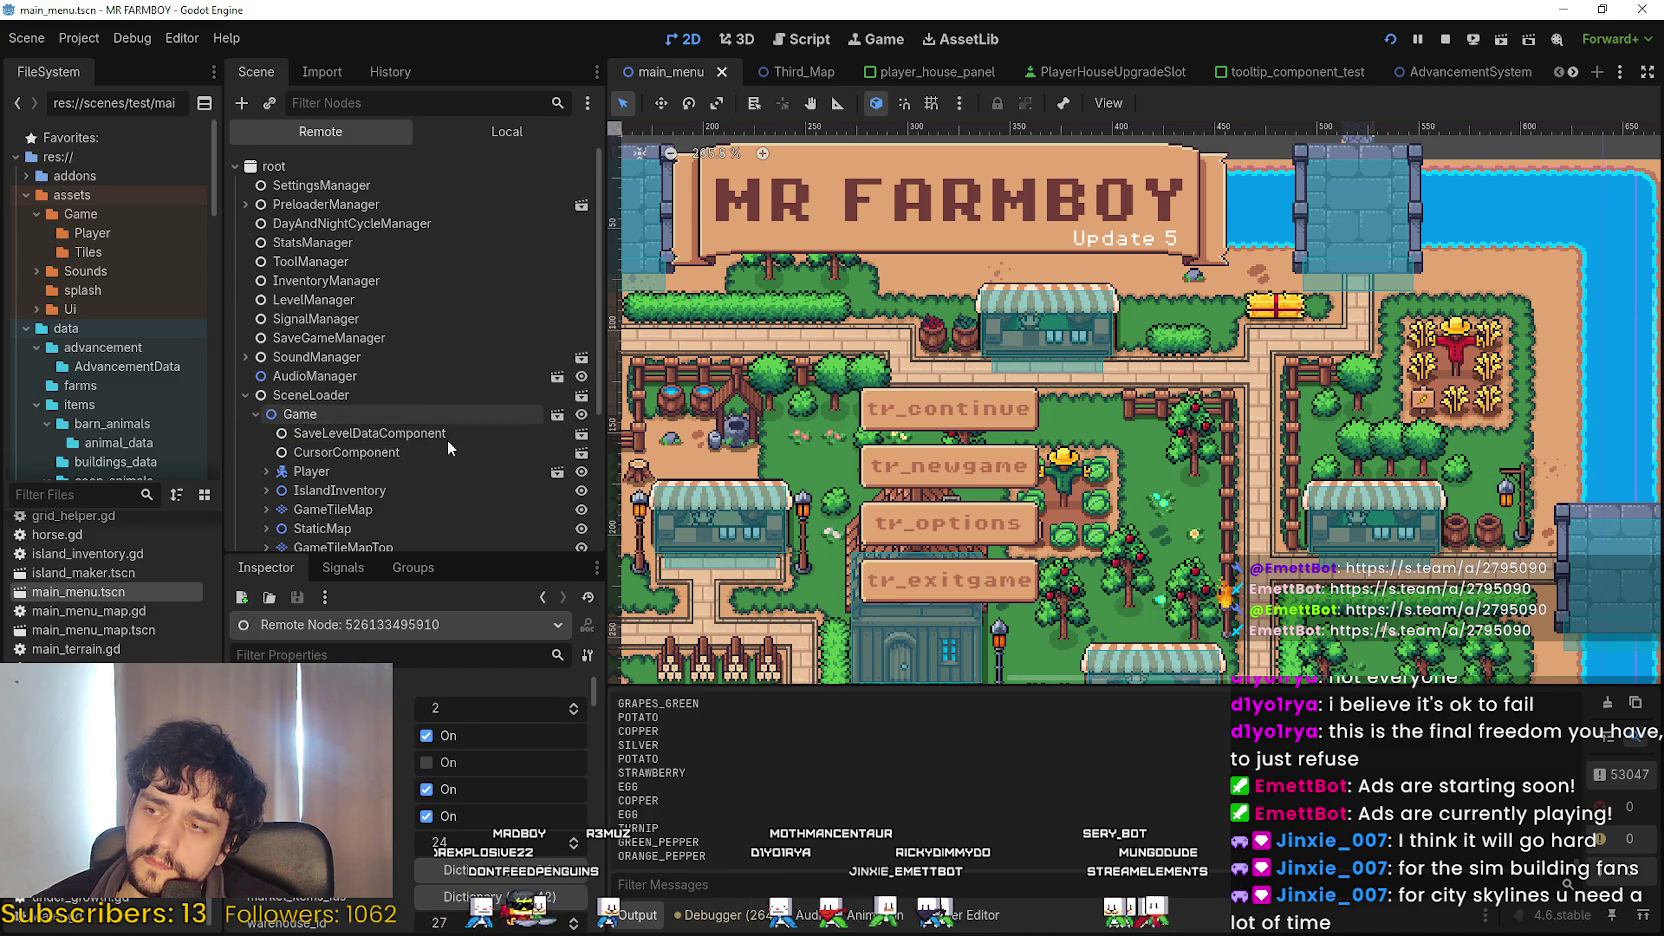
scroll(390, 486, down, 2)
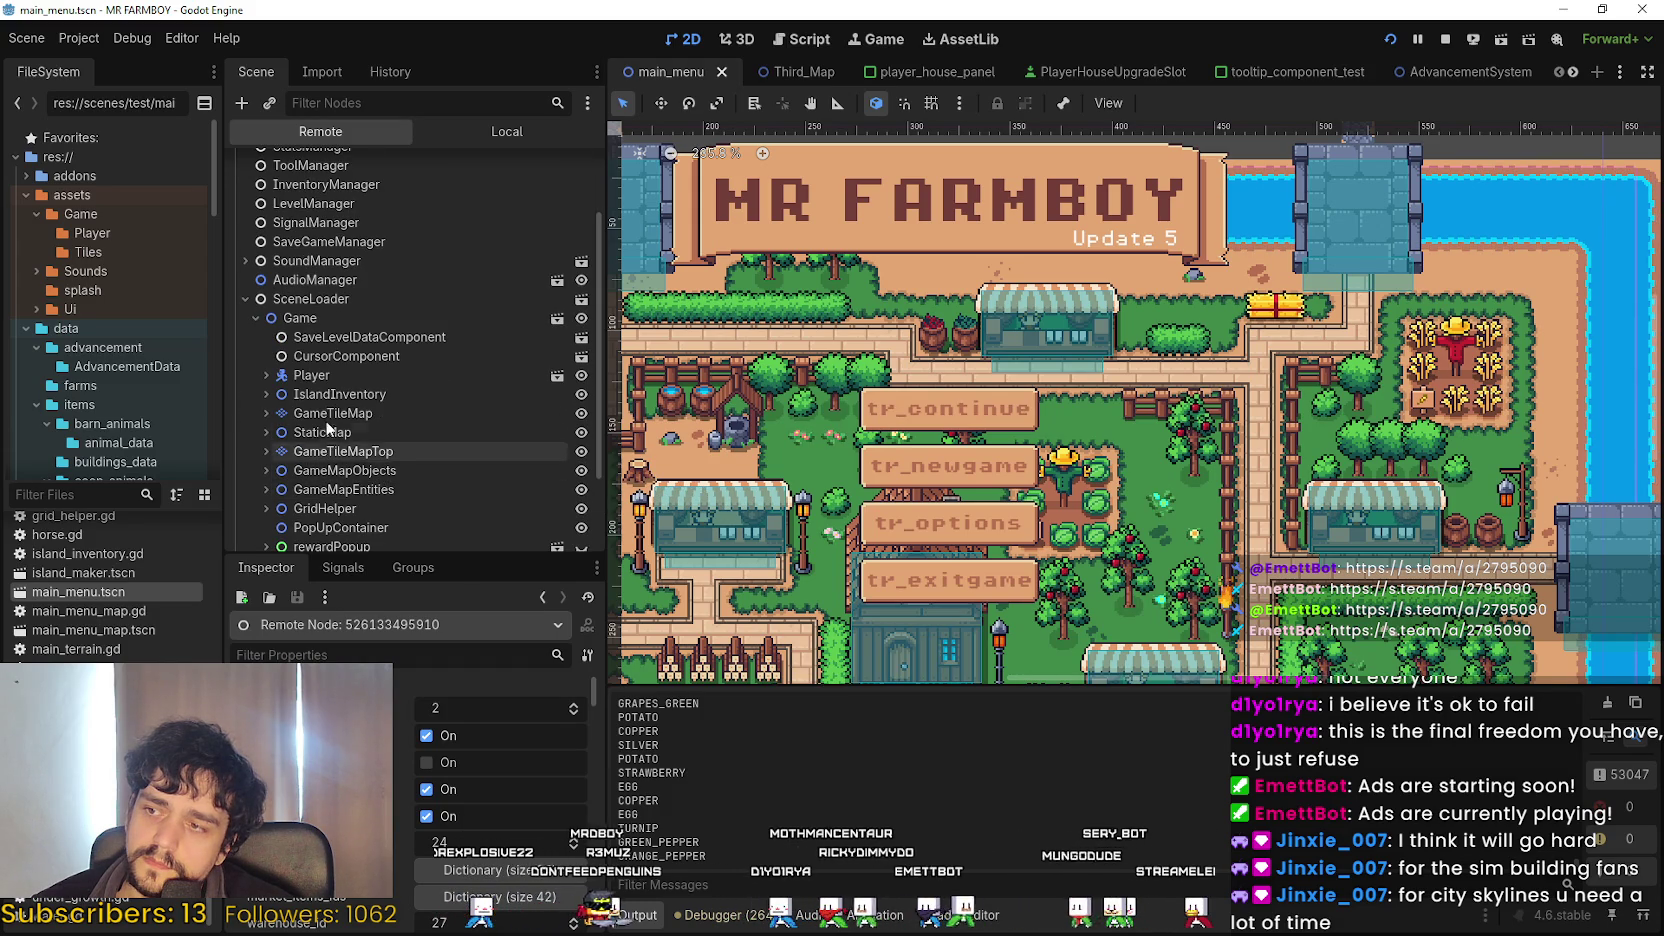
click(302, 375)
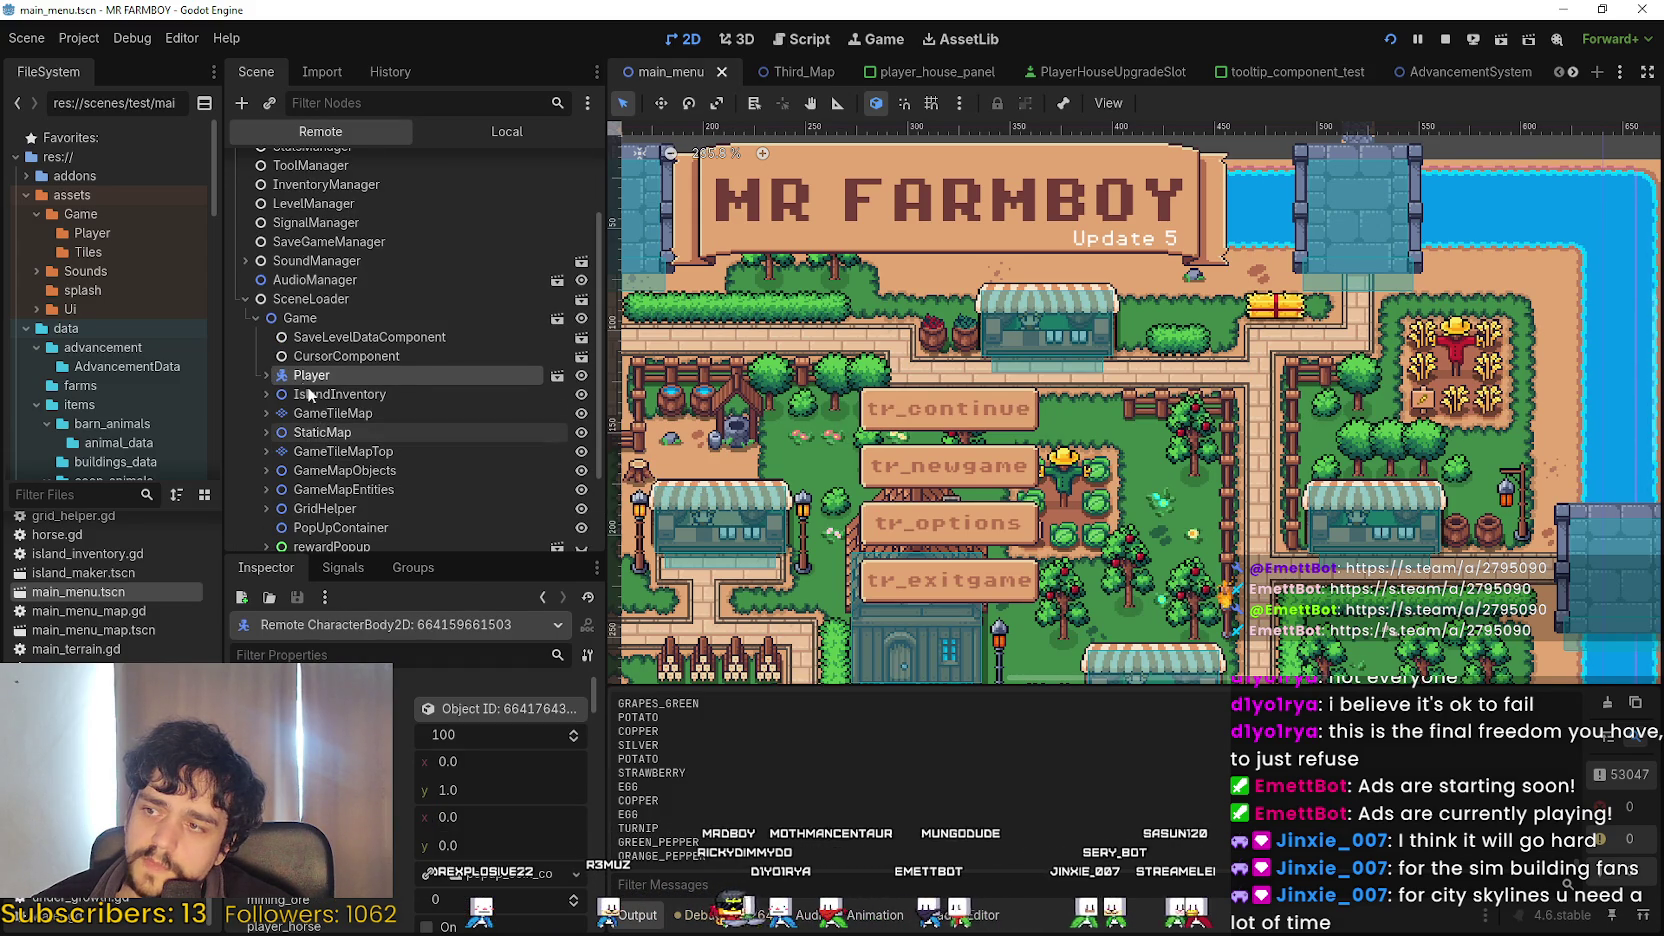
click(264, 375)
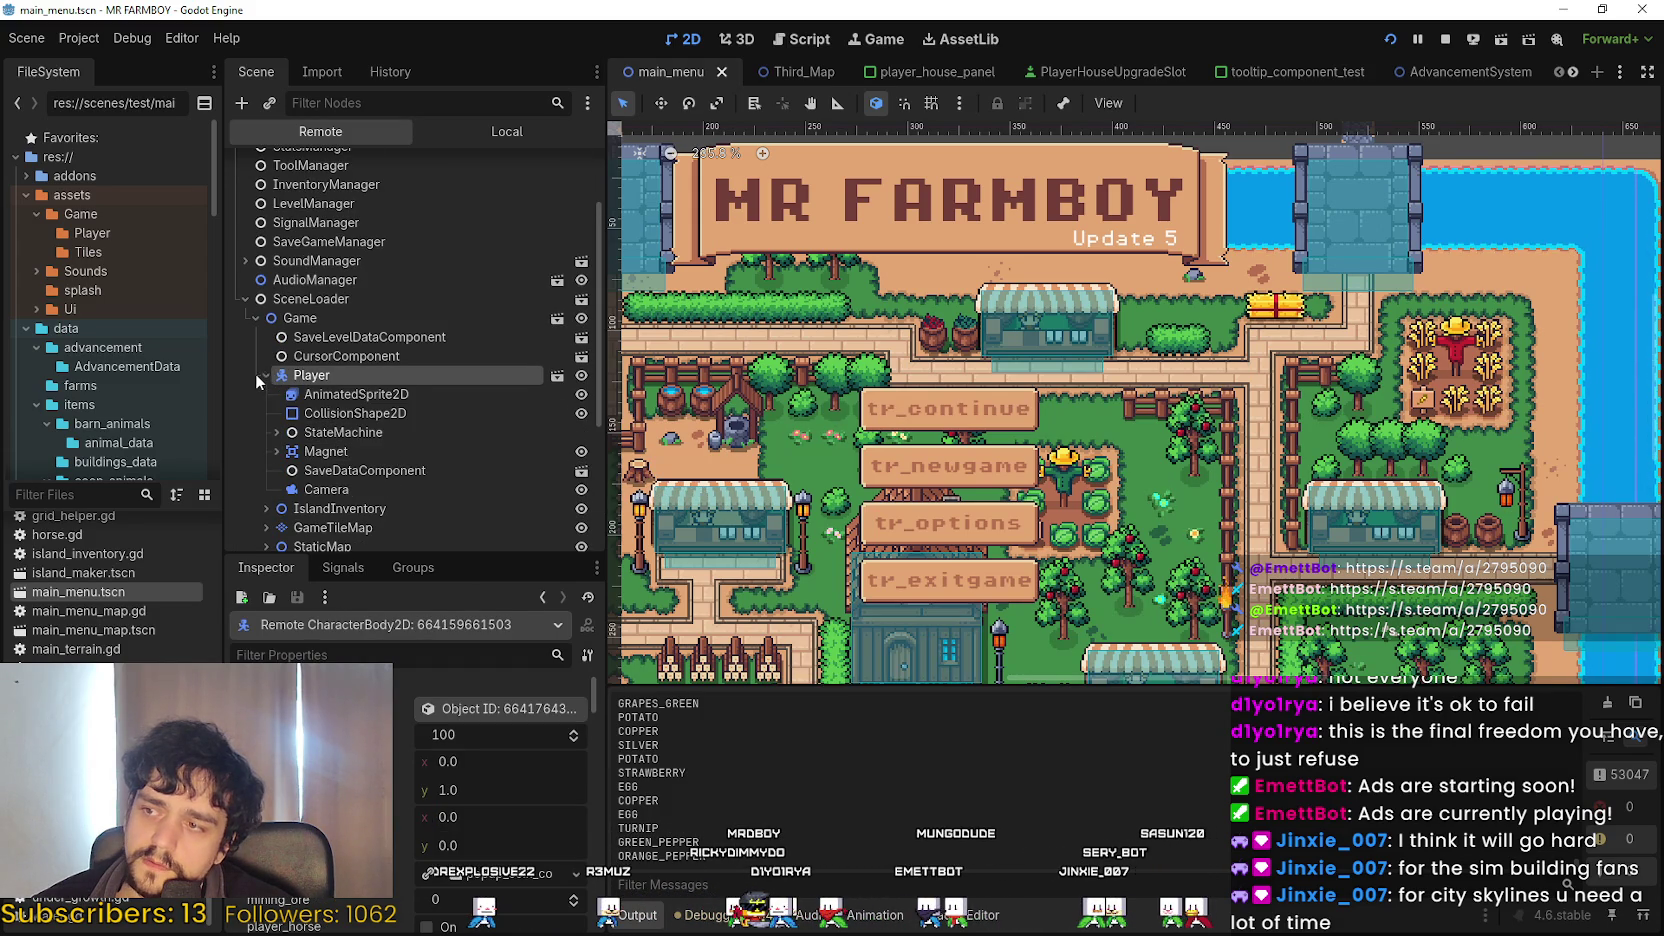
click(352, 486)
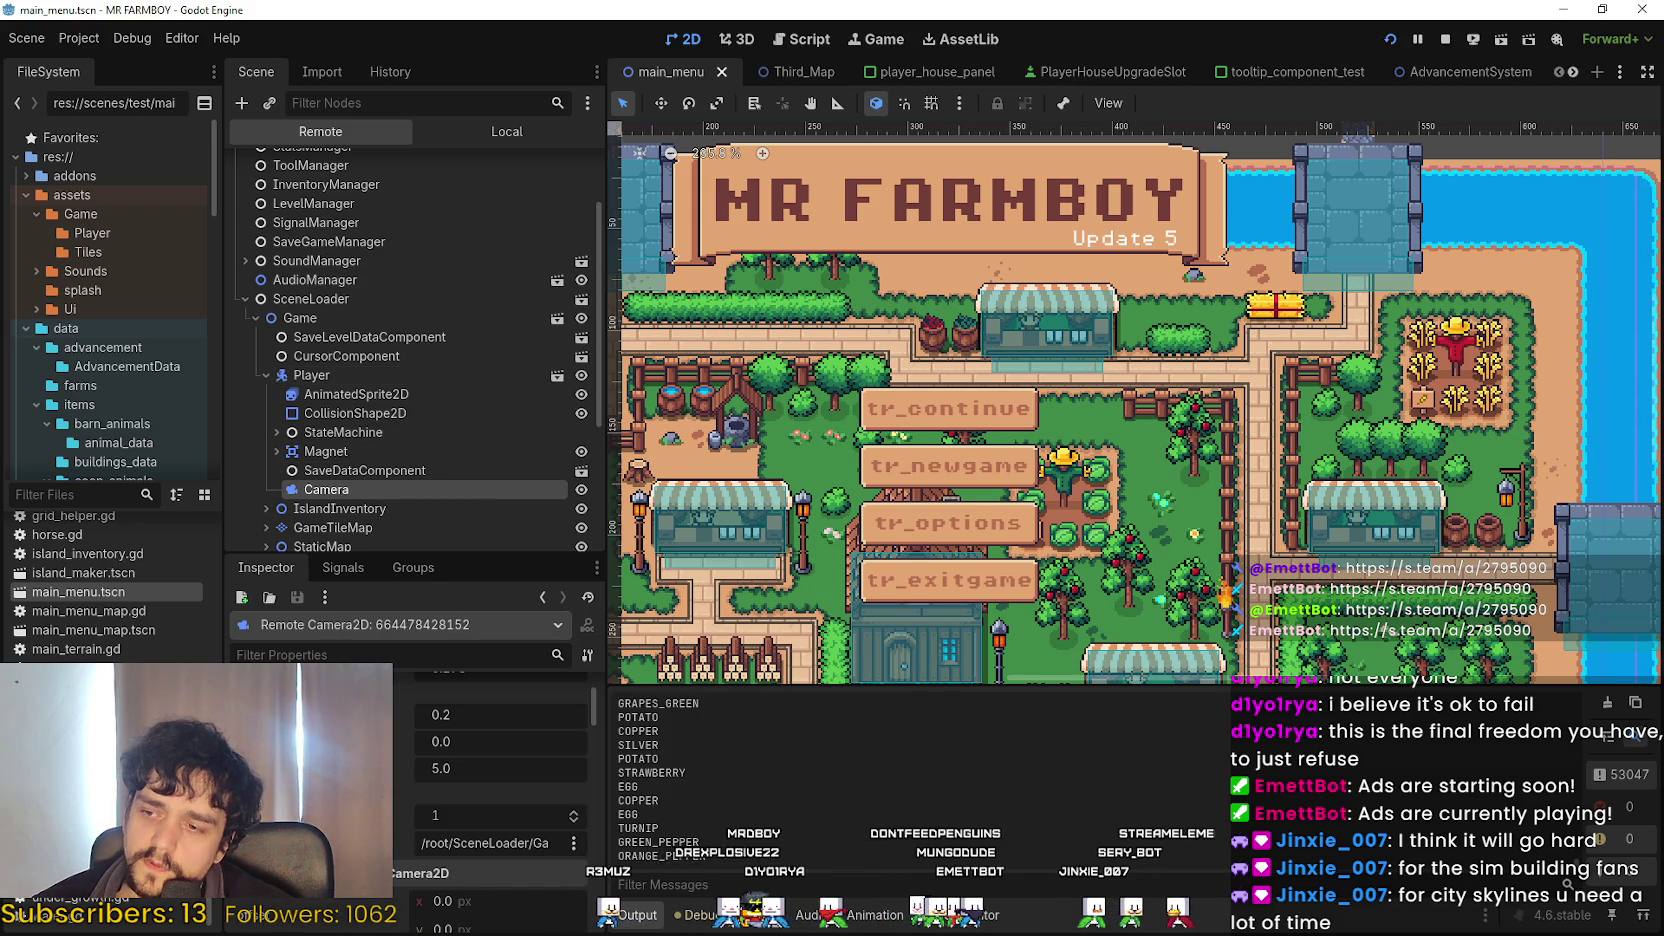
Keep Anchor Mode on Drag Center and uncheck the live Camera2D's Enabled property.
scroll(586, 726, down, 2)
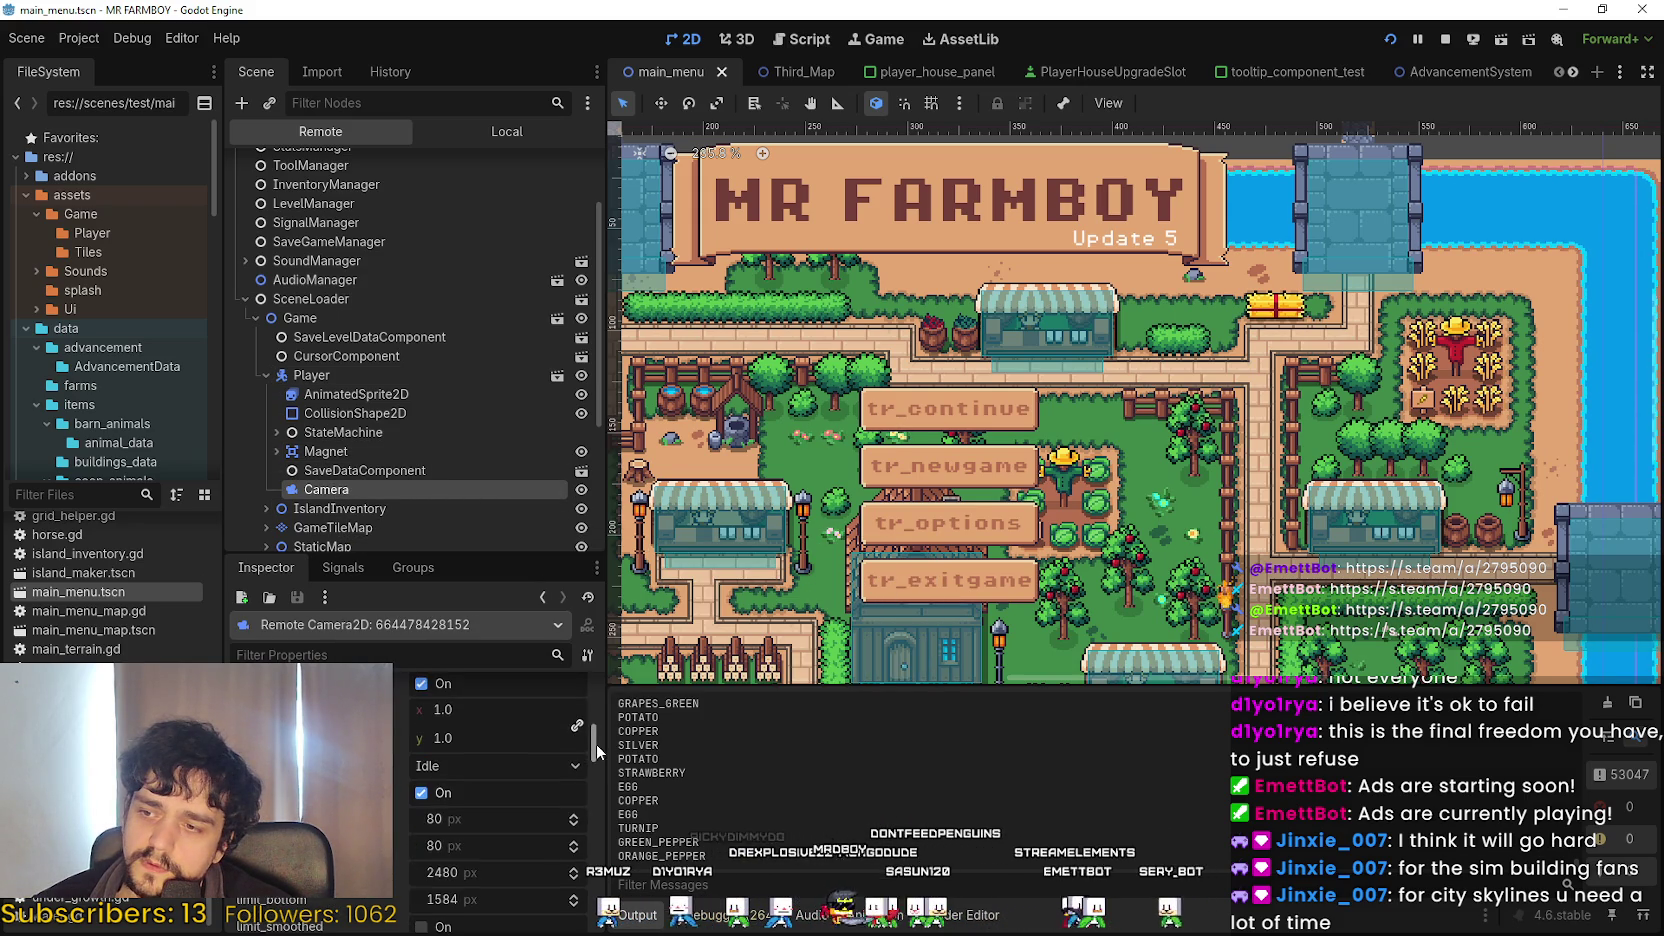
scroll(598, 722, down, 1)
click(514, 810)
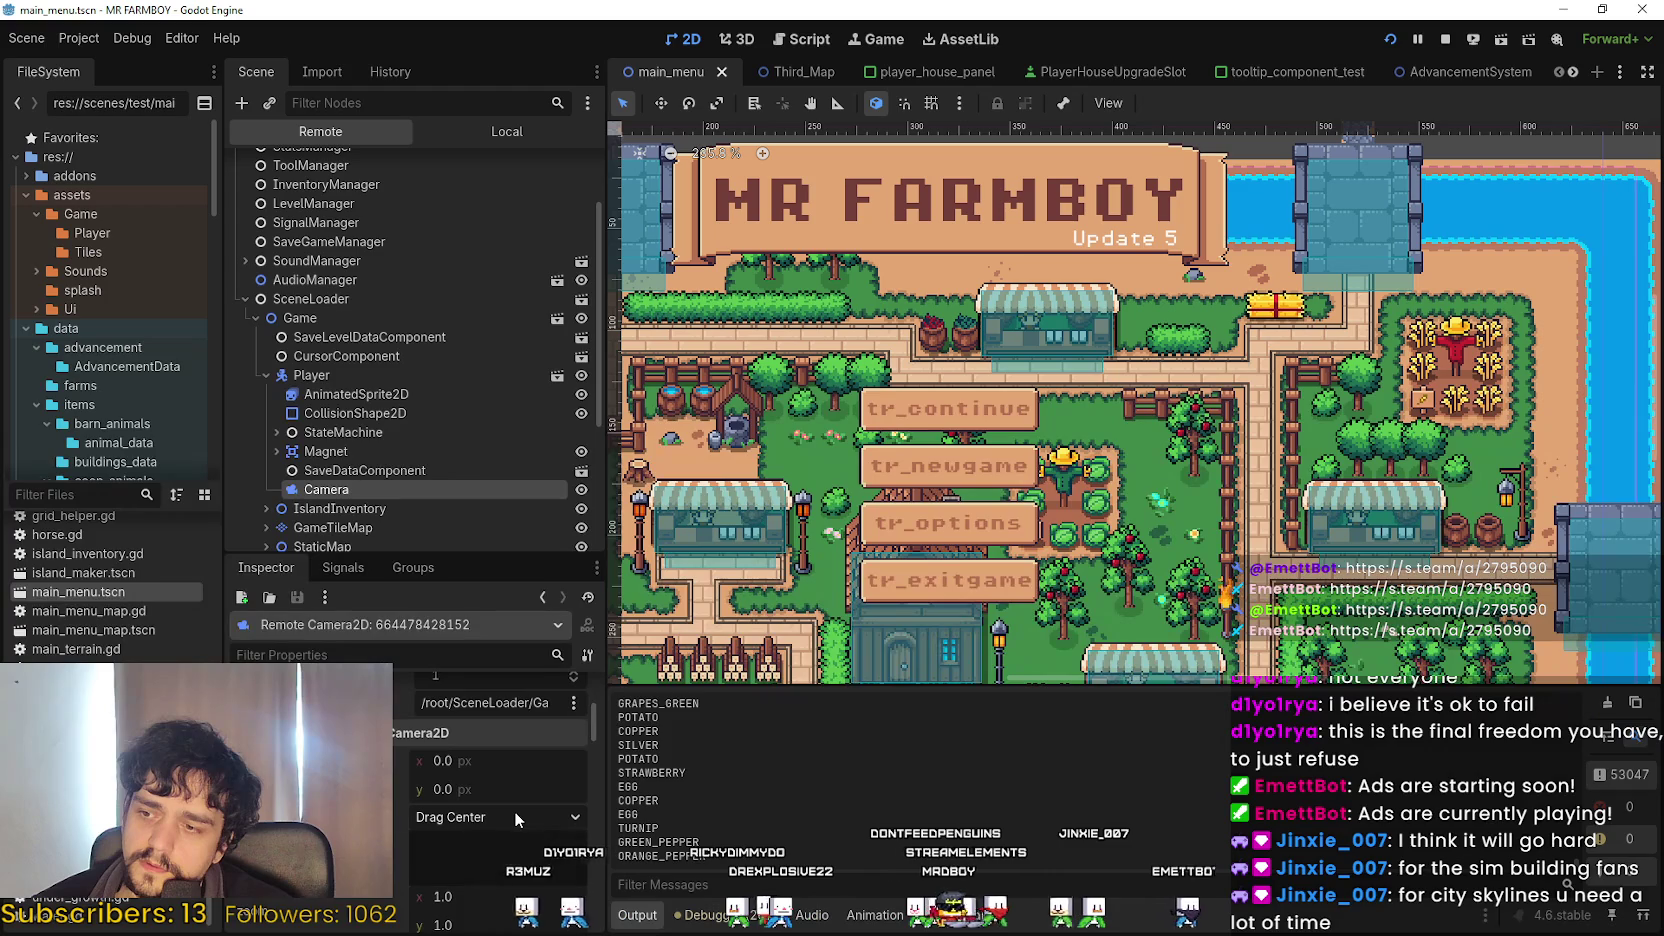
click(514, 810)
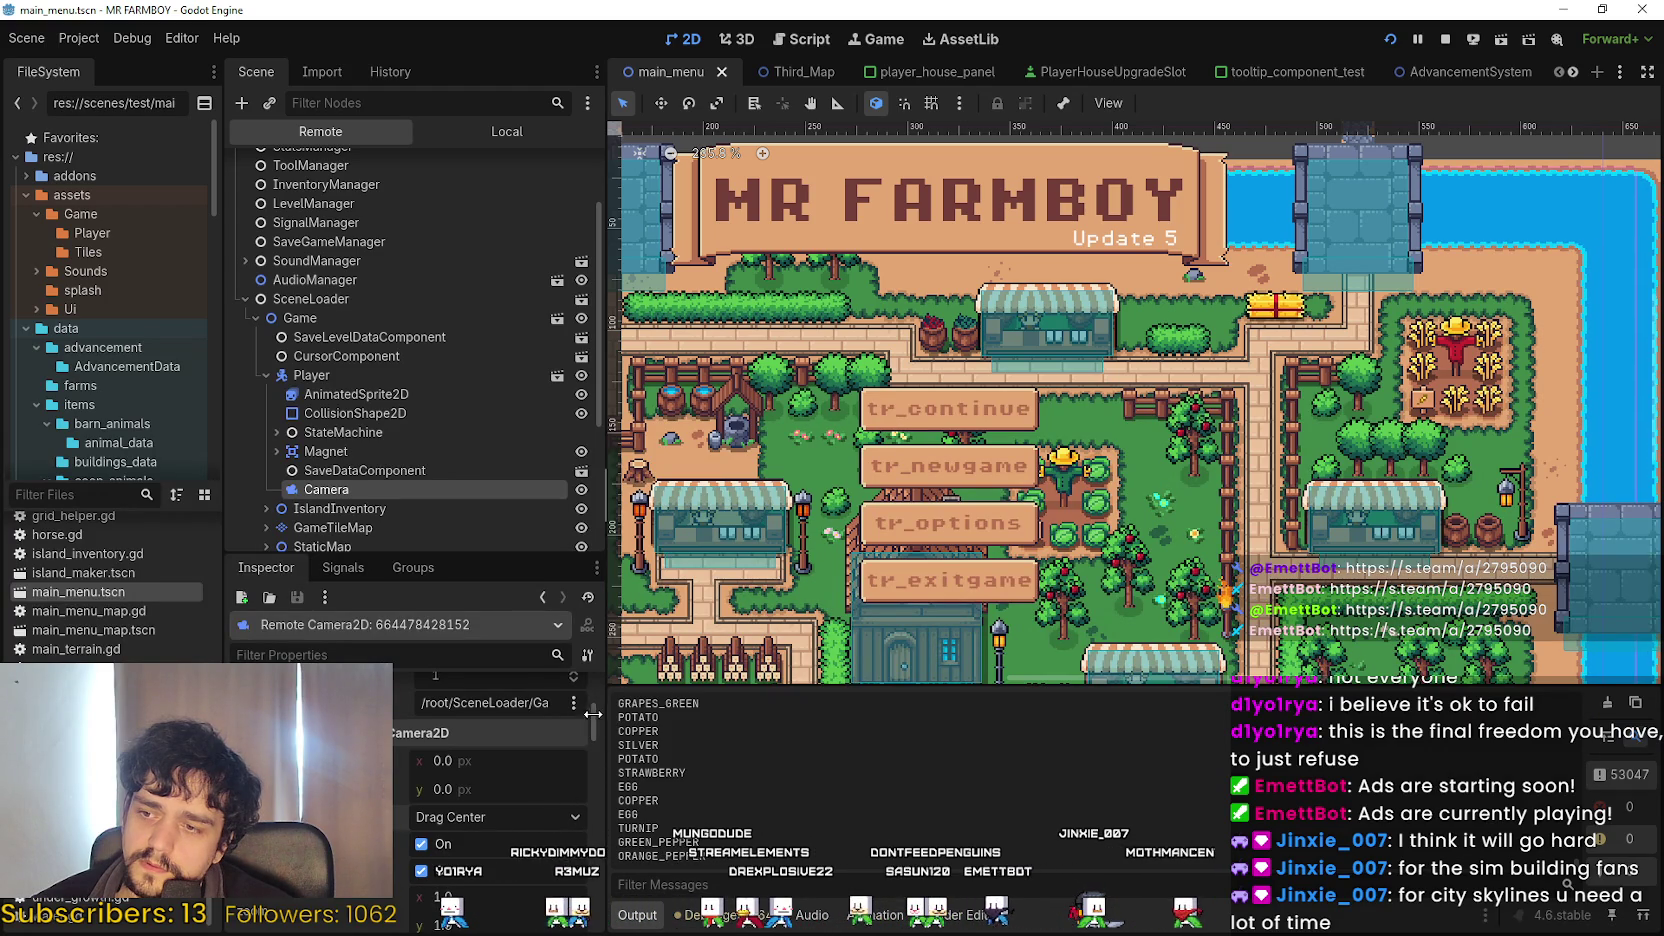
scroll(434, 803, down, 2)
click(421, 786)
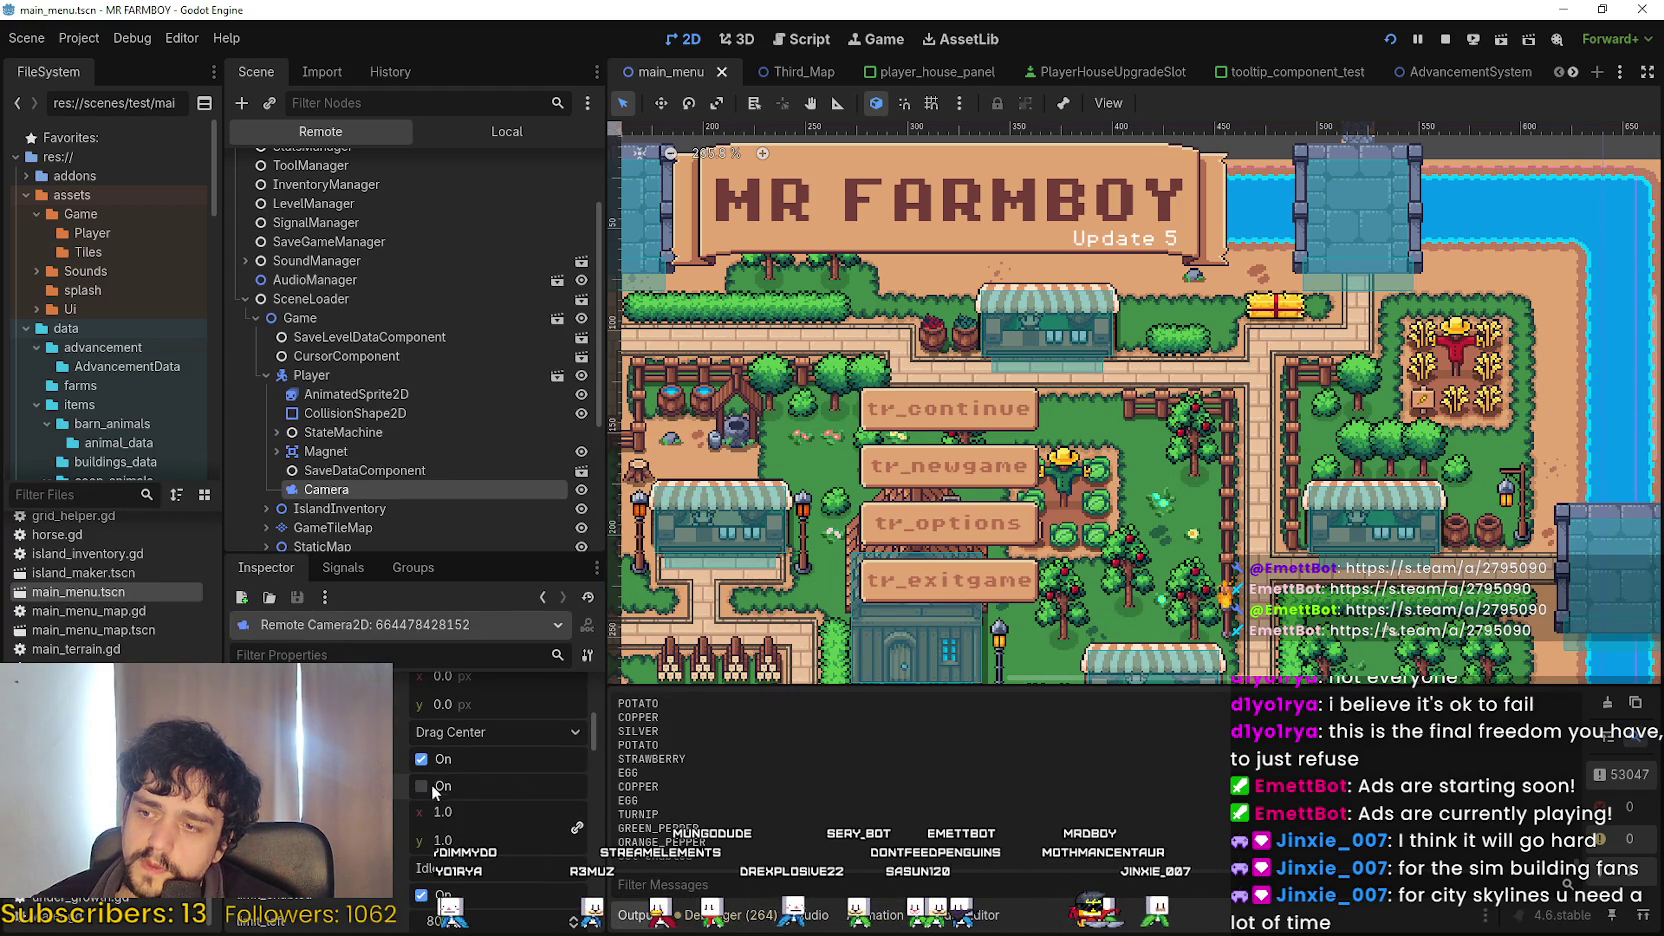
Glance at the paused game window, then come back to the editor.
key(alt+Tab)
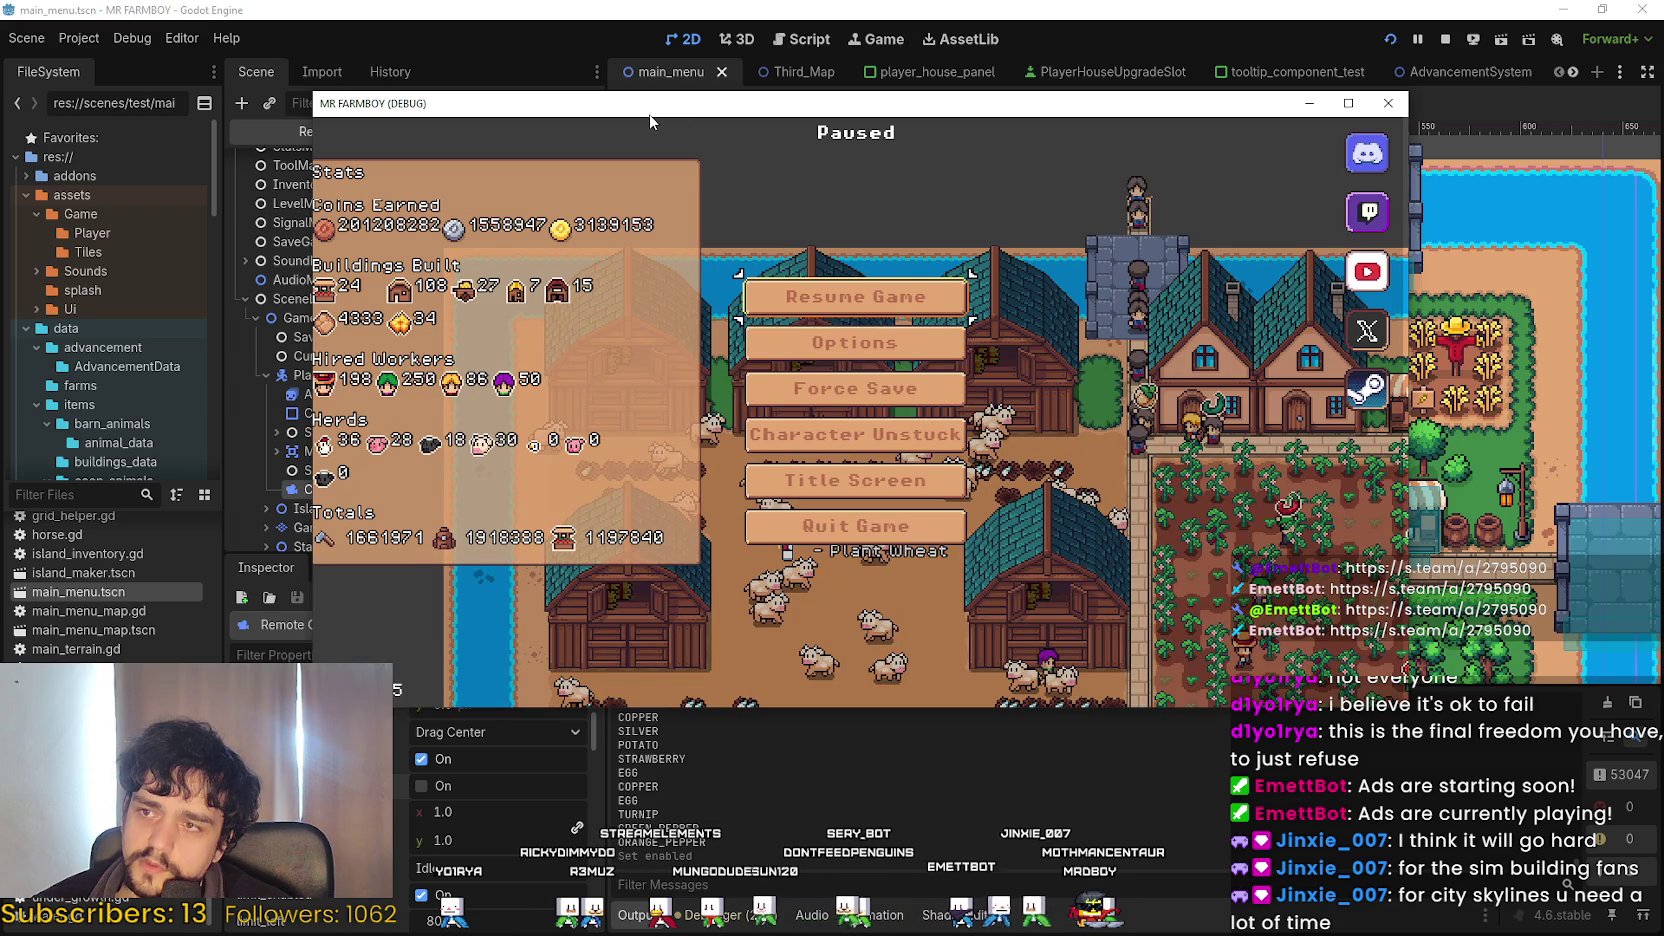
key(alt+Tab)
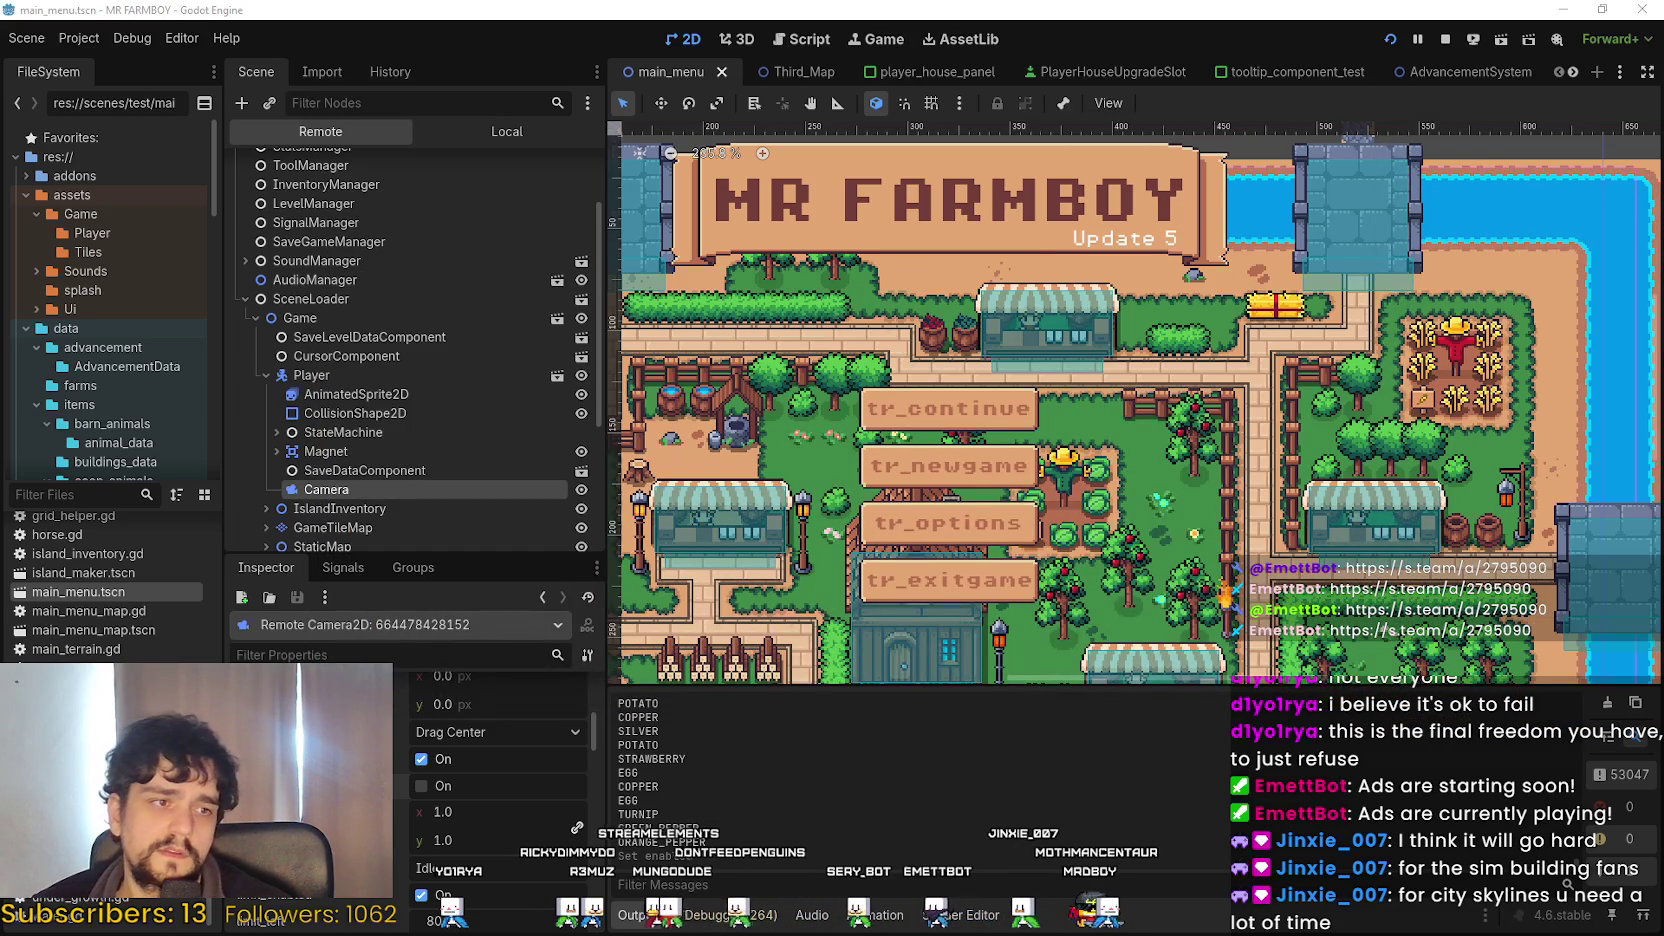
key(alt+Tab)
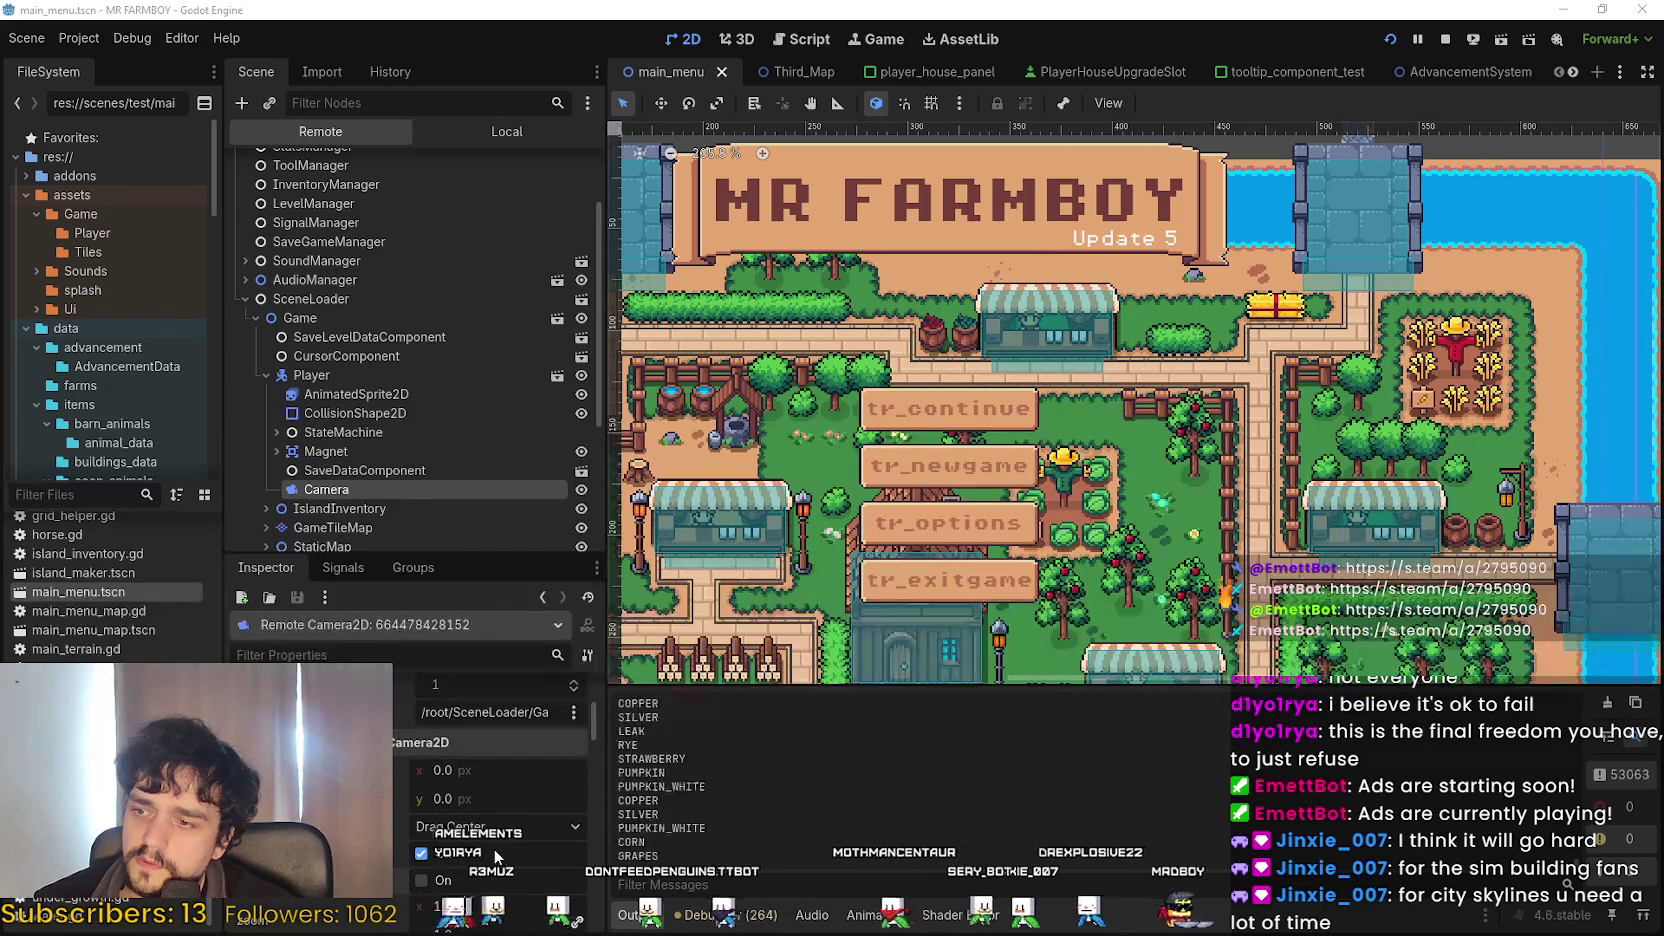
Adjust the live camera's horizontal Offset to about 9, then to about -4.9.
drag(426, 776, 470, 776)
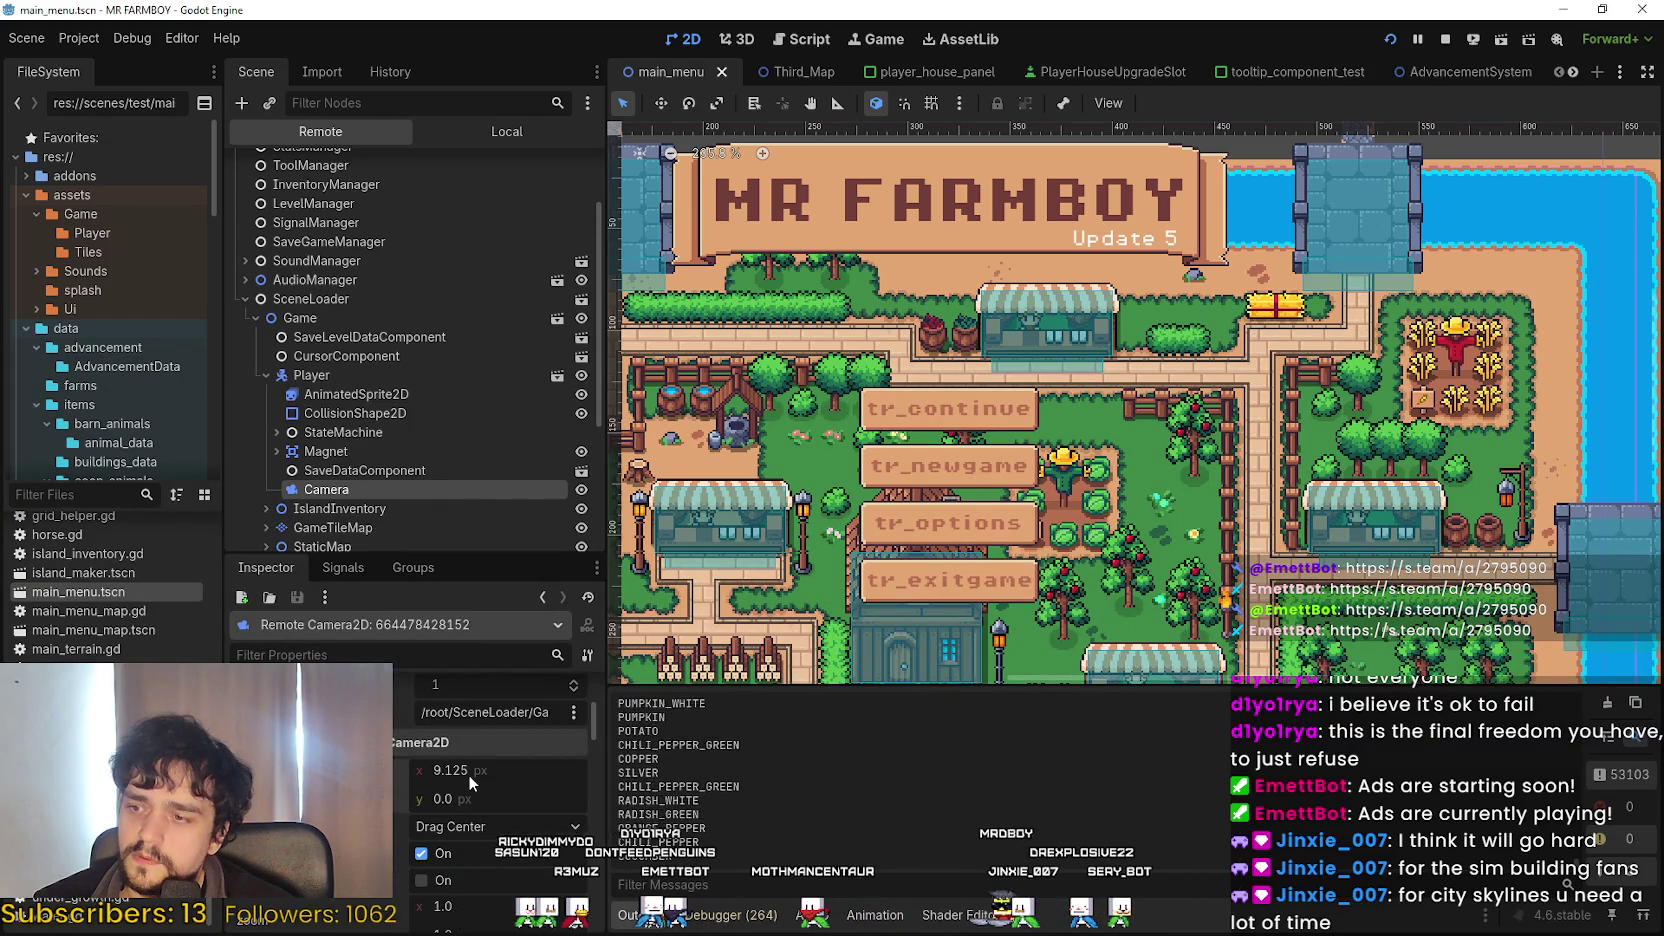
click(432, 773)
key(Return)
drag(500, 772, 498, 767)
Toggle the camera's Limit Enabled checkbox off and on, with limits at 80, 80, 2480, 1584 px.
scroll(393, 822, down, 3)
scroll(396, 818, down, 2)
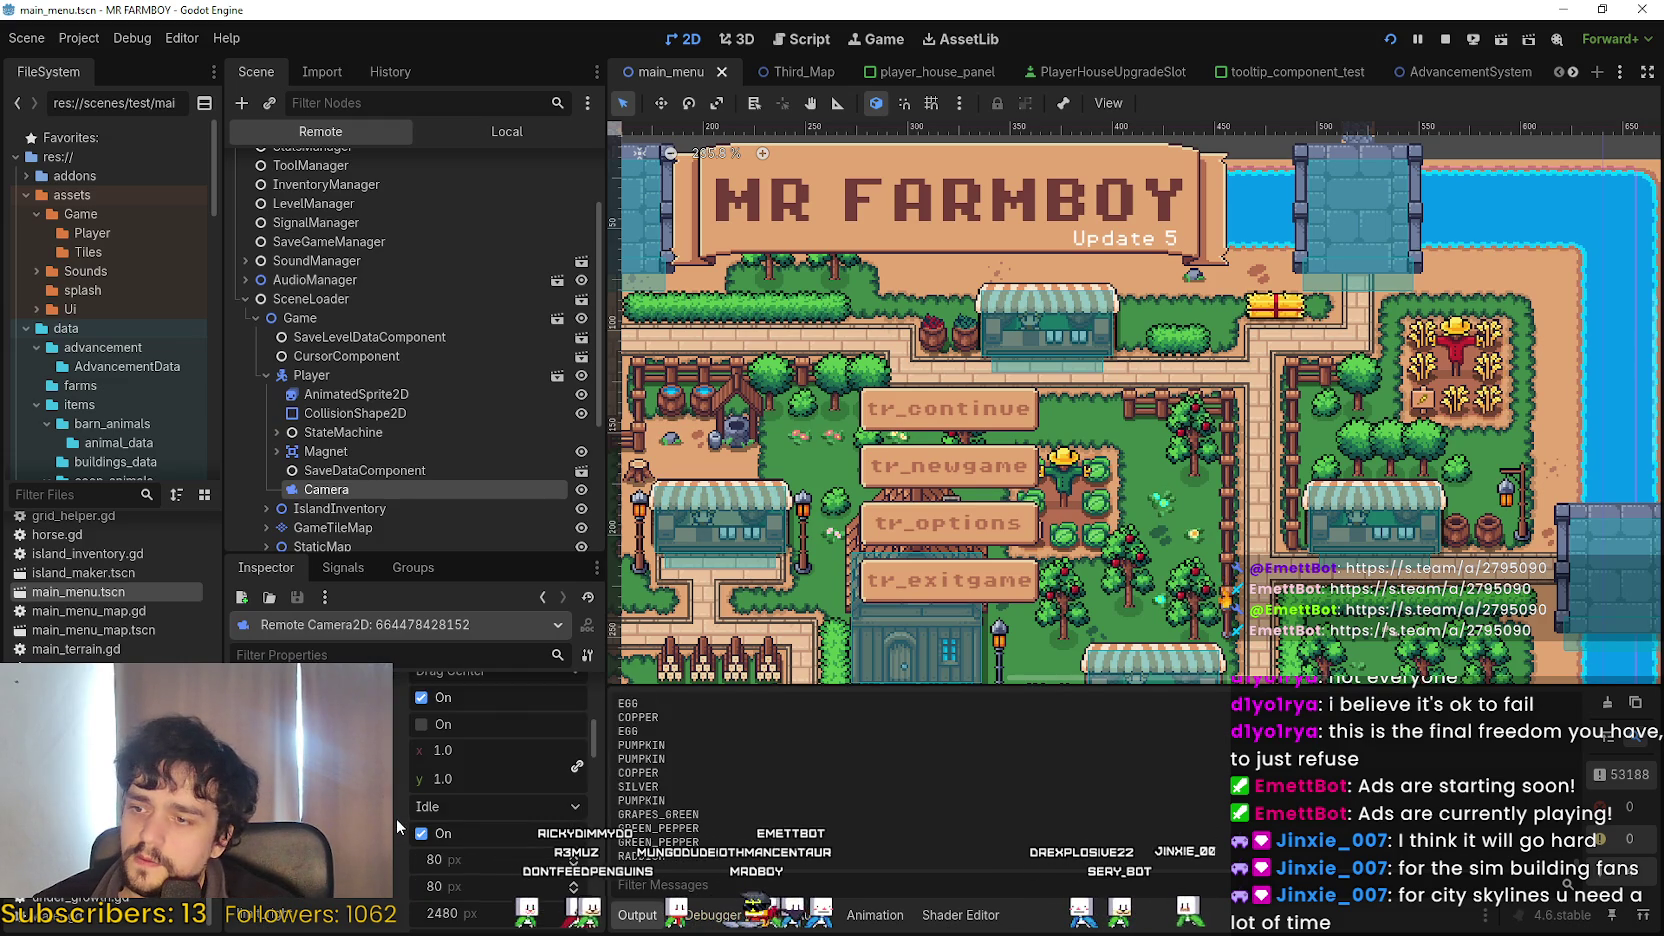
scroll(395, 780, down, 1)
scroll(403, 480, down, 3)
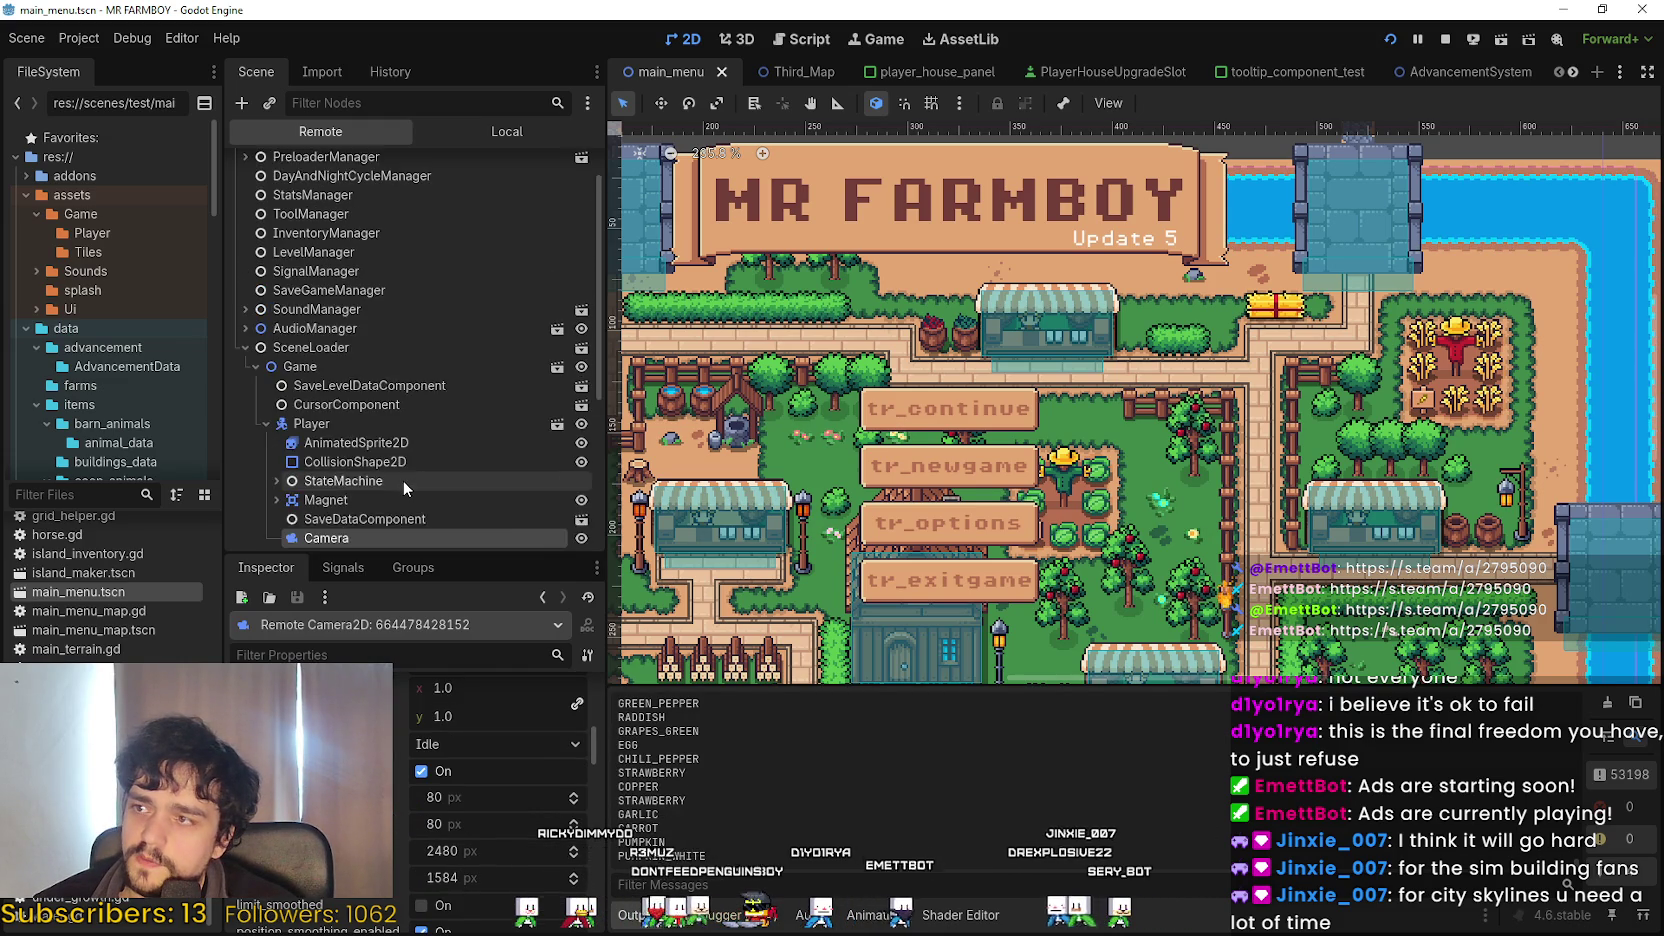
scroll(405, 484, down, 3)
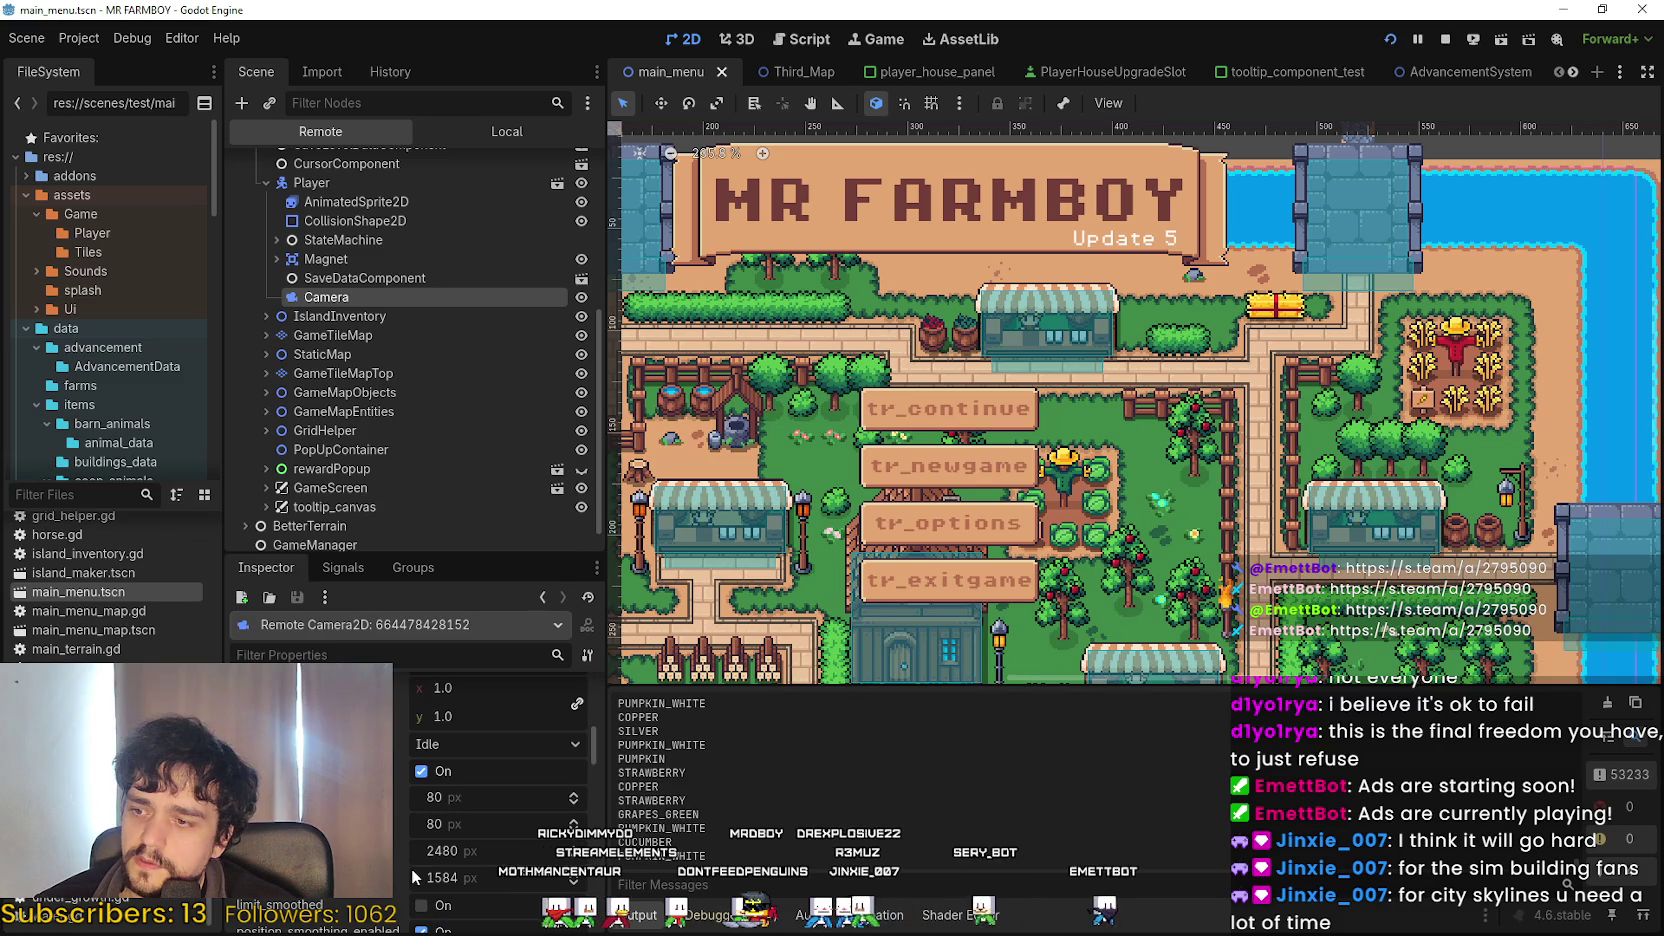
scroll(411, 868, down, 5)
scroll(500, 800, up, 2)
click(421, 740)
click(434, 744)
scroll(455, 774, up, 3)
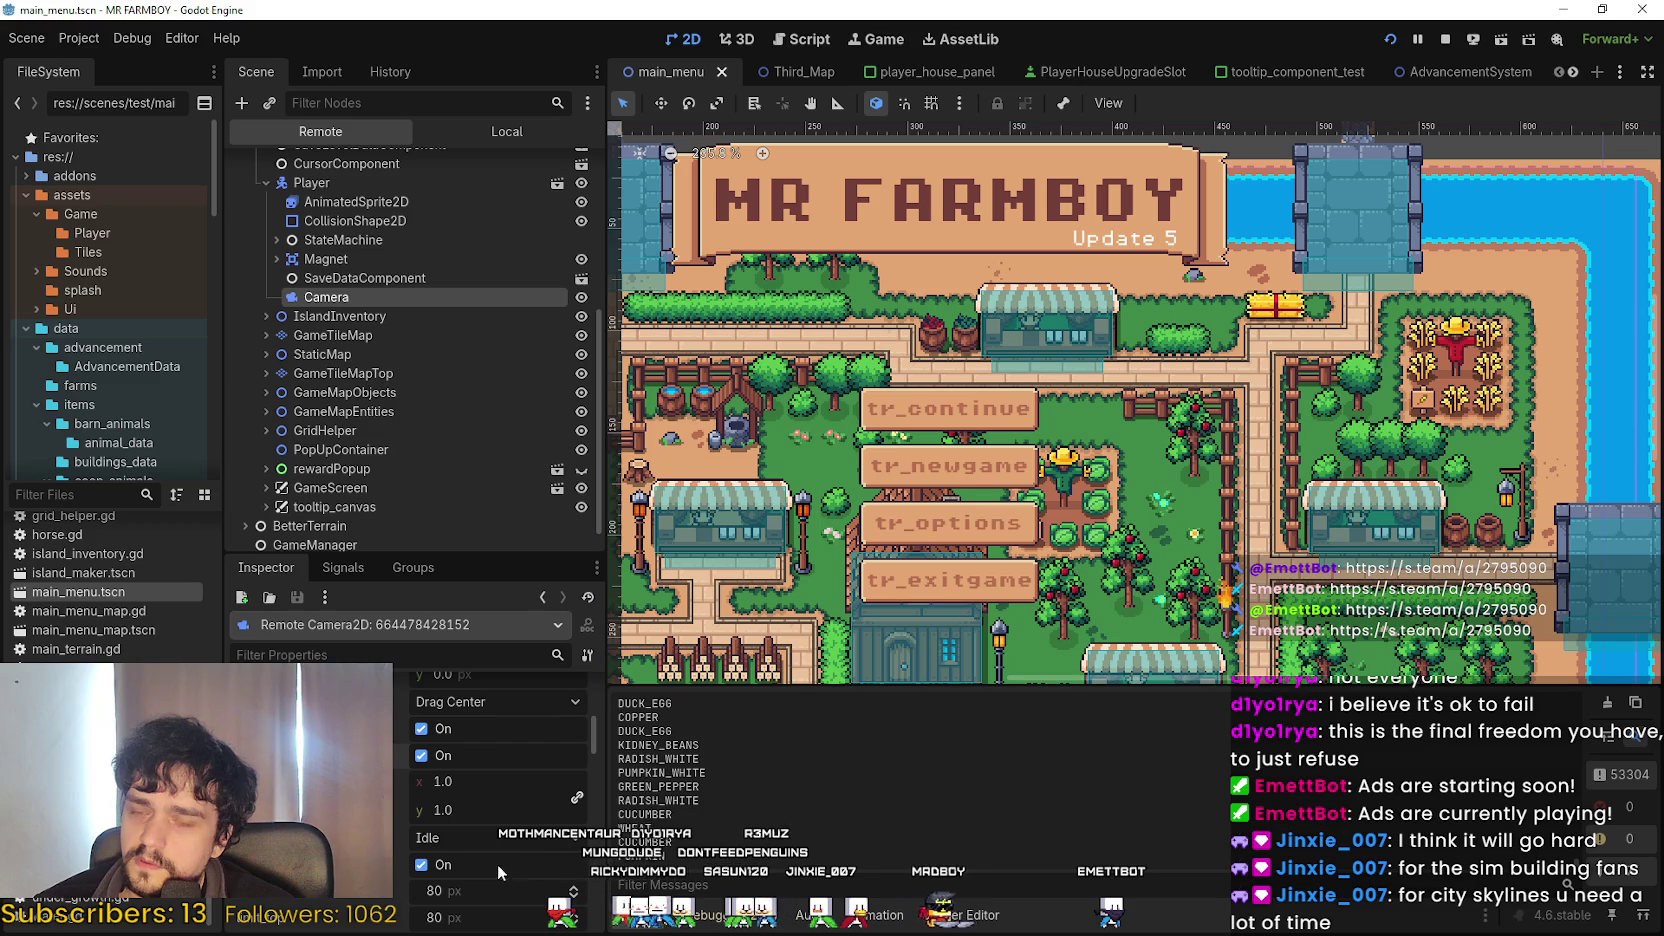
scroll(455, 797, down, 1)
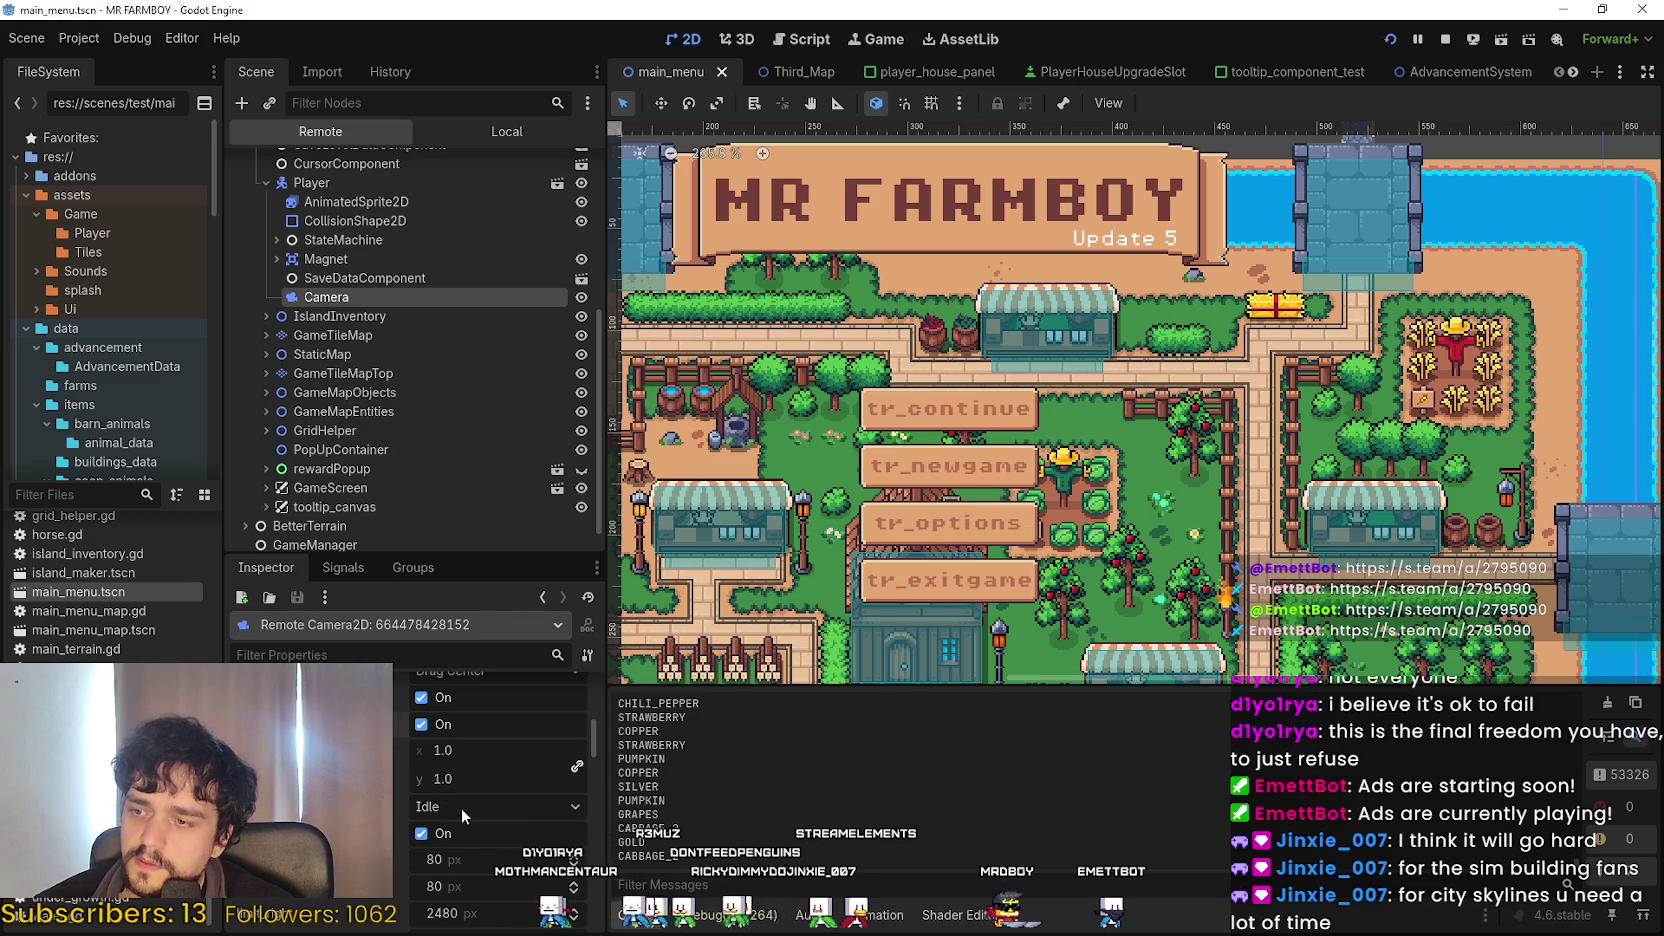
scroll(462, 809, down, 1)
click(468, 803)
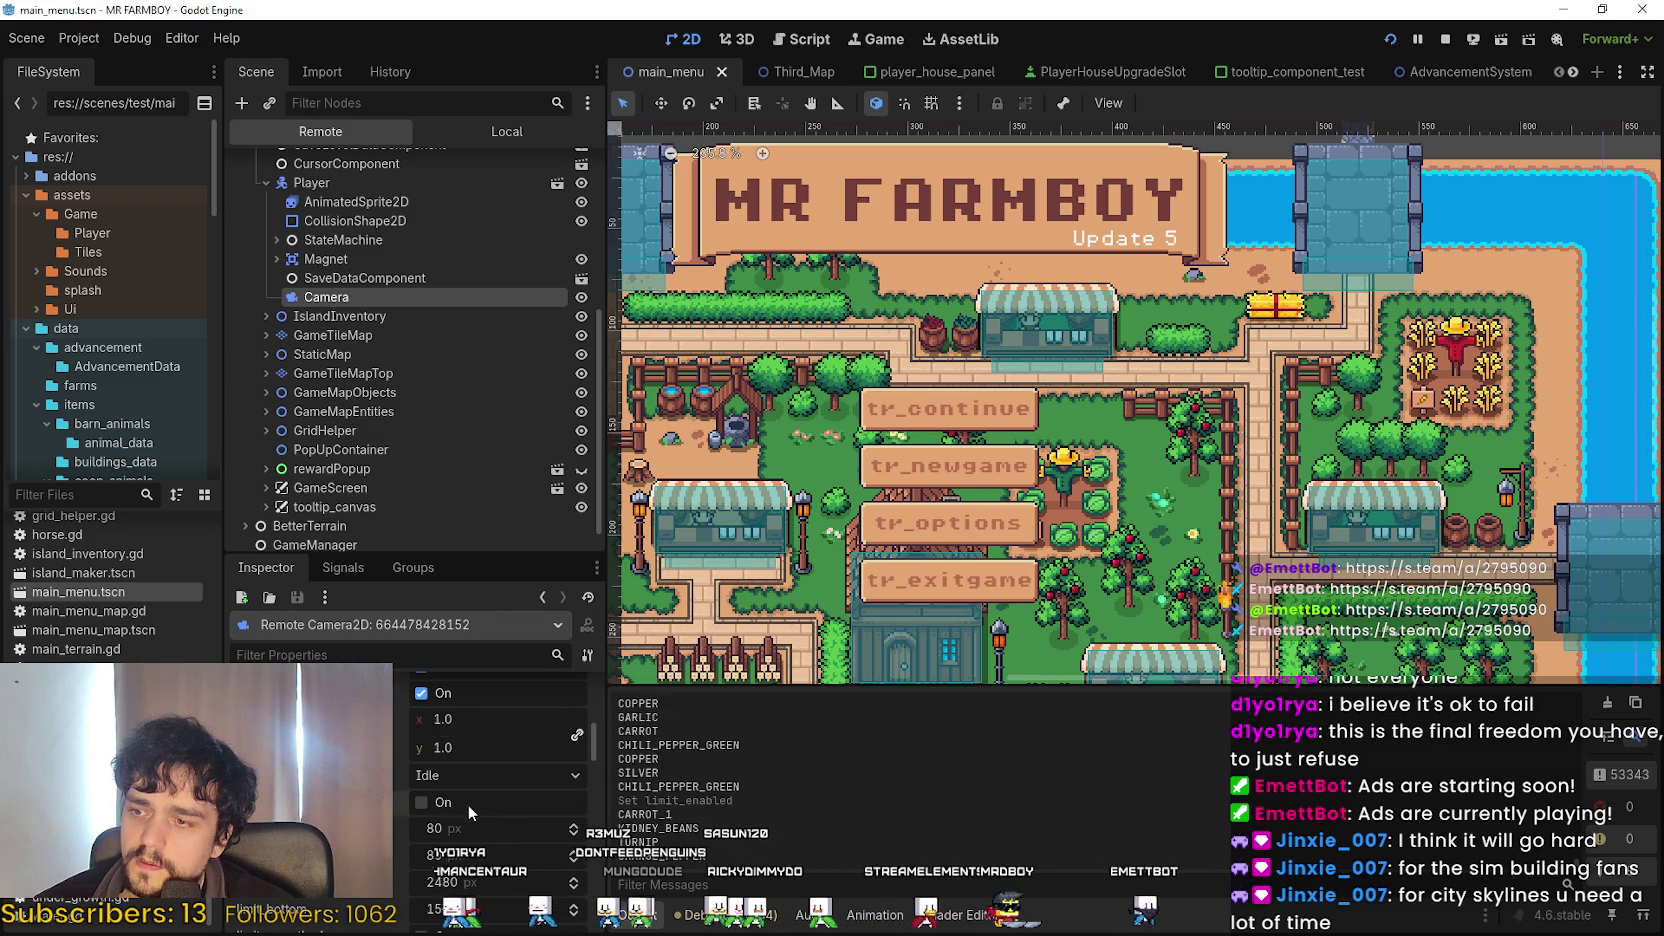
Leave Process Callback on Idle and scroll down to the Editor Draw options.
click(495, 775)
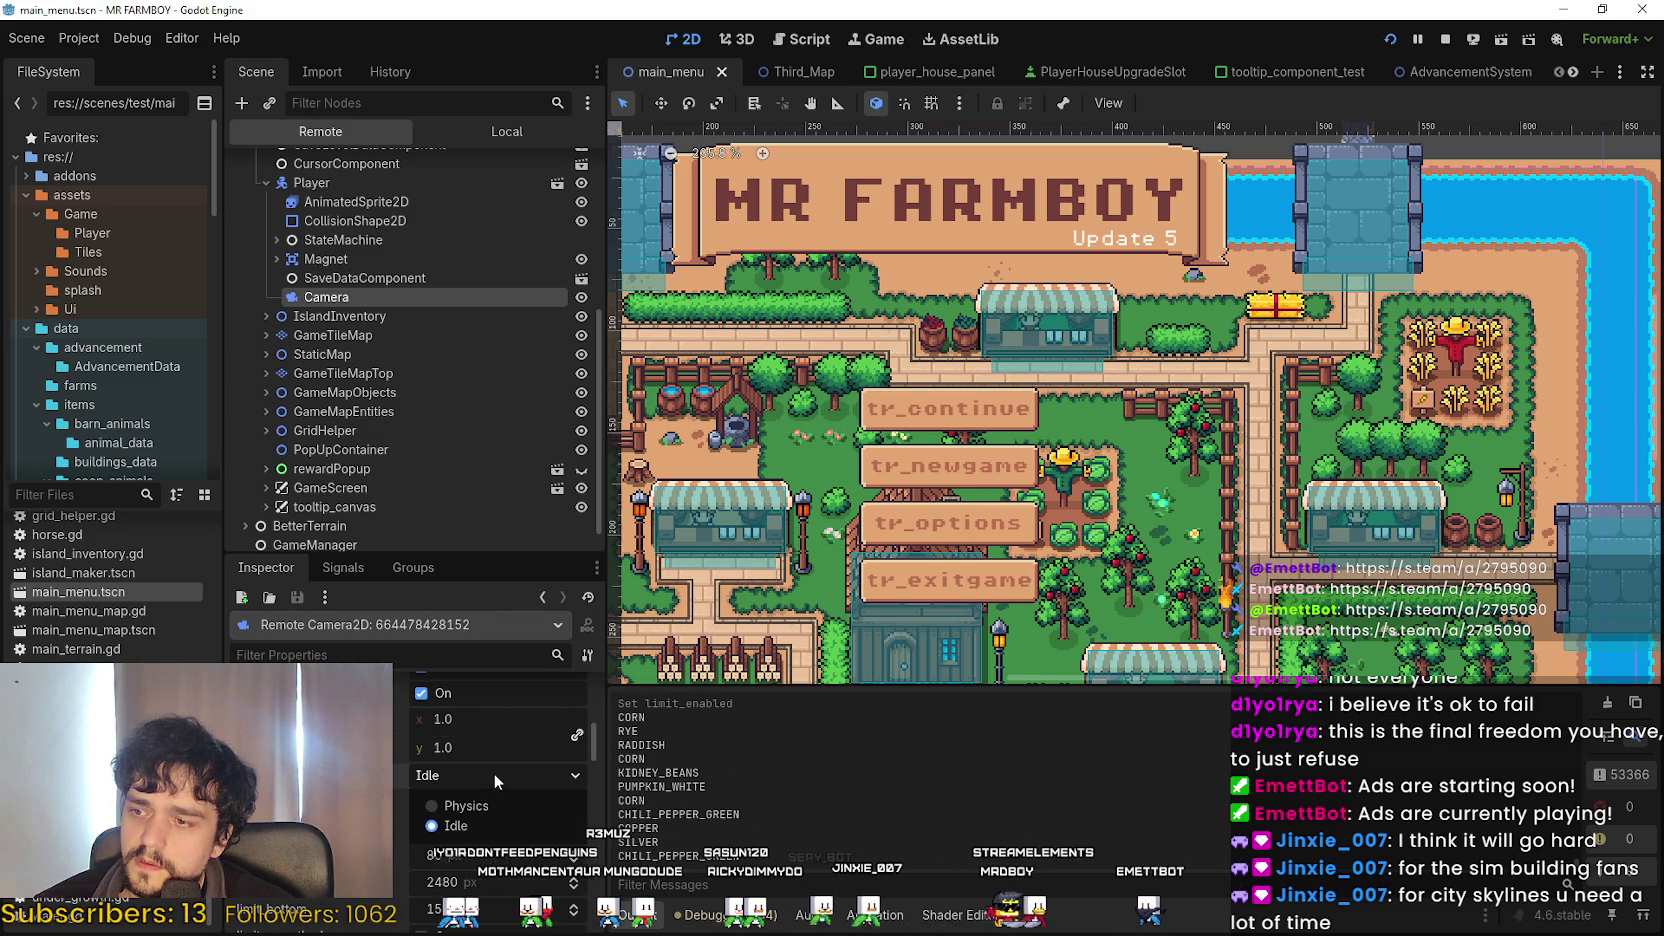
click(484, 774)
scroll(491, 815, down, 2)
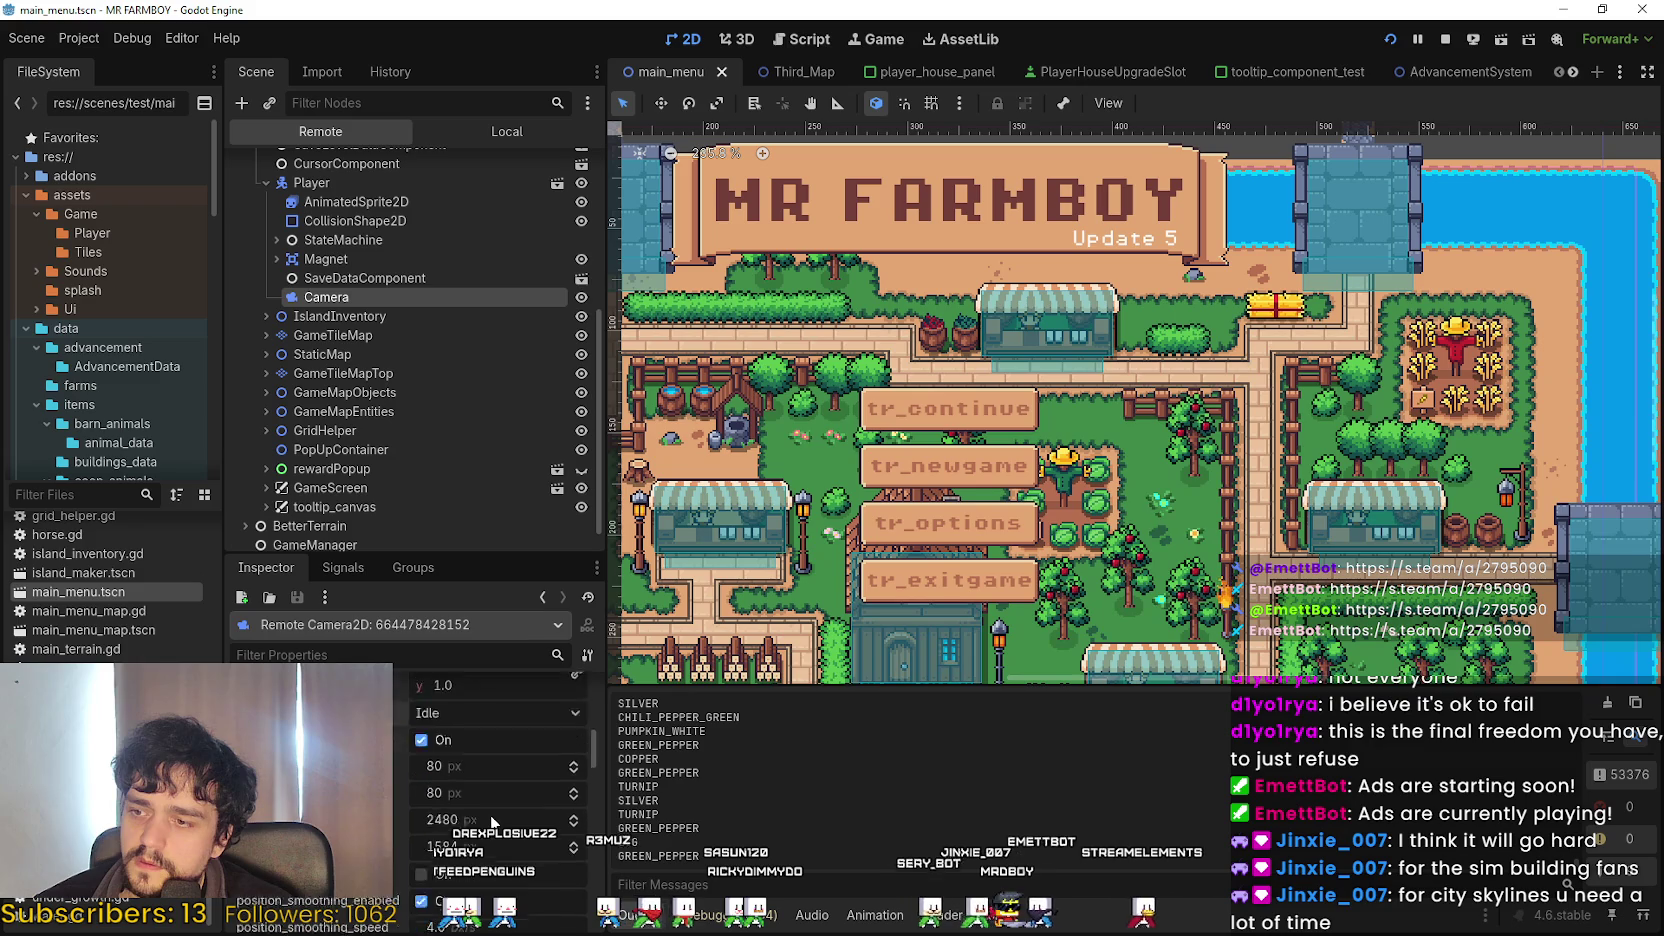
scroll(493, 812, down, 1)
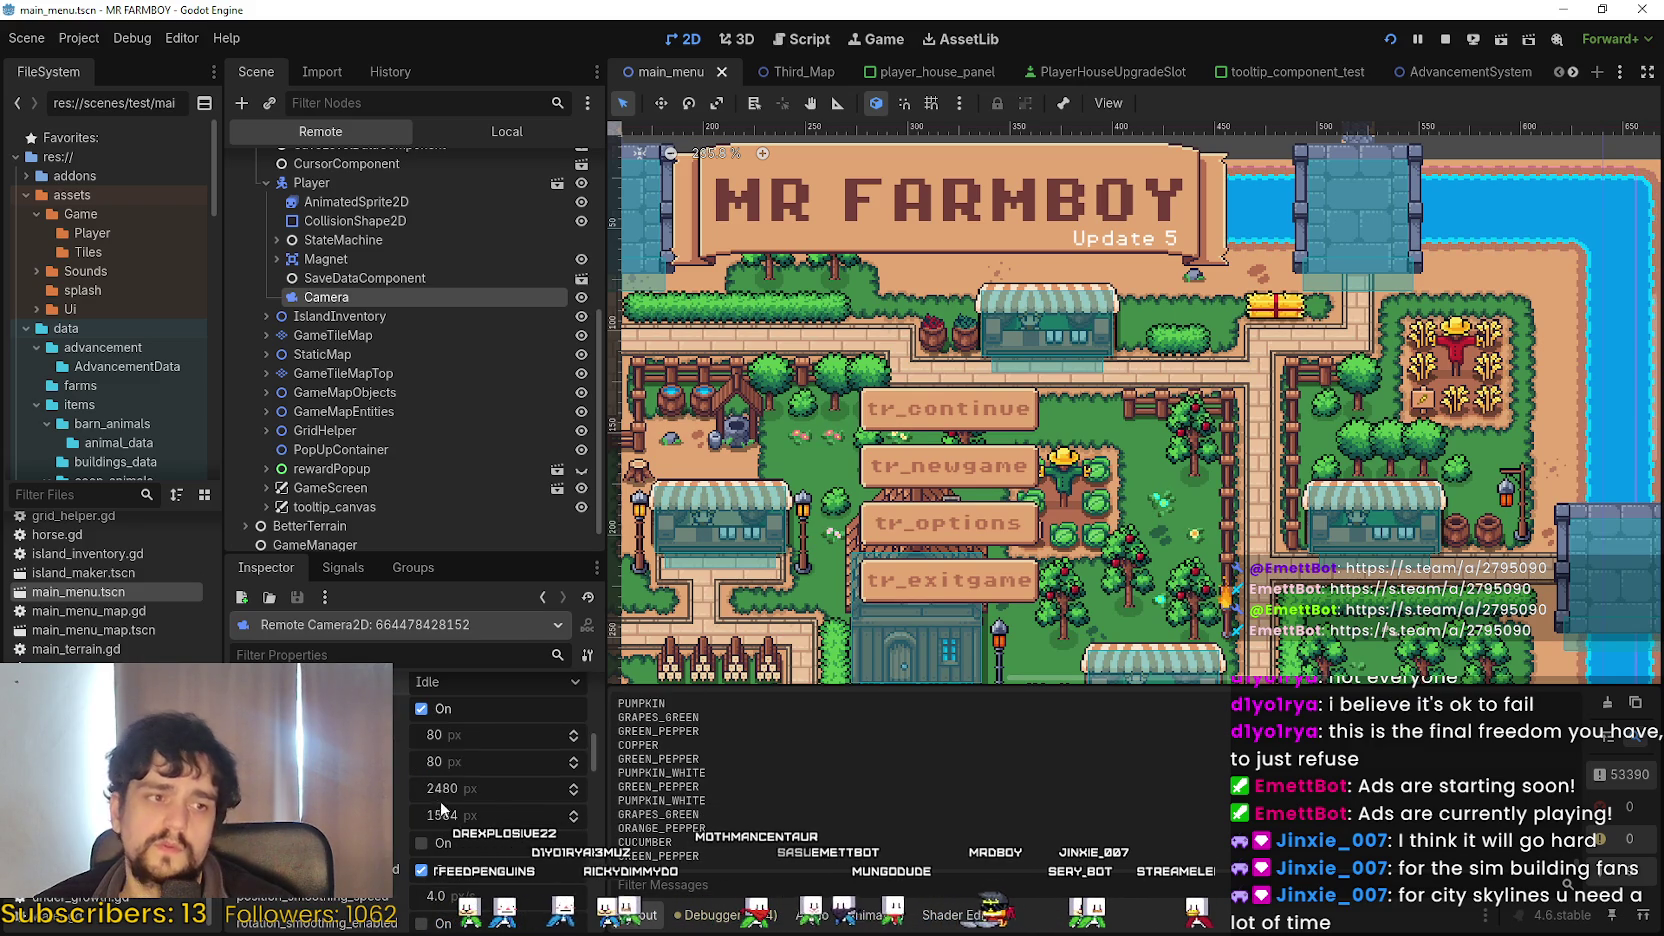
scroll(460, 838, down, 1)
scroll(497, 862, down, 5)
scroll(500, 856, down, 5)
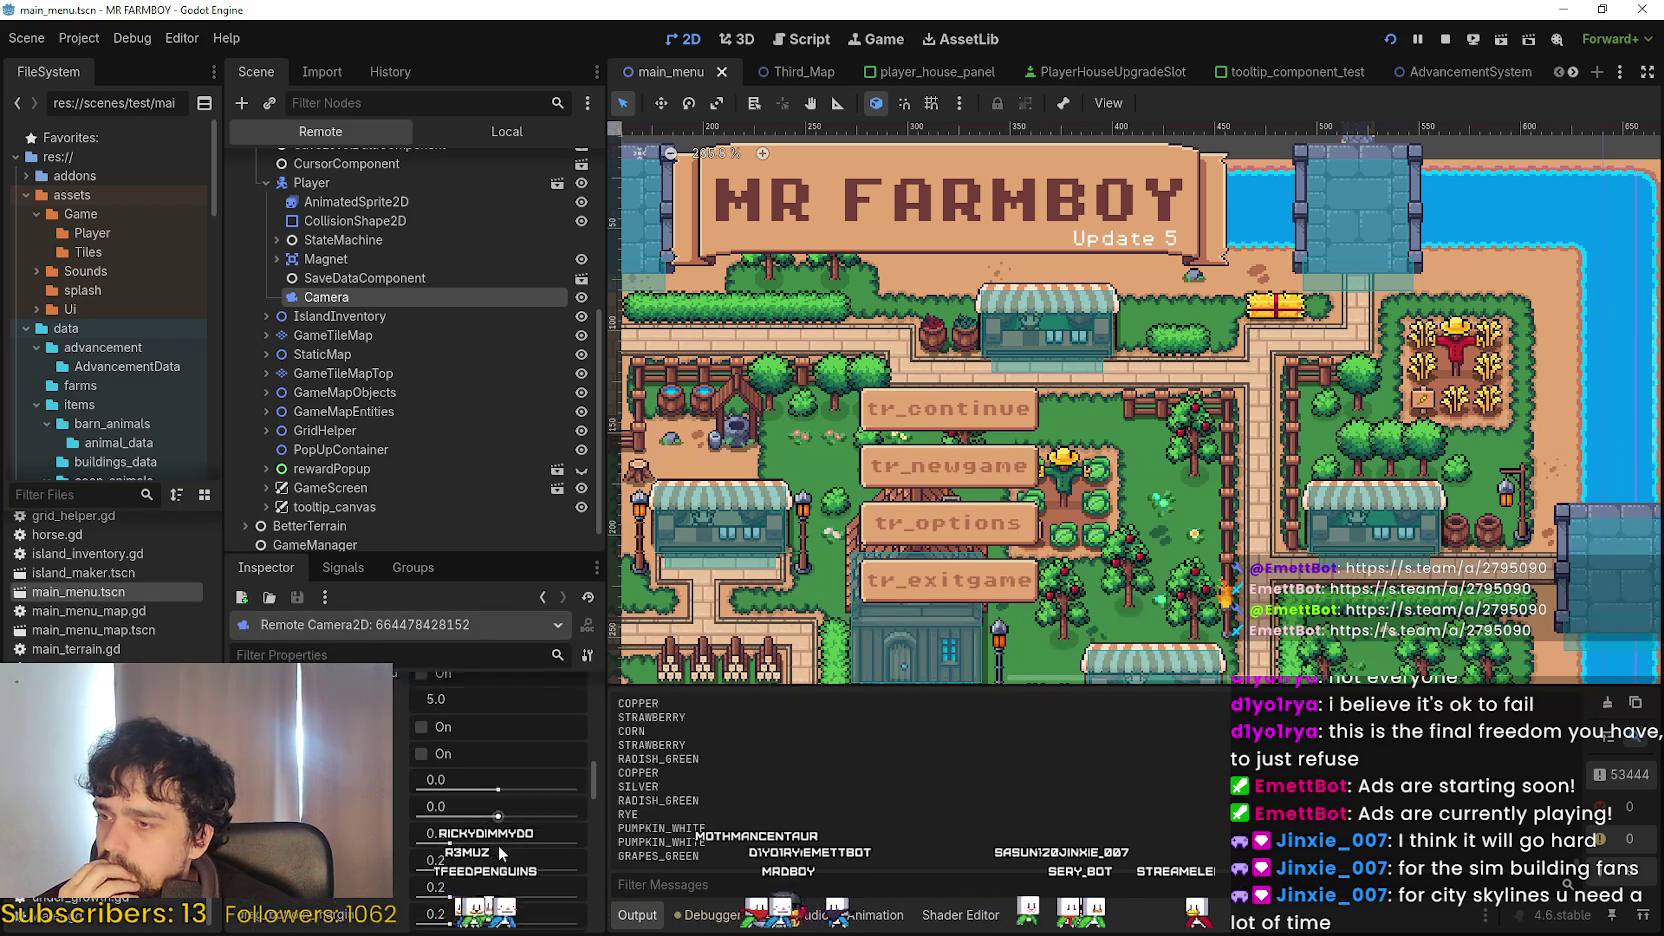
scroll(500, 838, down, 2)
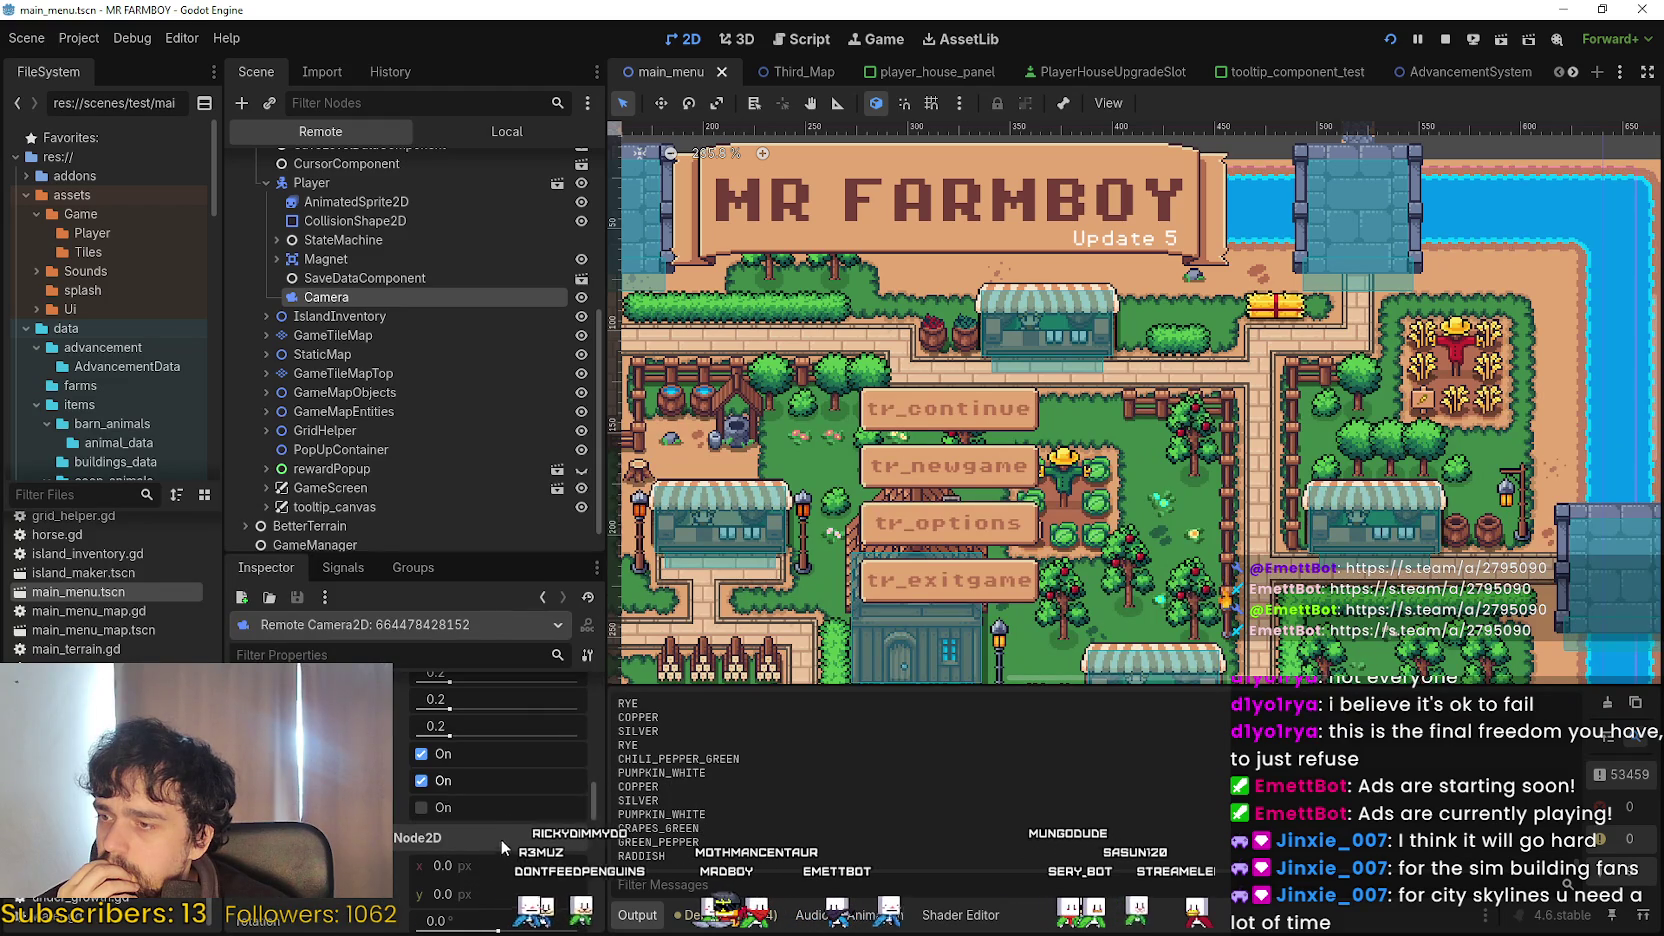
Toggle the Editor Draw checkboxes, ending with Drag Margin drawing turned on.
click(427, 808)
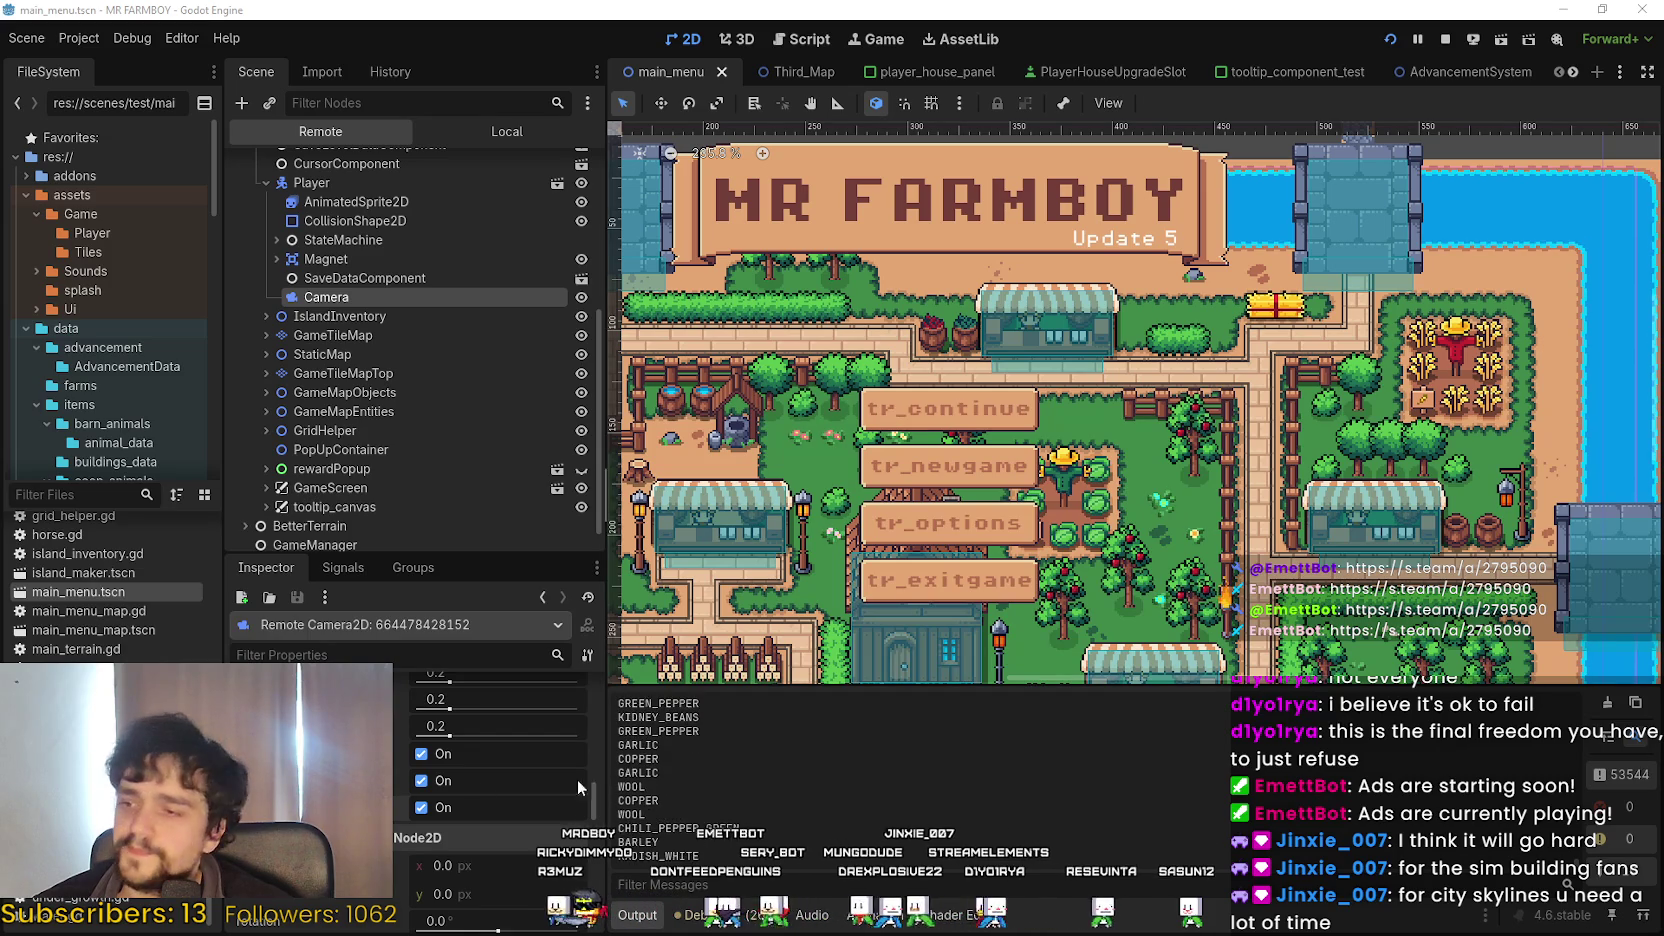
scroll(463, 800, up, 2)
click(421, 871)
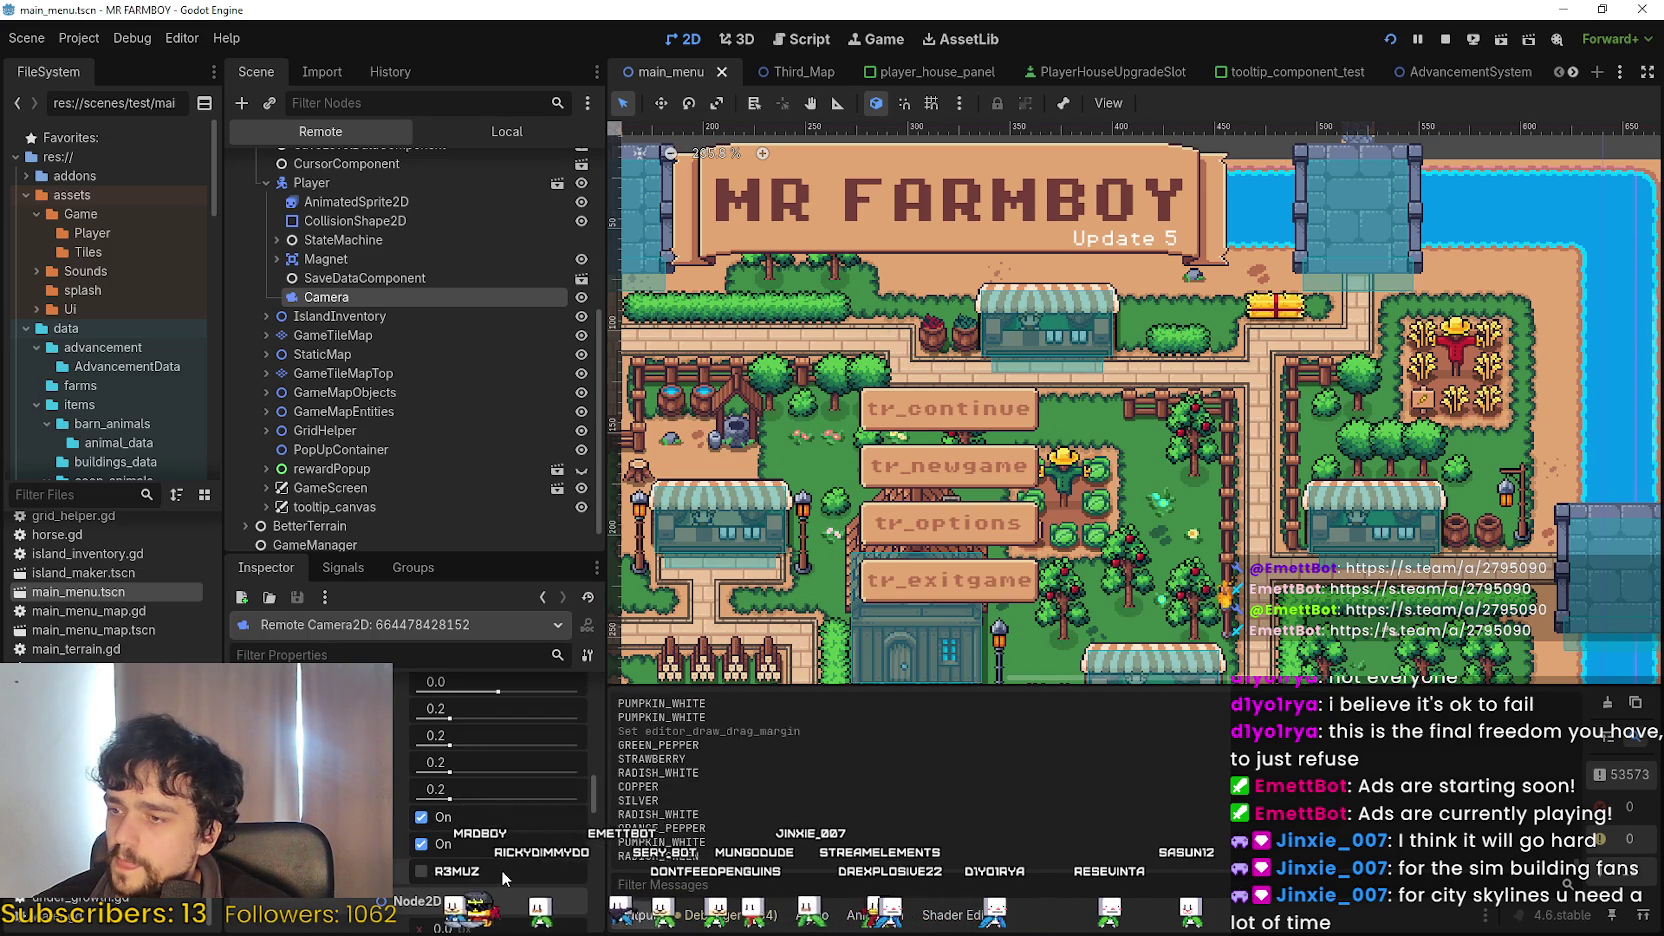
click(421, 844)
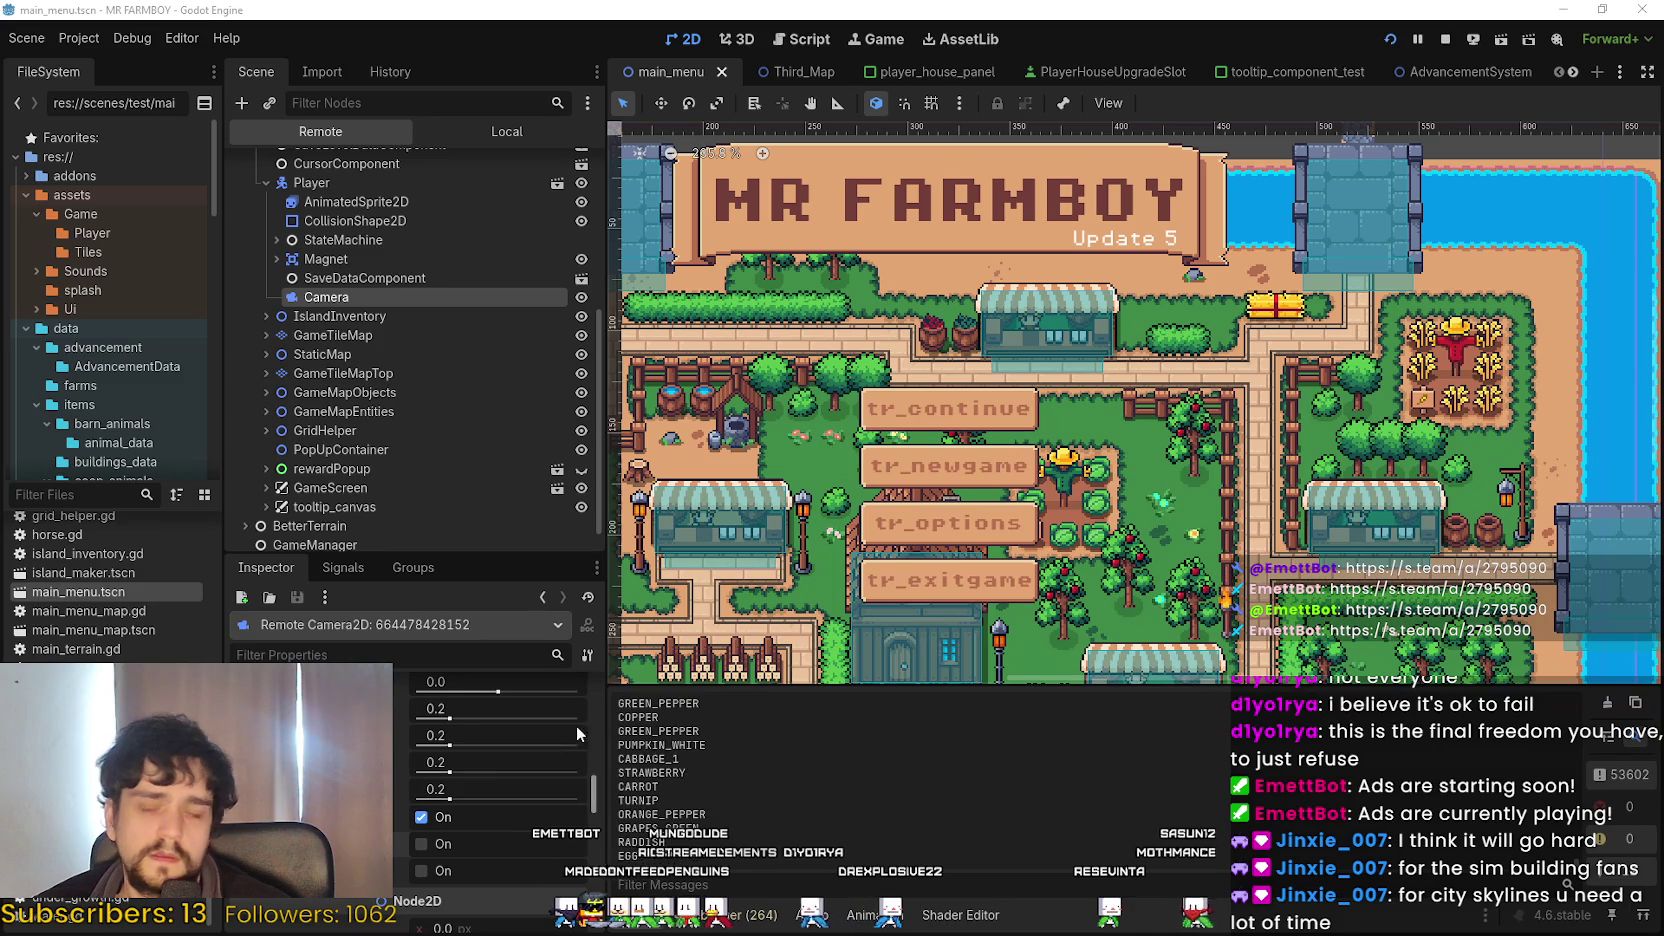
click(421, 817)
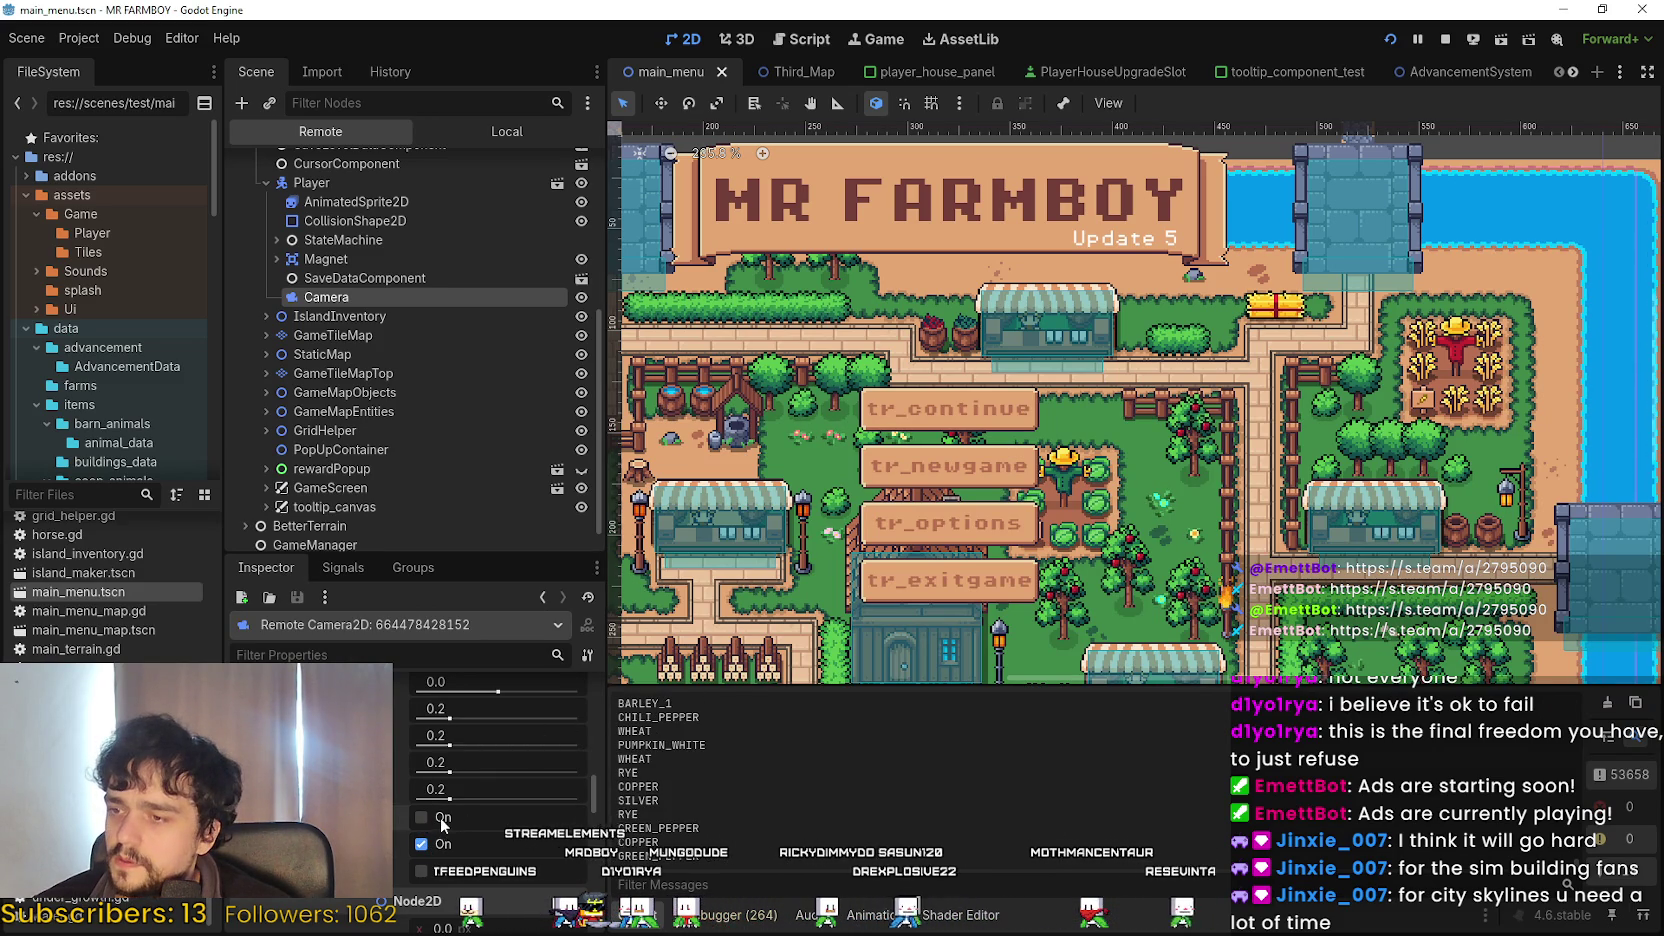
scroll(541, 850, down, 3)
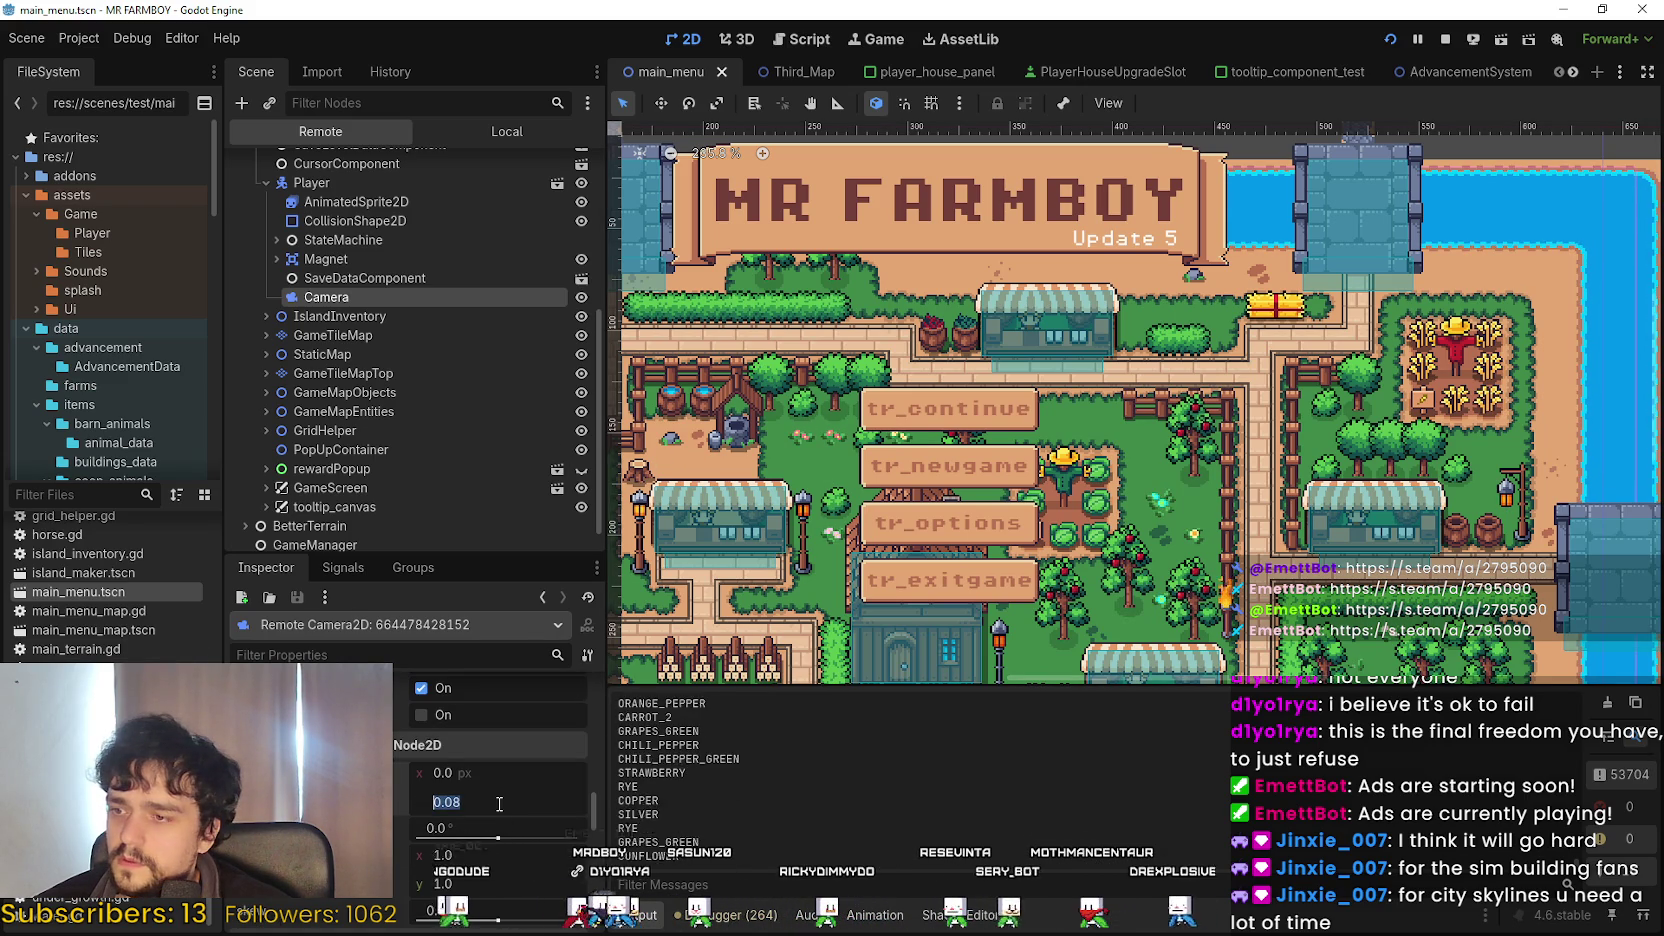
scroll(495, 795, up, 5)
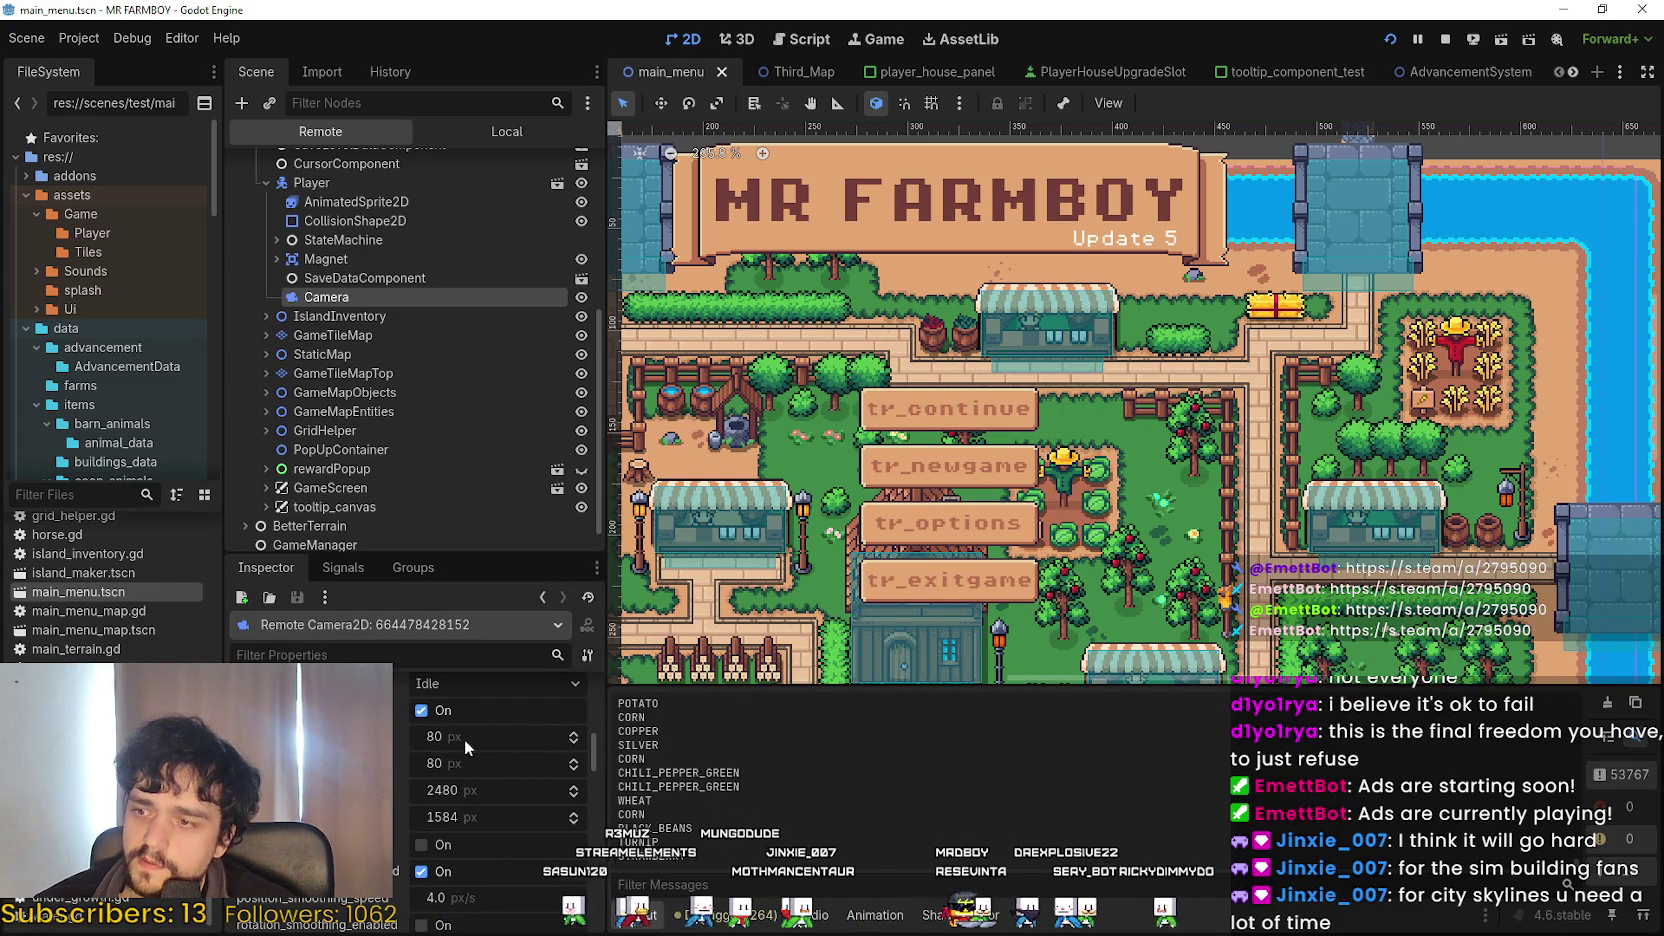
Raise the live camera's Left limit from 80 px and fine-tune it to 742 px.
mouse_move(462, 738)
mouse_down()
mouse_move(700, 738)
mouse_move(600, 738)
mouse_move(640, 738)
mouse_up()
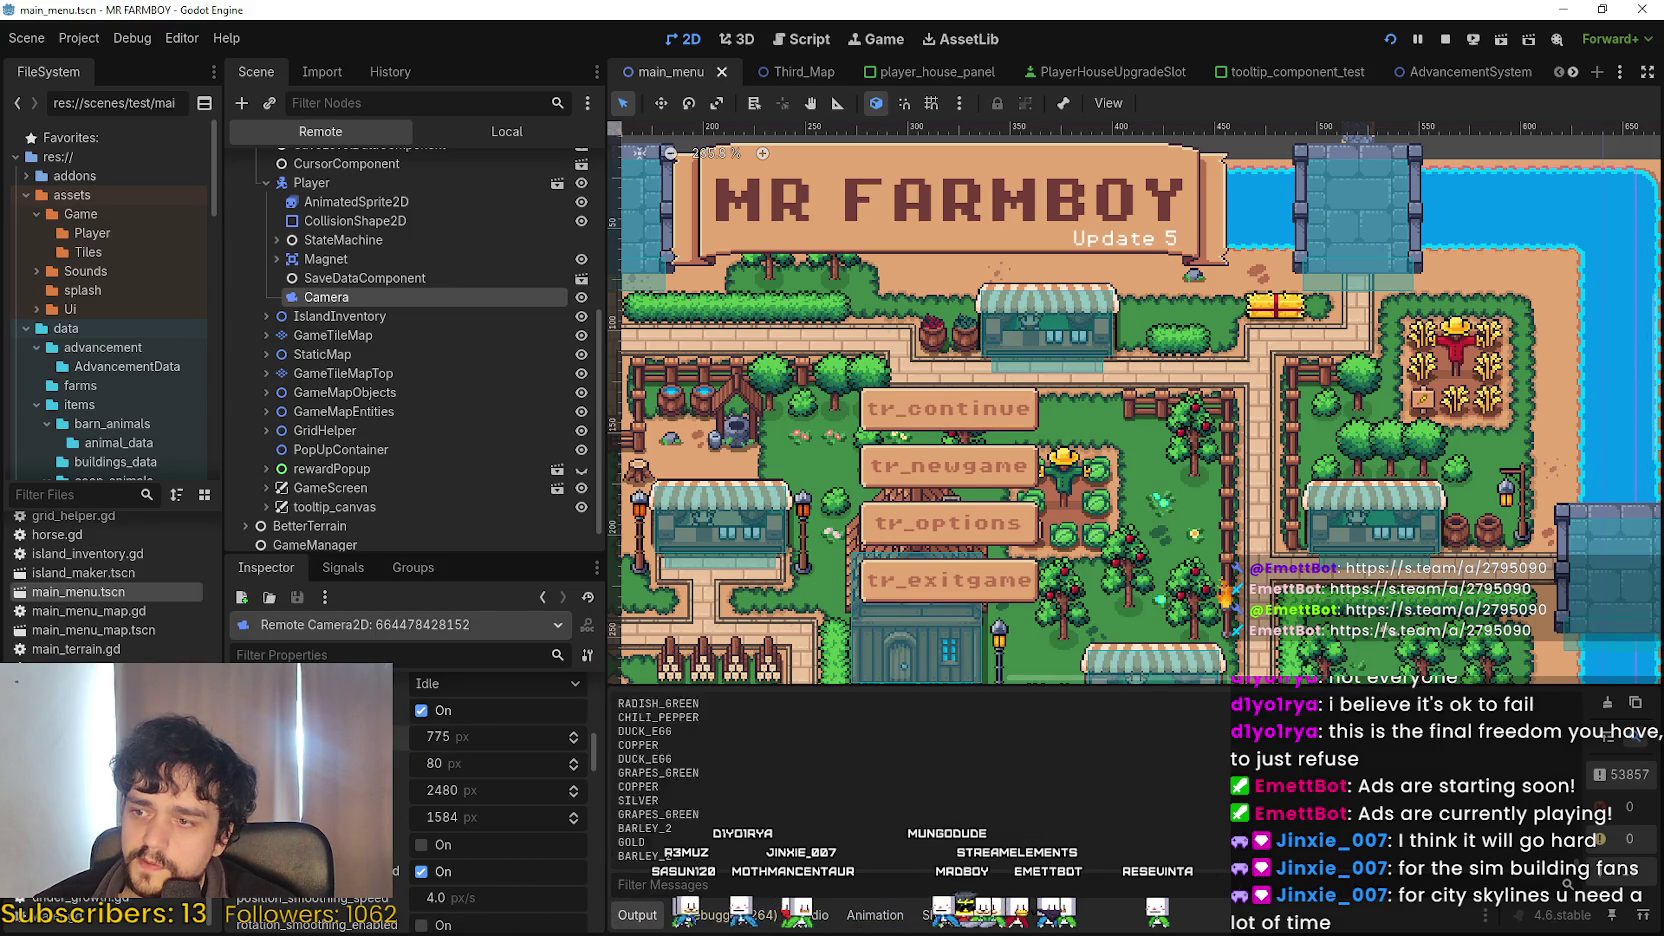
click(573, 734)
click(575, 741)
click(576, 742)
click(577, 742)
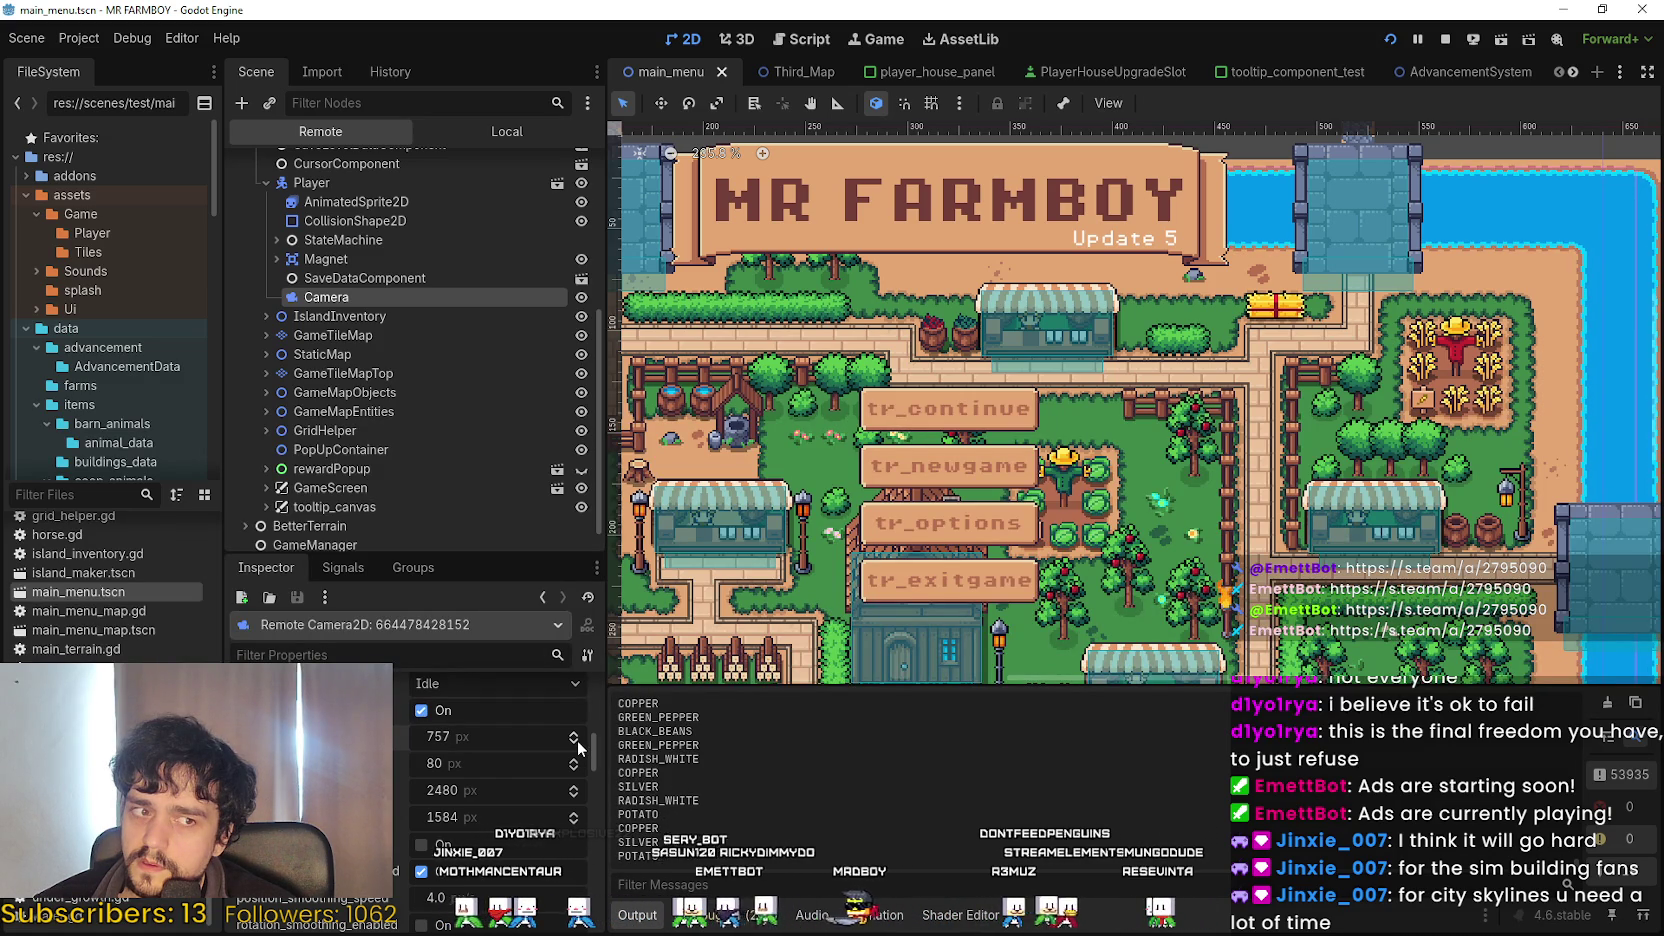
click(576, 742)
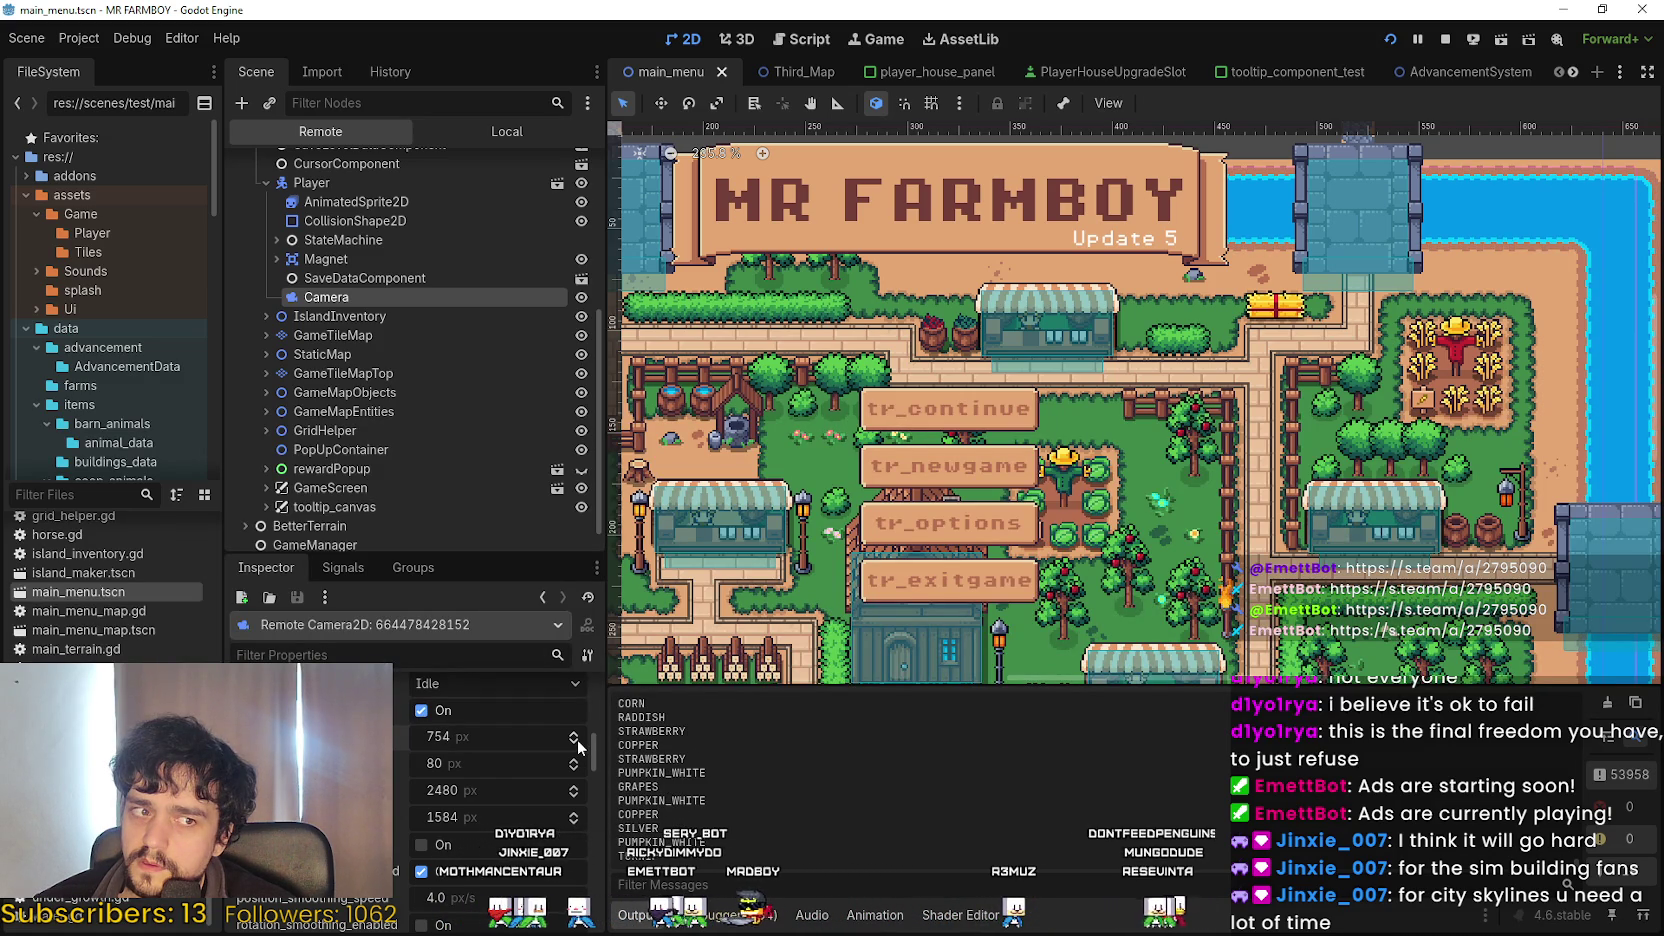
click(575, 742)
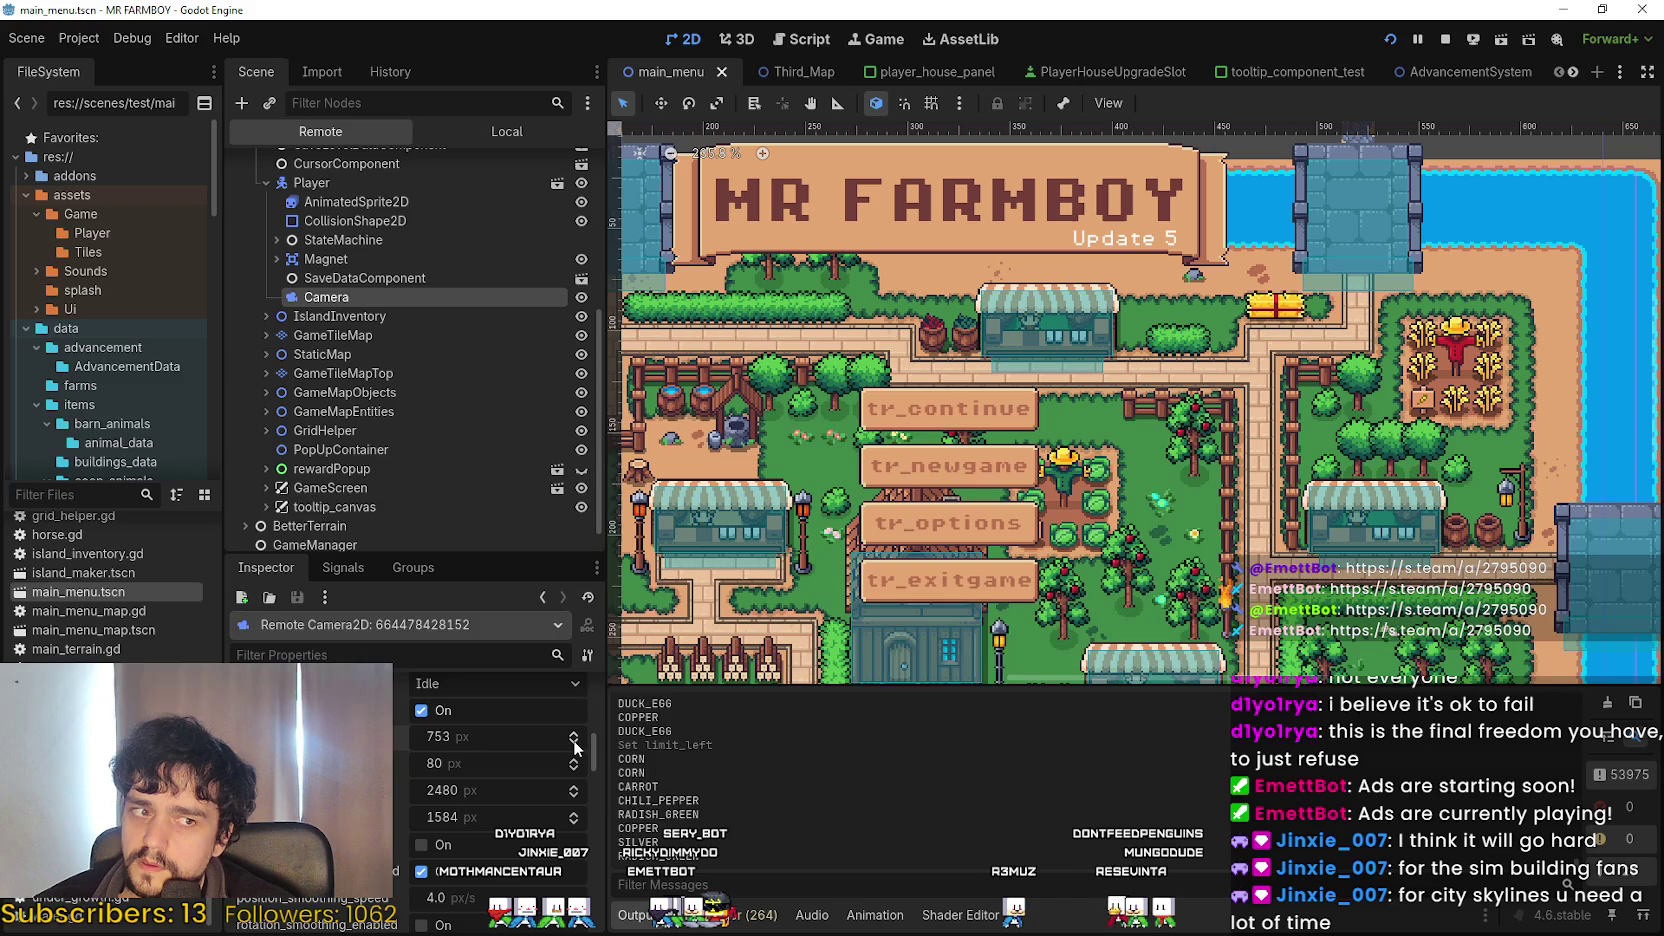
click(575, 742)
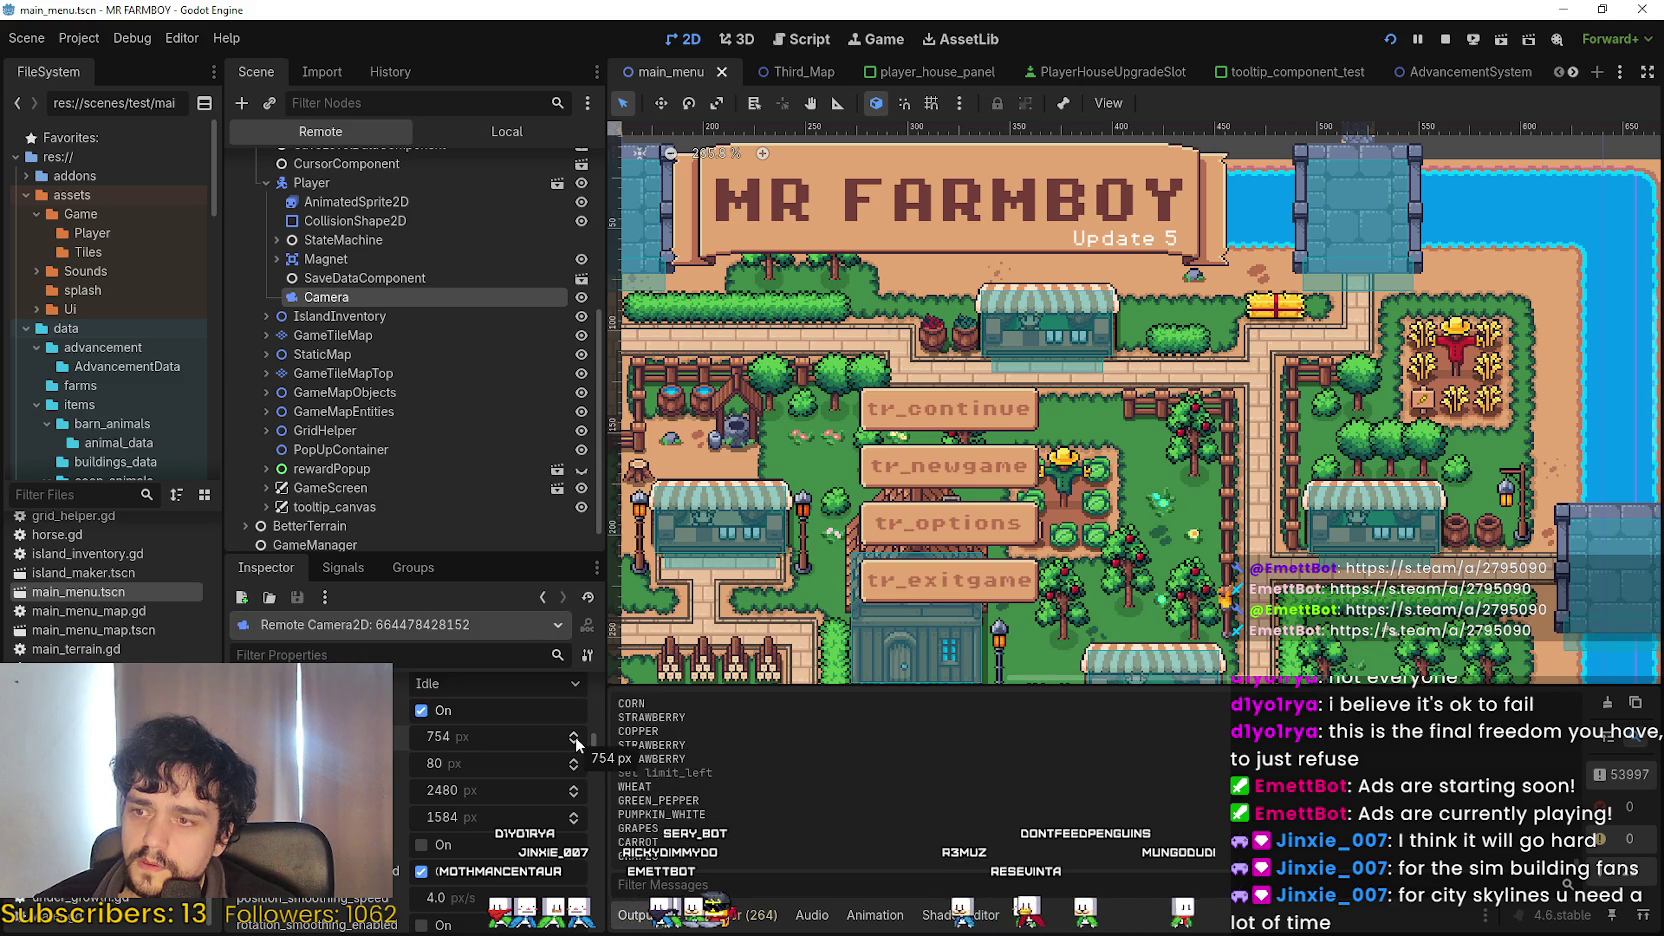
click(575, 742)
click(575, 742)
click(575, 742)
click(575, 742)
click(575, 742)
click(575, 742)
click(575, 742)
click(575, 742)
click(575, 742)
click(575, 742)
click(575, 742)
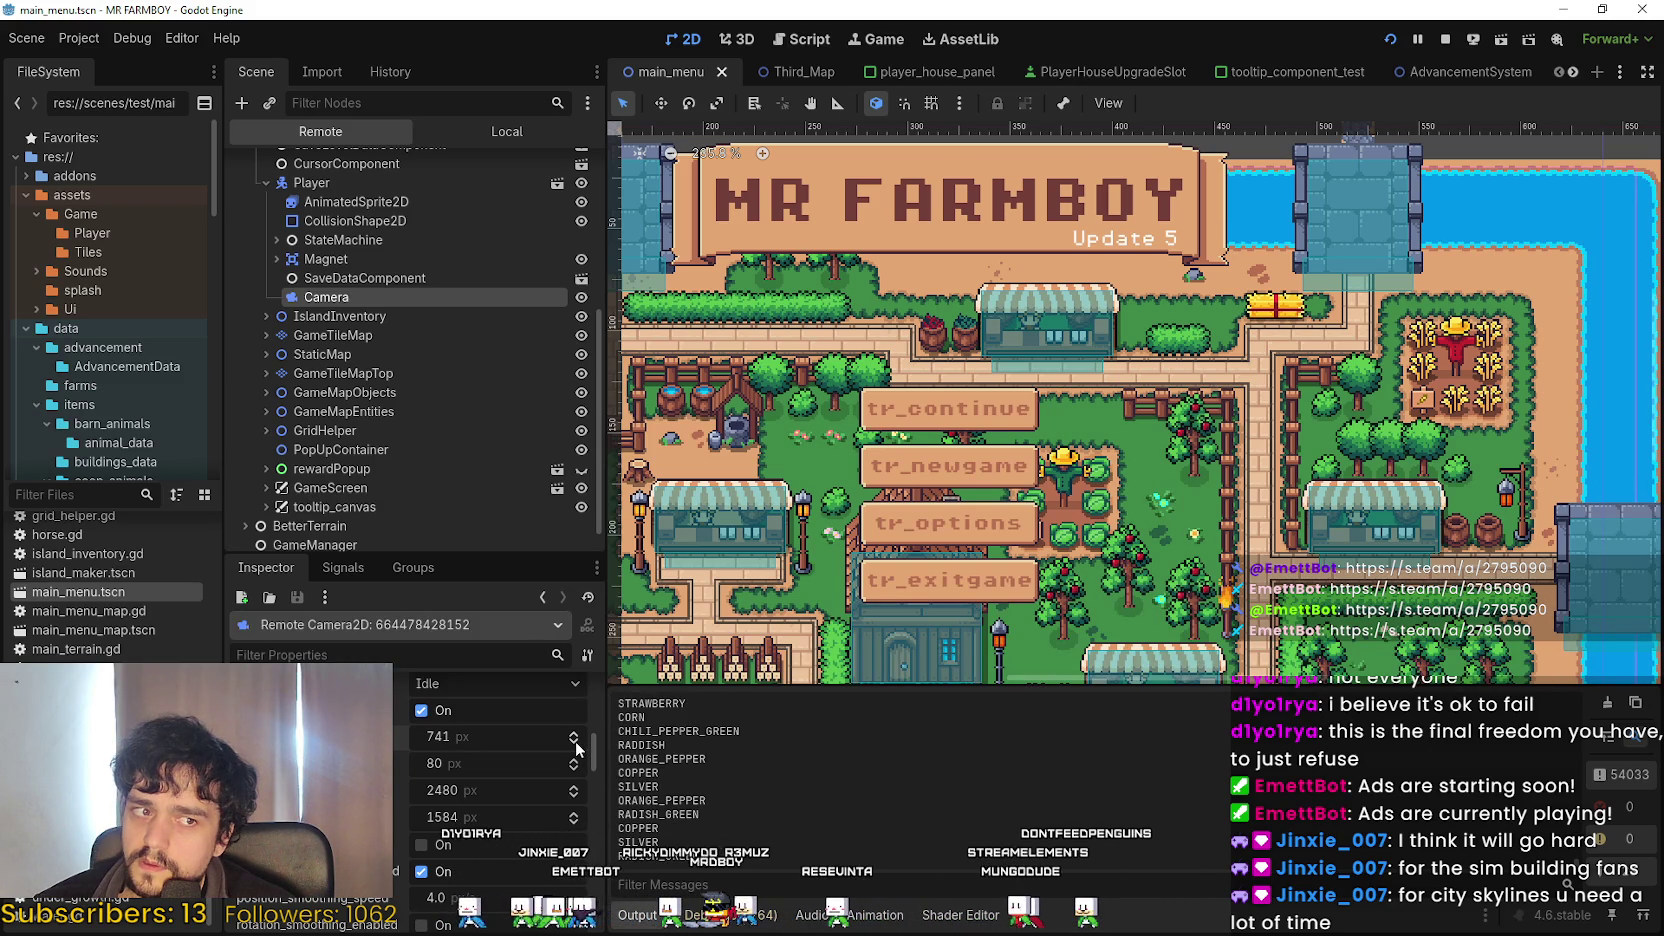
click(575, 737)
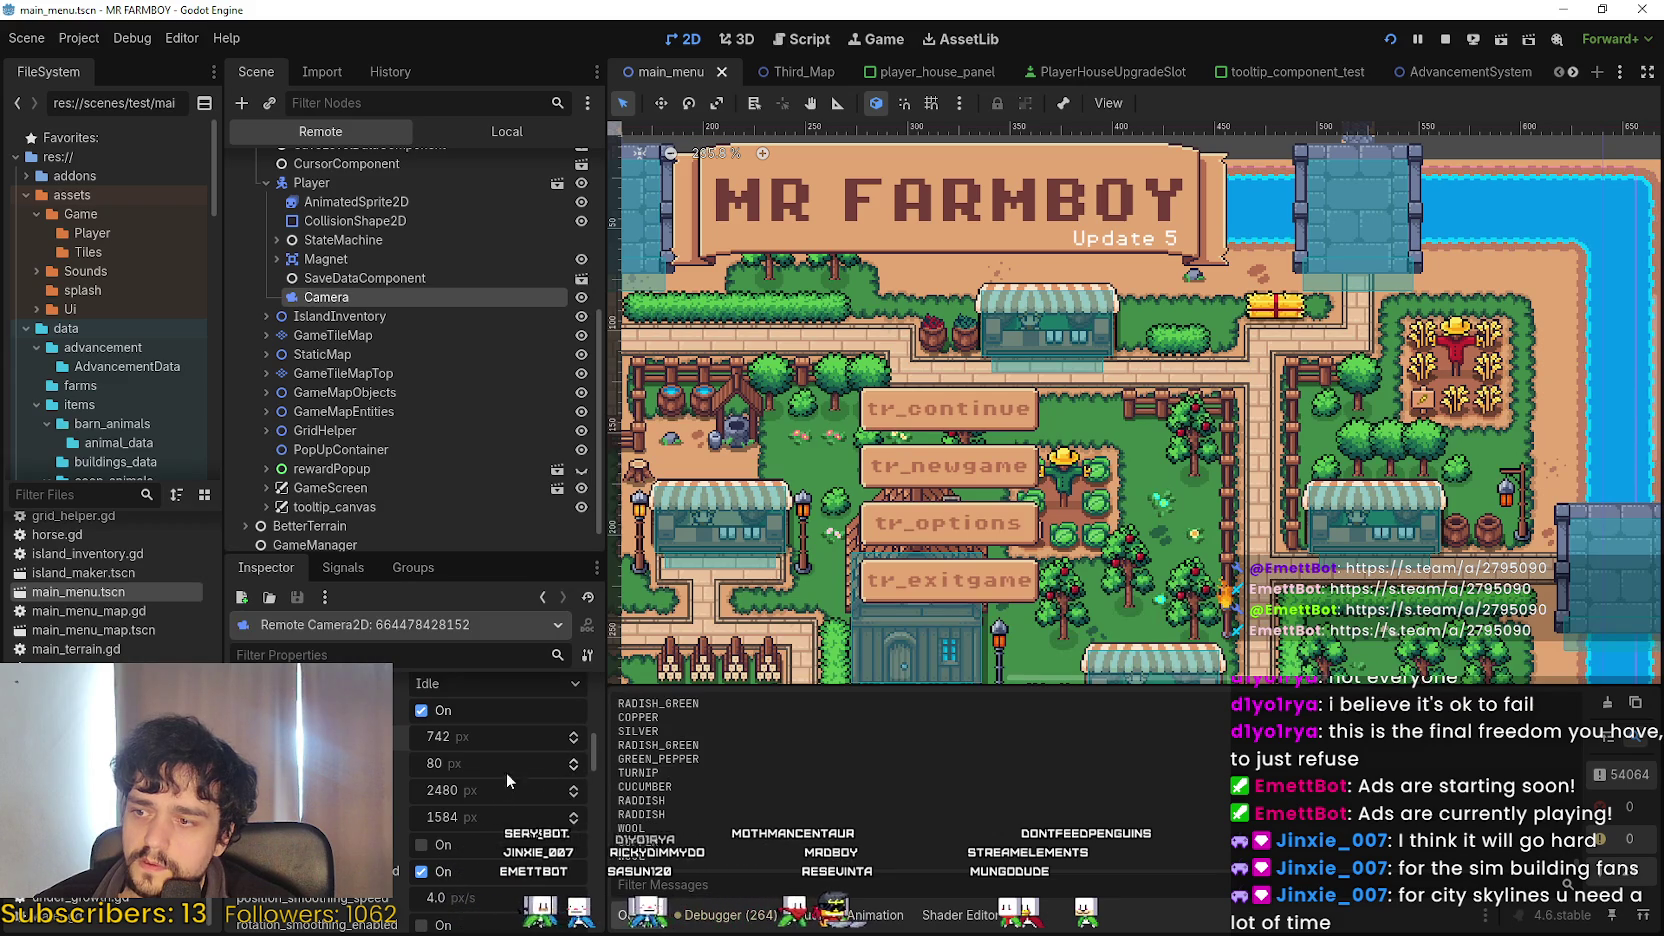
Type a Top limit of 80 px and pull the Right limit down to 1383 px.
click(575, 762)
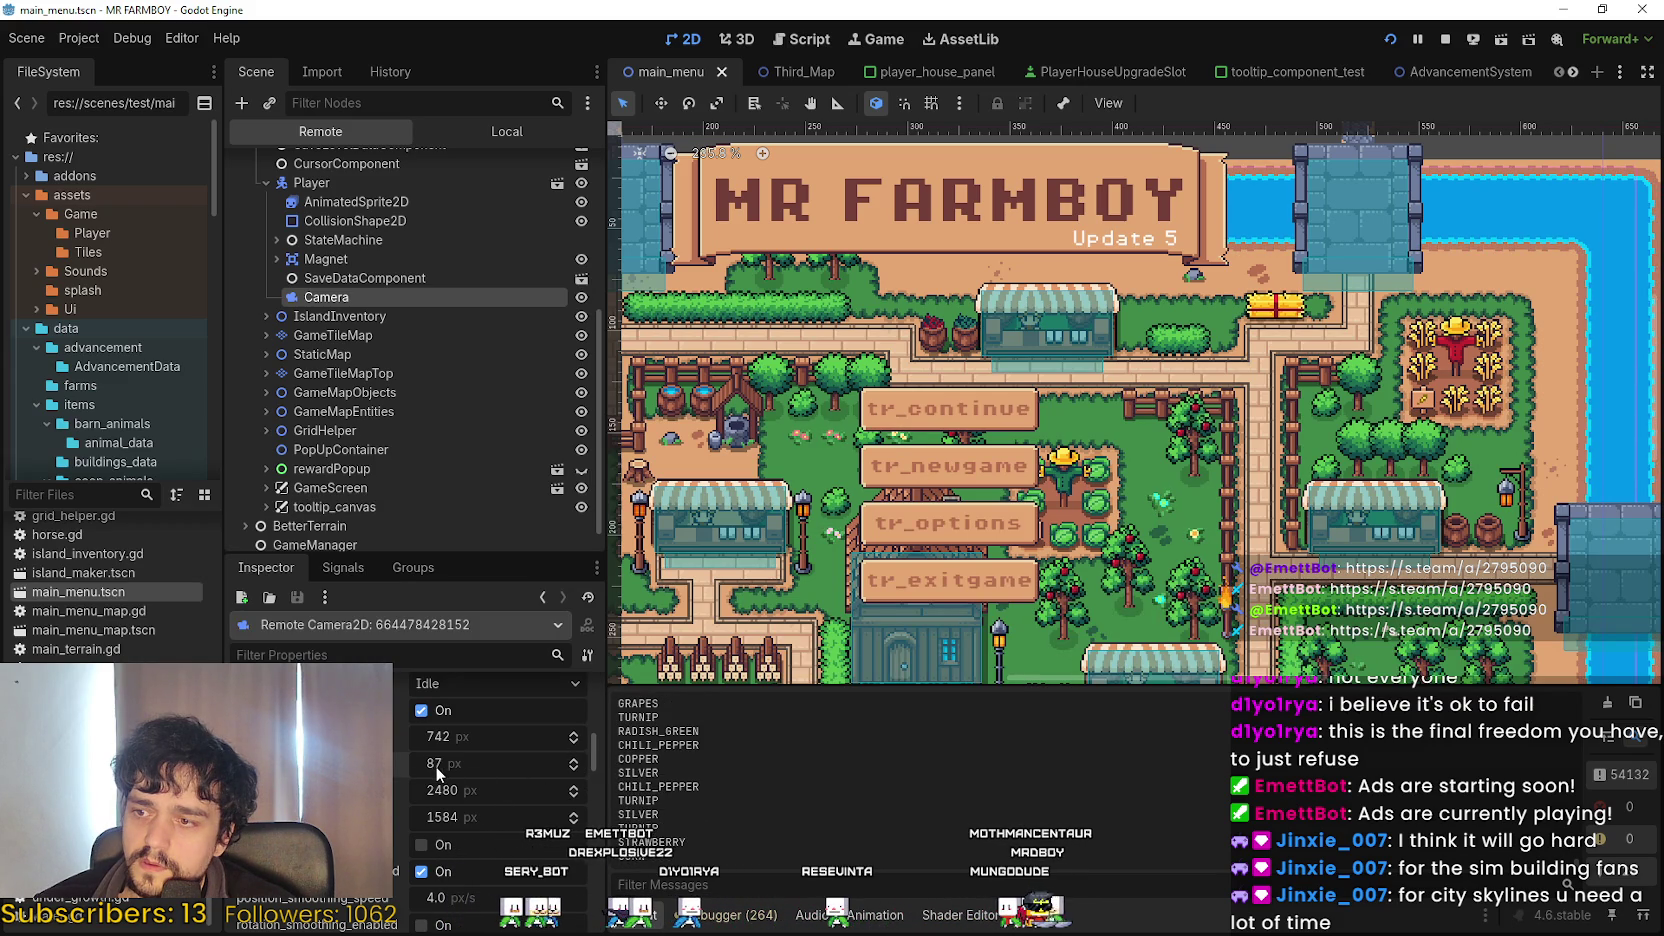
mouse_move(441, 764)
mouse_down()
mouse_move(885, 764)
mouse_move(468, 764)
mouse_up()
click(467, 764)
text(80)
key(Return)
drag(485, 800, 191, 800)
mouse_move(485, 790)
mouse_down()
mouse_move(440, 790)
mouse_move(465, 790)
mouse_up()
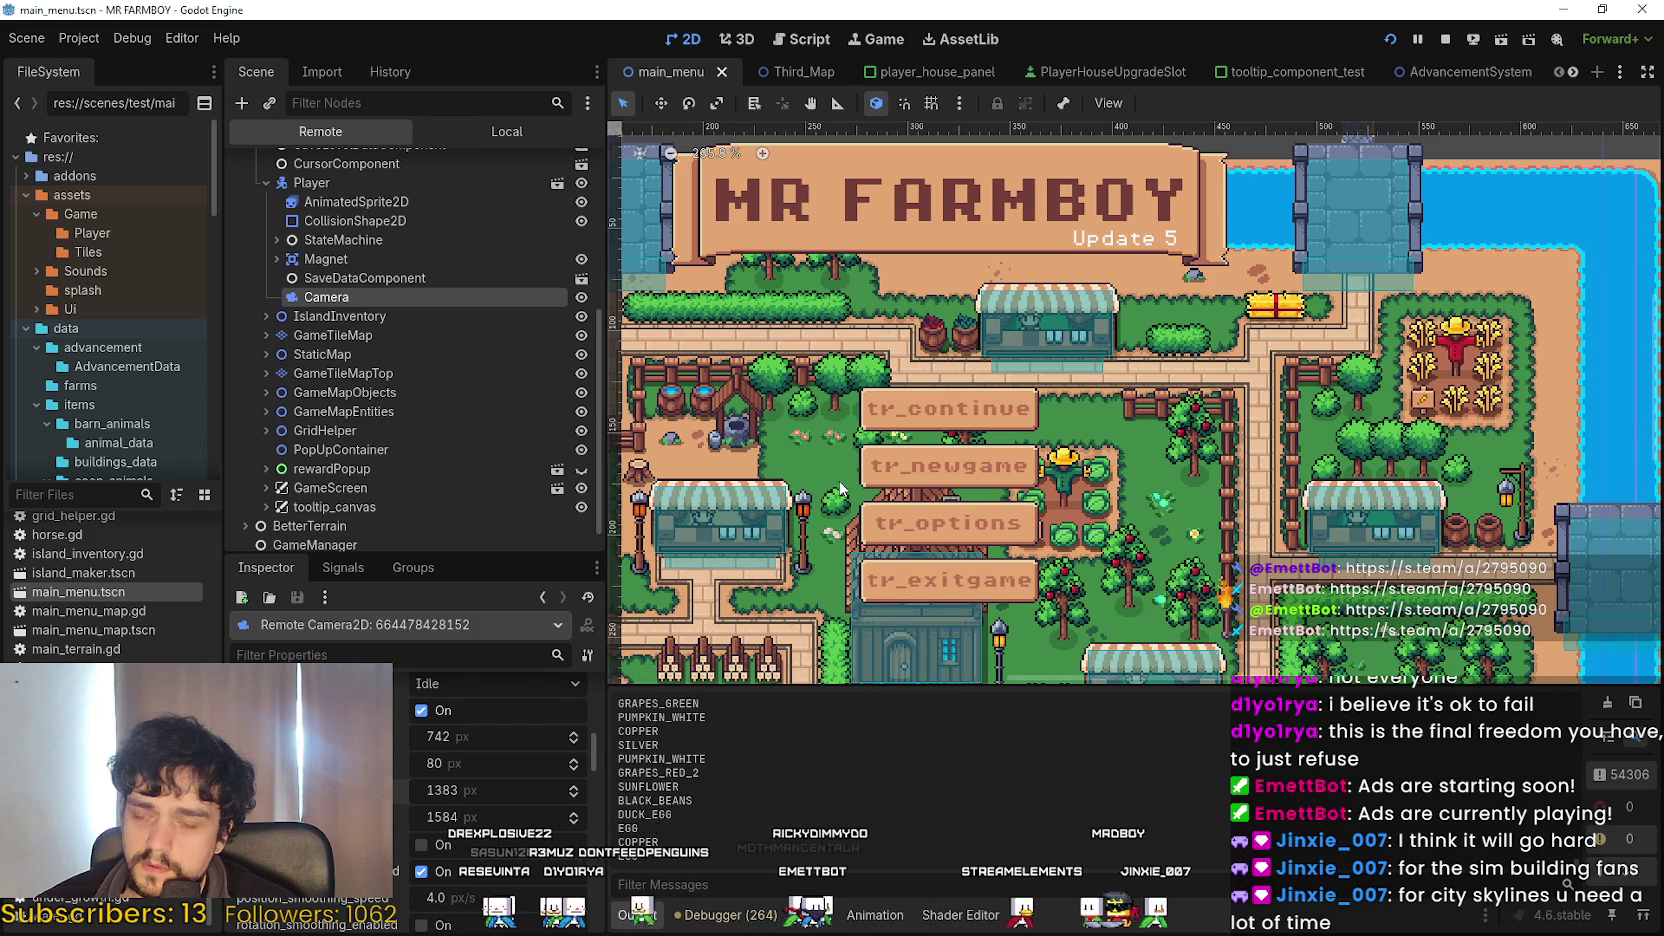
Fine-tune the camera's Right limit to 1410 px with the spinner arrows.
click(574, 789)
click(575, 789)
click(575, 787)
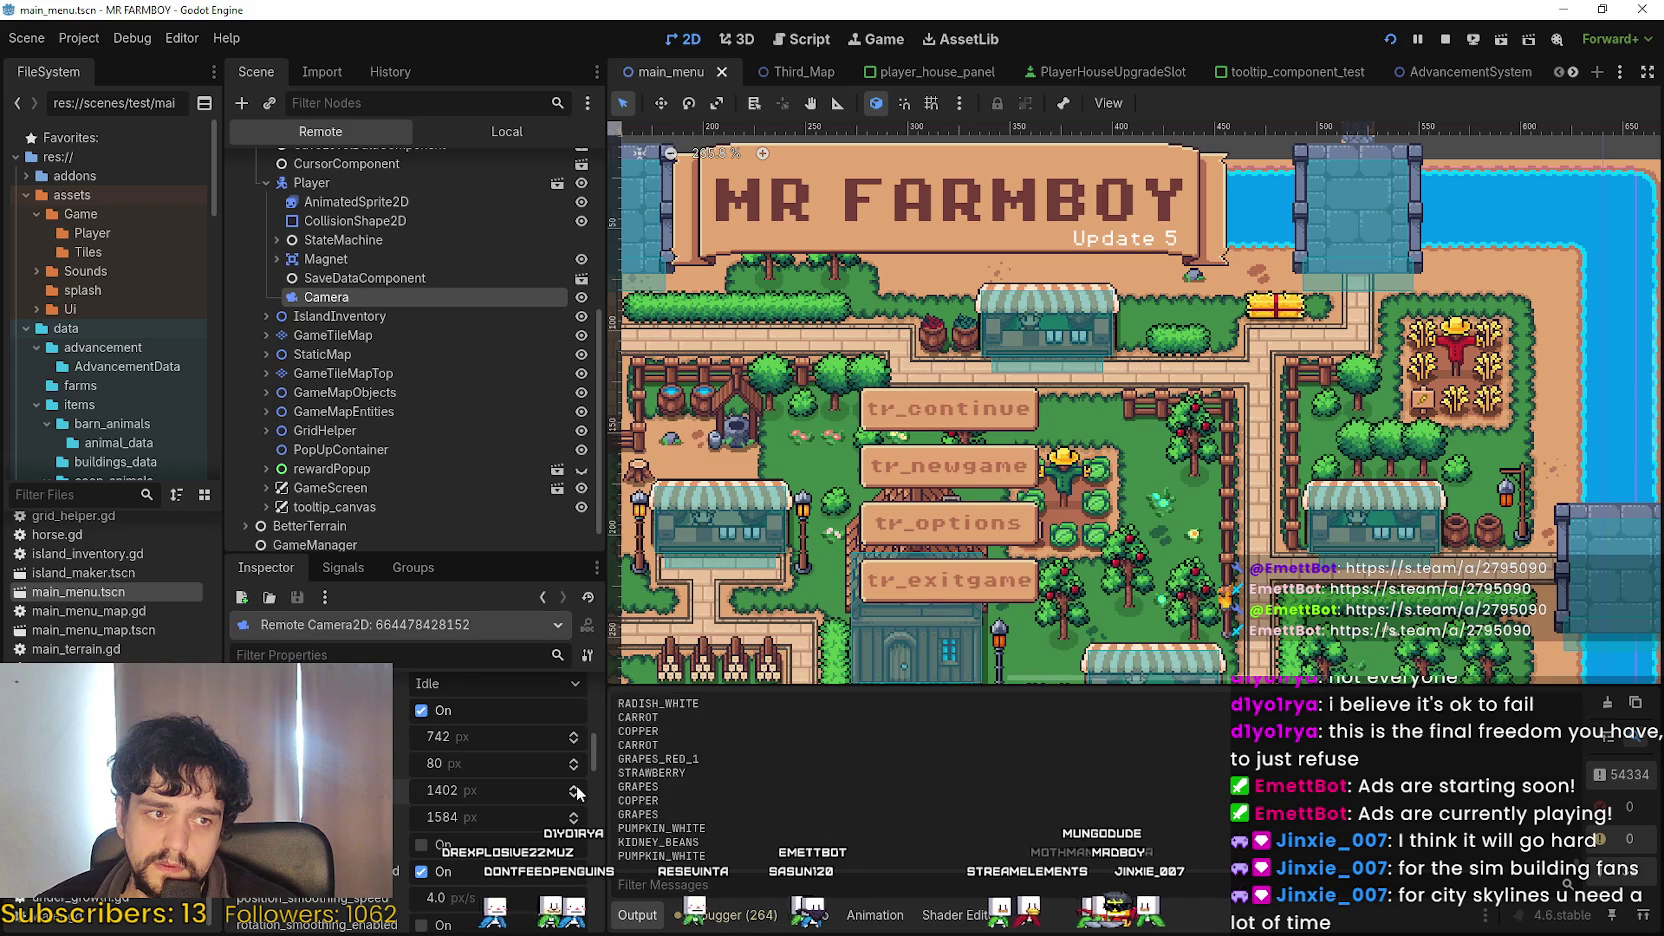
click(575, 788)
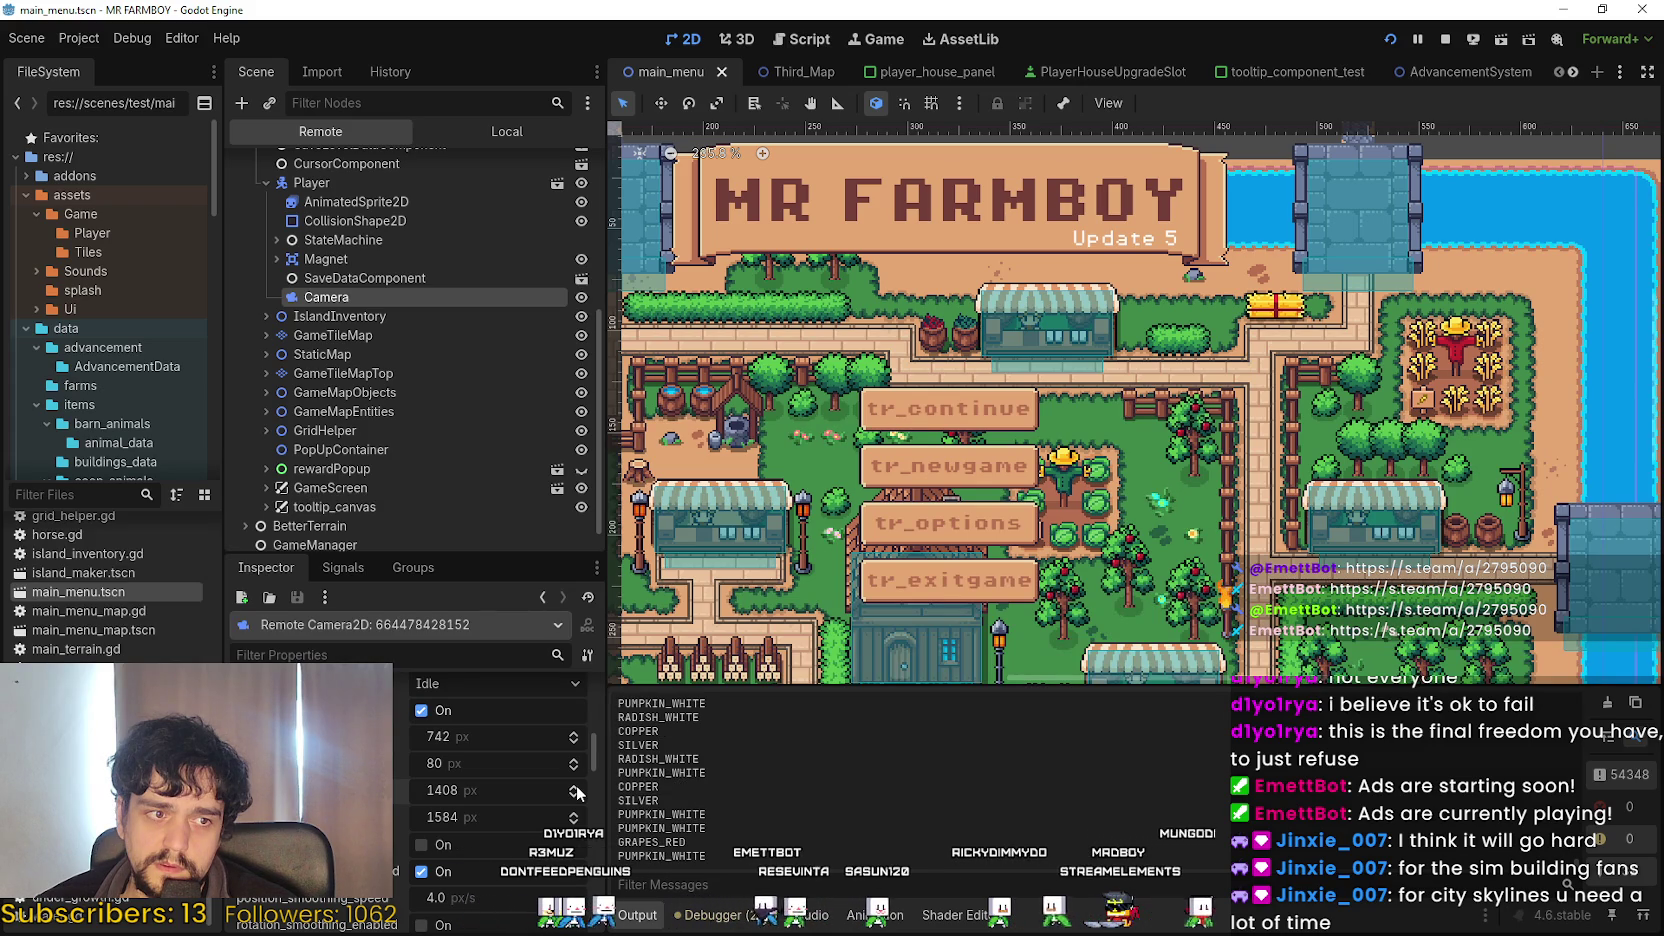
click(575, 789)
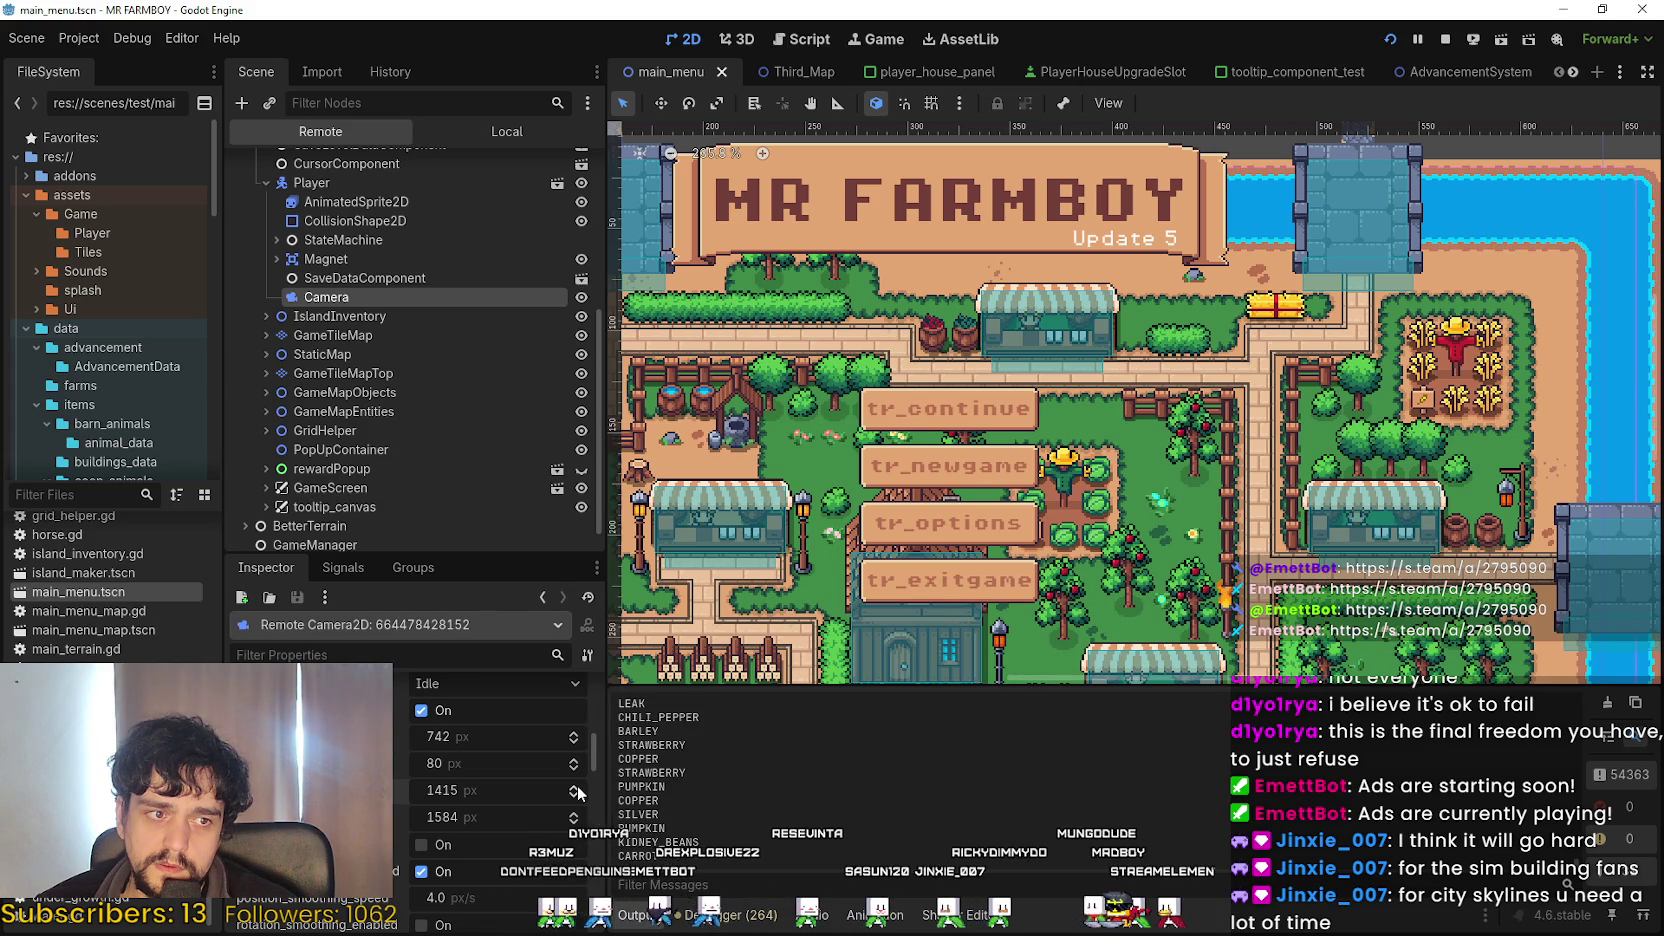
click(576, 790)
click(573, 796)
click(573, 796)
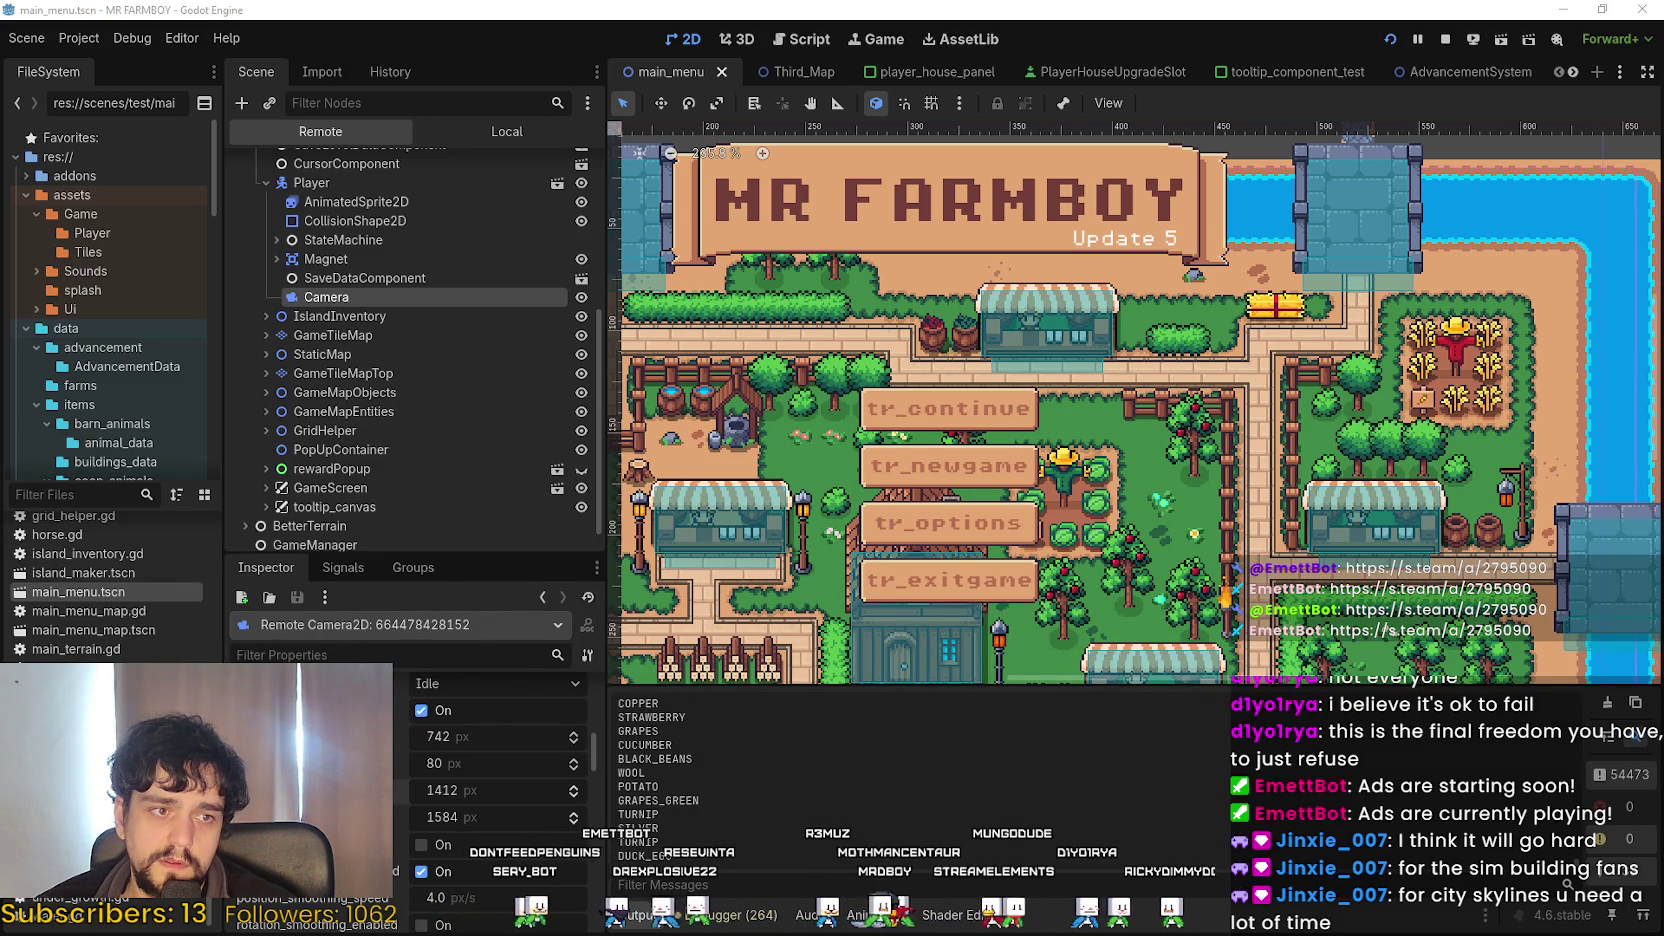
click(574, 797)
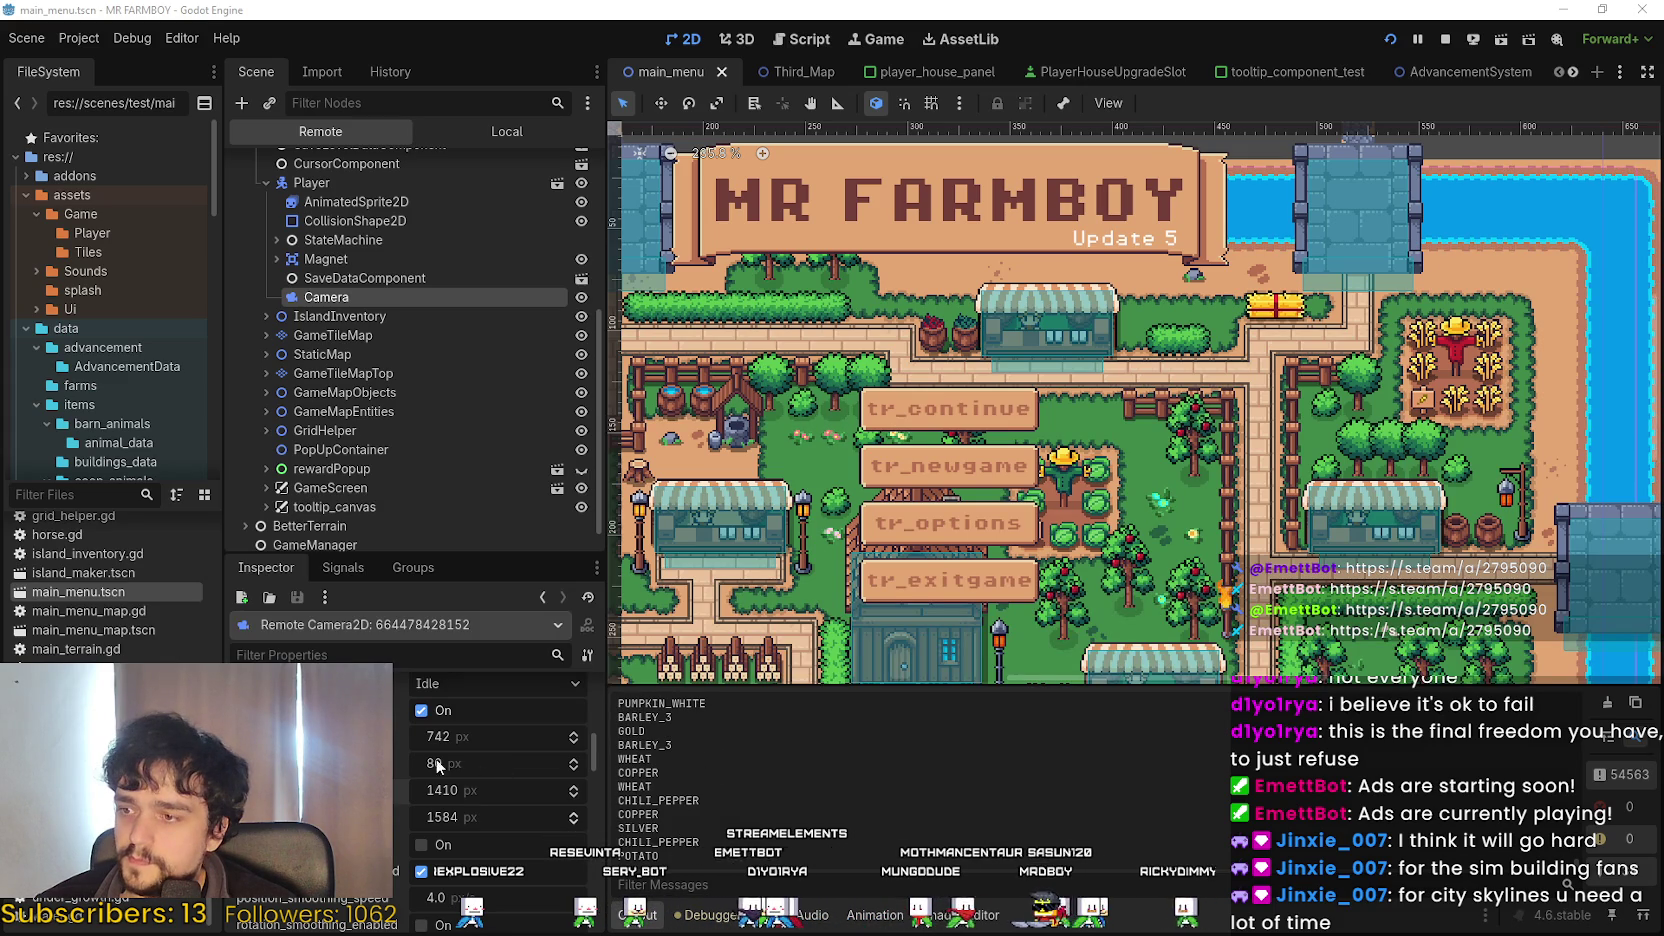
Set the Top limit to 540 px and Bottom to 891 px, then return the Scene dock to Local.
drag(450, 763, 500, 763)
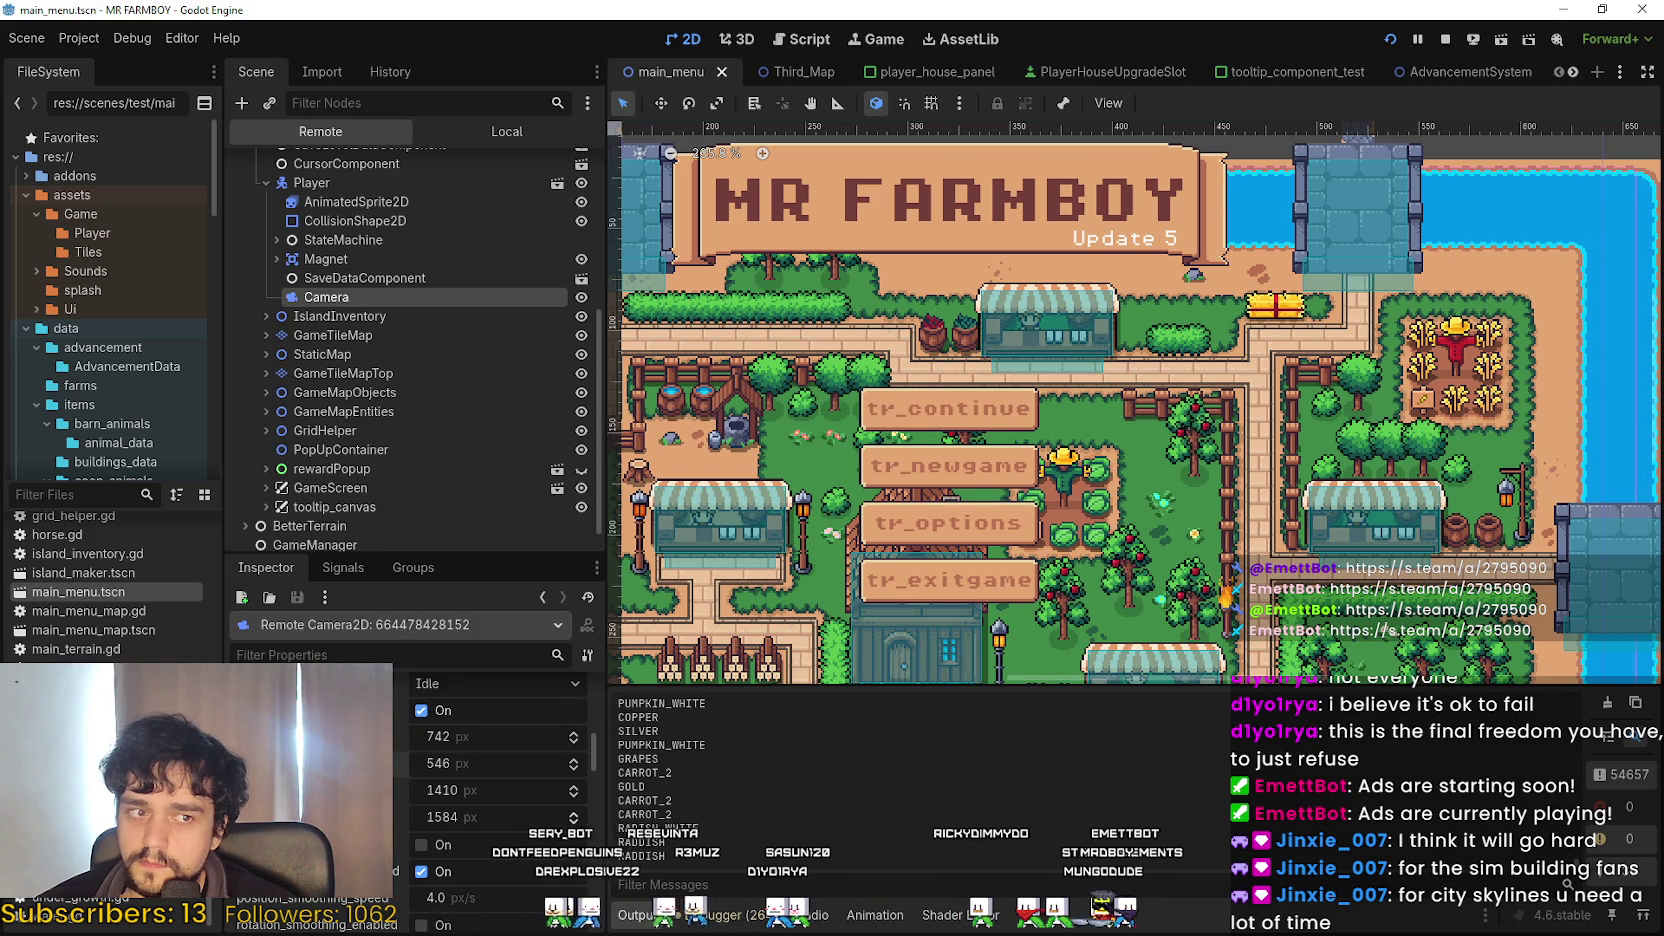
click(574, 768)
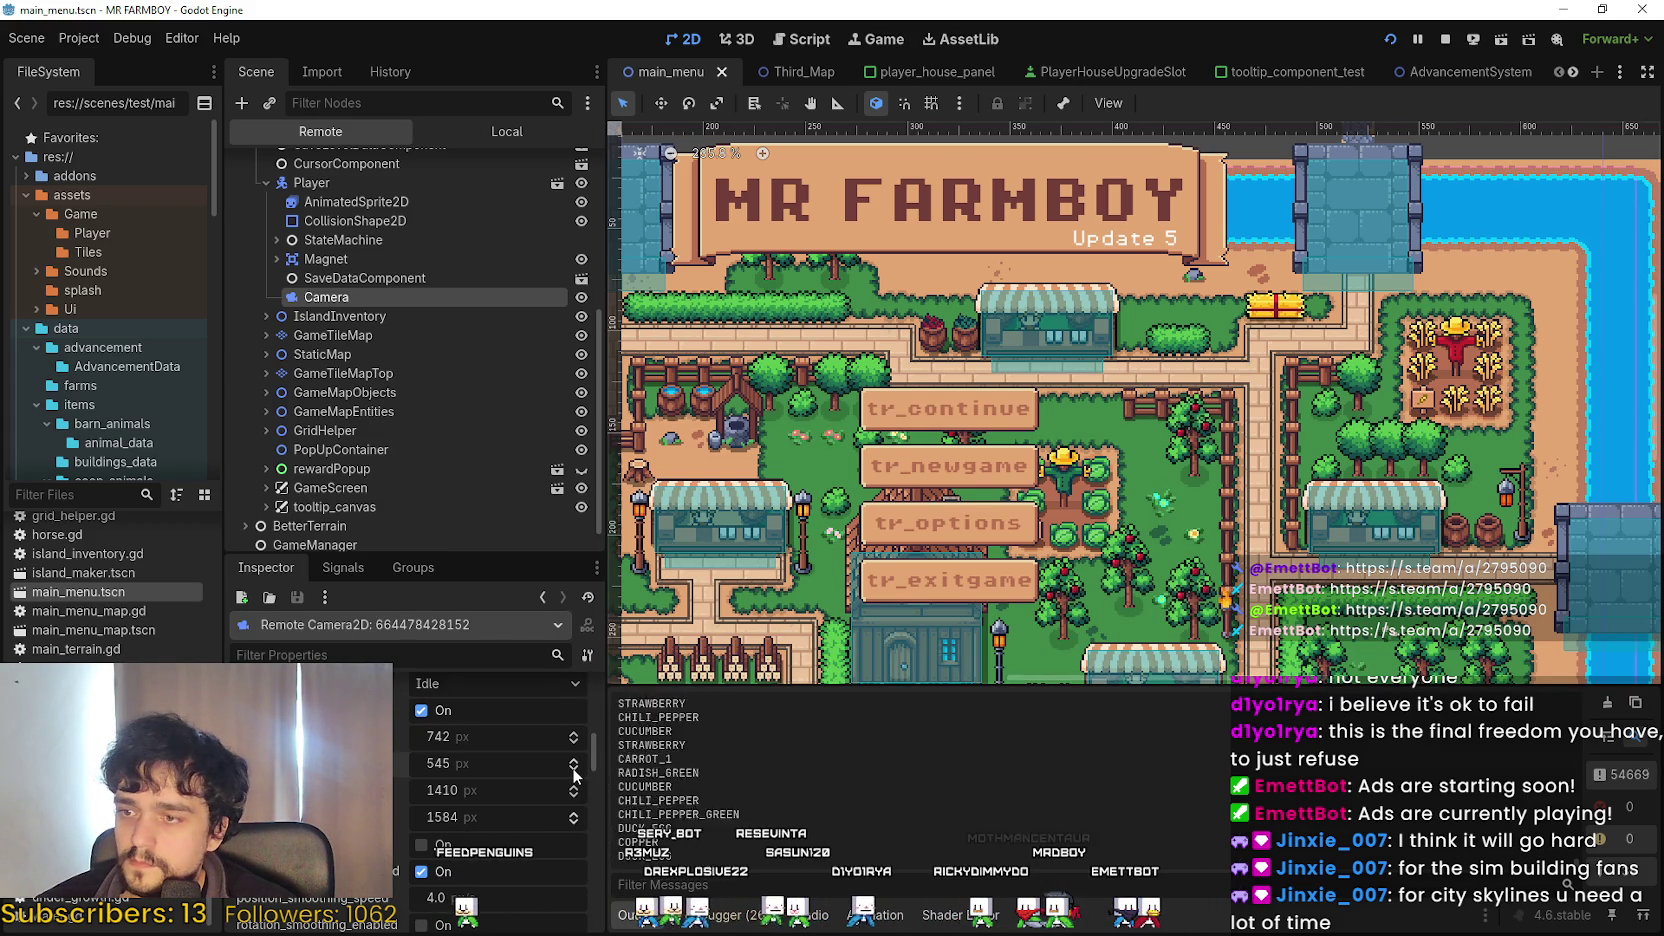
drag(574, 774, 550, 774)
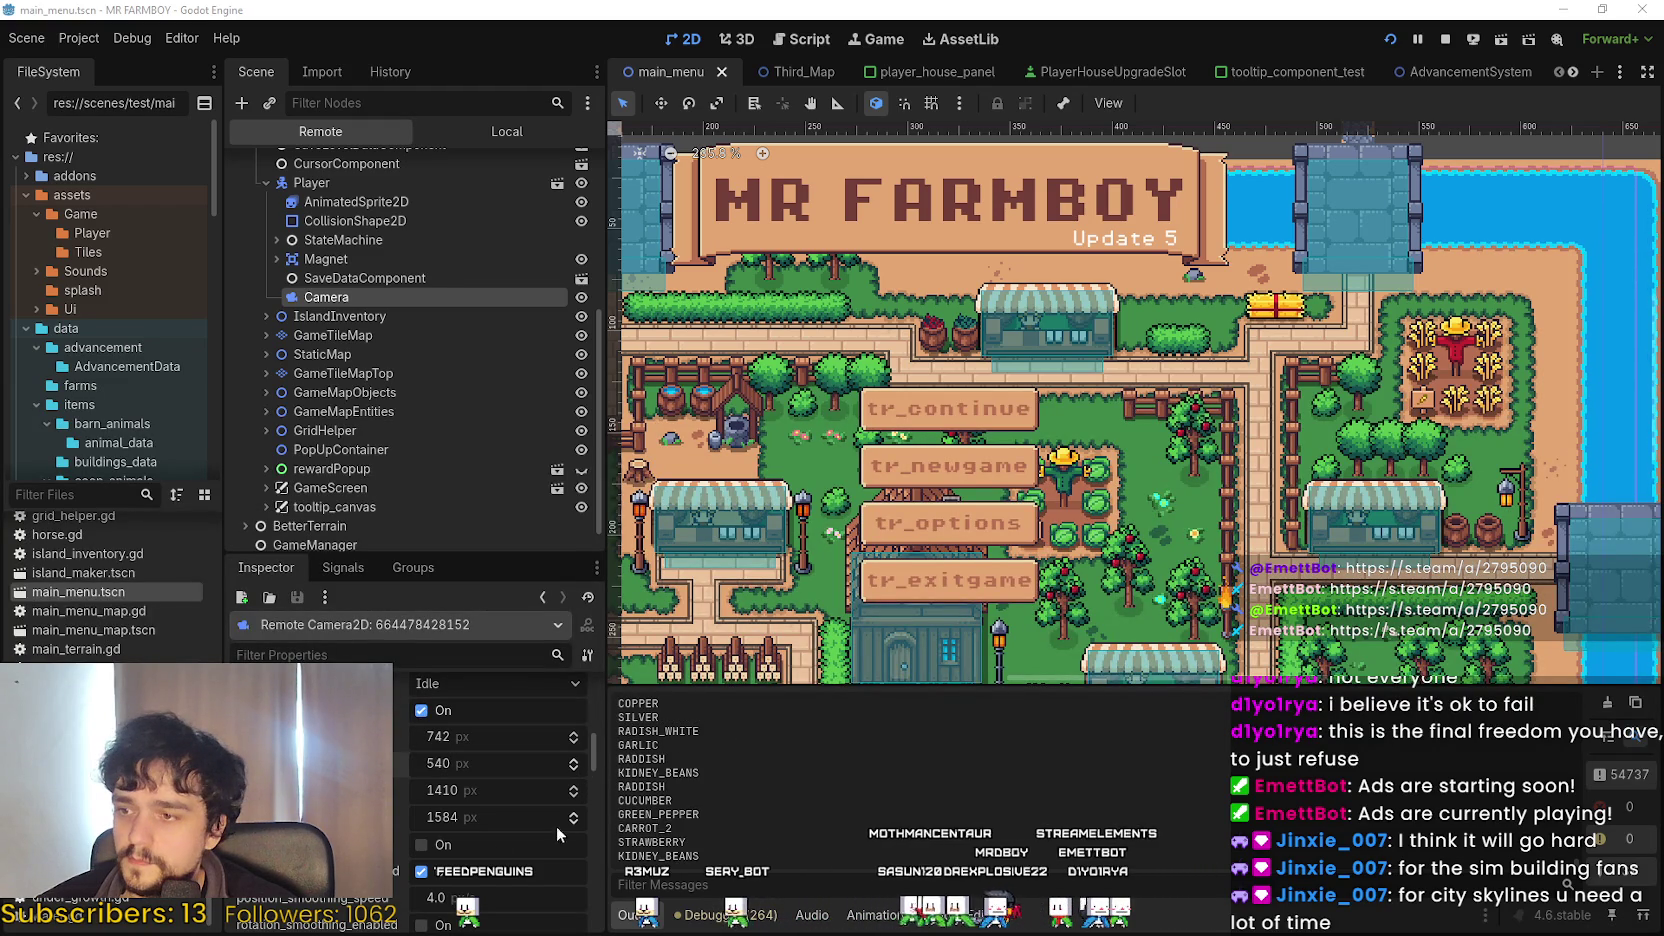
drag(462, 820, 297, 820)
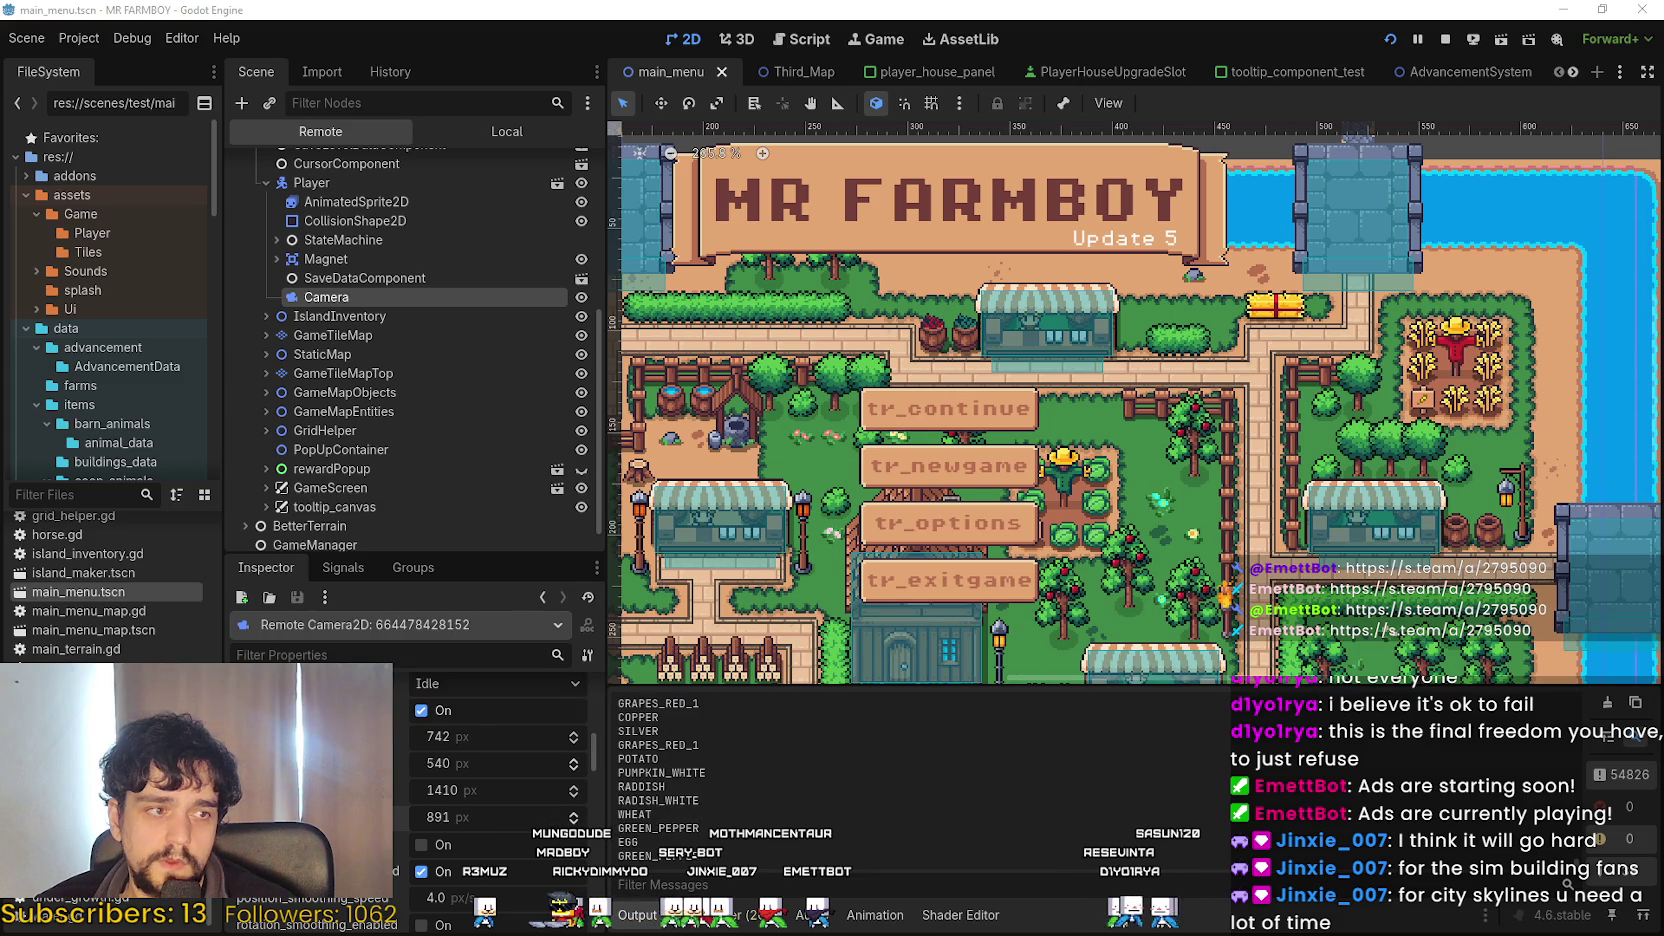
click(471, 133)
click(390, 377)
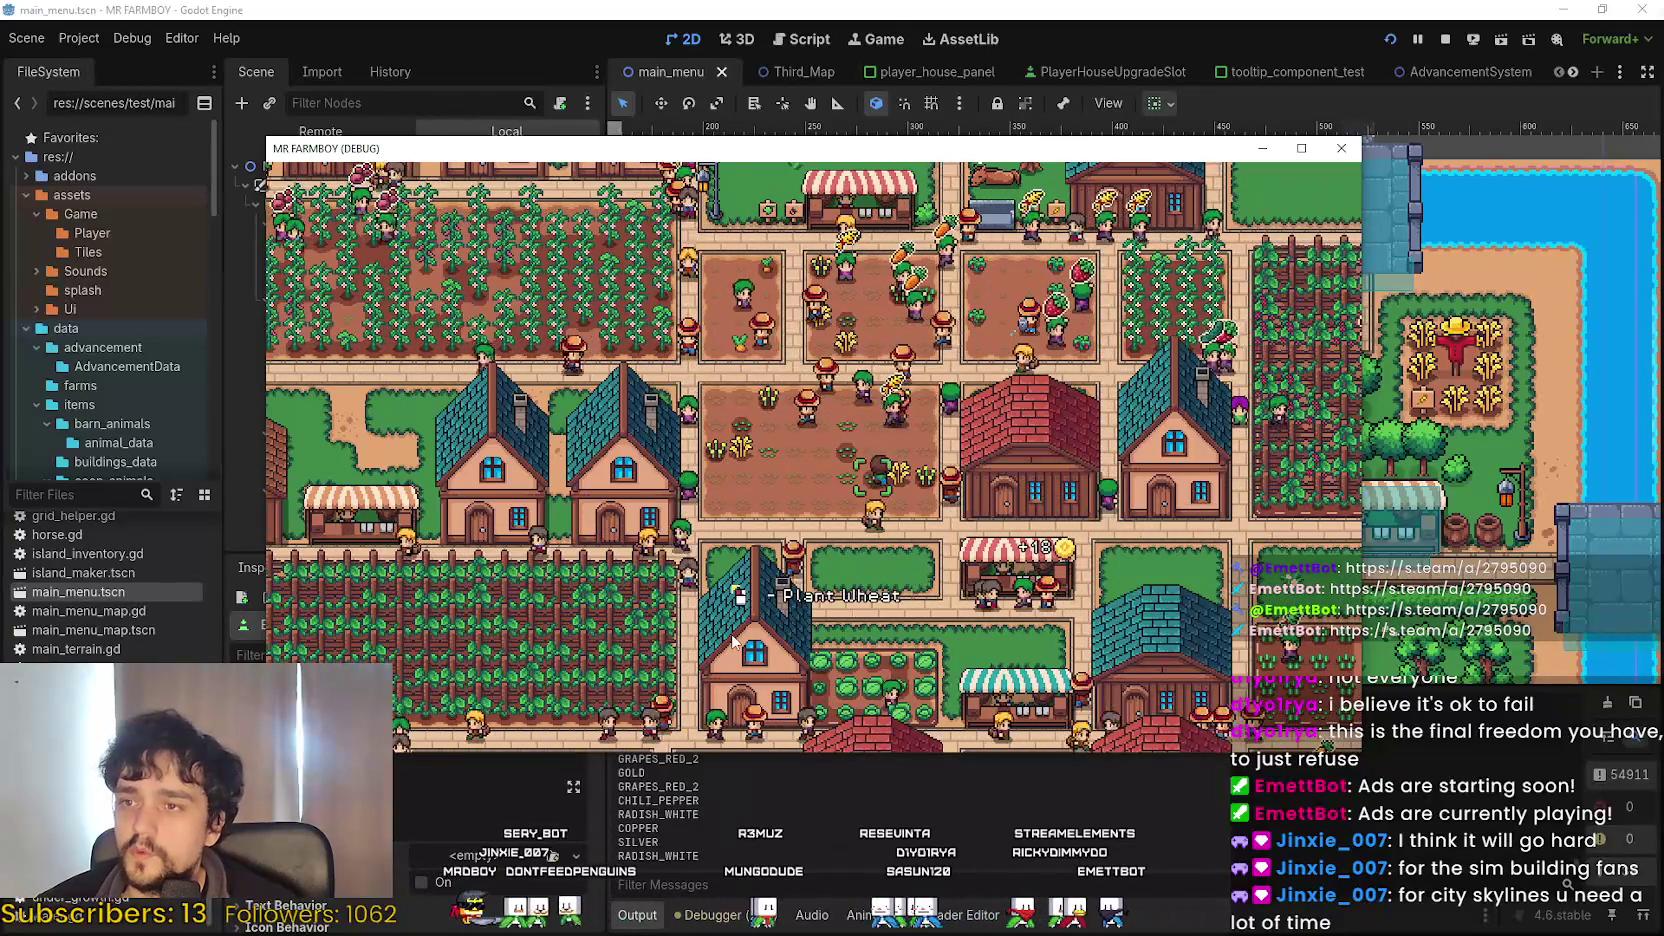
Open the in-game Crafting menu with C, browse Land, Seeds and Buildings, and pick Farm Tile.
key(c)
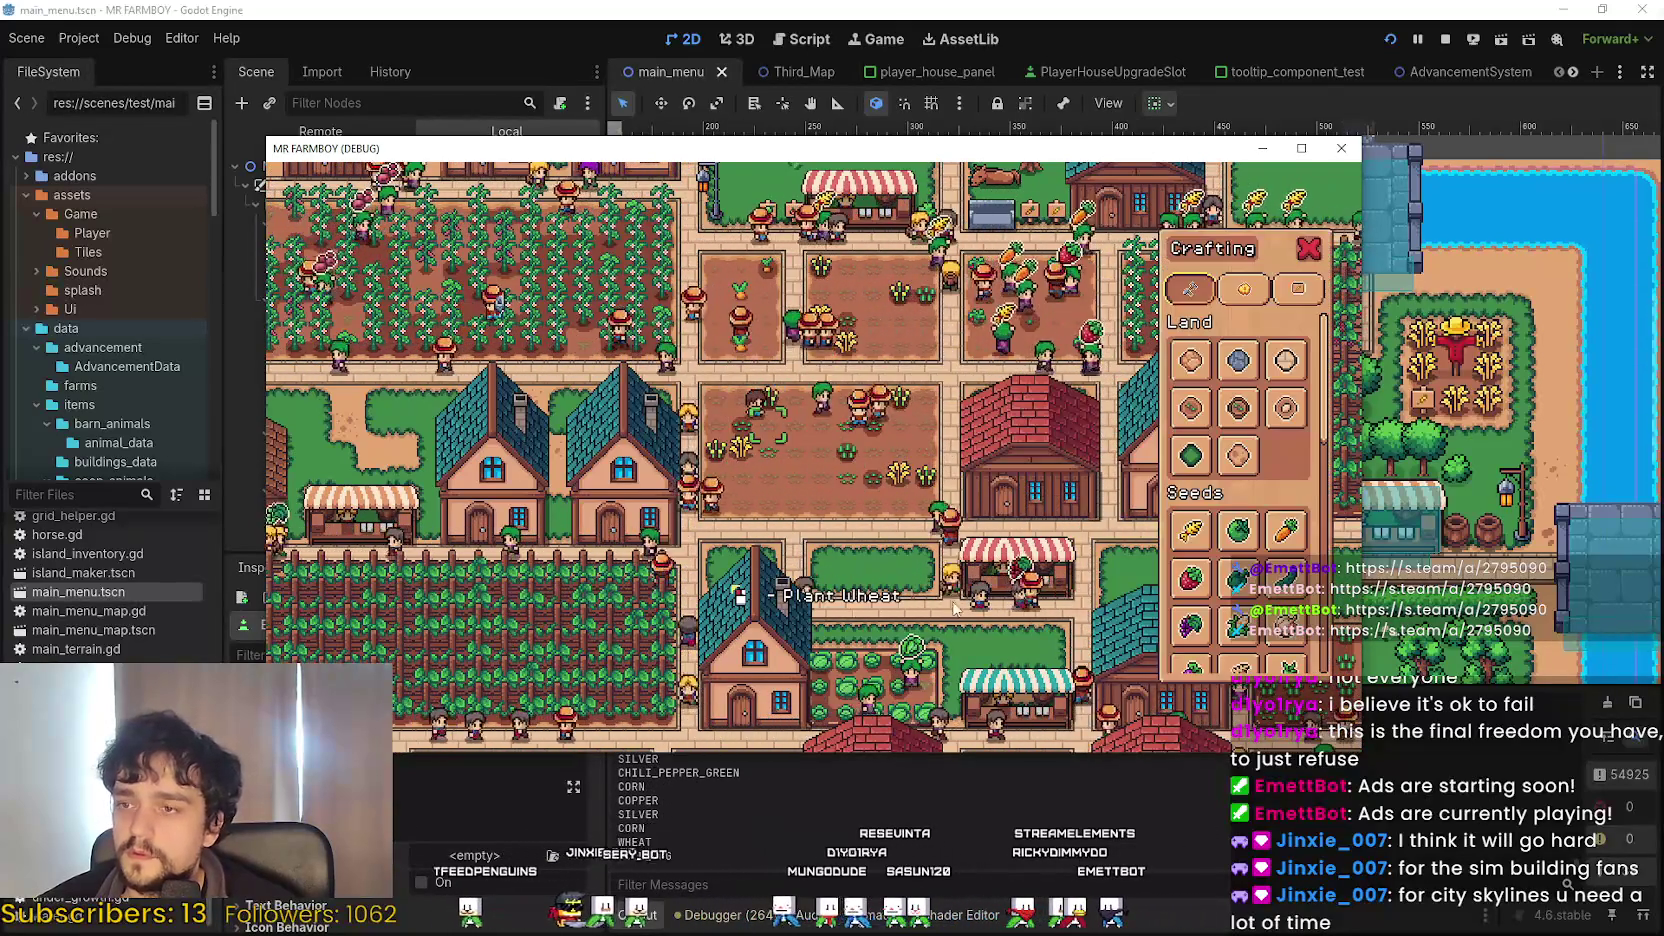
scroll(1230, 600, down, 5)
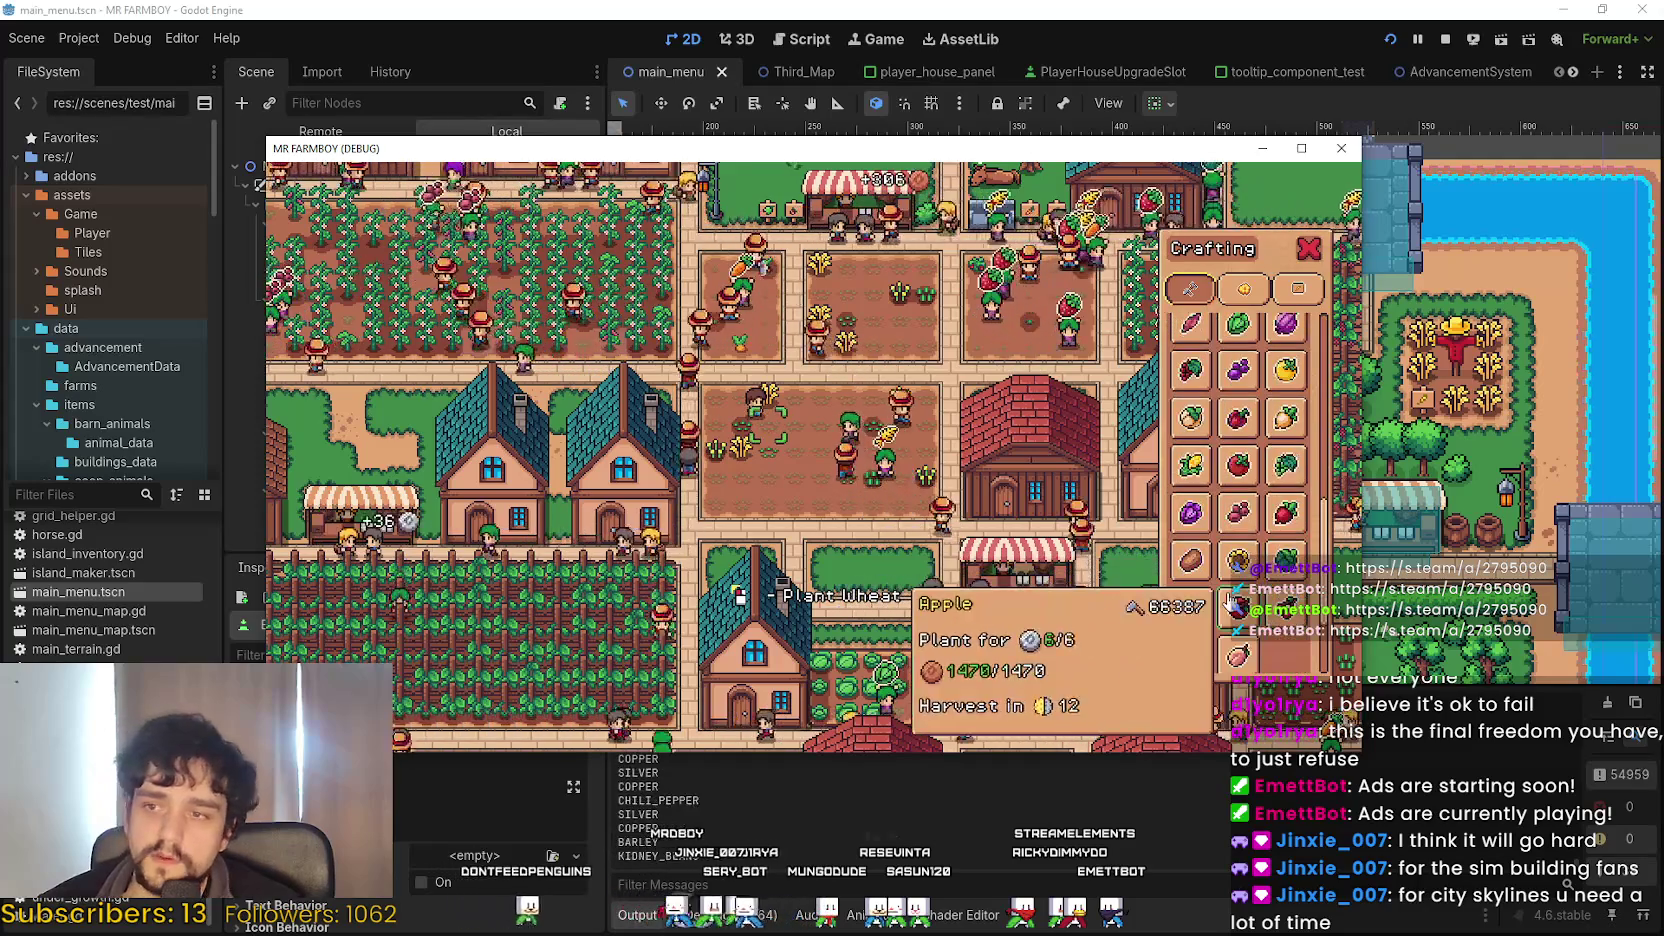
scroll(1260, 620, down, 3)
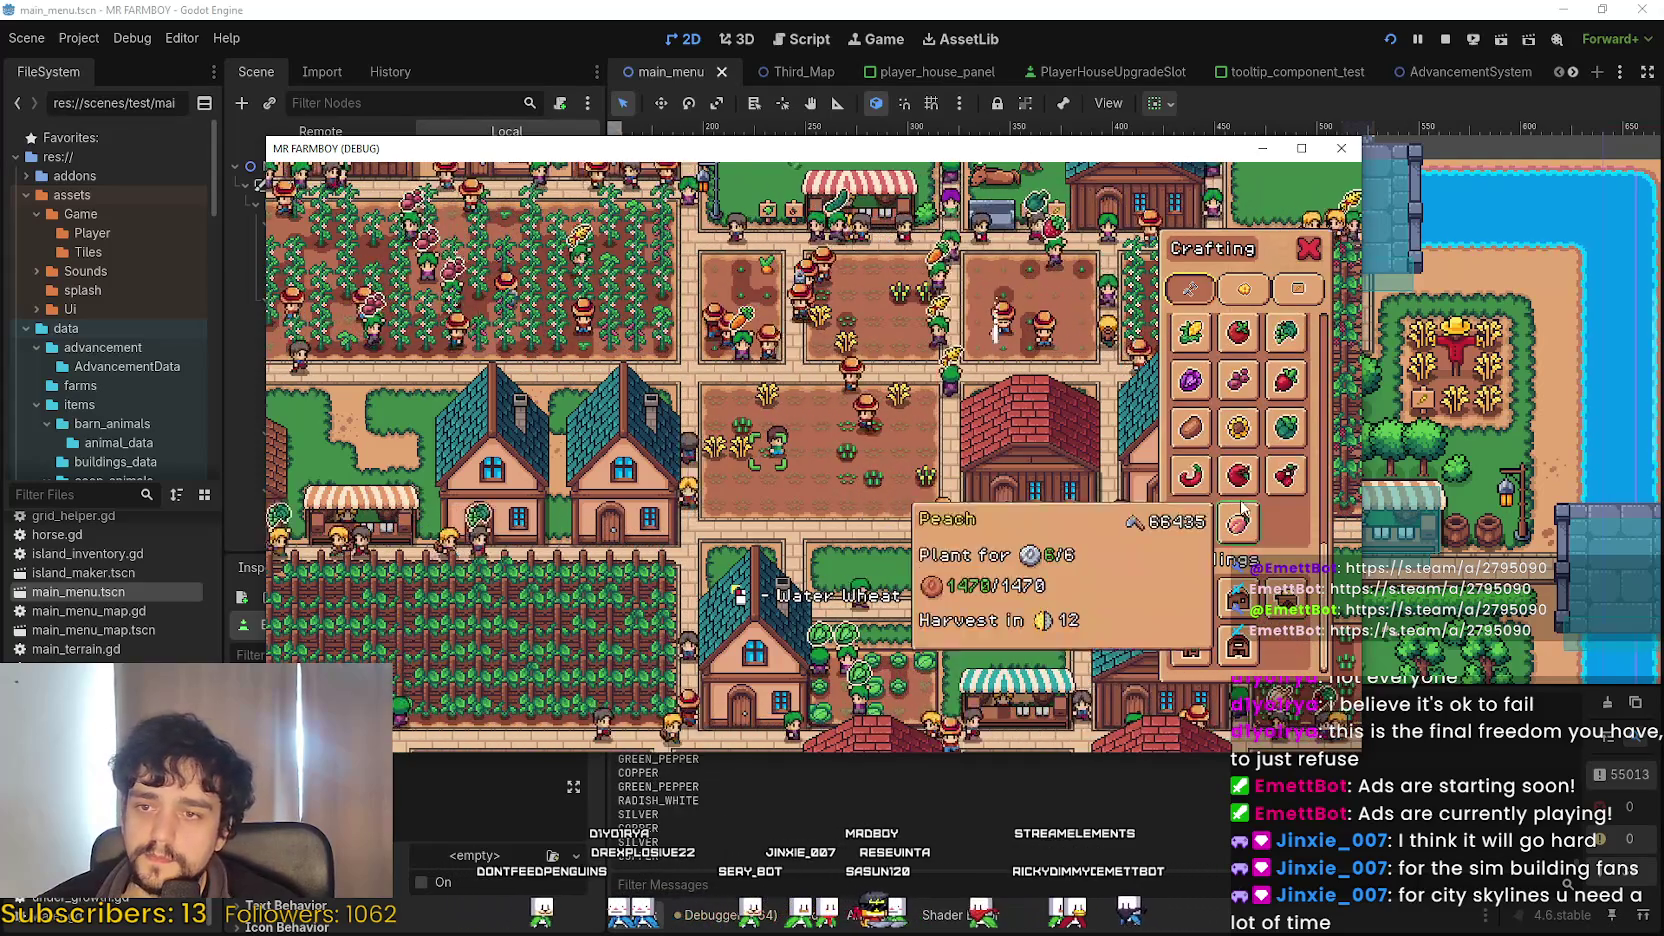
scroll(1250, 490, up, 8)
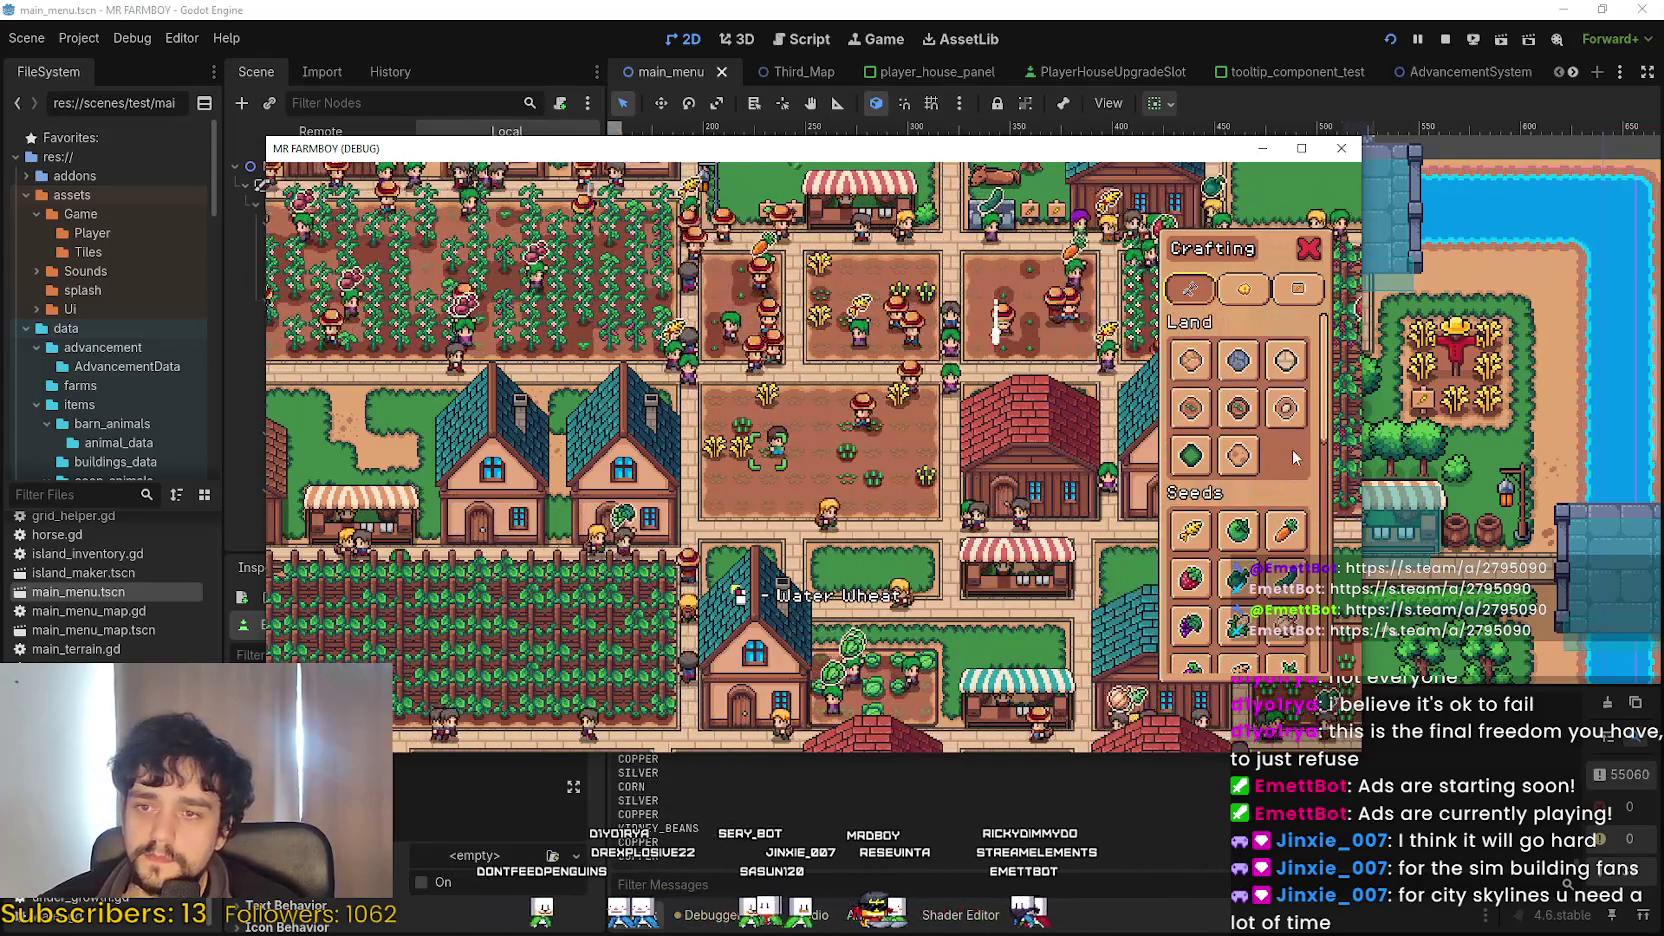
click(1193, 422)
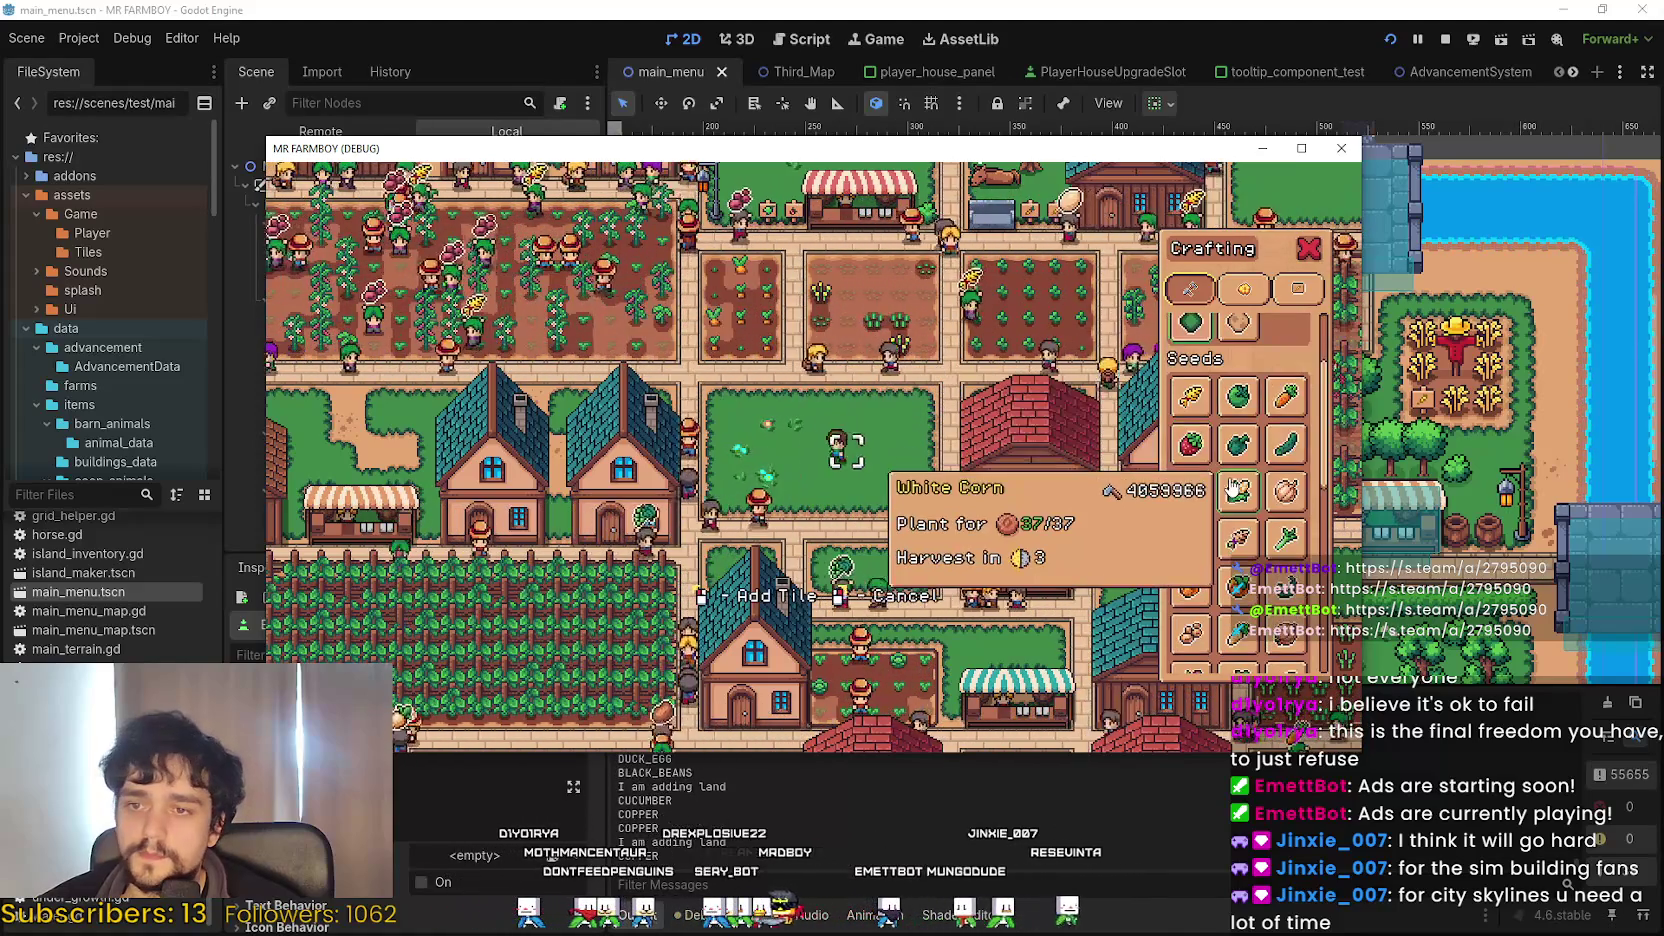
Scroll the Crafting list down to the seeds, bringing White Corn into view.
scroll(1218, 370, down, 1)
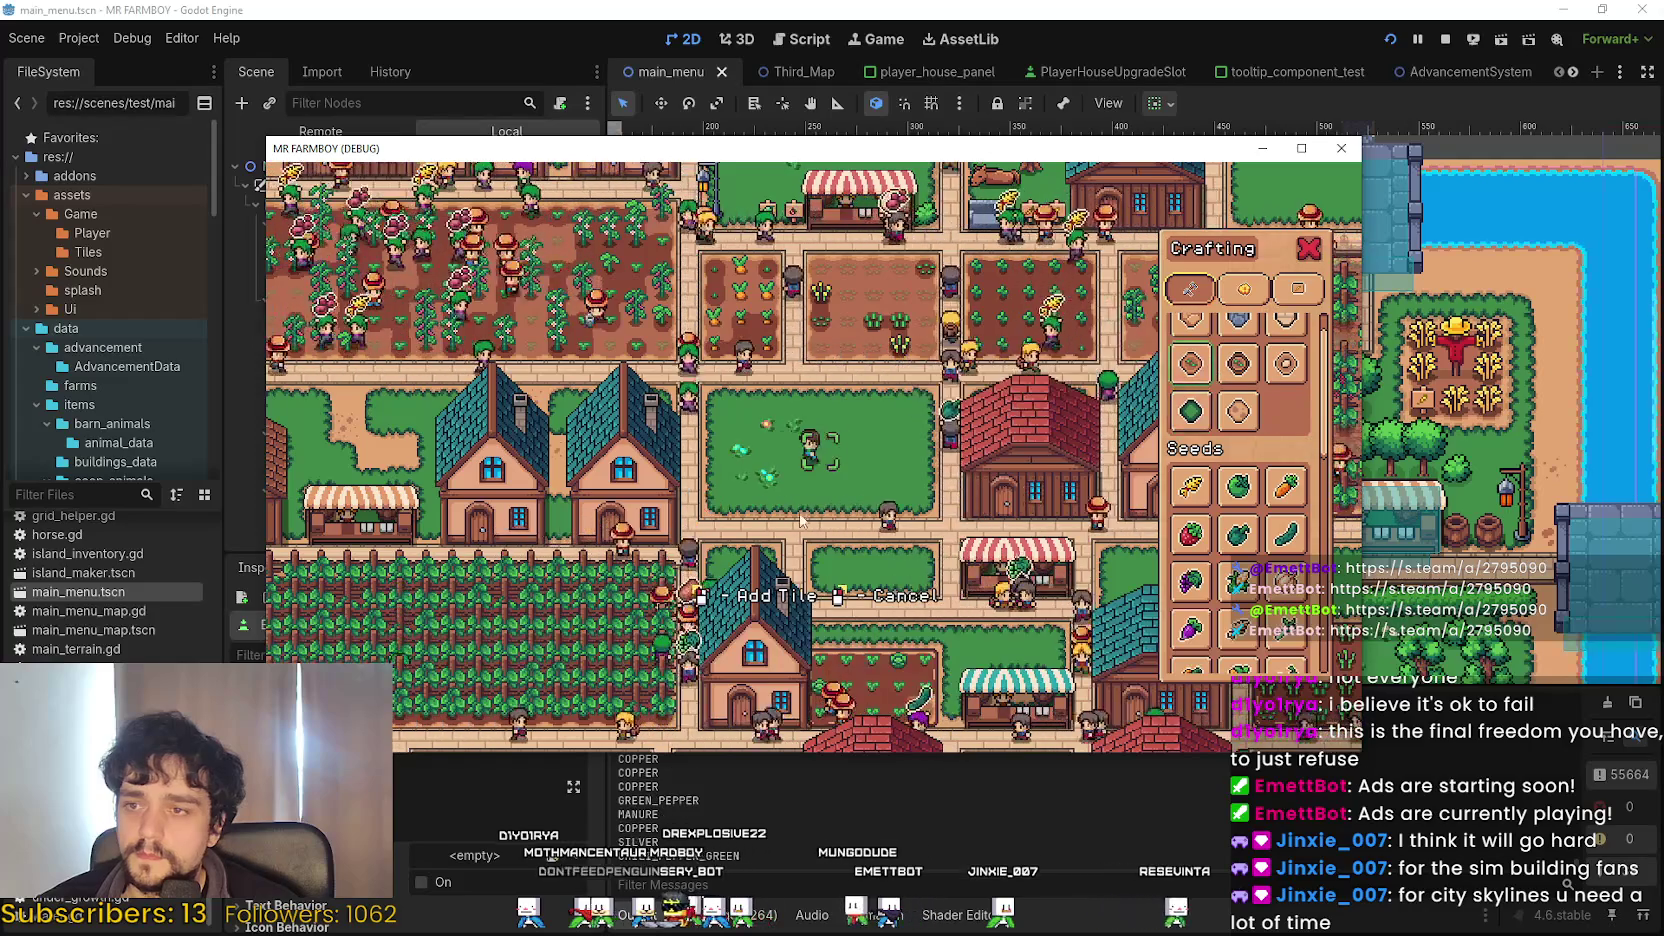
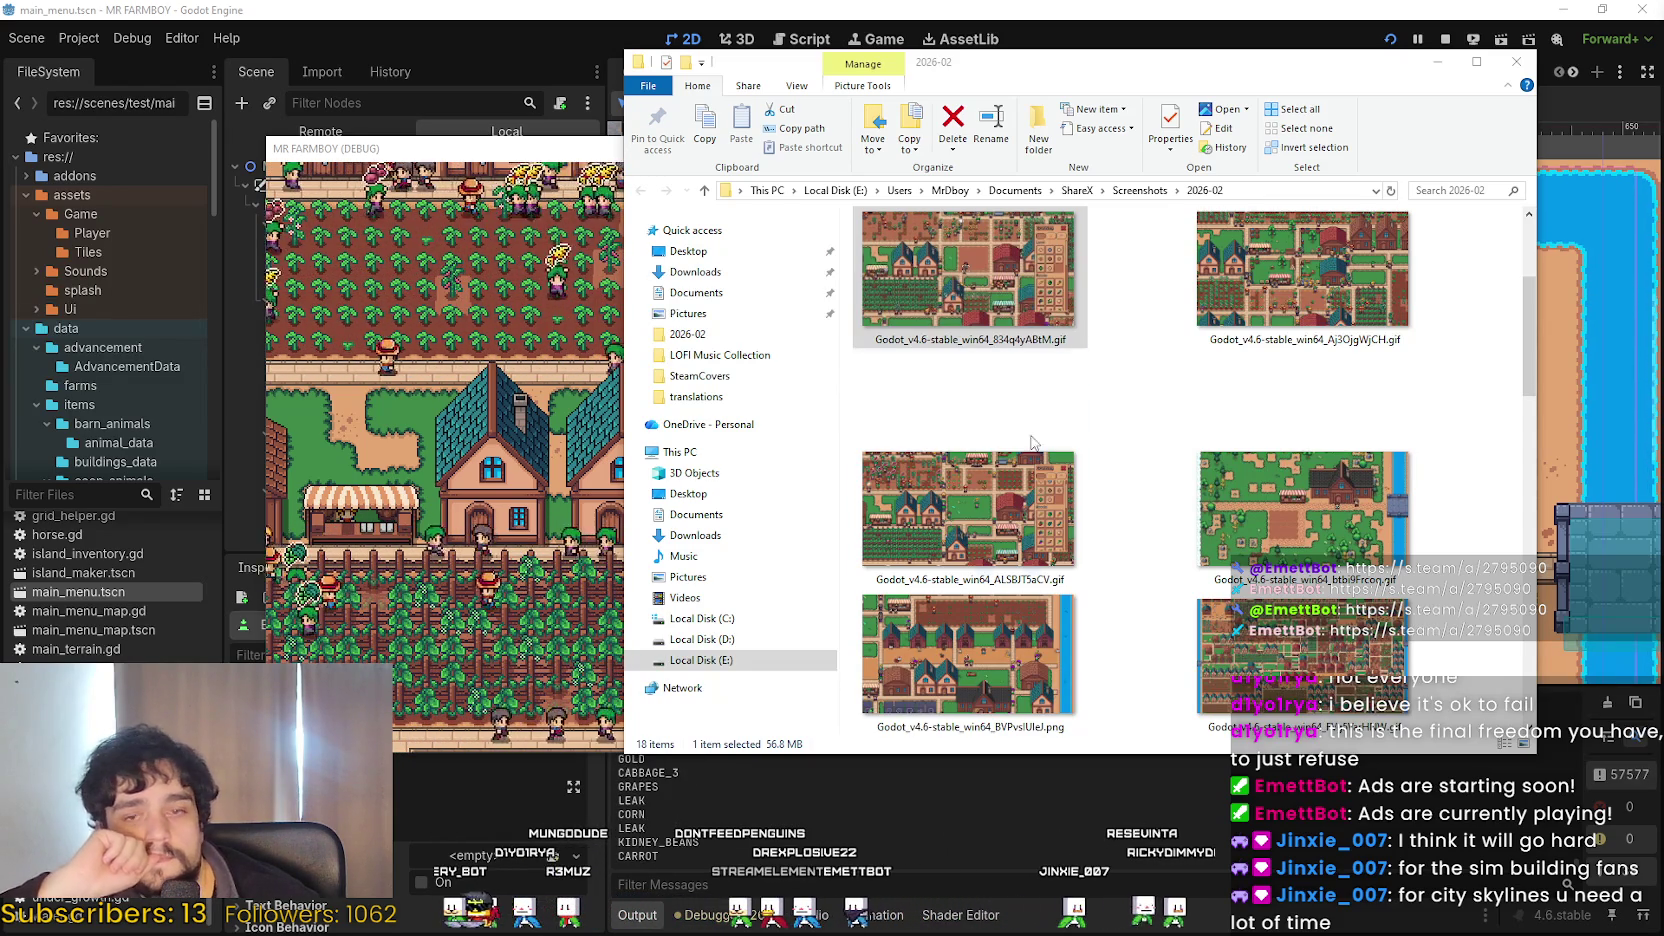
Compare ALSBJT5aCV.gif's size with neighbouring GIFs and a PNG in the 2026-02 folder.
scroll(1000, 500, up, 1)
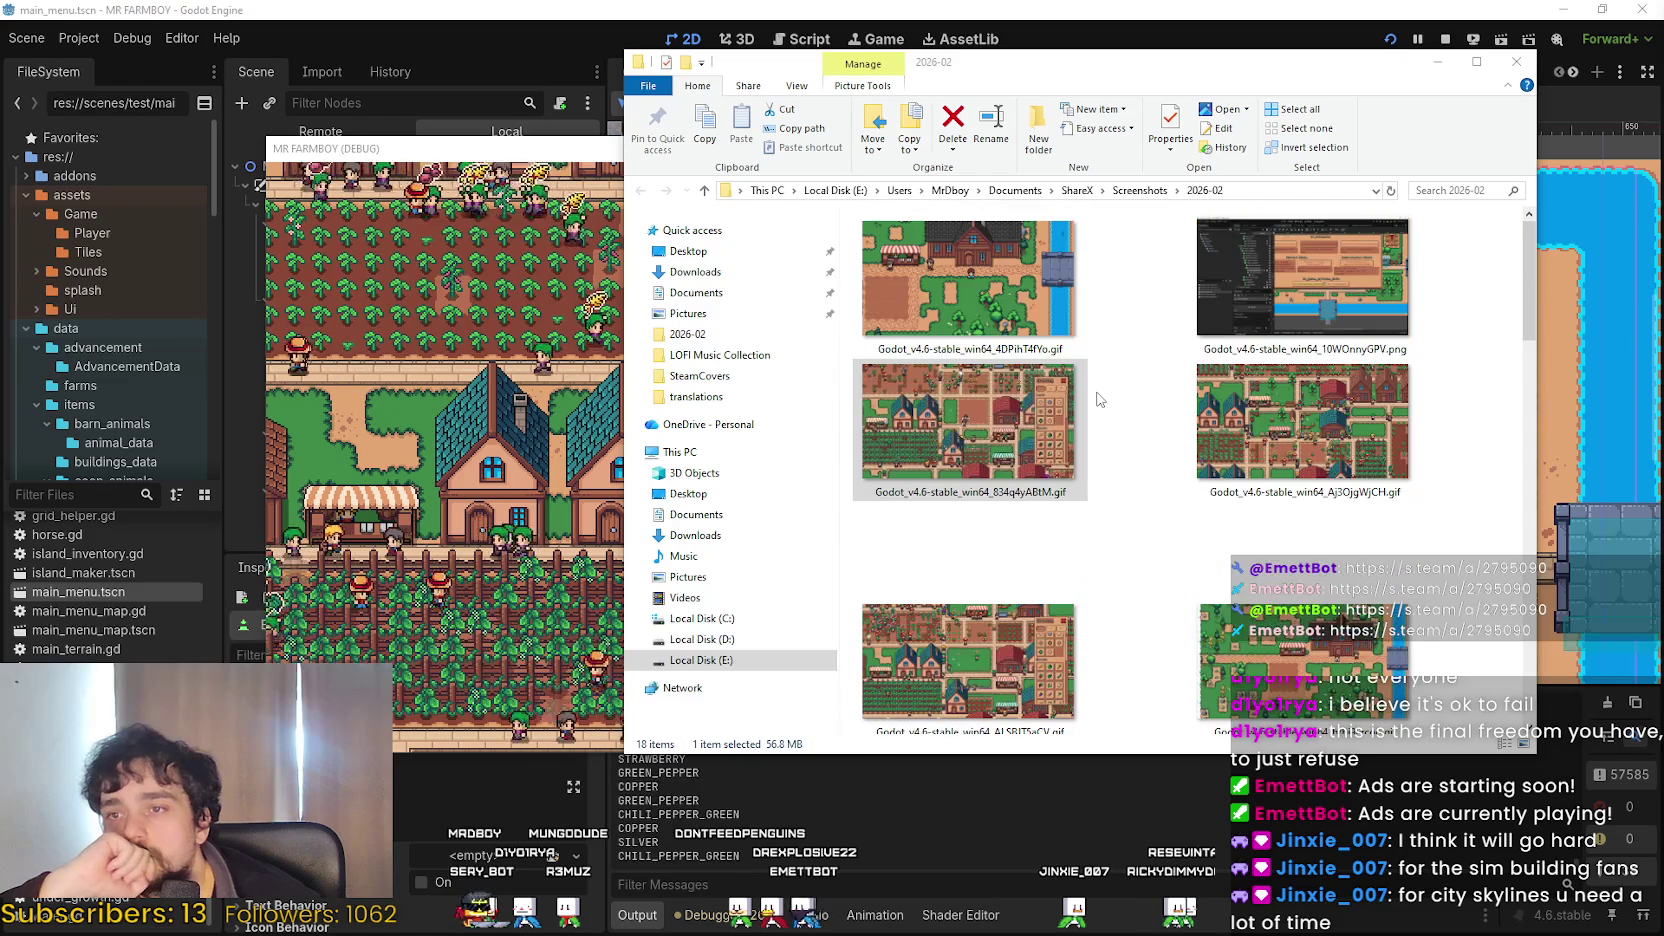
click(942, 627)
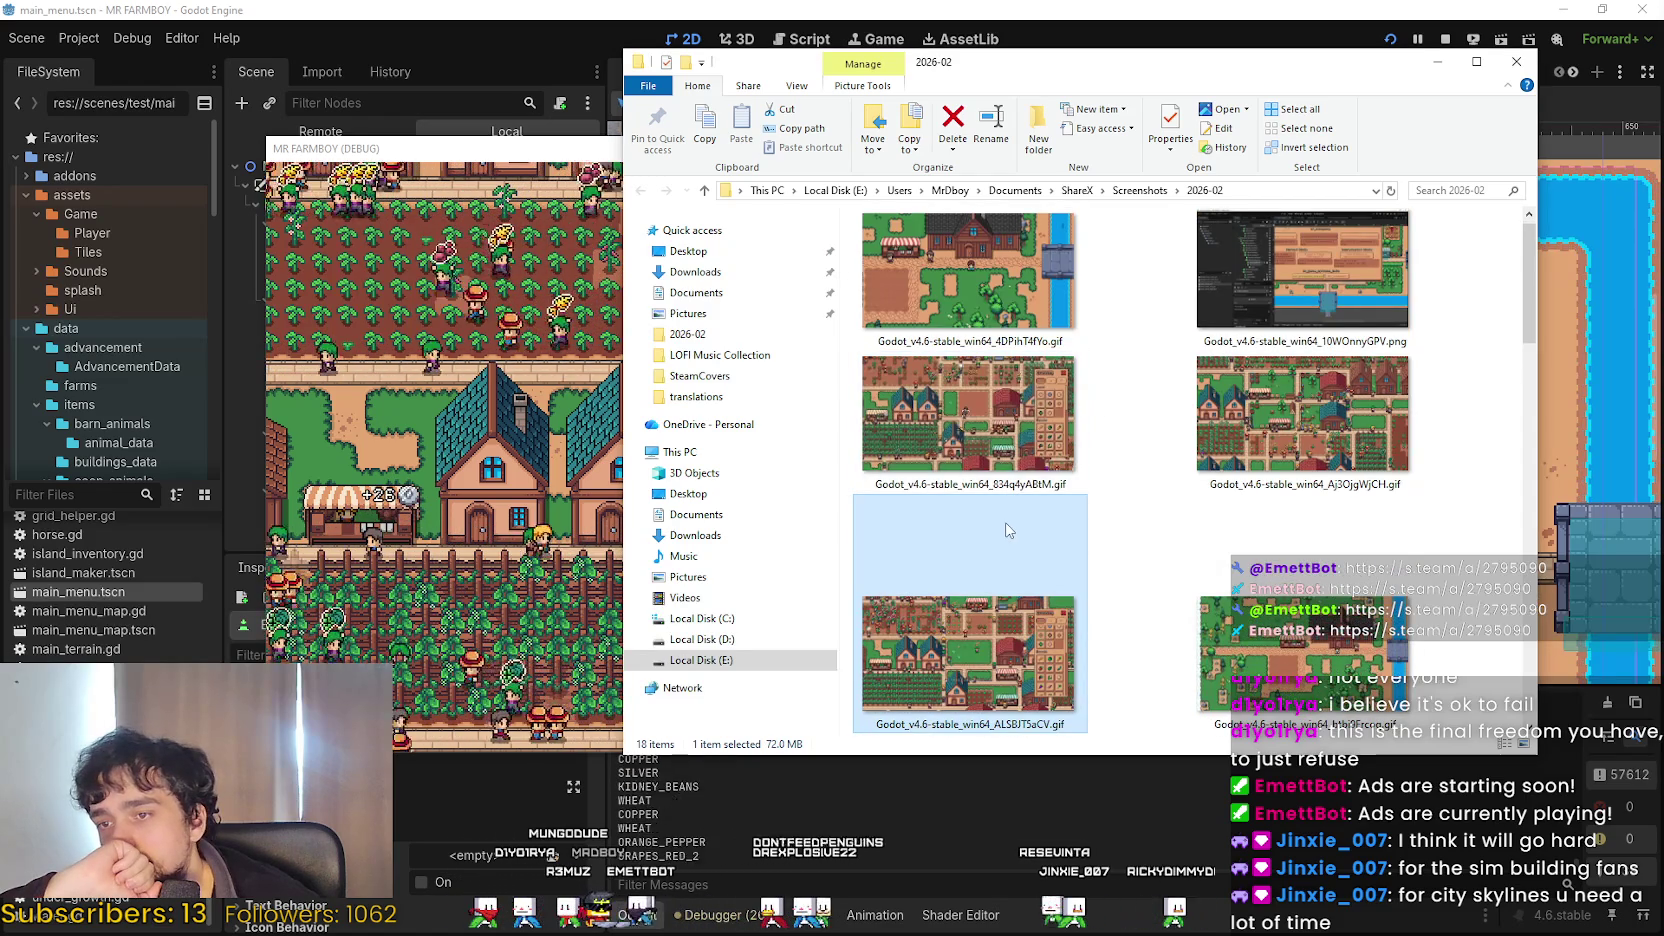
scroll(1008, 530, down, 1)
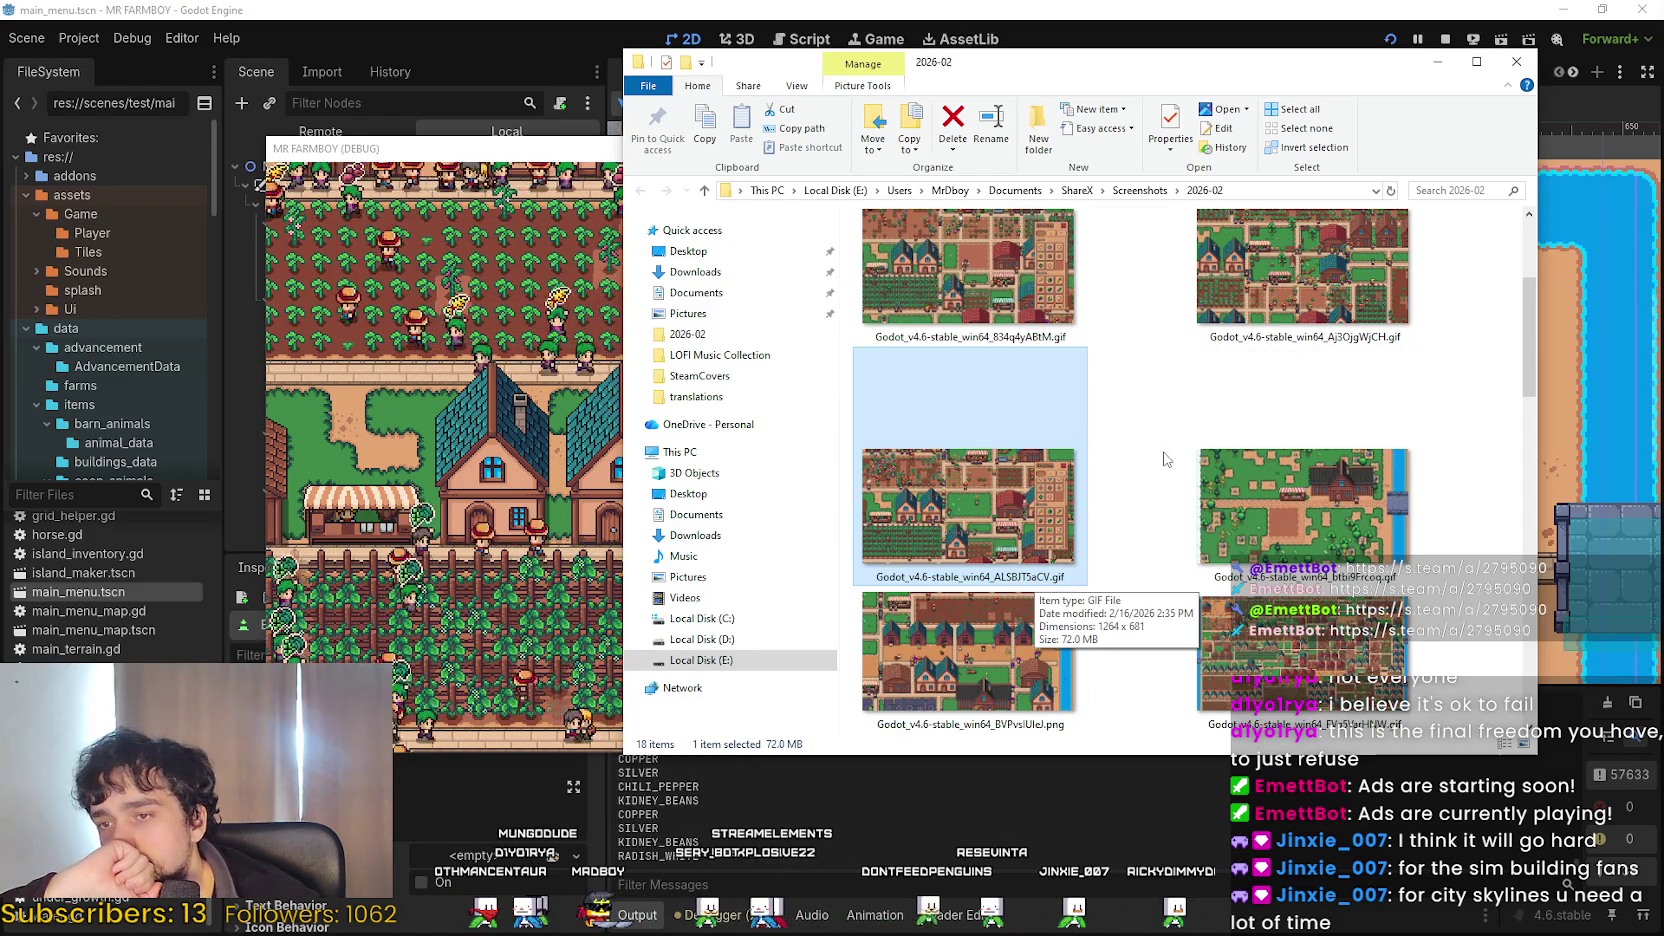
click(1350, 503)
click(995, 511)
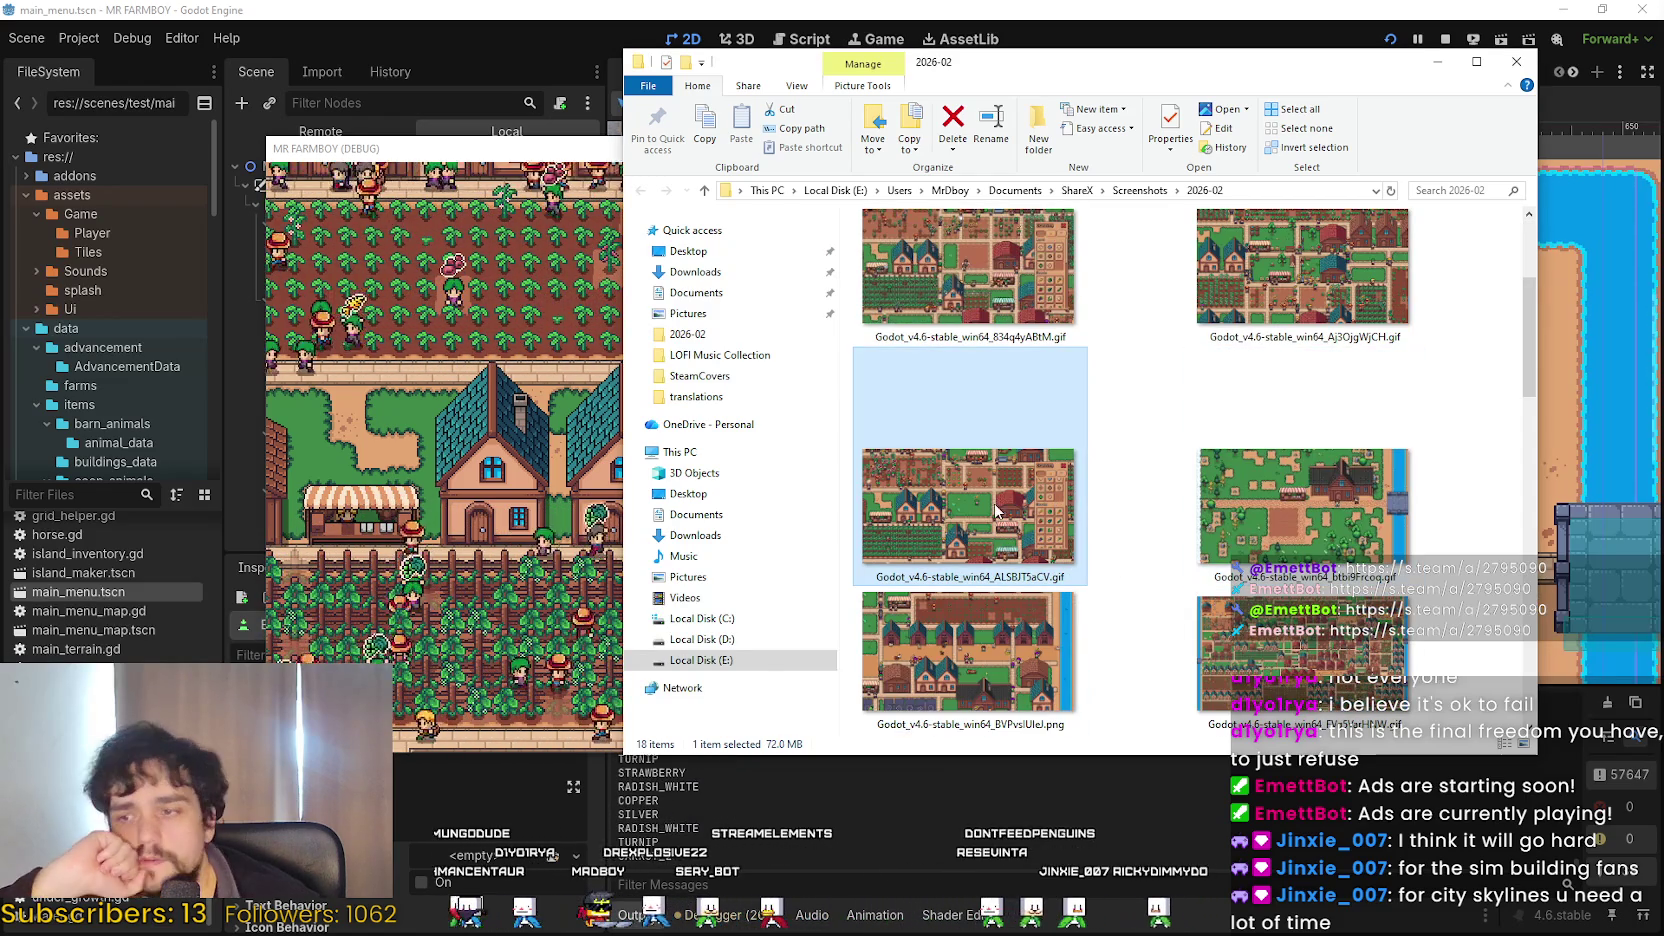
mouse_move(988, 505)
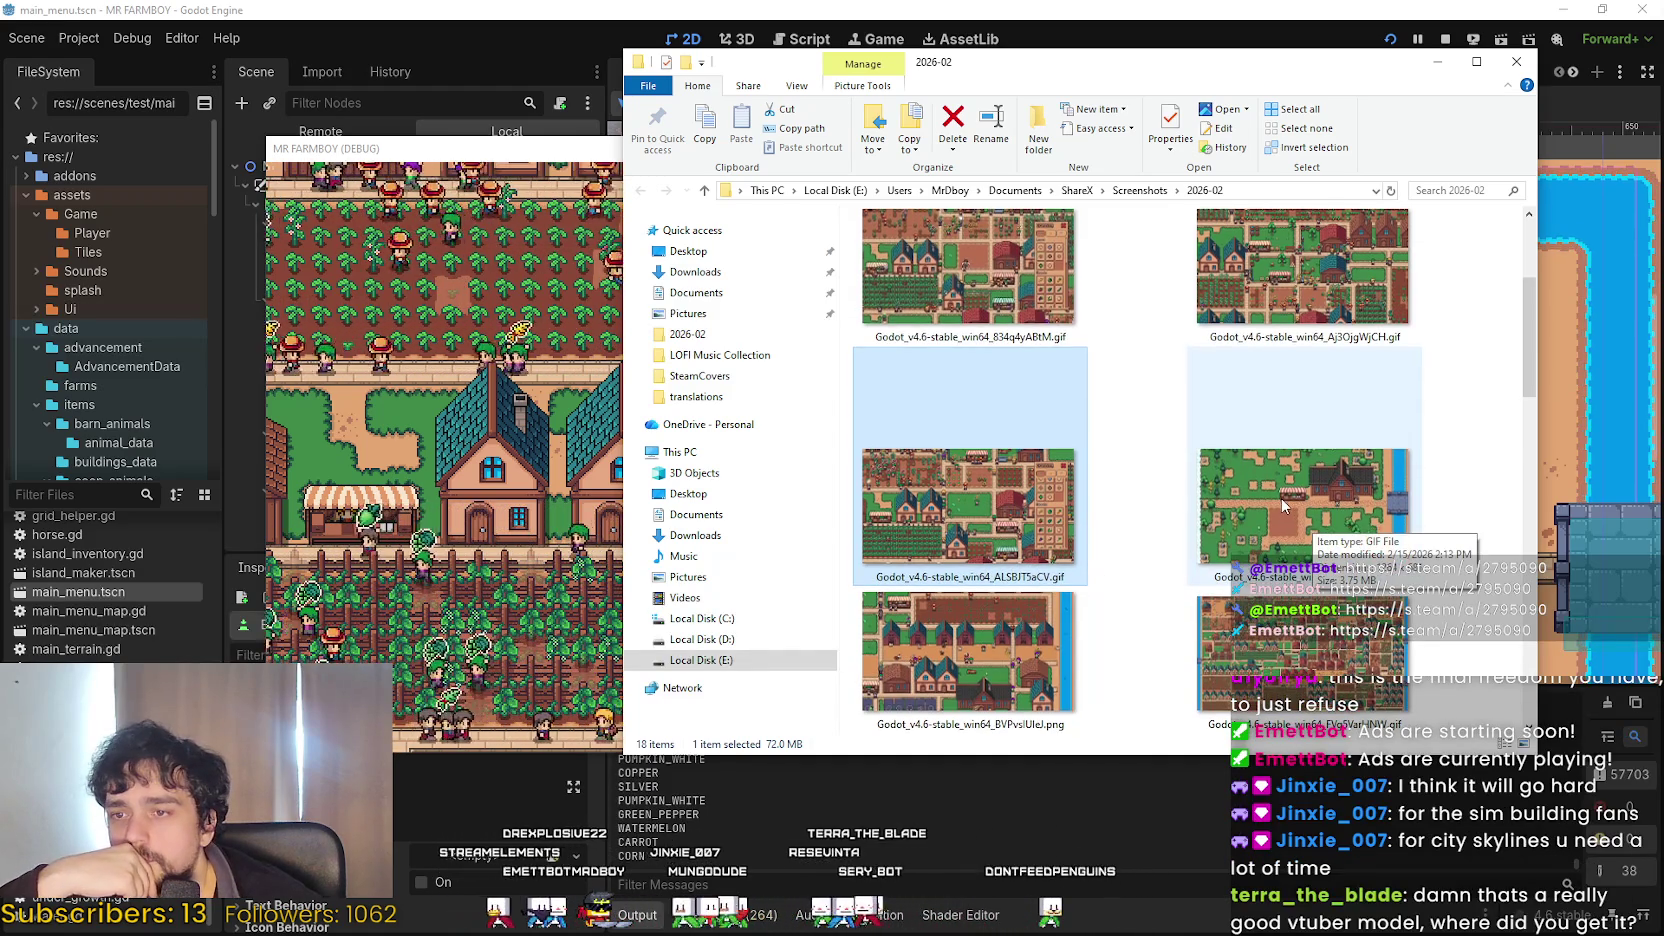
scroll(1285, 505, down, 2)
scroll(1471, 623, down, 5)
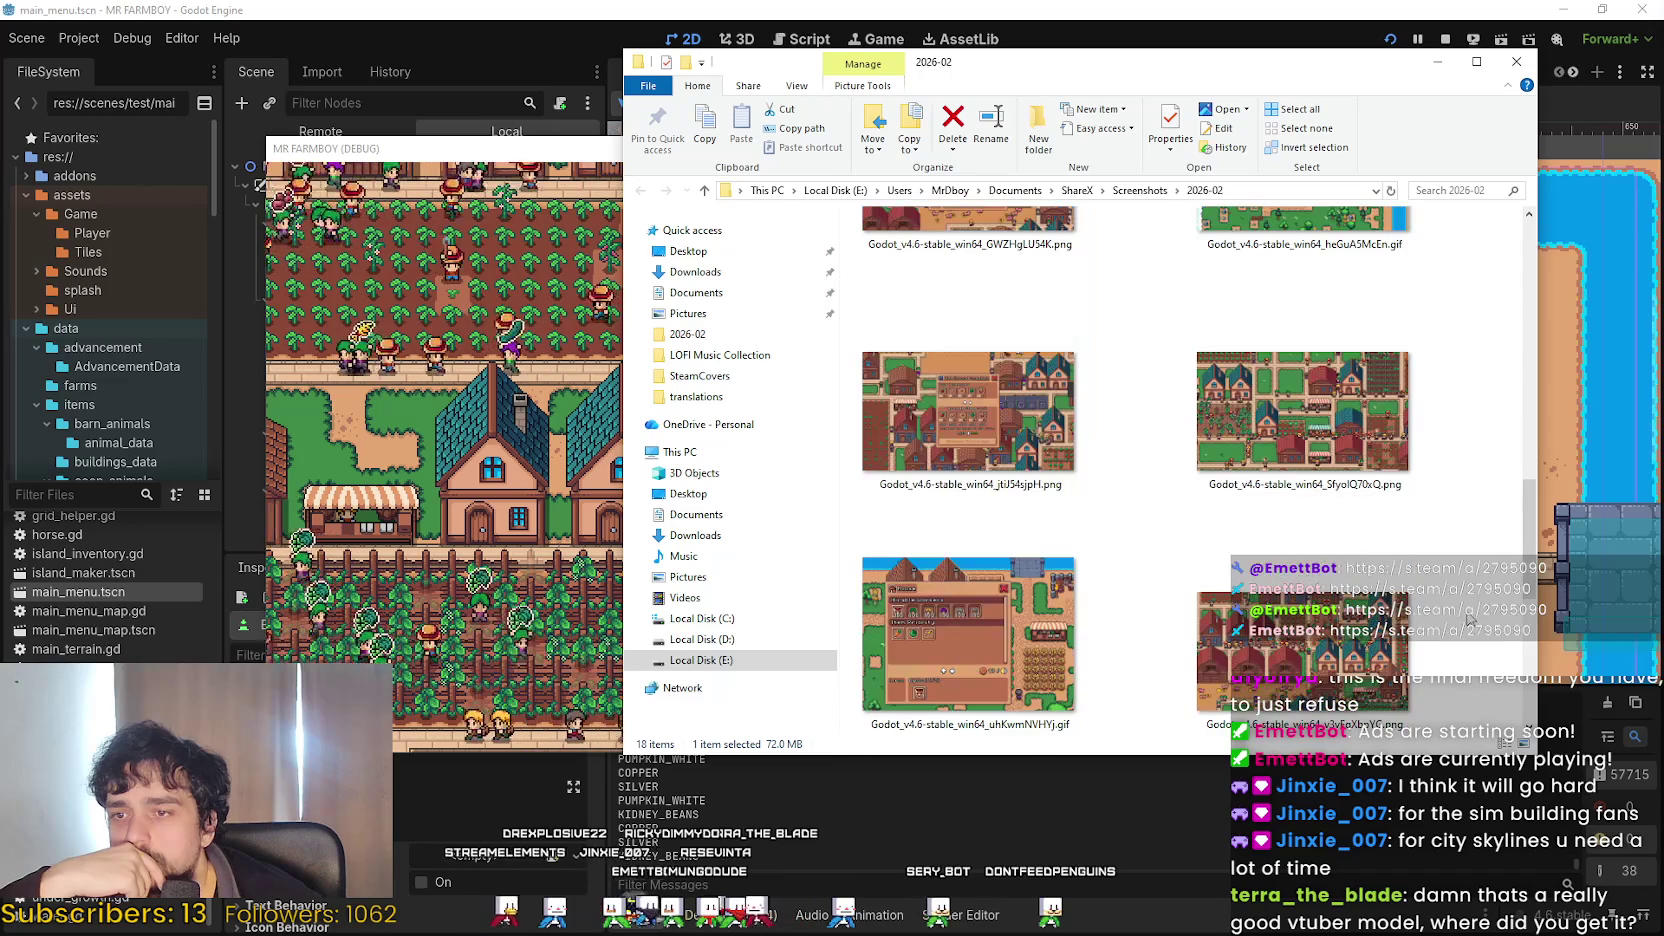
scroll(1520, 540, down, 3)
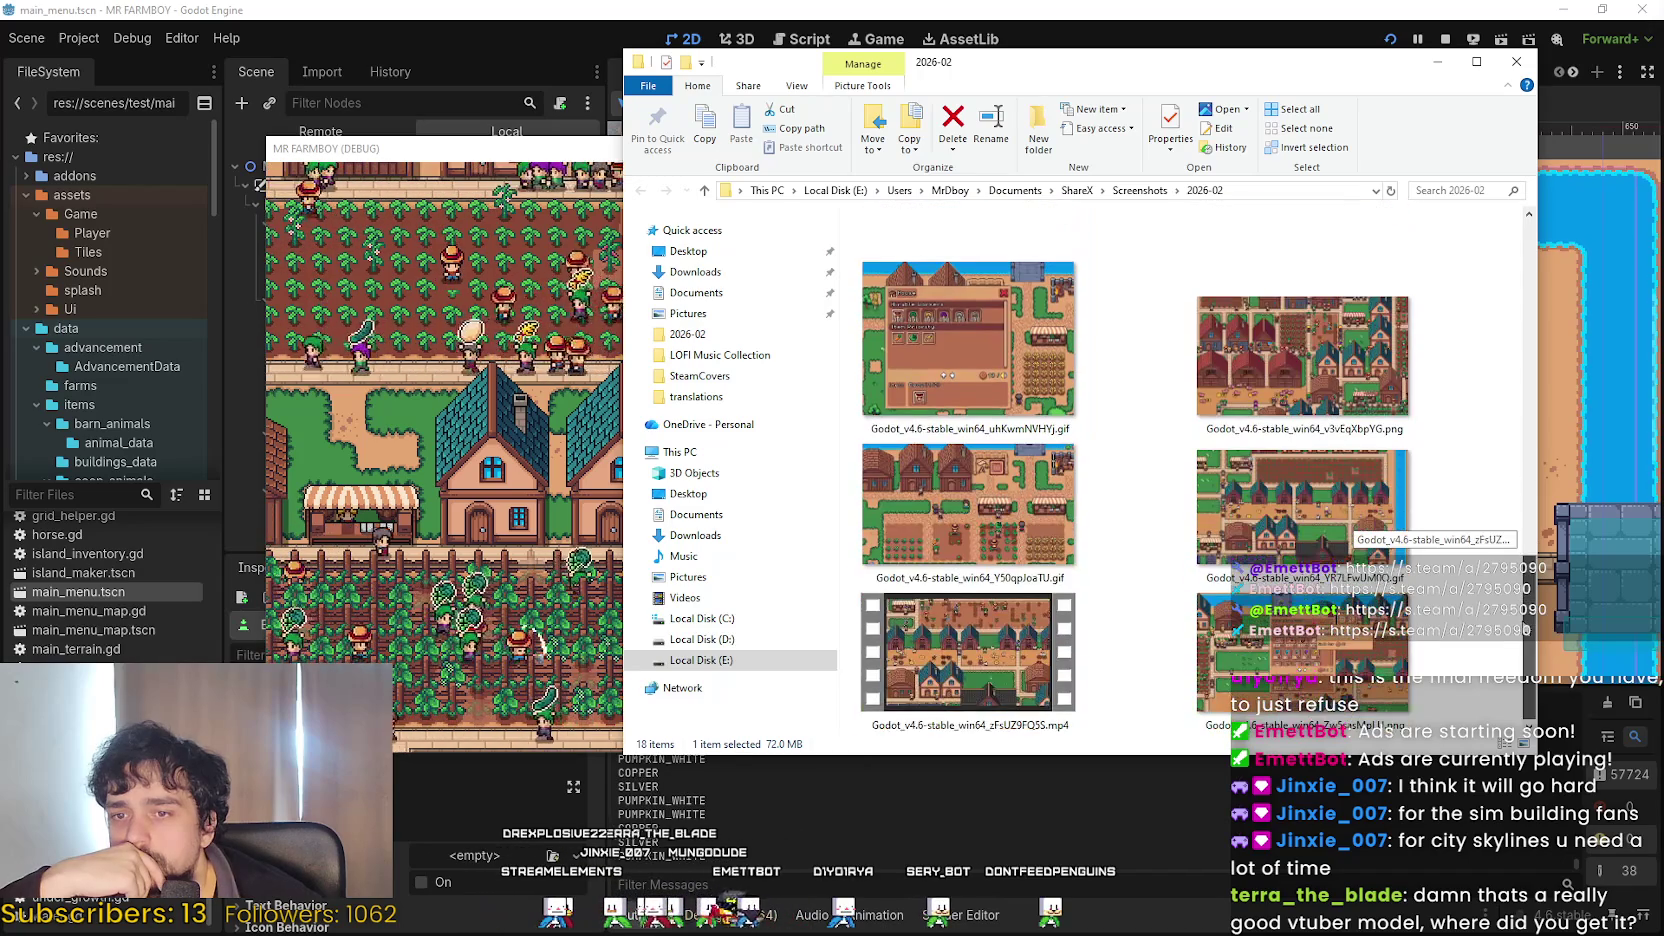
click(1358, 547)
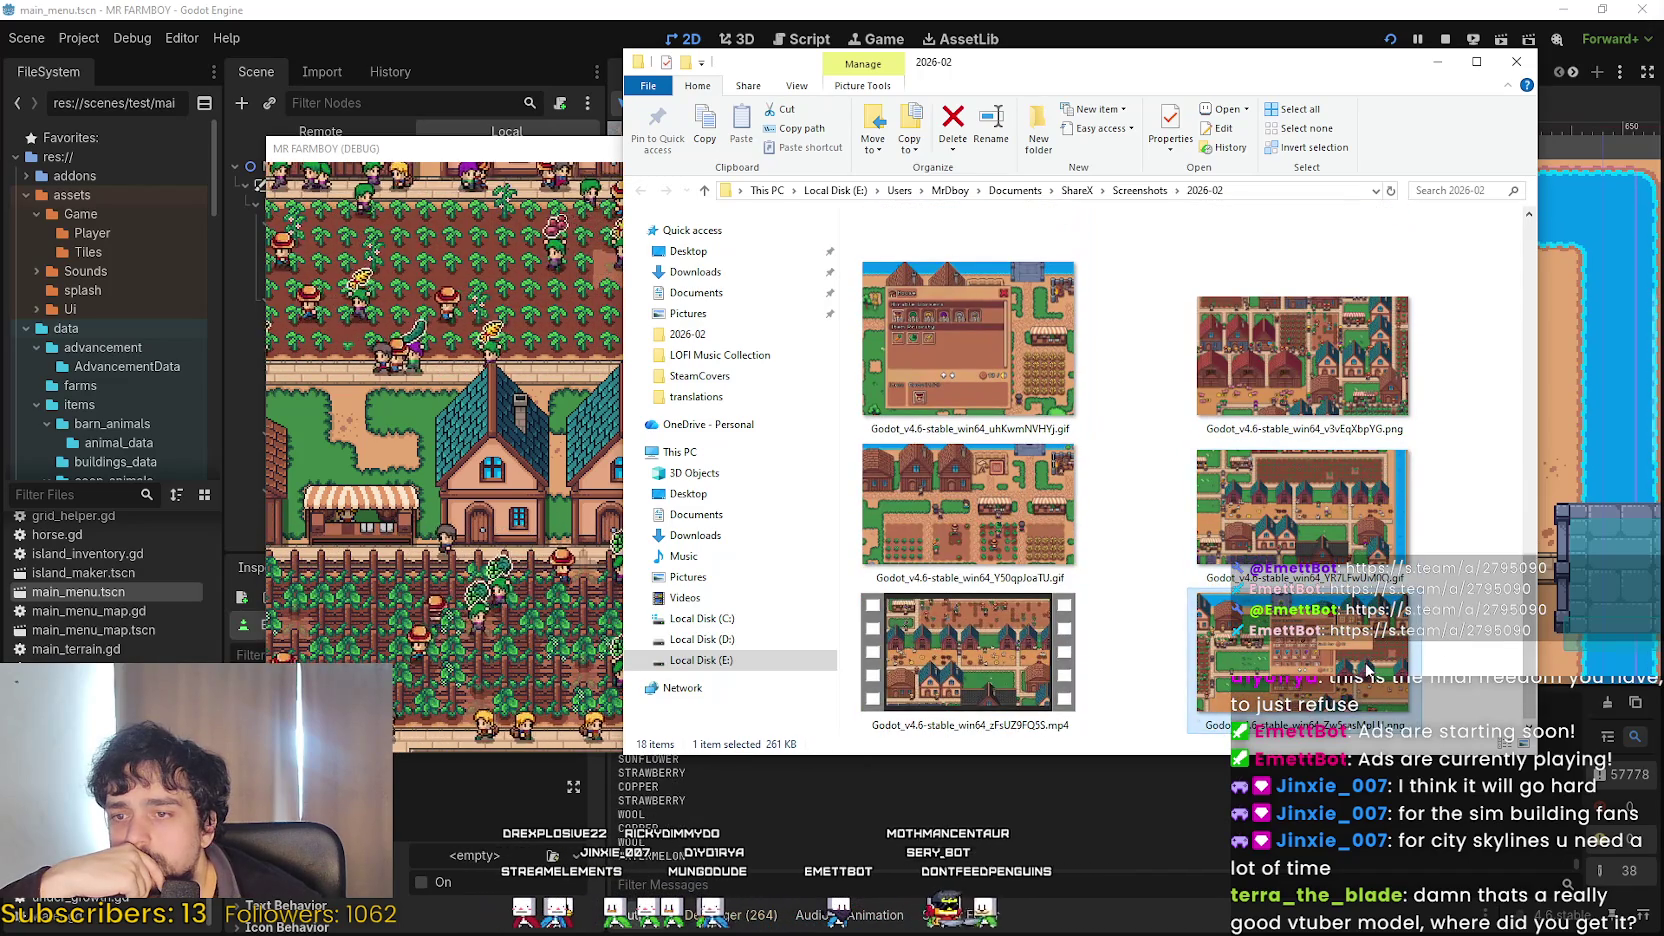
scroll(1020, 515, down, 5)
click(1021, 515)
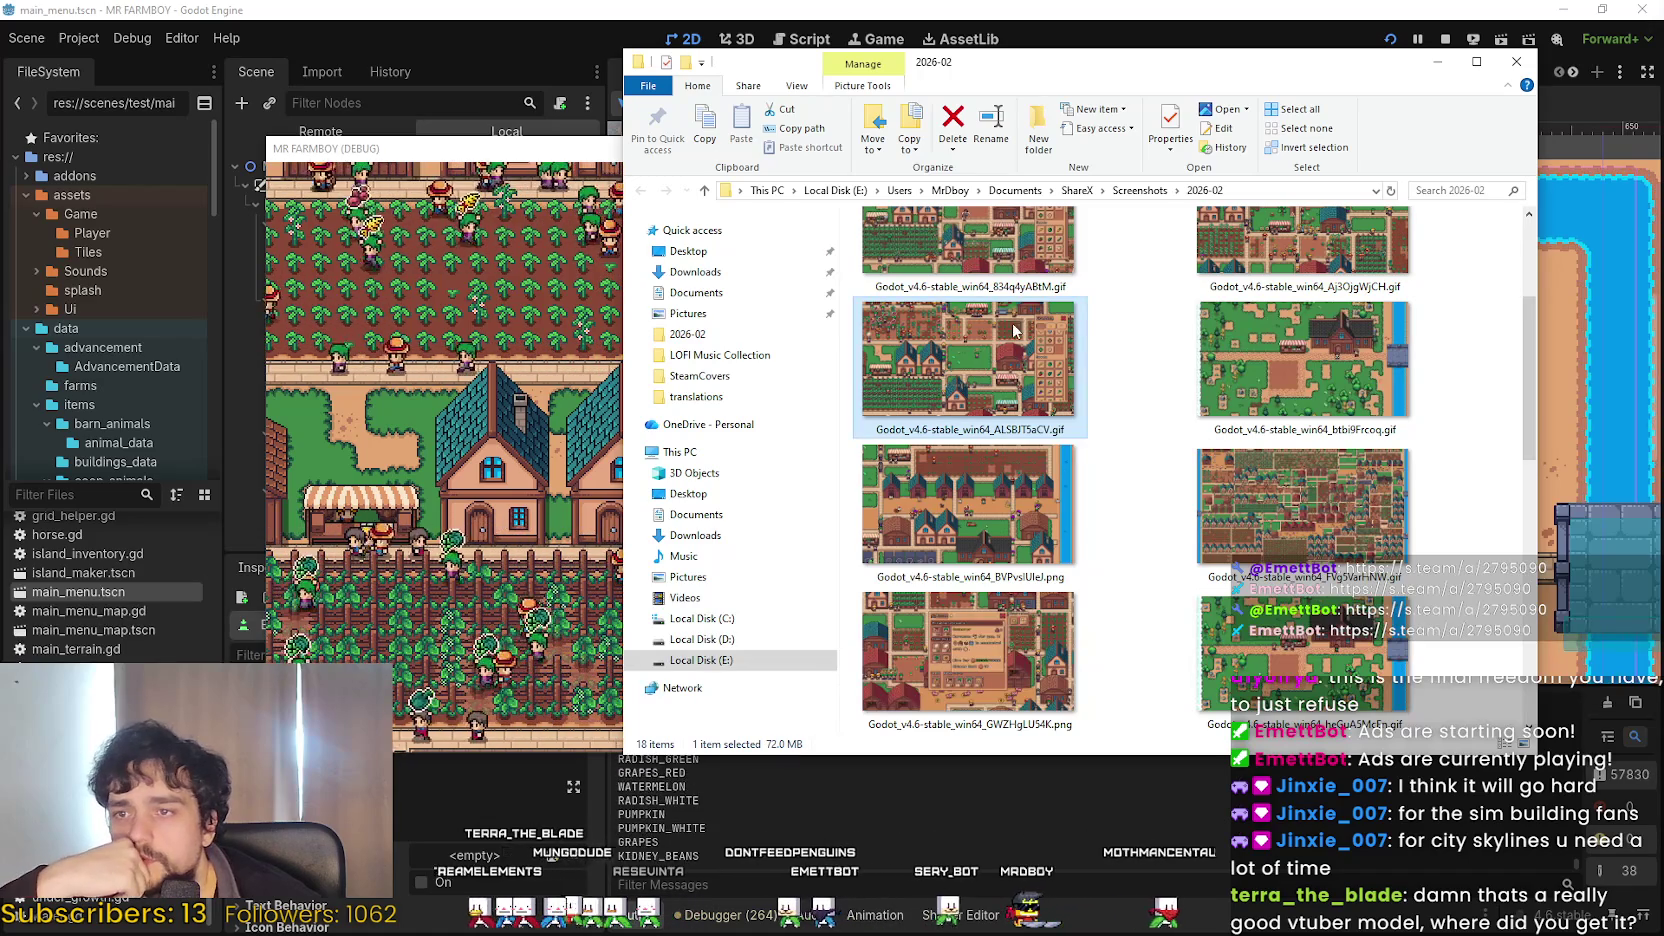
Open ALSBJT5aCV.gif in Aseprite through Open with.
right_click(1005, 368)
mouse_move(1350, 540)
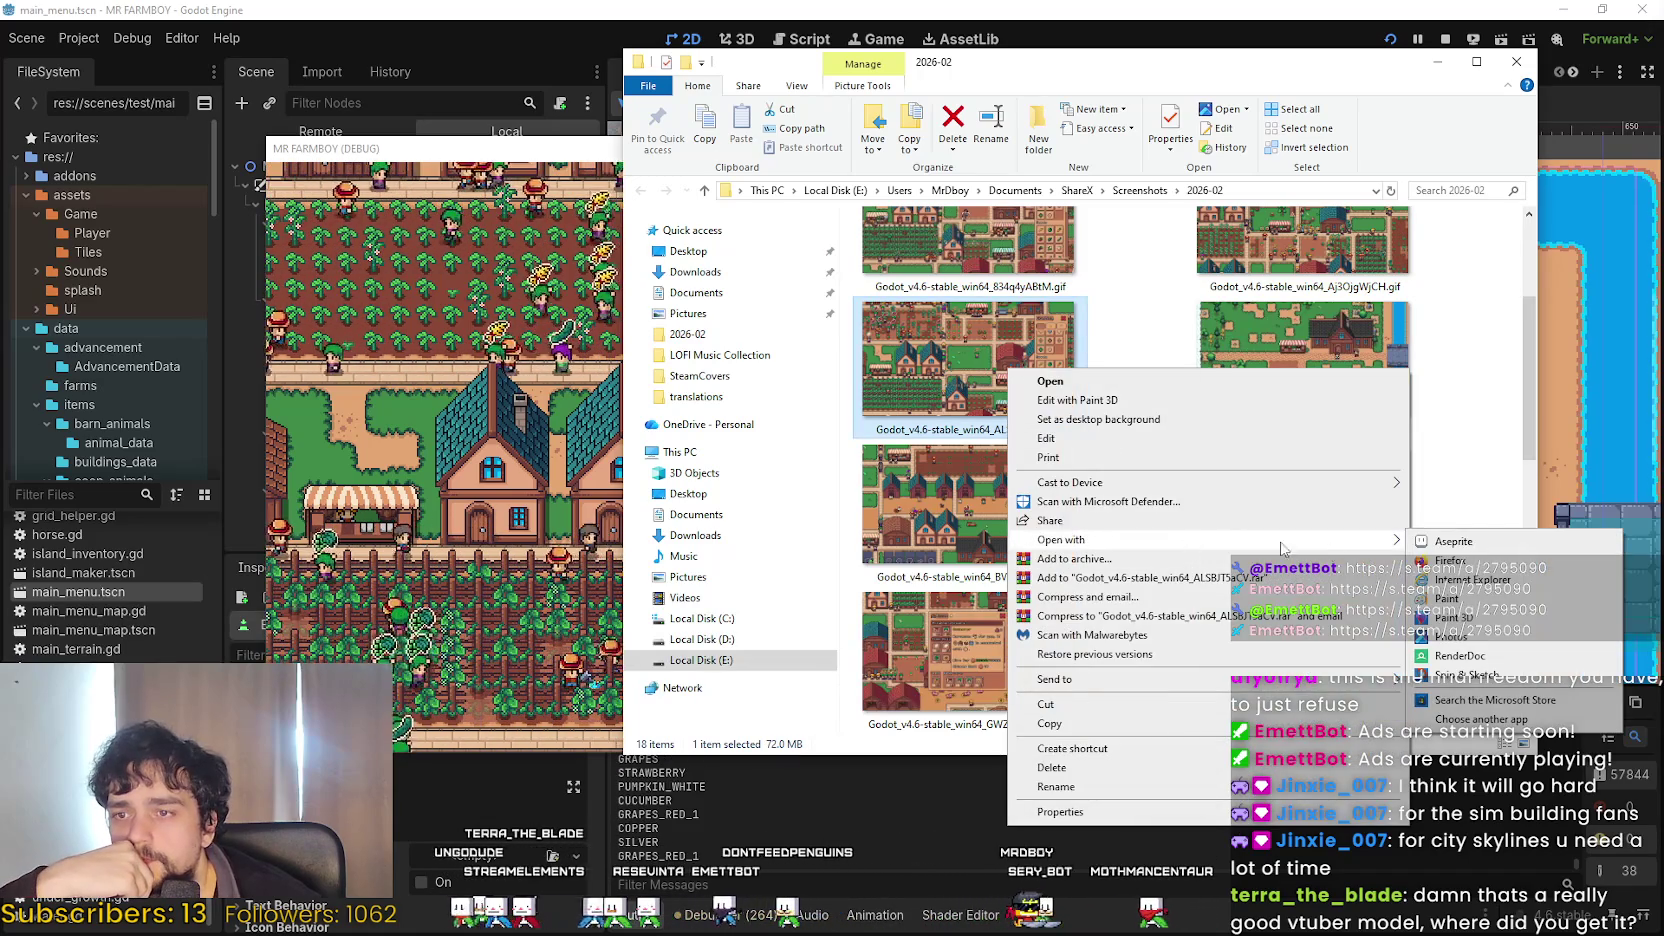
click(1485, 541)
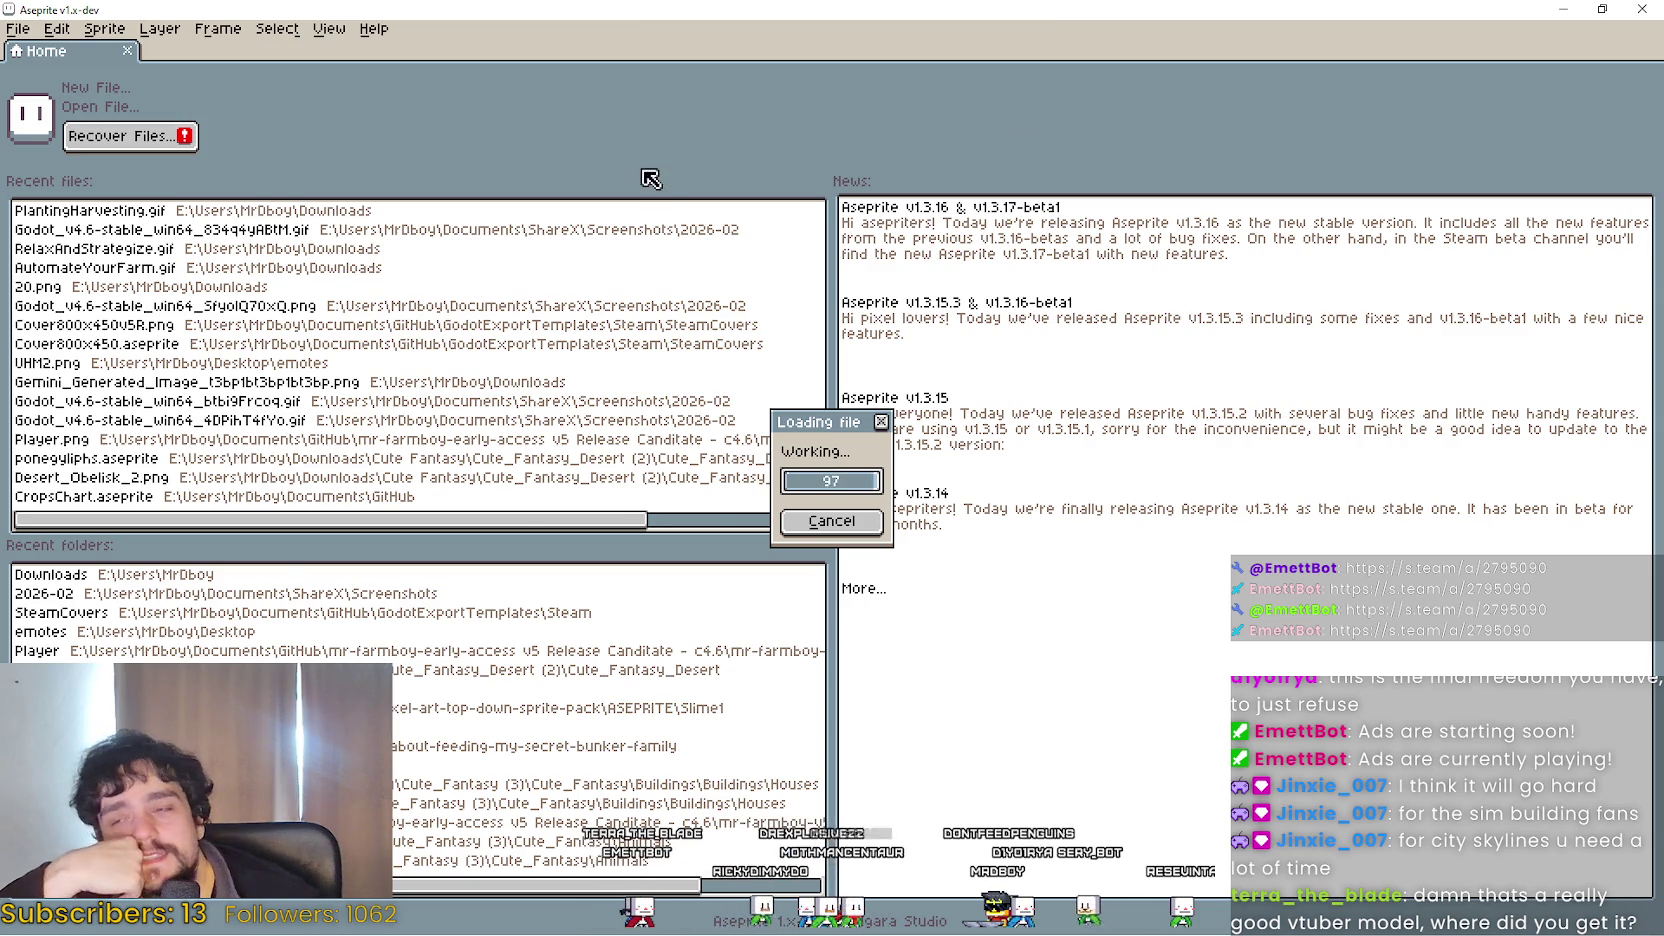
Zoom out on the village GIF canvas and play its animation.
scroll(677, 592, down, 1)
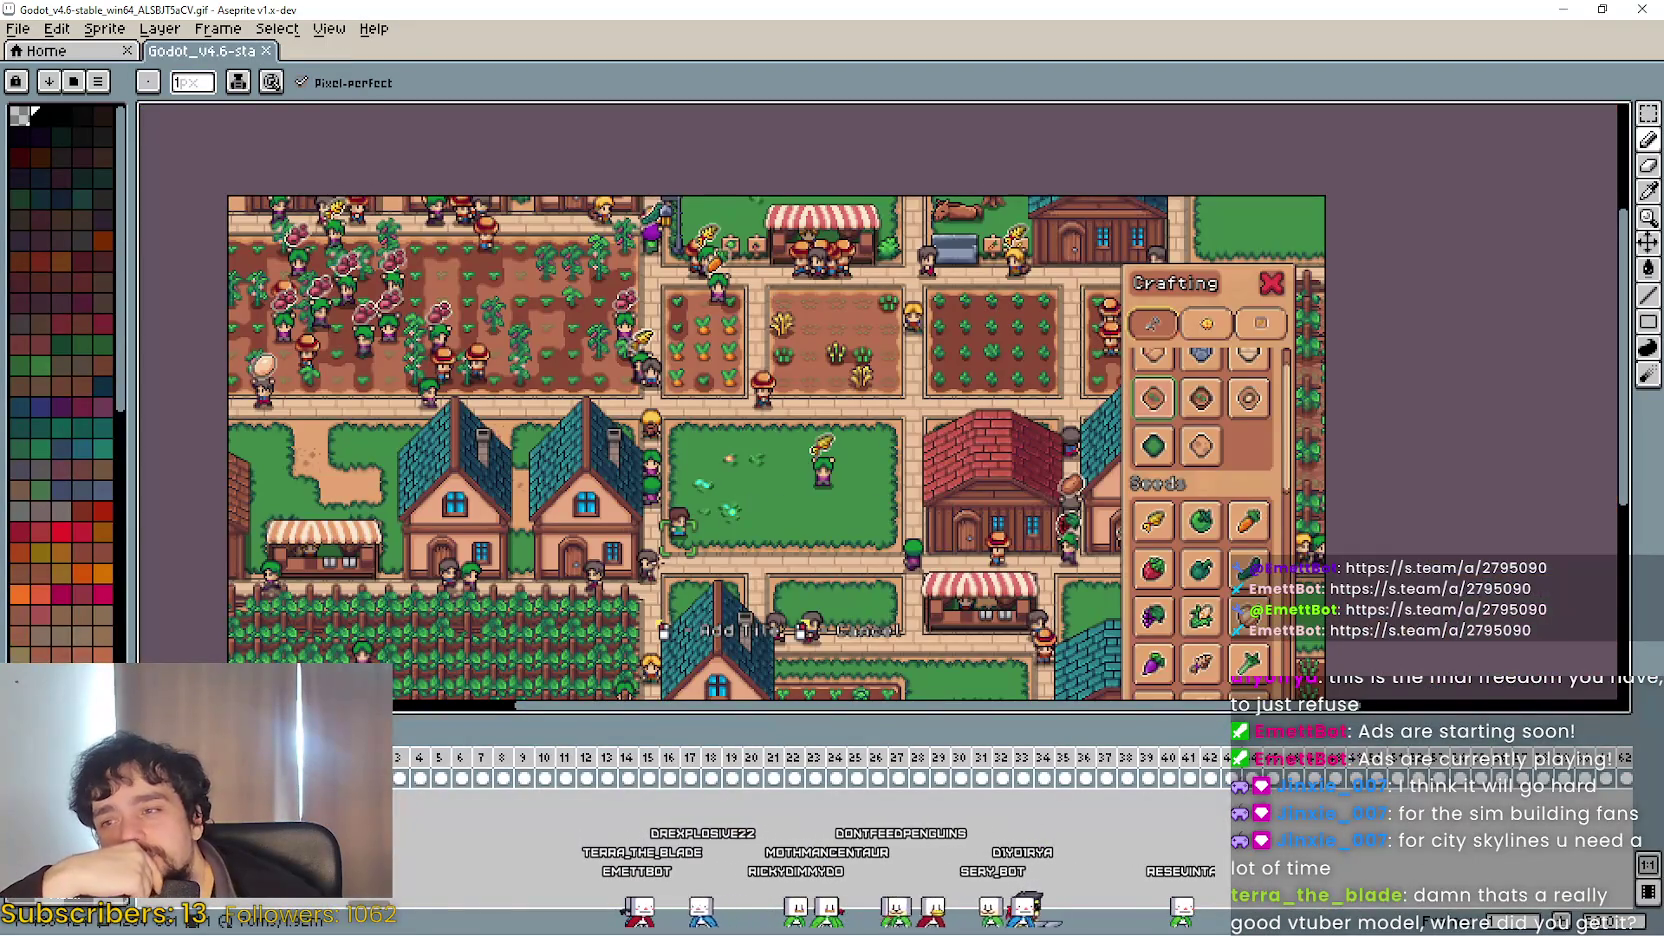
scroll(794, 400, down, 2)
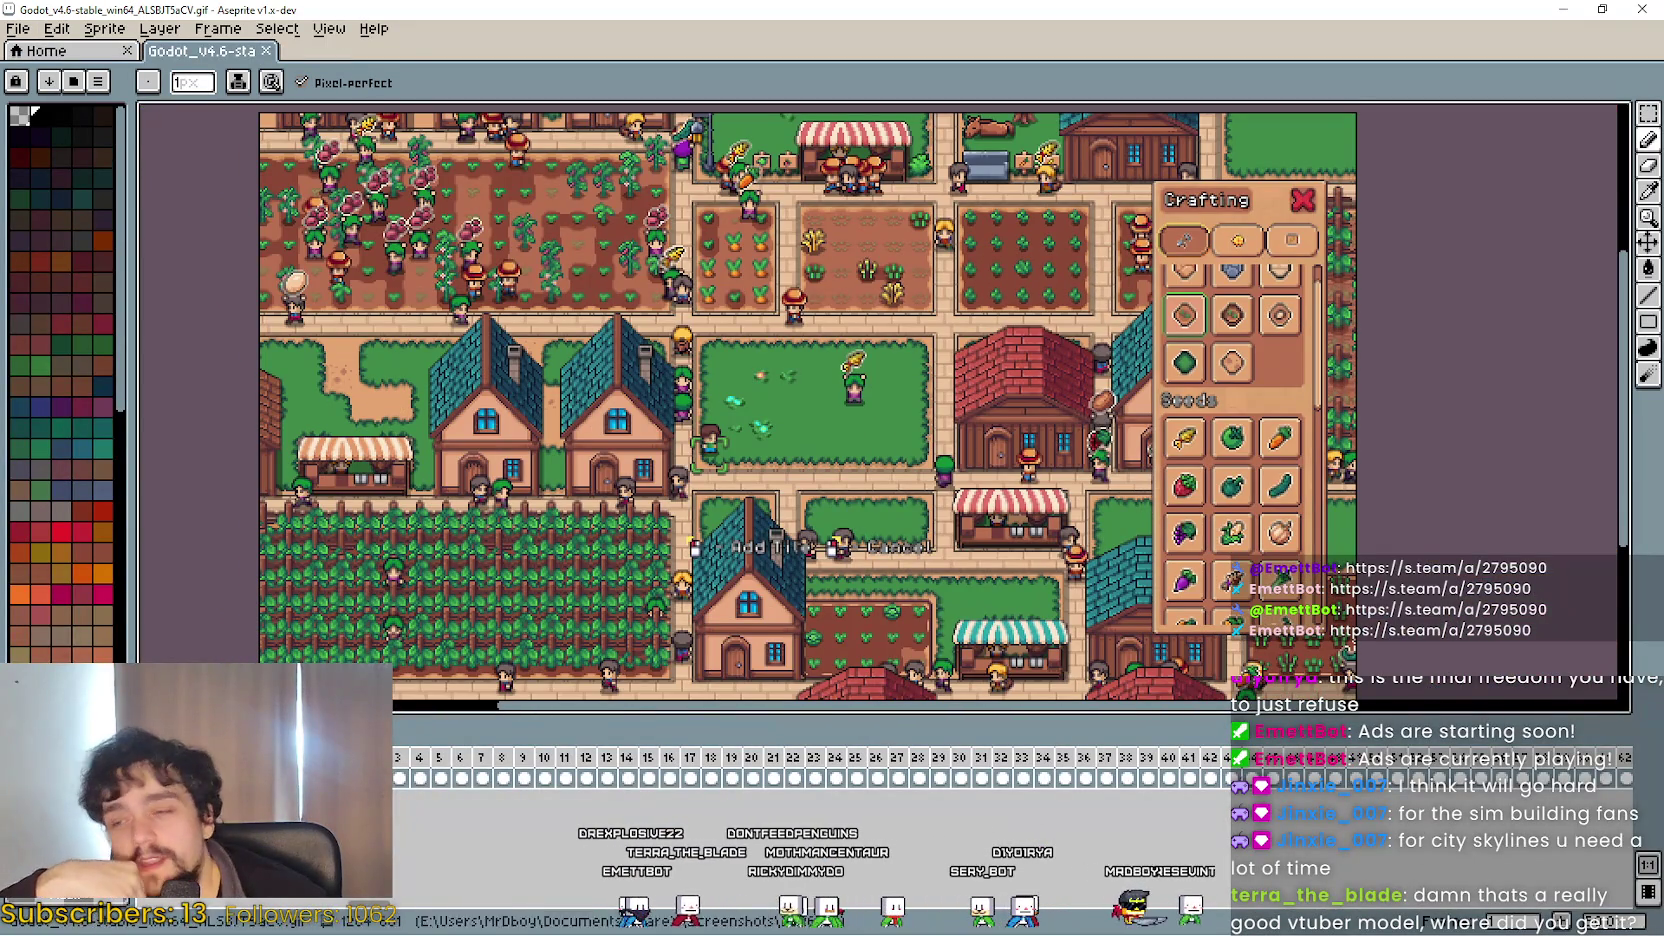
key(Return)
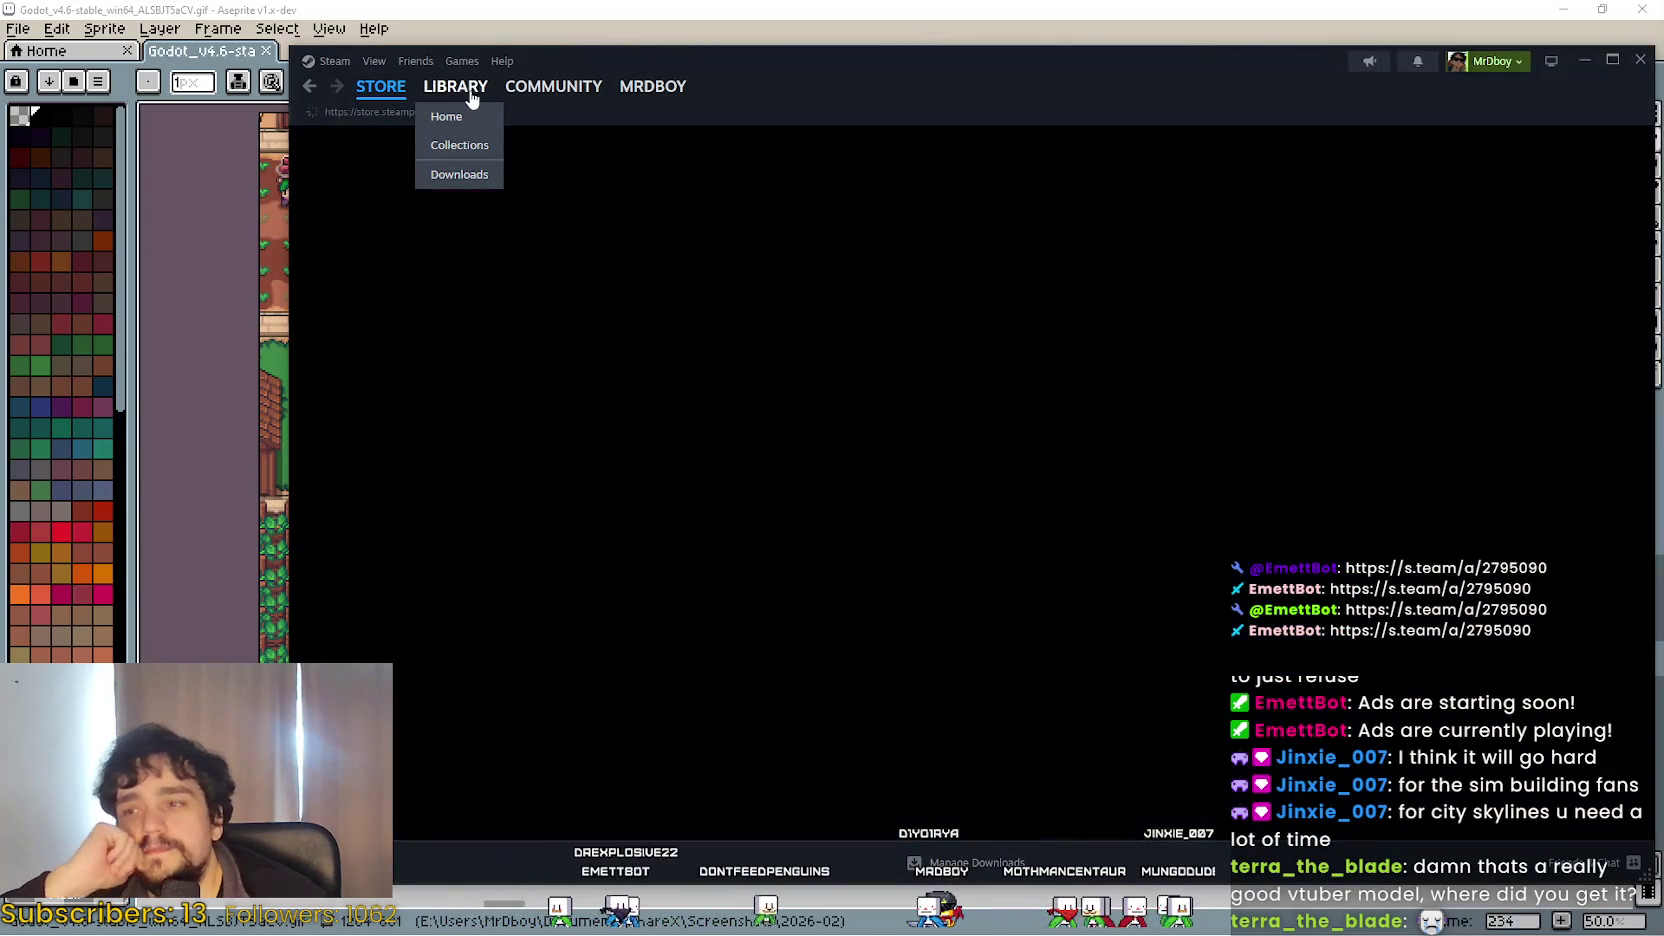
Go to the Steam library, pick MR FARMBOY, and bring up its store page.
click(470, 96)
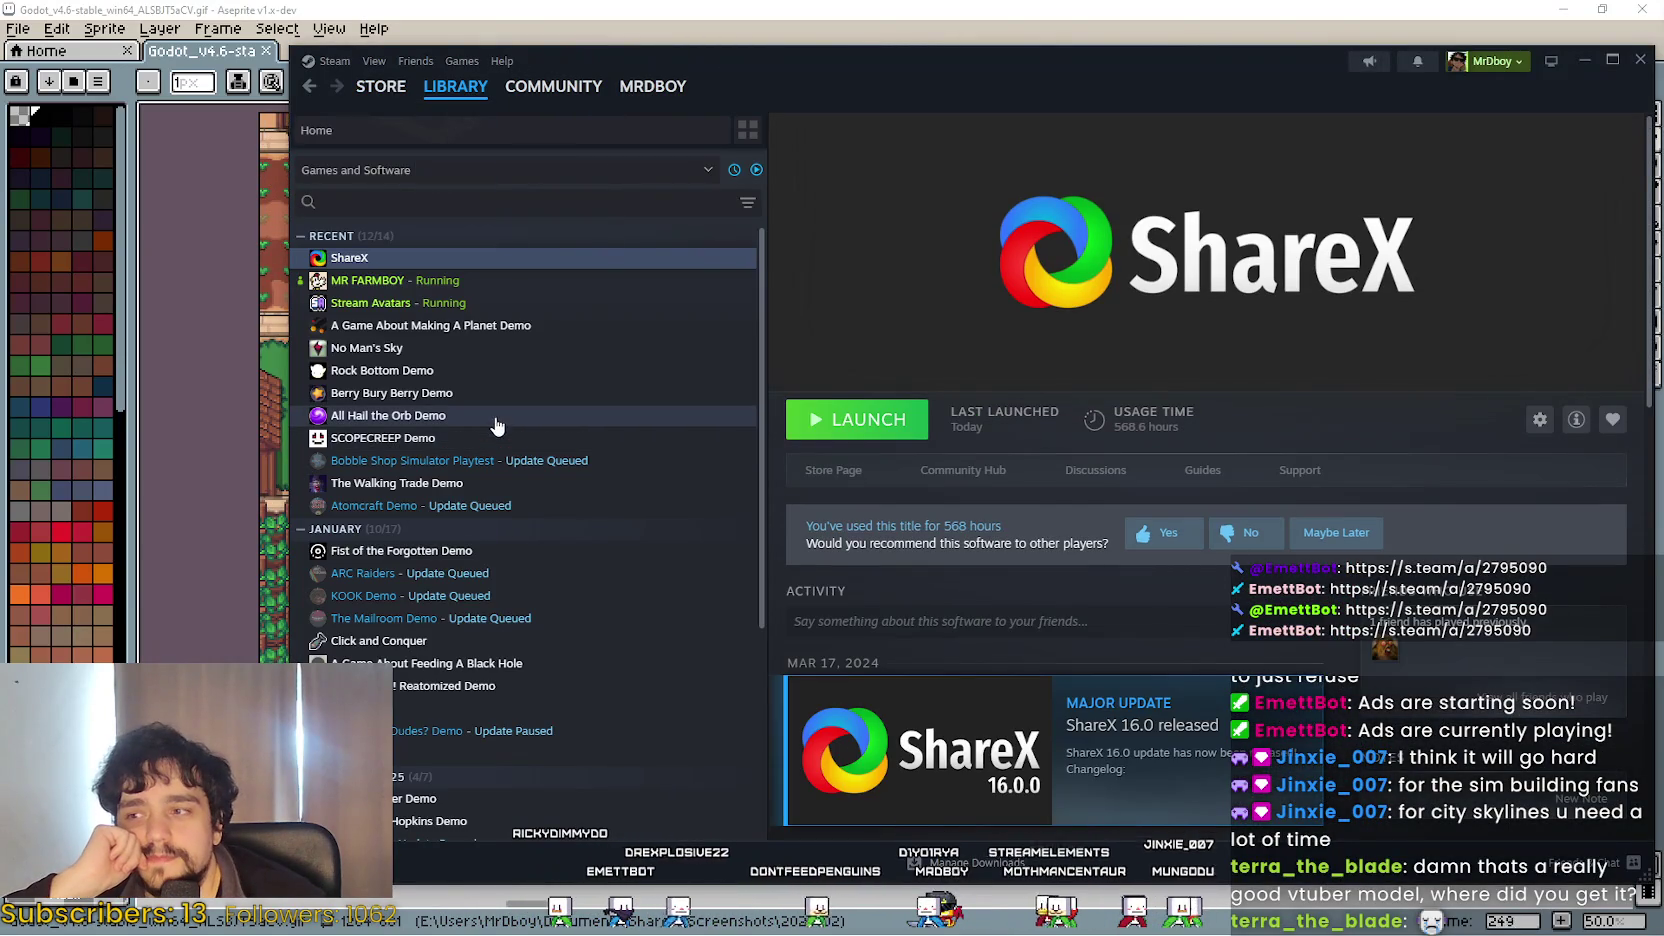
click(448, 710)
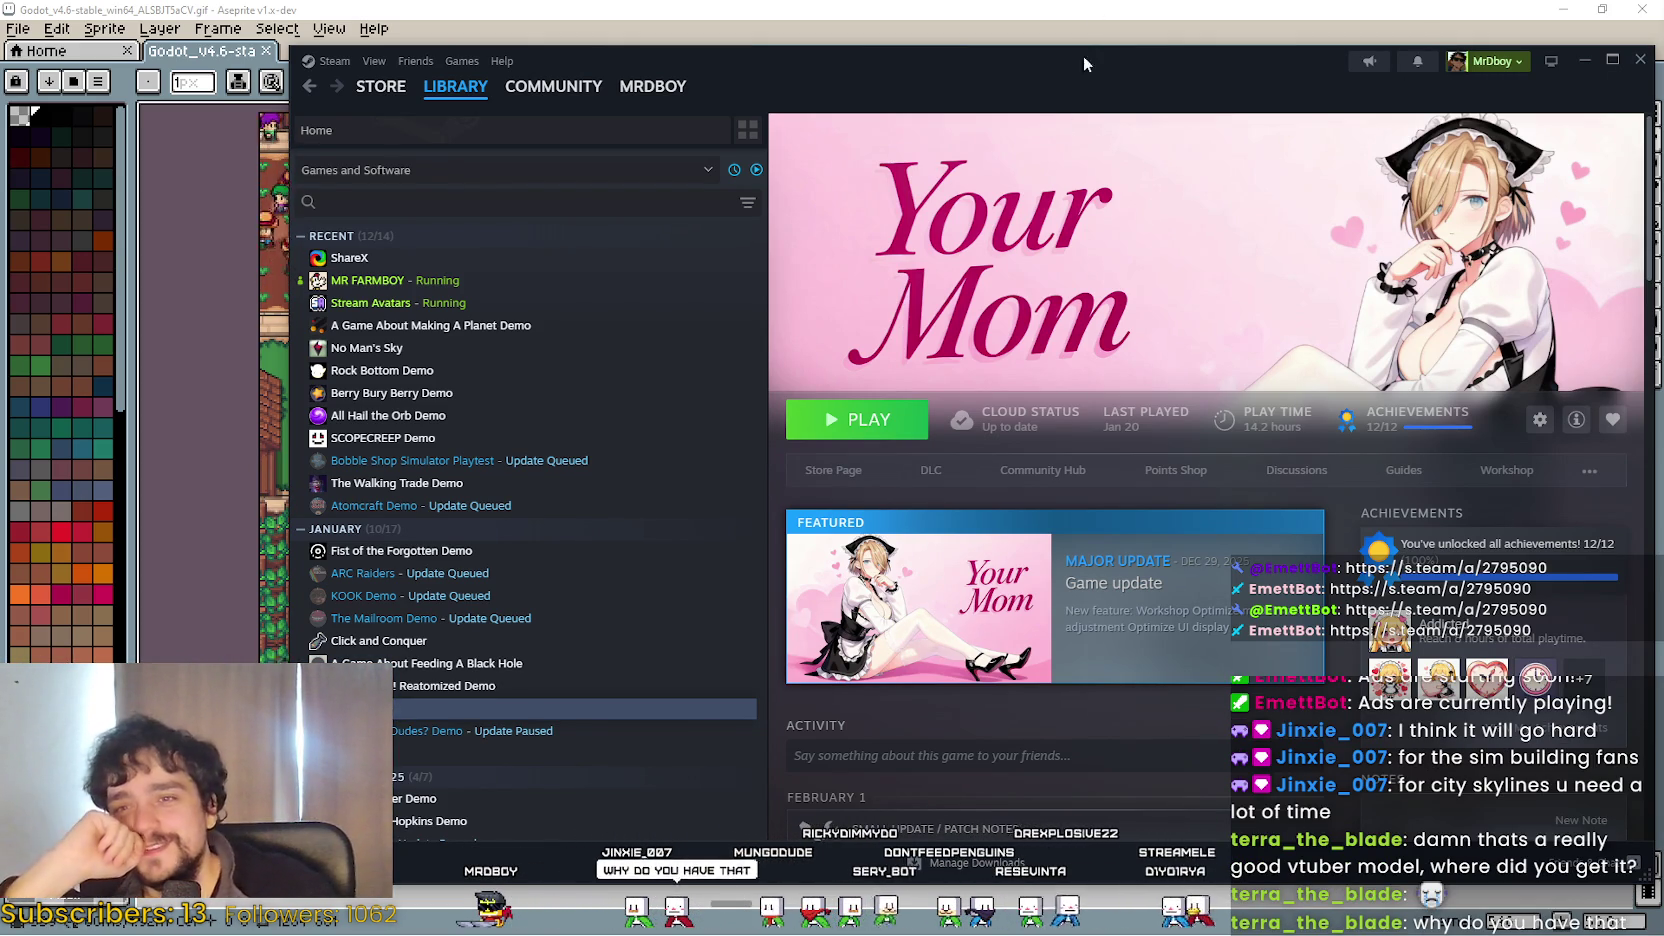
click(465, 282)
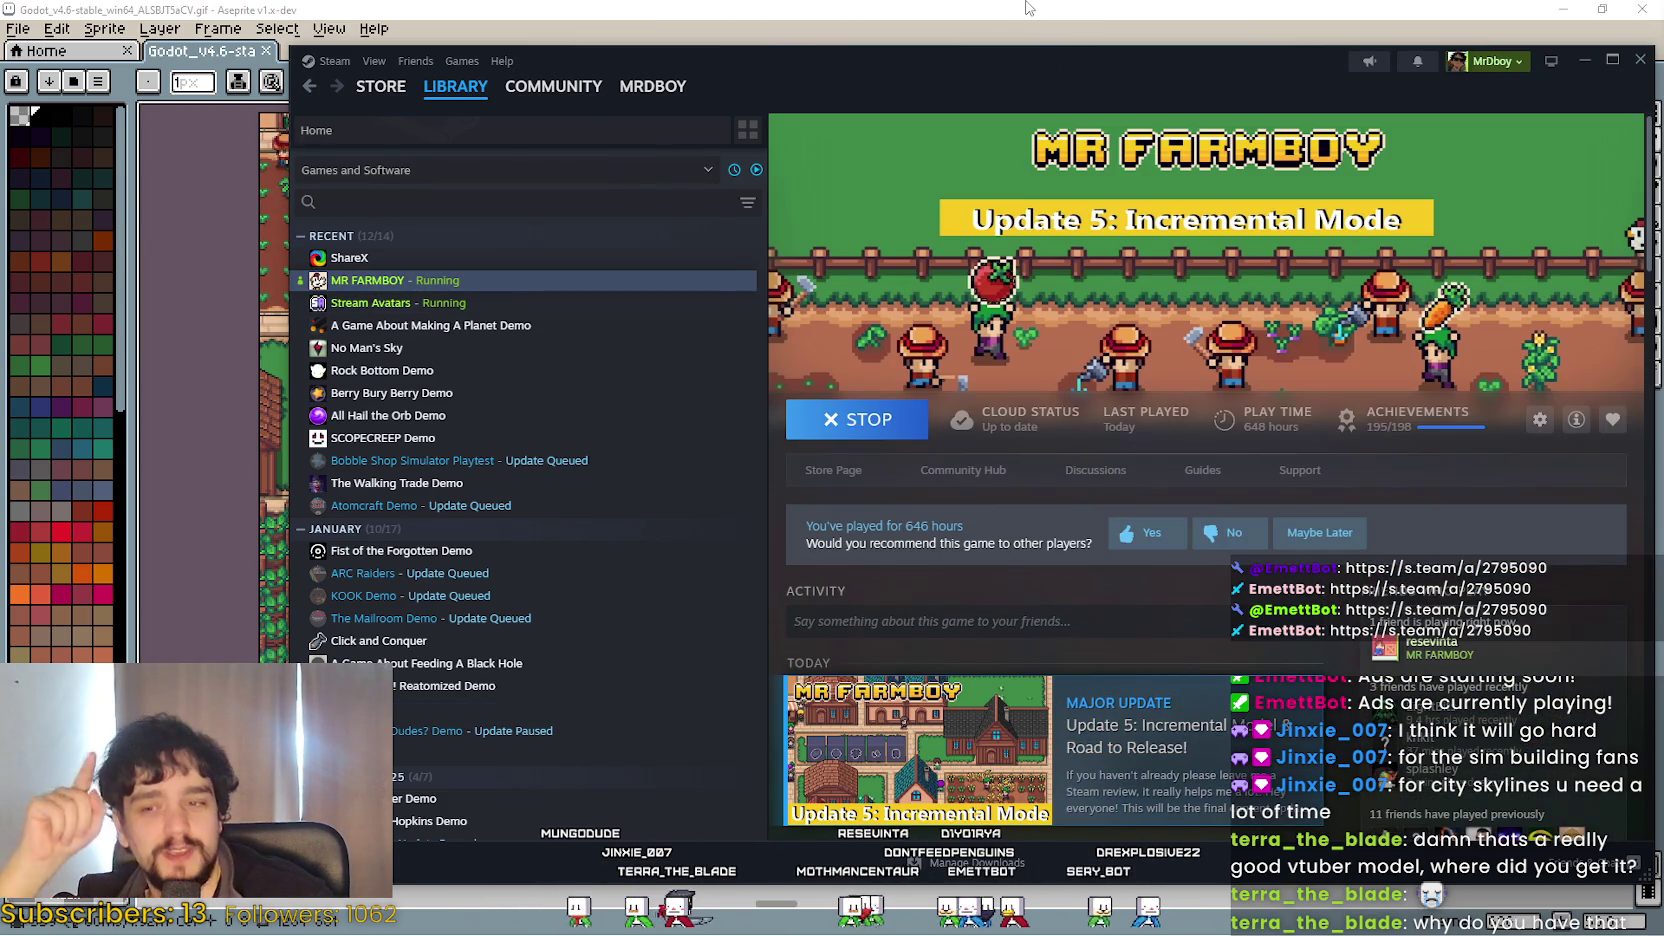
click(830, 470)
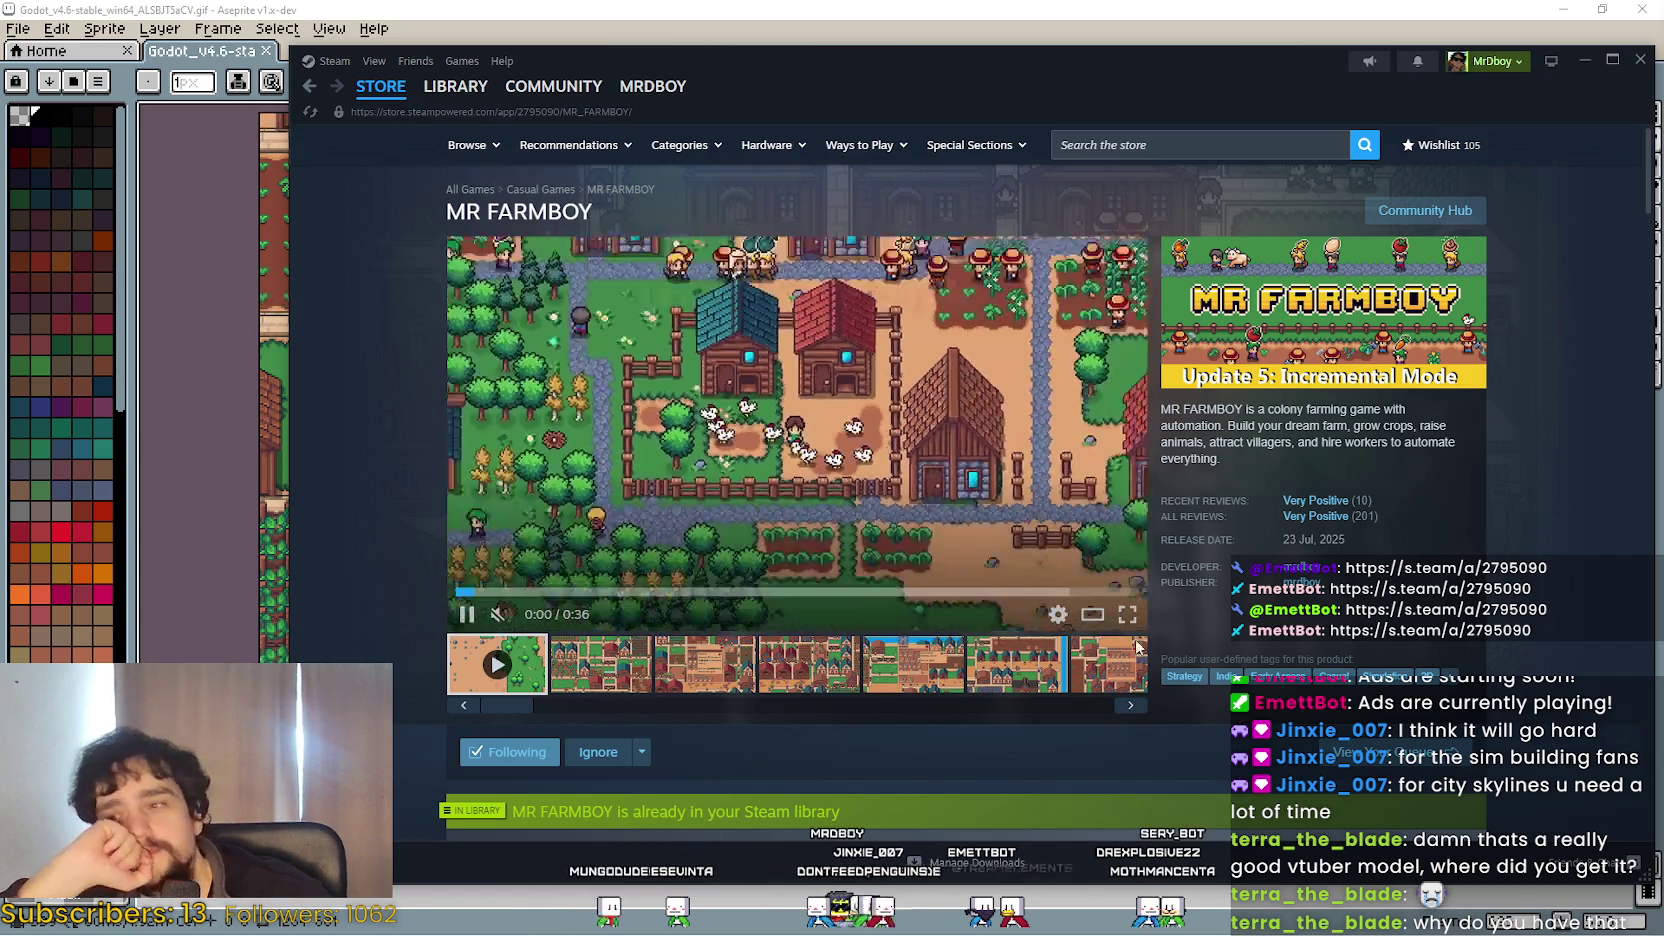
Browse the MR FARMBOY gallery screenshots, then return to the 2026-02 screenshots folder.
click(913, 663)
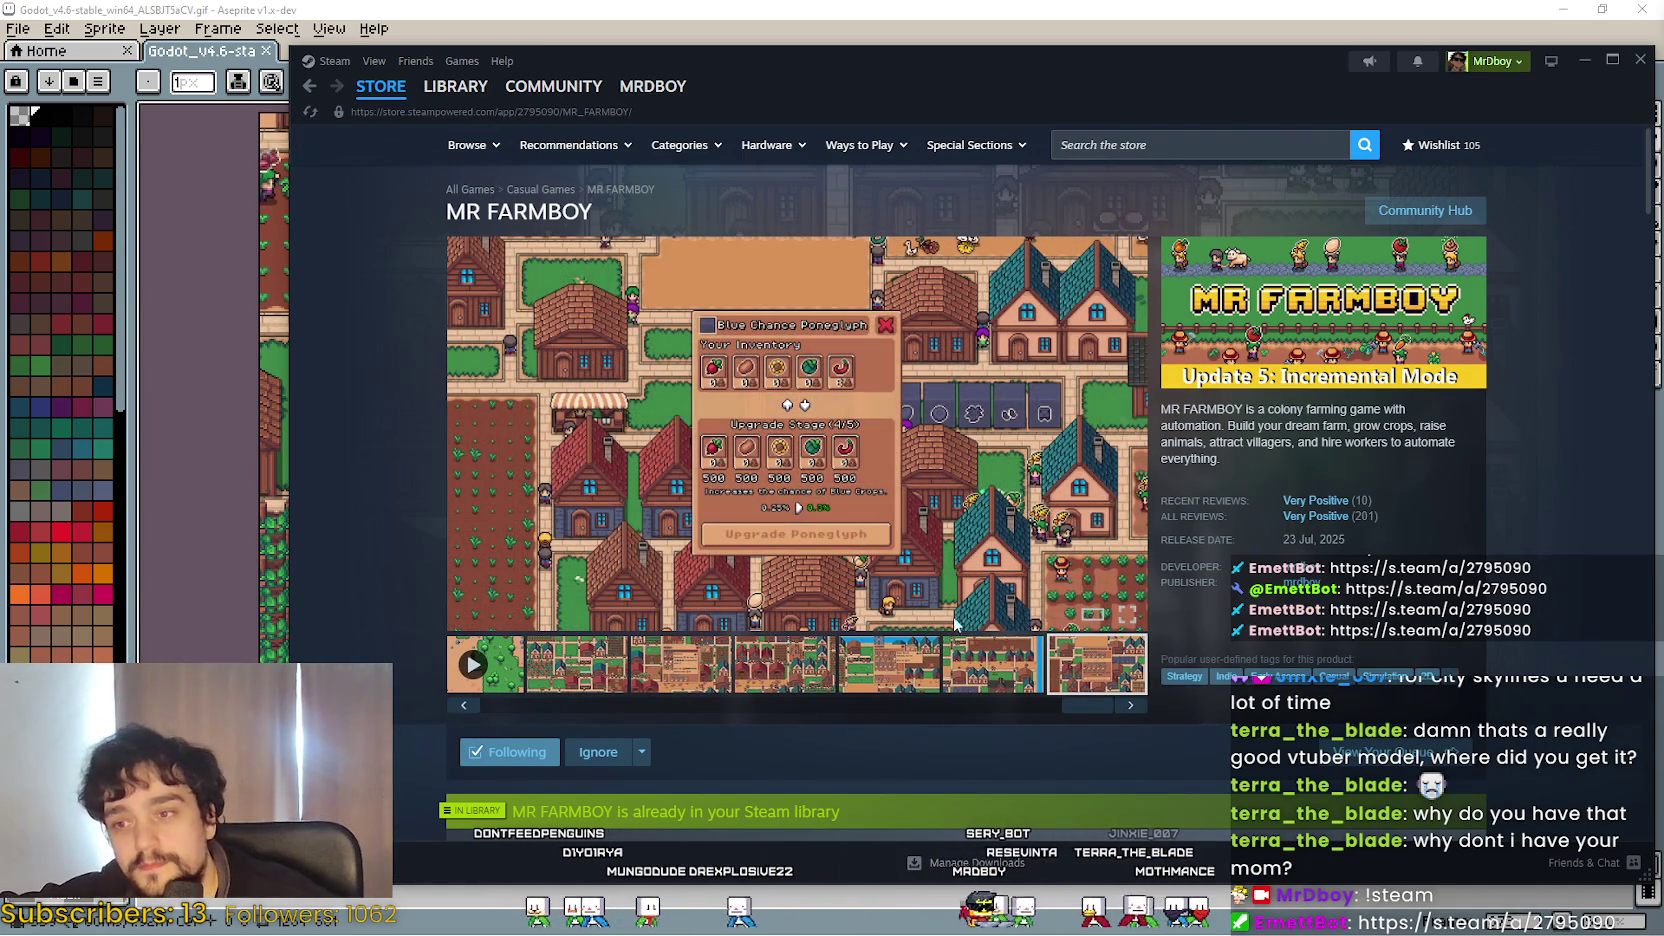
click(662, 640)
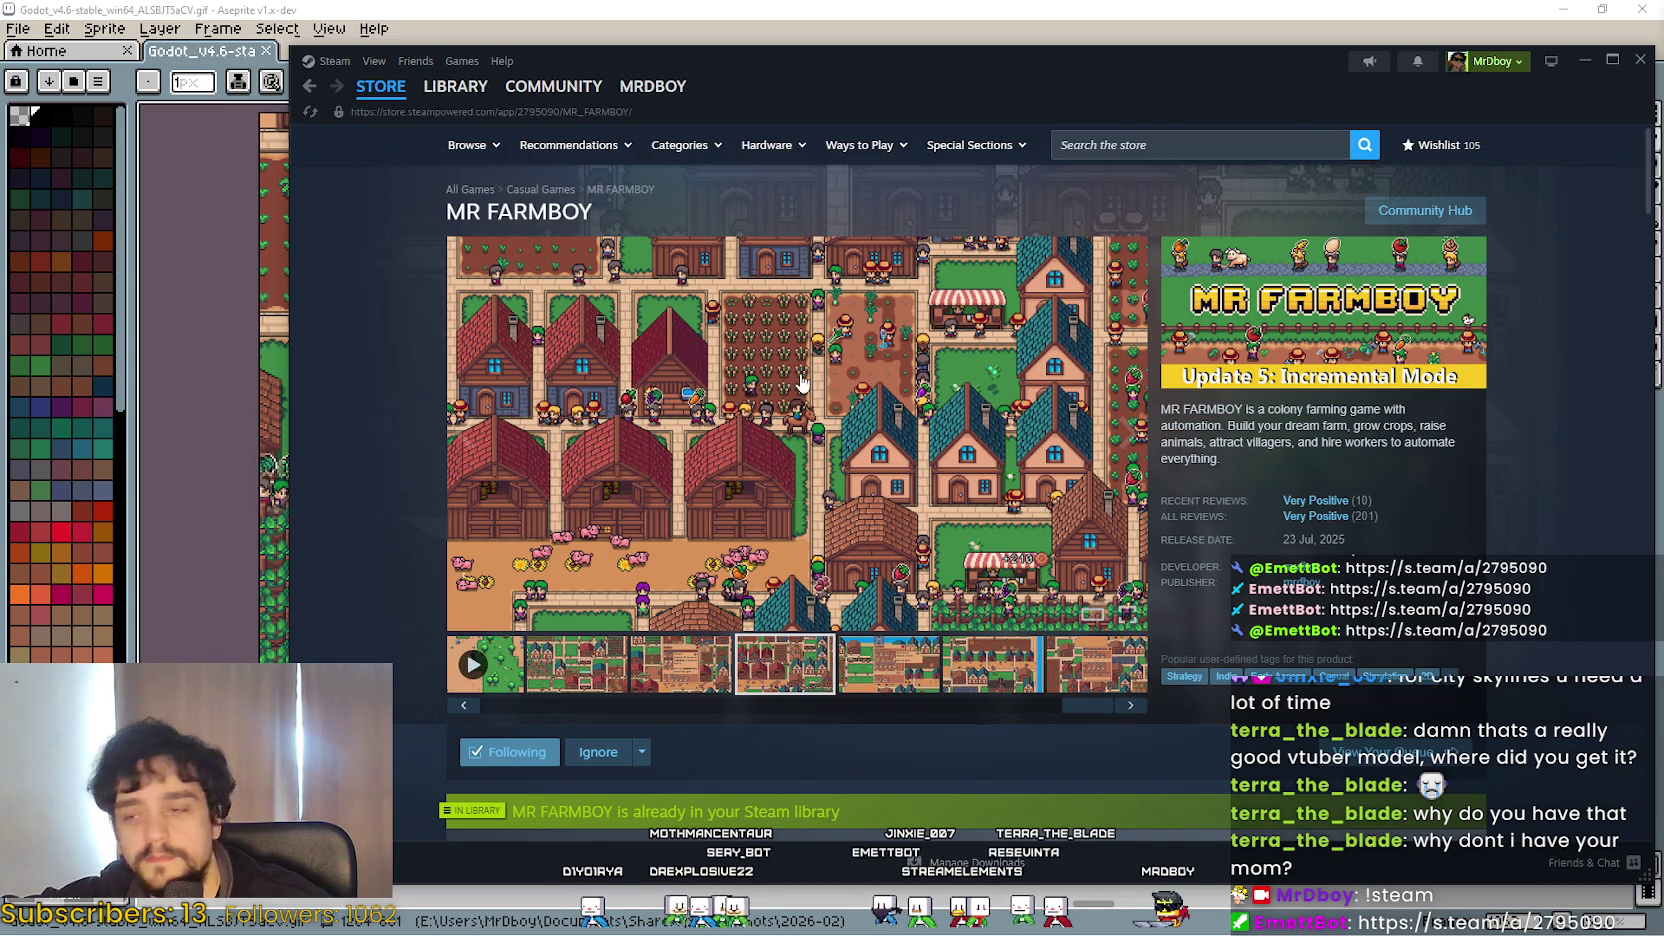
scroll(1092, 597, down, 10)
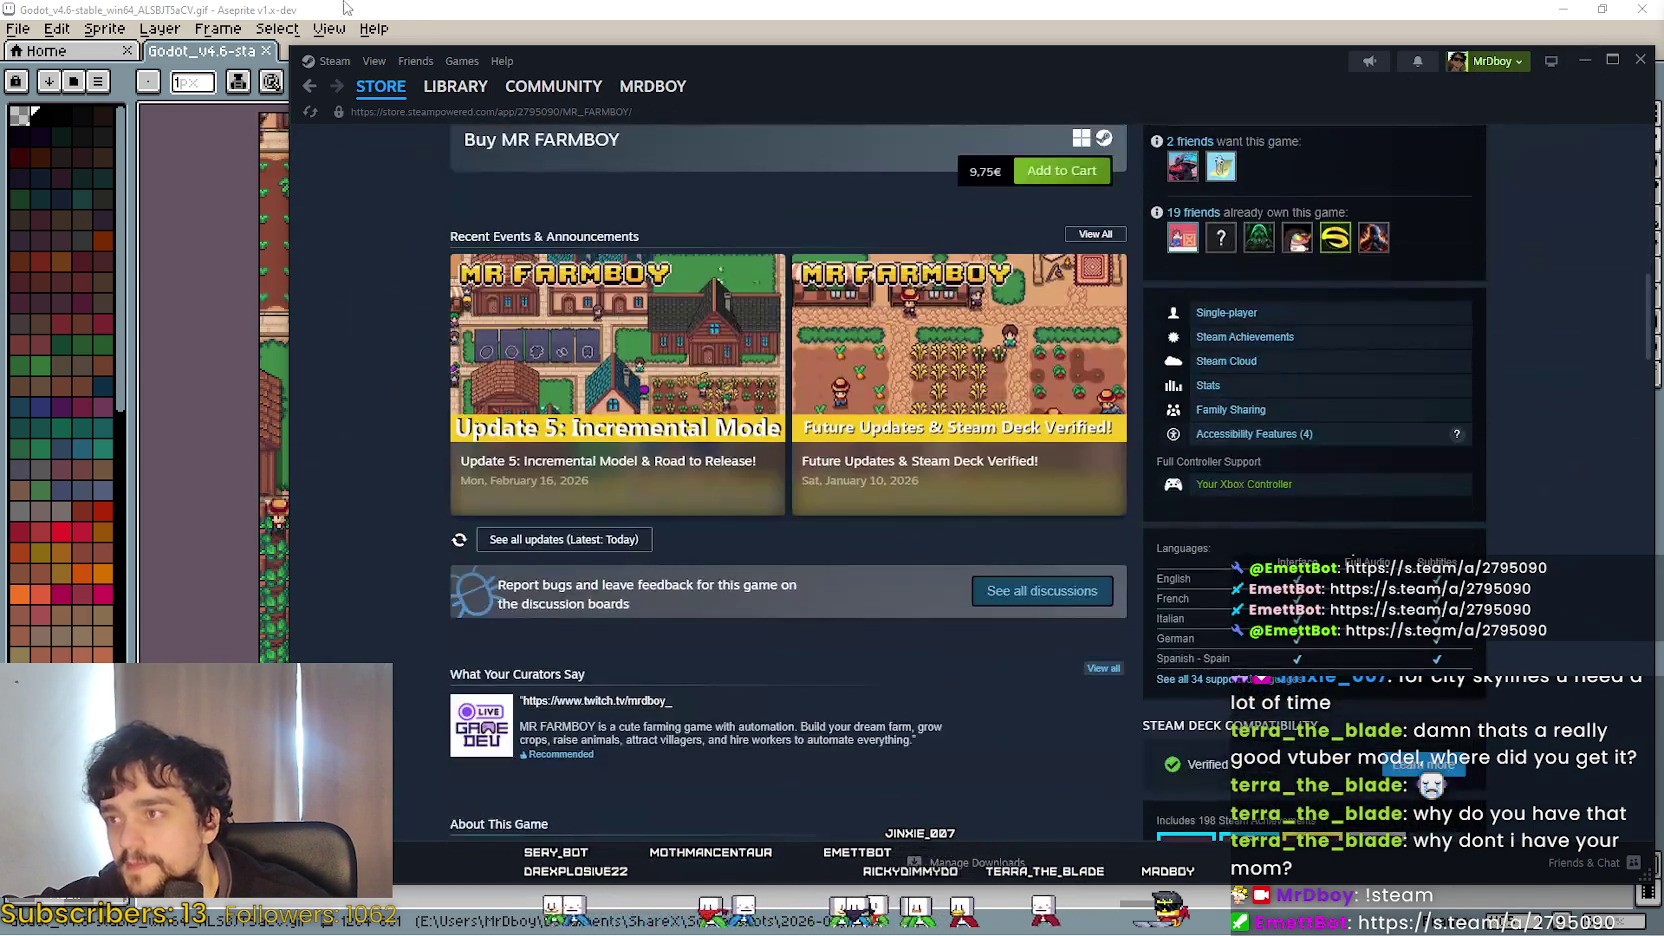
click(345, 7)
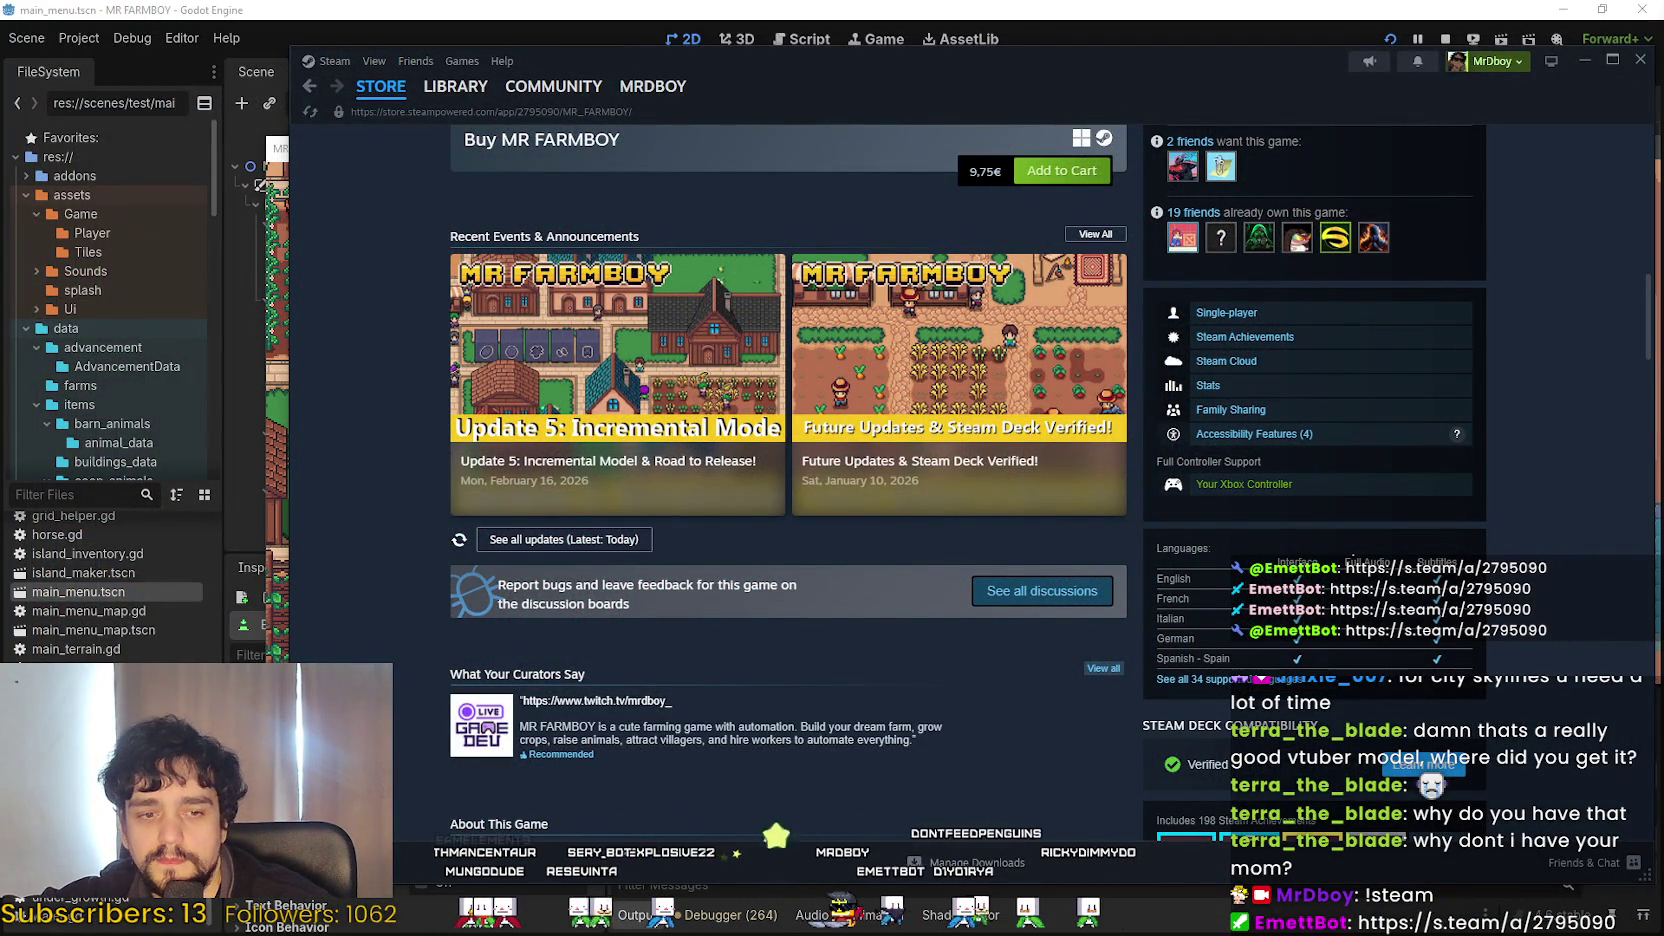
key(alt+Tab)
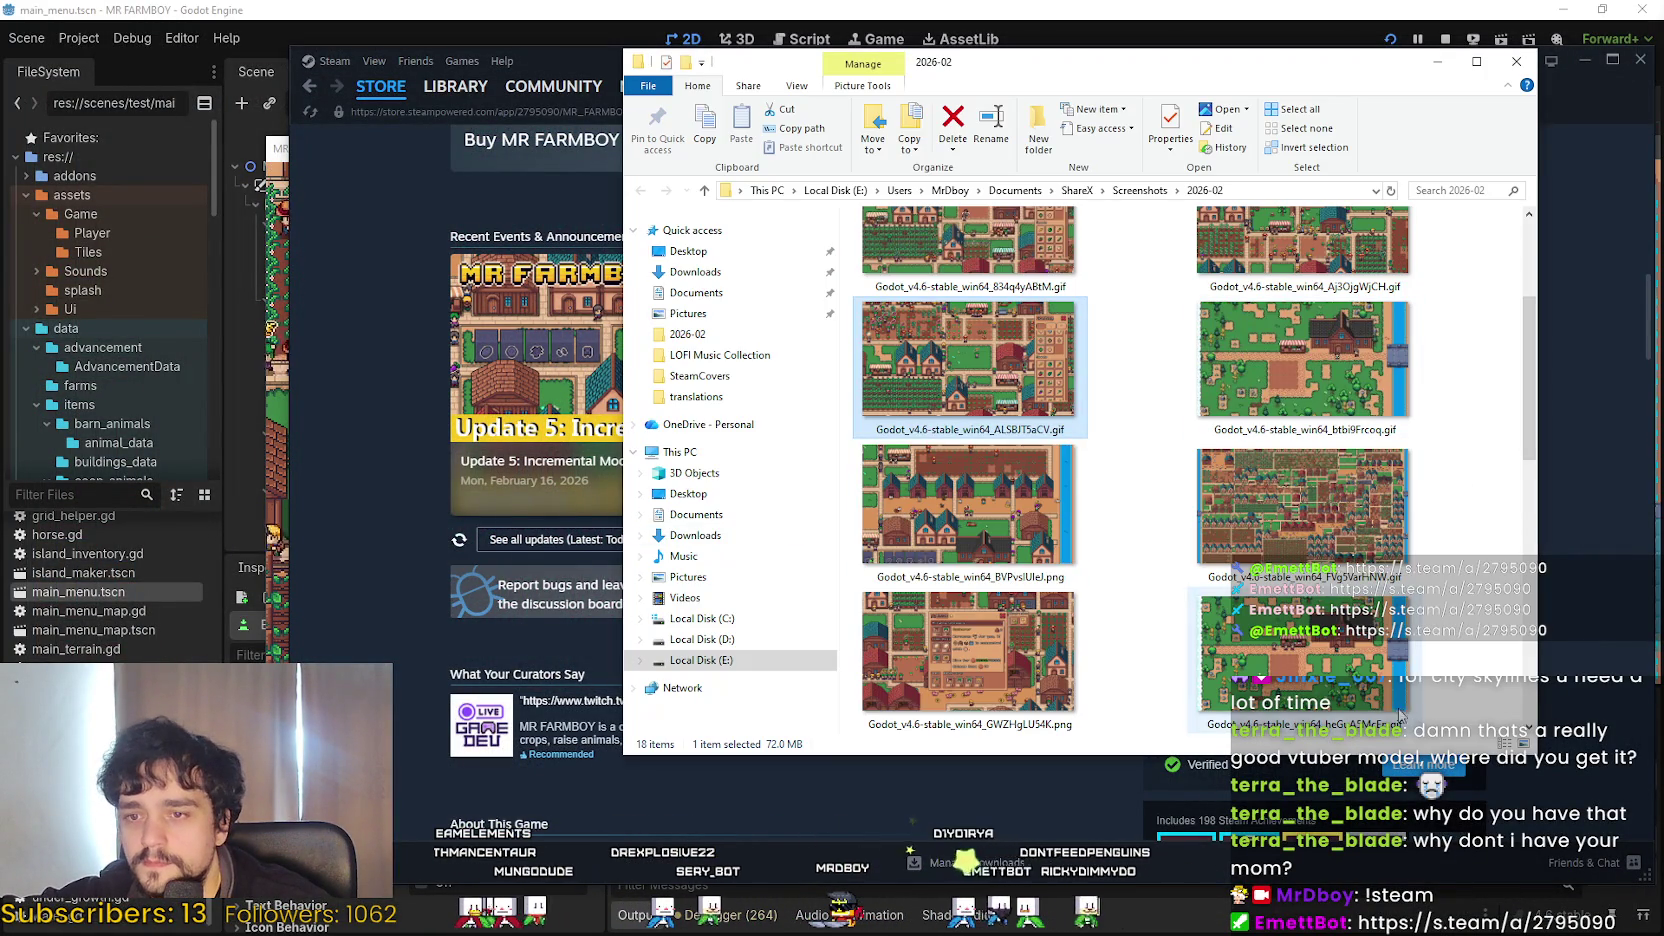
Reselect ALSBJT5aCV.gif and open it again with Aseprite.
click(1105, 373)
click(982, 358)
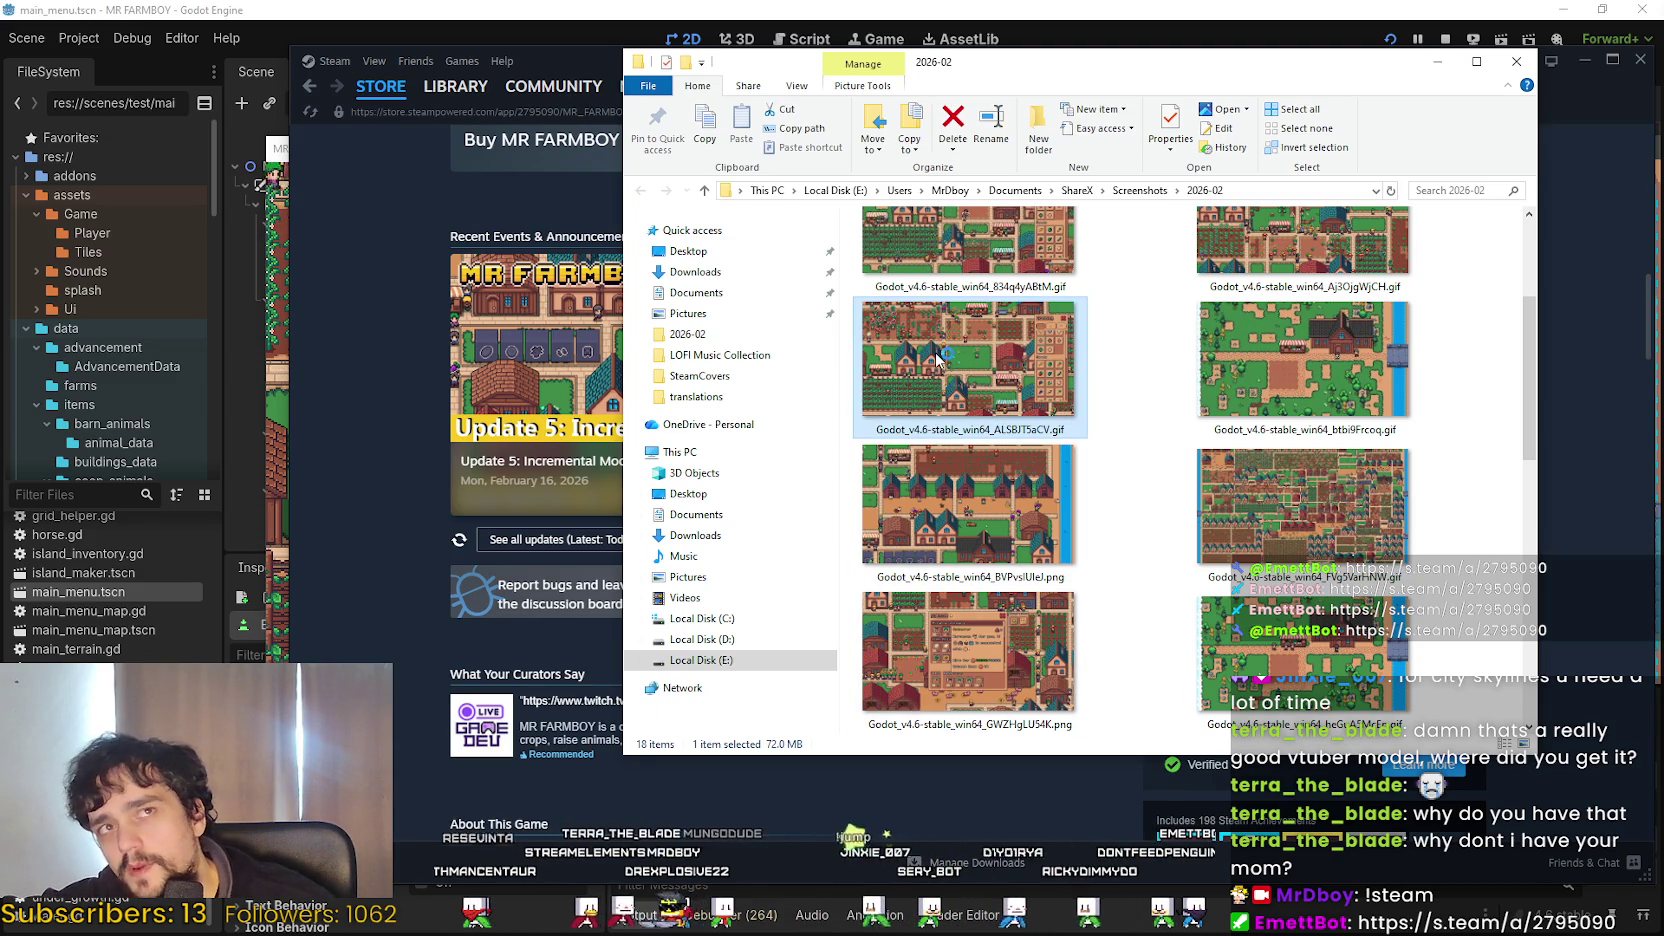
key(alt+Tab)
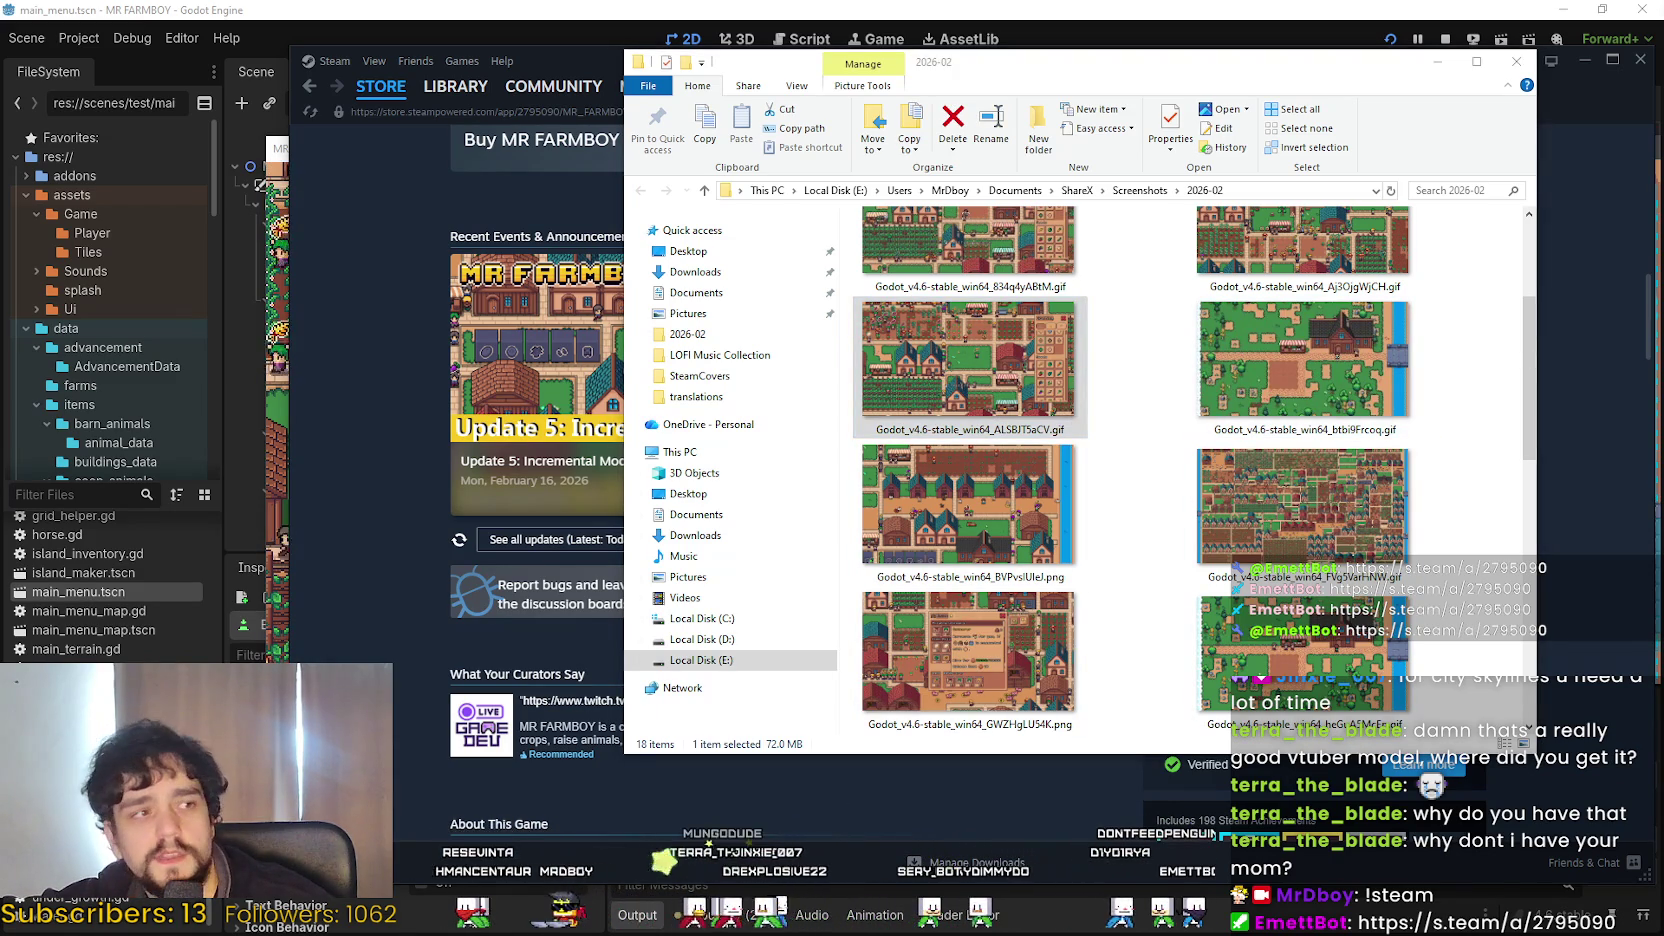
right_click(1009, 392)
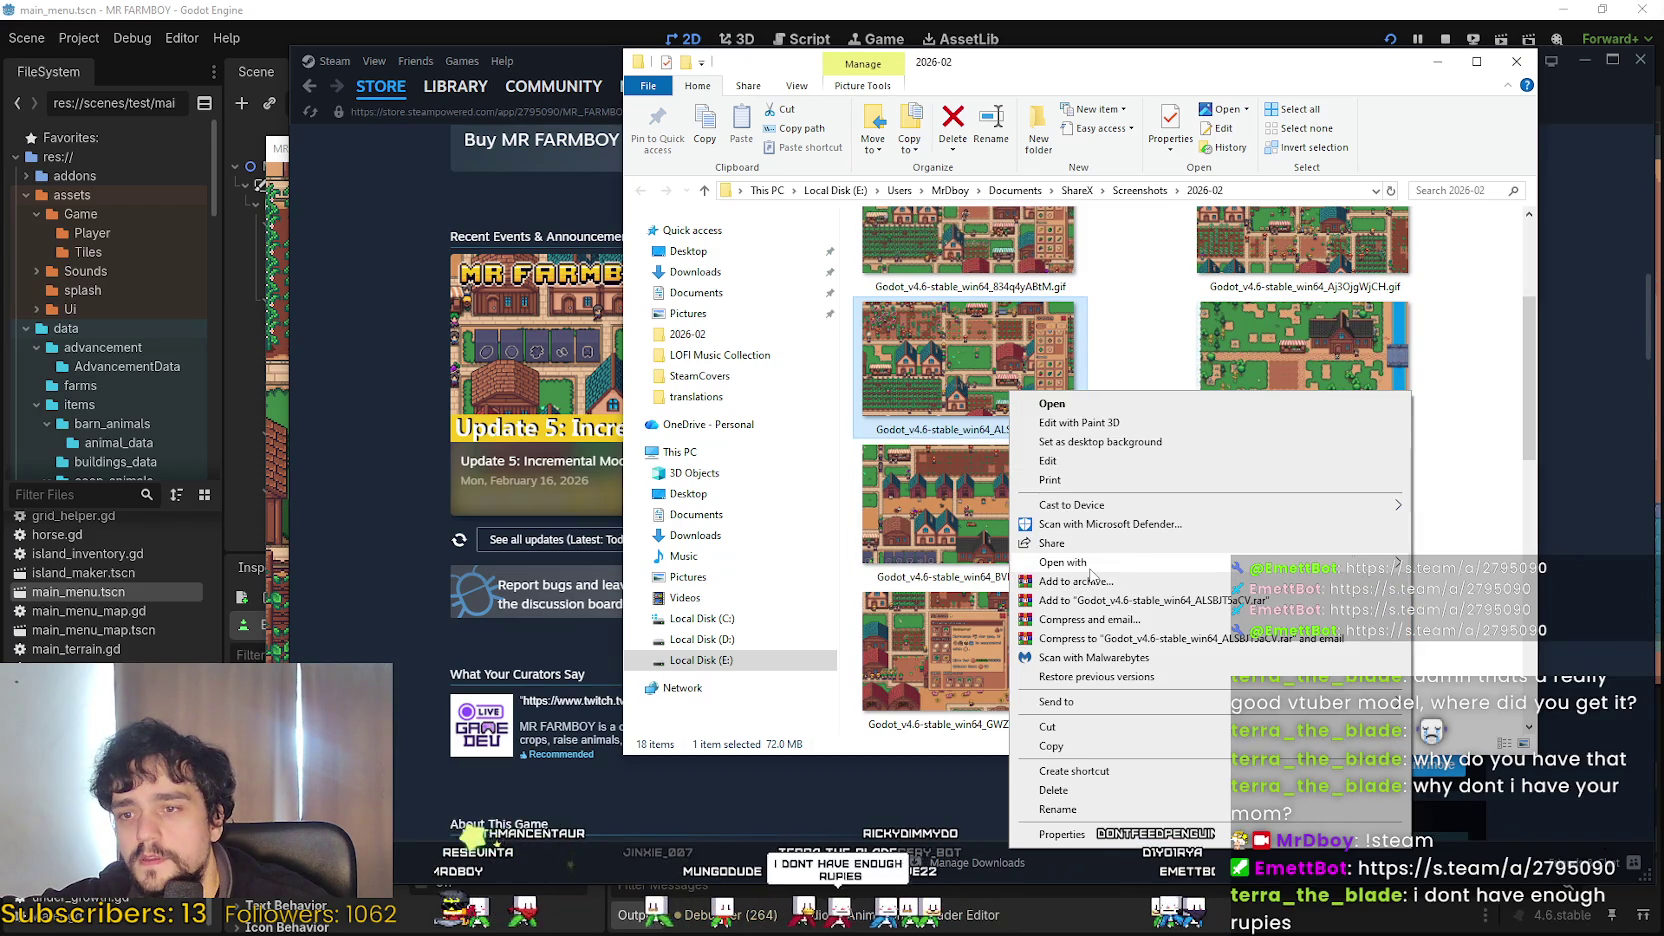
click(1375, 528)
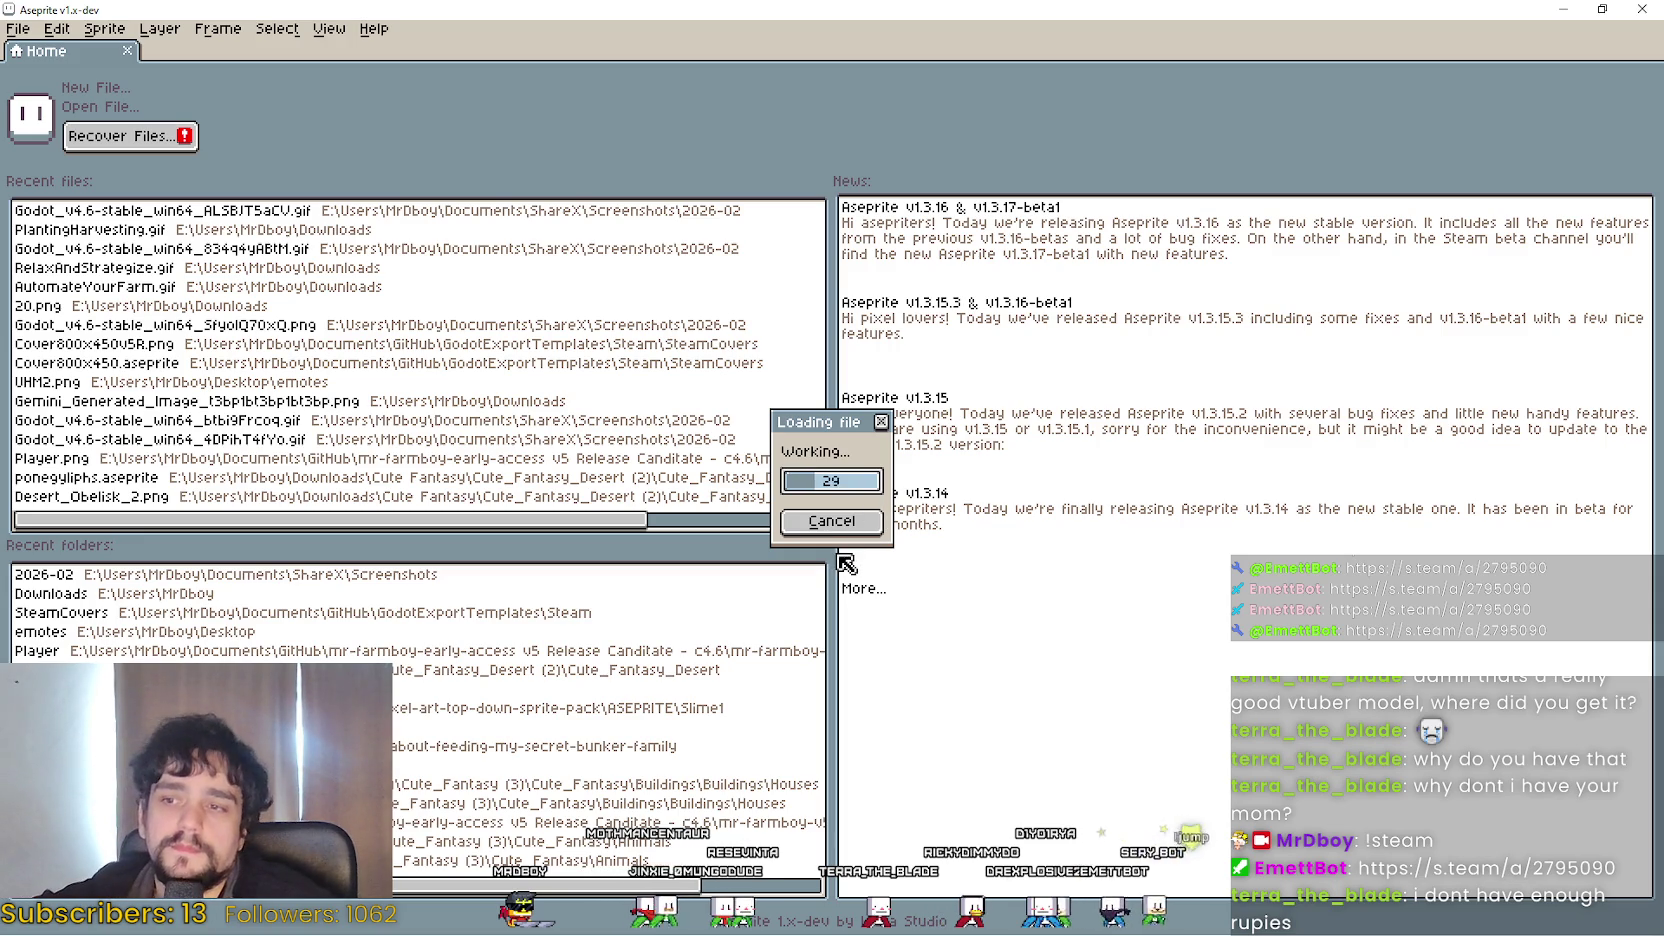
Let ALSBJT5aCV.gif finish loading in Aseprite, dismissing the stray menu with Esc.
mouse_move(830, 431)
mouse_down()
mouse_move(885, 321)
mouse_move(905, 355)
mouse_move(1016, 316)
mouse_up()
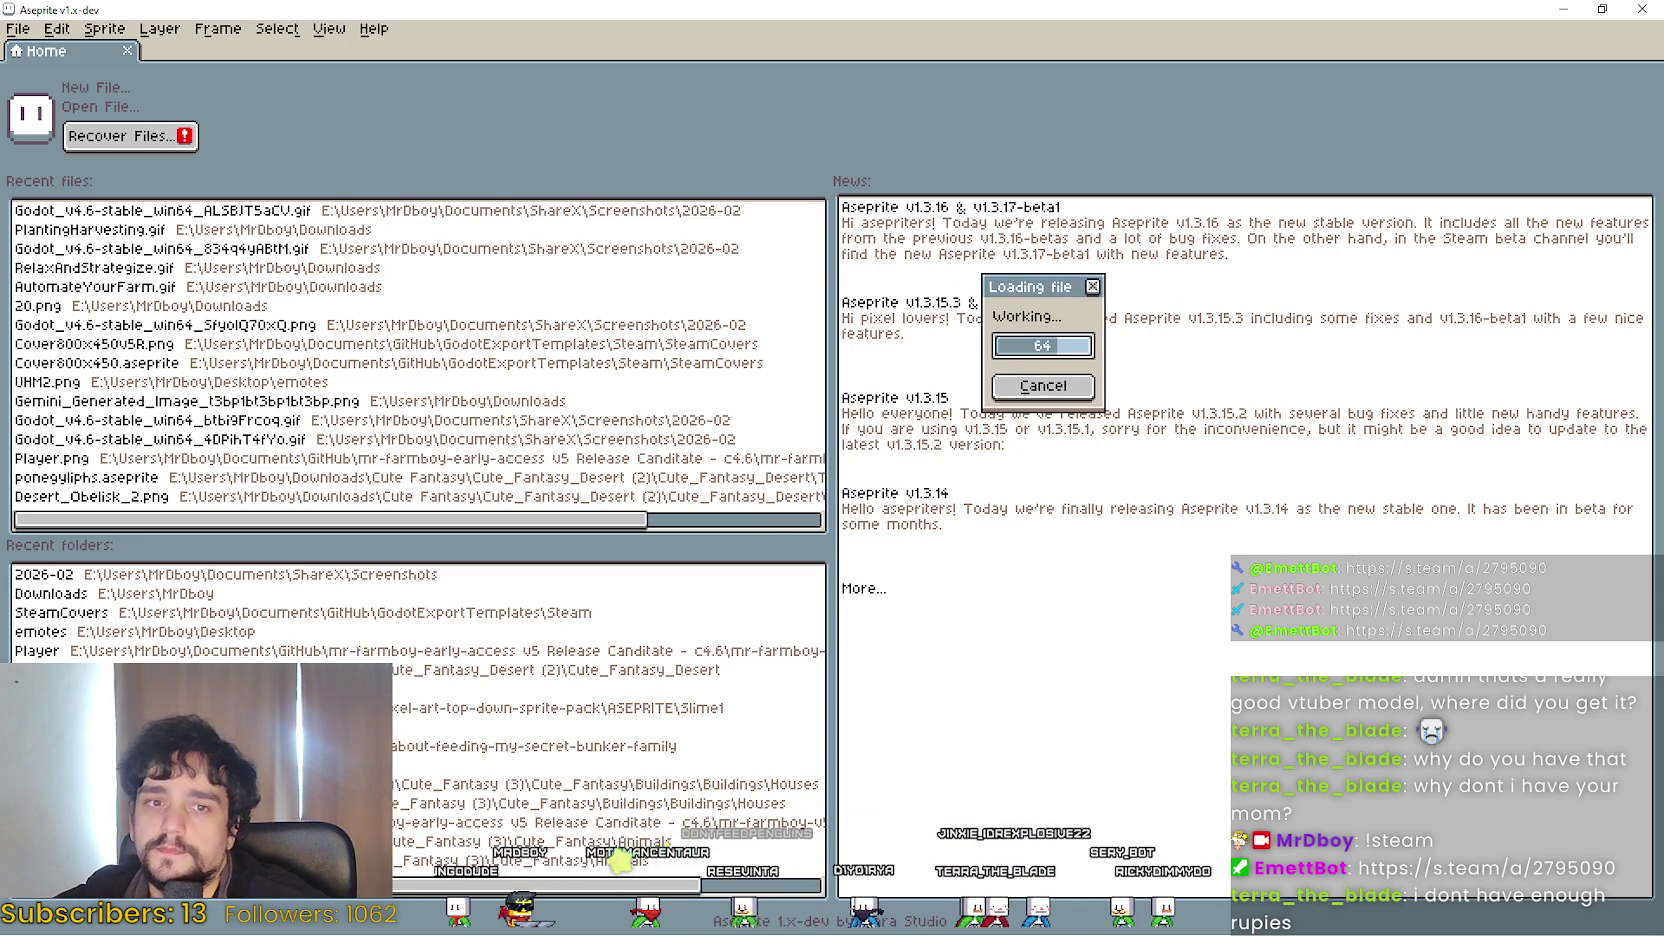
drag(1033, 308, 944, 331)
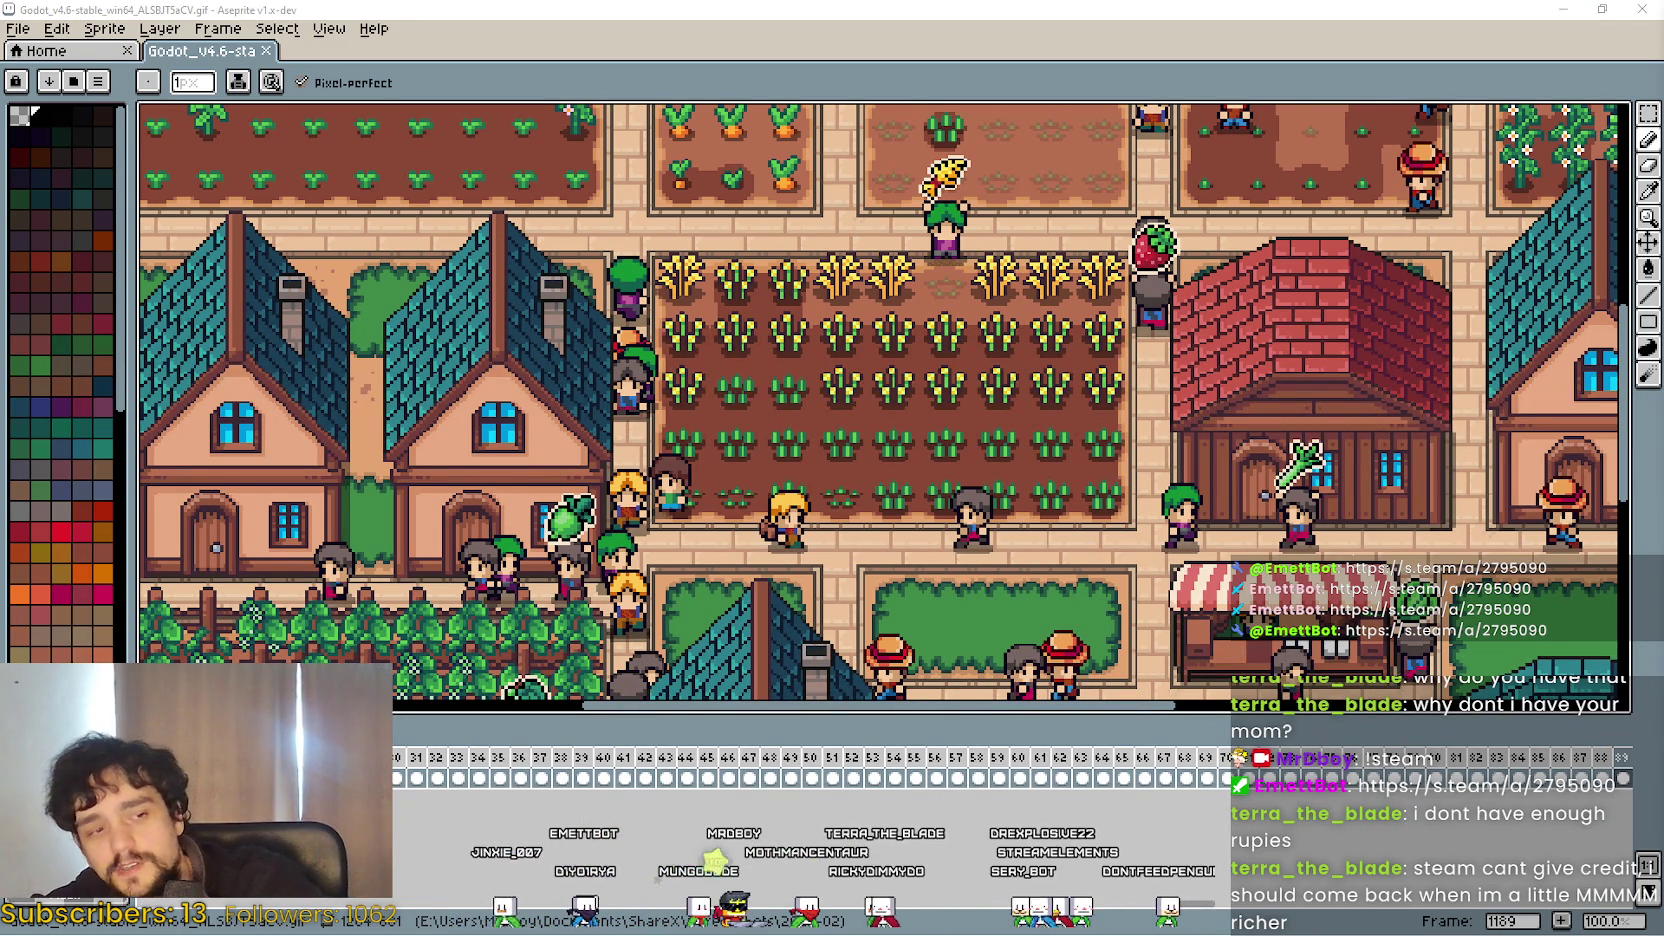
scroll(544, 234, down, 4)
scroll(544, 234, up, 2)
click(55, 29)
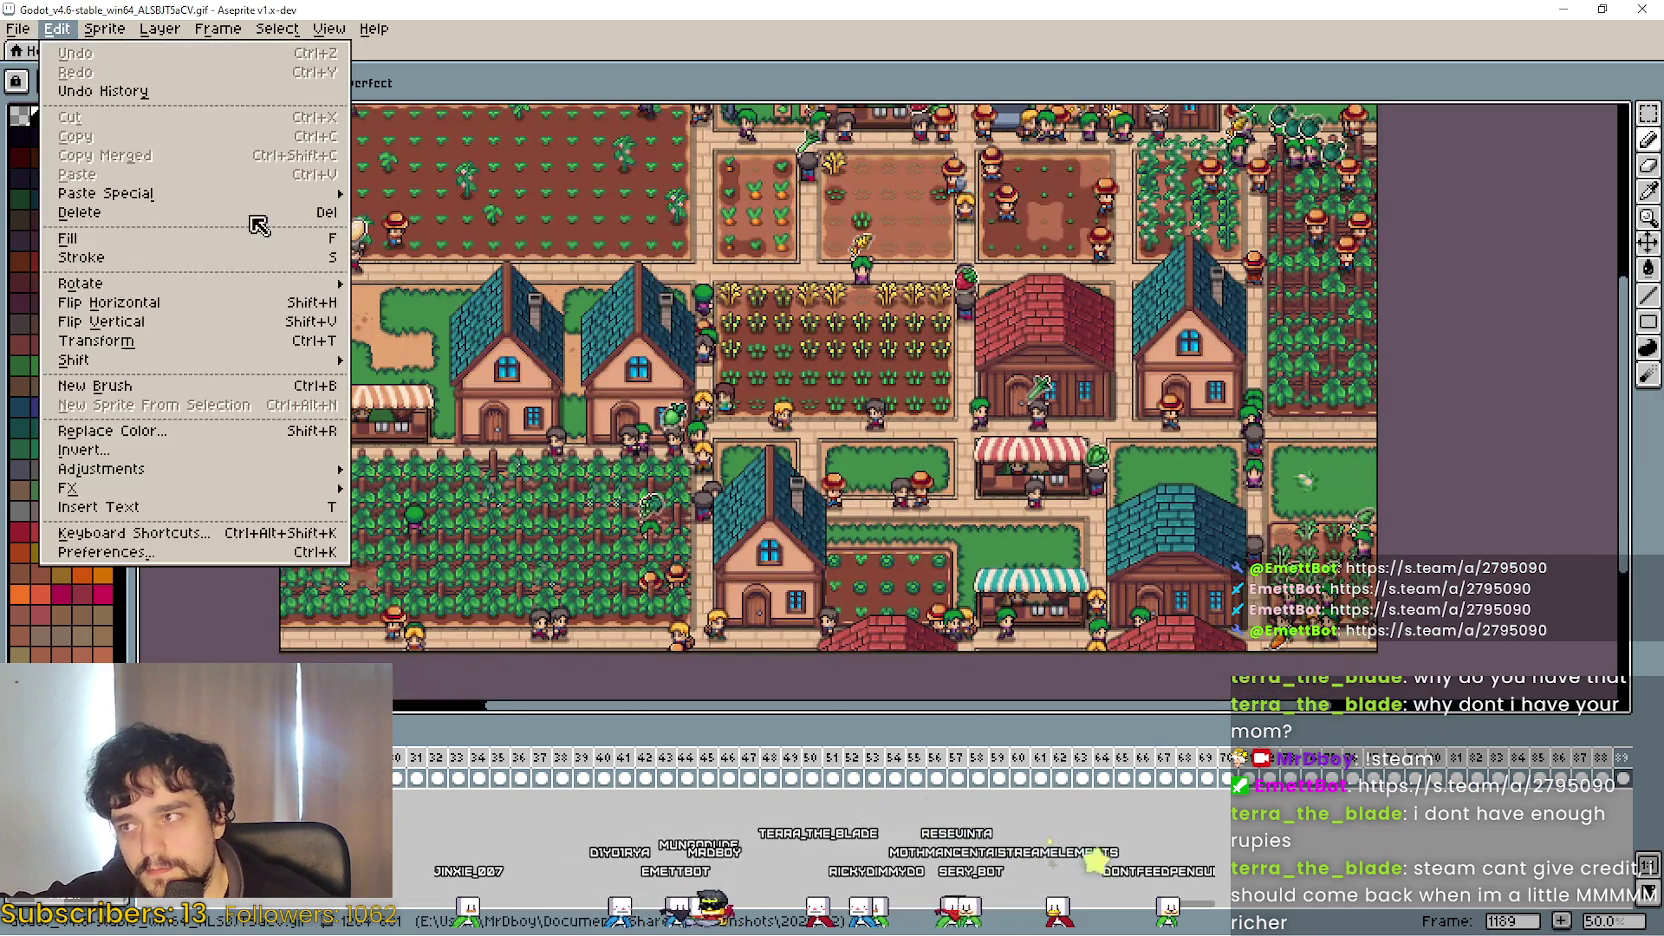
mouse_move(18, 28)
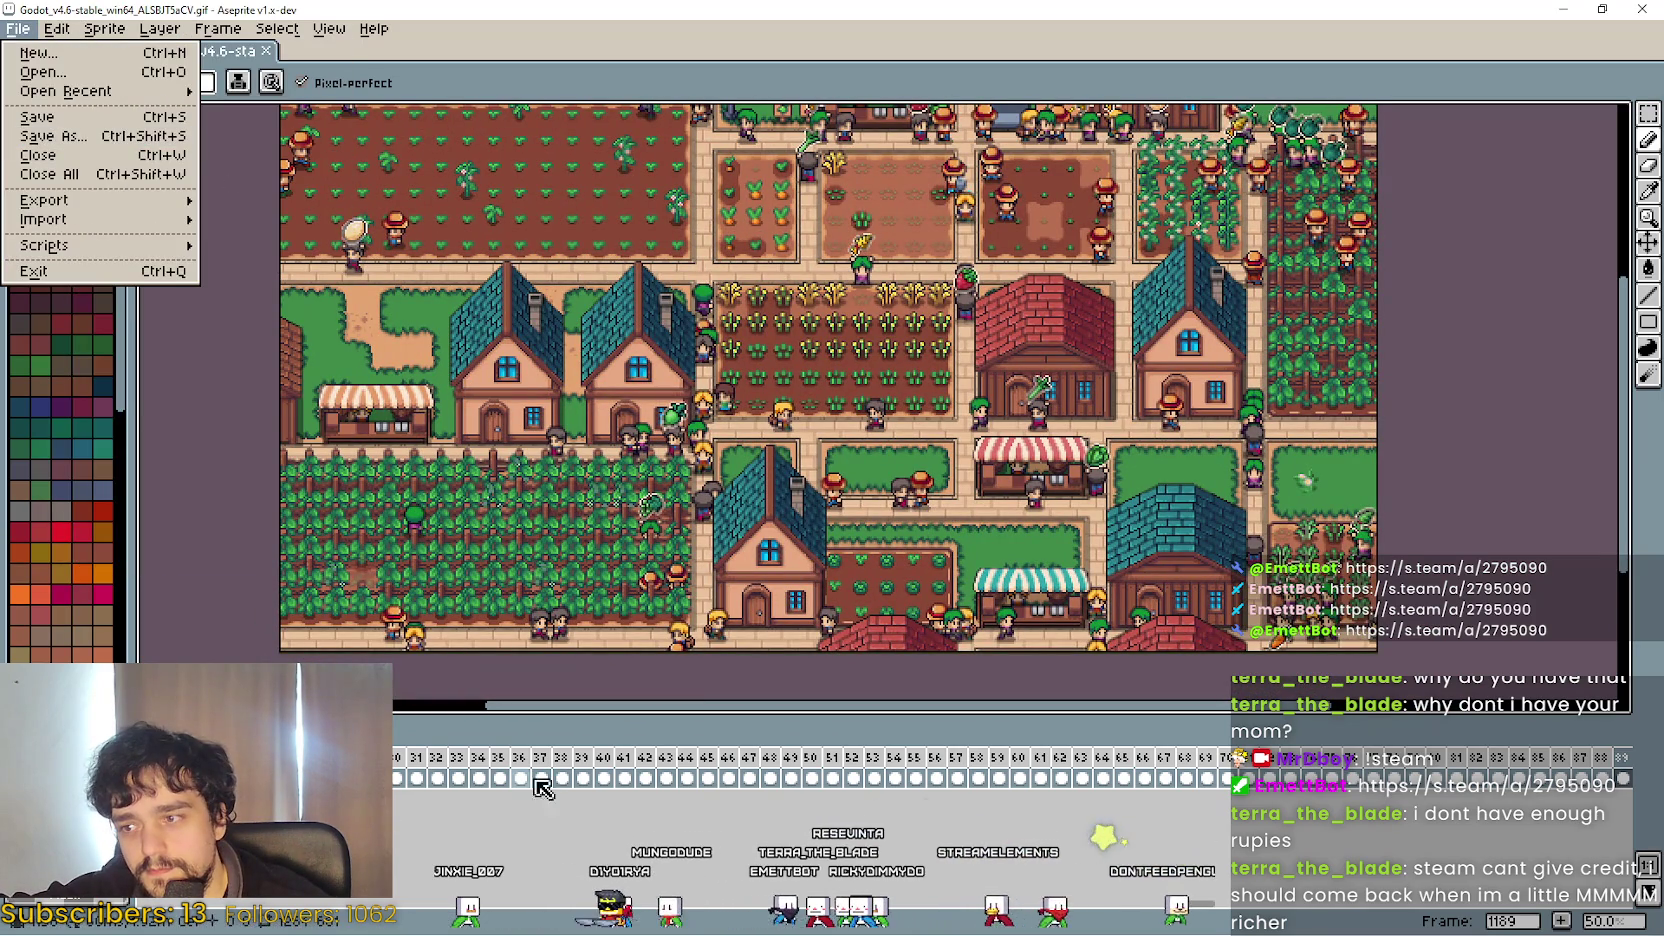
key(Escape)
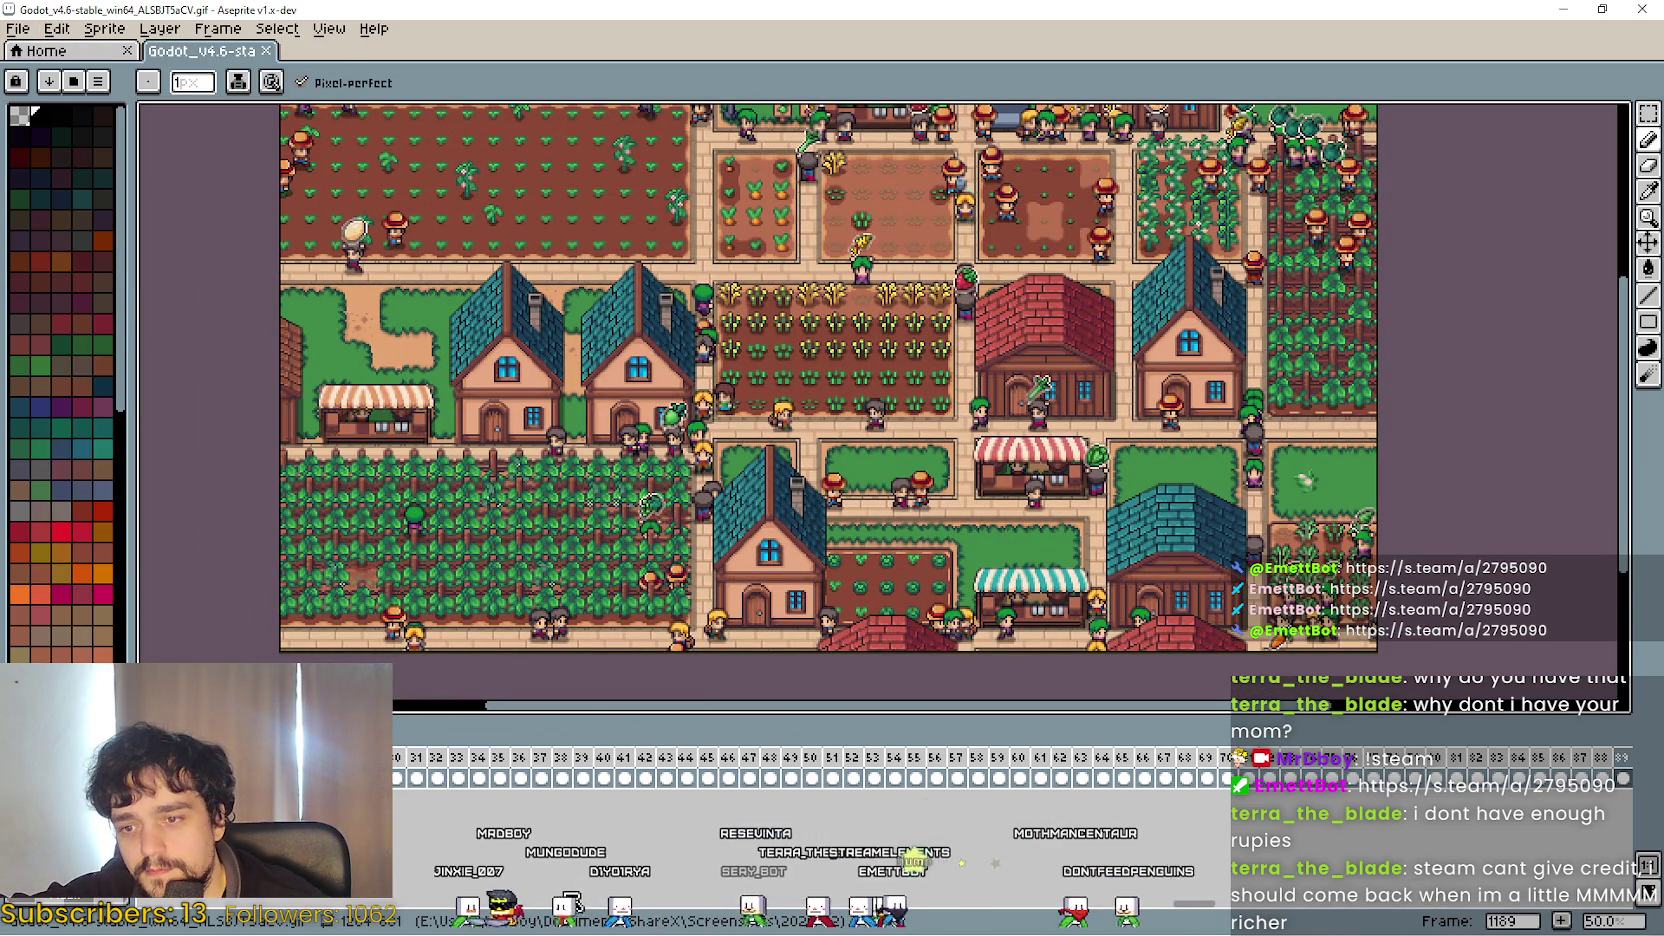
scroll(428, 918, left, 2)
Select the frame range starting at frame 92 and clear its images with Delete.
mouse_move(400, 780)
mouse_down()
mouse_move(1652, 795)
mouse_move(1590, 779)
mouse_move(1630, 787)
mouse_up()
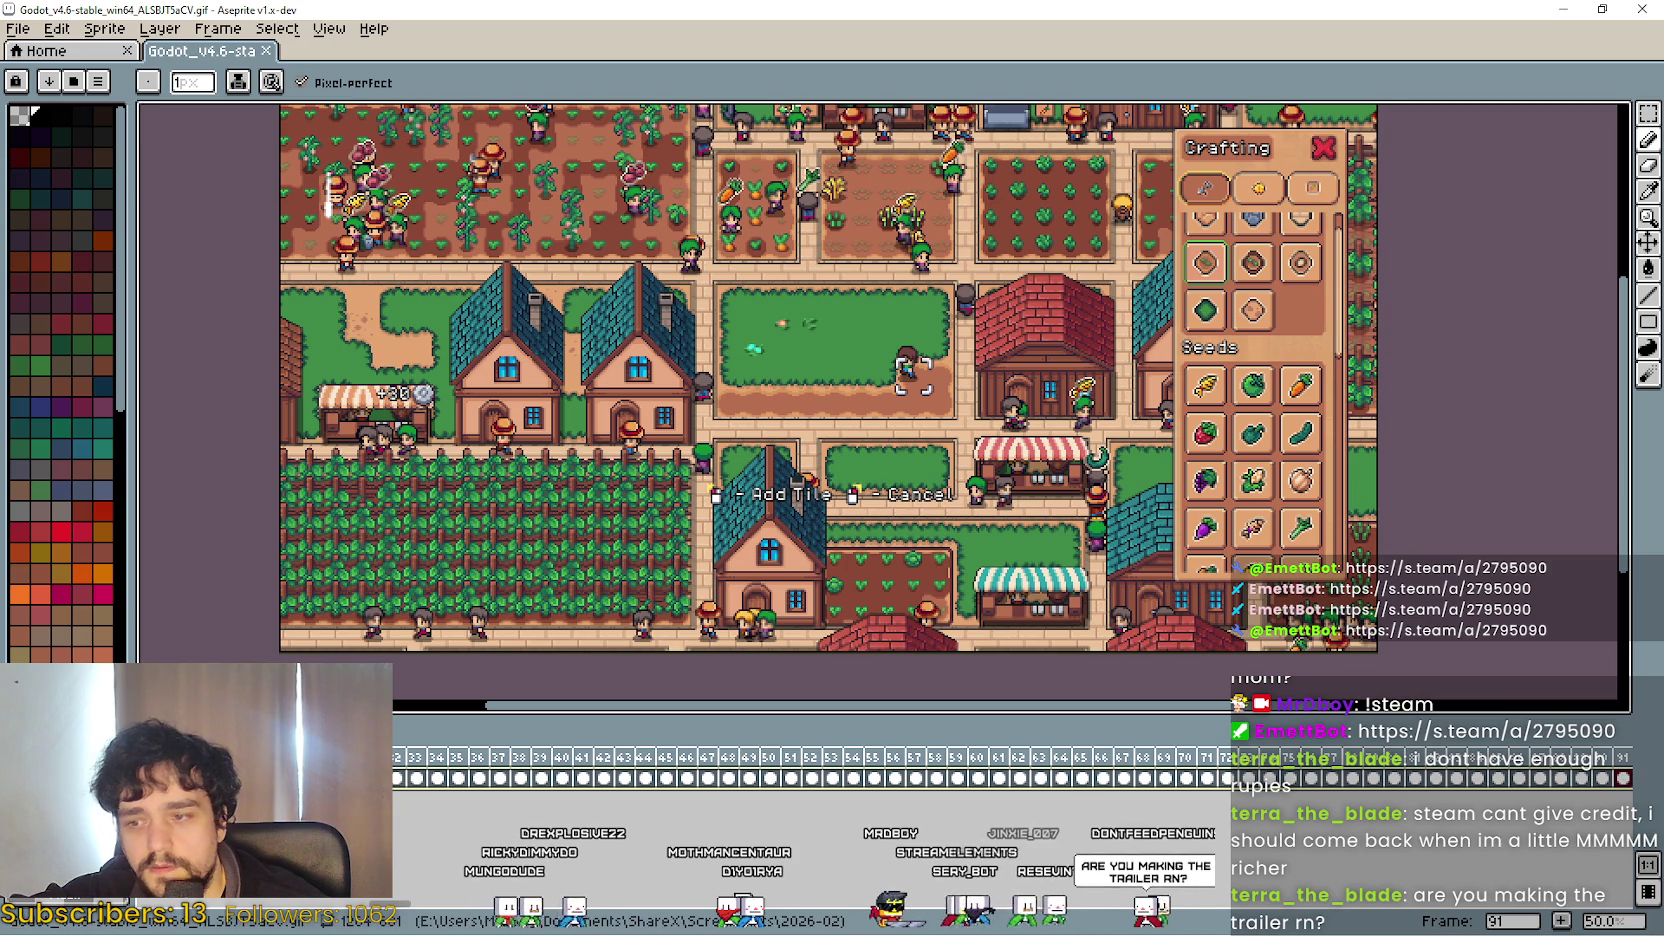
drag(416, 908, 441, 906)
click(775, 779)
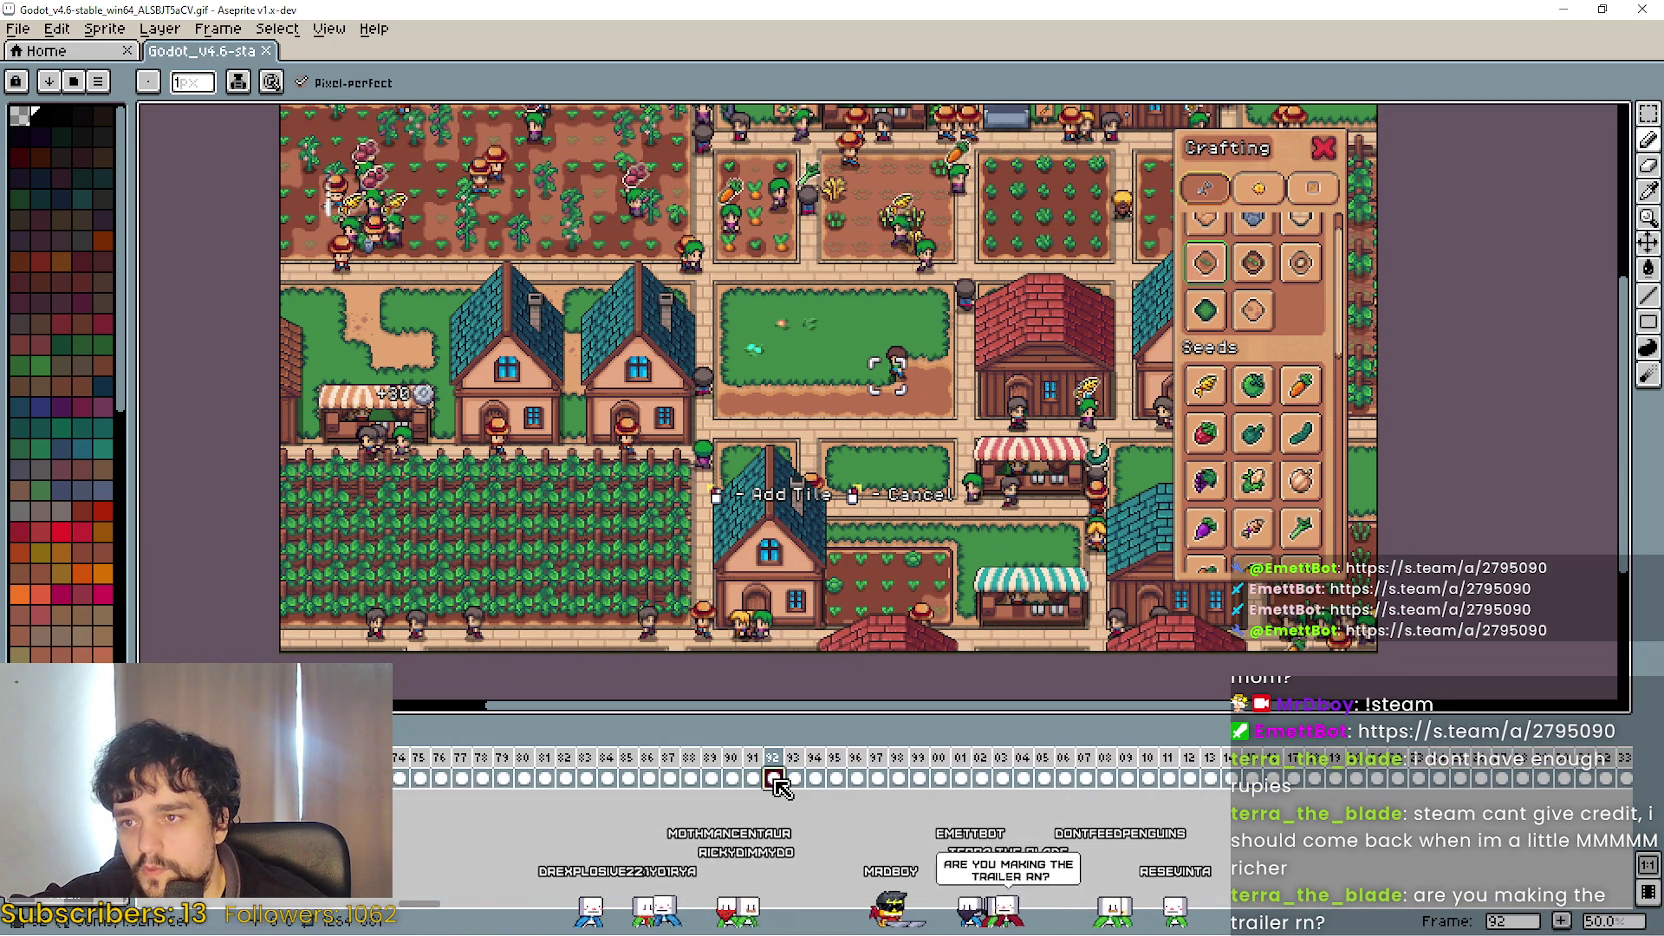
mouse_move(777, 779)
mouse_down()
mouse_move(1658, 786)
mouse_move(1400, 778)
mouse_move(1448, 781)
mouse_up()
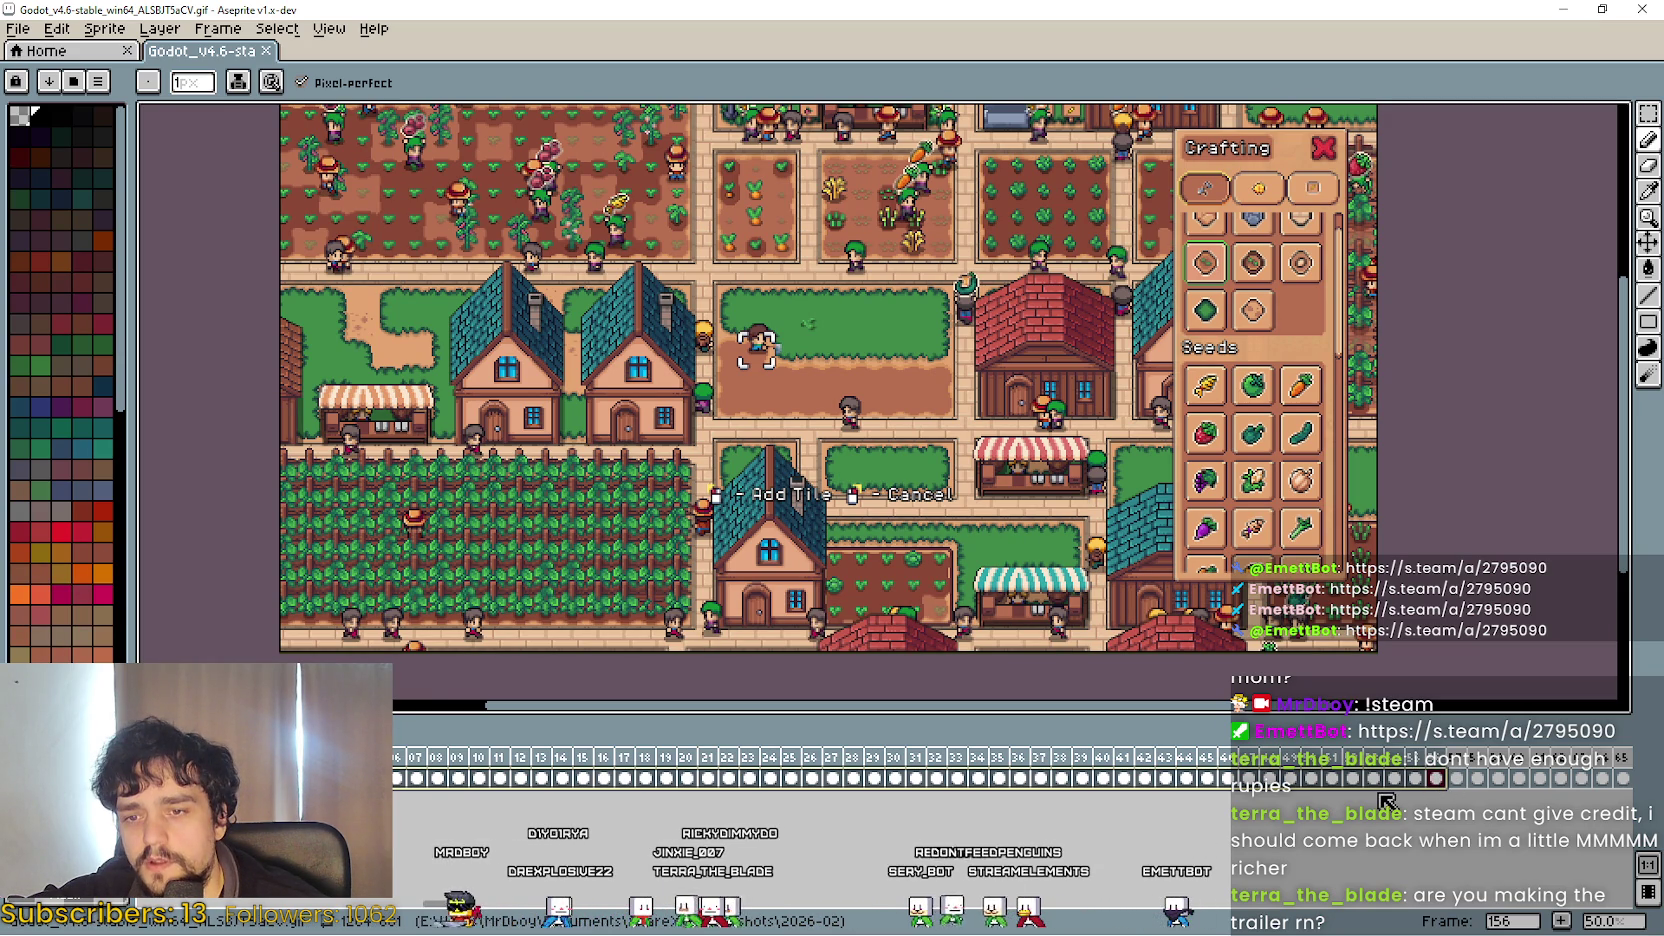
key(Delete)
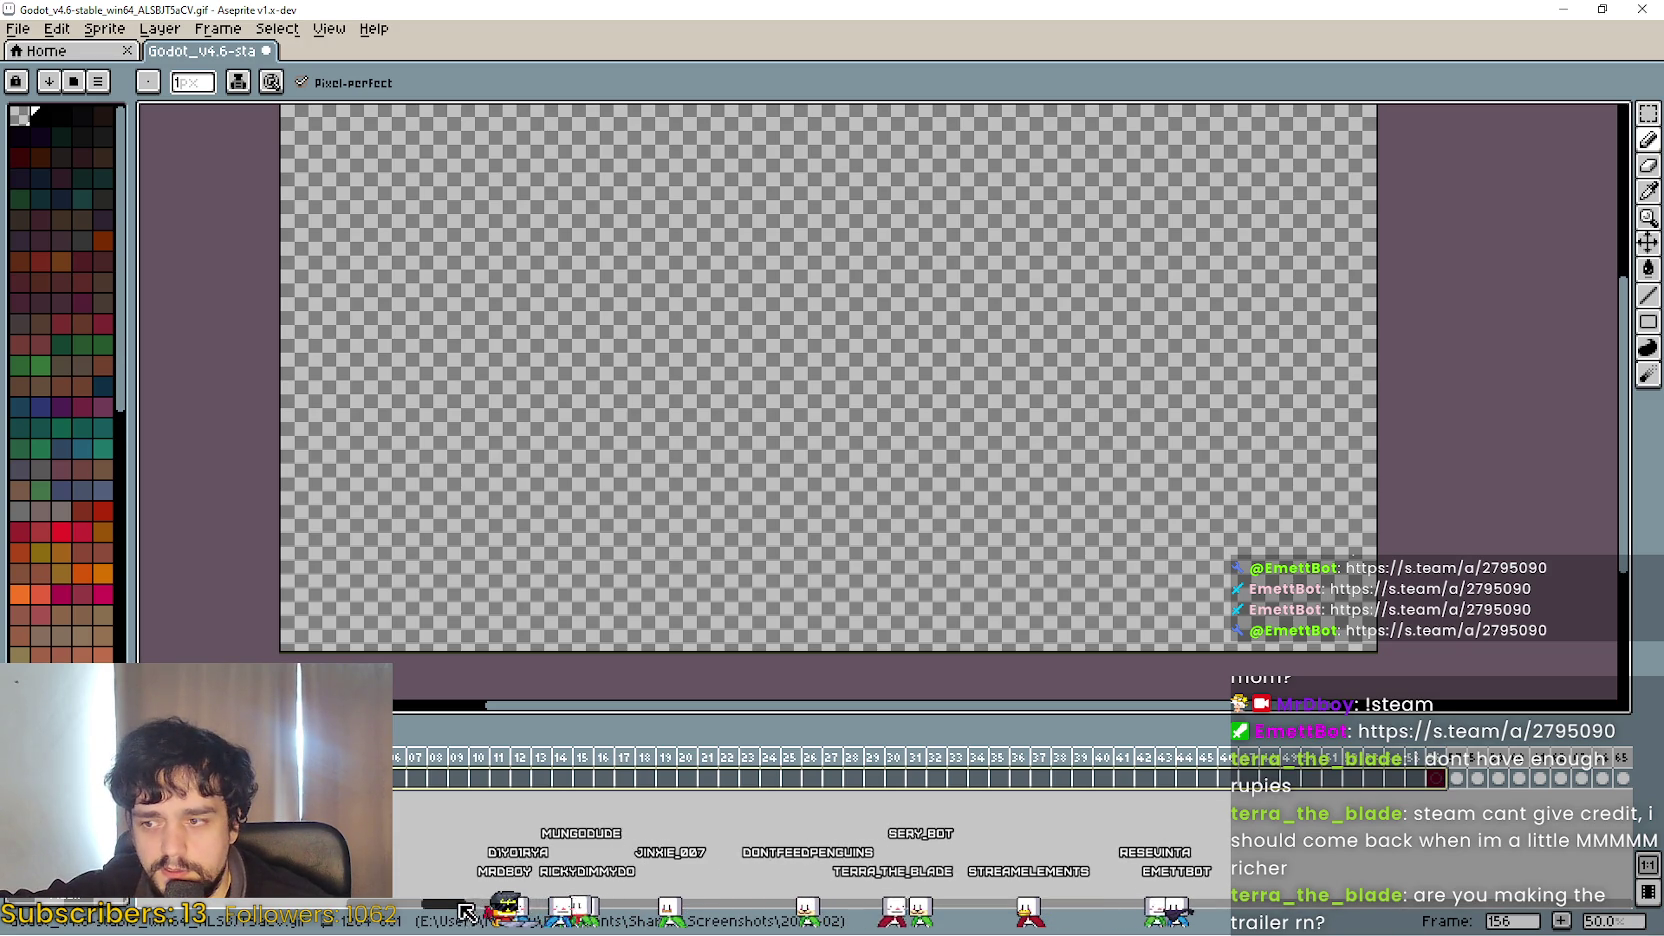
Reselect frames from 92 out to about 152 and check the frames around the cut.
click(548, 767)
mouse_move(548, 767)
mouse_down()
mouse_move(775, 772)
mouse_move(757, 775)
mouse_up()
mouse_move(513, 767)
mouse_down()
mouse_move(1658, 781)
mouse_move(1151, 772)
mouse_move(1233, 787)
mouse_move(1226, 769)
mouse_up()
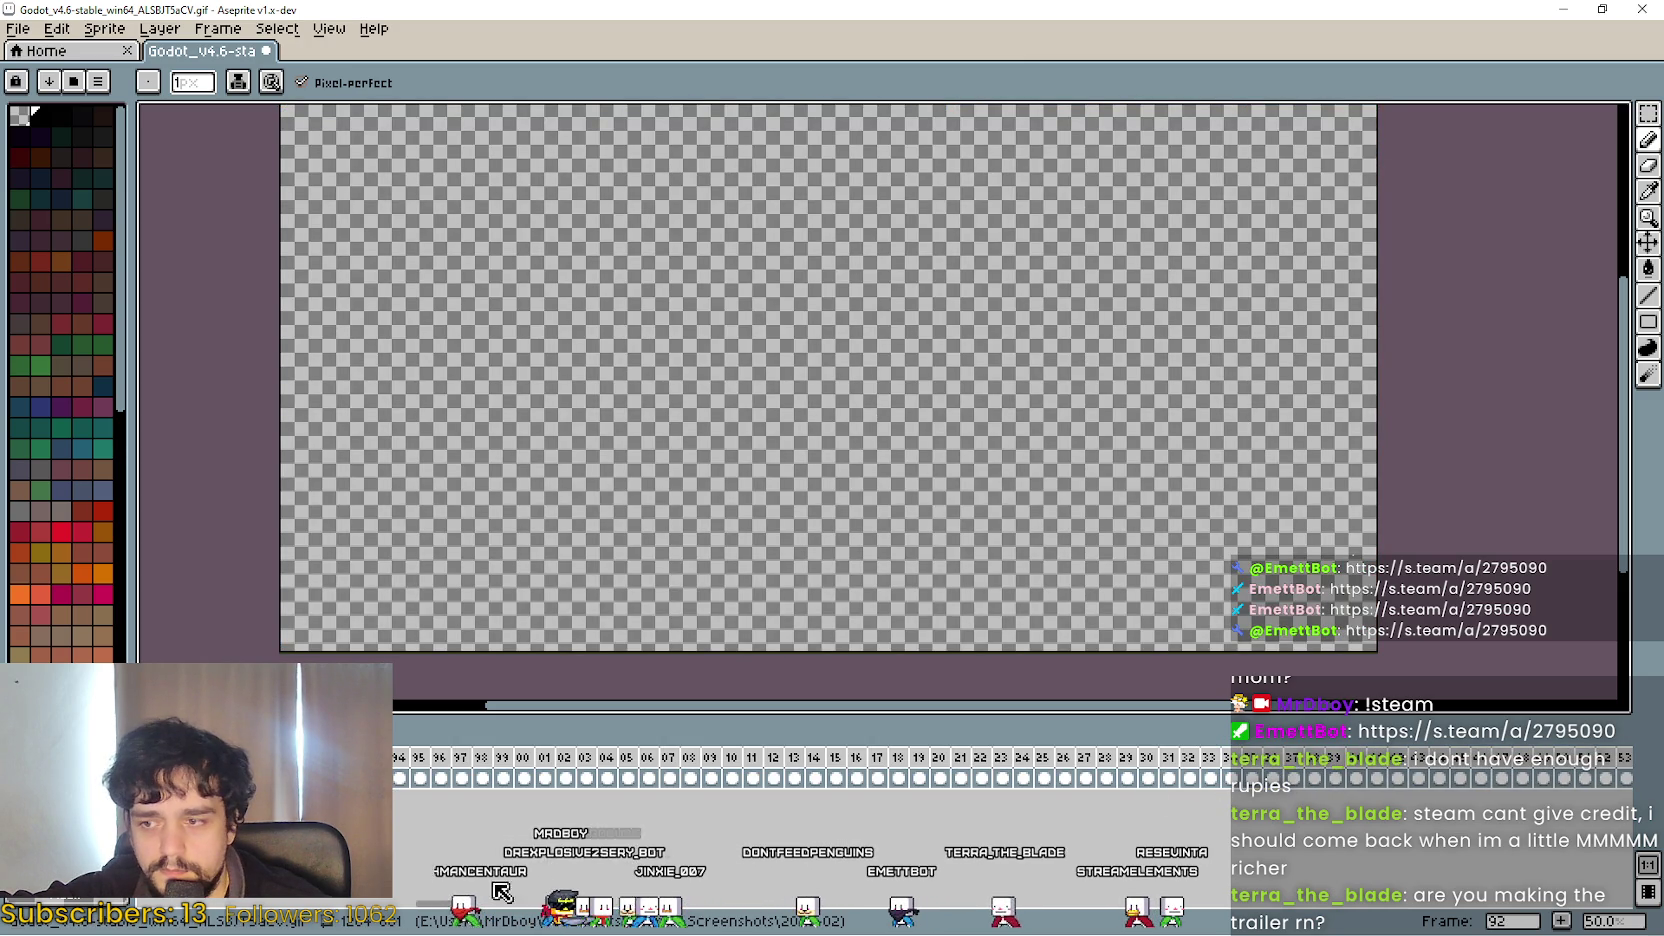
scroll(630, 780, left, 4)
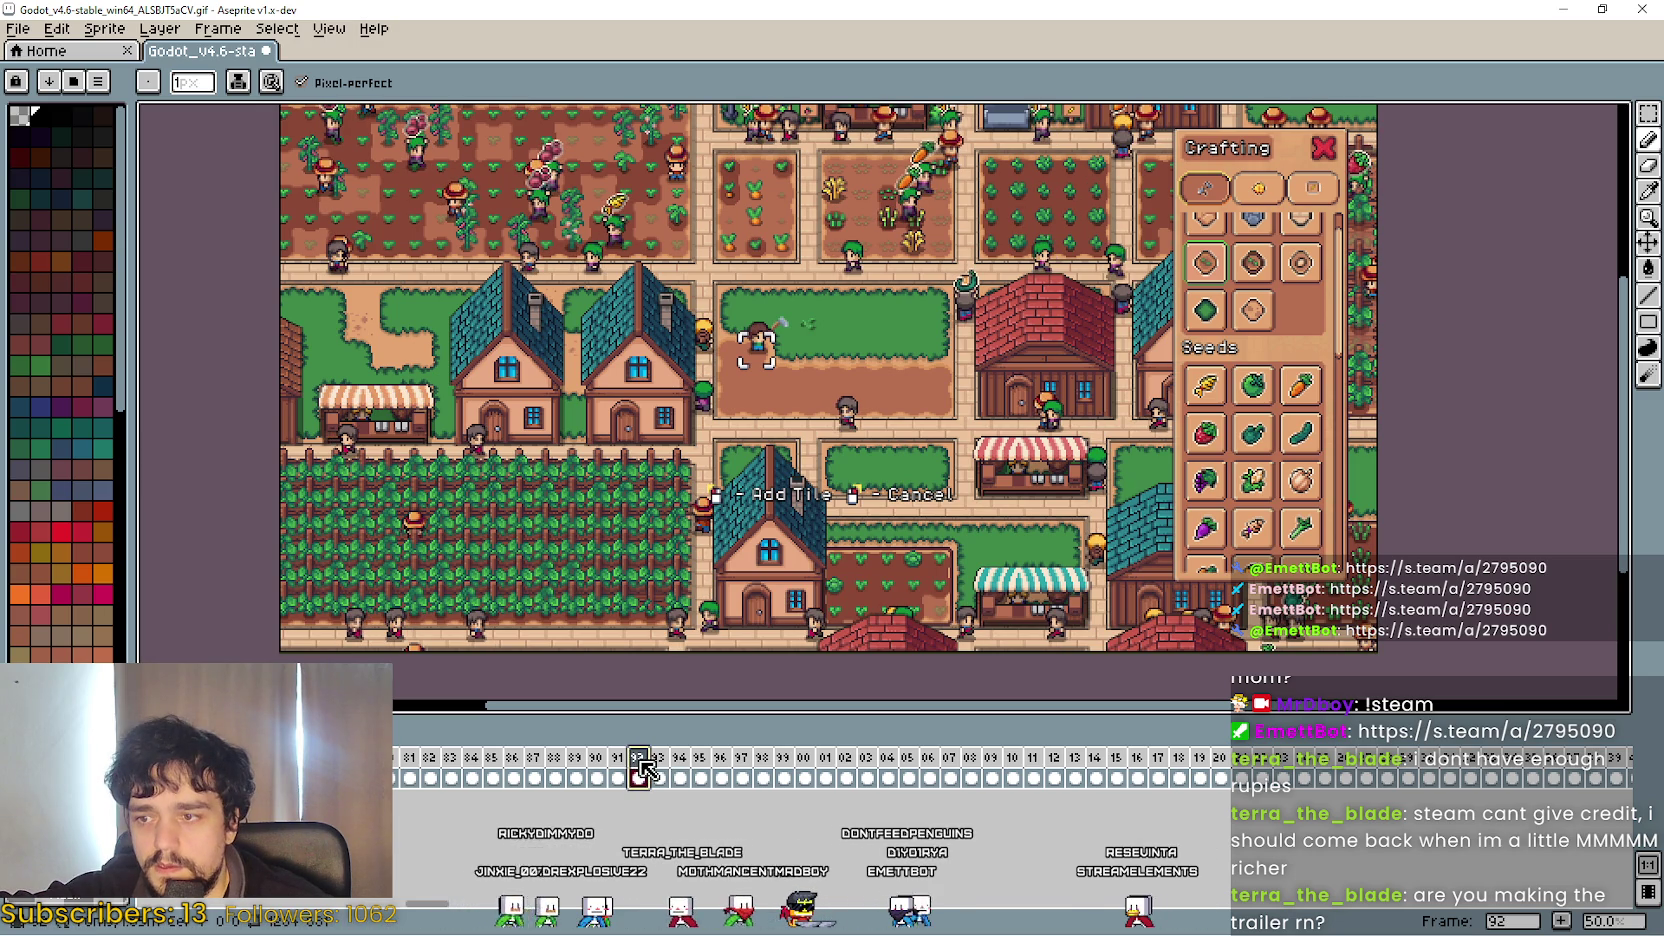
mouse_move(638, 775)
mouse_down()
mouse_move(622, 775)
mouse_move(1642, 765)
mouse_move(1572, 760)
mouse_move(1612, 767)
mouse_up()
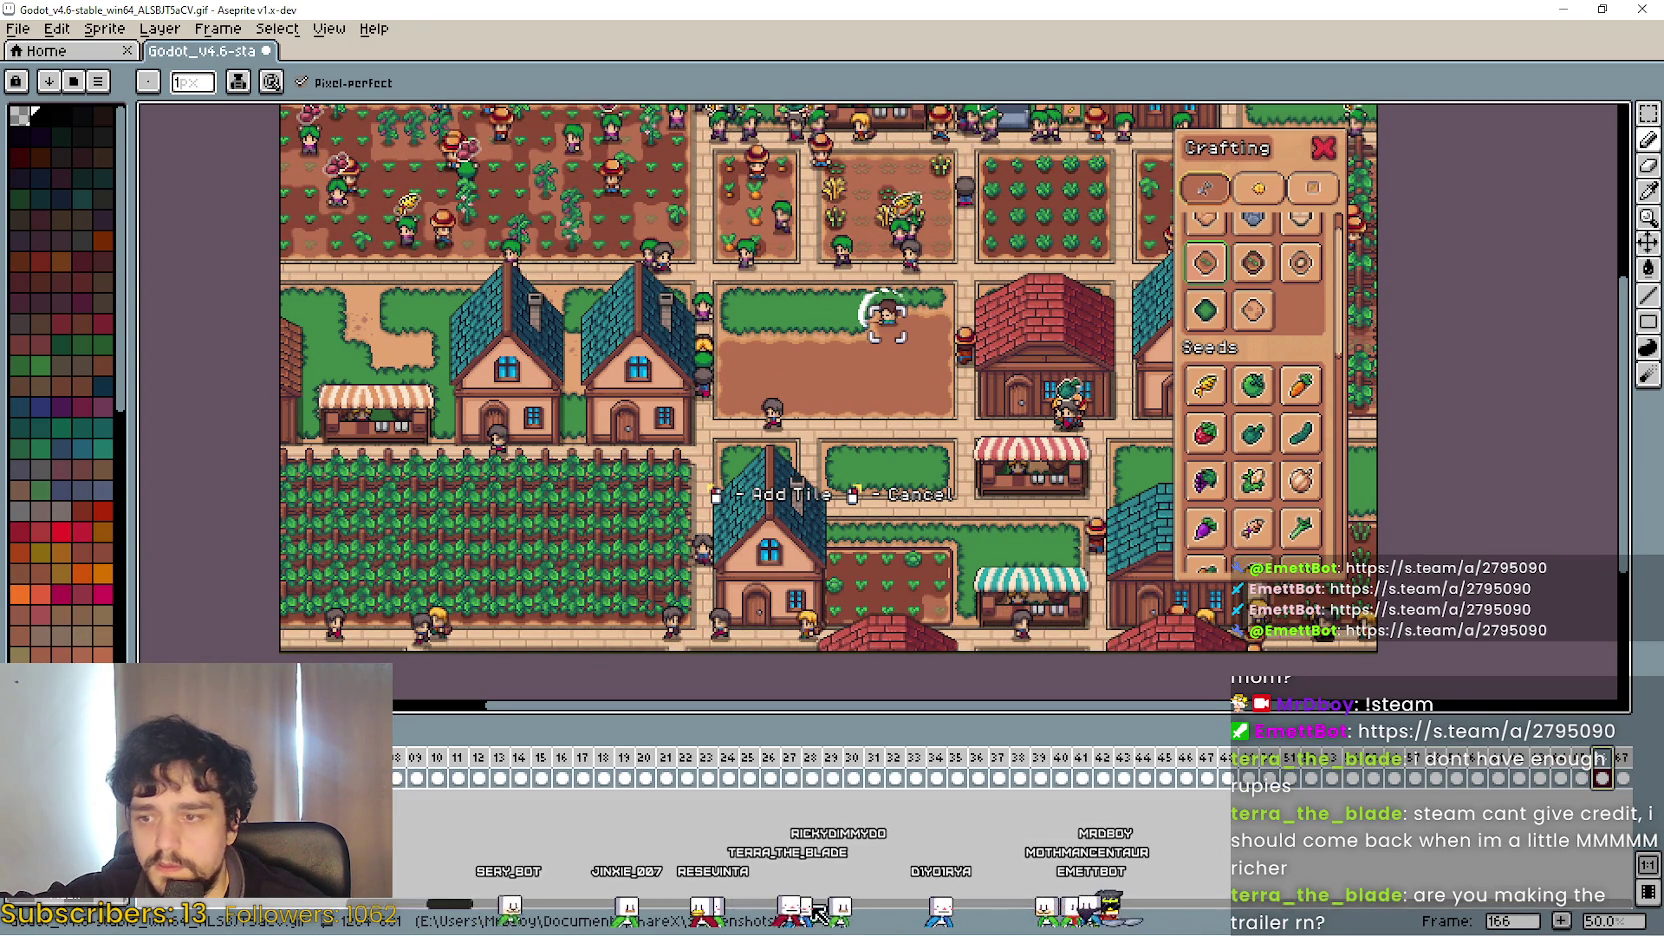
Select frames 166 through 200 and press Ctrl+Z, then switch back to Steam.
drag(449, 907, 489, 907)
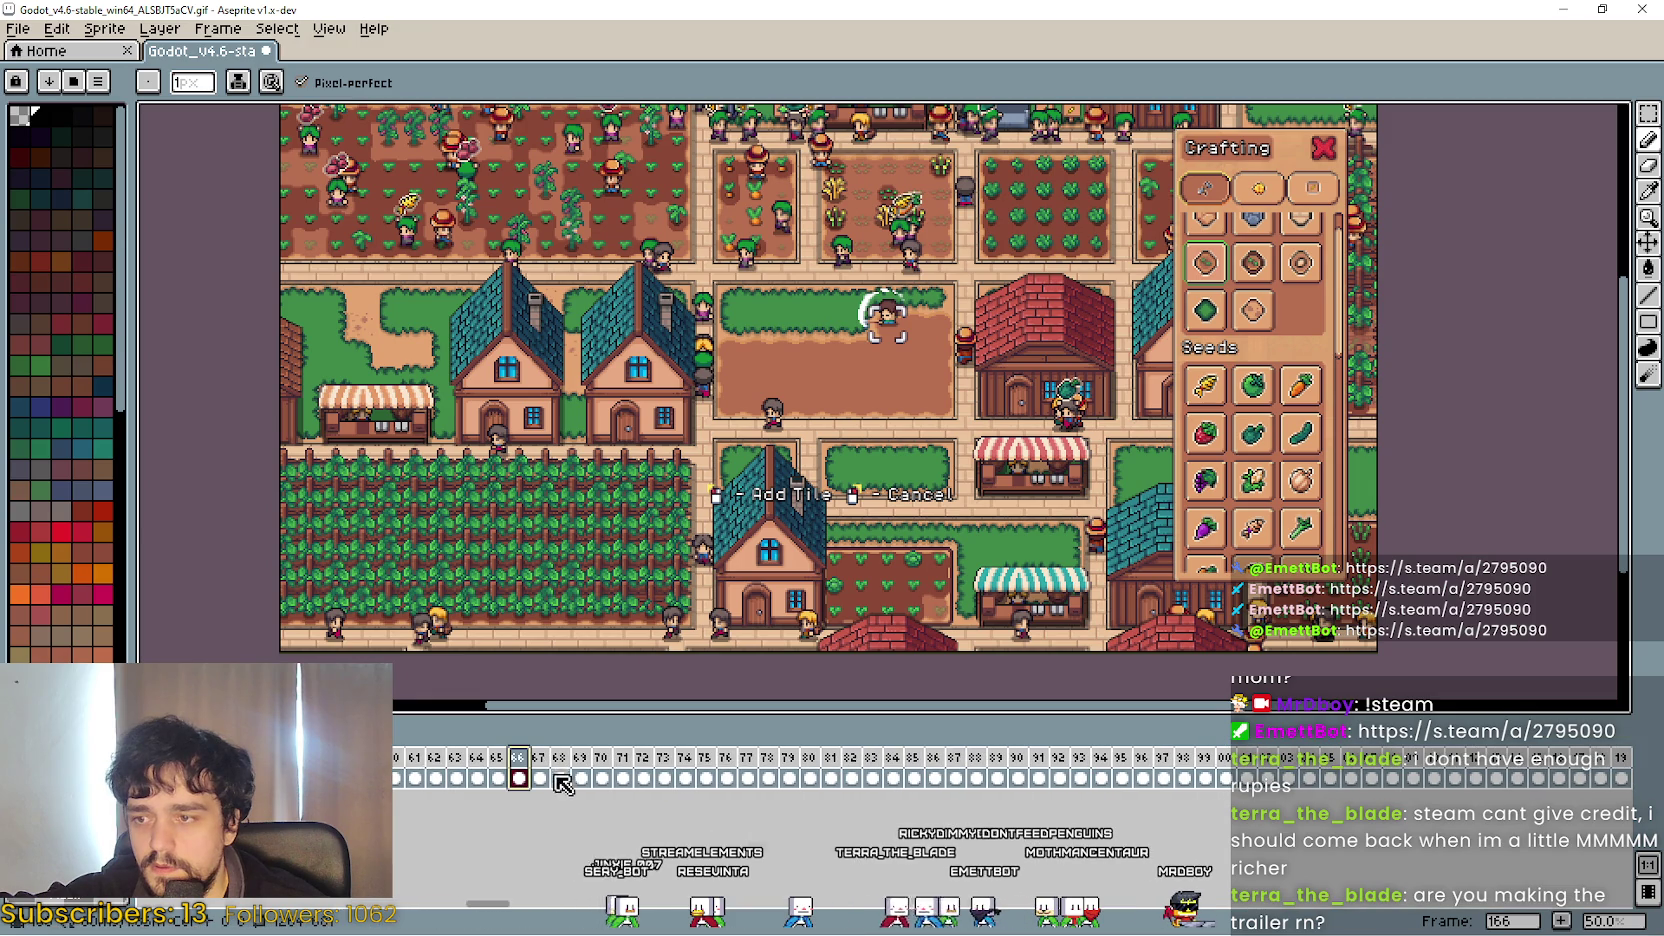
click(545, 765)
click(500, 765)
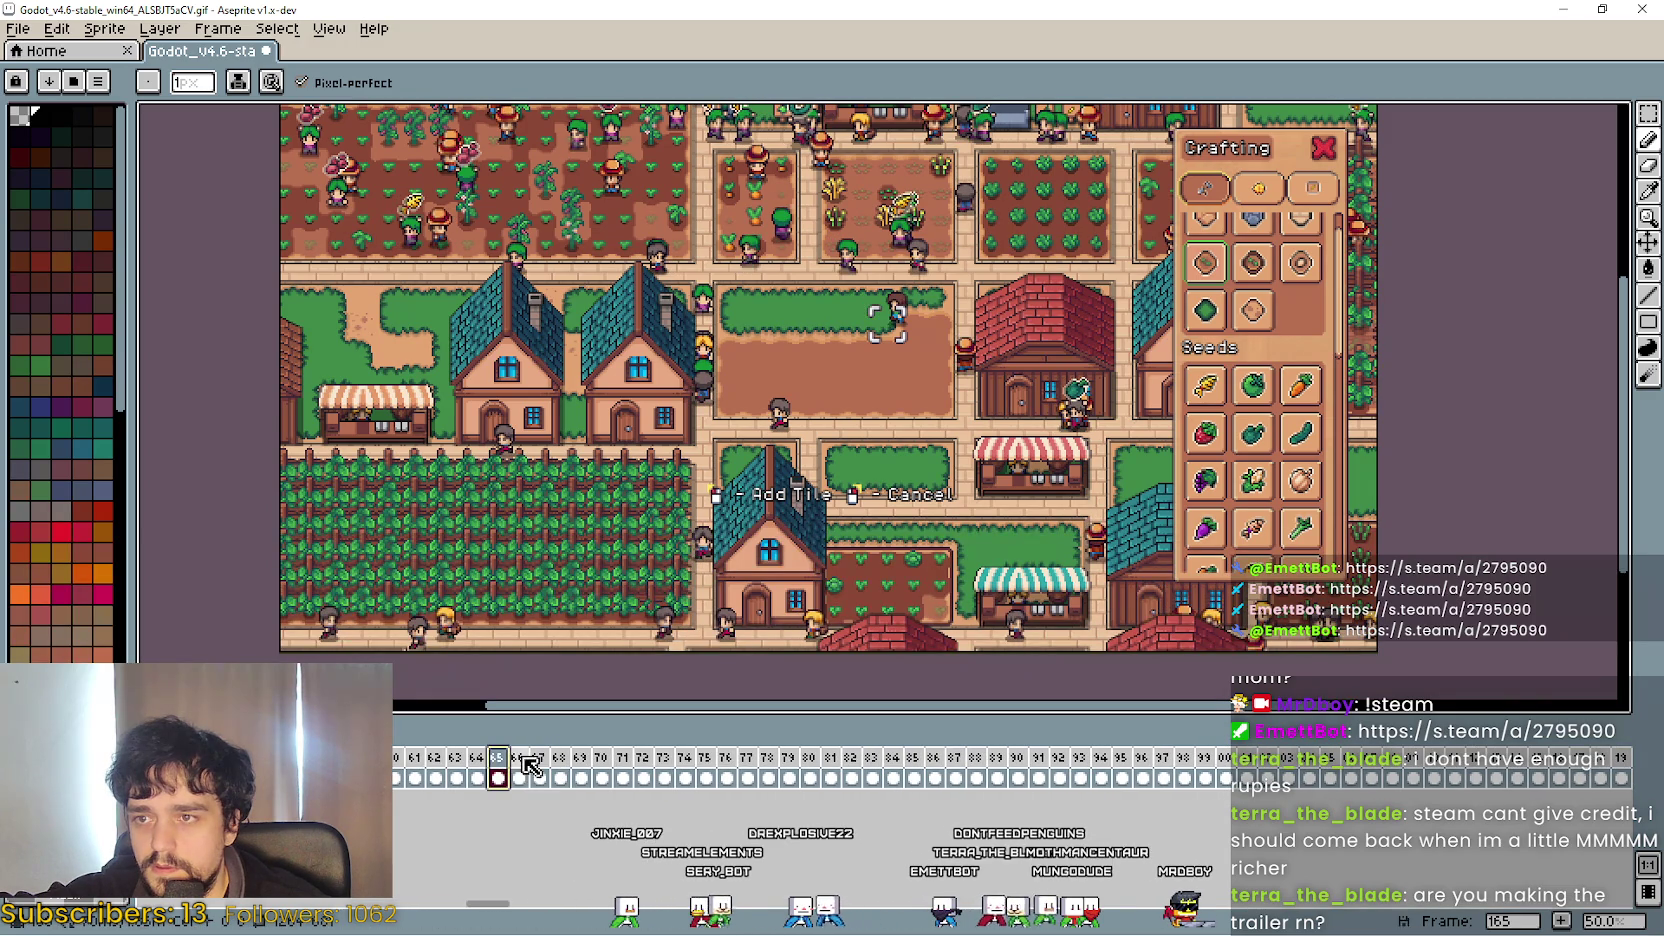
click(515, 765)
mouse_move(510, 765)
mouse_down()
mouse_move(1624, 765)
mouse_move(1484, 763)
mouse_move(1586, 766)
mouse_up()
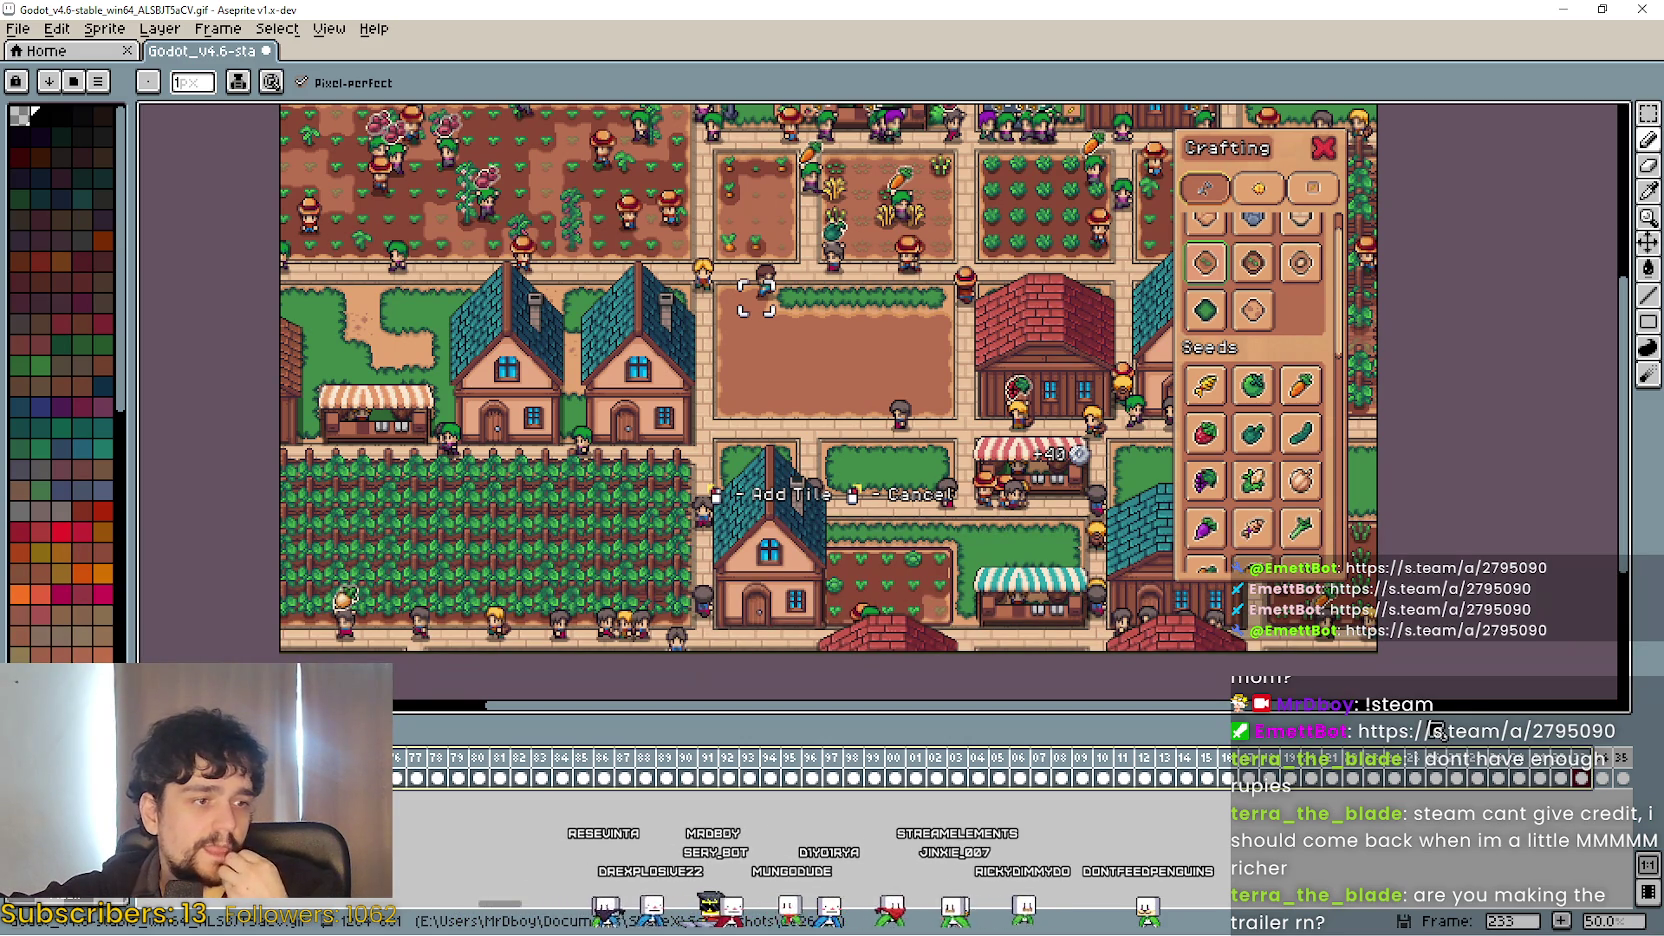
key(ctrl+z)
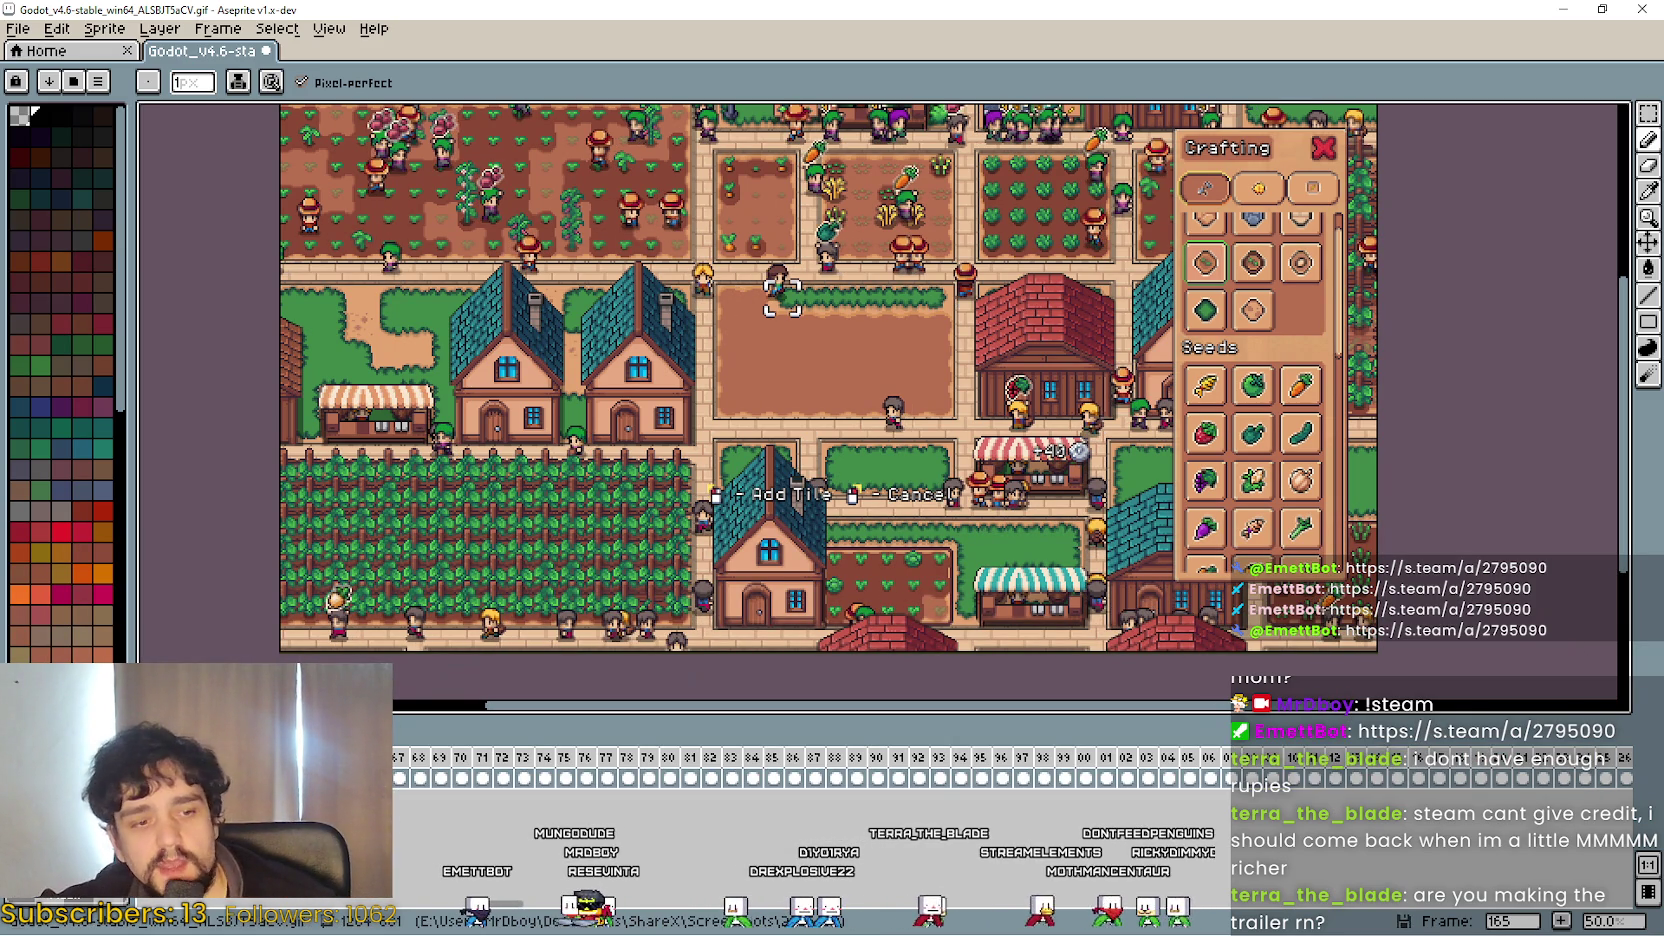
key(alt+Tab)
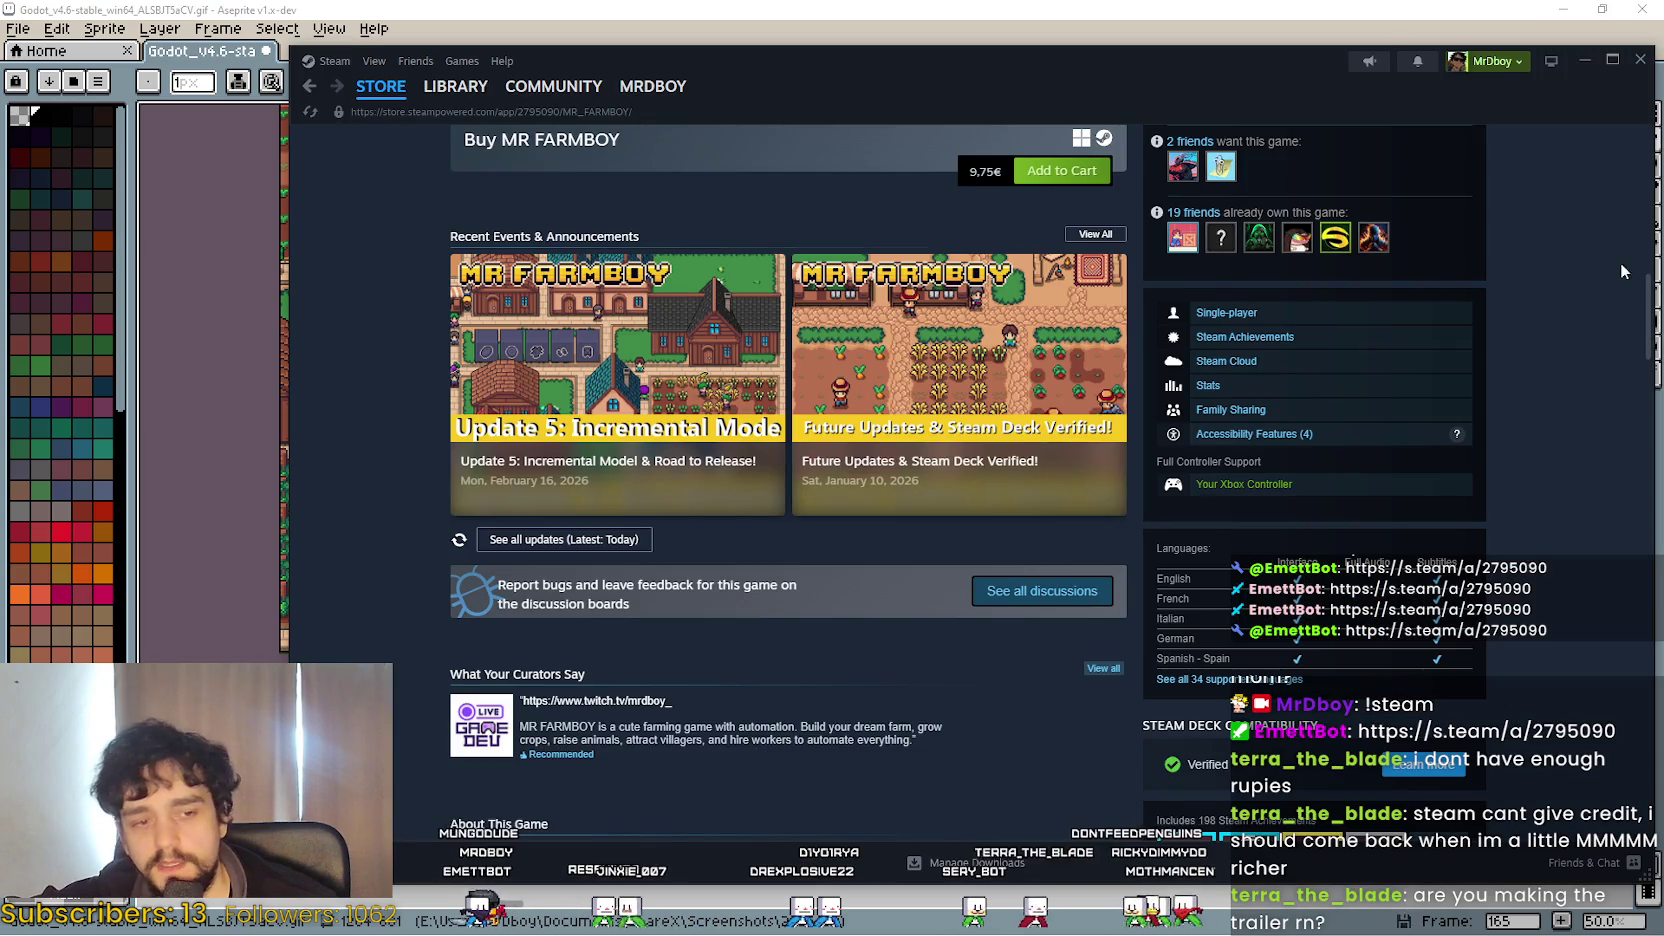
View the third and fourth MR FARMBOY store screenshots.
scroll(907, 632, up, 3)
scroll(907, 632, up, 8)
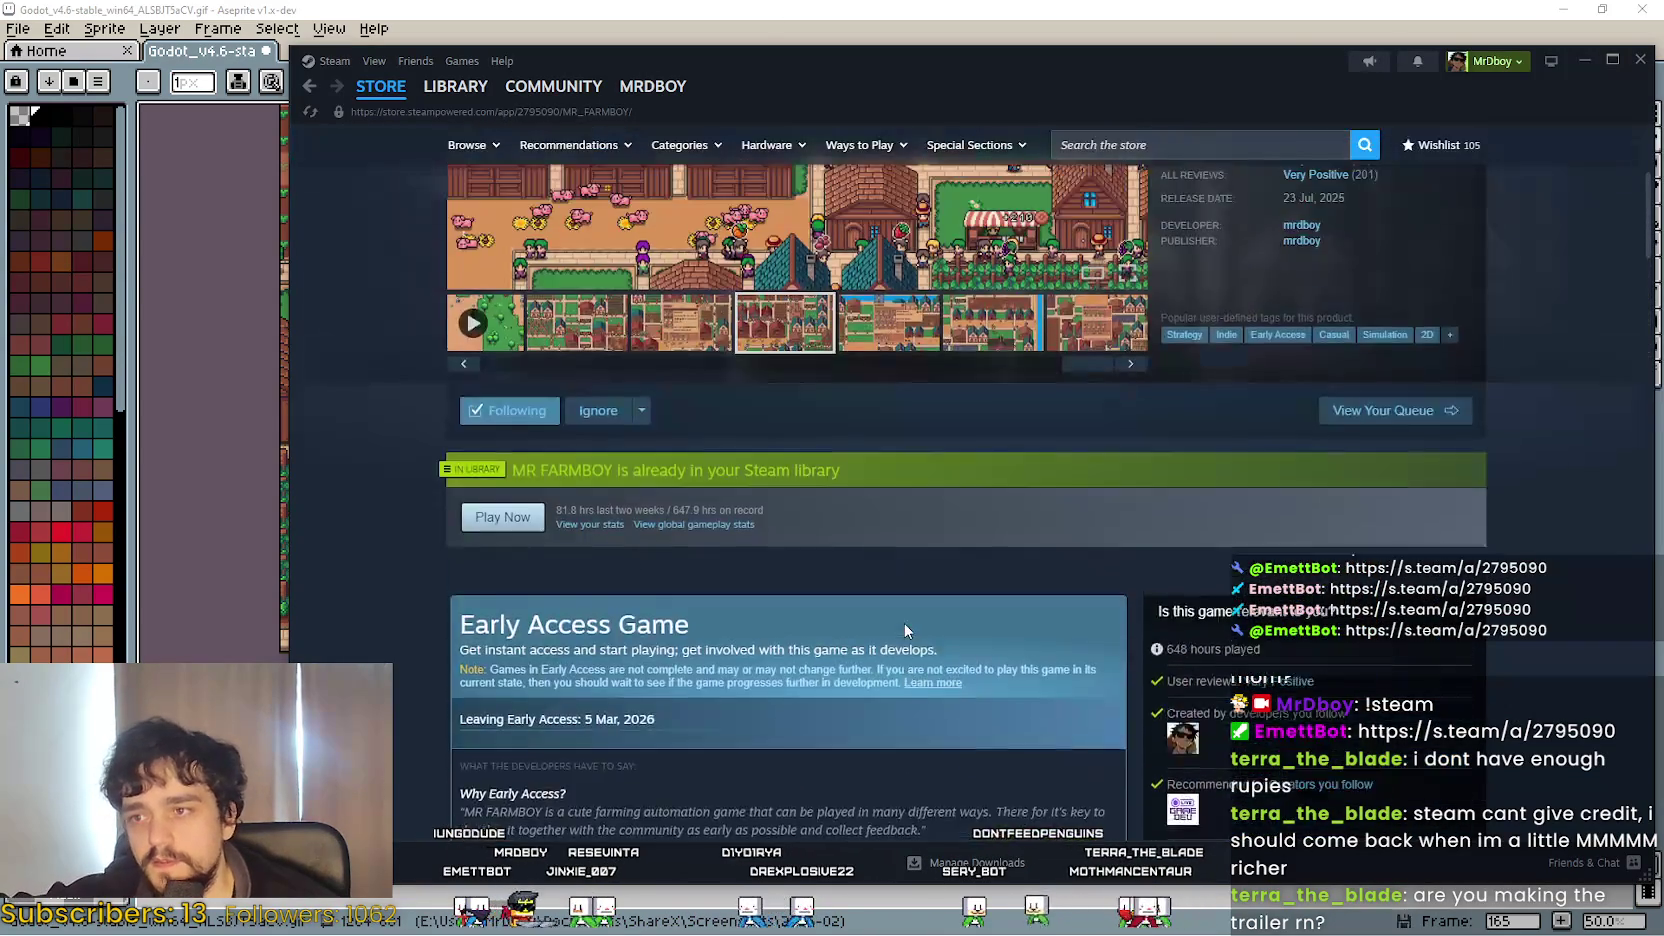
click(578, 598)
click(665, 585)
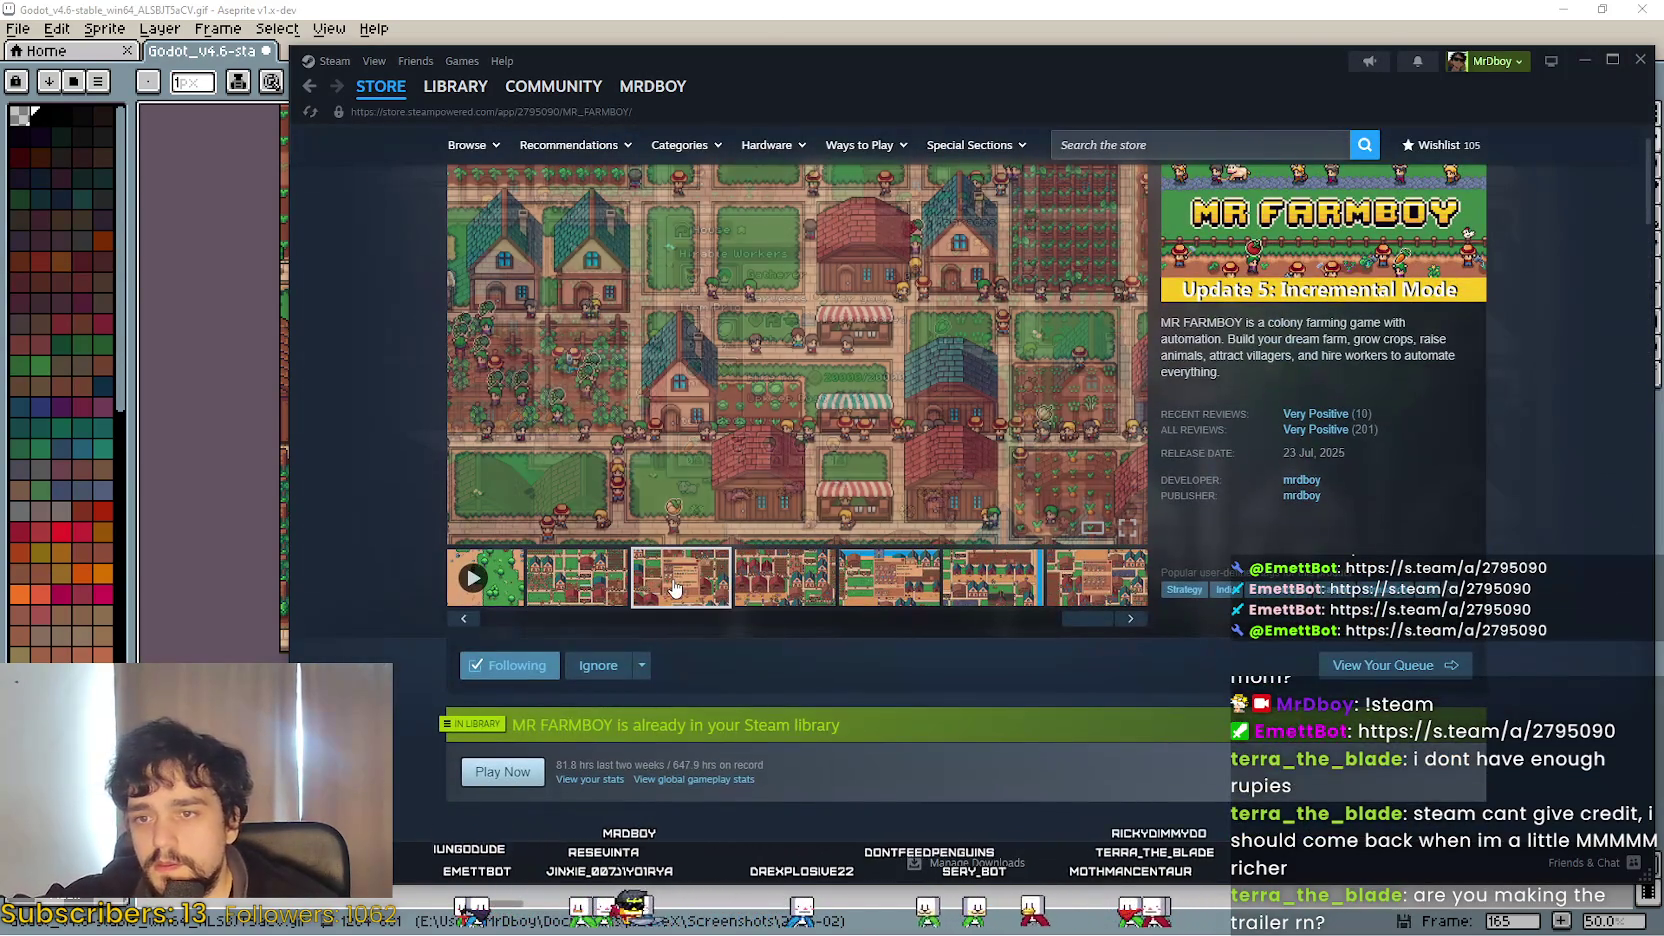
click(597, 592)
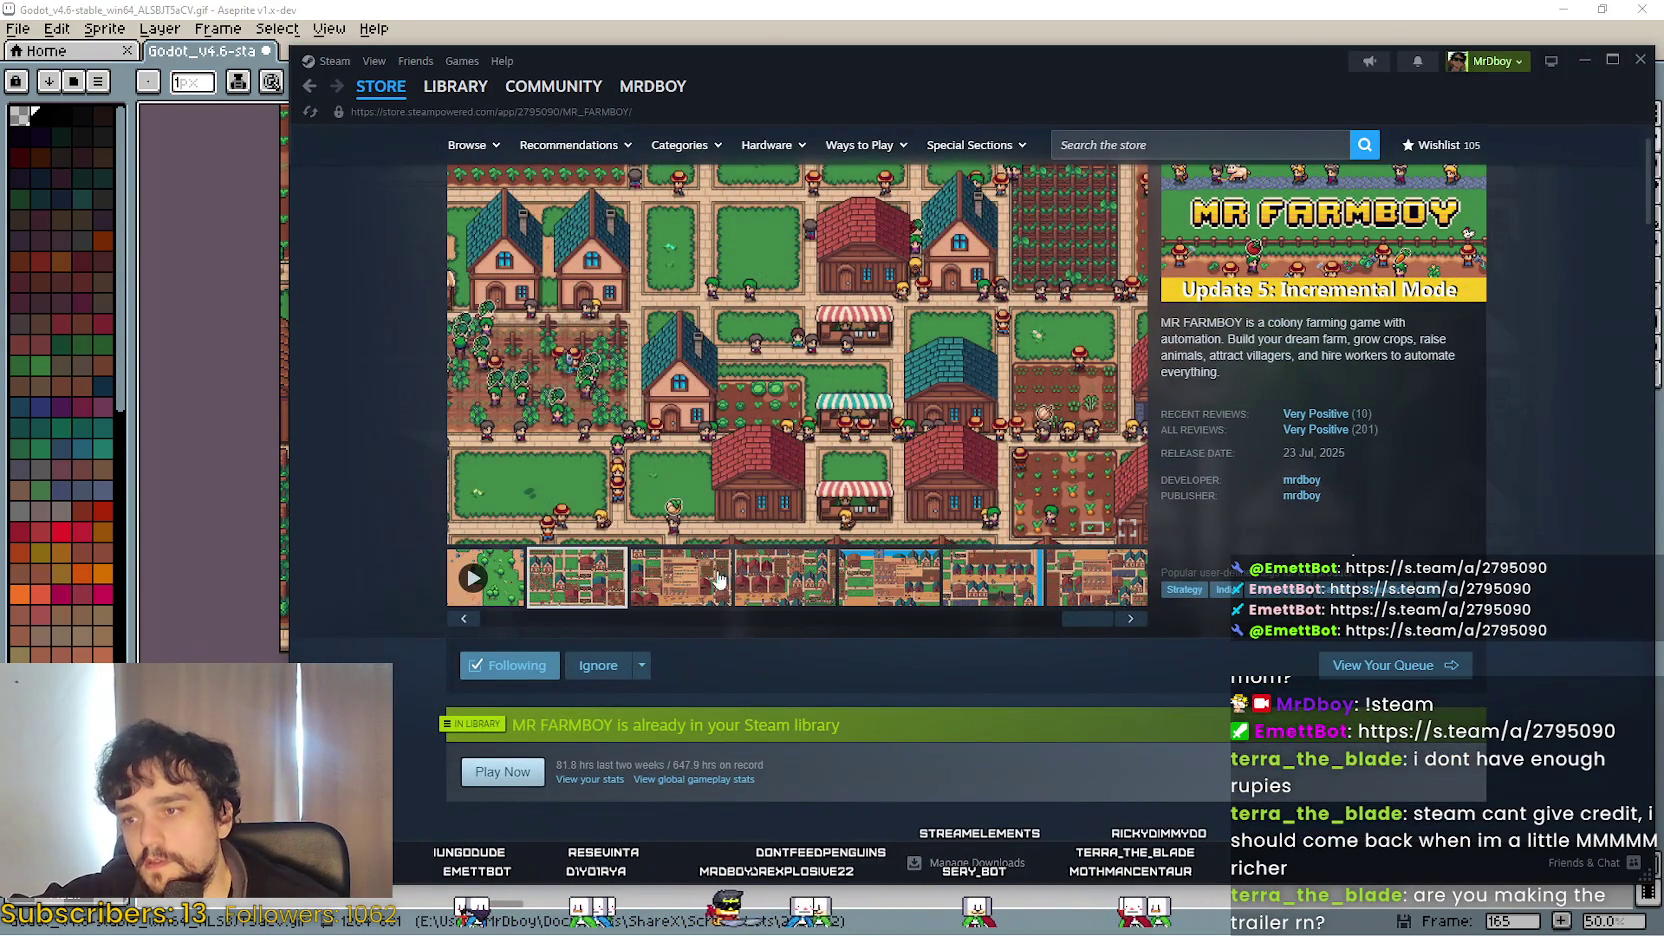
click(780, 580)
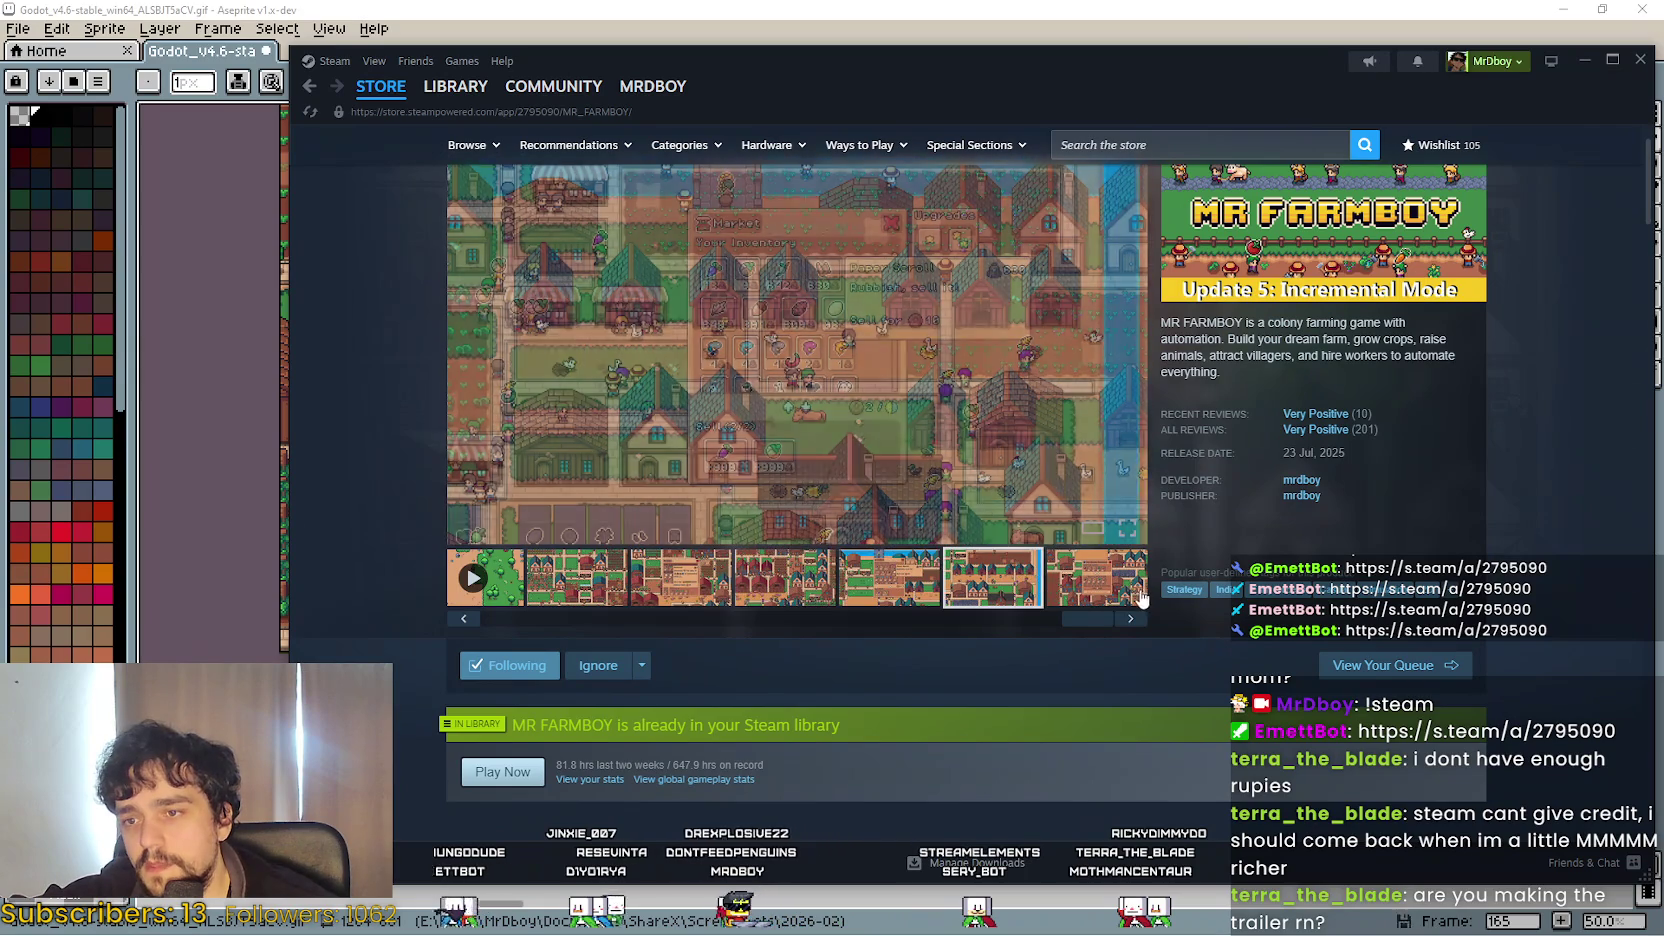
Expand About This Game, scroll through its gameplay GIFs, then return to Aseprite.
scroll(820, 575, down, 5)
scroll(796, 573, down, 15)
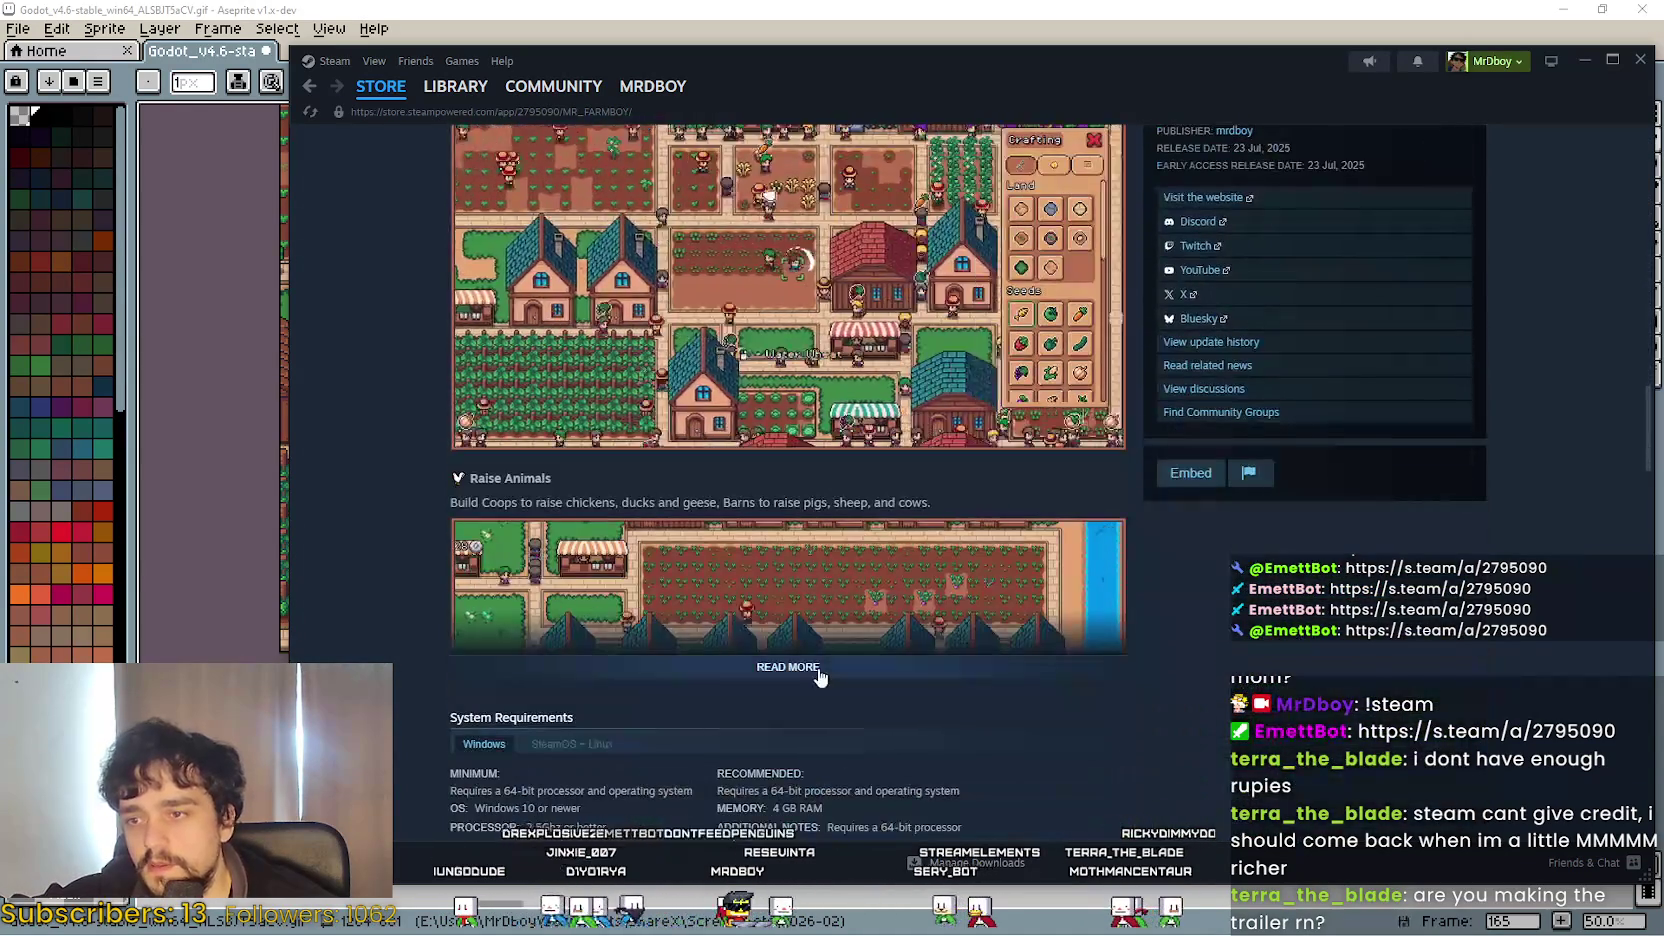
click(805, 668)
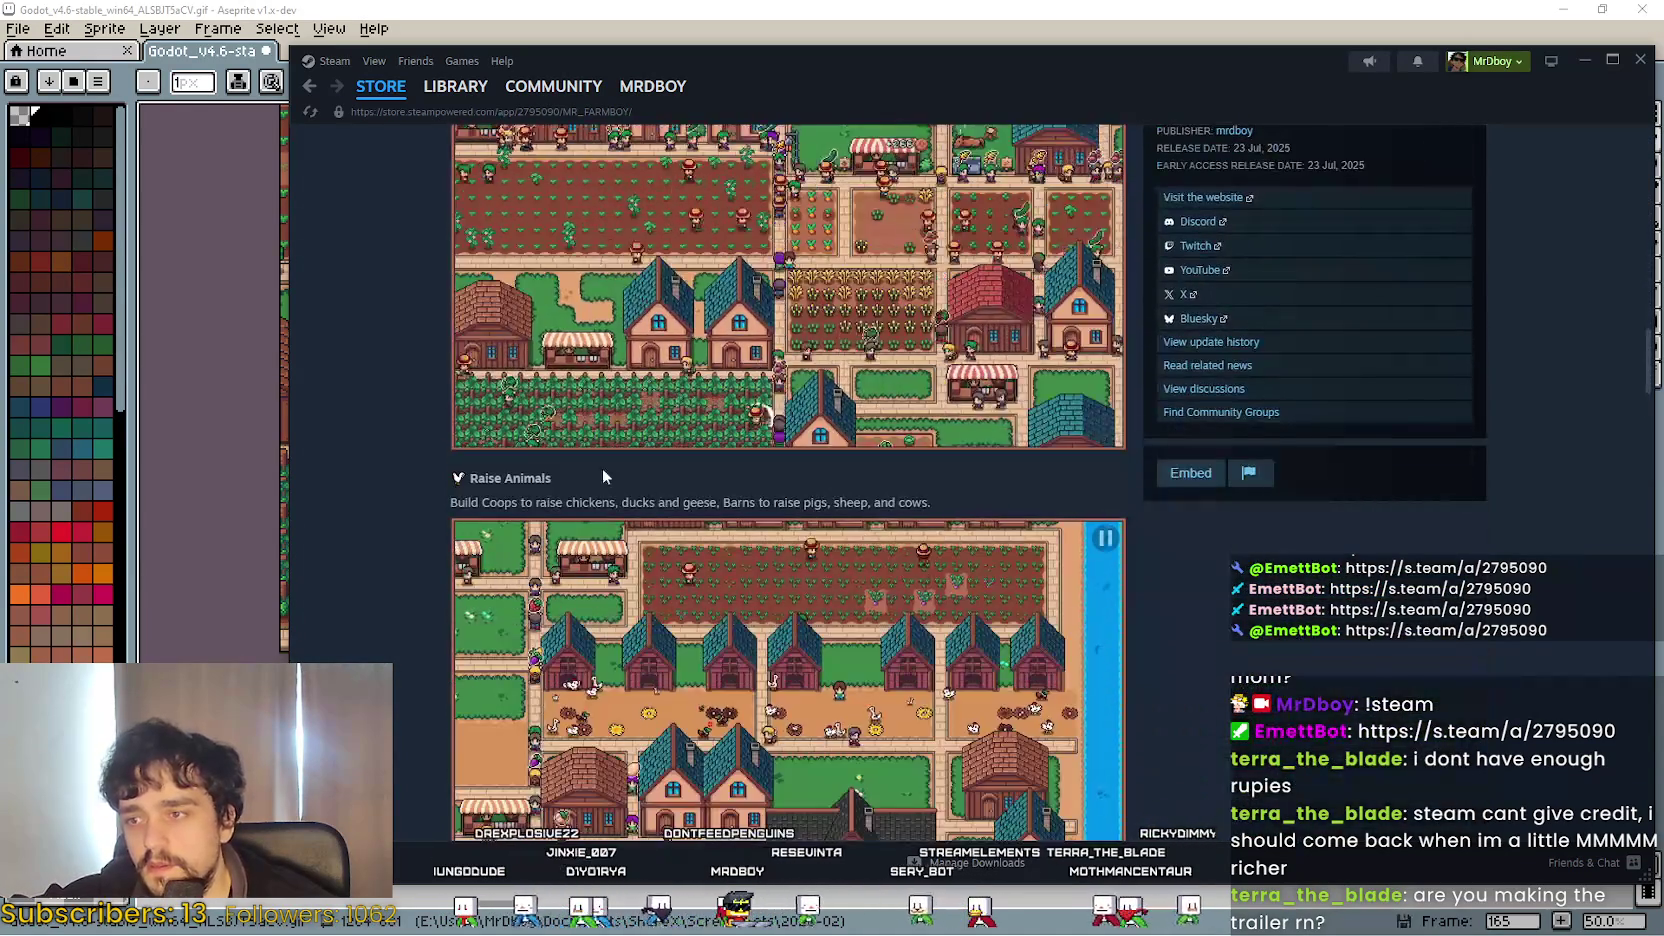
scroll(699, 578, down, 3)
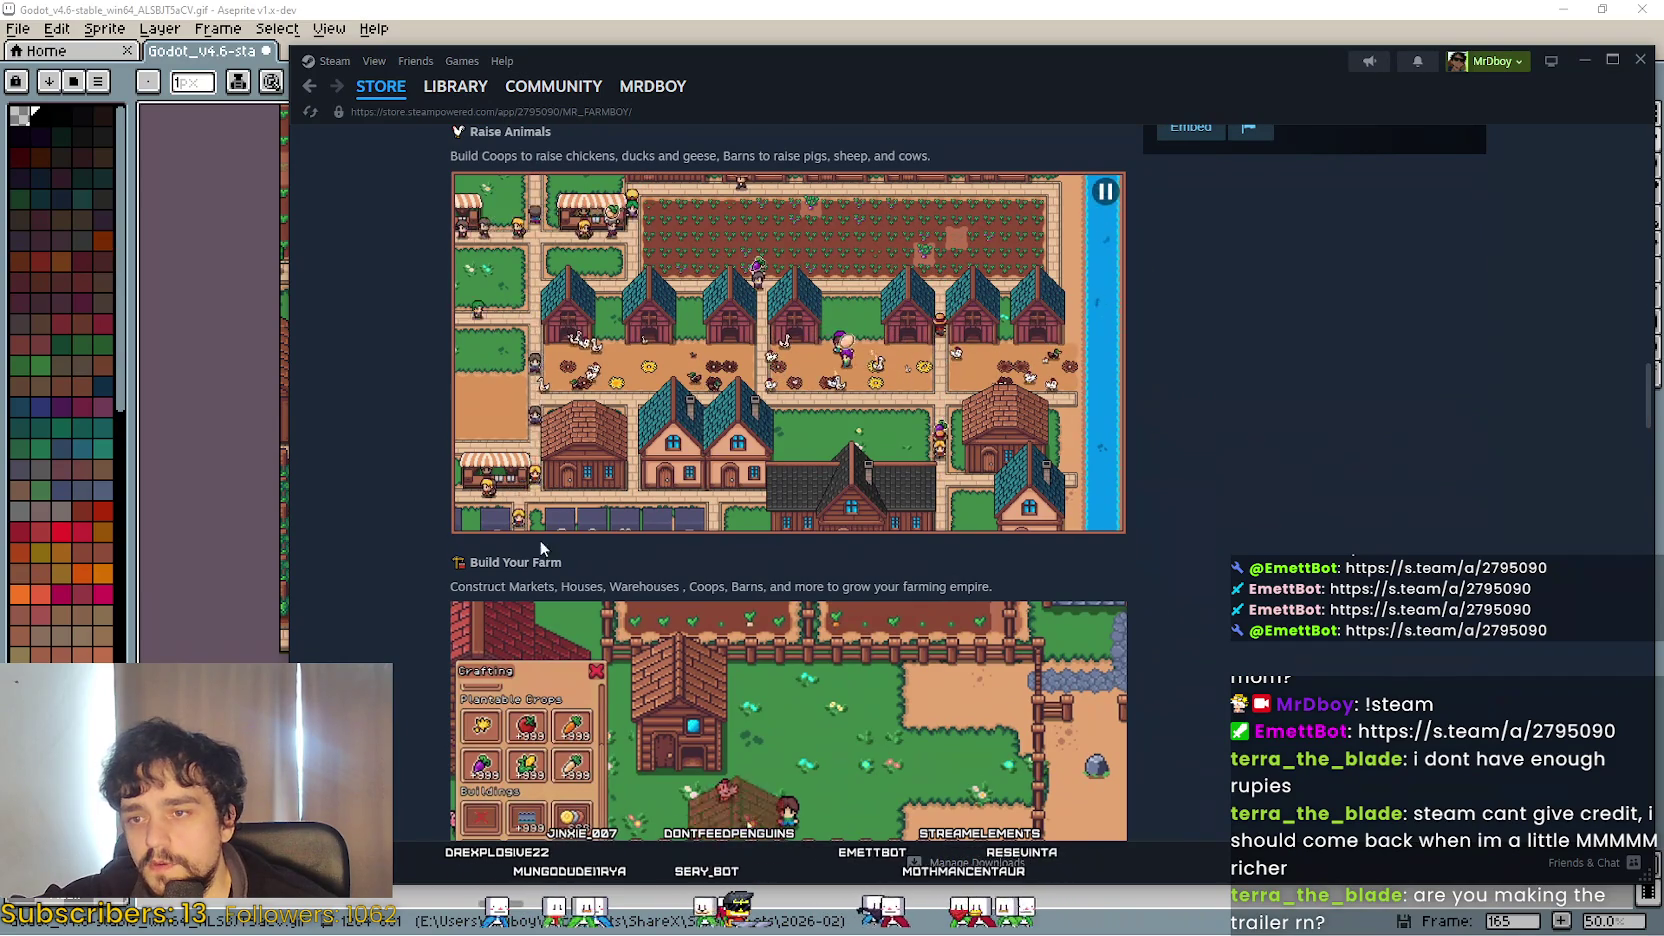
scroll(1140, 563, down, 4)
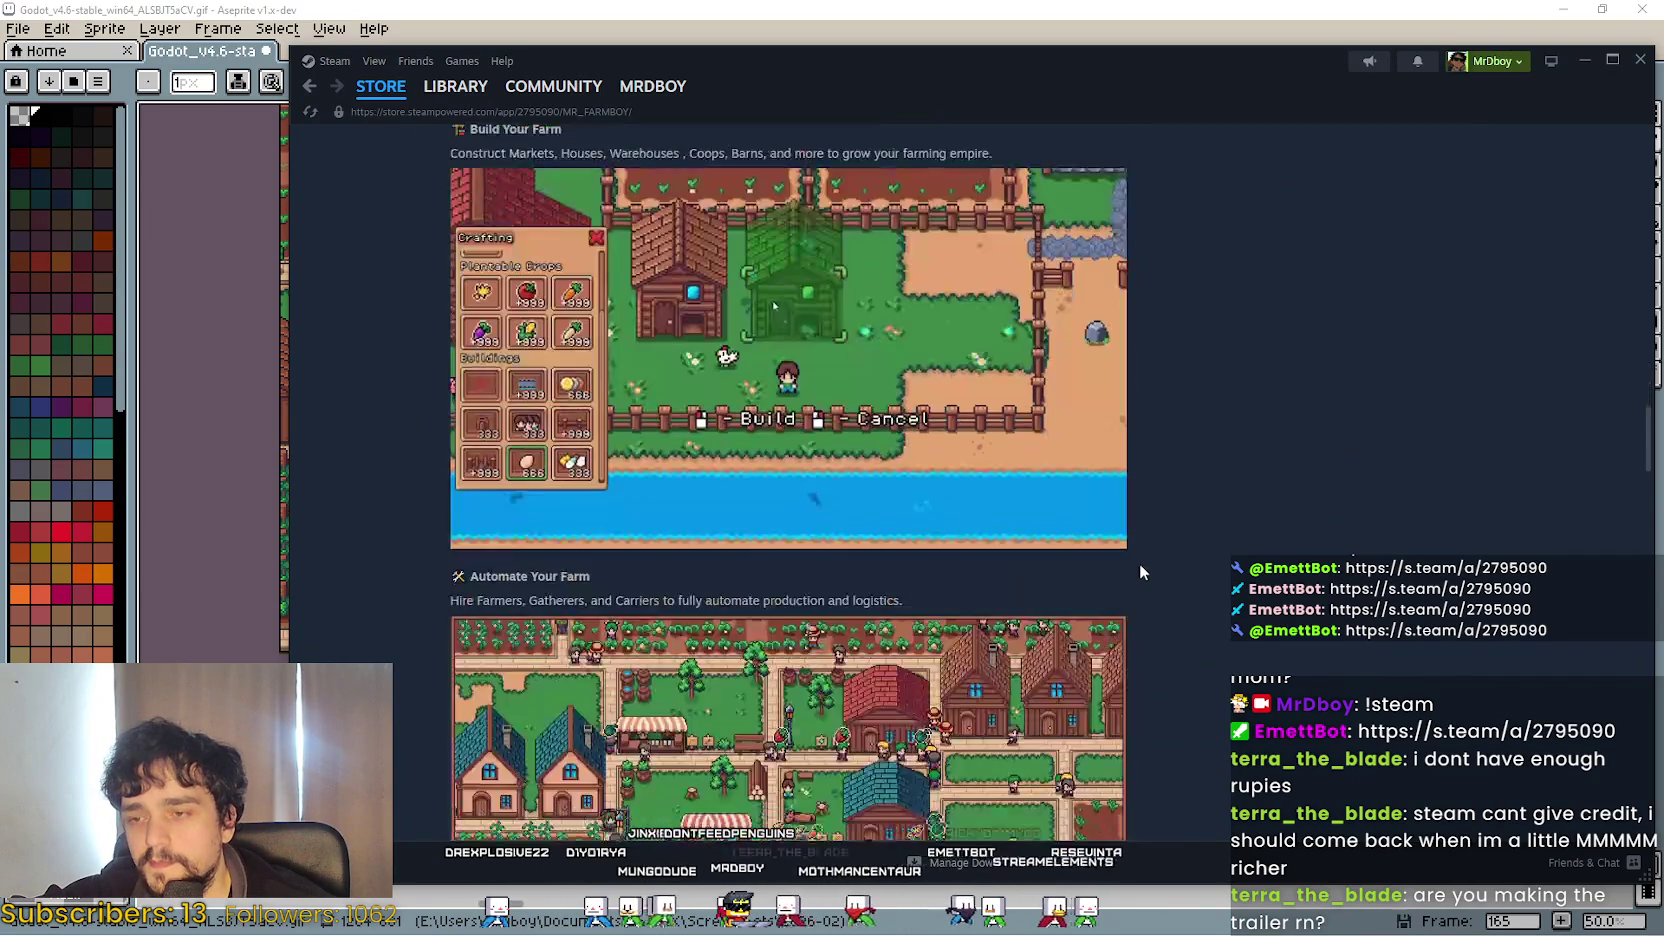
scroll(861, 439, down, 3)
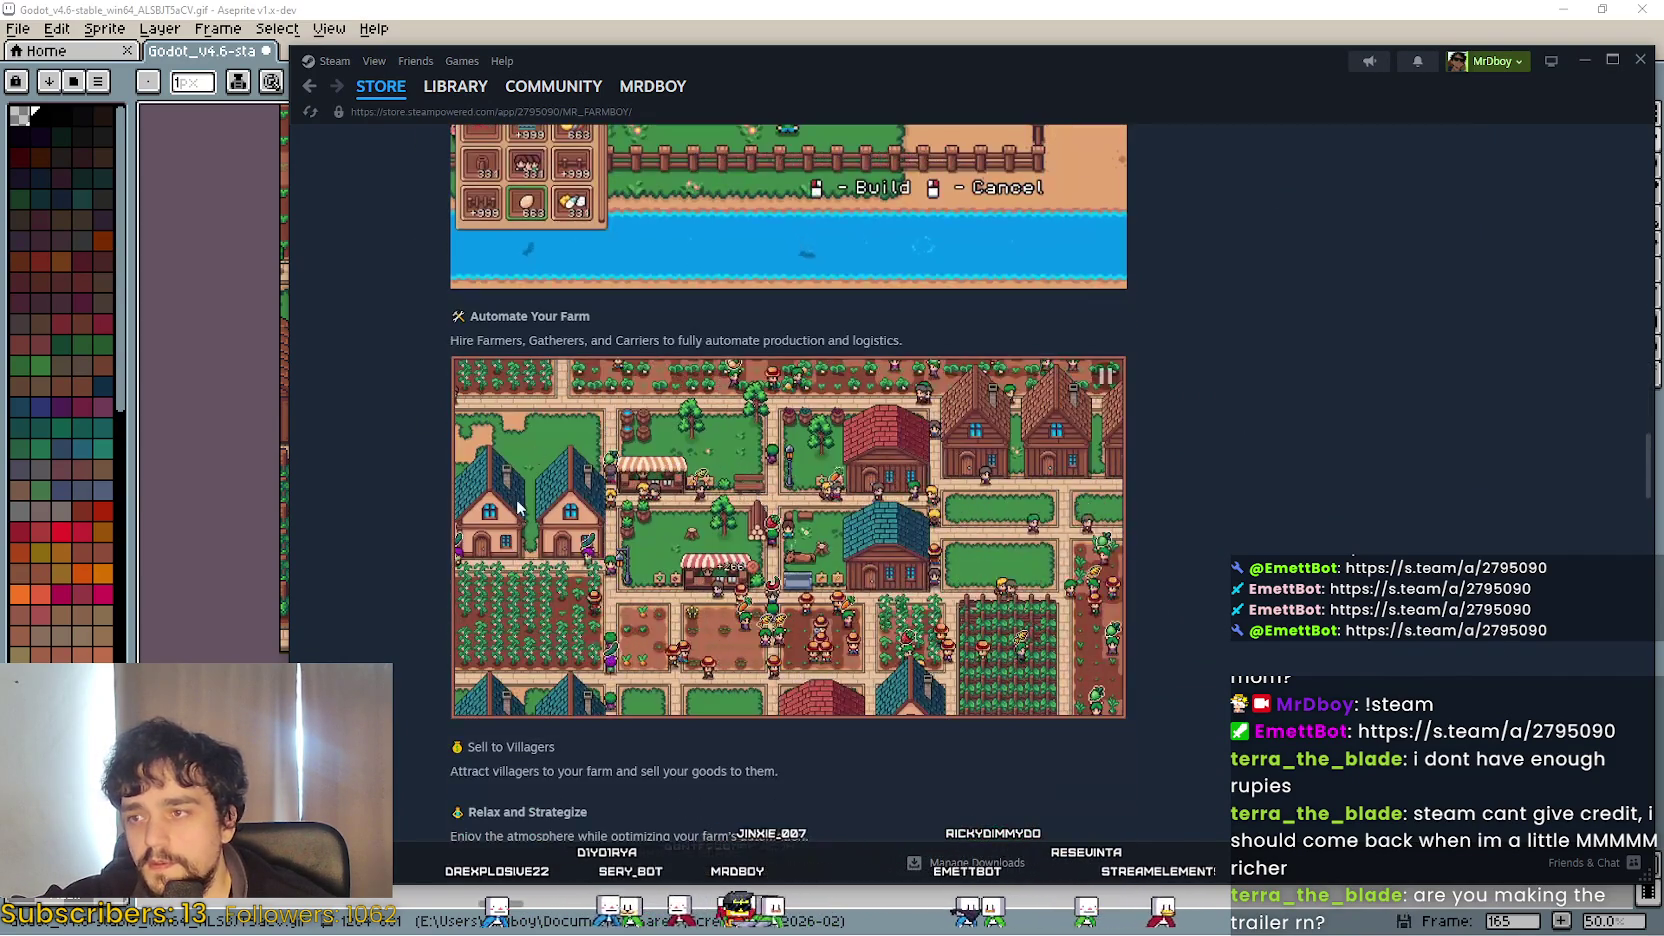
scroll(864, 700, down, 2)
scroll(866, 734, down, 4)
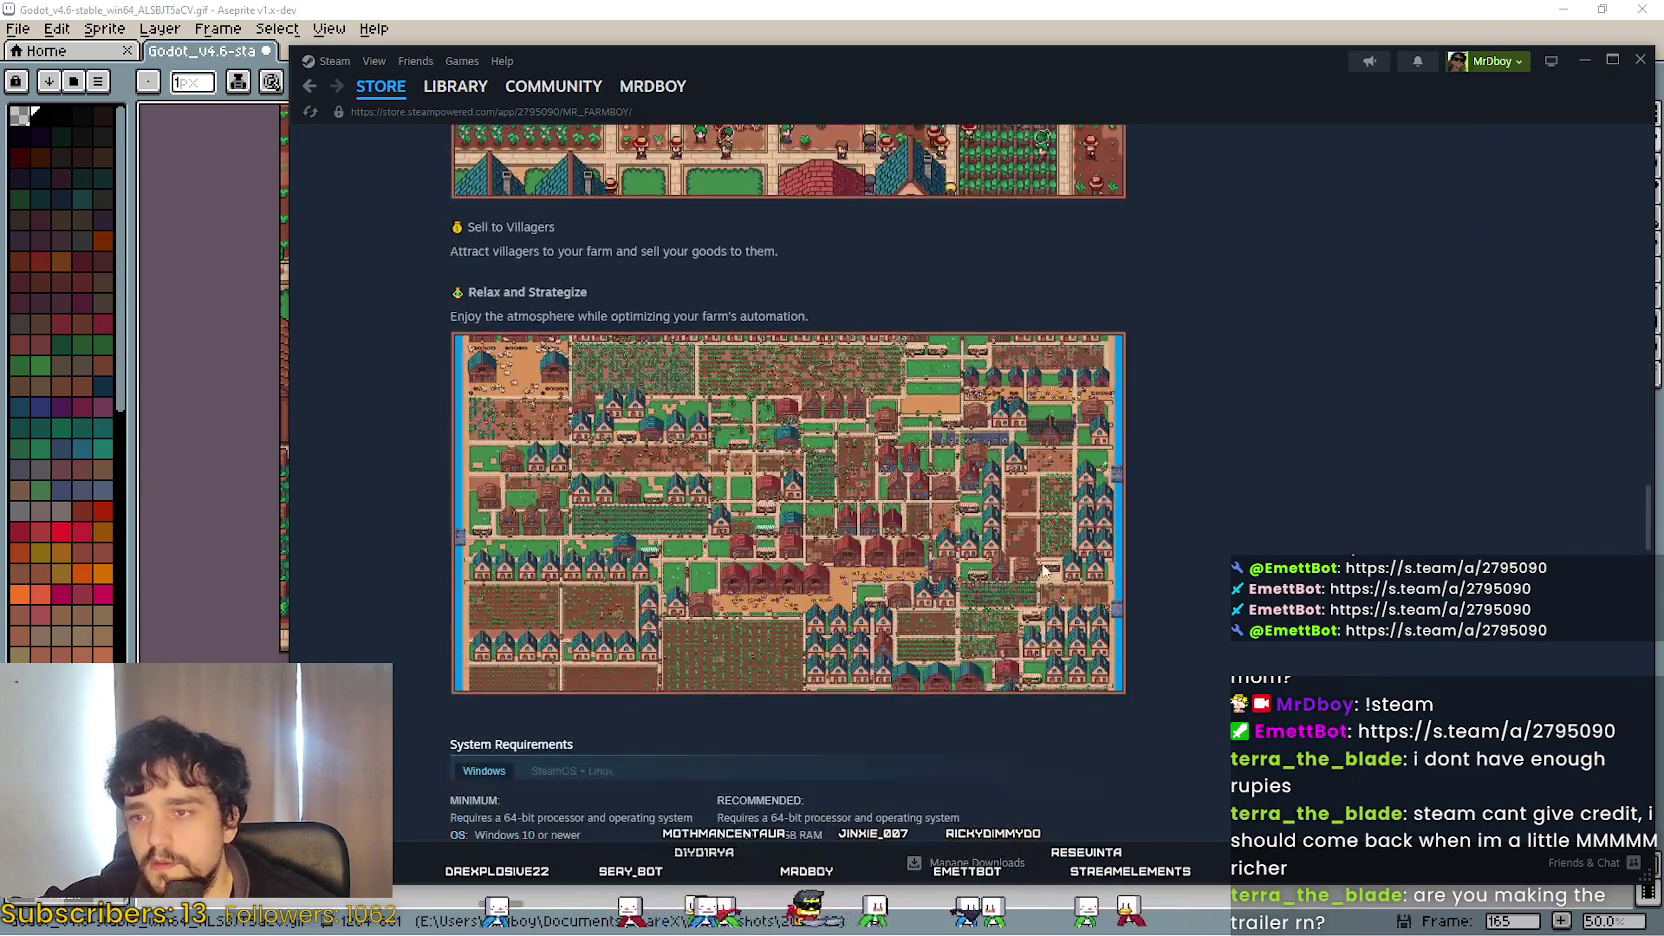
scroll(628, 566, up, 12)
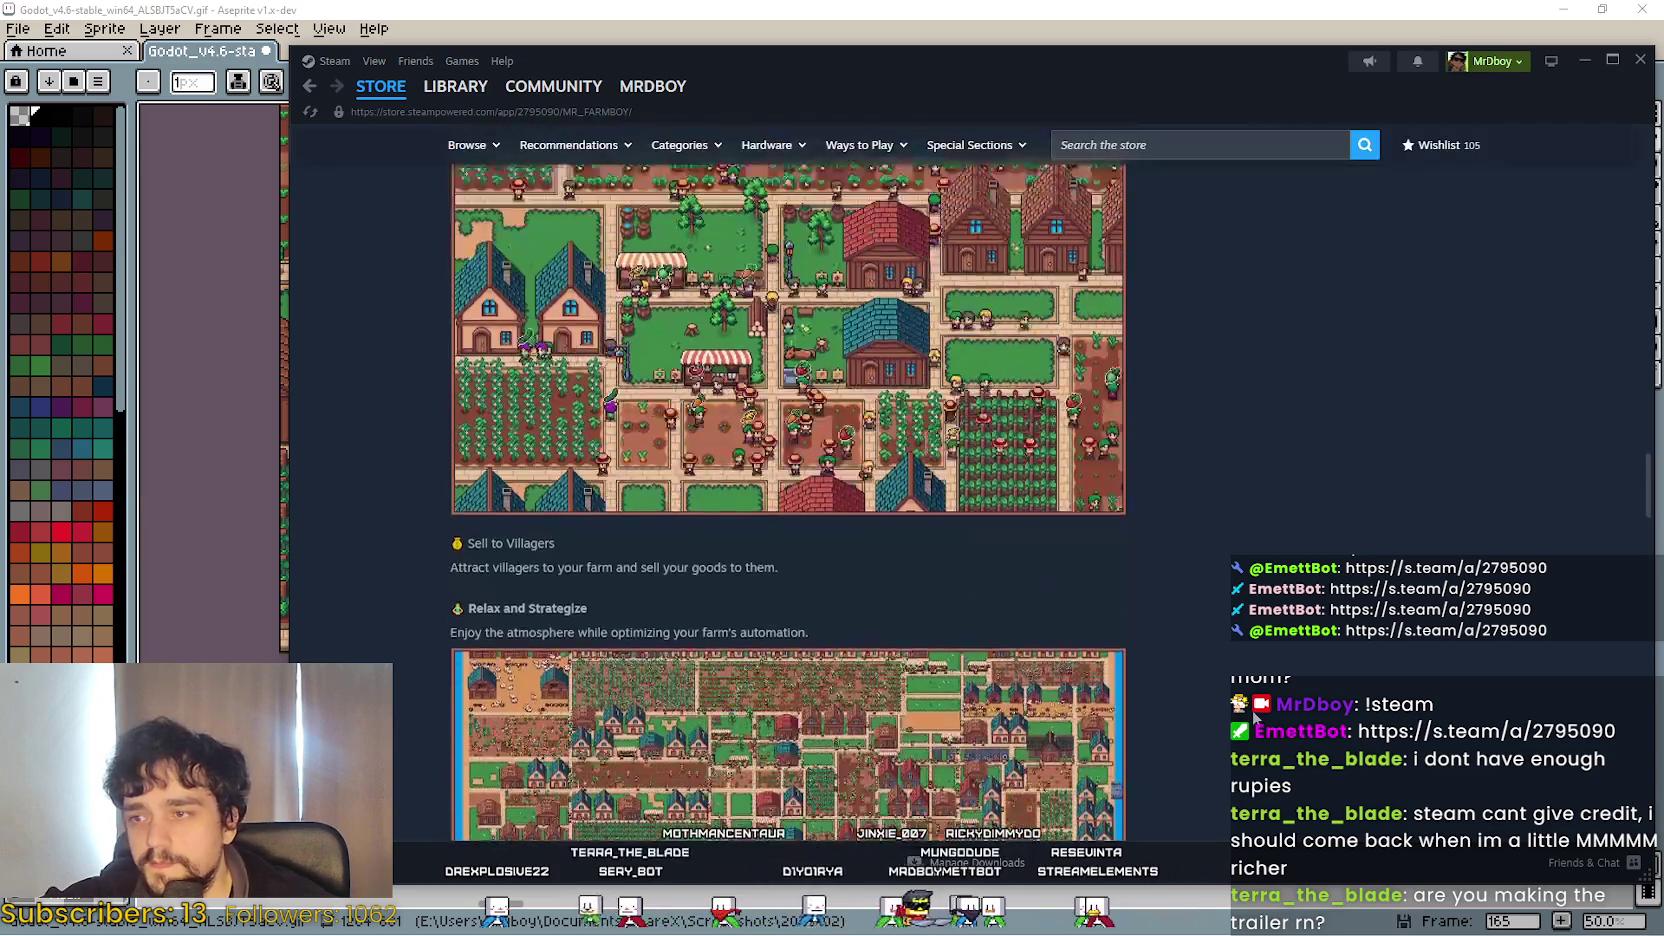
scroll(897, 452, up, 5)
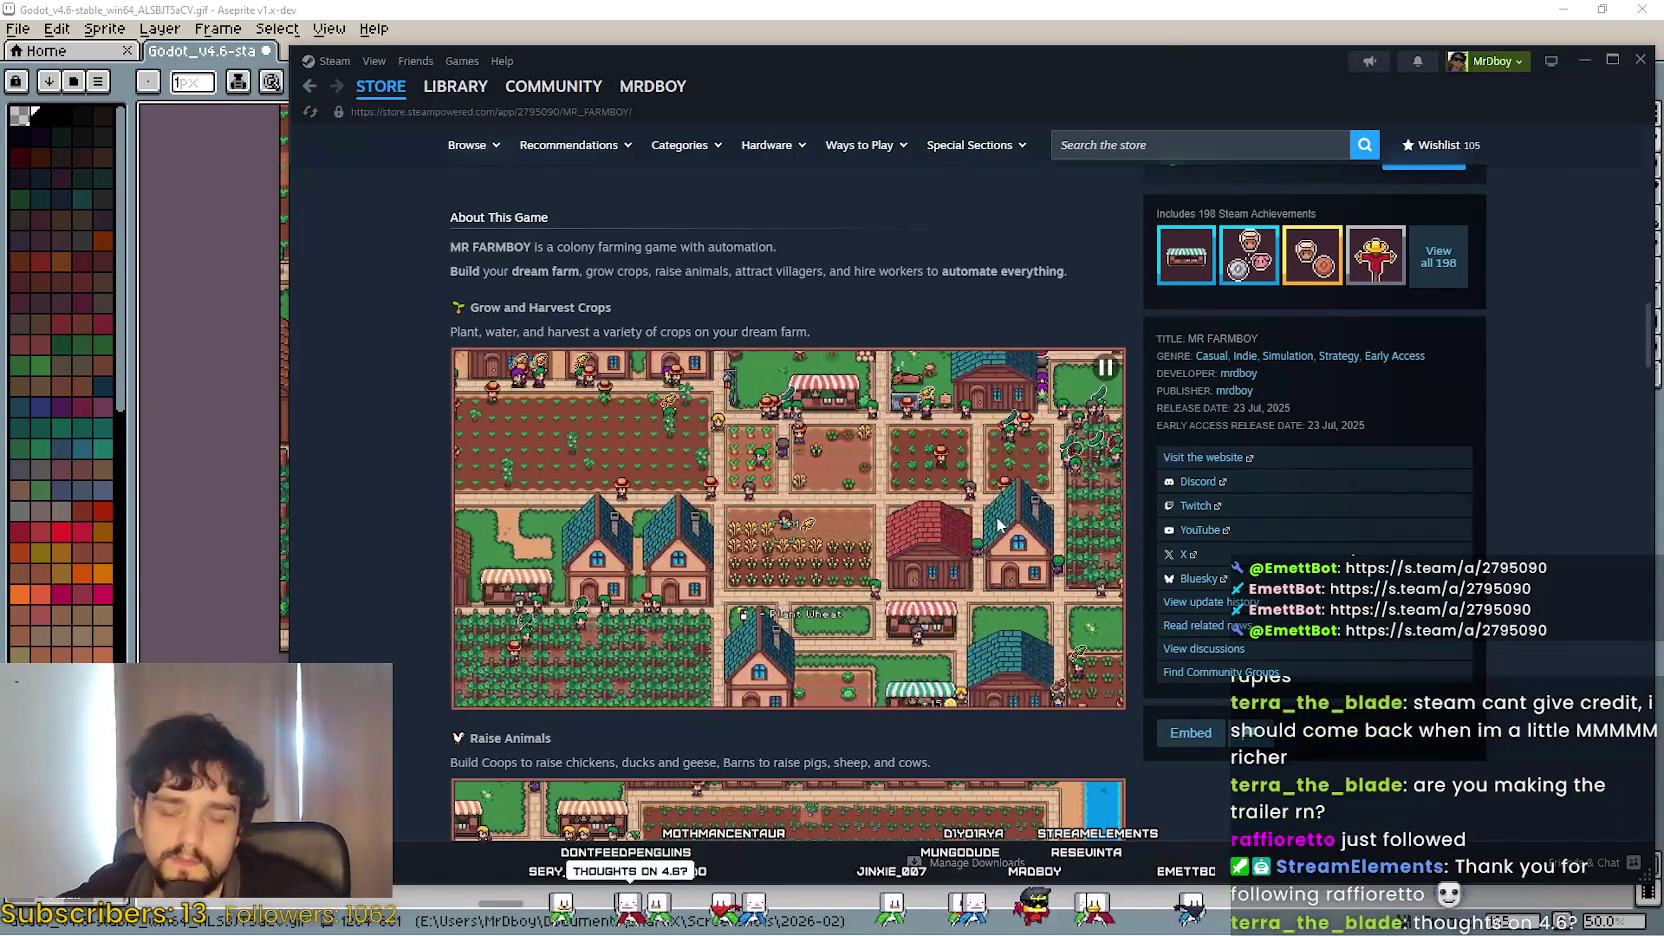
click(1153, 40)
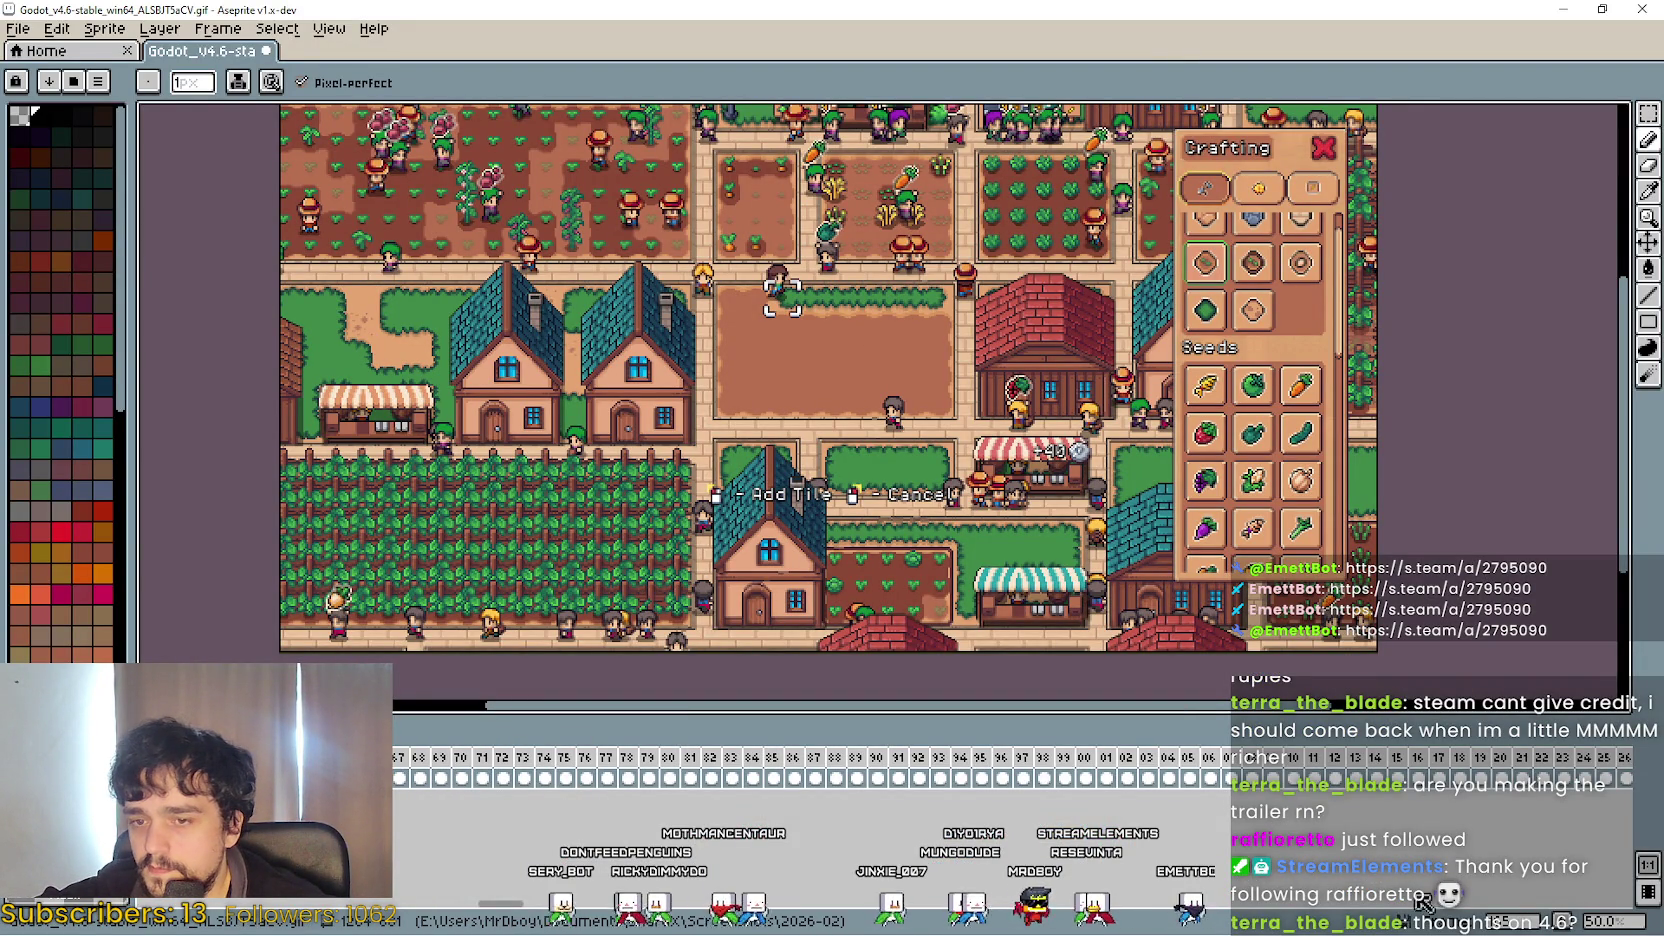
Compare frames 164 and 165 on either side of the cut.
scroll(535, 770, left, 3)
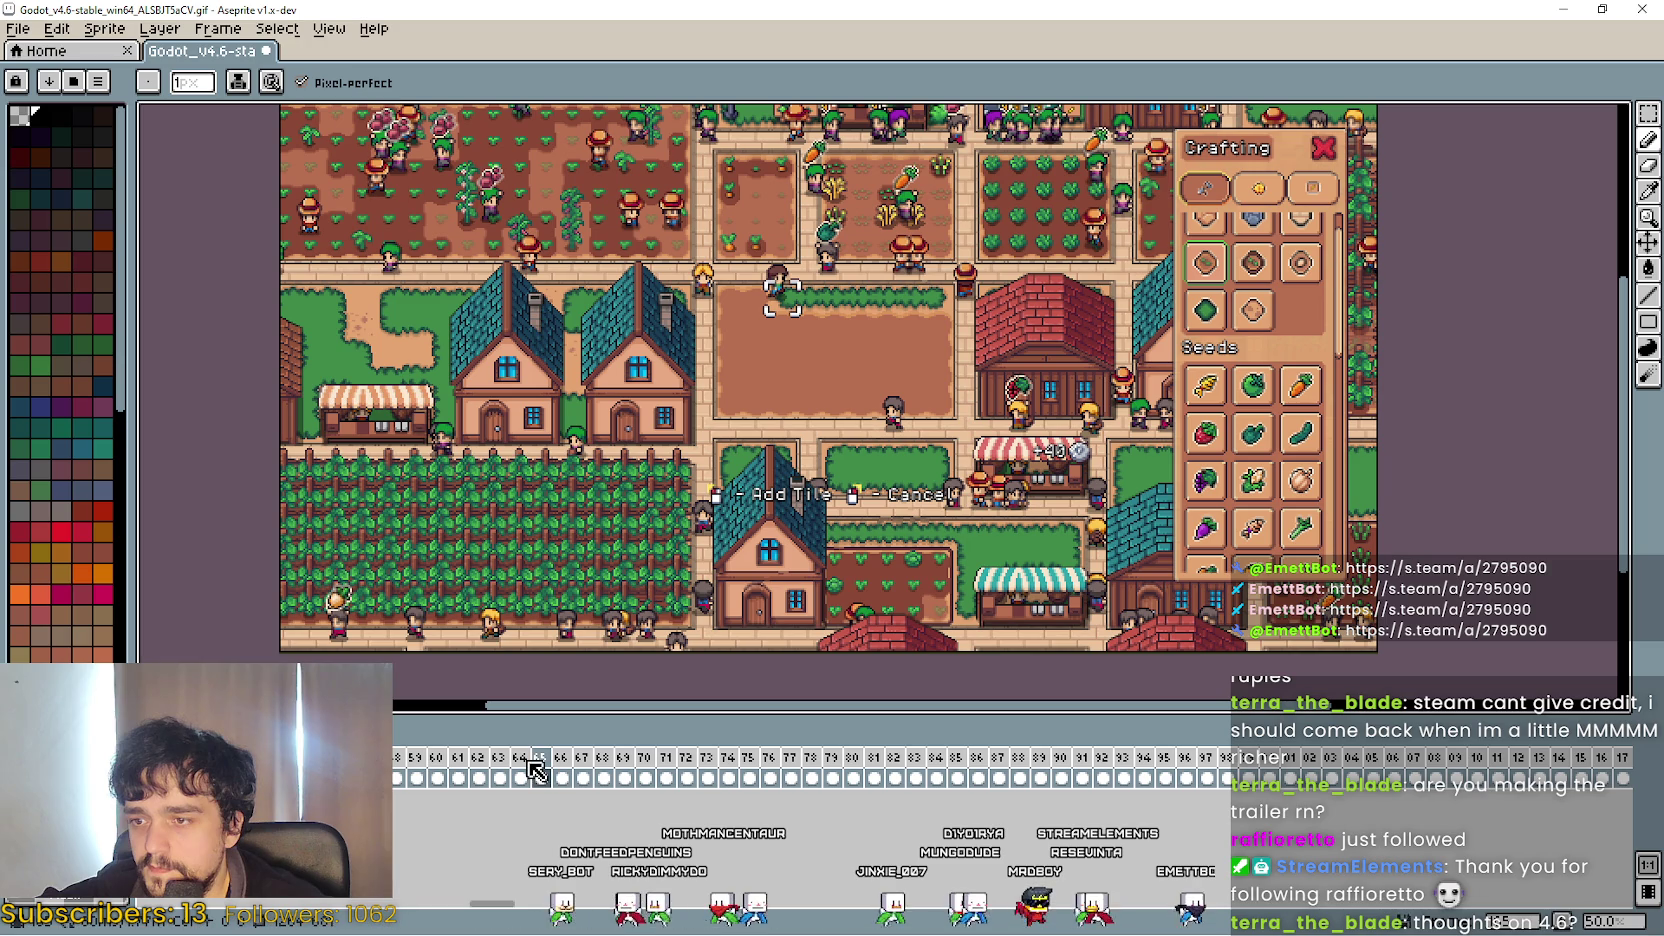
click(528, 770)
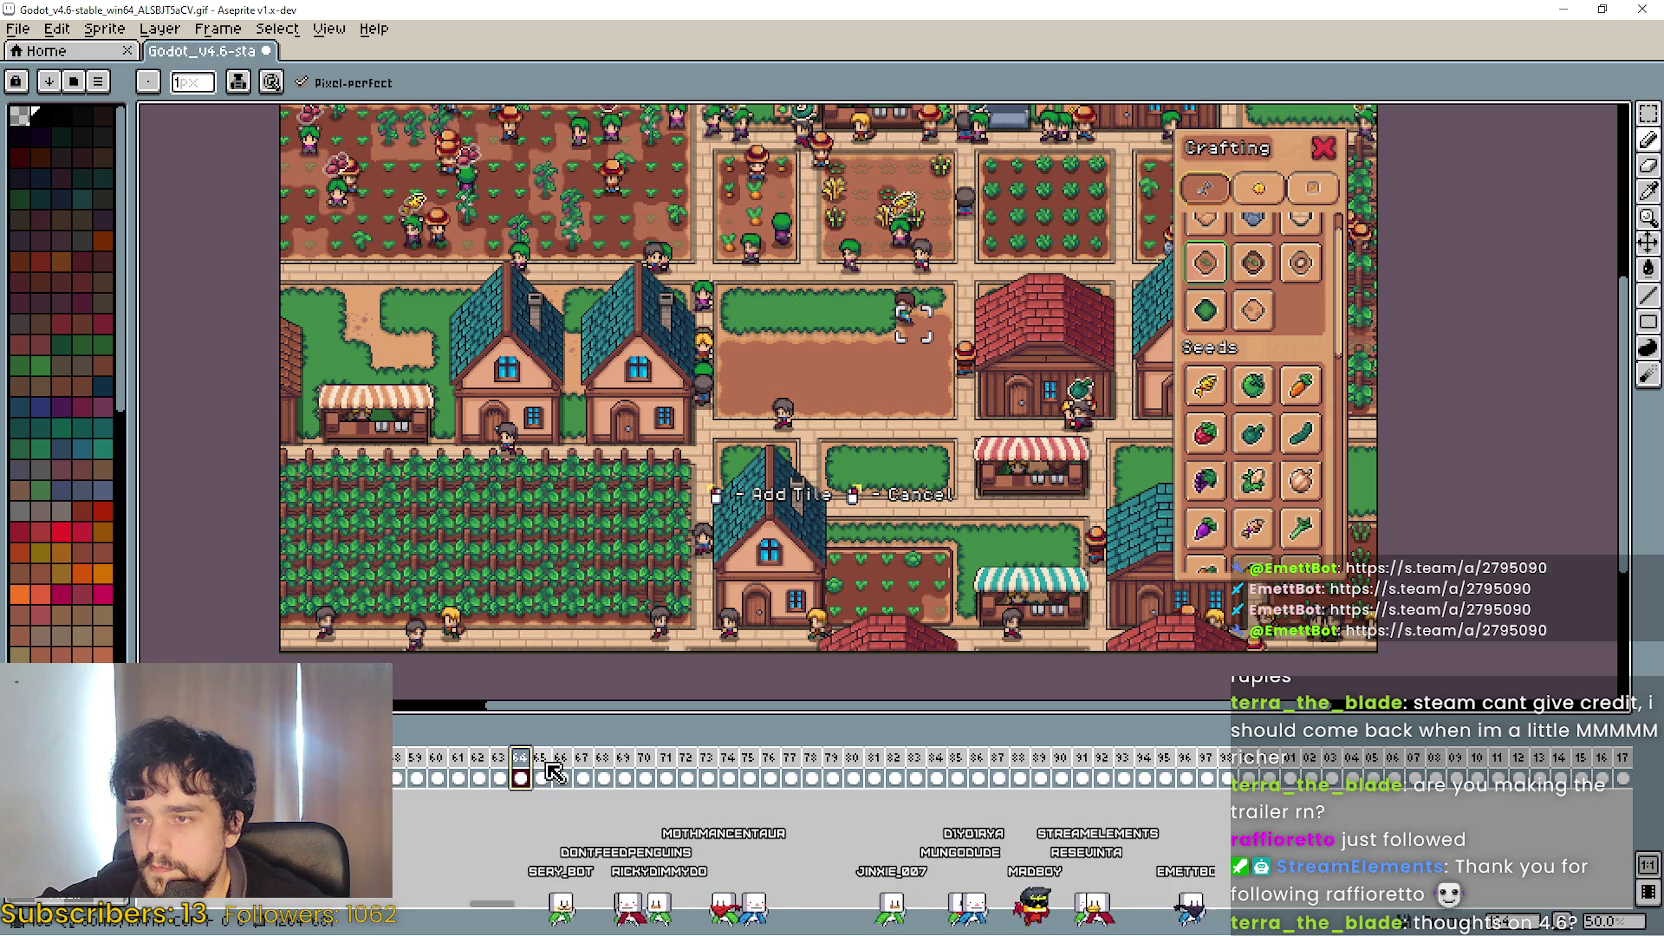
click(545, 770)
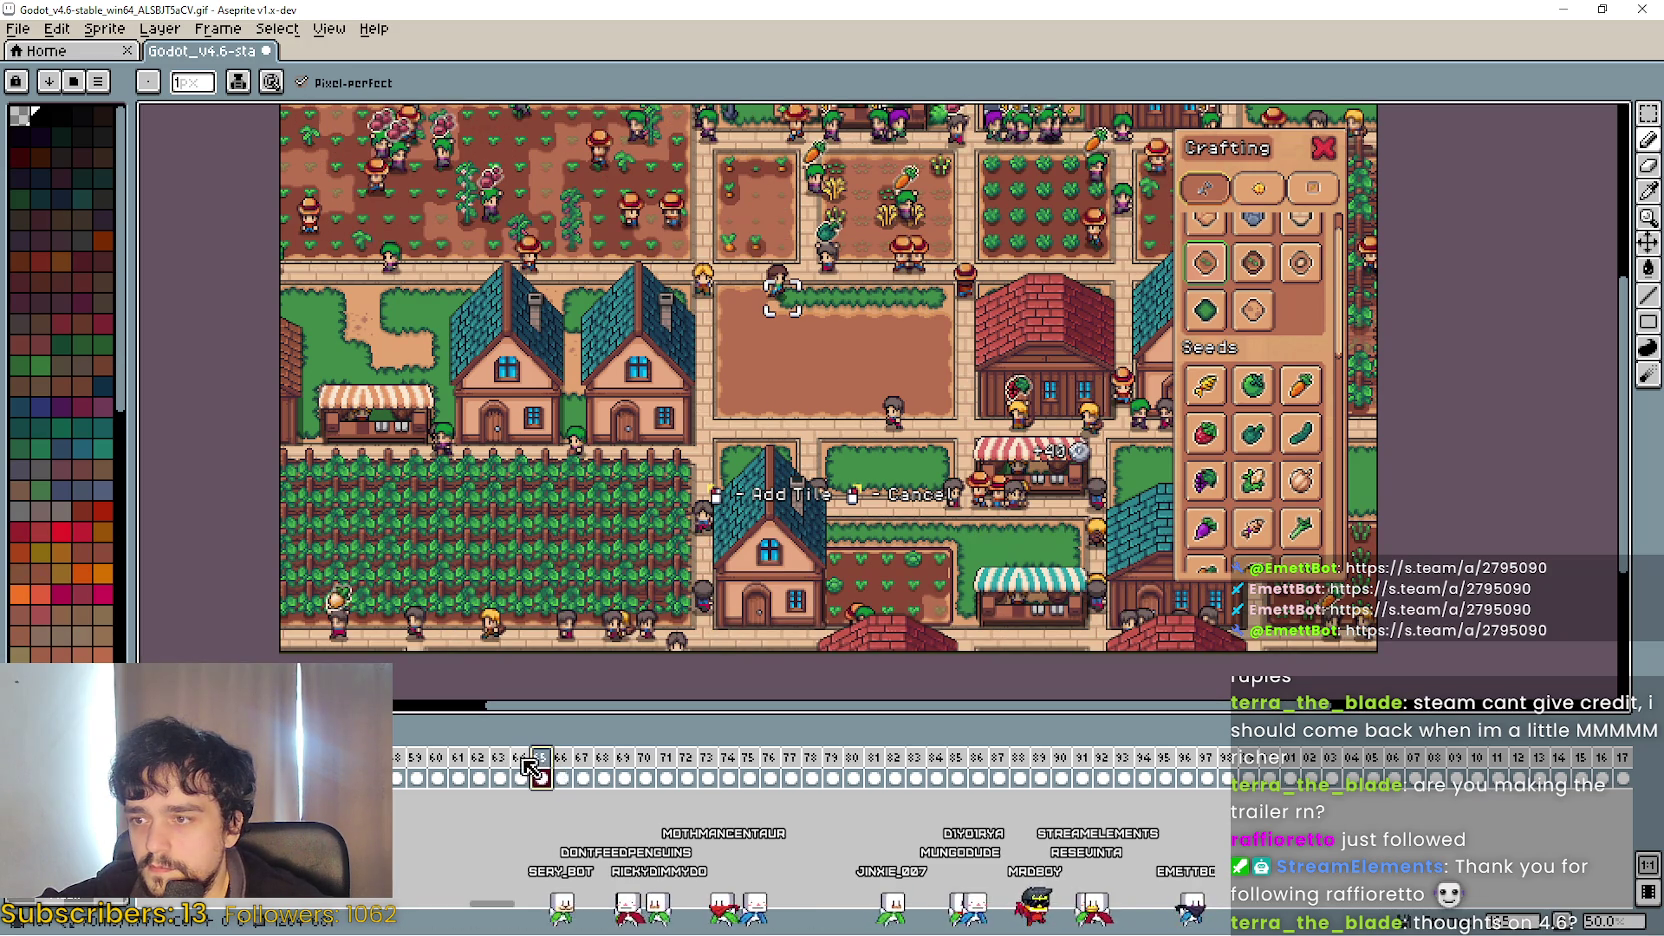
click(522, 772)
click(549, 762)
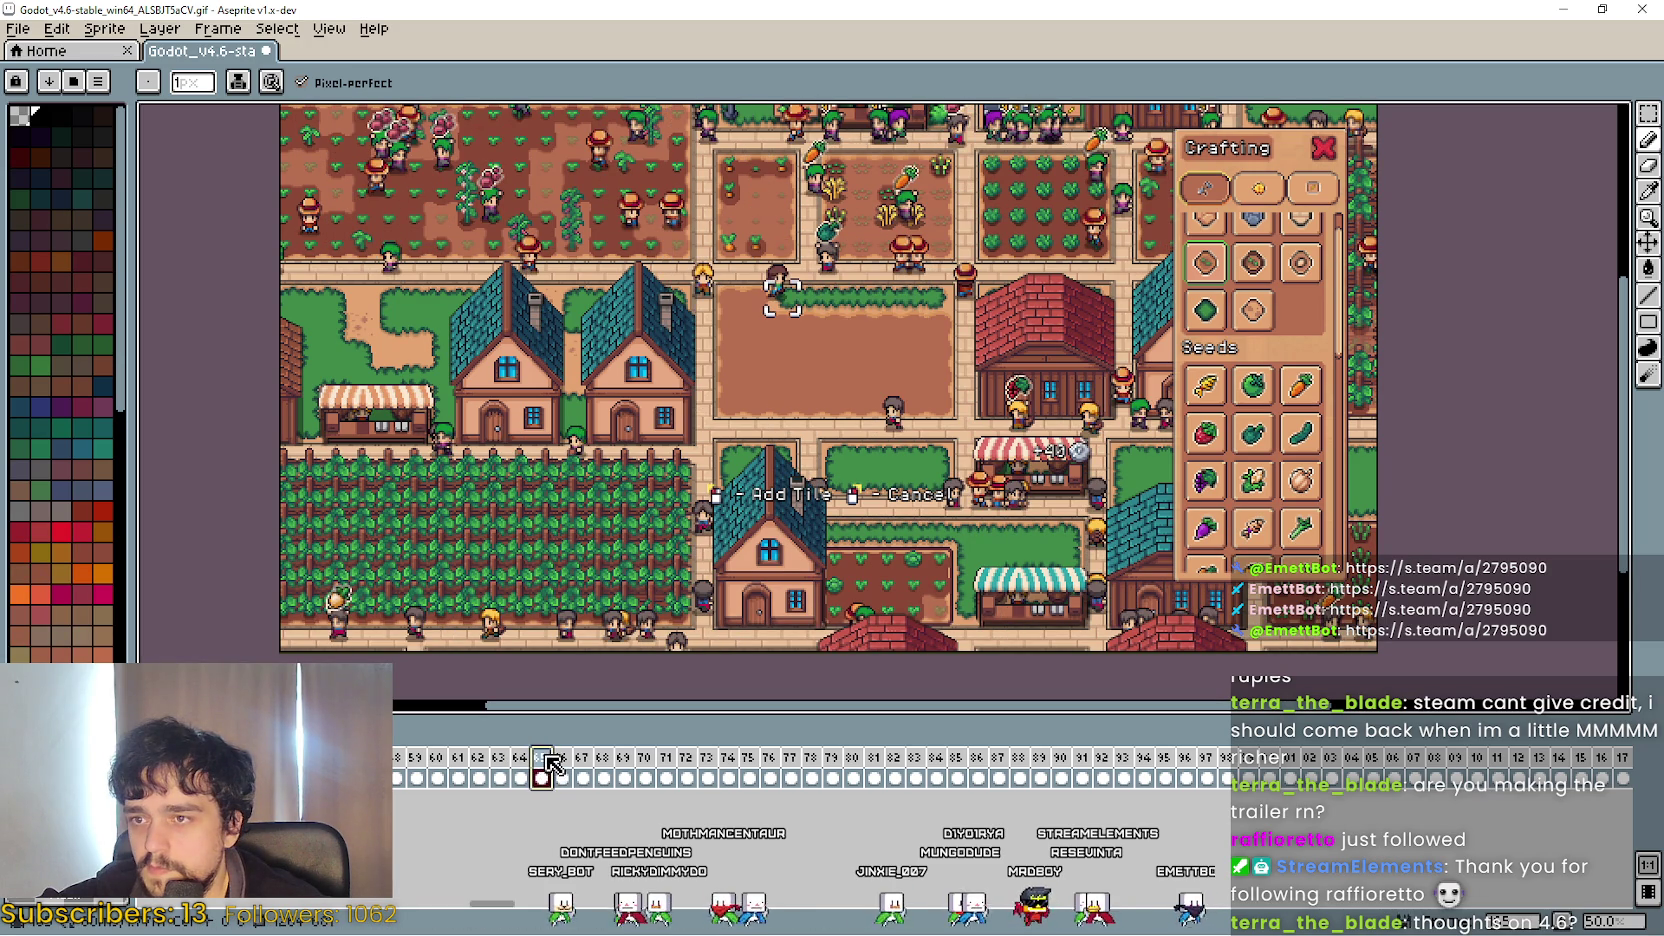
Select runs of later frames, narrowing the selection to three frames.
drag(557, 766, 1630, 766)
scroll(477, 779, right, 10)
mouse_move(470, 771)
mouse_down()
mouse_move(960, 768)
mouse_move(822, 778)
mouse_move(843, 766)
mouse_up()
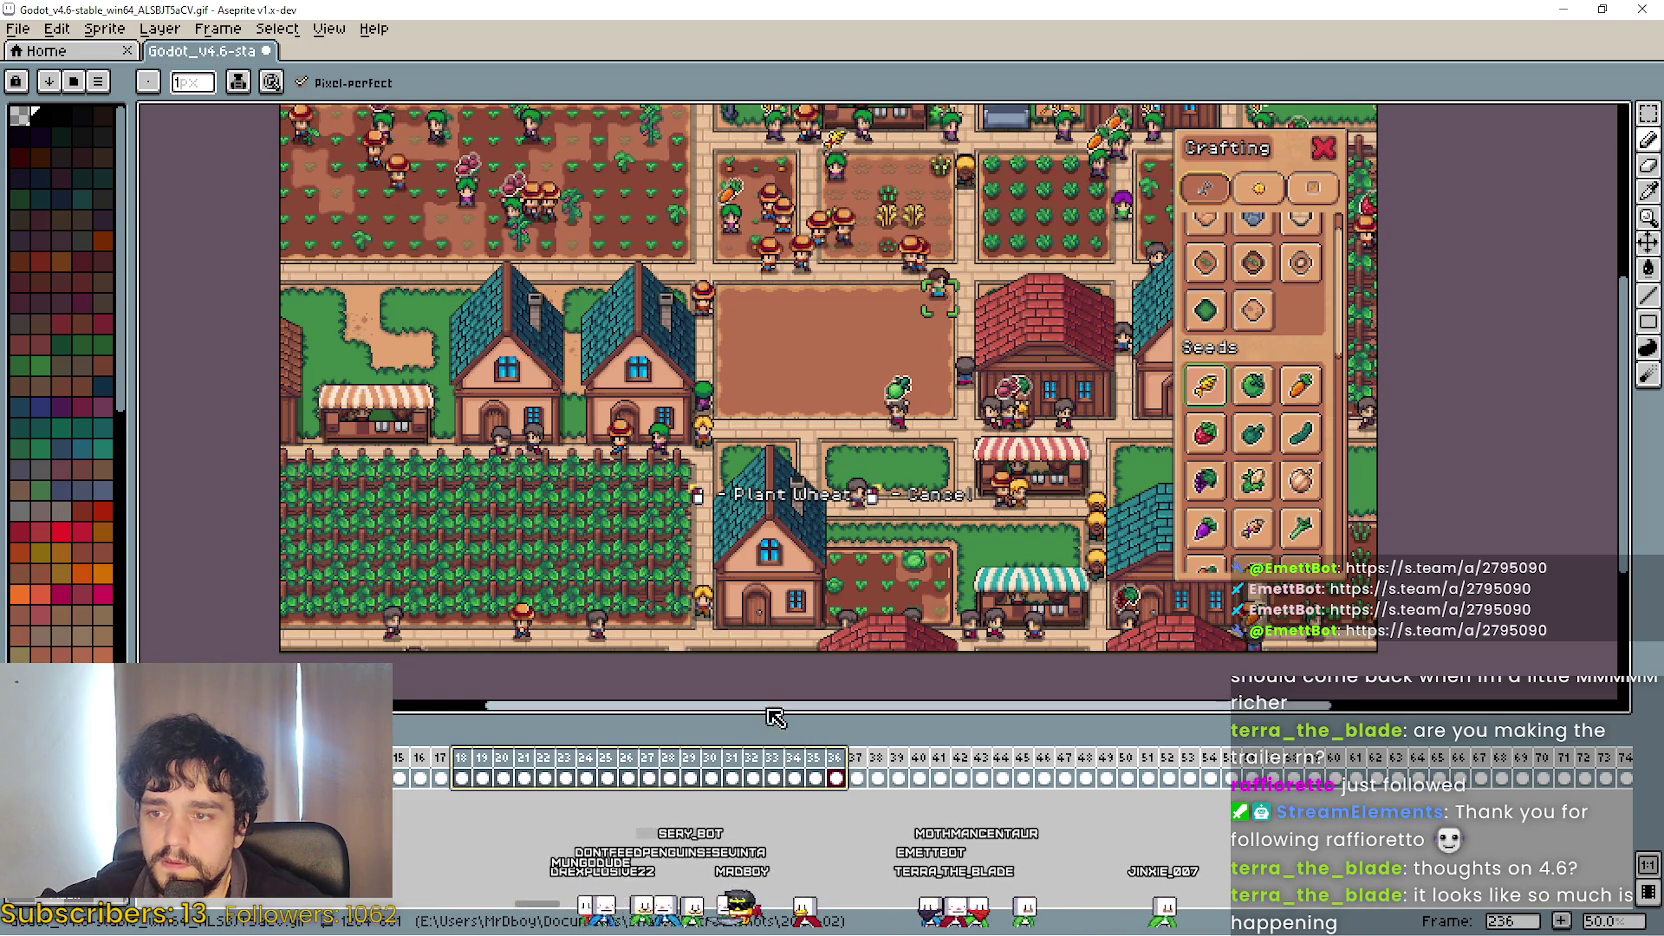
mouse_move(461, 778)
mouse_down()
mouse_move(528, 757)
mouse_move(1638, 760)
mouse_move(1545, 748)
mouse_move(1572, 766)
mouse_move(652, 911)
mouse_move(640, 880)
mouse_up()
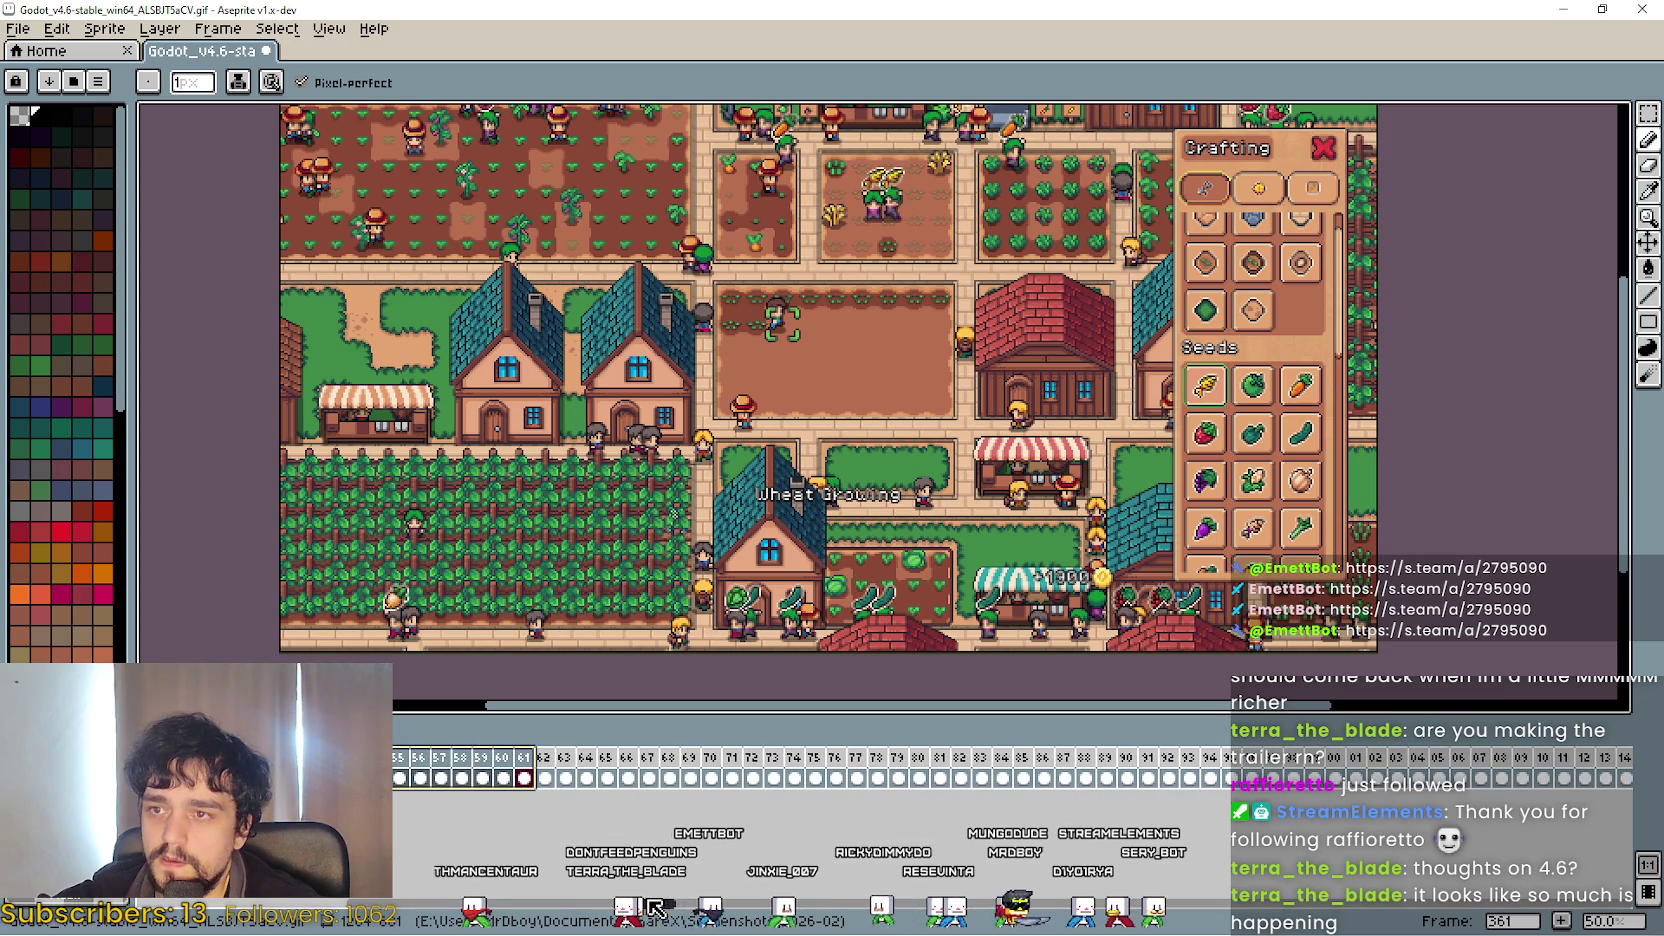
Inspect frames 361–364, then select frames 362 through 382 as a loop candidate.
click(547, 768)
click(594, 764)
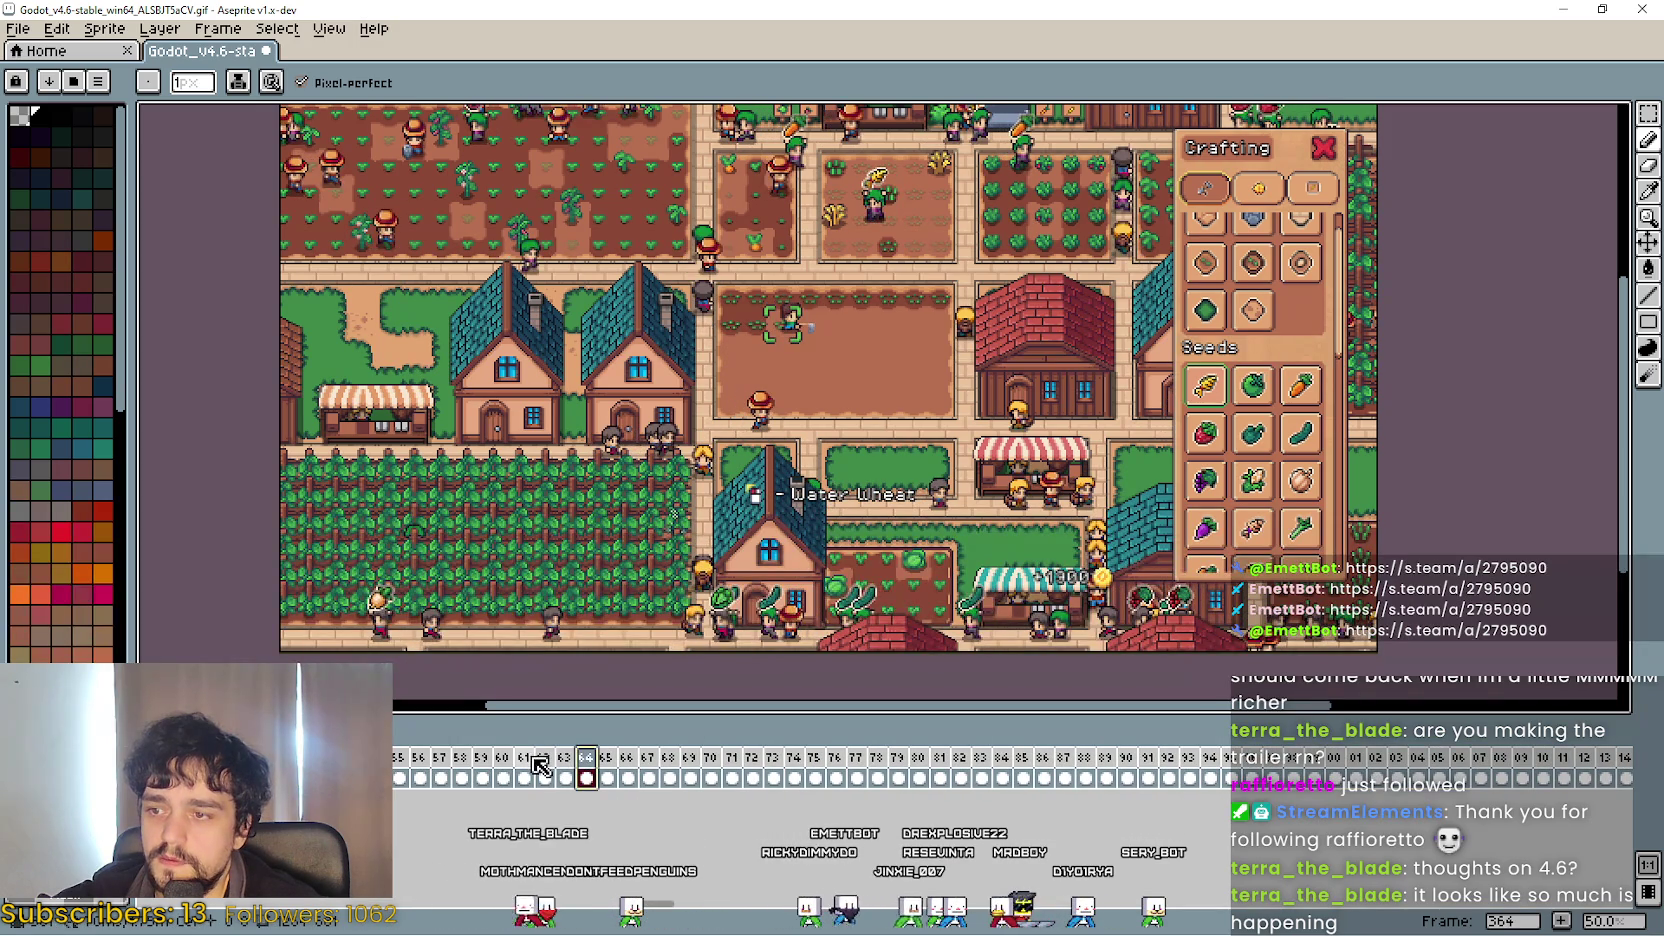
mouse_move(544, 768)
mouse_down()
mouse_move(1546, 752)
mouse_move(1628, 767)
mouse_move(1613, 767)
mouse_up()
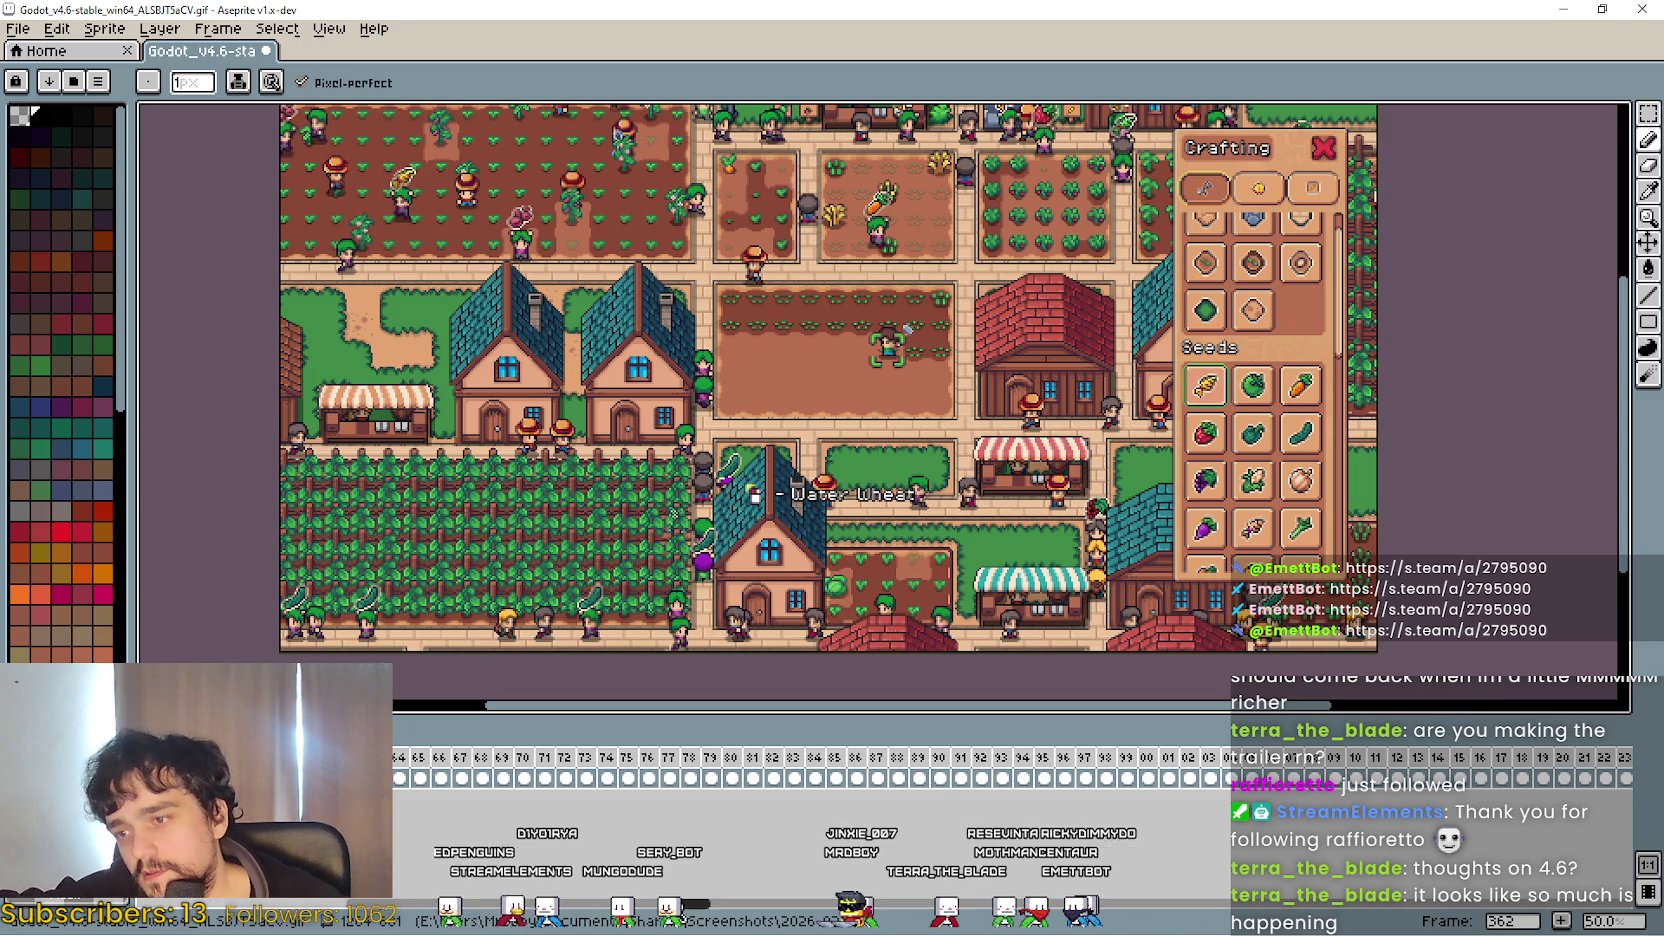
scroll(735, 880, up, 2)
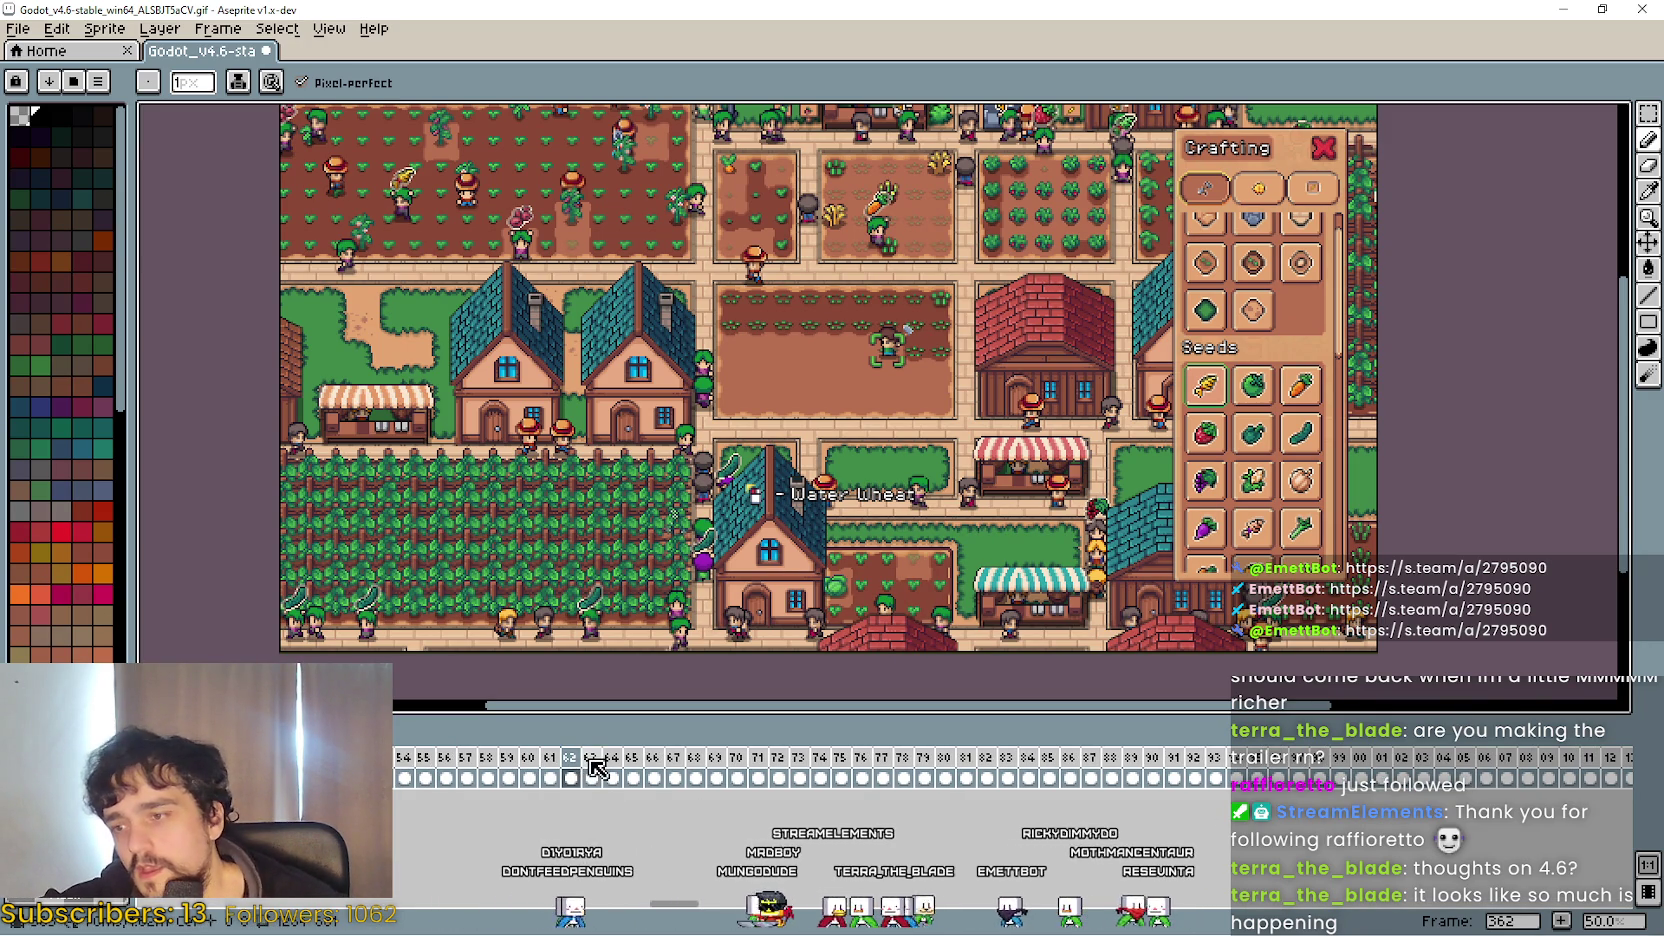
click(591, 762)
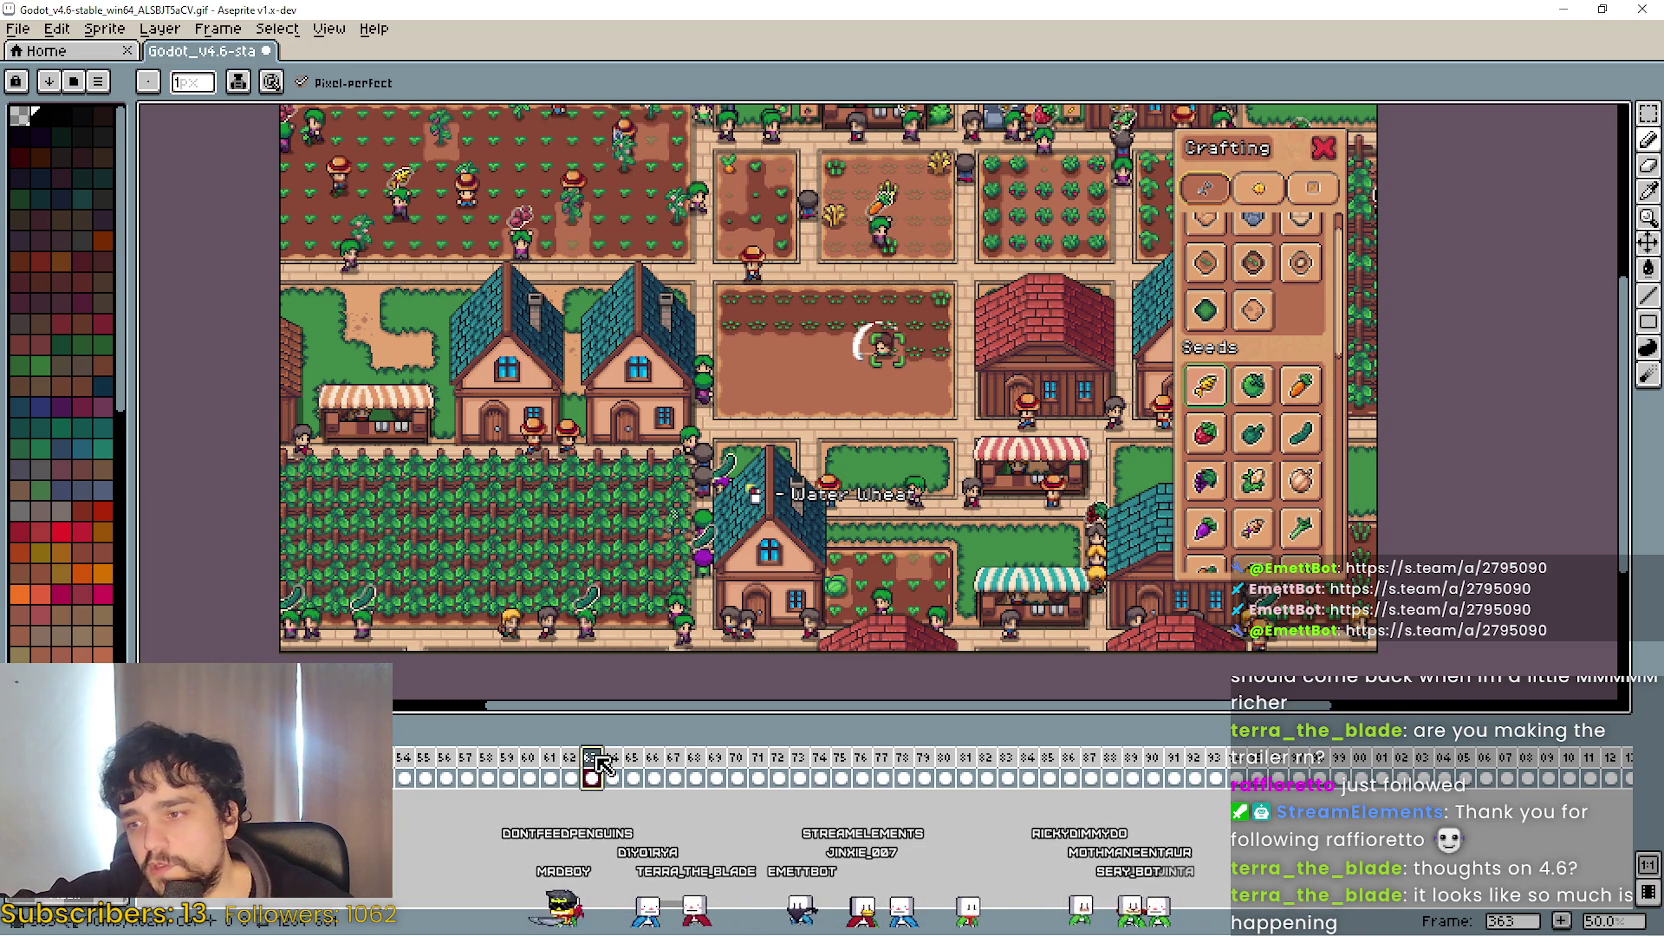
click(566, 762)
click(551, 762)
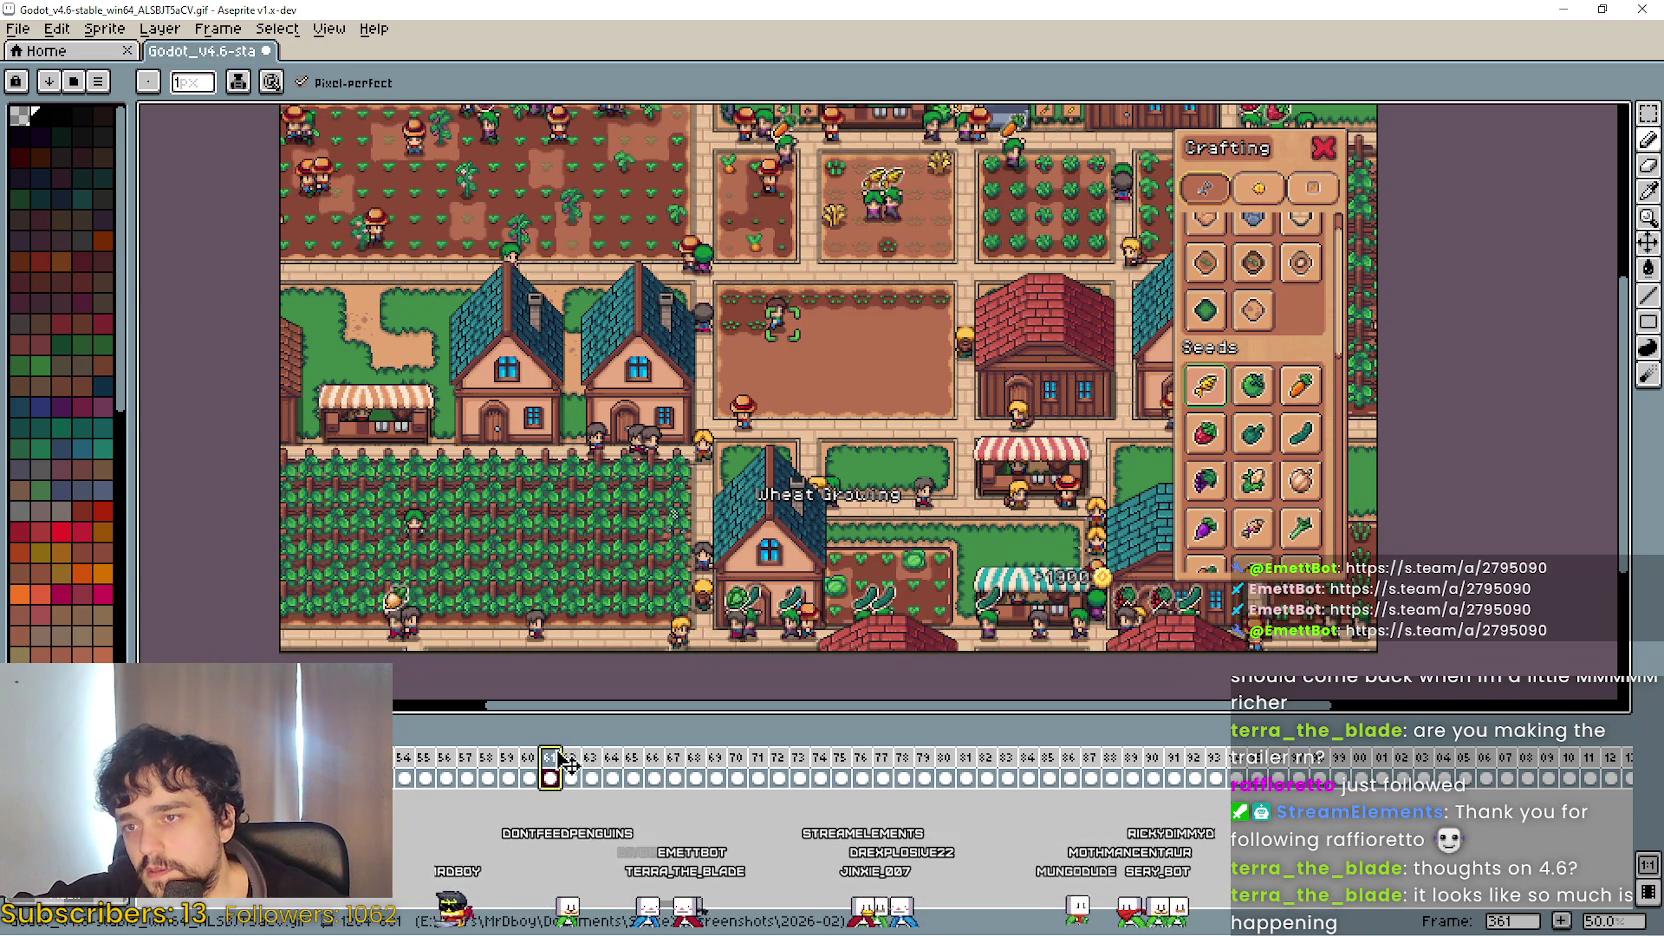
click(572, 762)
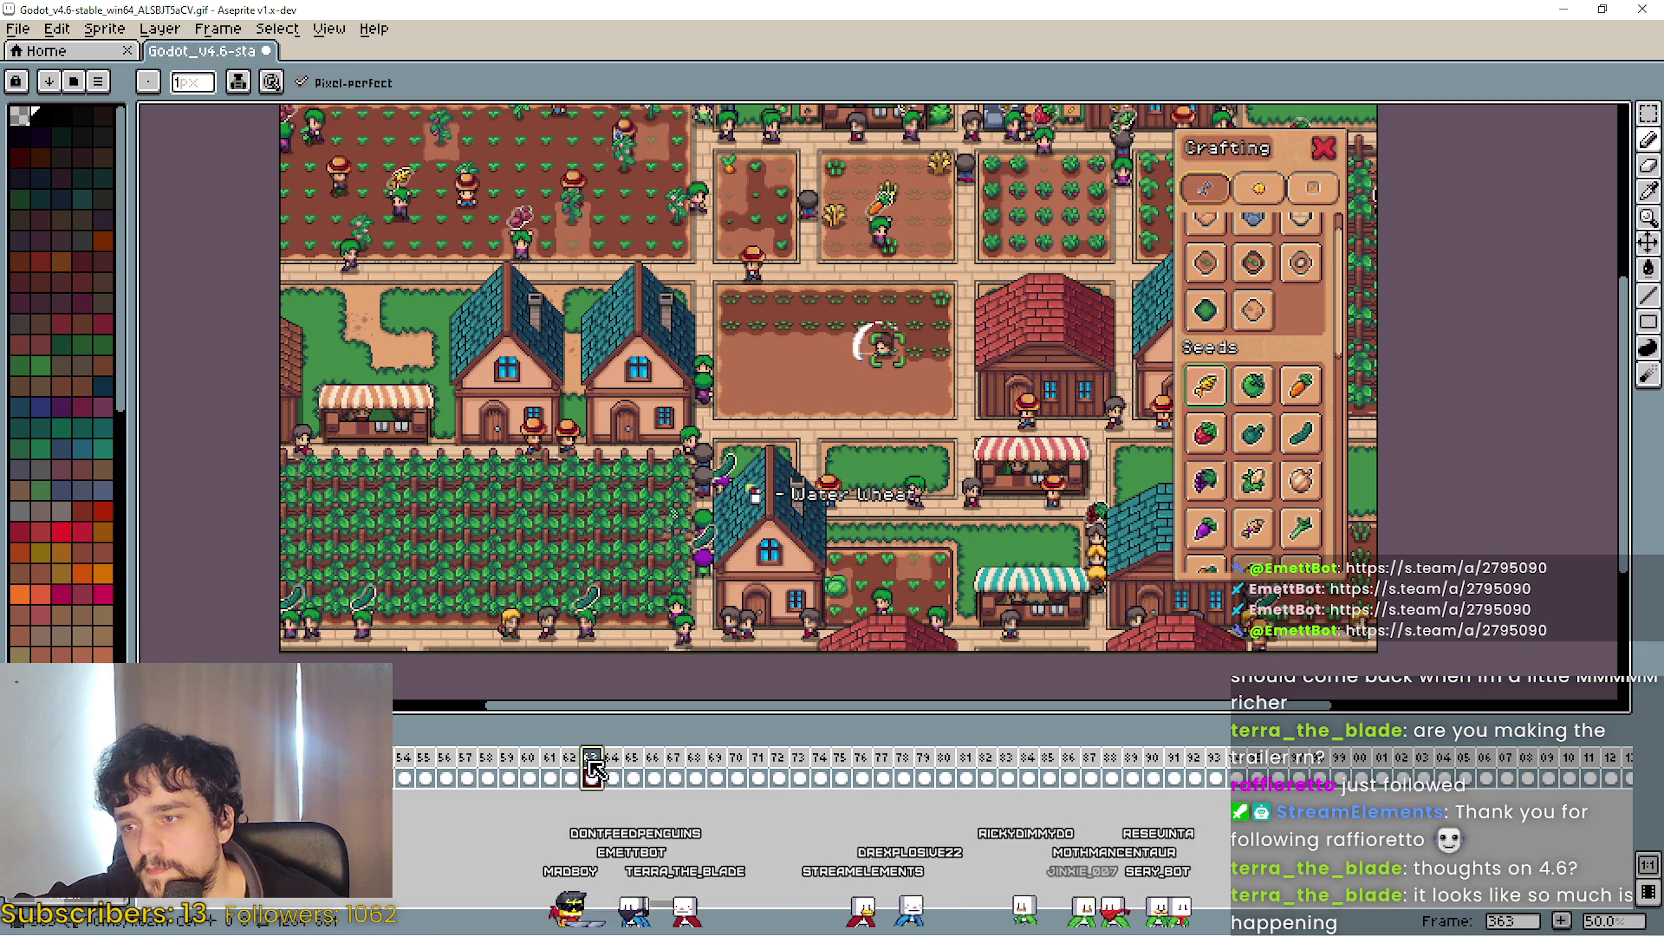
mouse_move(578, 763)
mouse_down()
mouse_move(1658, 763)
mouse_move(1443, 763)
mouse_move(1620, 778)
mouse_move(1661, 761)
mouse_move(1452, 745)
mouse_move(1390, 770)
mouse_move(1476, 764)
mouse_move(1440, 770)
mouse_up()
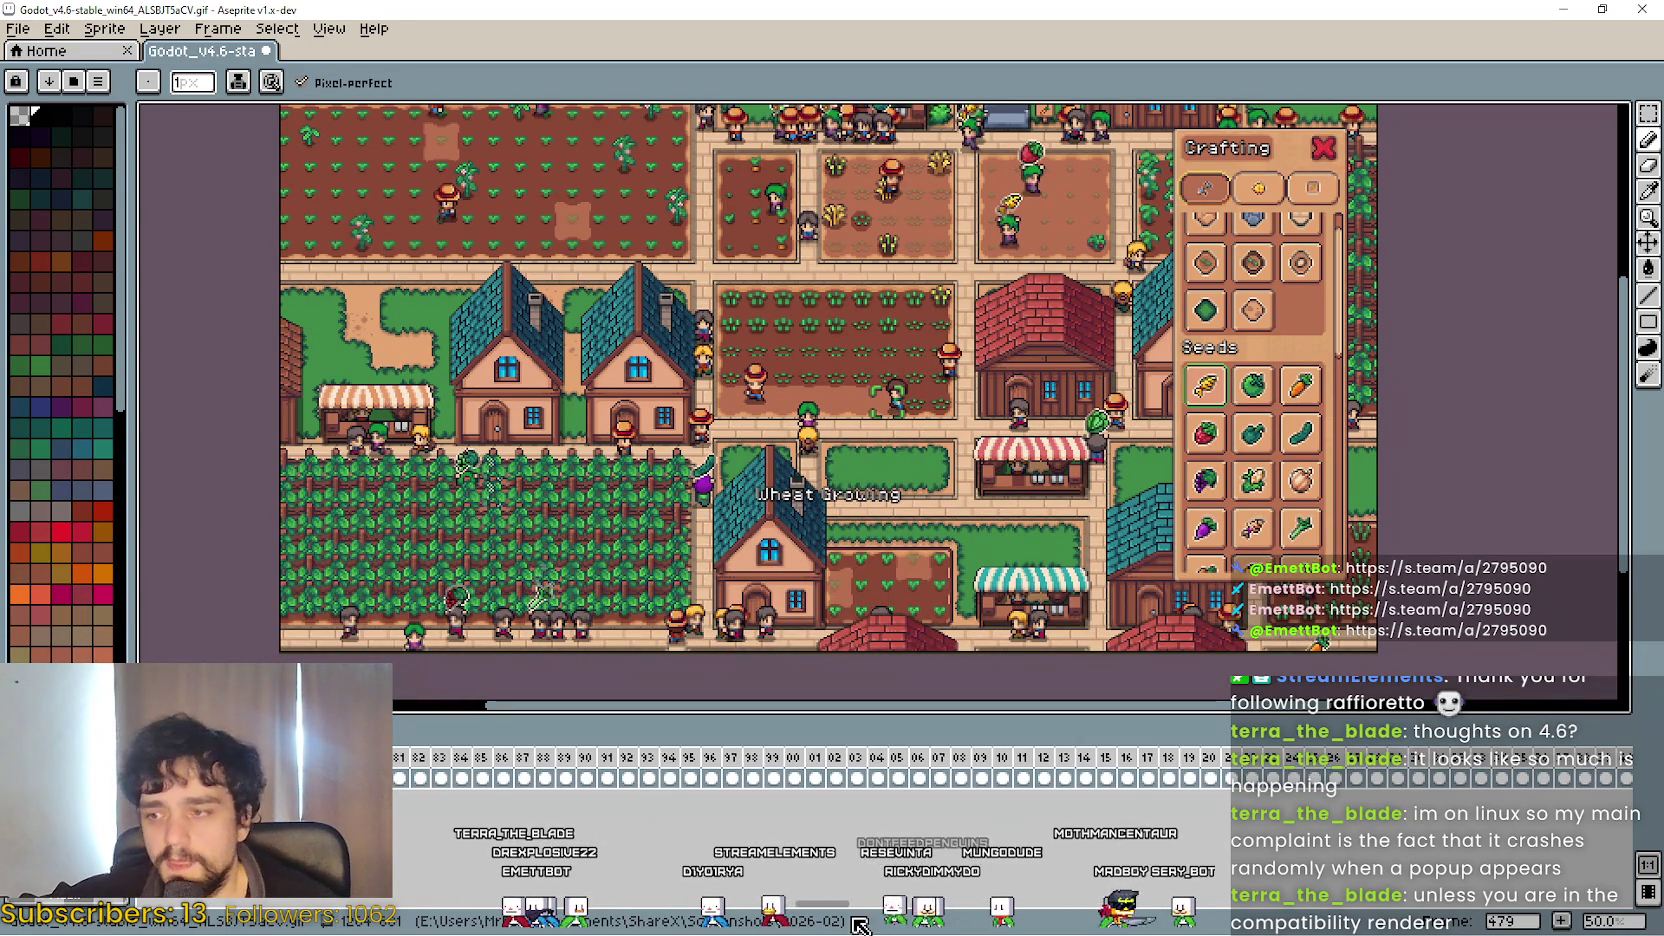
Compare frames 477–481, then select frames 481 through 511.
scroll(714, 757, left, 5)
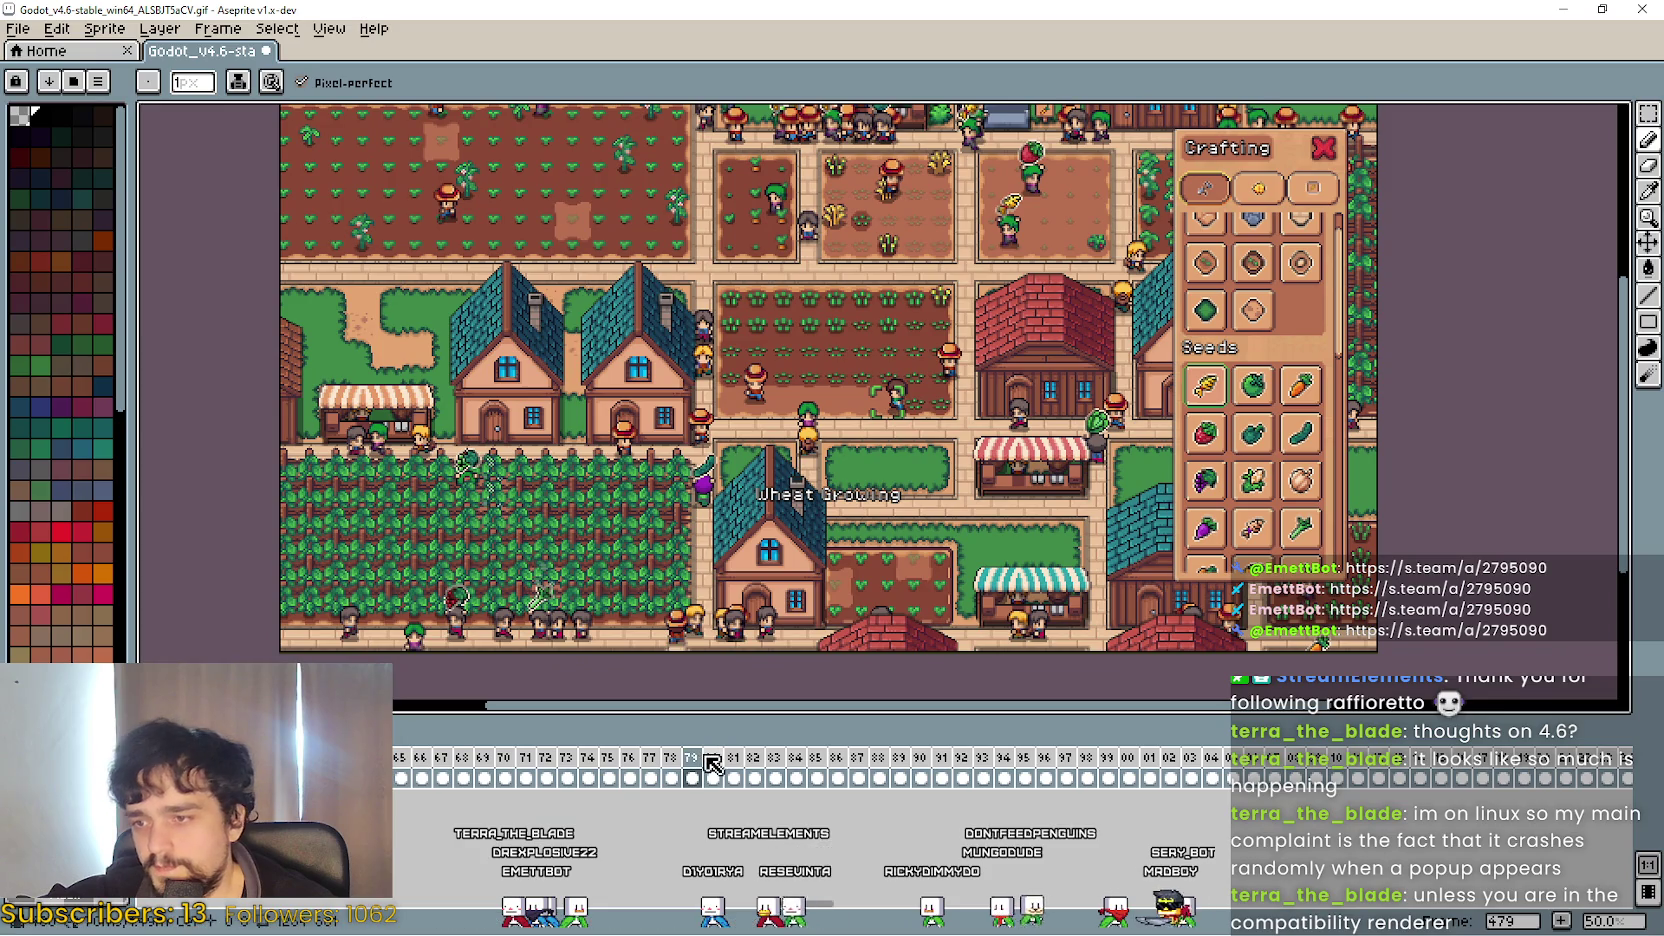
click(712, 760)
key(Left)
key(Right)
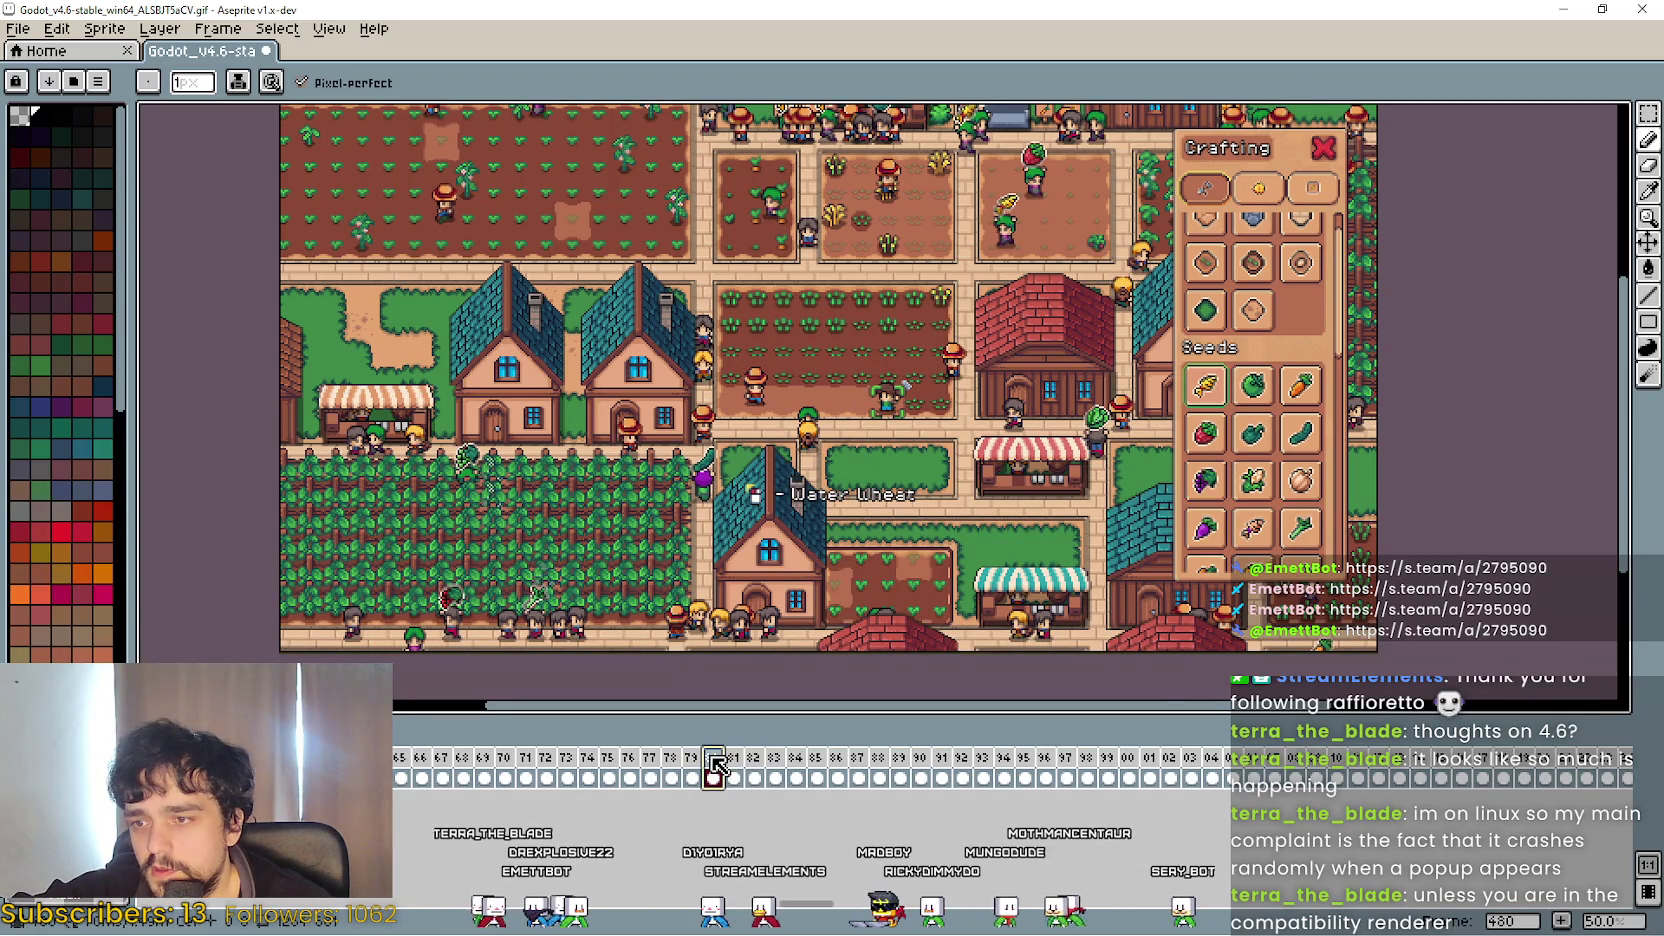
key(Left)
key(Left)
key(Left)
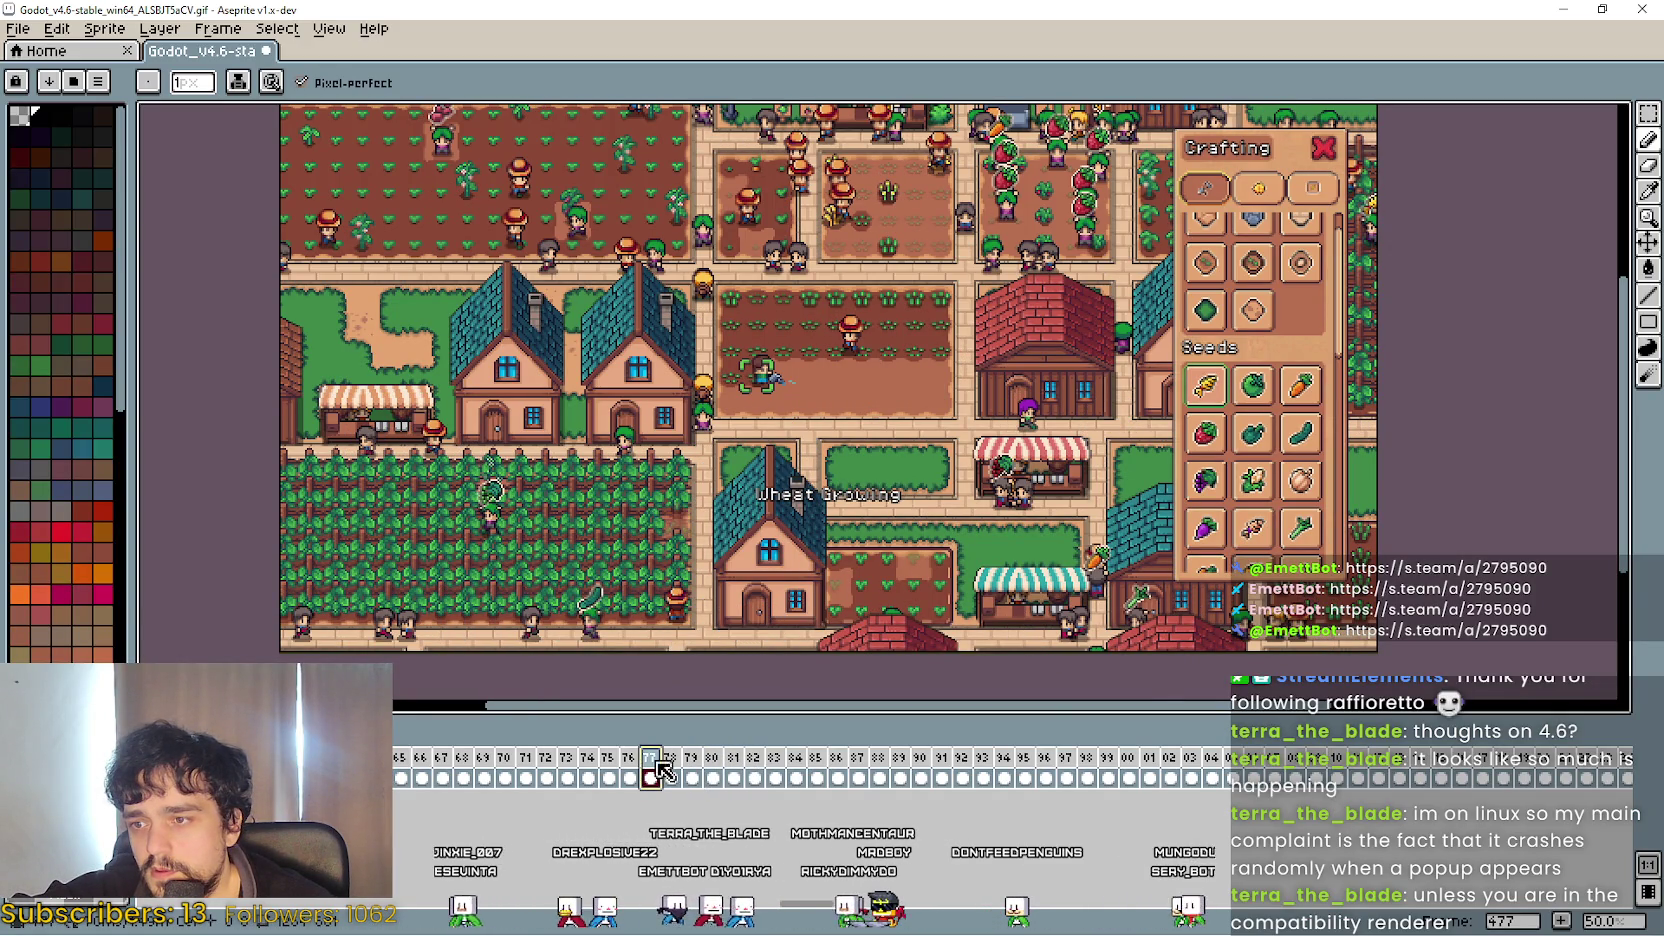
key(Right)
key(Right)
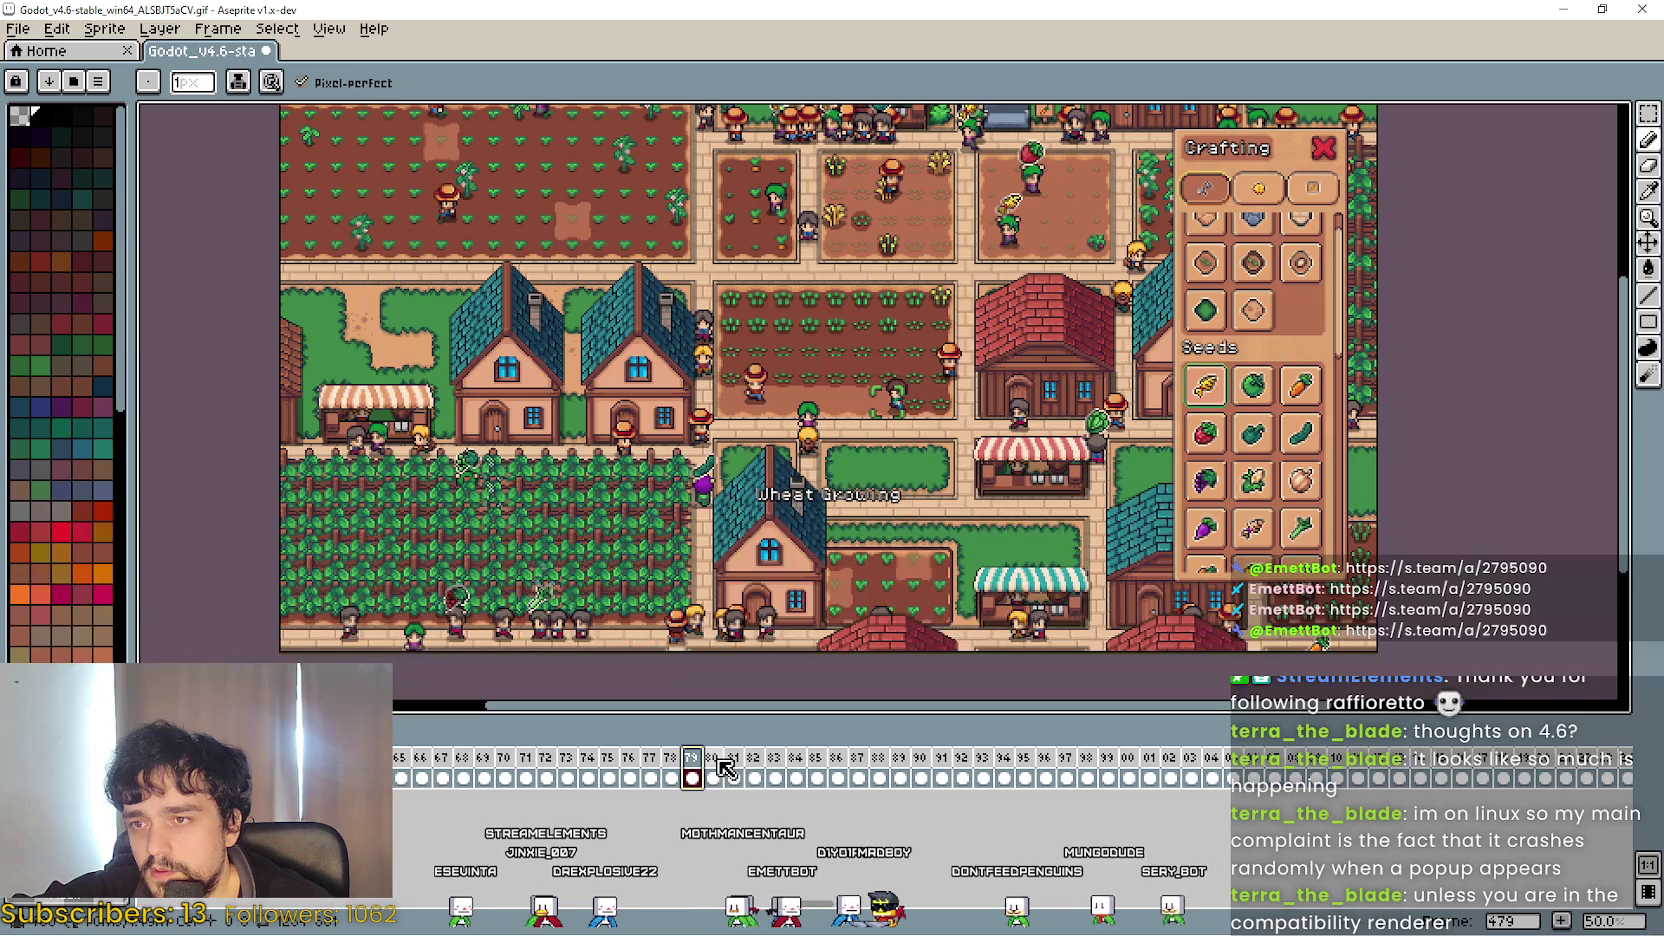
click(737, 762)
mouse_move(735, 770)
mouse_down()
mouse_move(1625, 767)
mouse_move(1532, 762)
mouse_up()
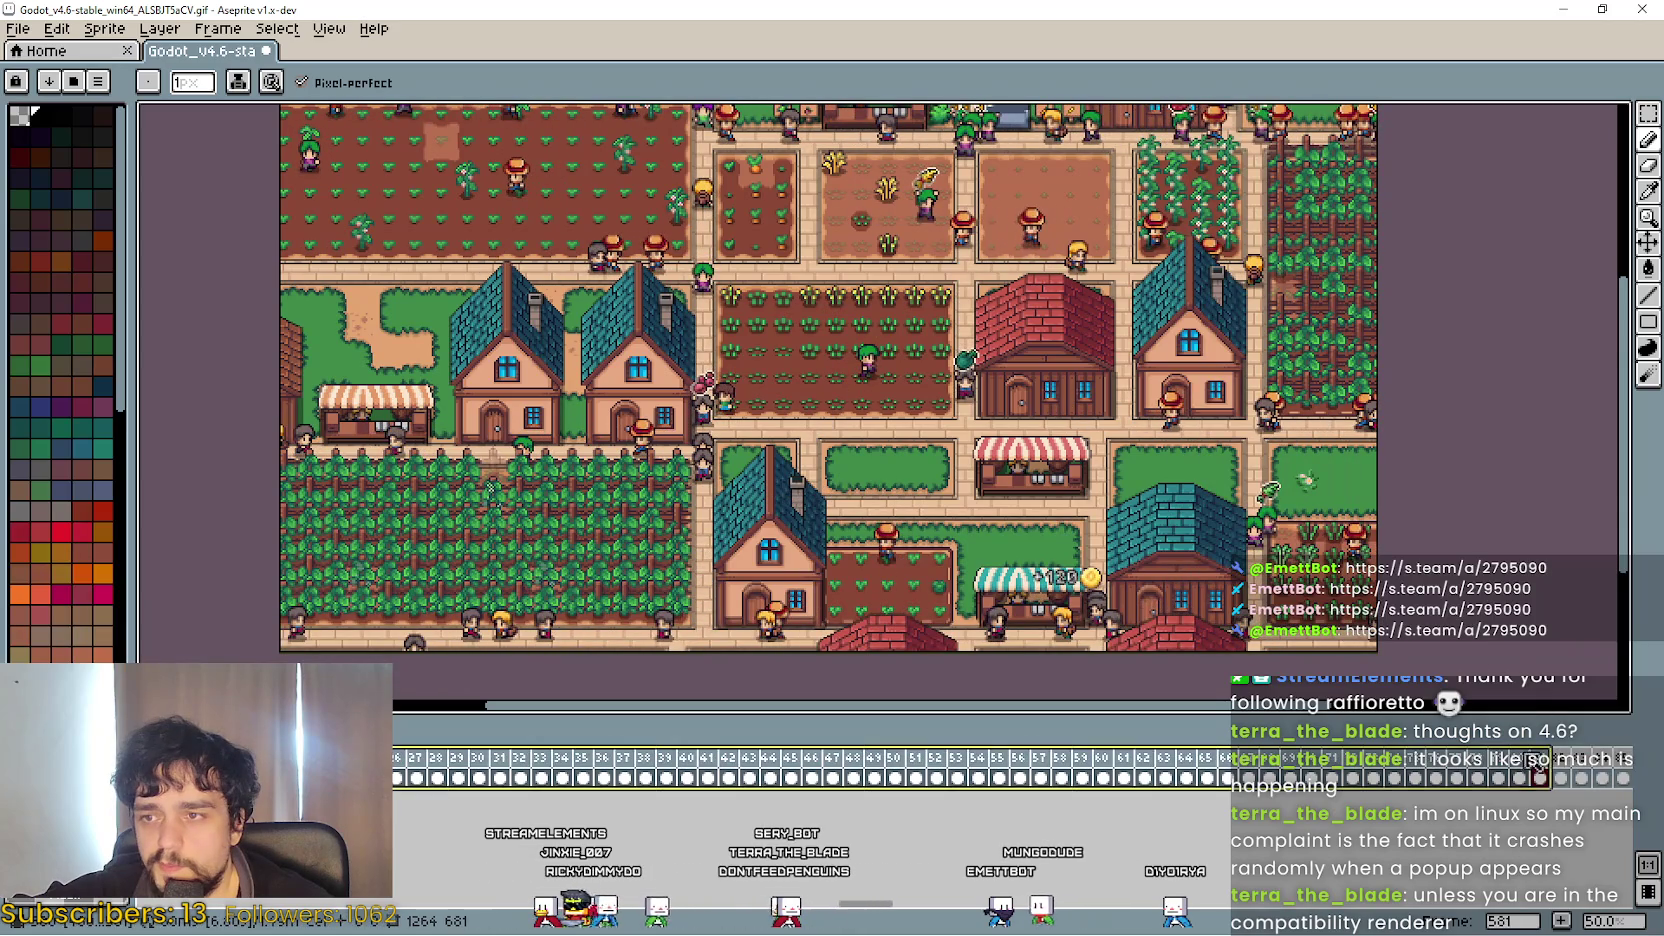
Step back from frame 578 to 566, then select frames 569 through 581.
mouse_move(1572, 771)
mouse_down()
mouse_move(1590, 772)
mouse_move(1333, 763)
mouse_up()
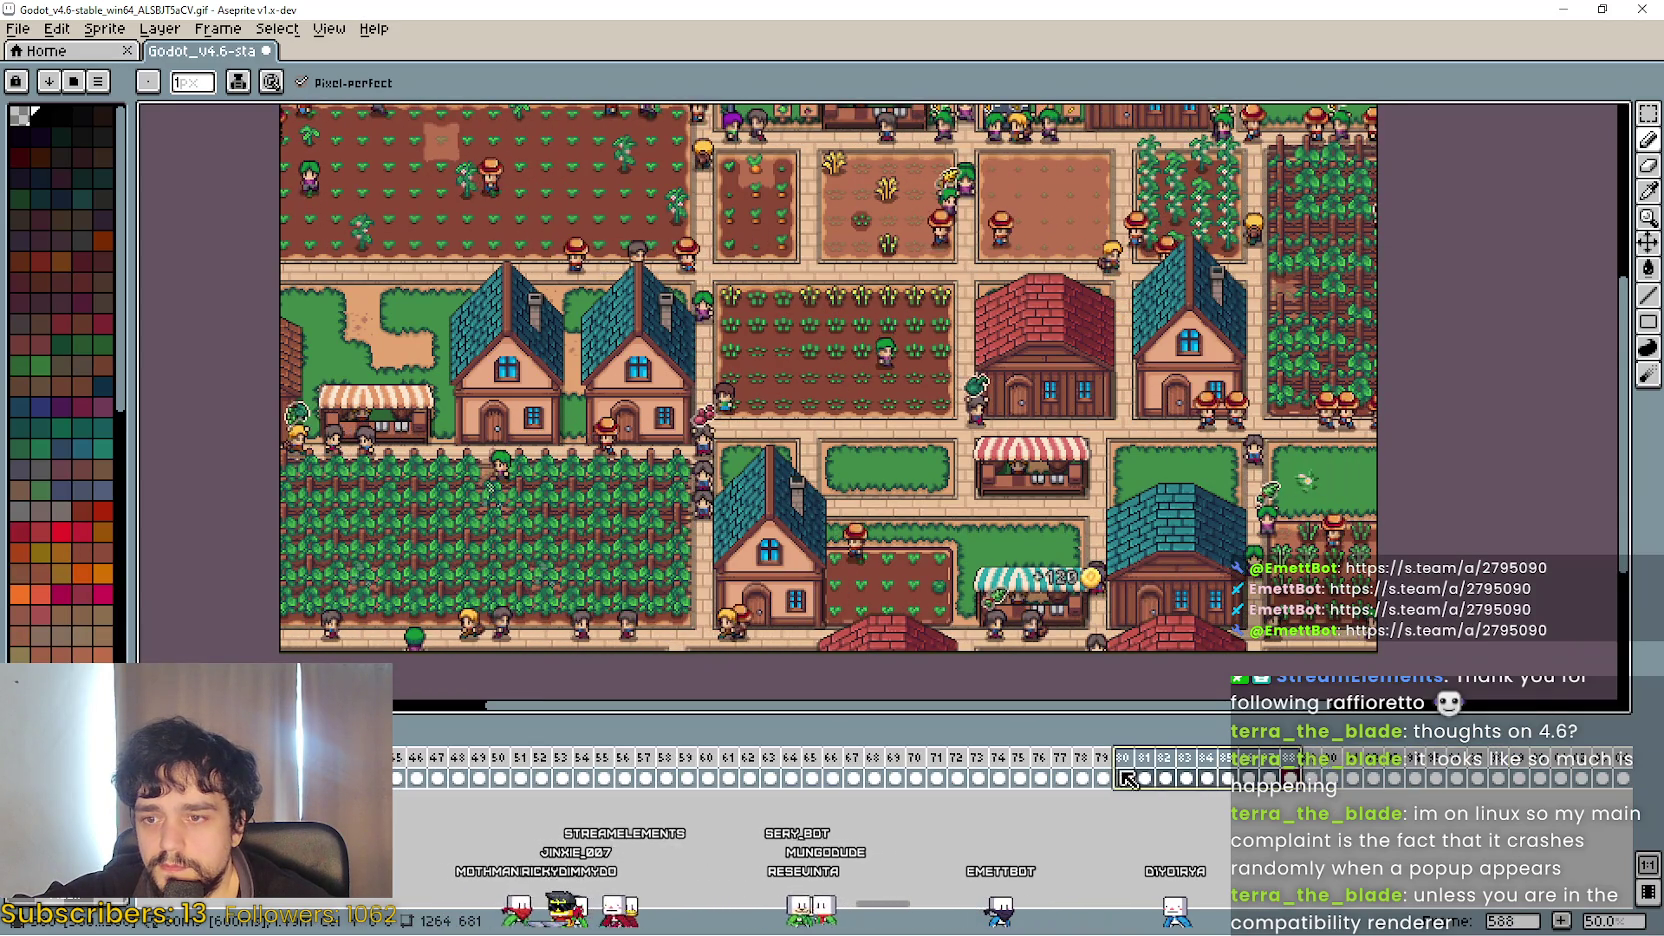
click(1068, 763)
click(1022, 762)
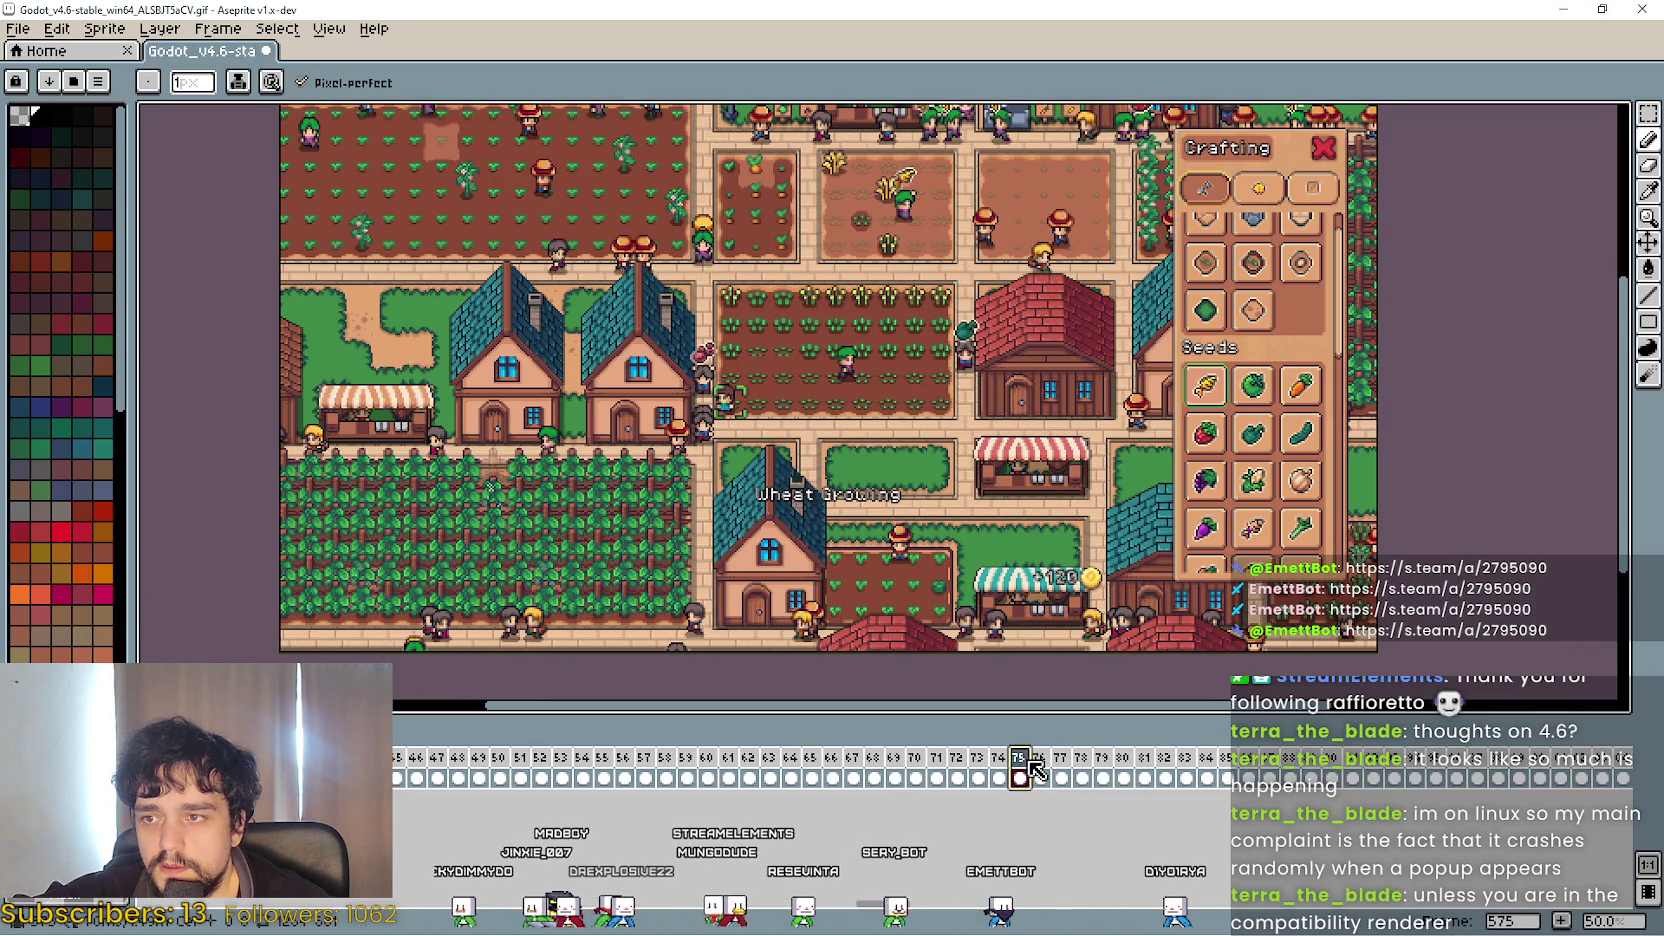
click(977, 763)
click(956, 763)
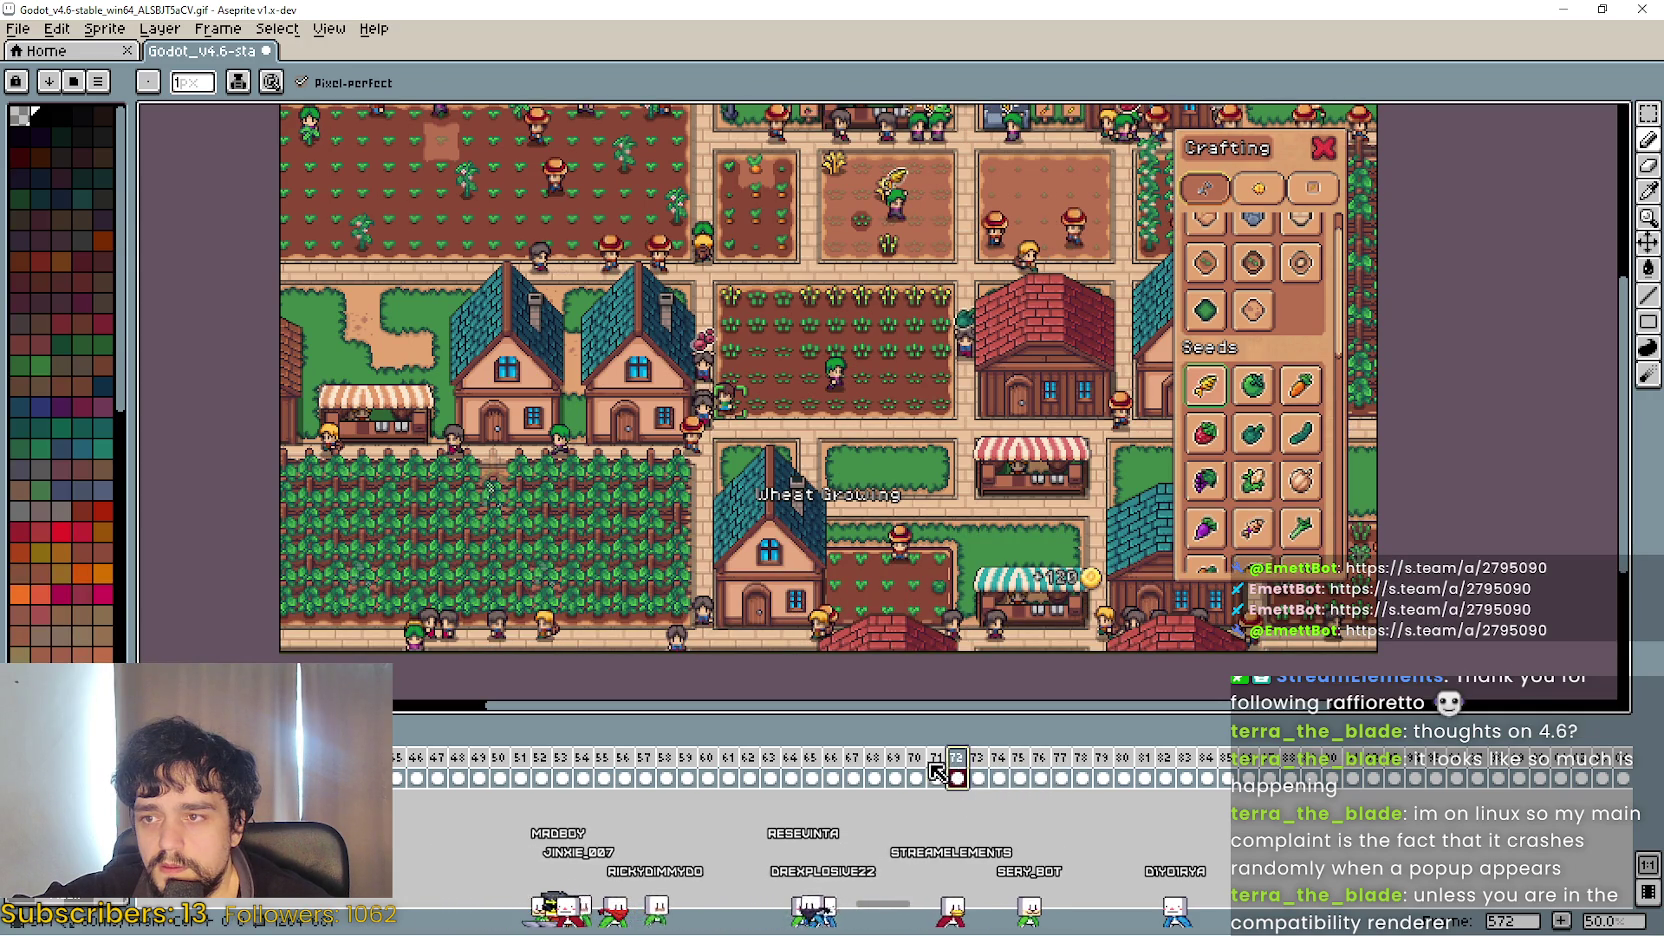
click(935, 770)
click(914, 770)
click(893, 770)
click(873, 770)
click(854, 770)
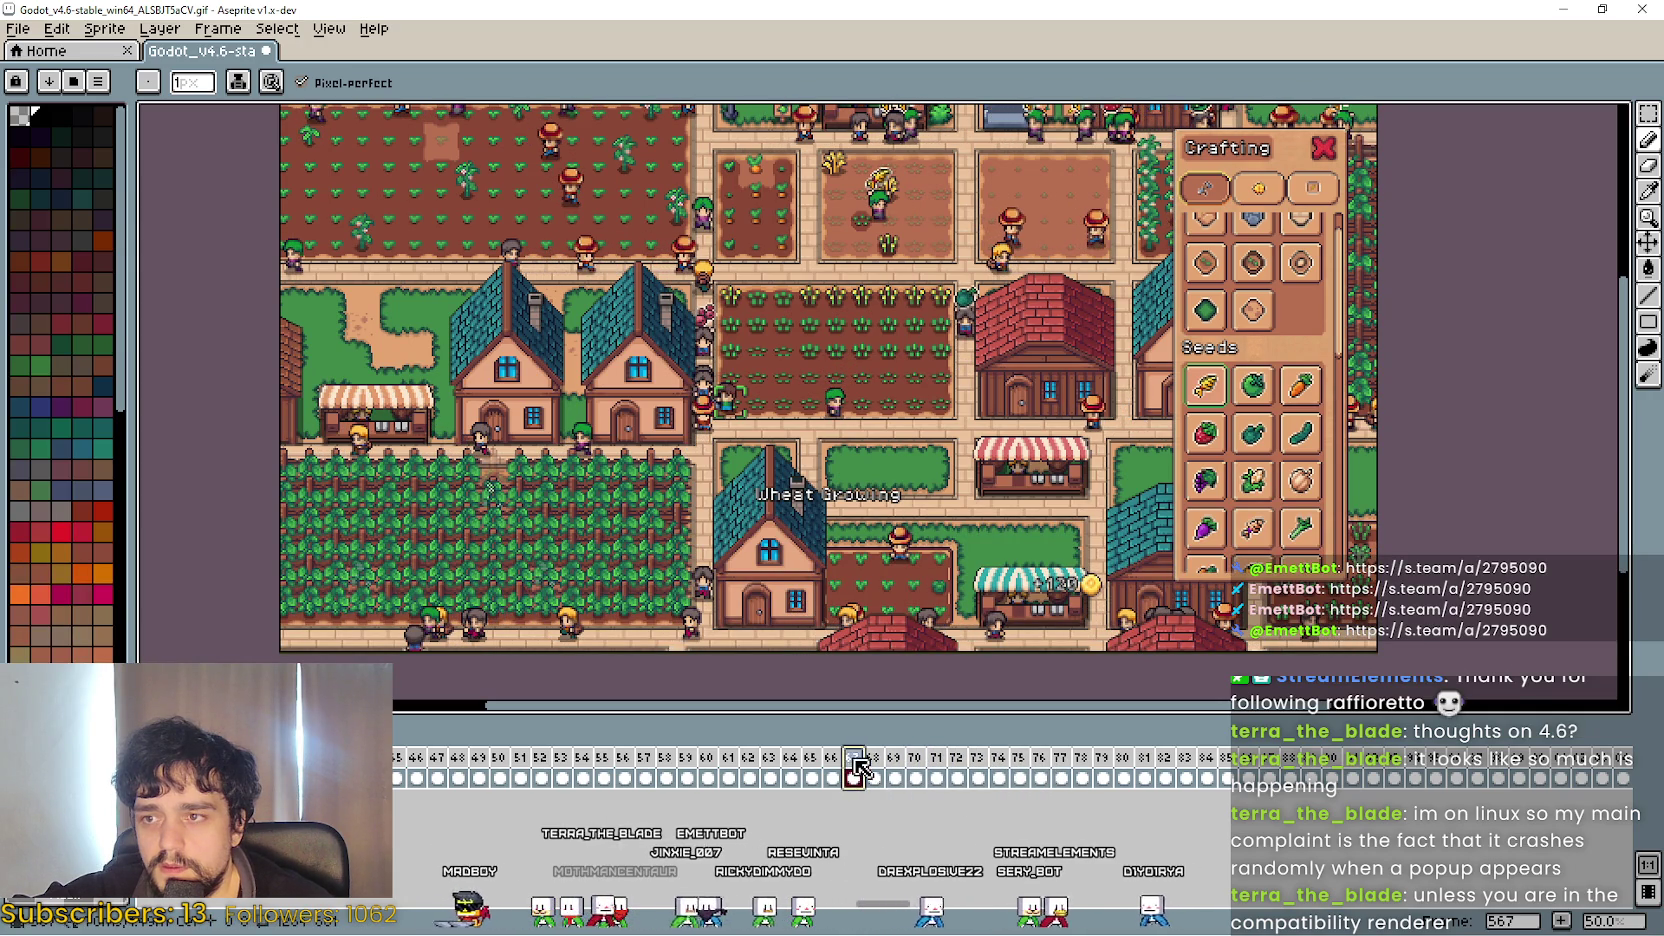
key(Left)
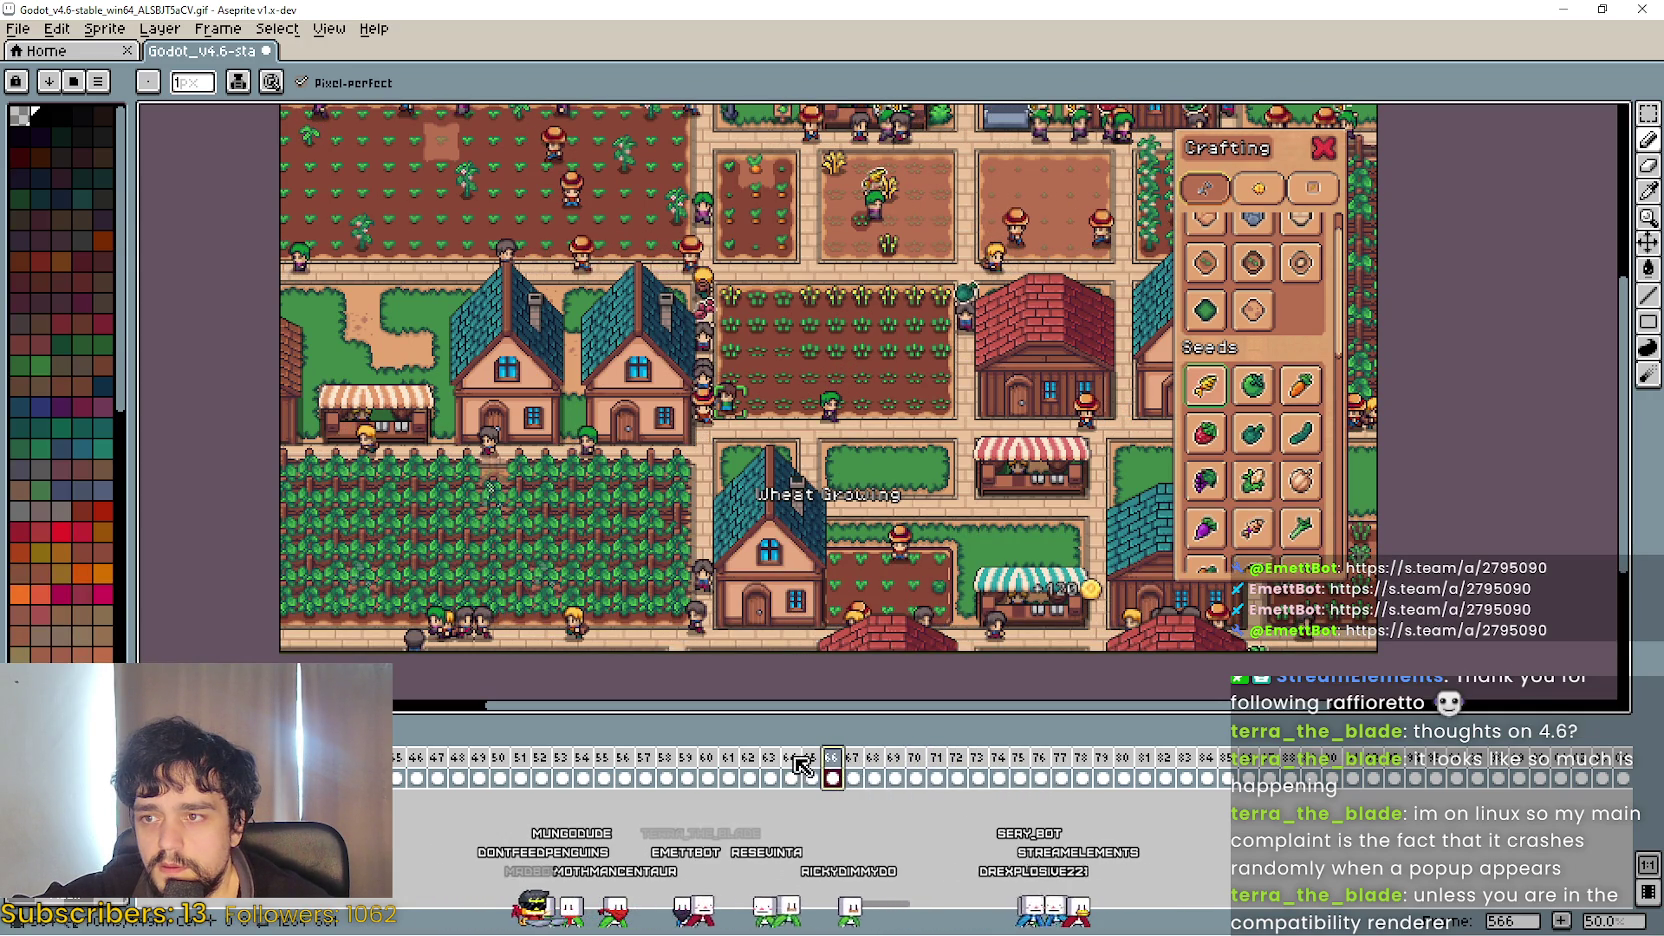
click(852, 770)
click(873, 770)
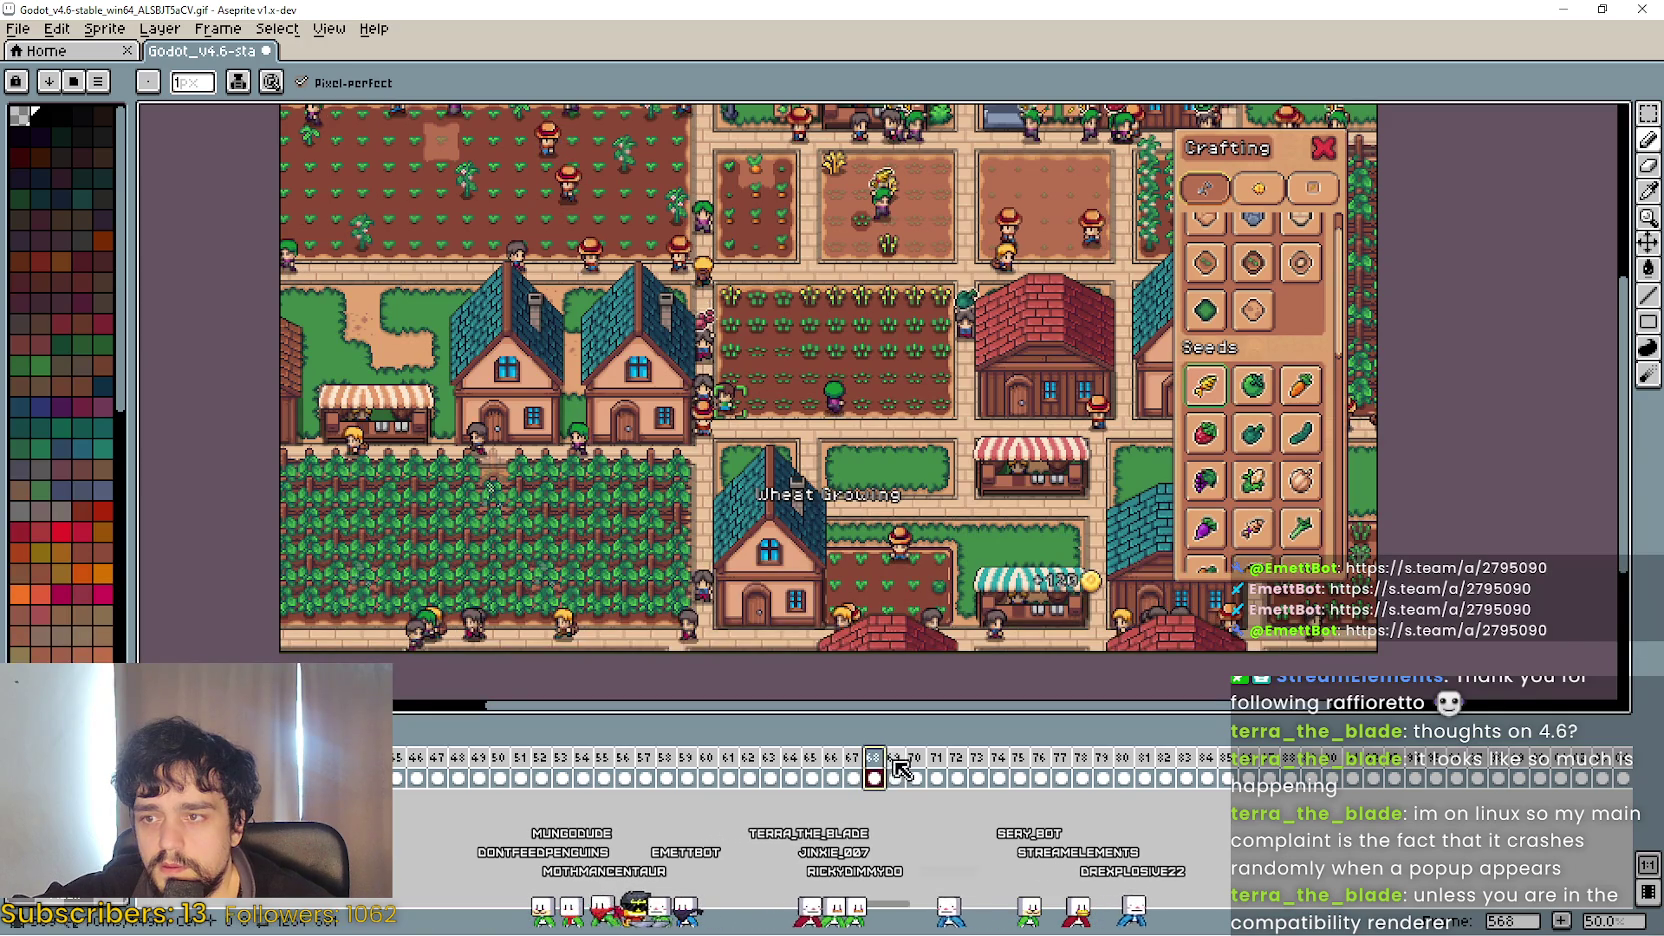
mouse_move(893, 770)
mouse_down()
mouse_move(1555, 778)
mouse_move(1657, 762)
mouse_move(1541, 770)
mouse_up()
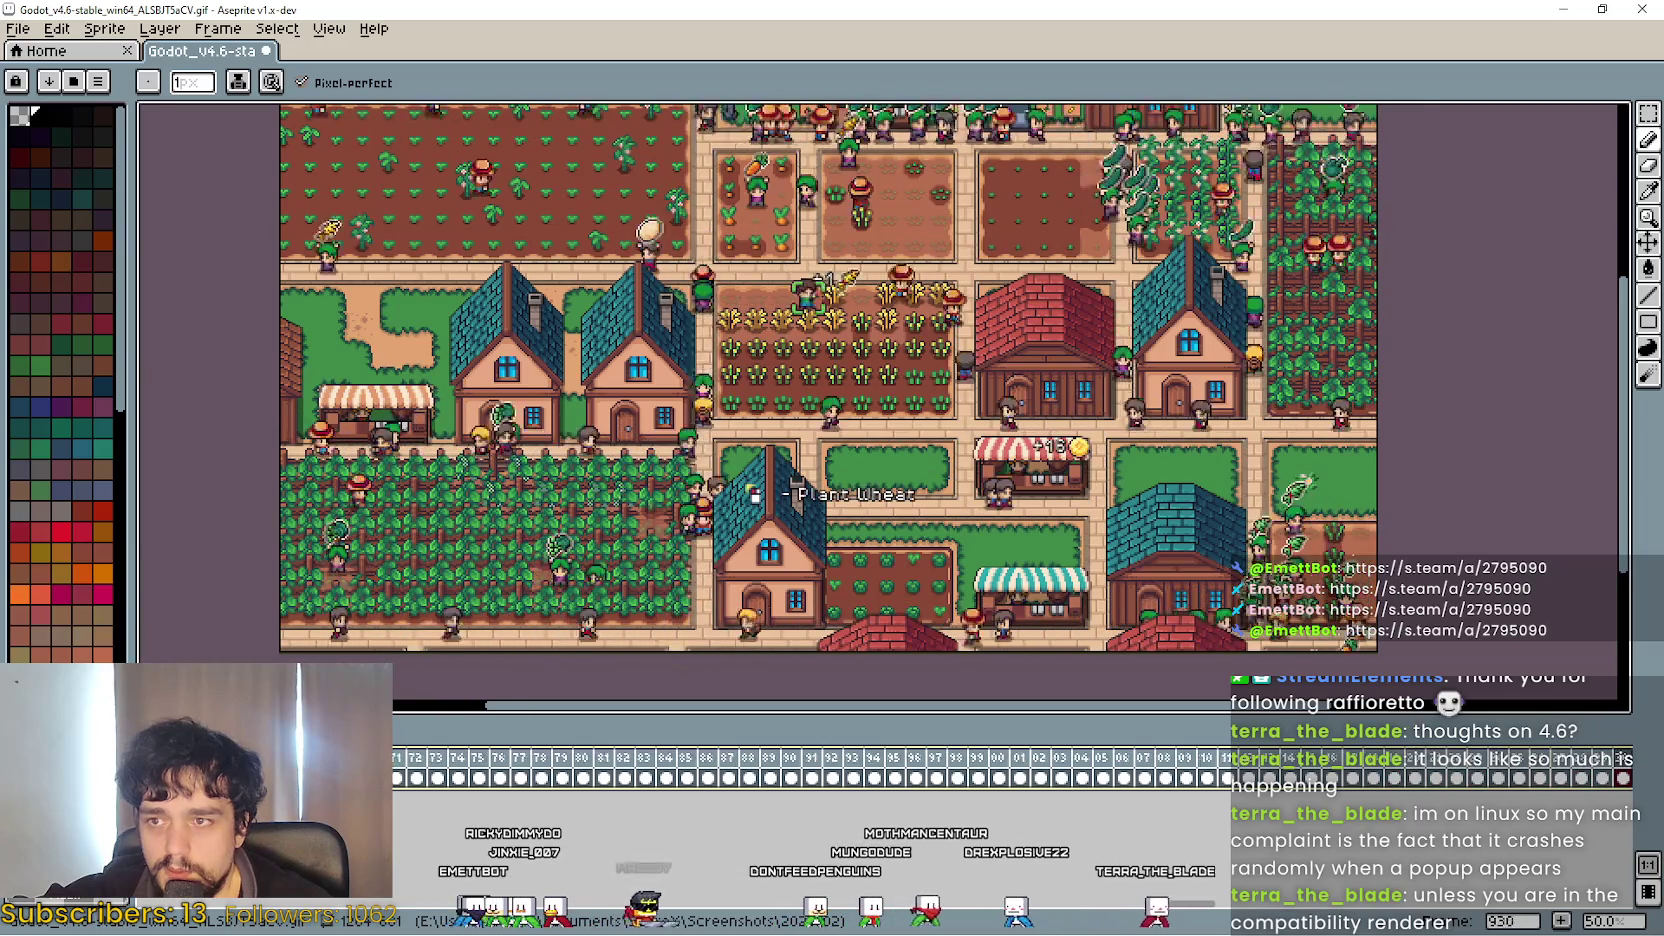
Stop playback near frame 911, scrub back, and select frames 569 through 577.
click(866, 757)
mouse_move(866, 757)
mouse_down()
mouse_move(576, 754)
mouse_move(458, 777)
mouse_move(484, 781)
mouse_up()
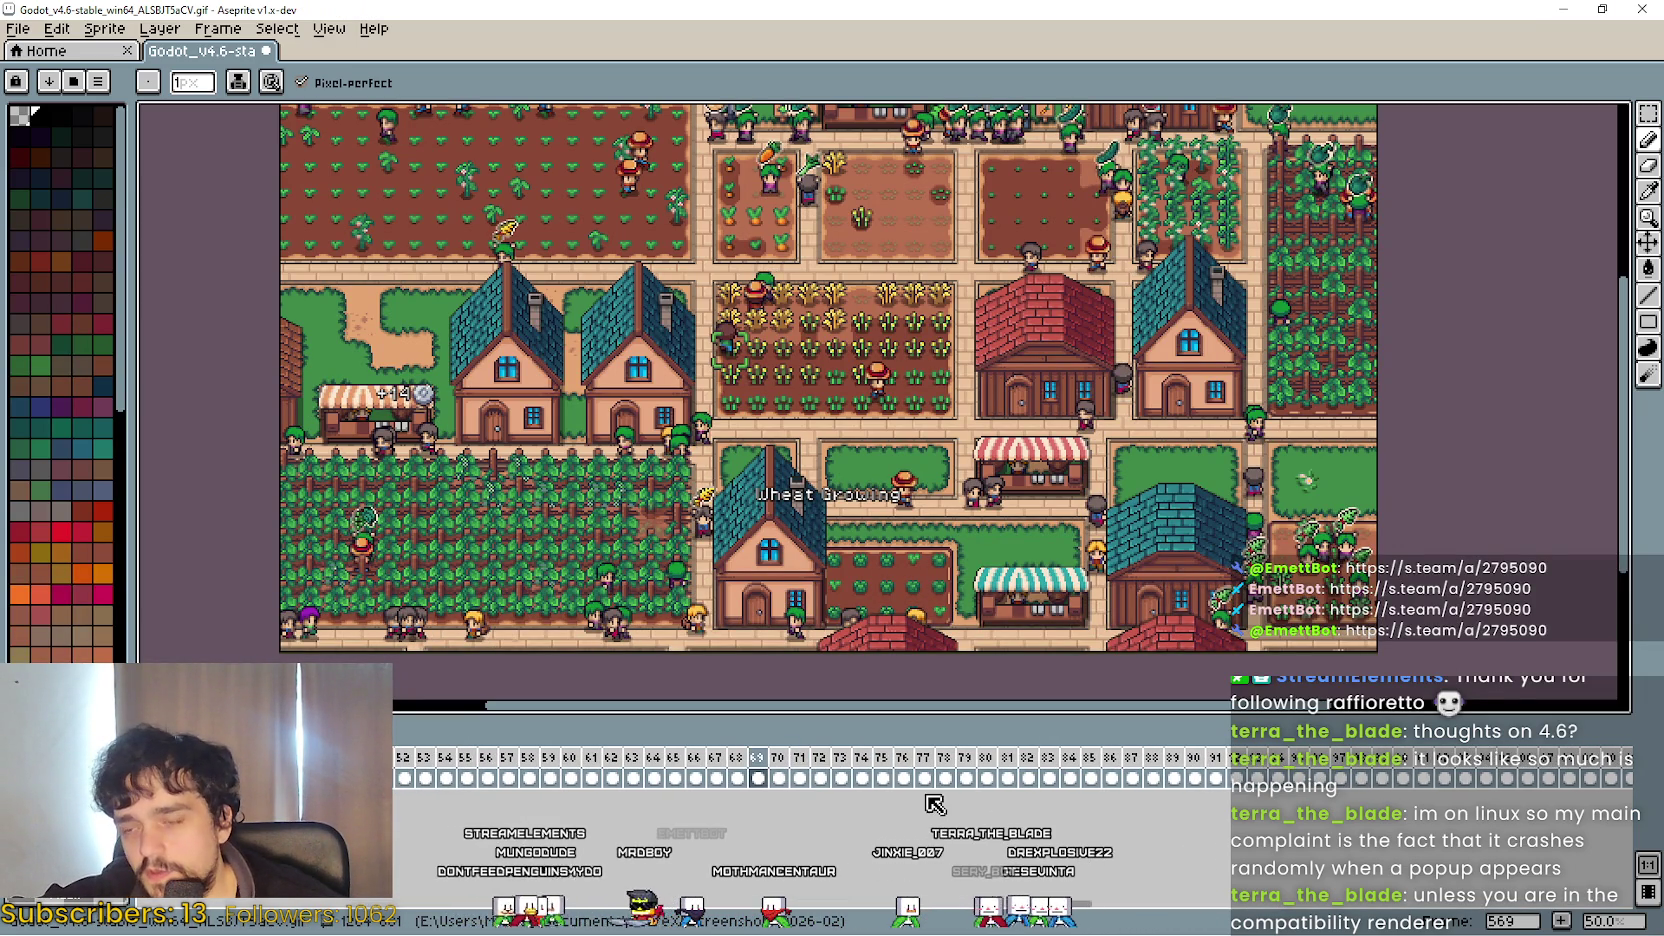
click(761, 757)
click(781, 760)
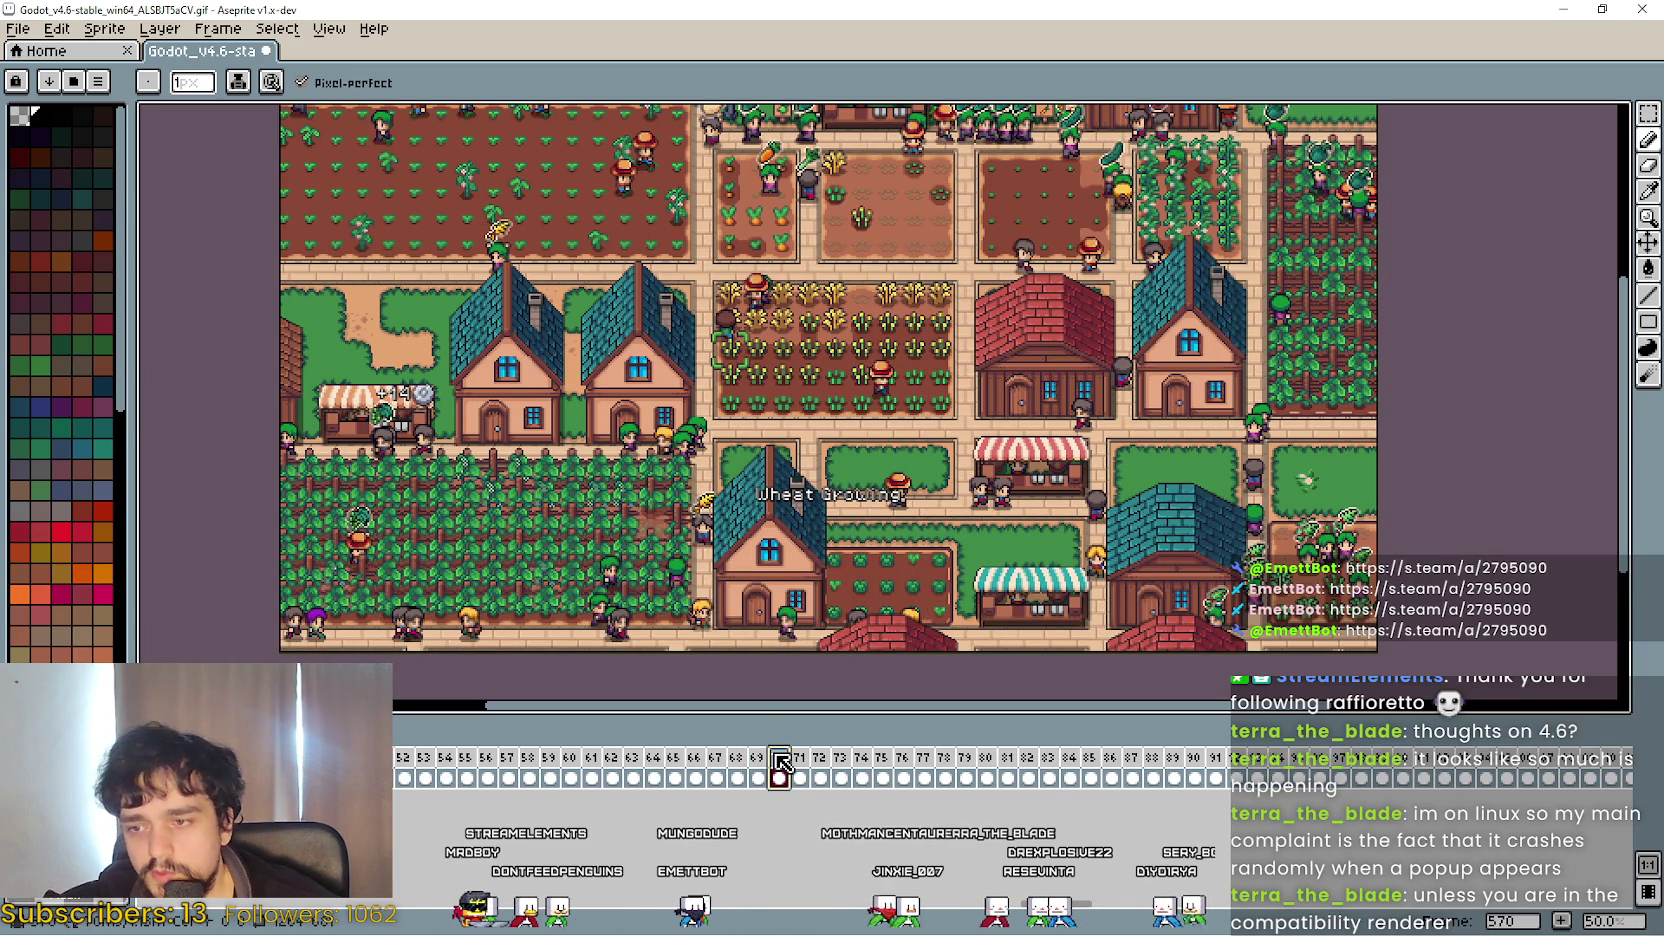
mouse_move(763, 766)
mouse_down()
mouse_move(1197, 752)
mouse_move(1640, 765)
mouse_move(1080, 758)
mouse_move(1636, 762)
mouse_move(1524, 742)
mouse_move(1566, 764)
mouse_move(1653, 757)
mouse_move(777, 737)
mouse_move(1620, 766)
mouse_move(1325, 738)
mouse_up()
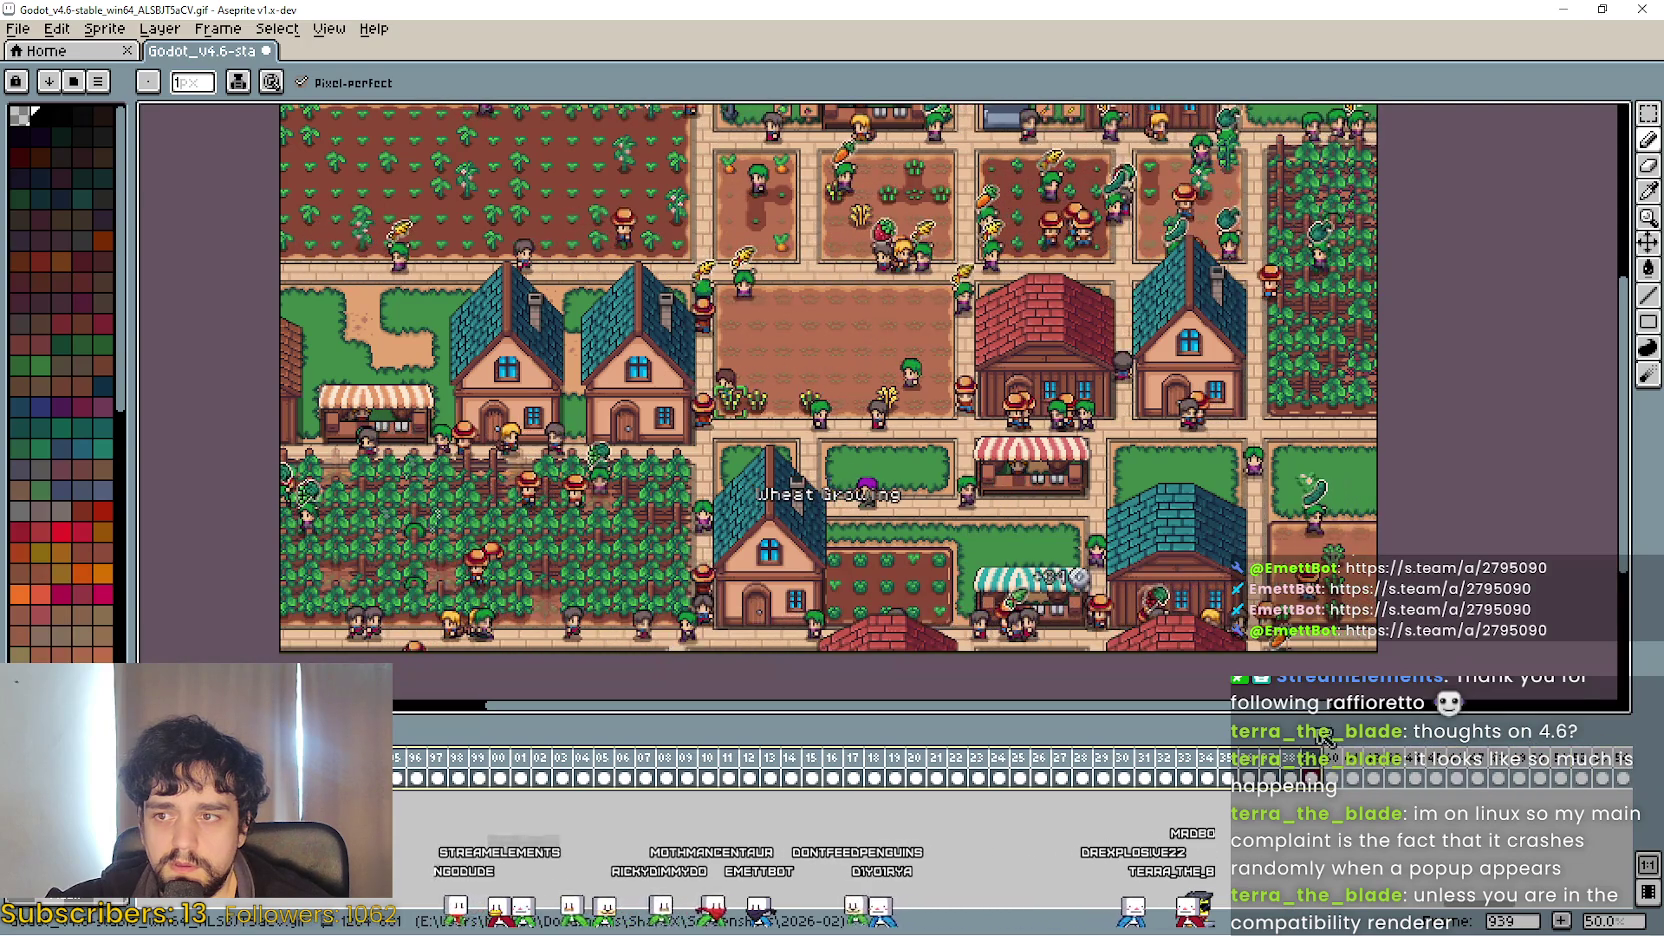
key(Left)
key(Left)
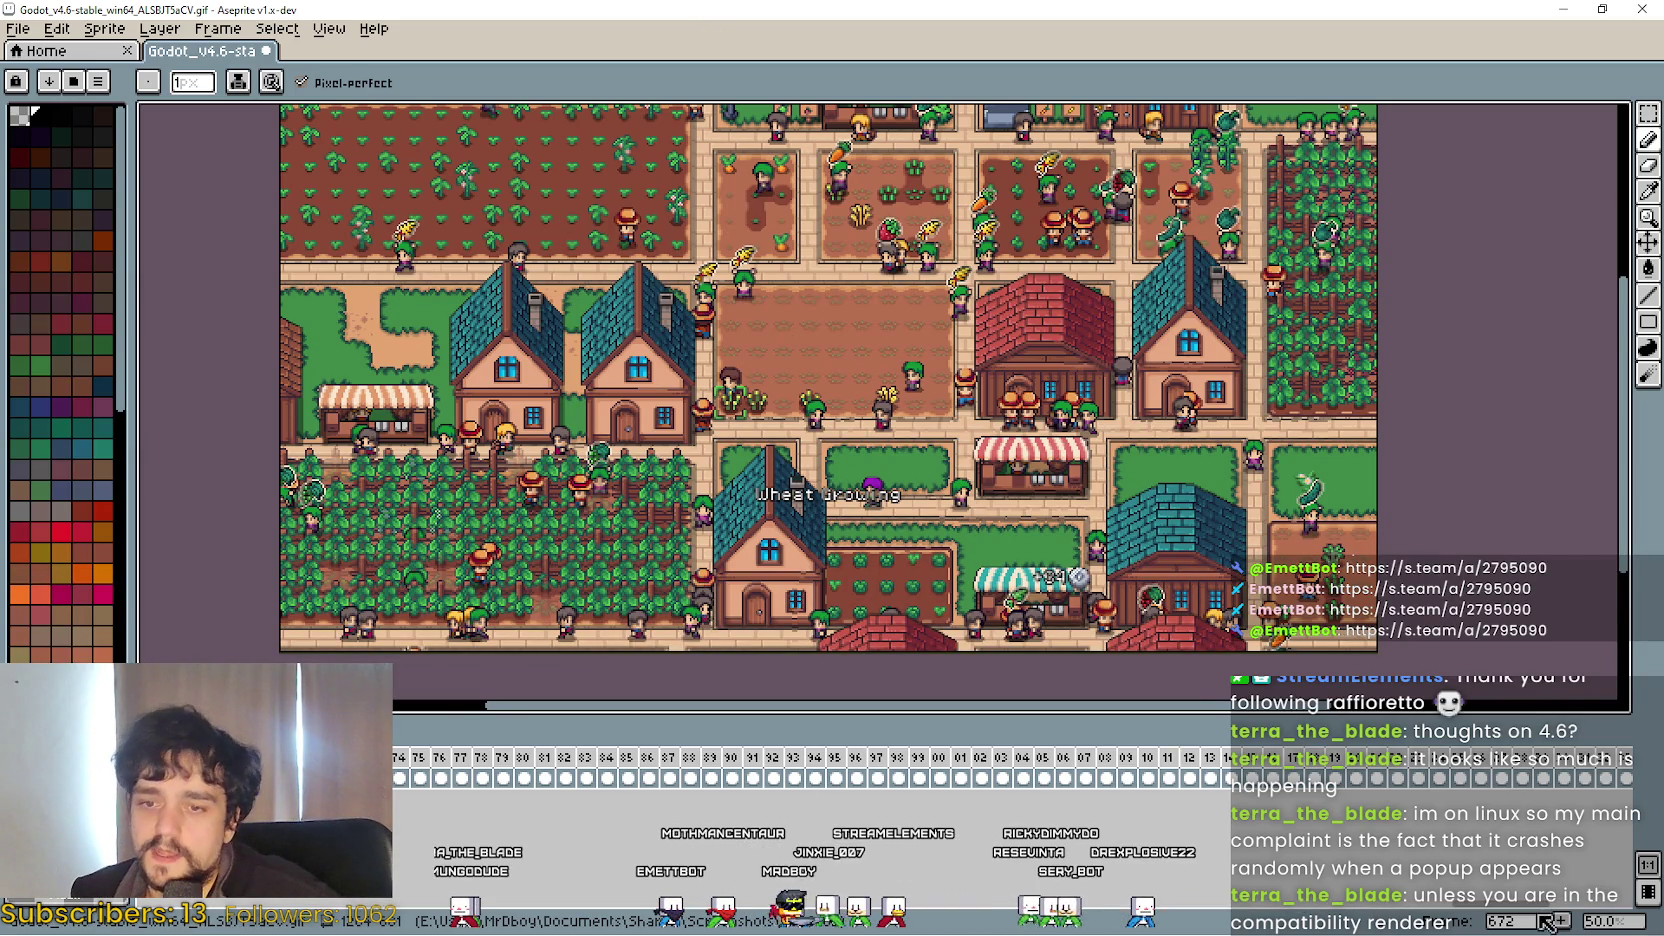
Select and play frames 726–751 as a loop preview, then open the File menu.
click(403, 760)
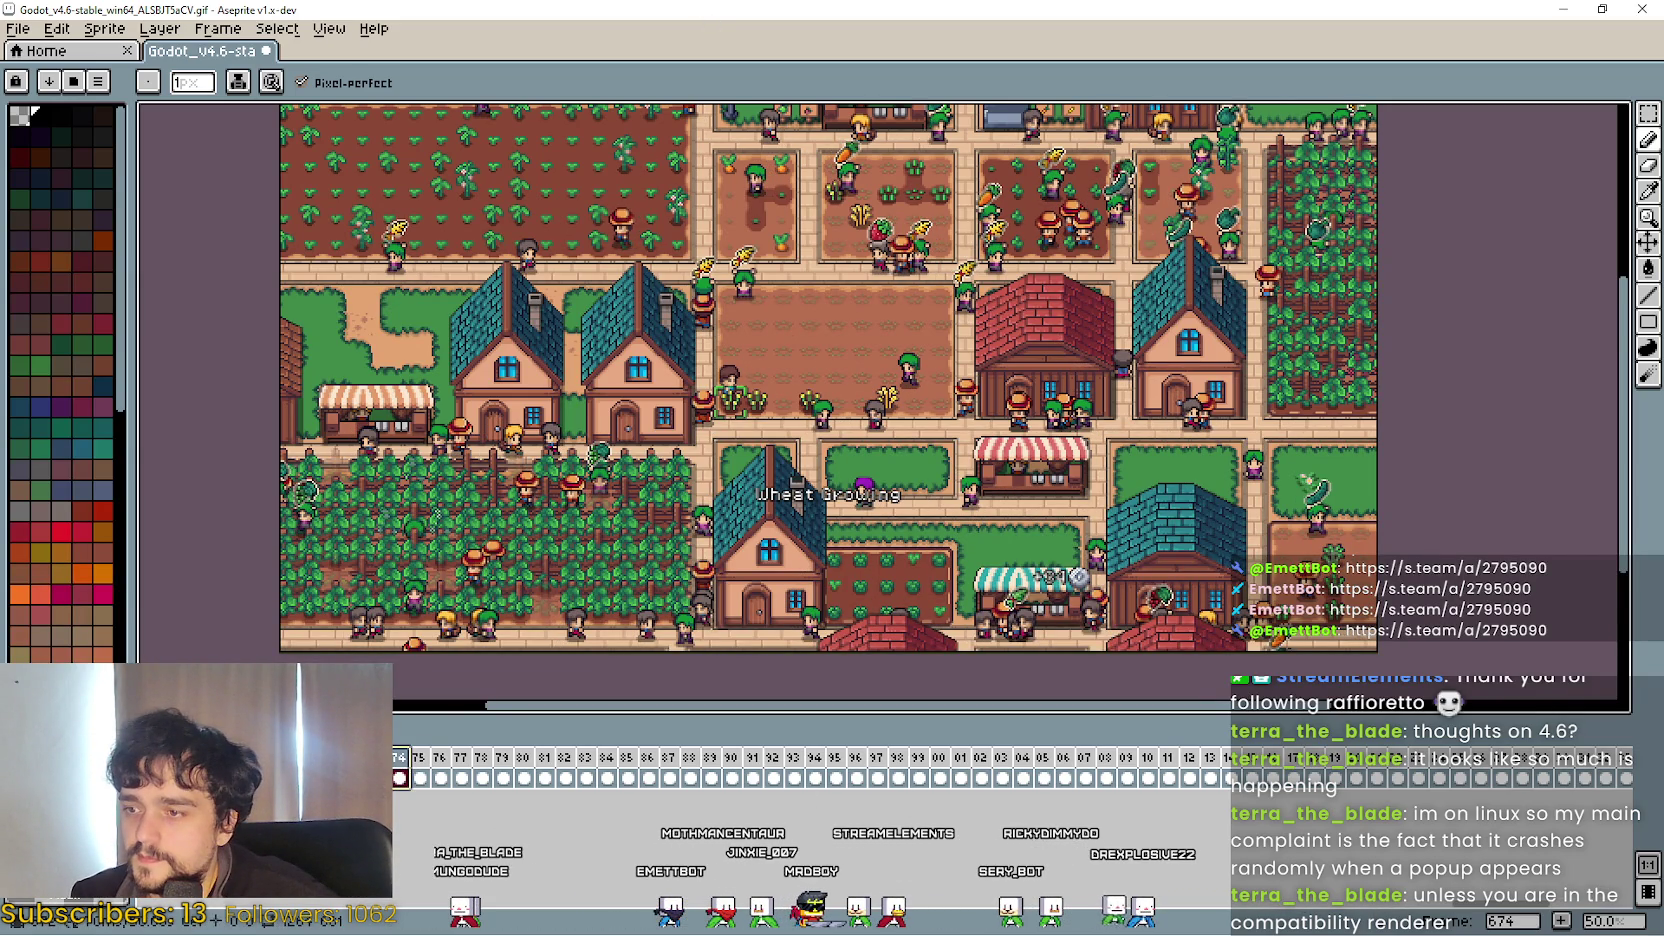
mouse_move(403, 760)
mouse_down()
mouse_move(1029, 756)
mouse_move(1497, 718)
mouse_move(1564, 744)
mouse_move(1545, 753)
mouse_move(1614, 757)
mouse_up()
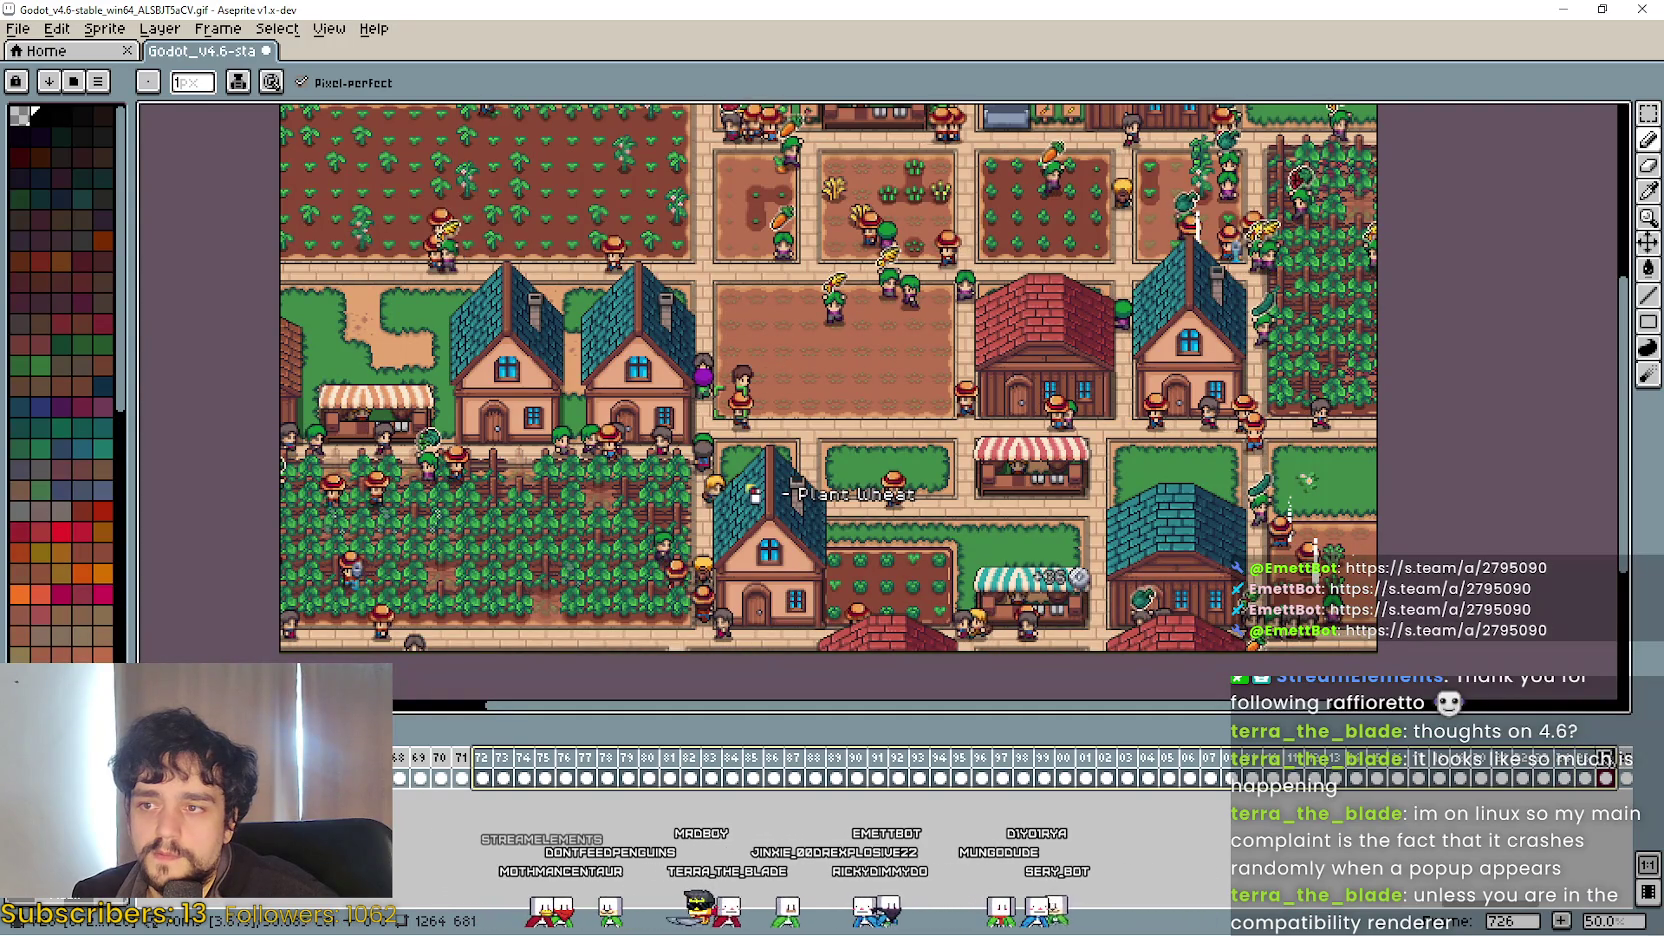
click(1608, 766)
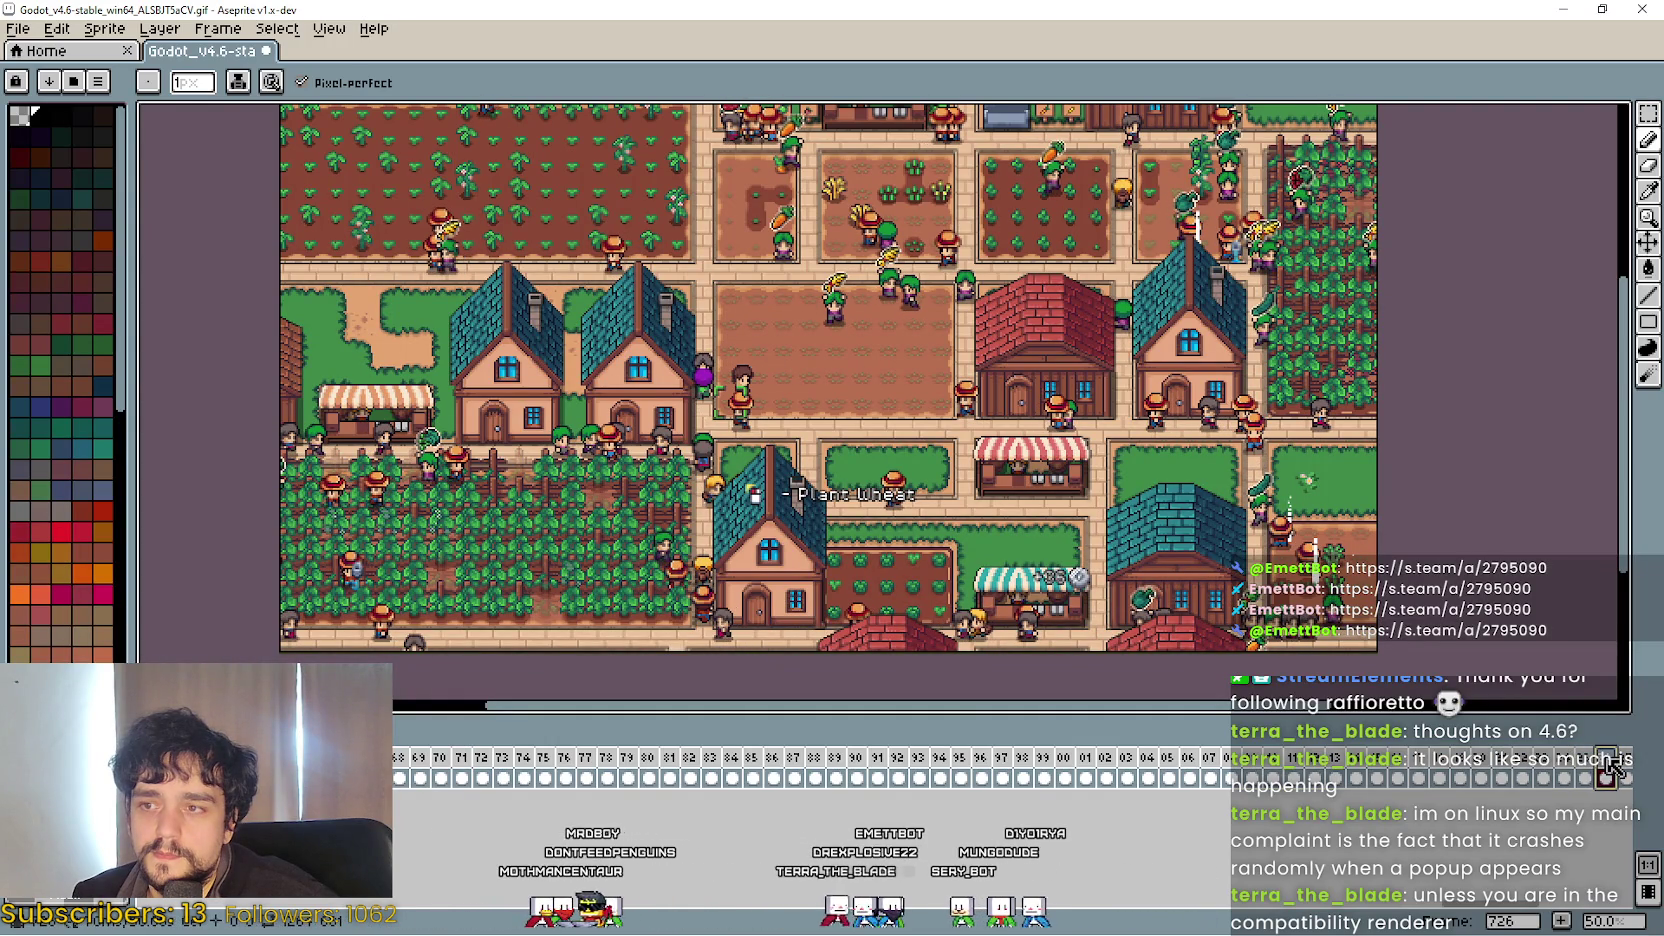
drag(1602, 770, 1625, 770)
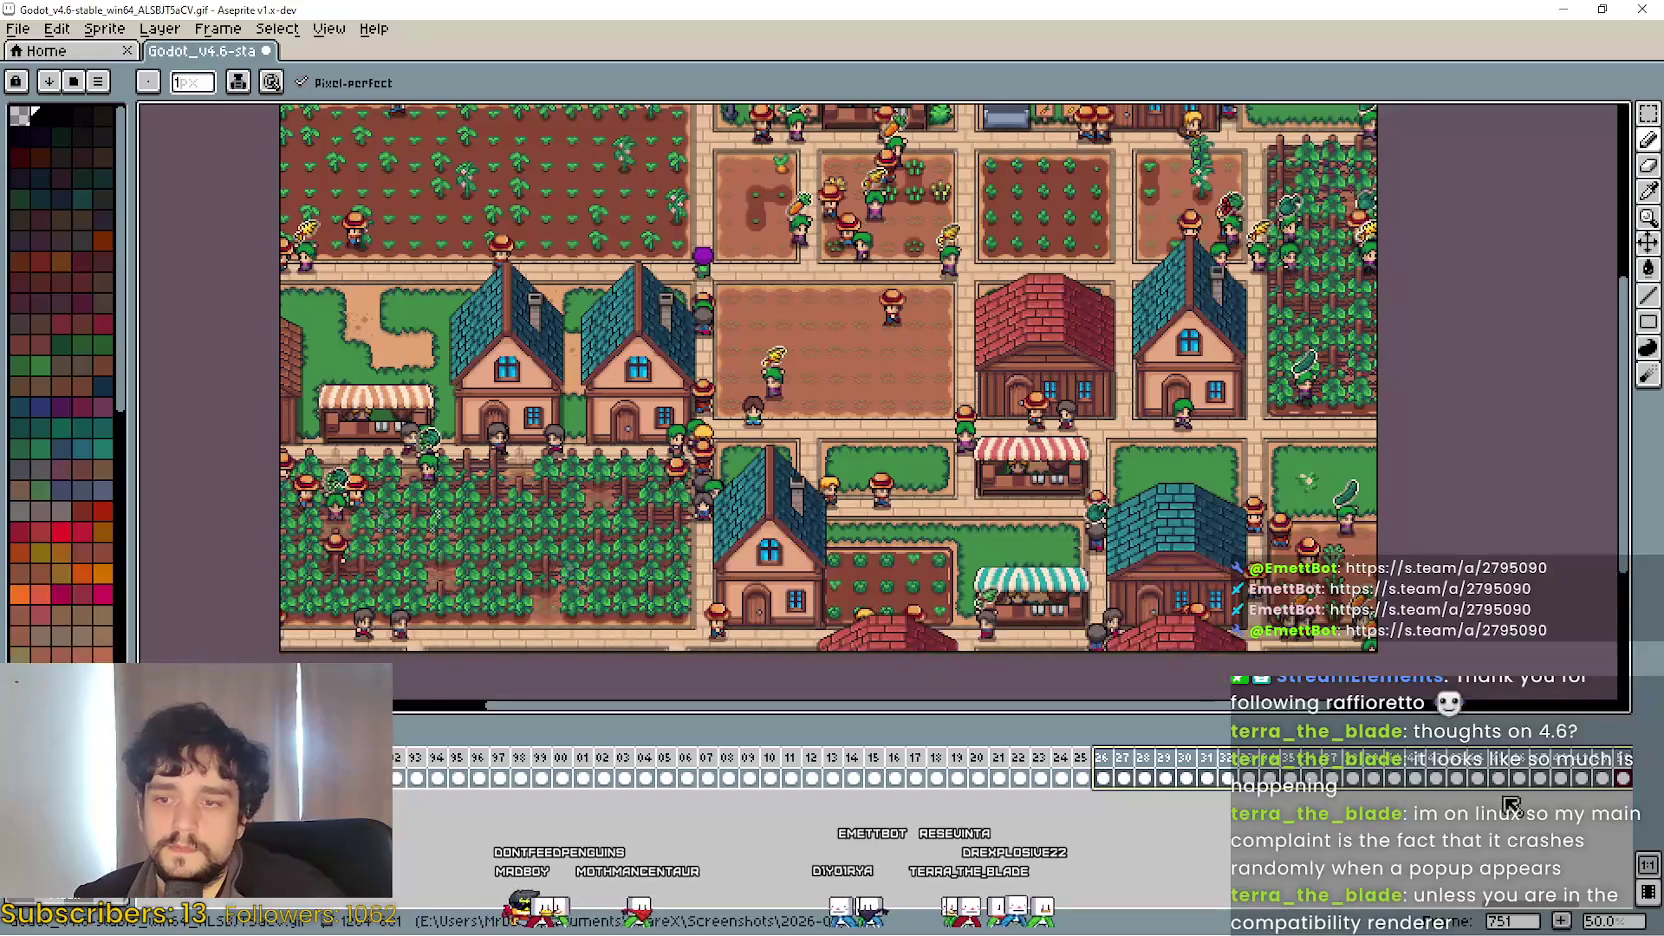
key(Return)
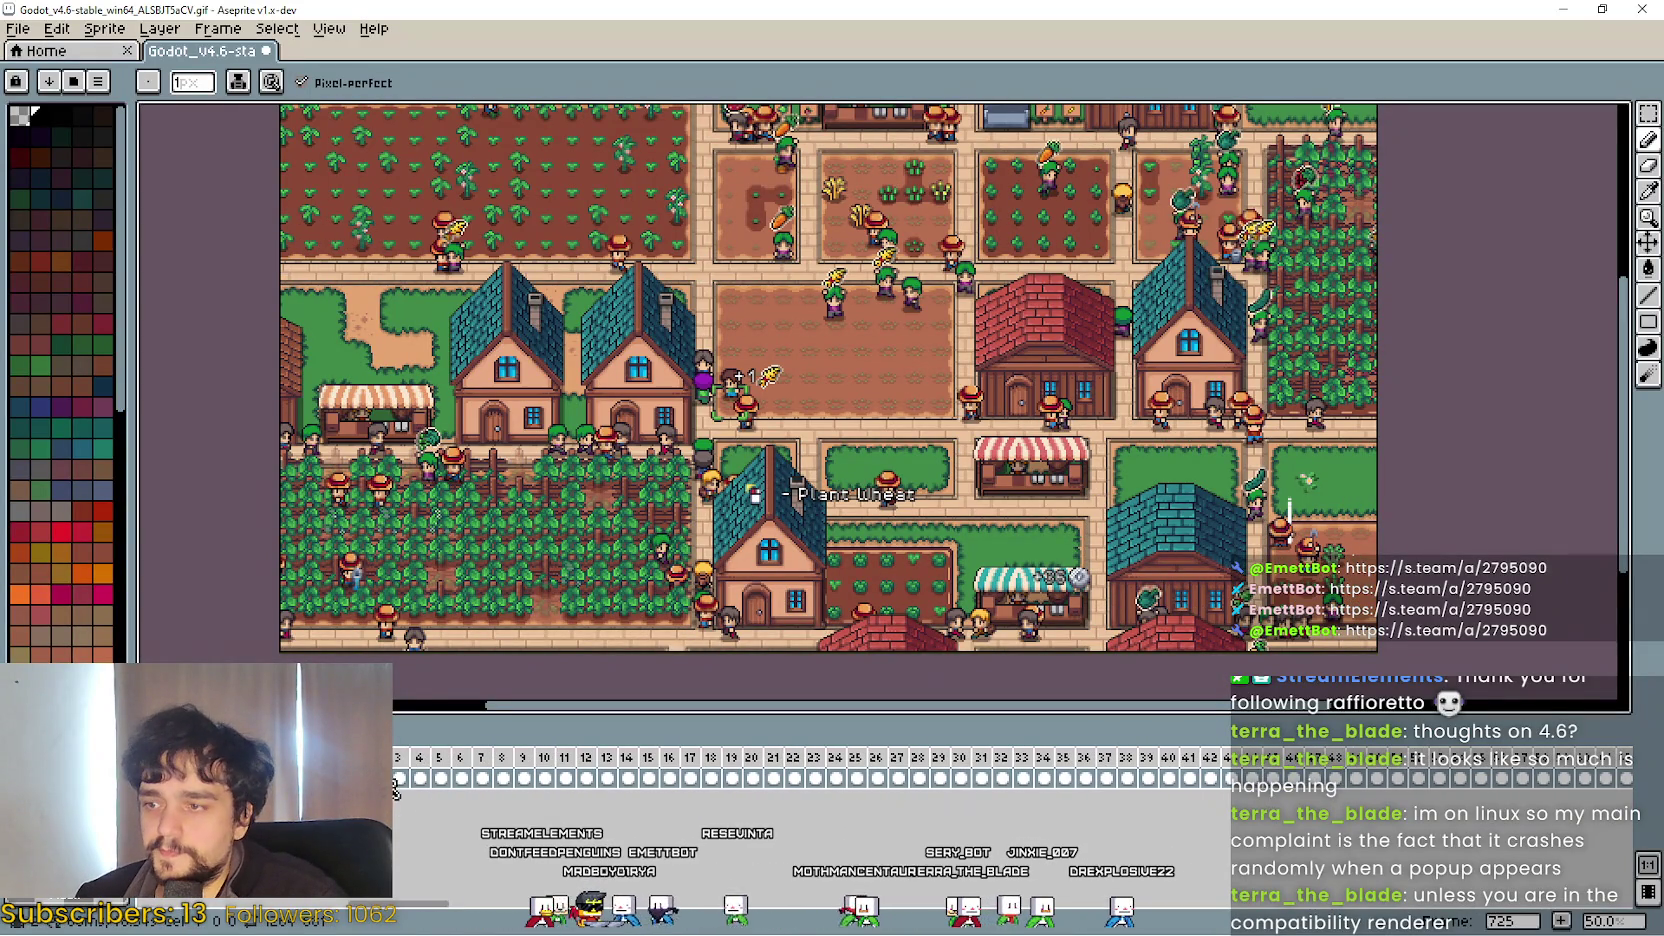
click(18, 31)
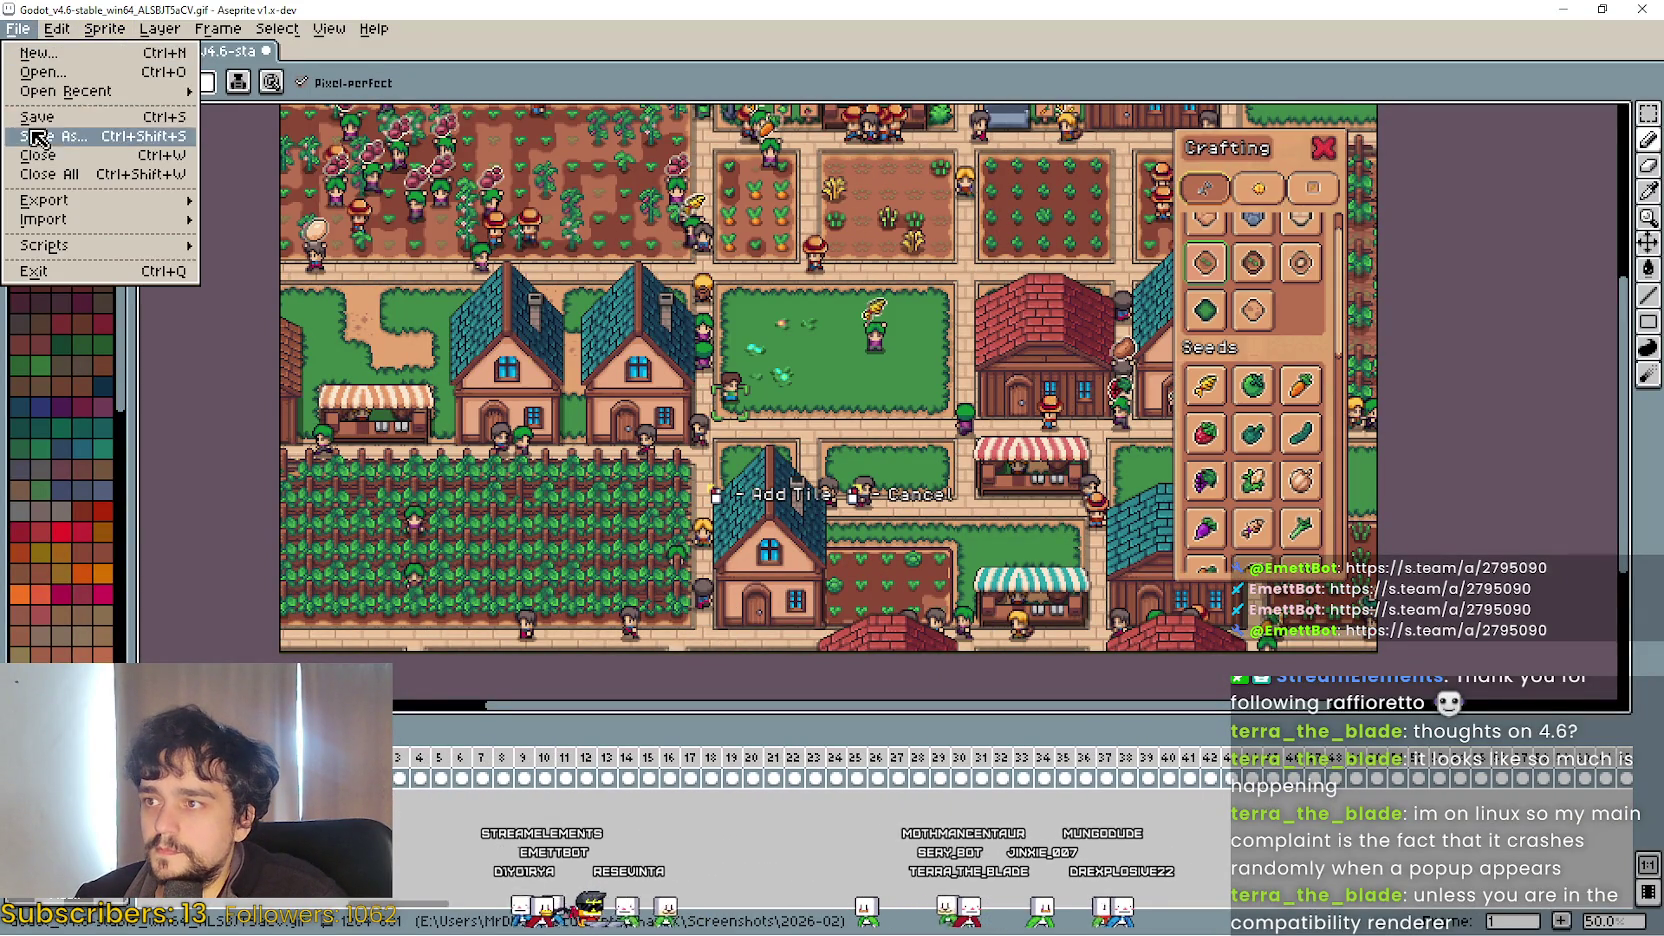
Save the trimmed animation as a new 29.6 MB GIF, then shrink the browser window.
click(59, 128)
click(918, 550)
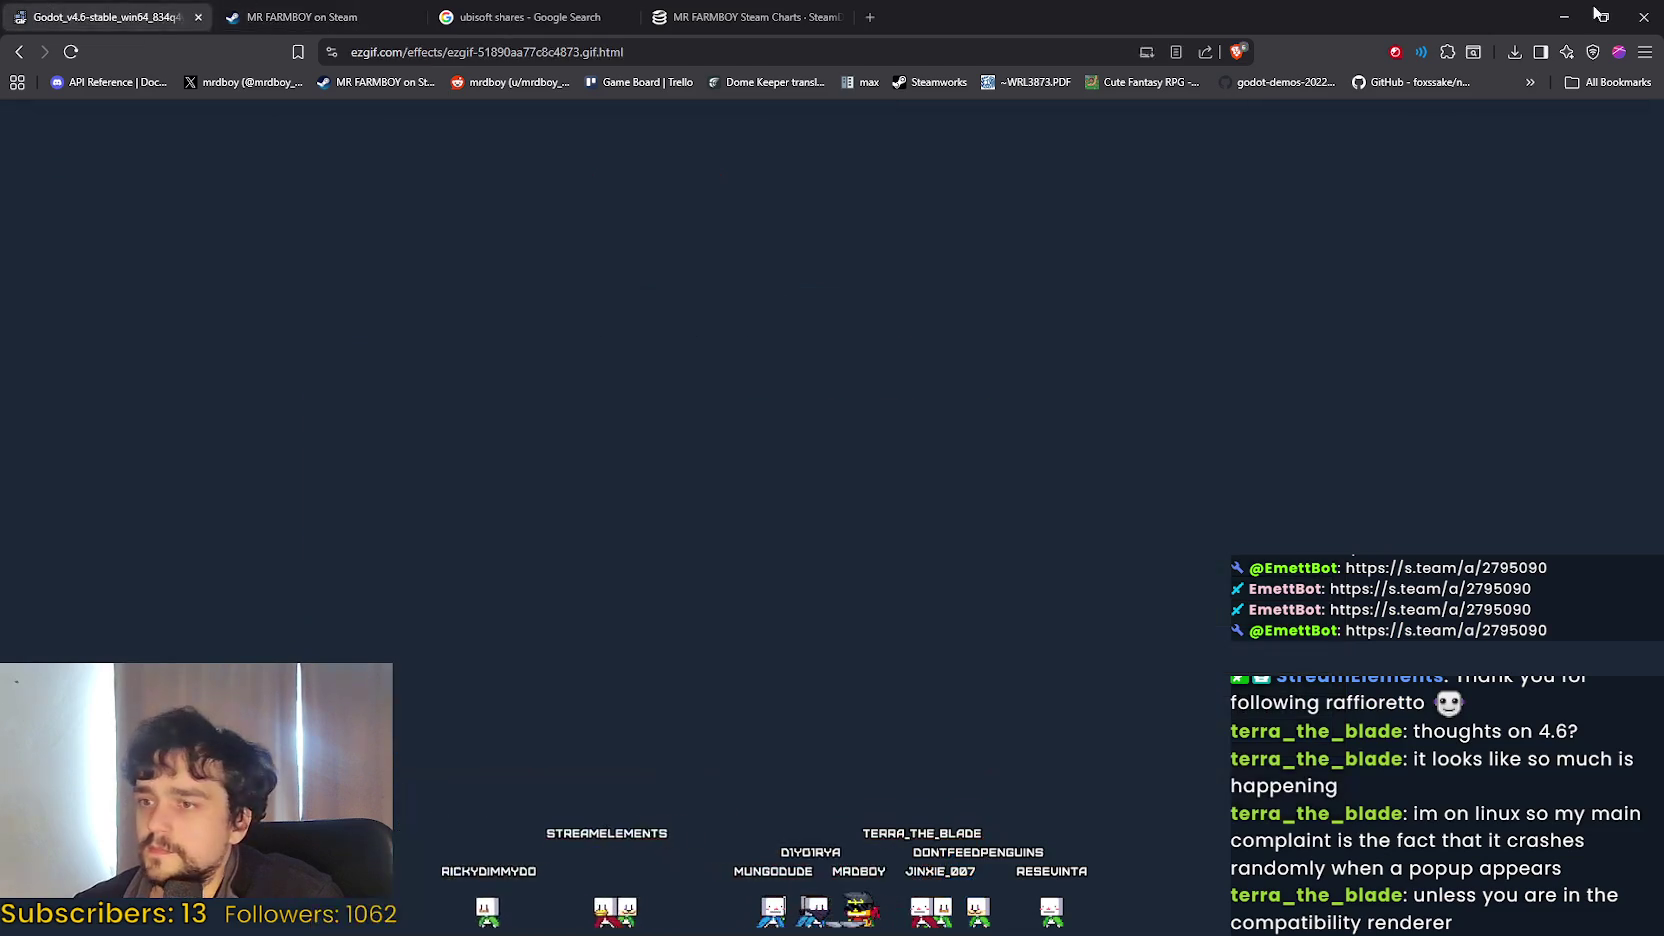
click(1600, 16)
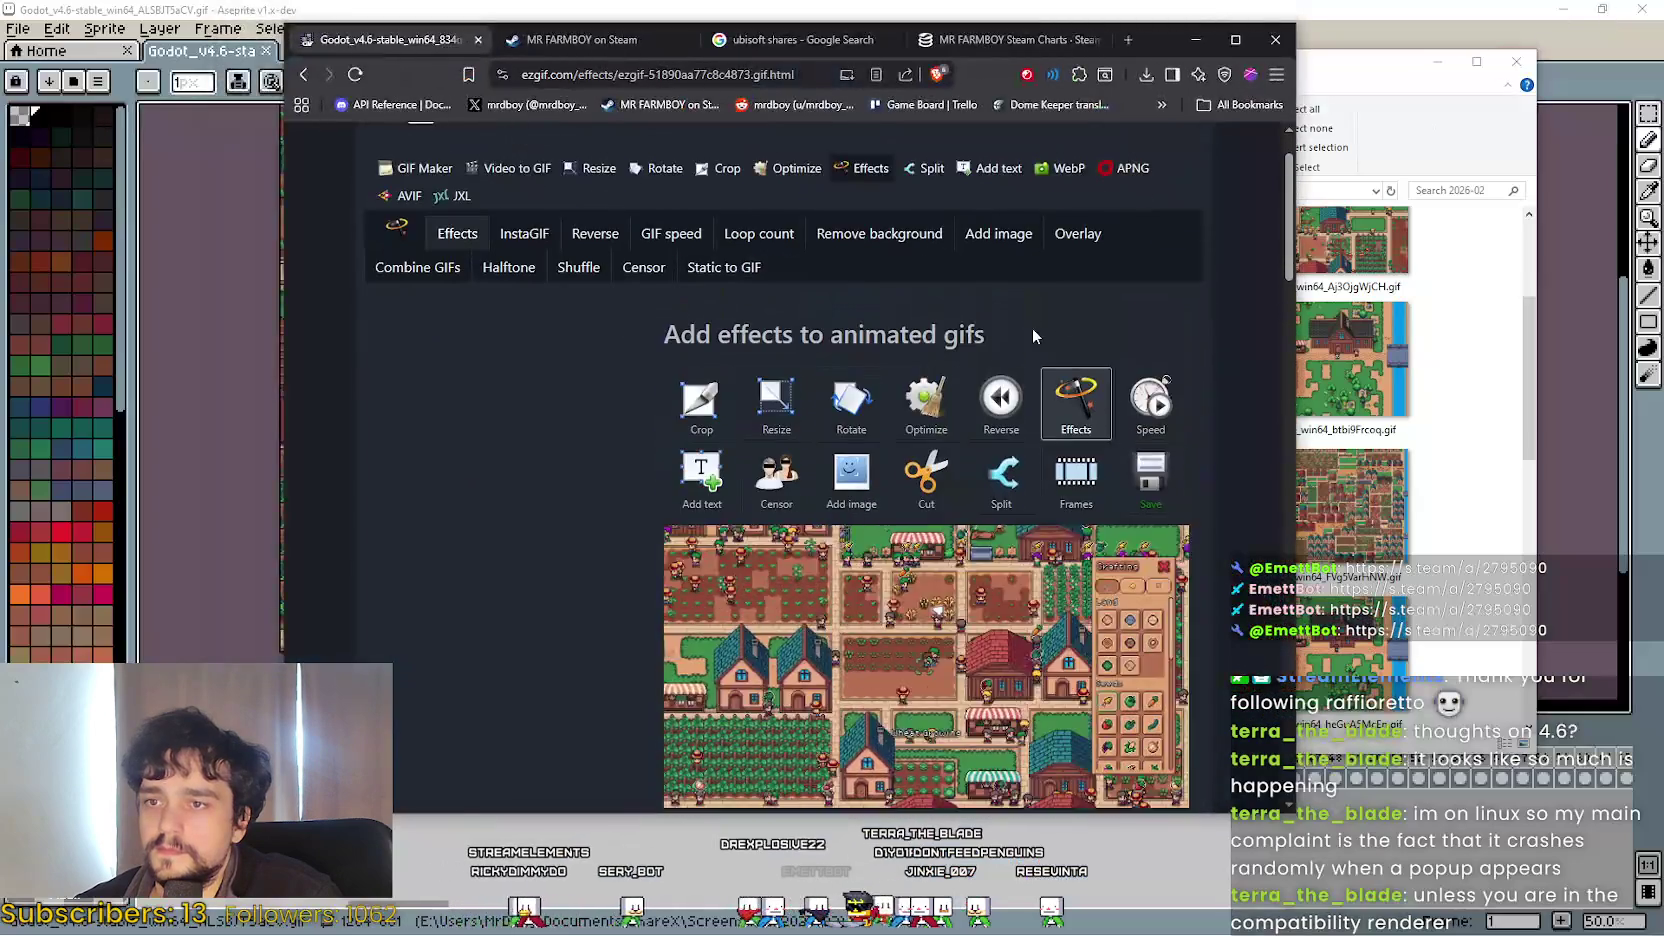
Drag ALSBJT5aCV.gif from File Explorer onto the ezgif GIF optimizer to upload it.
scroll(1032, 328, up, 2)
click(762, 258)
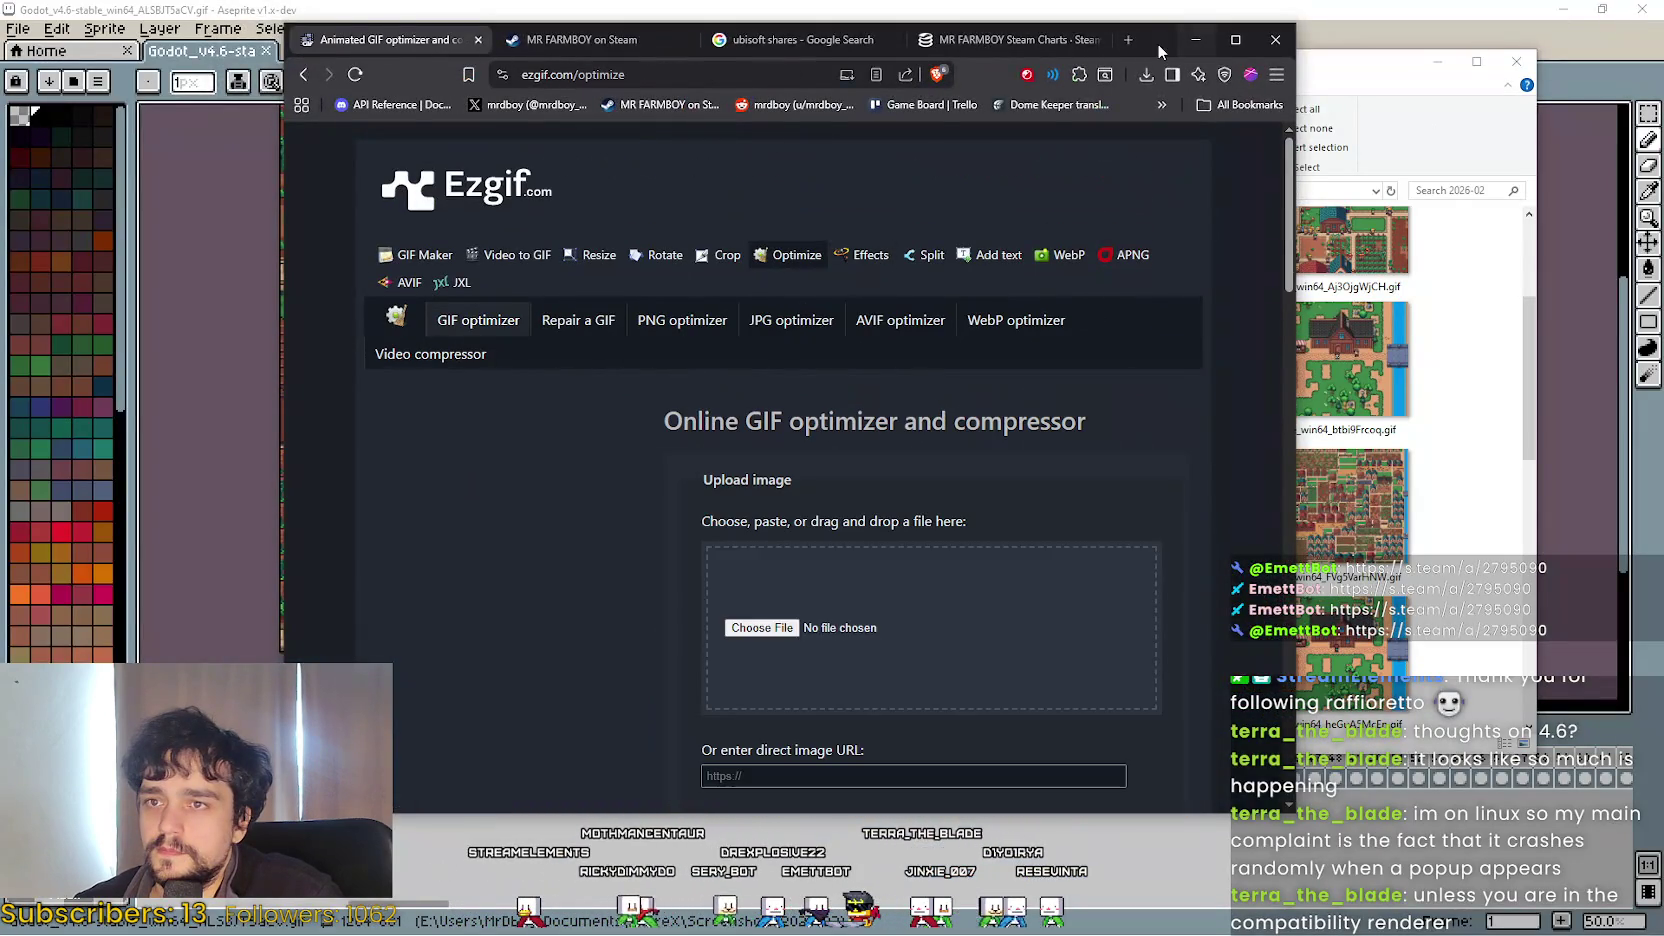
drag(1157, 50, 875, 79)
click(1117, 408)
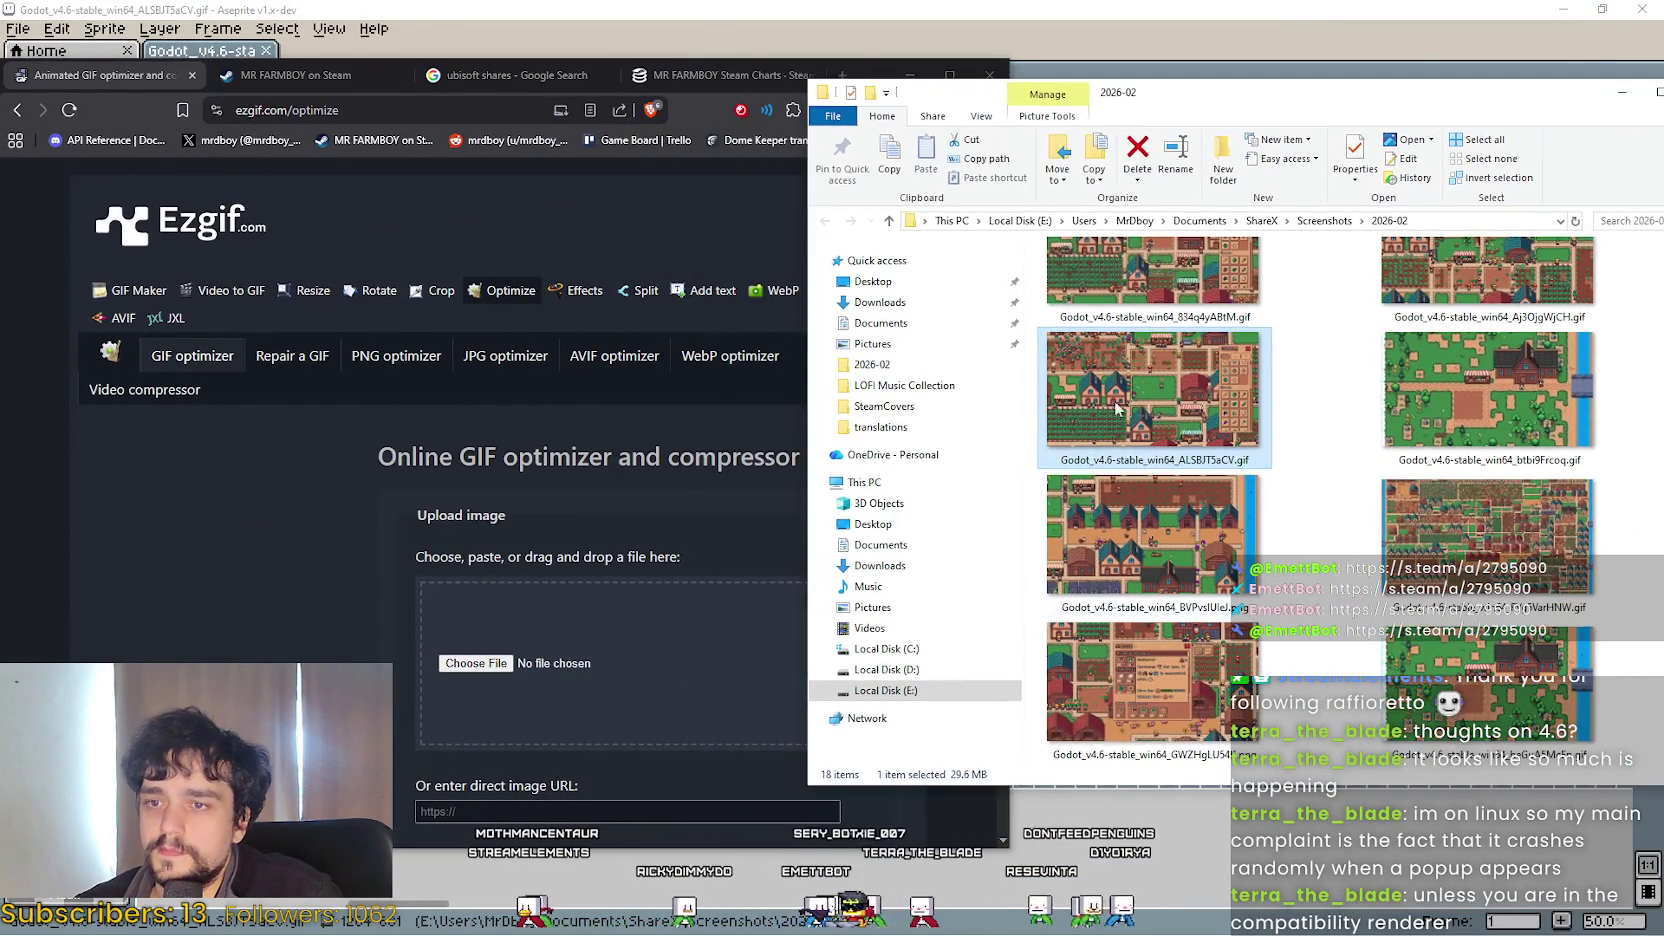
drag(1117, 408, 580, 665)
scroll(290, 605, down, 5)
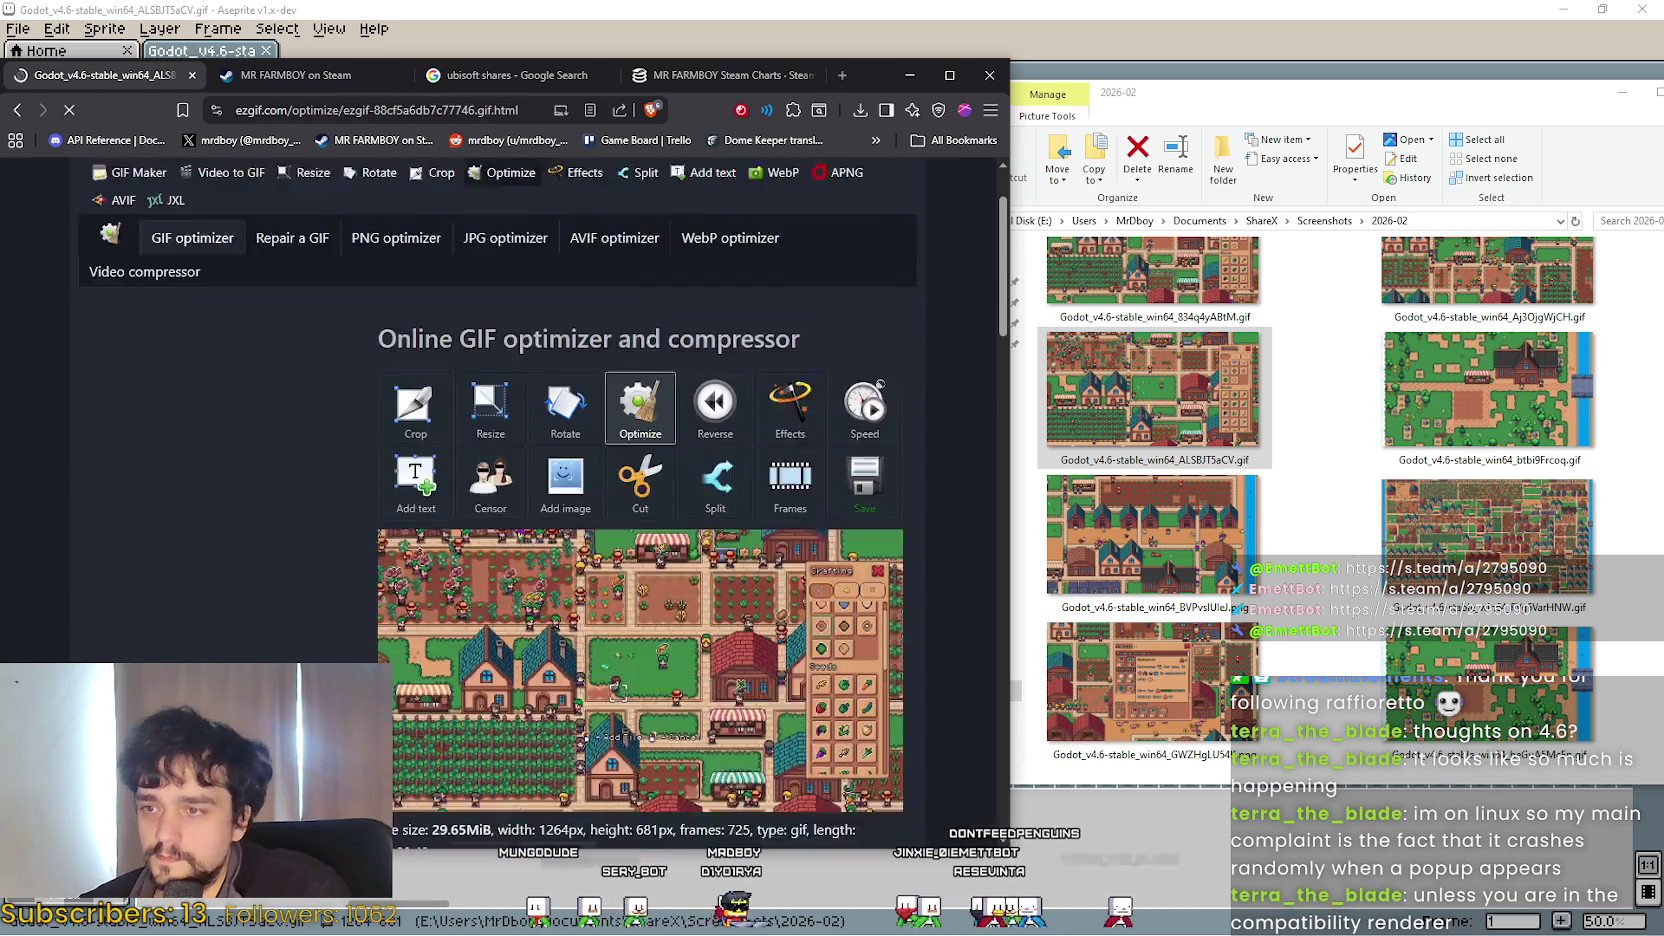
scroll(600, 600, down, 3)
Choose 'Remove every 2nd frame' as the optimization method and review the page.
click(510, 642)
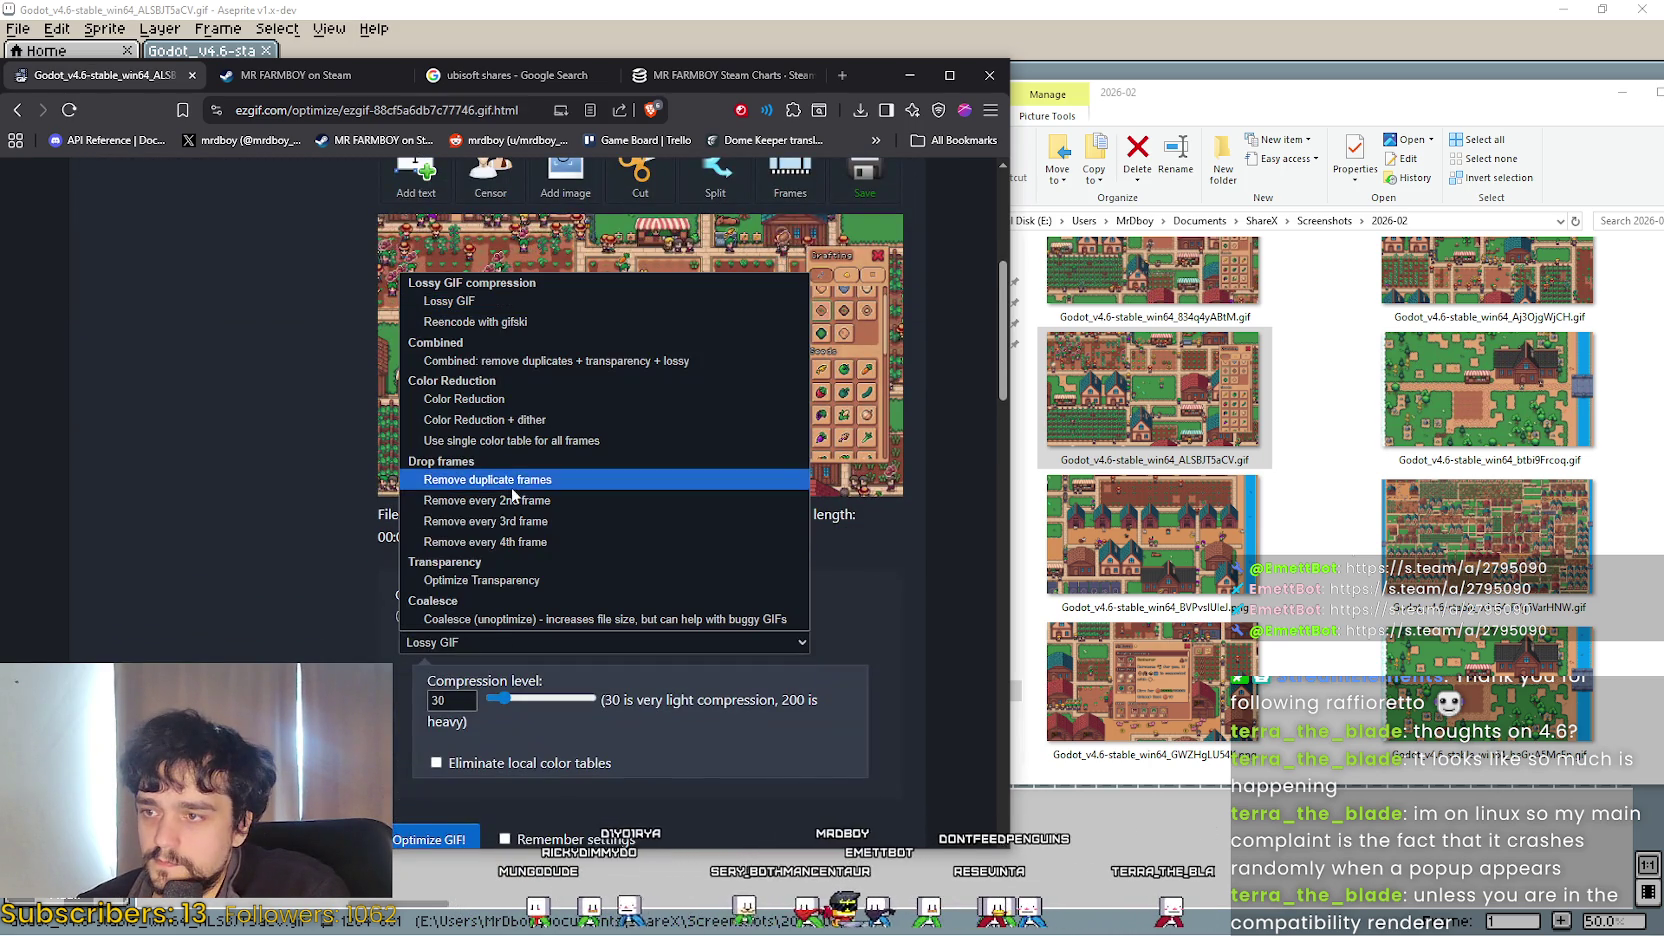
click(512, 499)
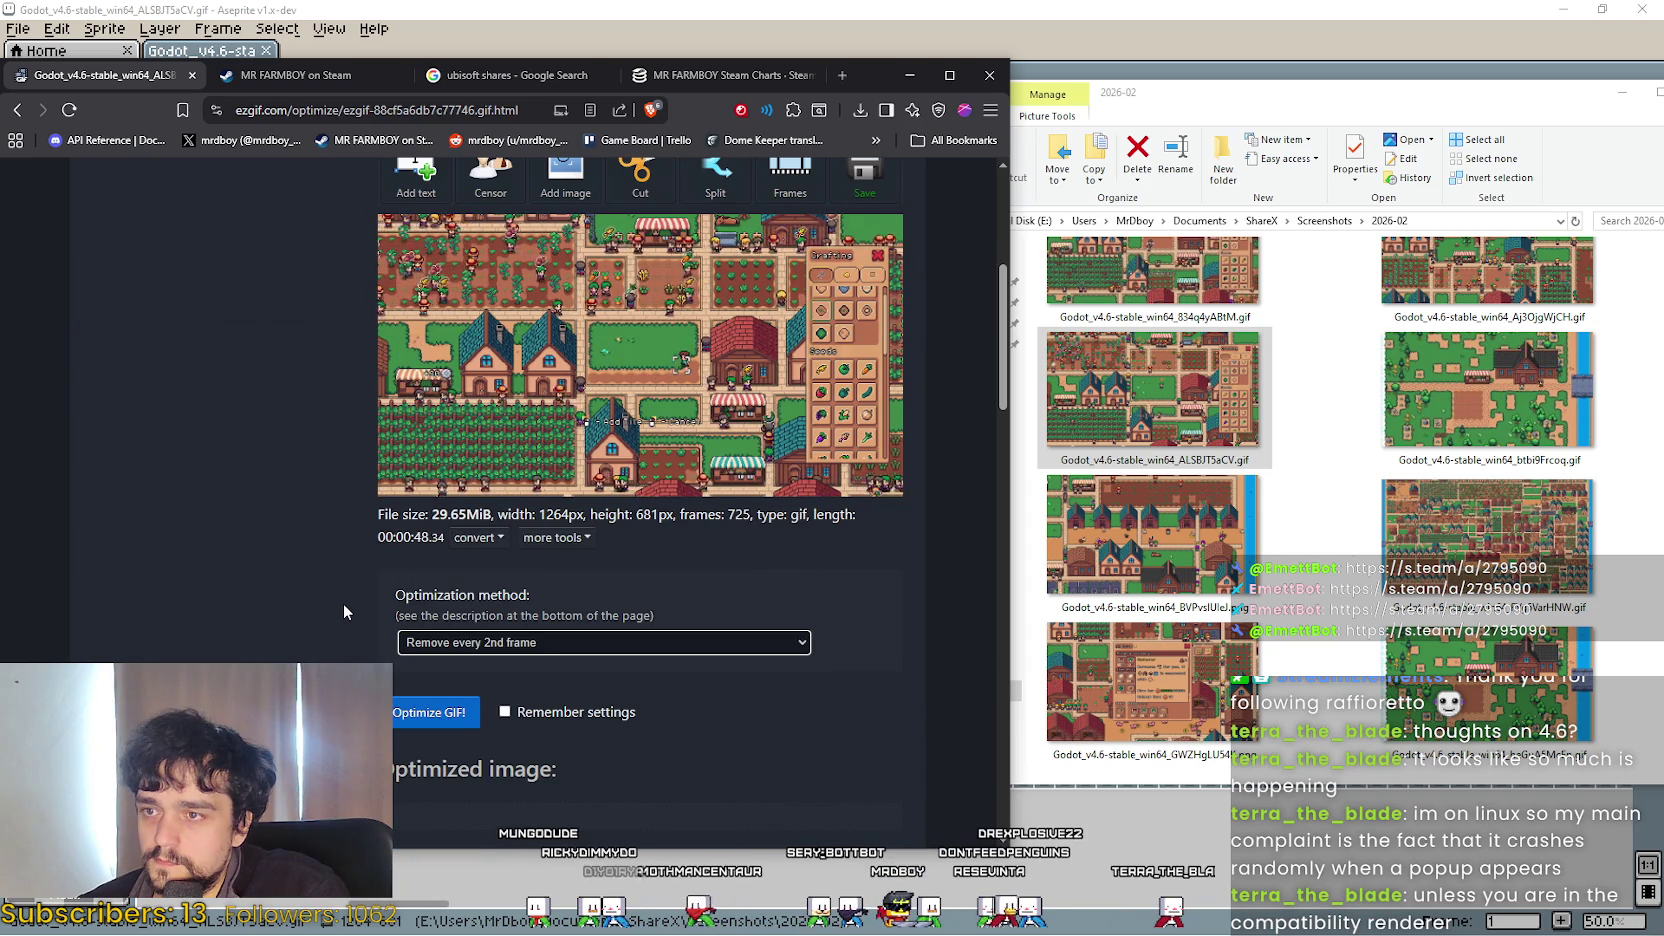
scroll(345, 600, down, 2)
scroll(347, 557, down, 2)
scroll(345, 558, up, 5)
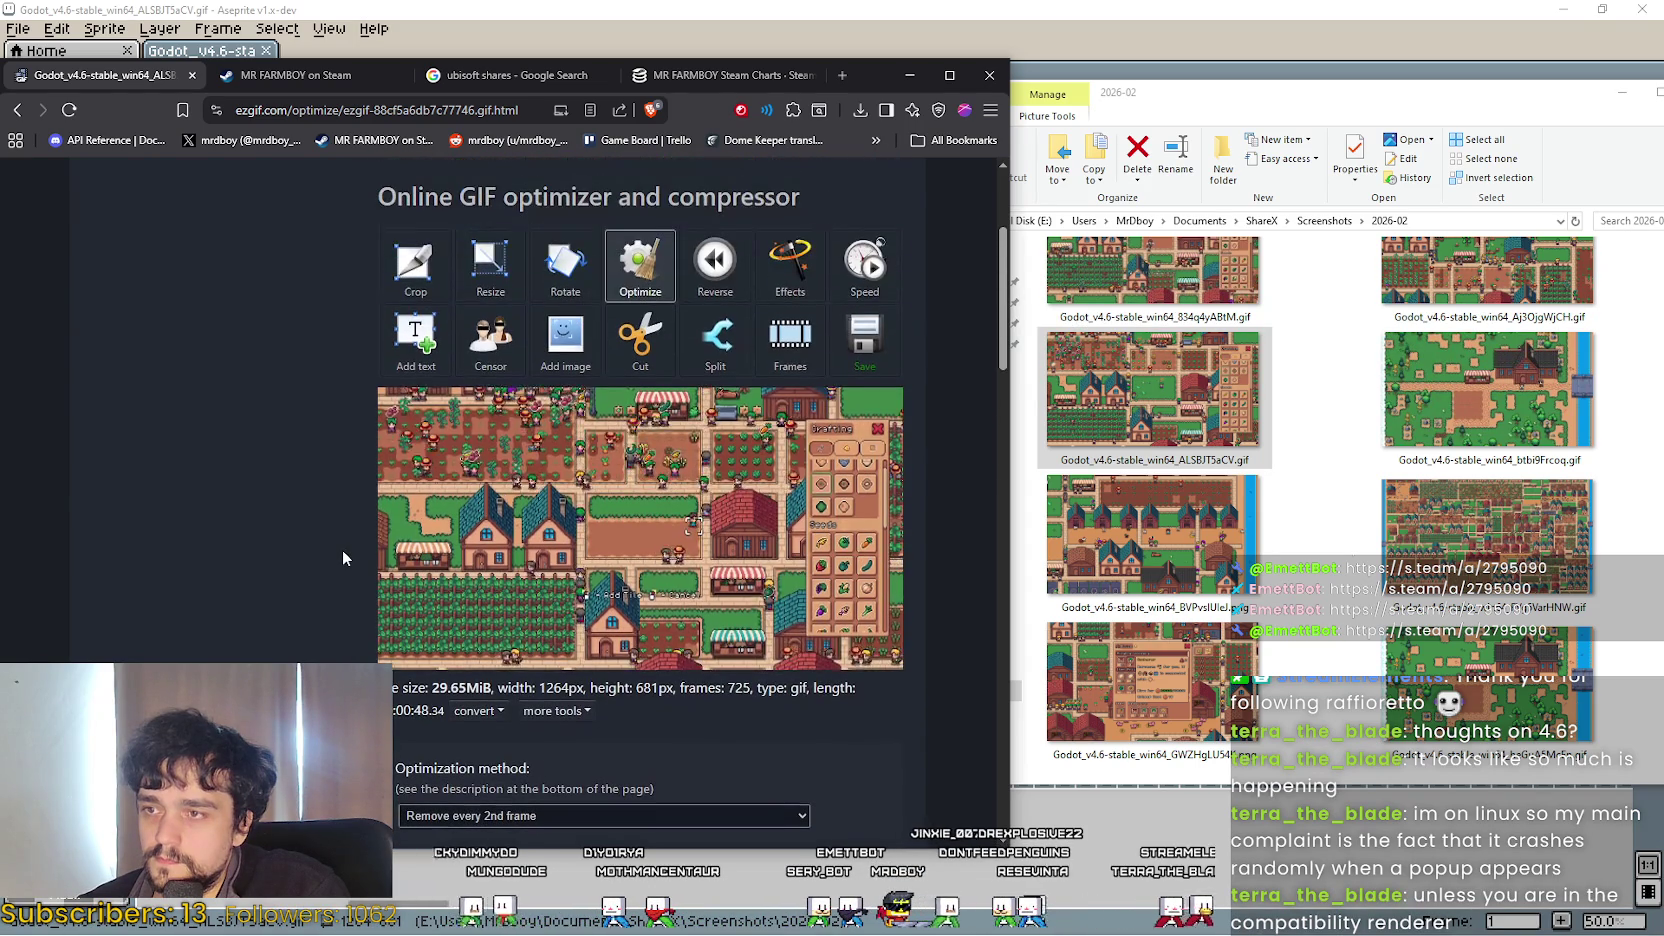
scroll(343, 557, down, 5)
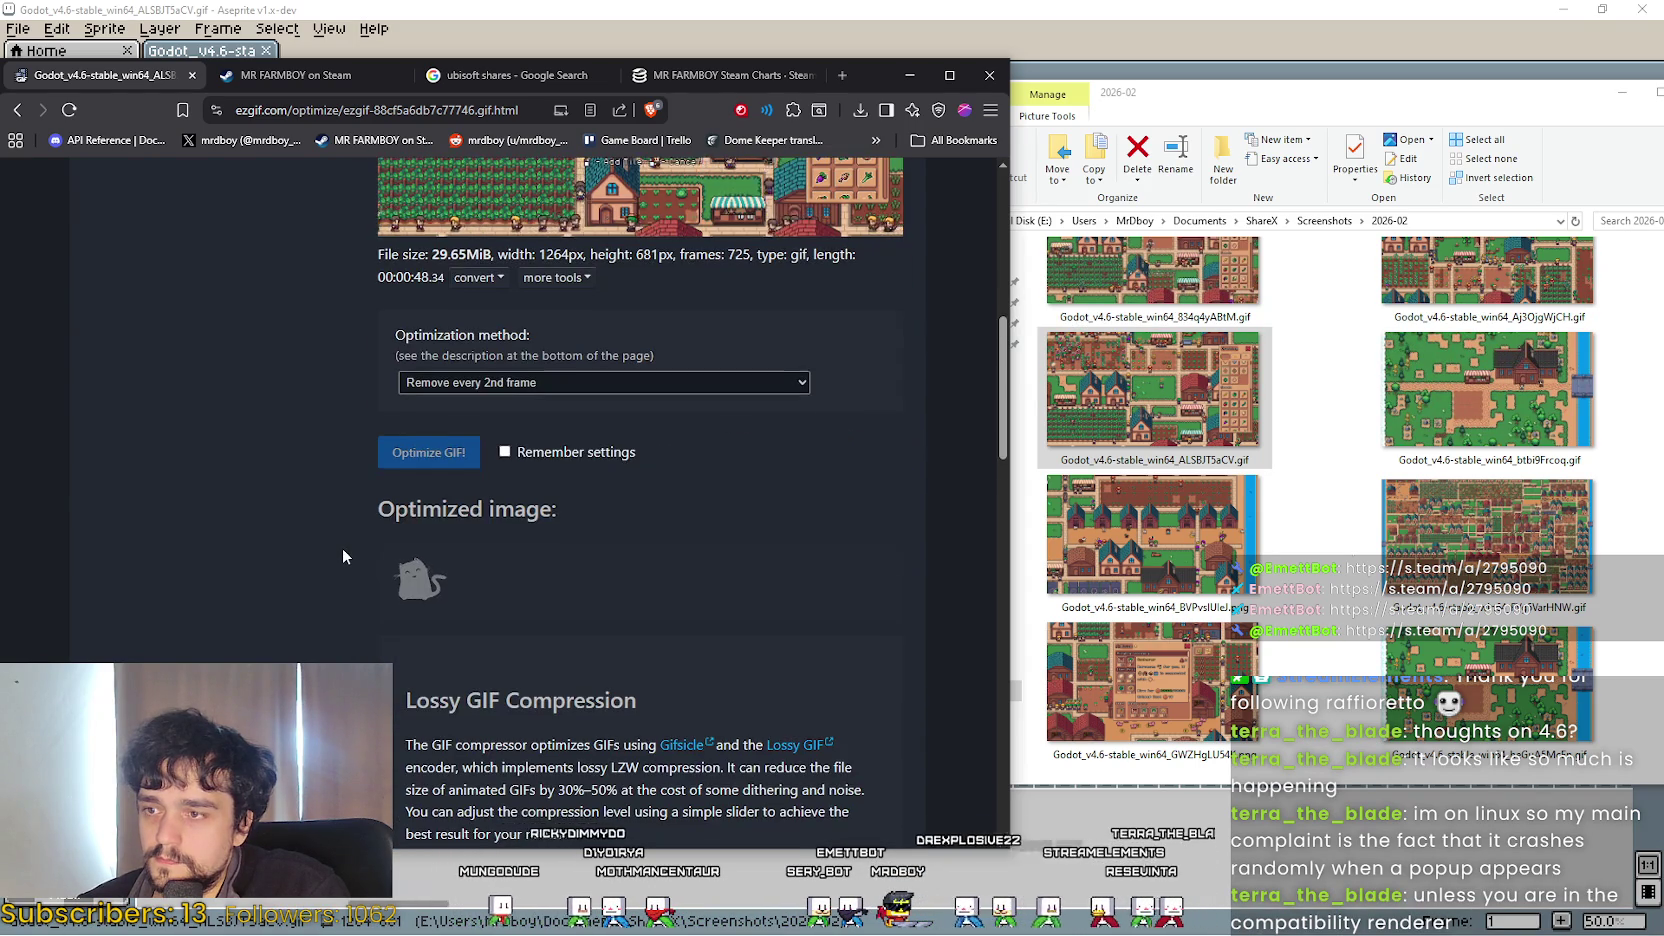
scroll(343, 557, up, 4)
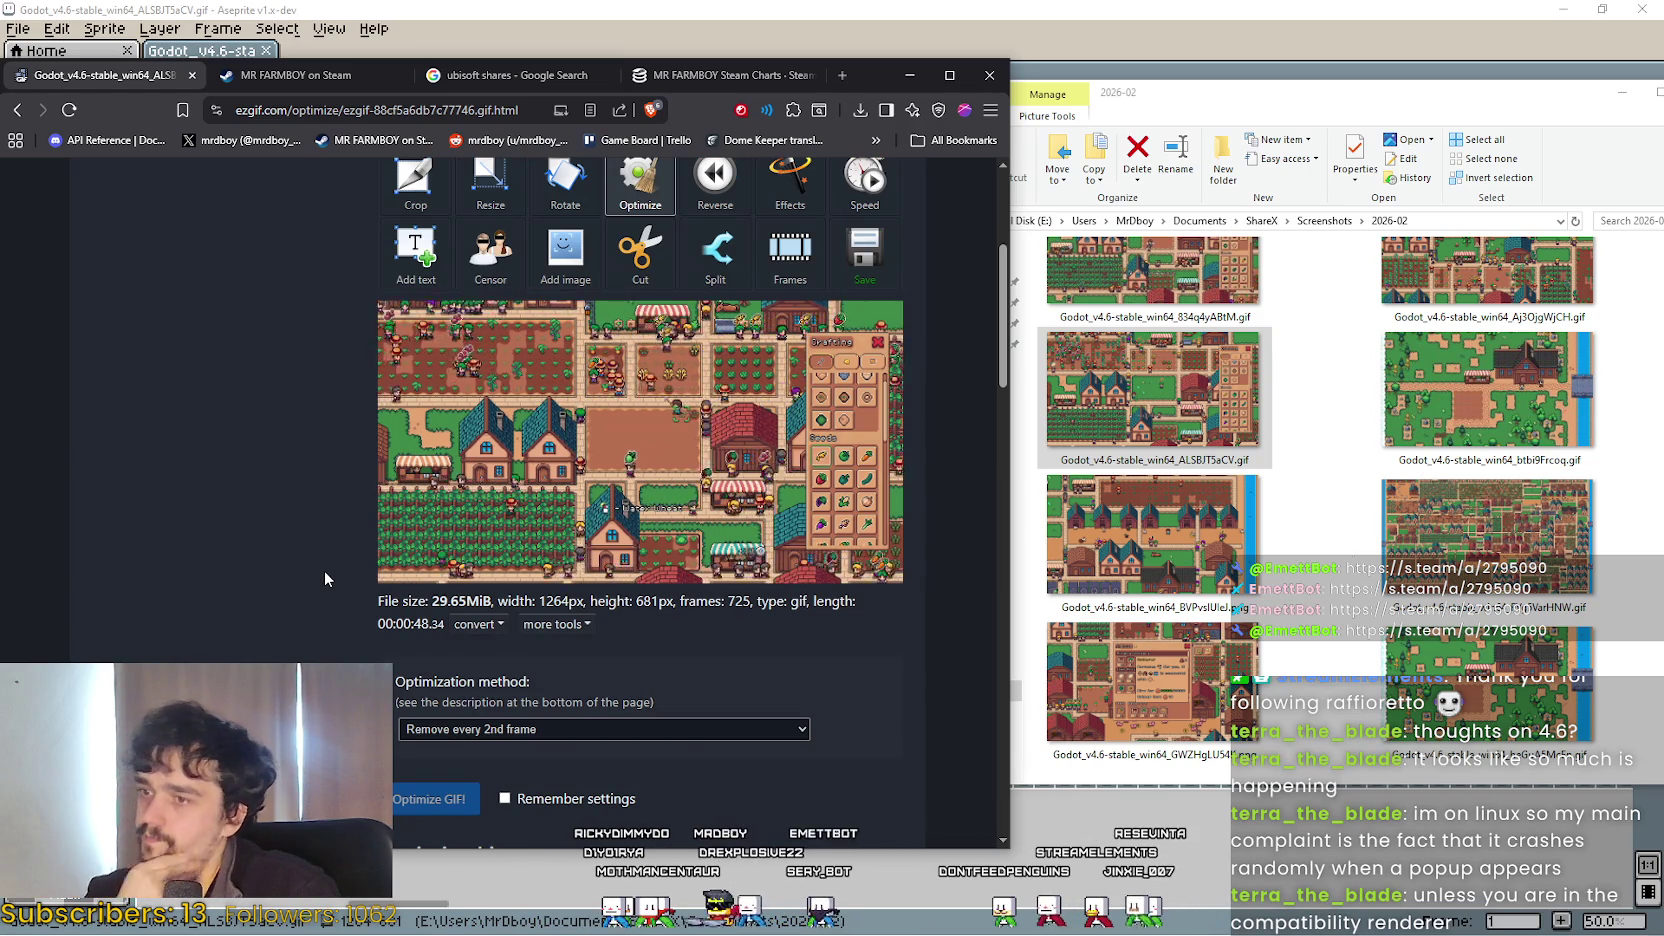
scroll(325, 579, down, 3)
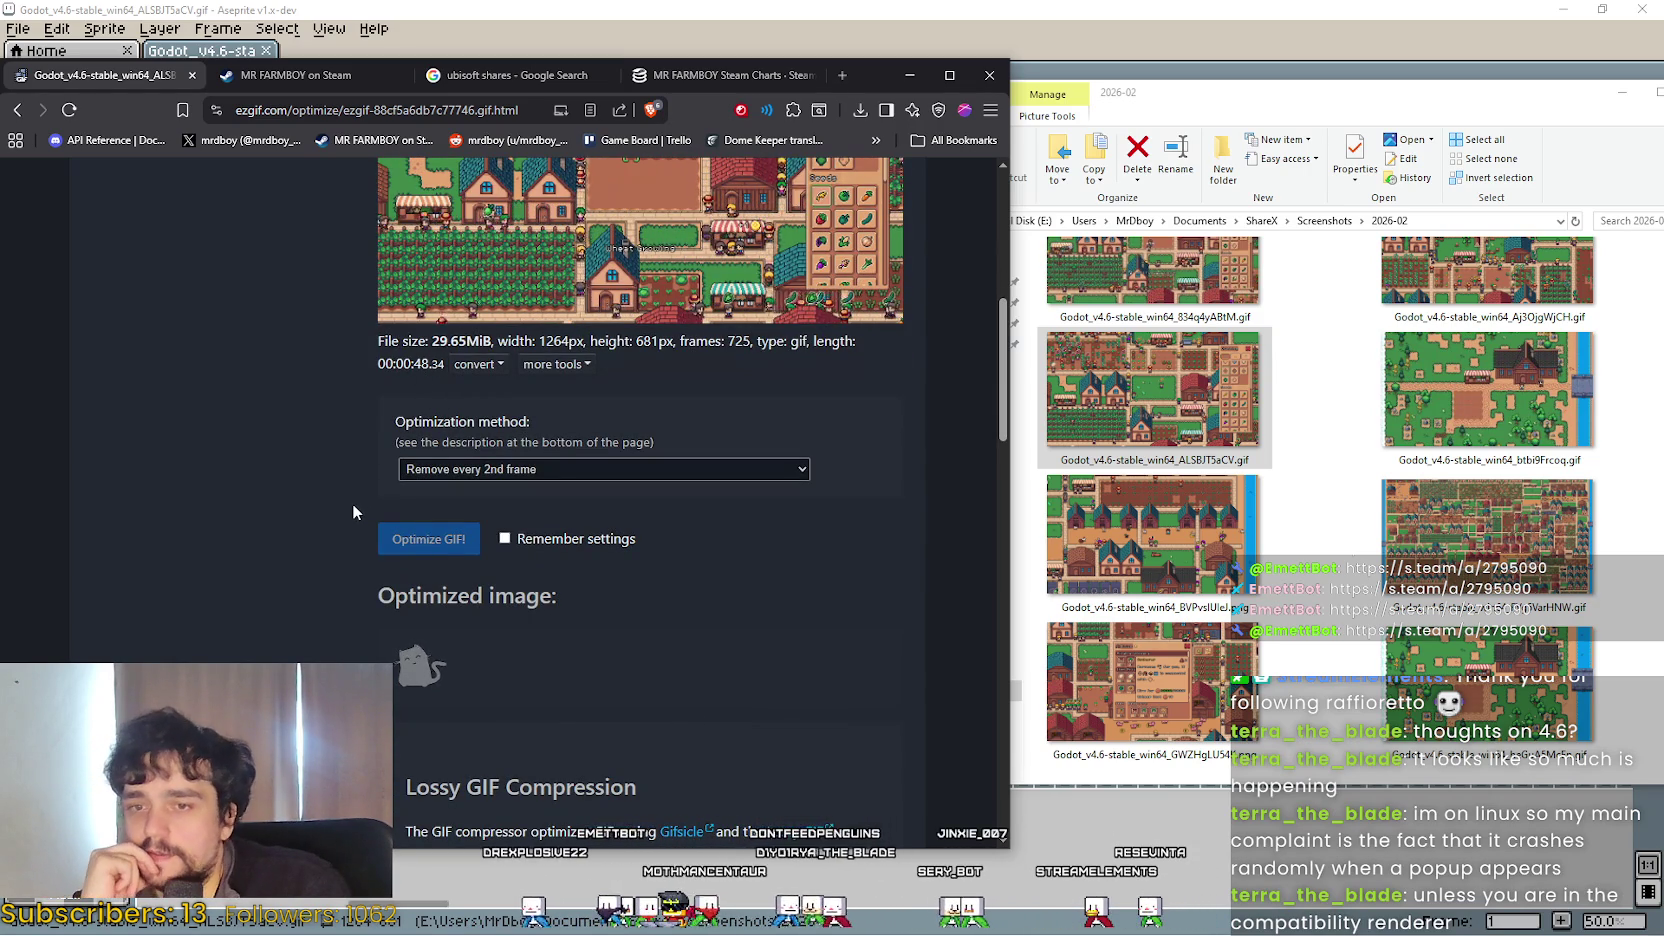
scroll(350, 514, up, 3)
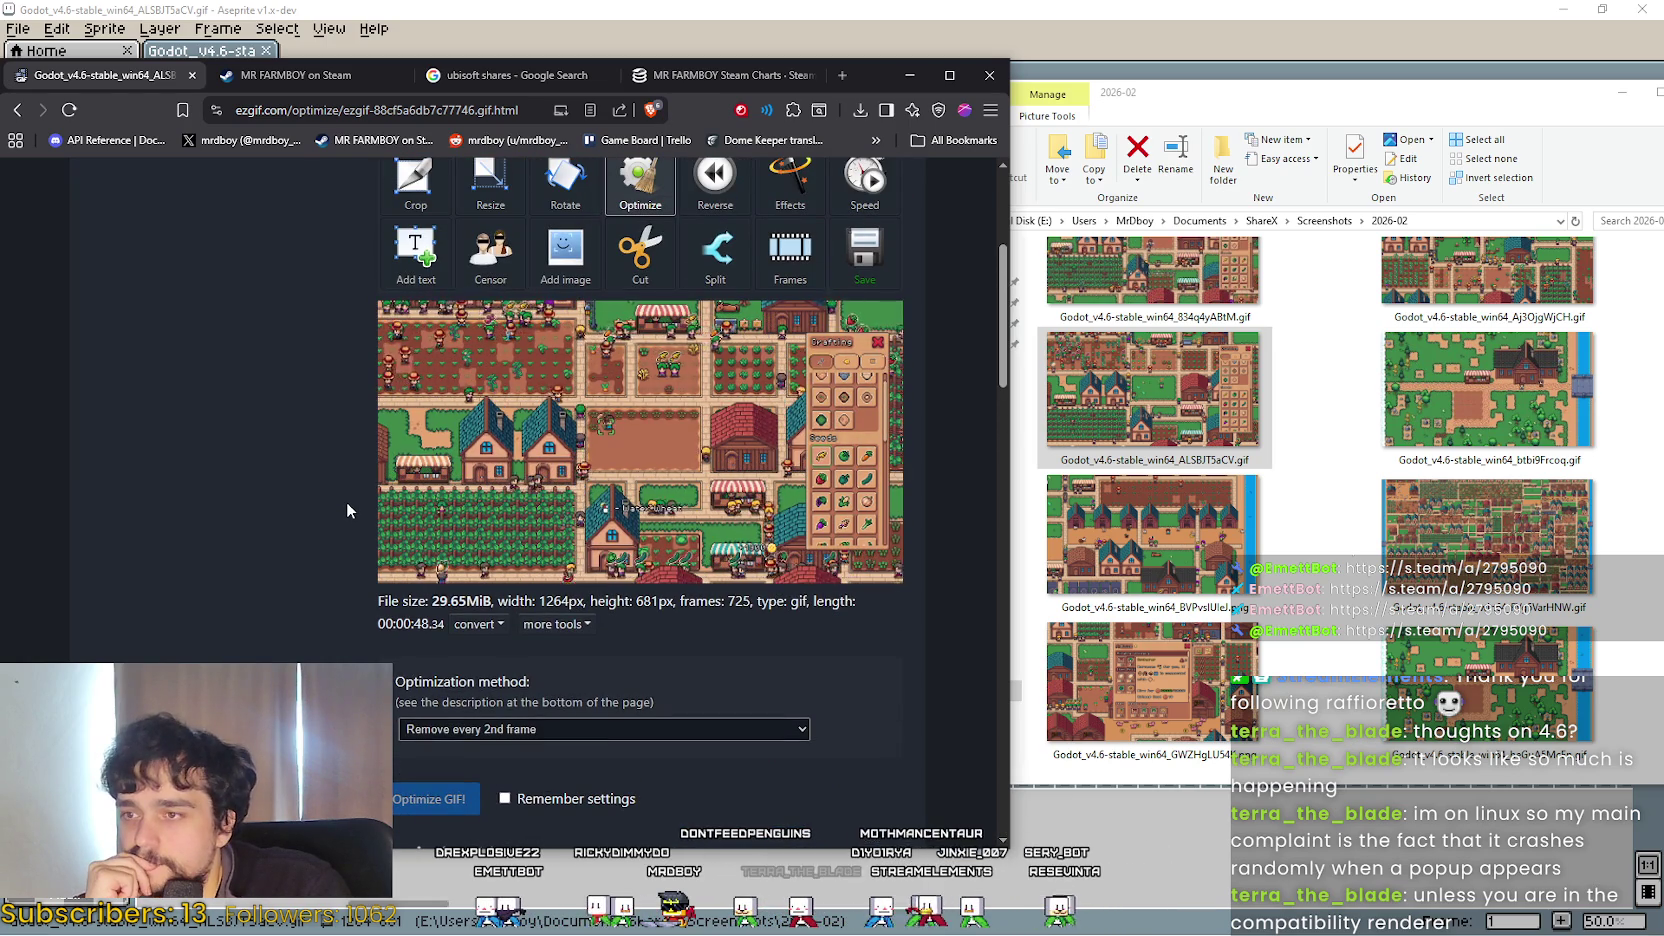
scroll(345, 505, down, 3)
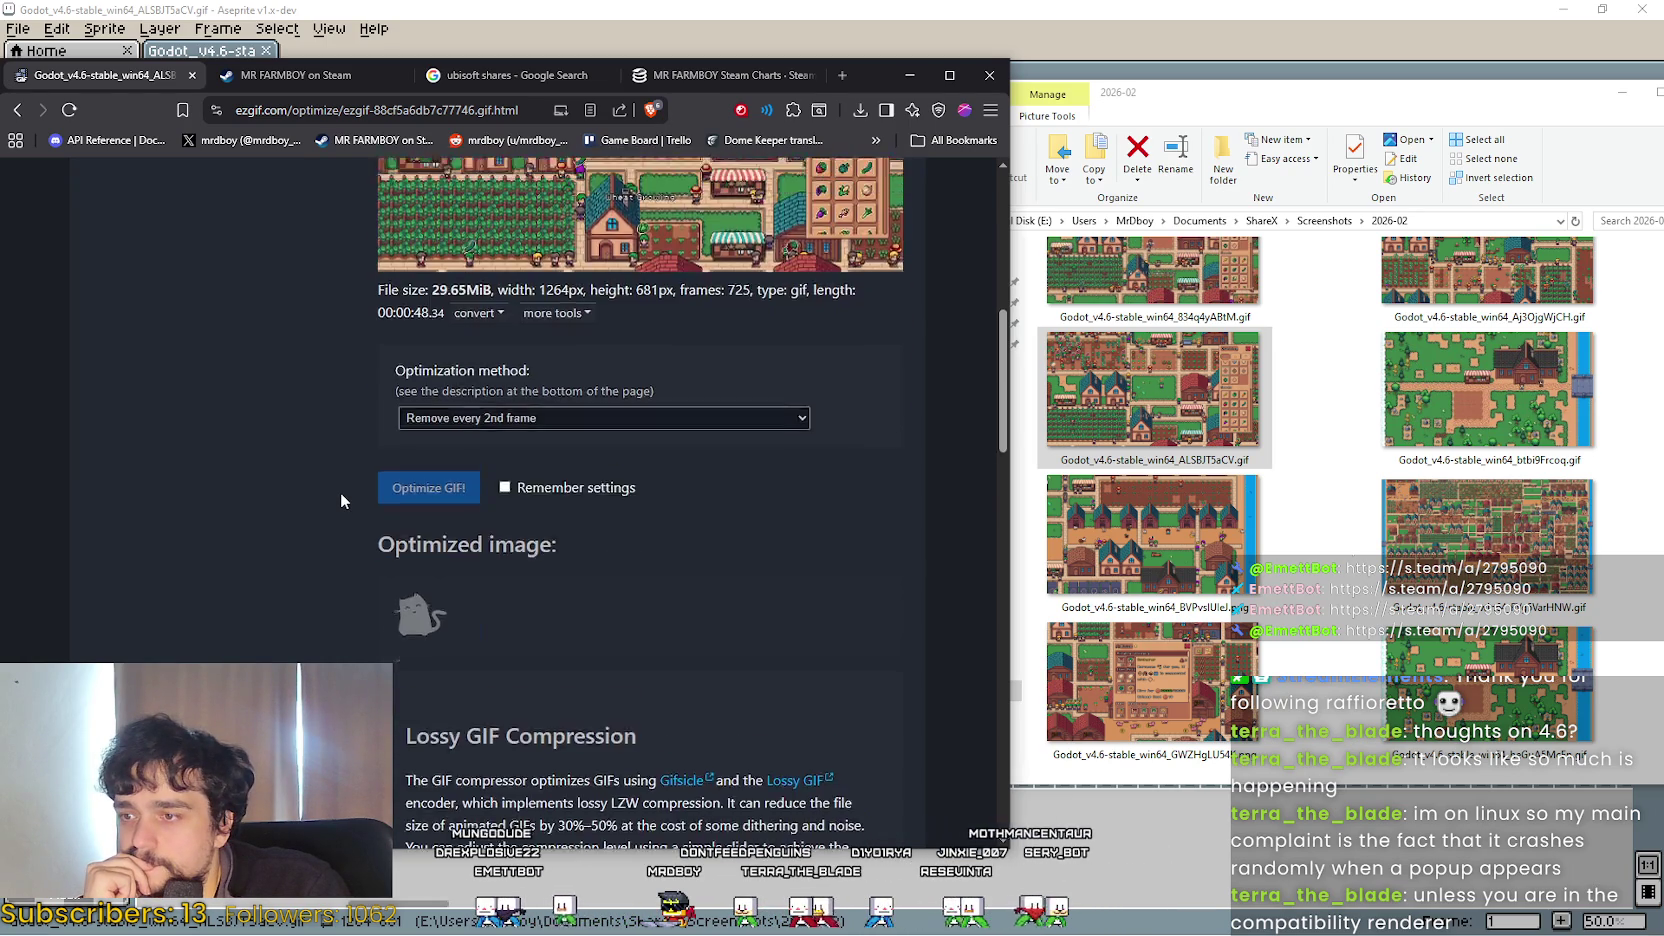
scroll(341, 501, down, 2)
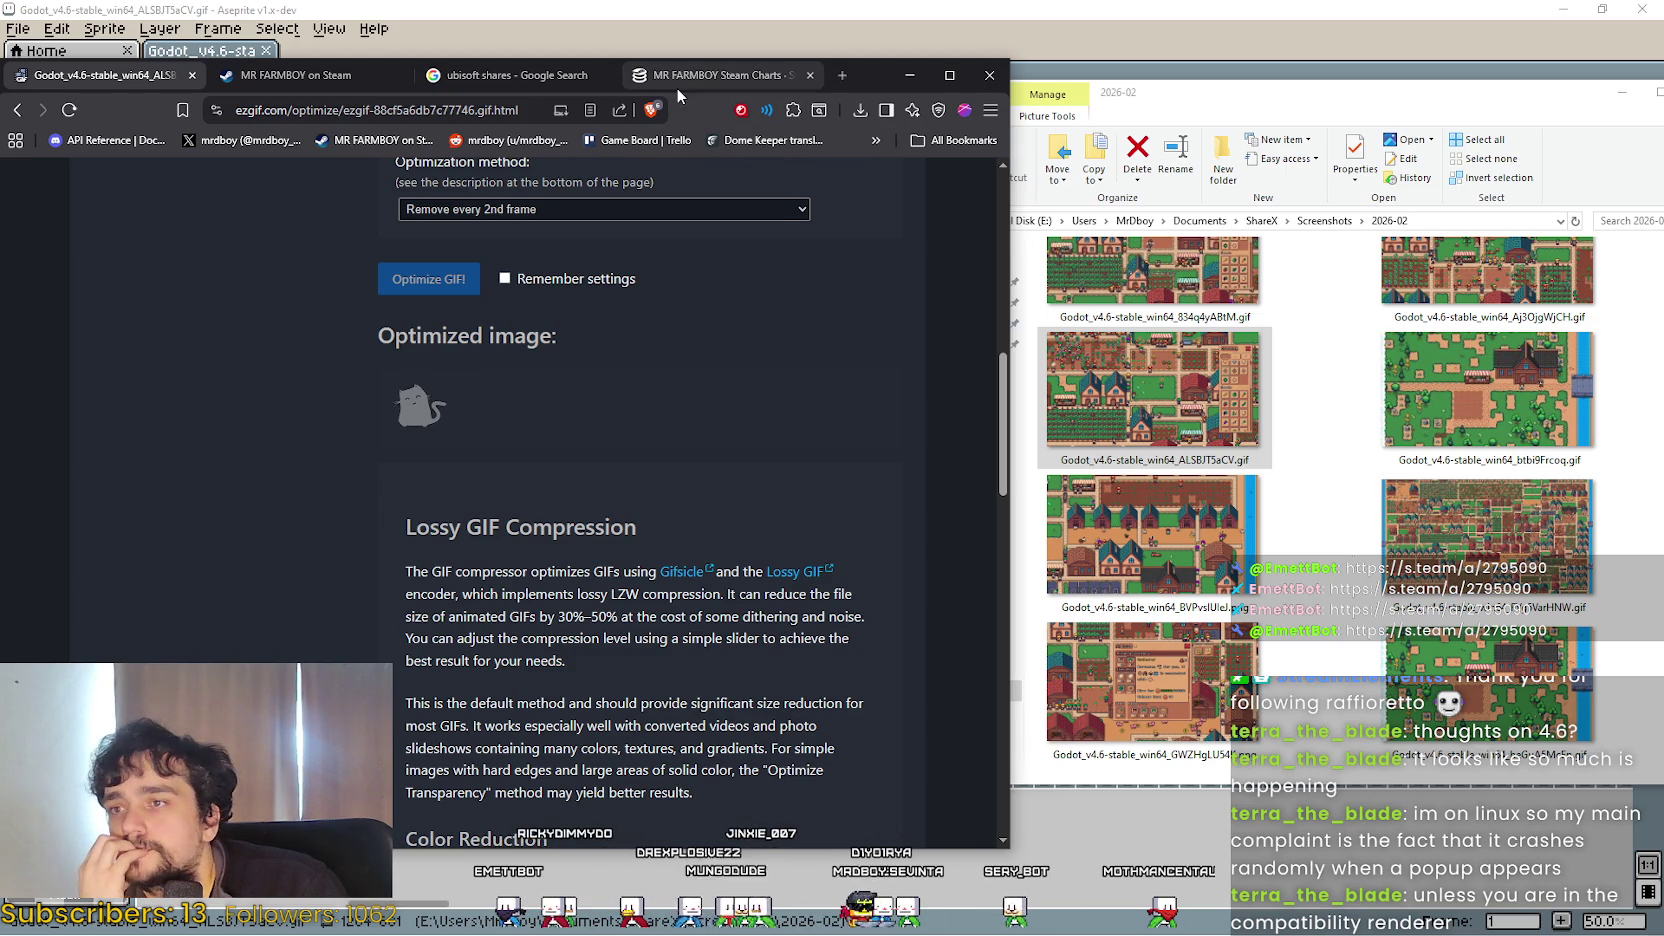
click(720, 75)
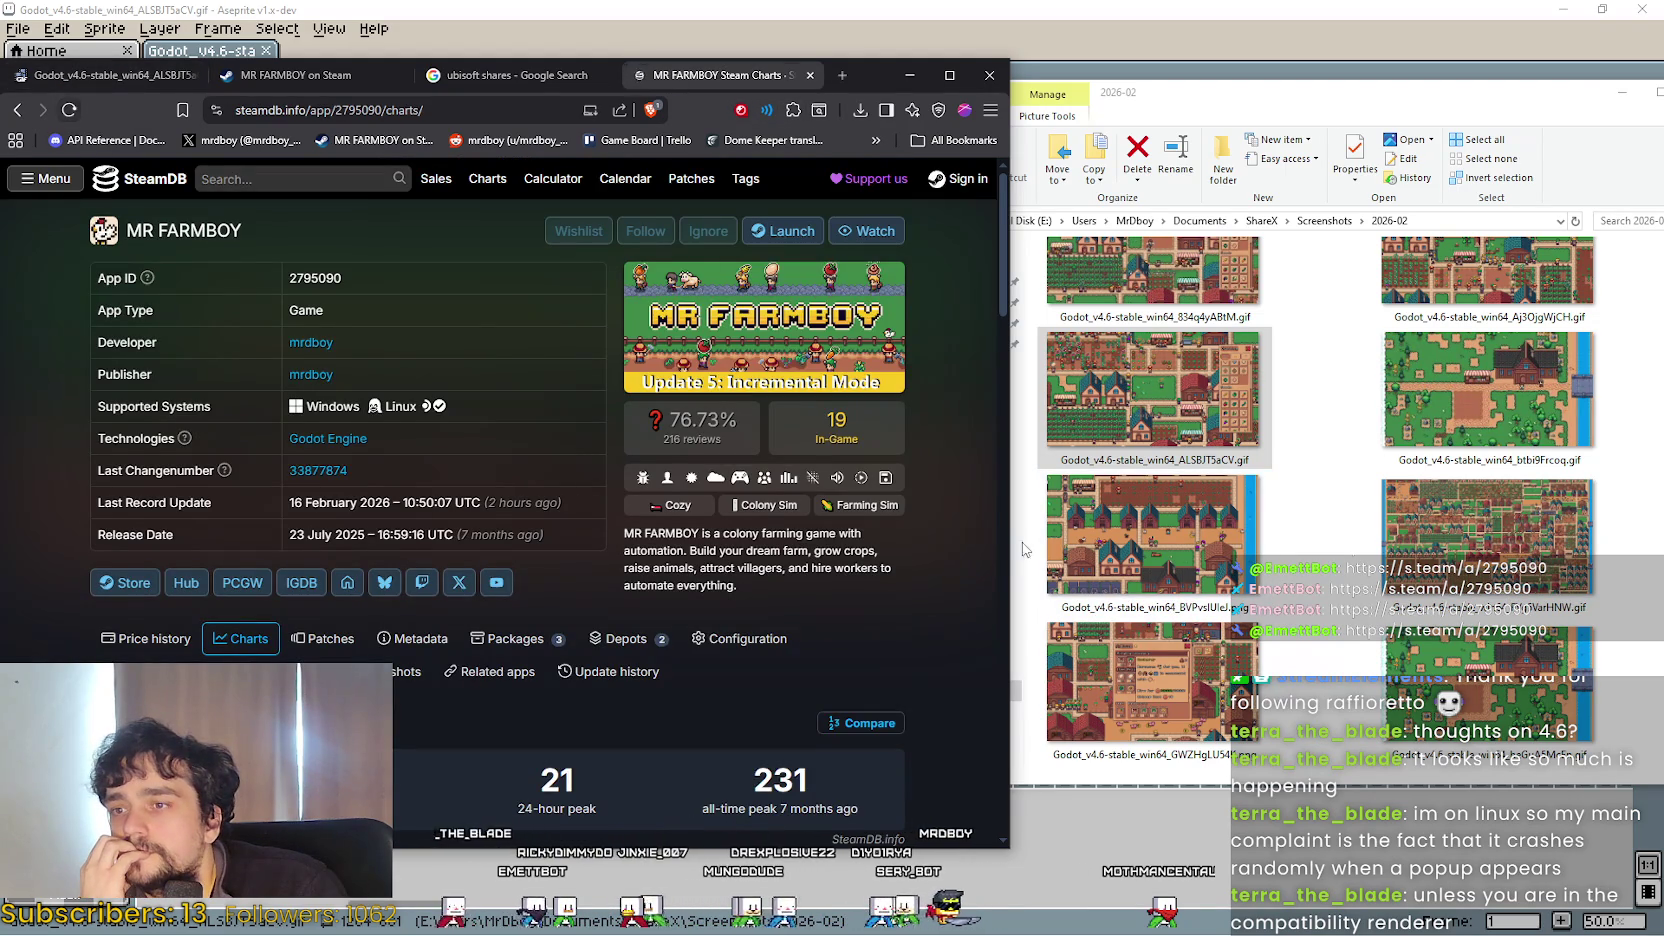
scroll(980, 522, down, 3)
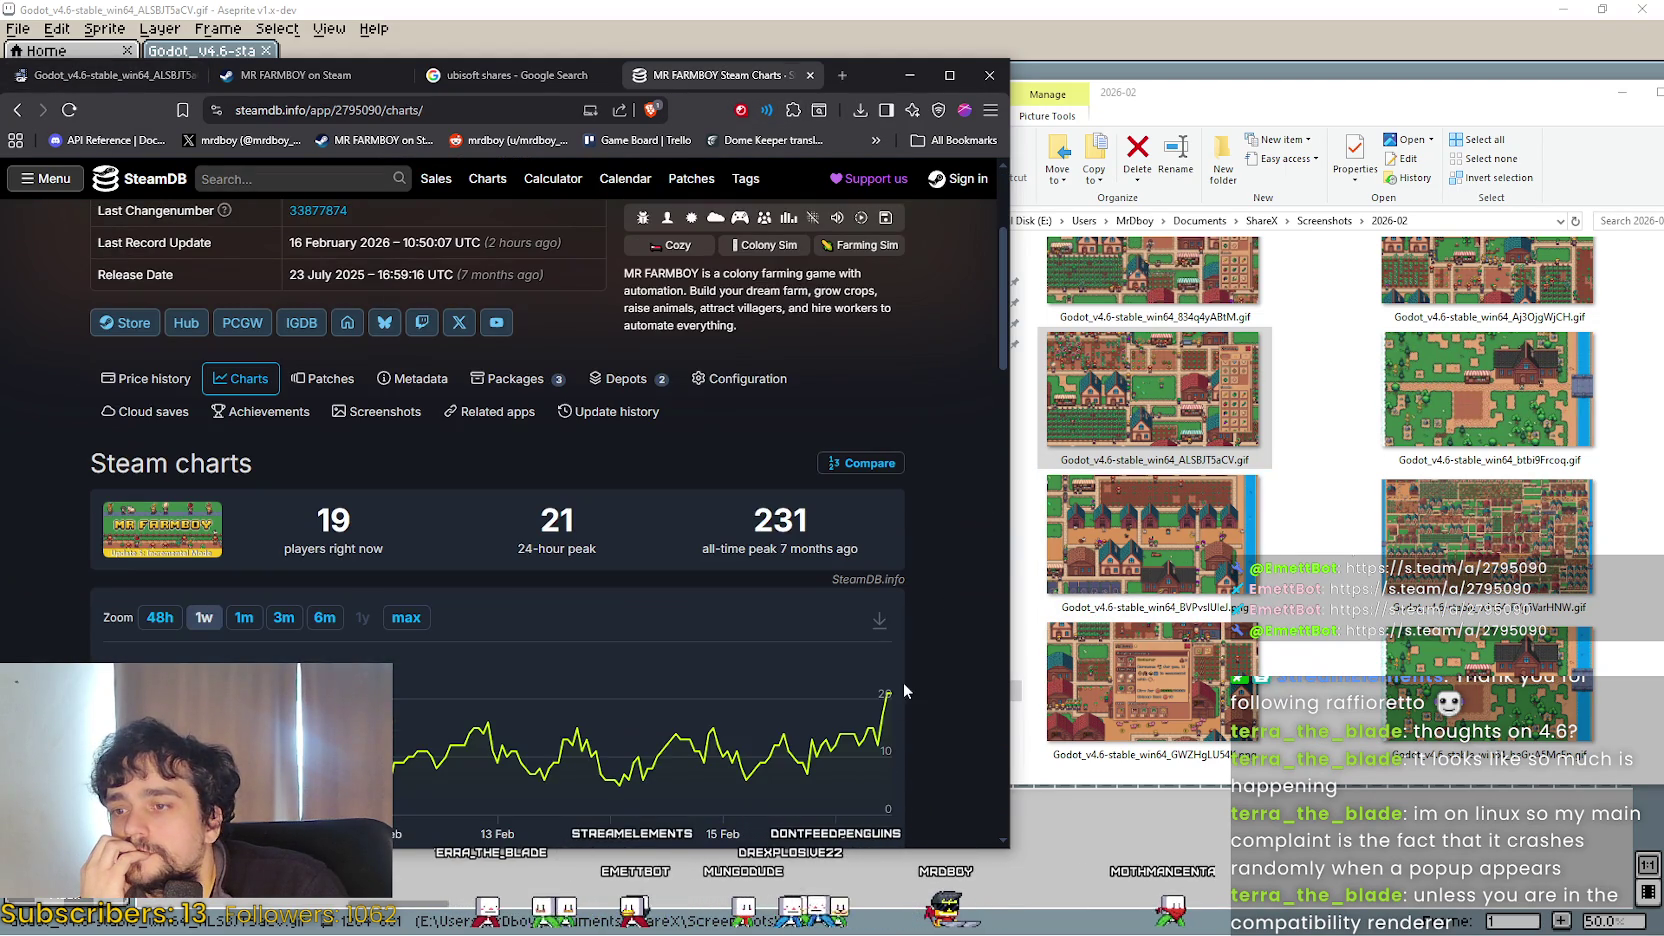
mouse_move(888, 703)
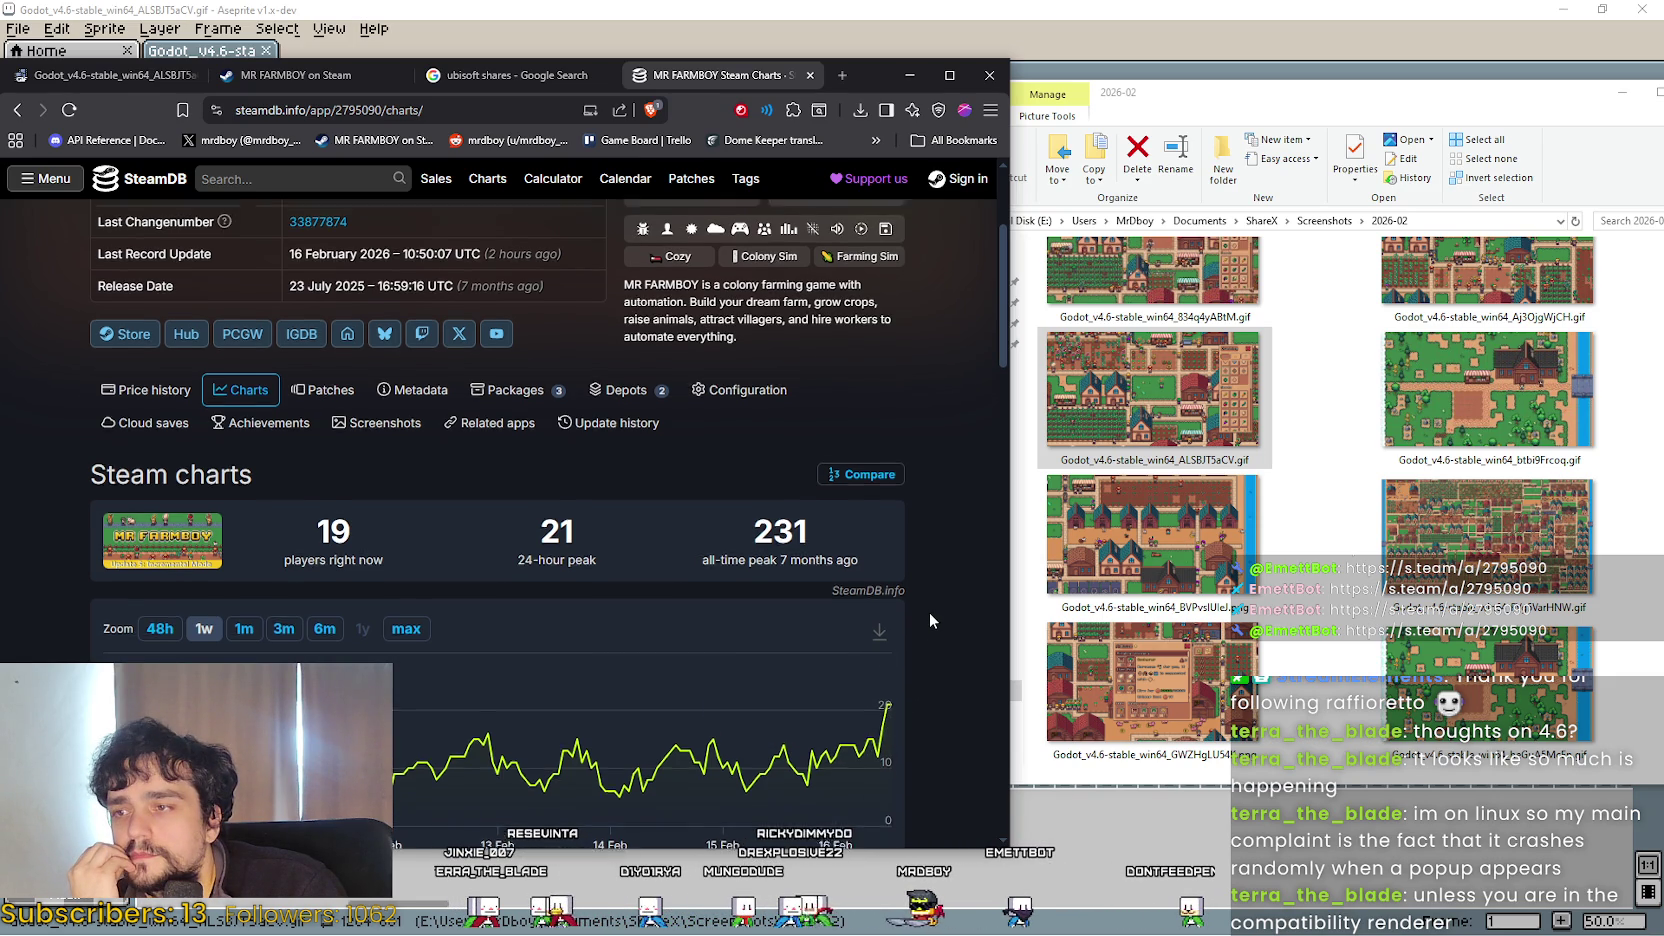
scroll(900, 650, up, 5)
scroll(875, 428, down, 5)
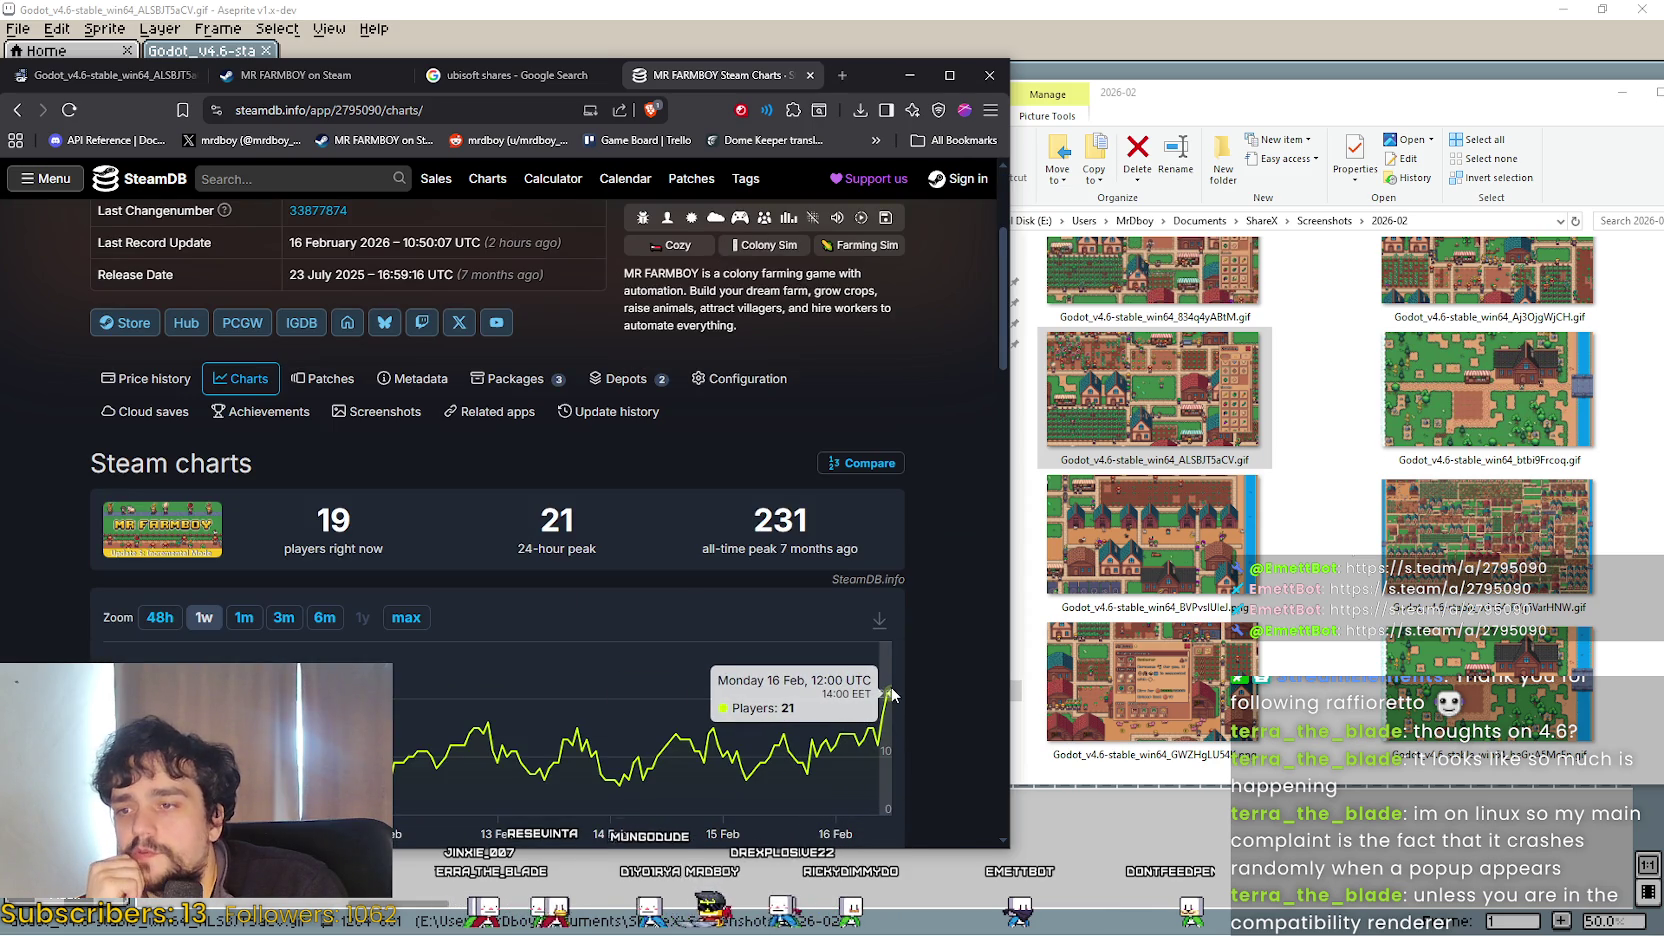
scroll(875, 690, up, 5)
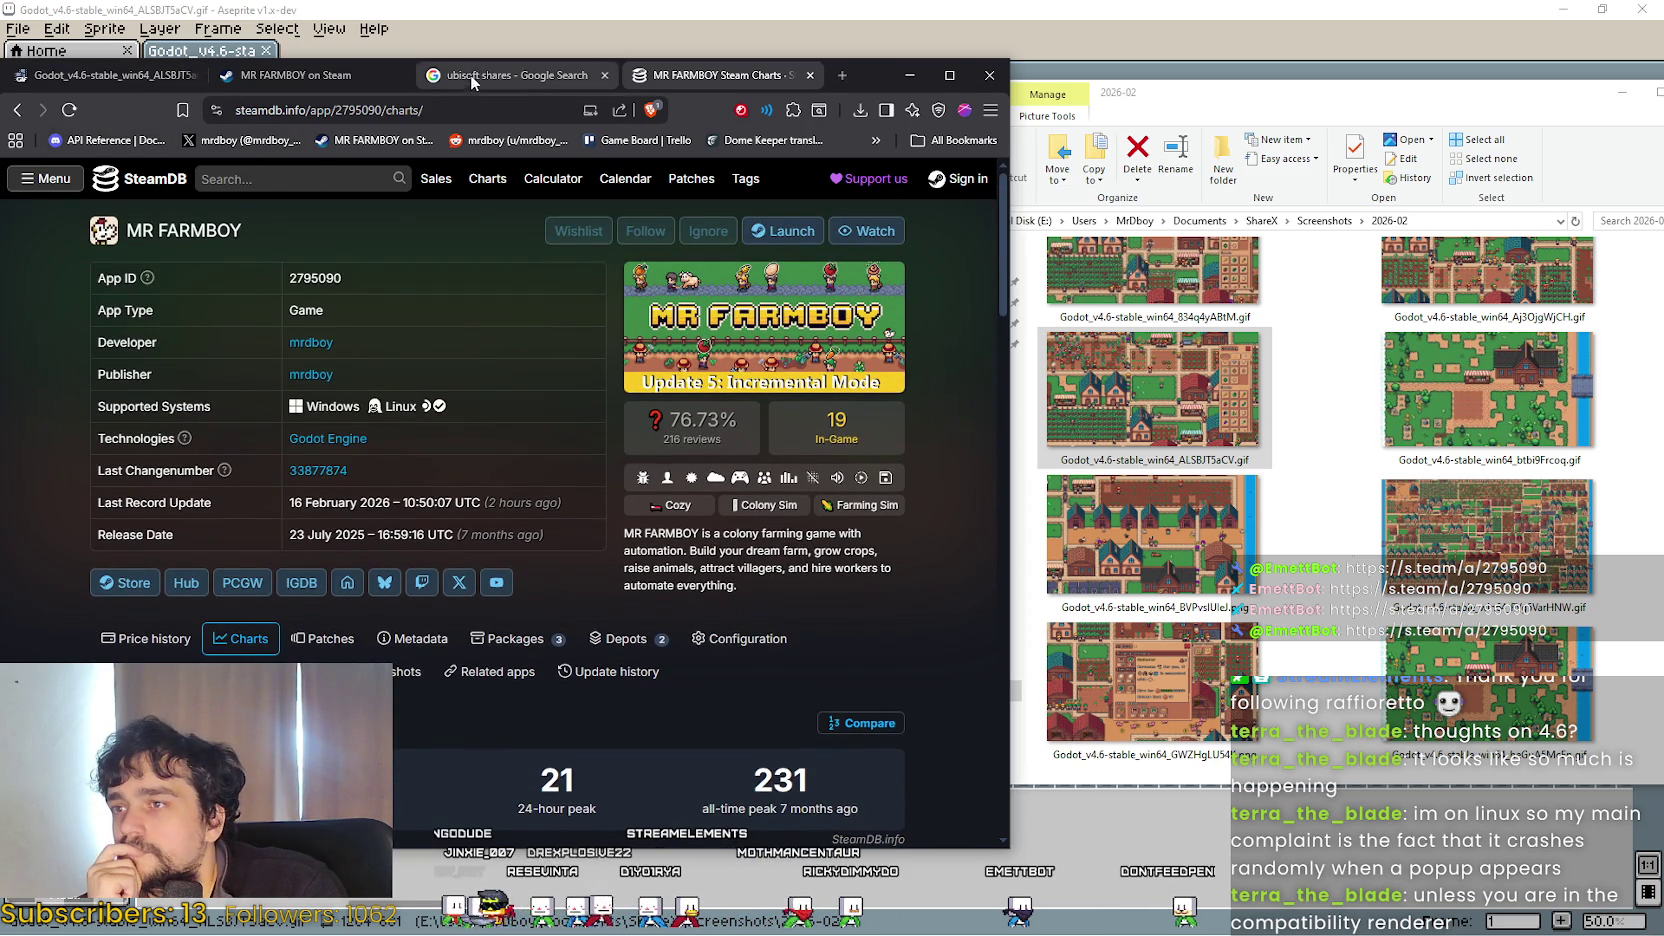
click(290, 75)
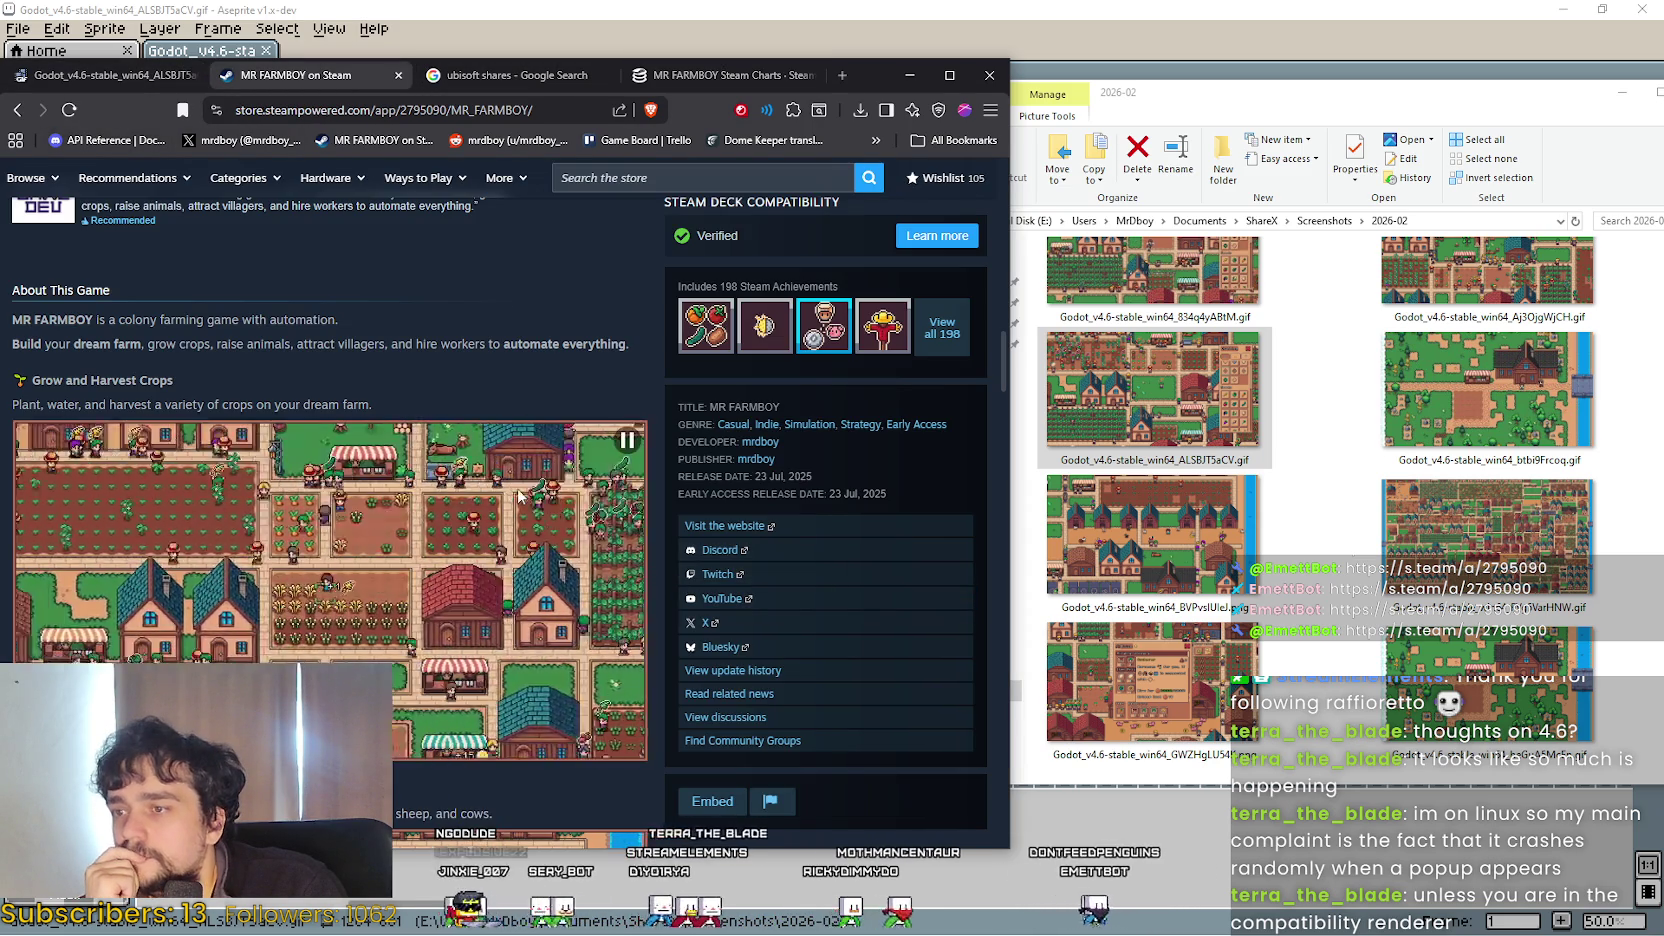
click(100, 75)
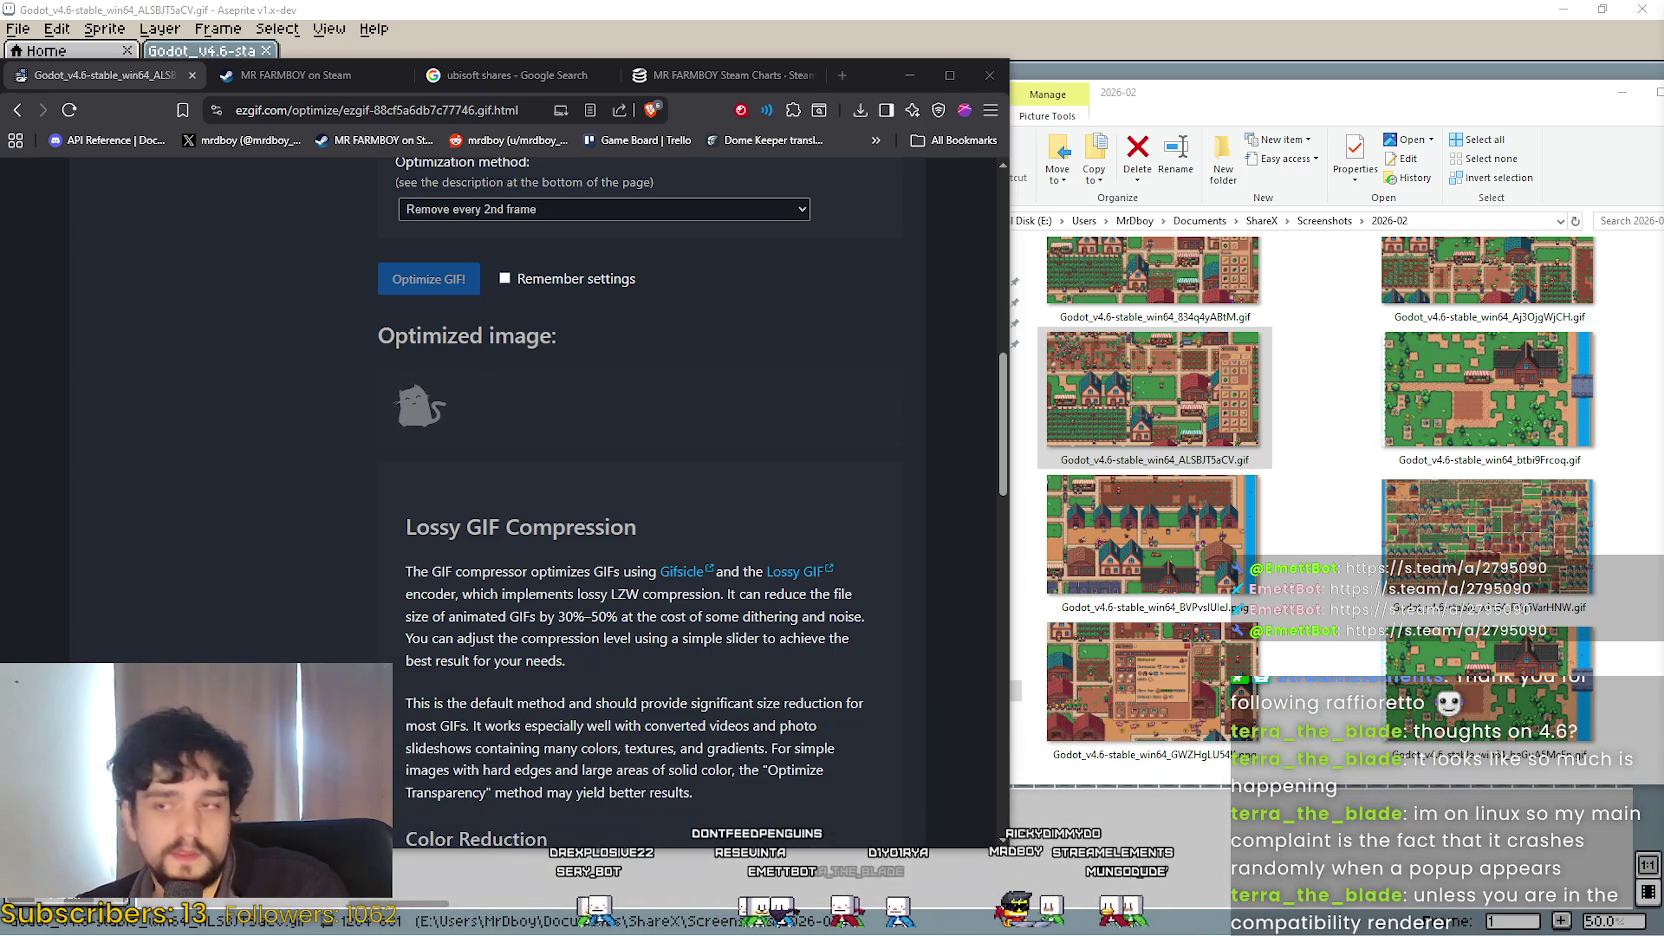
key(alt+Tab)
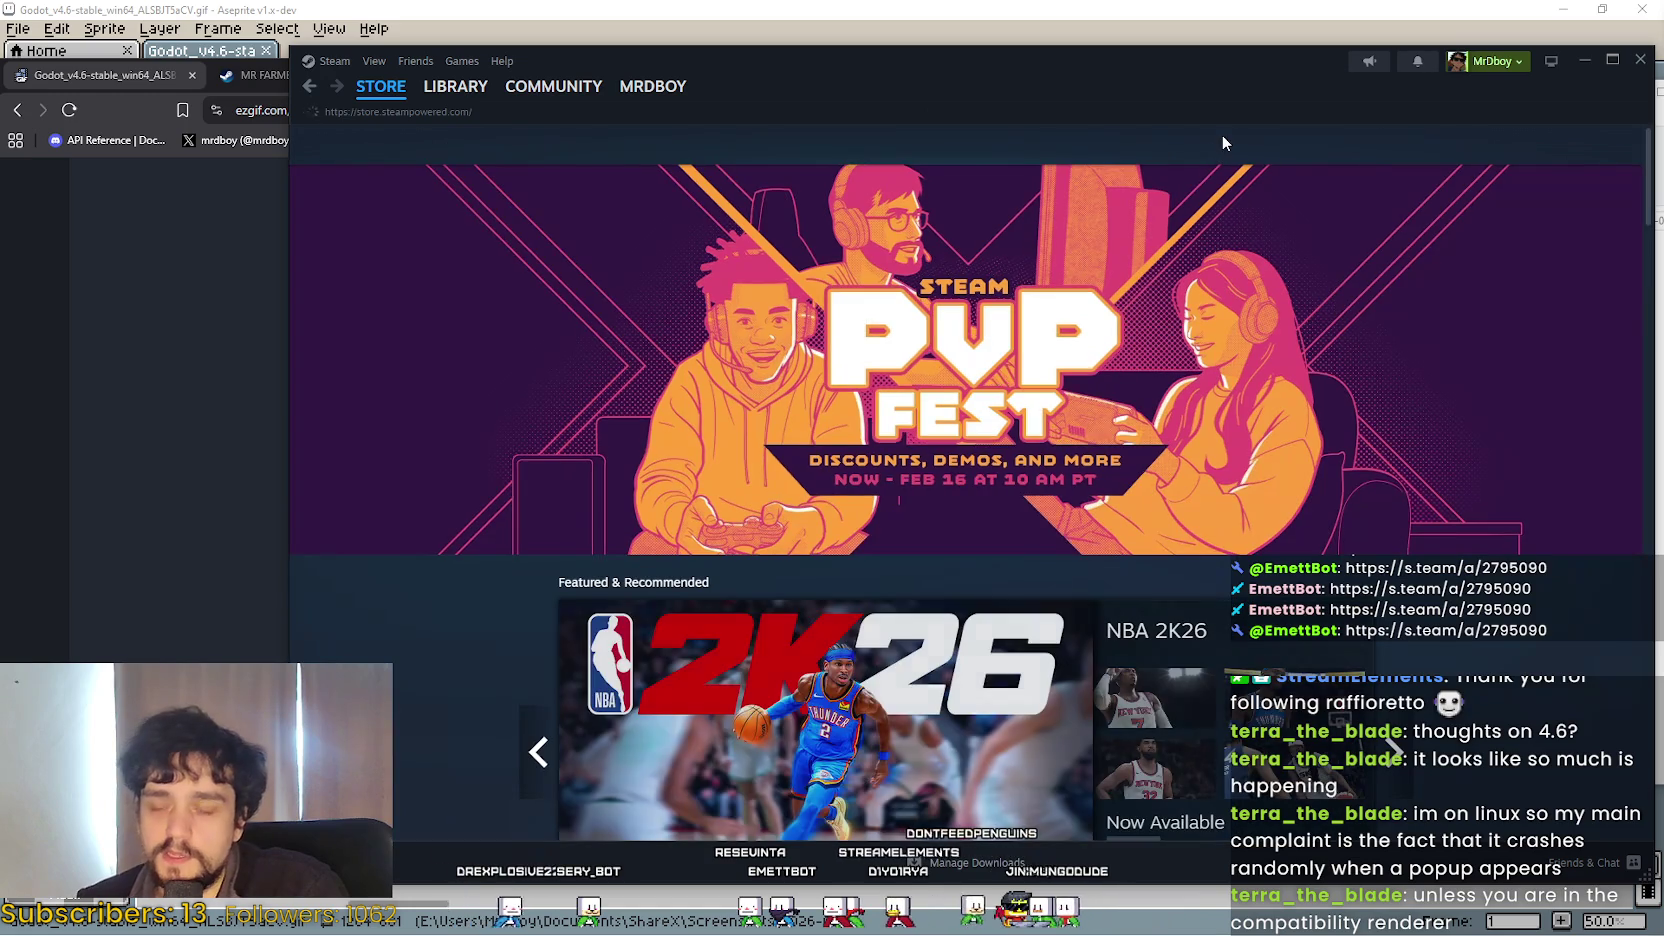
Search Steam for 'CRIMSOn' and browse the Crimson Desert store page screenshots.
click(1248, 143)
text(CR)
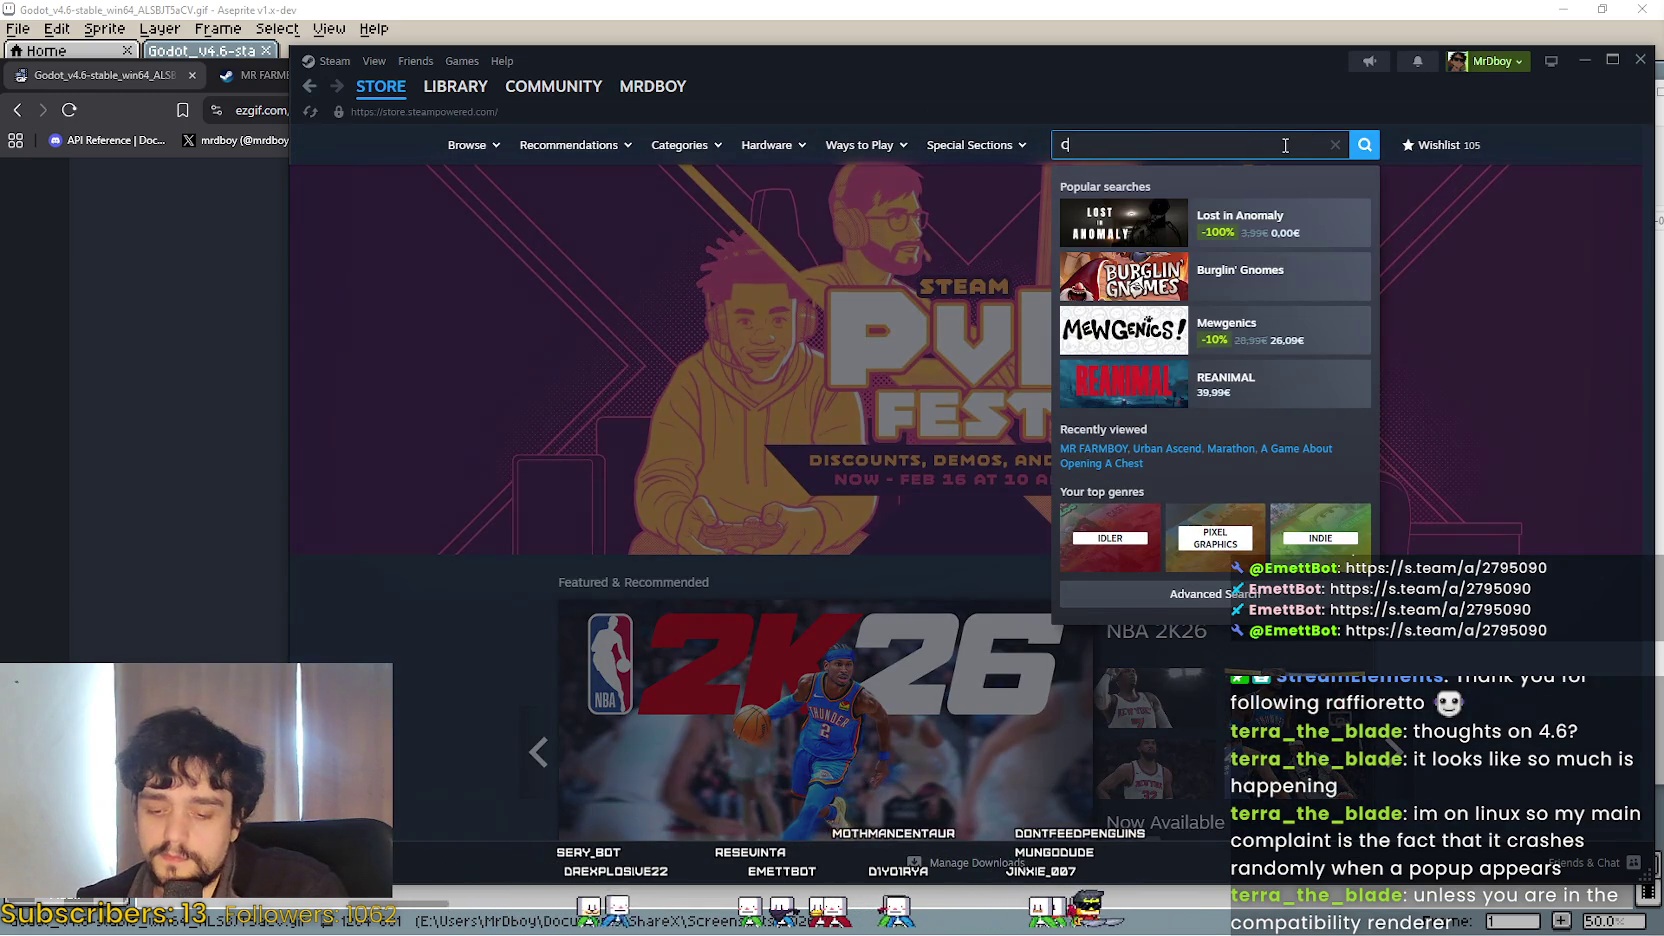
text(IMSOn)
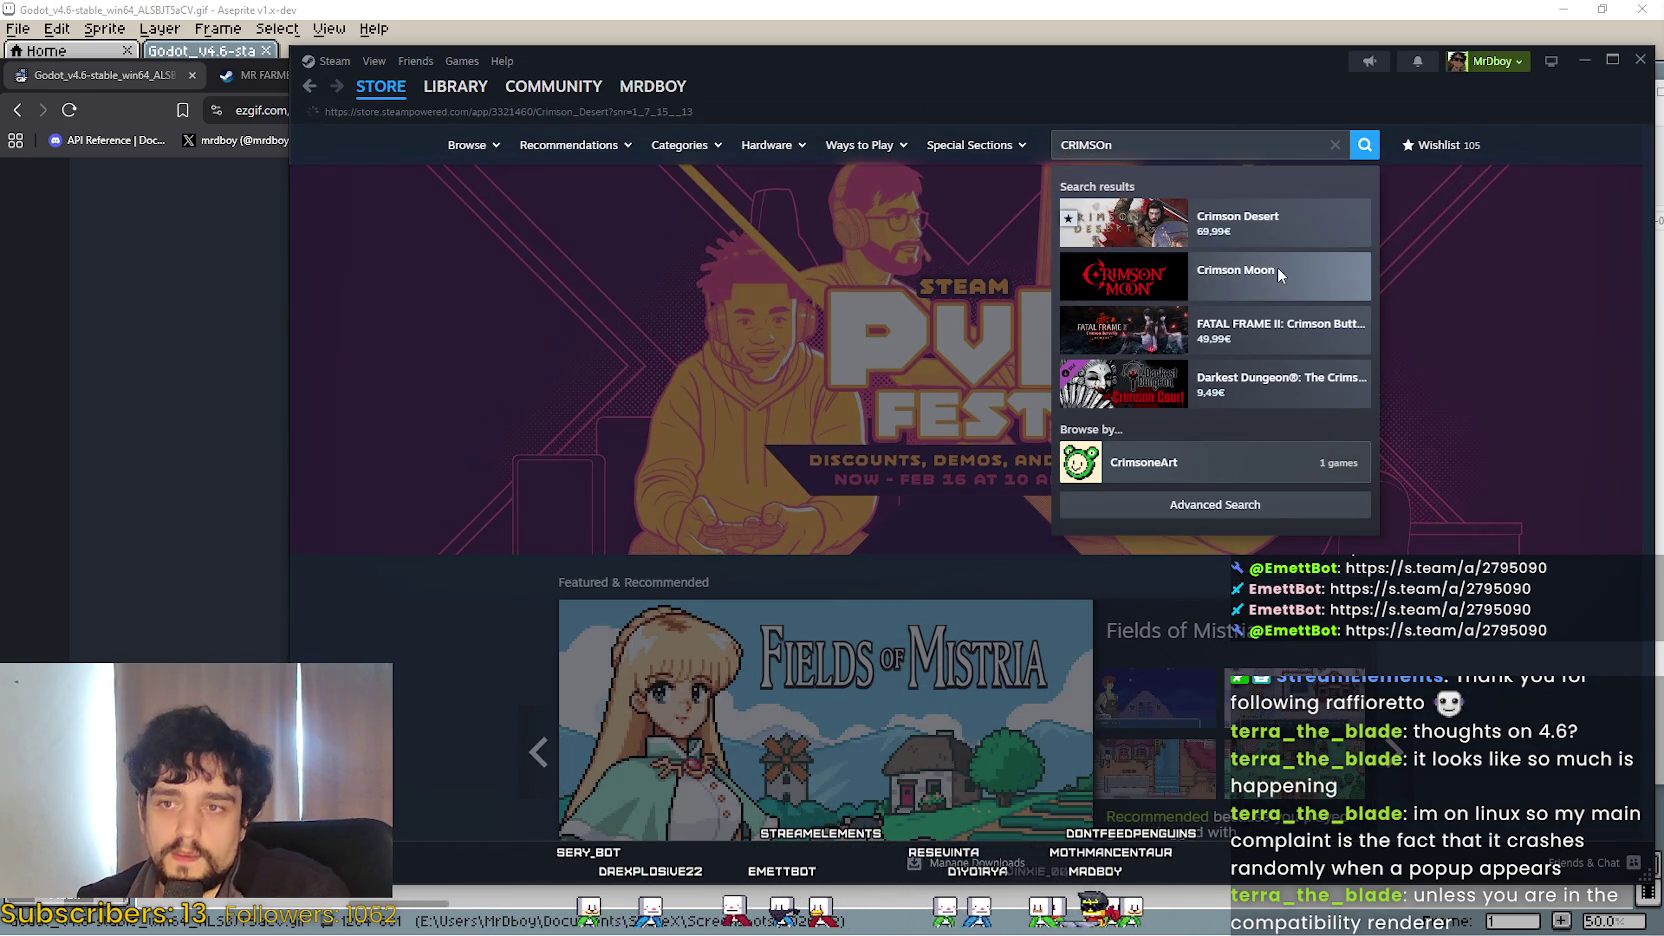
click(1277, 228)
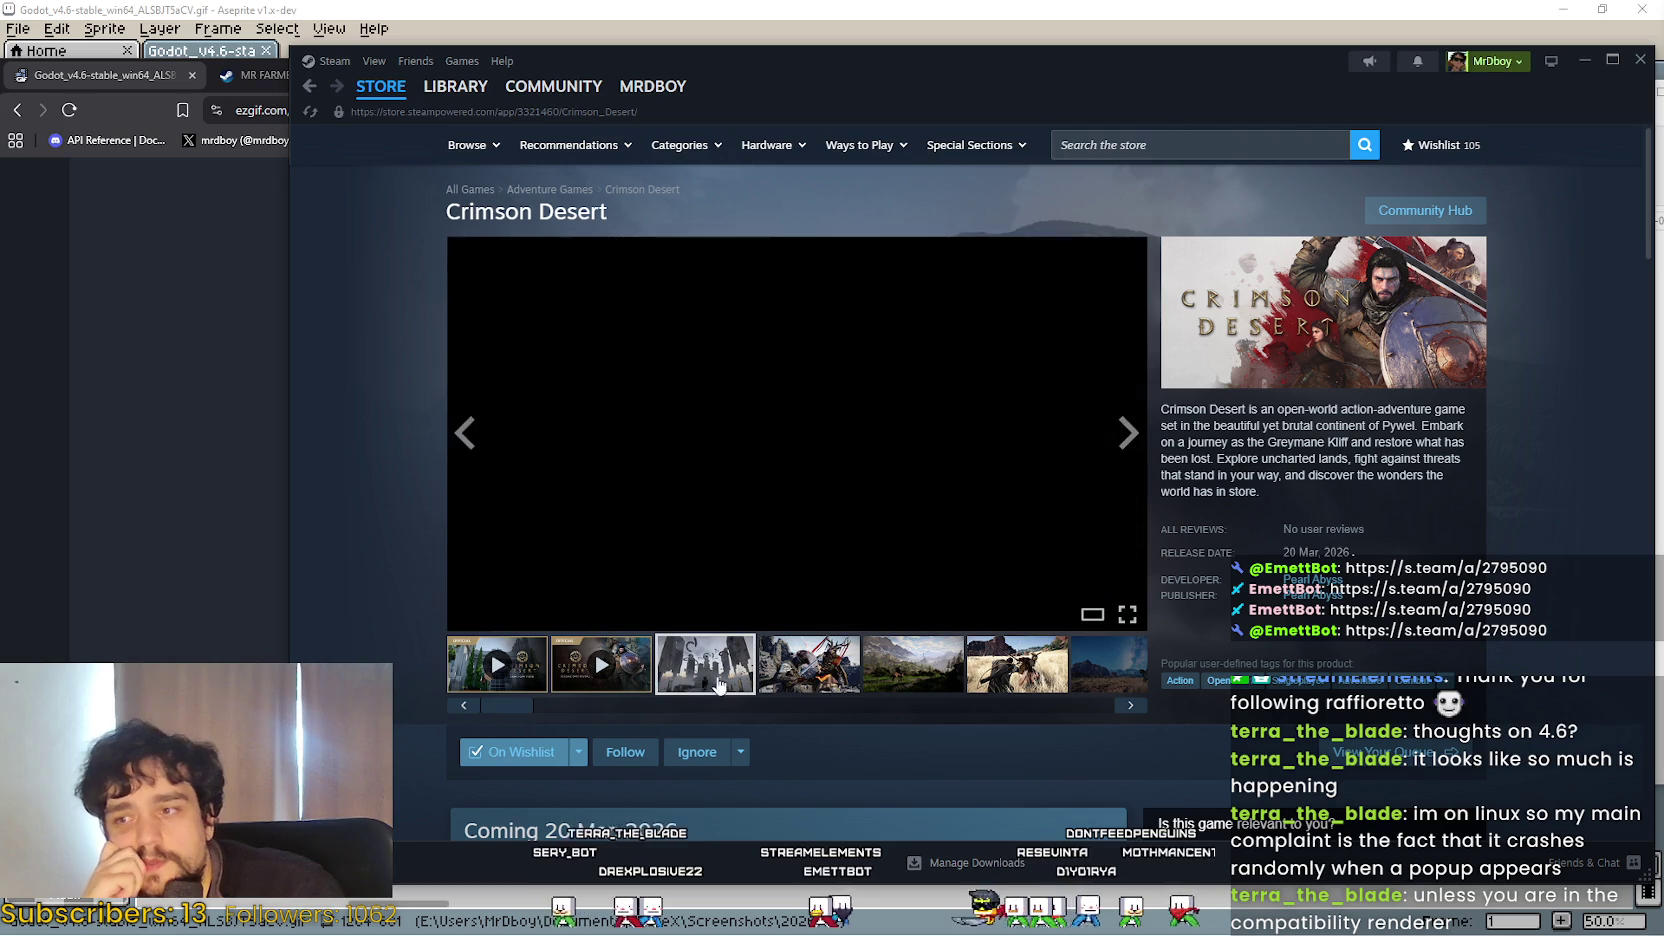
click(822, 672)
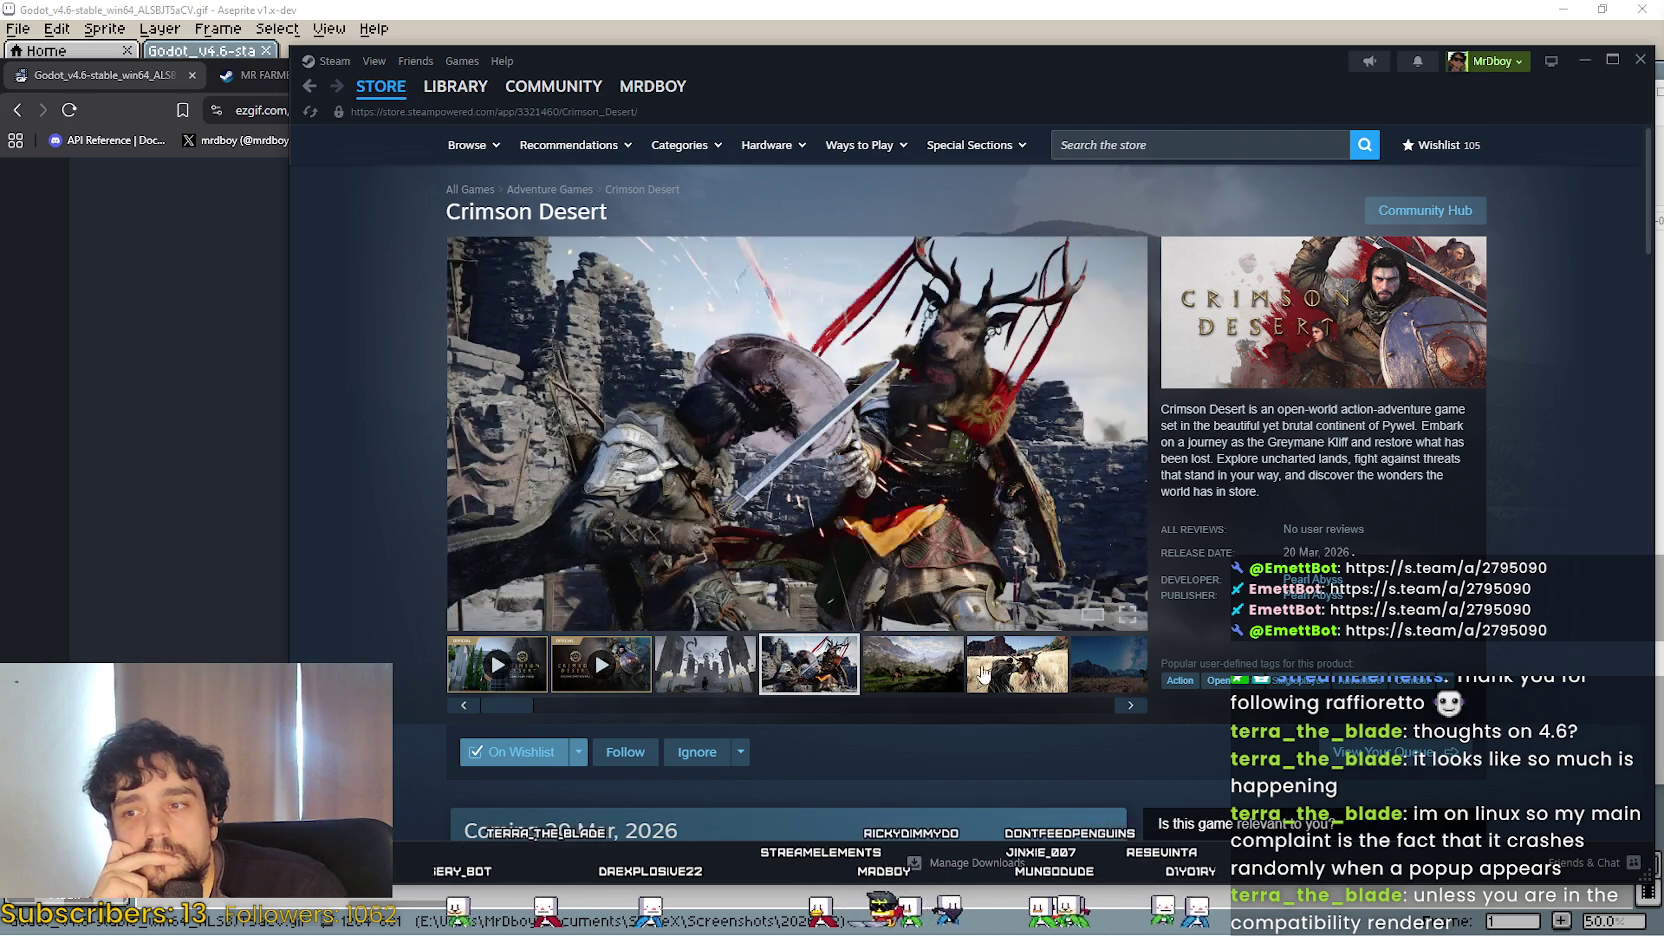
click(915, 670)
click(1037, 670)
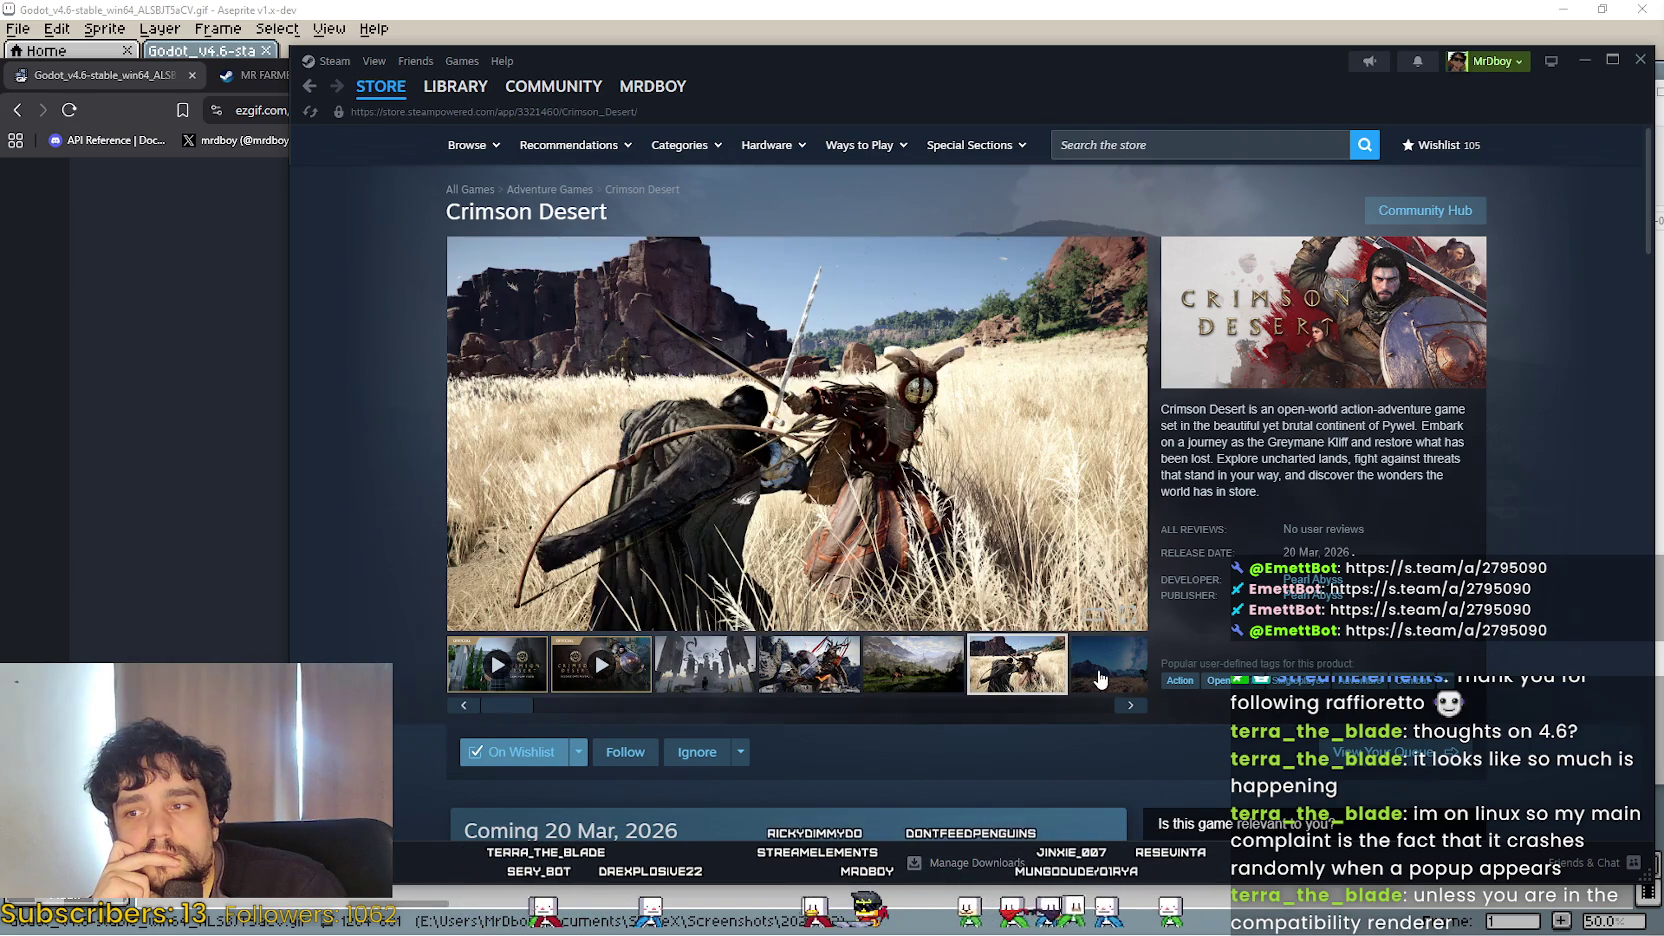
click(1096, 678)
click(980, 680)
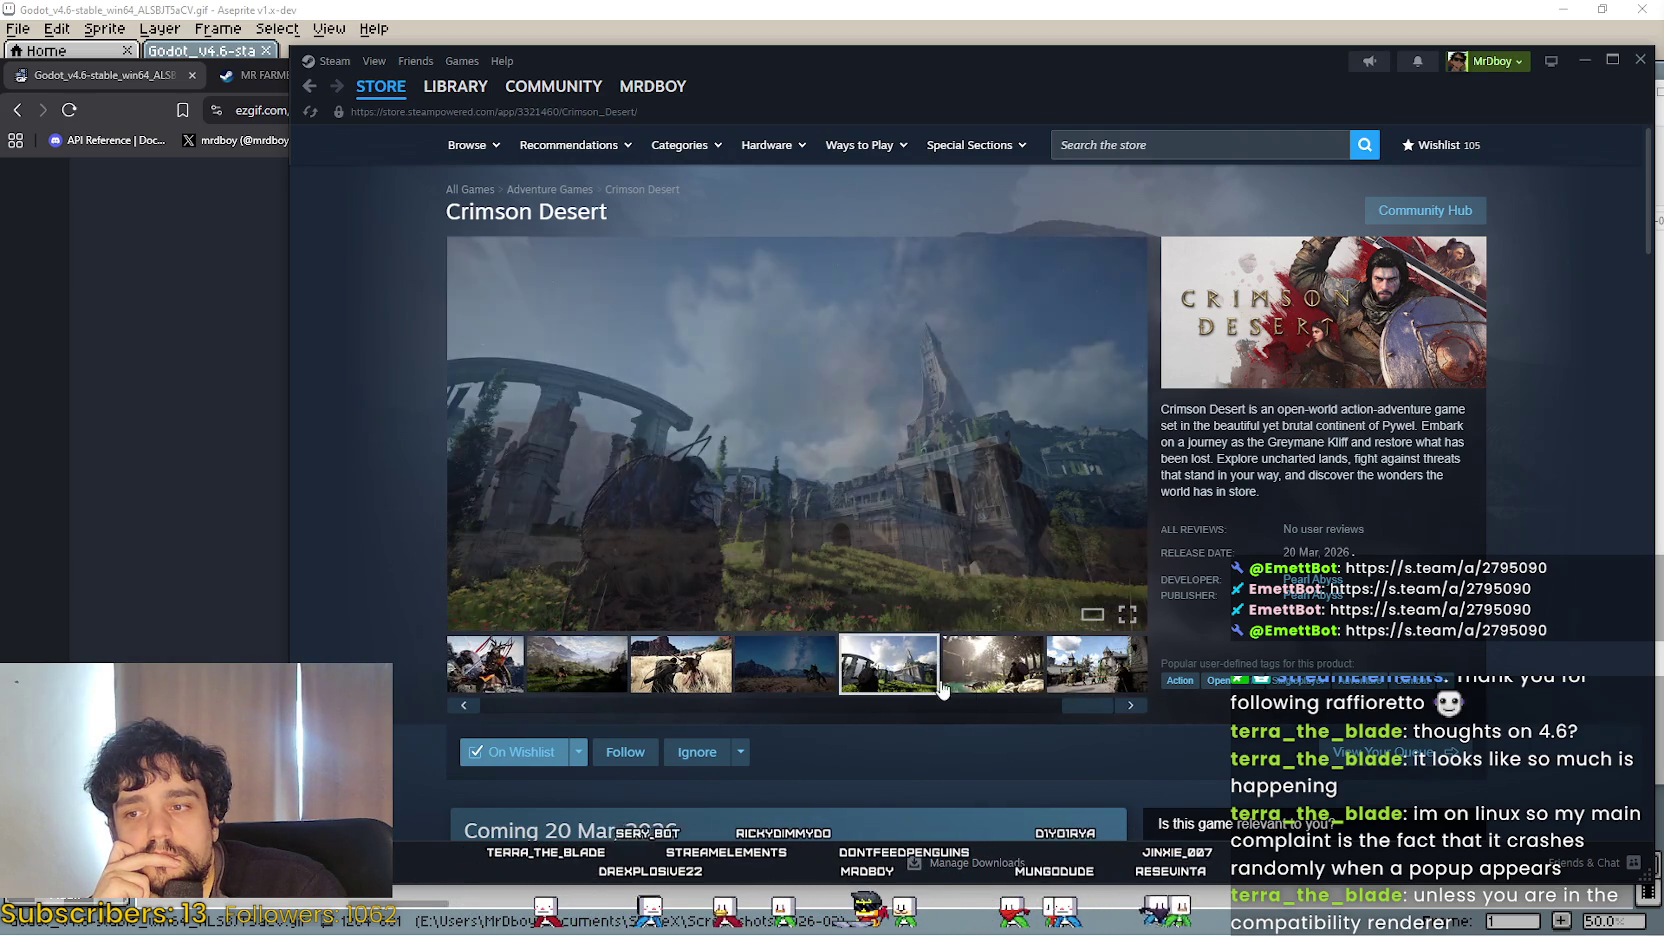
click(1070, 680)
drag(1066, 712, 497, 685)
click(680, 665)
Scroll through the rest of the Crimson Desert store page.
scroll(697, 664, down, 5)
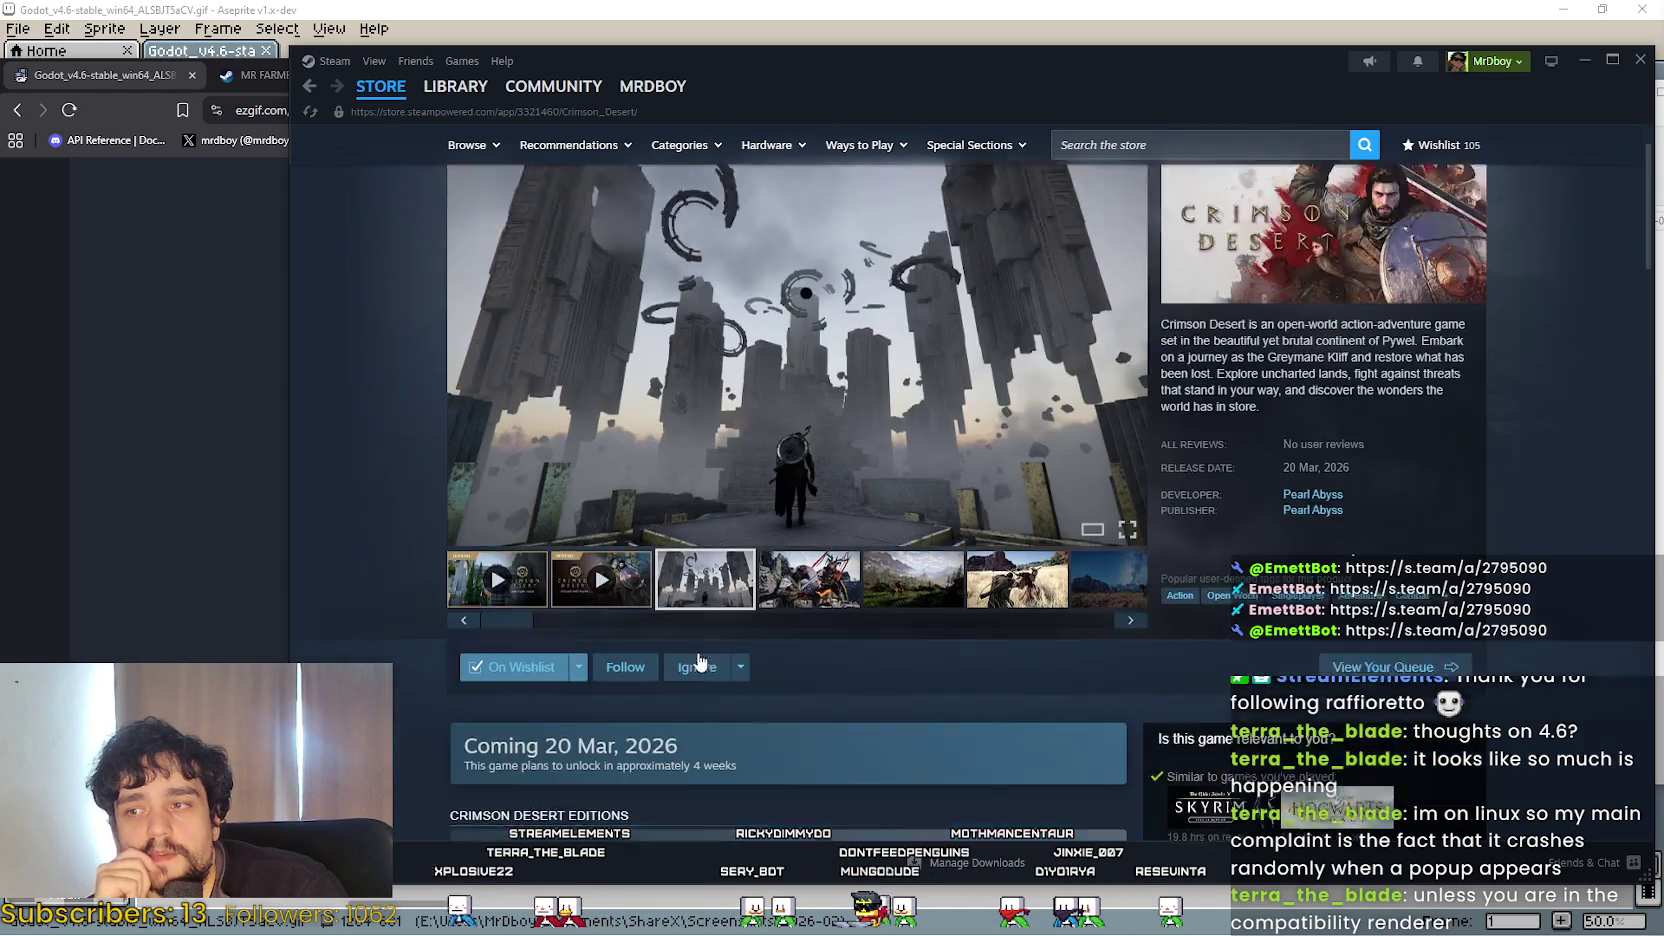
scroll(704, 652, down, 1)
scroll(704, 650, down, 3)
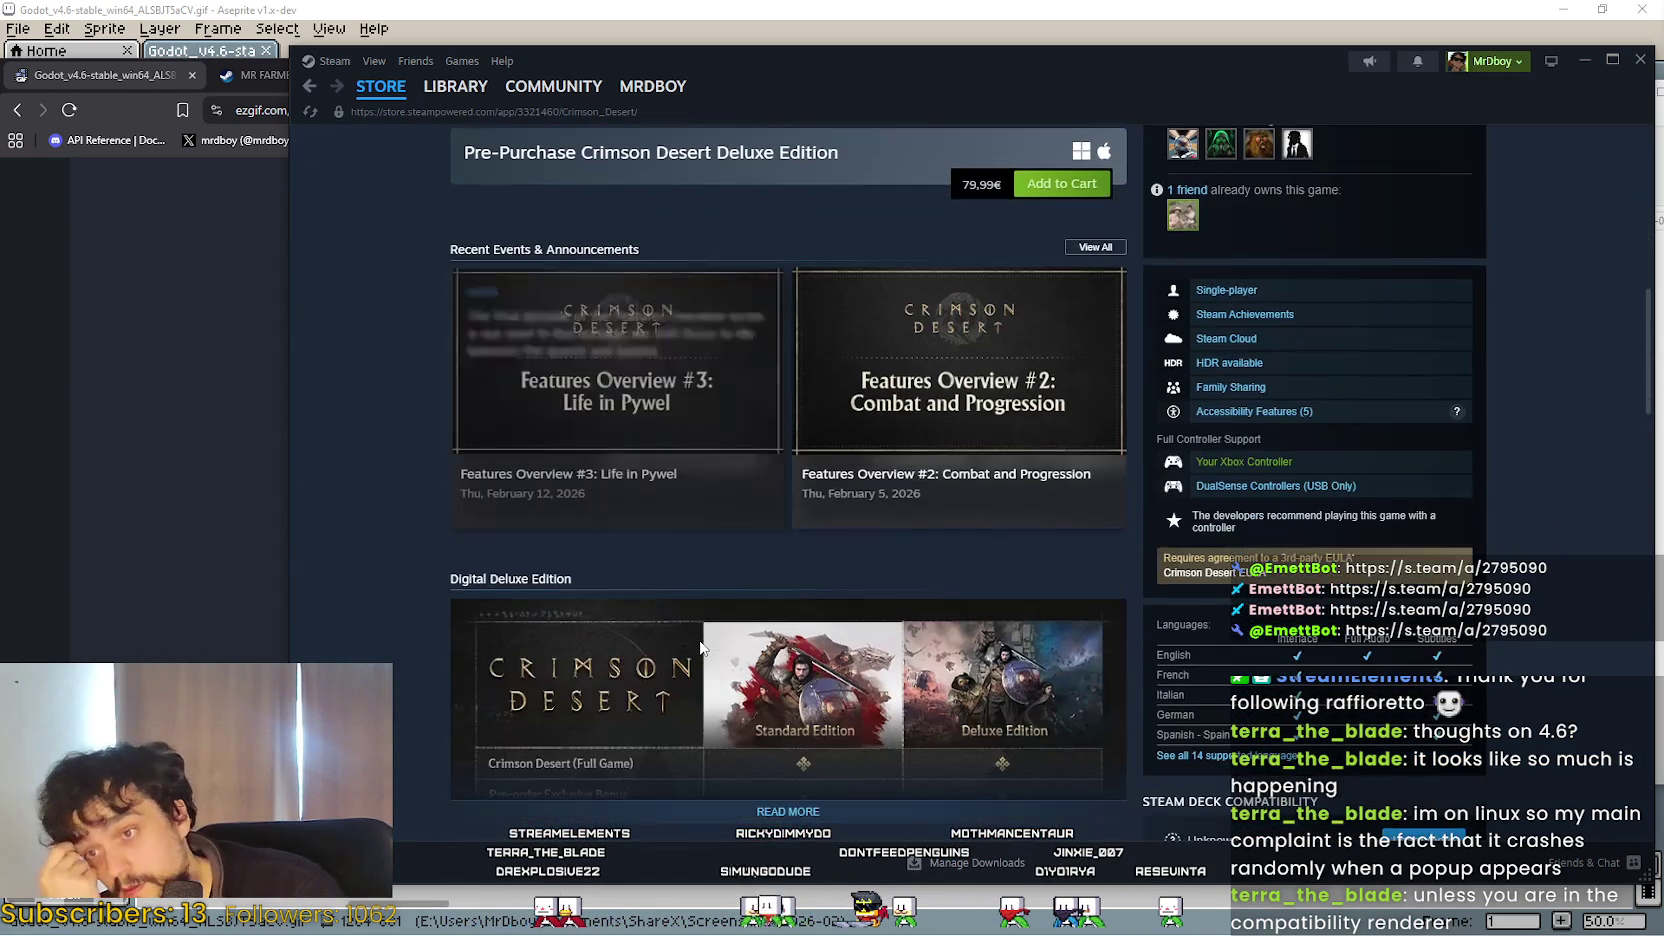
scroll(717, 533, down, 4)
scroll(717, 533, down, 7)
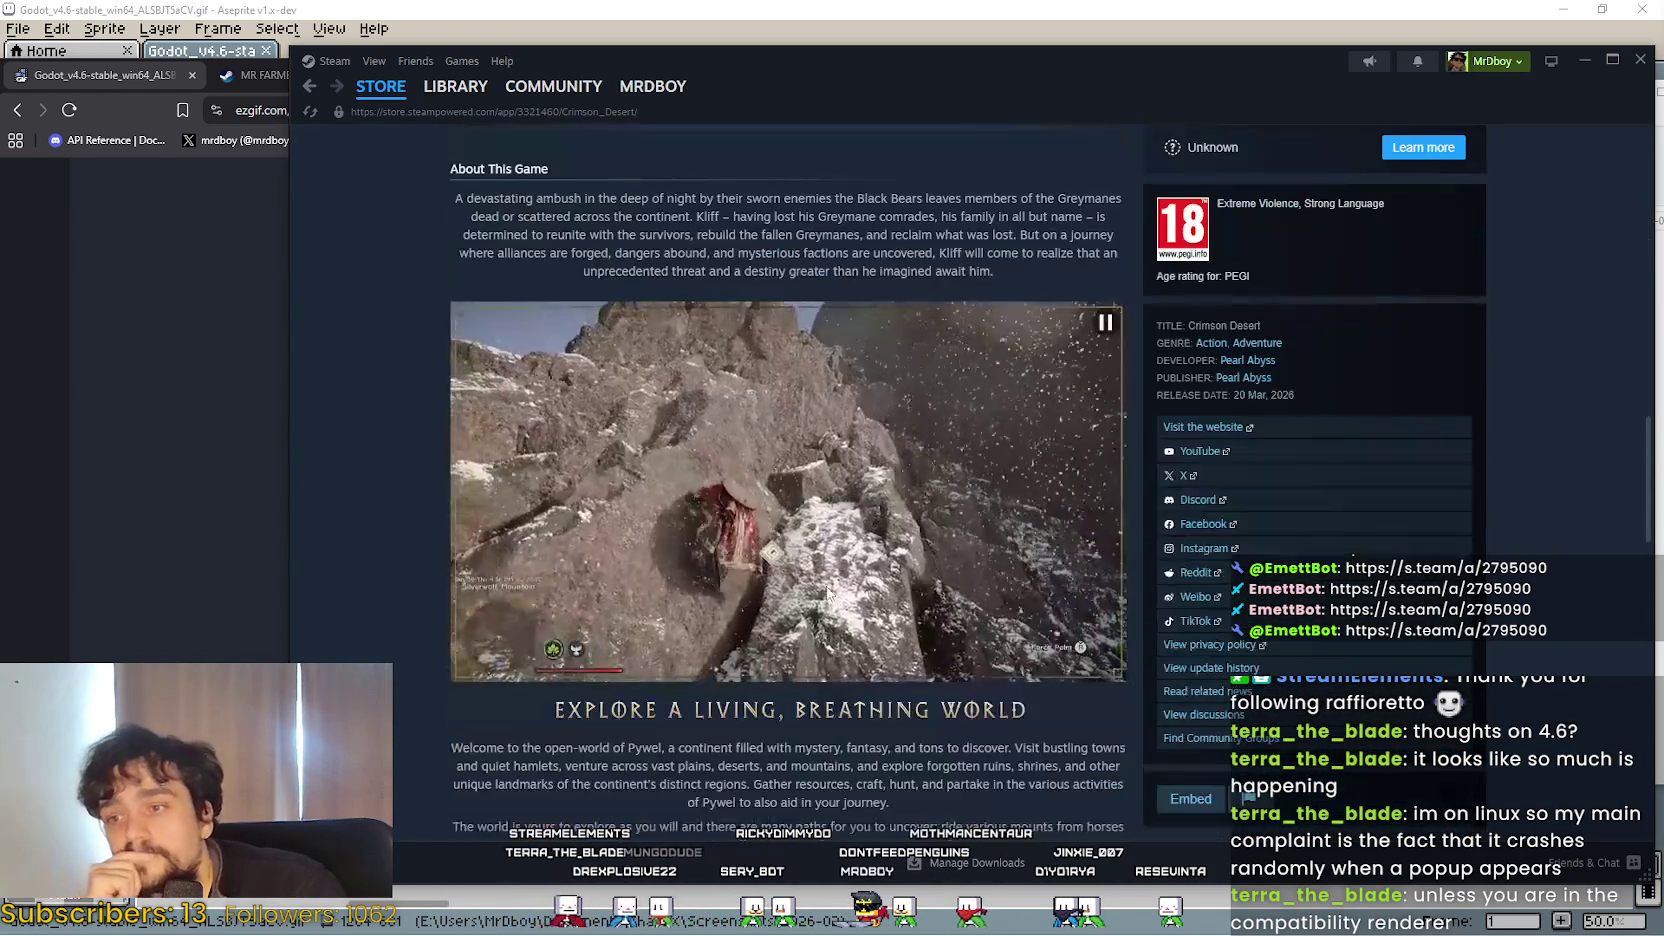
scroll(861, 618, up, 2)
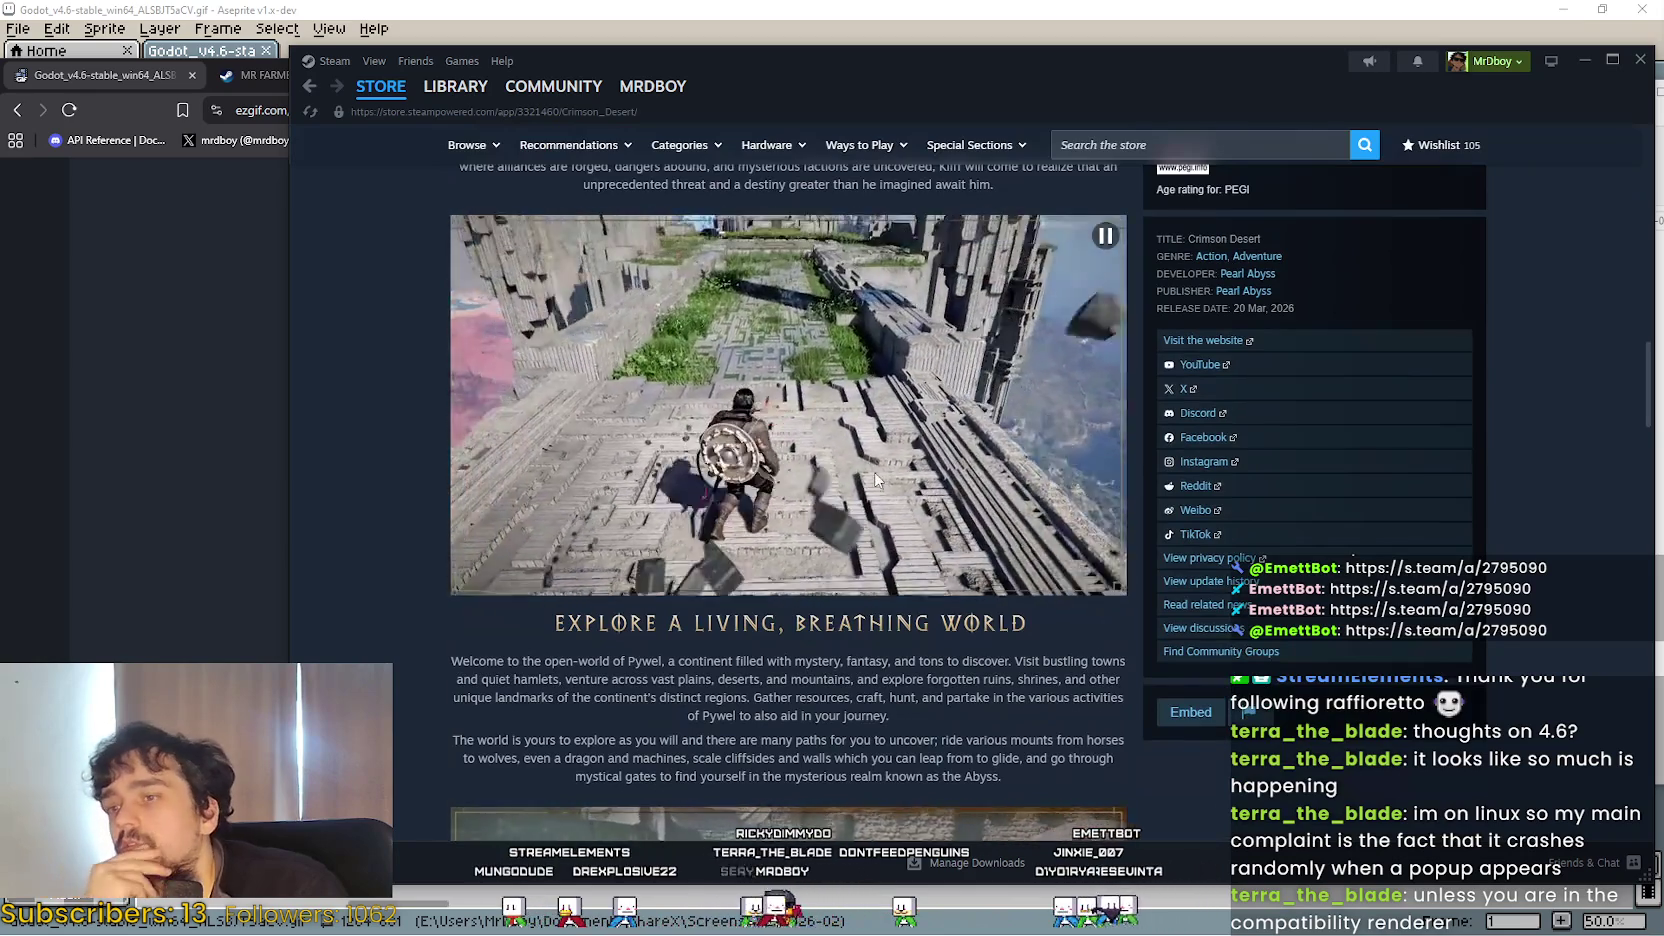
scroll(860, 460, down, 1)
scroll(820, 440, up, 2)
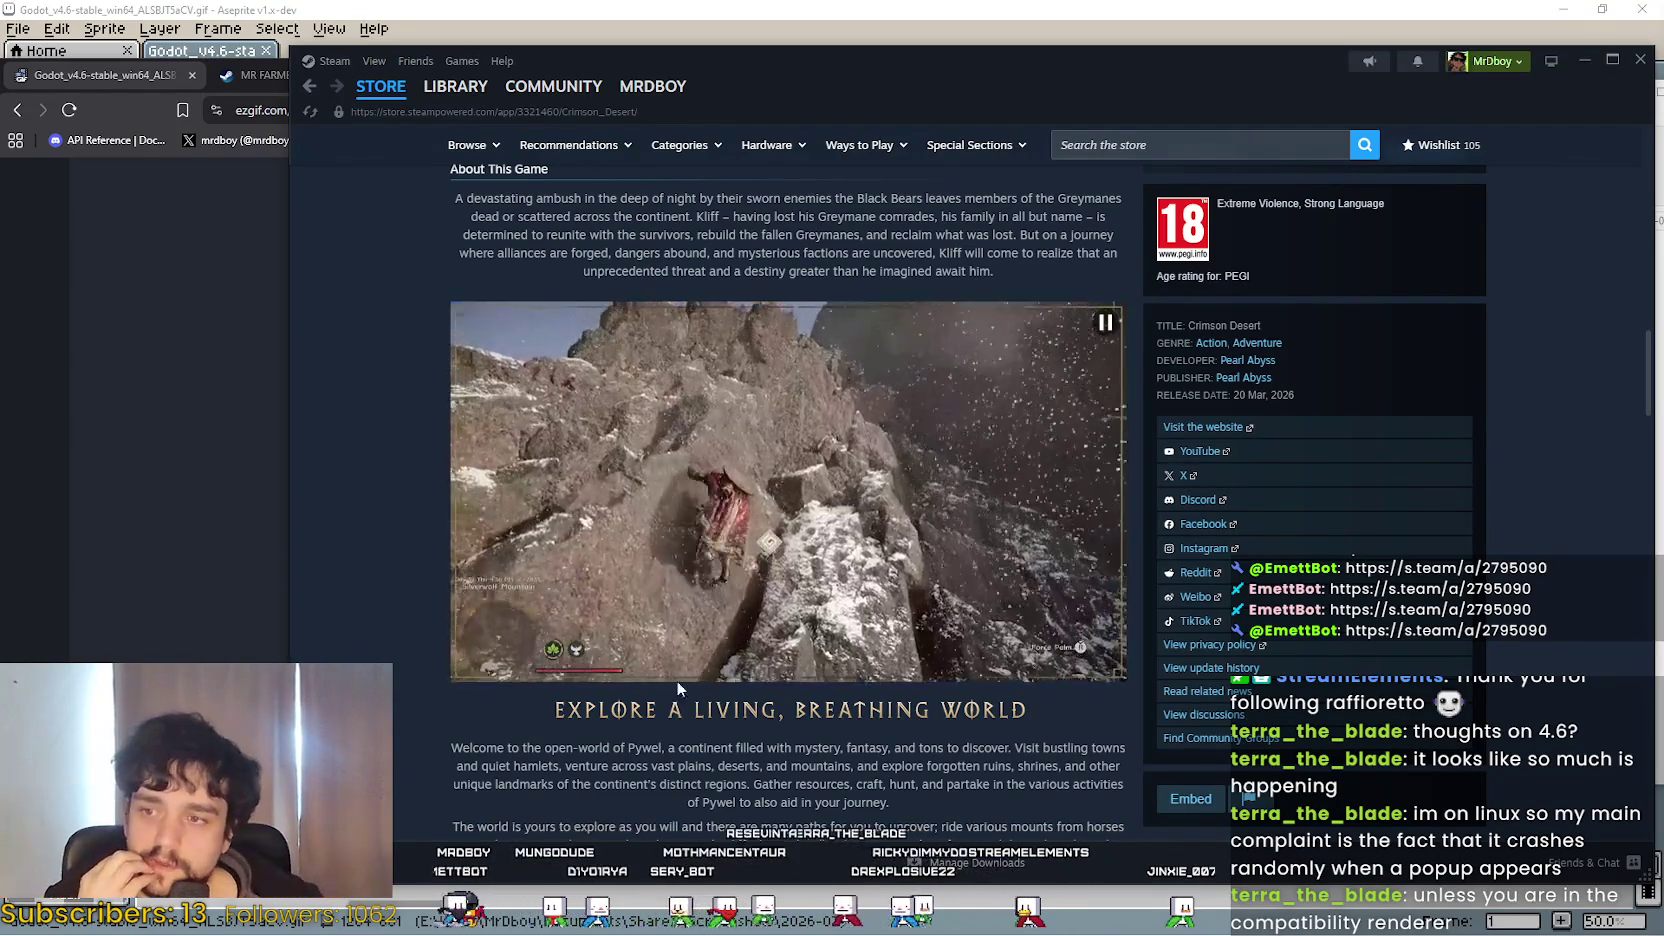
scroll(677, 688, down, 6)
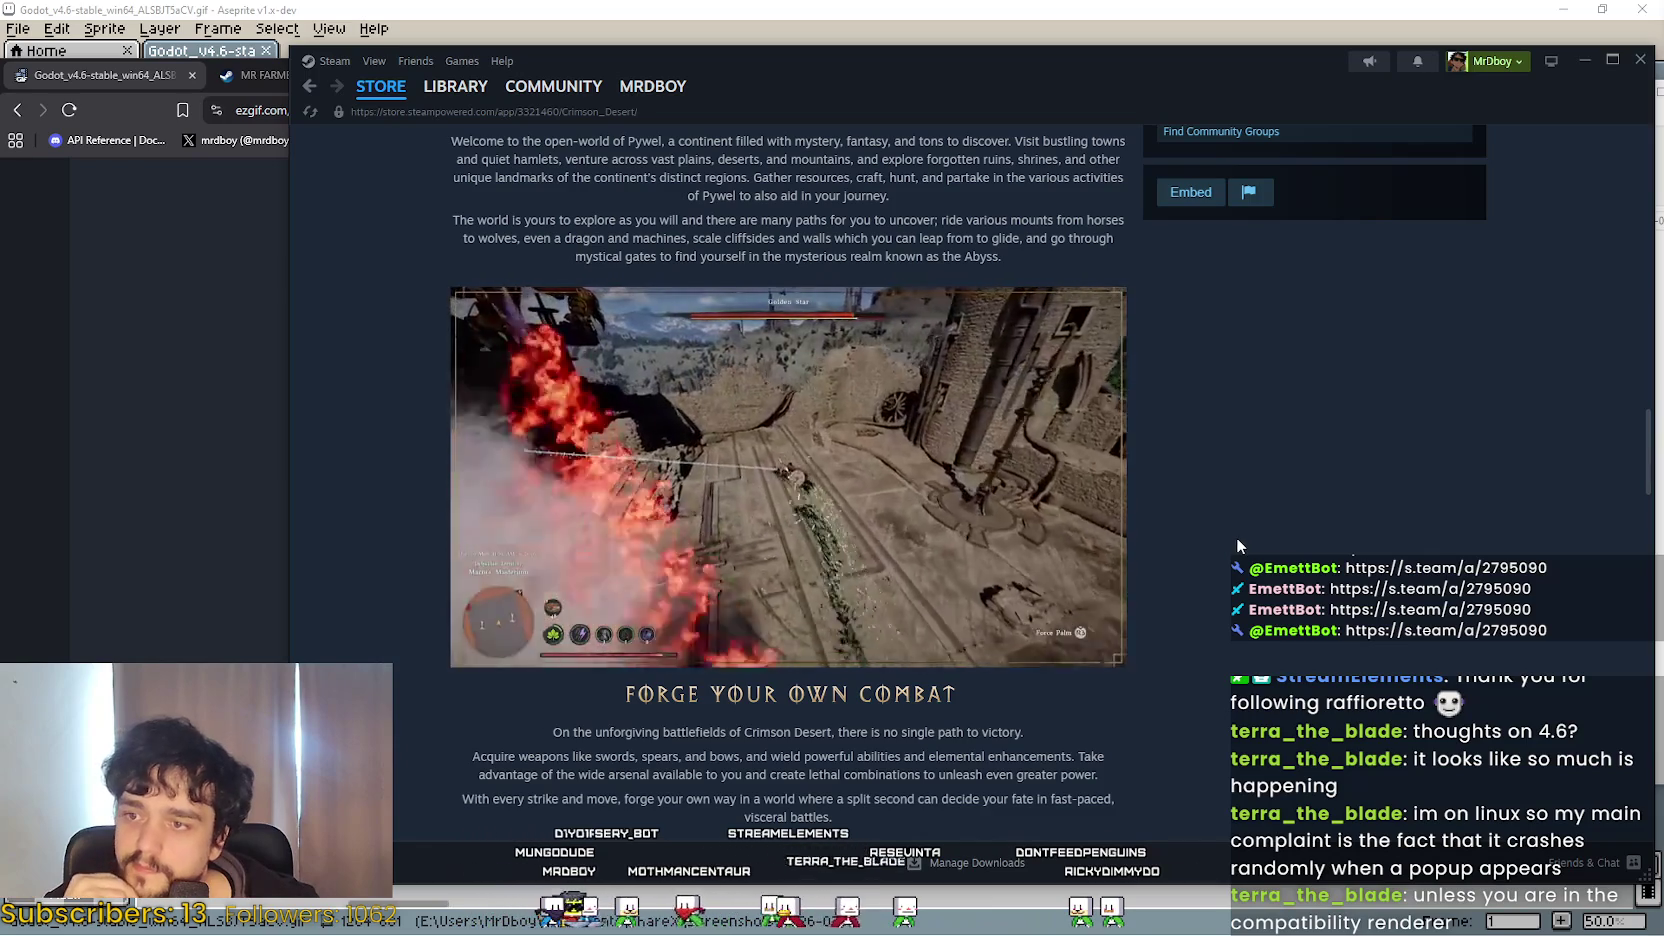
scroll(1235, 540, down, 1)
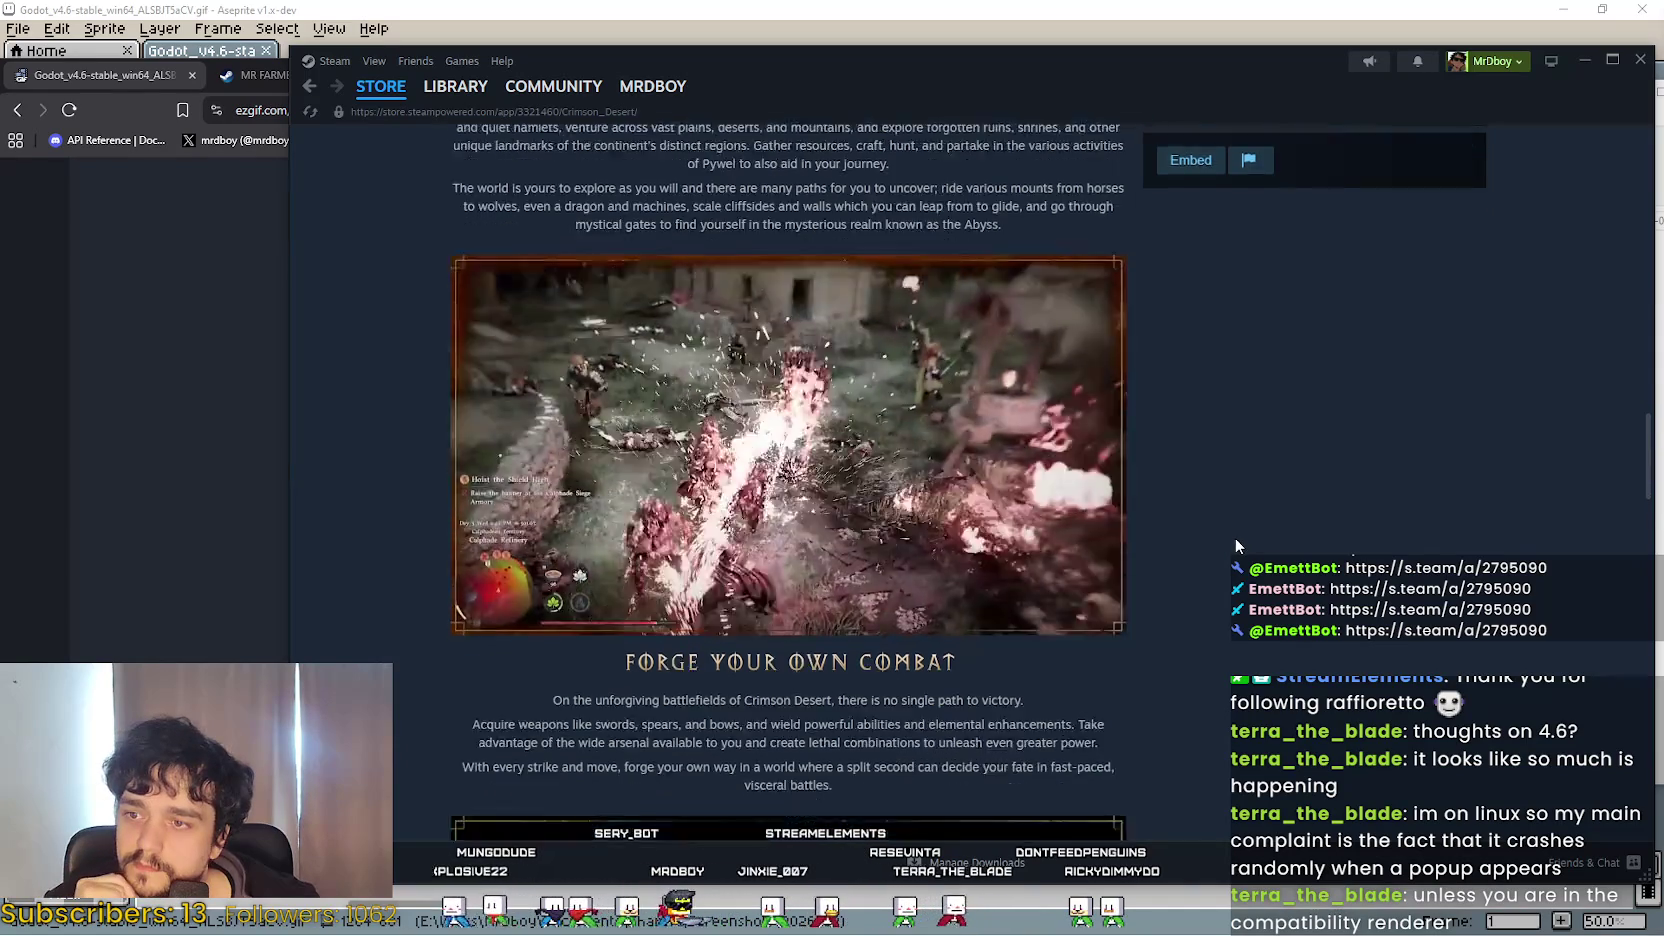
scroll(1236, 541, down, 5)
scroll(1232, 543, down, 2)
scroll(1231, 541, down, 8)
scroll(1231, 537, up, 4)
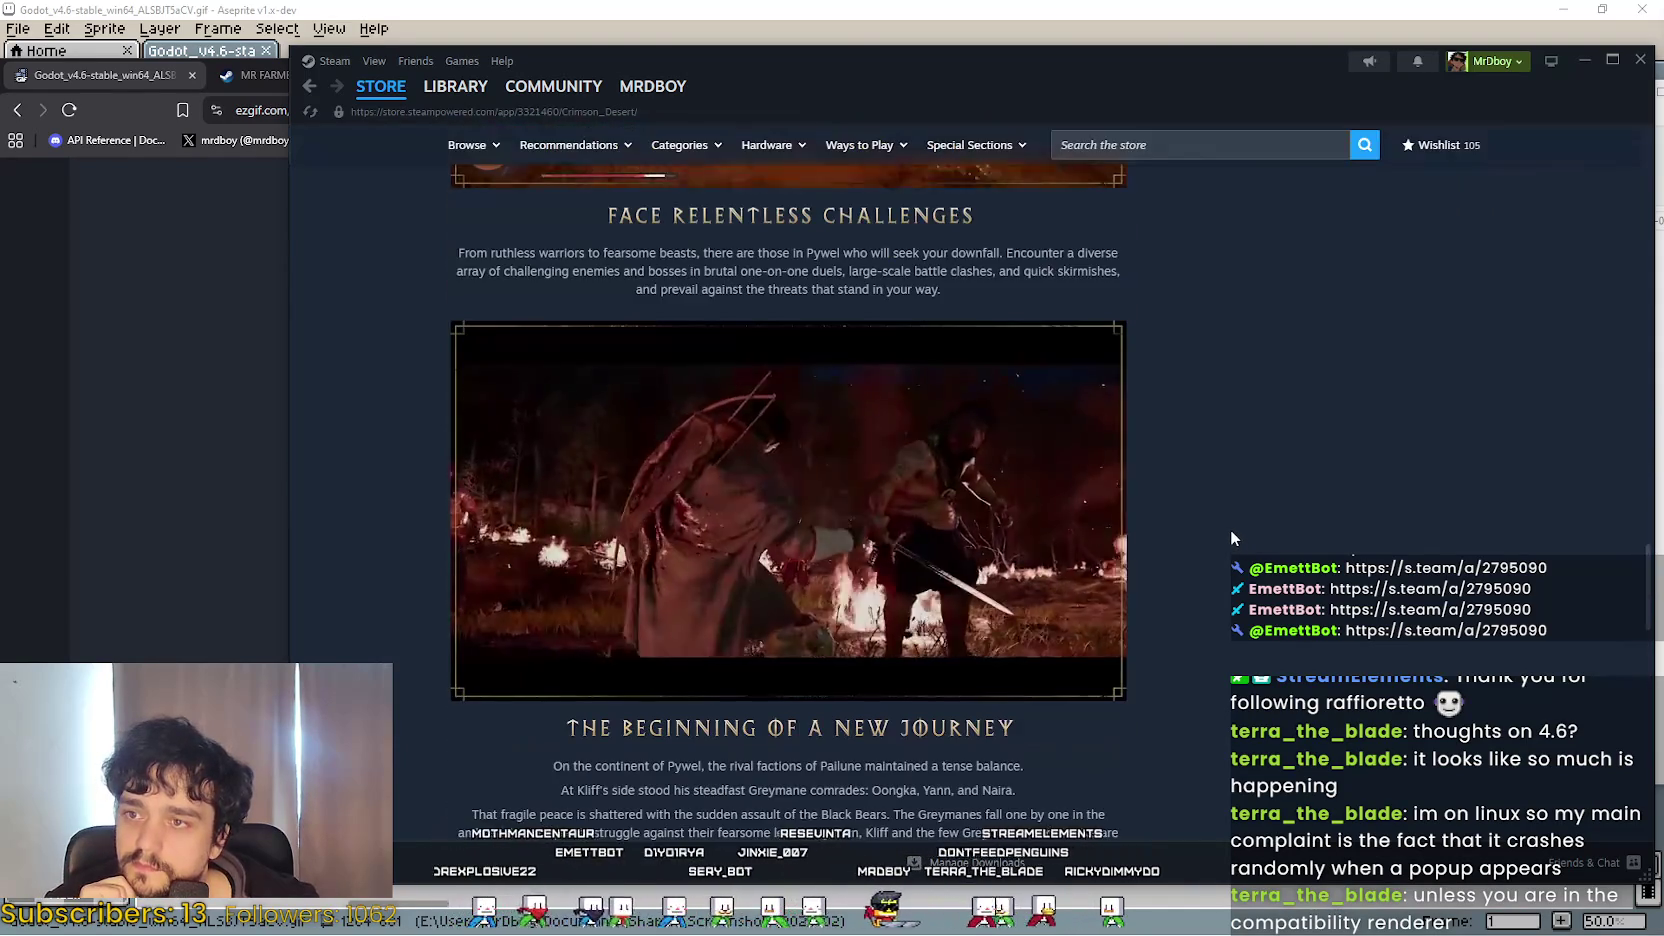
scroll(1230, 529, down, 5)
scroll(1231, 528, up, 10)
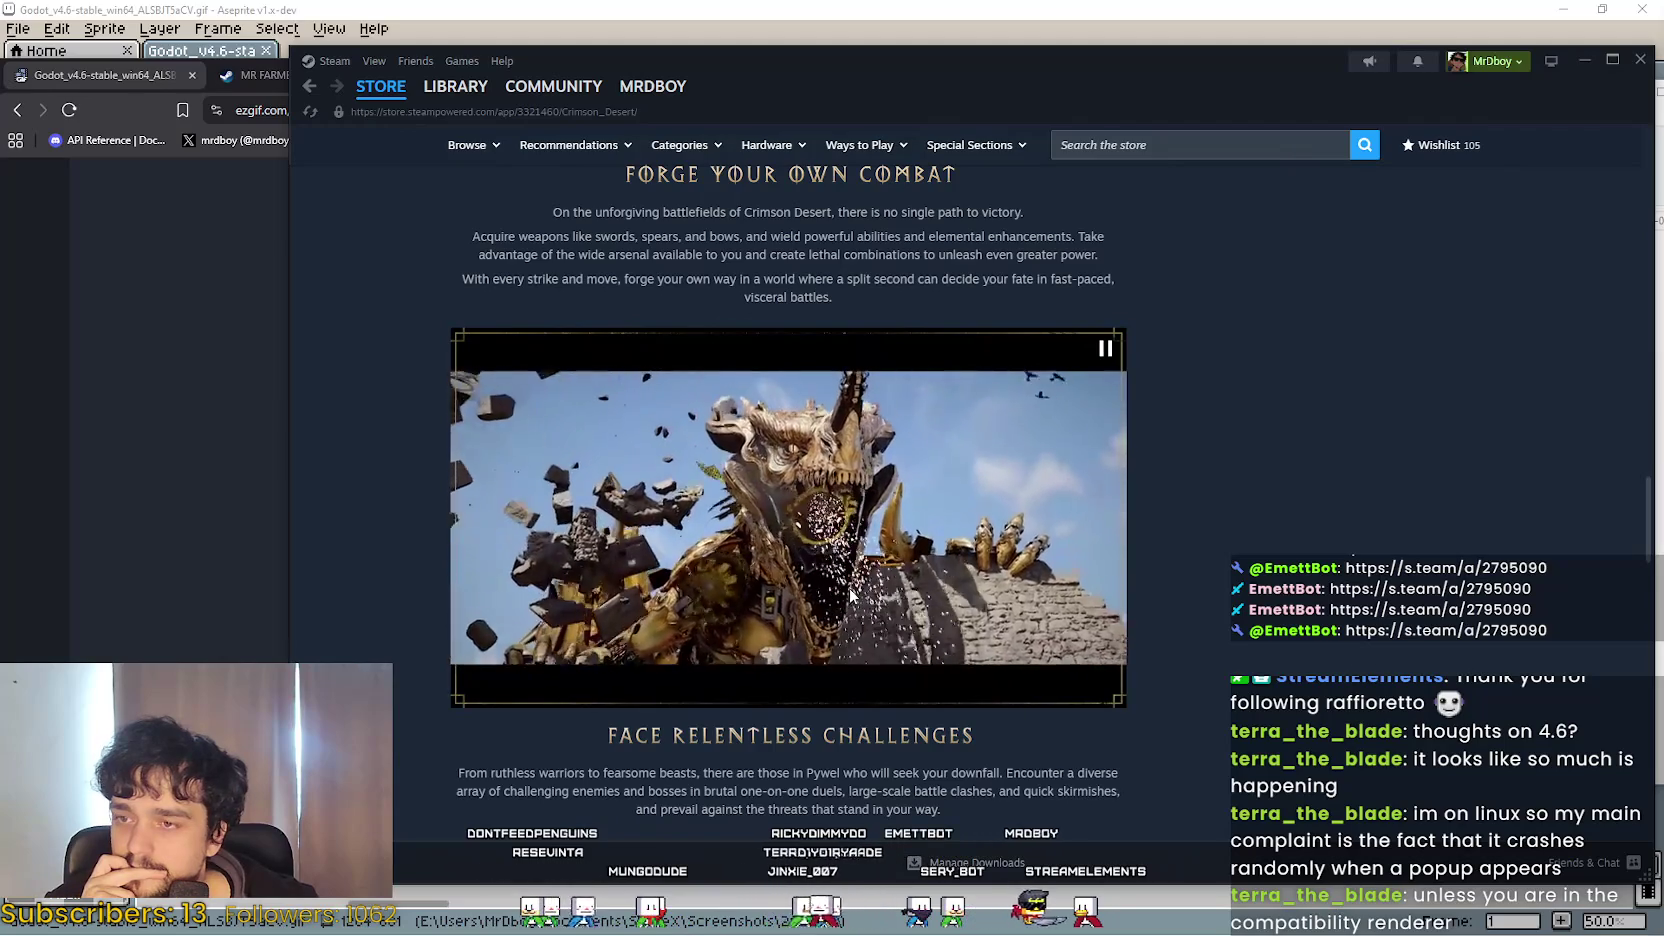
Return to the ezgif page showing the 15.69 MiB, 363-frame optimized GIF.
click(140, 512)
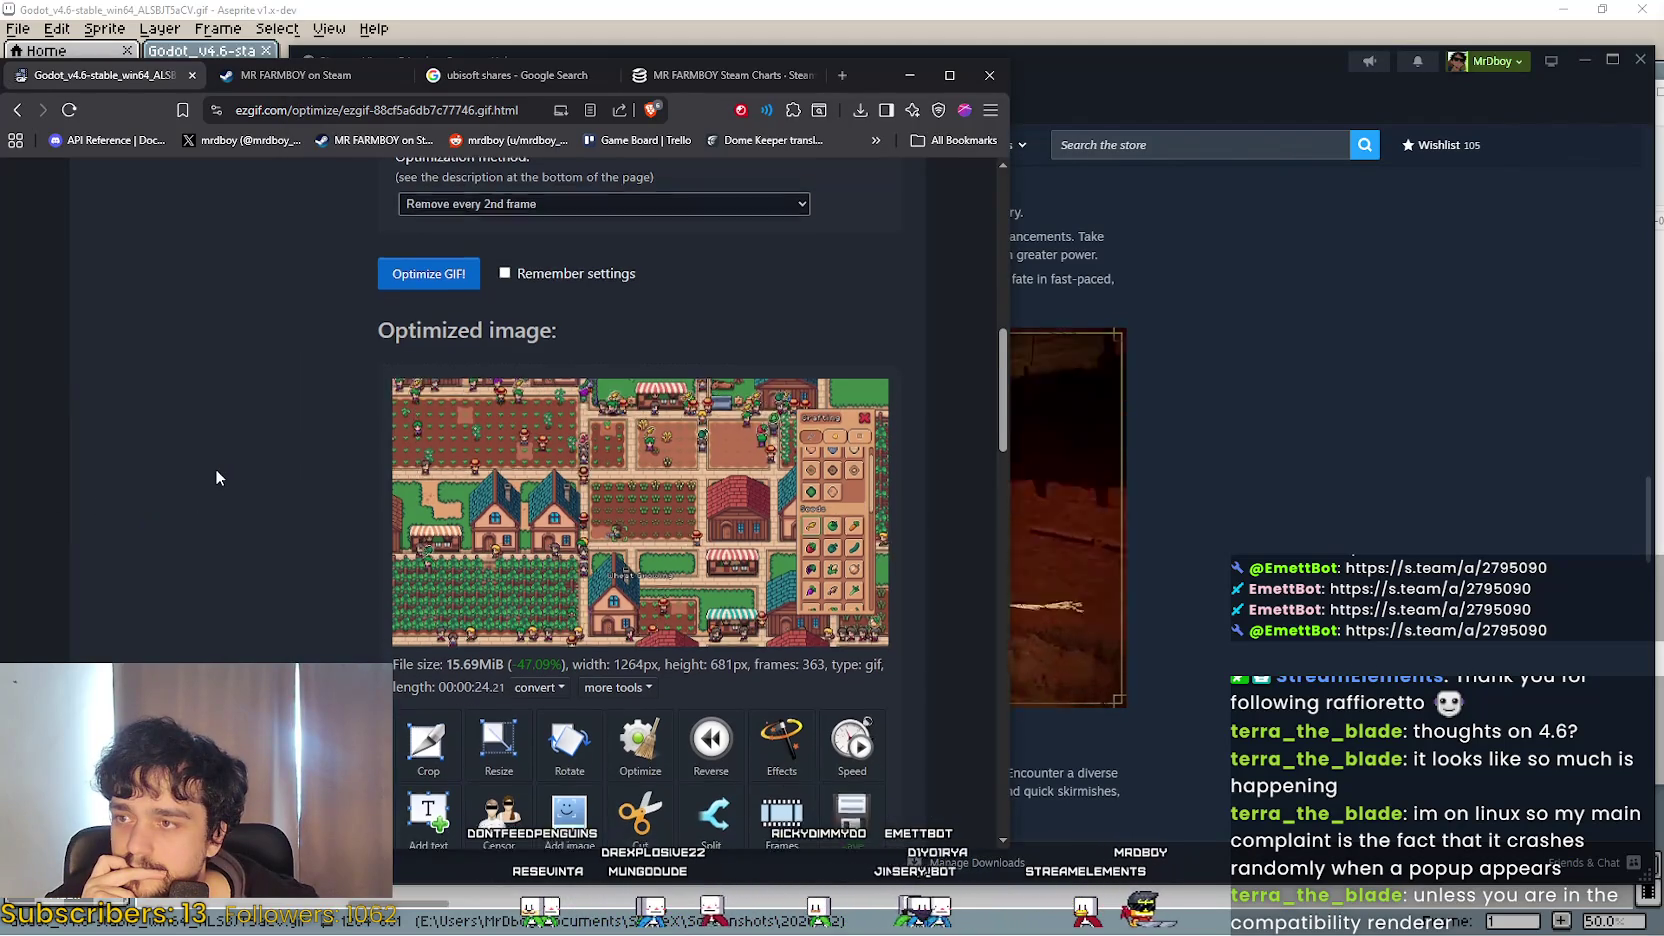
scroll(216, 470, down, 1)
scroll(216, 470, up, 4)
scroll(216, 470, down, 3)
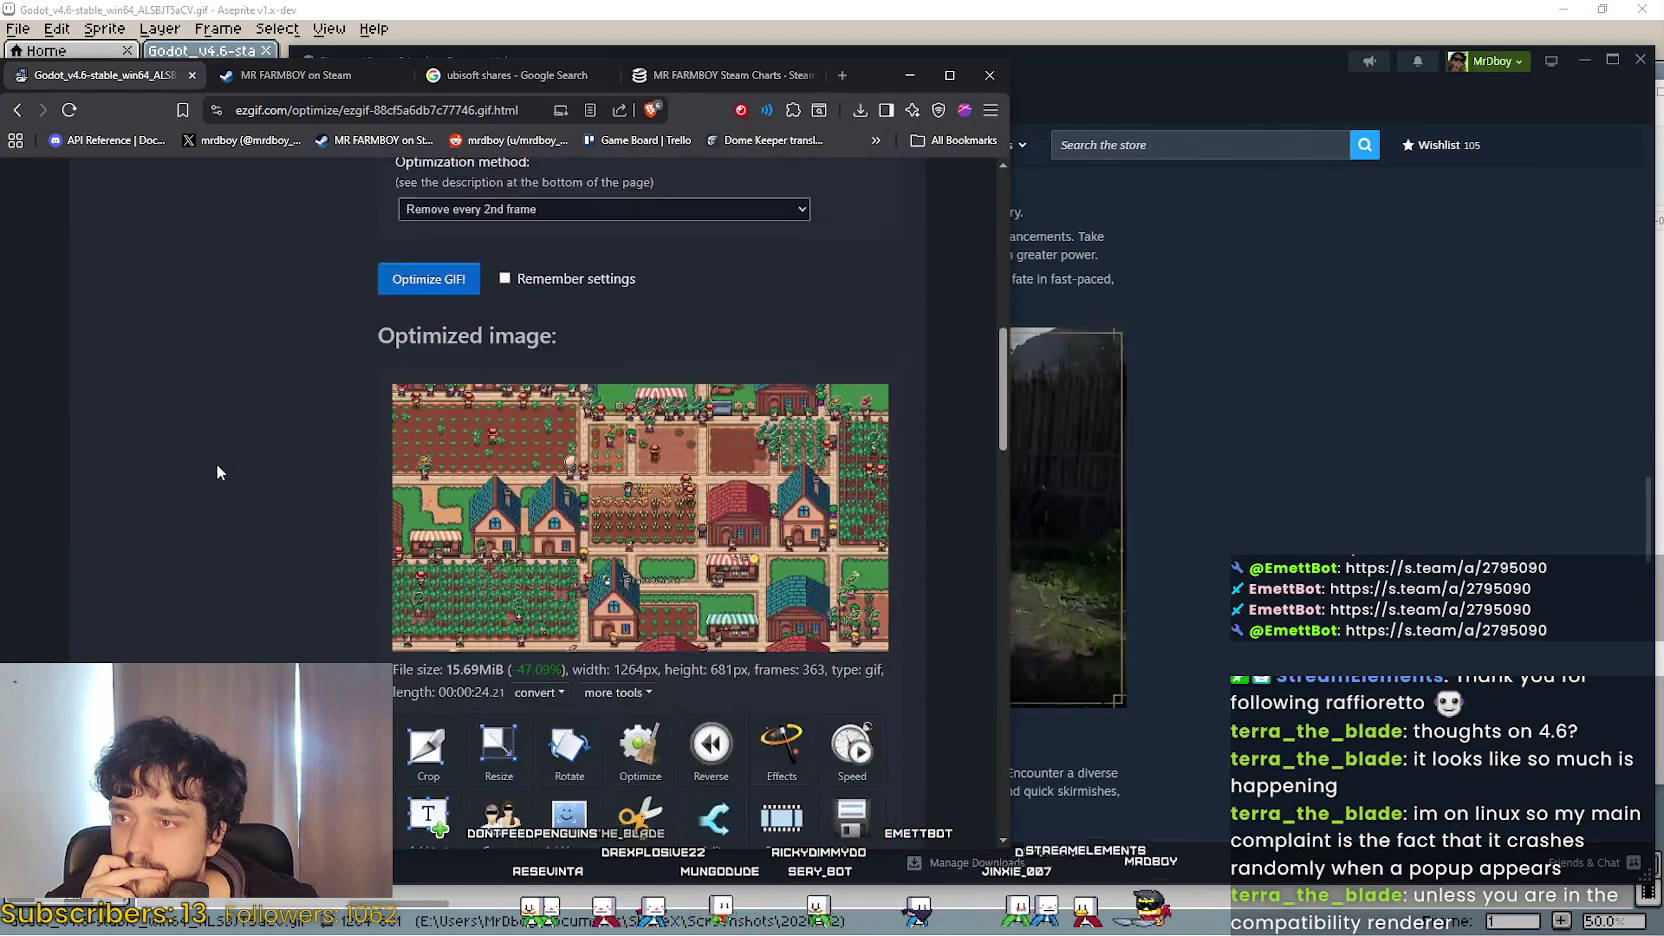
scroll(217, 468, down, 2)
scroll(217, 468, down, 1)
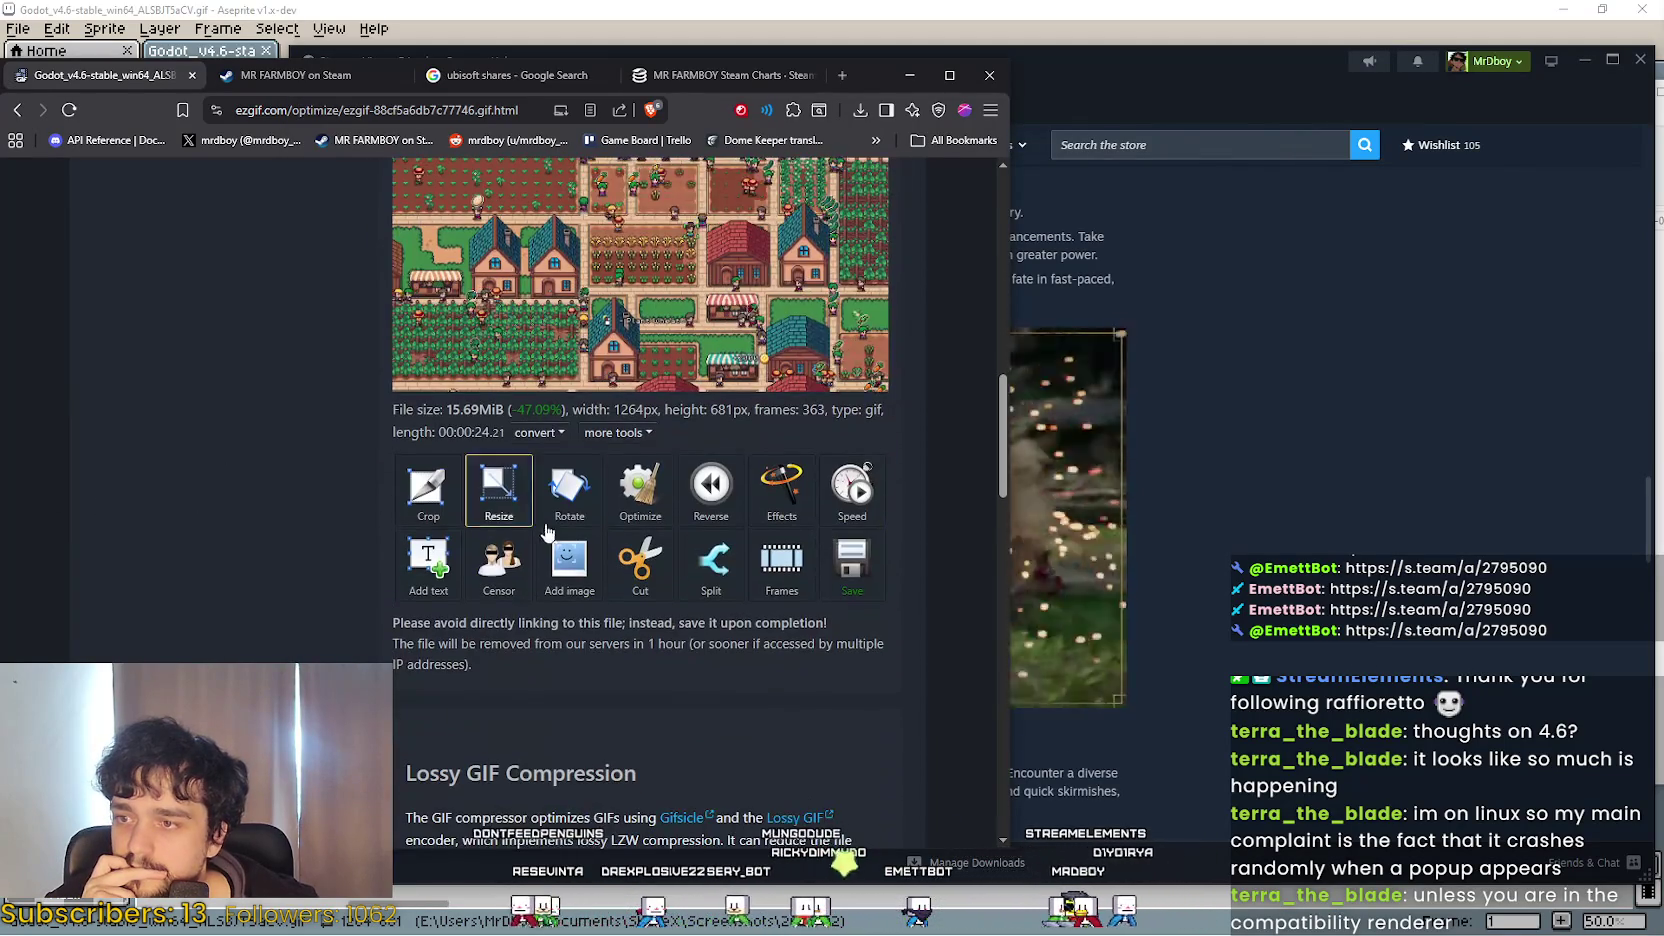
Optimize the result again with 'Remove every 2nd frame', yielding 9.08 MiB and 182 frames.
click(651, 489)
scroll(552, 485, down, 4)
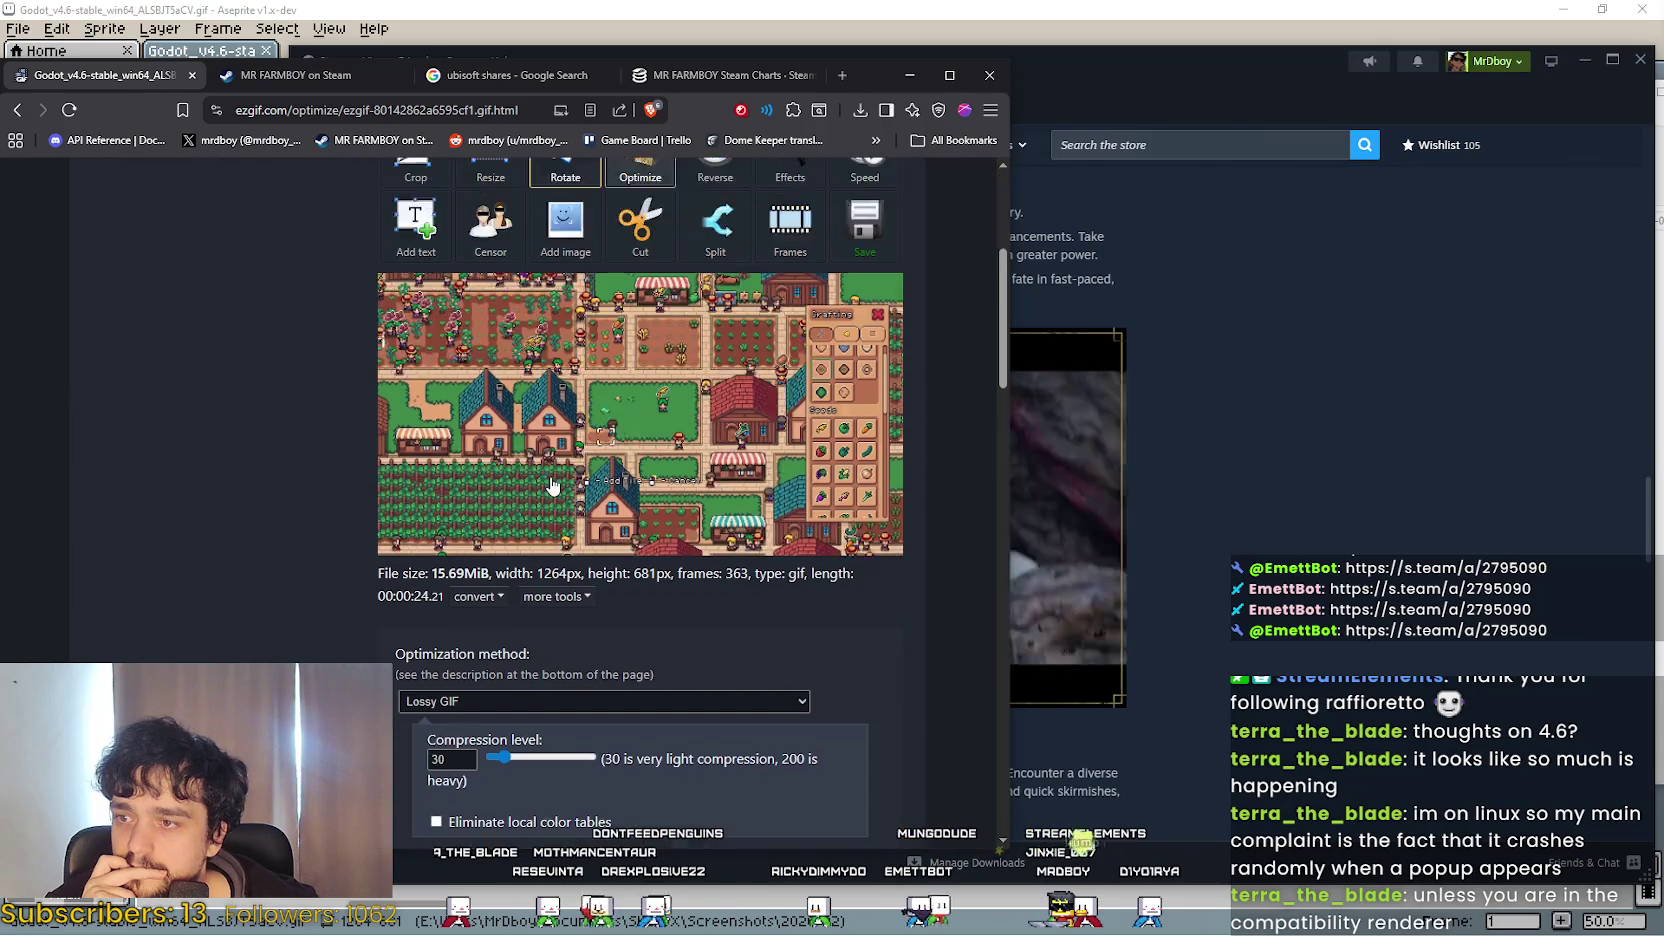
scroll(552, 485, down, 1)
click(517, 645)
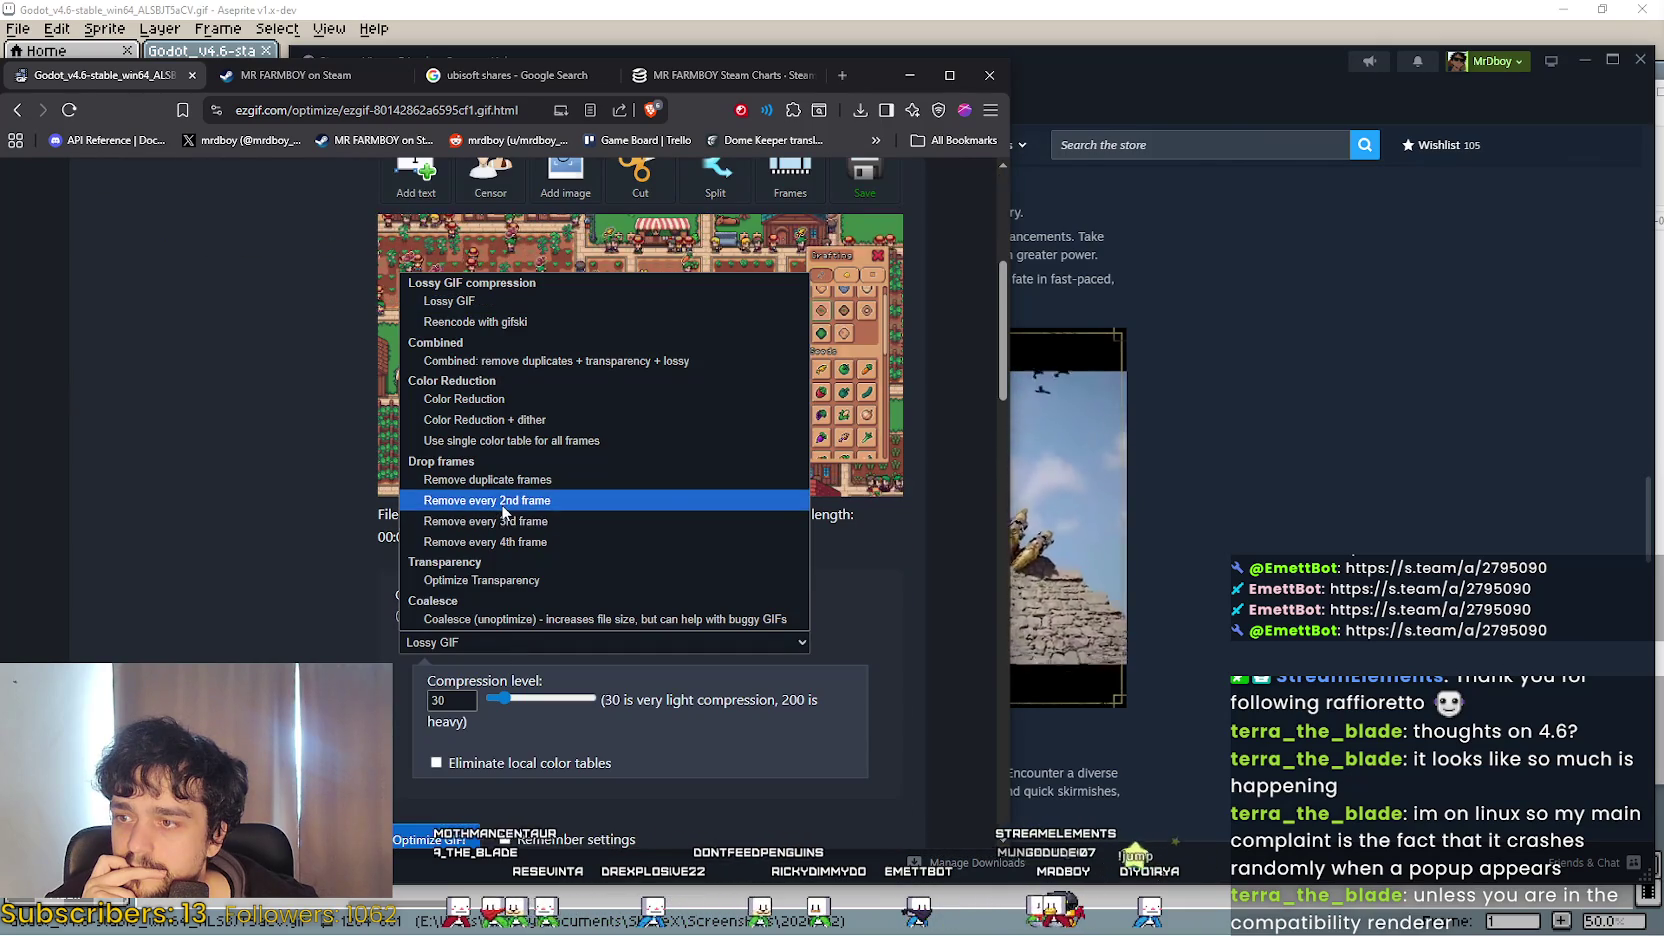
click(505, 500)
scroll(305, 560, down, 3)
scroll(308, 562, up, 4)
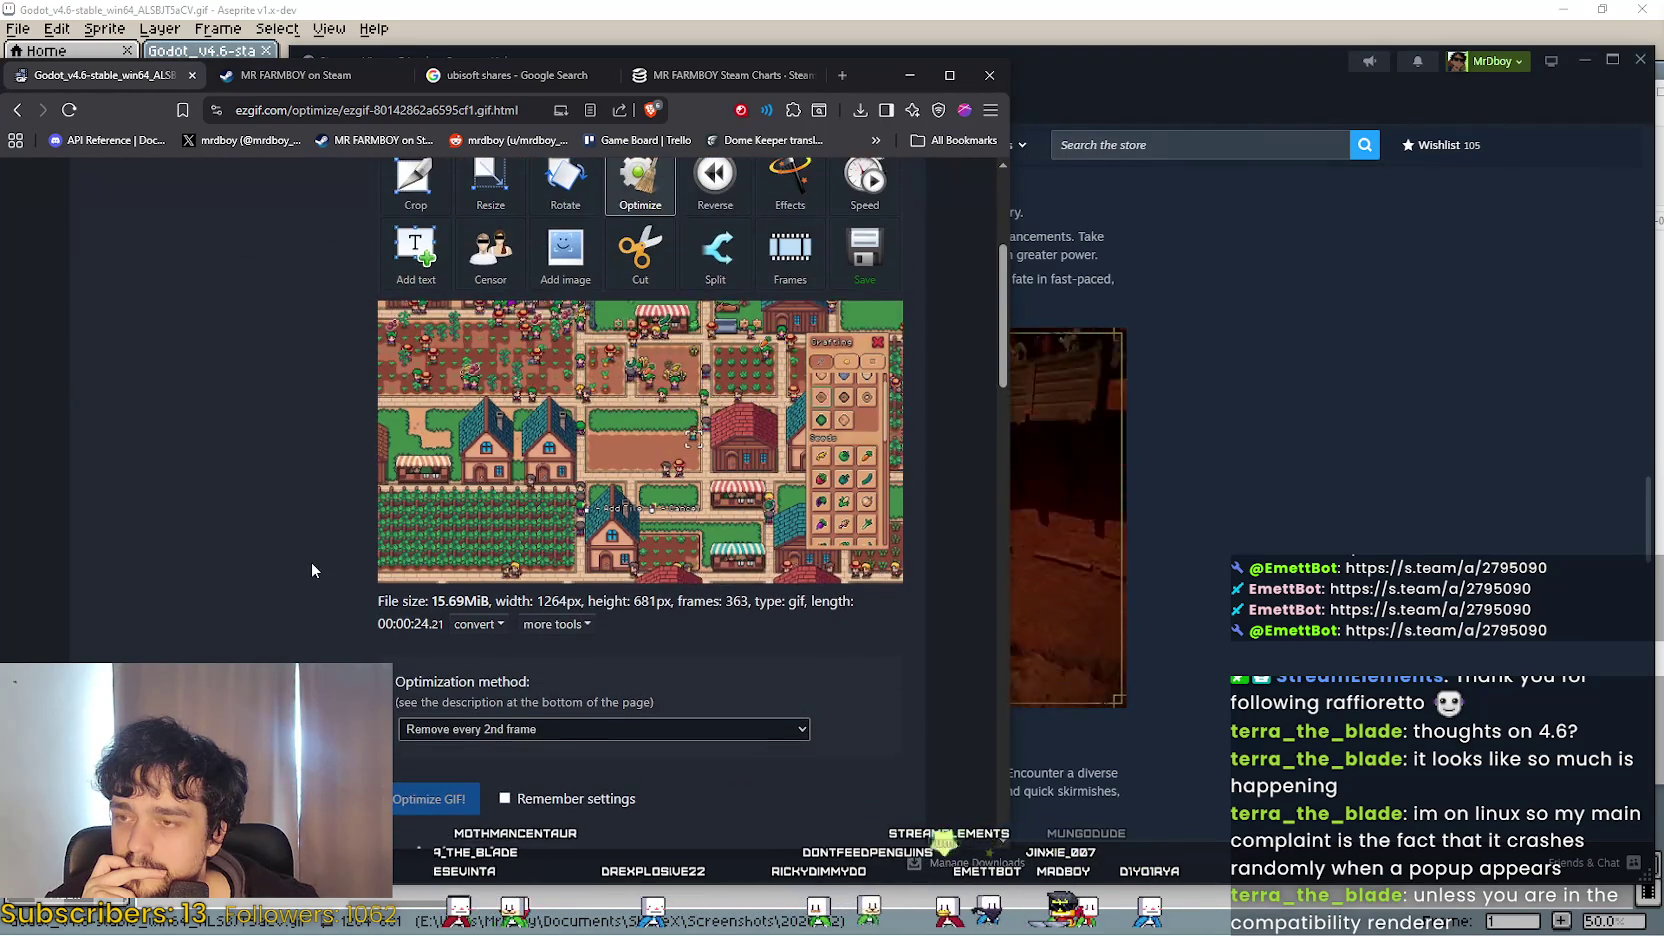
scroll(311, 560, down, 3)
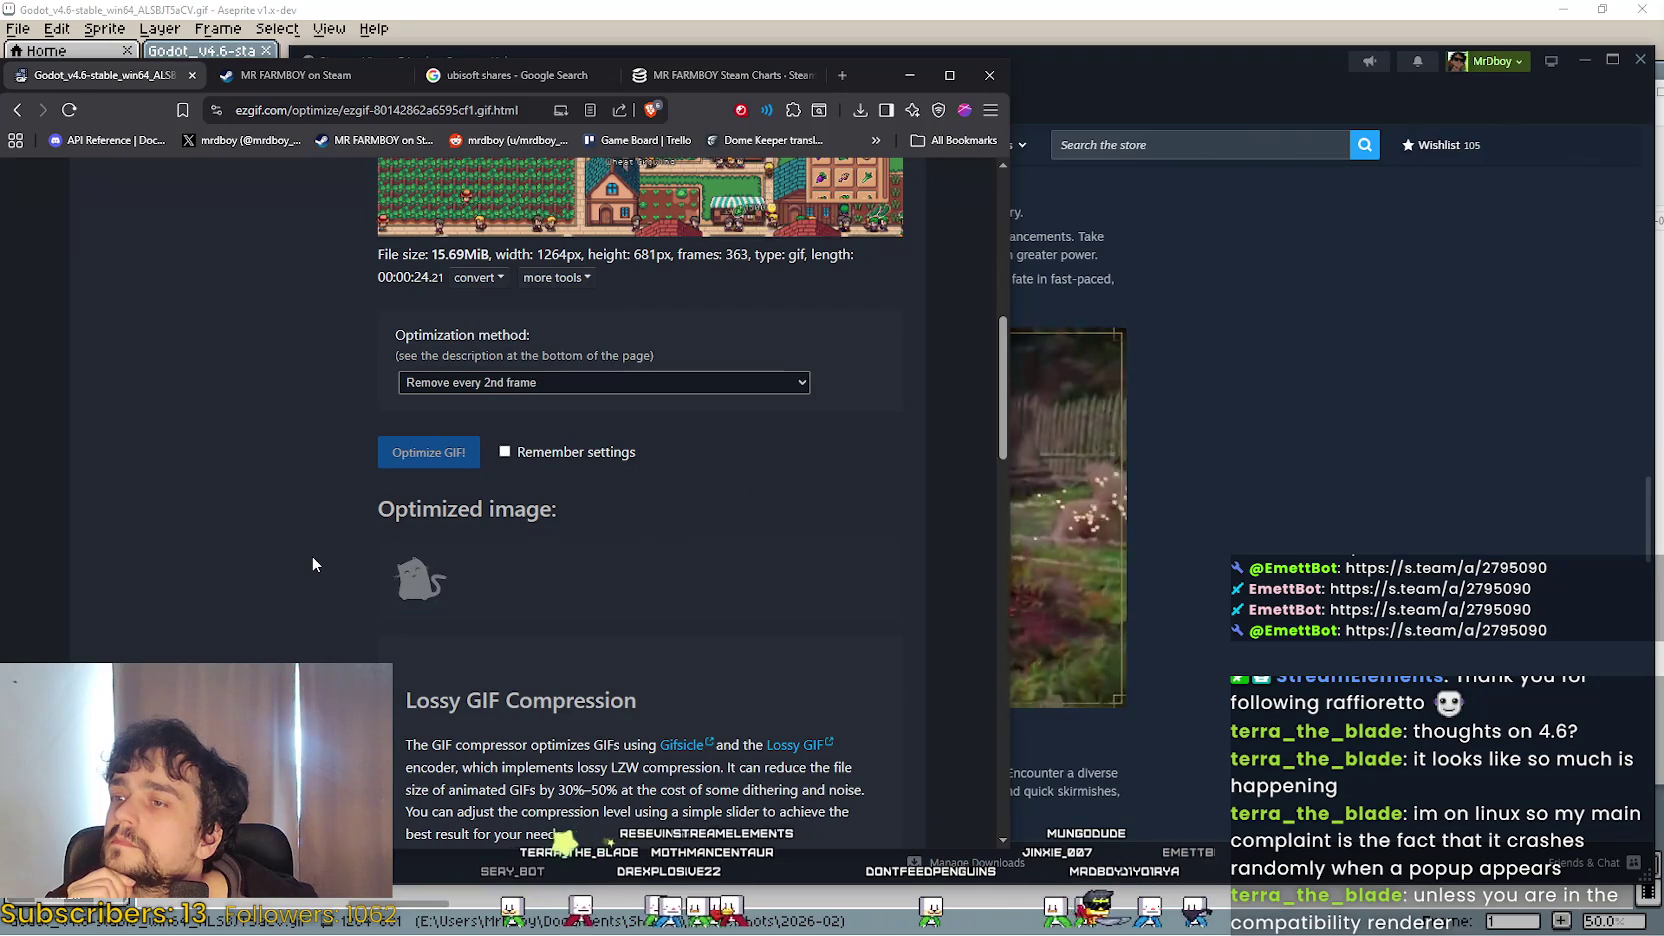
scroll(312, 556, up, 3)
scroll(312, 556, down, 4)
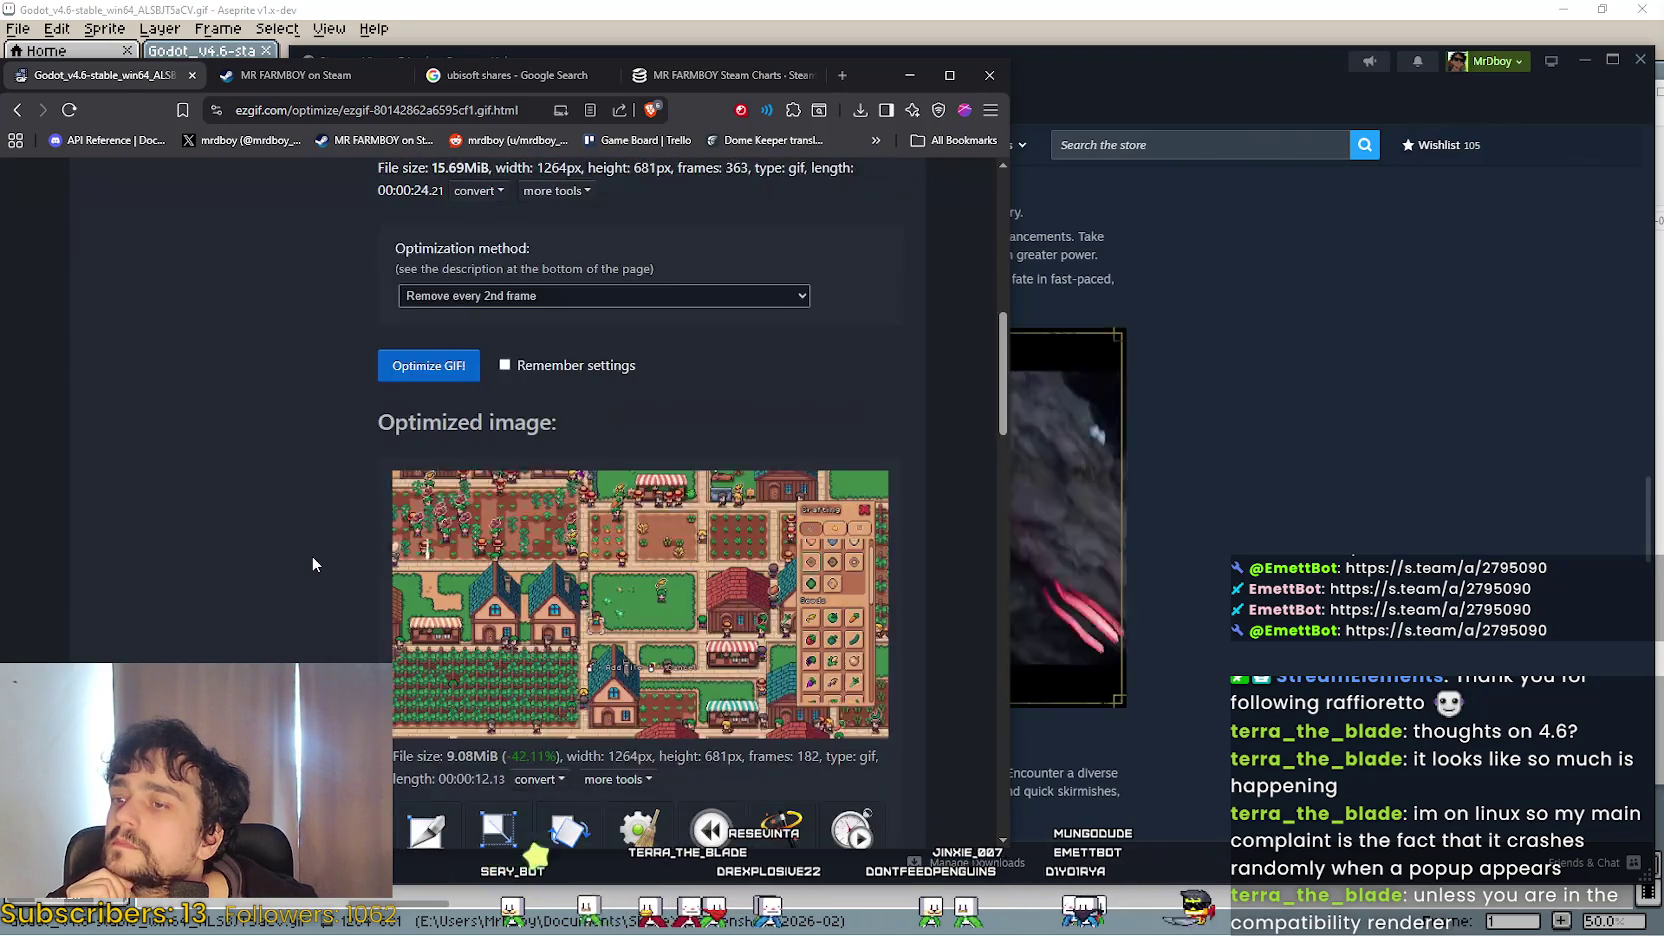
scroll(312, 564, down, 2)
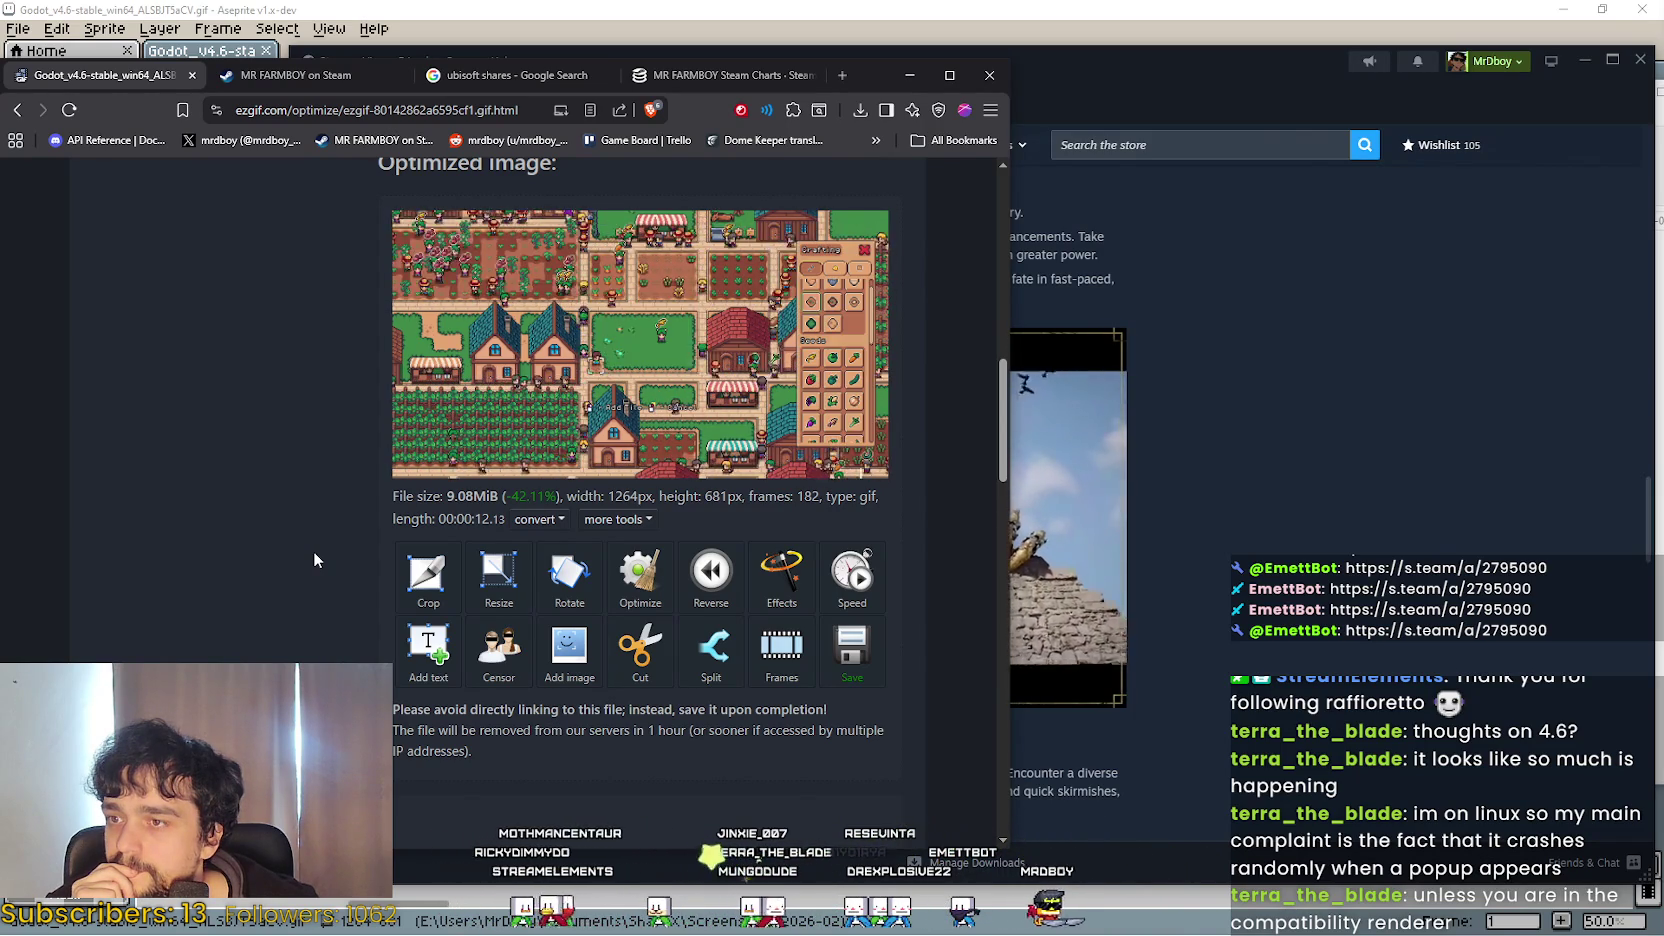
Save the 9.1 MB GIF to Downloads as PlantingHarvestingv2.gif and show it in its folder.
click(852, 655)
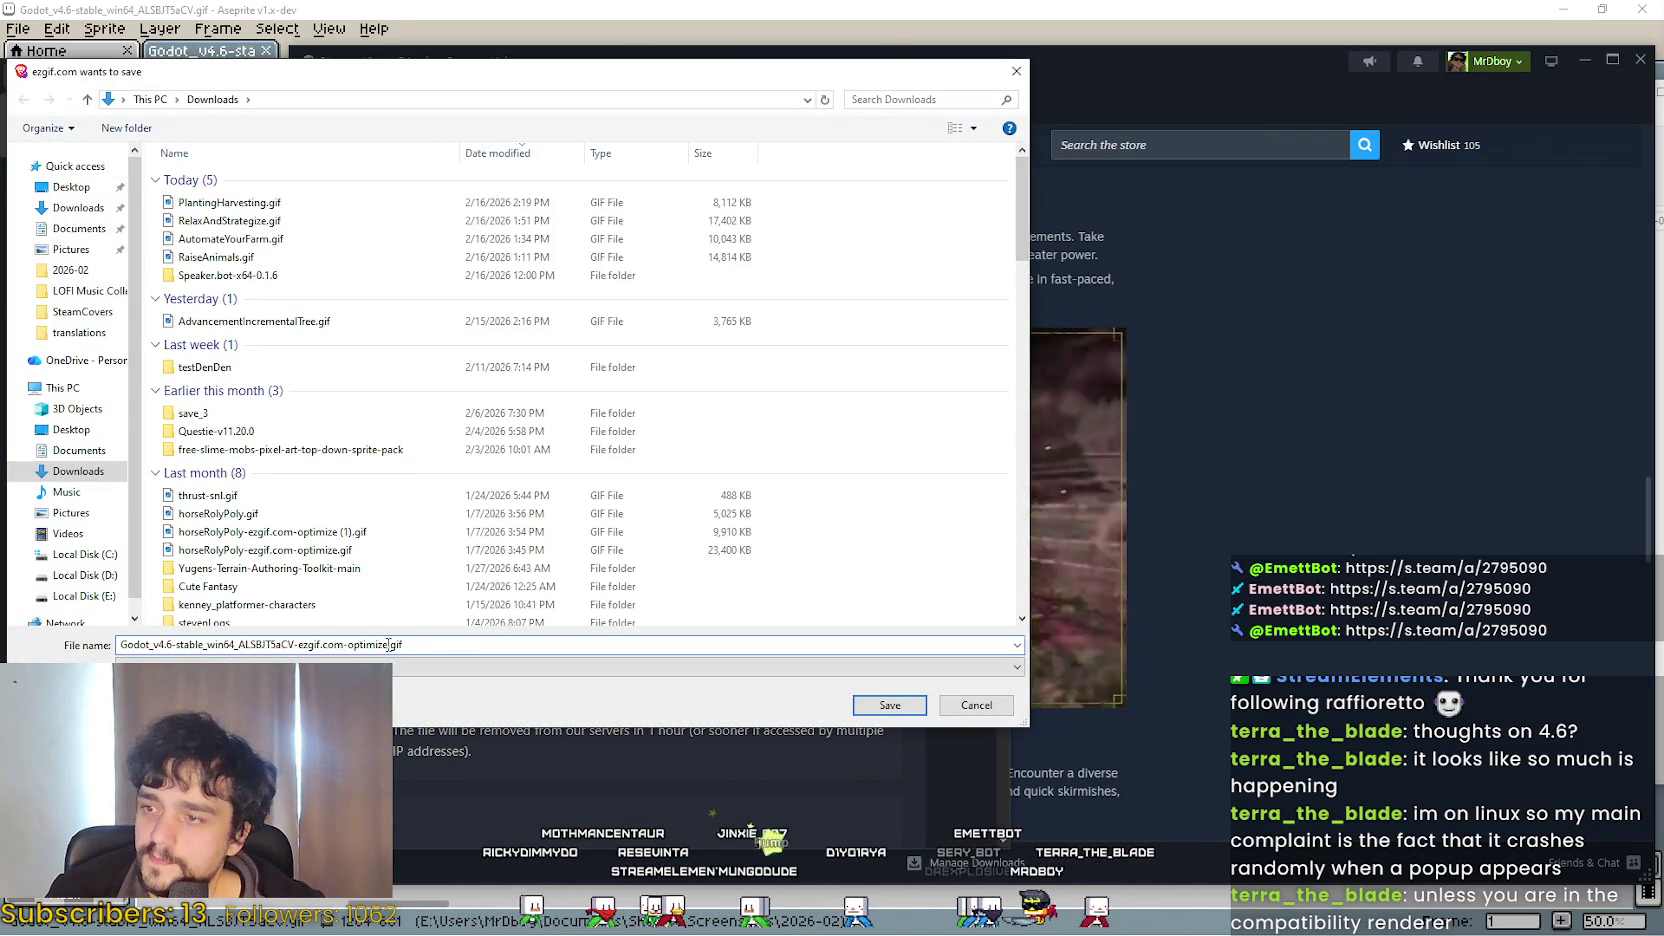
text(Plant)
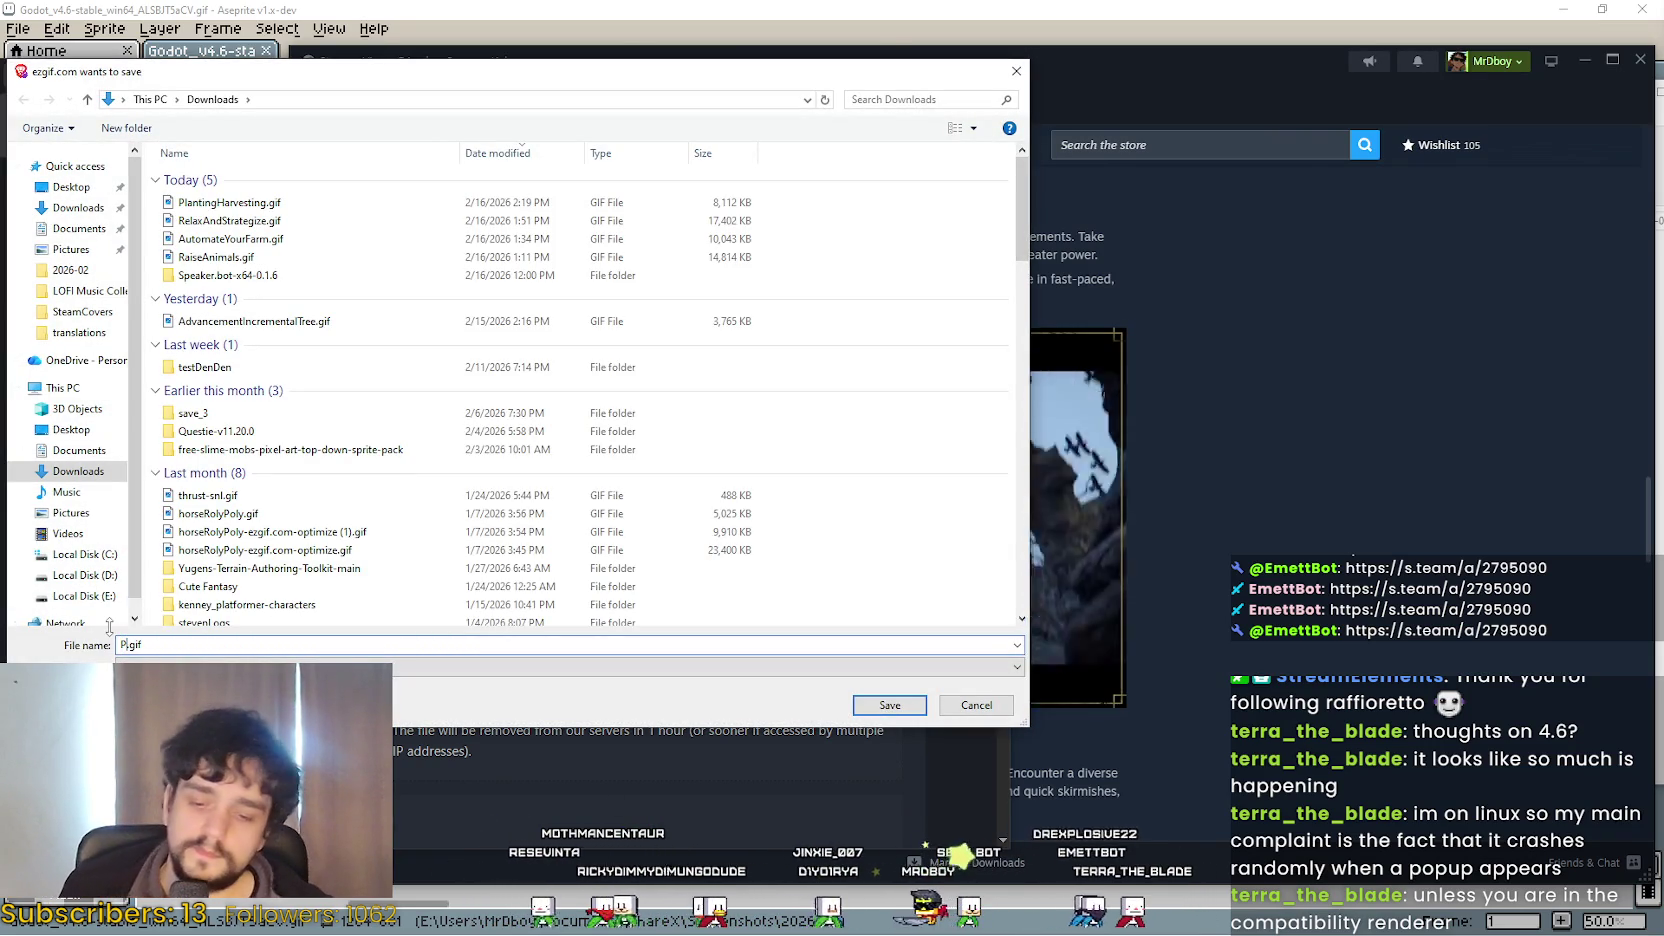
text(ingHa)
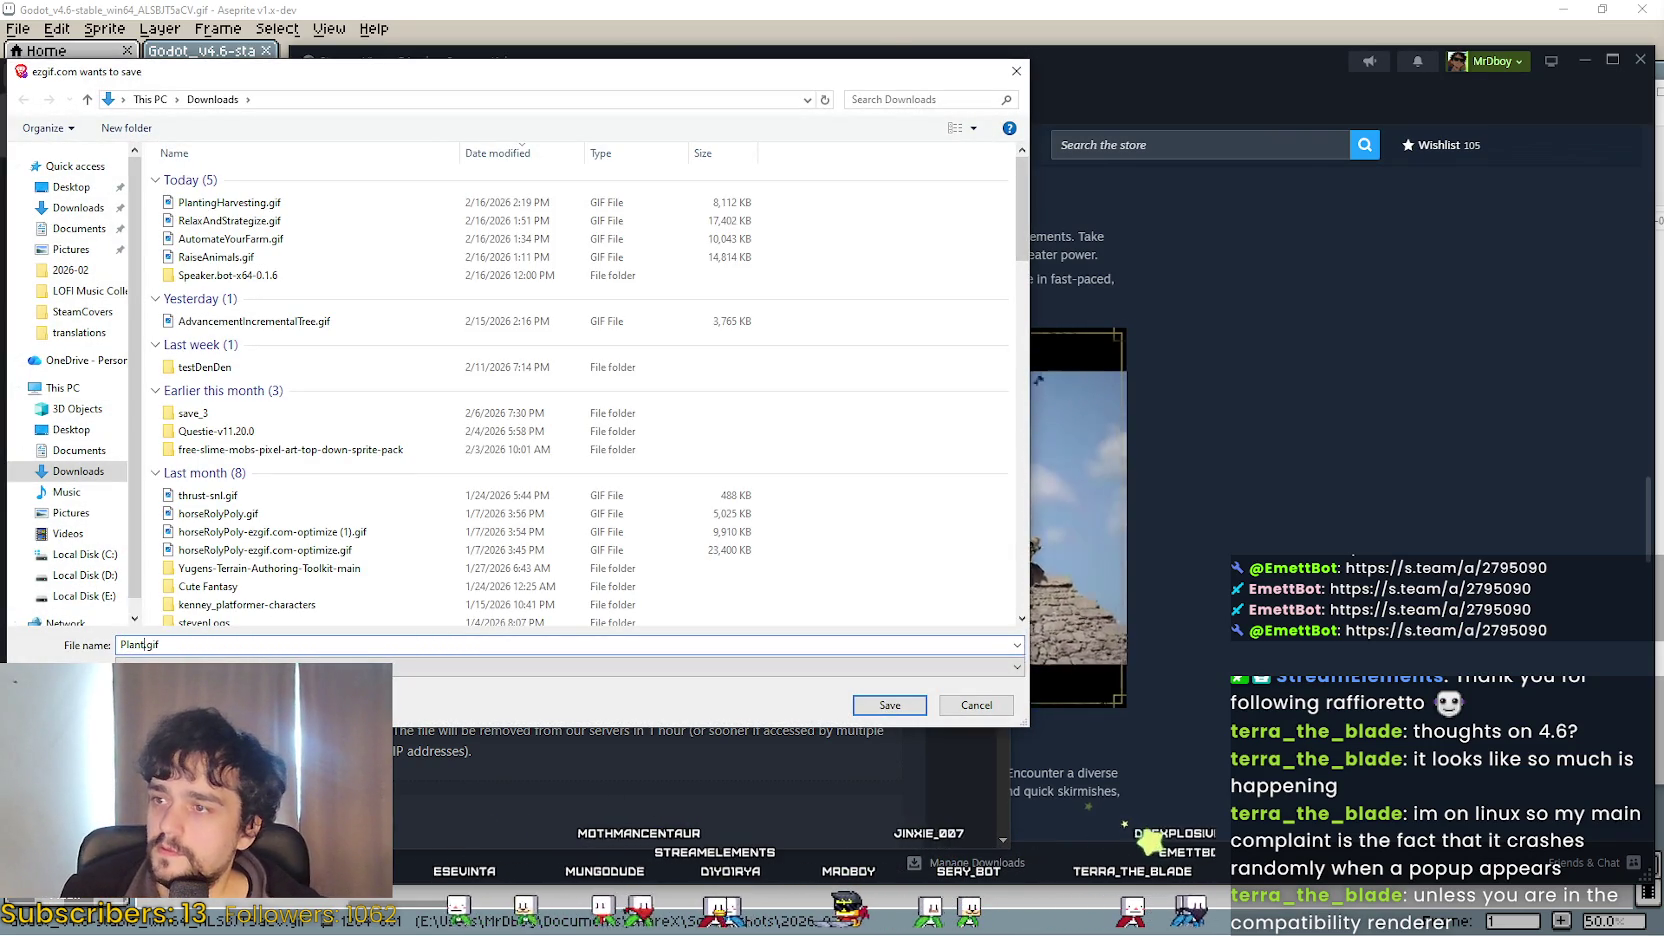
text(rvestingv2)
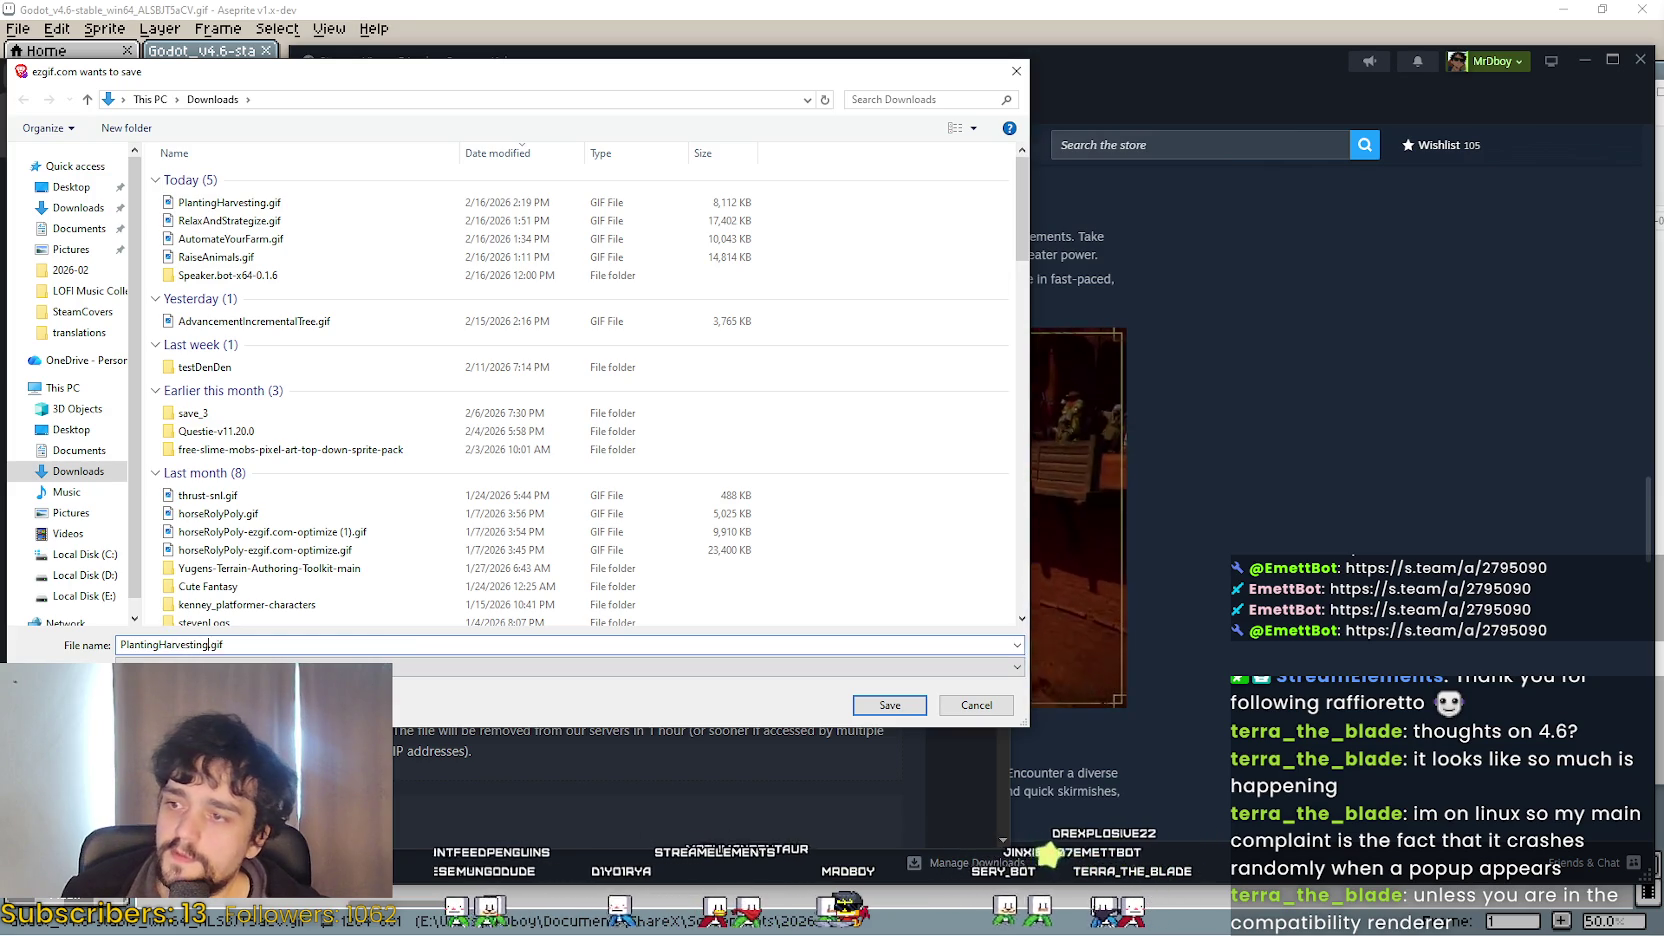
key(Return)
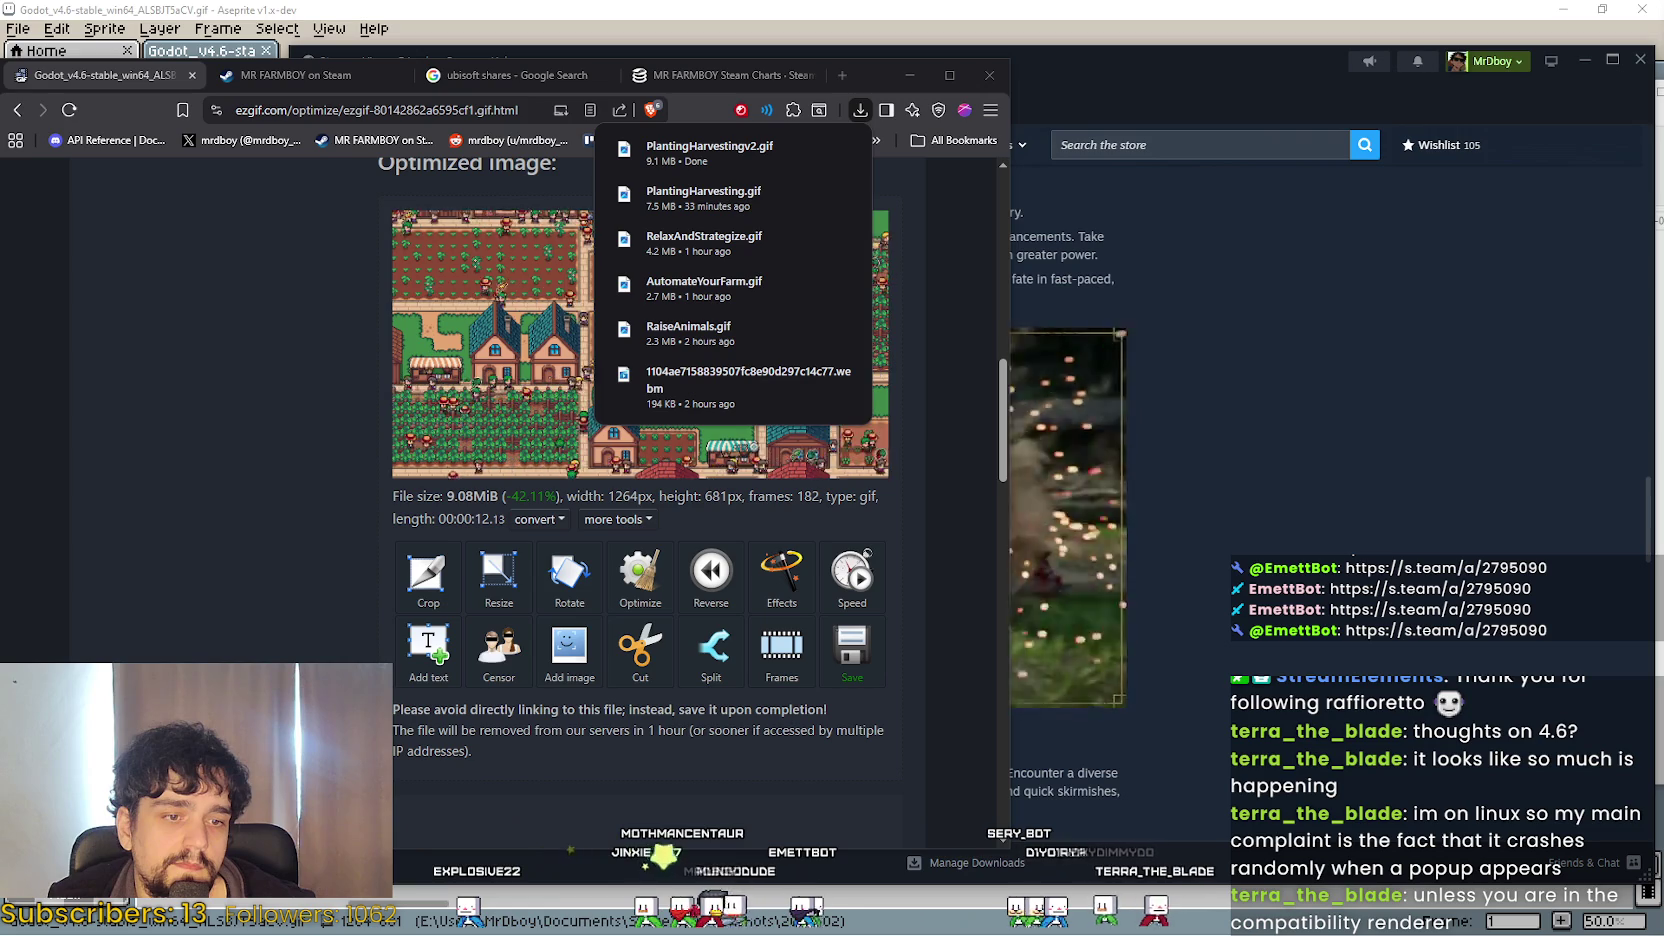
click(848, 198)
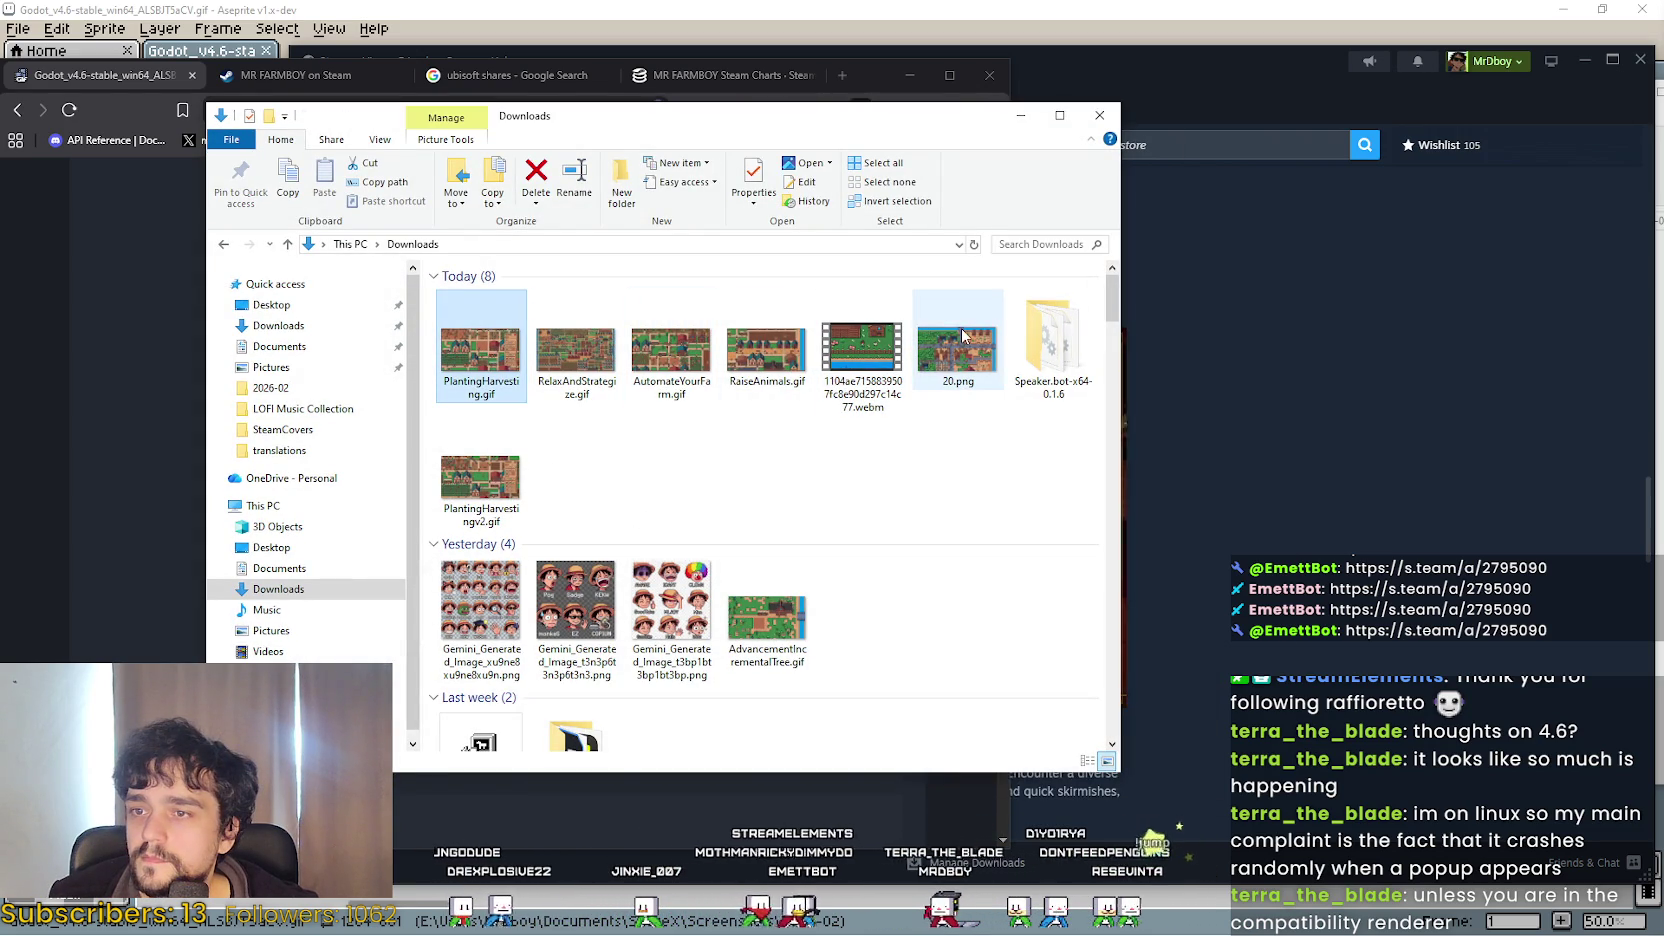
Open PlantingHarvestingv2.gif from the Downloads folder with Aseprite.
click(480, 476)
click(913, 848)
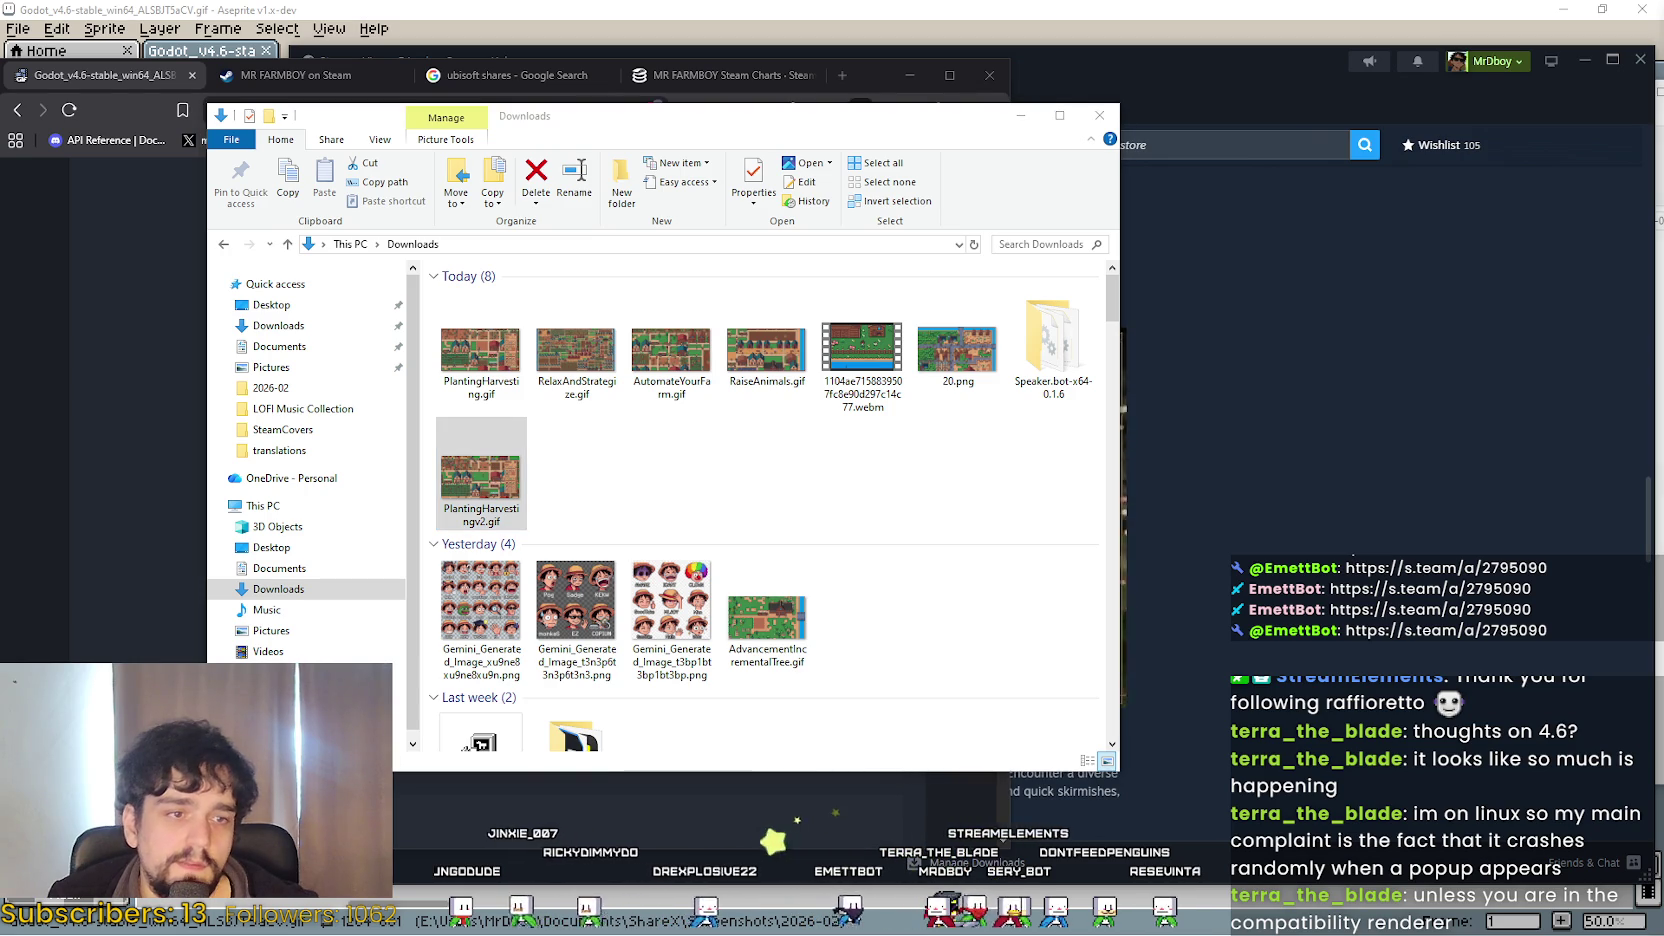
right_click(499, 474)
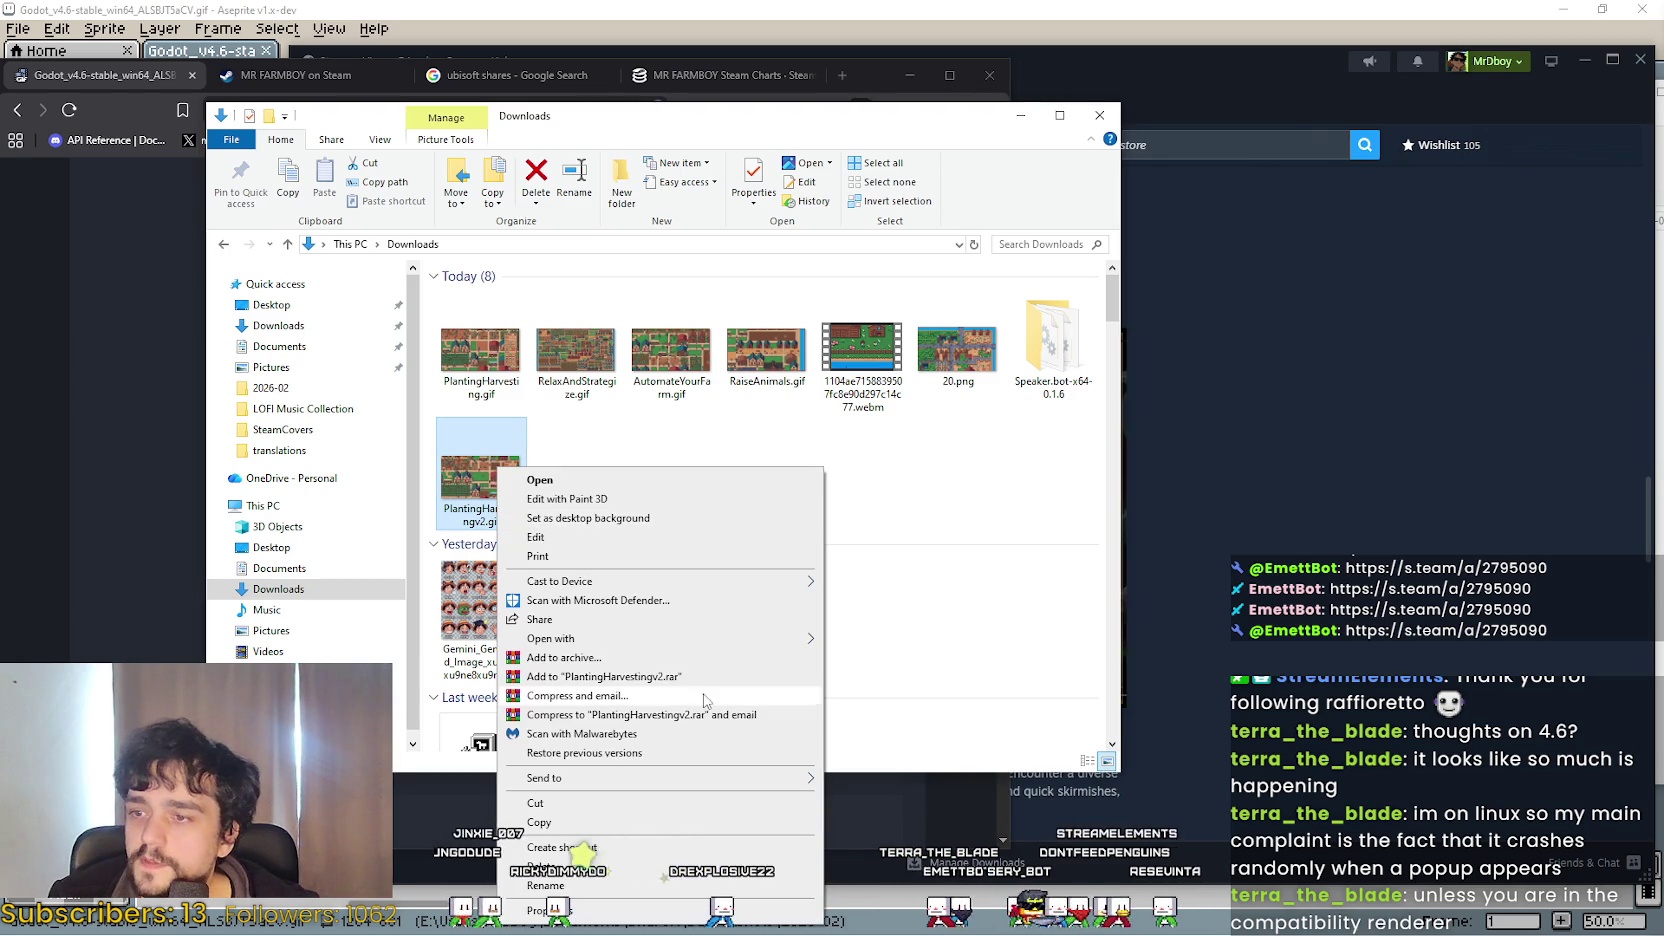
mouse_move(690, 640)
click(868, 640)
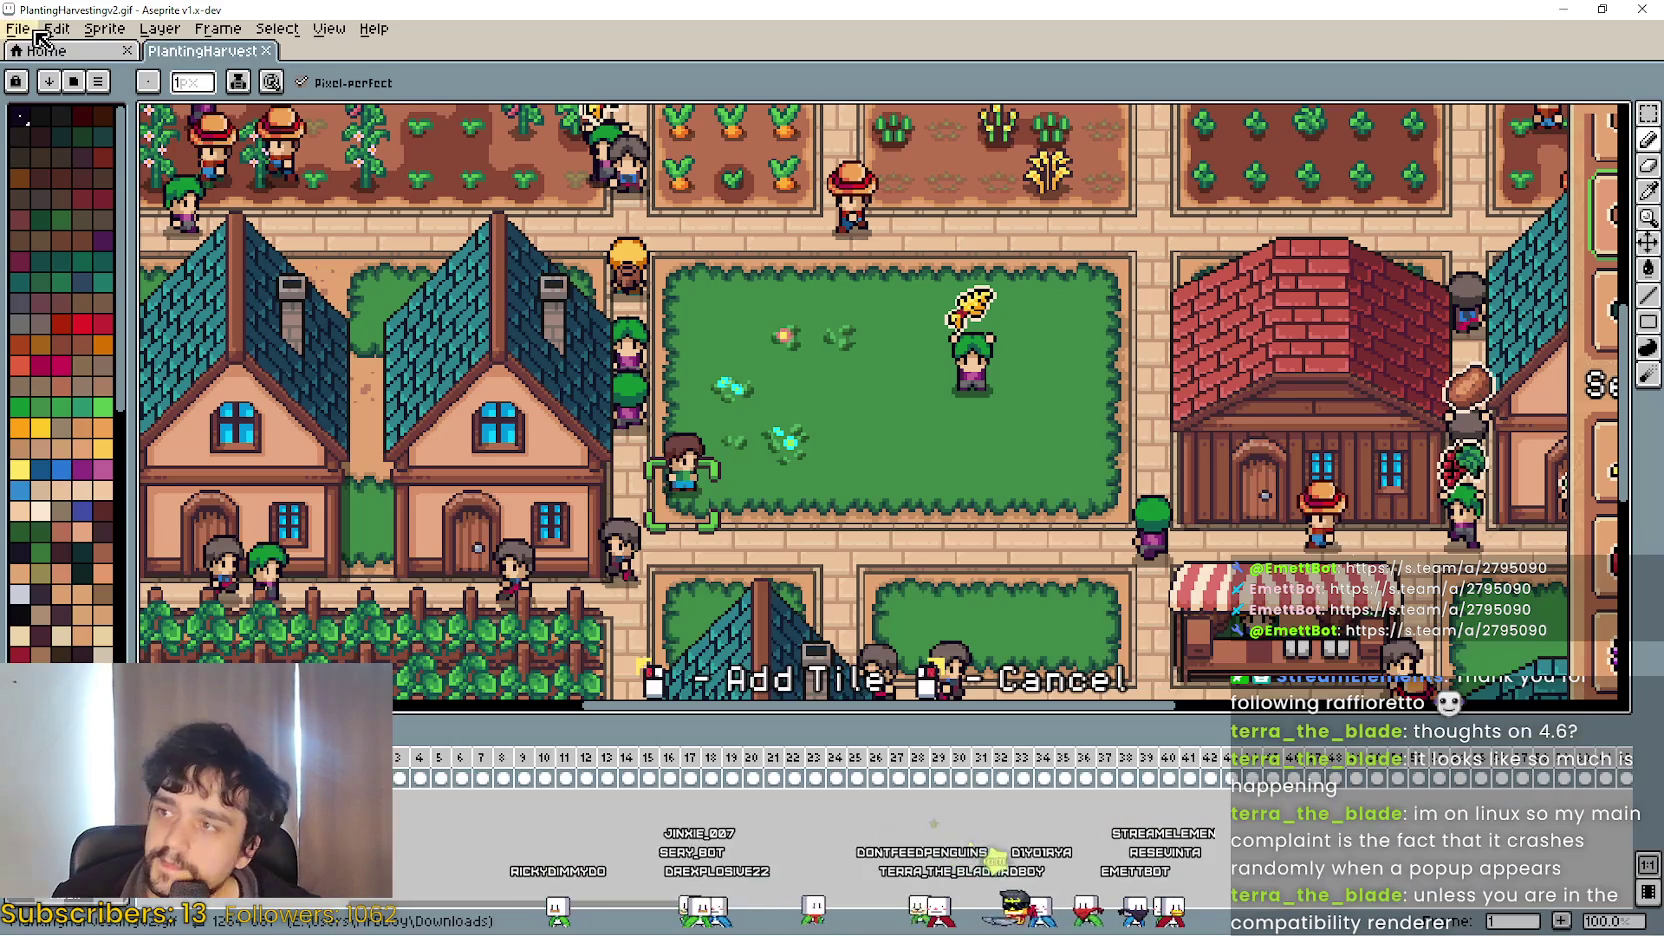
Add a new layer, paste the copied image onto it, and link its cels across all frames.
click(18, 28)
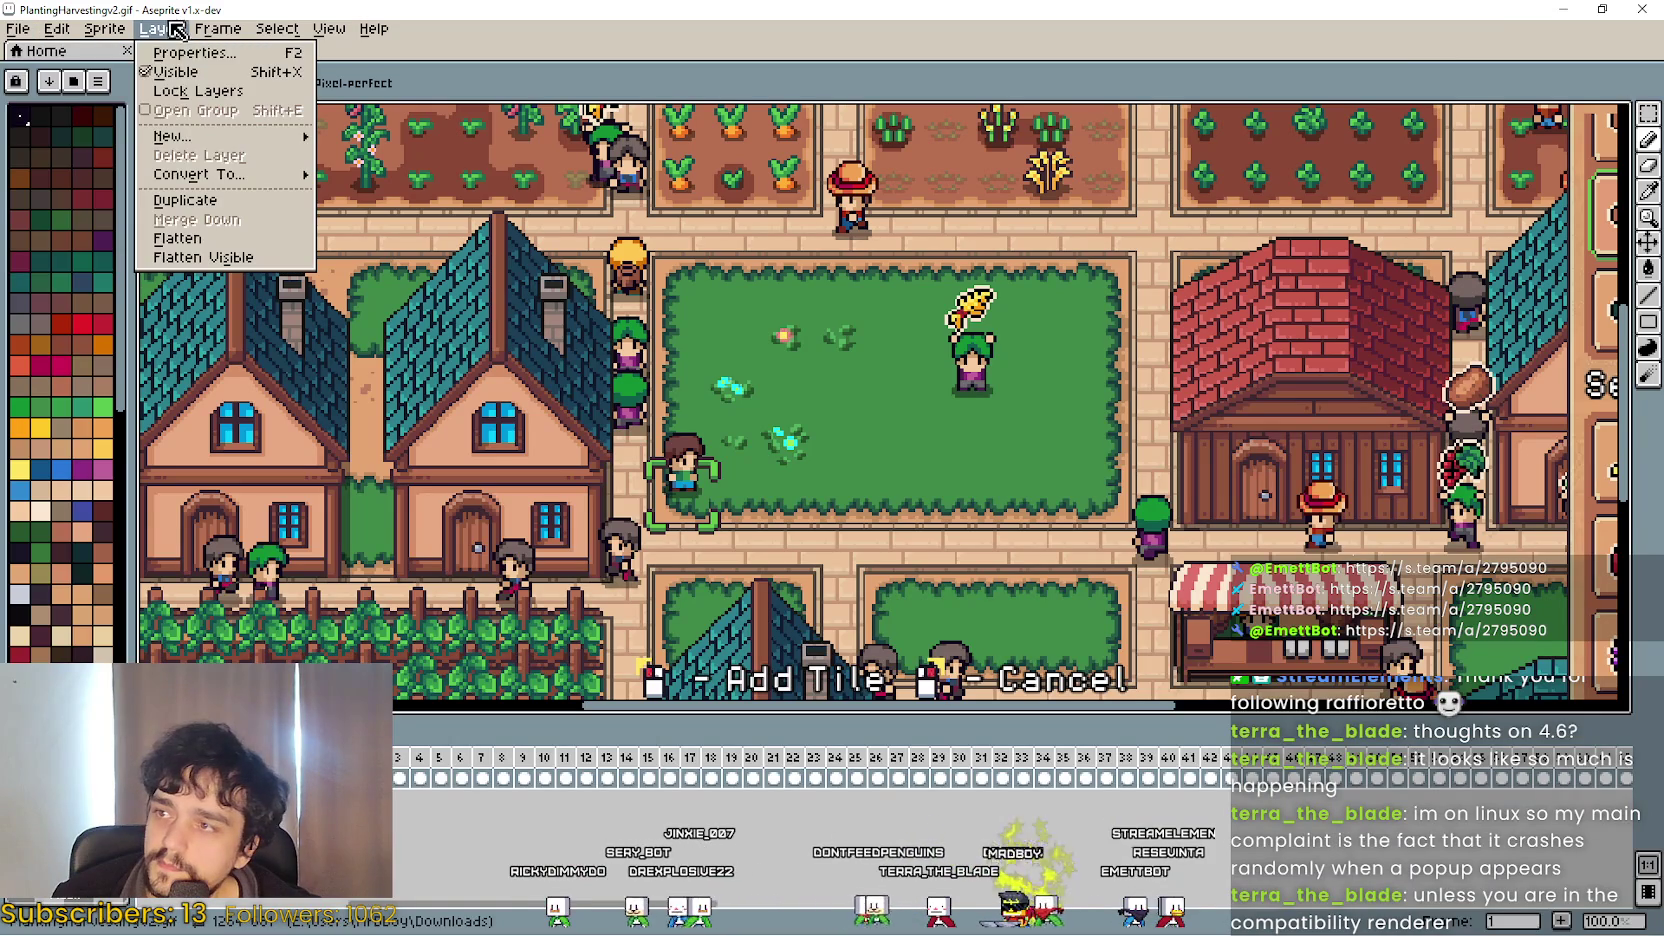
click(372, 156)
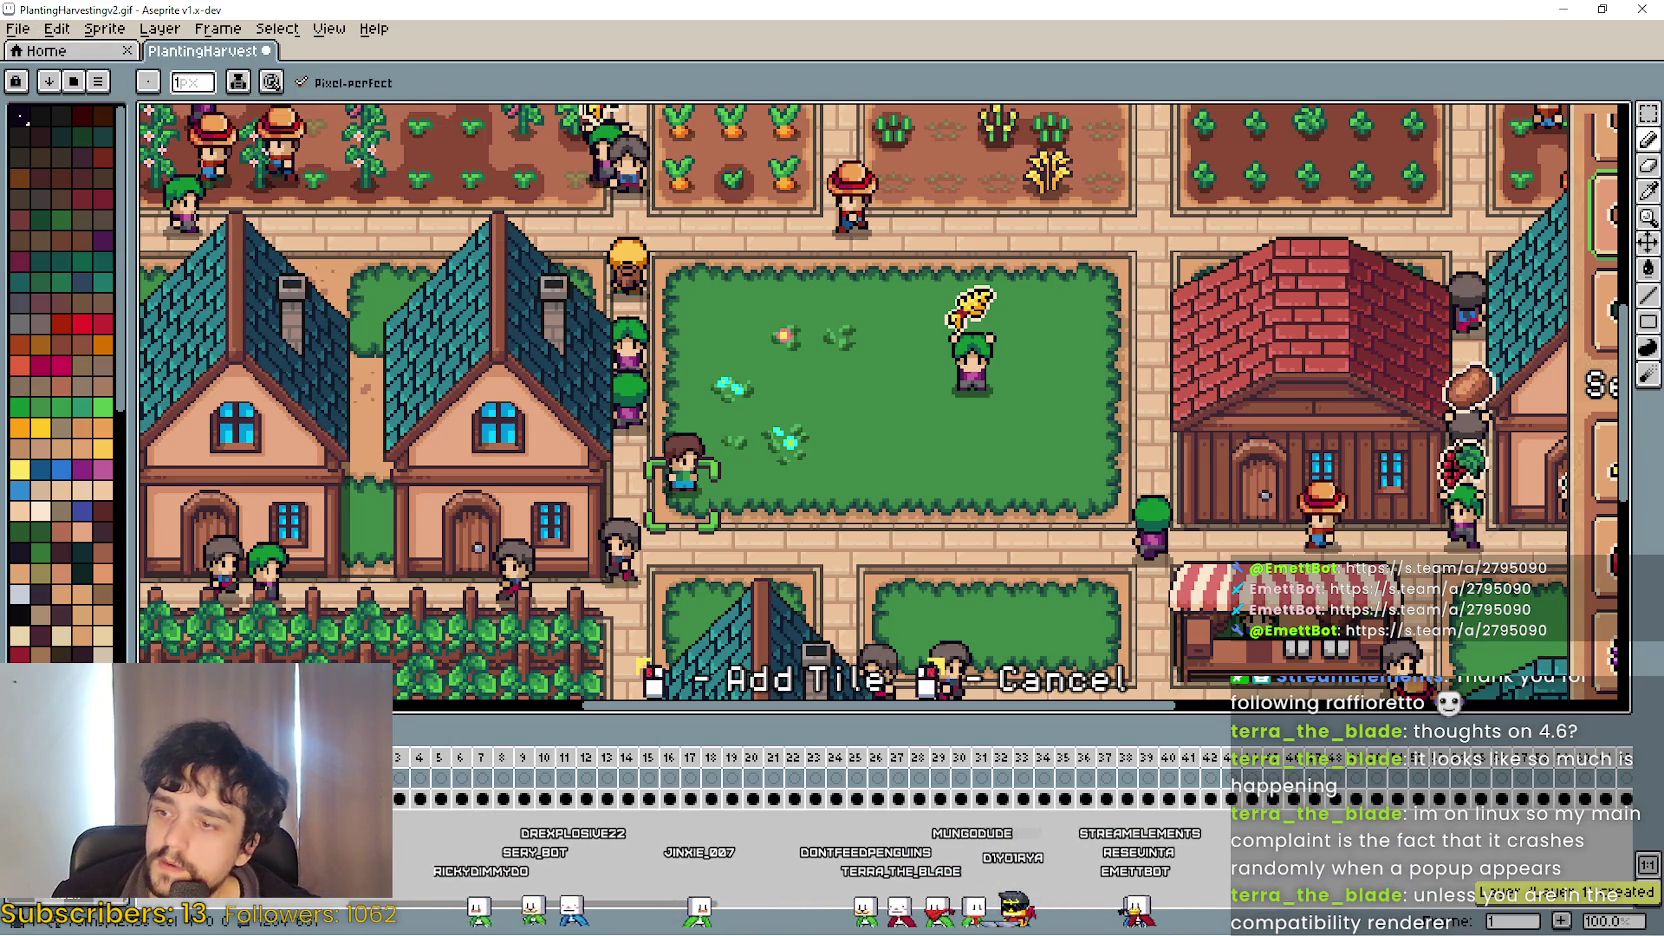
scroll(793, 590, down, 3)
key(ctrl+v)
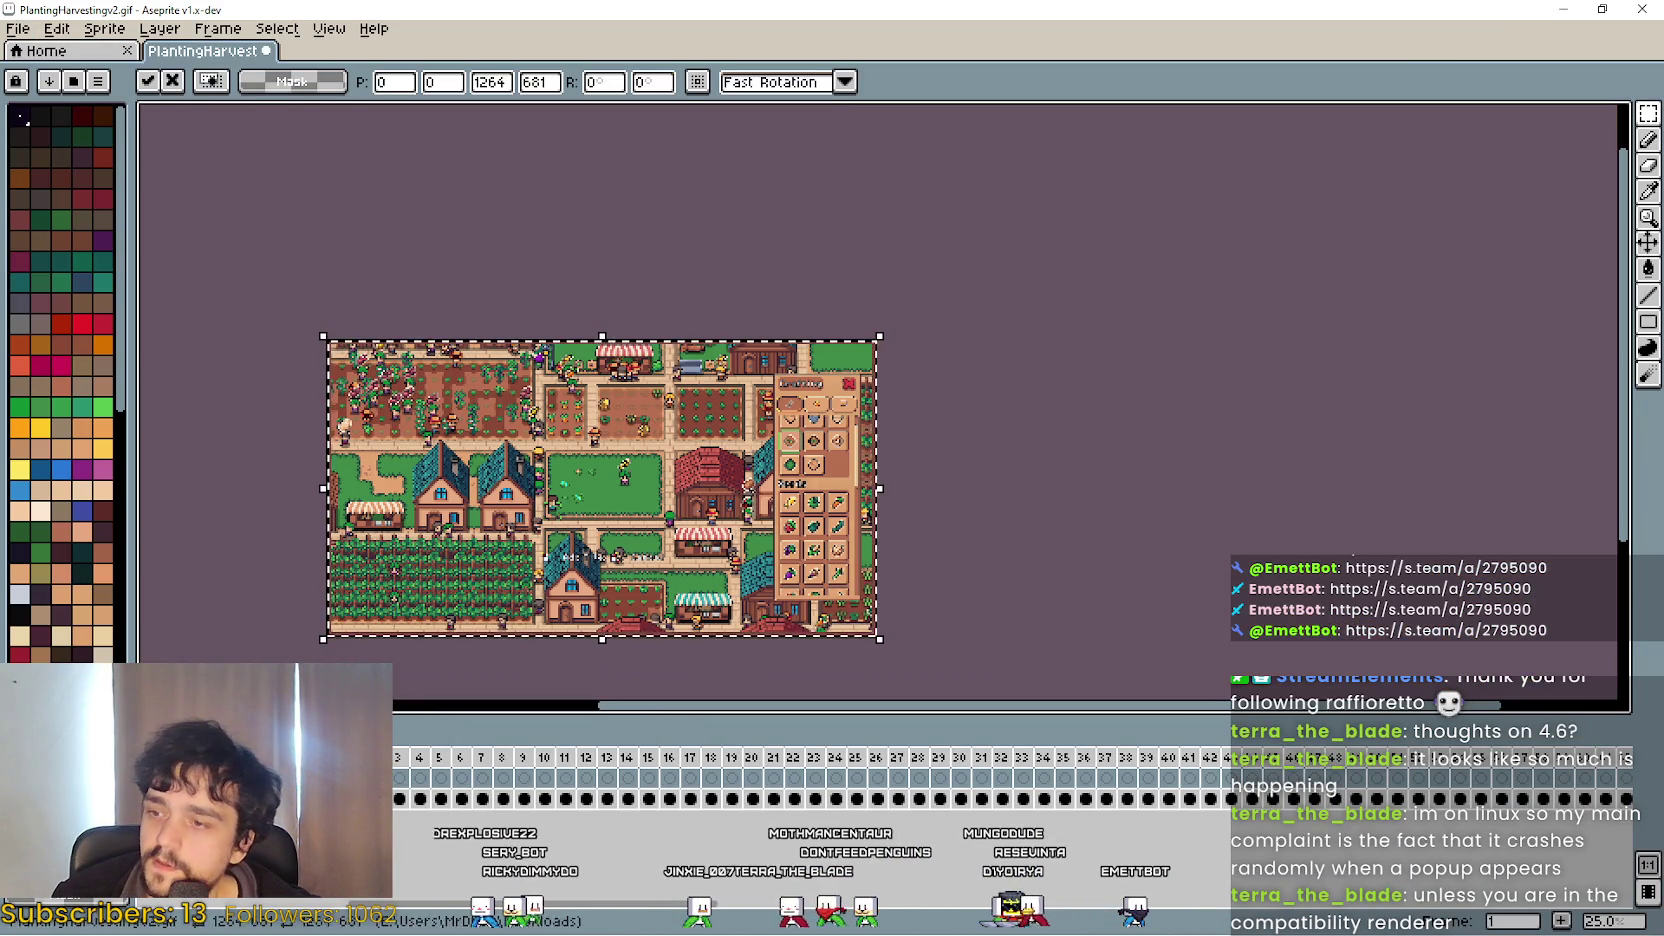
key(Return)
key(Return)
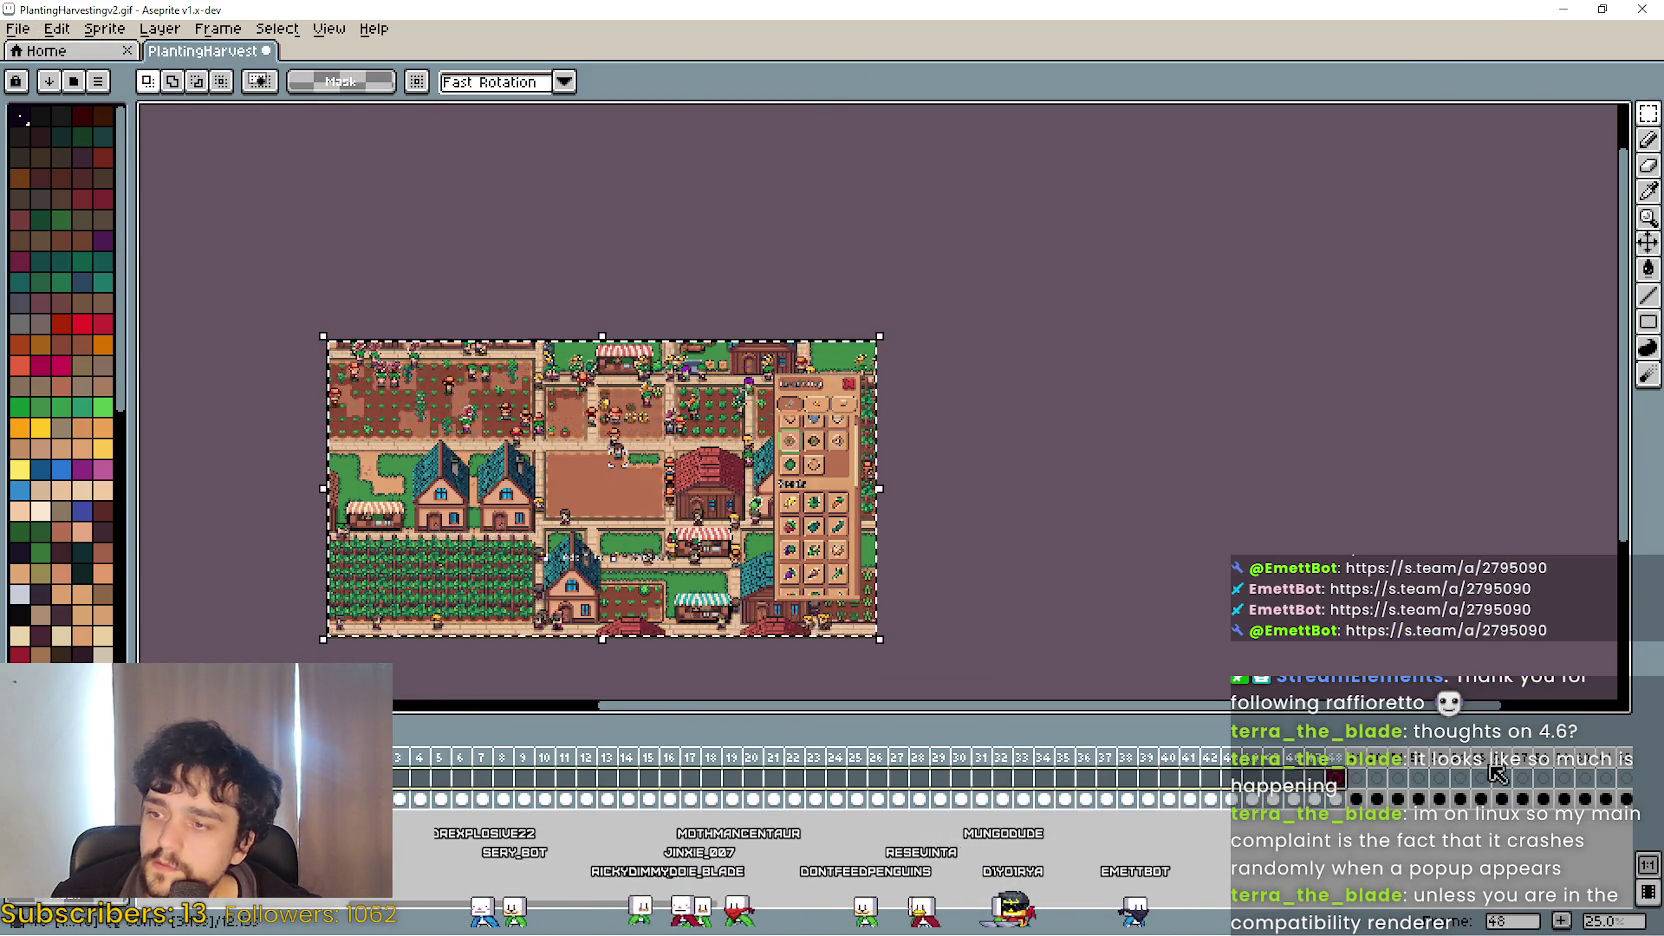
right_click(1622, 788)
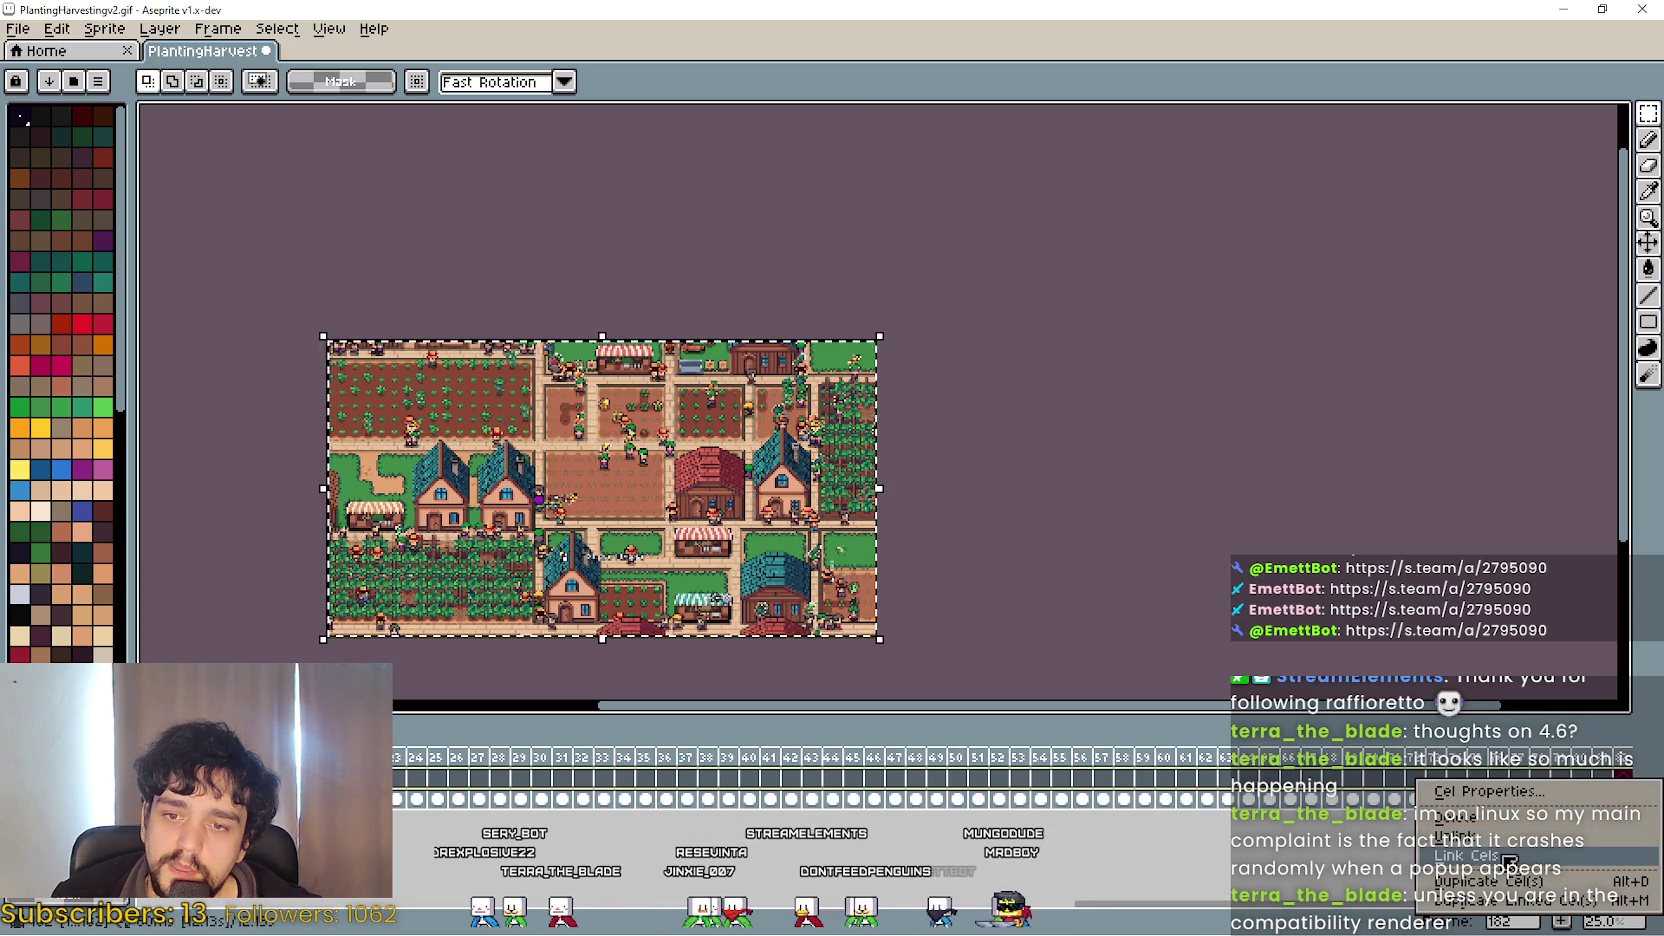
click(1510, 858)
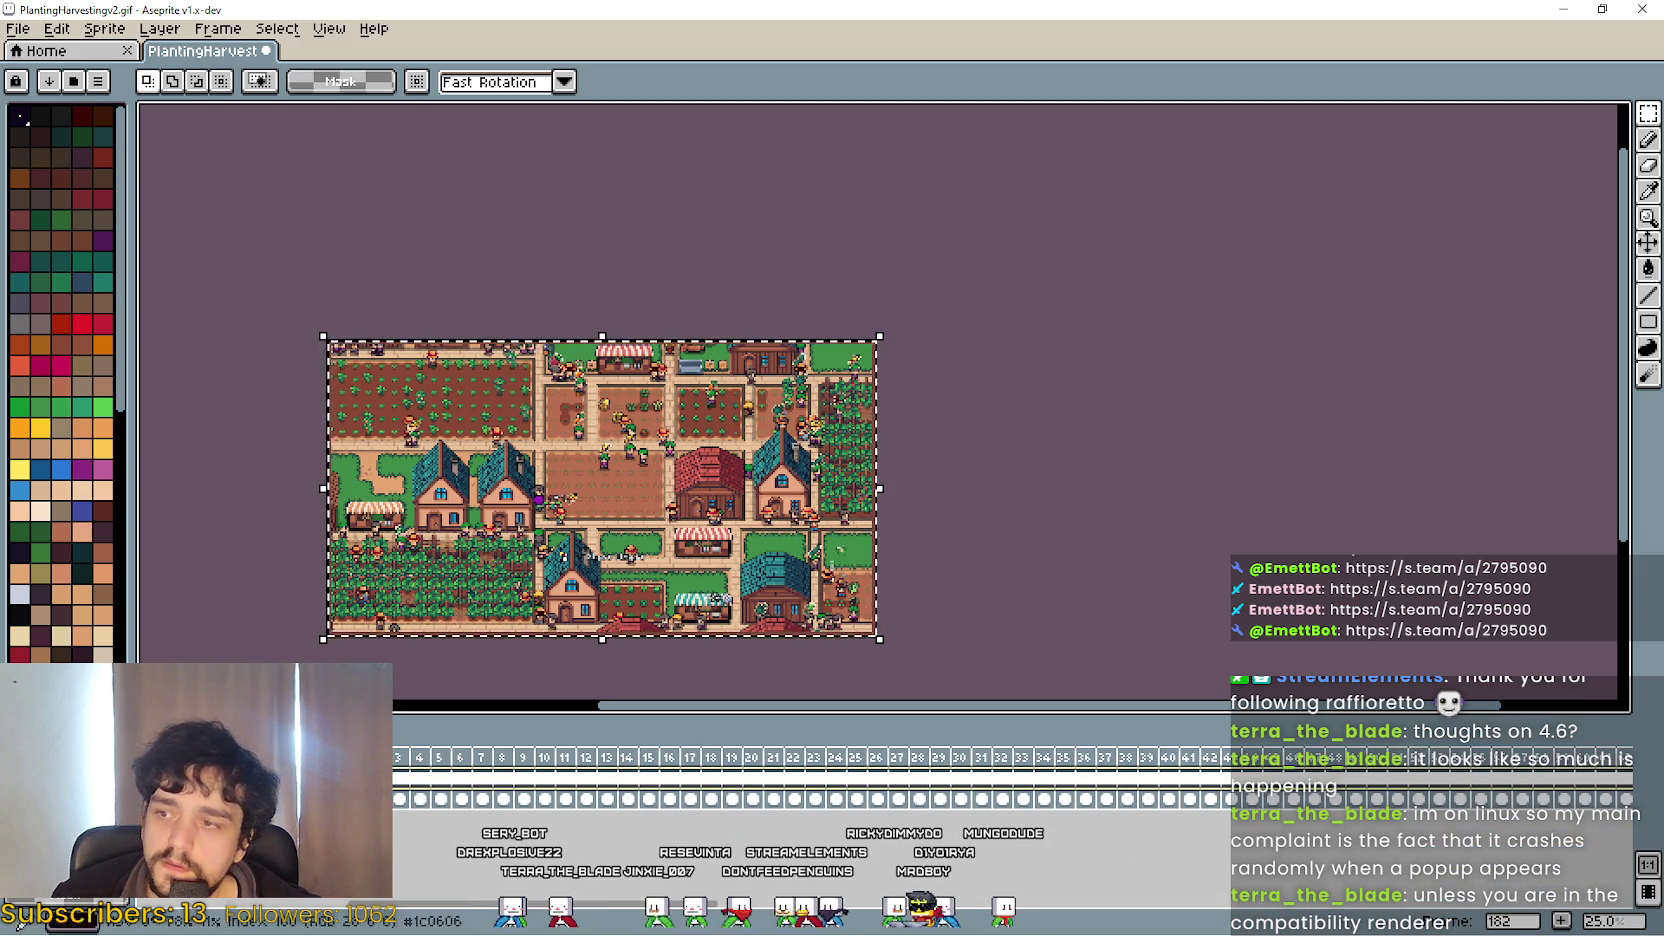
Save the GIF with the default GIF options and return to the Explorer window.
key(ctrl+s)
click(908, 552)
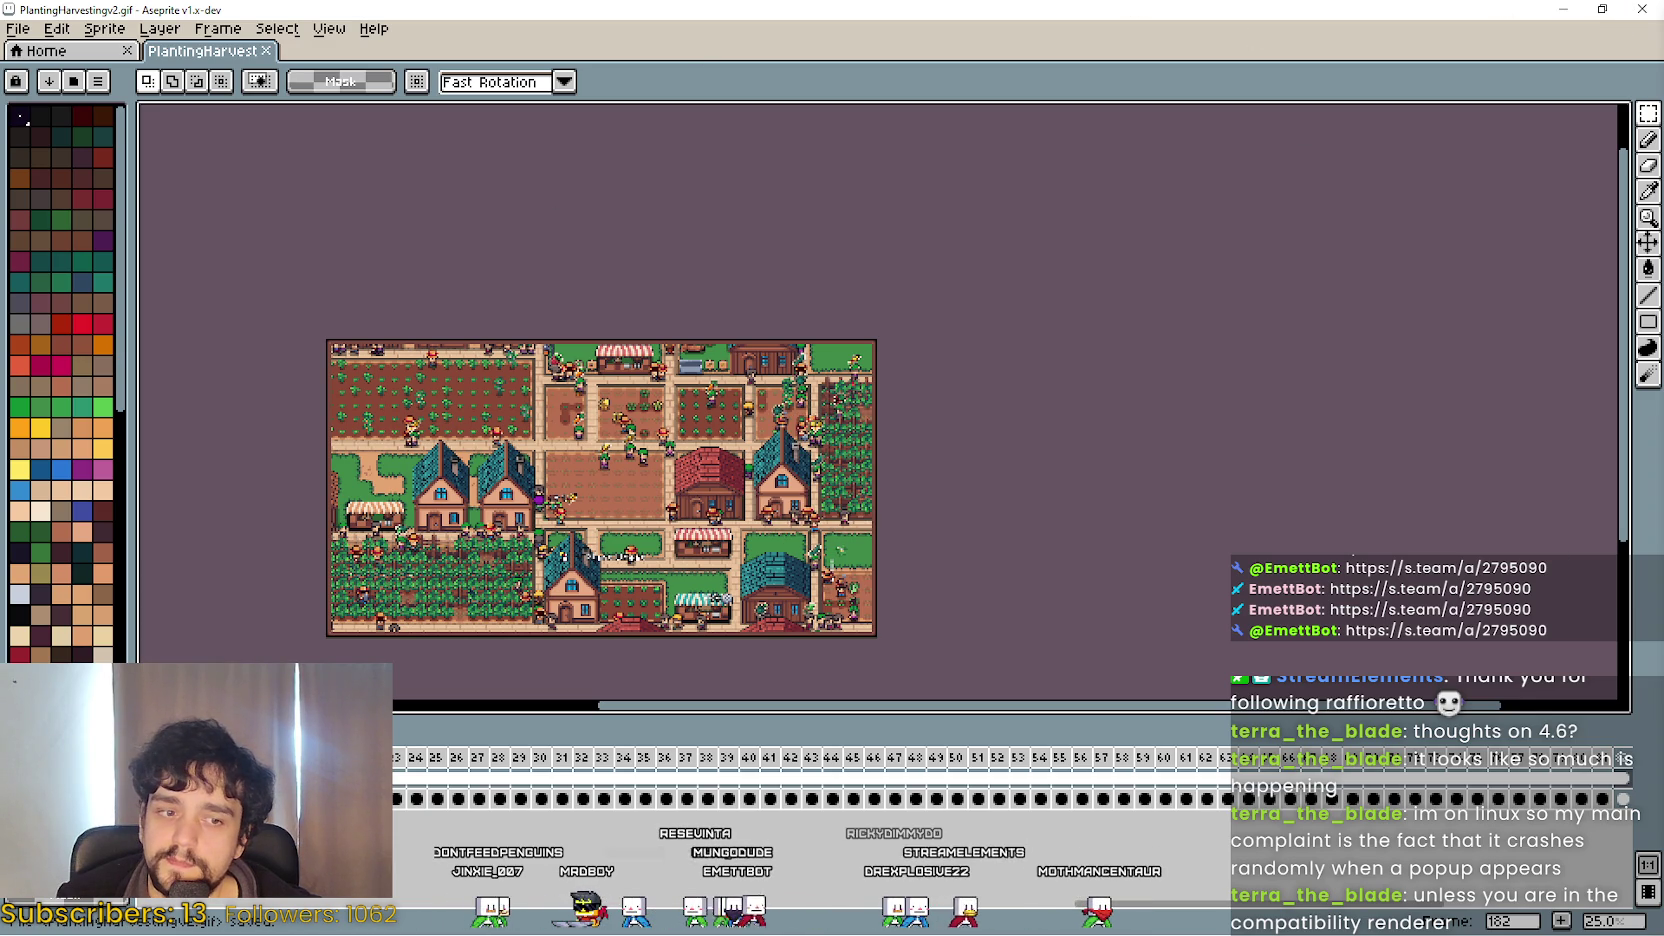
click(1604, 10)
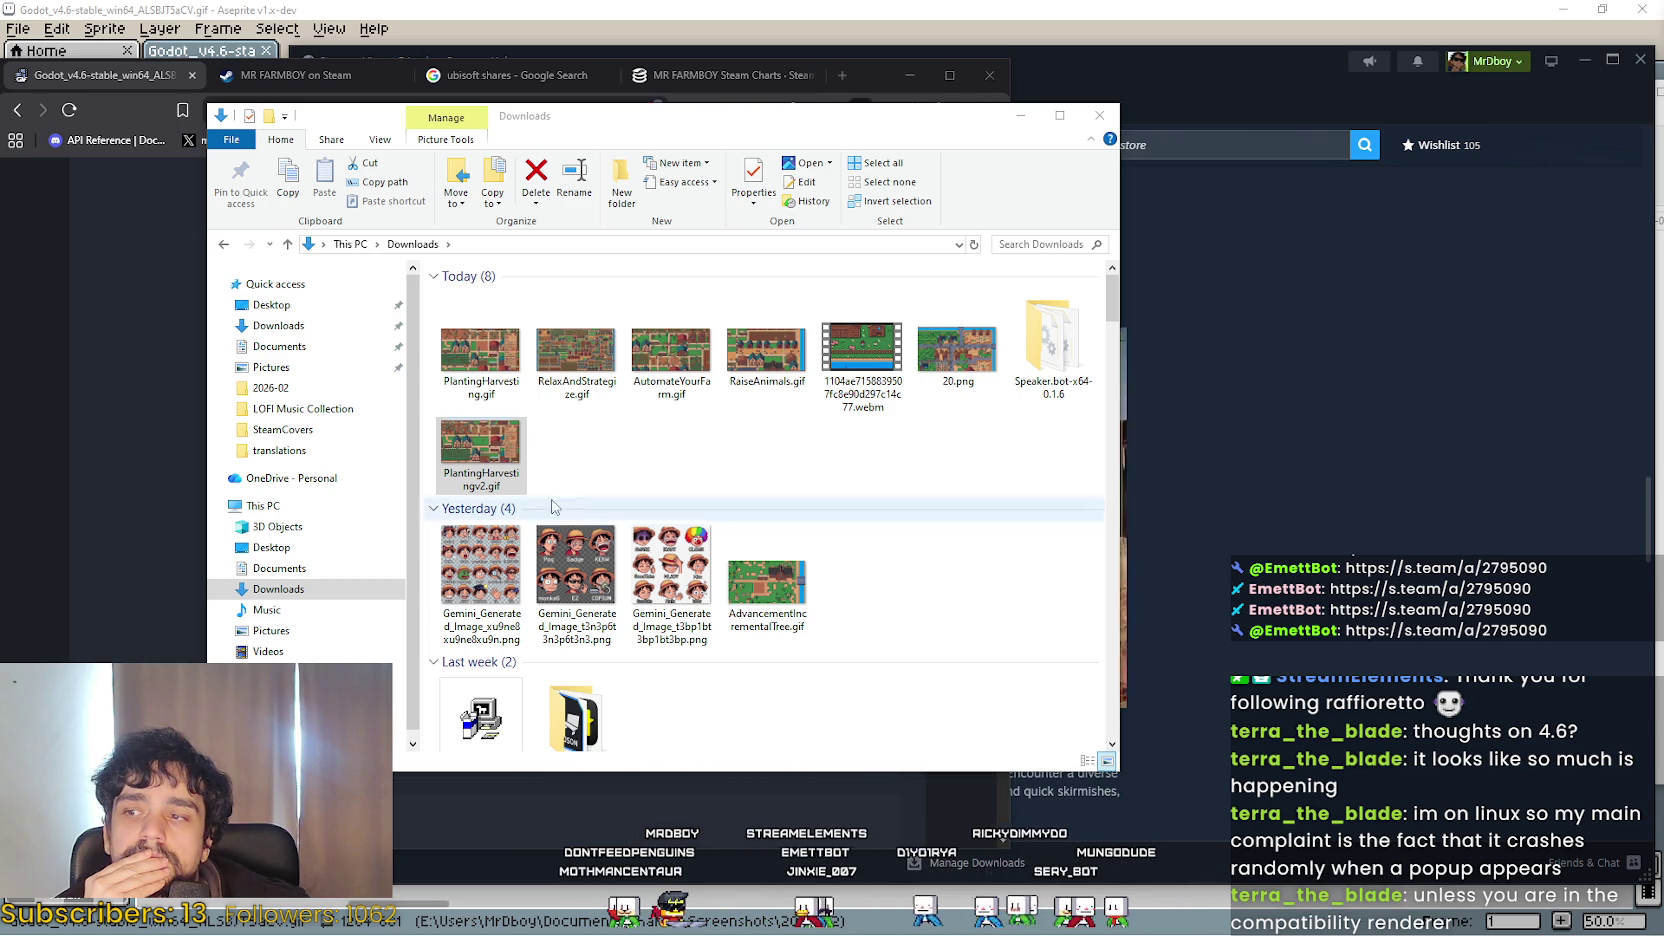
Confirm PlantingHarvestingv2.gif is now 32.0 MB and drag Downloads aside to show Ezgif.
click(529, 342)
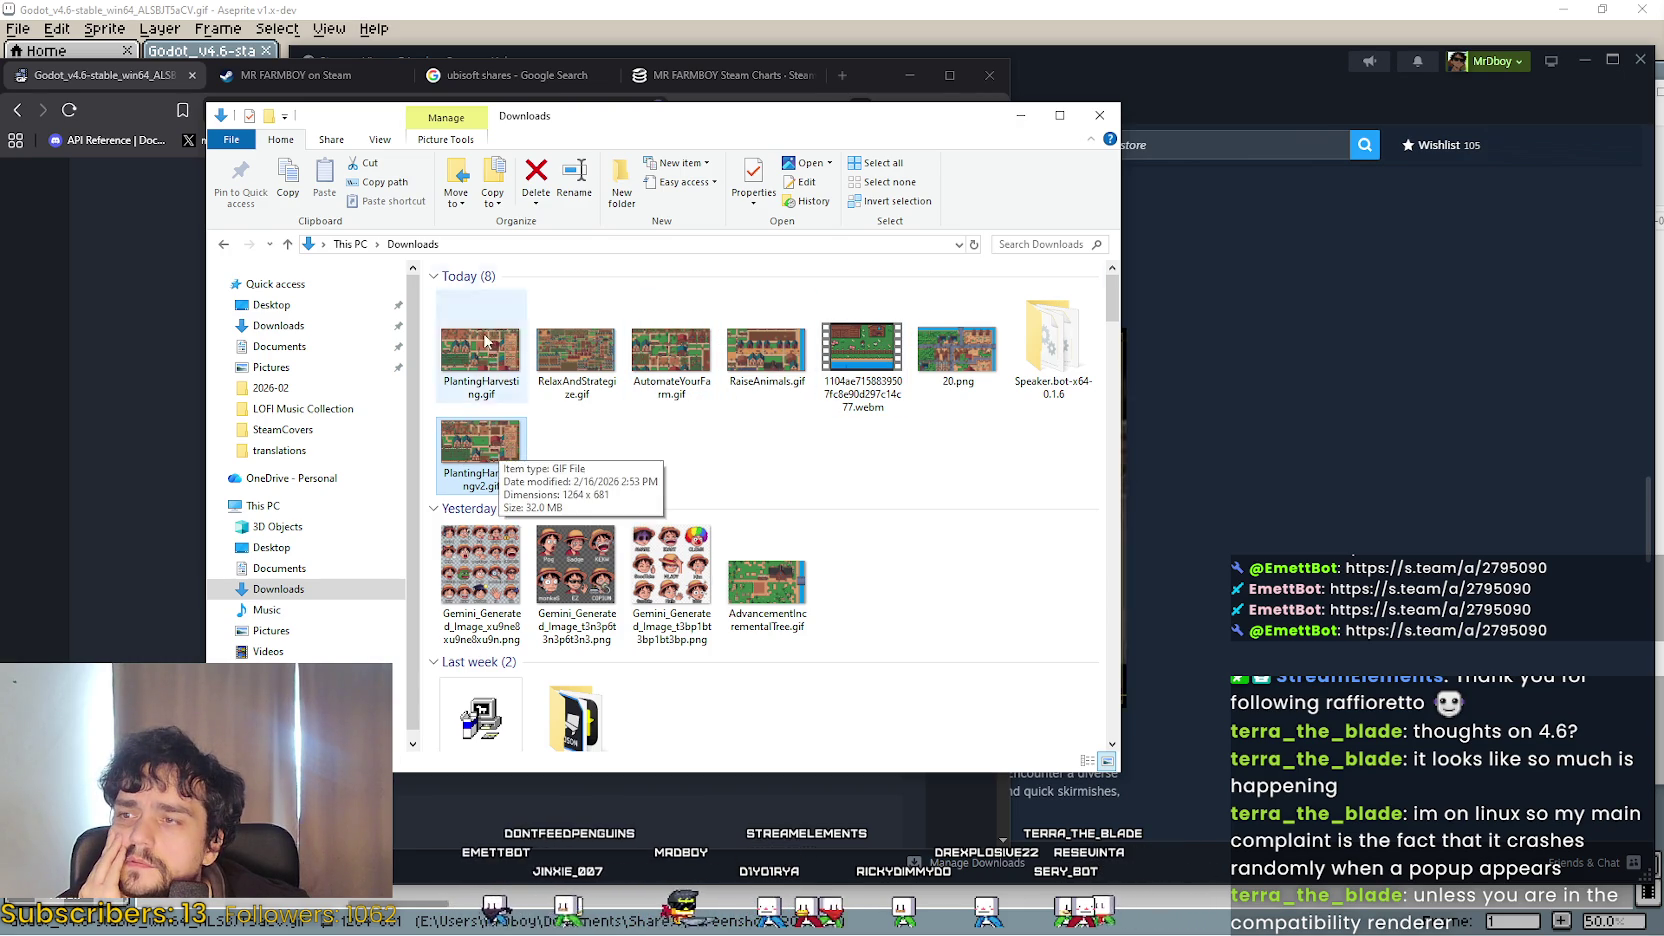
mouse_move(602, 123)
mouse_down()
mouse_move(1008, 146)
mouse_move(1176, 385)
mouse_move(1162, 402)
mouse_move(948, 199)
mouse_up()
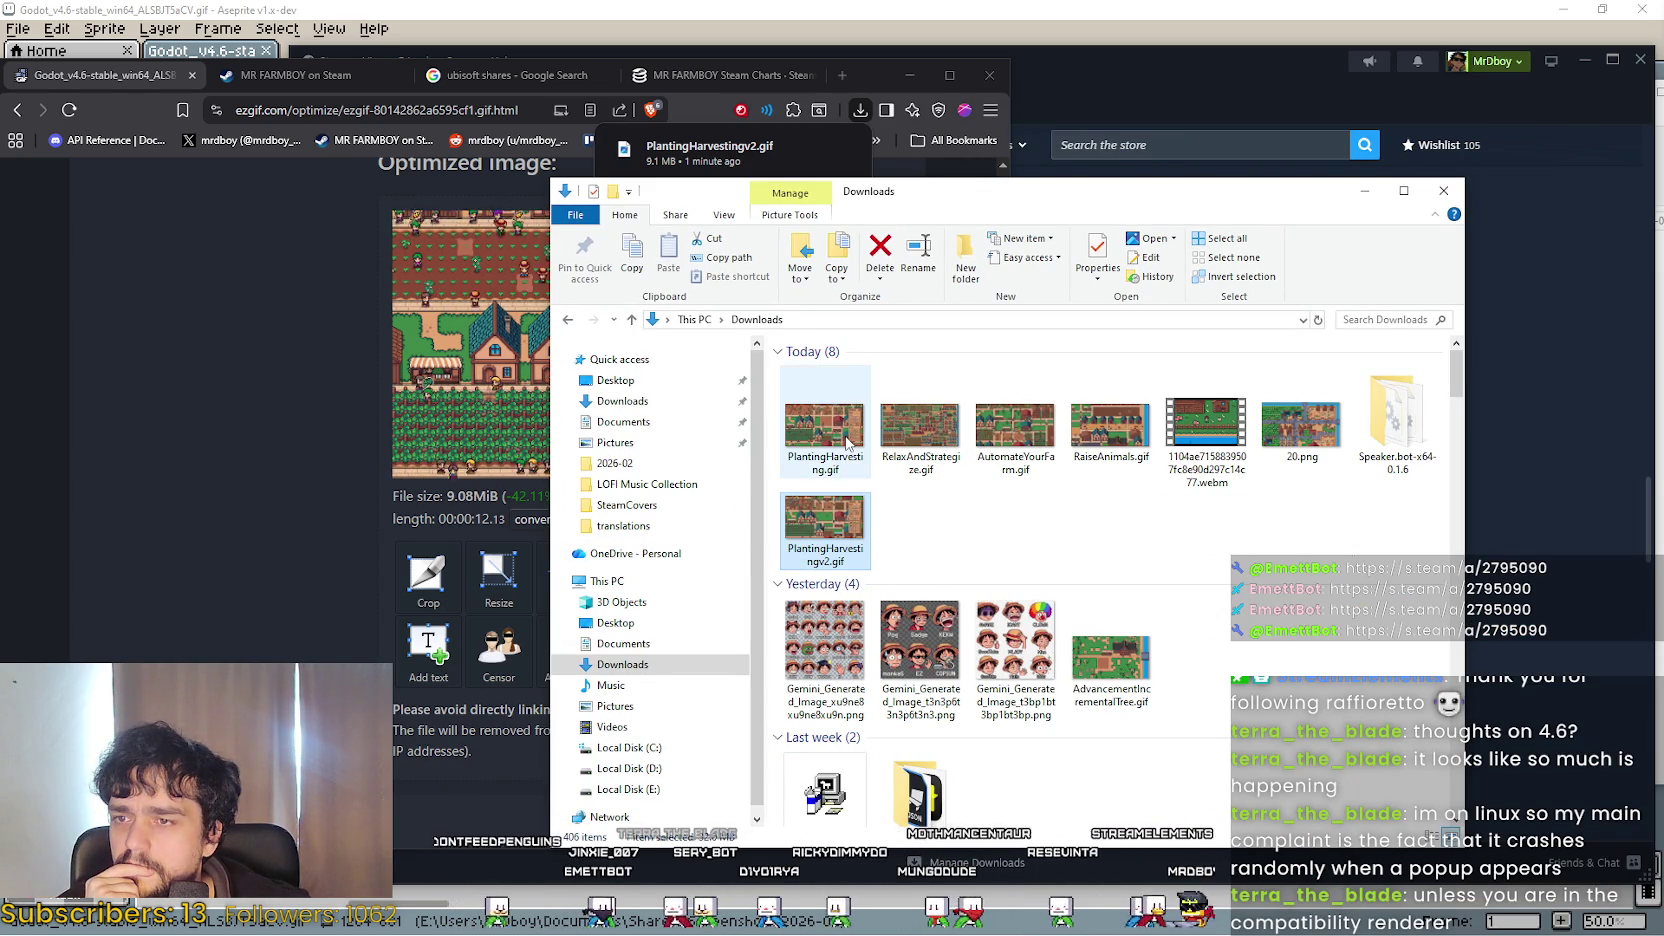
Begin saving the optimized GIF, cancel the save dialog, and go to the MR FARMBOY Steam tab.
click(291, 540)
scroll(321, 511, up, 2)
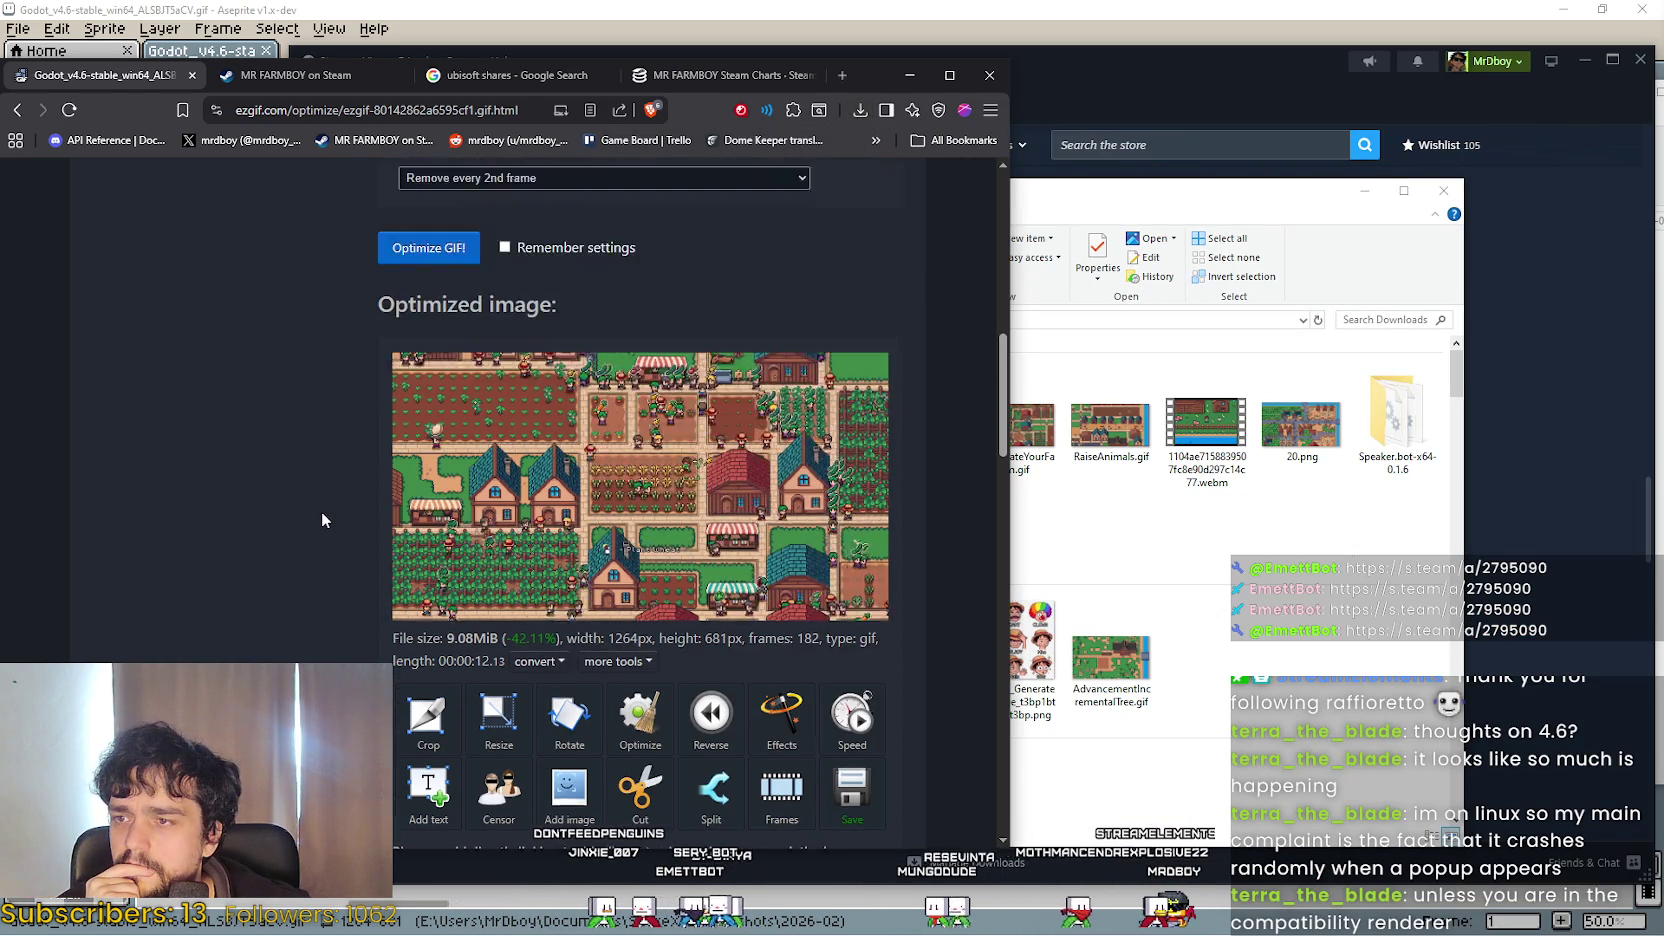
scroll(910, 578, down, 3)
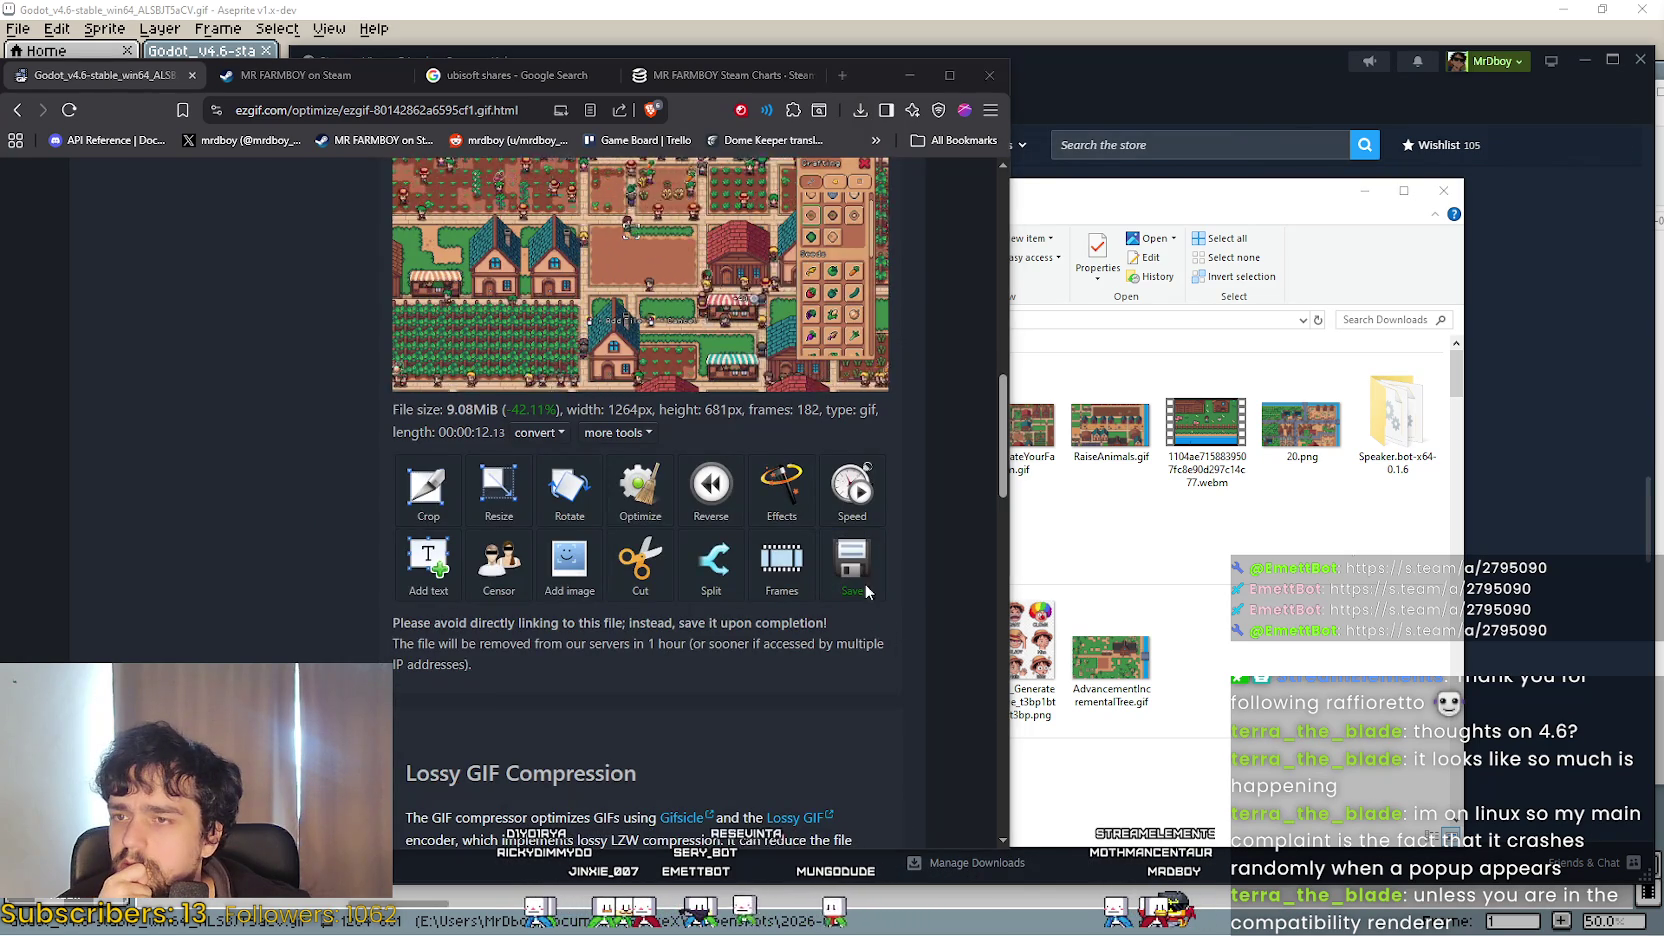
click(858, 578)
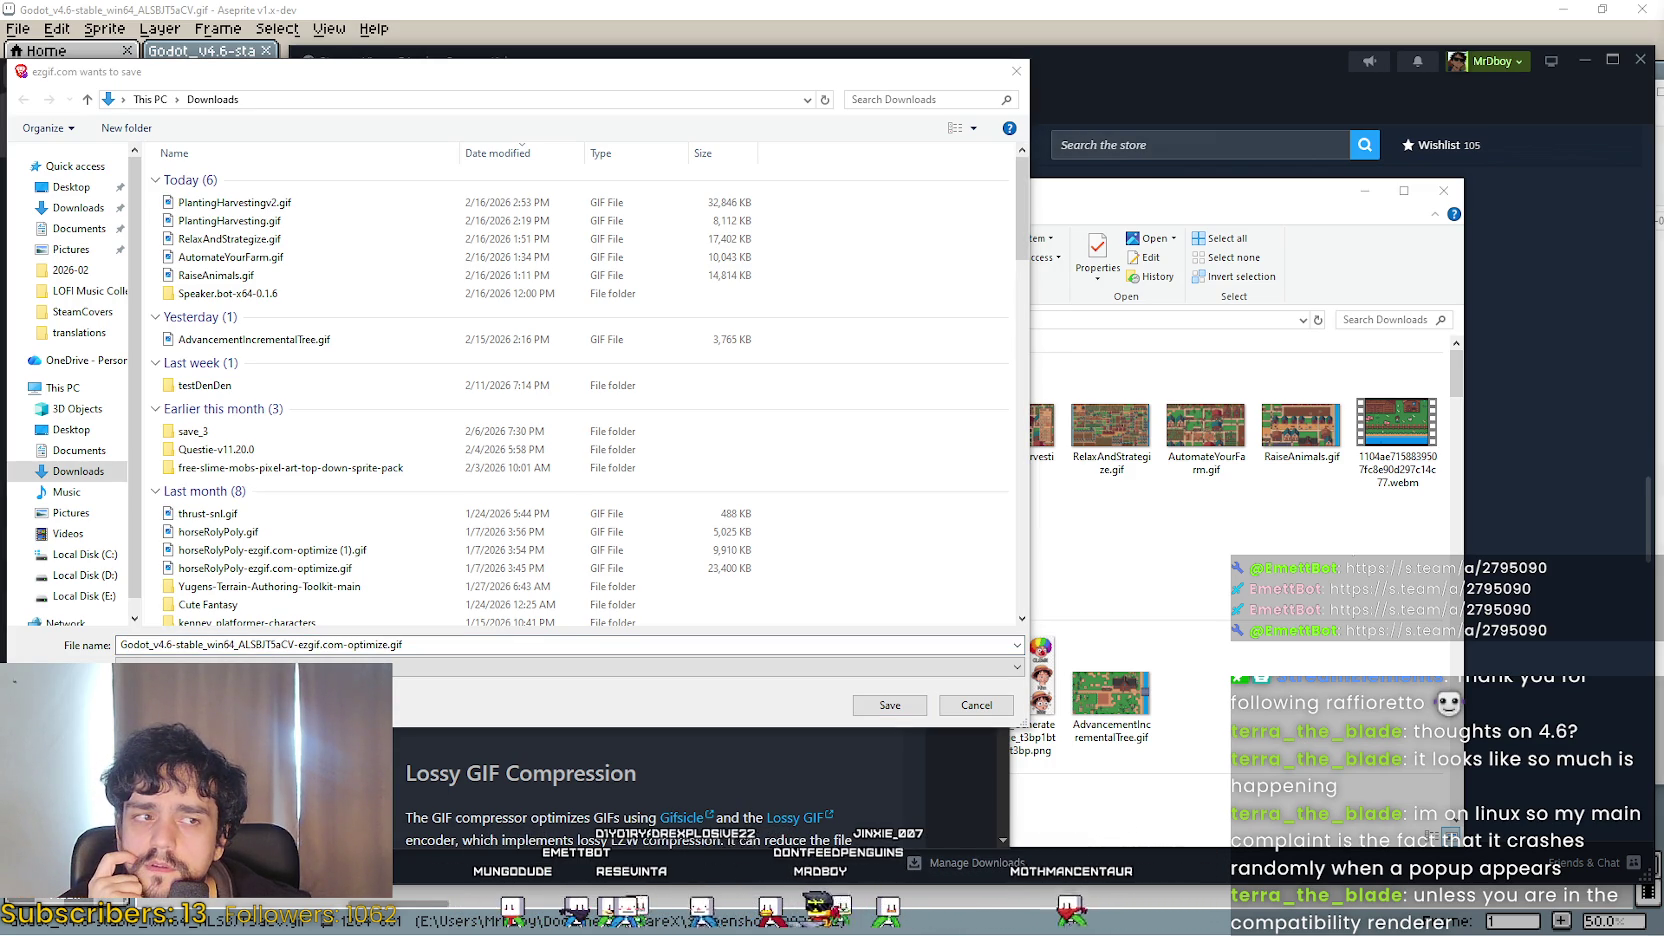
click(322, 644)
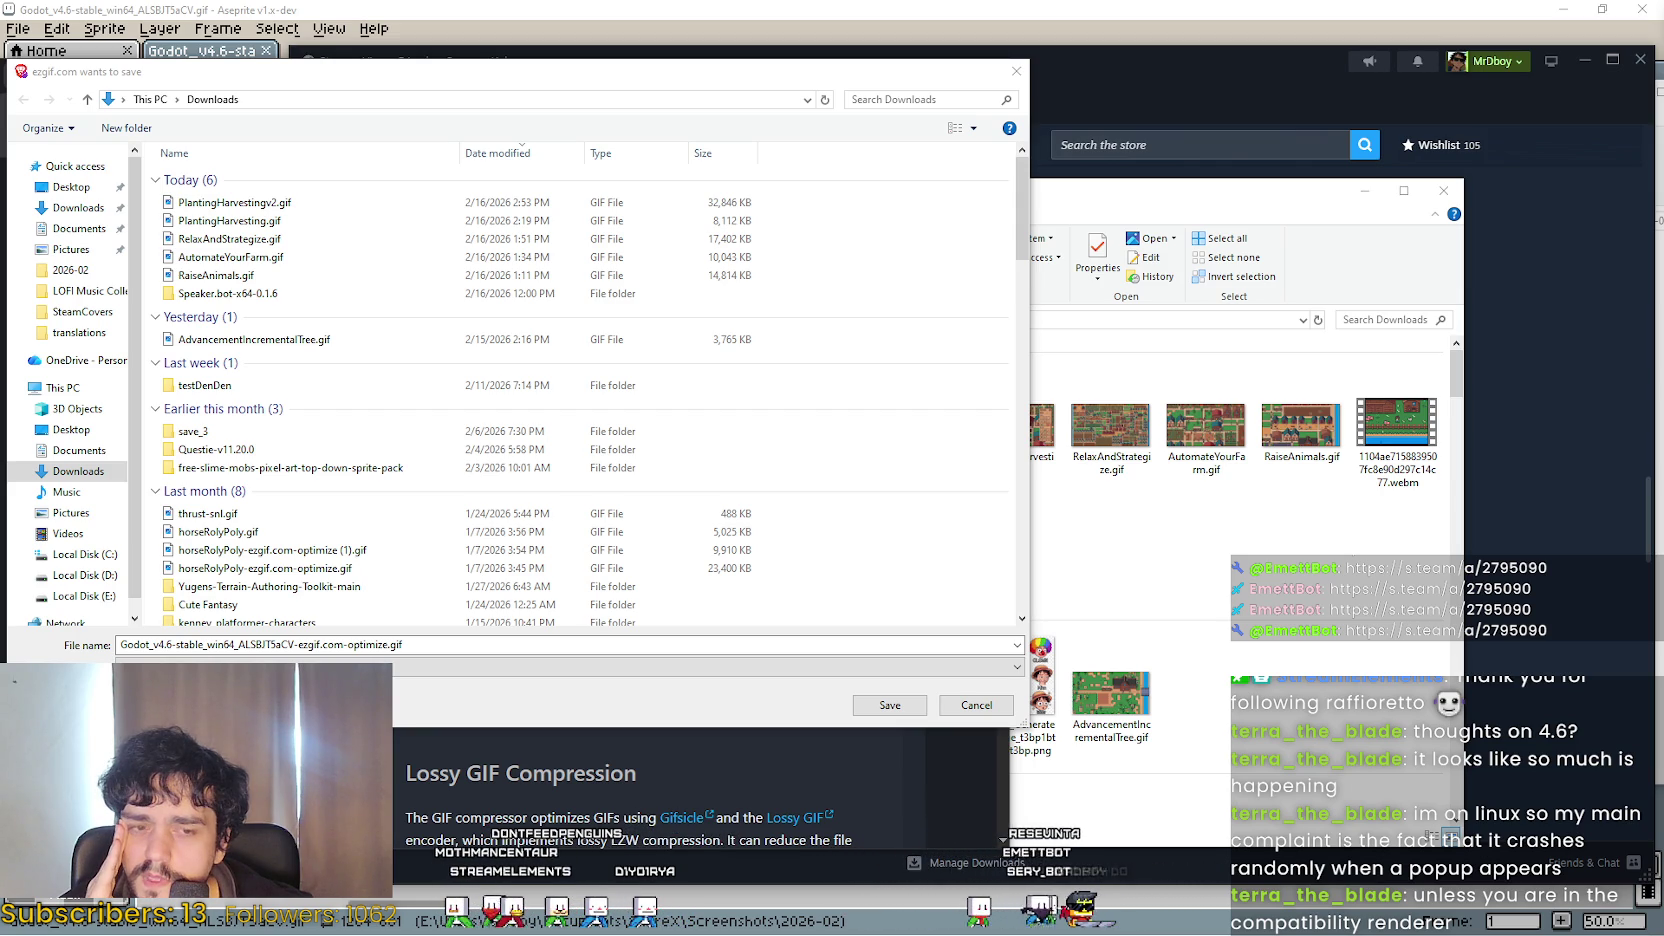
click(207, 645)
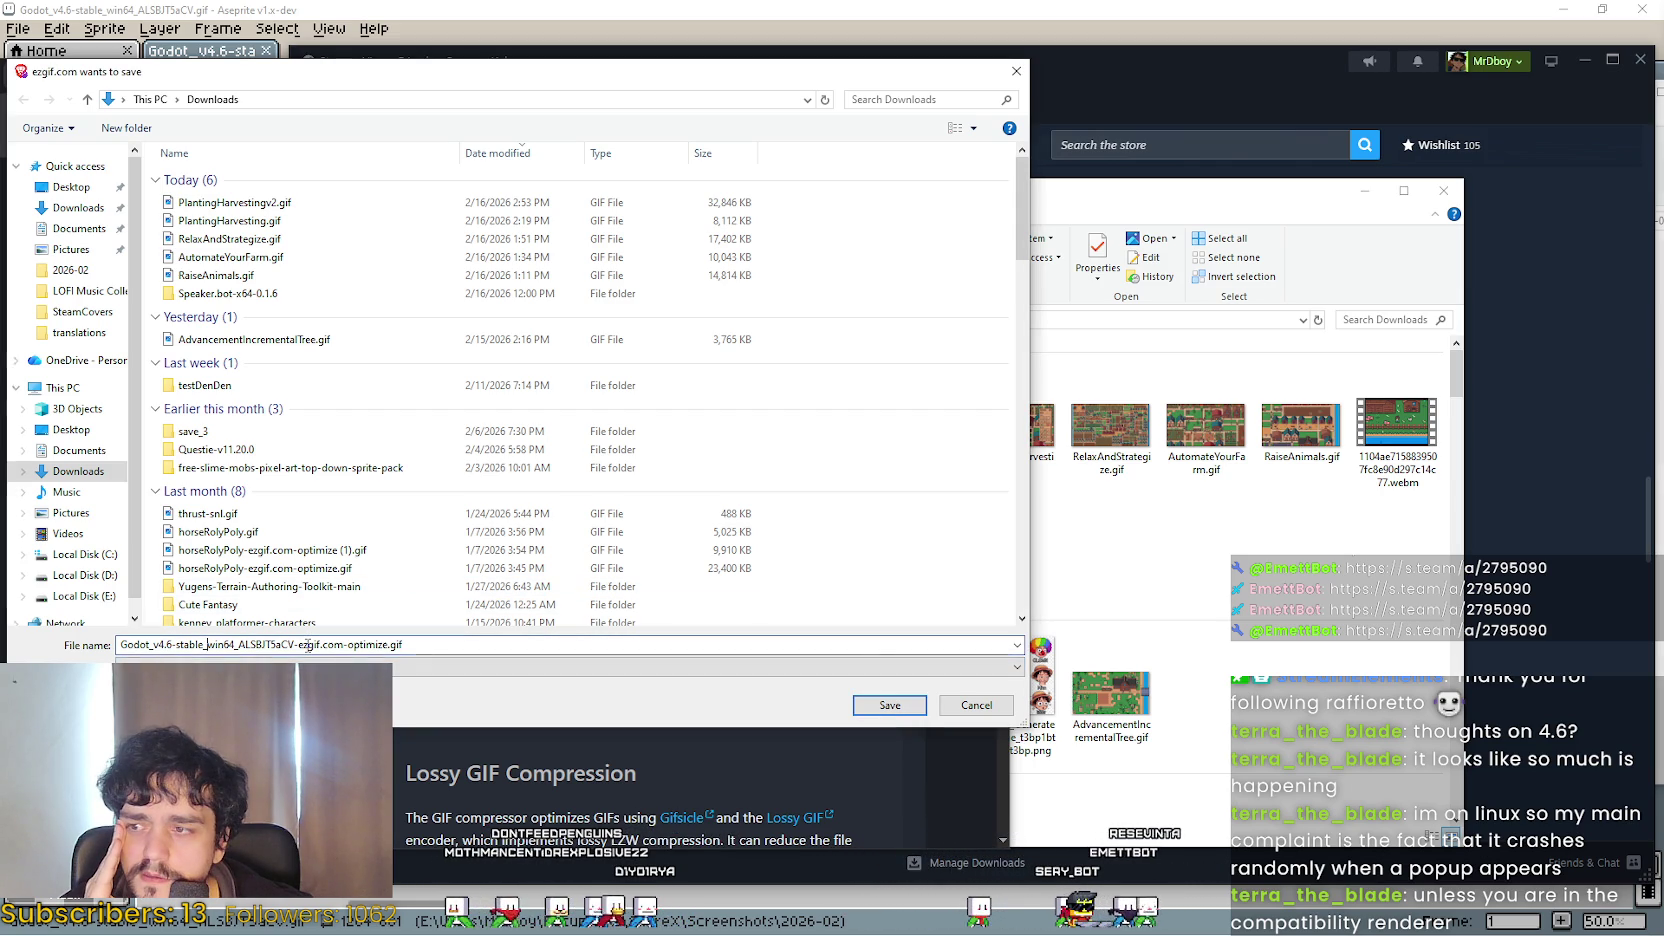
click(995, 712)
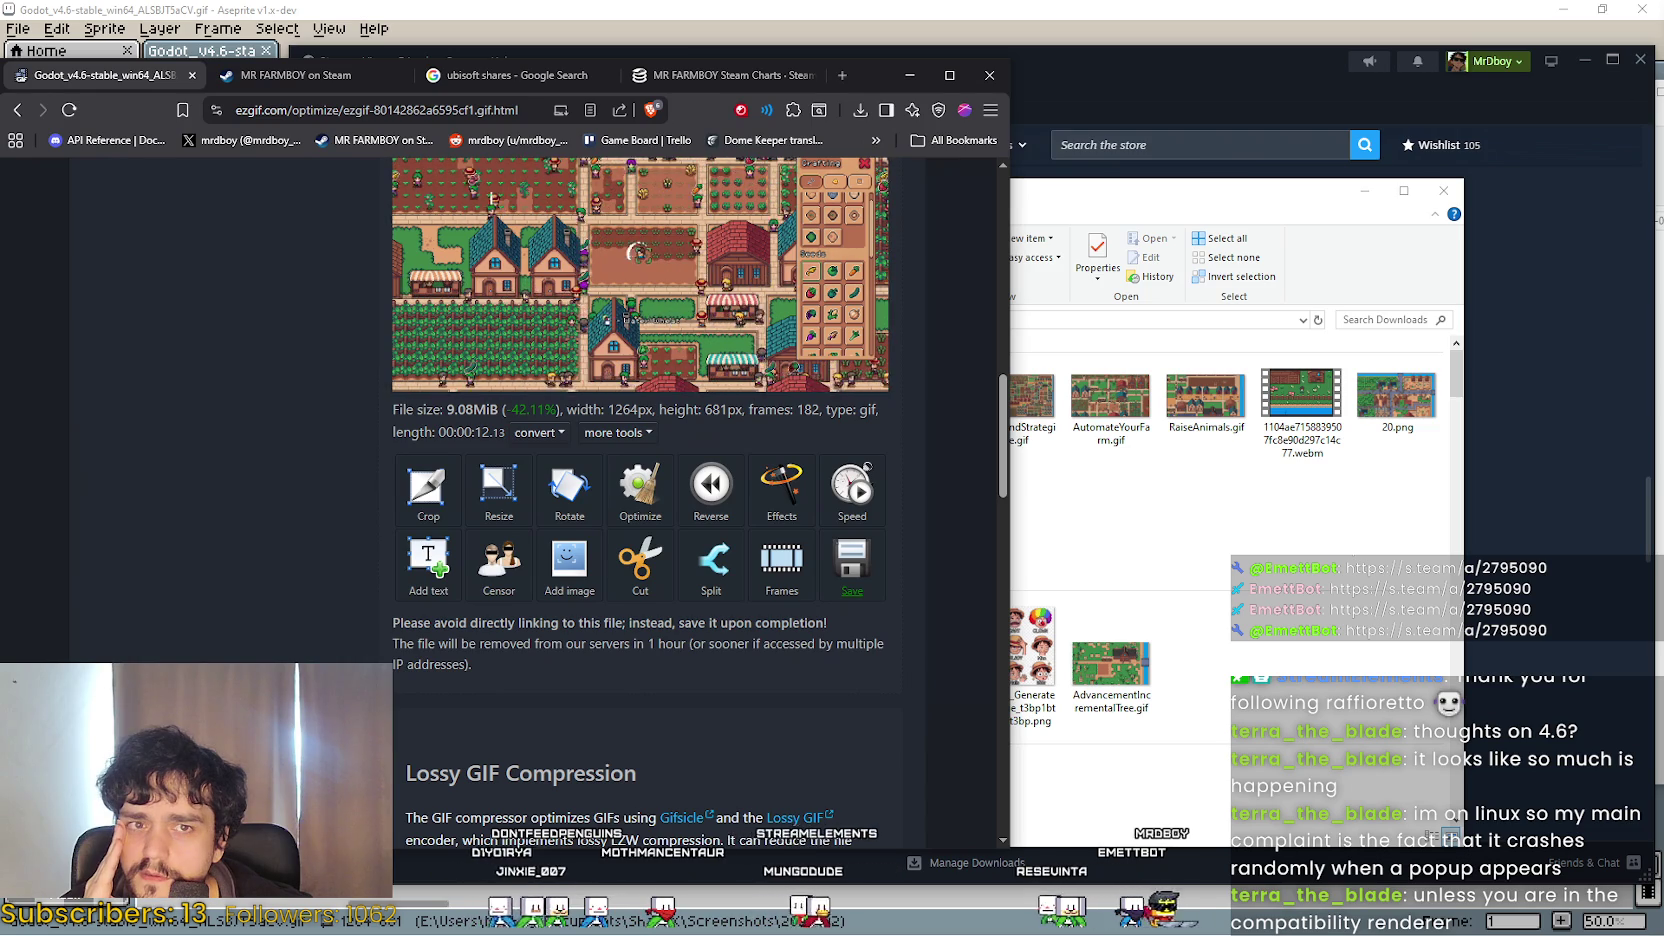
click(300, 75)
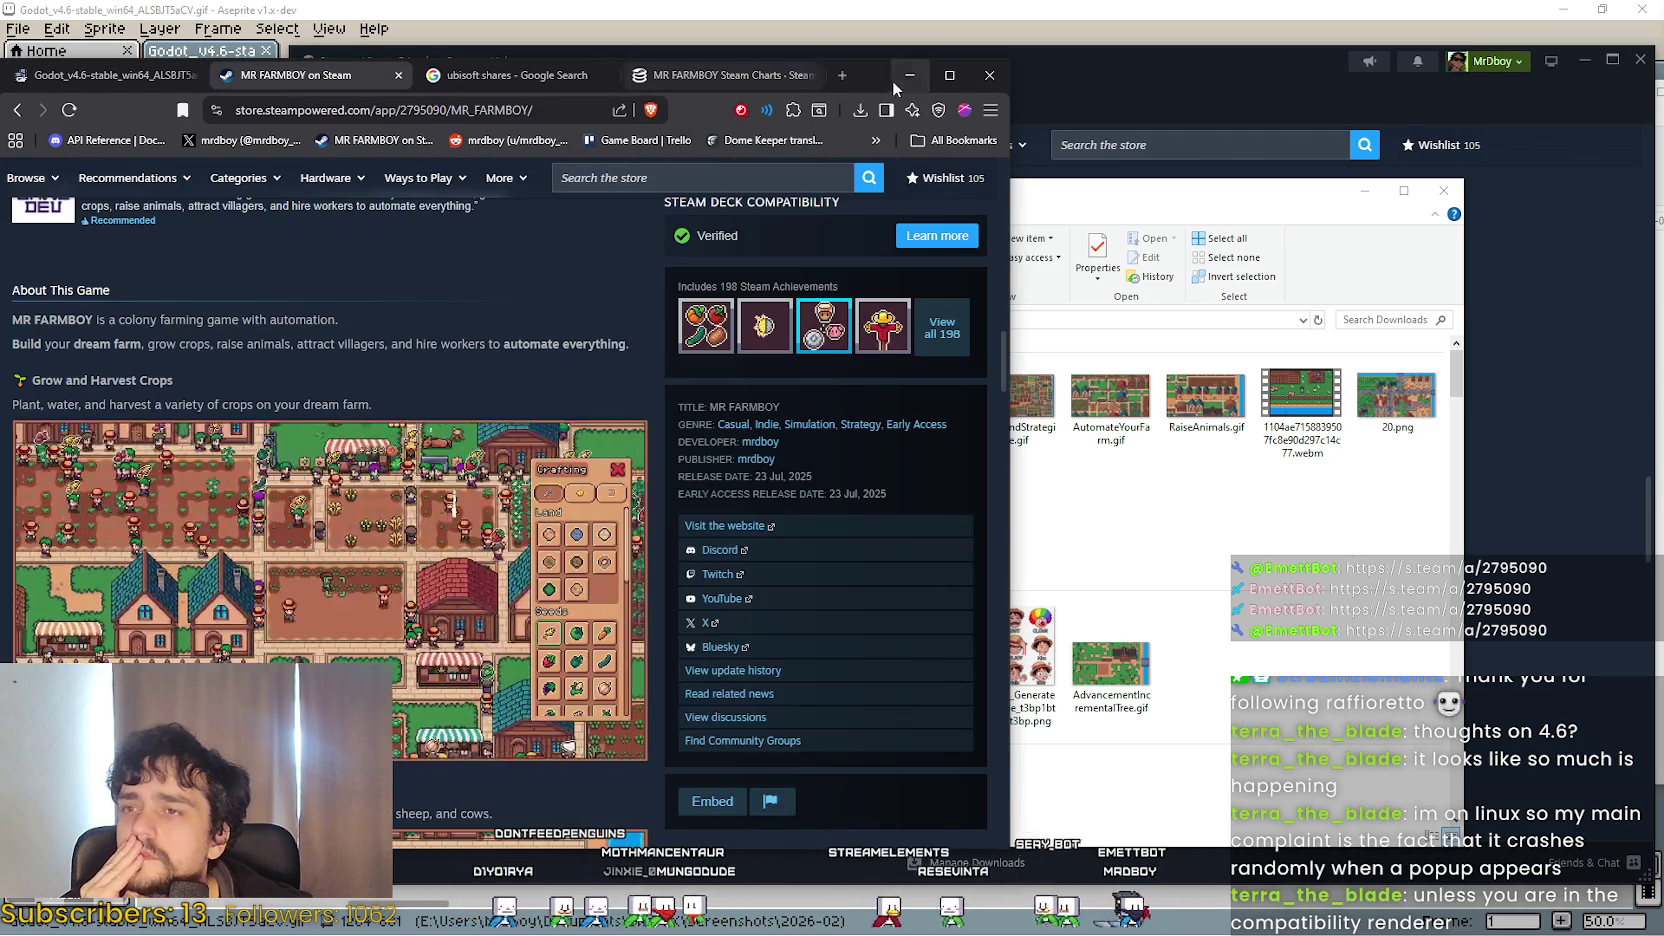
Reload the MR FARMBOY store page and scroll to the About This Game GIFs.
click(898, 75)
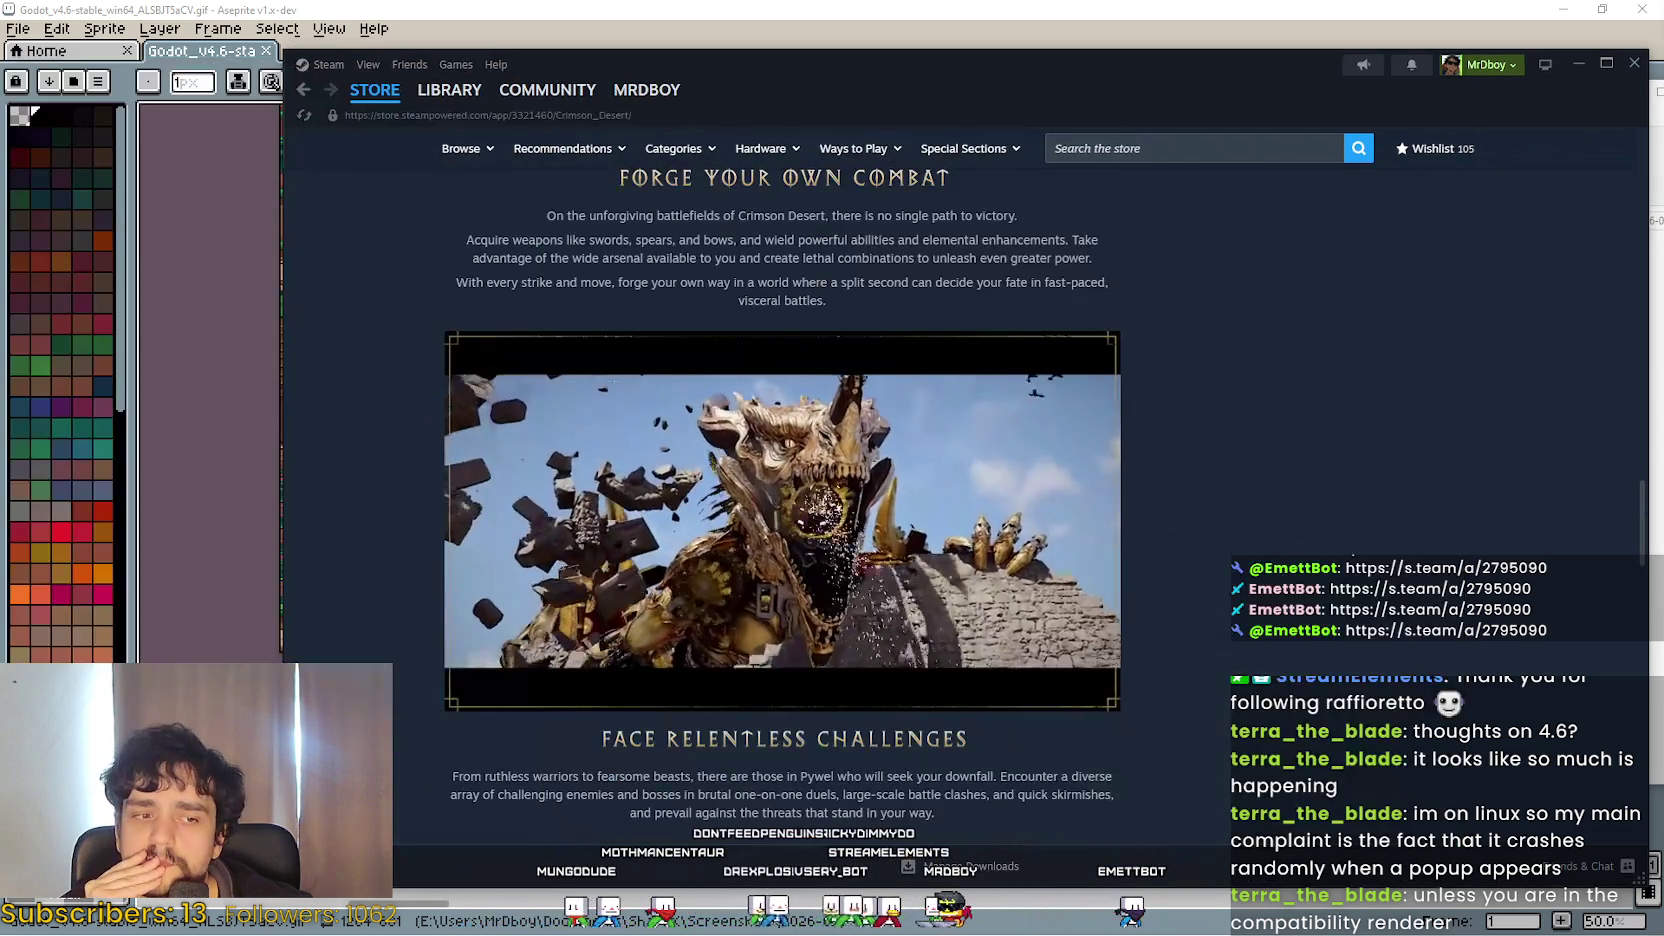
key(alt+Tab)
click(69, 110)
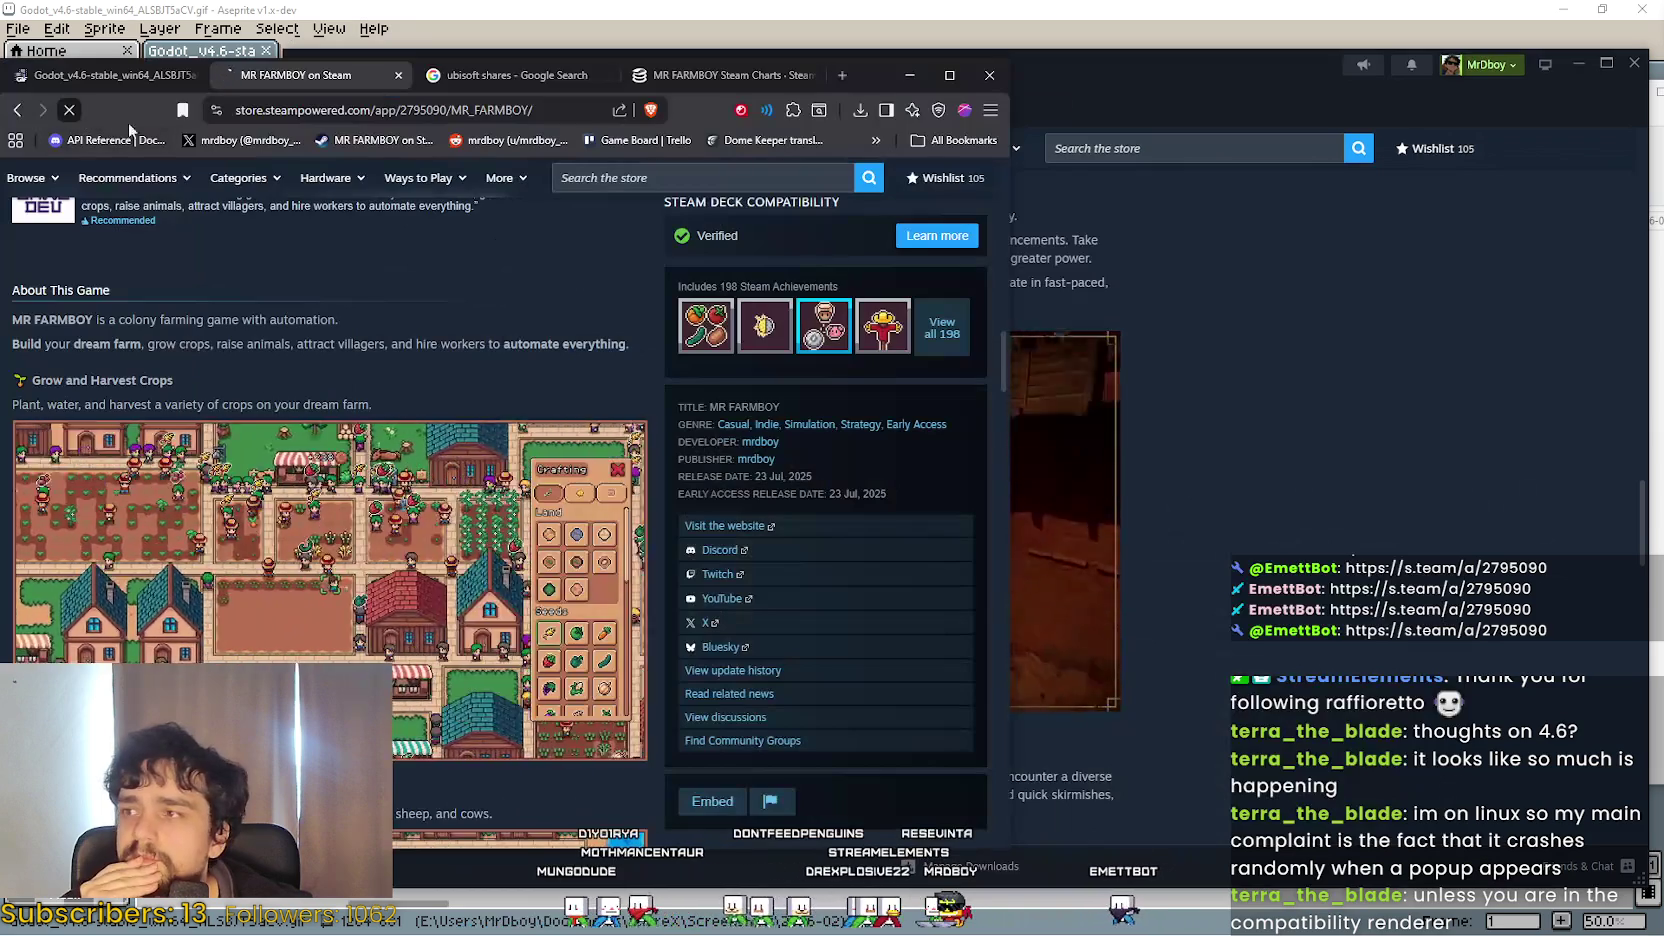
drag(893, 91, 1080, 114)
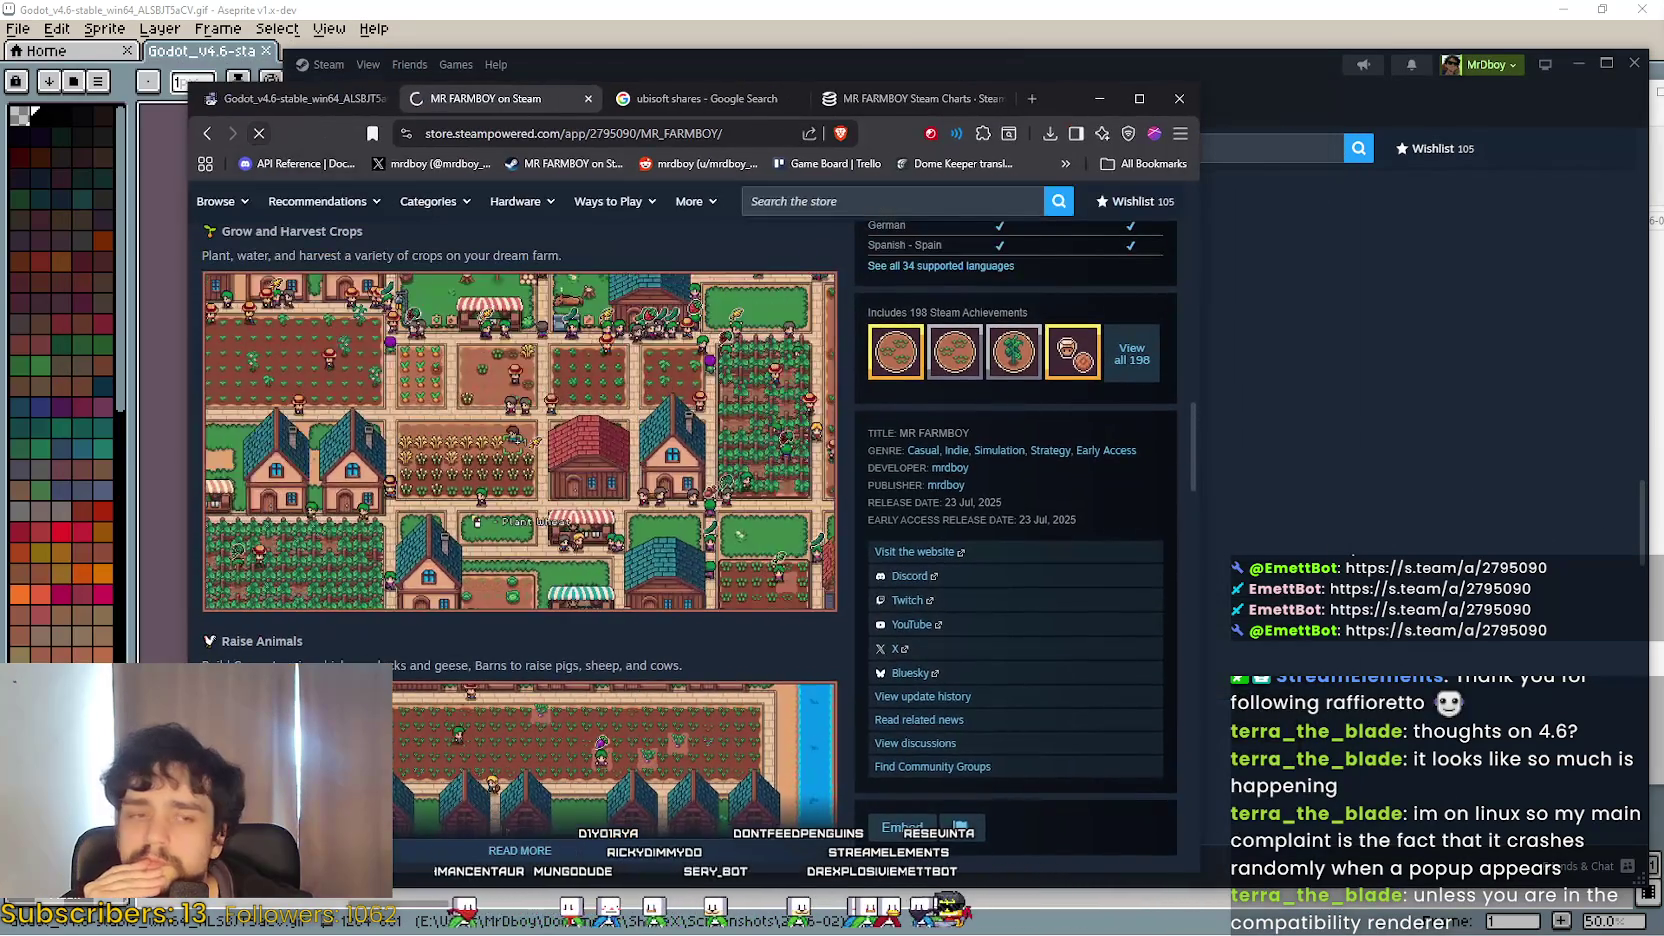
click(258, 133)
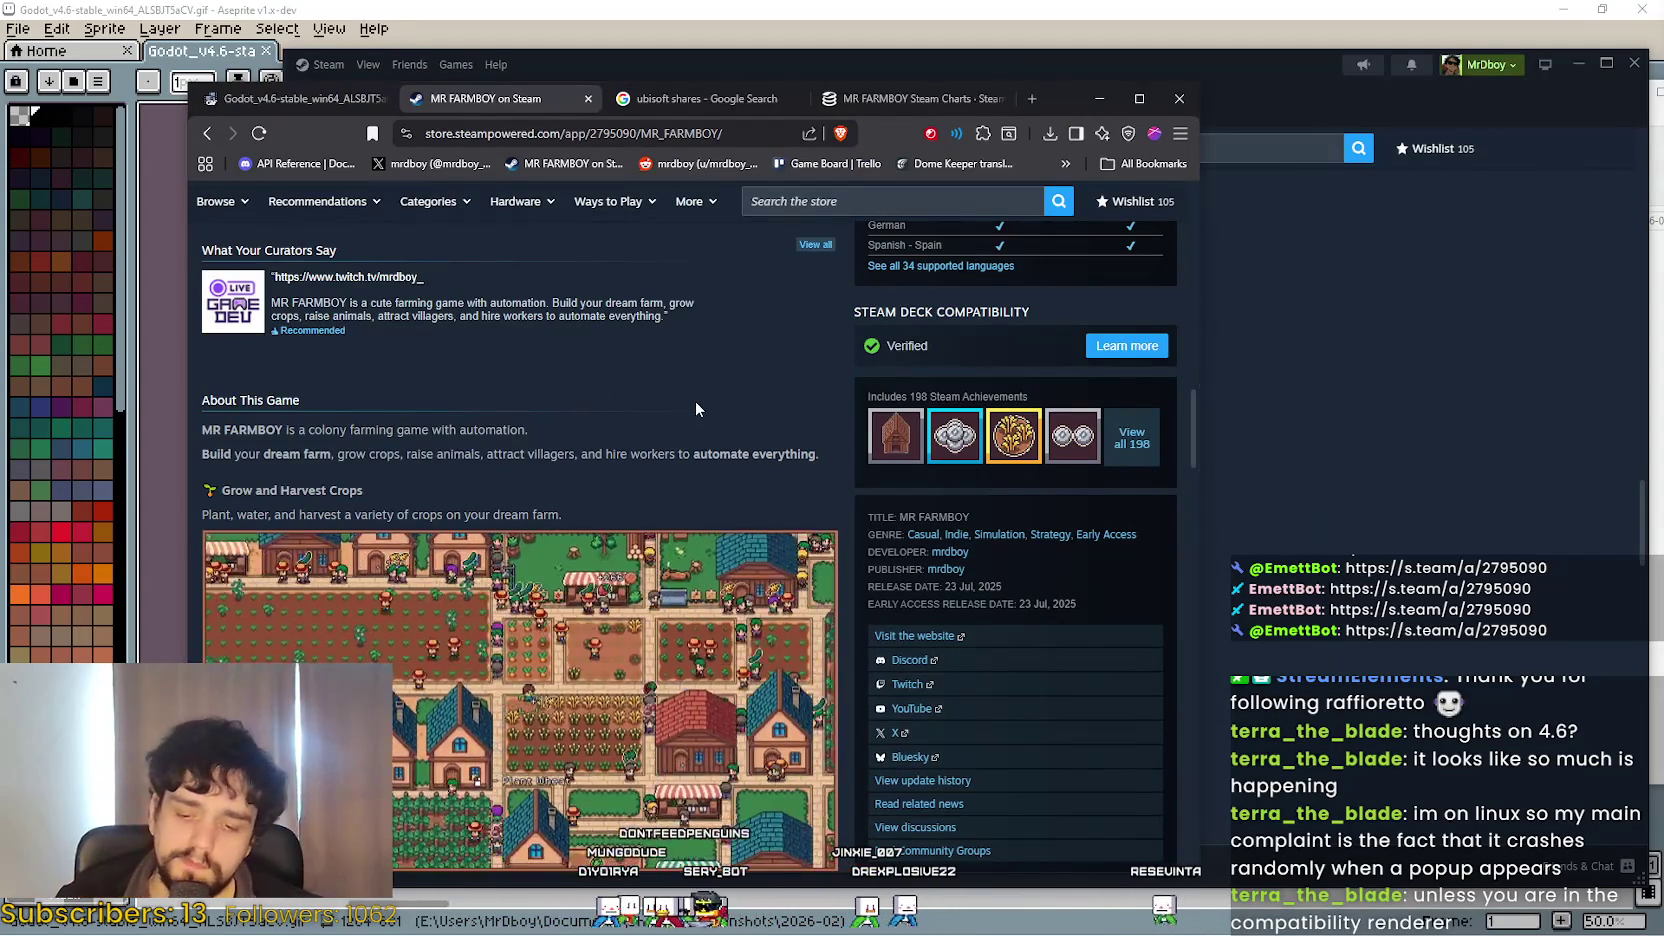
key(F5)
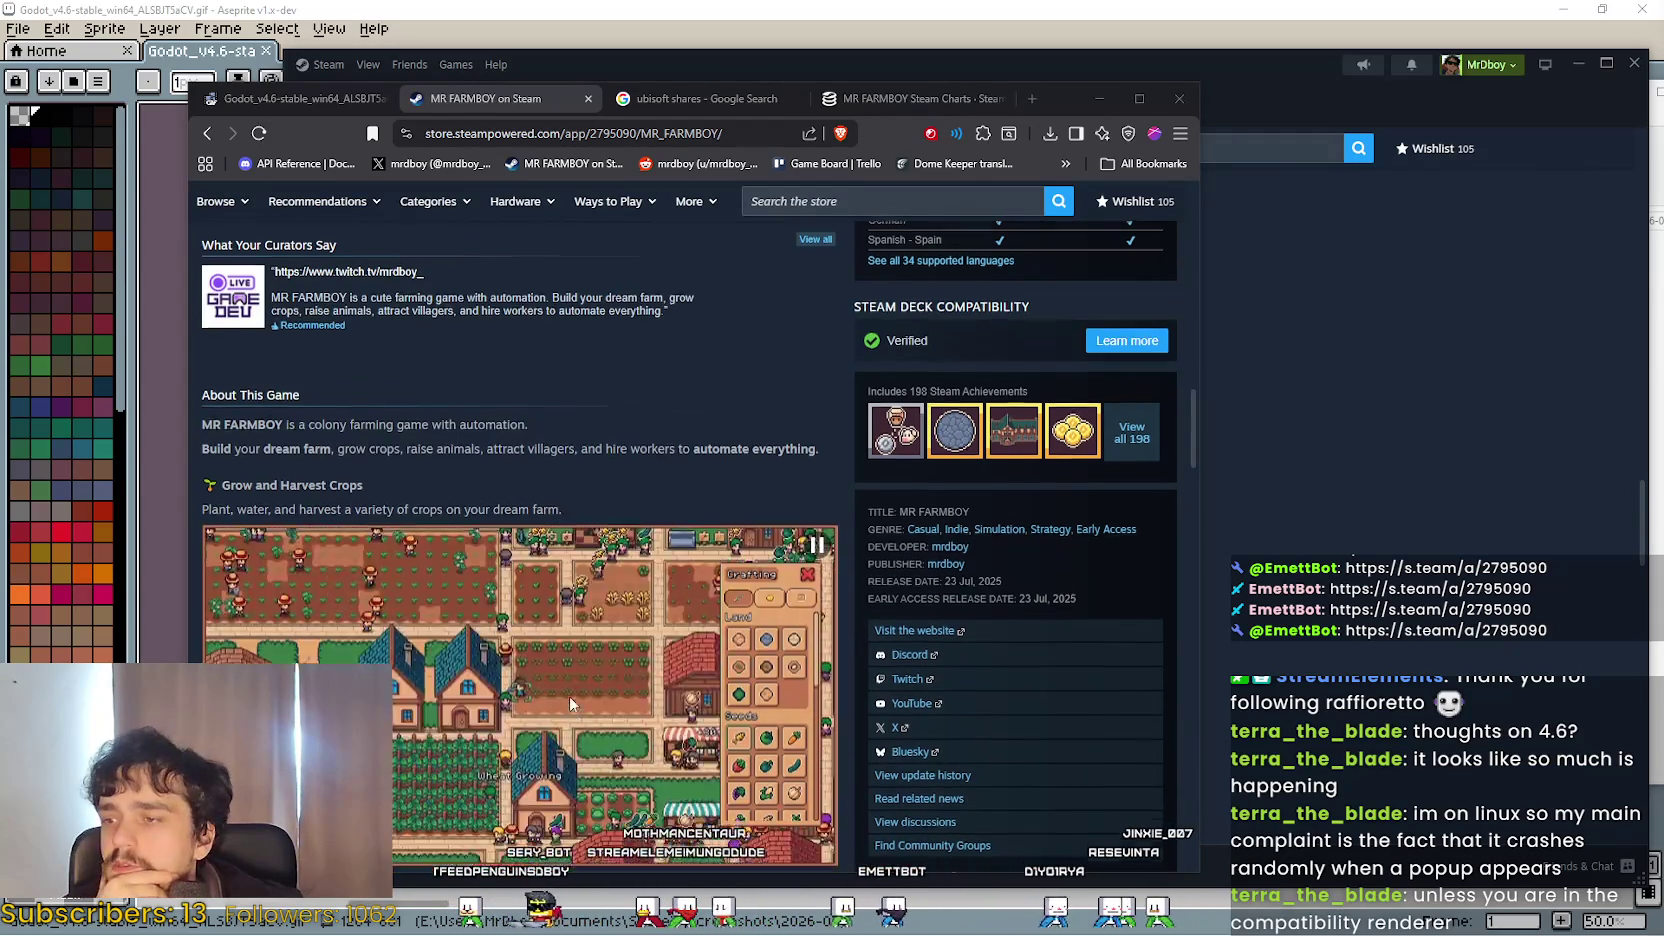
scroll(569, 696, down, 2)
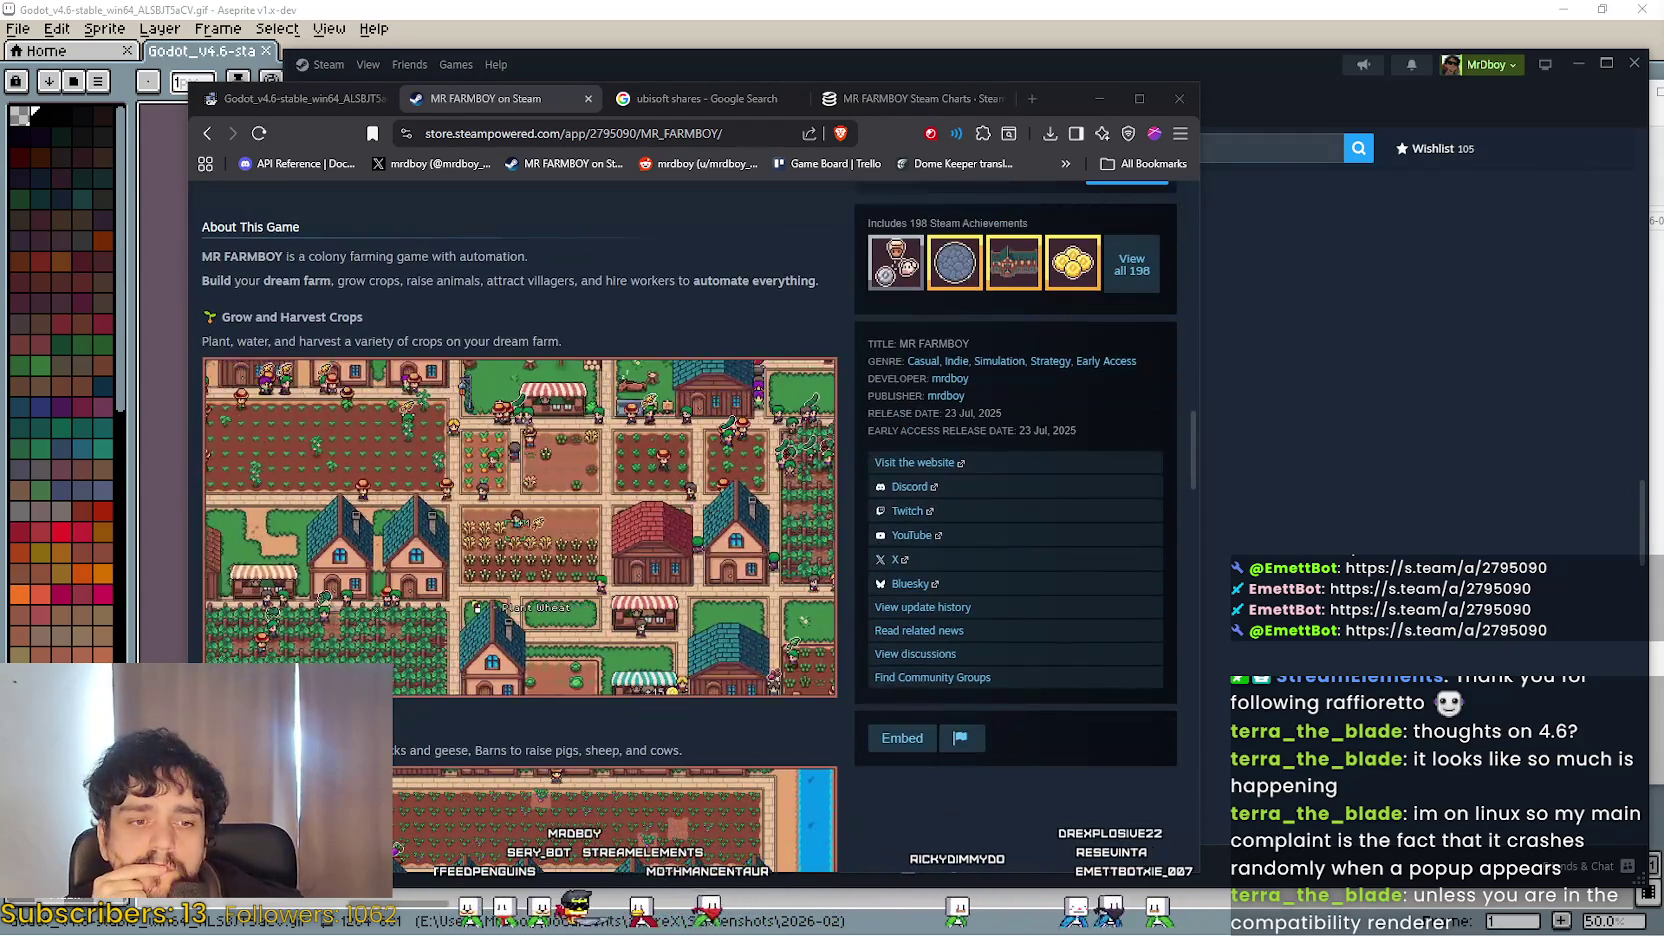
key(super+e)
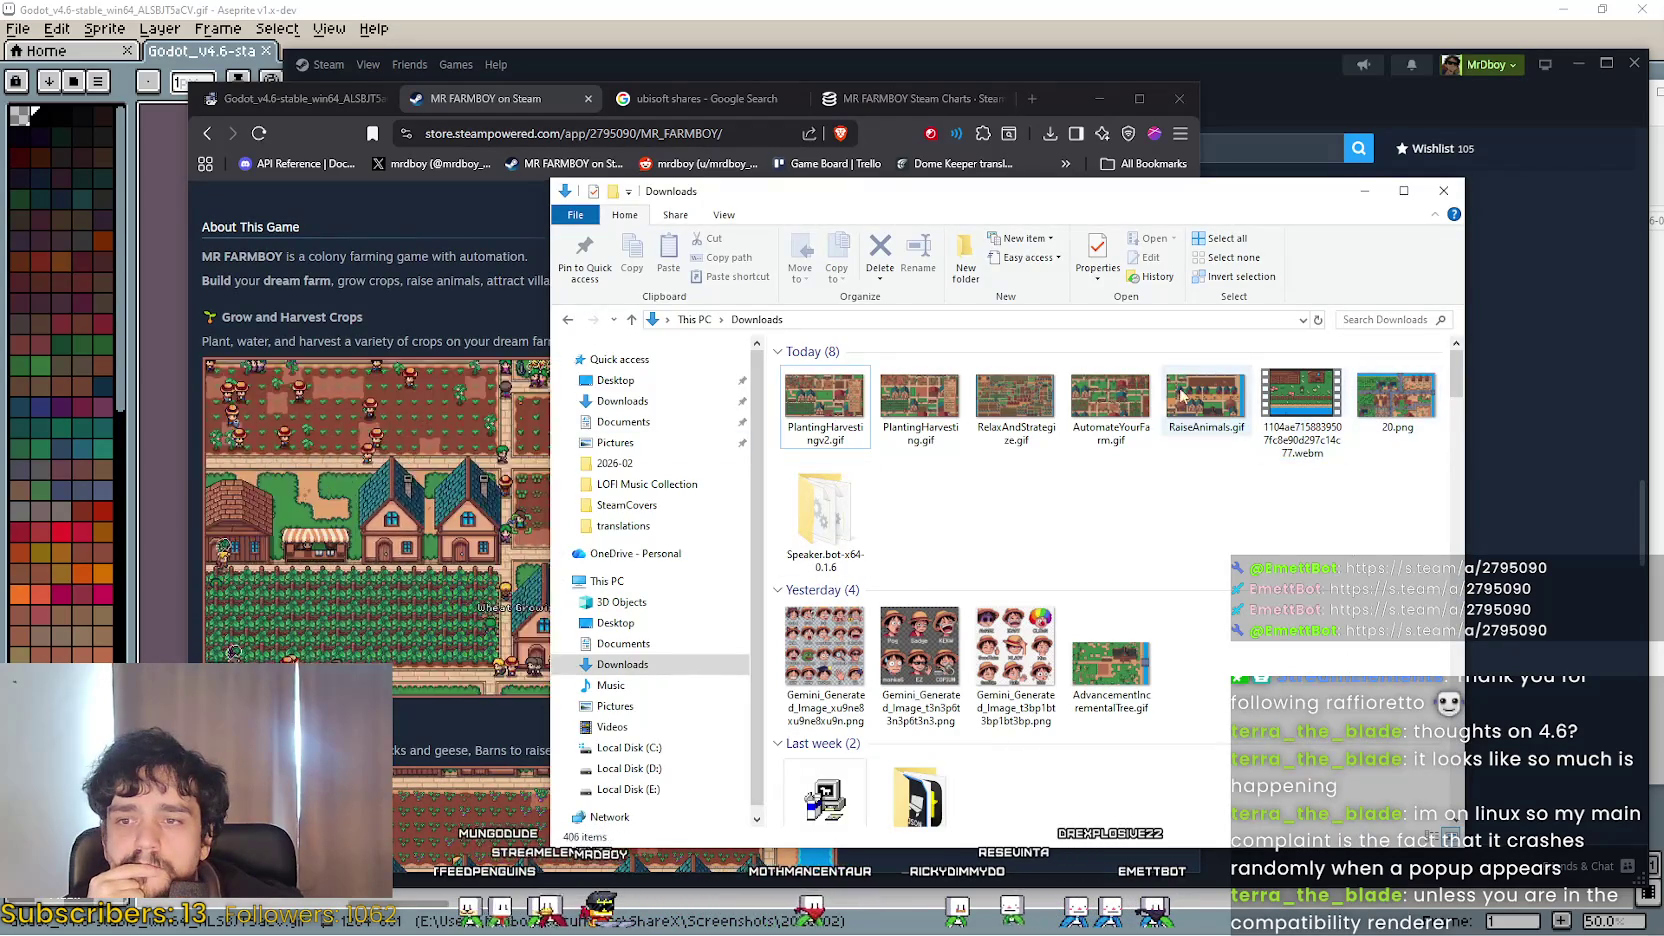
Compare sizes of RaiseAnimals, AutomateYourFarm, RelaxAndStrategize, PlantingHarvesting and PlantingHarvestingv2 GIFs.
click(1167, 392)
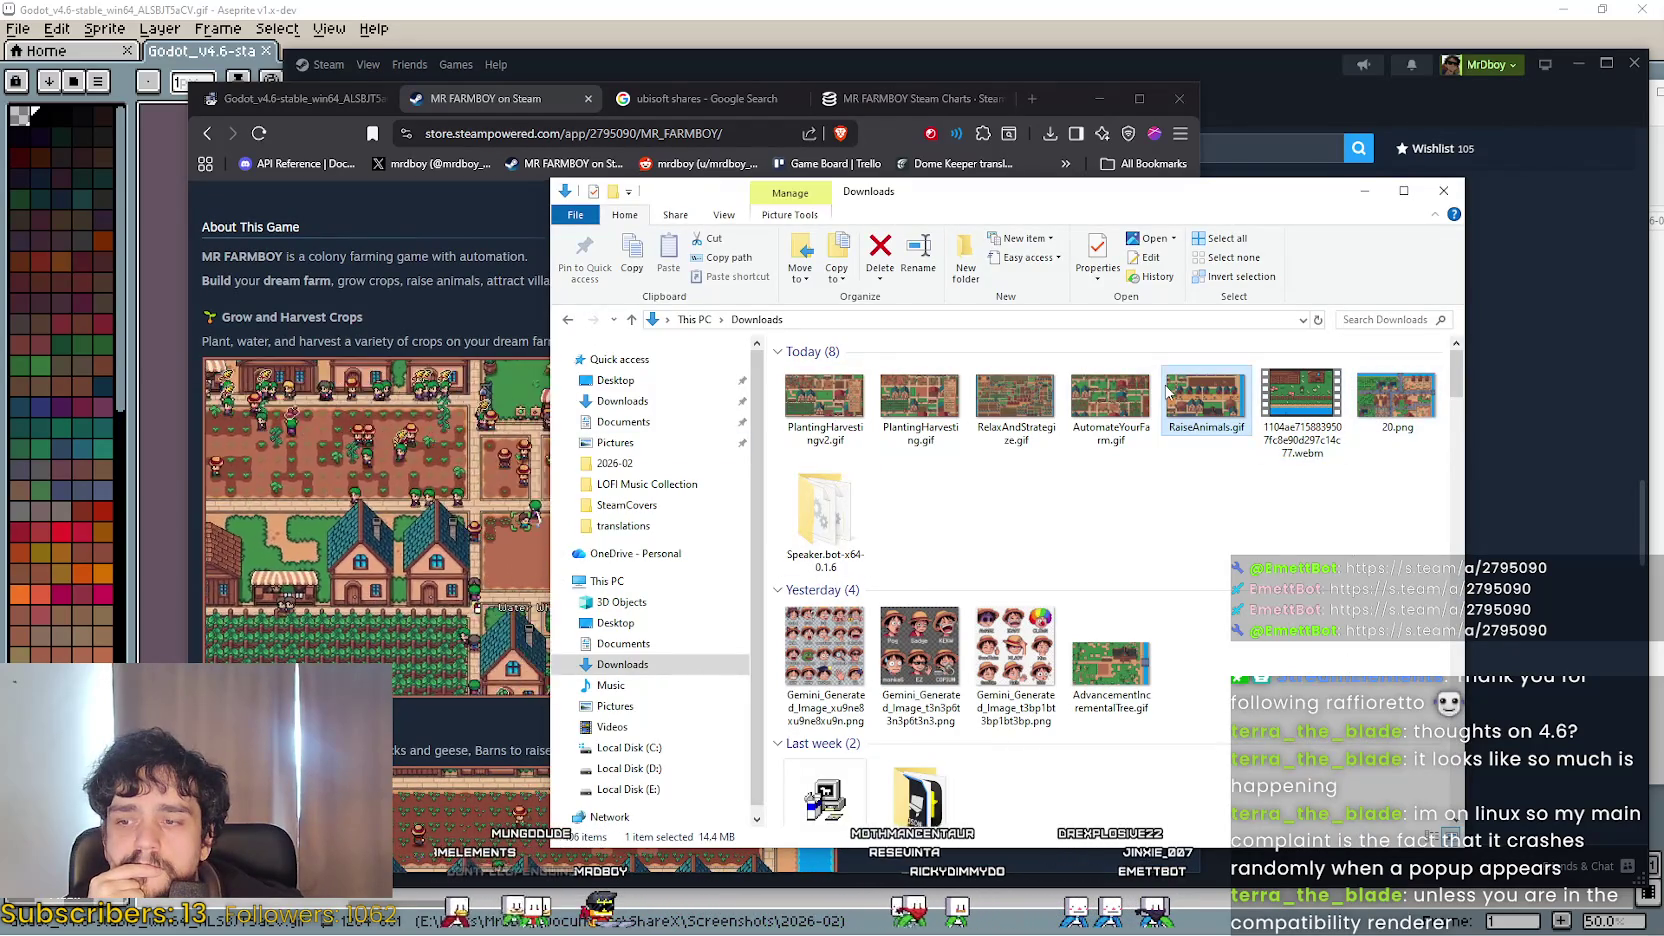
click(1117, 400)
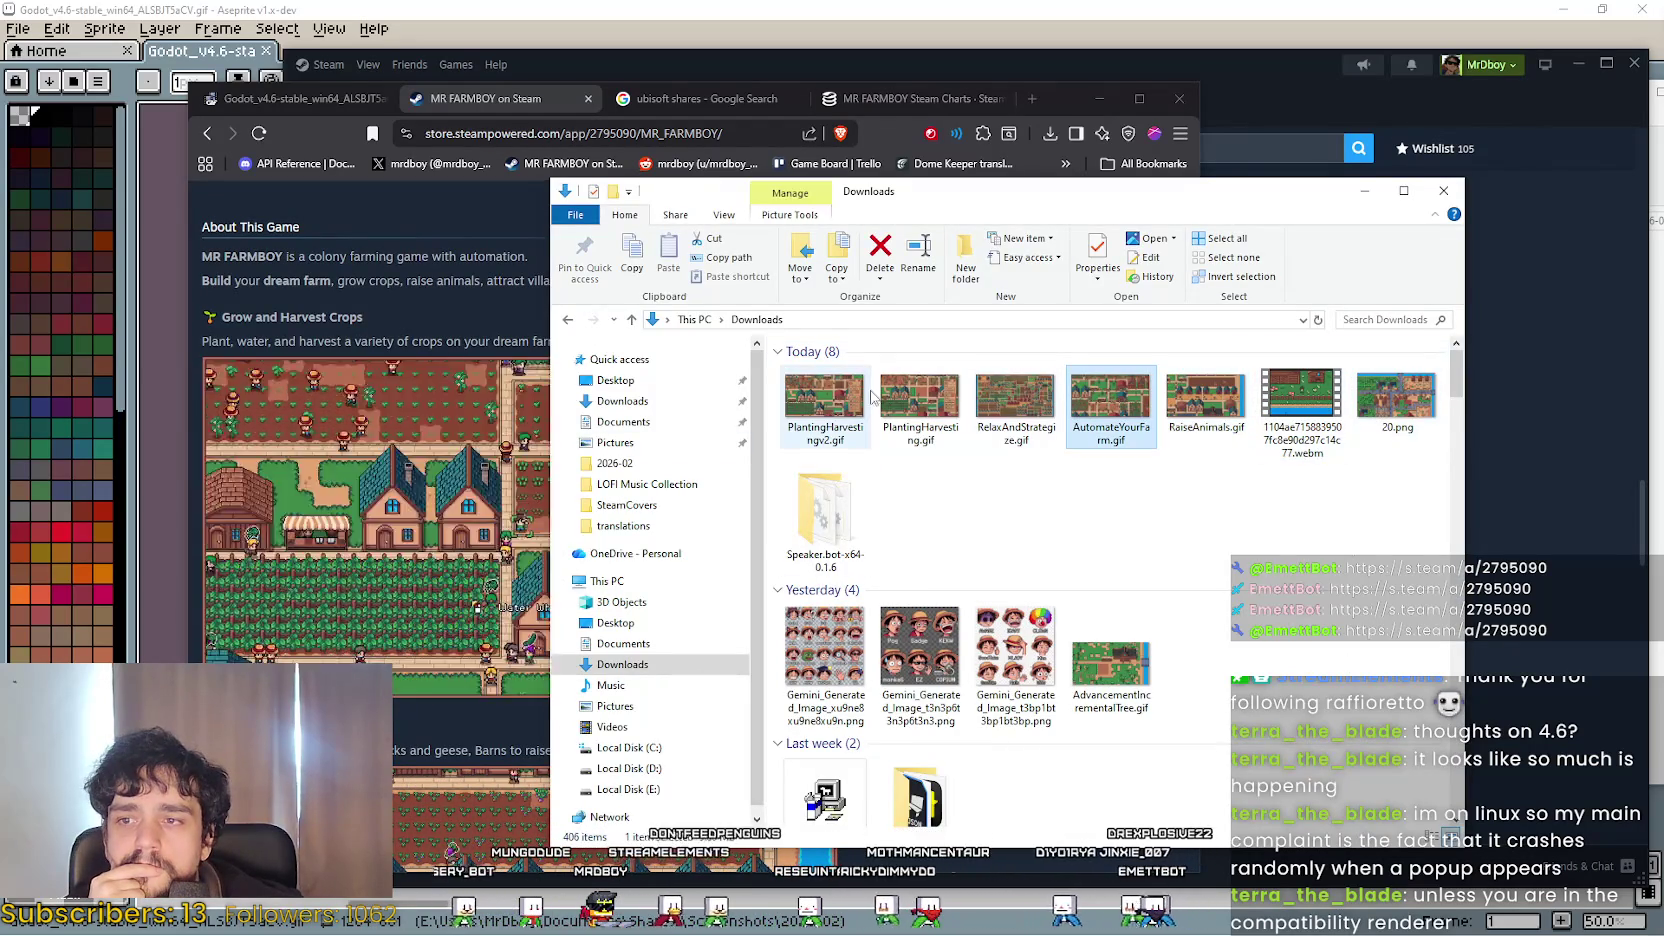
click(1006, 398)
click(917, 398)
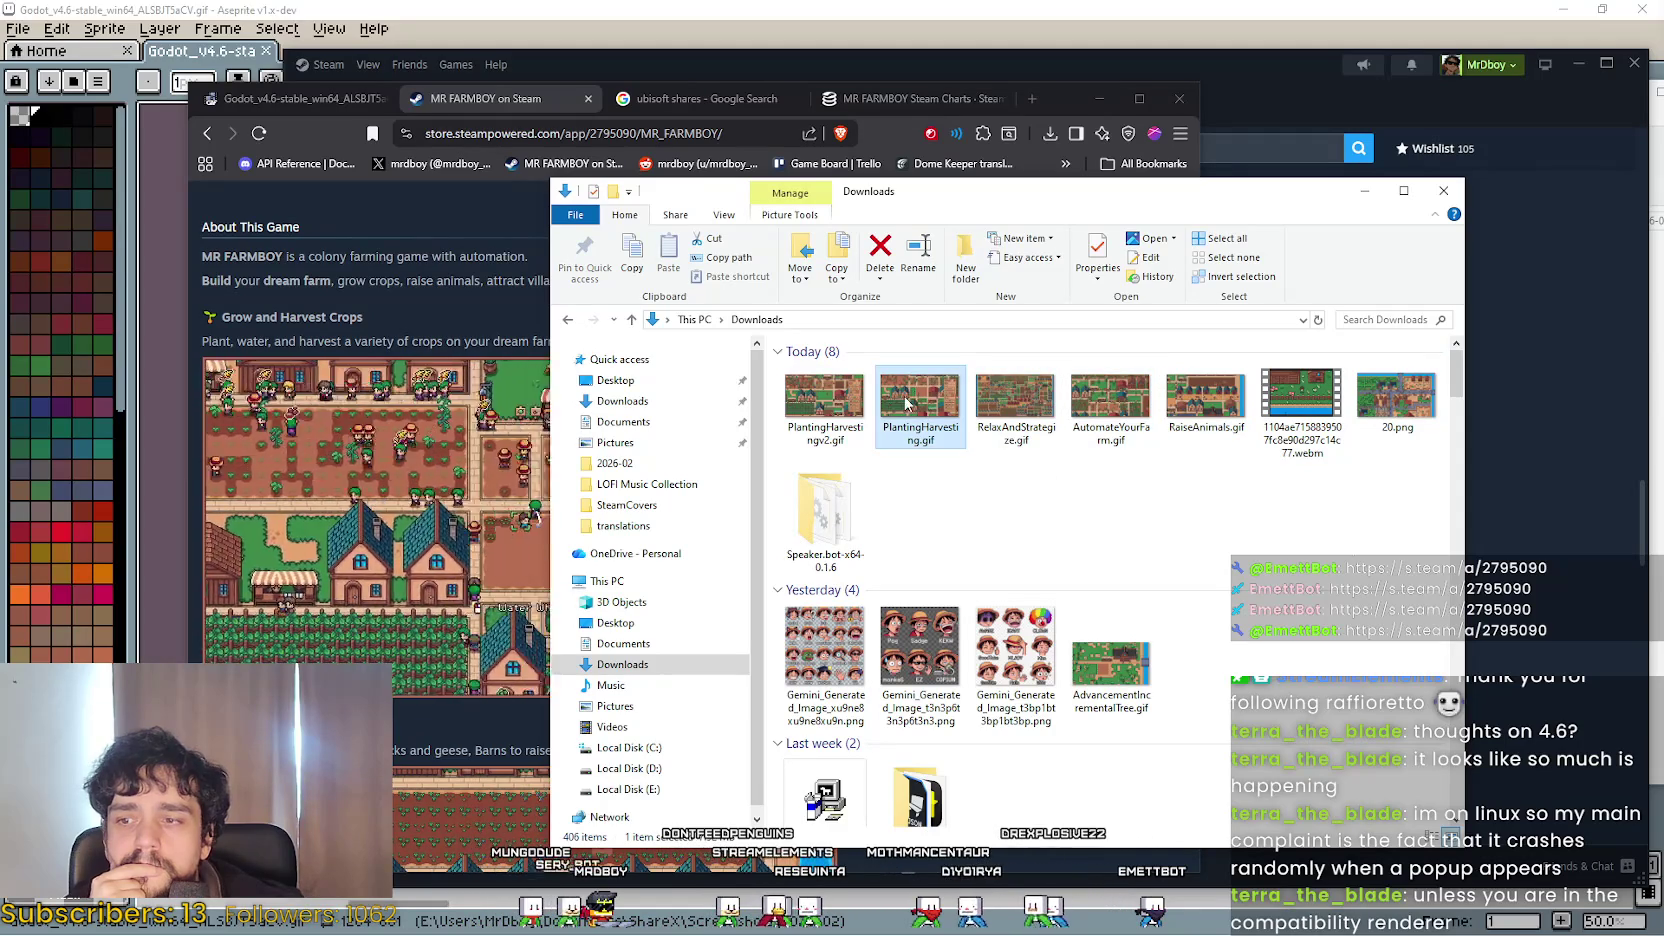
click(795, 396)
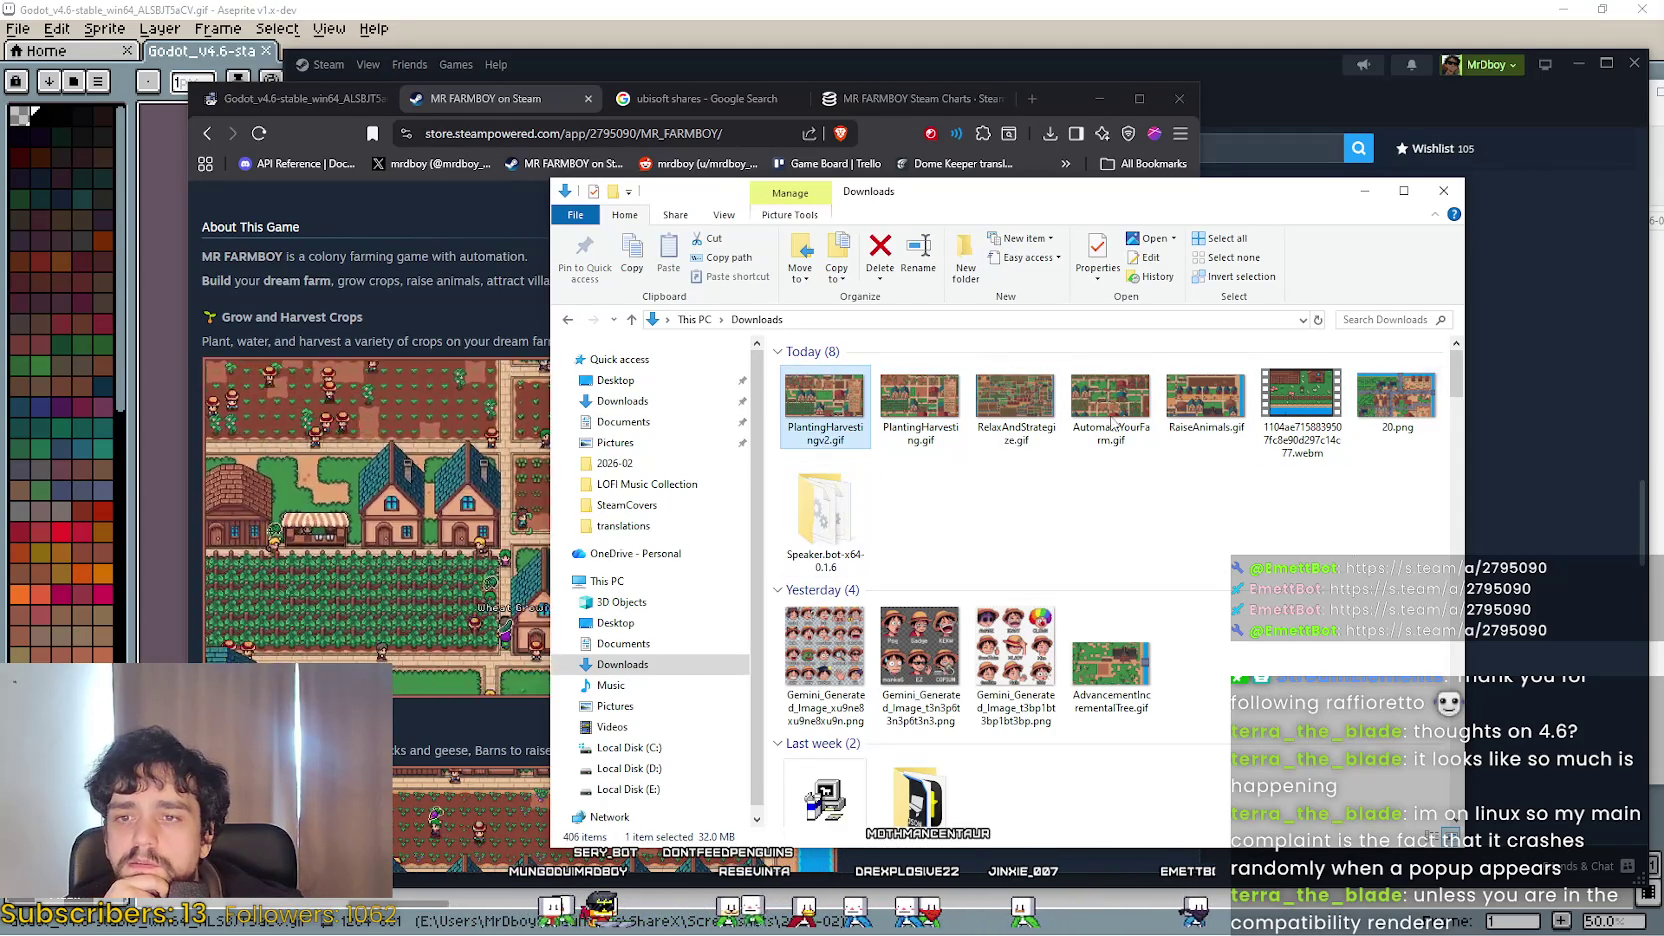
click(256, 100)
scroll(1000, 700, down, 10)
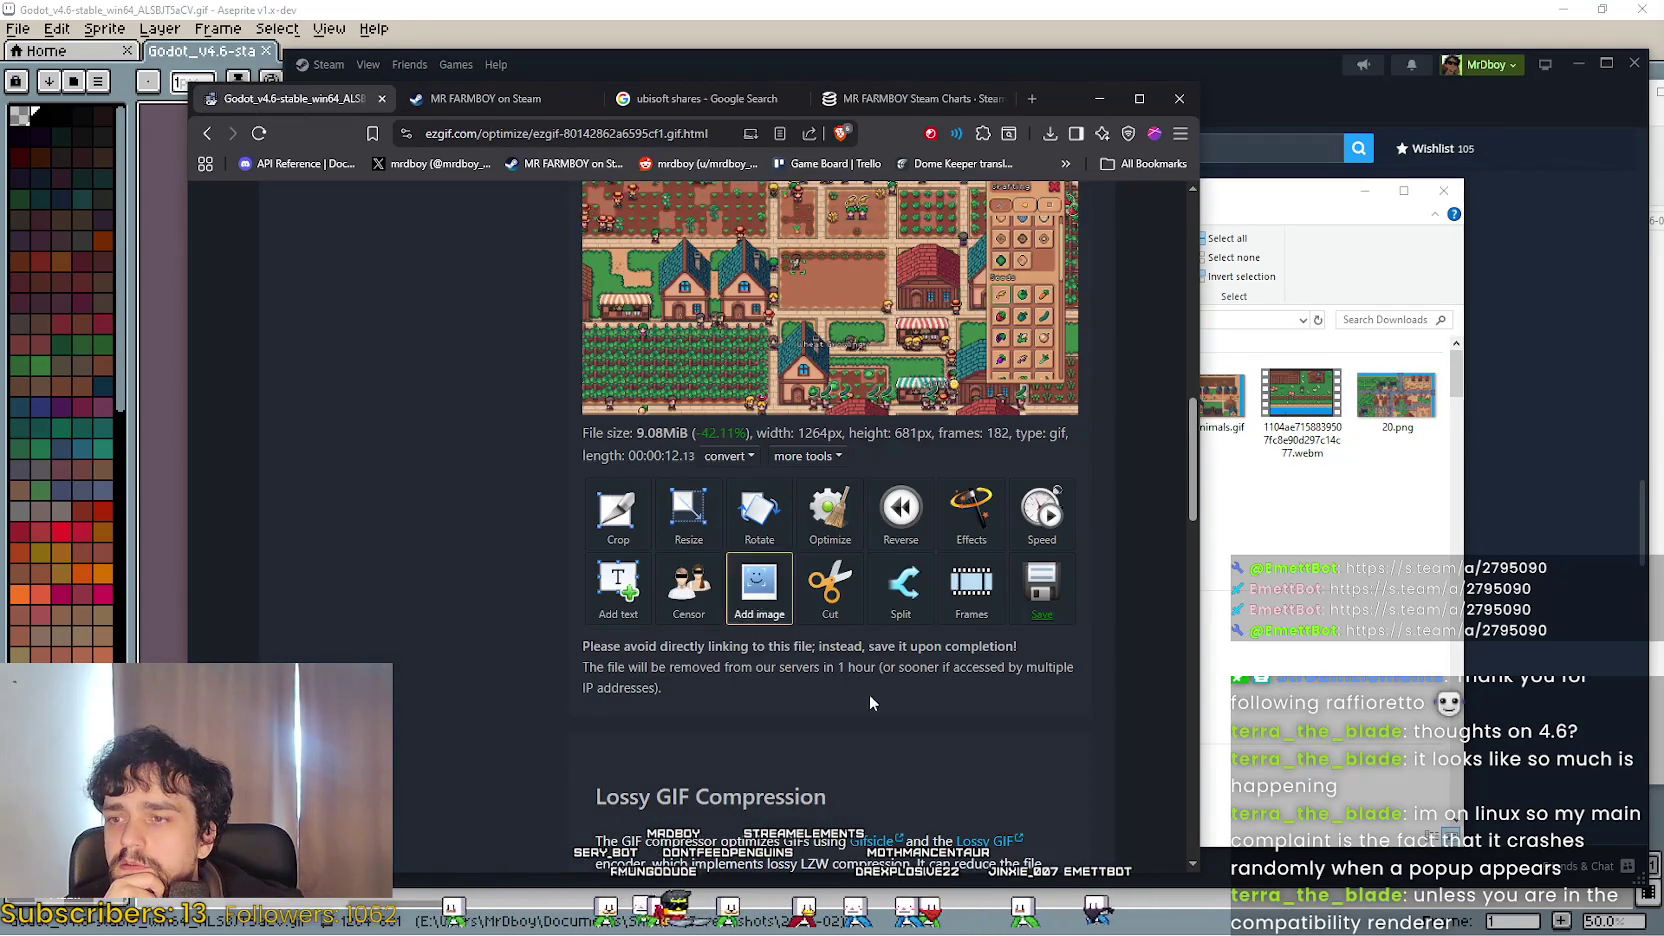
Save the optimized 9.08 MiB GIF under the file name 'Harvest2' in Downloads.
scroll(1104, 711, down, 3)
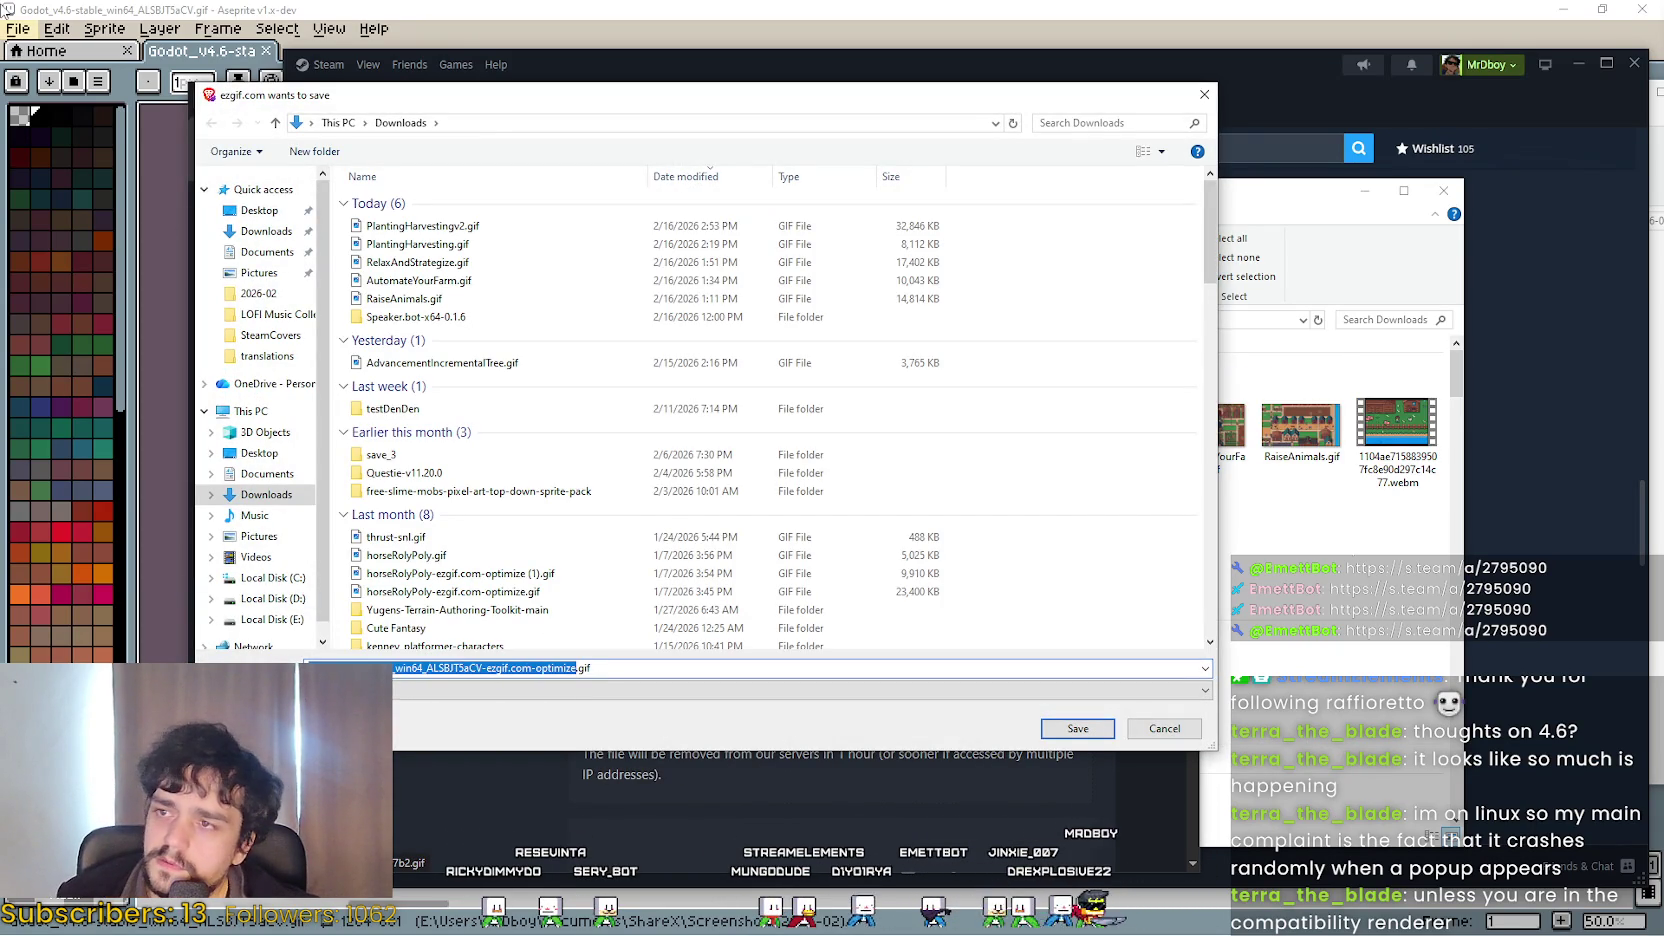
mouse_move(372, 103)
mouse_down()
mouse_move(899, 703)
mouse_move(646, 355)
mouse_up()
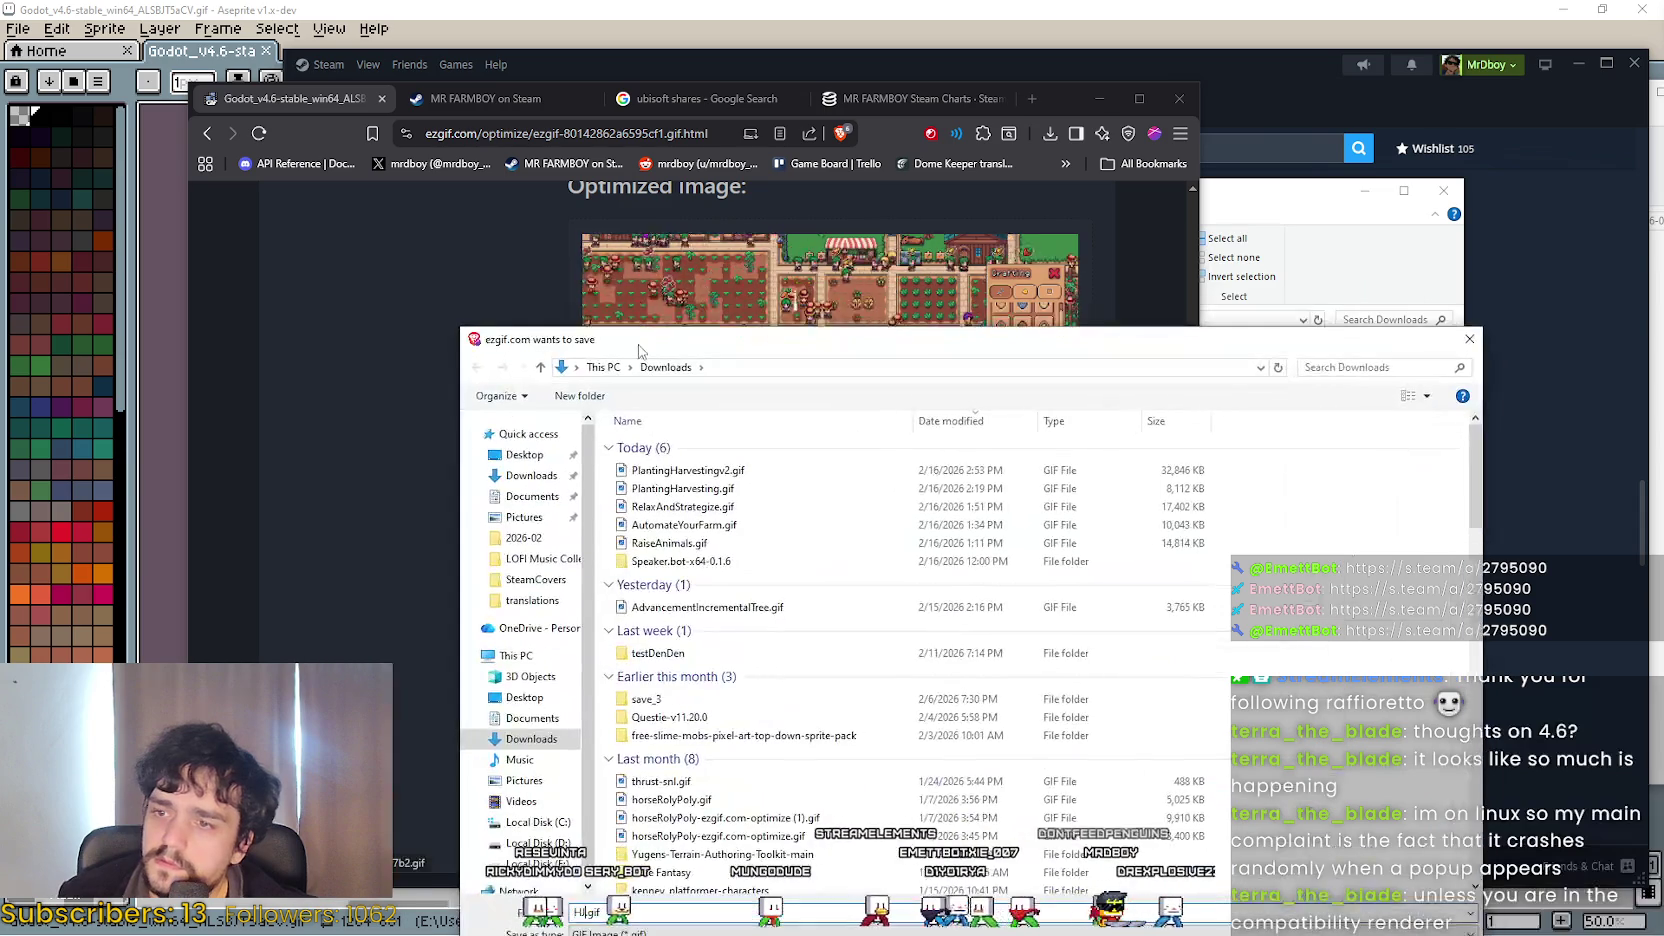
text(Harvest2)
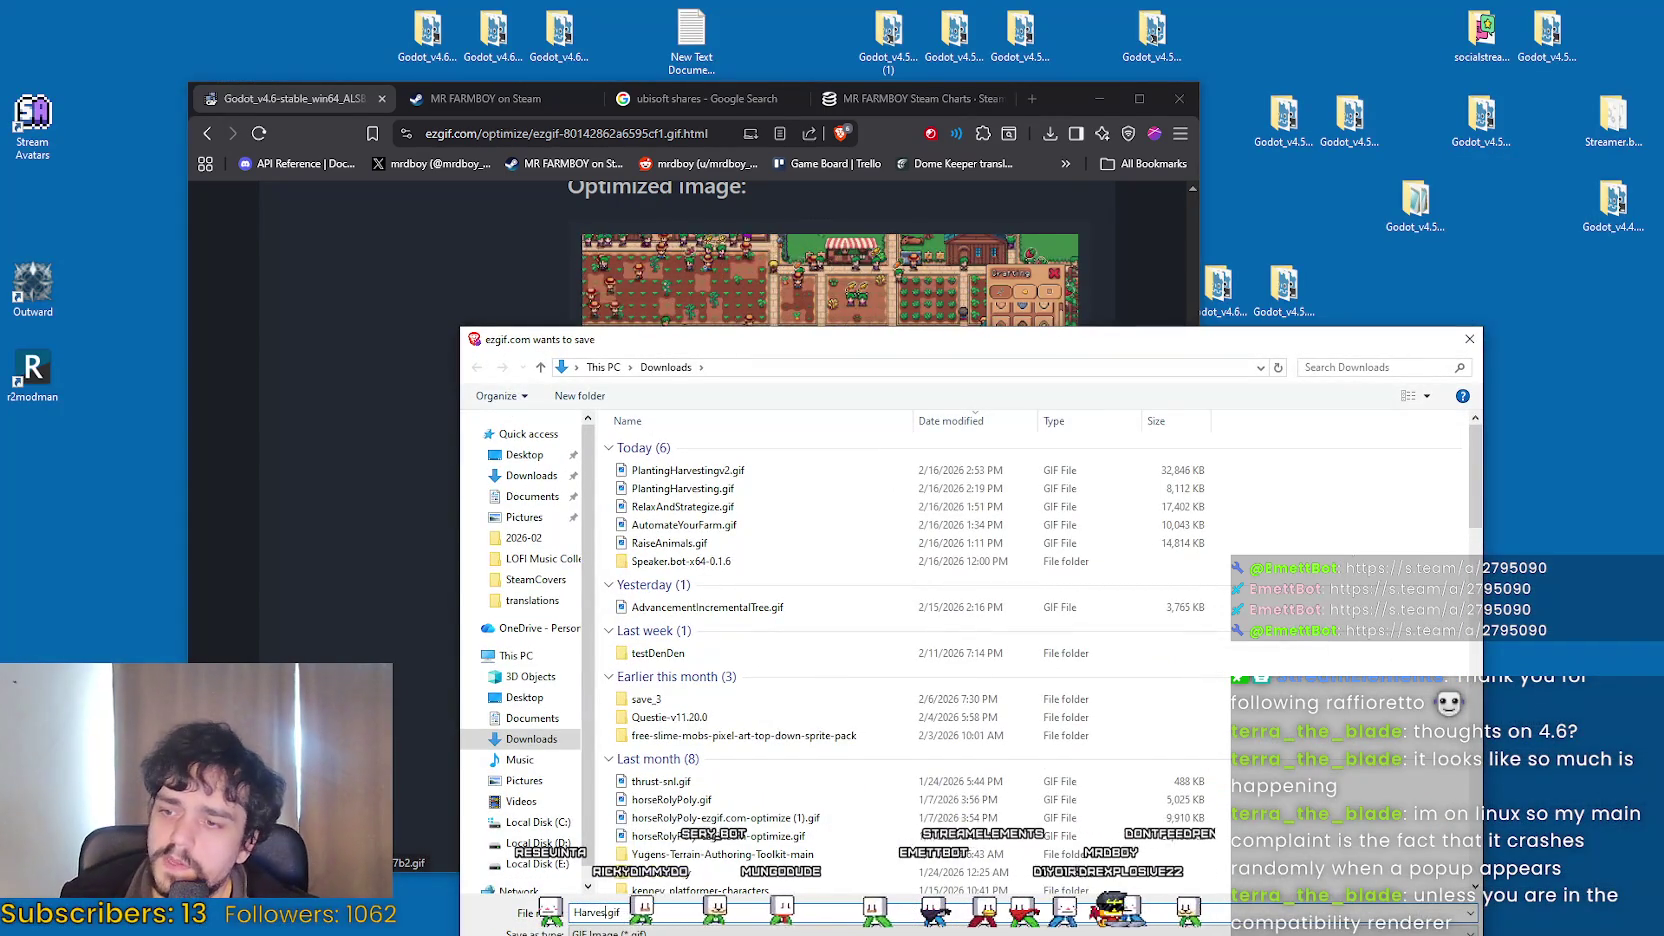
key(Return)
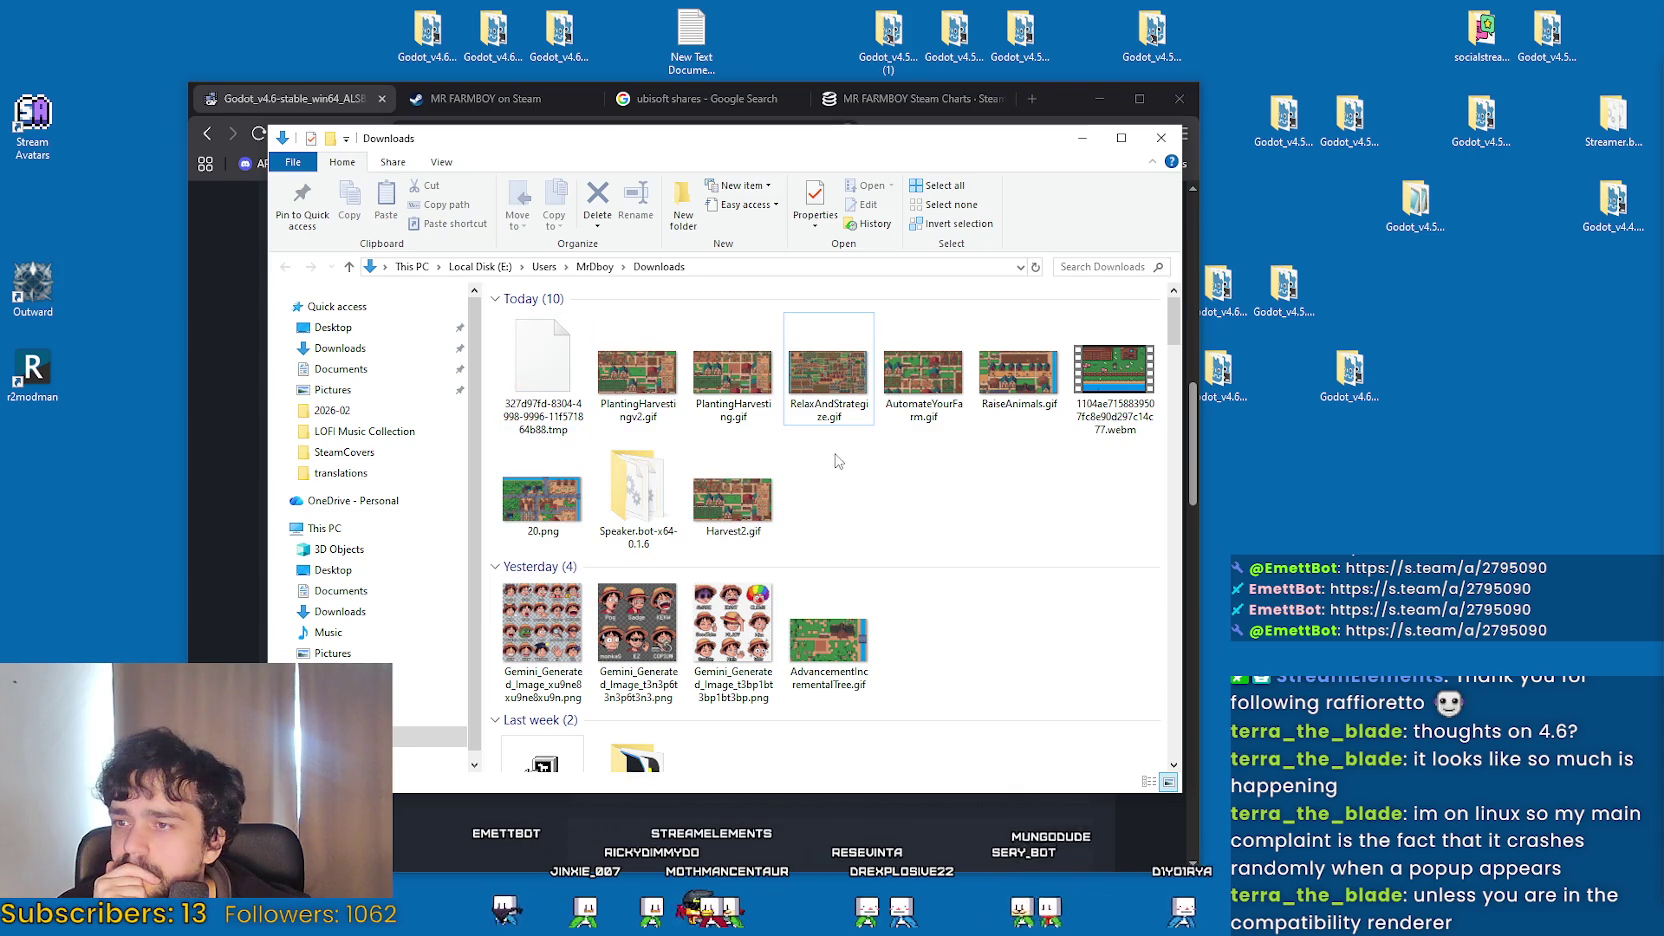
Refresh Downloads and compare Harvest2.gif at 9.08 MB with PlantingHarvestingv2.gif.
right_click(838, 461)
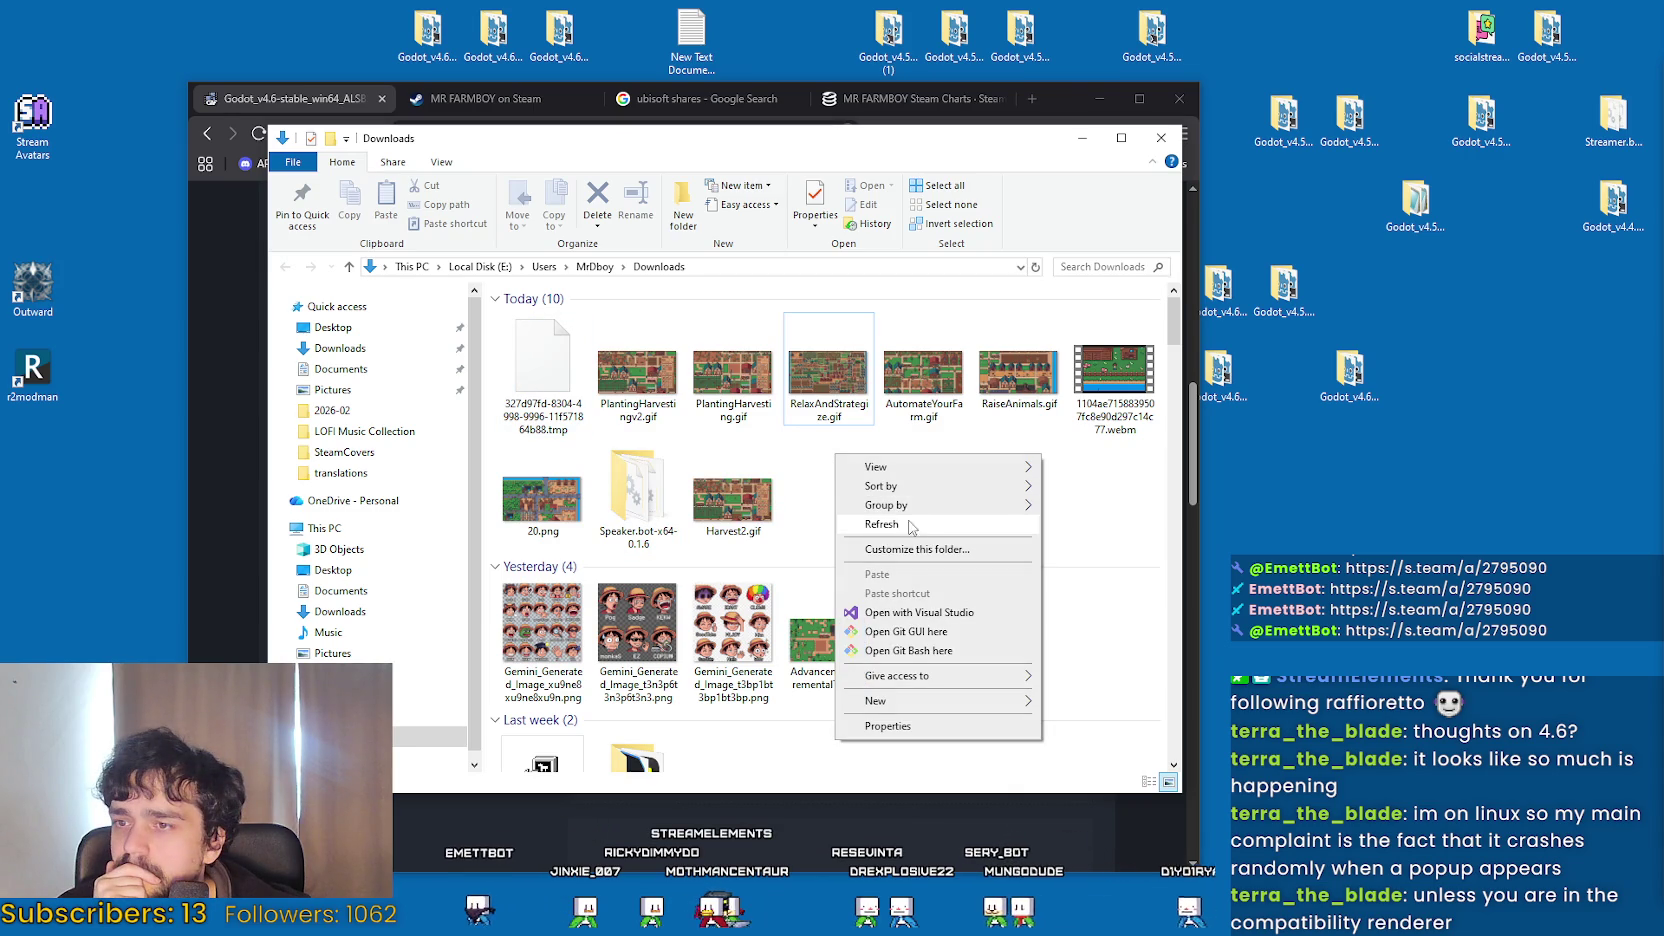
click(872, 524)
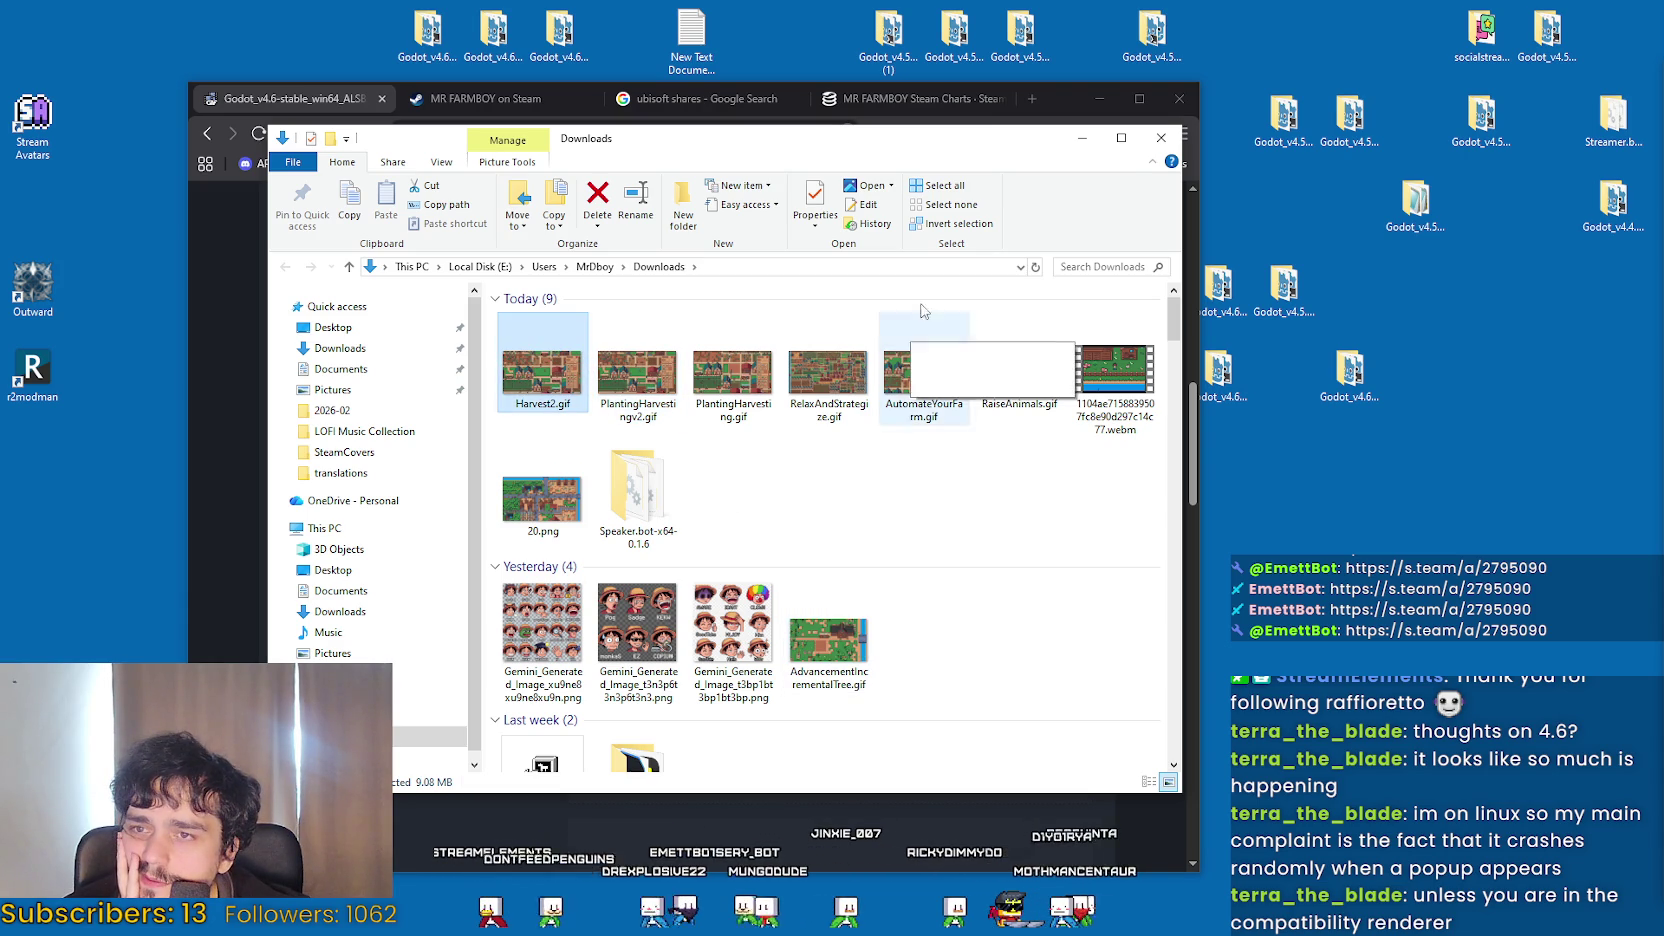
drag(878, 142, 1256, 219)
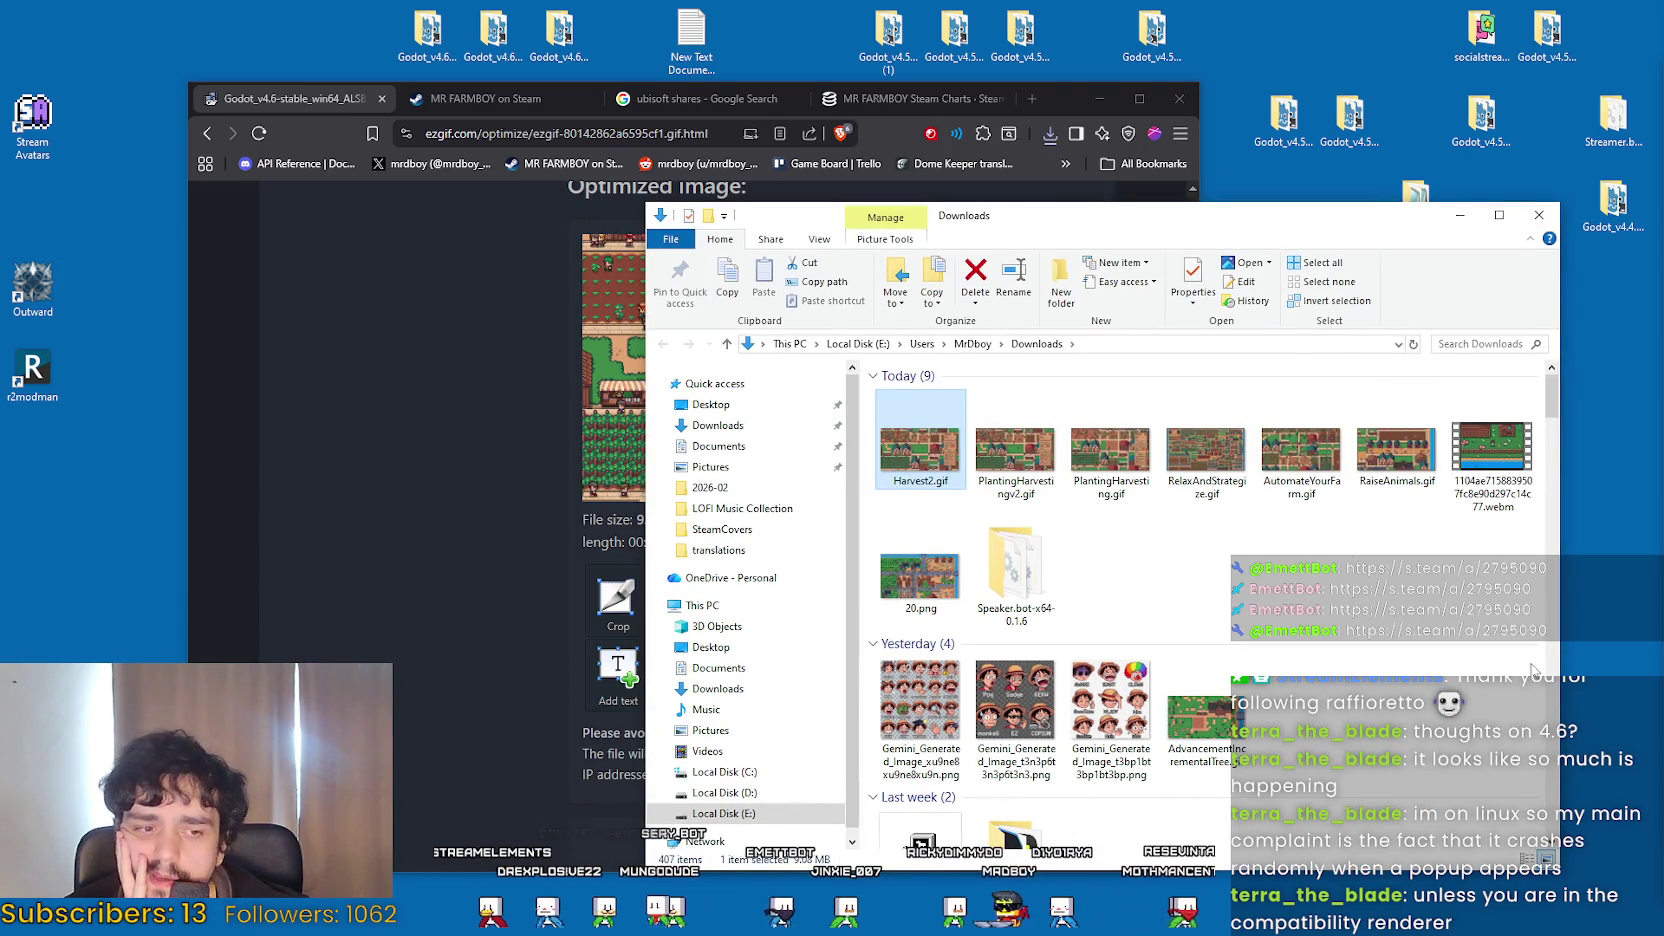
click(1037, 455)
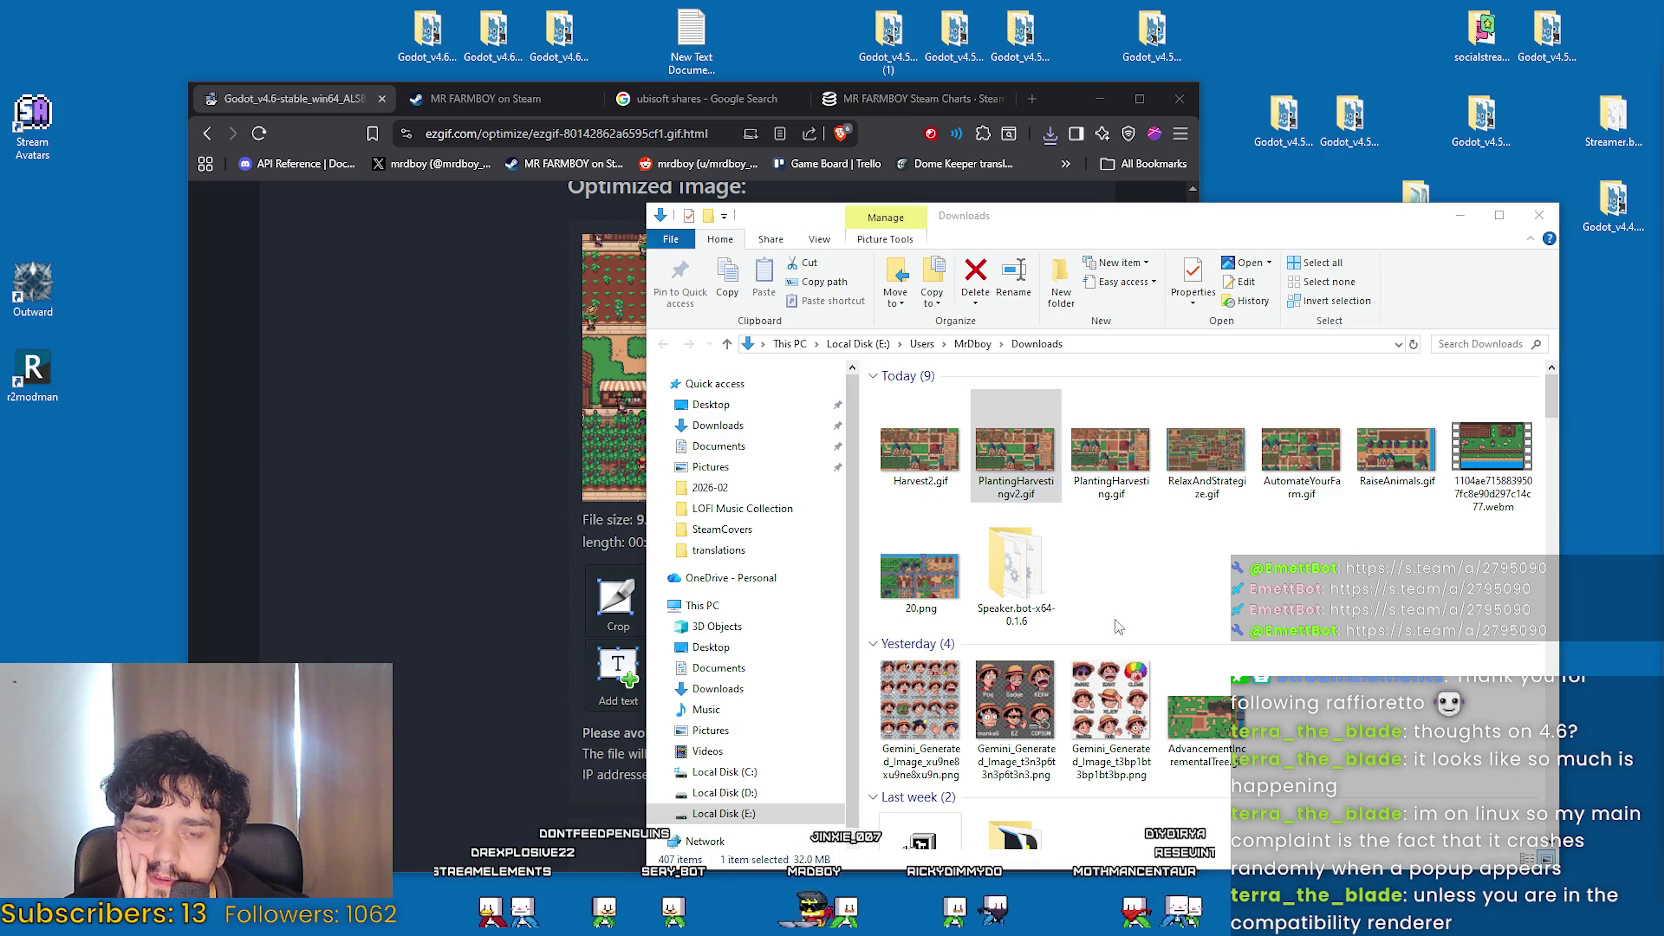
click(920, 450)
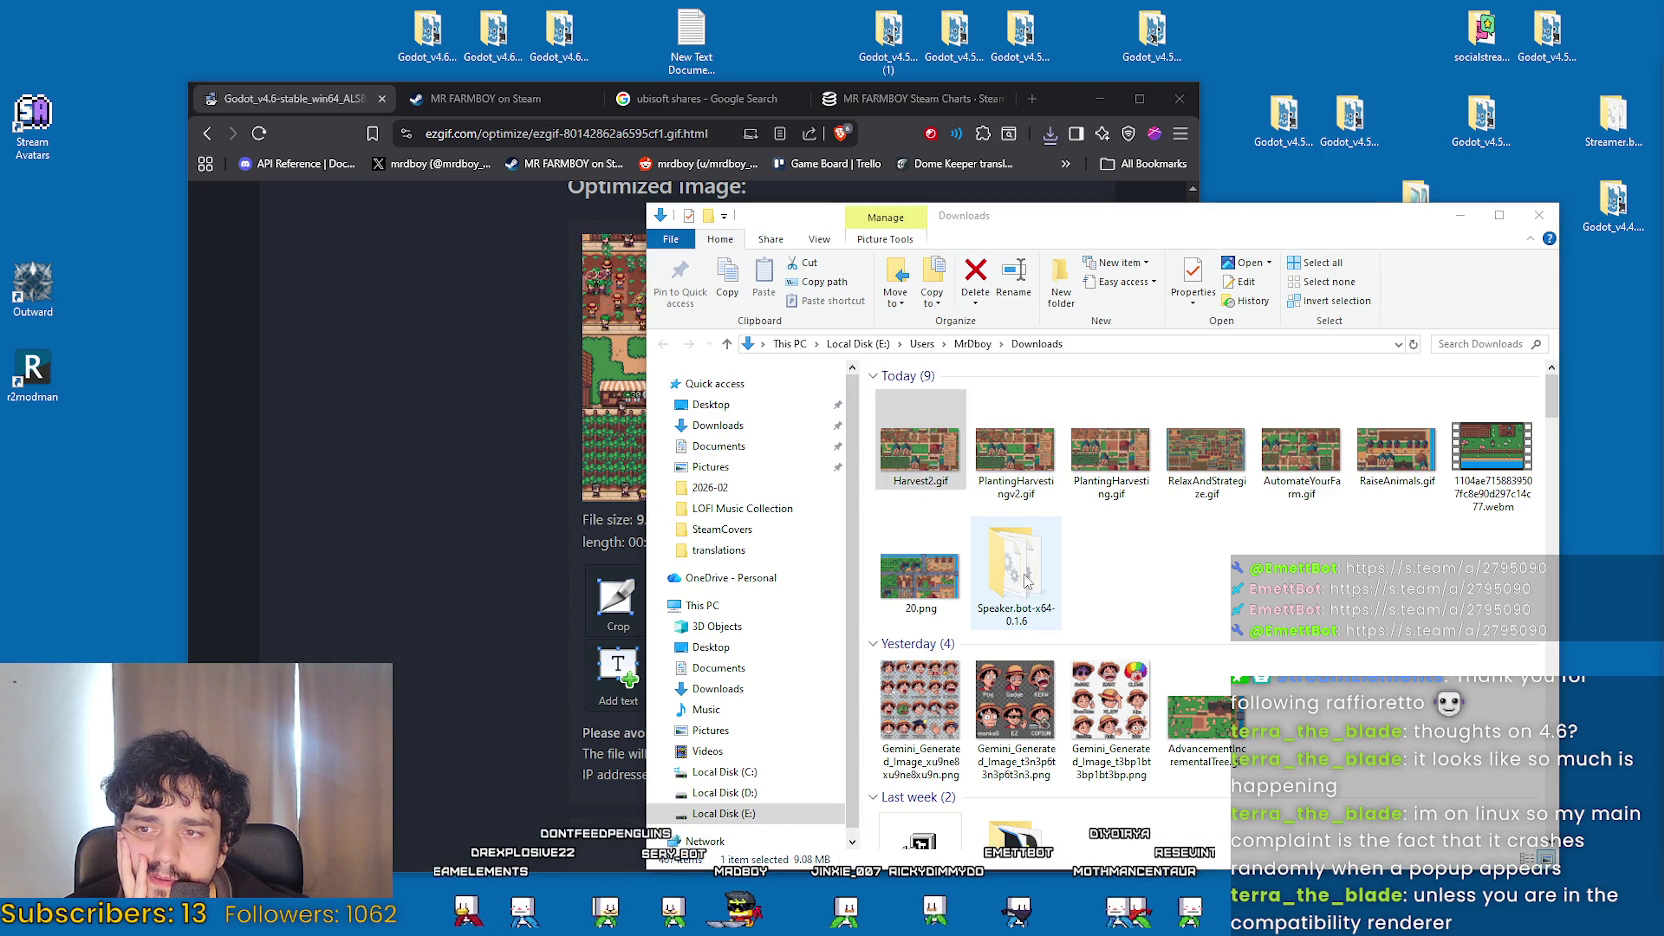
Open Harvest2.gif with Aseprite.
click(920, 450)
right_click(926, 453)
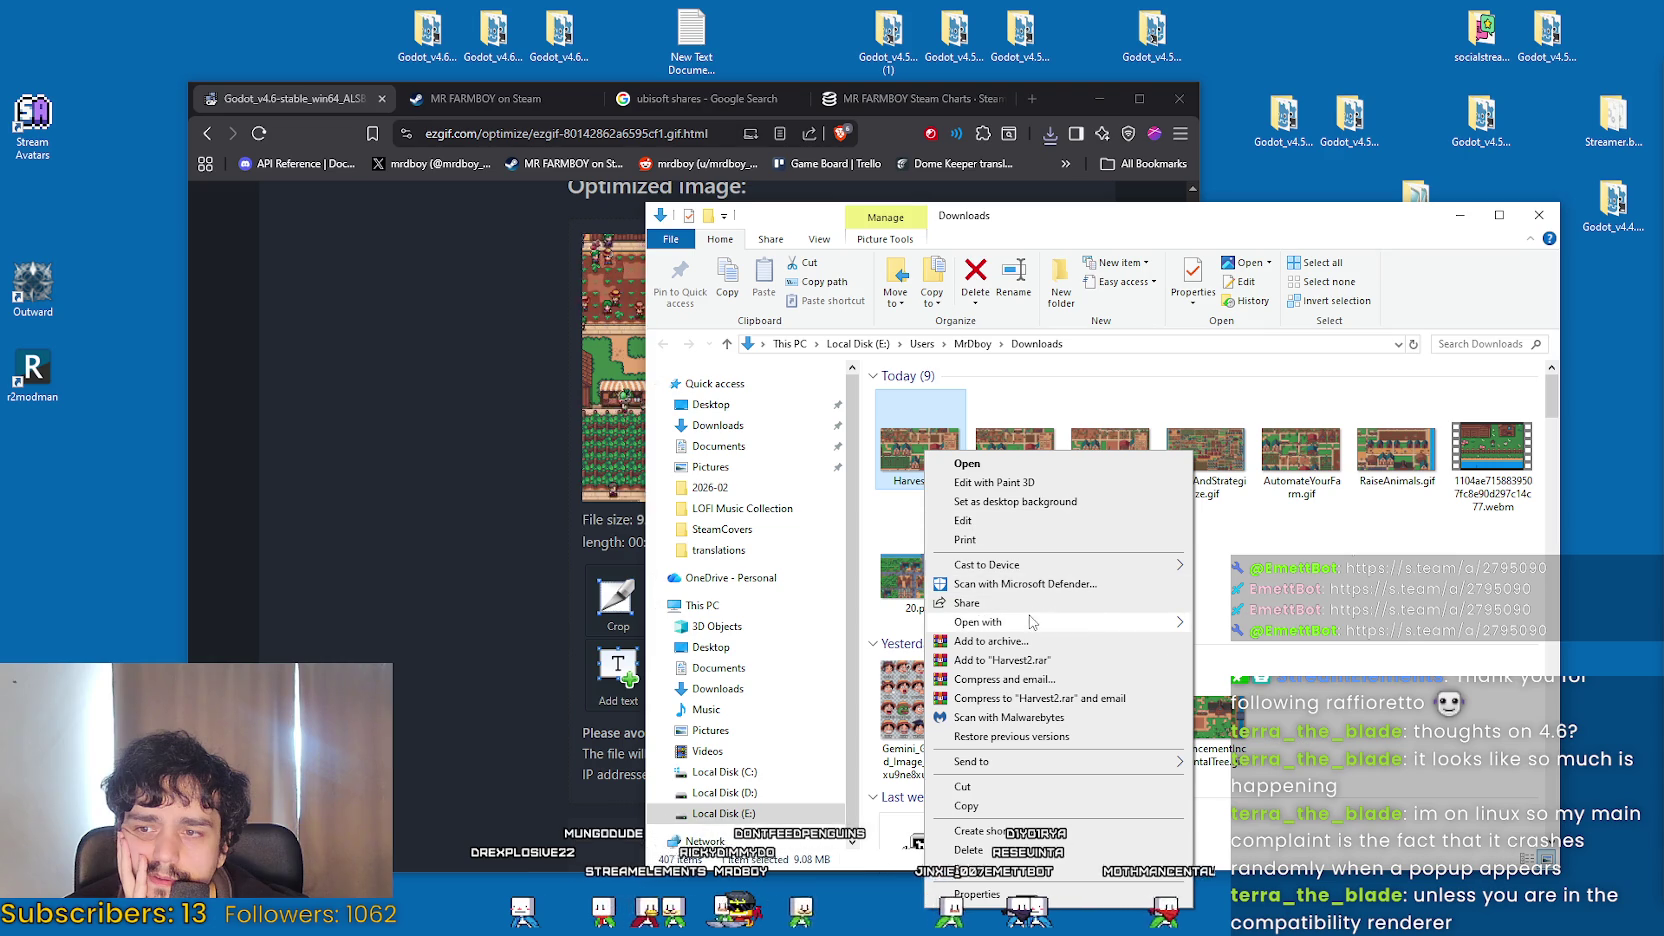
mouse_move(1032, 622)
click(1240, 623)
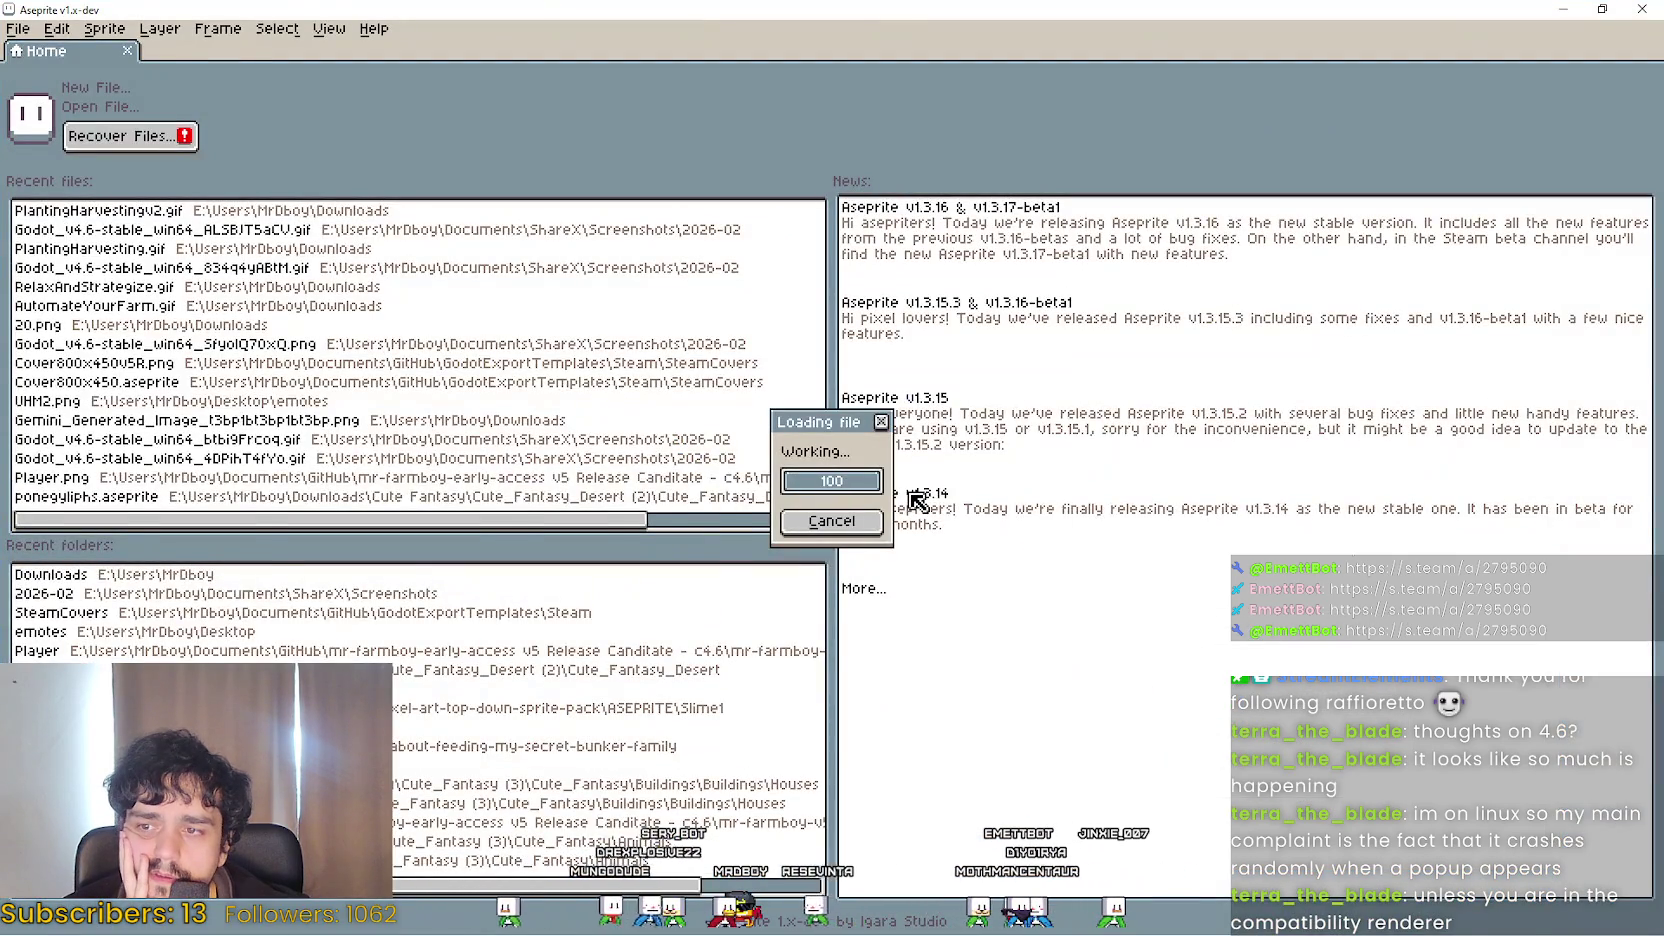
Add a new layer to Harvest2.gif and paste the copied panel image onto it.
scroll(902, 488, down, 1)
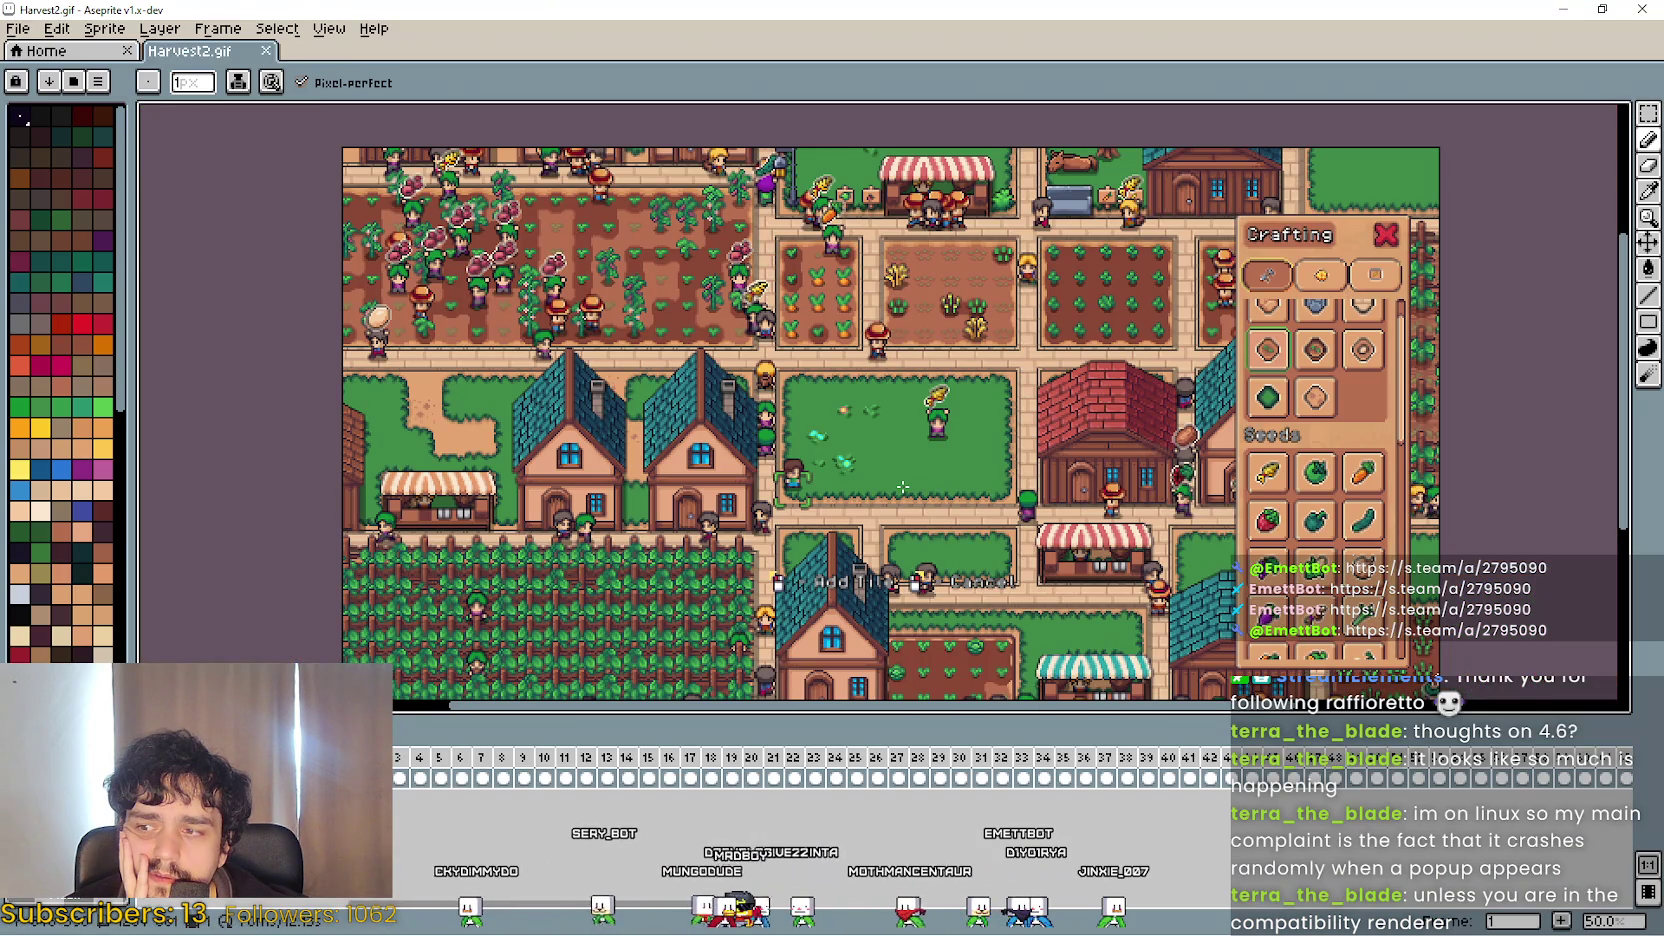
click(104, 29)
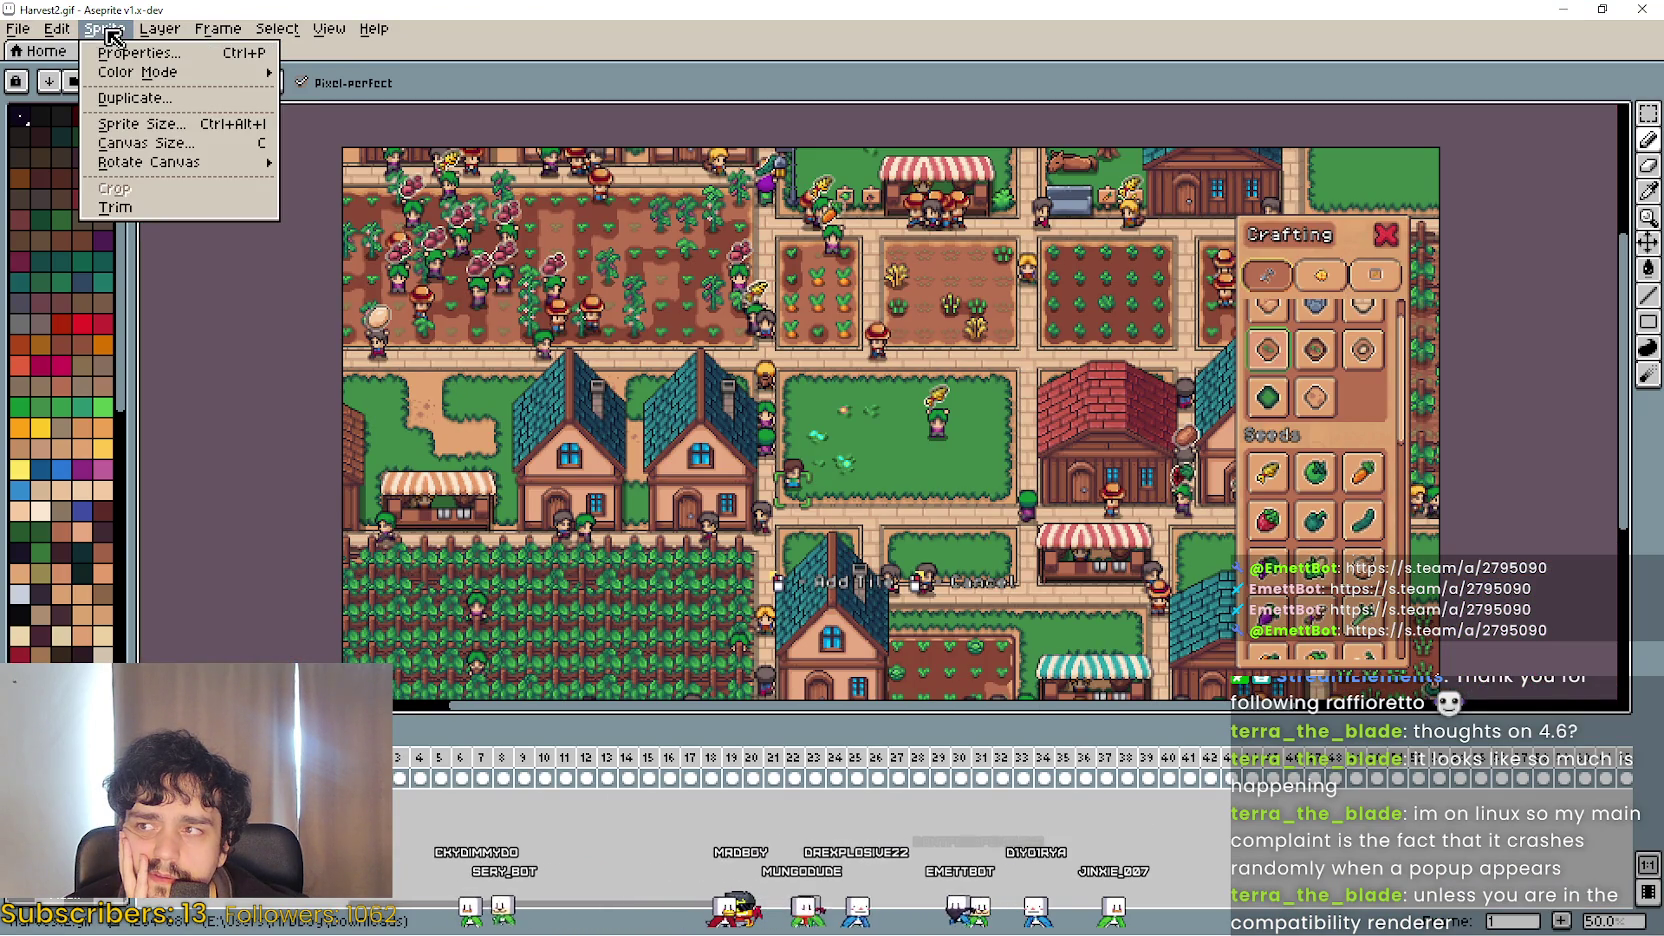
mouse_move(232, 143)
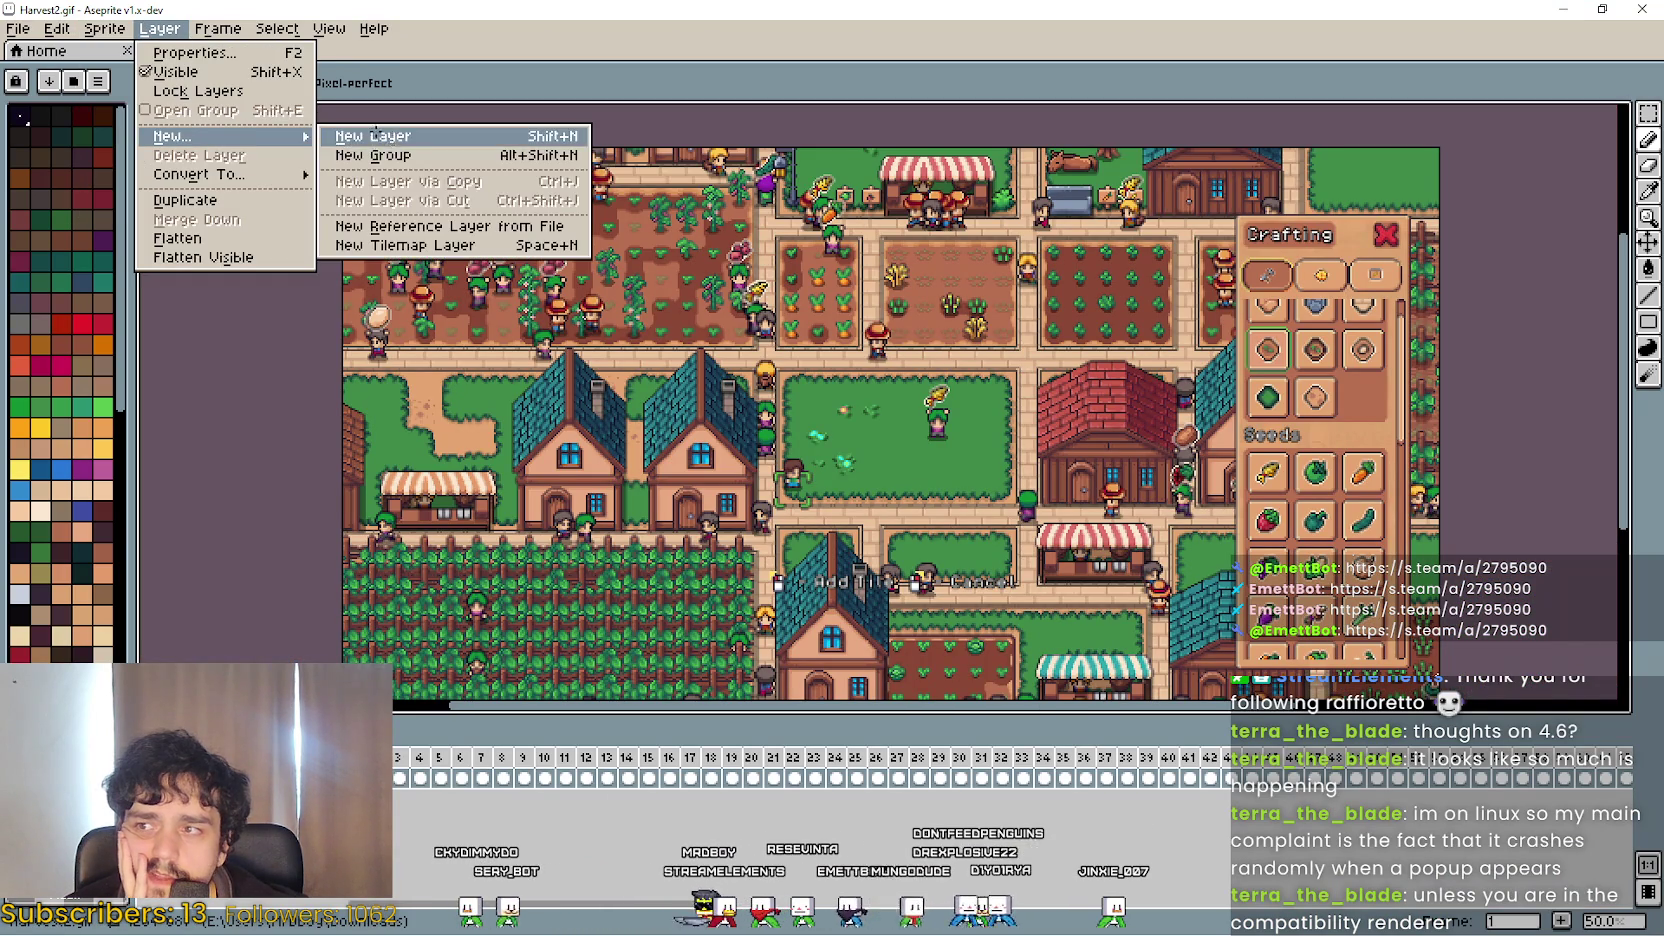
click(375, 135)
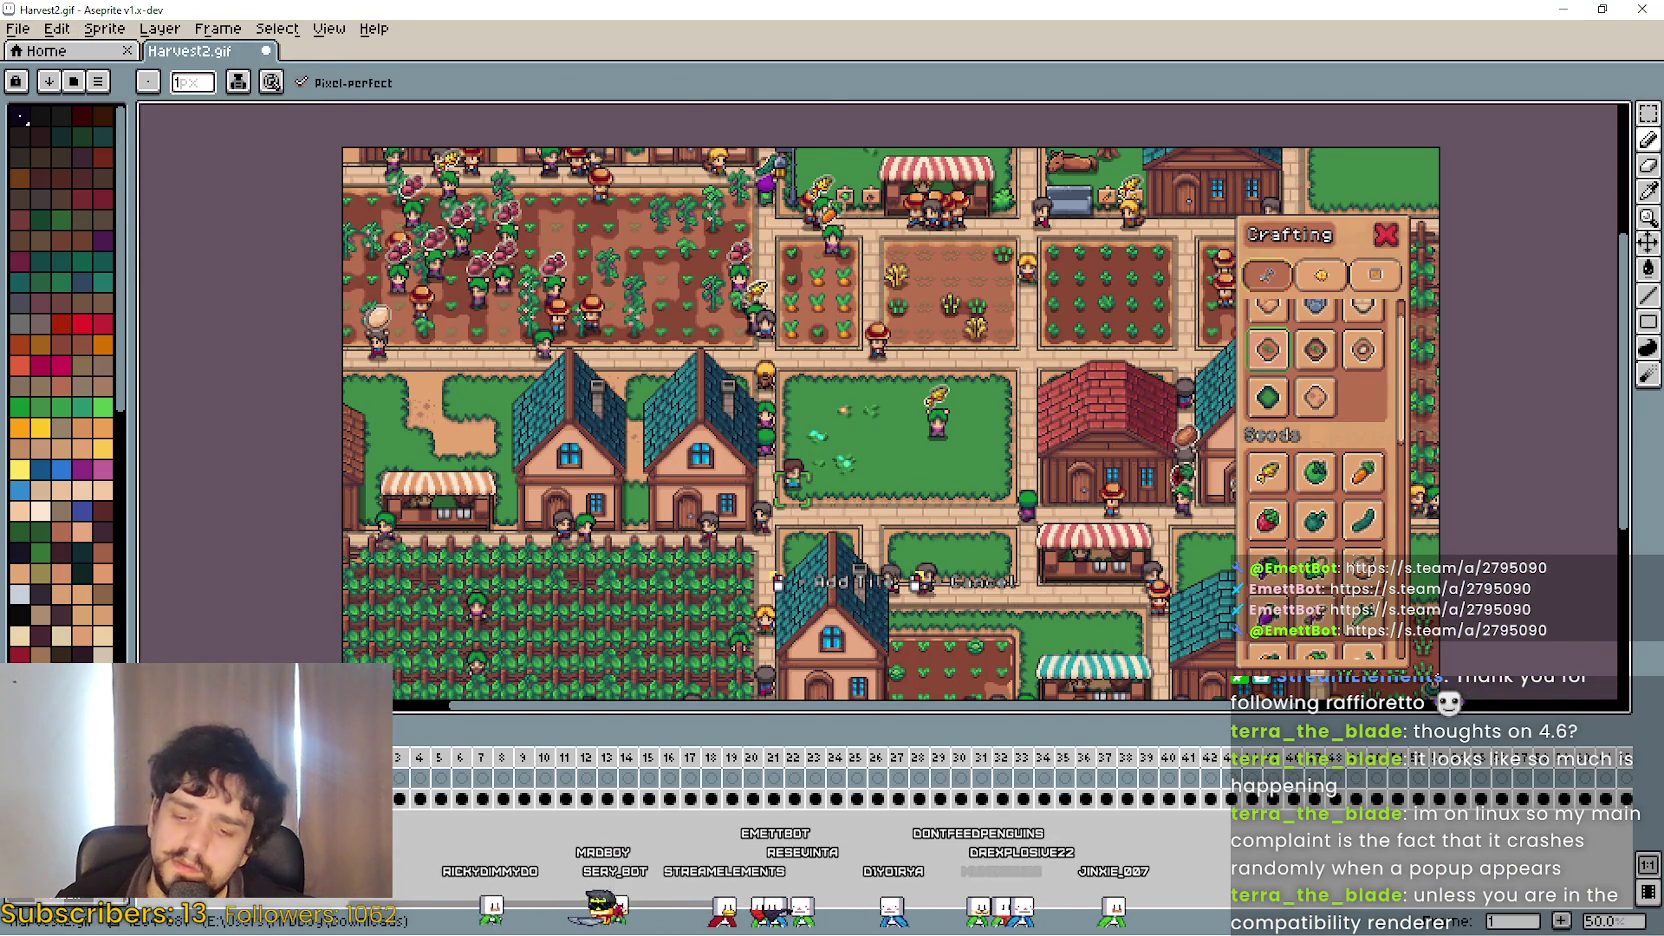
key(ctrl+v)
key(minus)
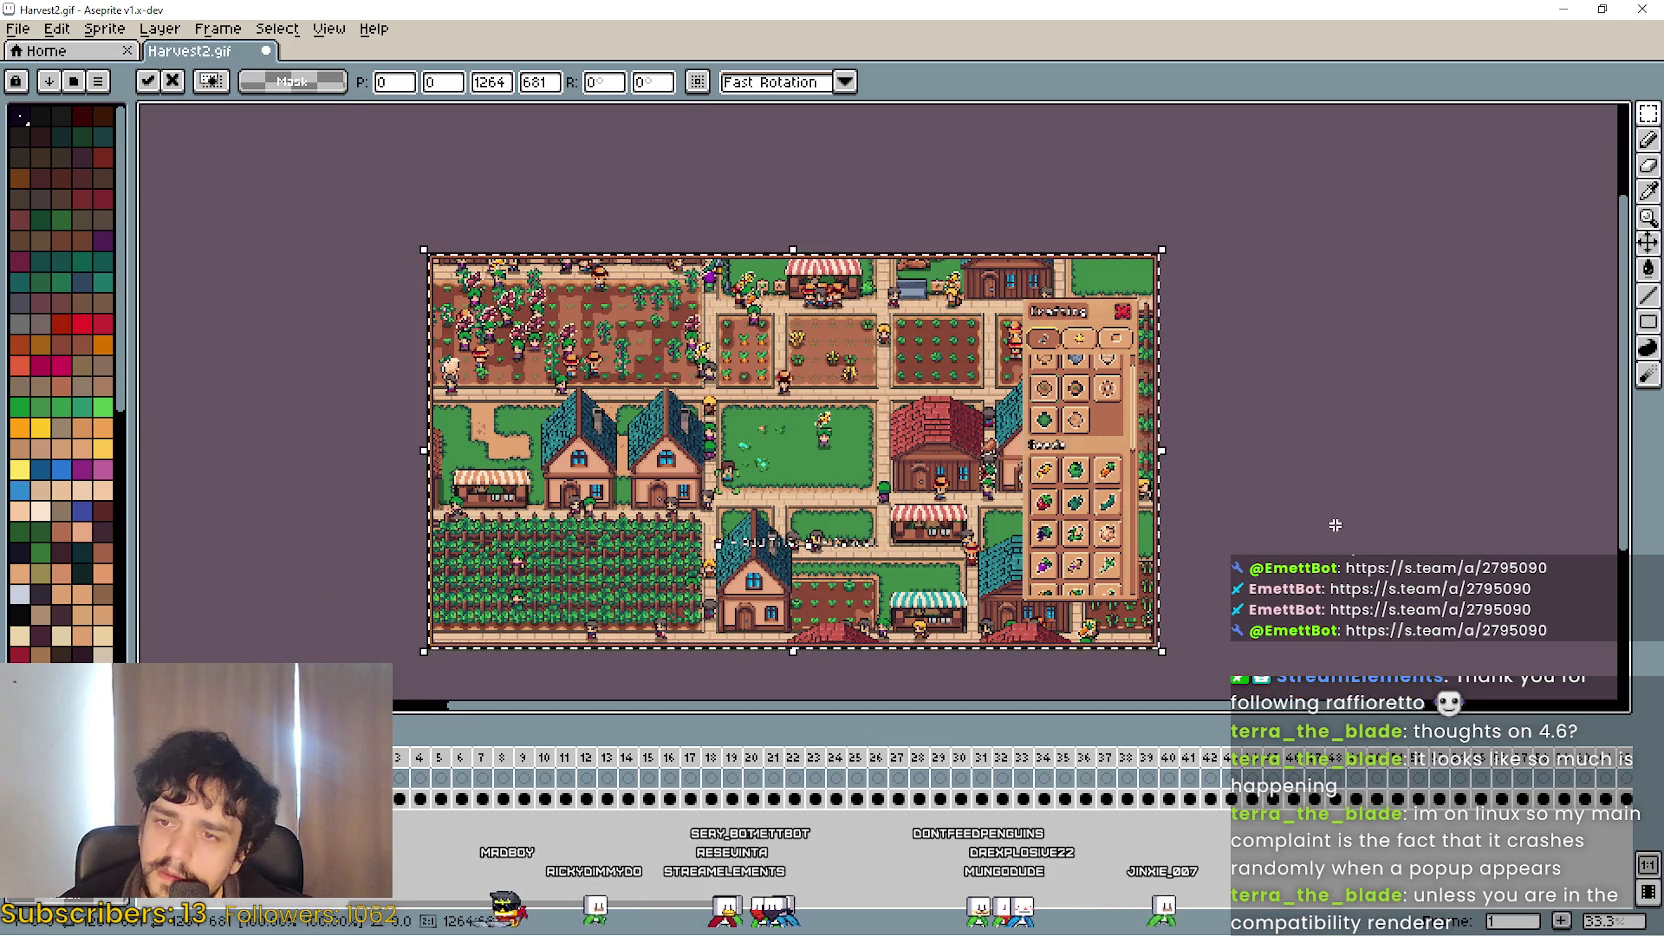
key(Return)
Play the animation, then re-save Harvest2.gif as a GIF with Interlaced on.
click(431, 776)
key(Return)
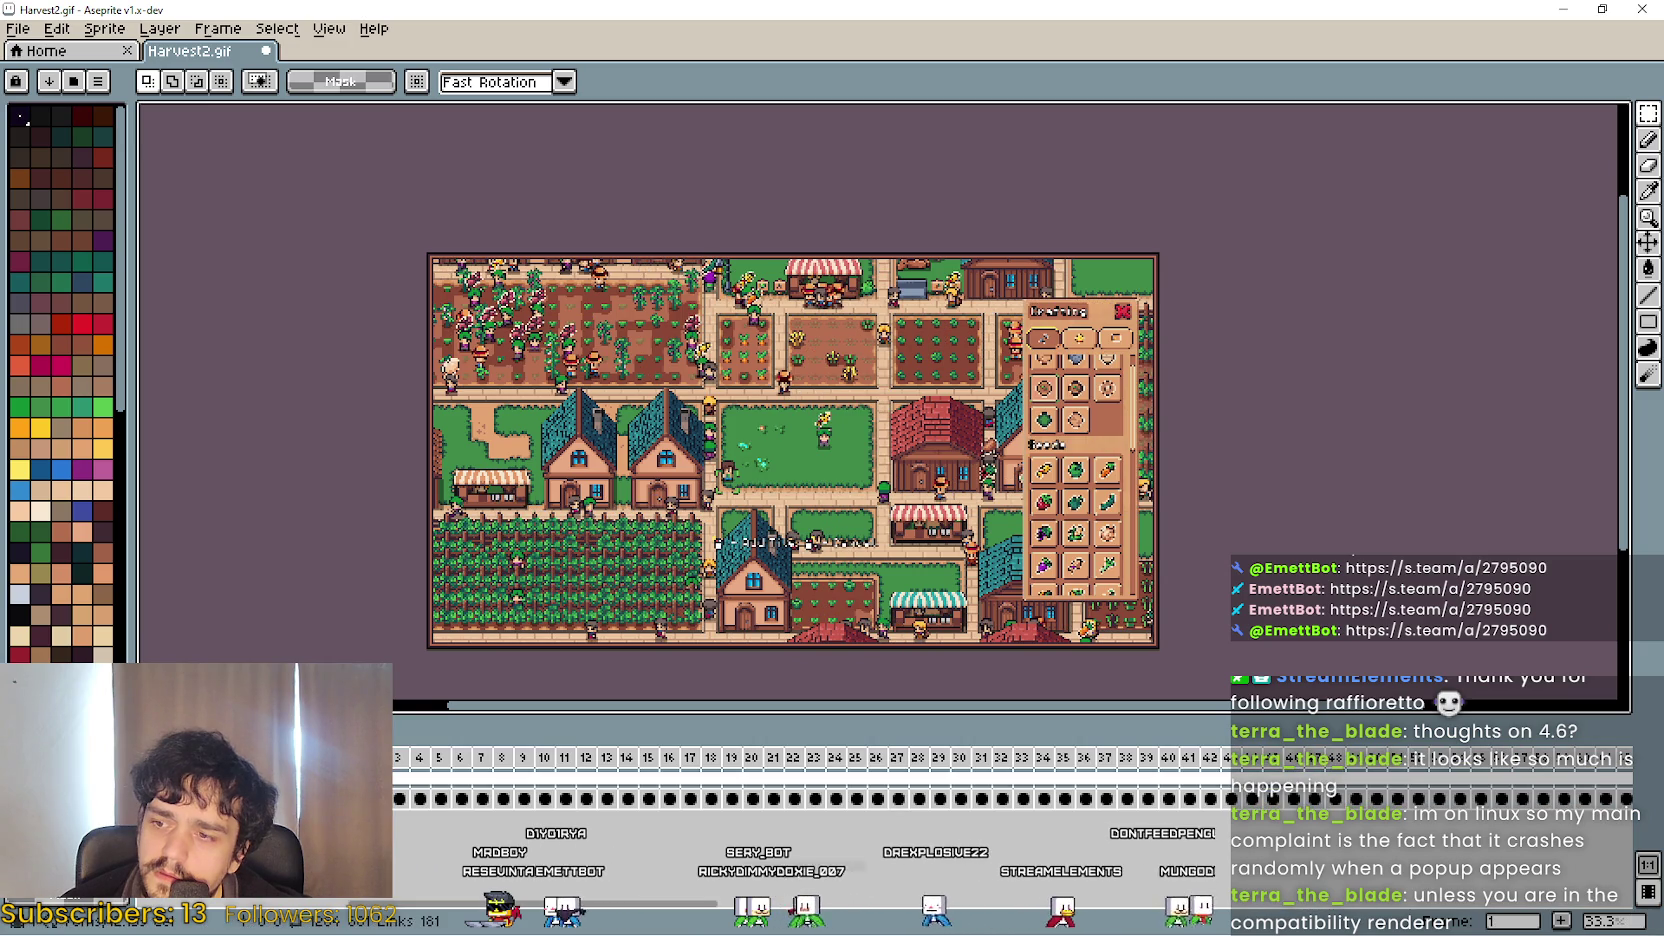
key(ctrl+s)
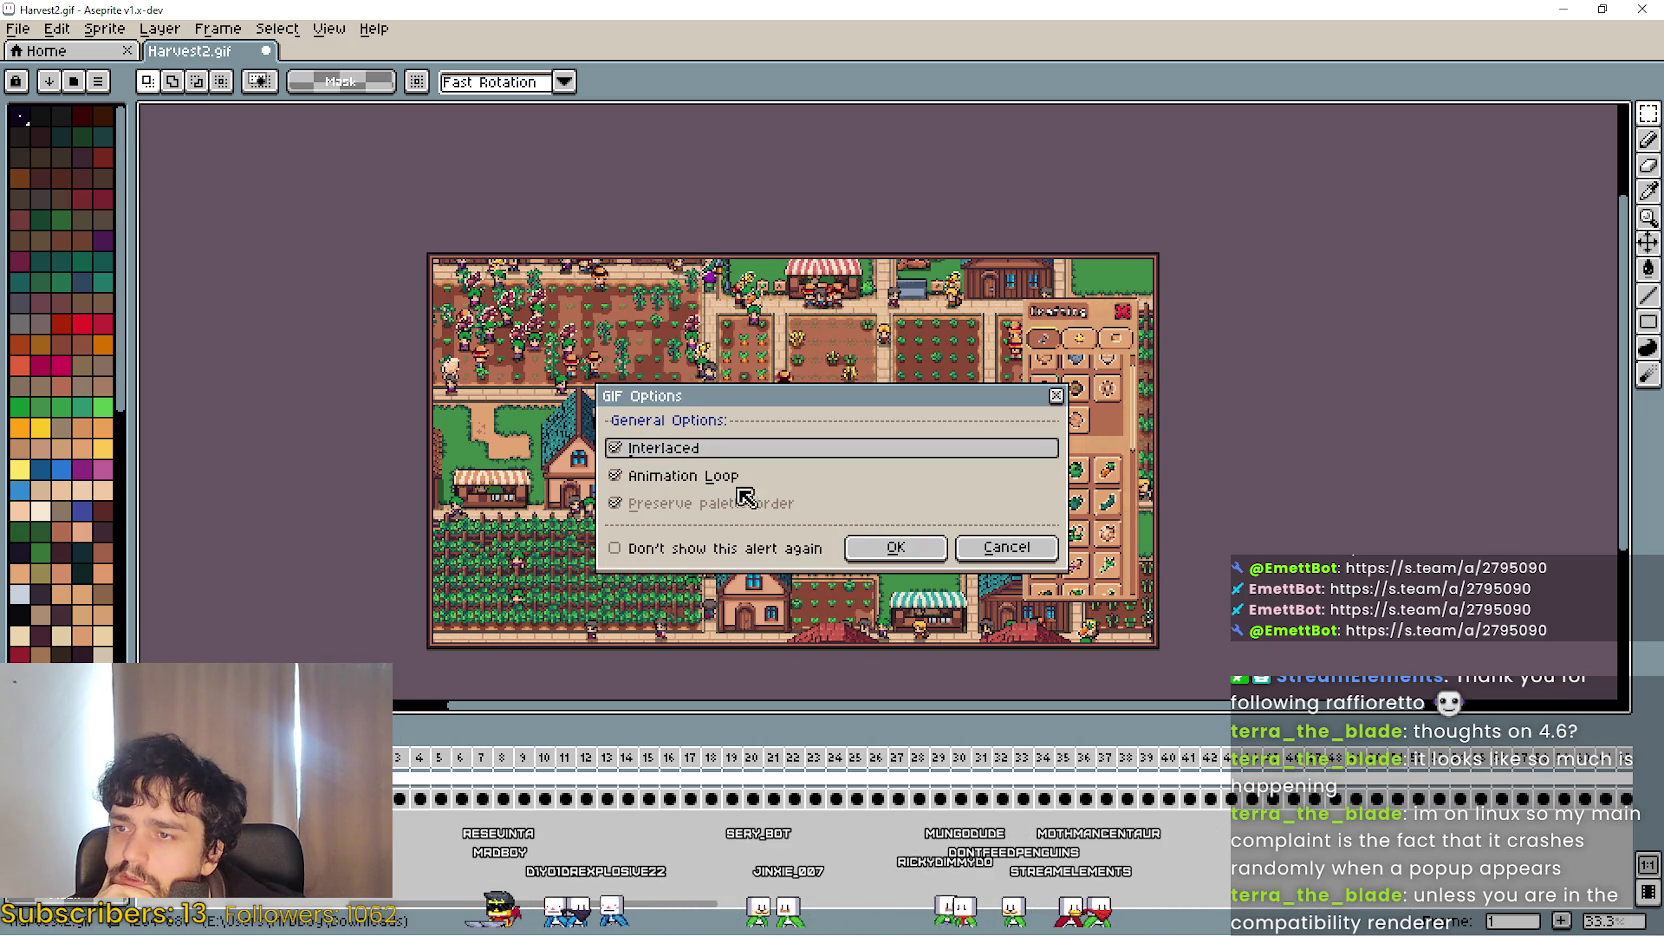
click(923, 549)
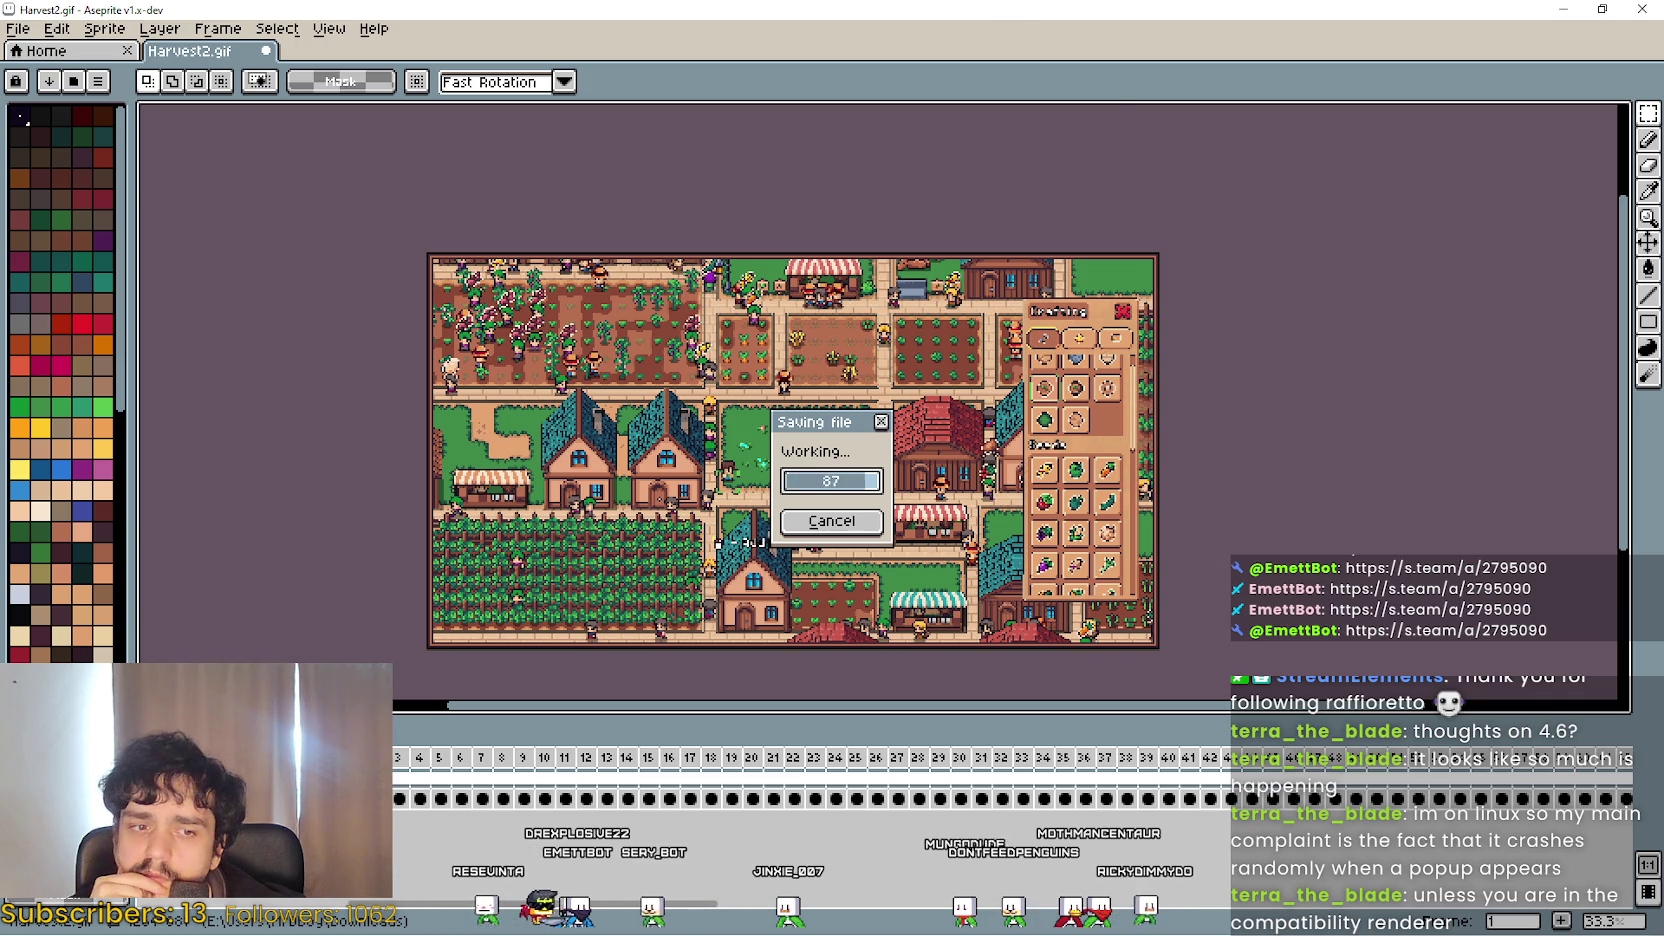
key(super+e)
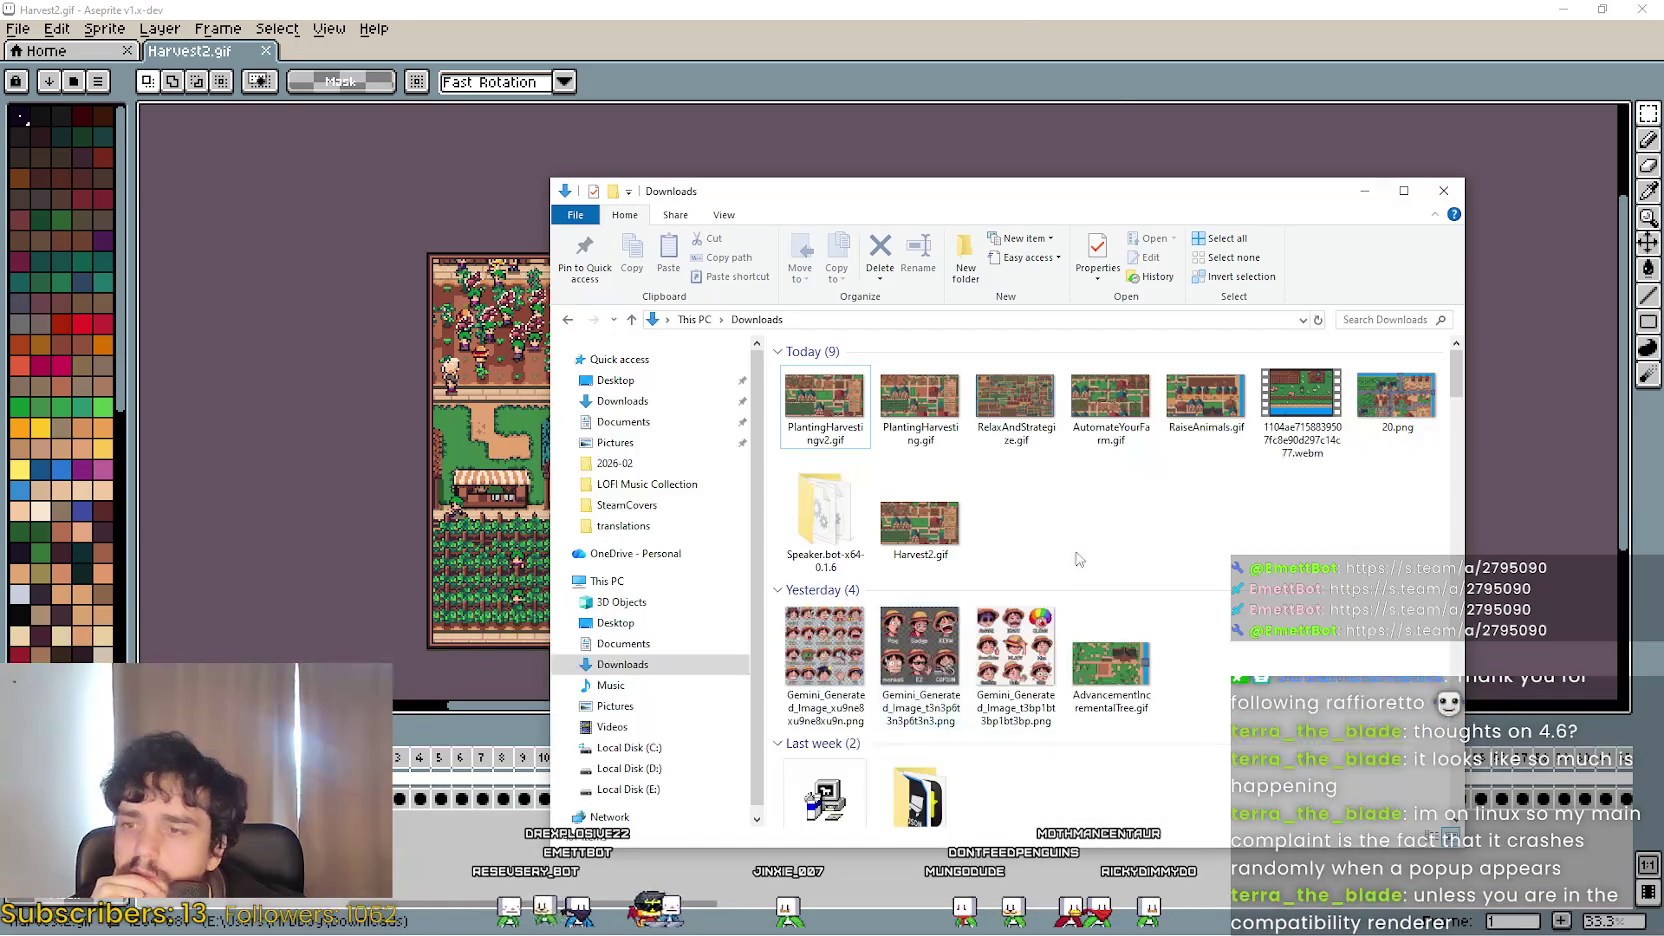
Reopen Harvest2.gif in Aseprite to check it, then close Aseprite.
mouse_move(928, 210)
mouse_down()
mouse_move(1330, 185)
mouse_move(1054, 207)
mouse_up()
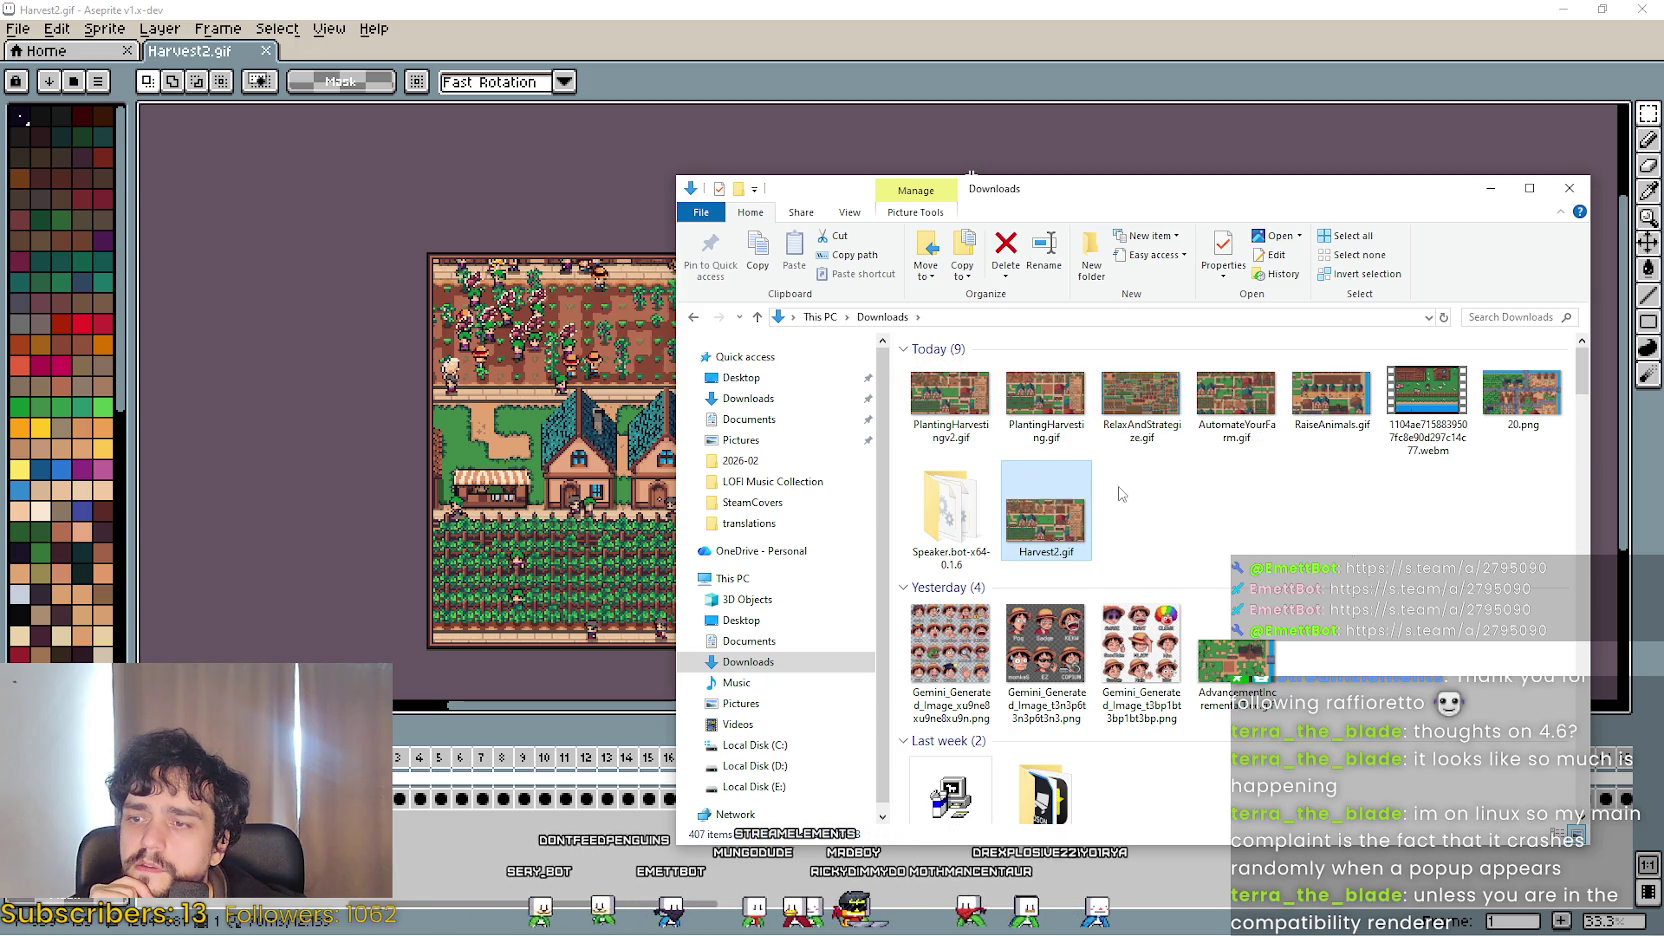
double_click(1027, 505)
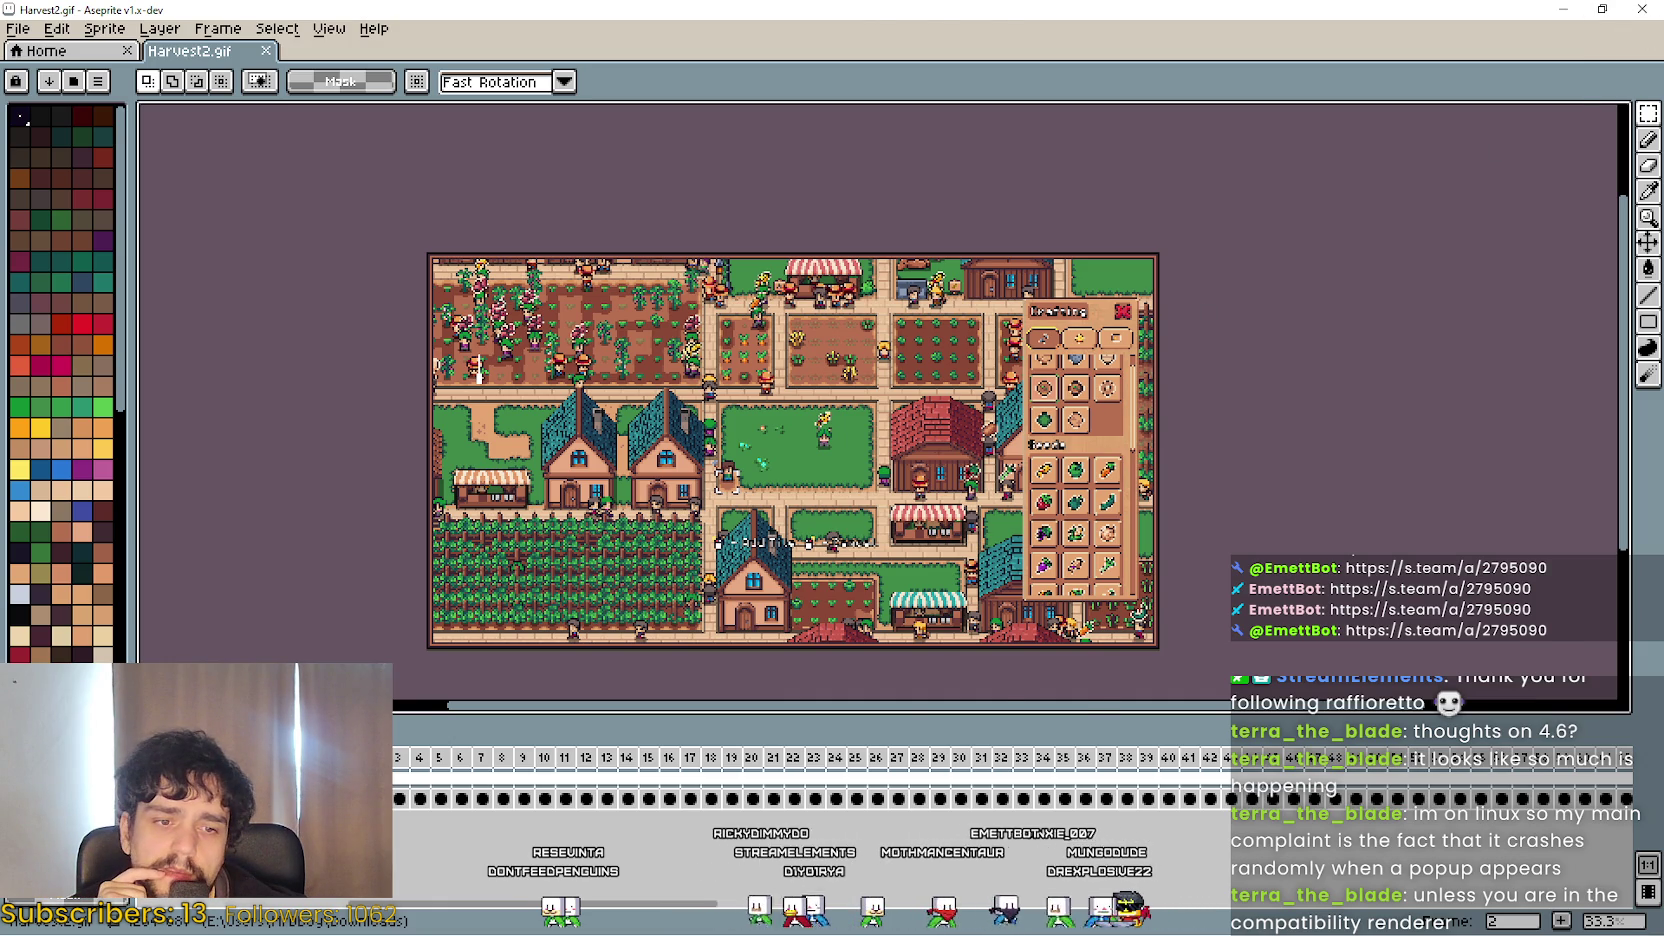
click(1641, 8)
Open Godot_v4.6-stable_win64_ALSBJT5aCV.gif from the 2026-02 screenshots folder in Aseprite.
click(1453, 102)
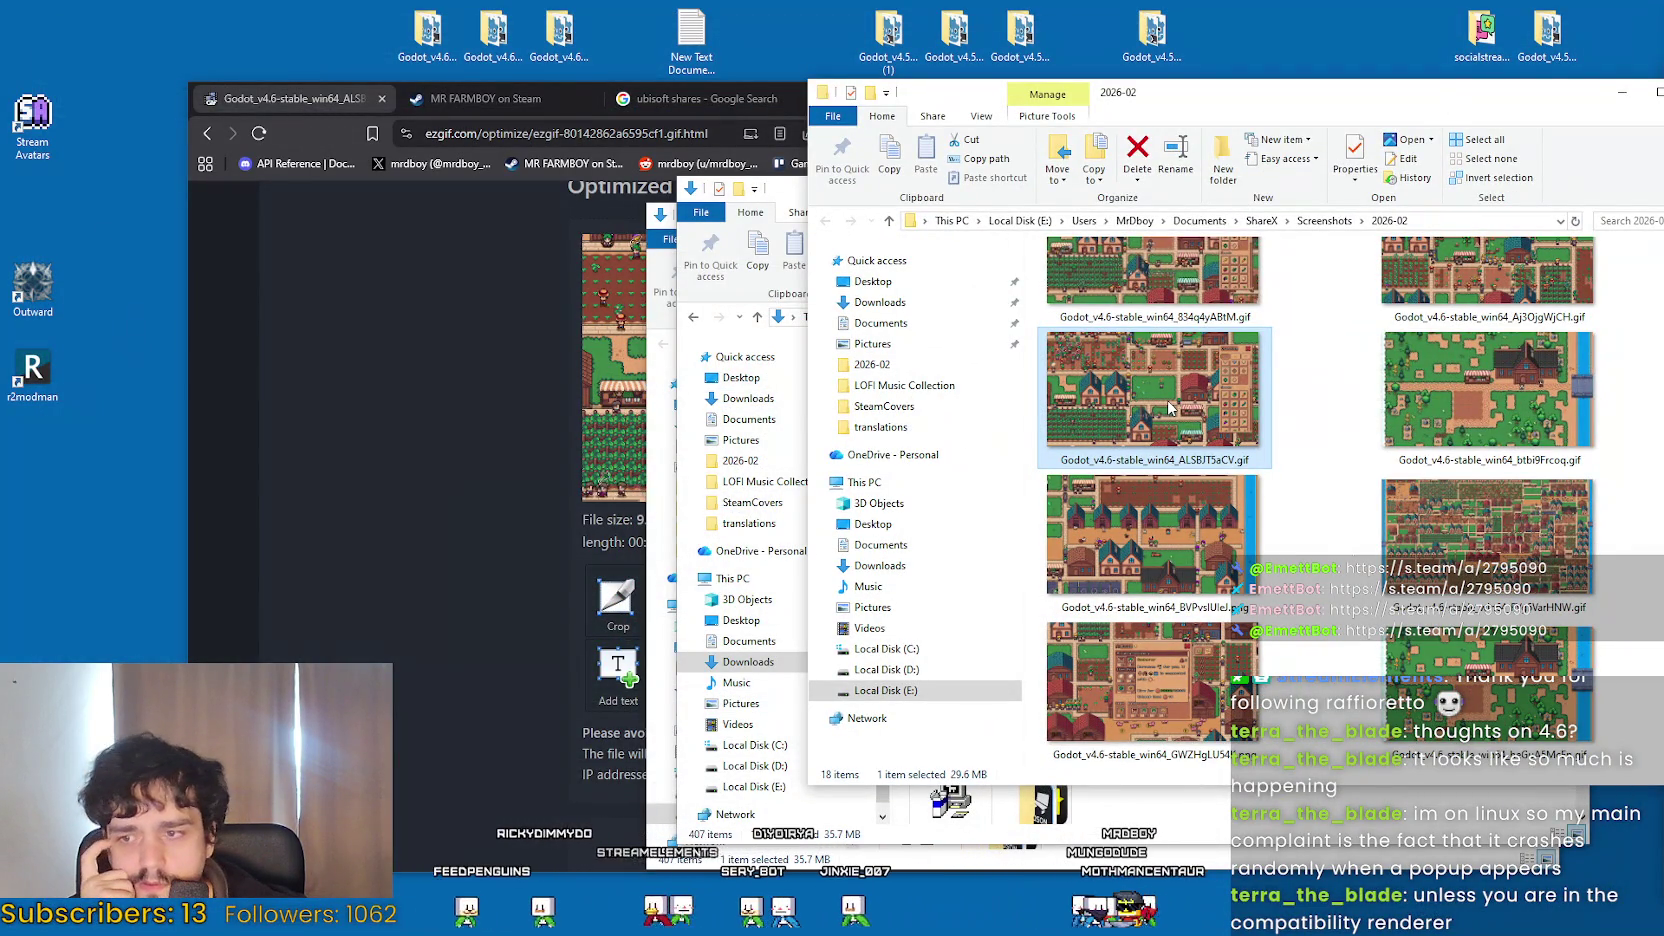
key(Right)
key(Left)
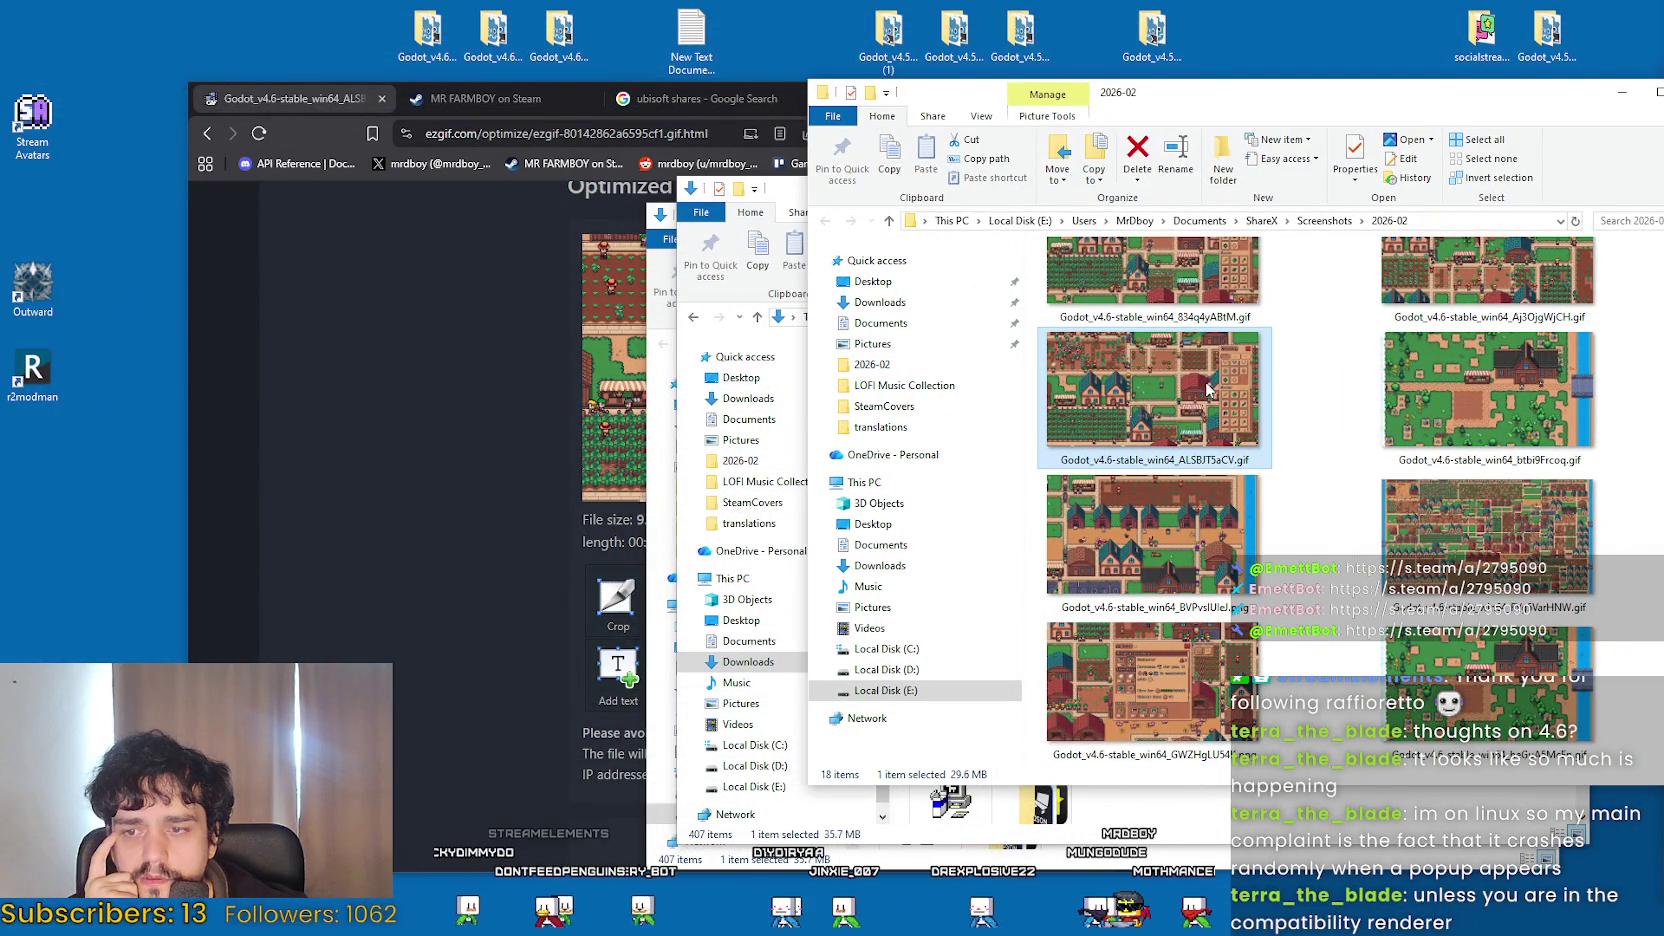
right_click(1131, 383)
mouse_move(1185, 545)
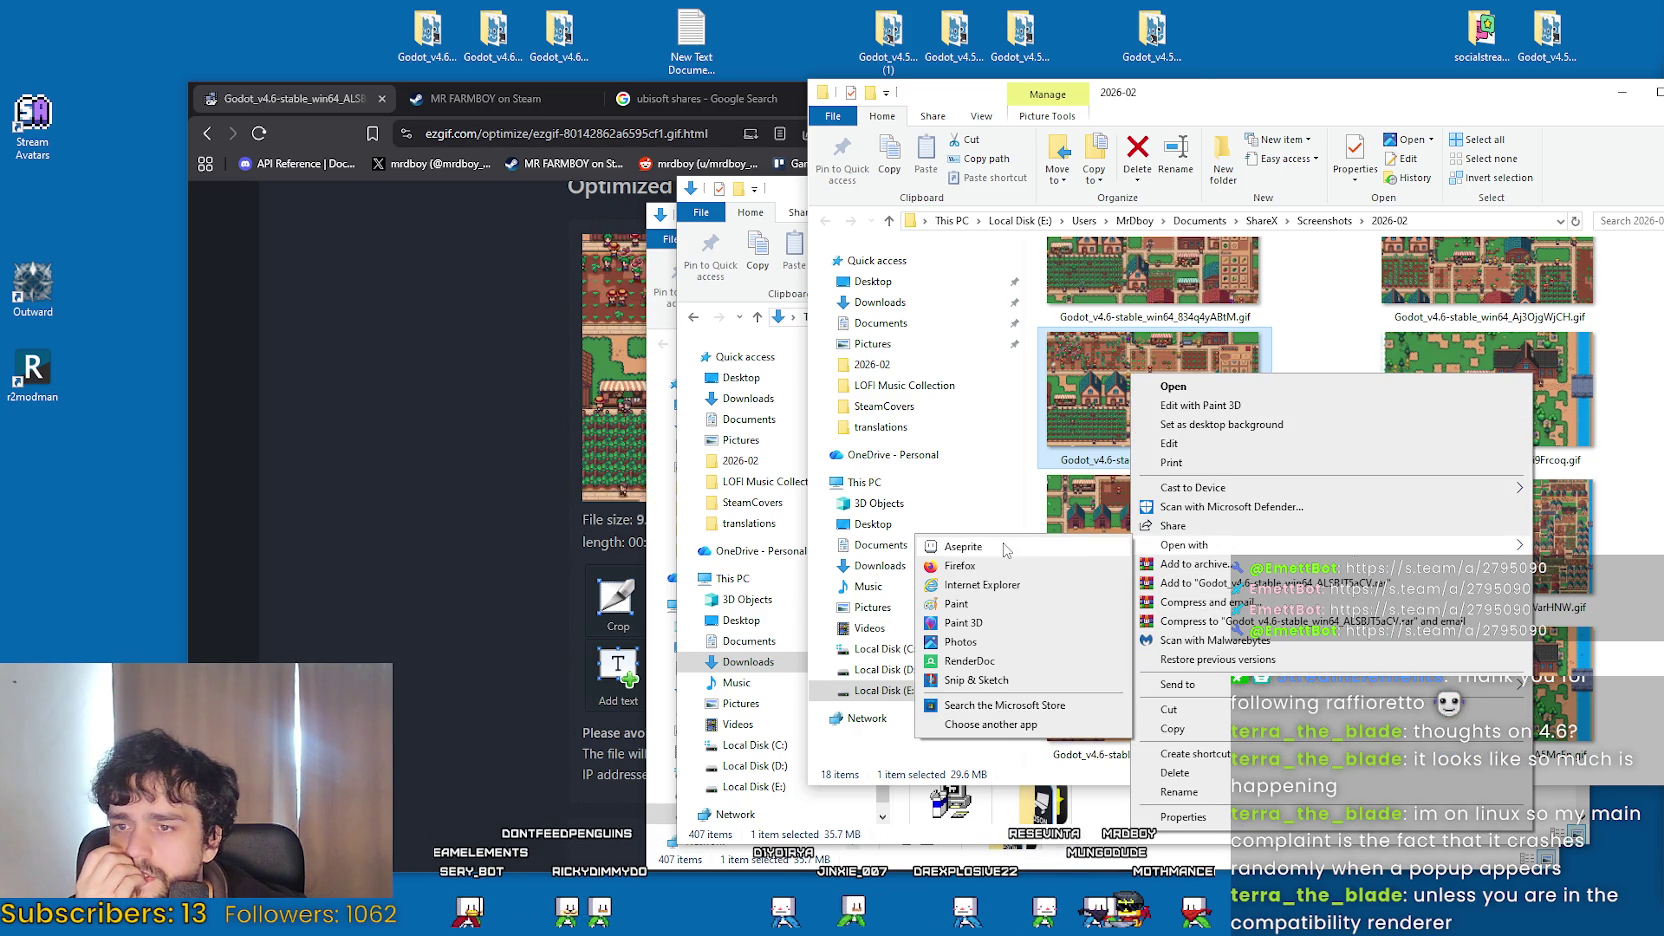
click(1005, 549)
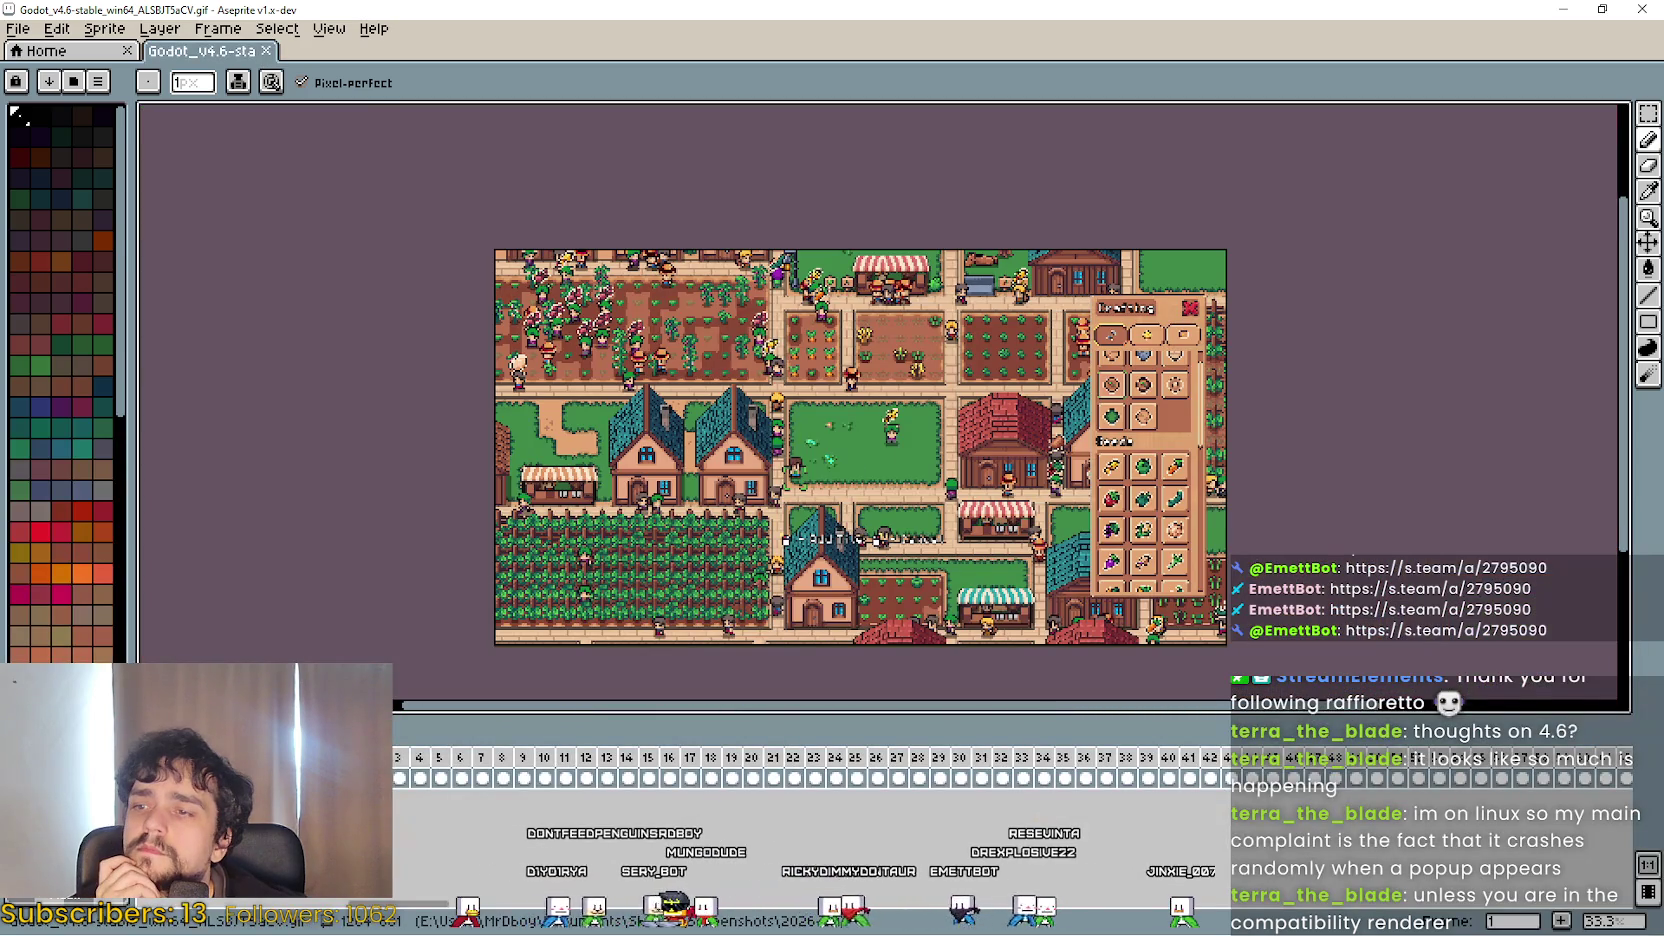
Add a new layer to the sprite and select the frame range through the last frame.
key(Return)
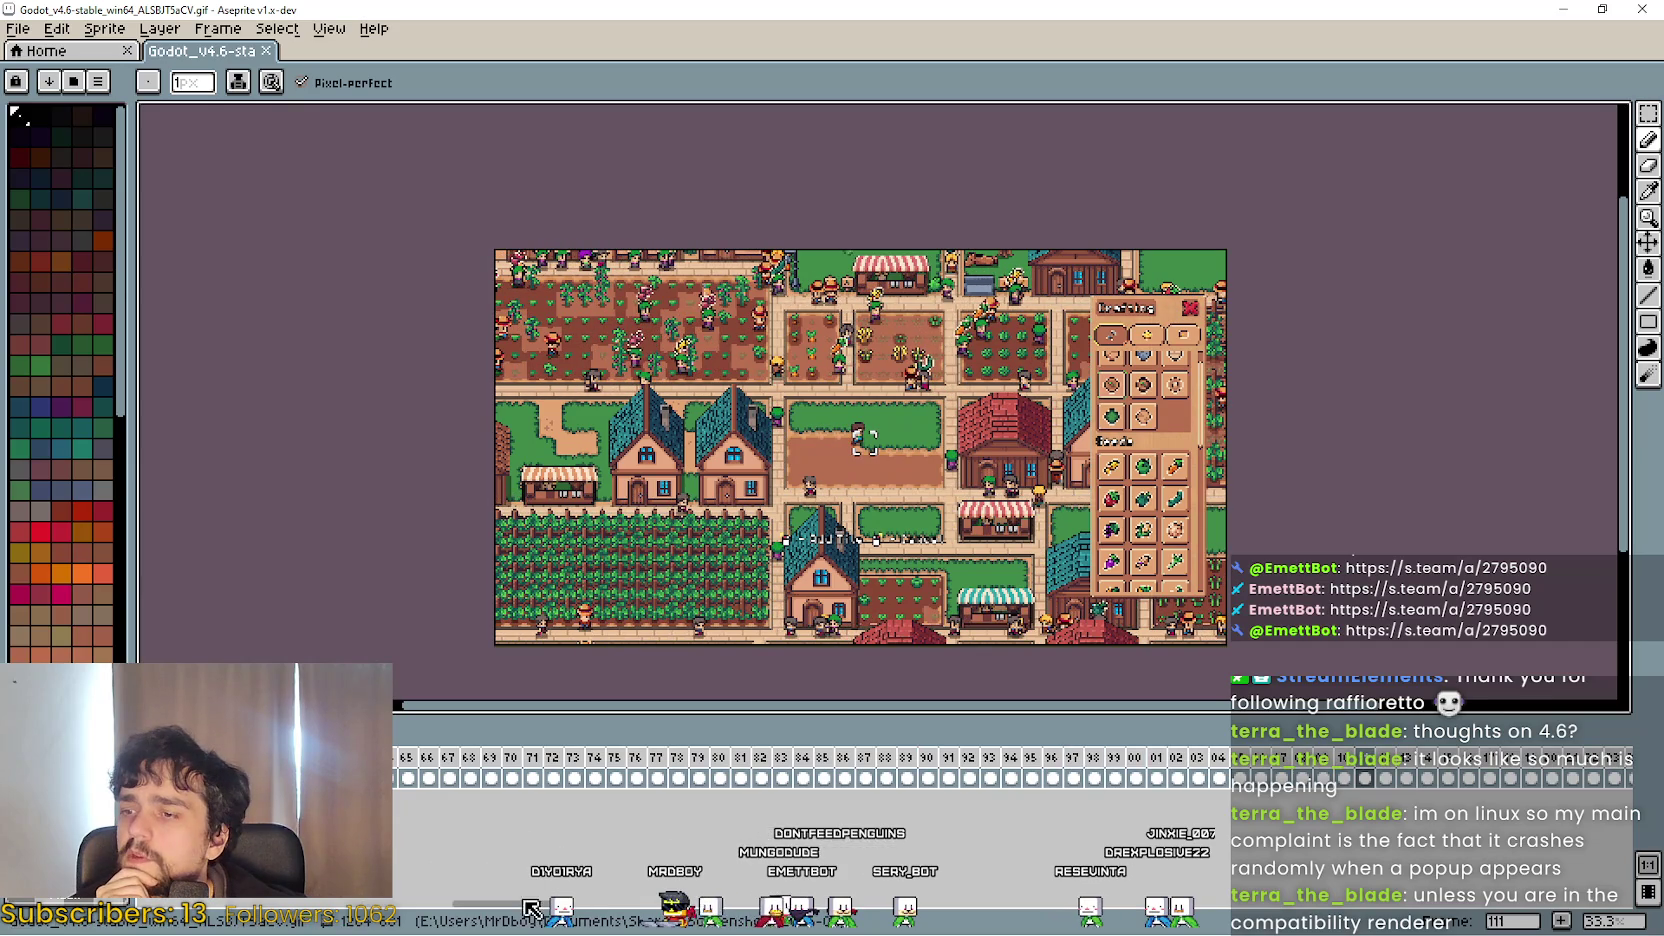
click(104, 28)
mouse_move(172, 136)
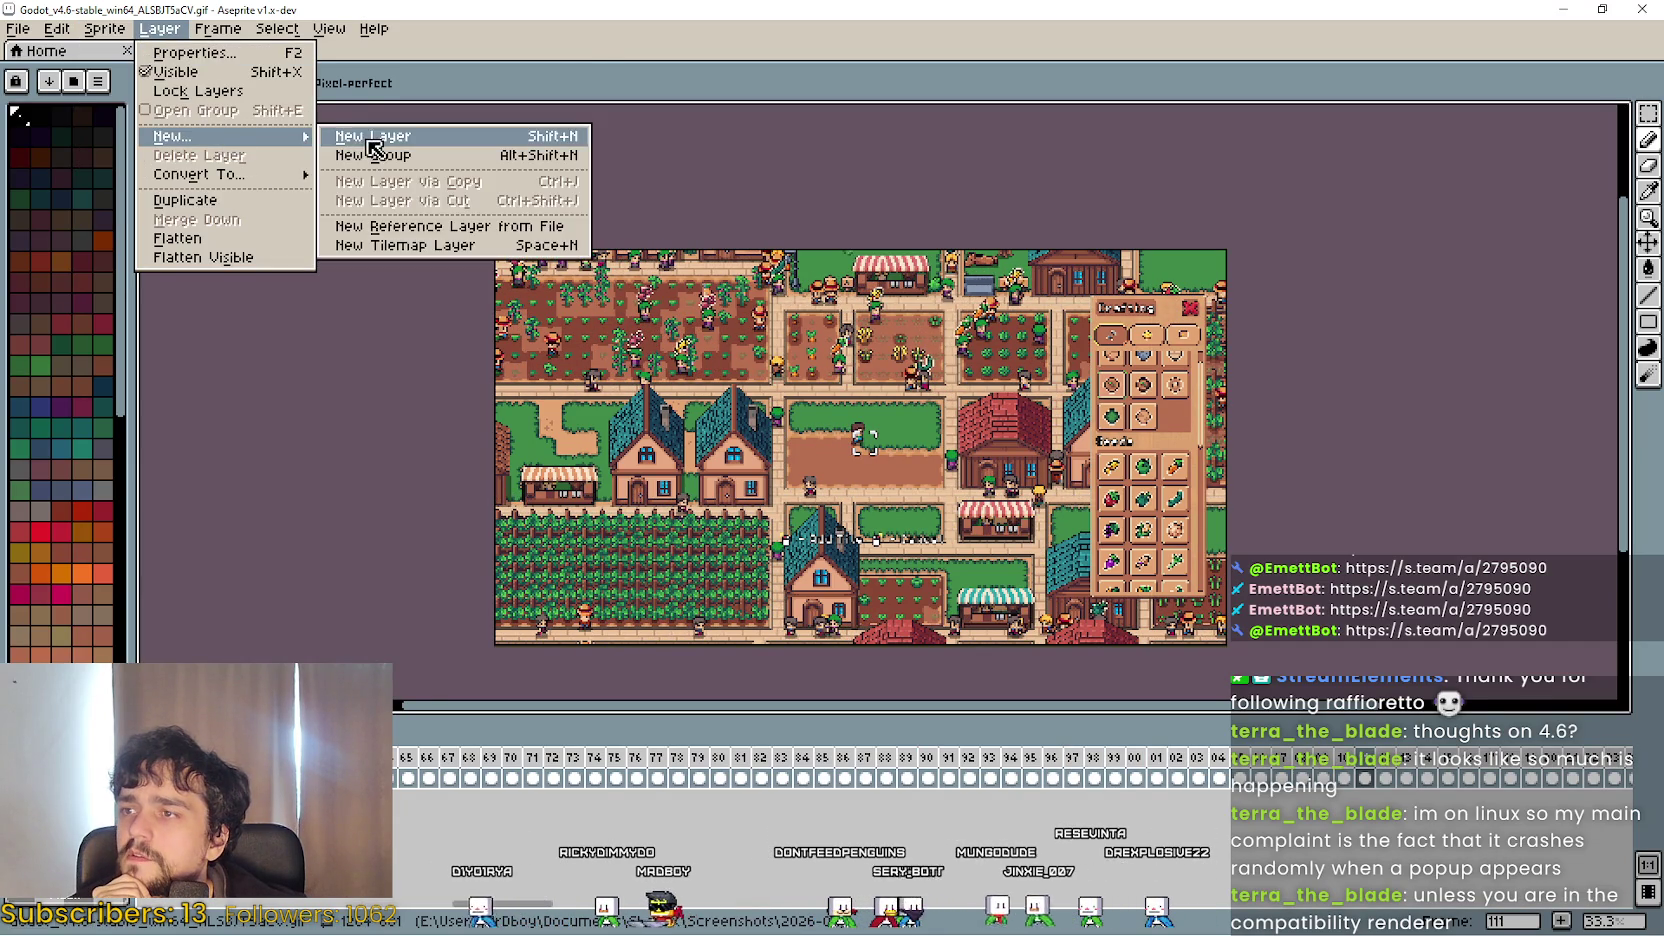
click(370, 141)
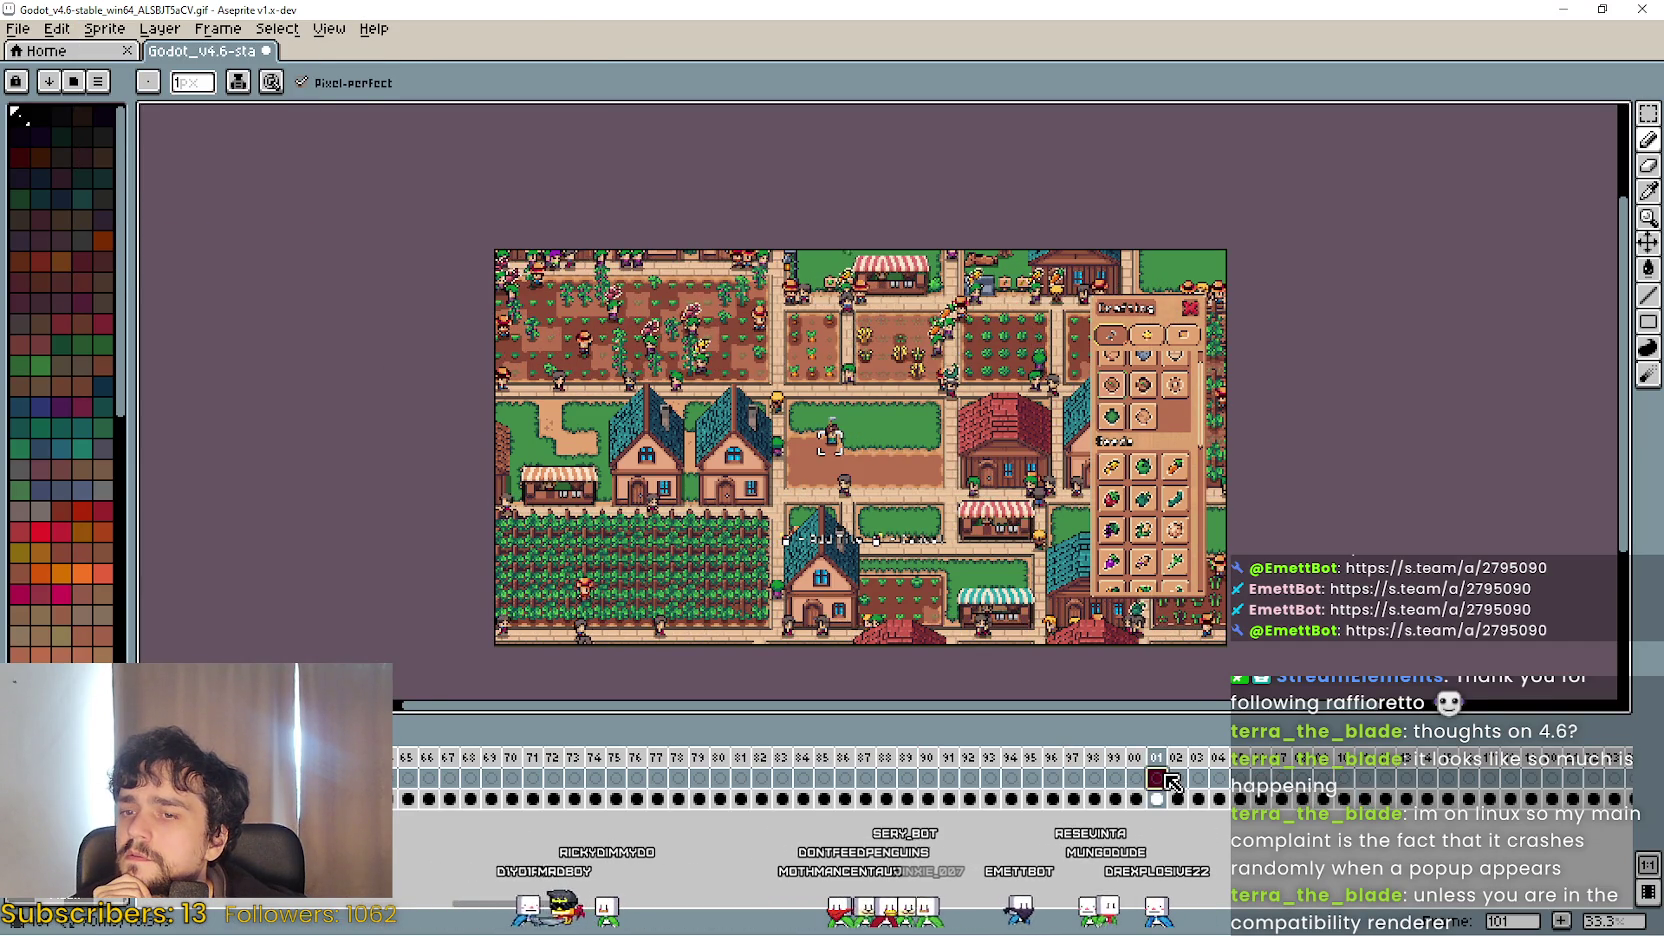
key(Home)
key(Down)
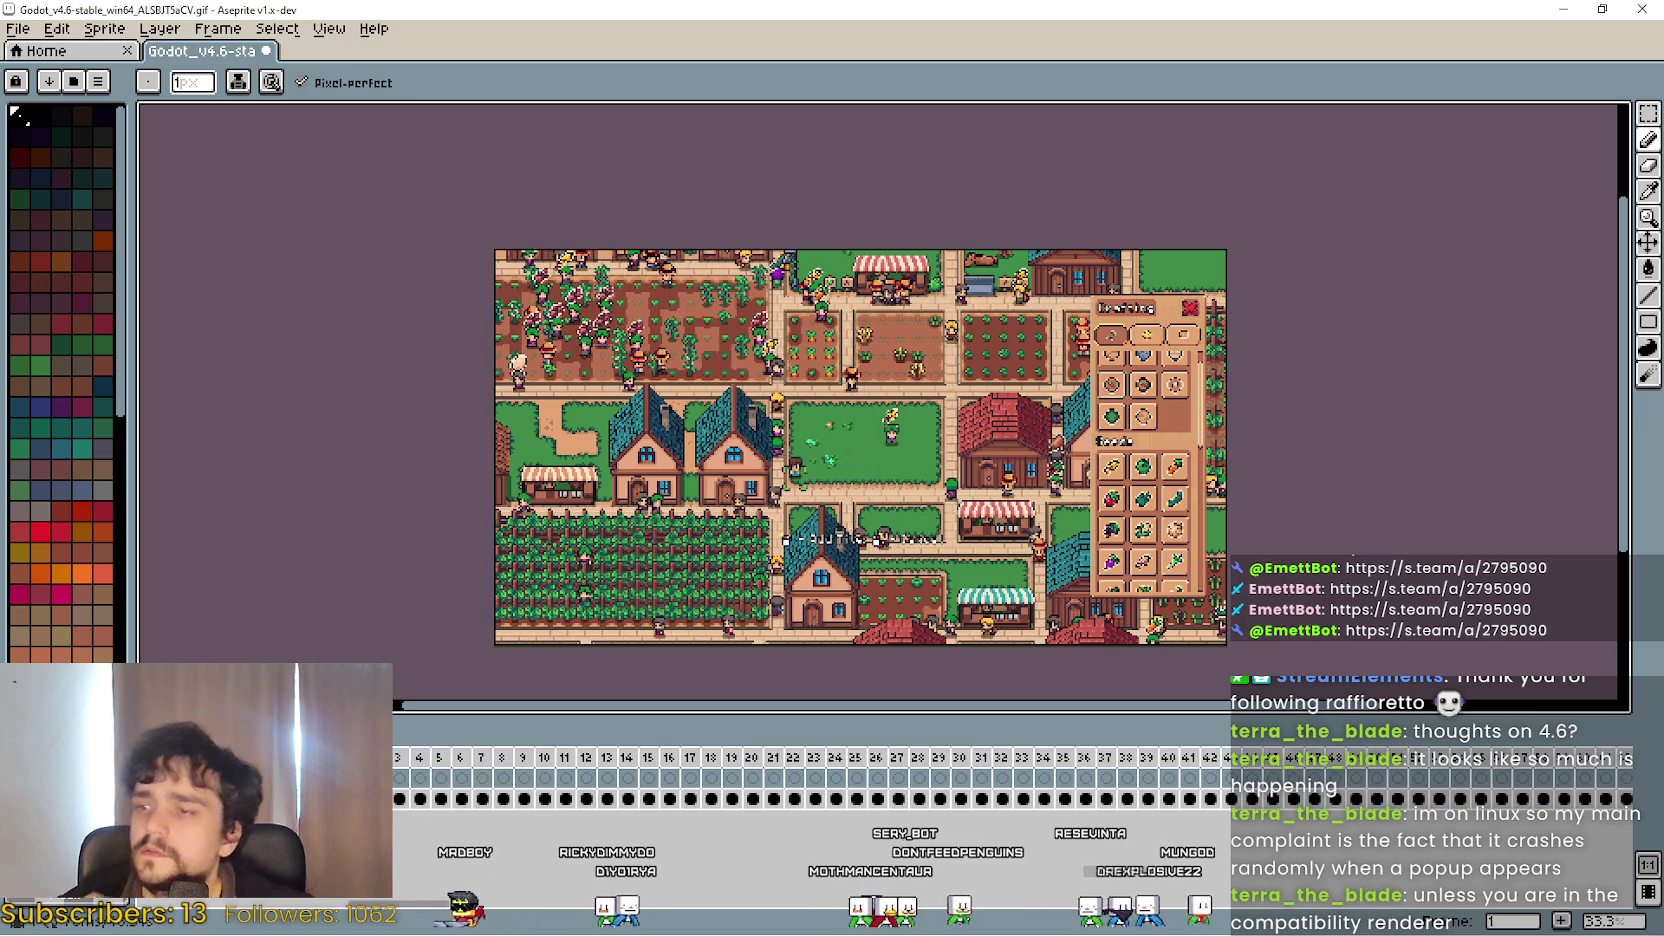
key(ctrl+a)
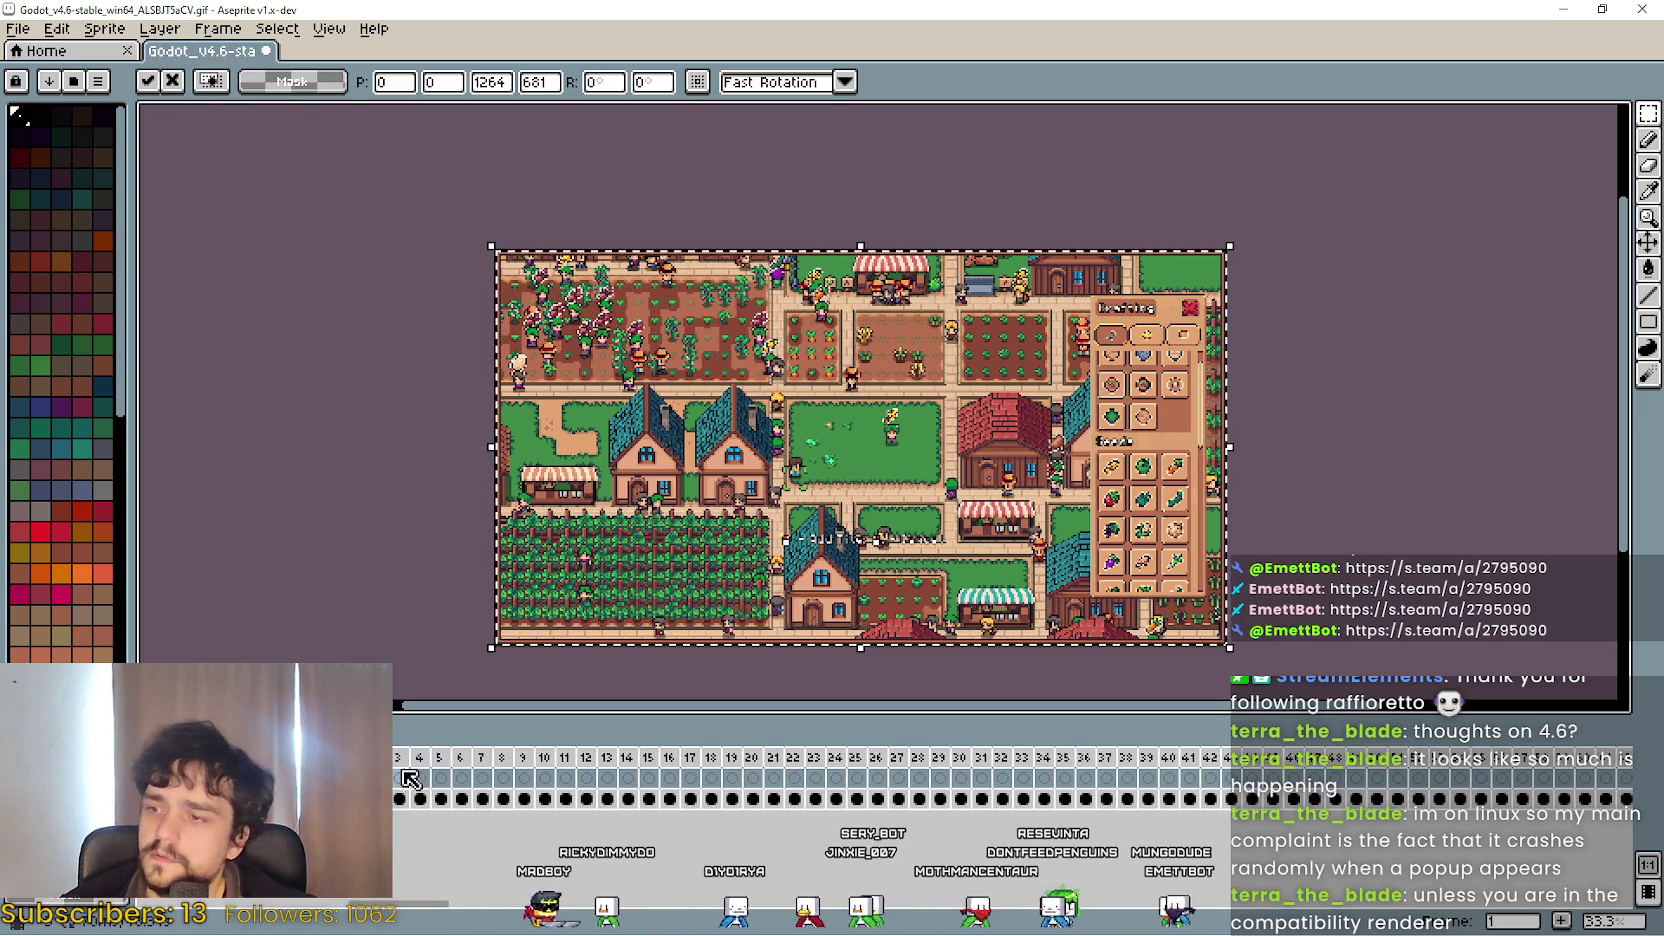
drag(400, 786, 1632, 787)
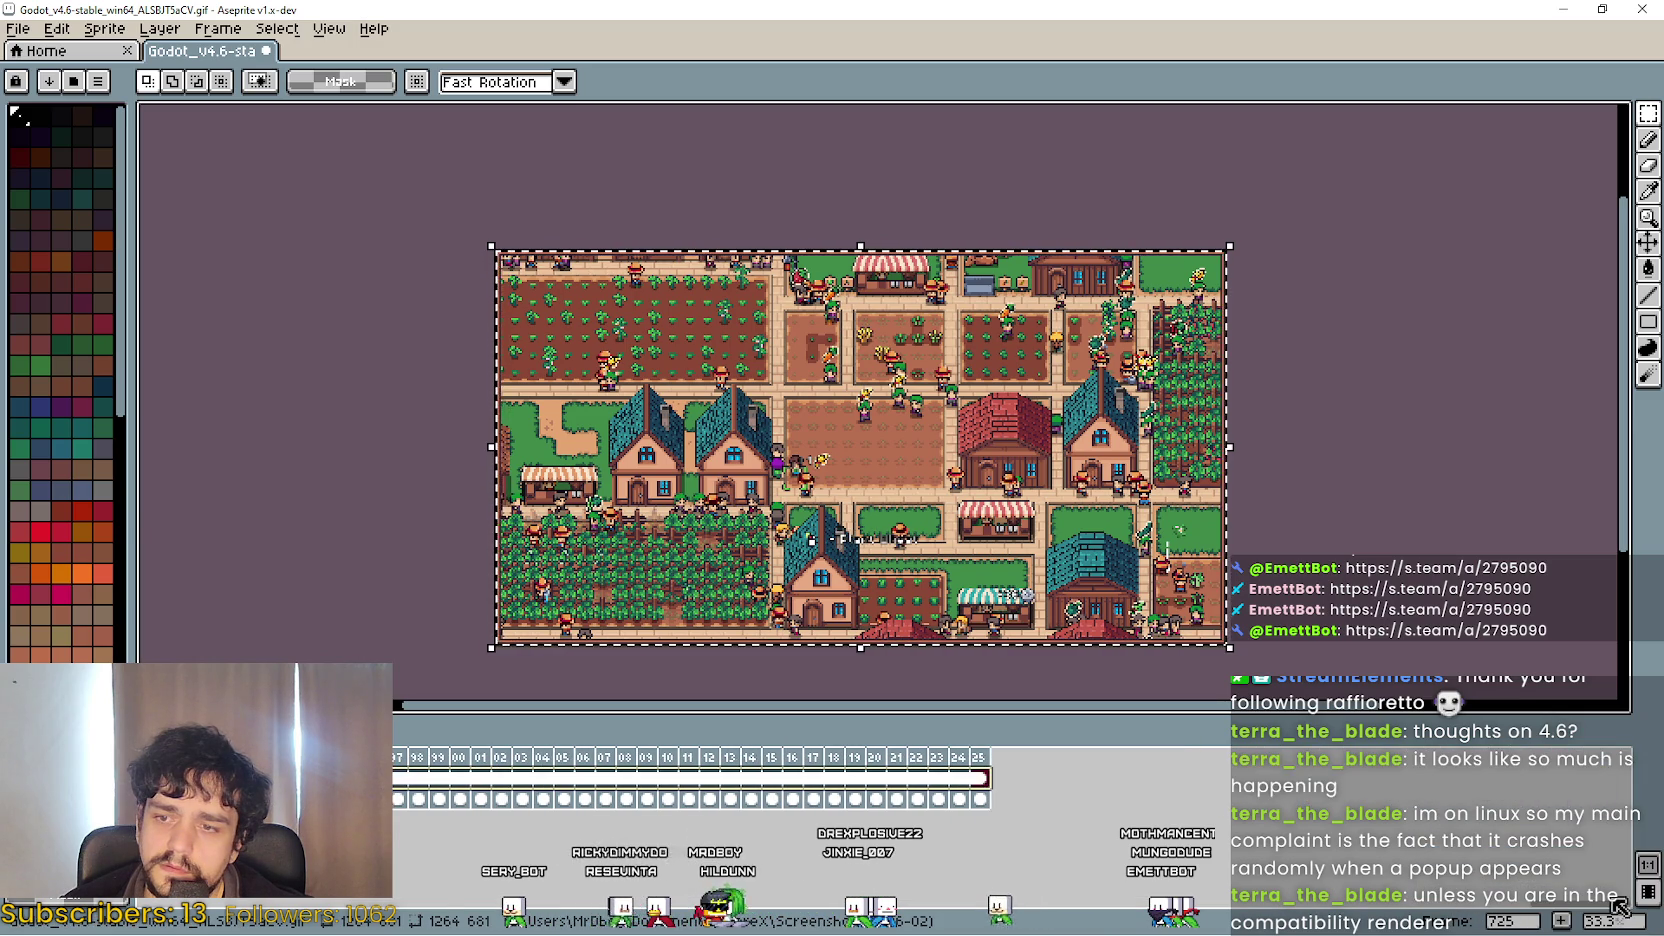
click(280, 309)
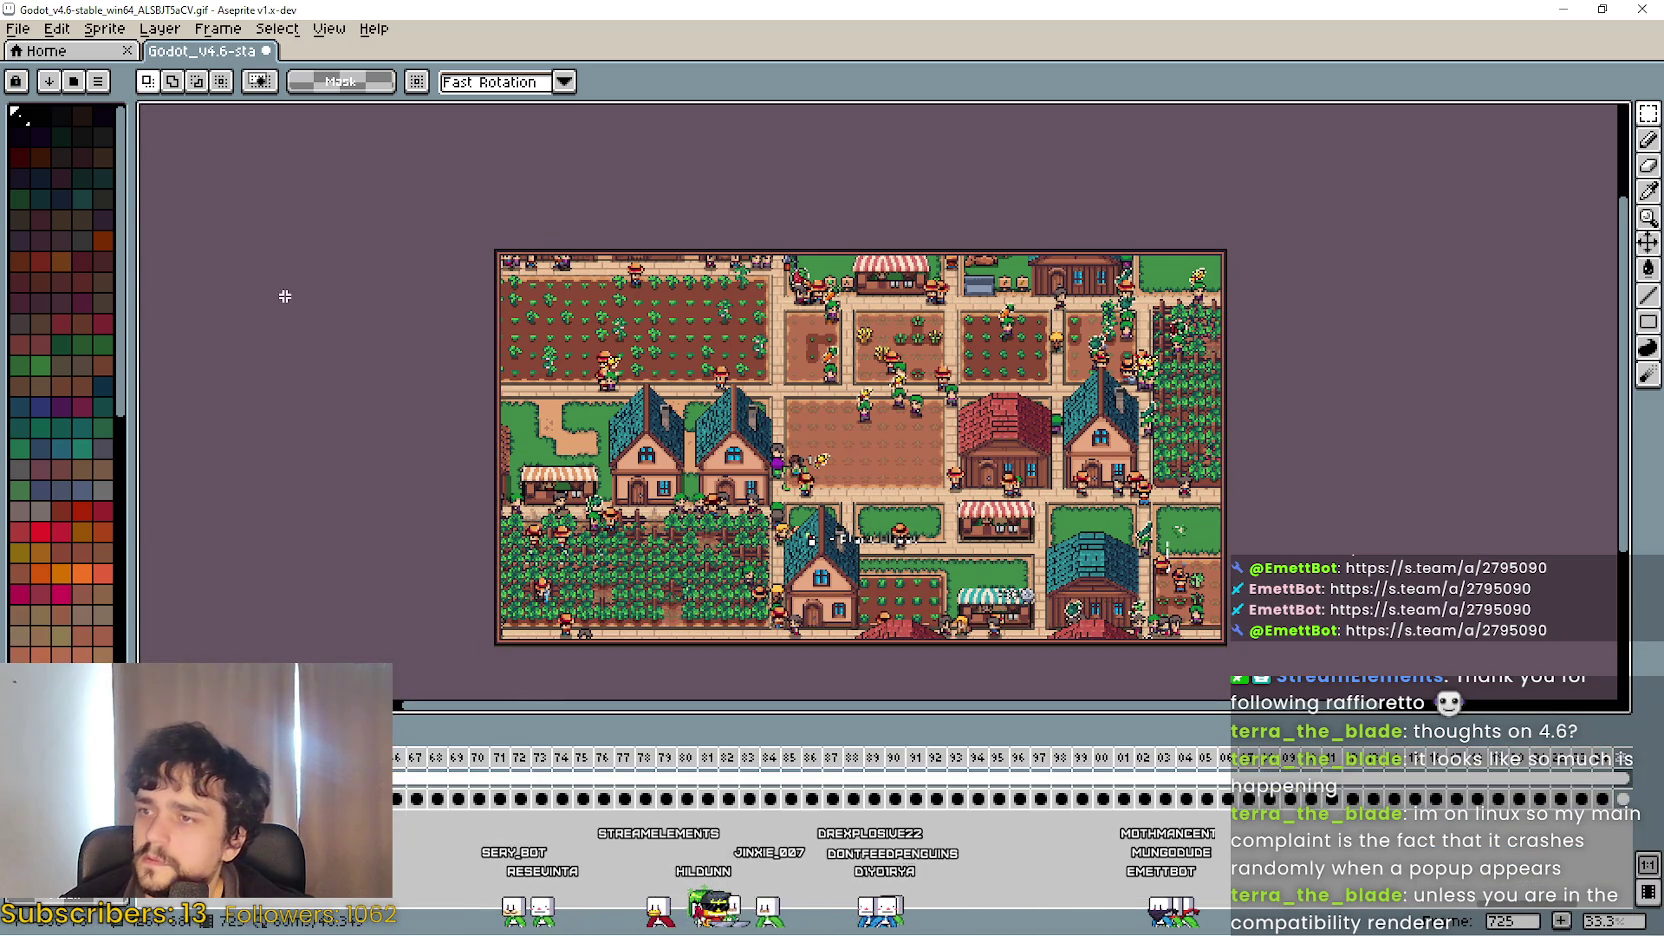
Save ALSBJT5aCV as a looping GIF with Interlaced unchecked, then minimize Aseprite.
key(ctrl+s)
click(660, 448)
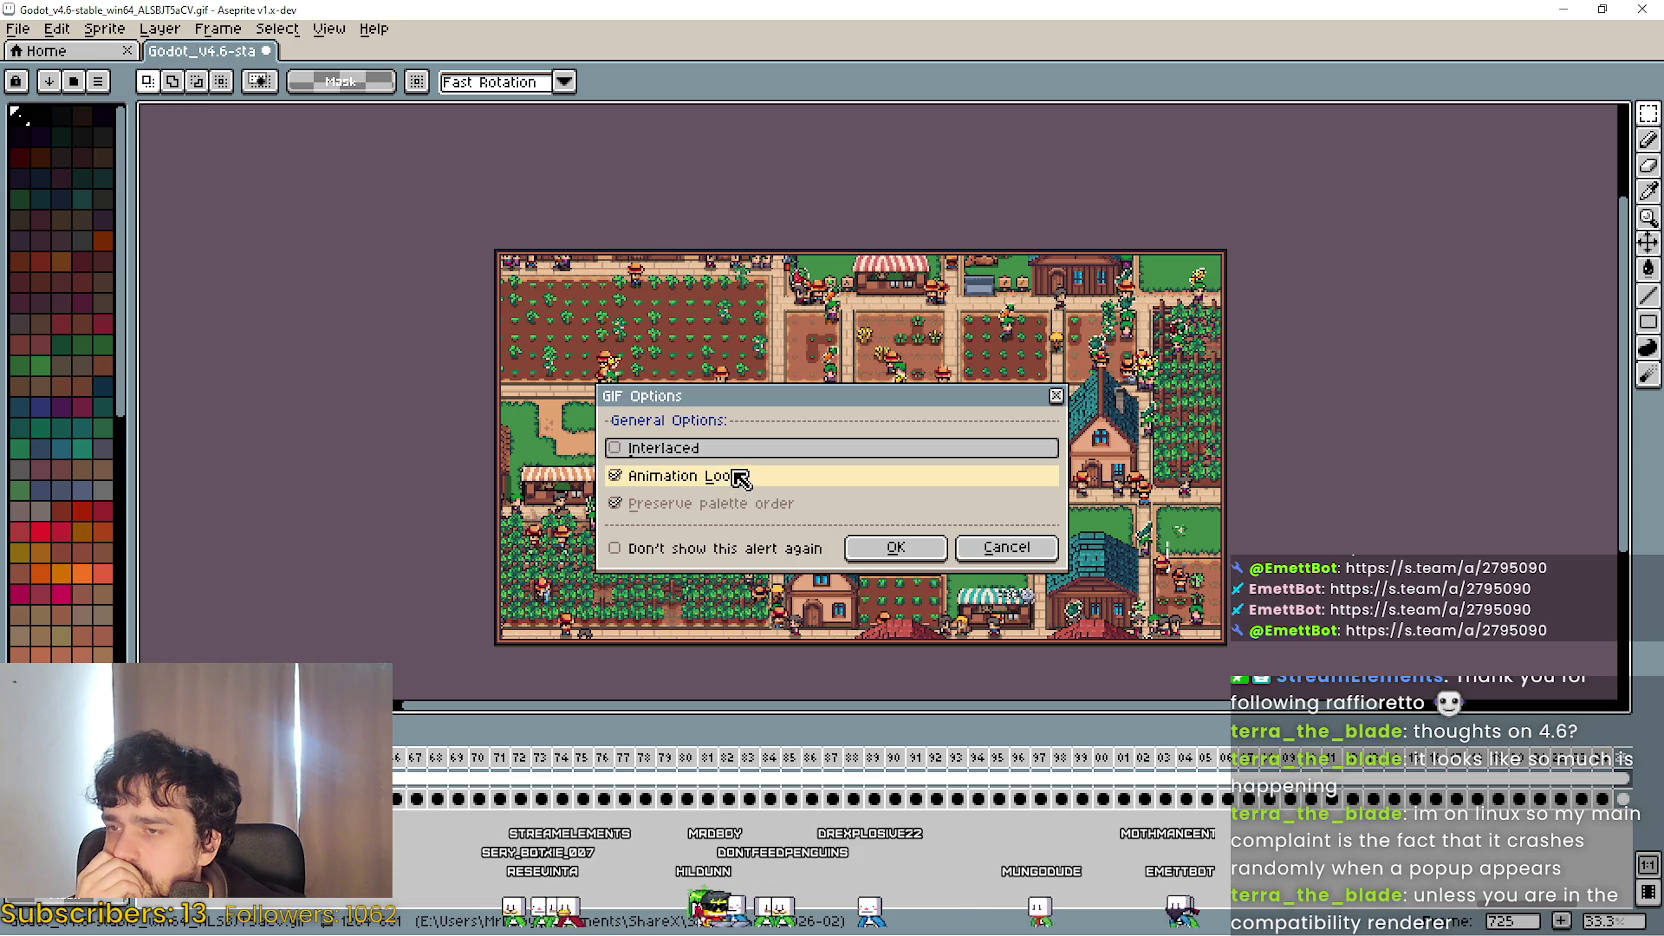
click(938, 552)
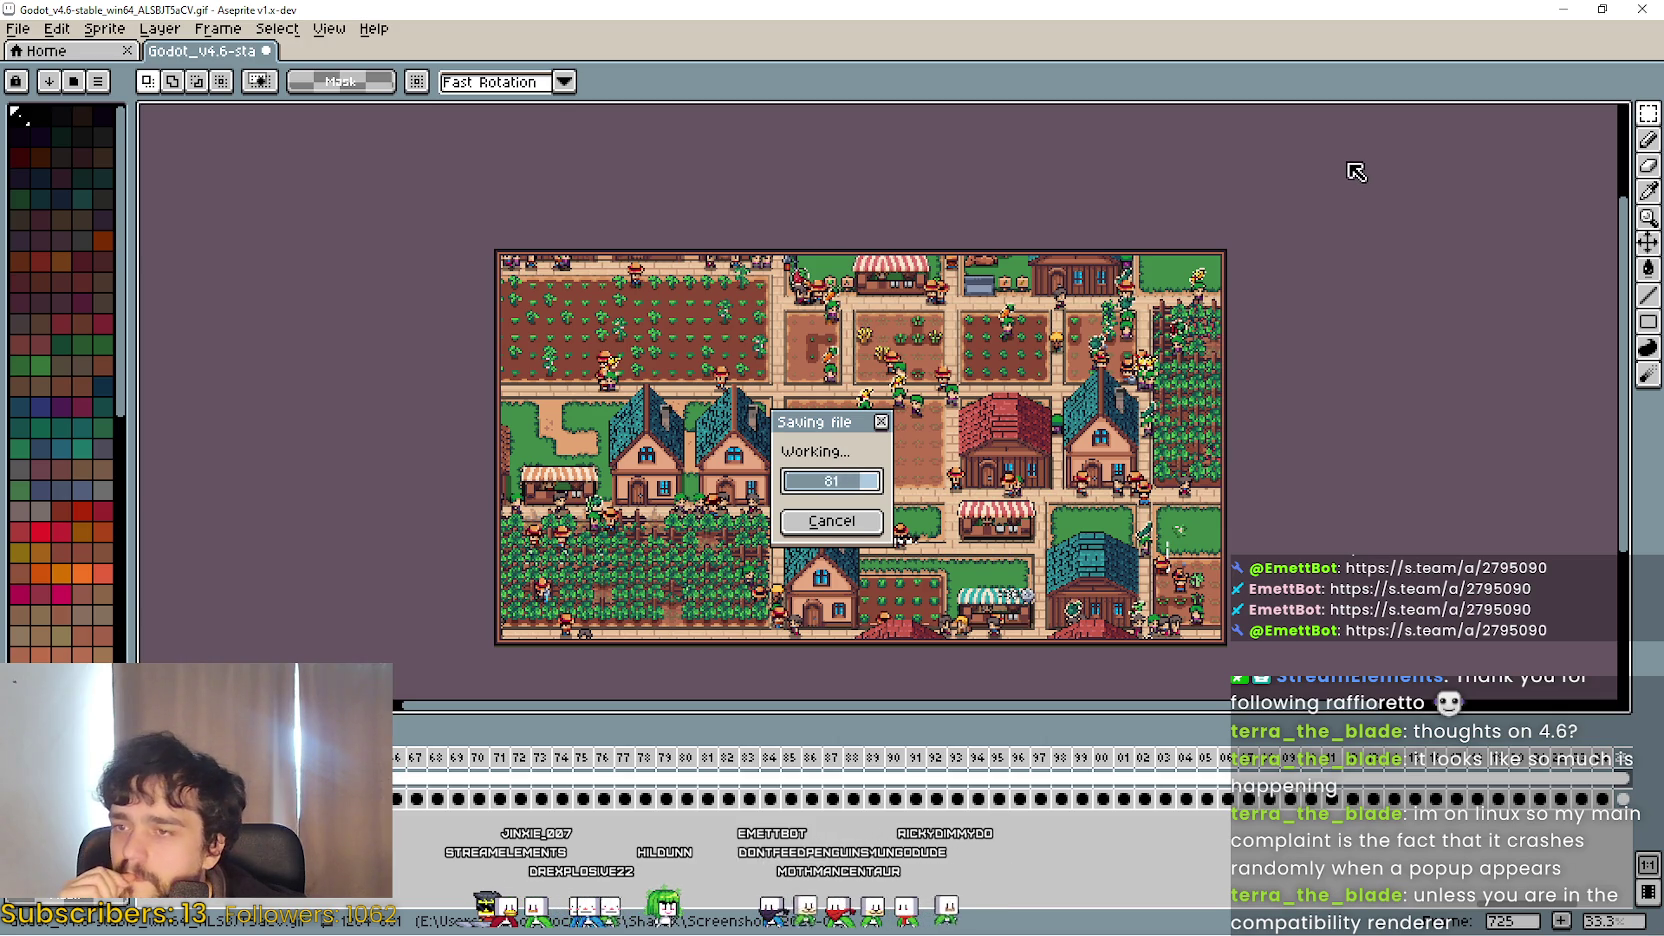
click(1566, 9)
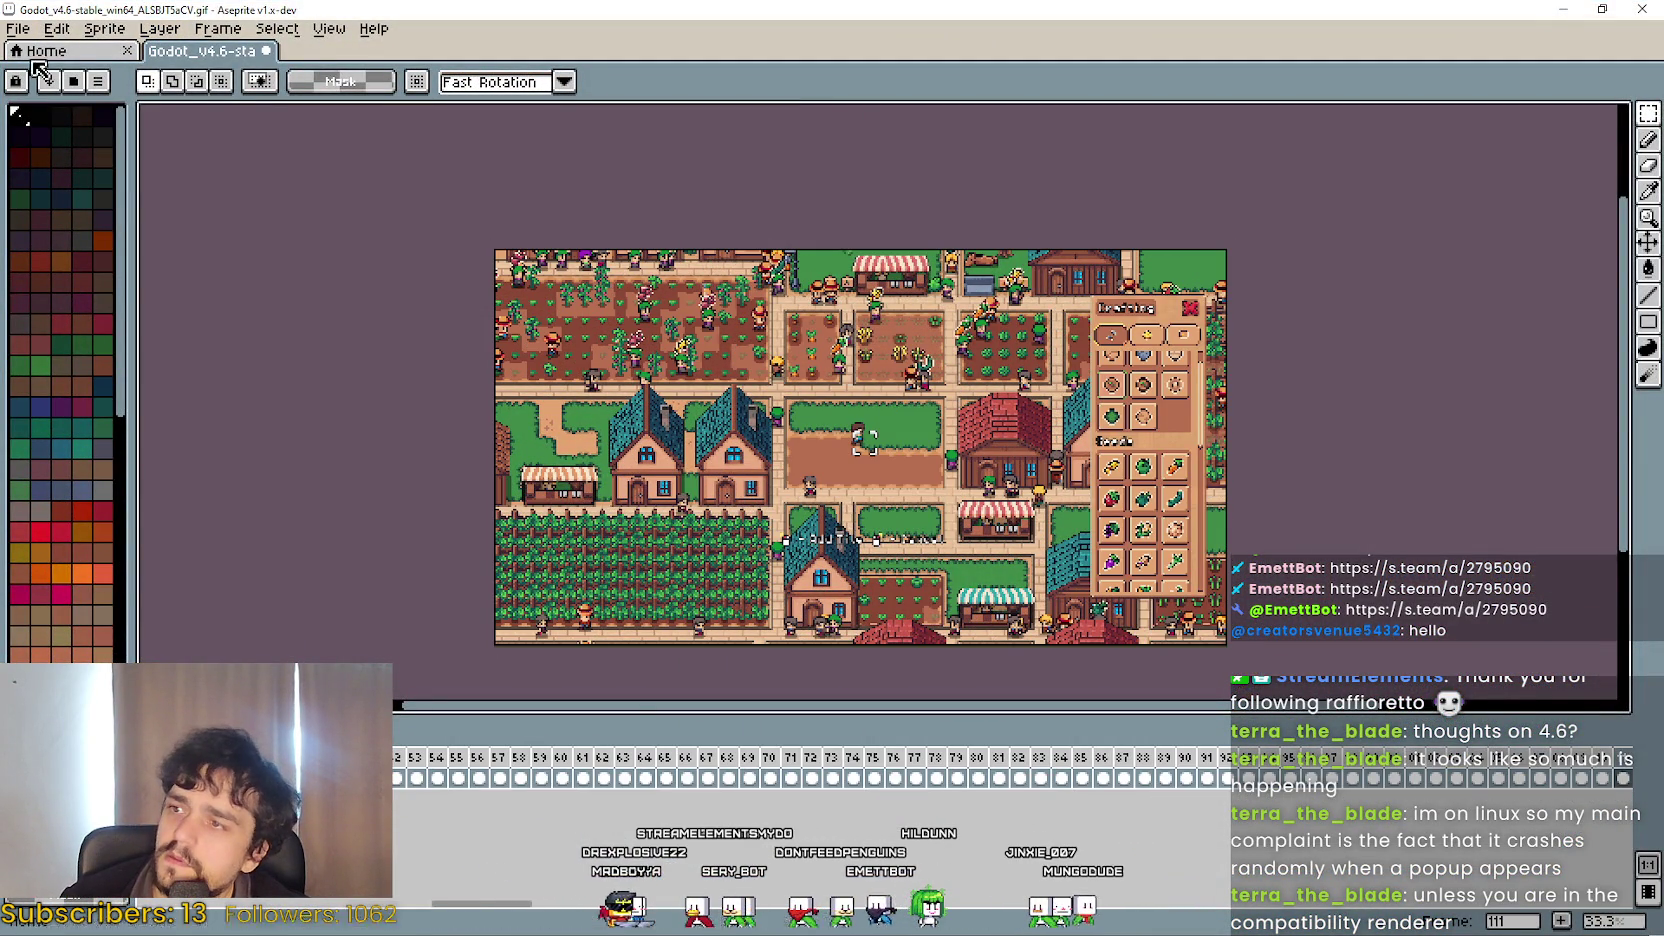
Re-save the village GIF with the same non-interlaced GIF options, then minimize Aseprite.
key(ctrl+s)
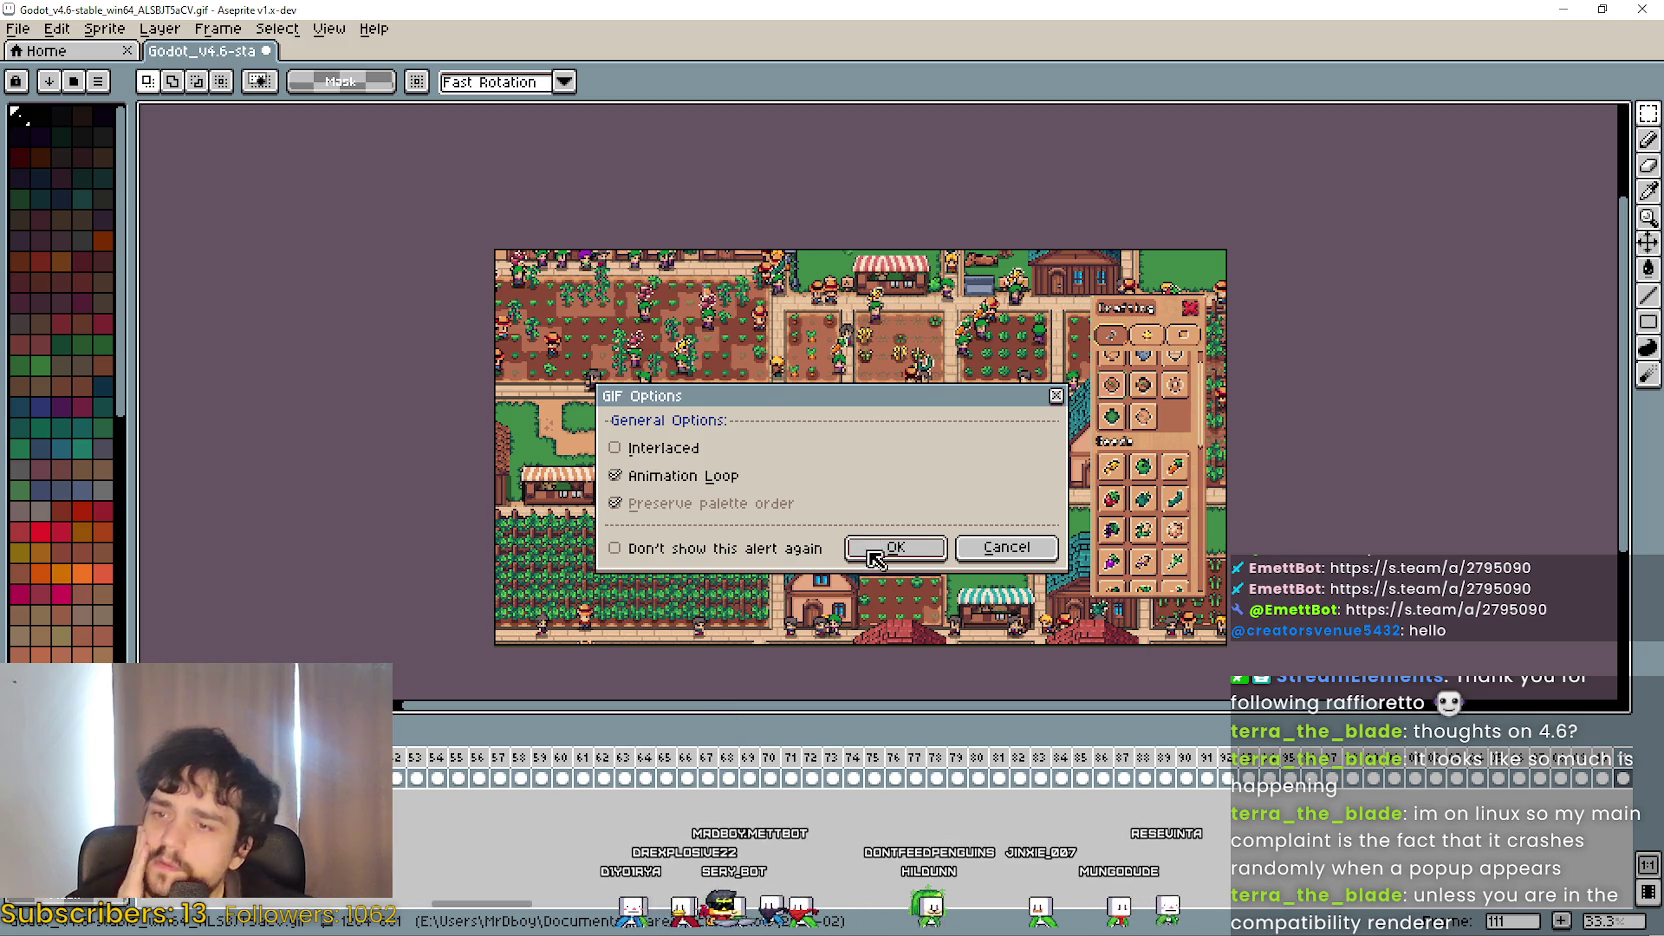
click(874, 552)
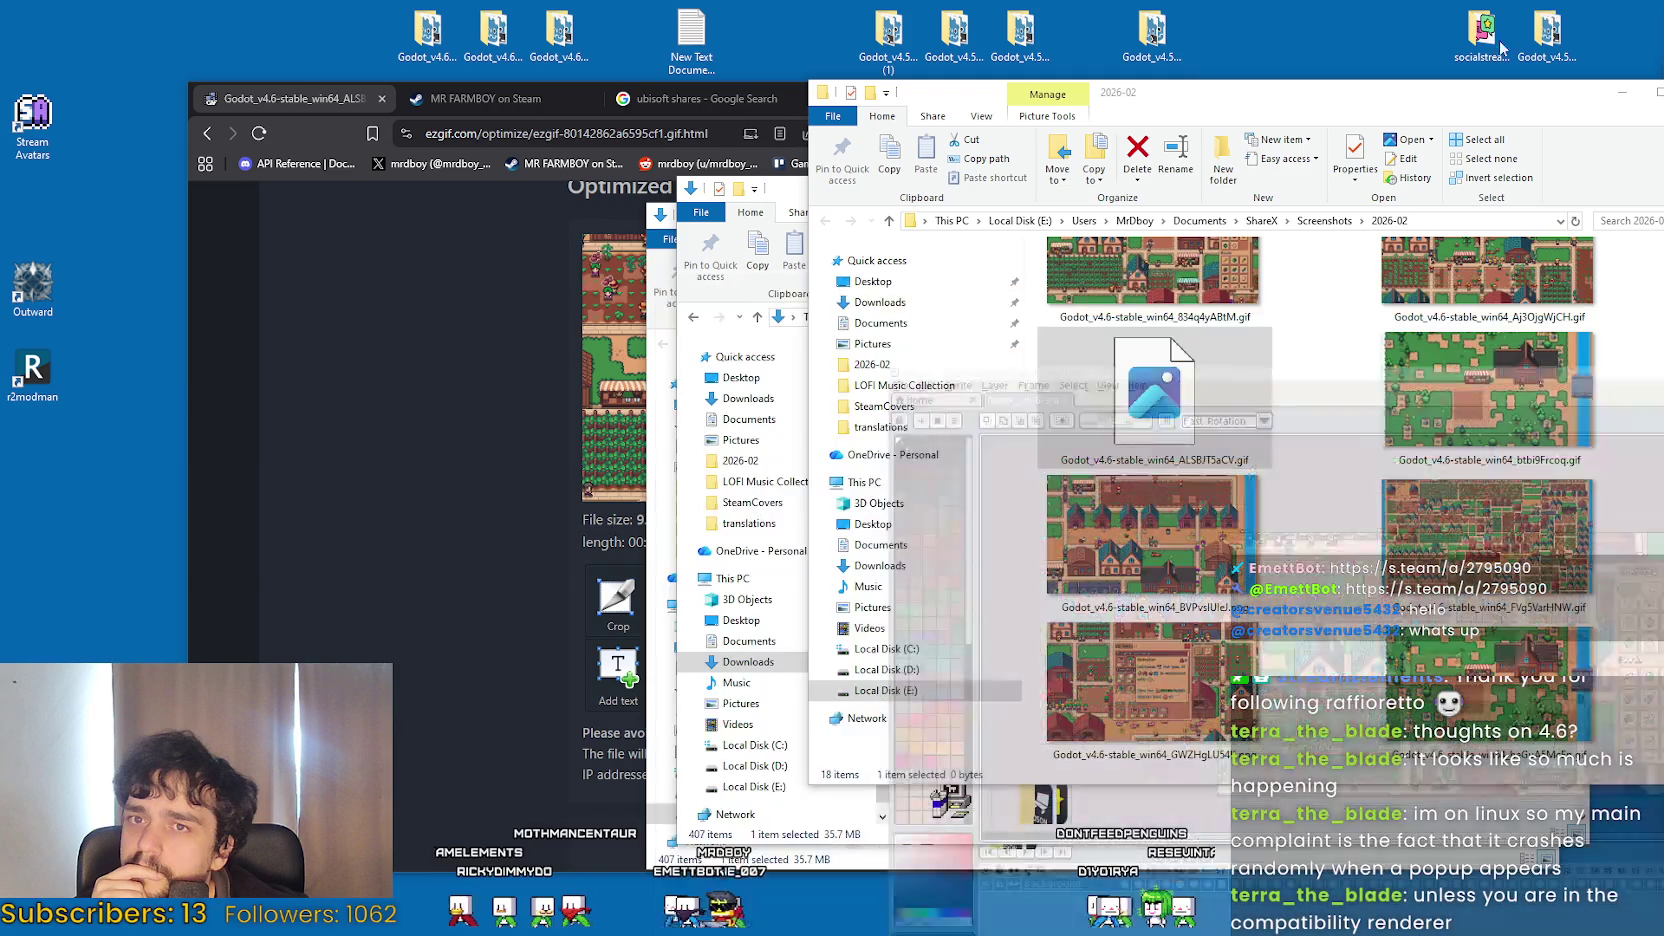
click(1562, 8)
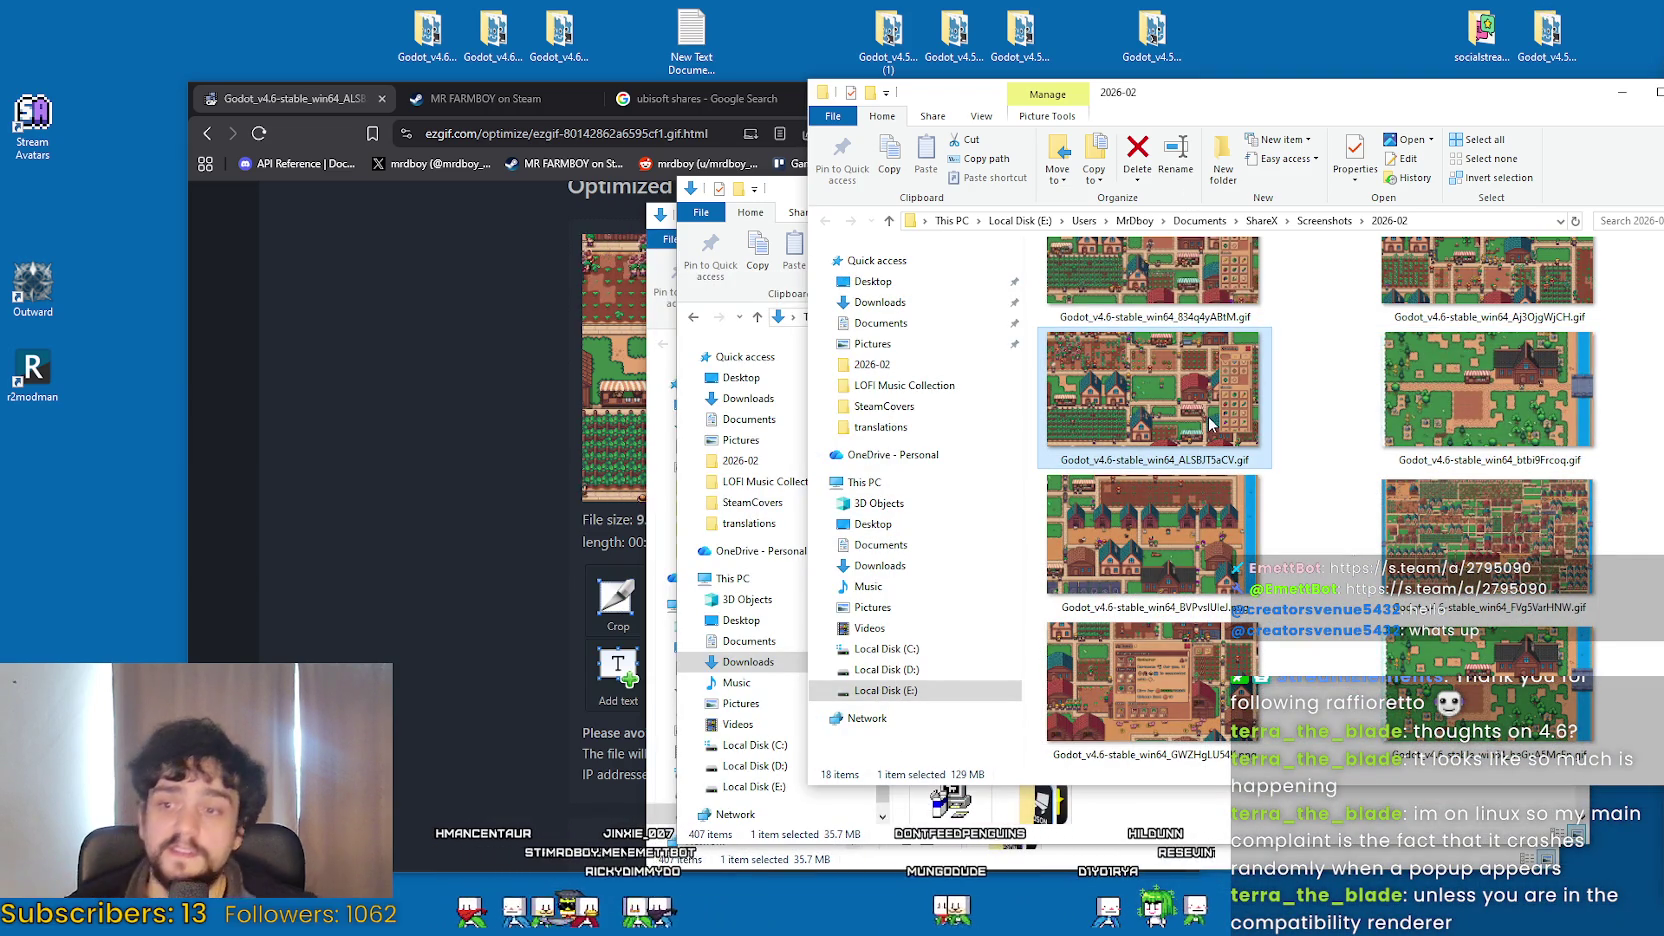
Confirm ALSBJT5aCV.gif is now 129 MB, then reopen GIF Options in Aseprite.
mouse_move(1185, 380)
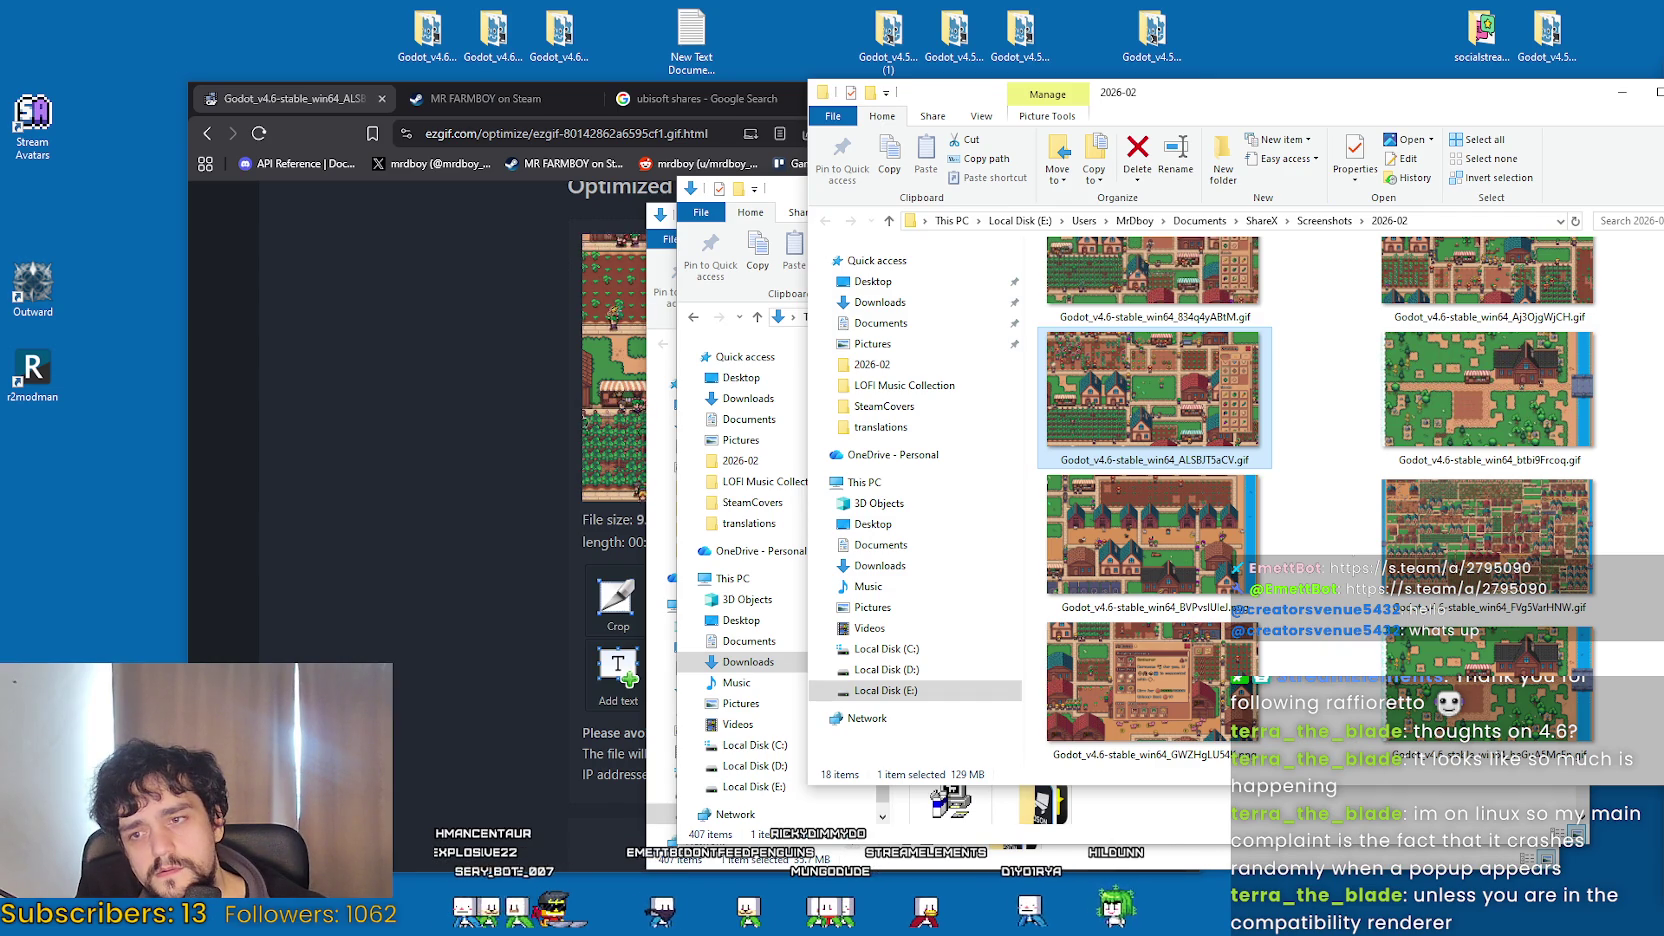
key(alt+Tab)
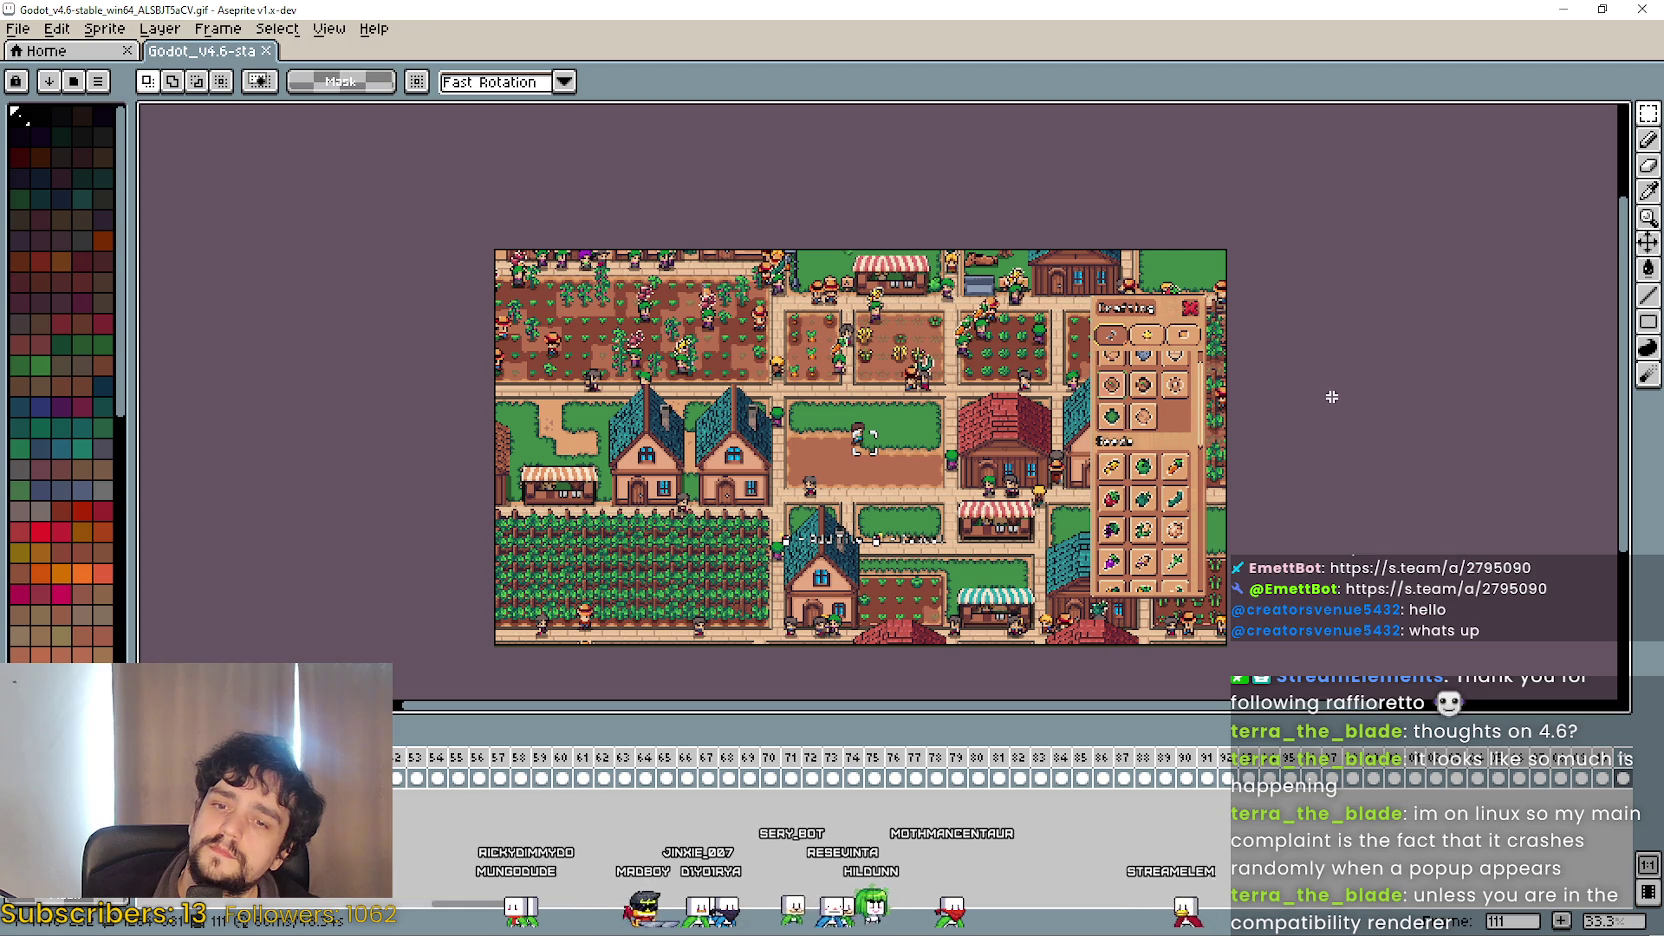
key(ctrl+s)
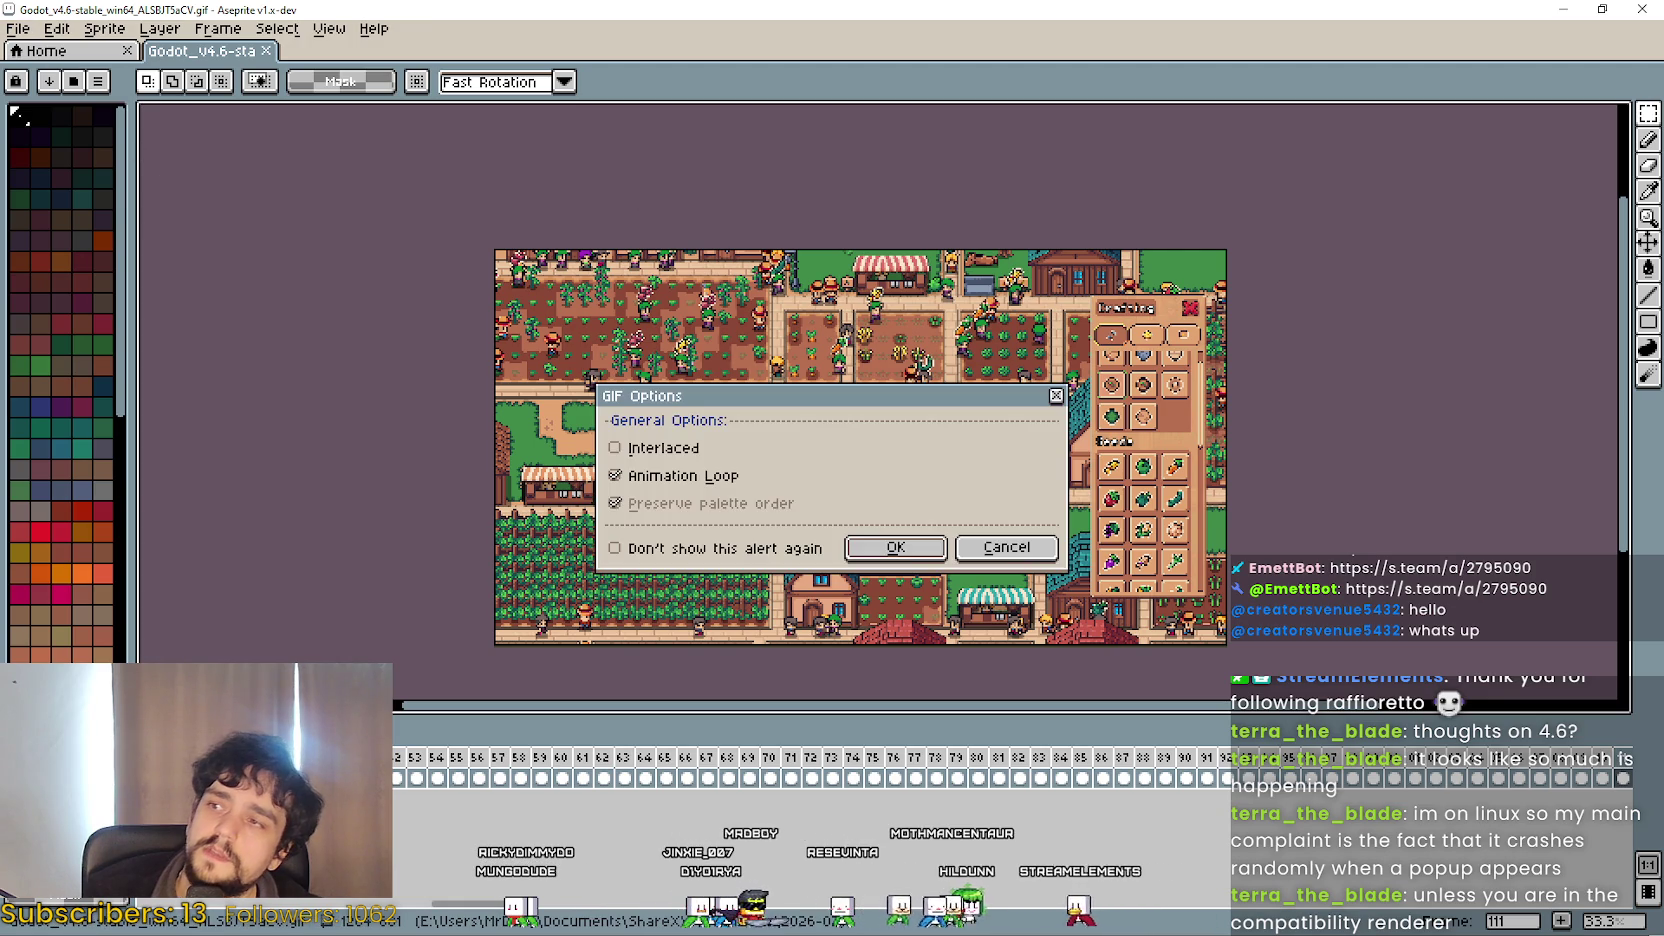